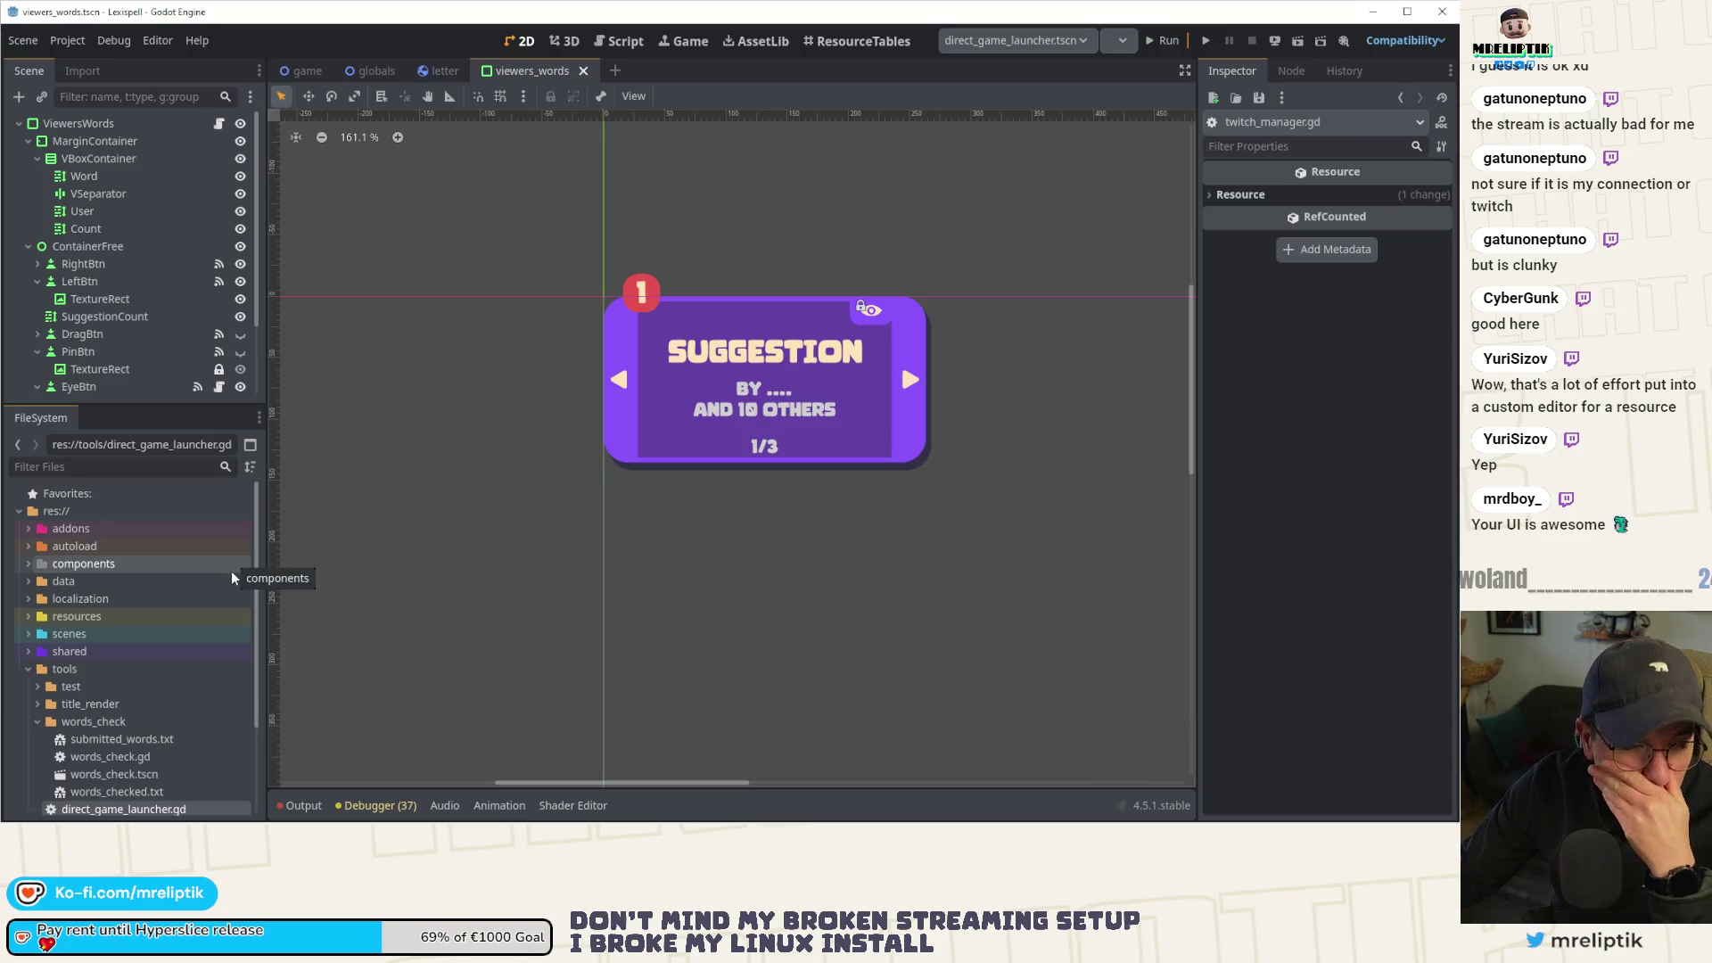
Check the viewers_words script near line 112, then close the viewers_words scene.
left_click(219, 124)
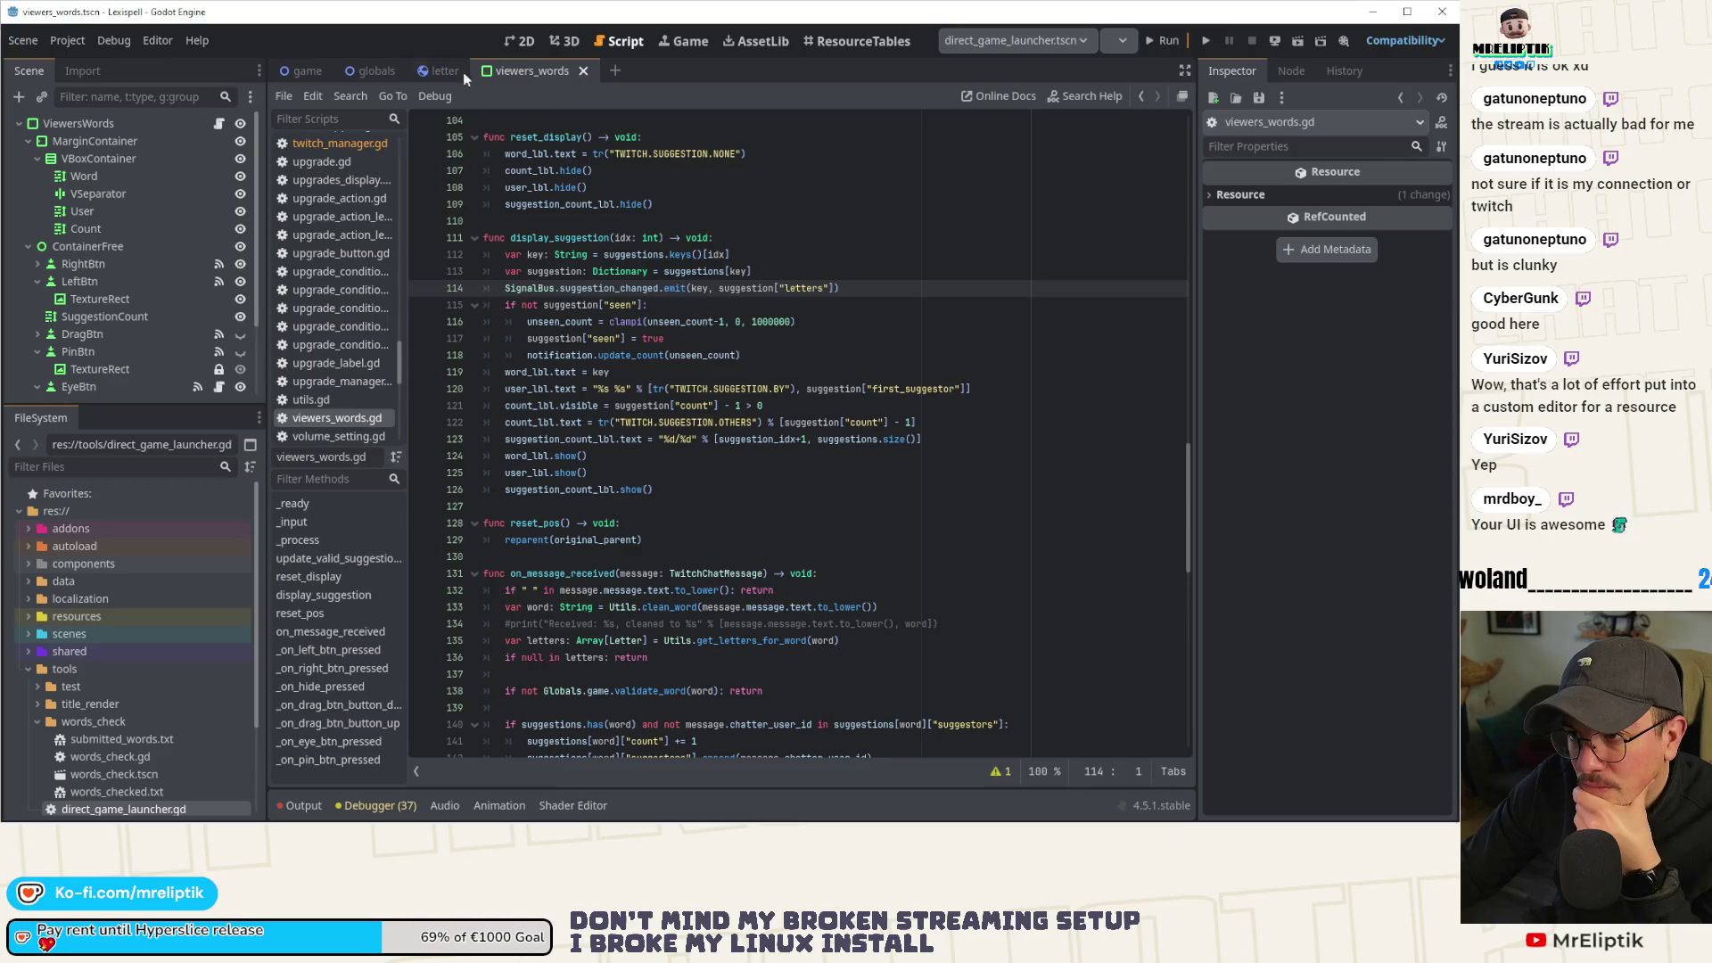
left_click(830, 258)
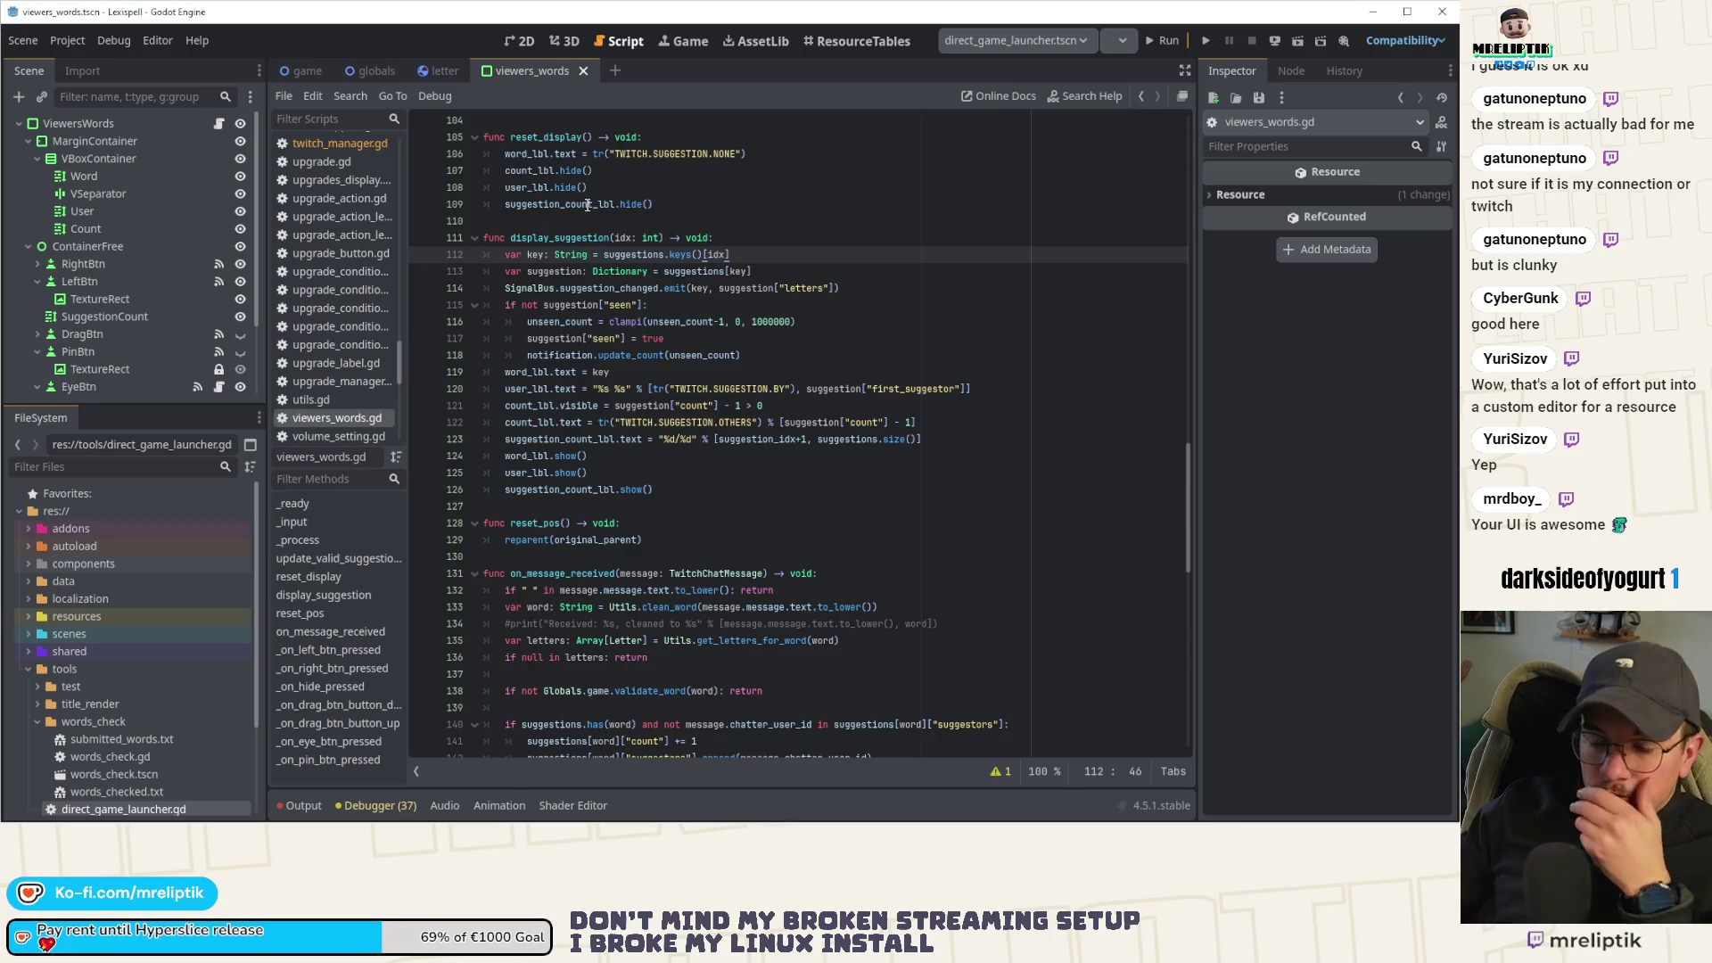
mouse_move(585, 207)
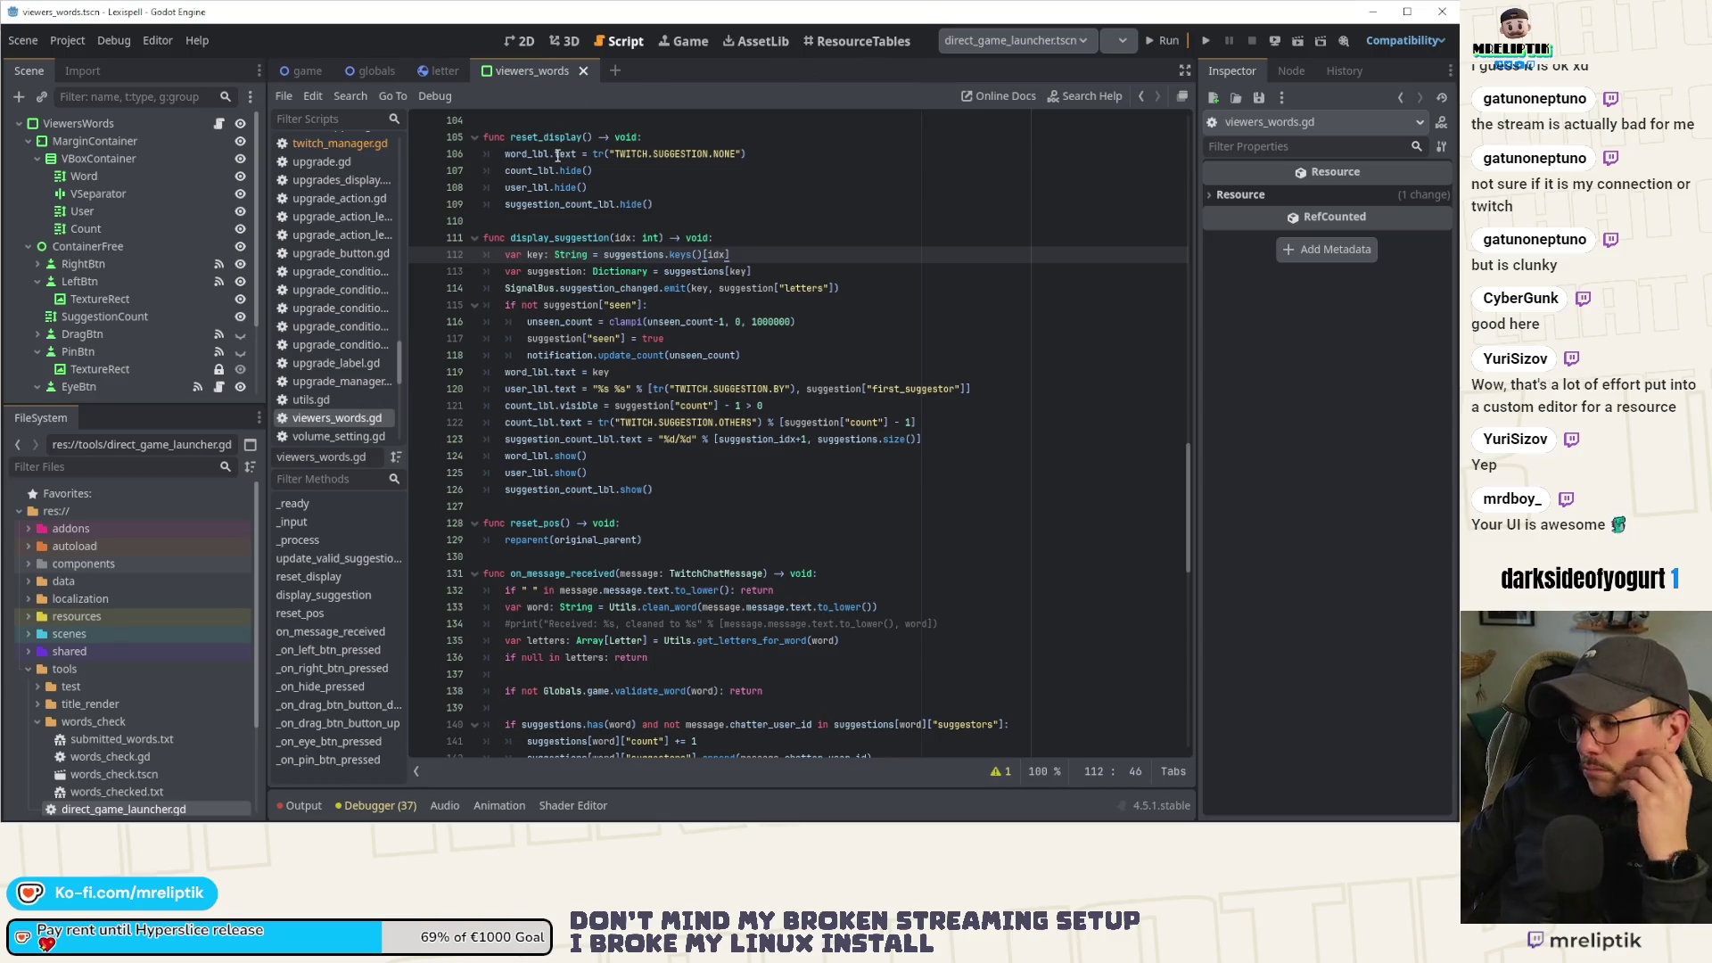
left_click(522, 72)
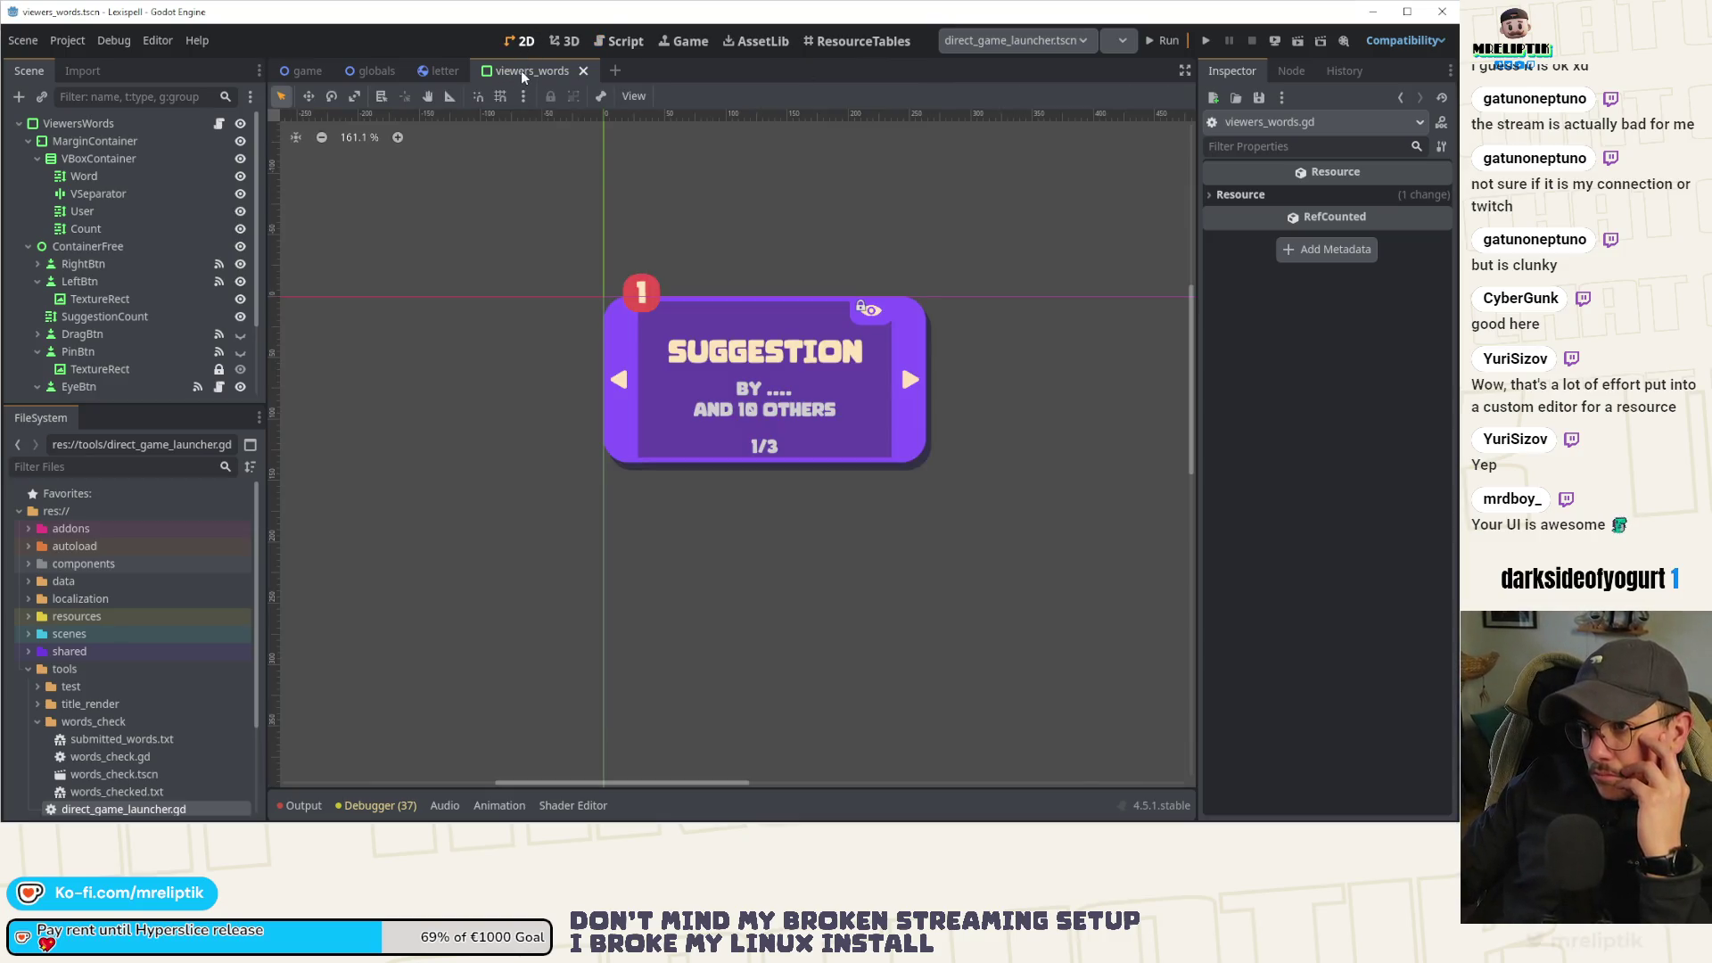
middle_click(524, 77)
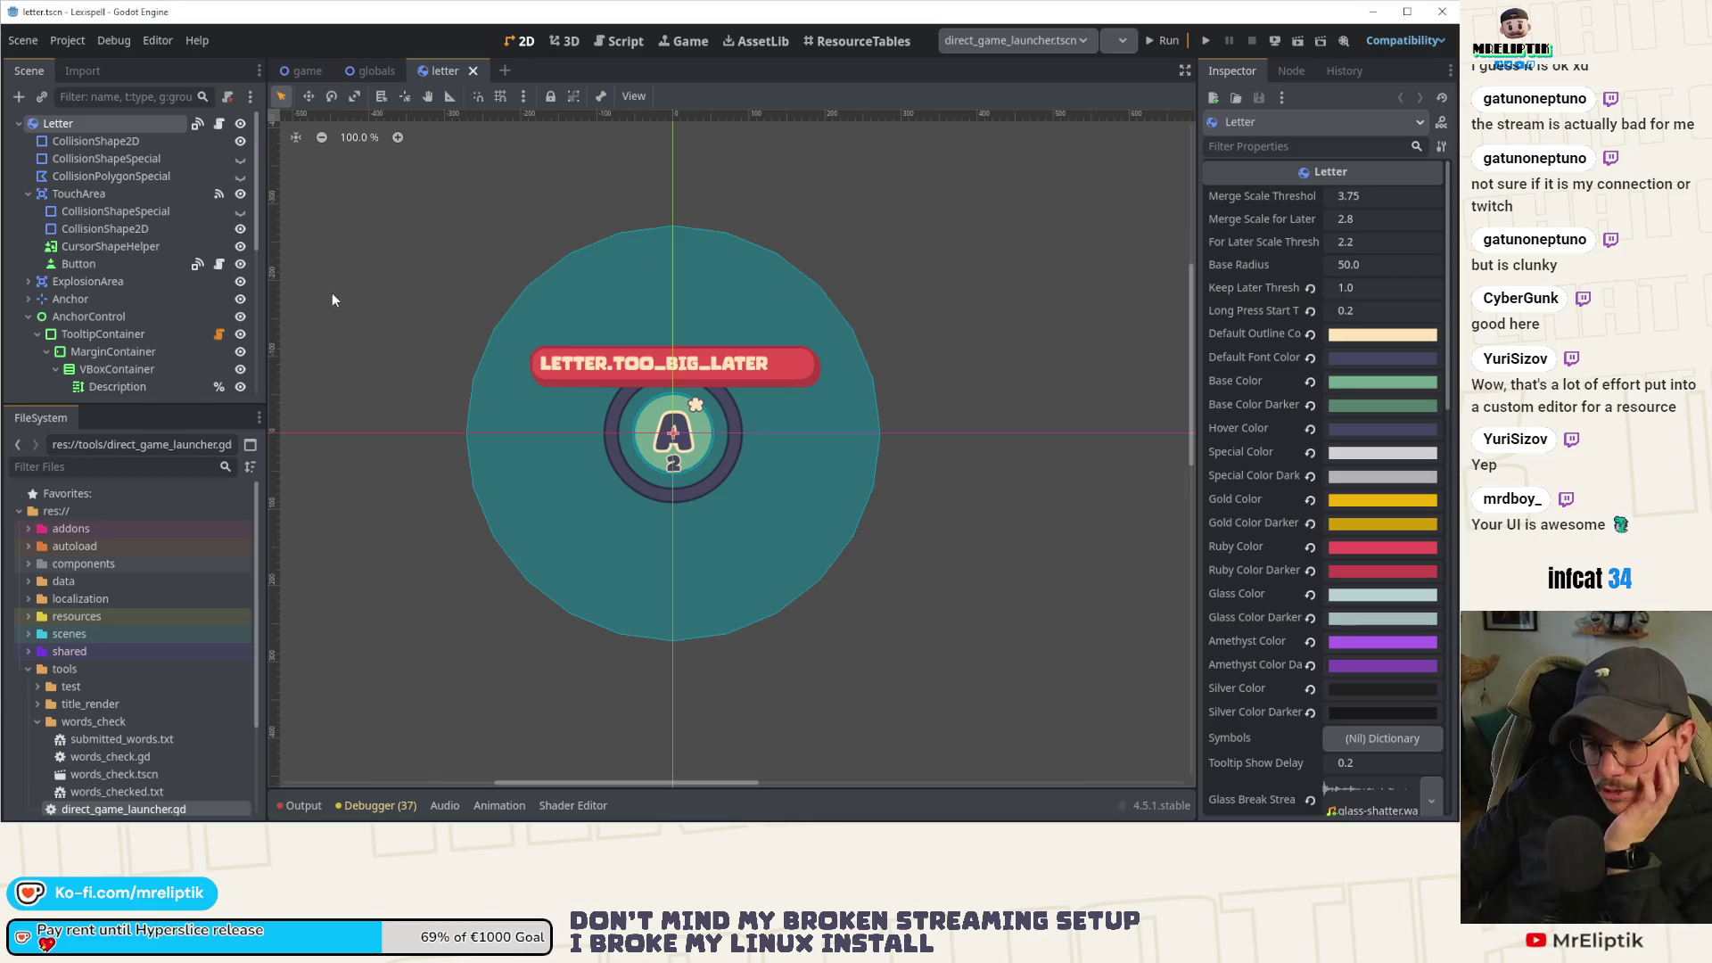
Collapse the tools folder in FileSystem and bring up the game scene in the 2D editor.
left_click(28, 670)
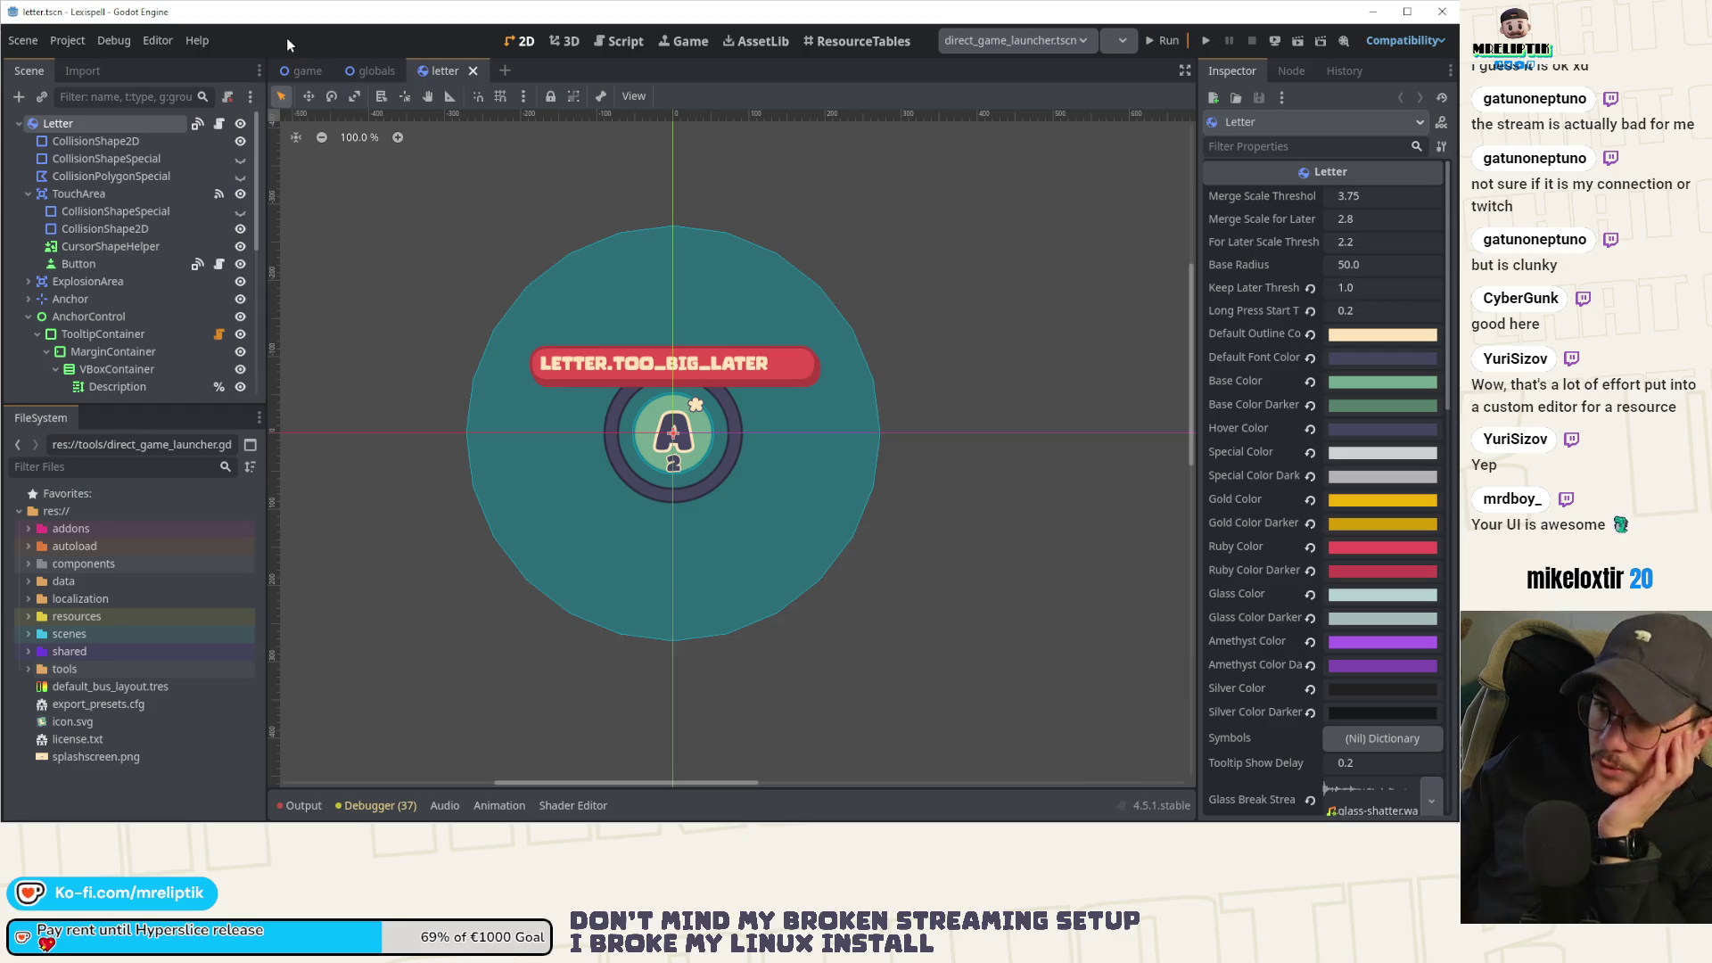
left_click(622, 41)
left_click(691, 42)
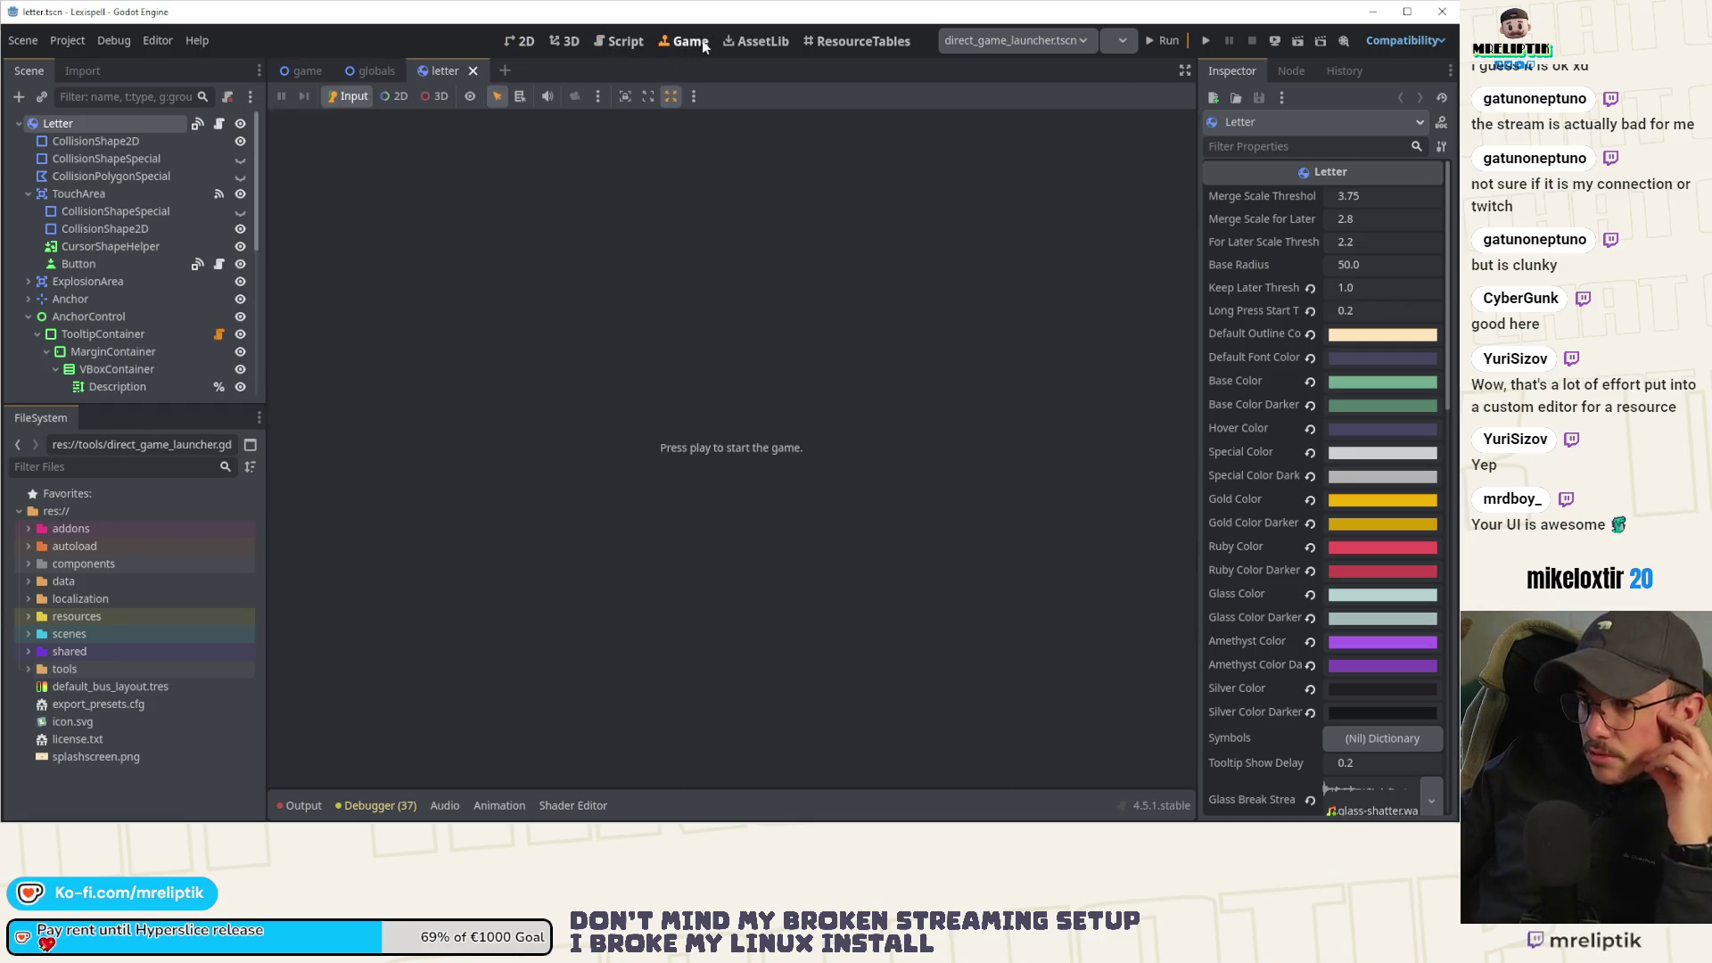
key("ctrl+F1")
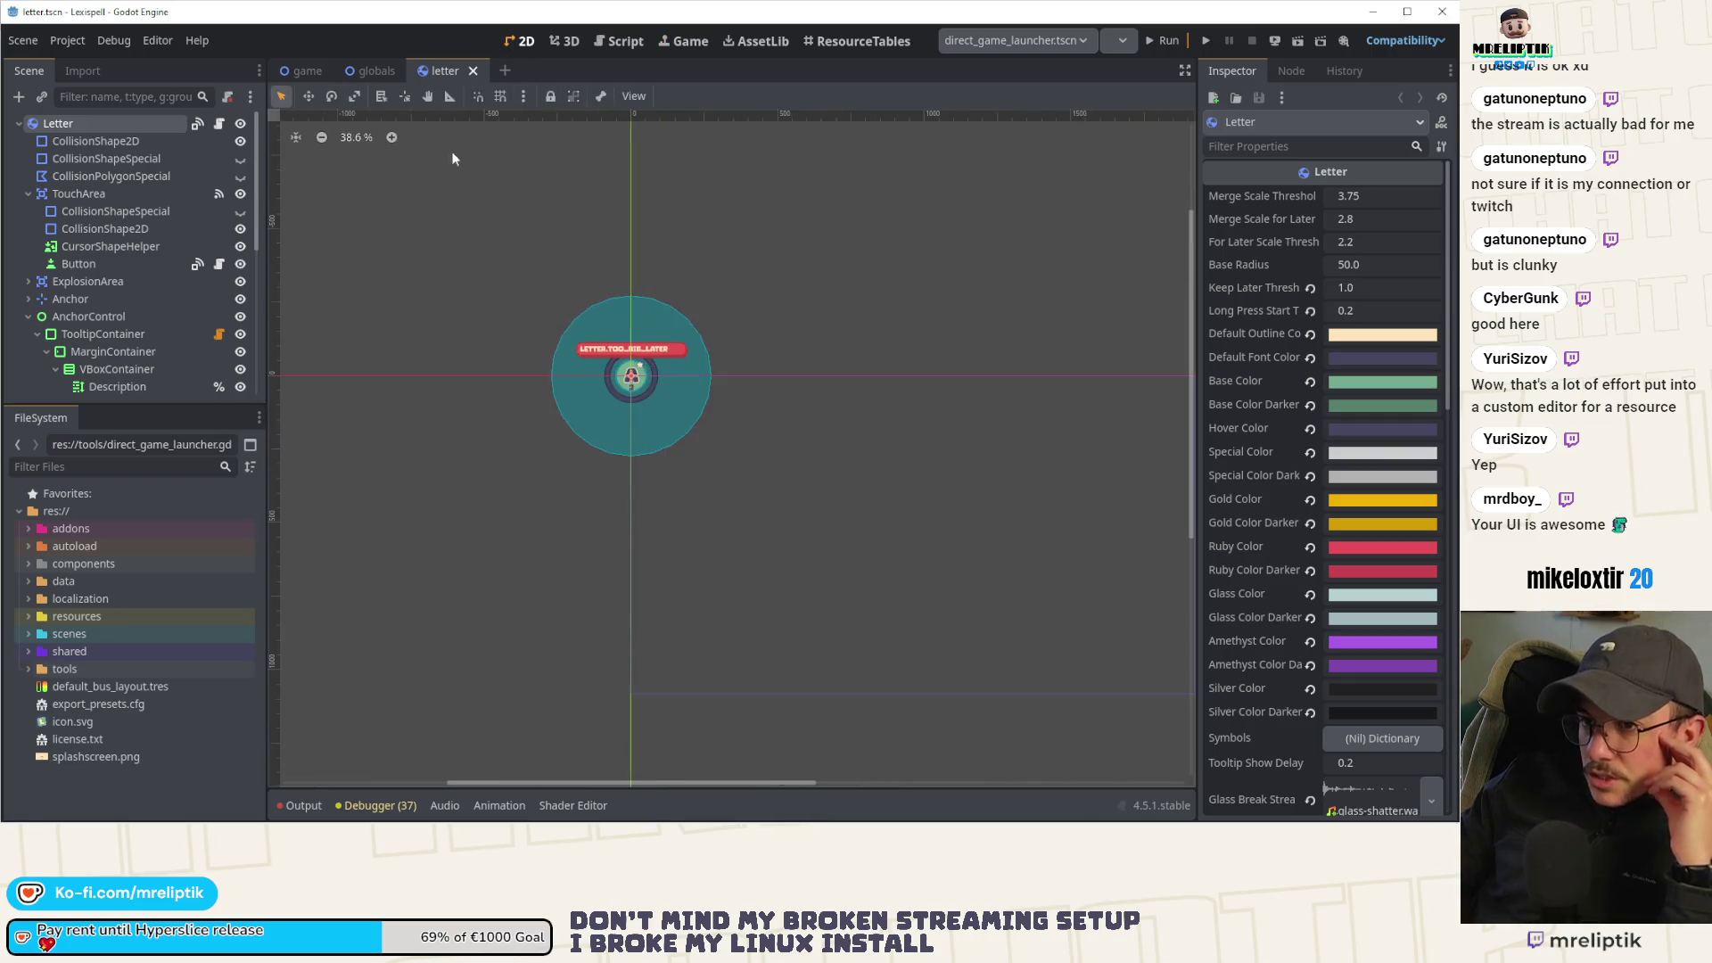
left_click(290, 73)
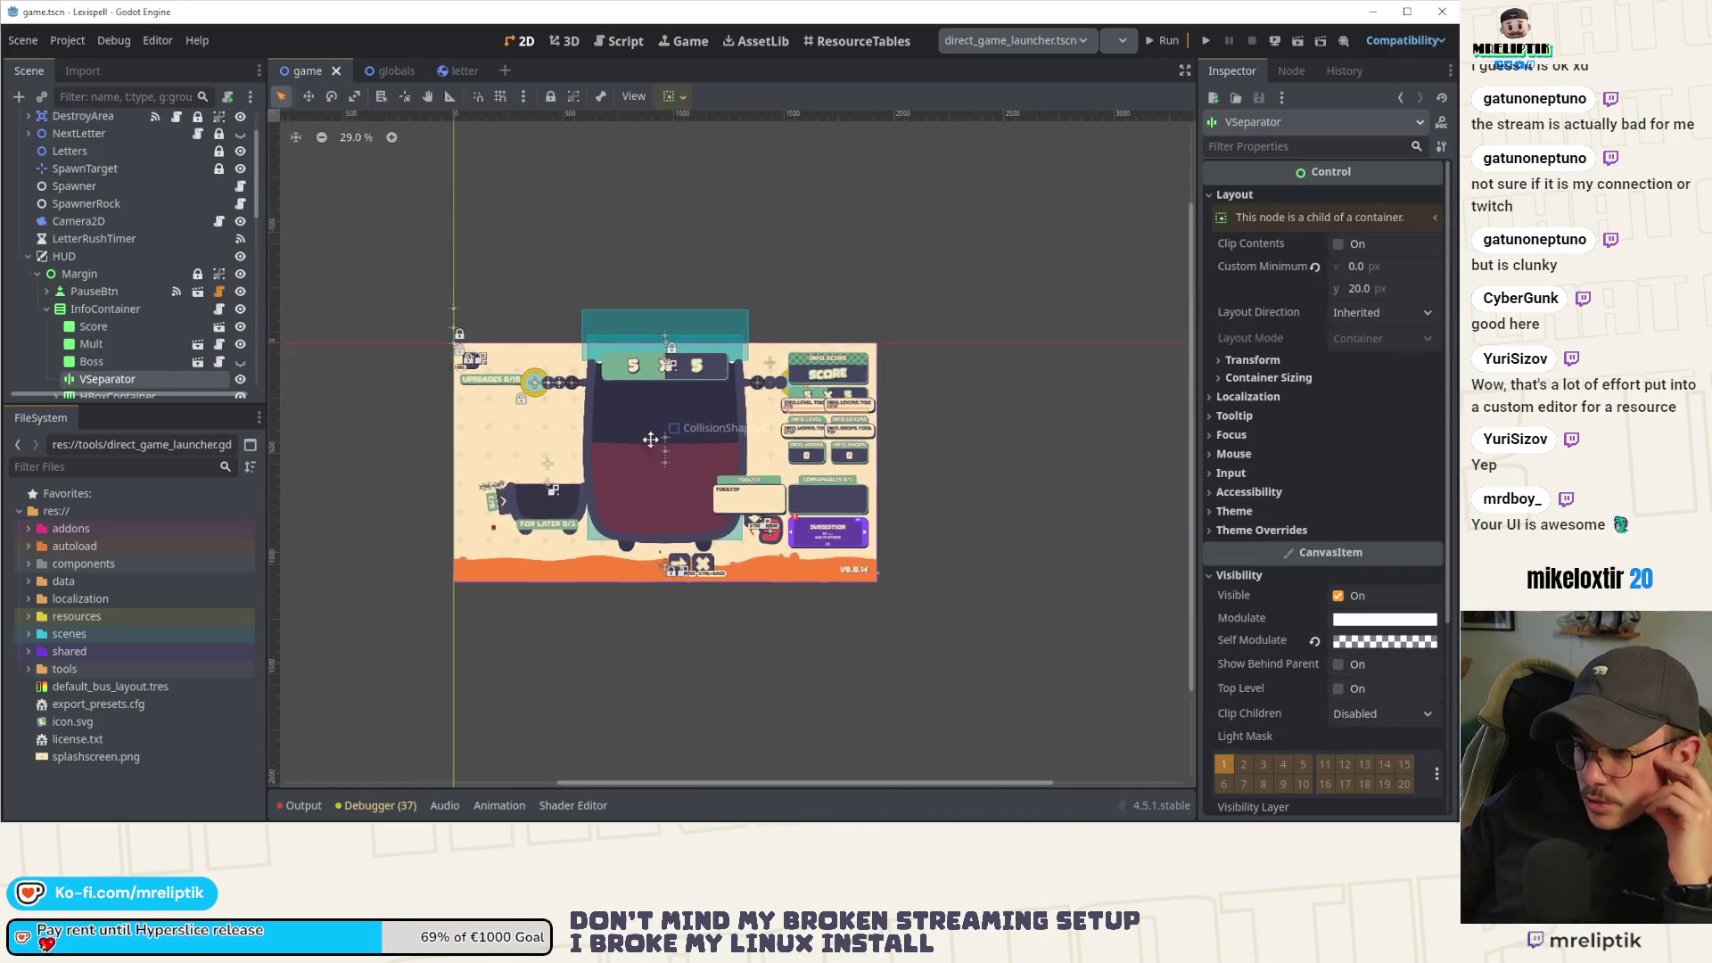
scroll(756, 510, "up", 3)
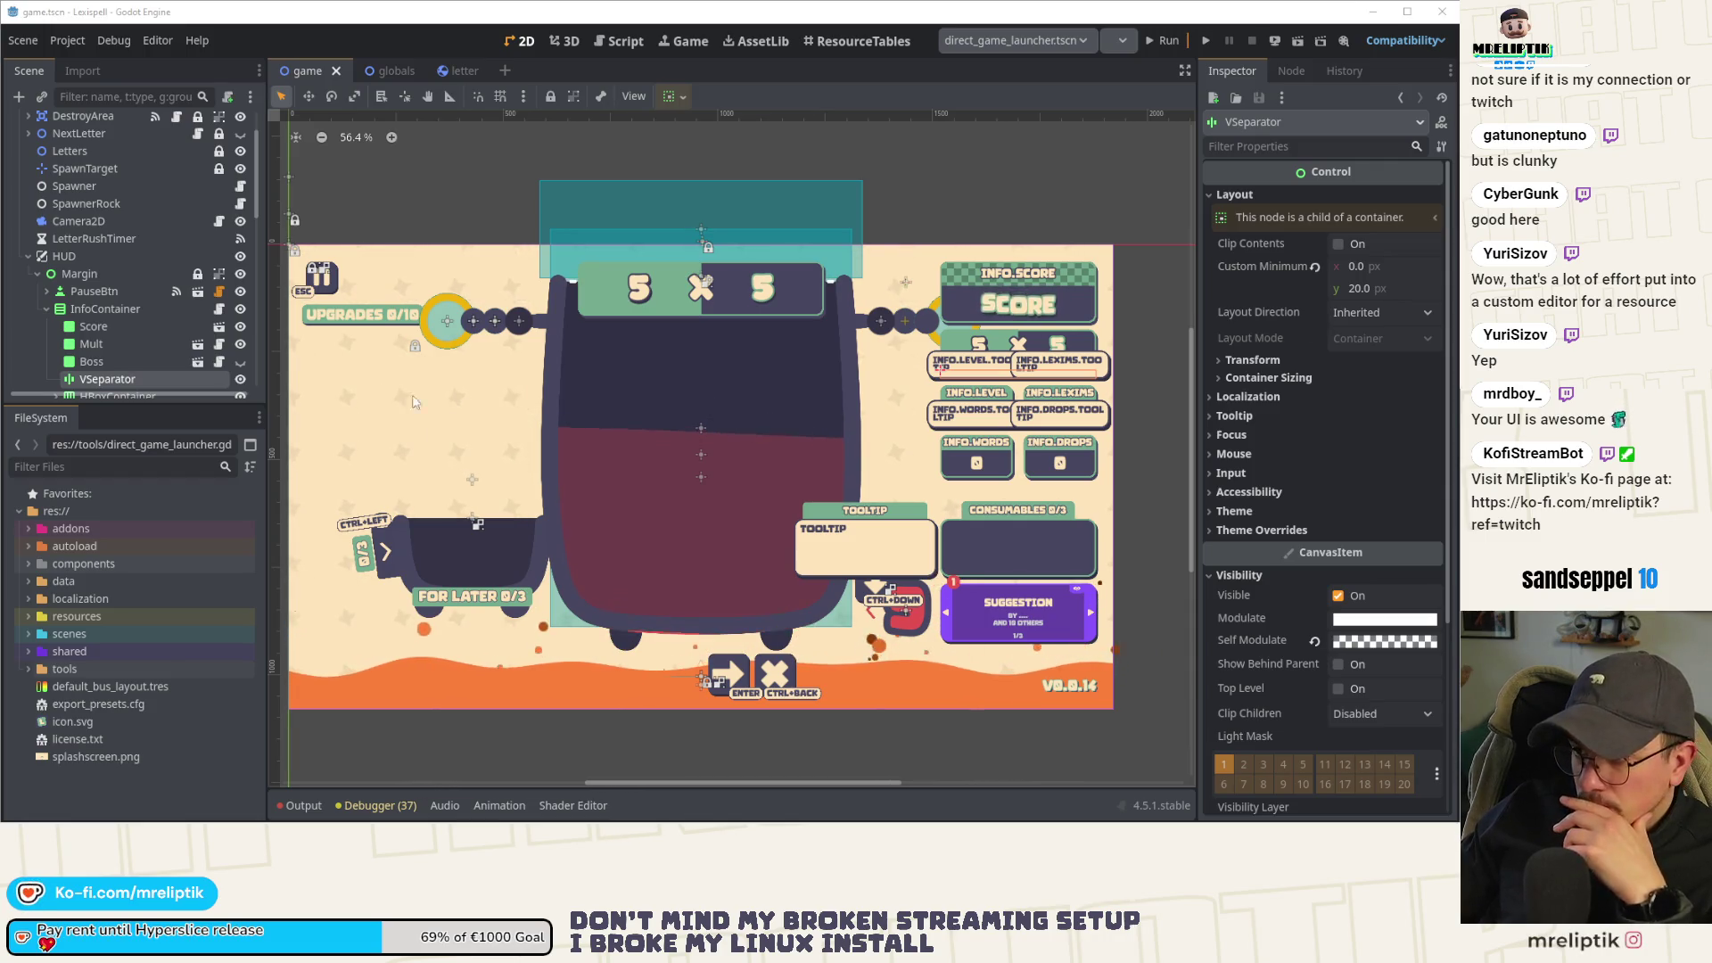
key("alt+Tab")
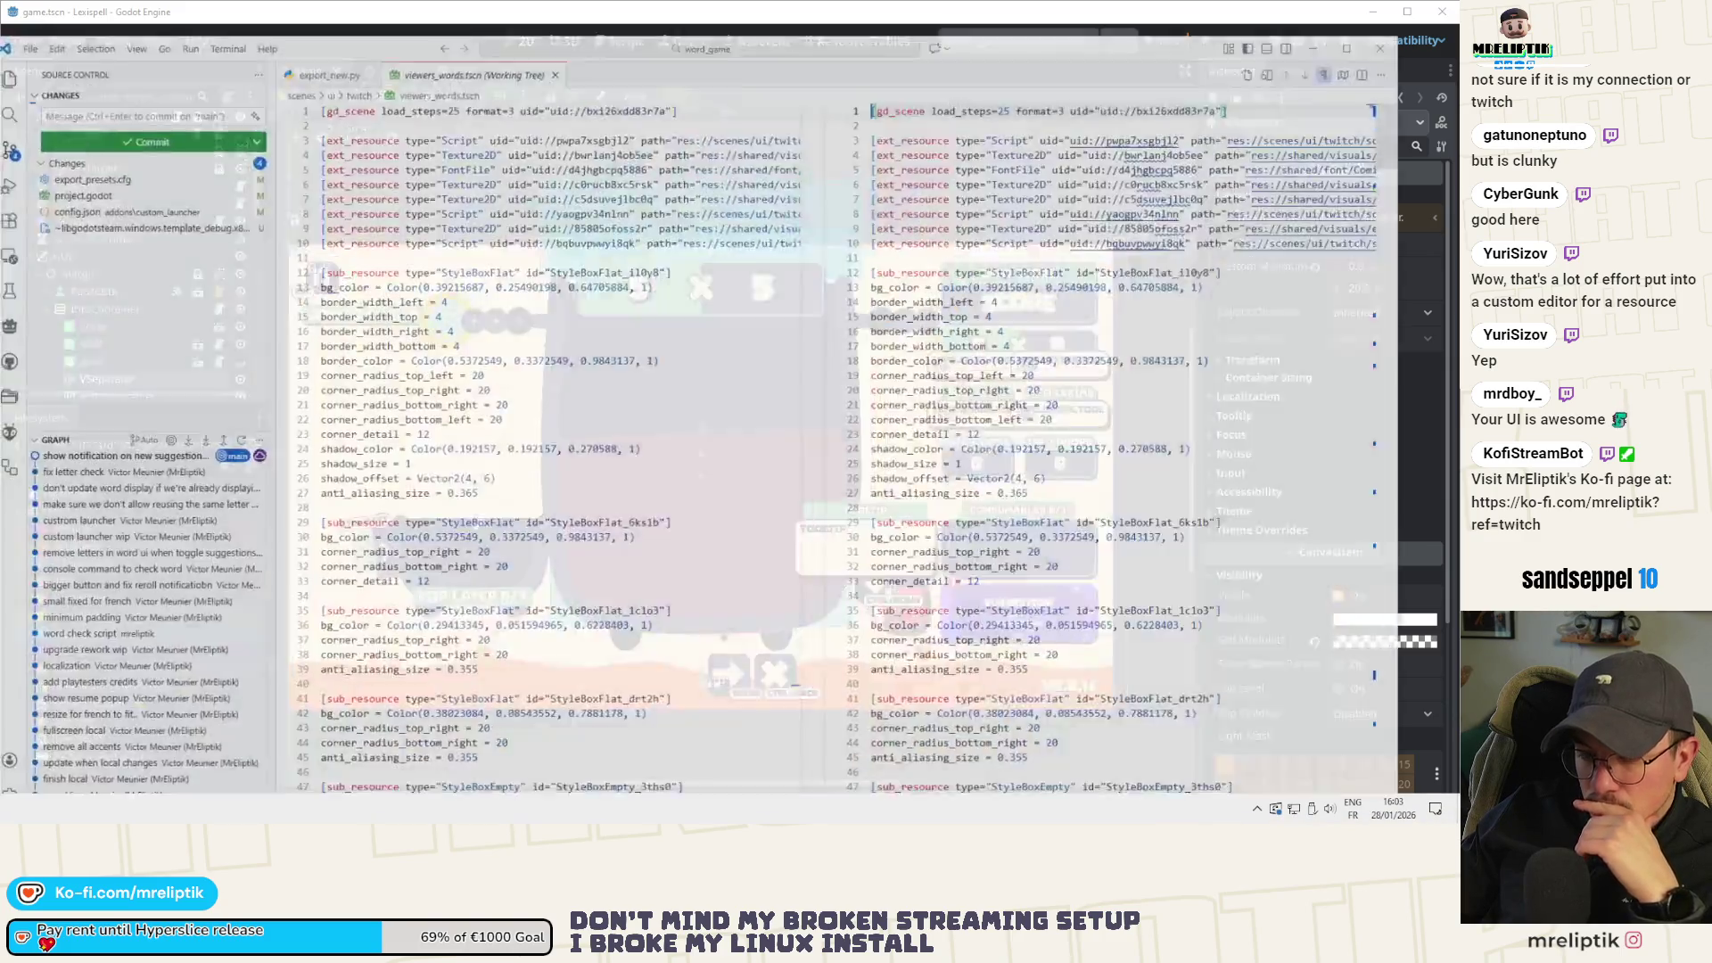
Review the config.json and project.godot diffs and stage them along with export_presets.cfg.
left_click(111, 184)
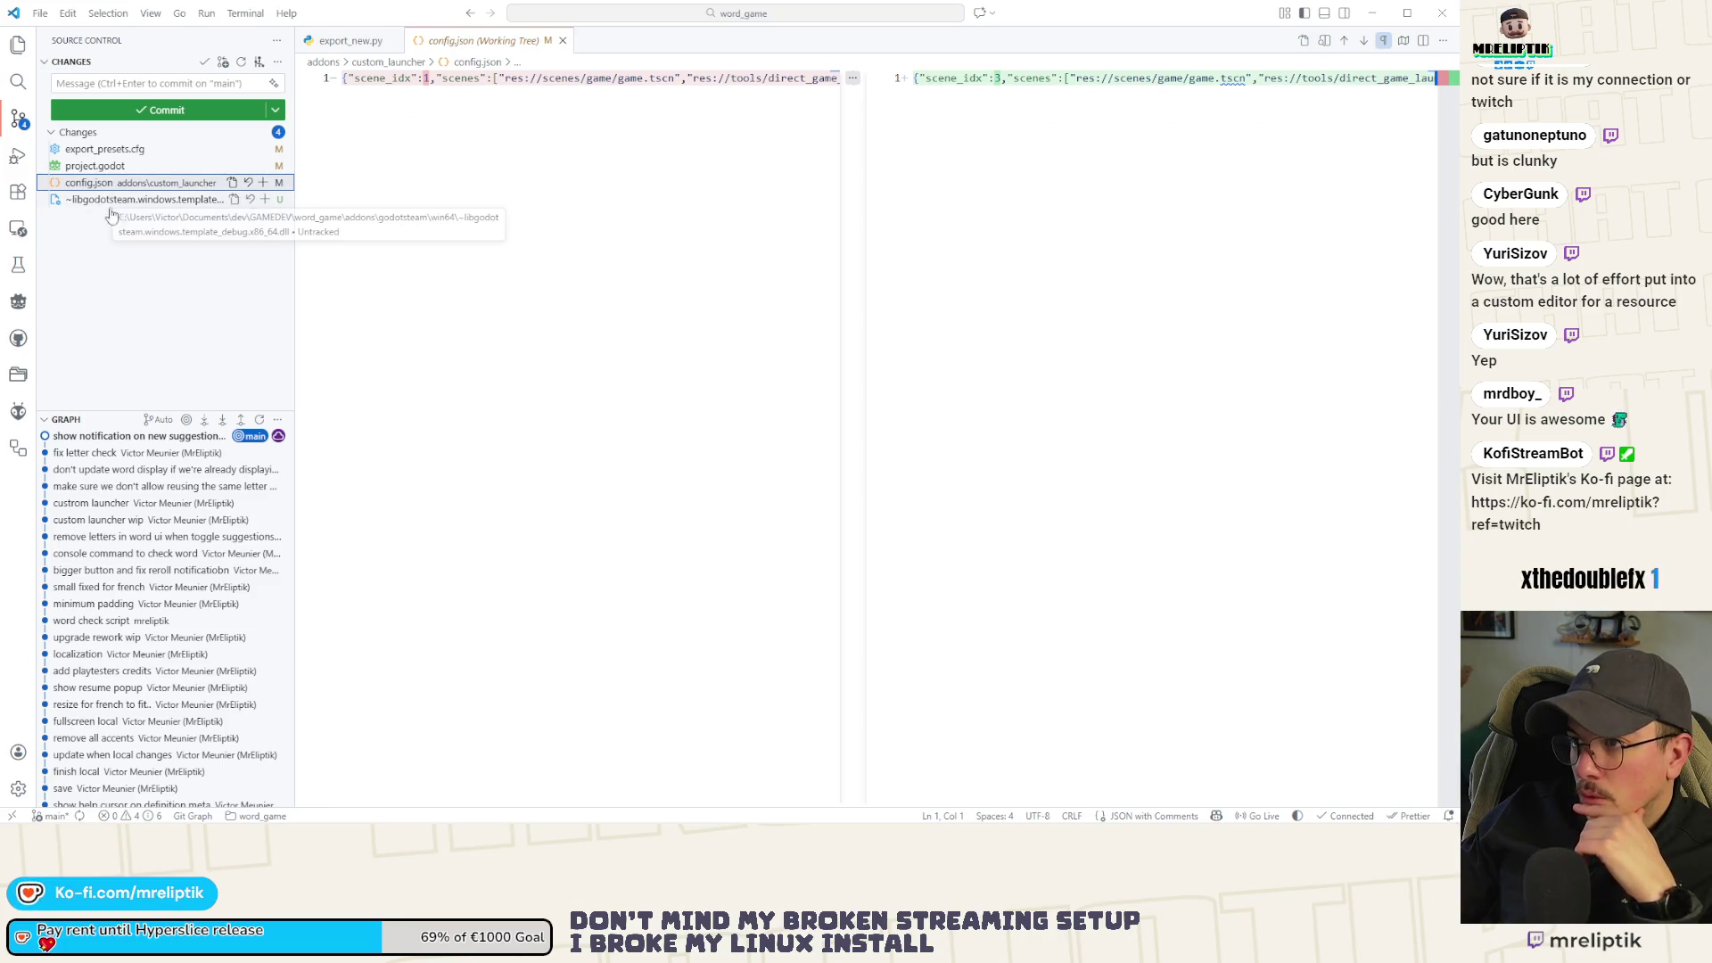
left_click(101, 167)
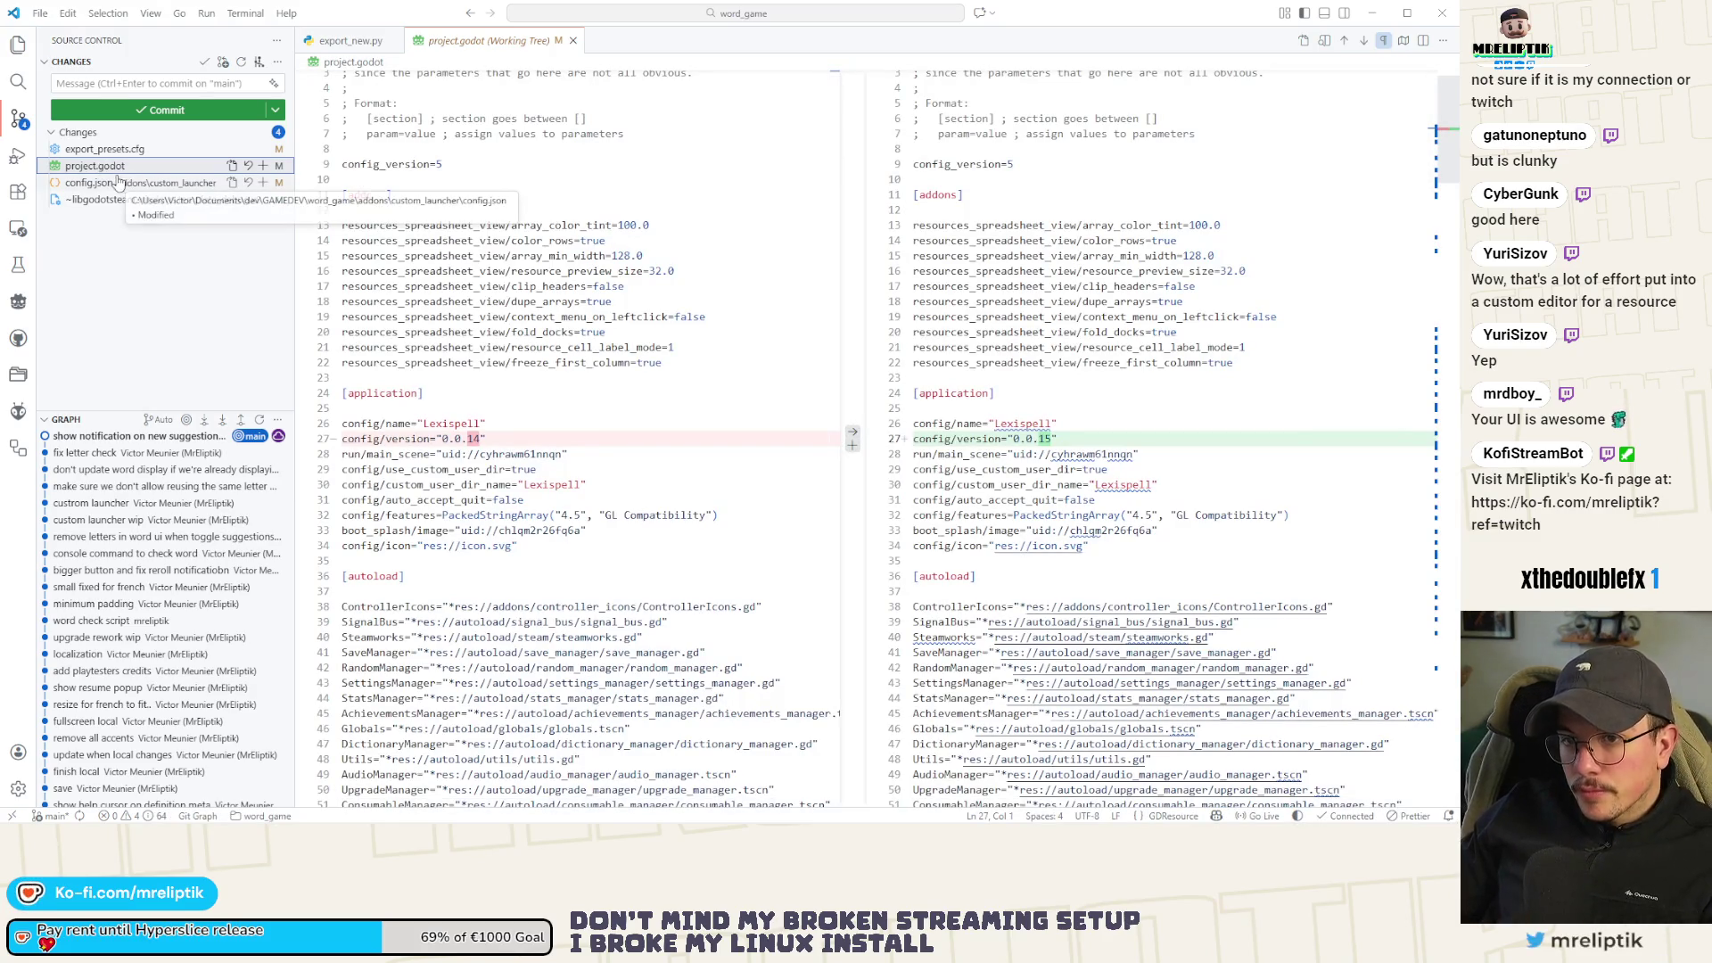
left_click(264, 200)
left_click(209, 205)
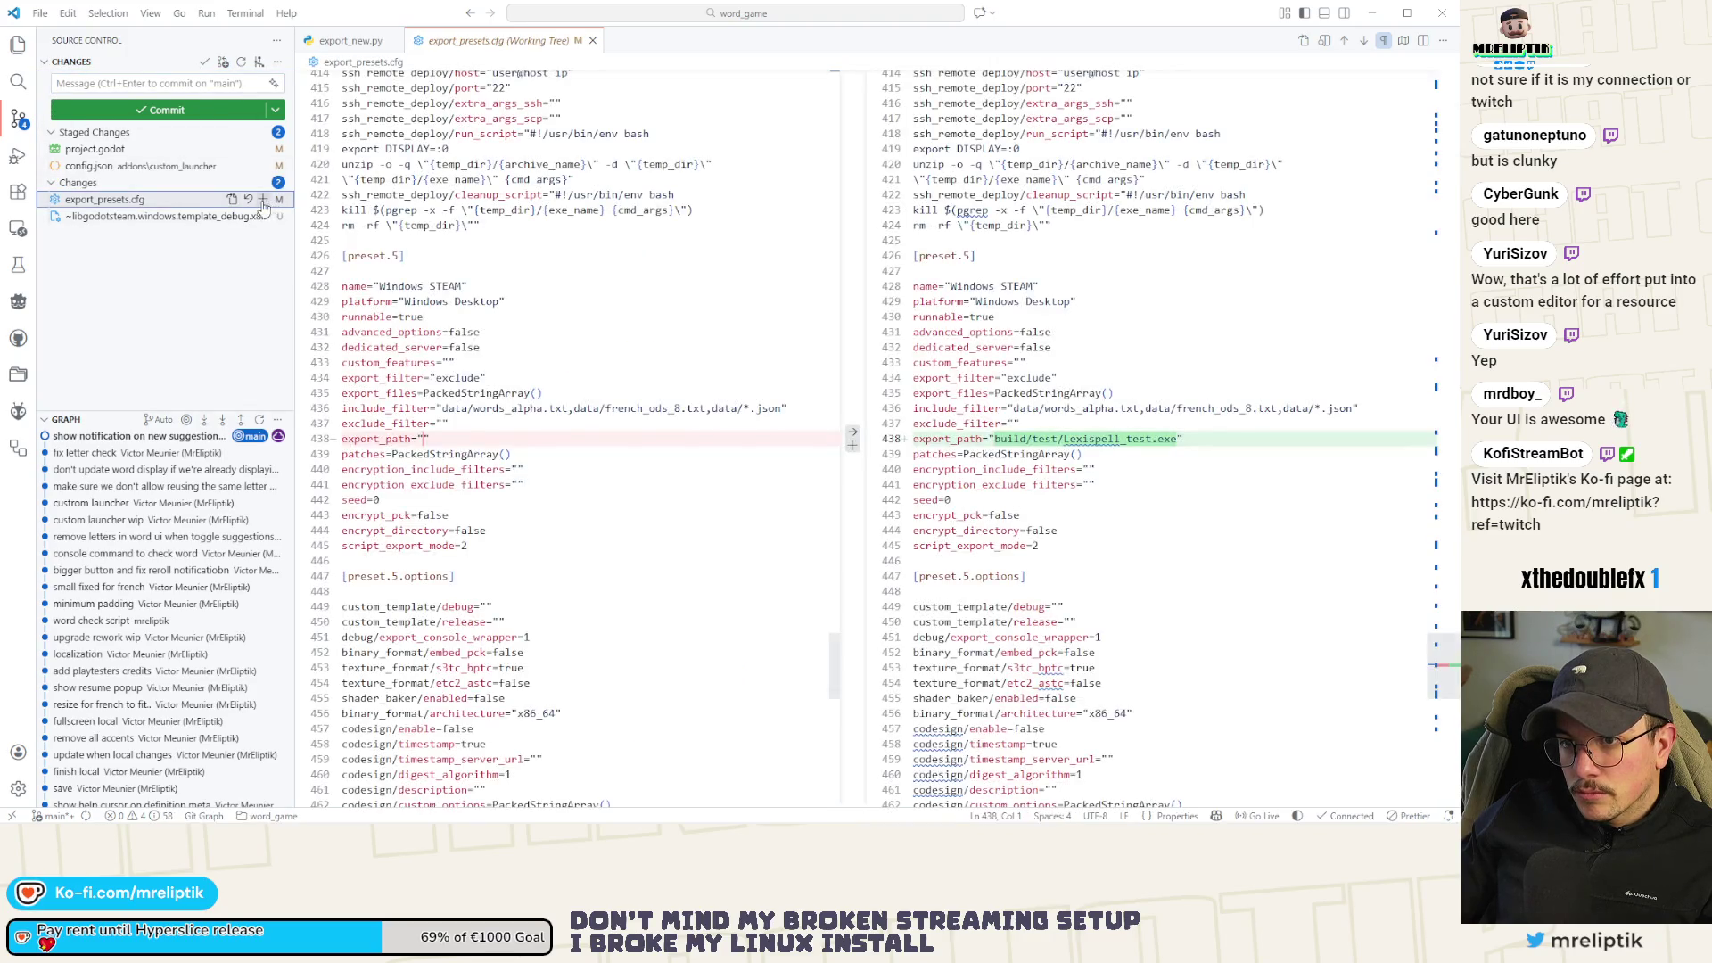
left_click(262, 198)
Commit with the message 'bump version and change custom launcher' and return to Godot.
left_click(110, 82)
type("bump version and change")
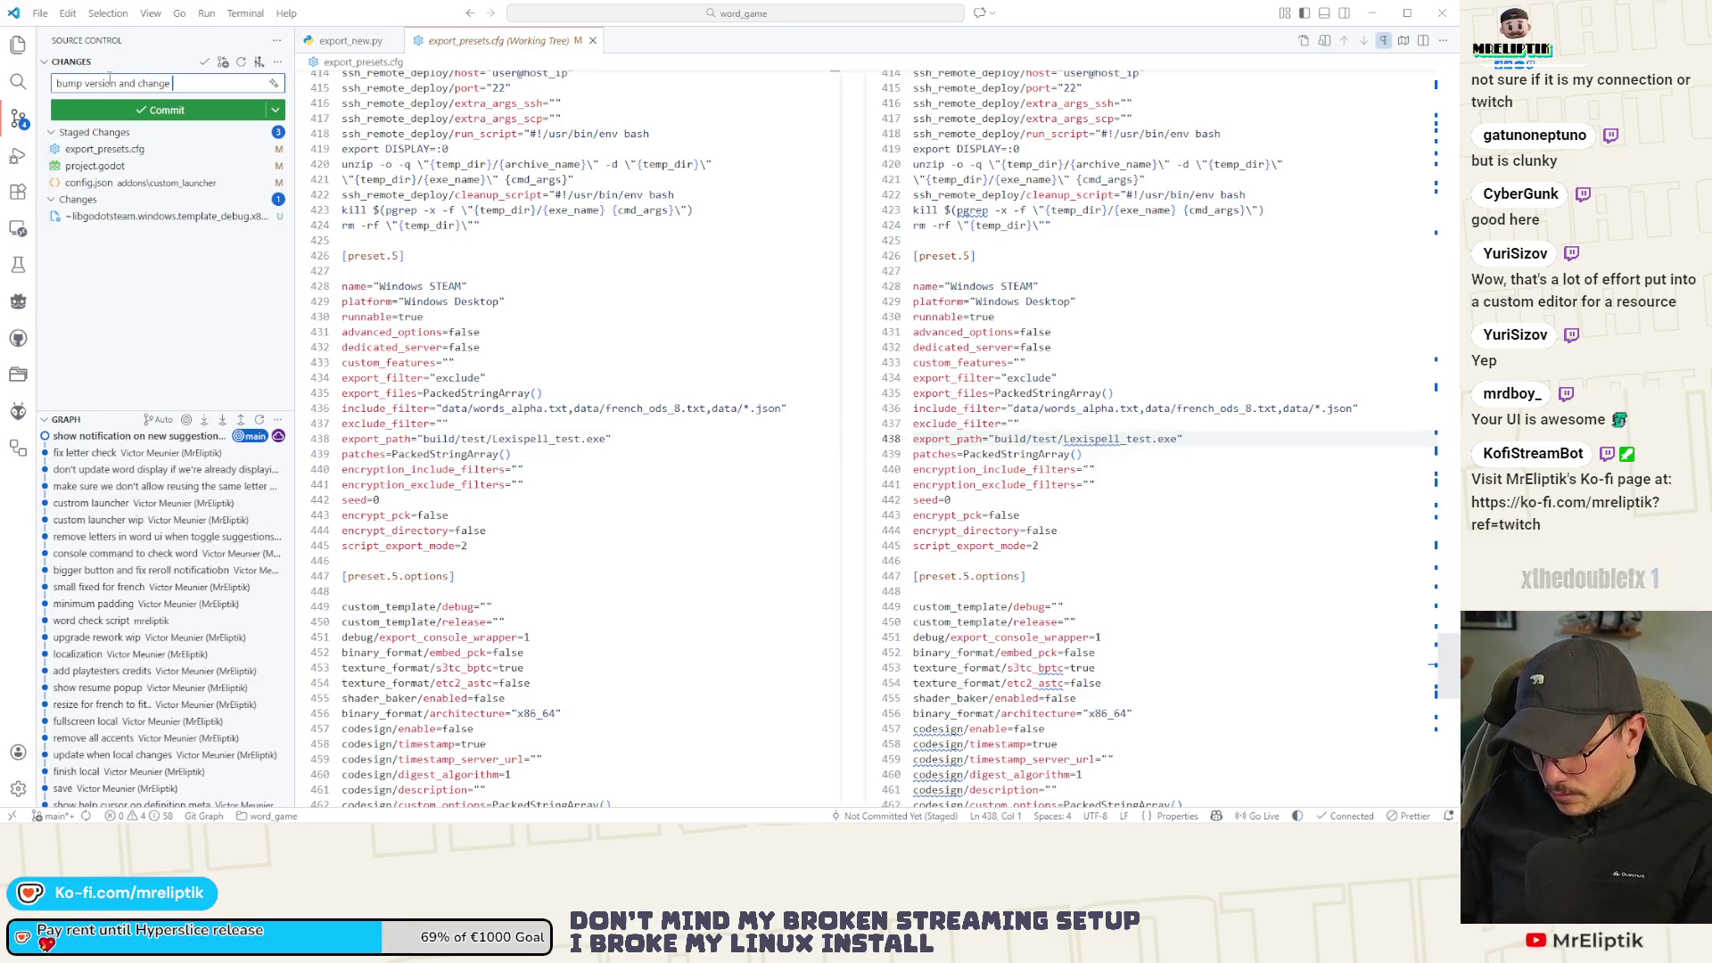
type("uto")
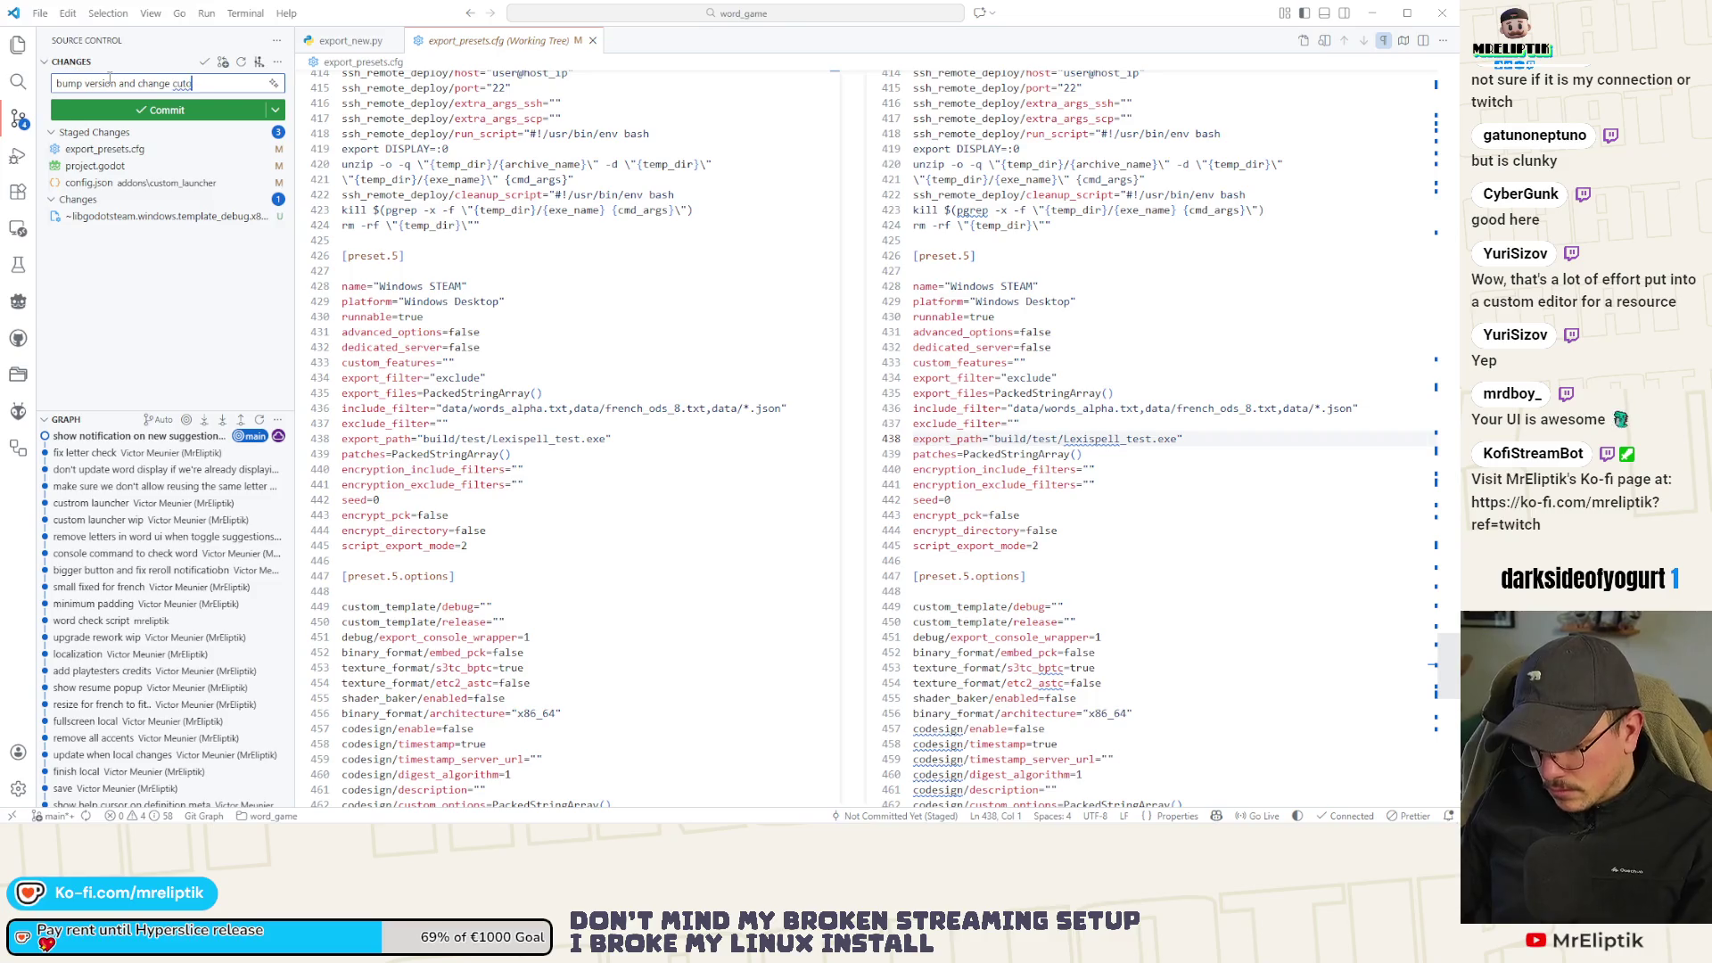
key("BackSpace")
key("BackSpace")
type("stom ")
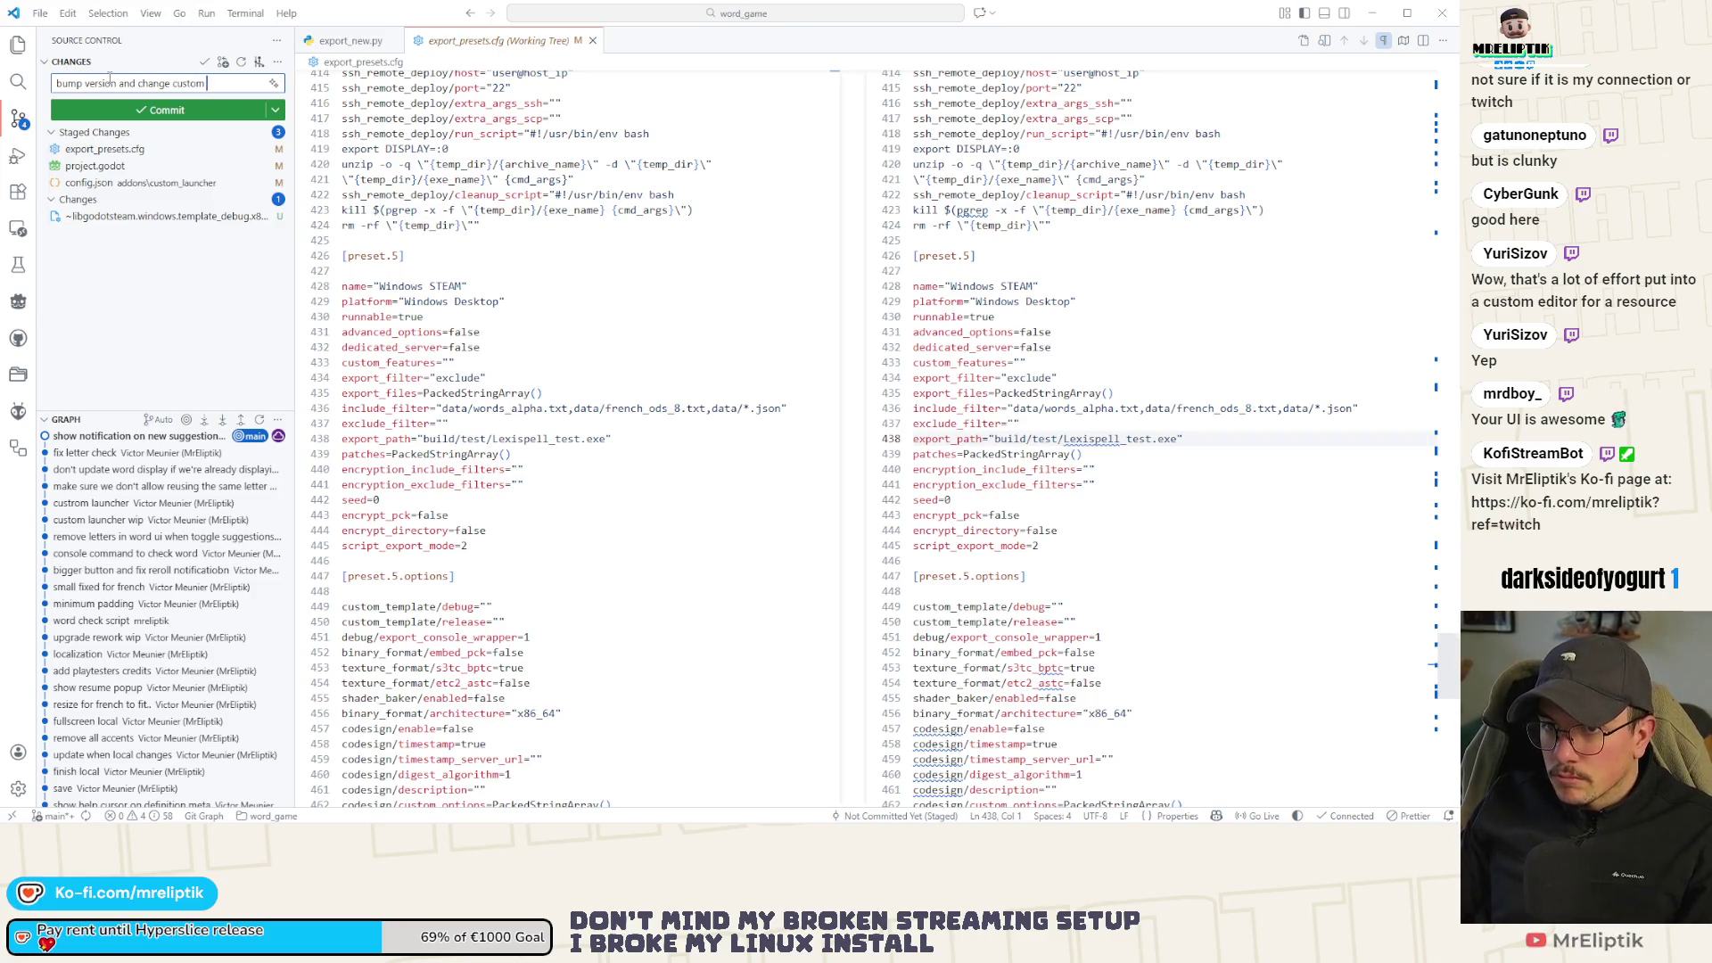
type("lkauncher s")
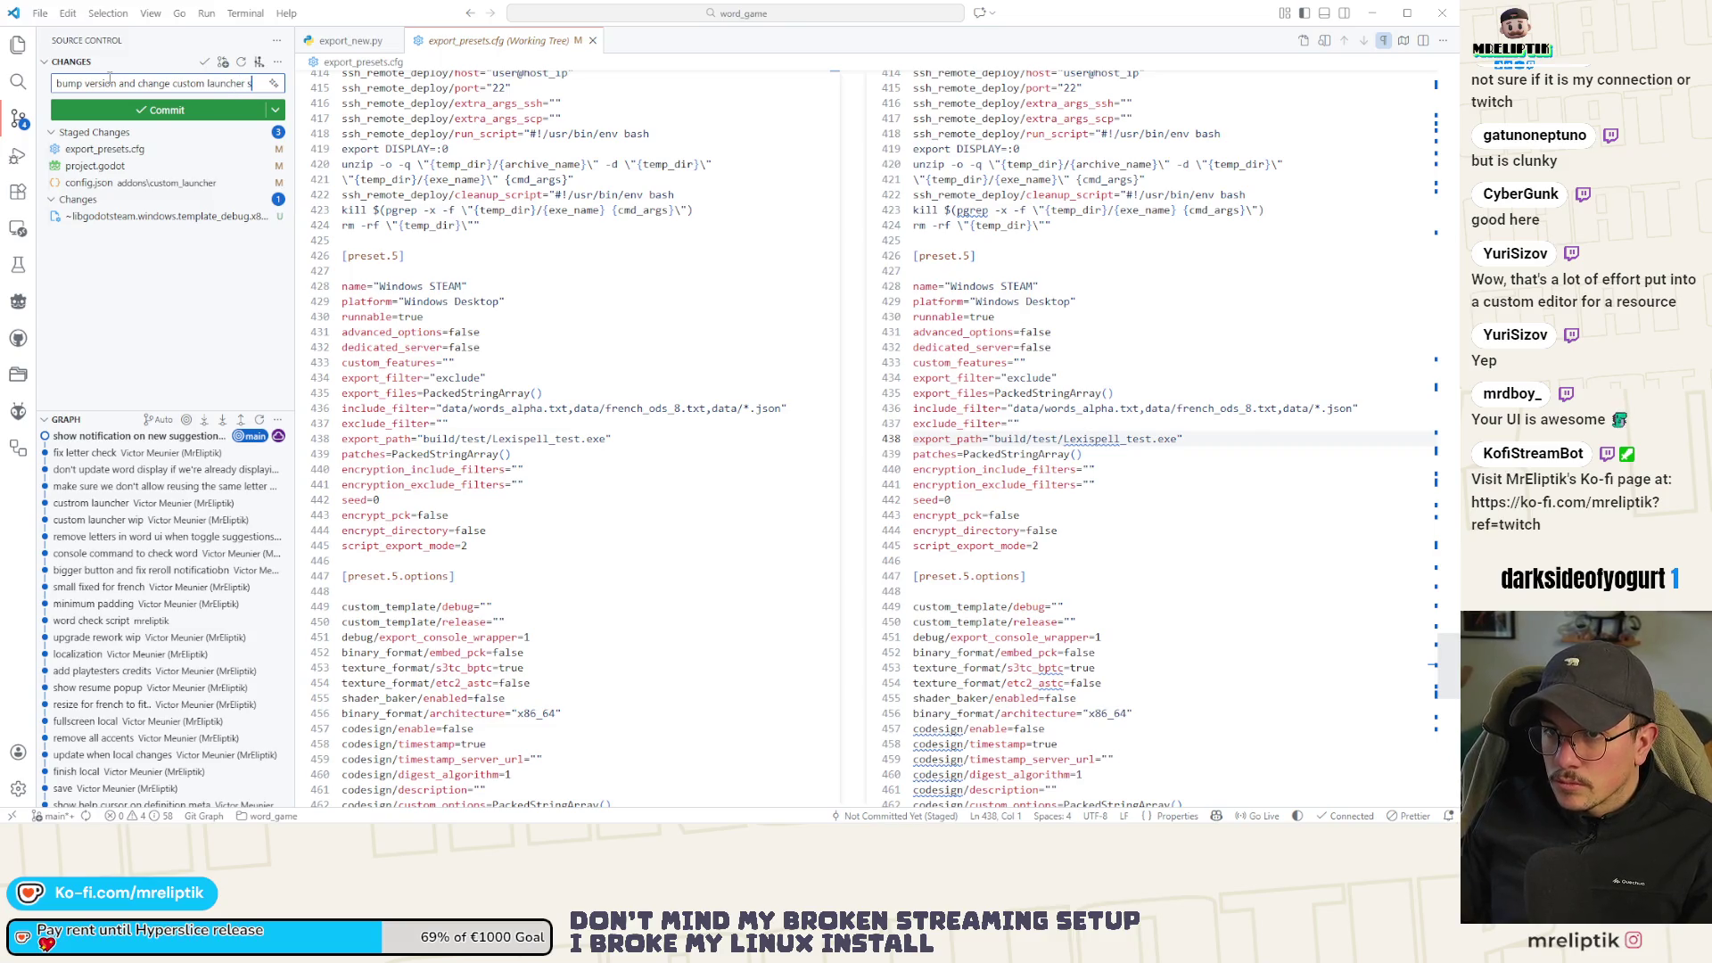
key("ctrl+Return")
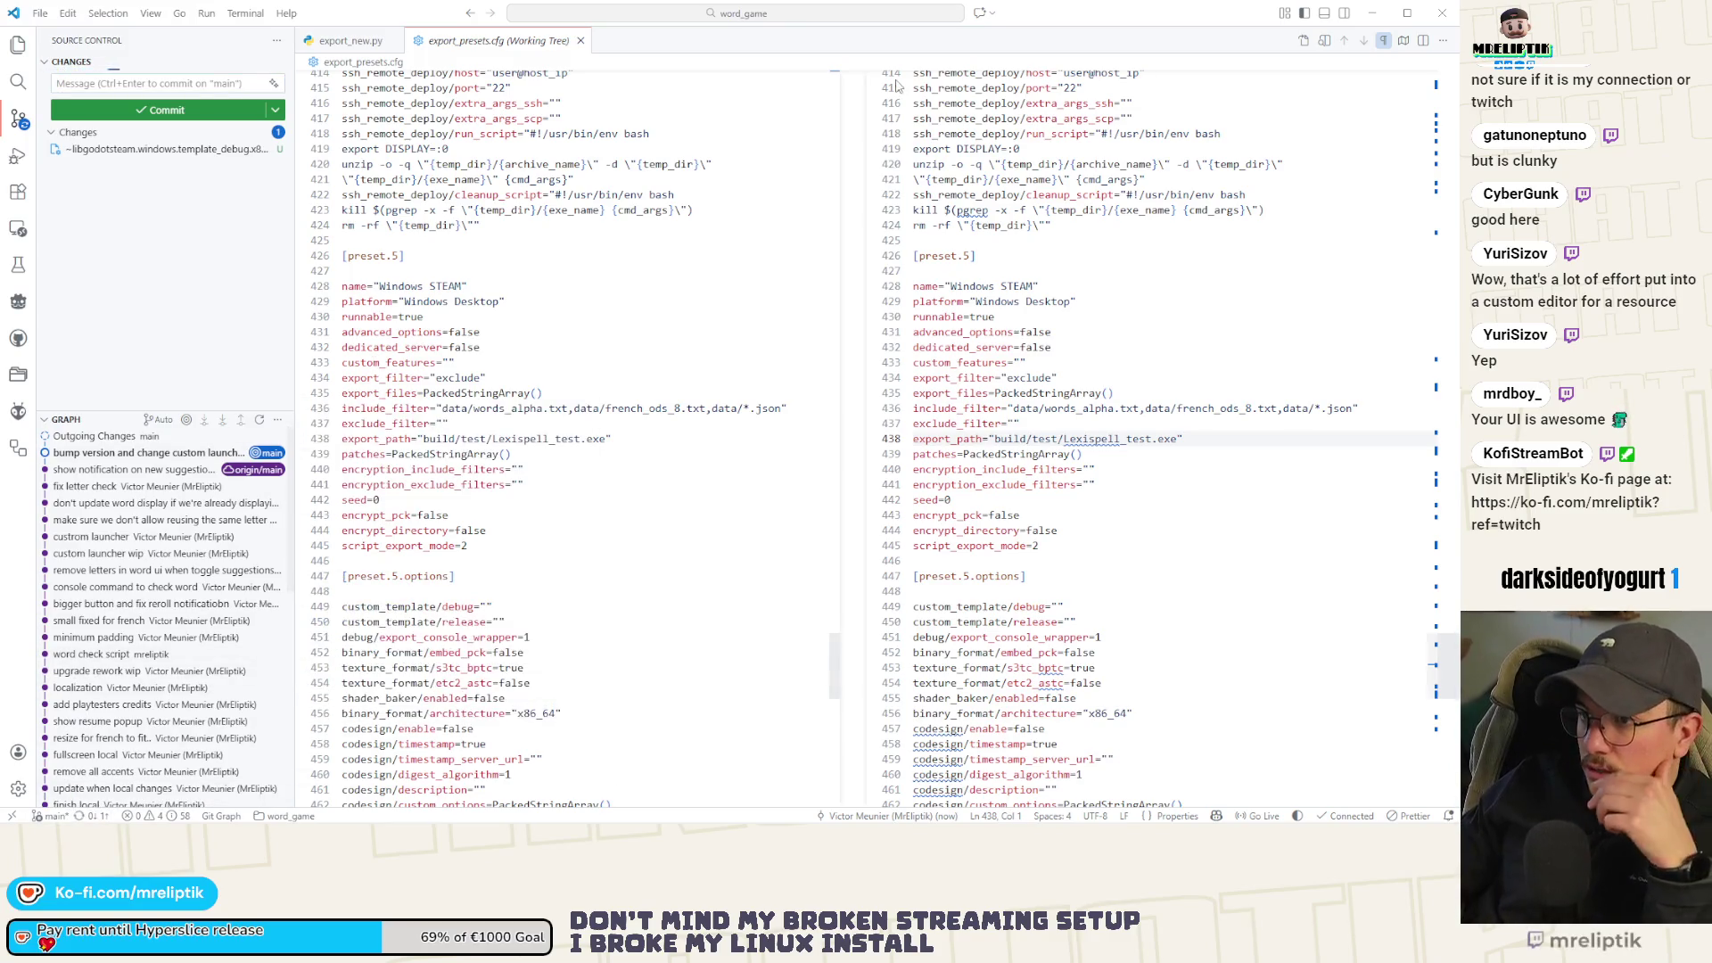
left_click(1371, 12)
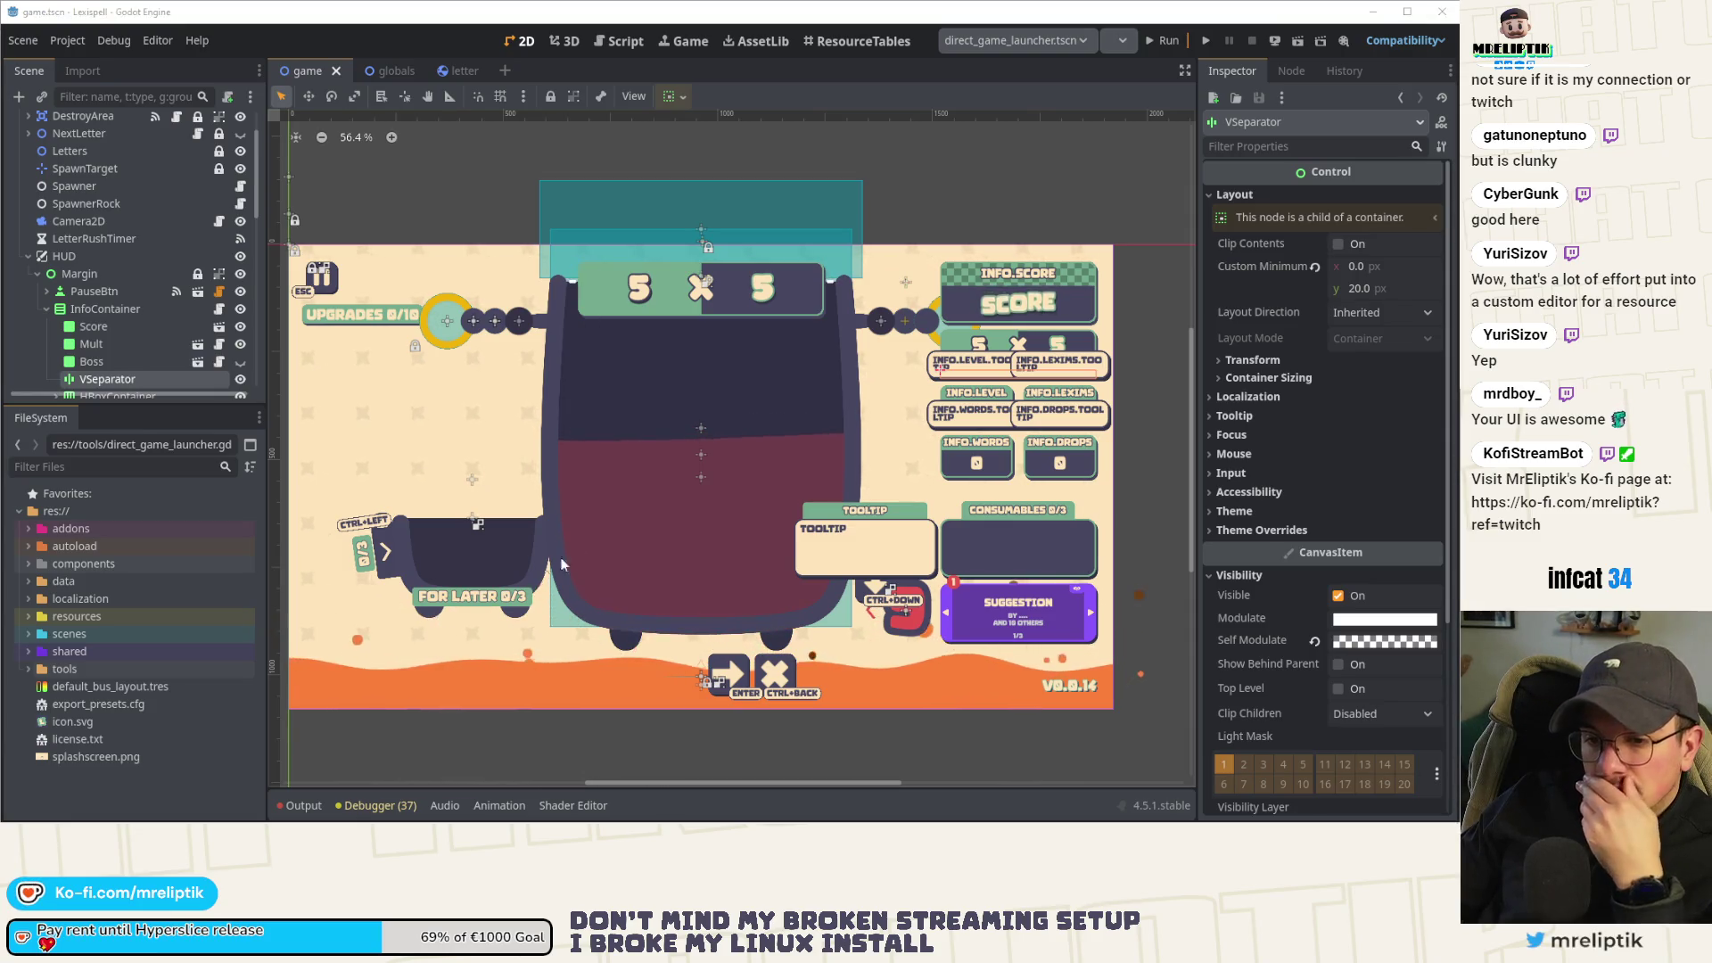
Select and expand the data folder in the FileSystem dock to list its word files.
left_click(36, 581)
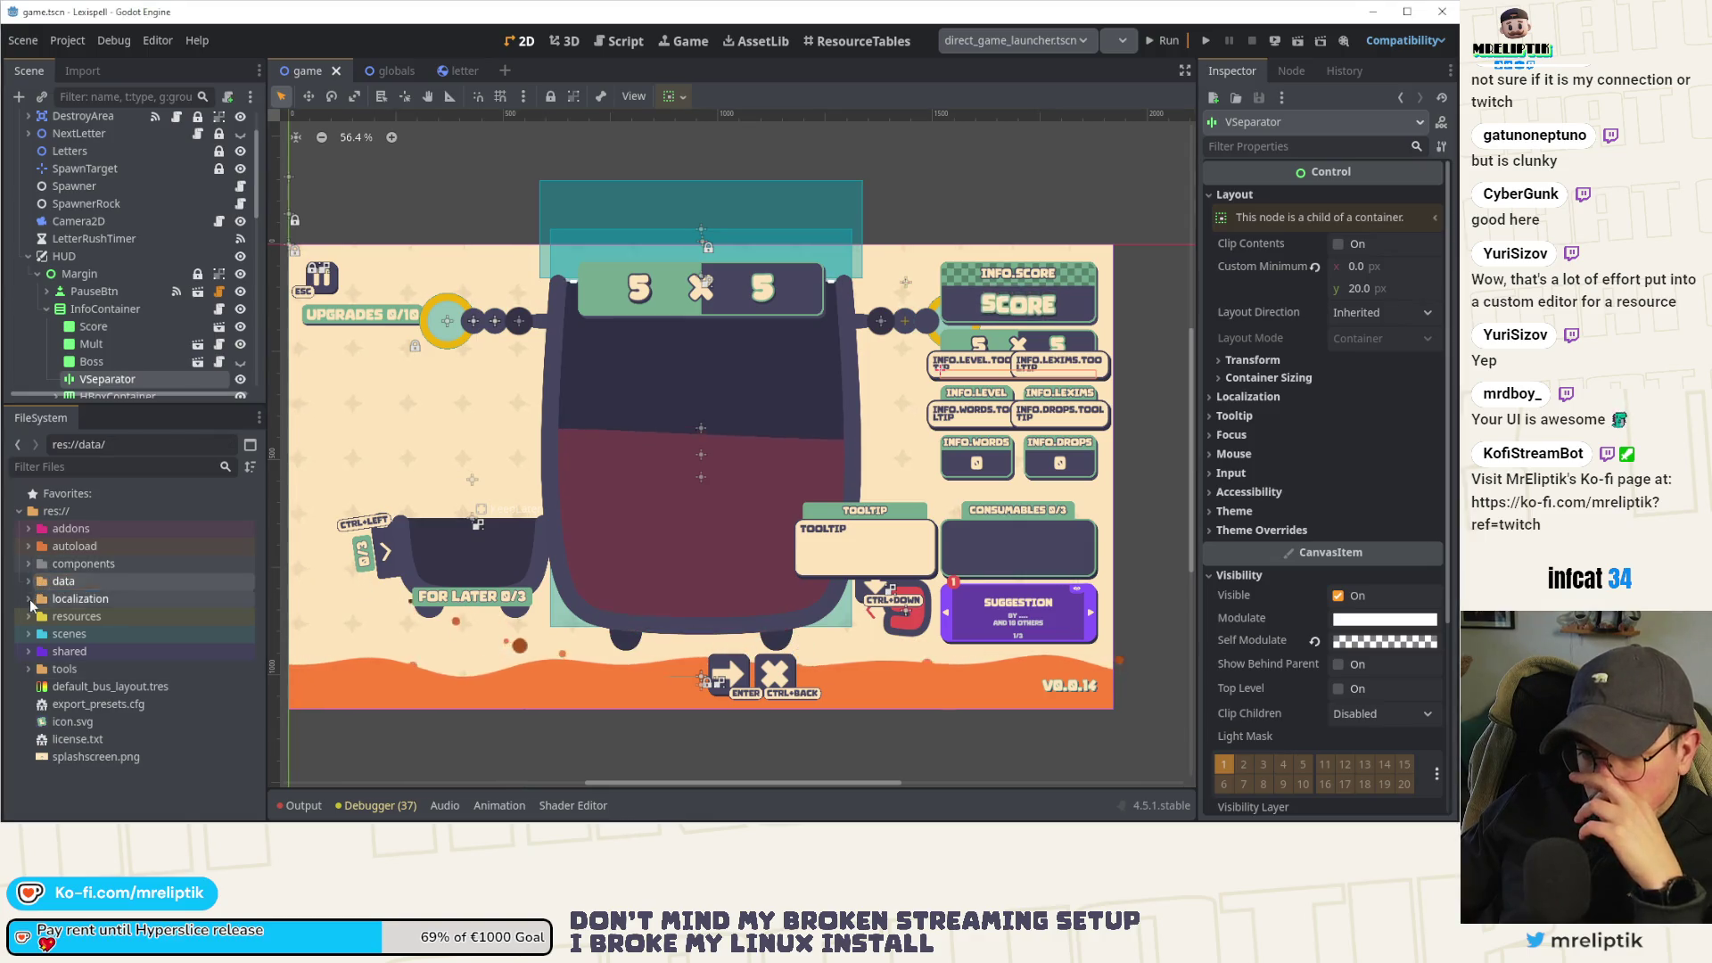
left_click(29, 582)
mouse_move(131, 638)
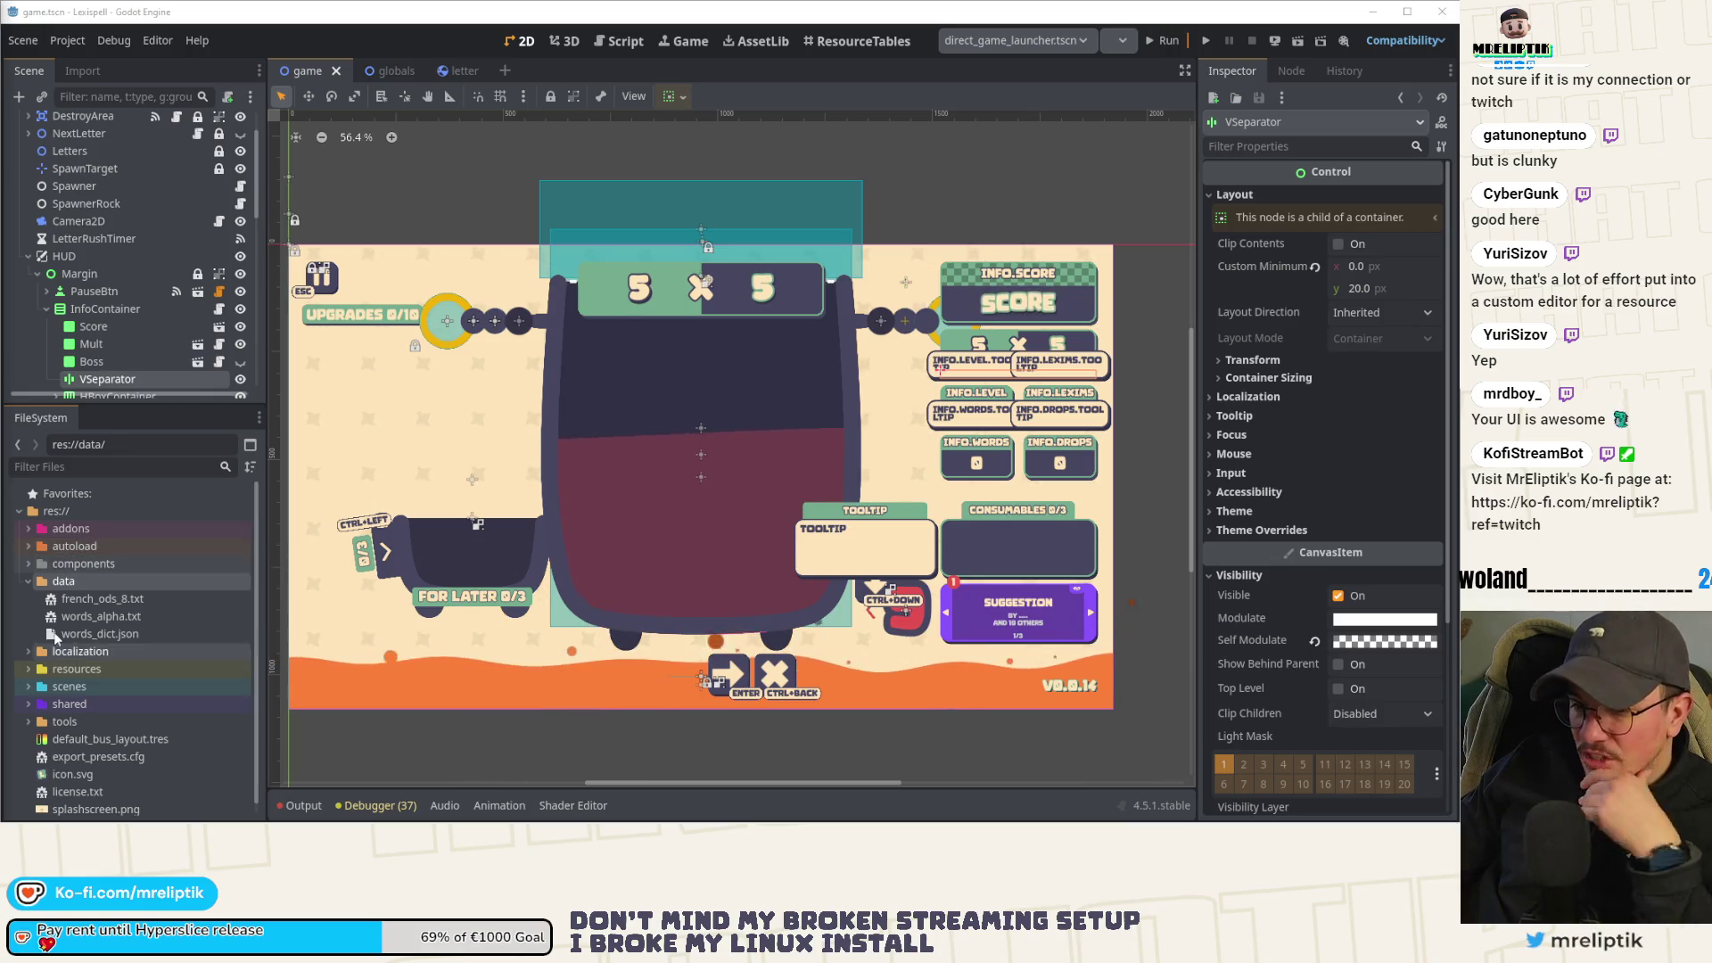
Select words_dict.json in the data folder.
left_click(106, 634)
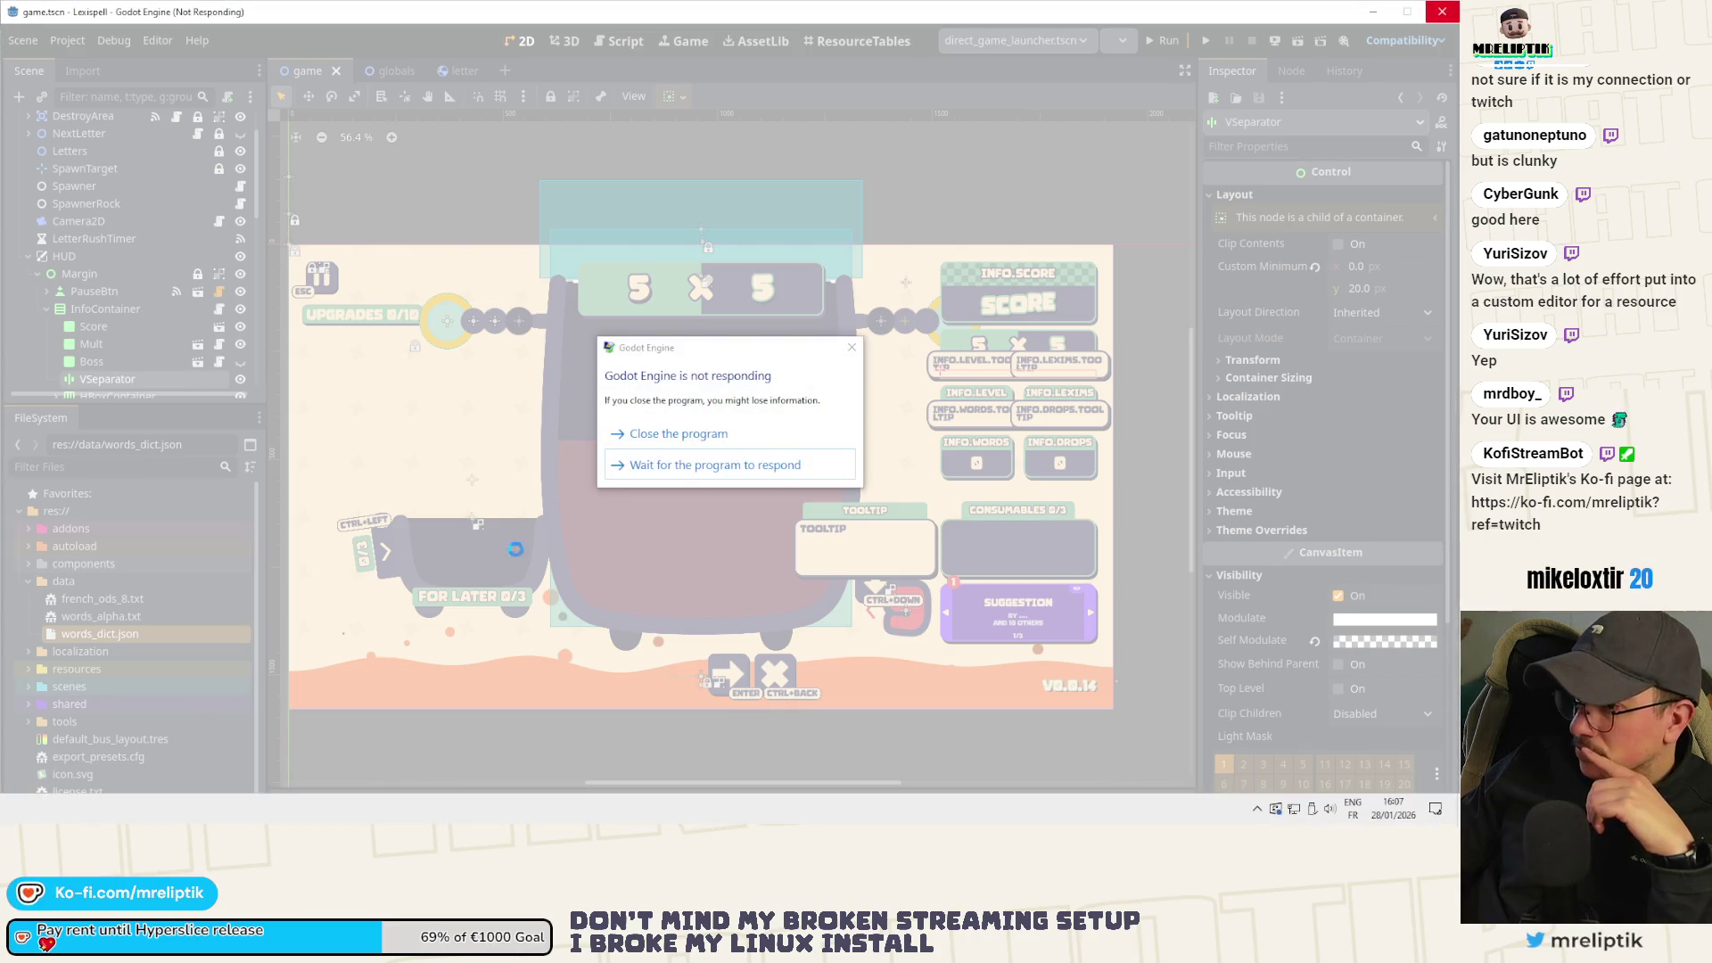
Dismiss the 'Godot Engine is not responding' prompt.
left_click(725, 464)
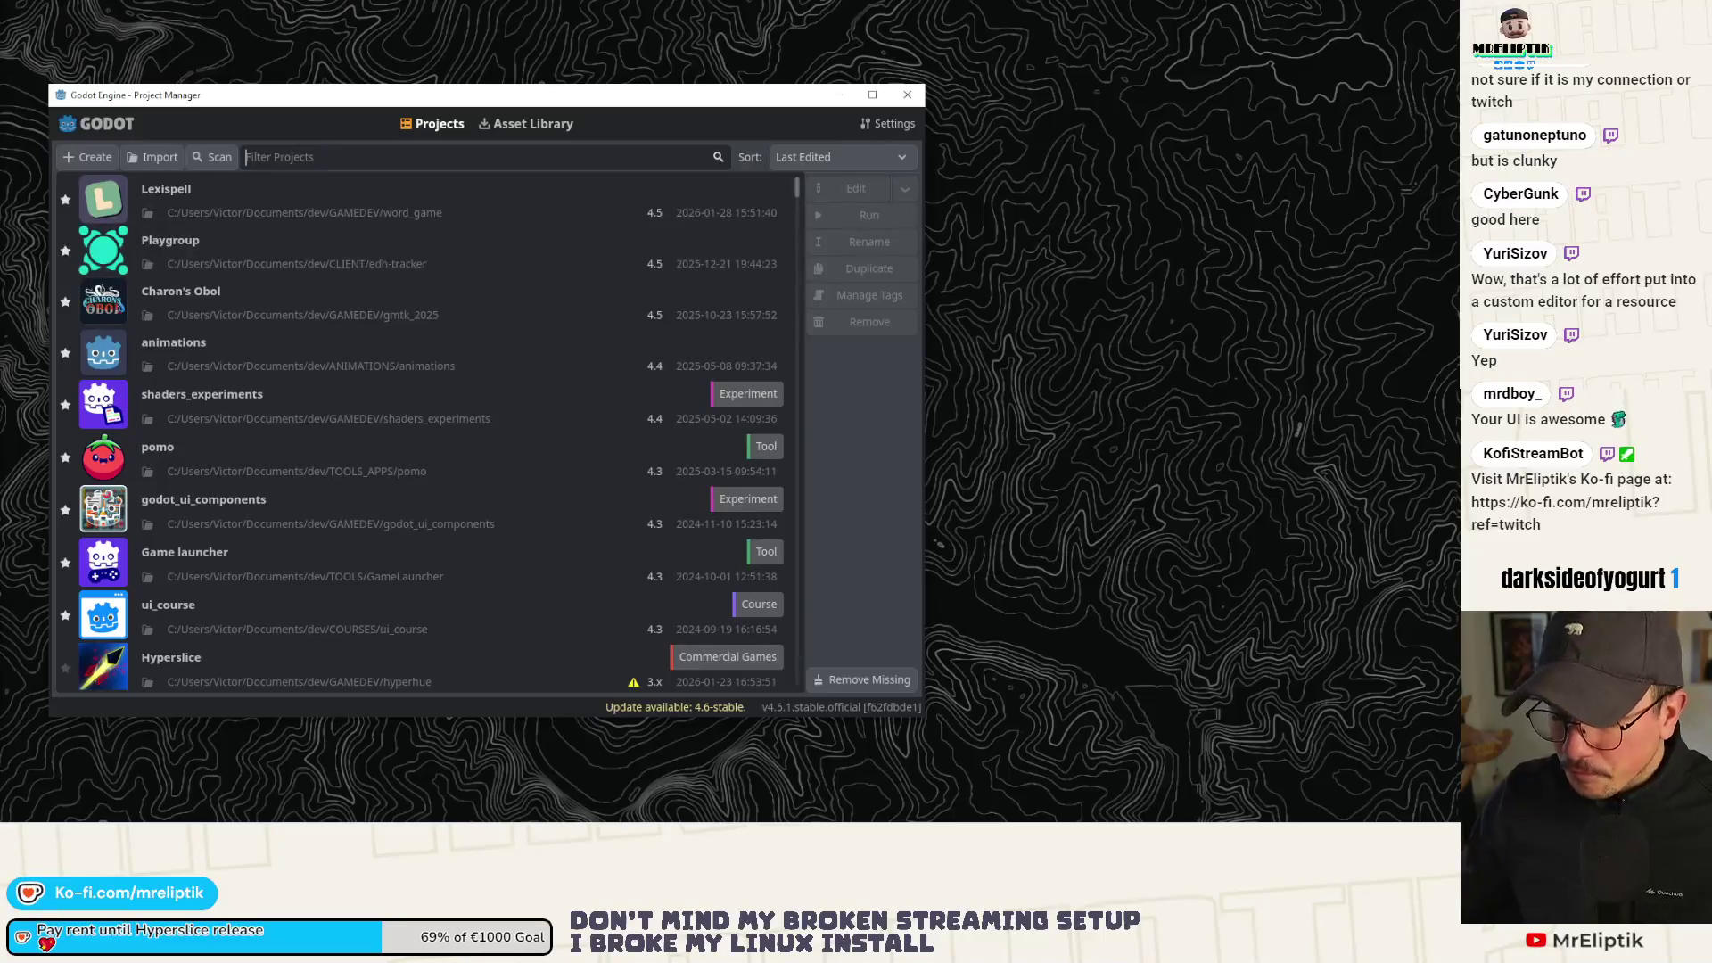
Reopen the Lexispell project from Godot's Project Manager.
double_click(244, 200)
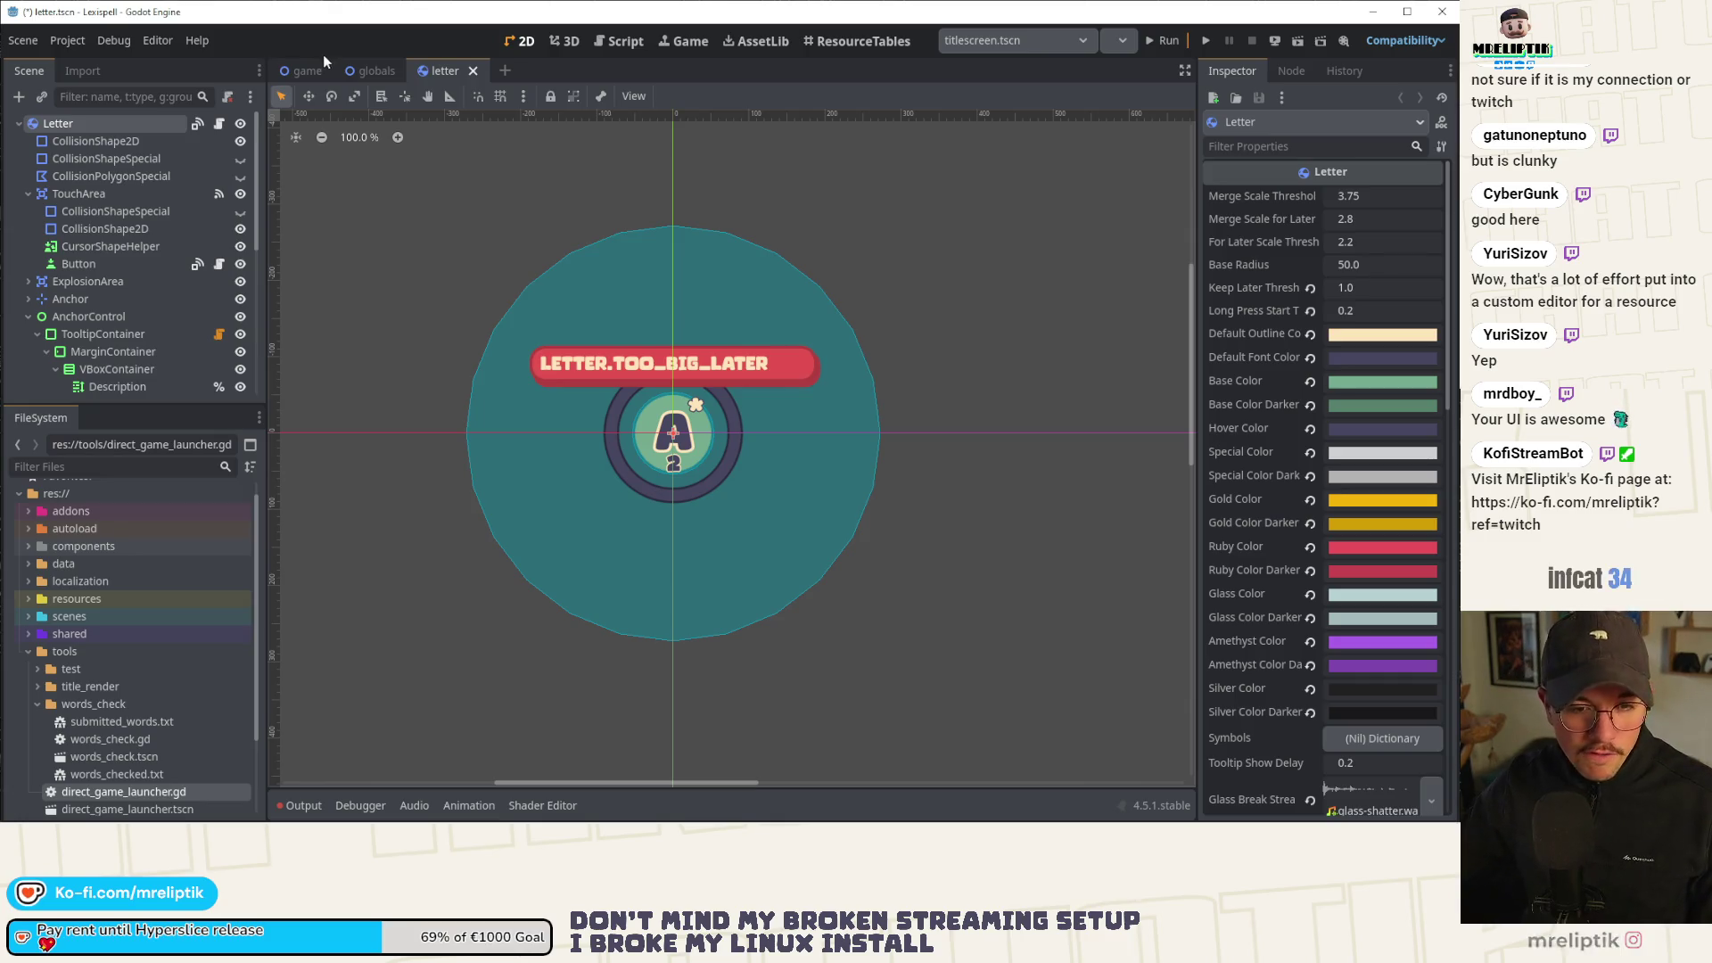
mouse_move(318, 71)
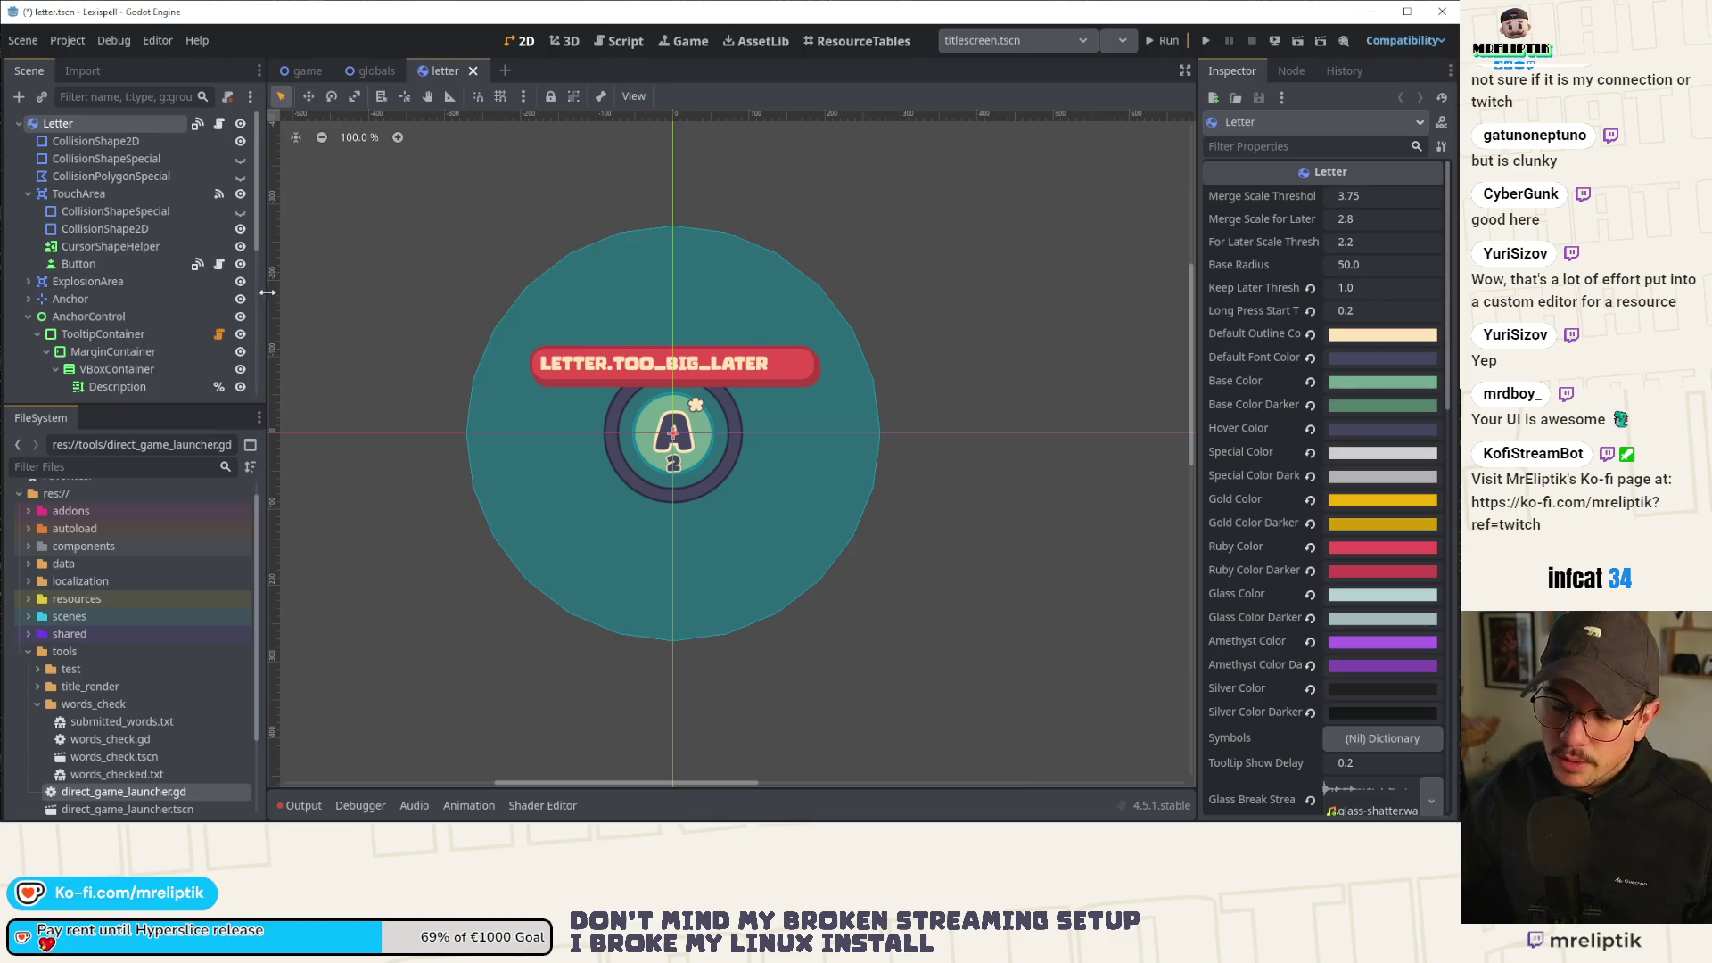
mouse_move(143, 824)
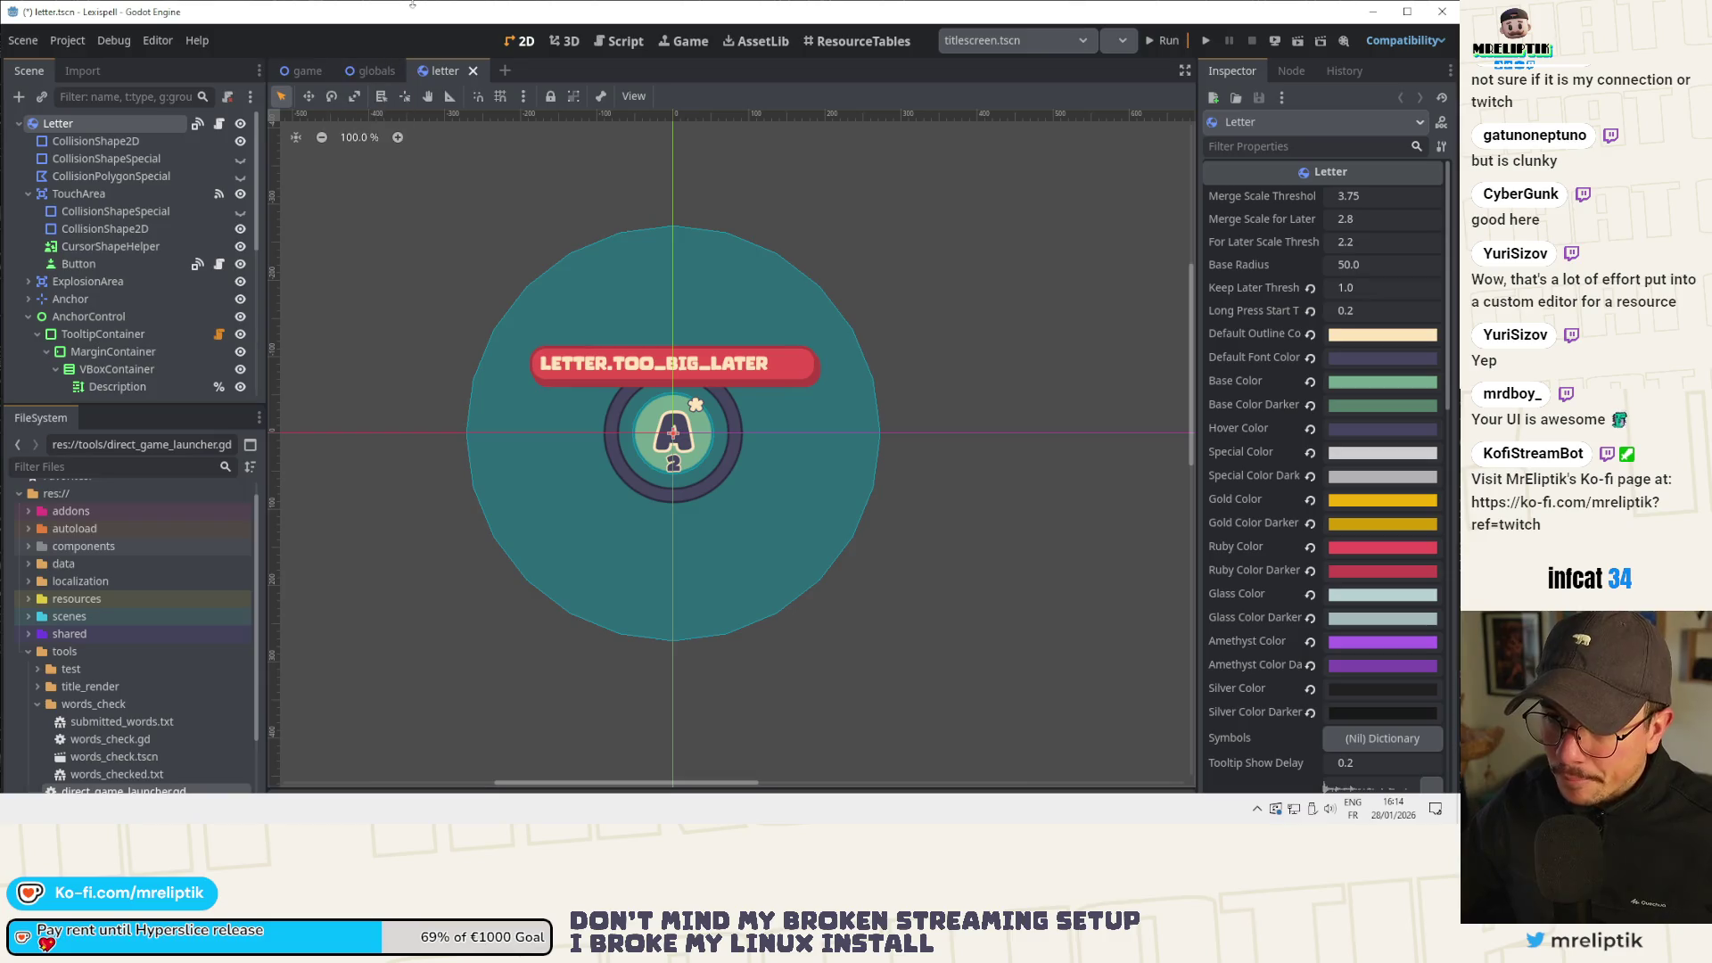
mouse_move(1277, 816)
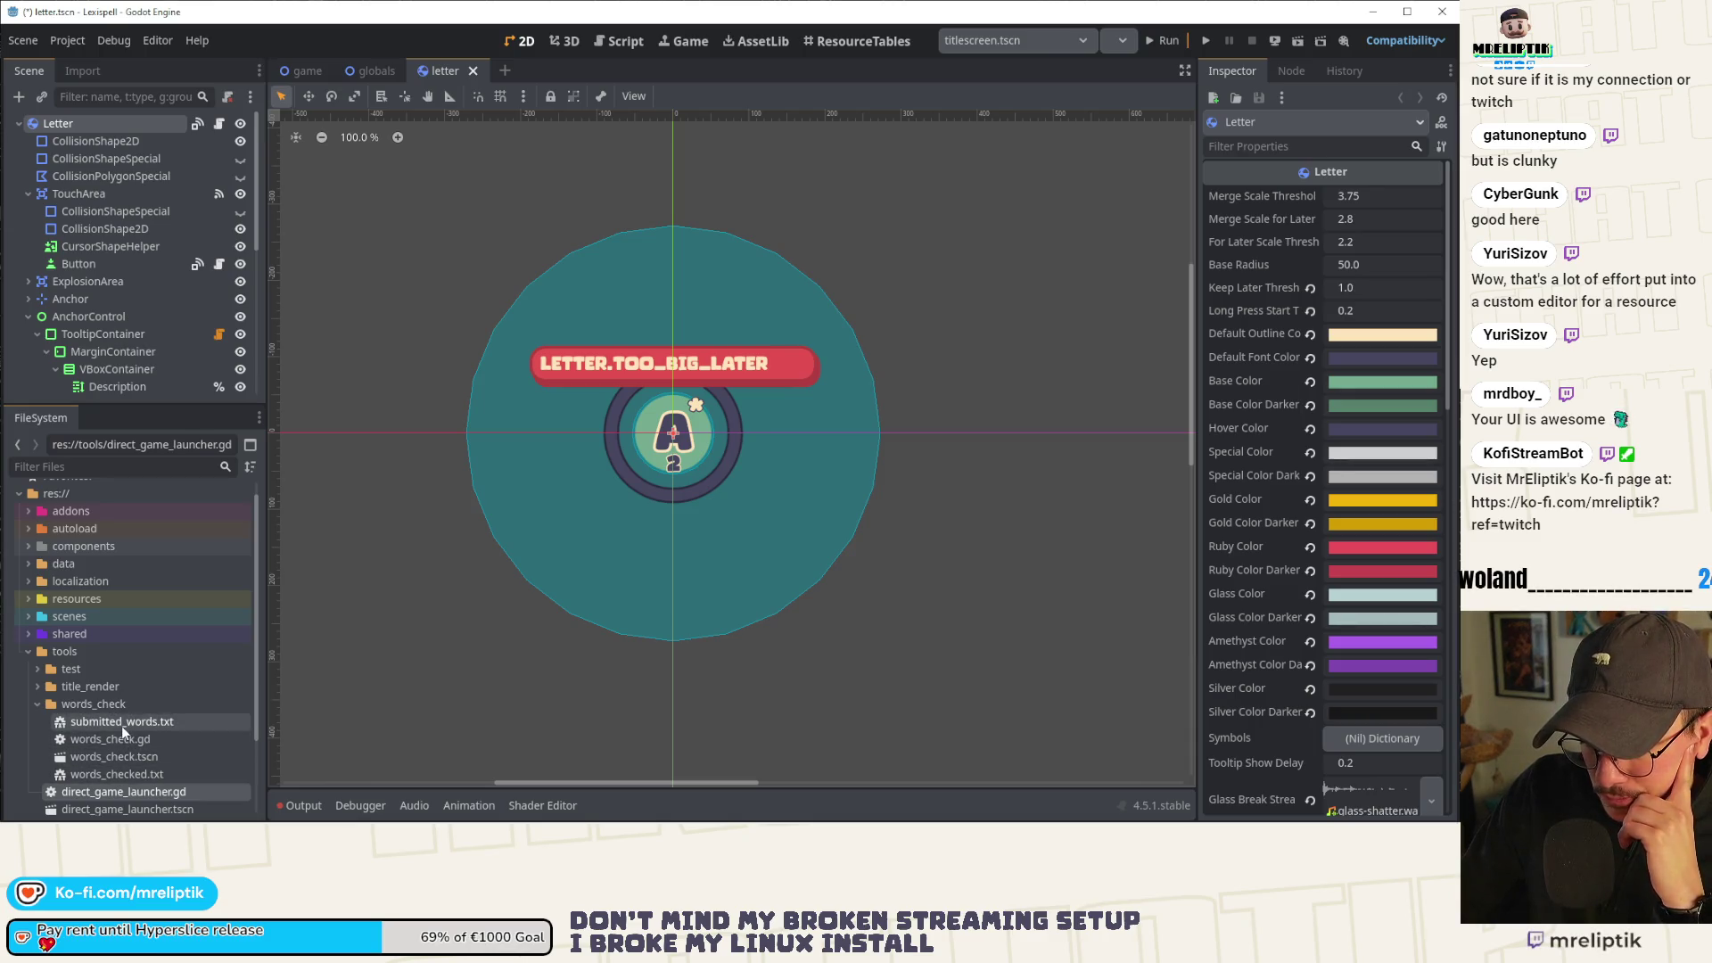
Collapse the words_check folder and expand the data folder, briefly toggling localization.
scroll(123, 736, "down", 3)
scroll(123, 736, "up", 3)
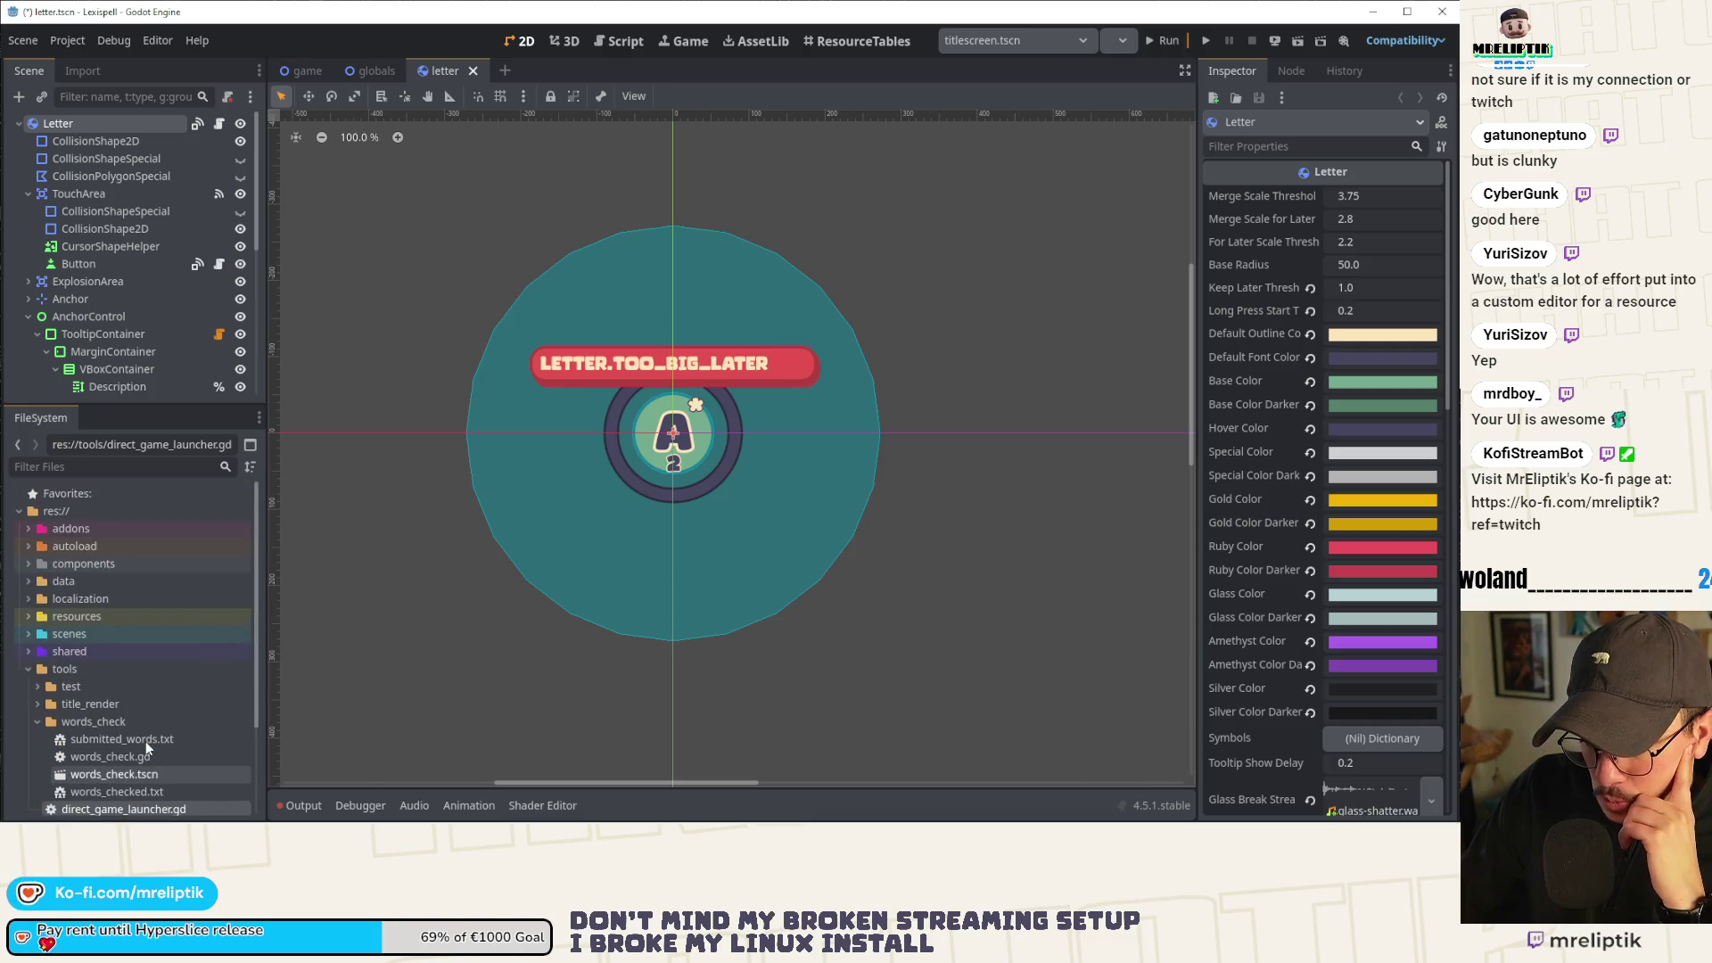
scroll(125, 713, "down", 2)
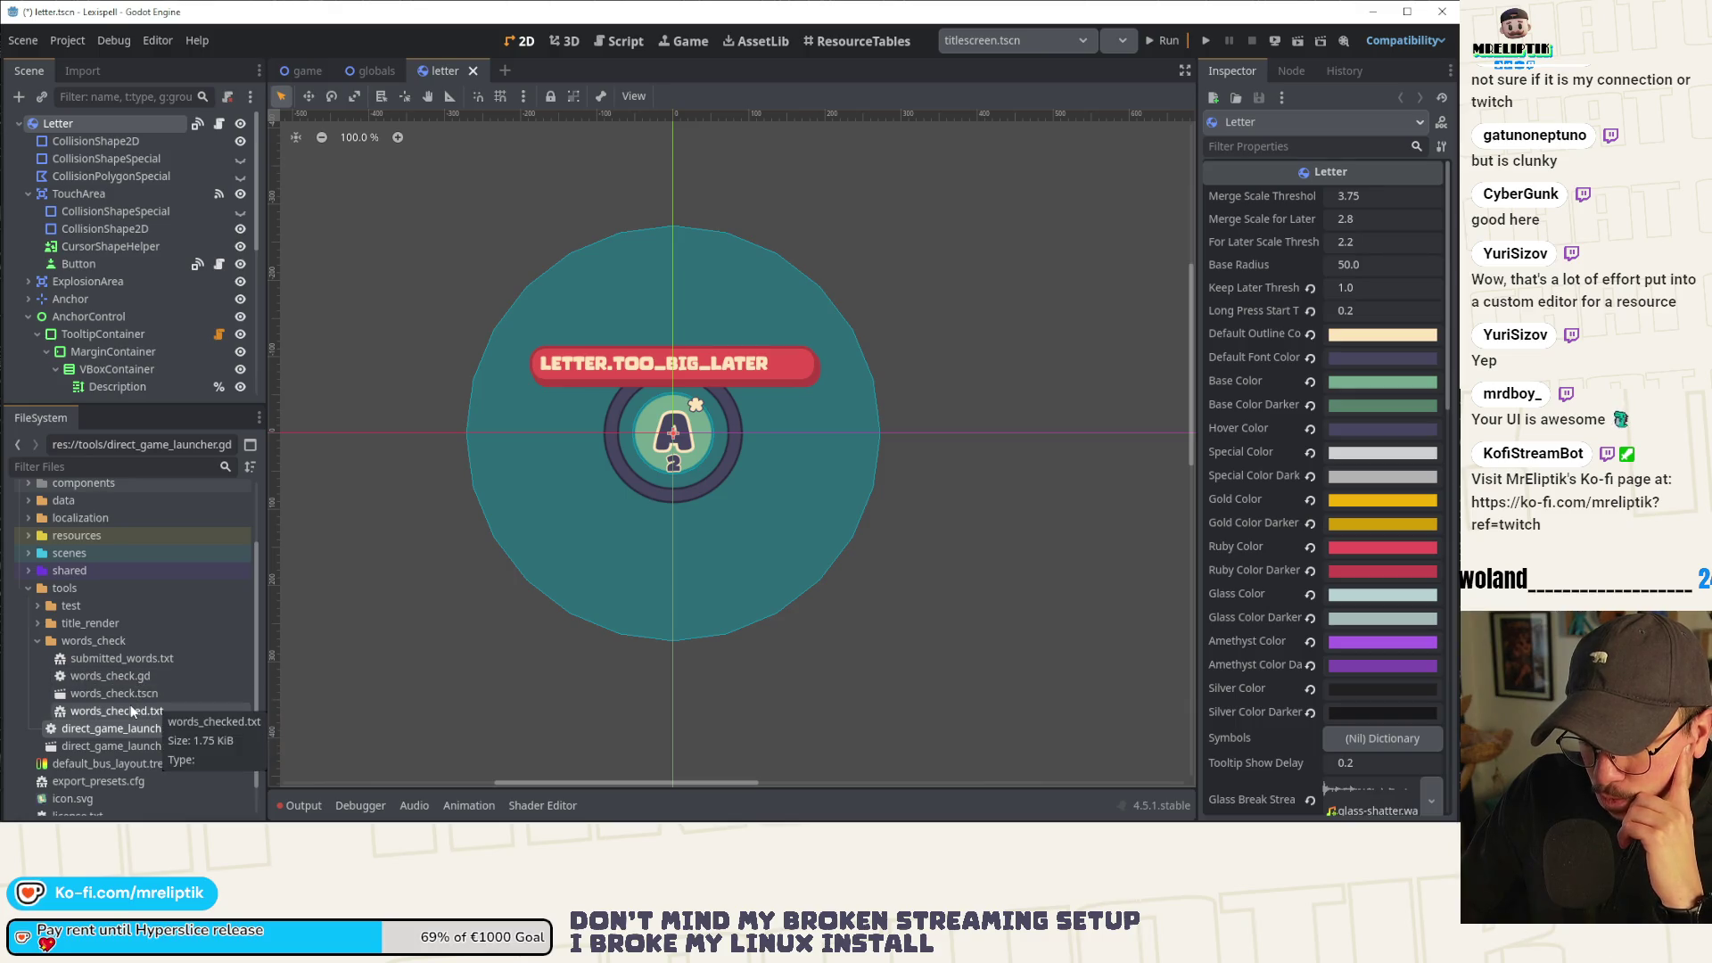
left_click(37, 640)
scroll(29, 651, "up", 2)
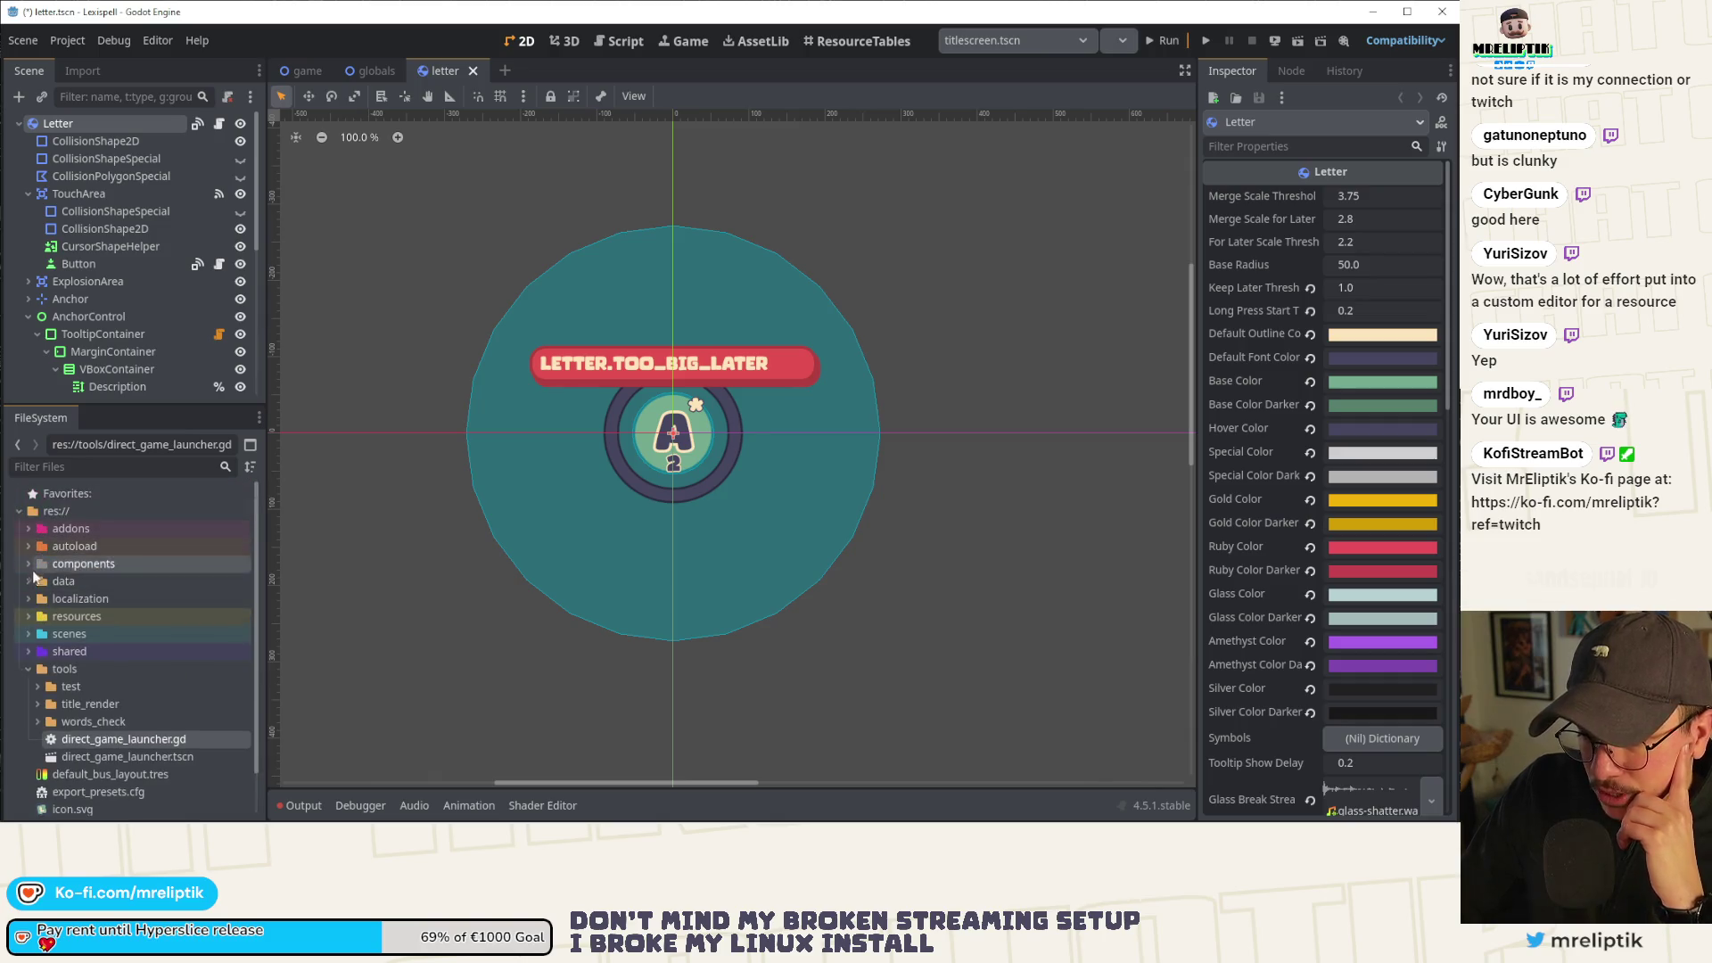
left_click(28, 599)
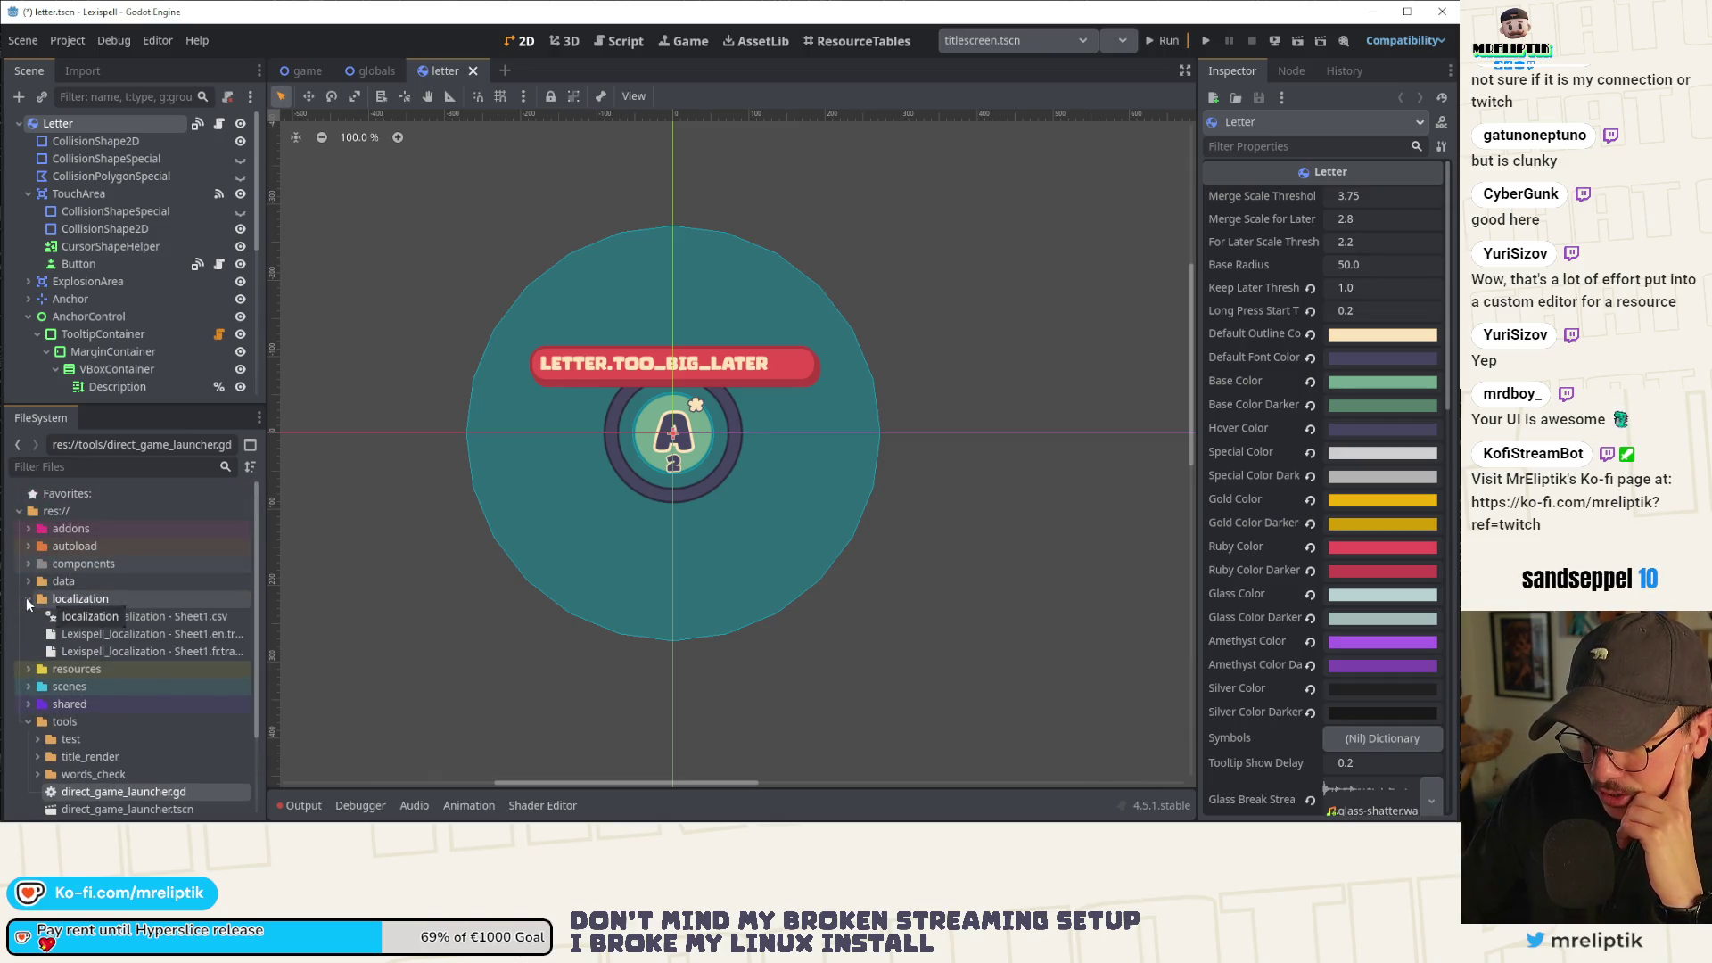
left_click(27, 598)
left_click(27, 580)
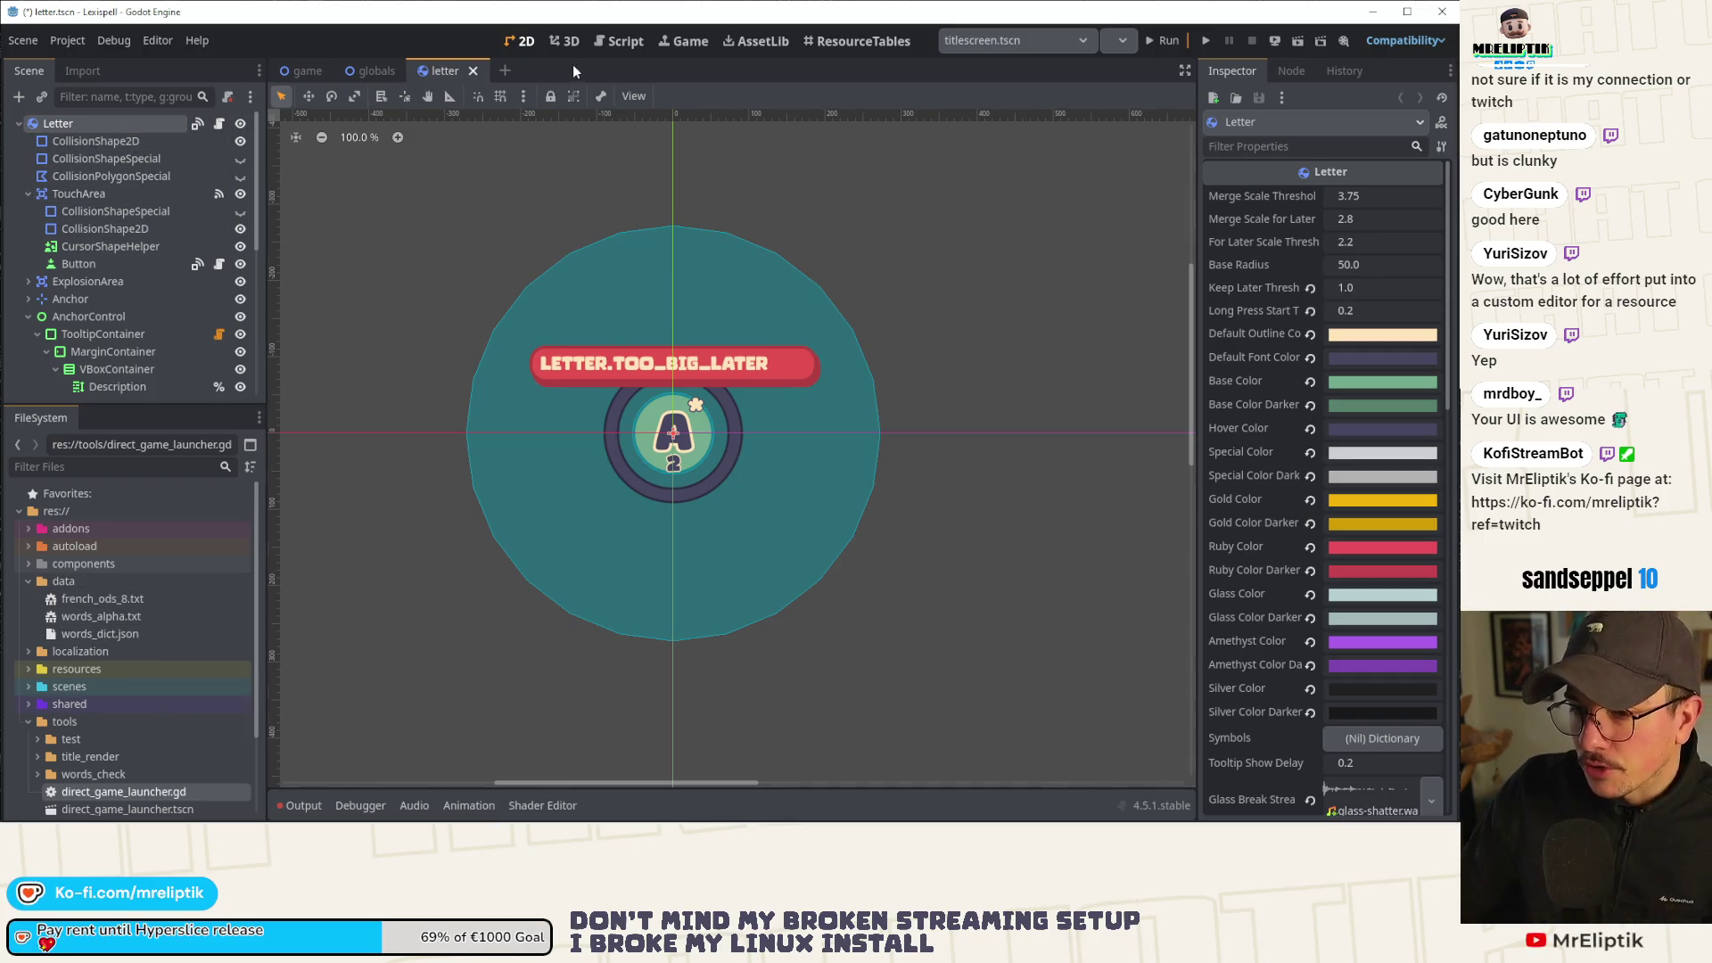
Search project scenes for 'word_dict' and then 'words', reopening the letter scene.
key("ctrl+shift+o")
type("word_dict")
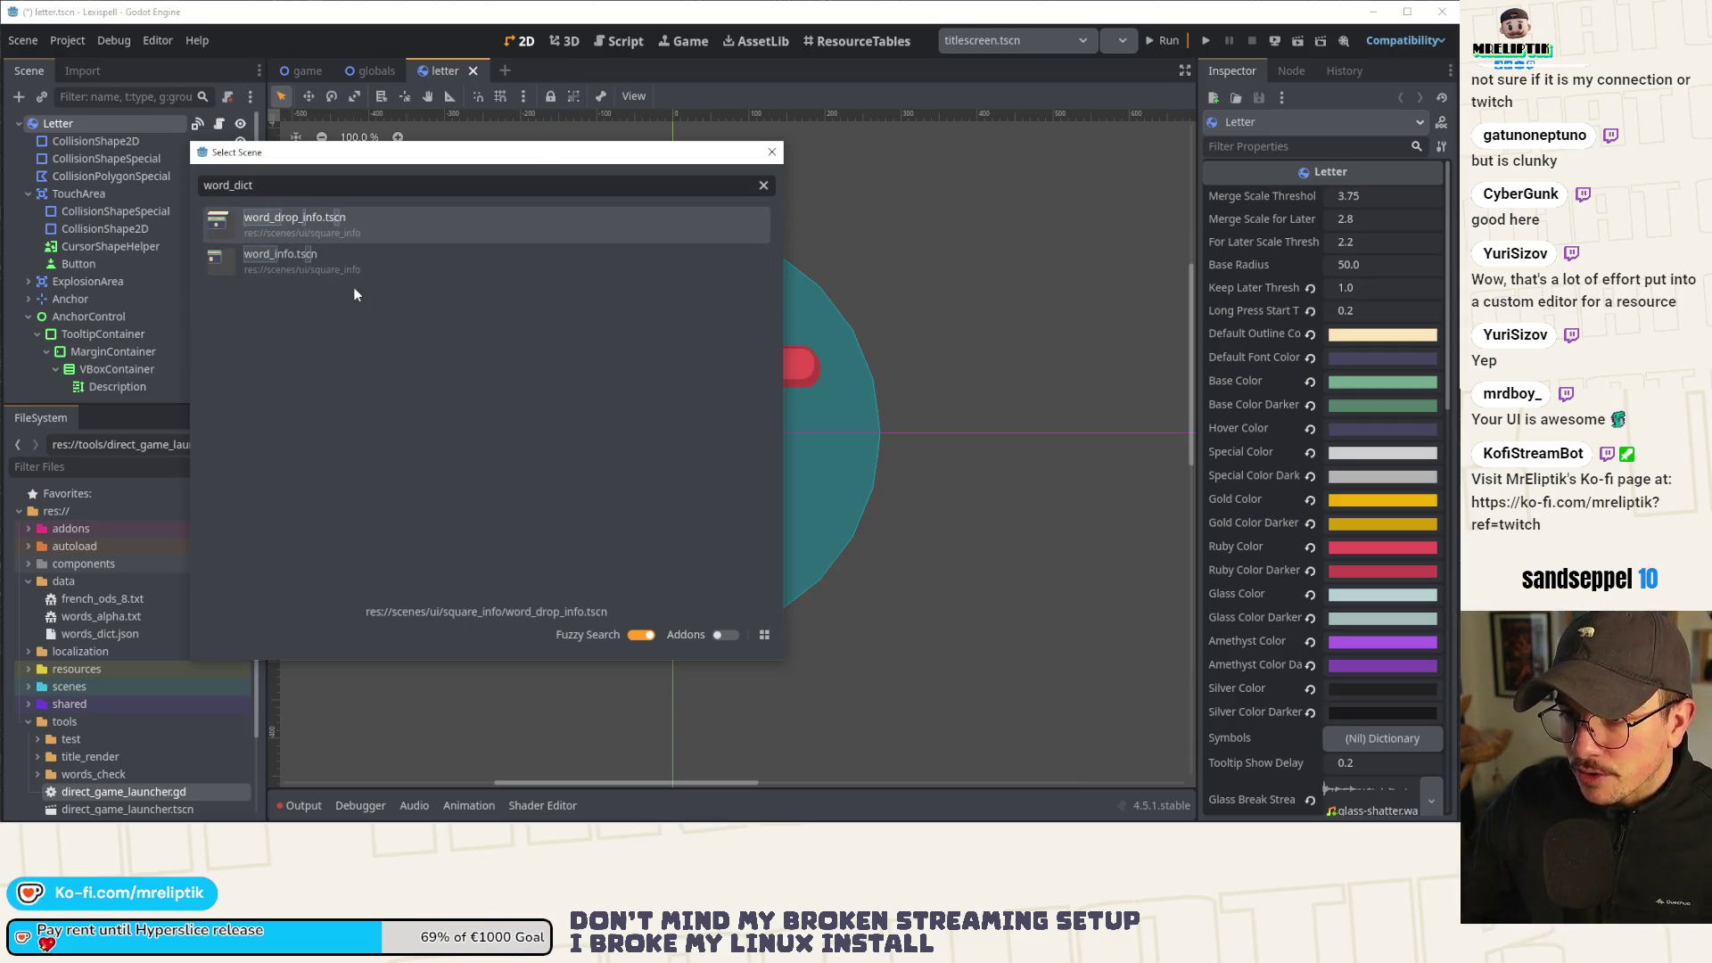
key("Escape")
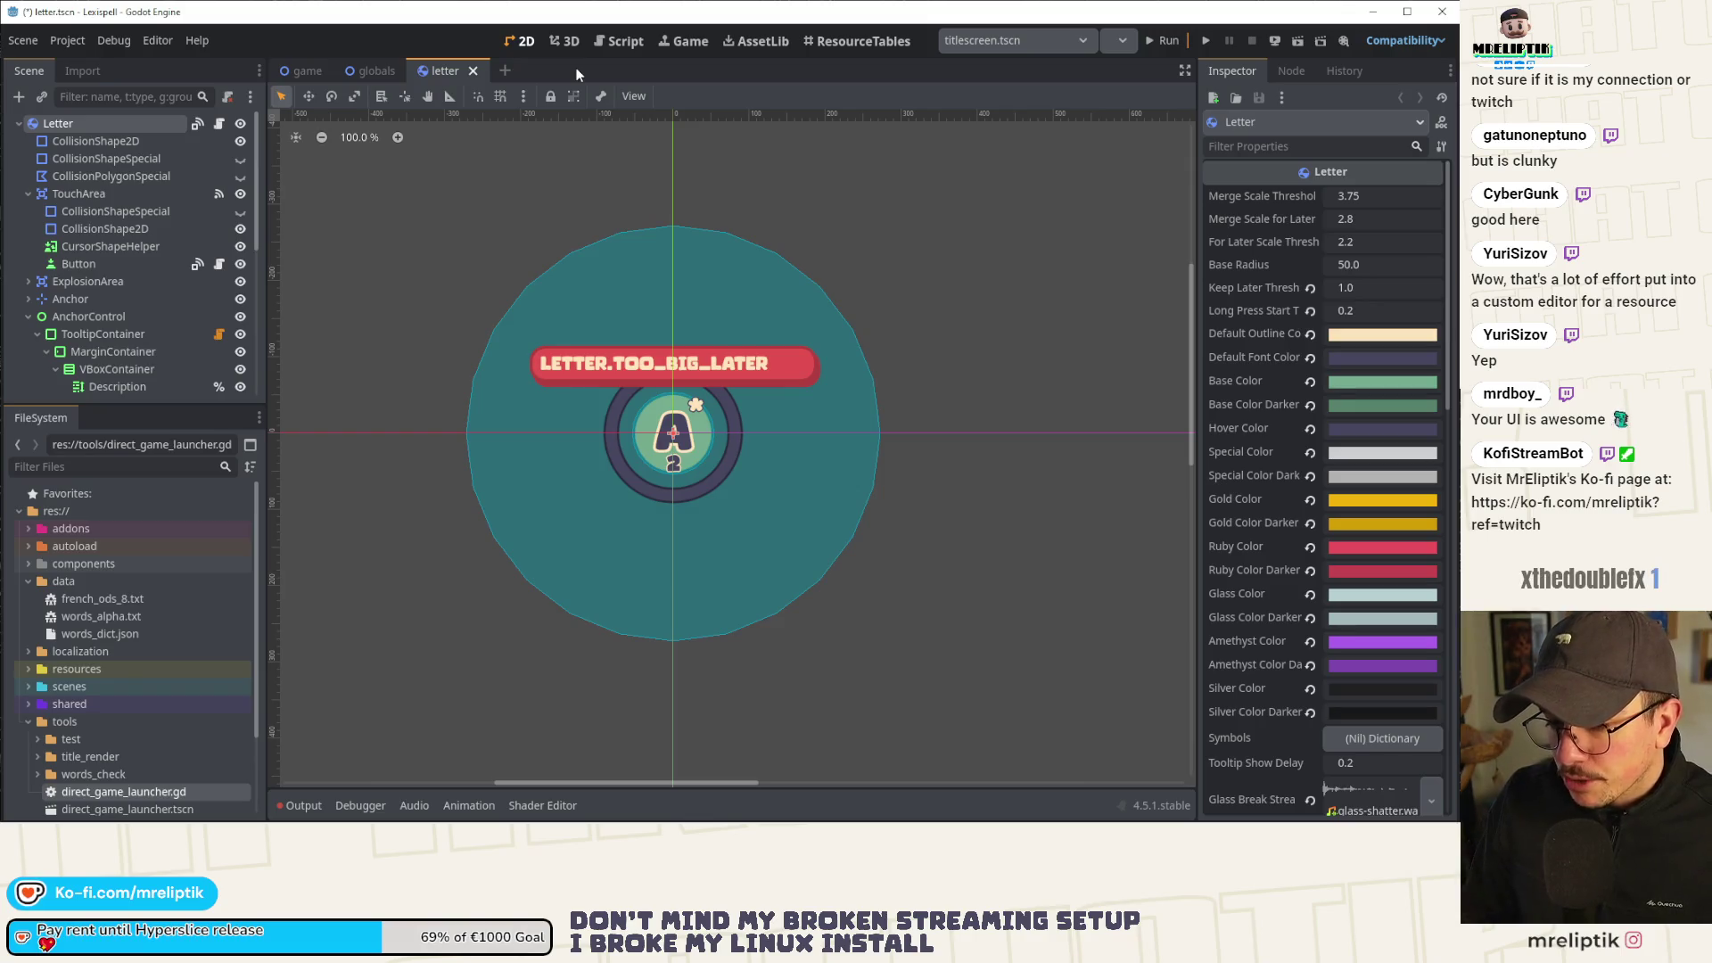
key("ctrl+shift+o")
type("words")
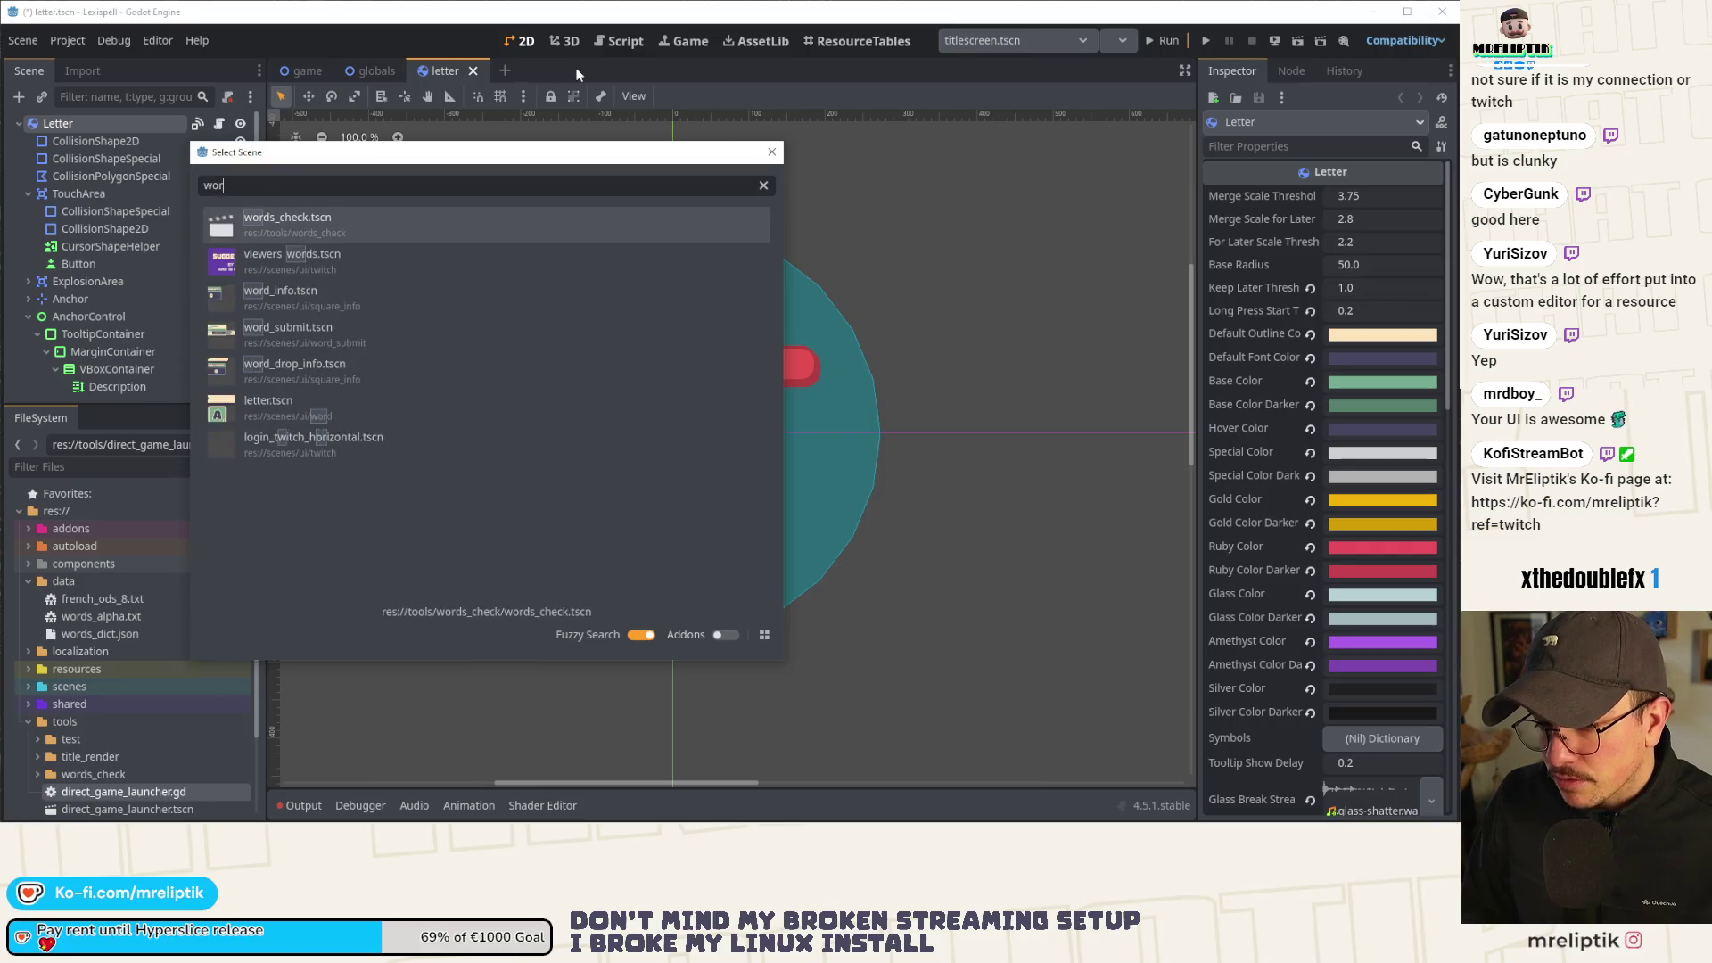
double_click(393, 406)
Open globals.tscn via a 'global' scene search and bring up its globals.gd script.
key("ctrl+shift+o")
type("global")
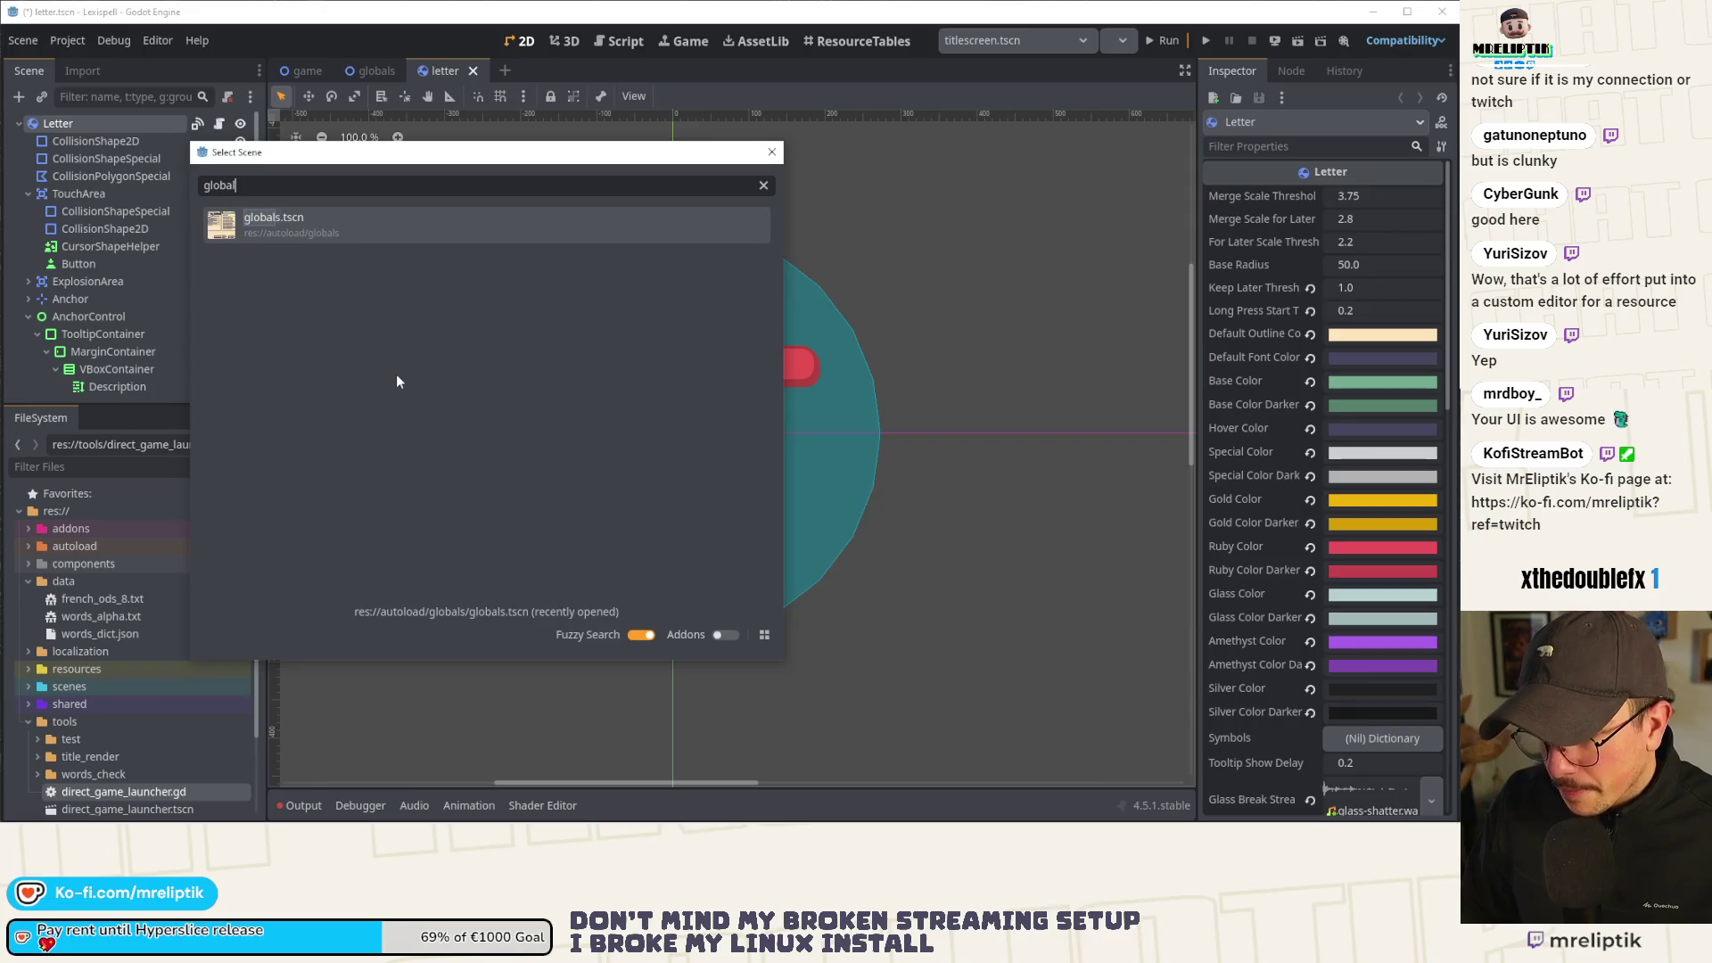
key("Return")
left_click(221, 122)
Search globals.gd for words_list_en_path and jump to its use in compute_lang_editor at line 397.
scroll(1191, 281, "up", 5)
scroll(1191, 281, "up", 10)
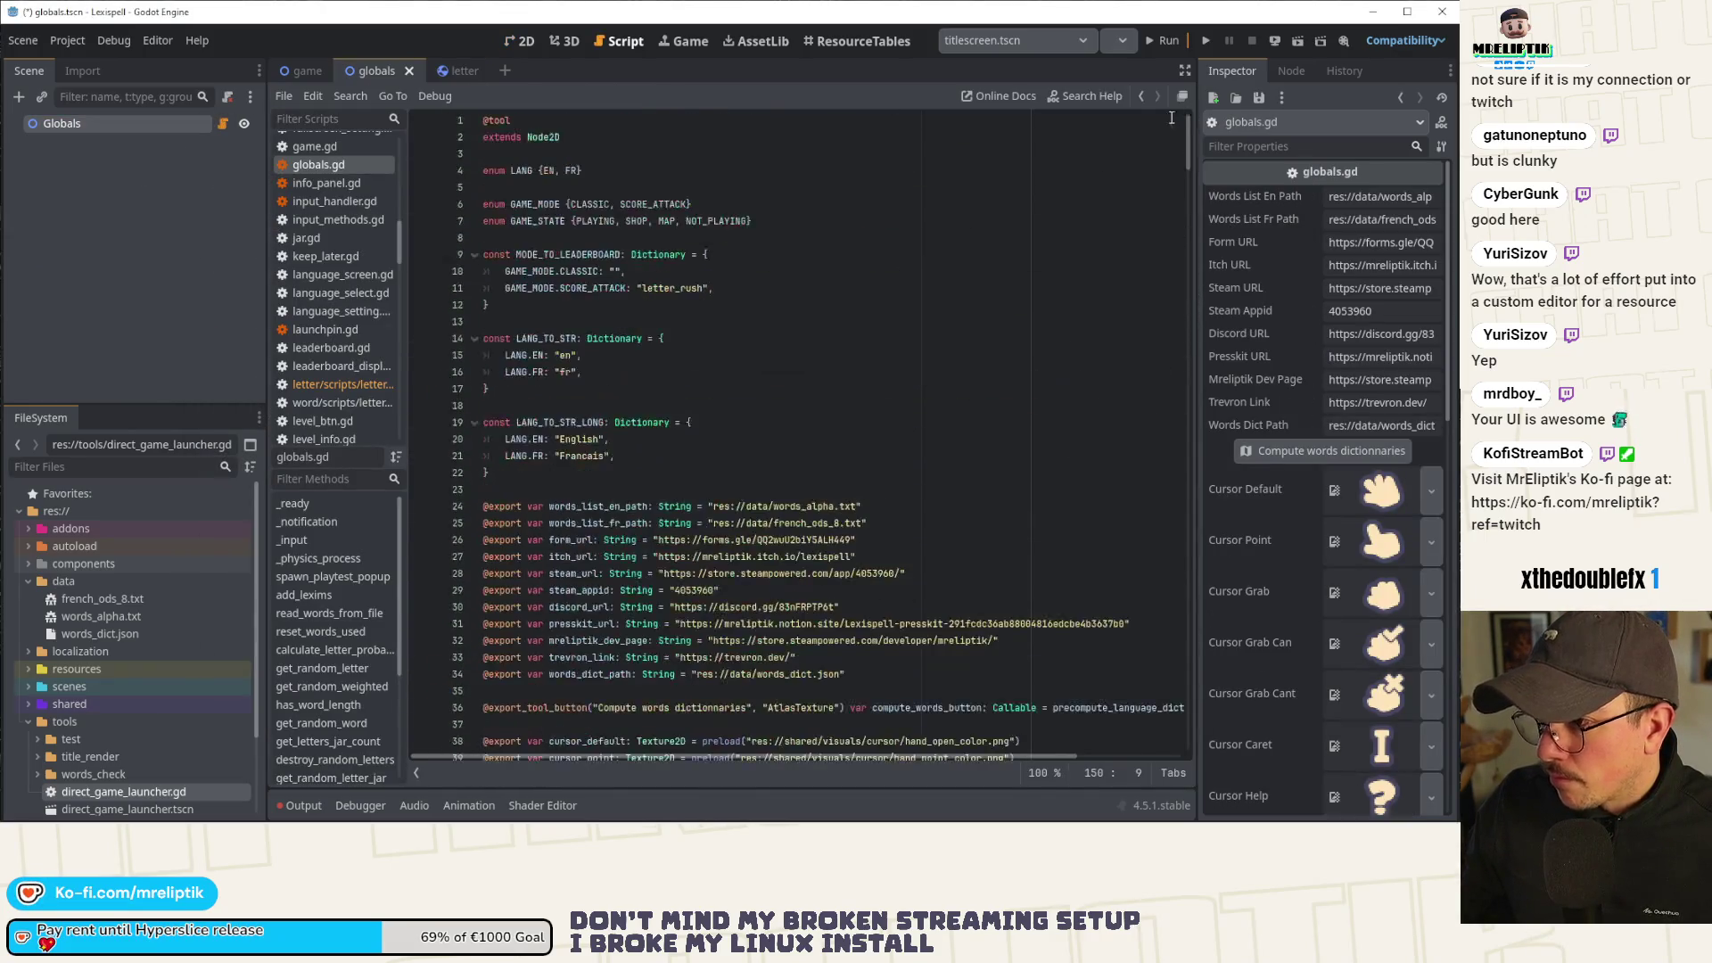
scroll(741, 548, "down", 2)
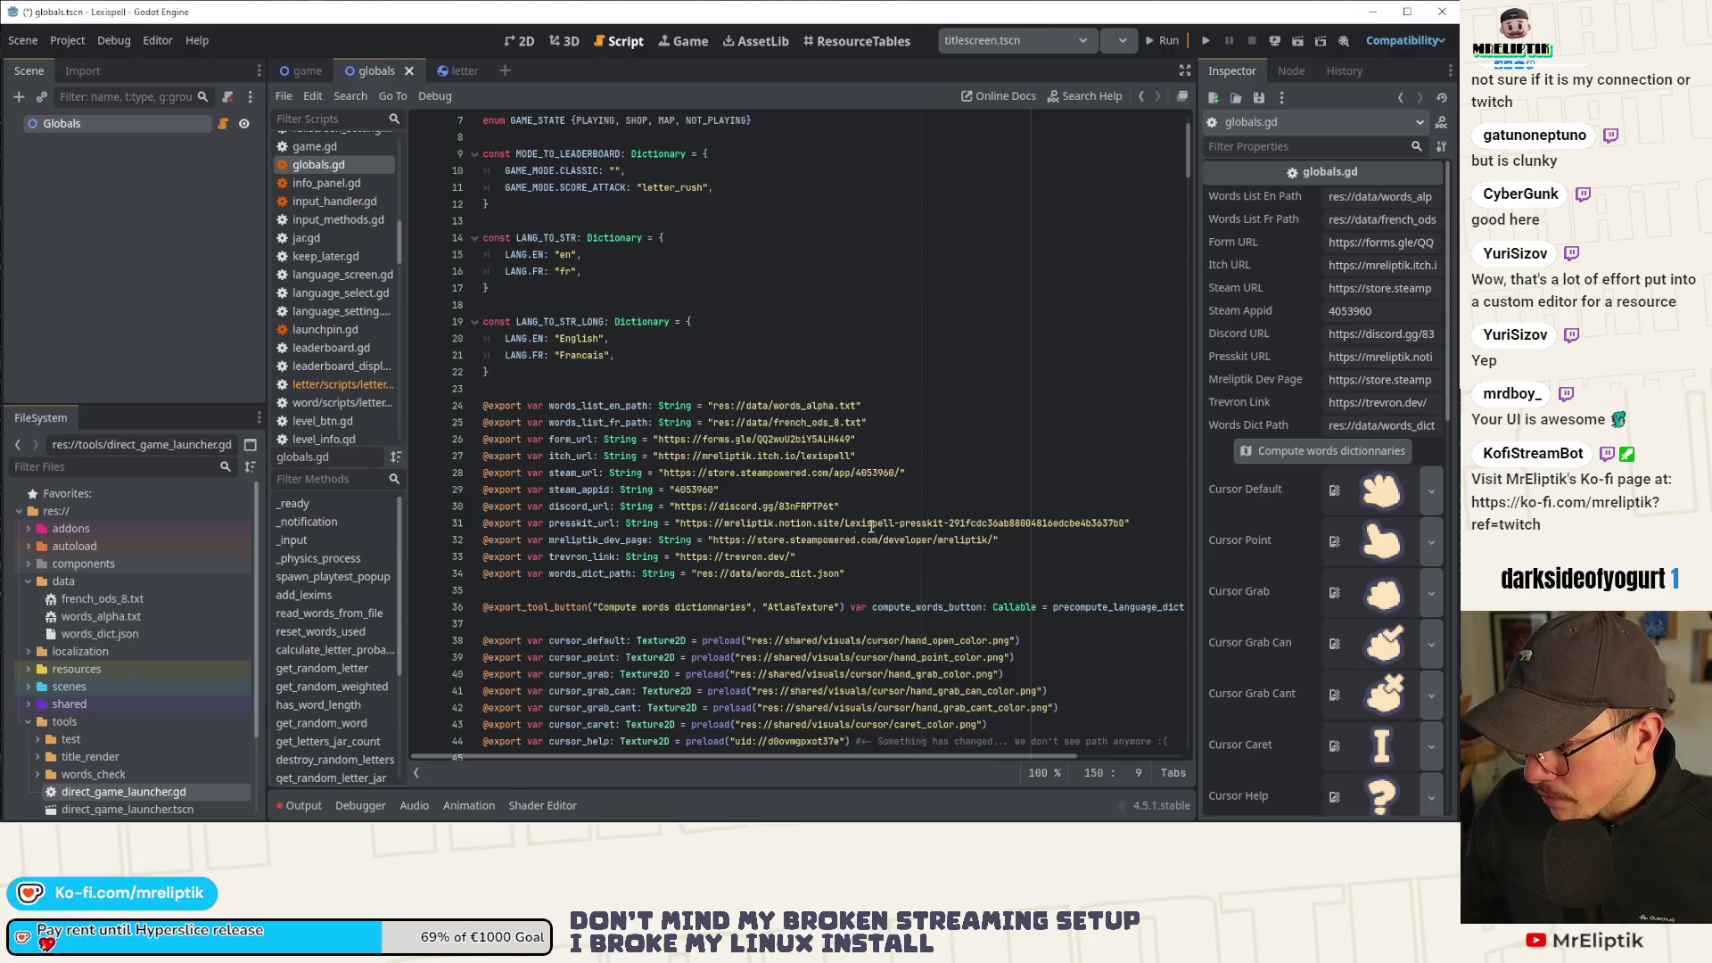
scroll(839, 533, "down", 2)
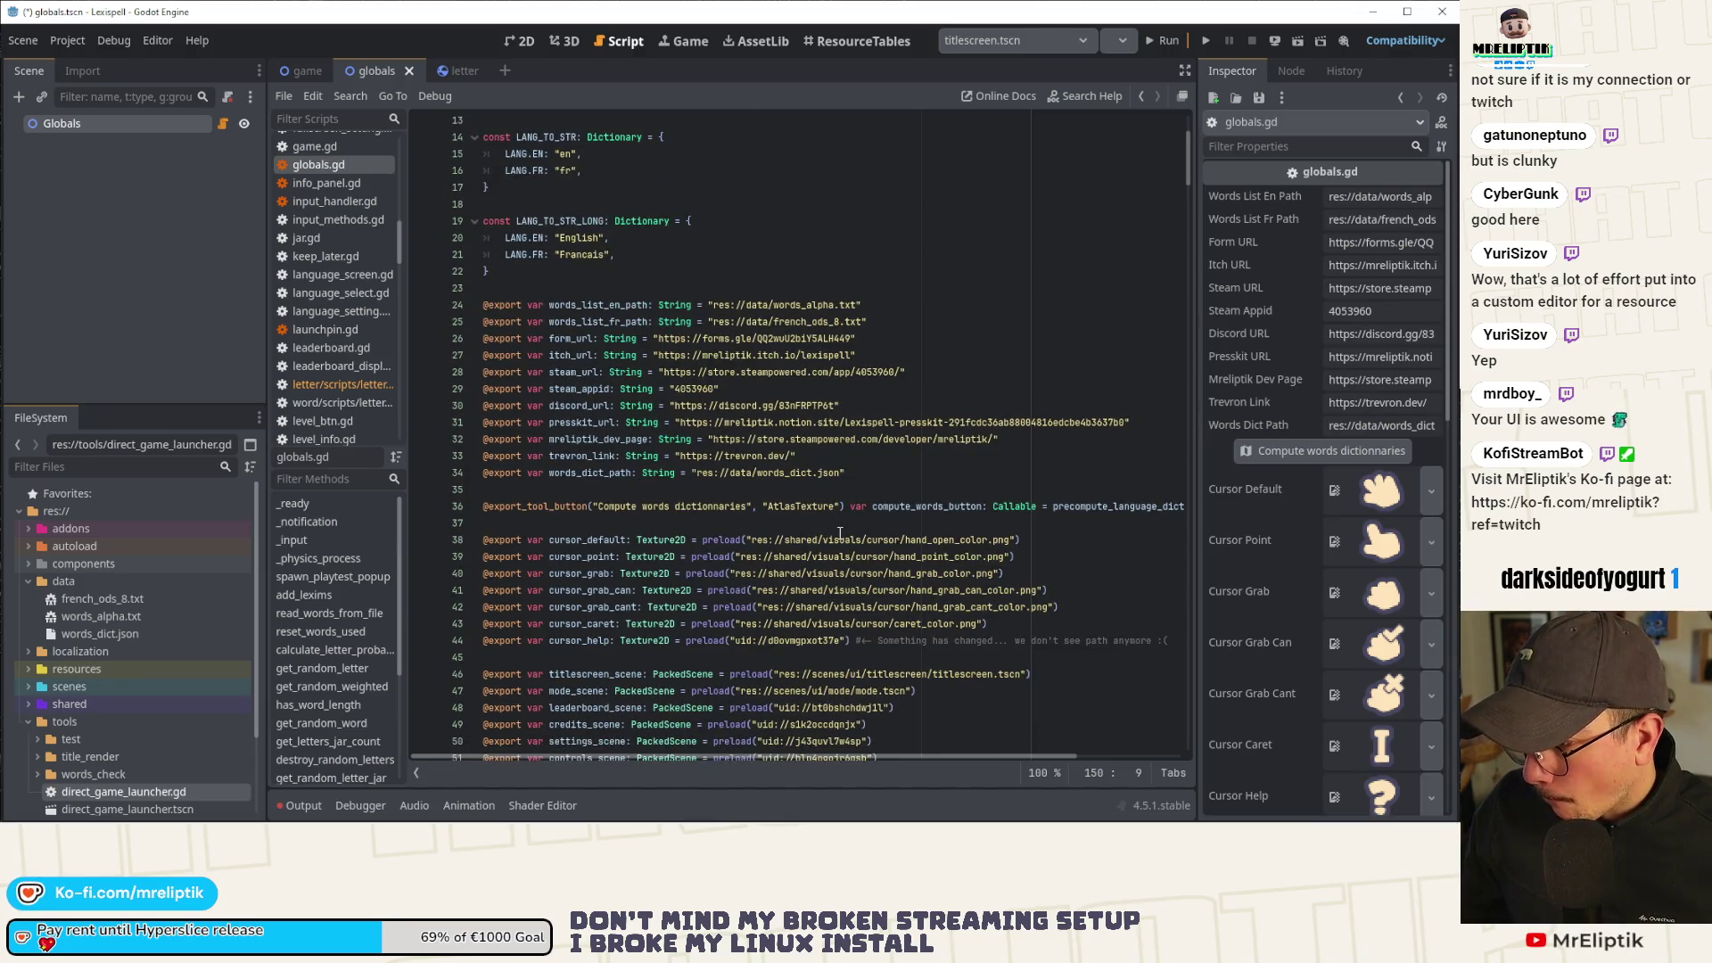
scroll(836, 533, "up", 4)
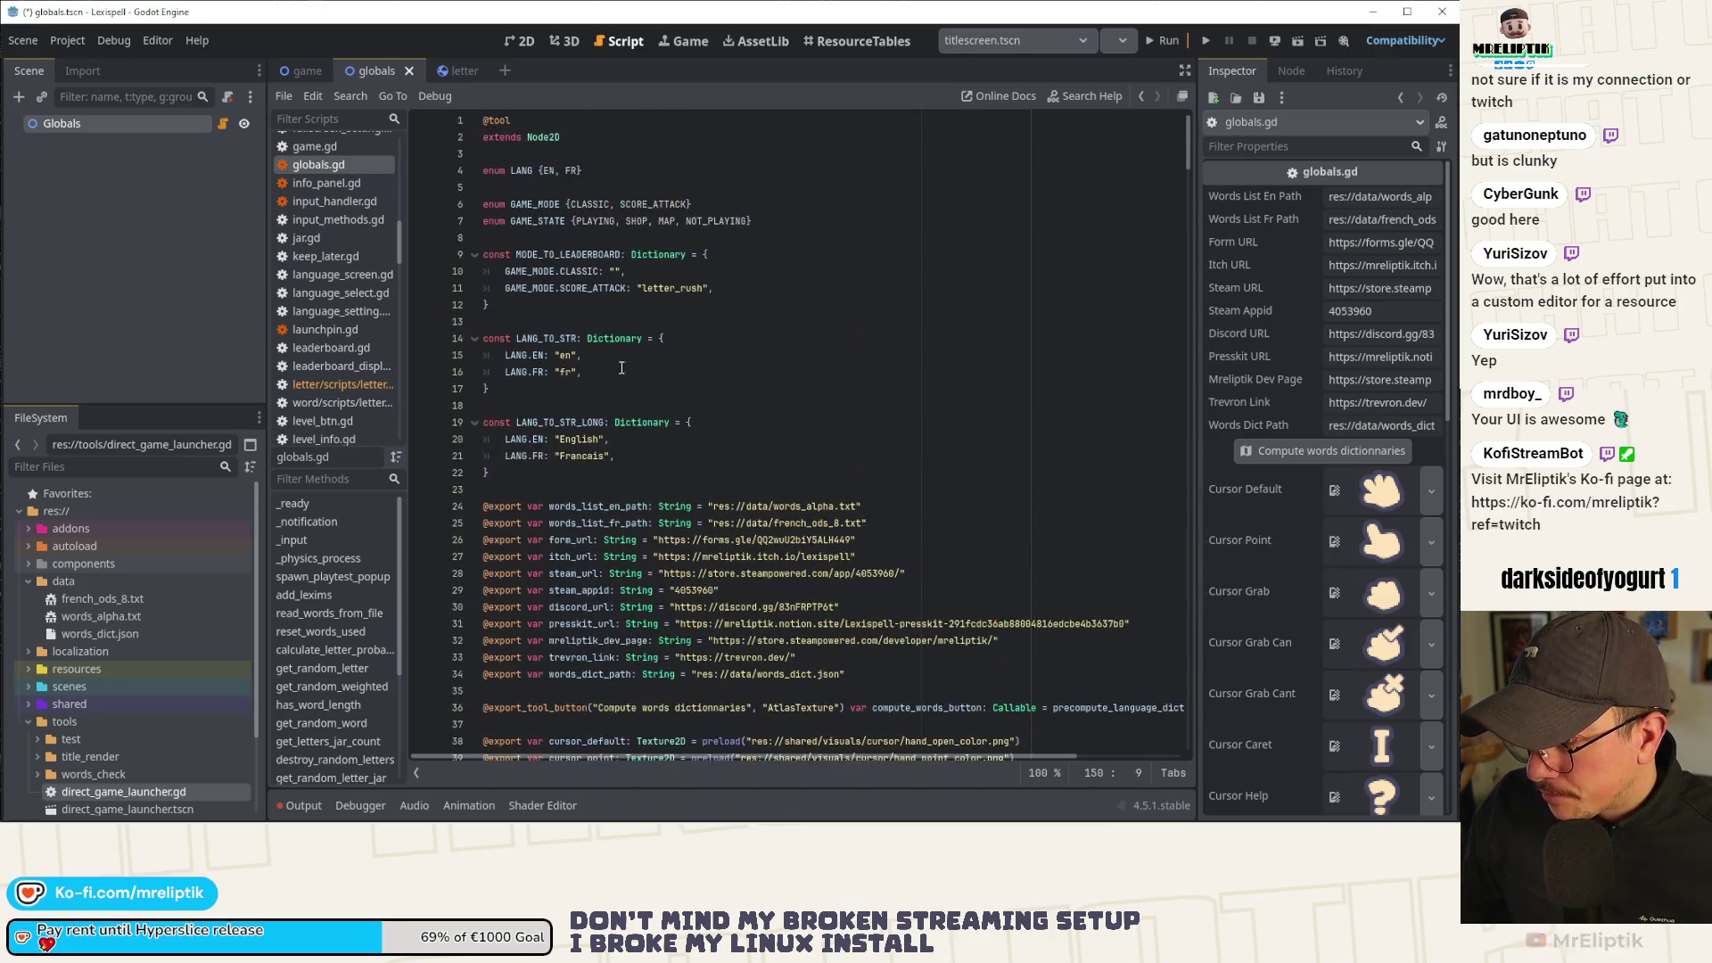
left_click(723, 524)
double_click(572, 523)
double_click(575, 506)
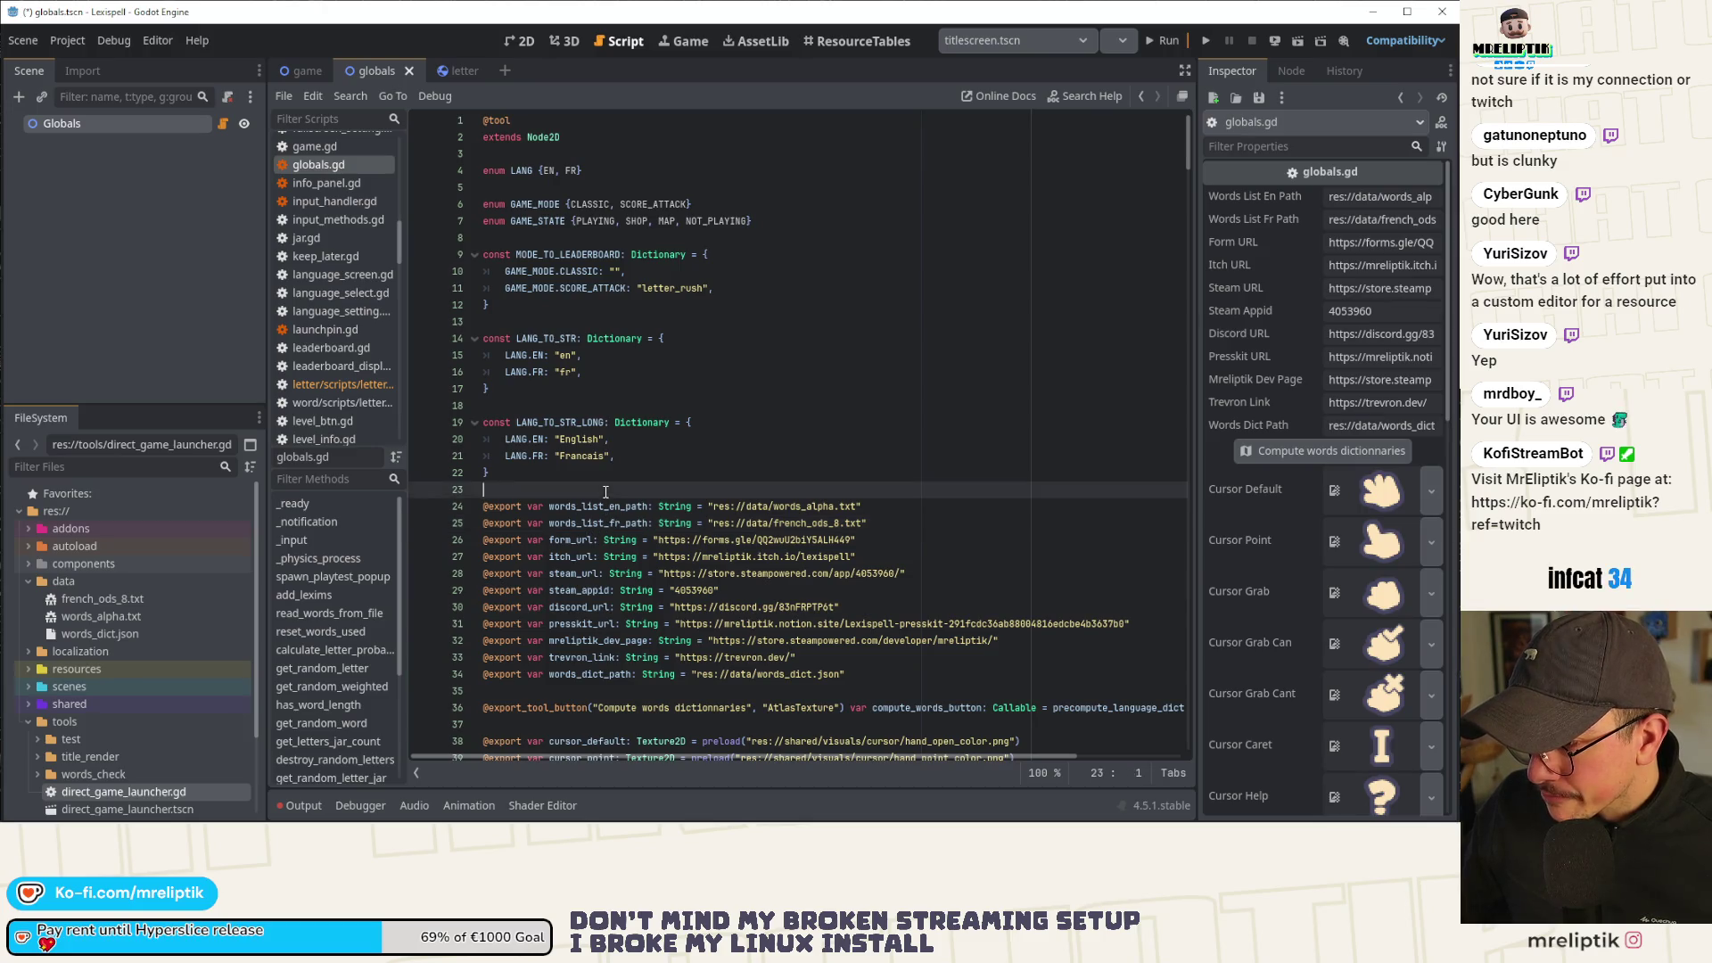
key("ctrl+f")
left_click(976, 773)
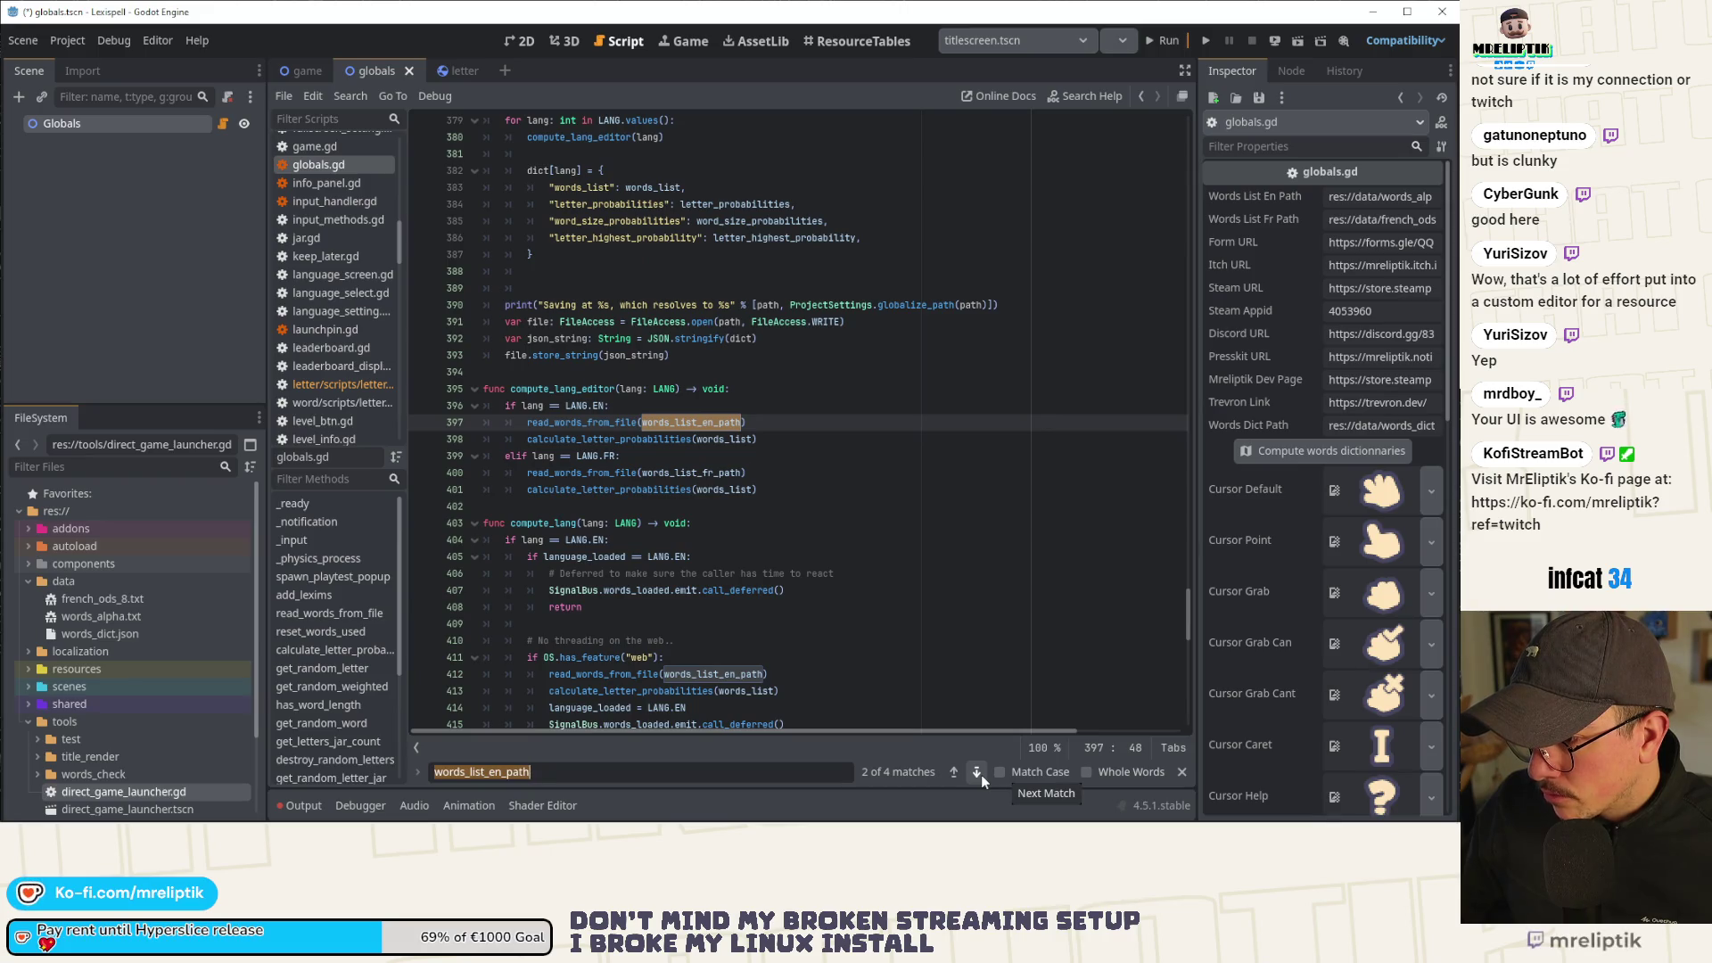
Jump from the read_words_from_file call to its definition at line 228.
double_click(542, 523)
scroll(656, 598, "down", 3)
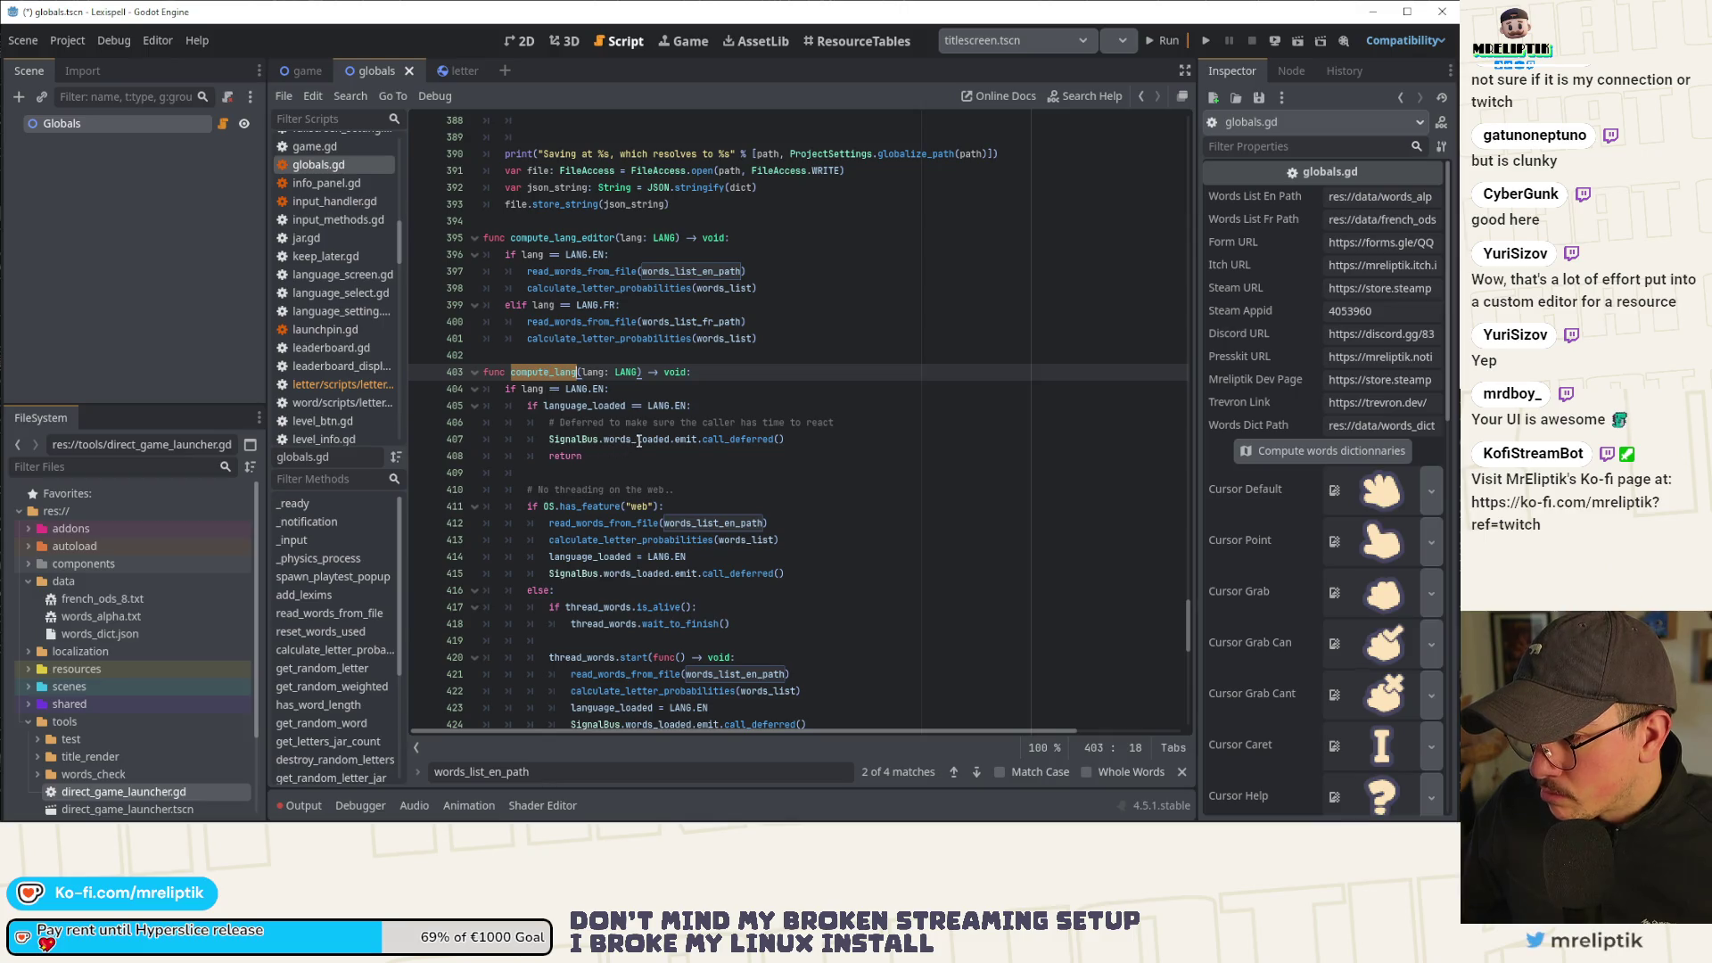
scroll(638, 440, "down", 4)
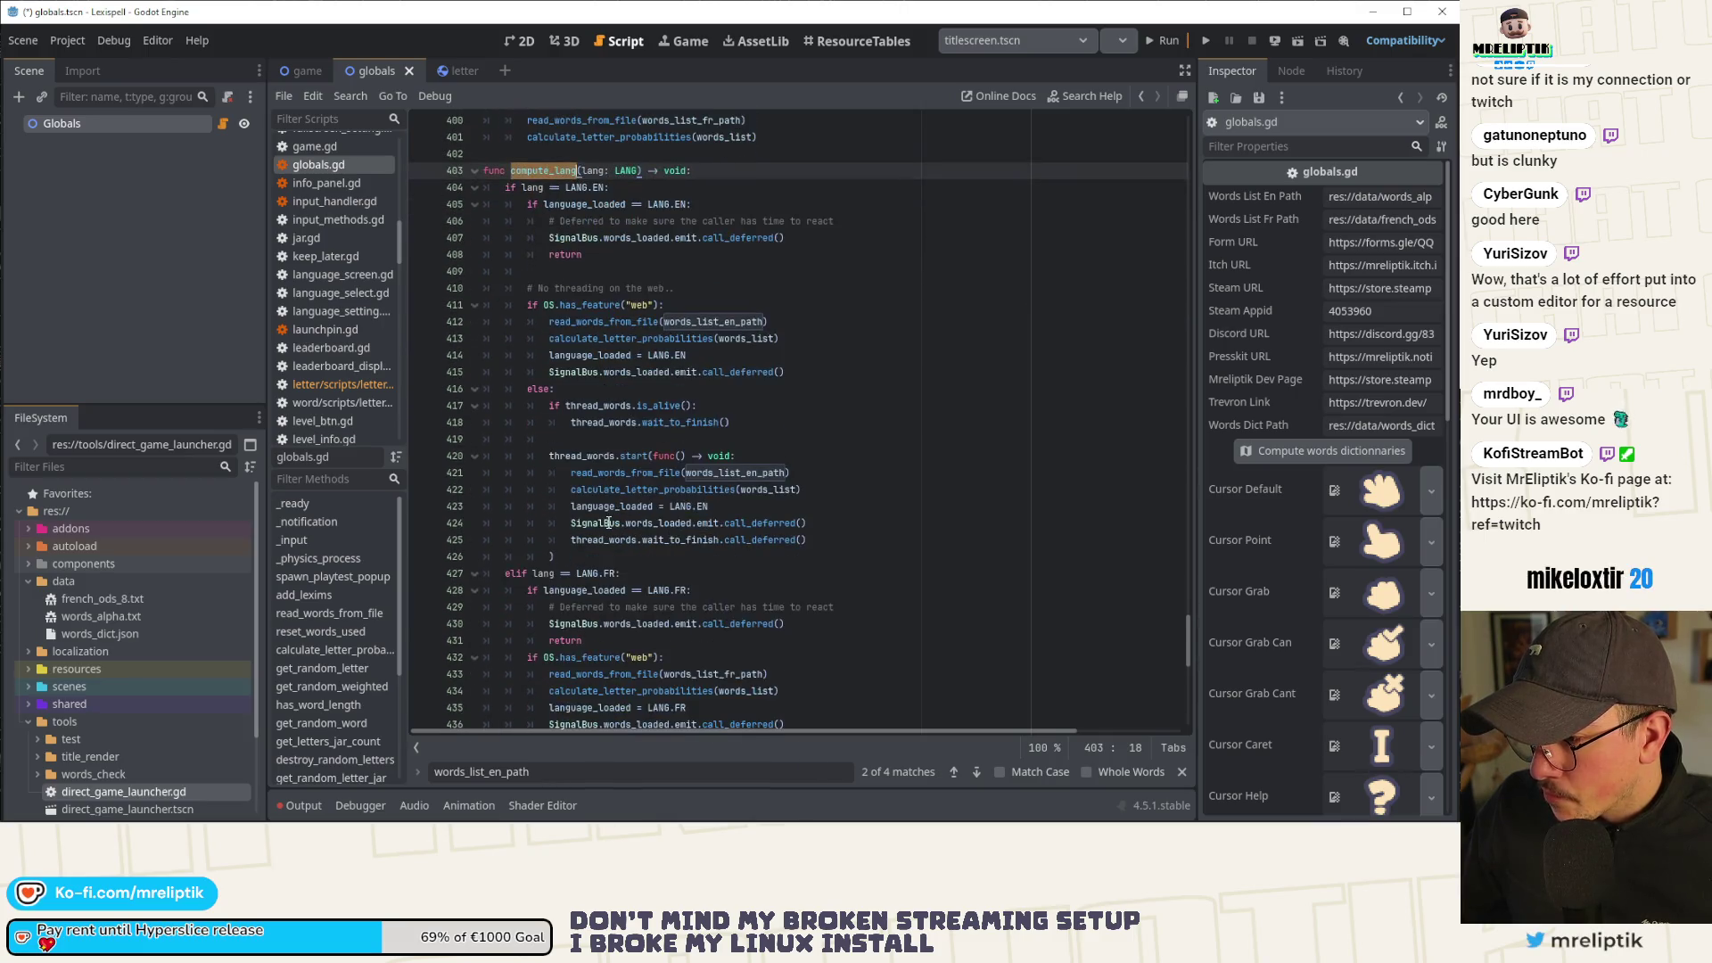
scroll(609, 524, "up", 4)
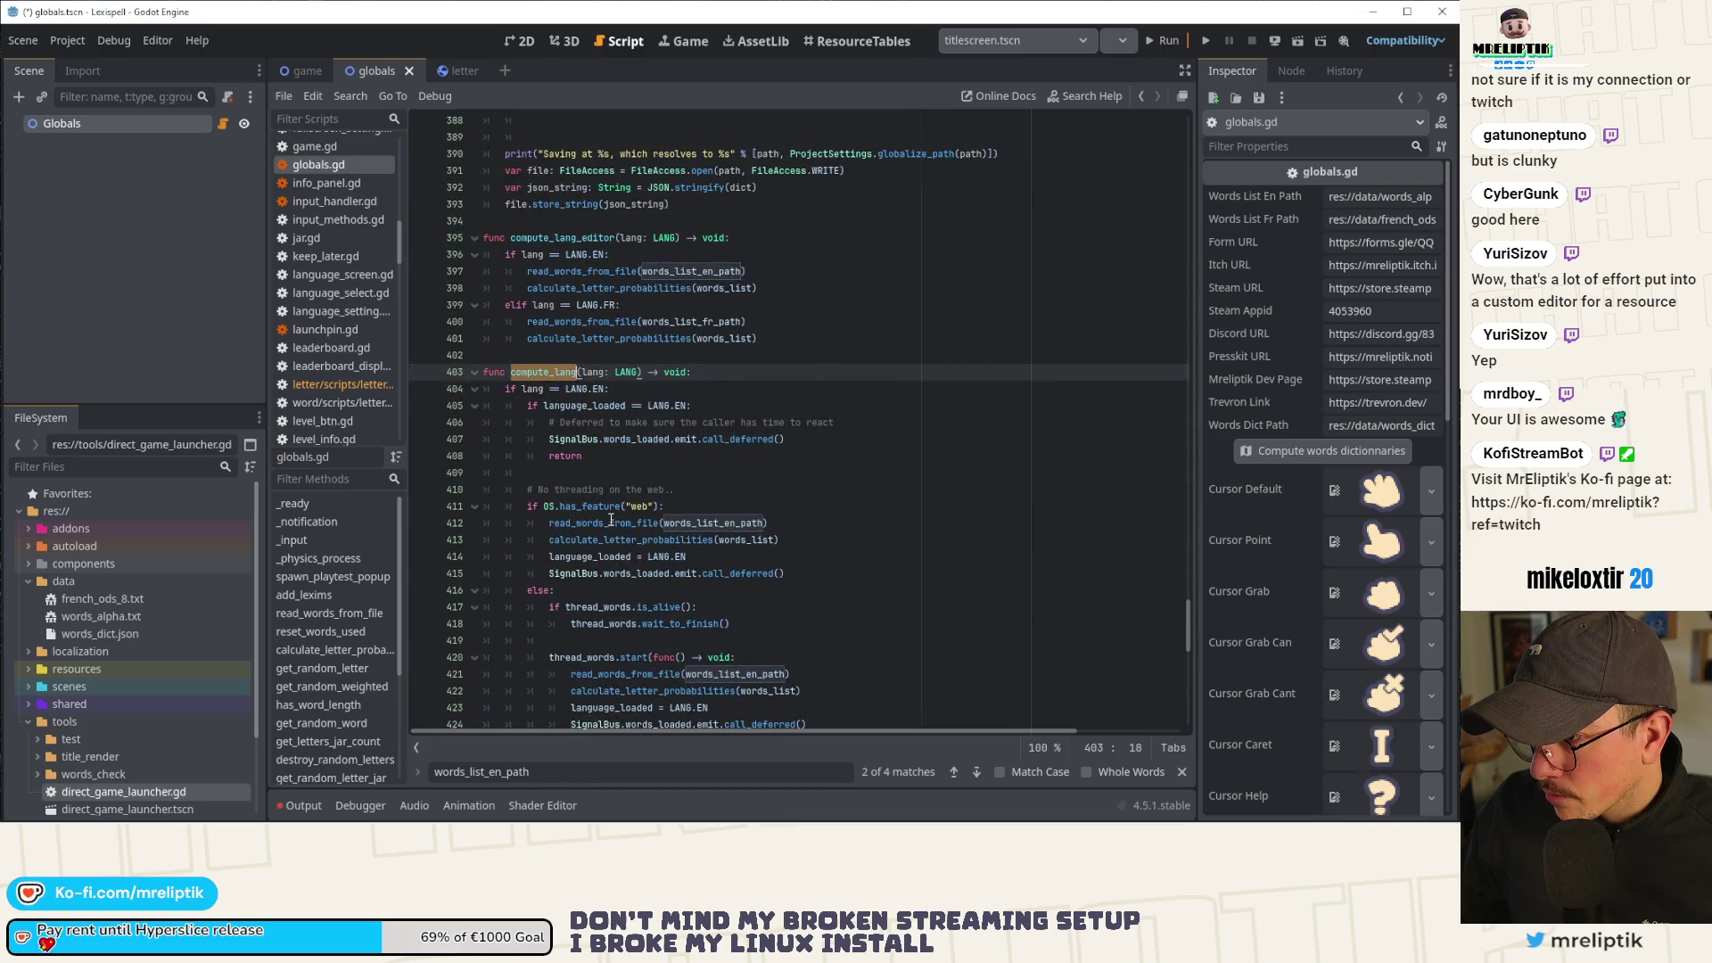
left_click(580, 271)
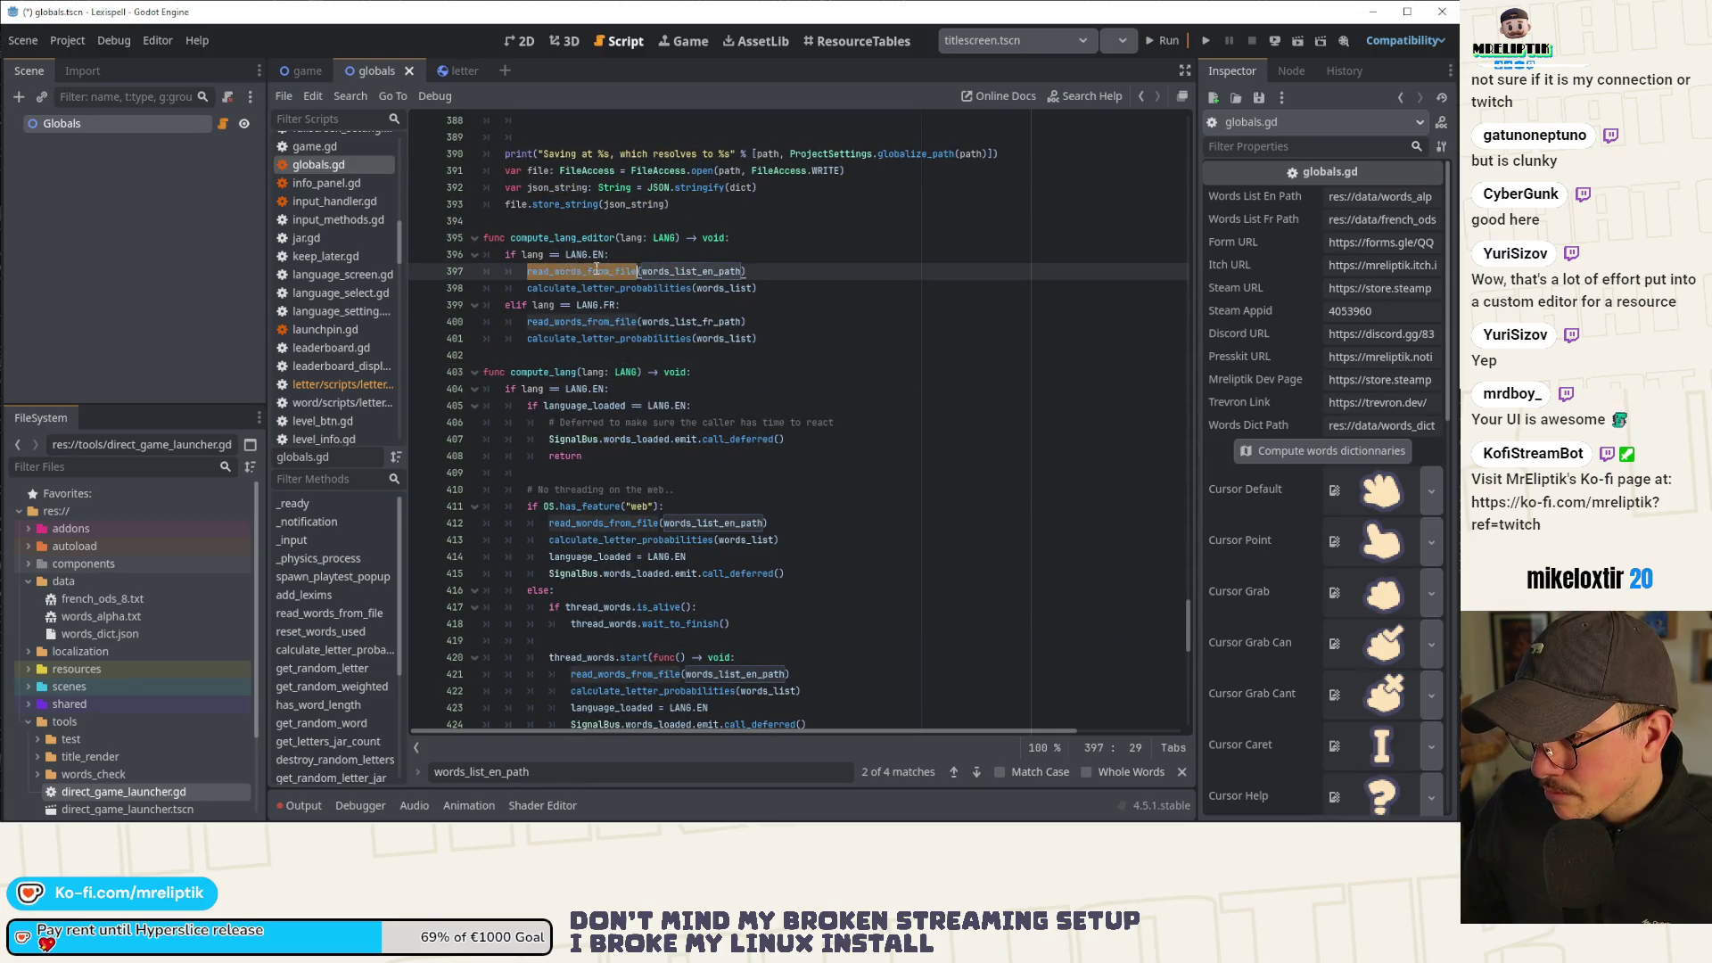
left_click(579, 271, "ctrl")
scroll(648, 358, "down", 4)
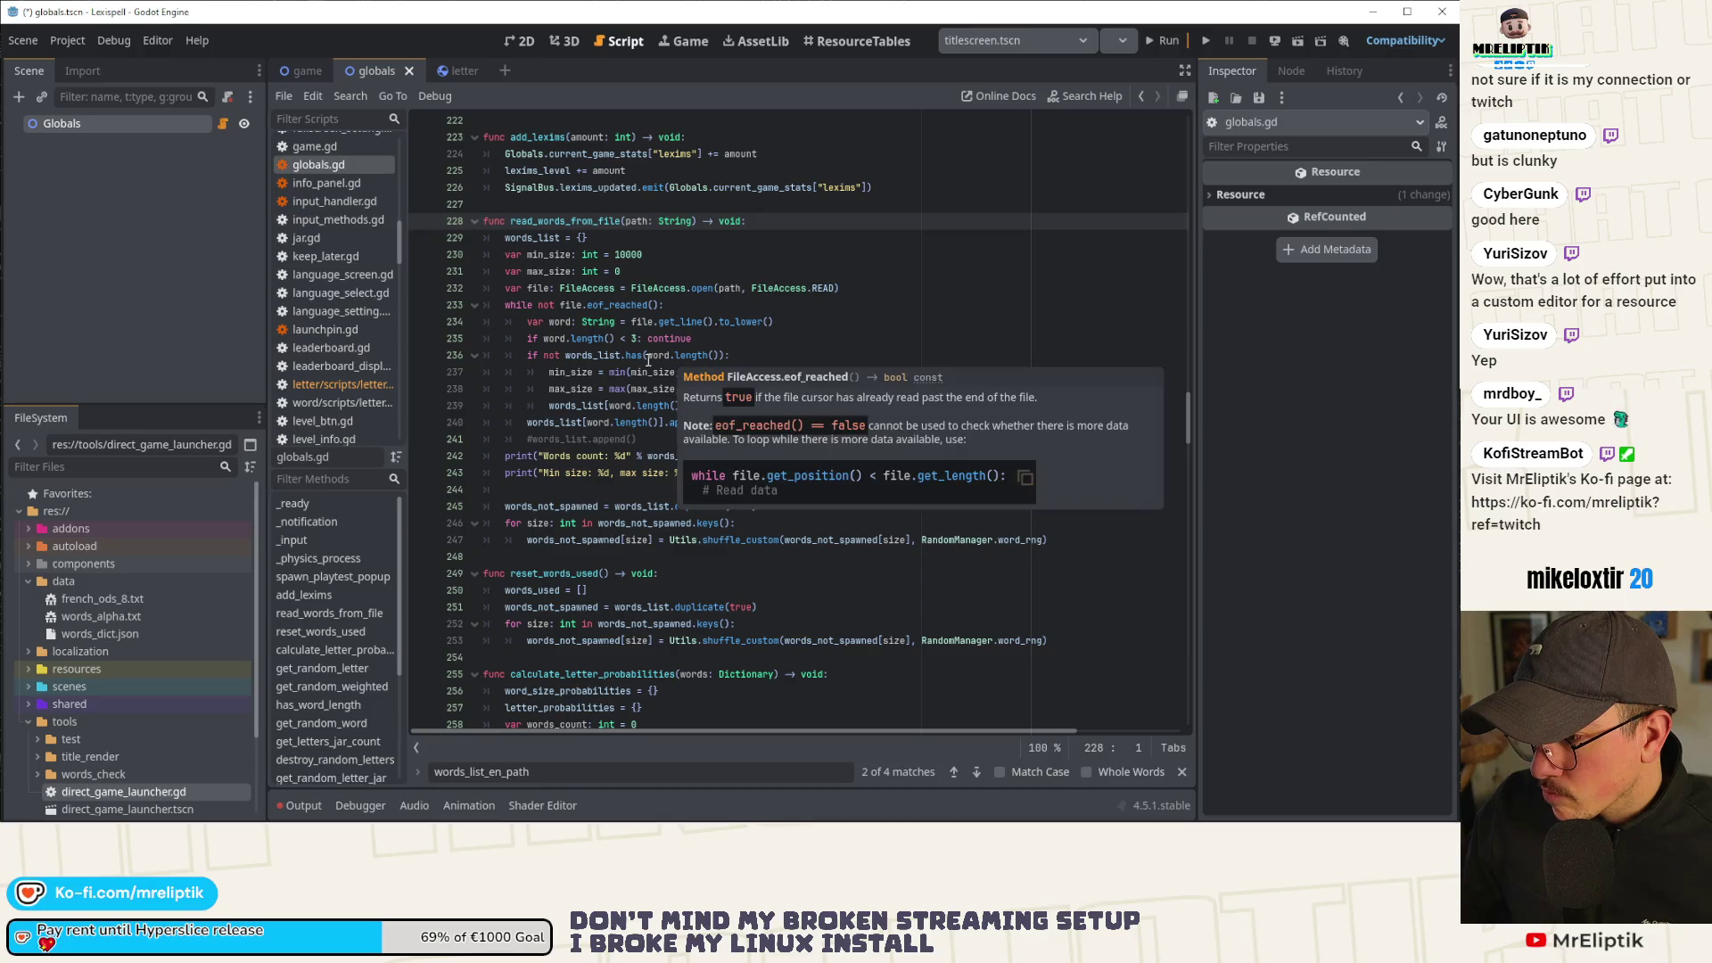
Inspect the words_not_spawned variable and the code at lines 239–247 of globals.gd.
double_click(577, 539)
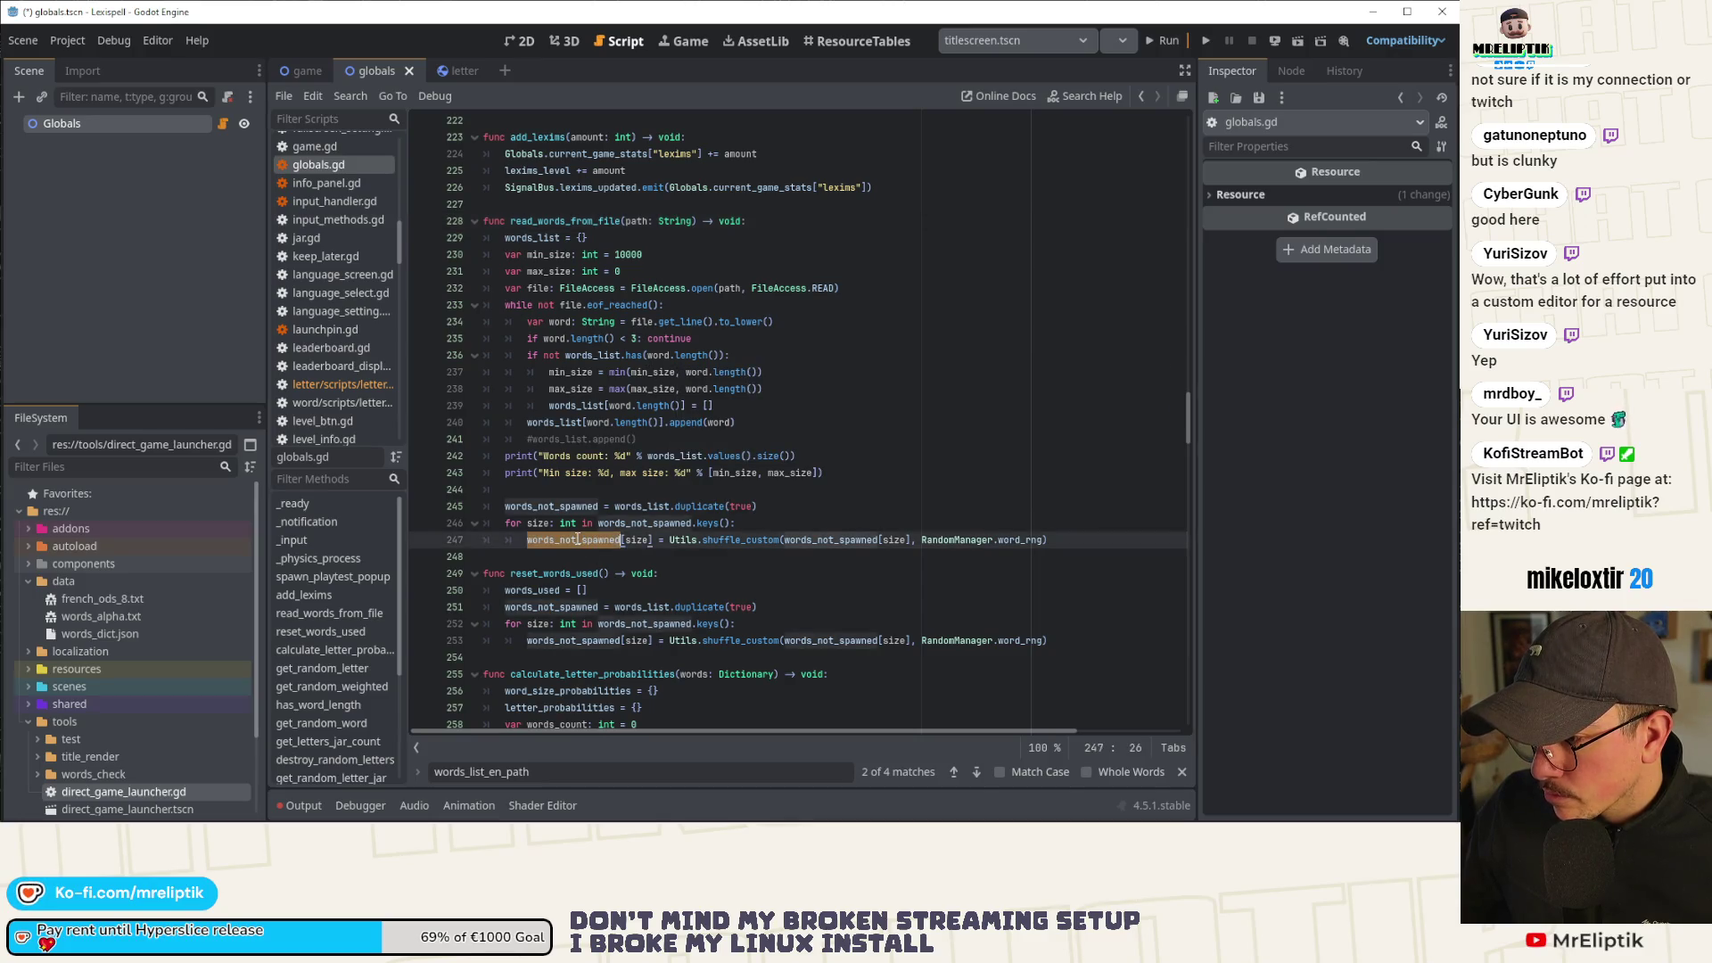
left_click(757, 525)
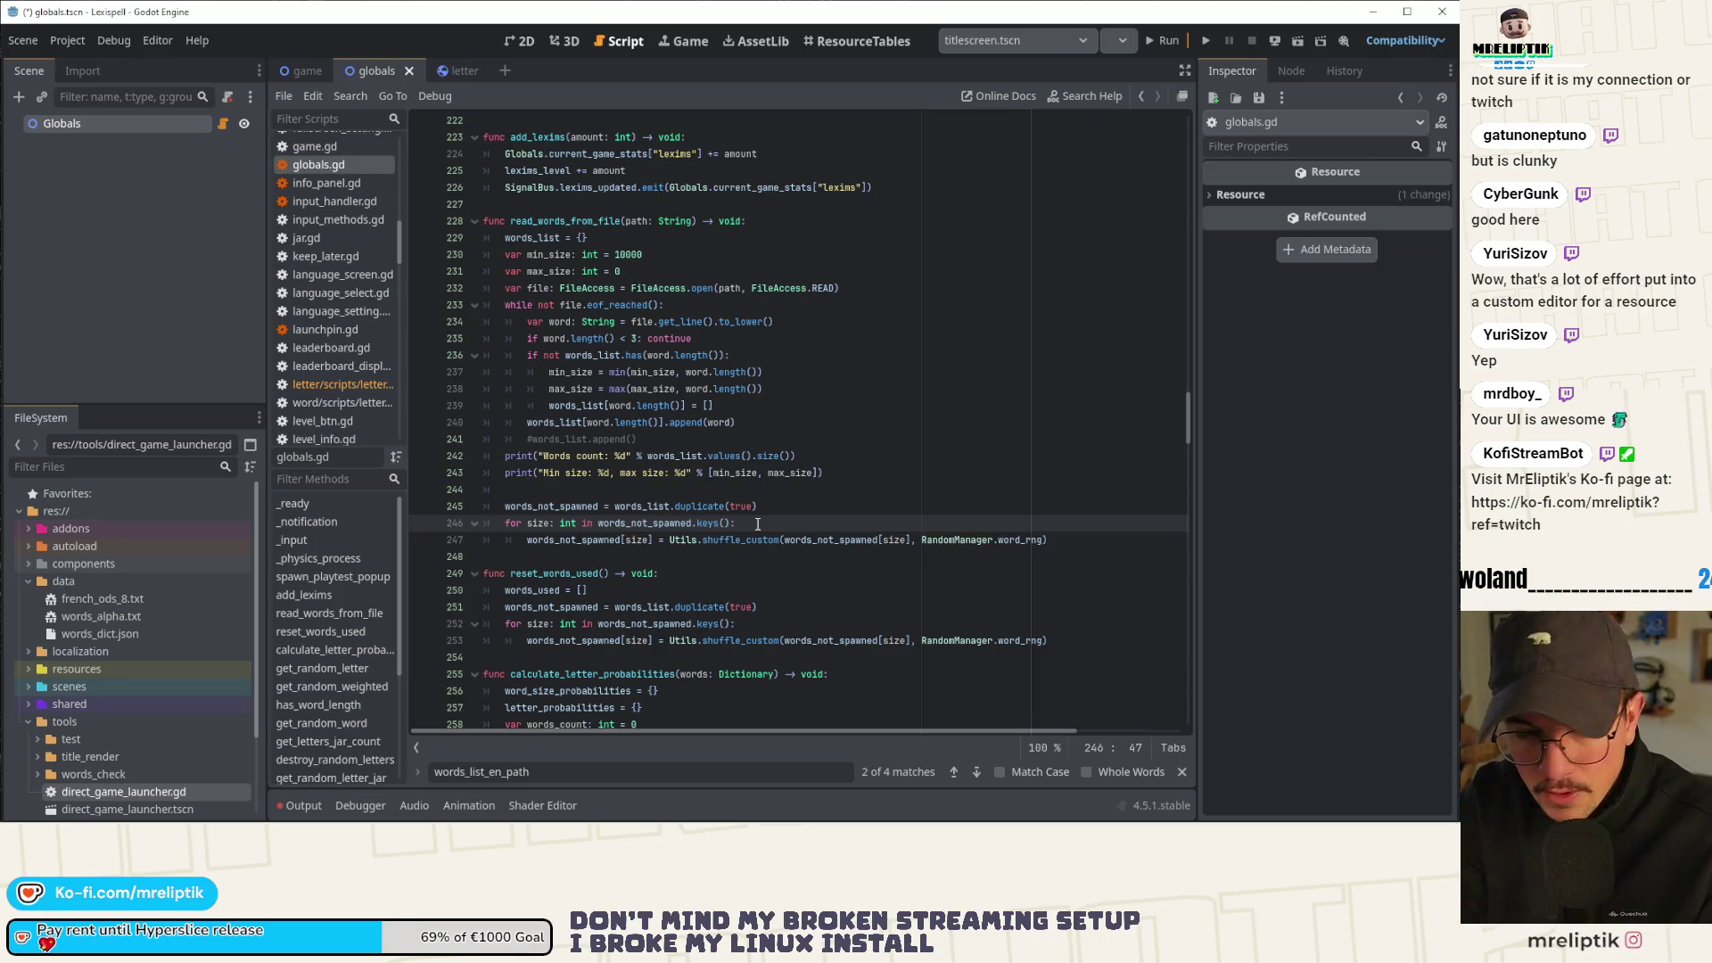
left_click(785, 406)
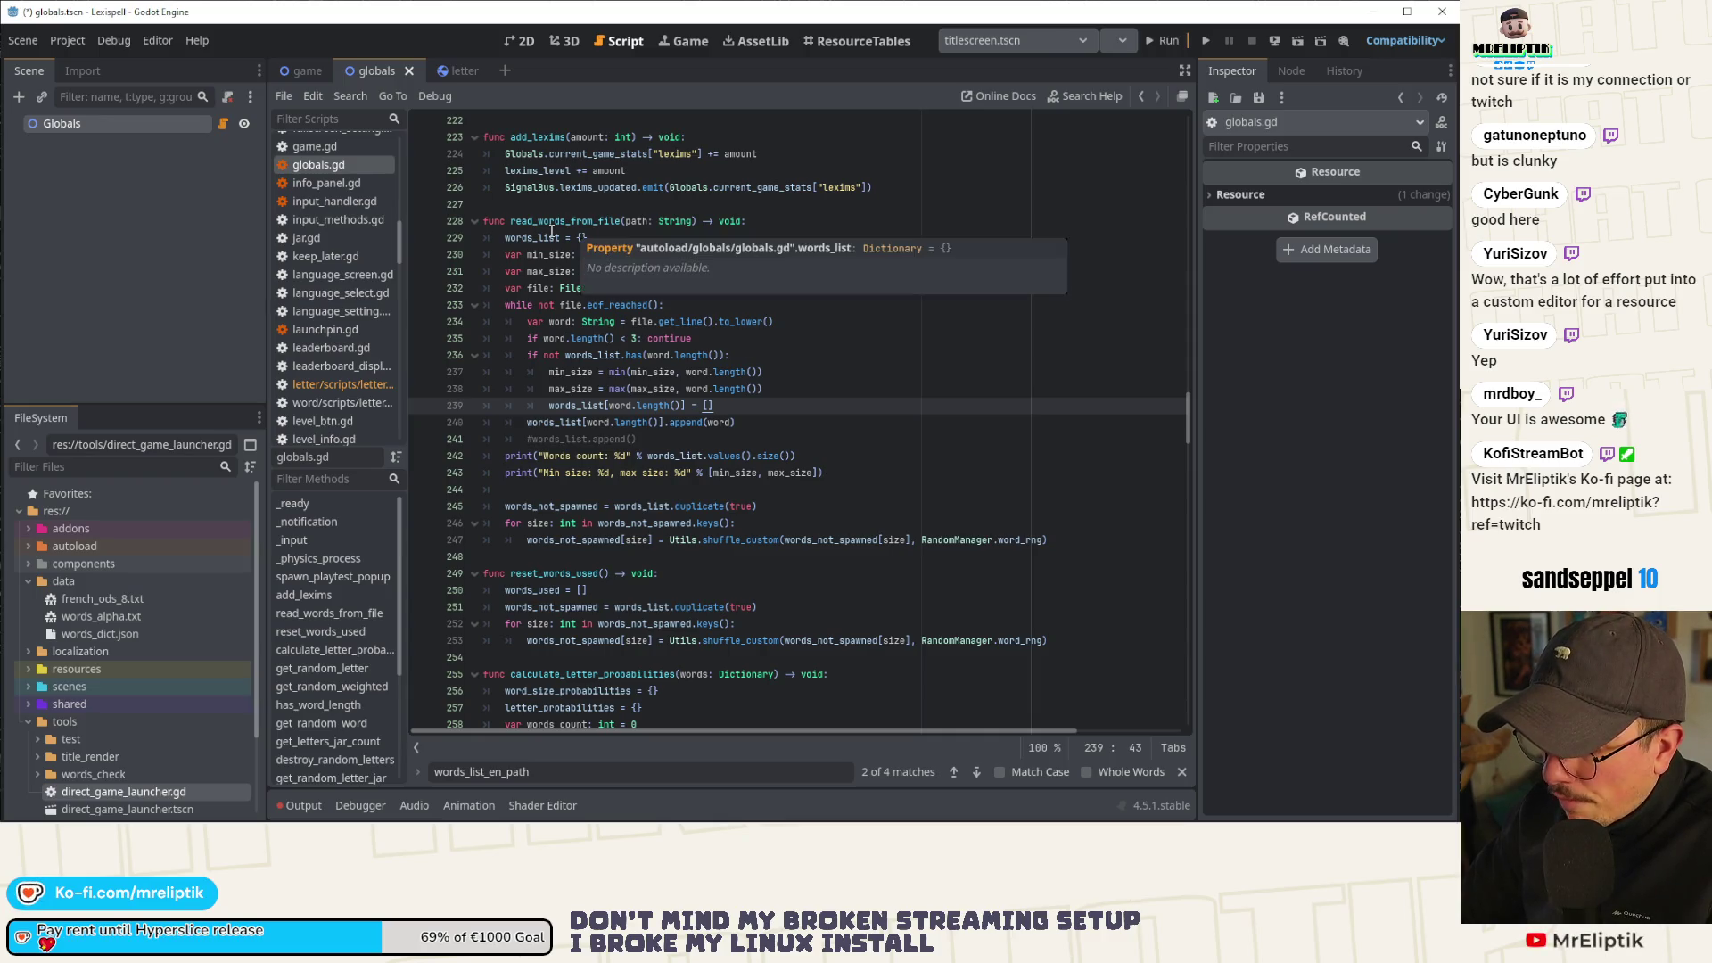
Select data/words_dict.json in the FileSystem dock.
scroll(231, 677, "down", 3)
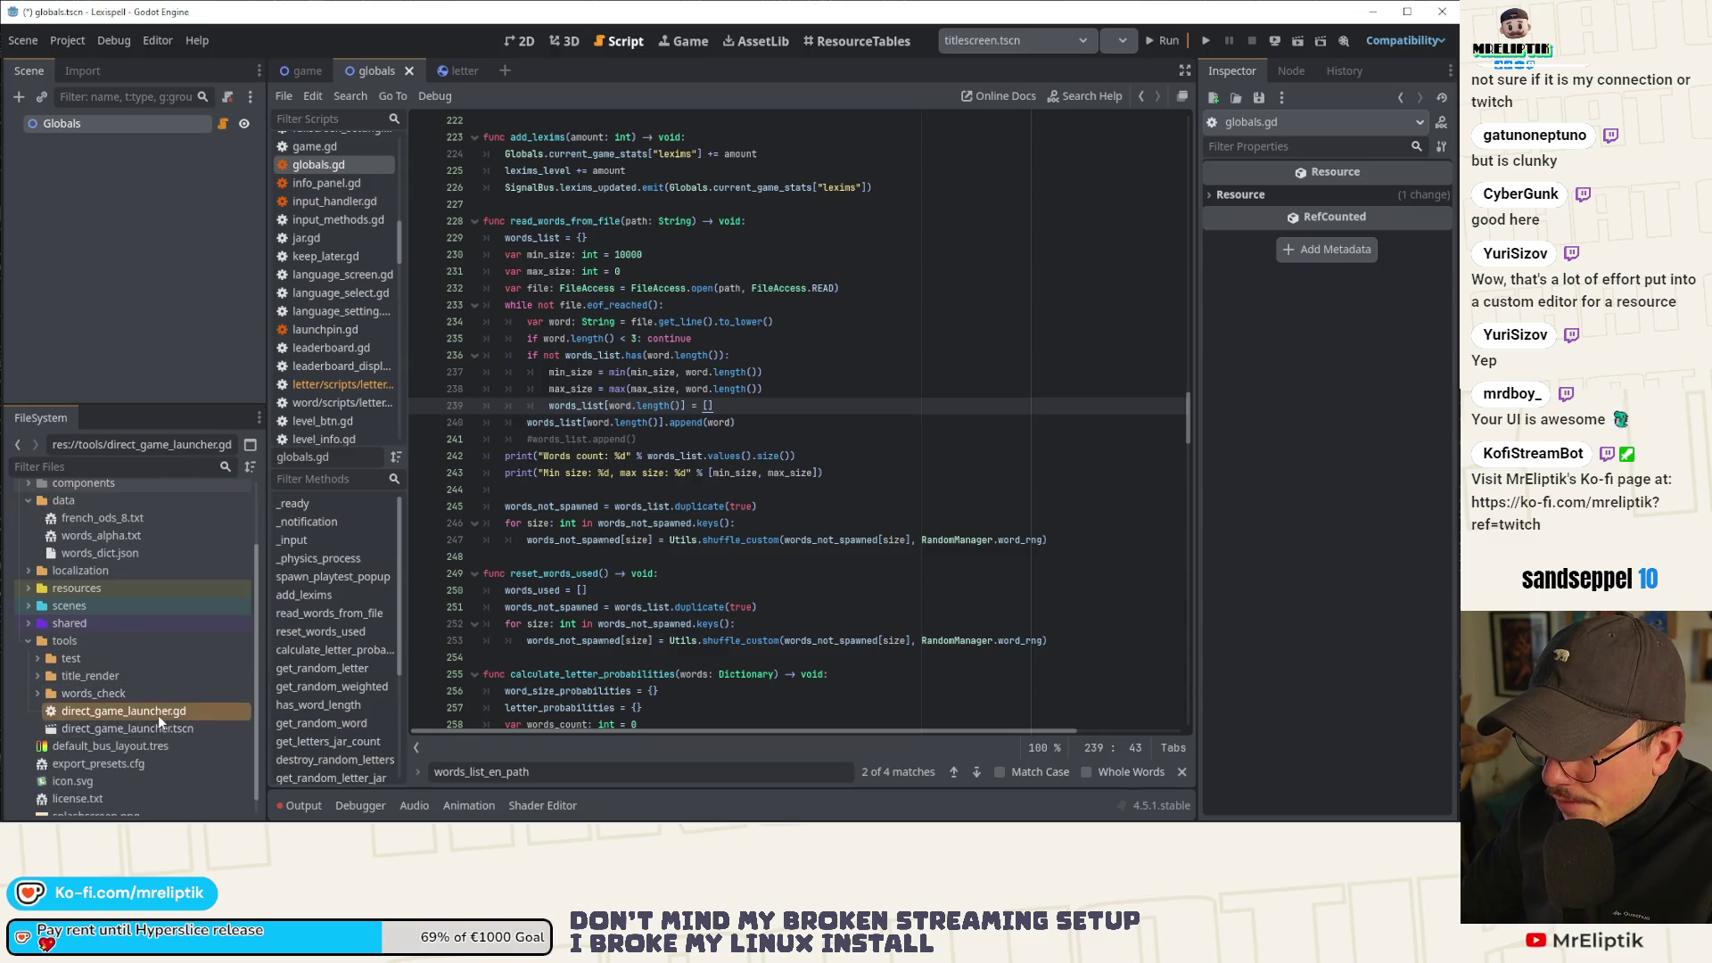
scroll(158, 715, "up", 3)
left_click(136, 638)
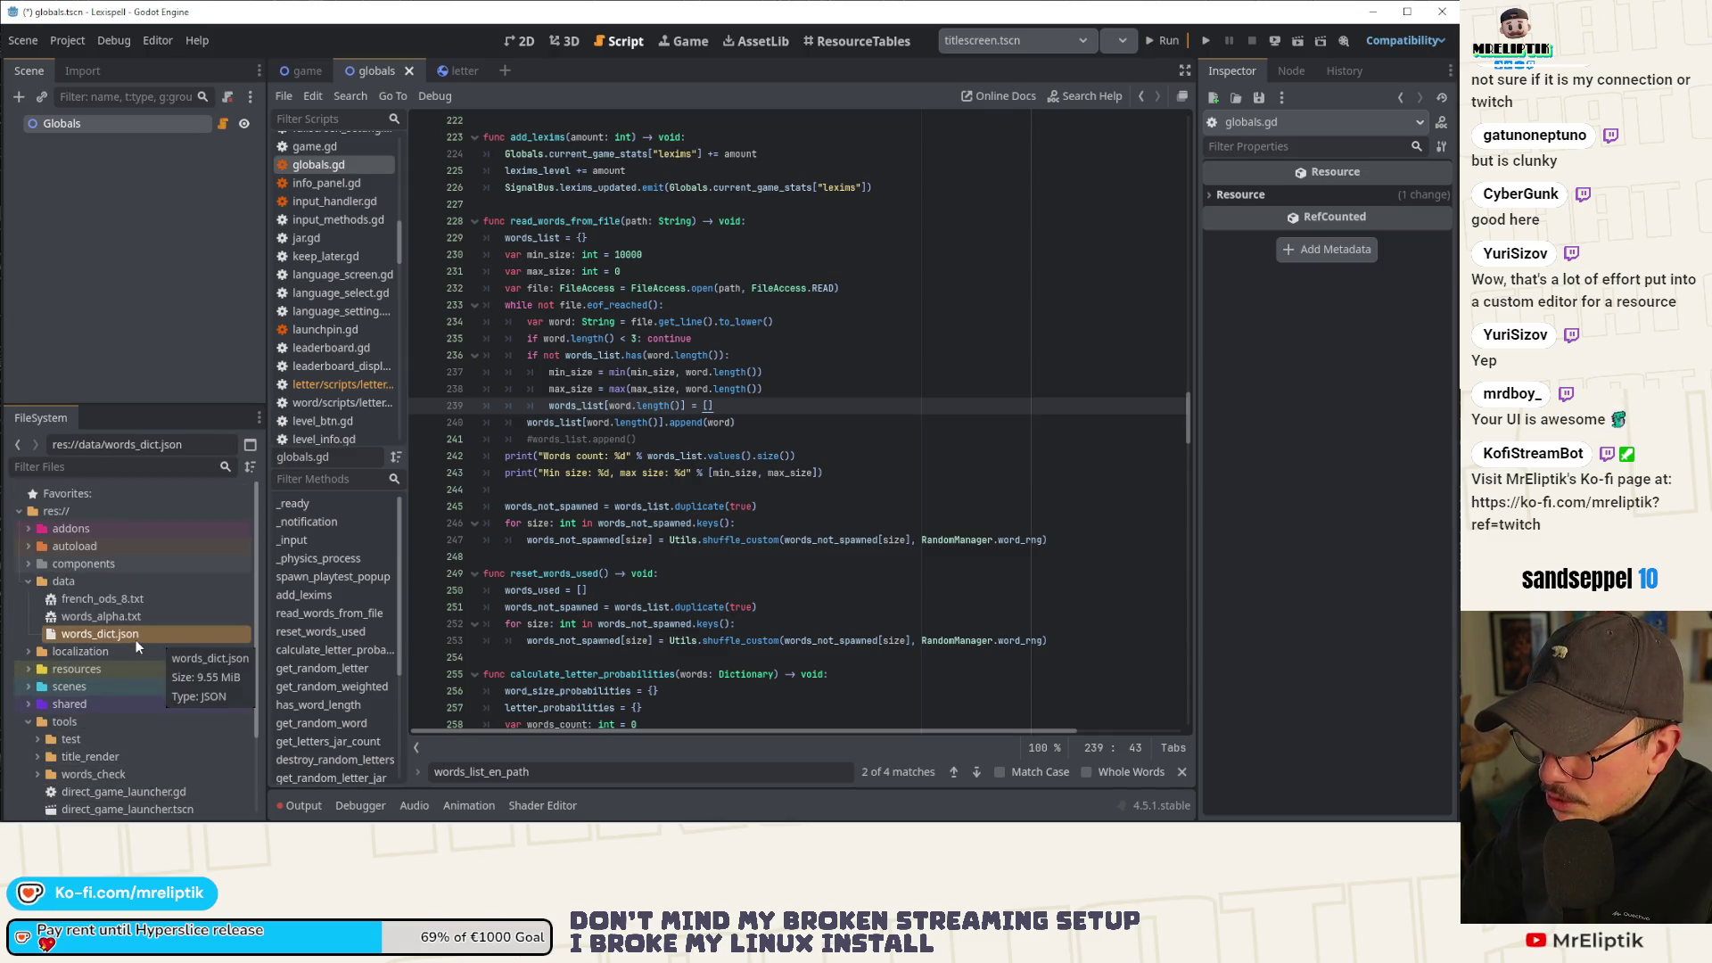
scroll(780, 580, "up", 15)
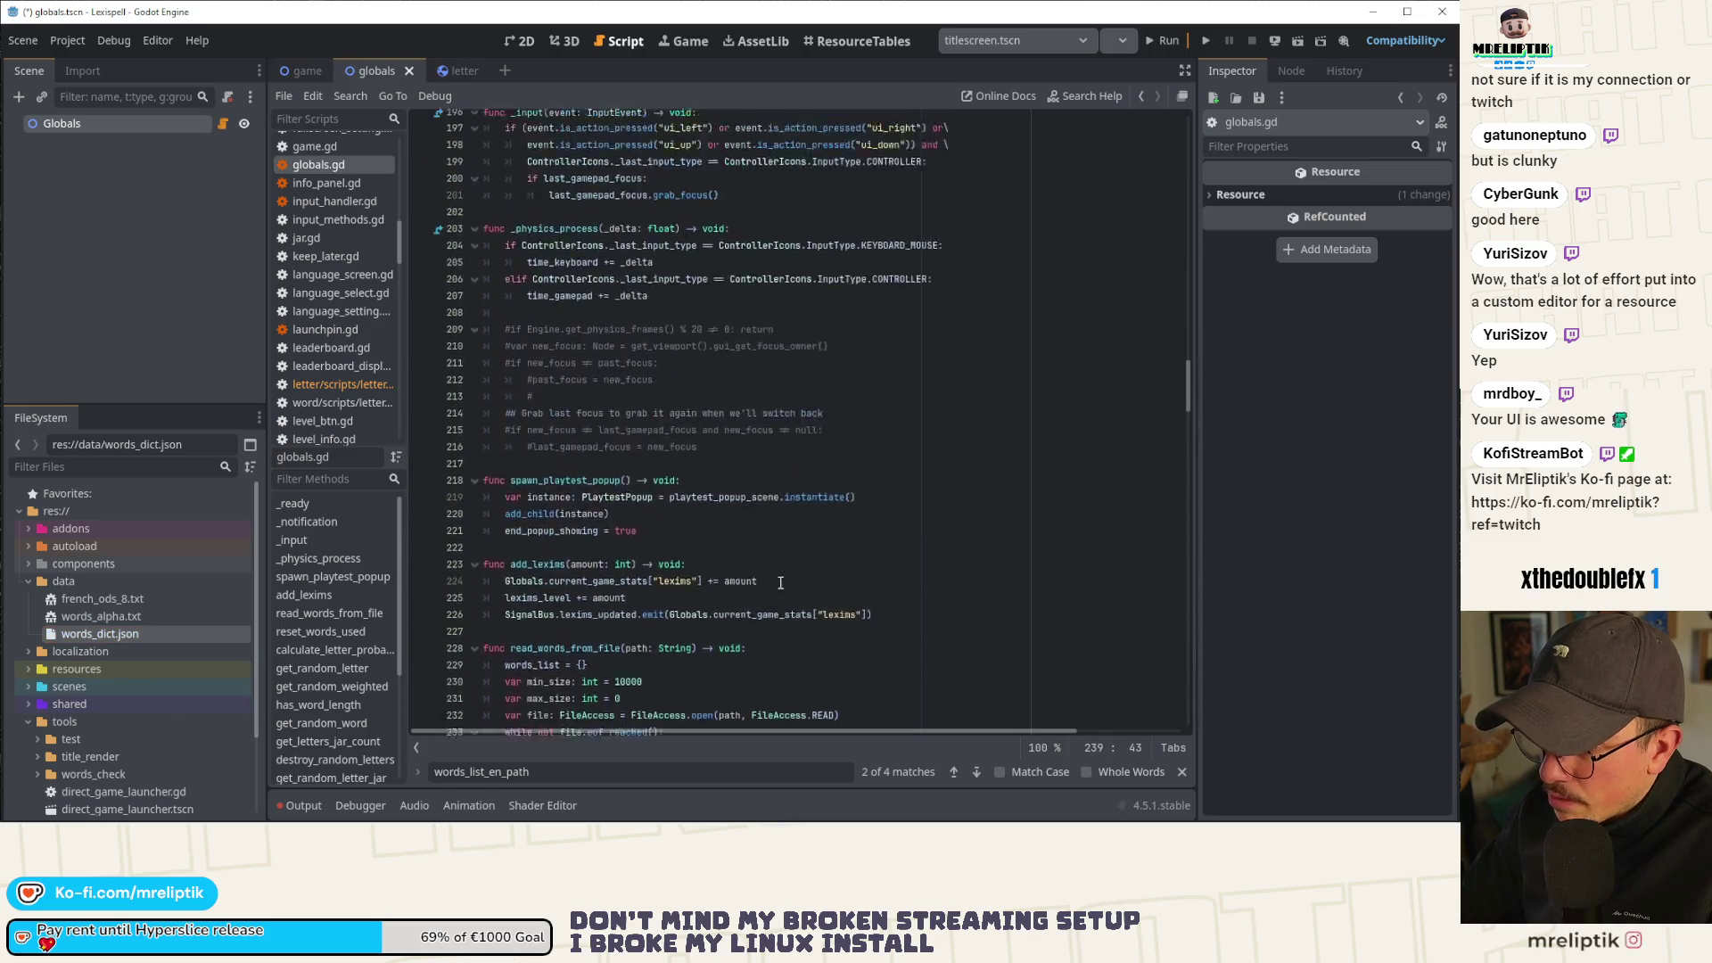
Search globals.gd for words_dict_path from line 34 and step through its matches.
left_click_drag(1191, 360, 1190, 164)
double_click(603, 479)
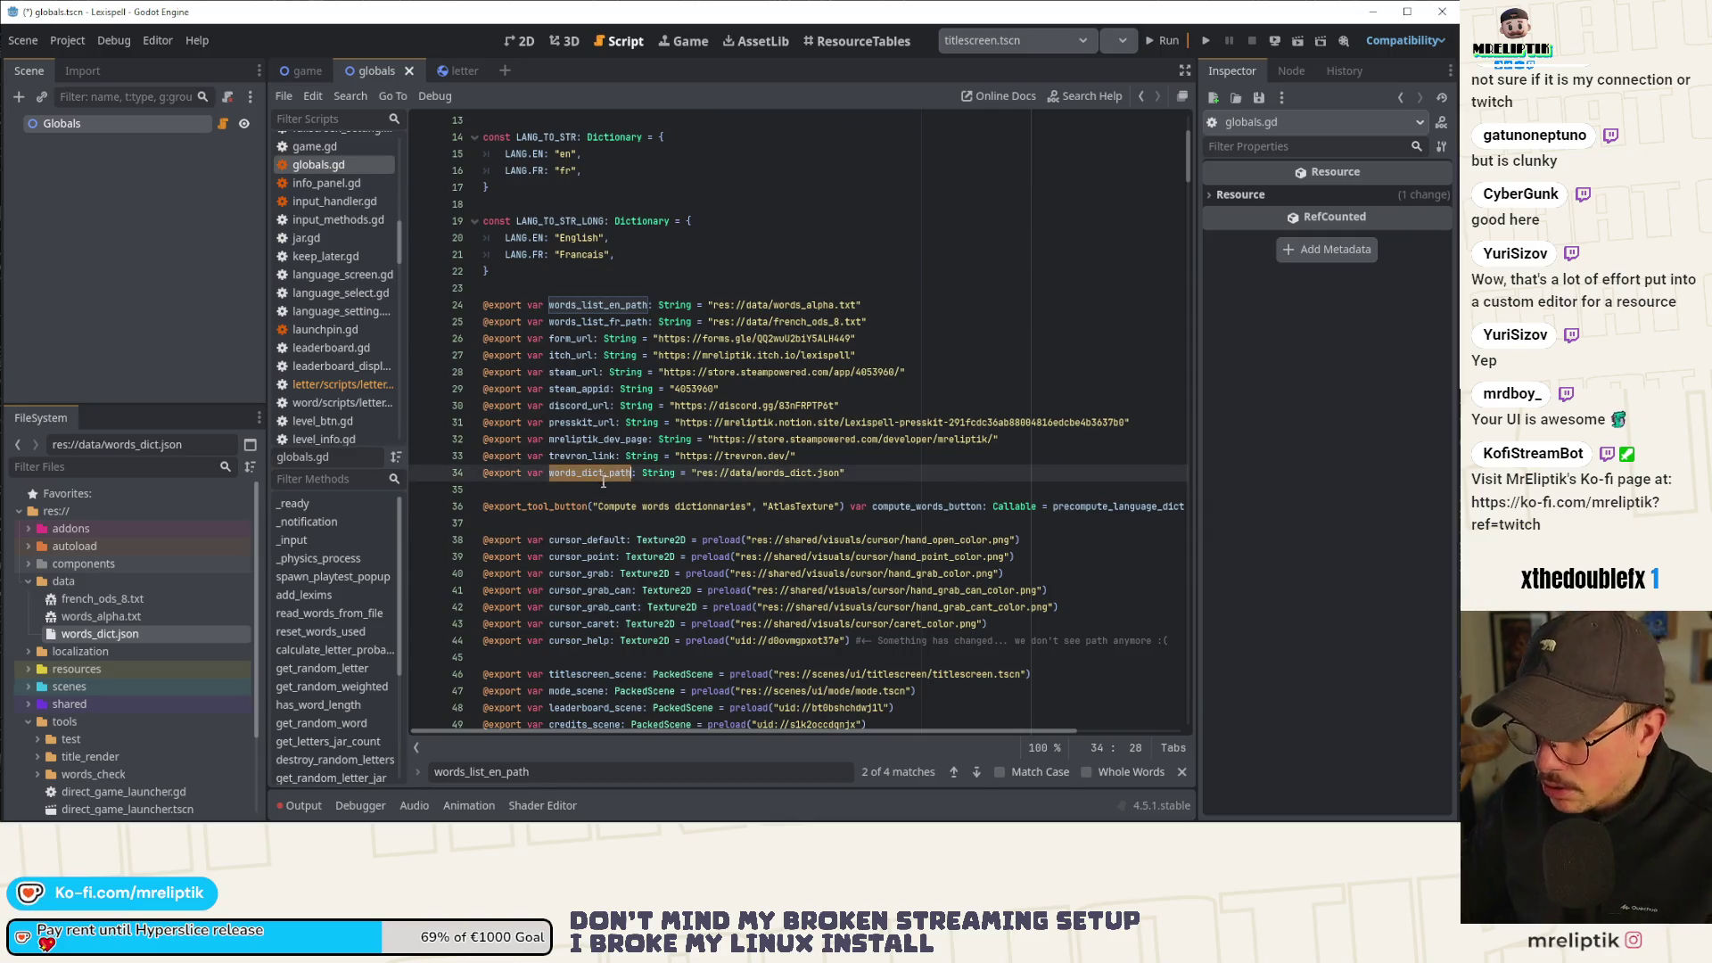
key("ctrl+f")
left_click(975, 772)
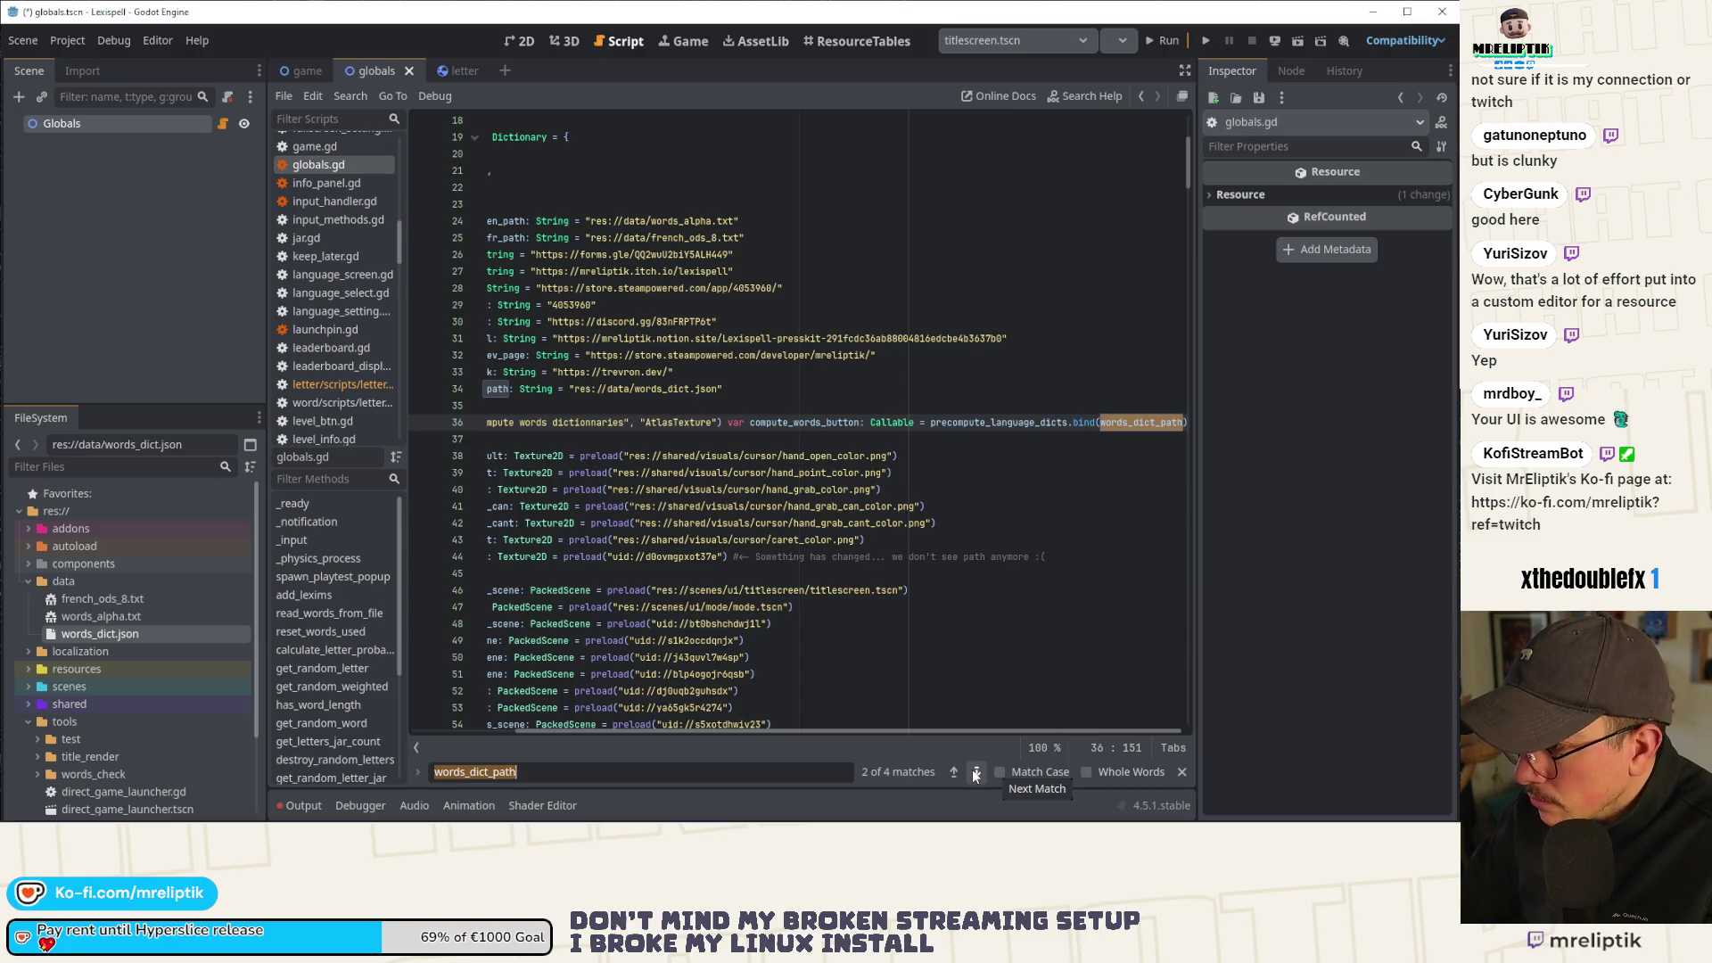
mouse_move(920, 727)
left_mouse_down()
mouse_move(731, 729)
mouse_move(1045, 730)
left_mouse_up()
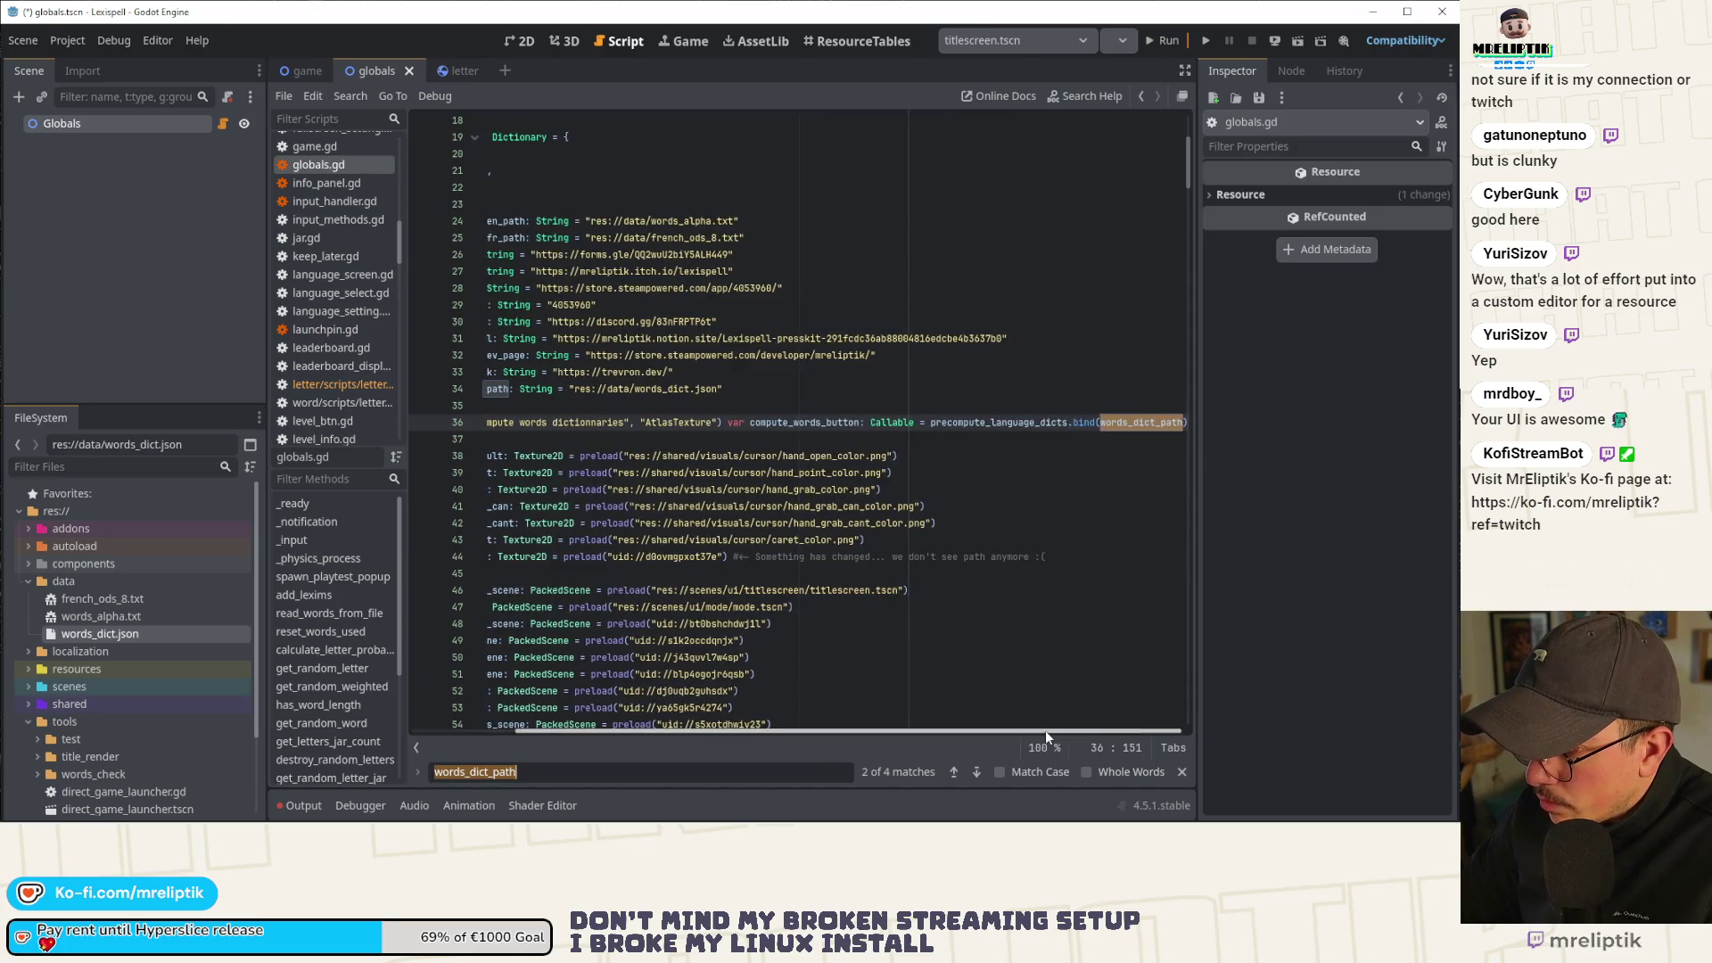
left_click(979, 771)
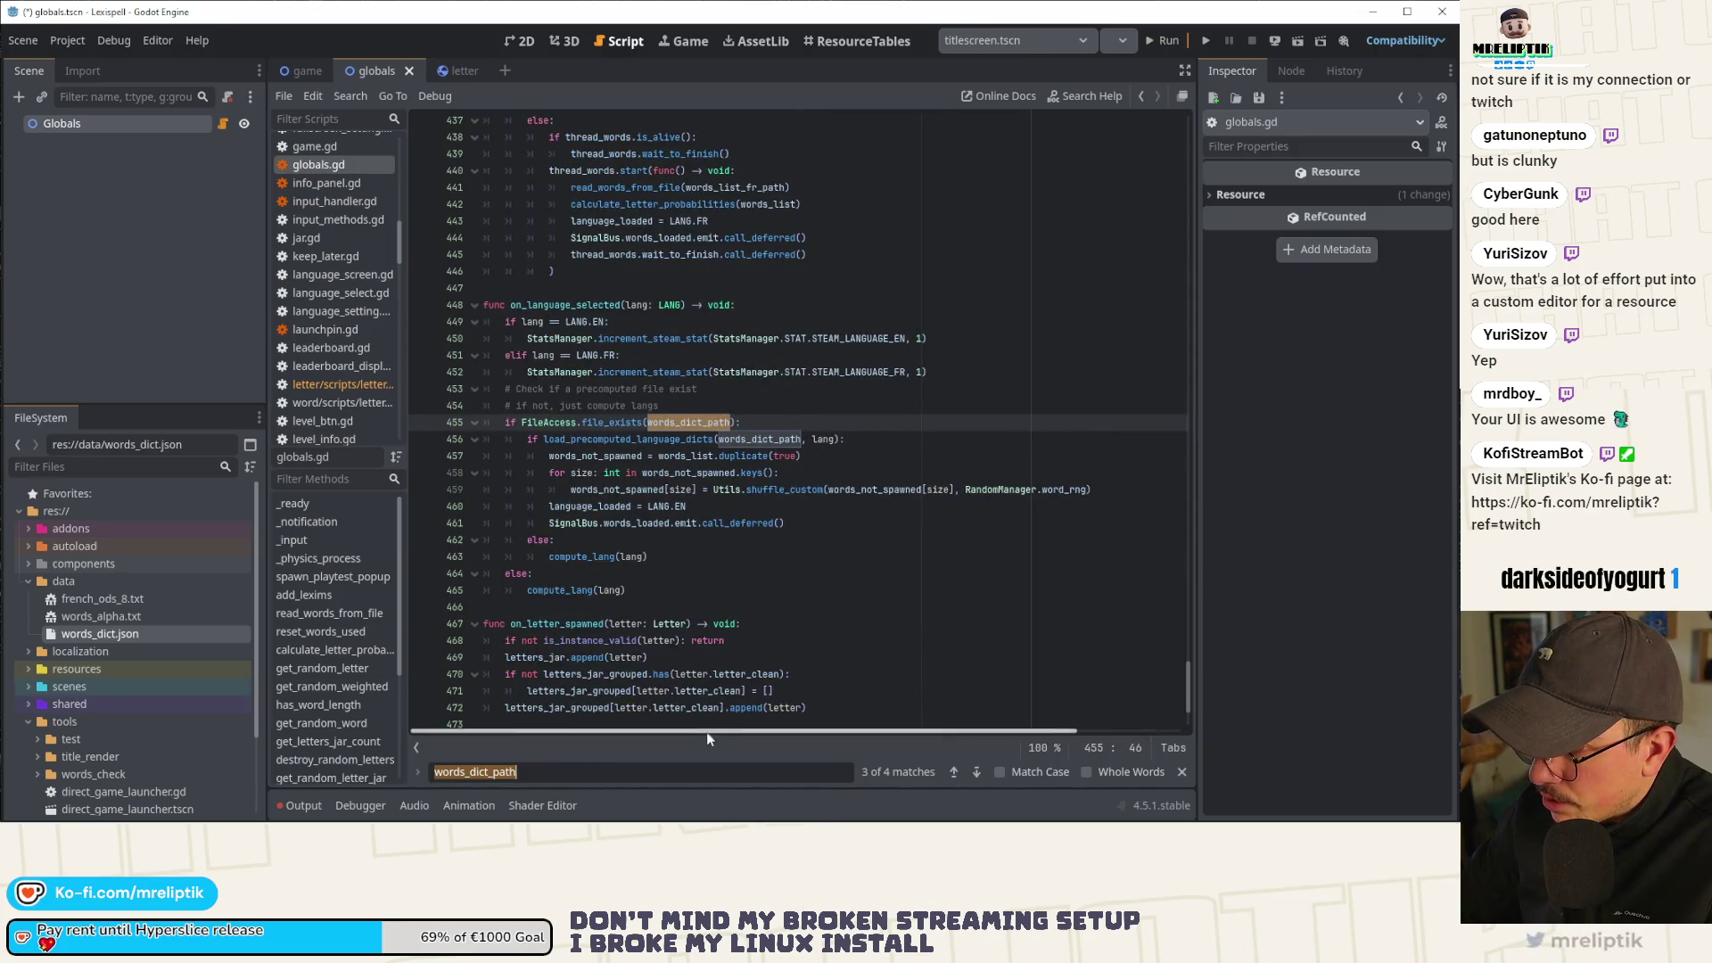
Examine on_language_selected's words_dict_path check on line 455 and the compute_lang call on line 463.
scroll(713, 499, "up", 1)
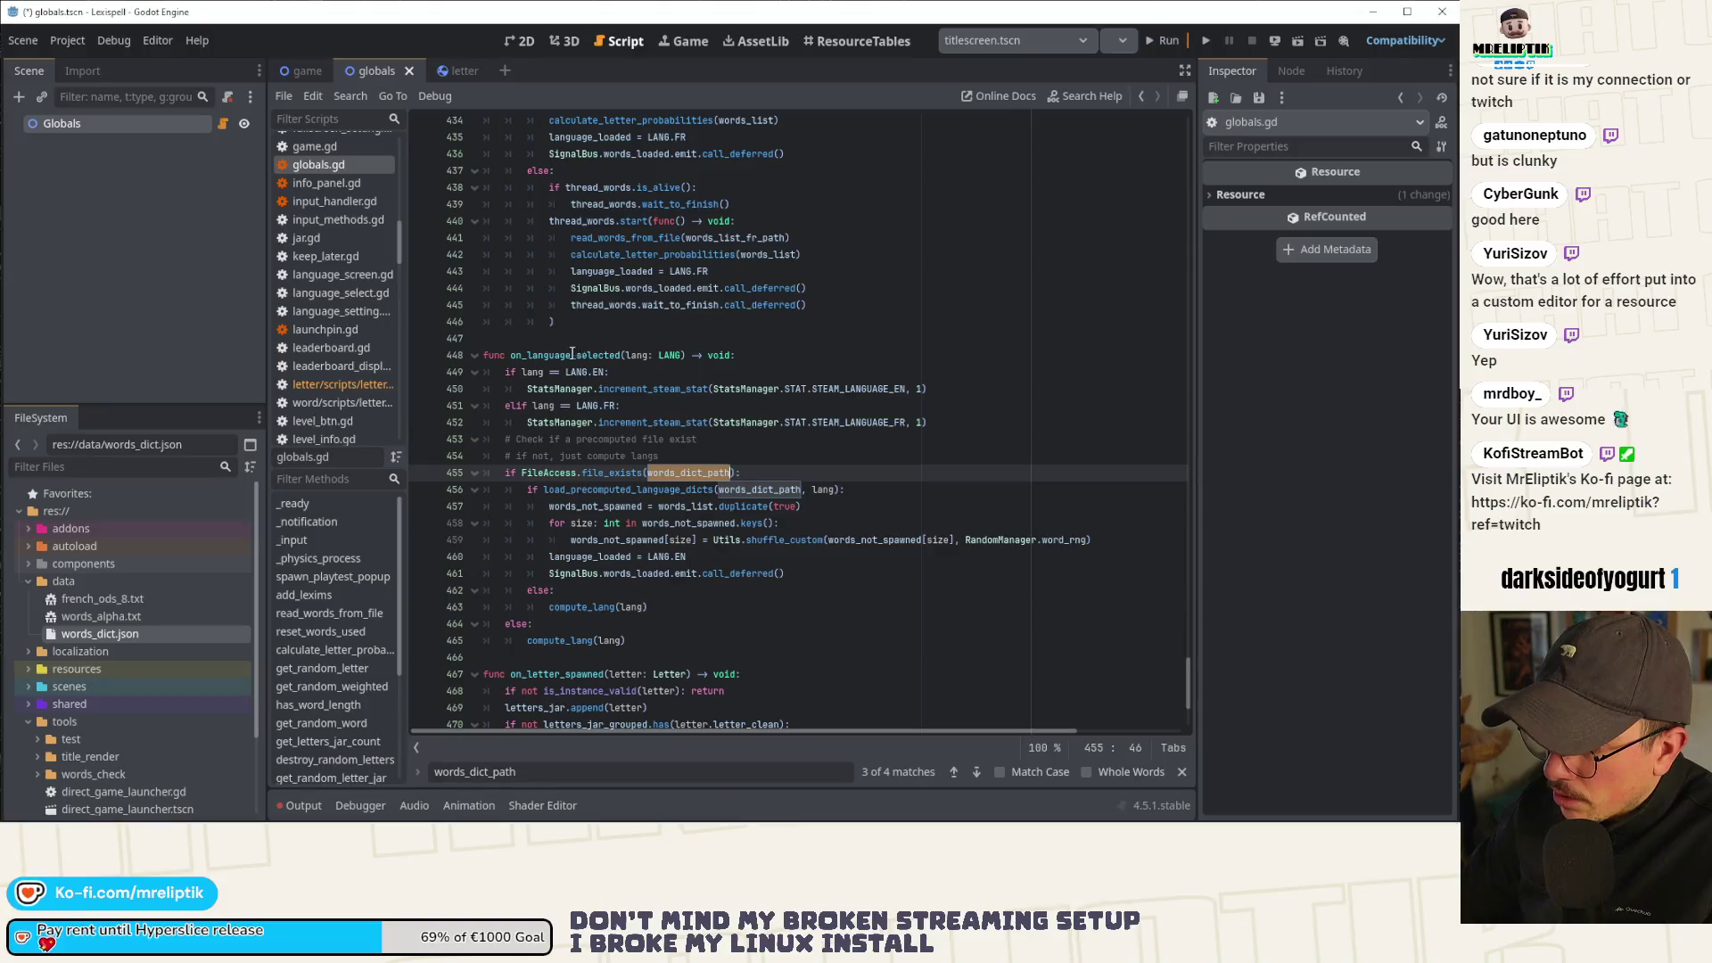
double_click(565, 355)
double_click(686, 471)
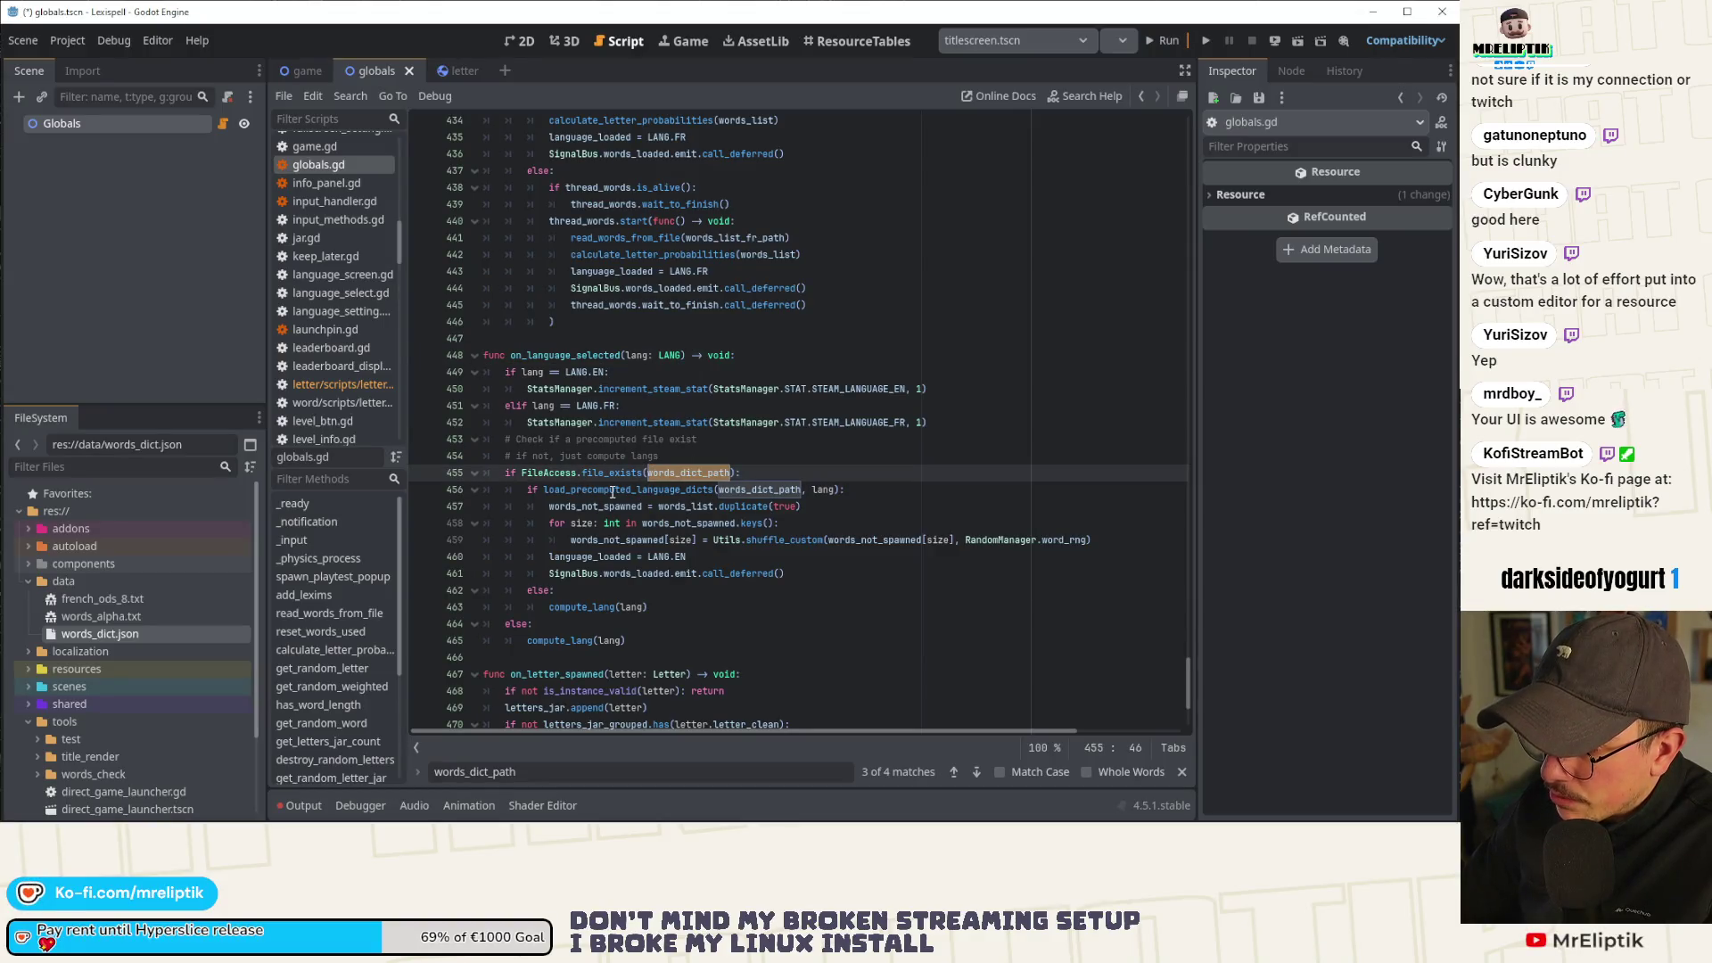
double_click(591, 608)
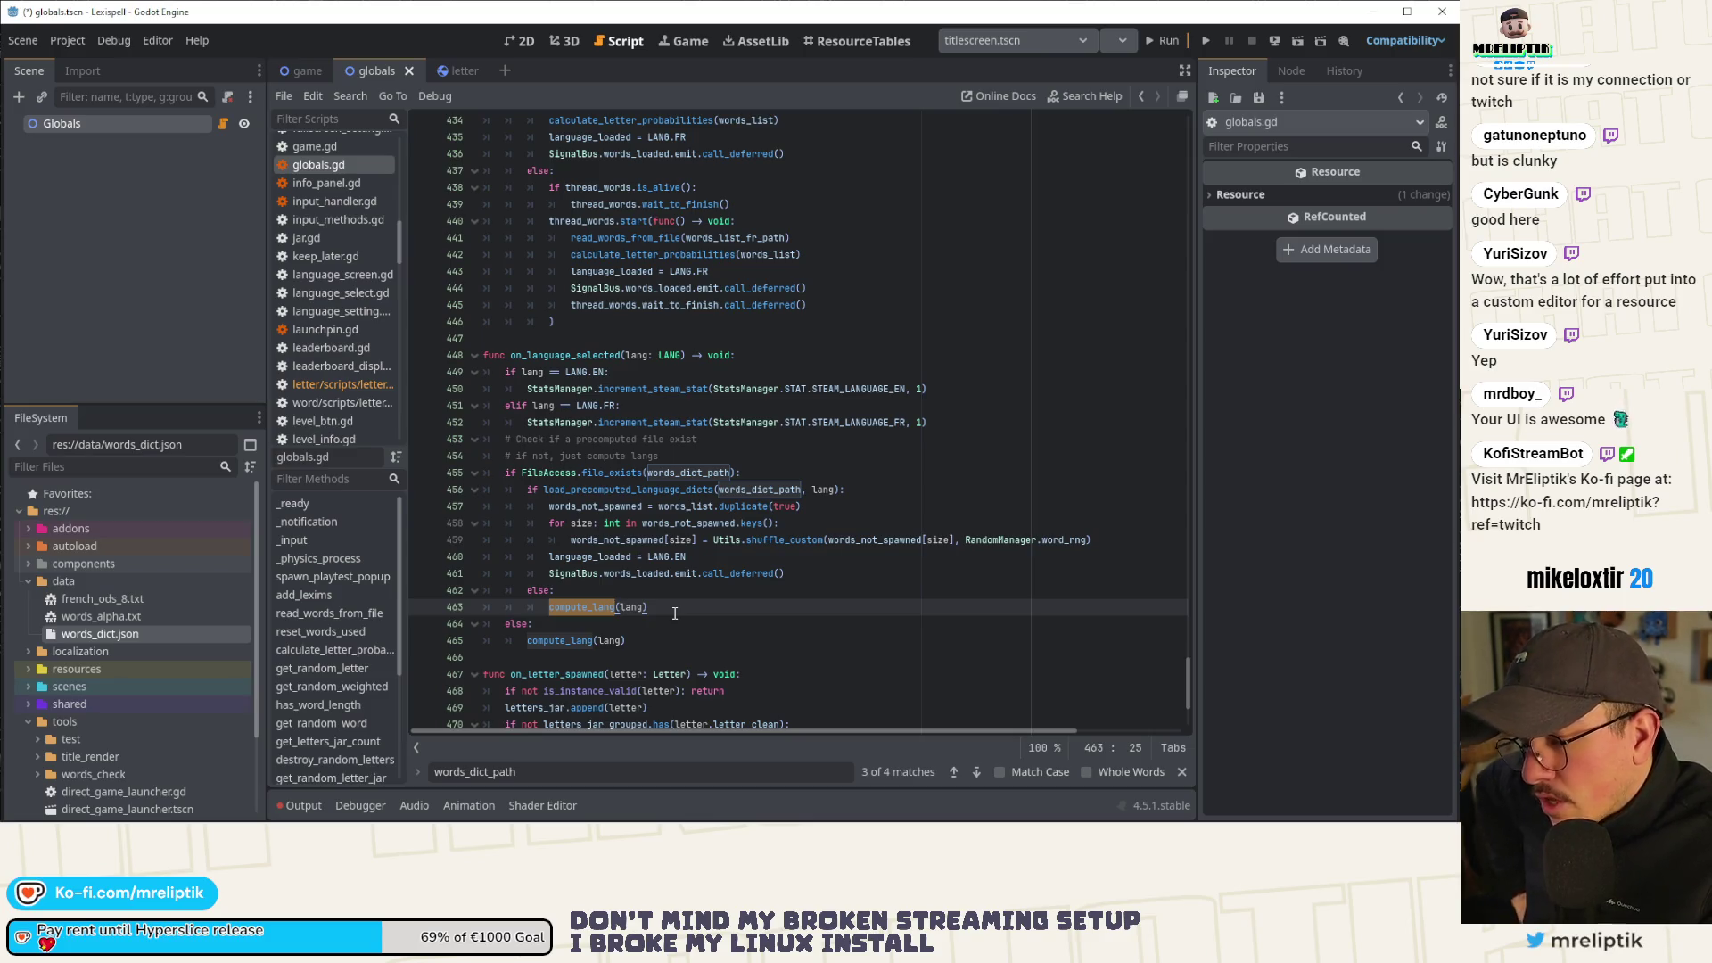
left_click(80, 42)
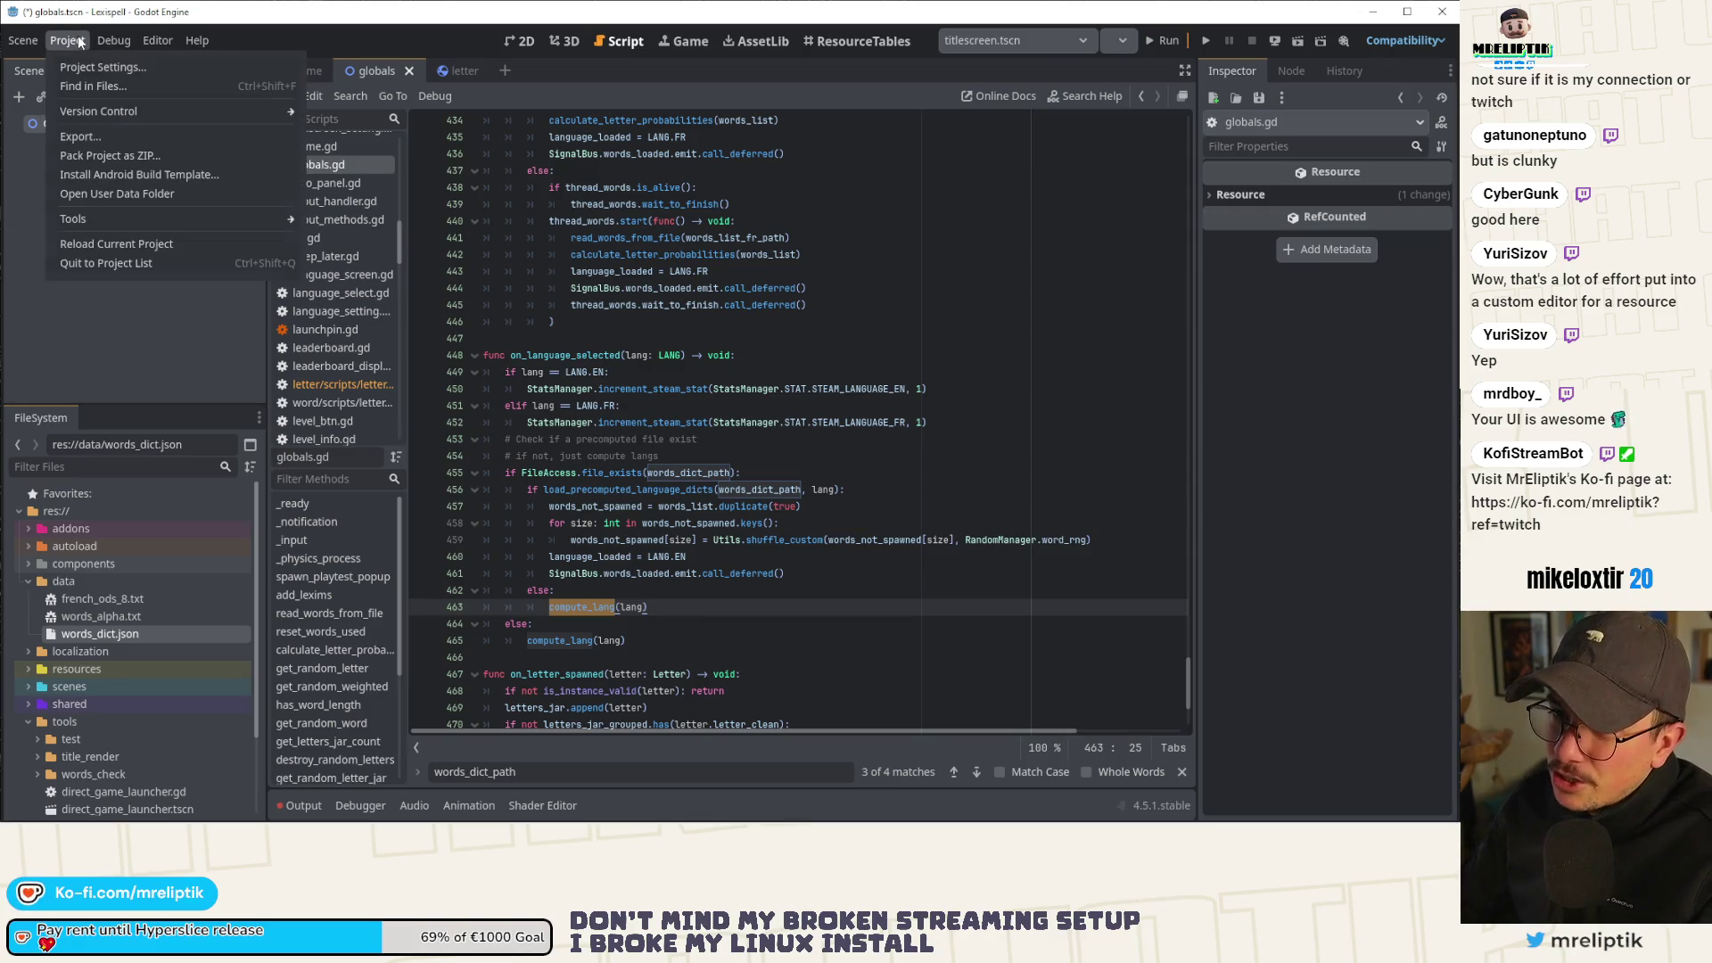
Open Project > Export to list the Android, HTML5, Windows and Linux presets.
left_click(104, 194)
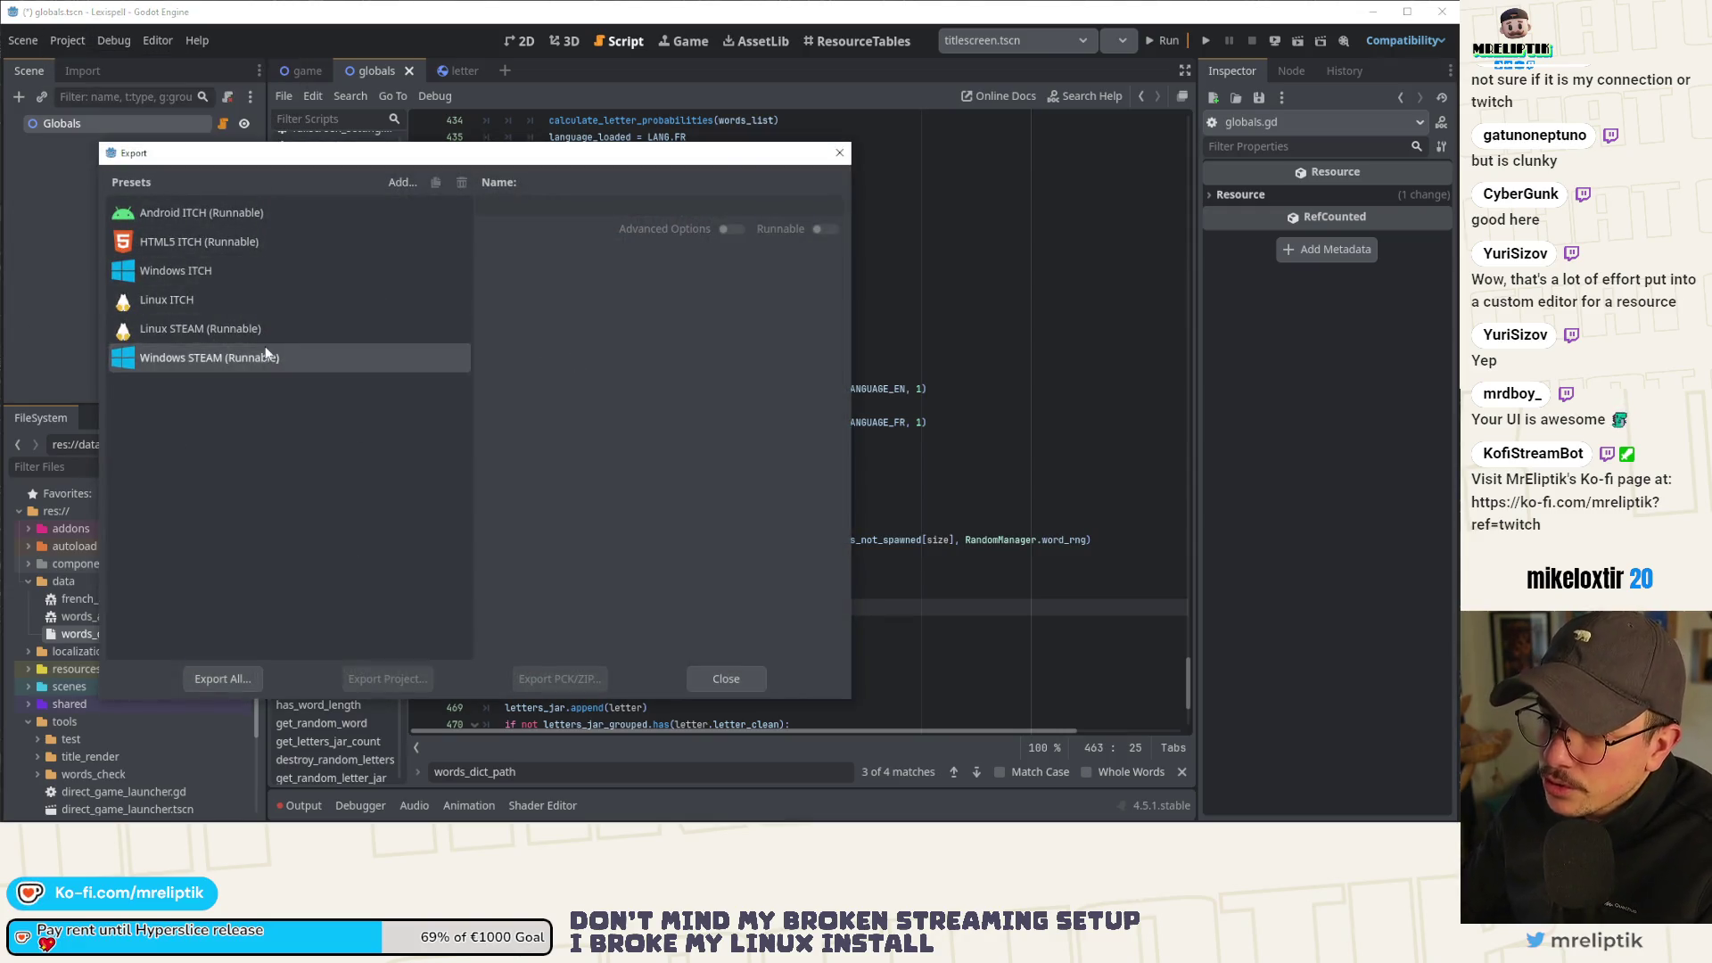
left_click(839, 153)
left_click(68, 40)
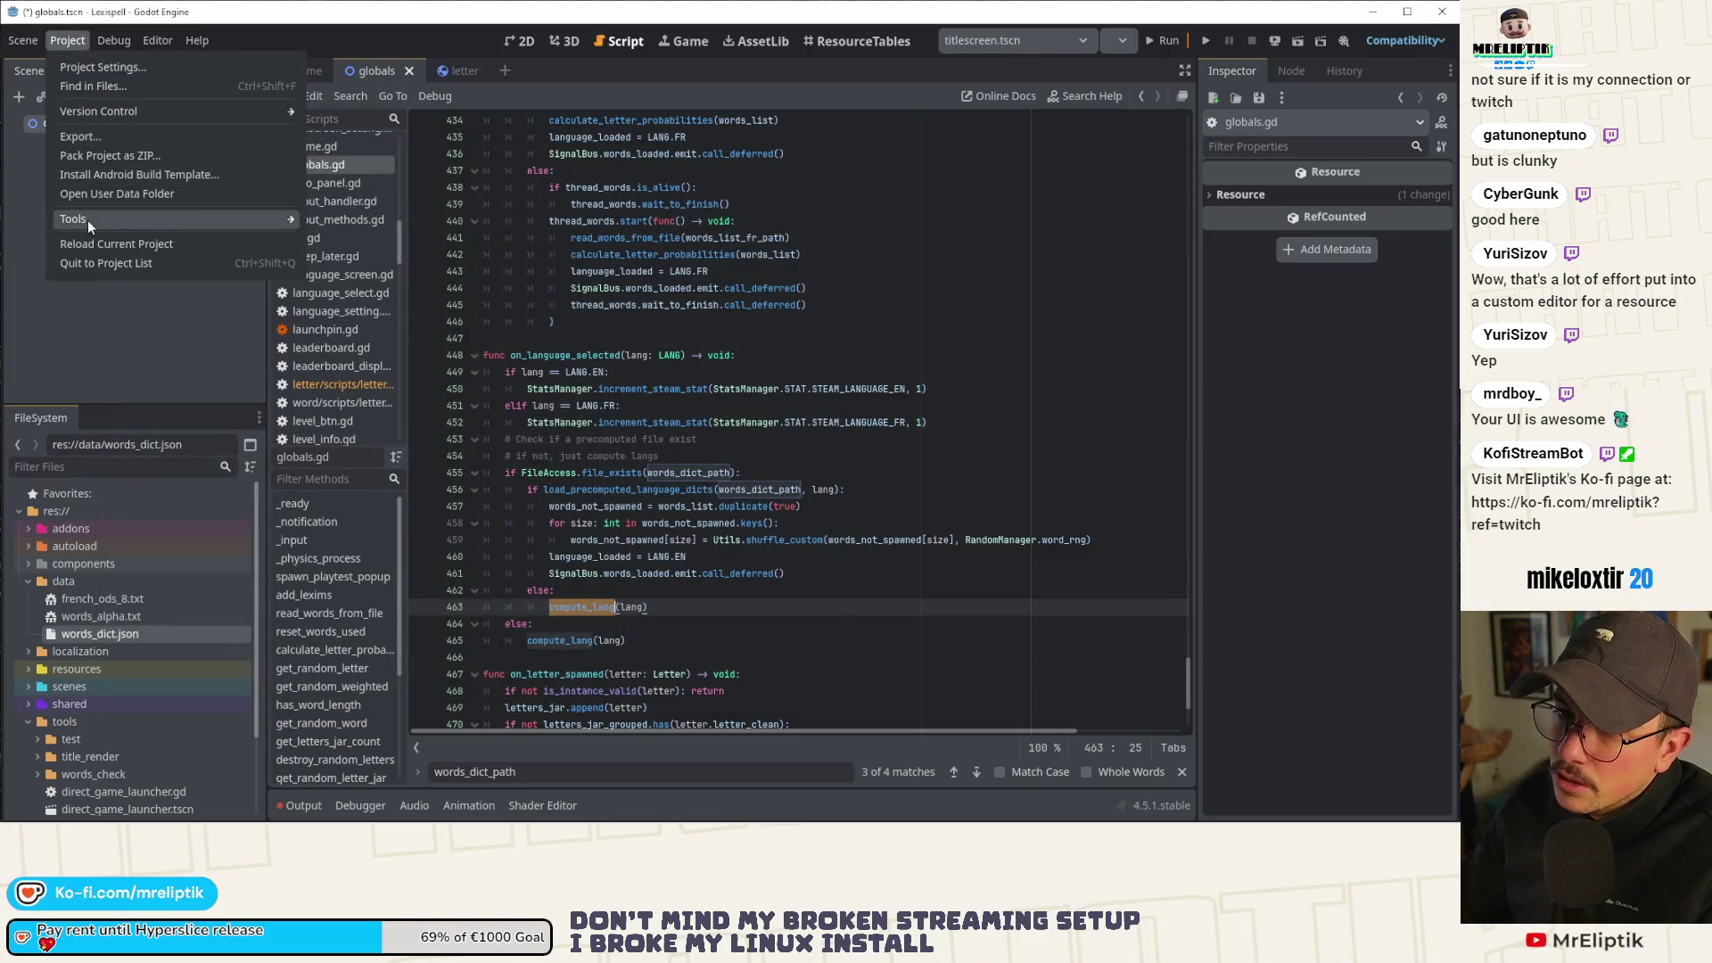
mouse_move(108, 45)
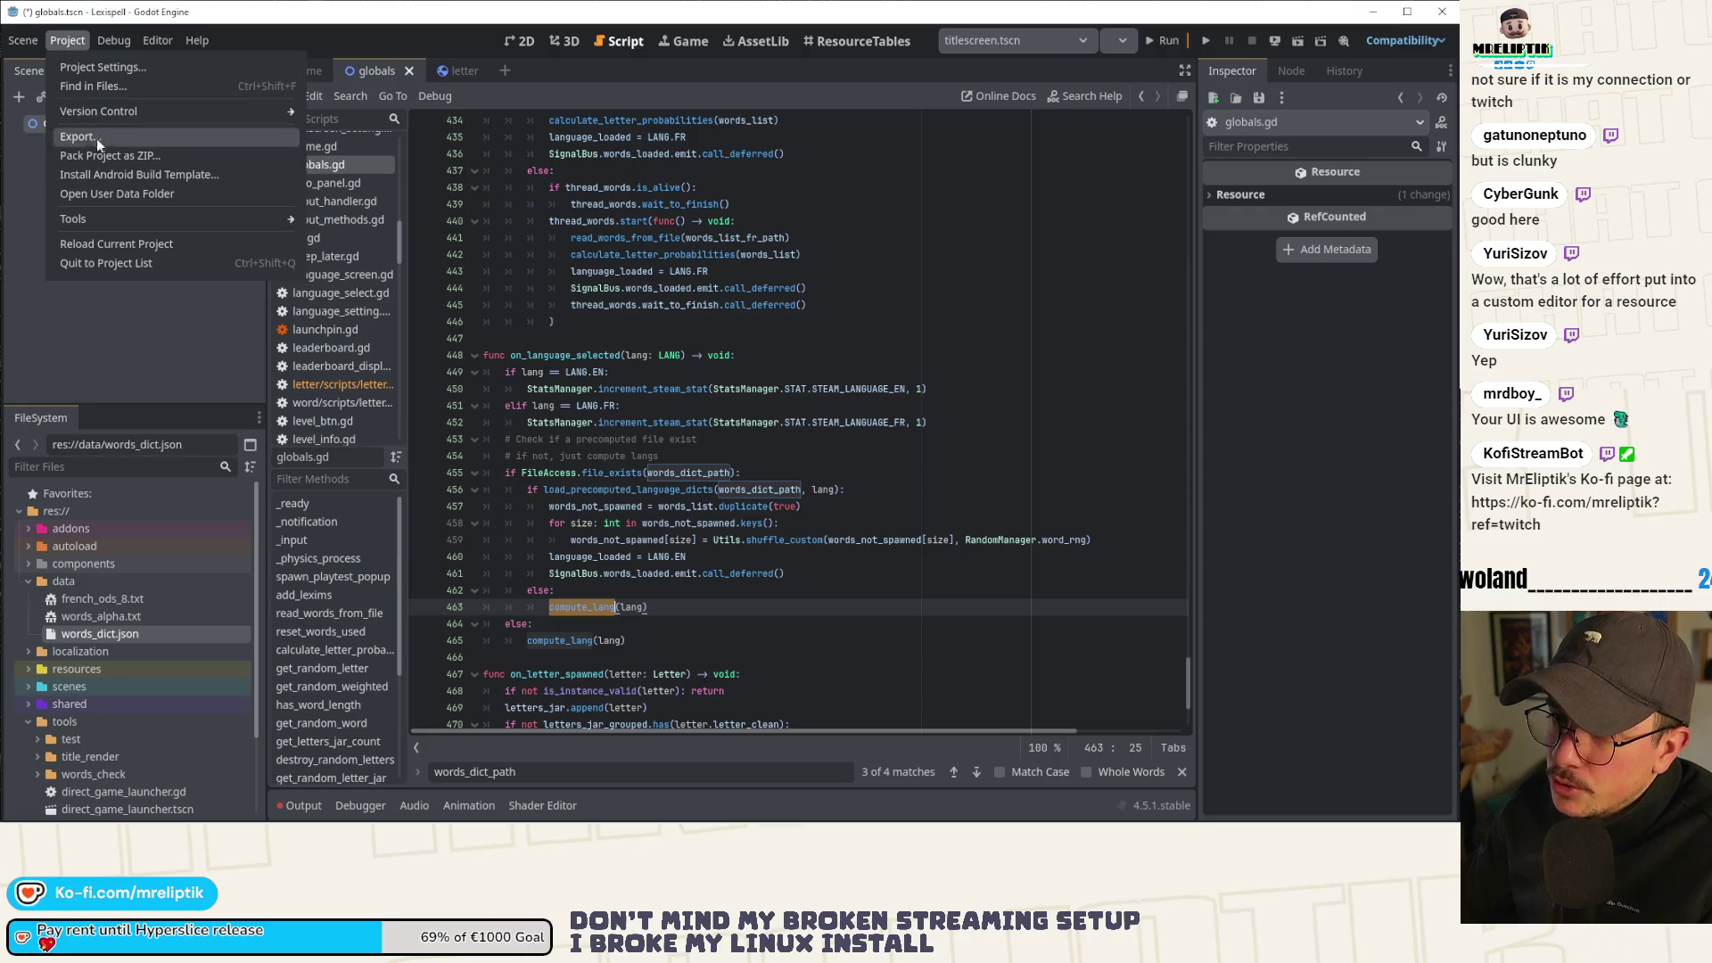
left_click(103, 139)
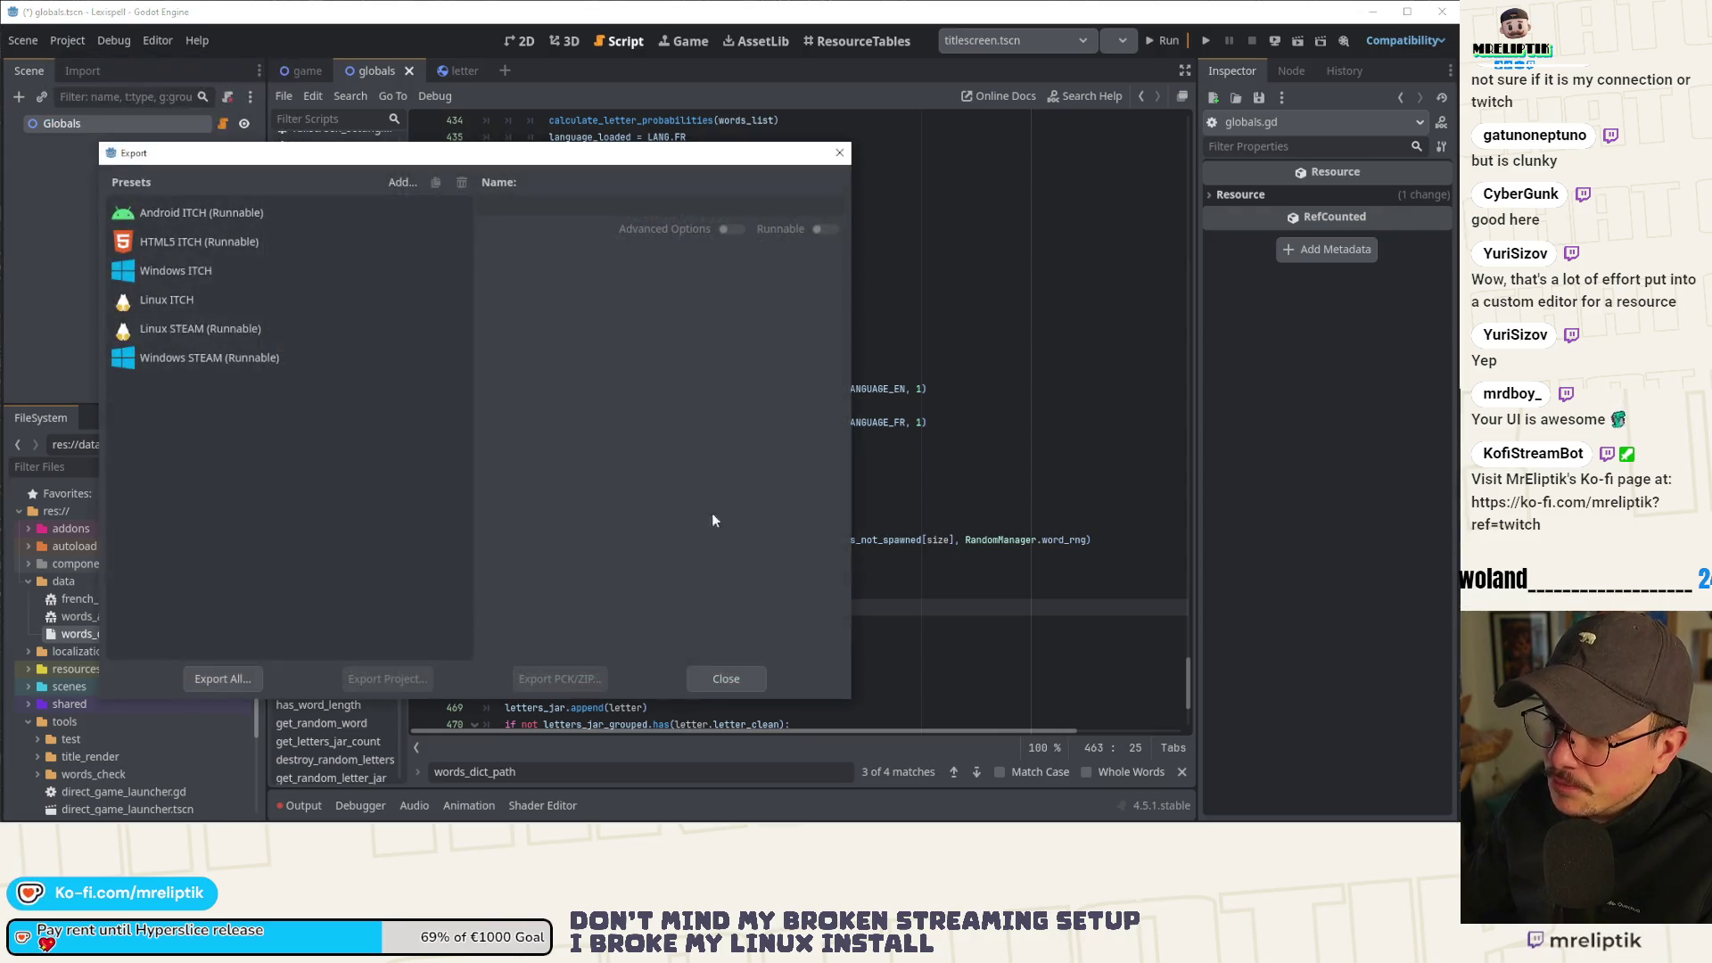
Review the Windows ITCH preset's resource include filter, close Export, and switch to VS Code.
left_click(223, 276)
left_click(573, 279)
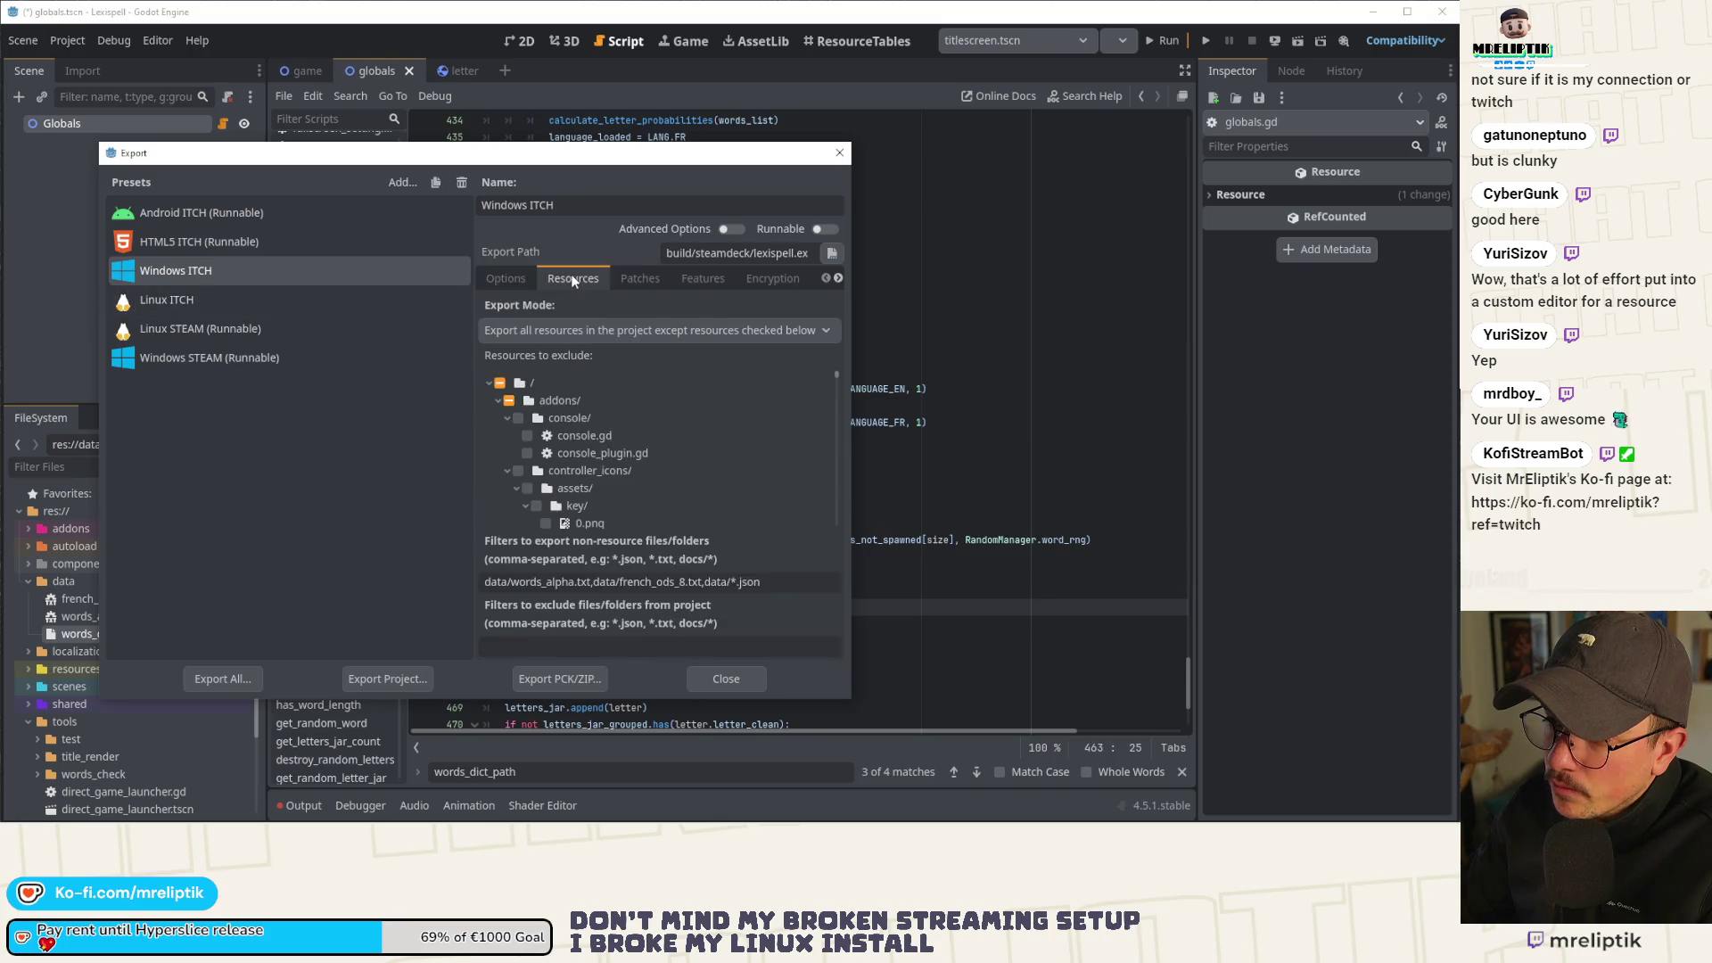
left_click(640, 278)
left_click(575, 280)
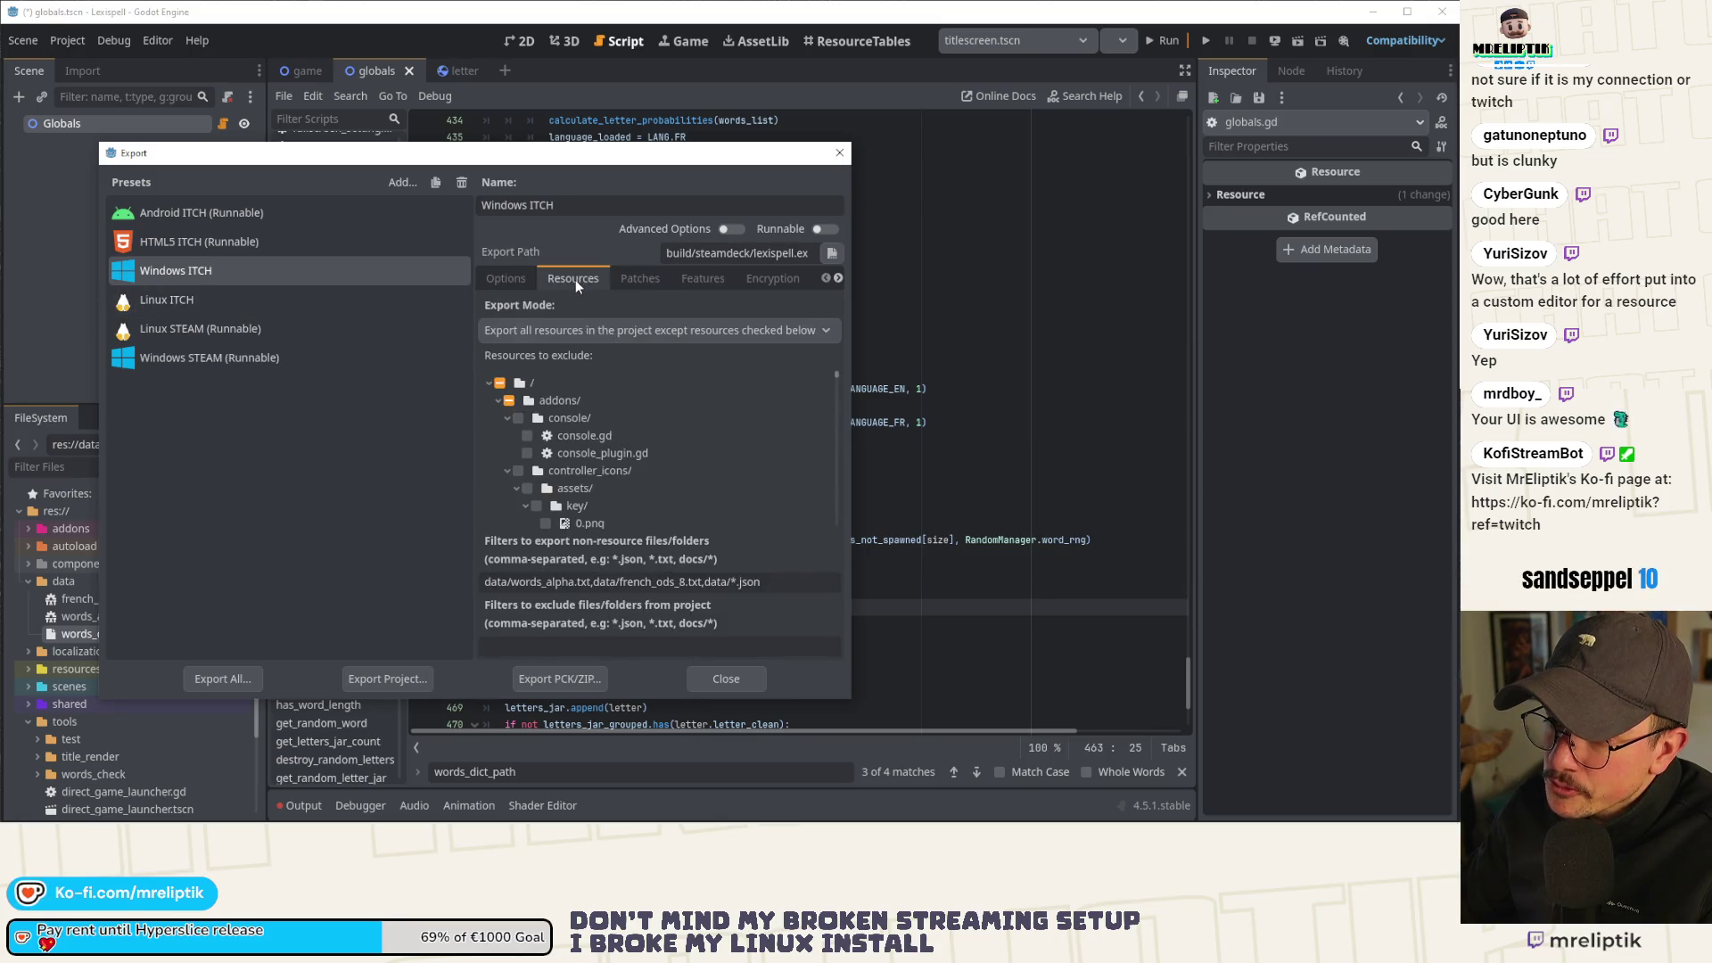
left_click(488, 382)
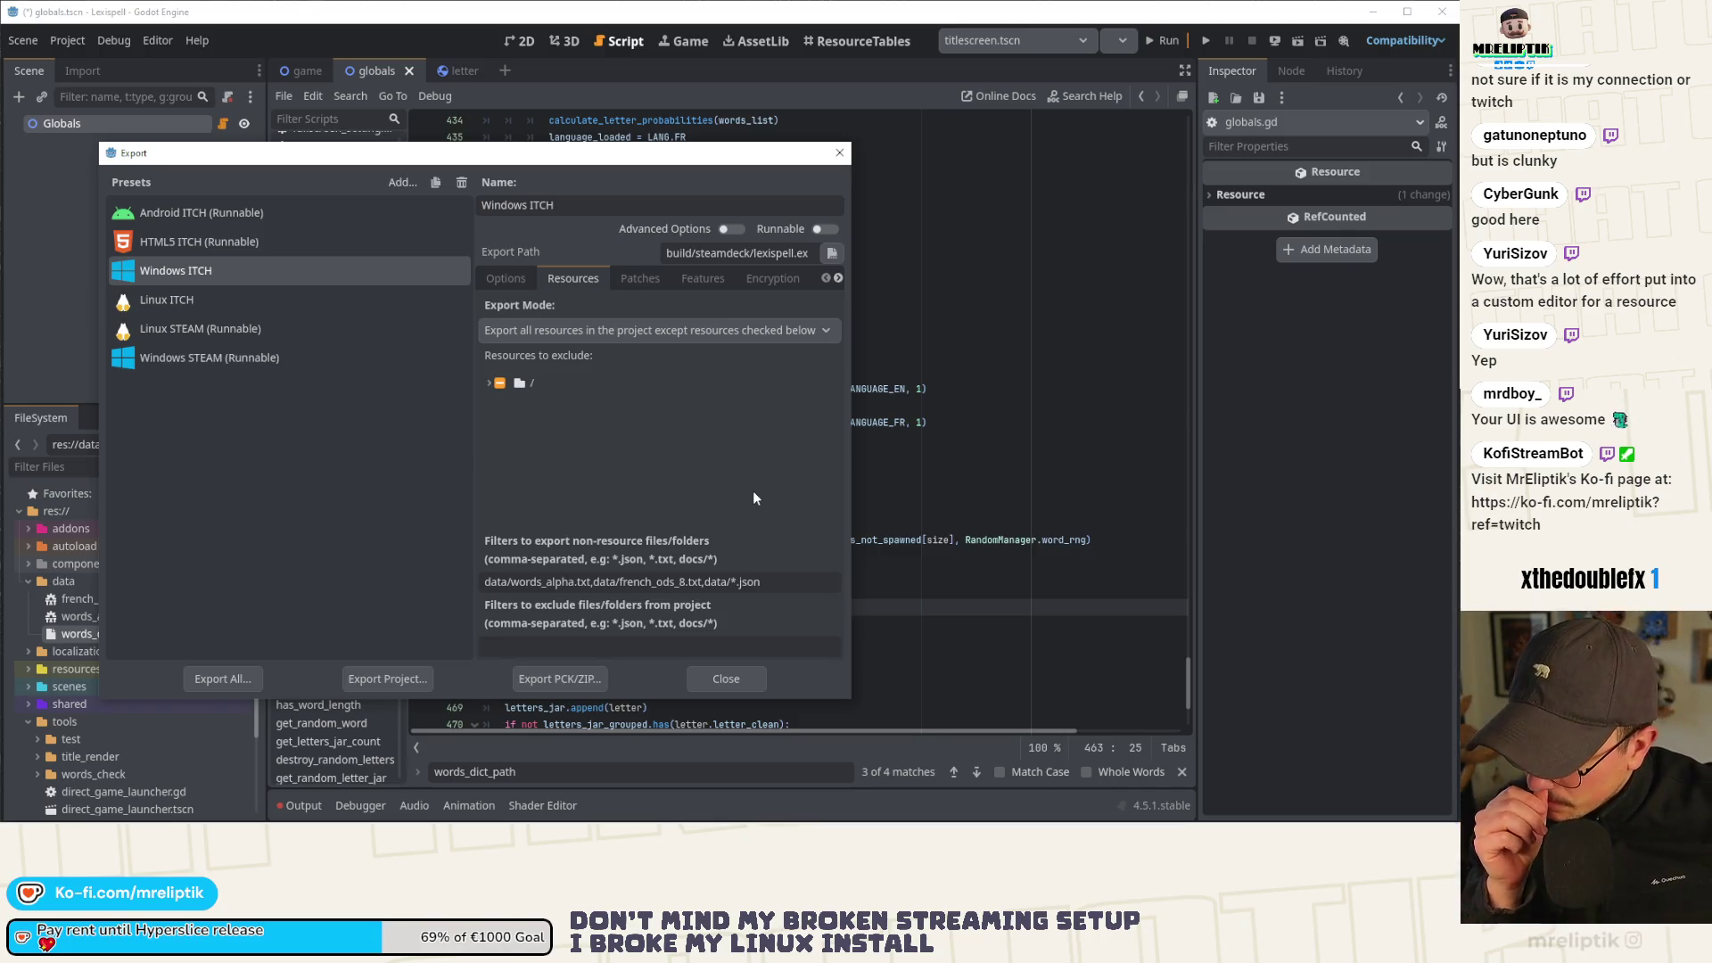
left_click(726, 679)
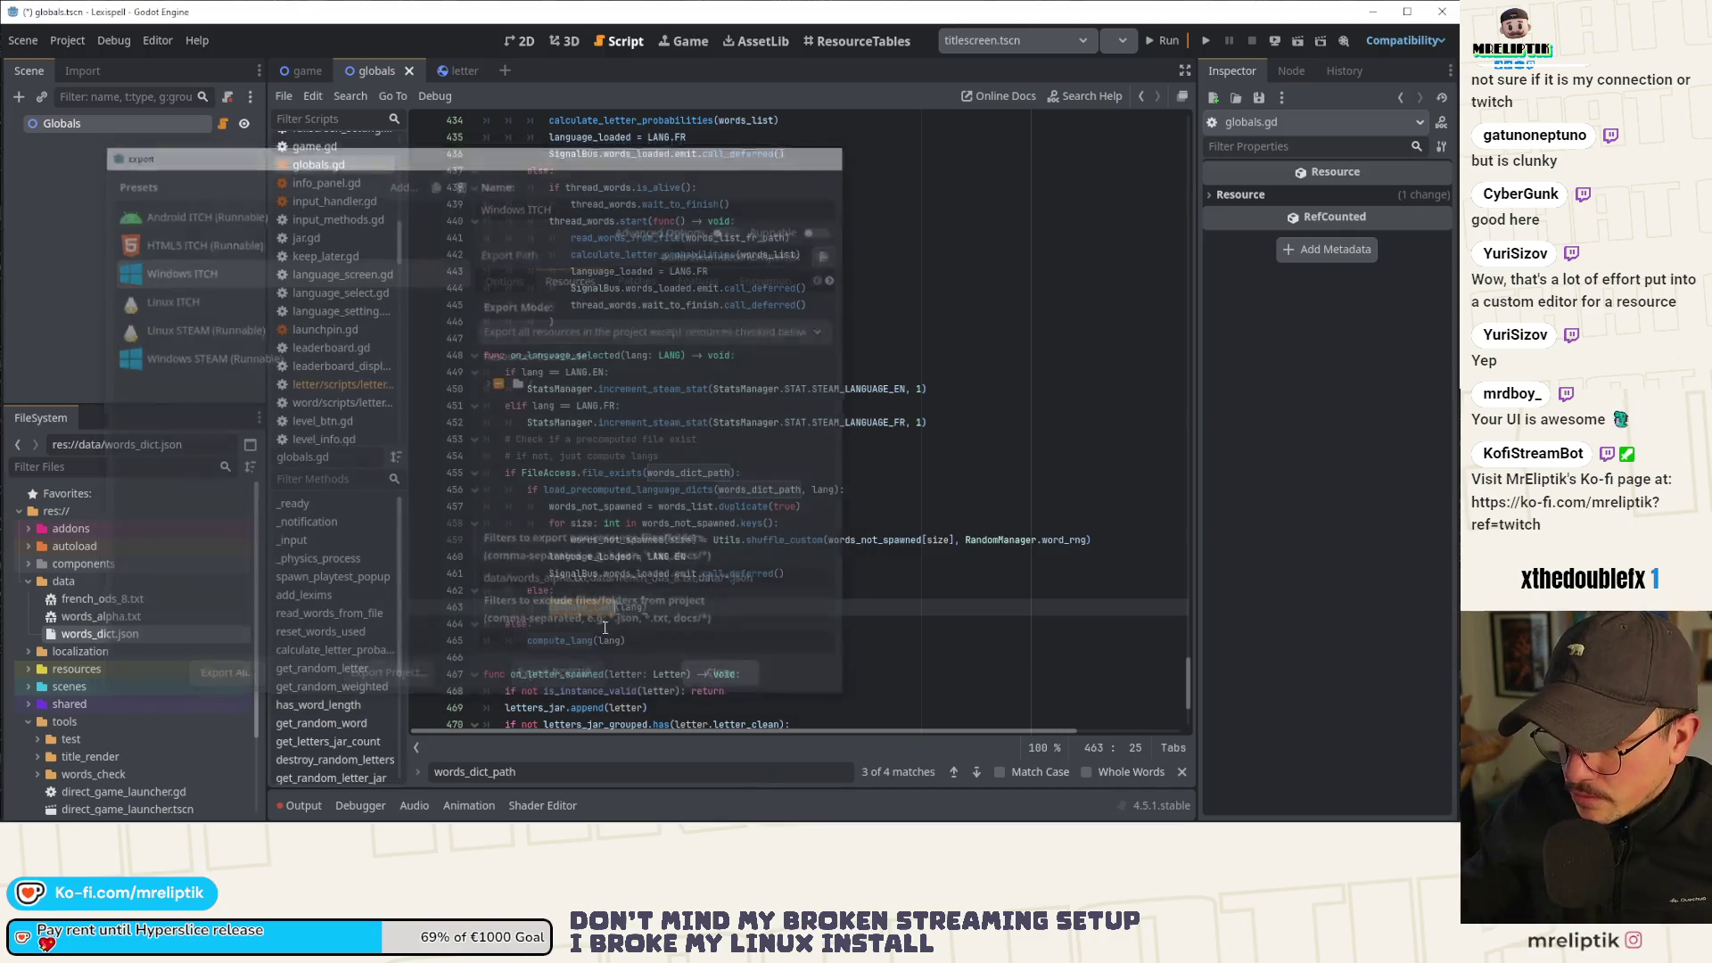
key("alt+Tab")
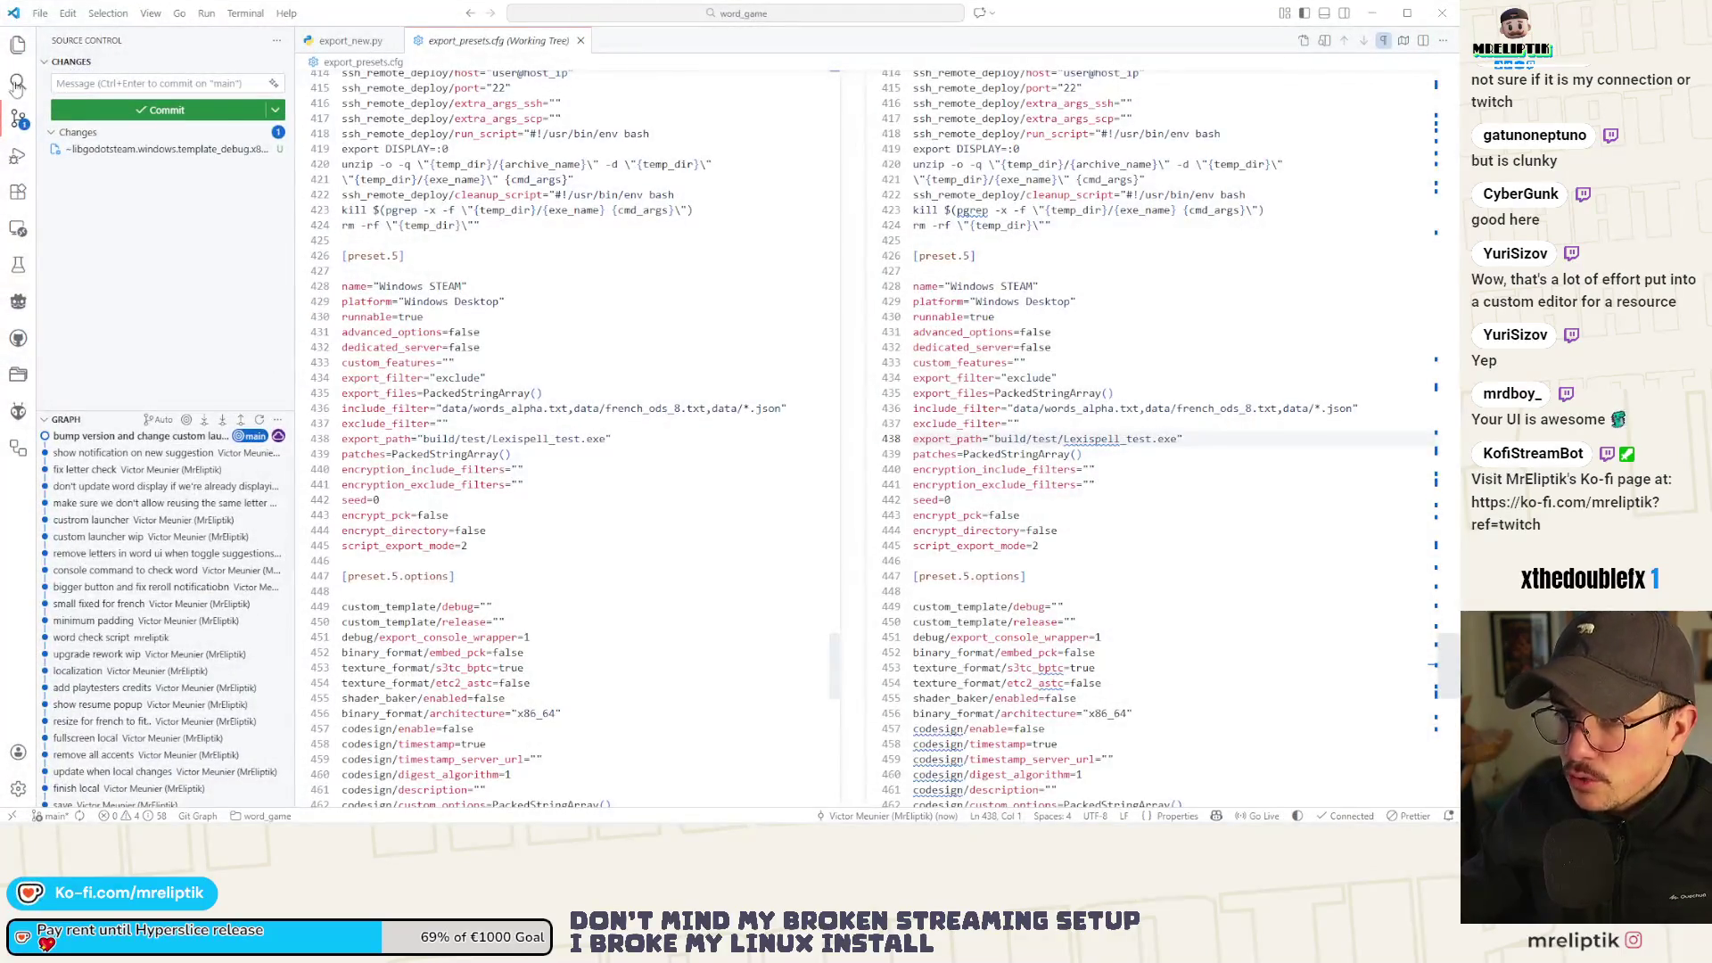
Collapse the shared, scenes and build folders, expand data, and open words_dict.json.
left_click(18, 44)
scroll(152, 267, "up", 10)
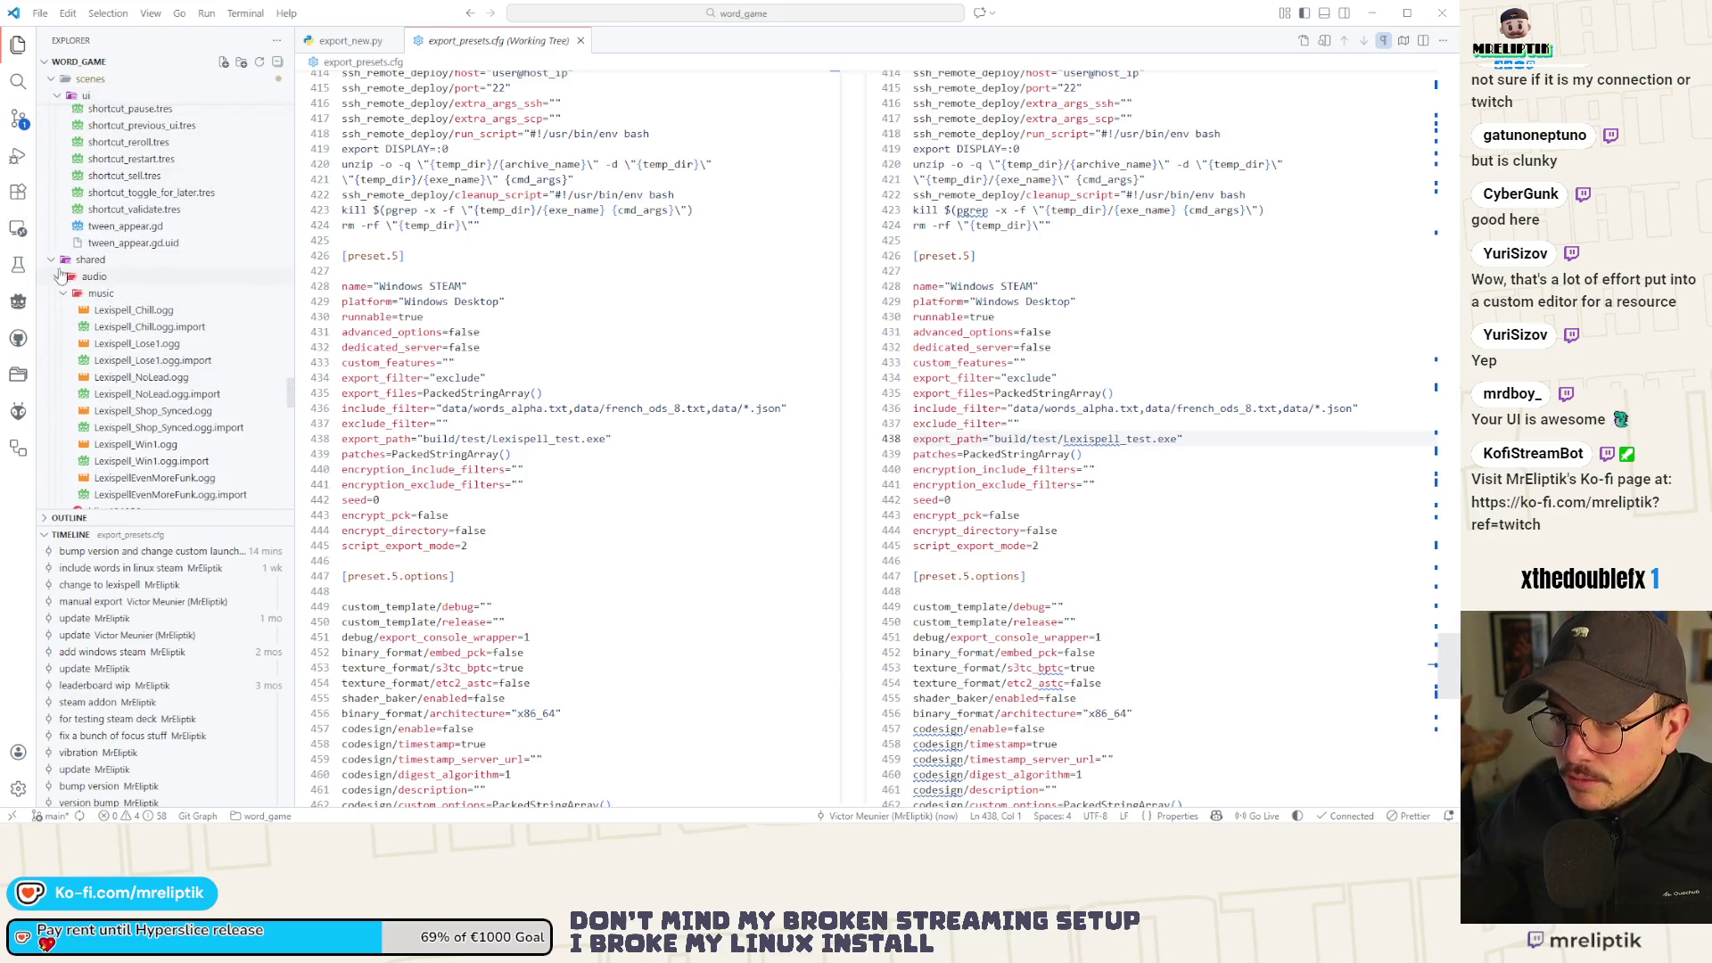
left_click(55, 261)
scroll(82, 250, "up", 6)
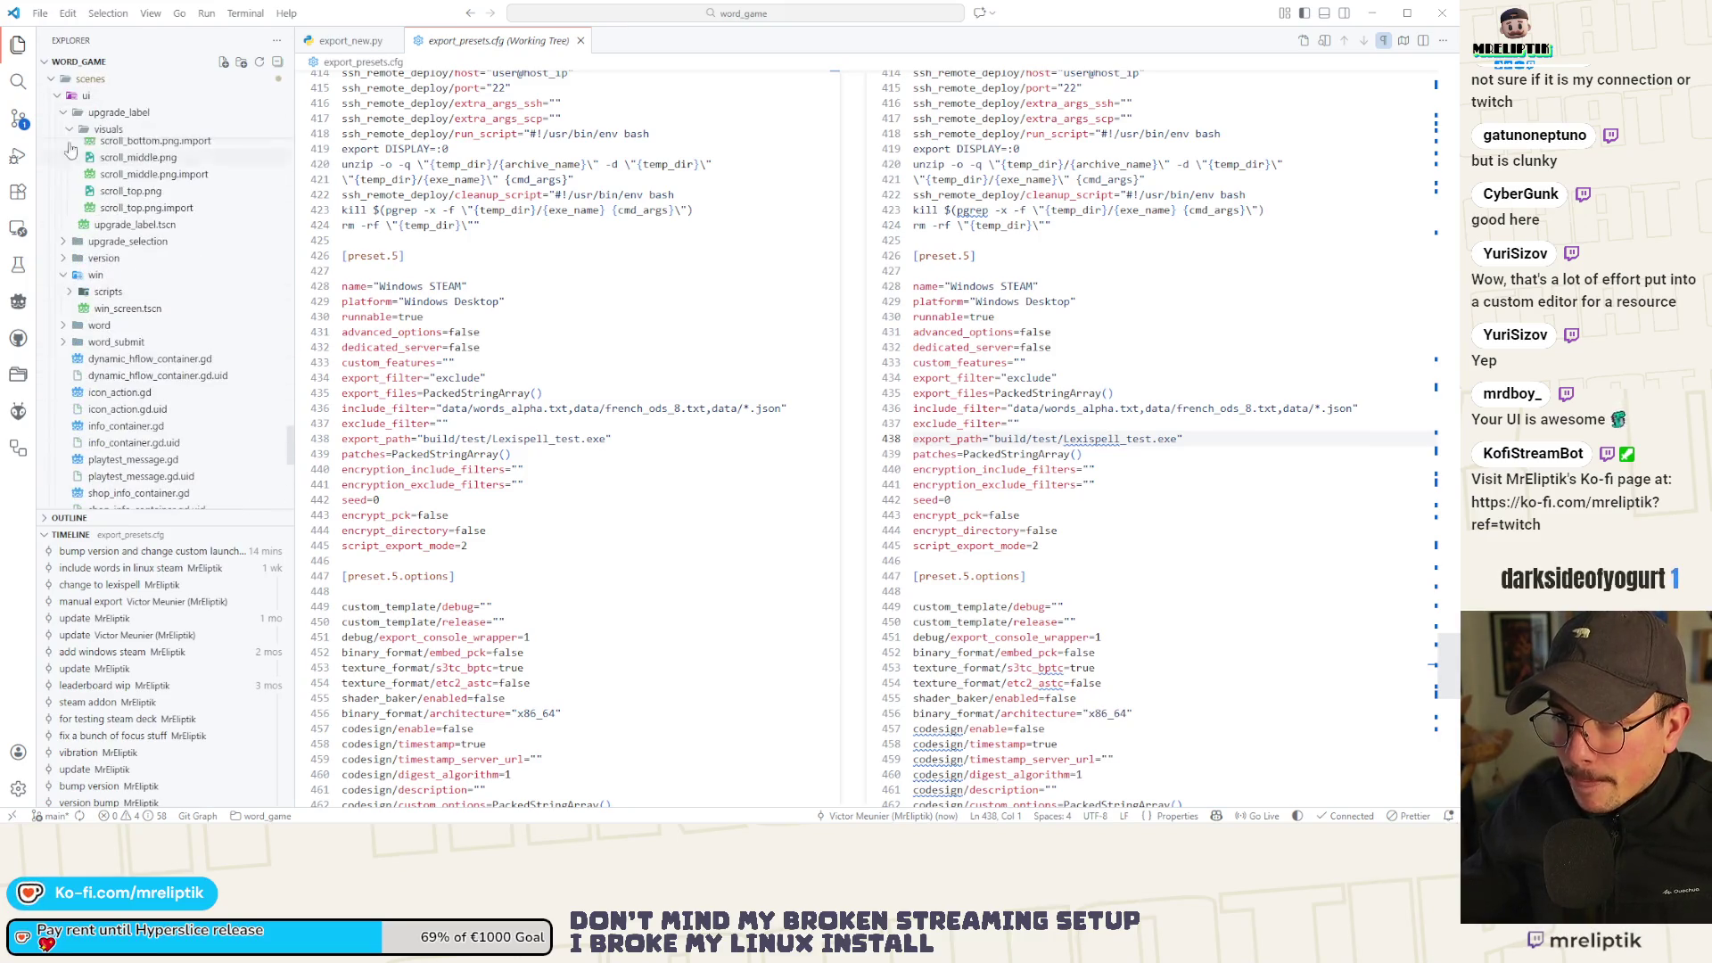
left_click(51, 85)
scroll(54, 83, "up", 10)
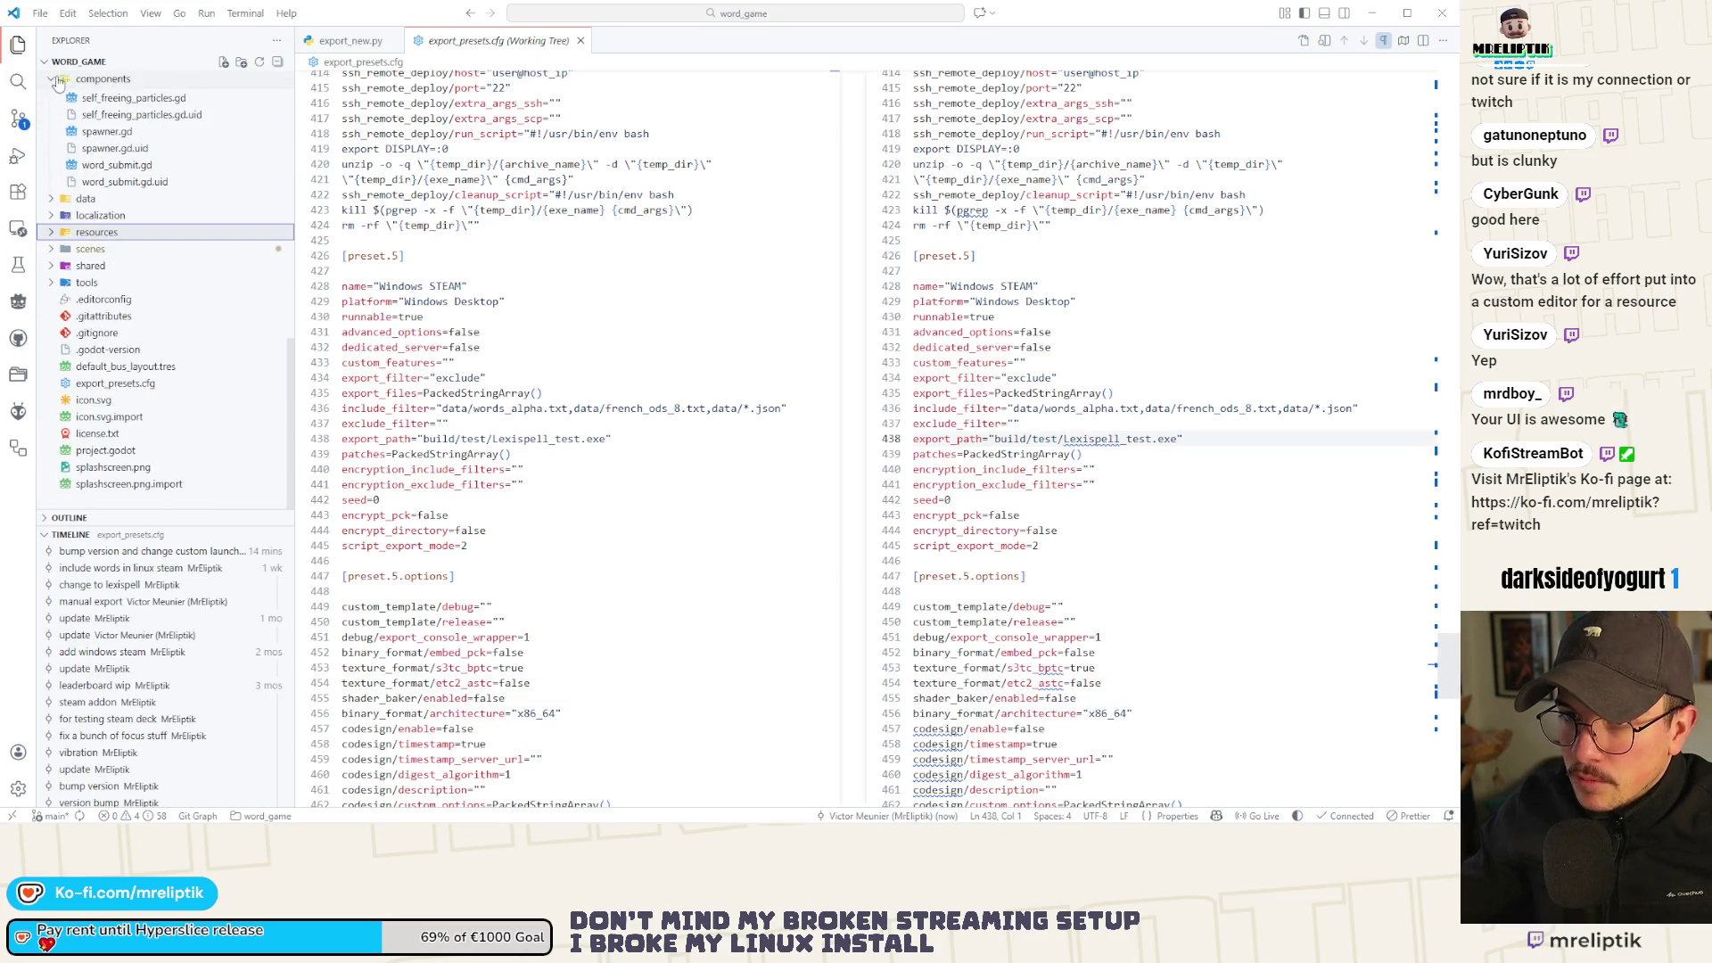
left_click(55, 80)
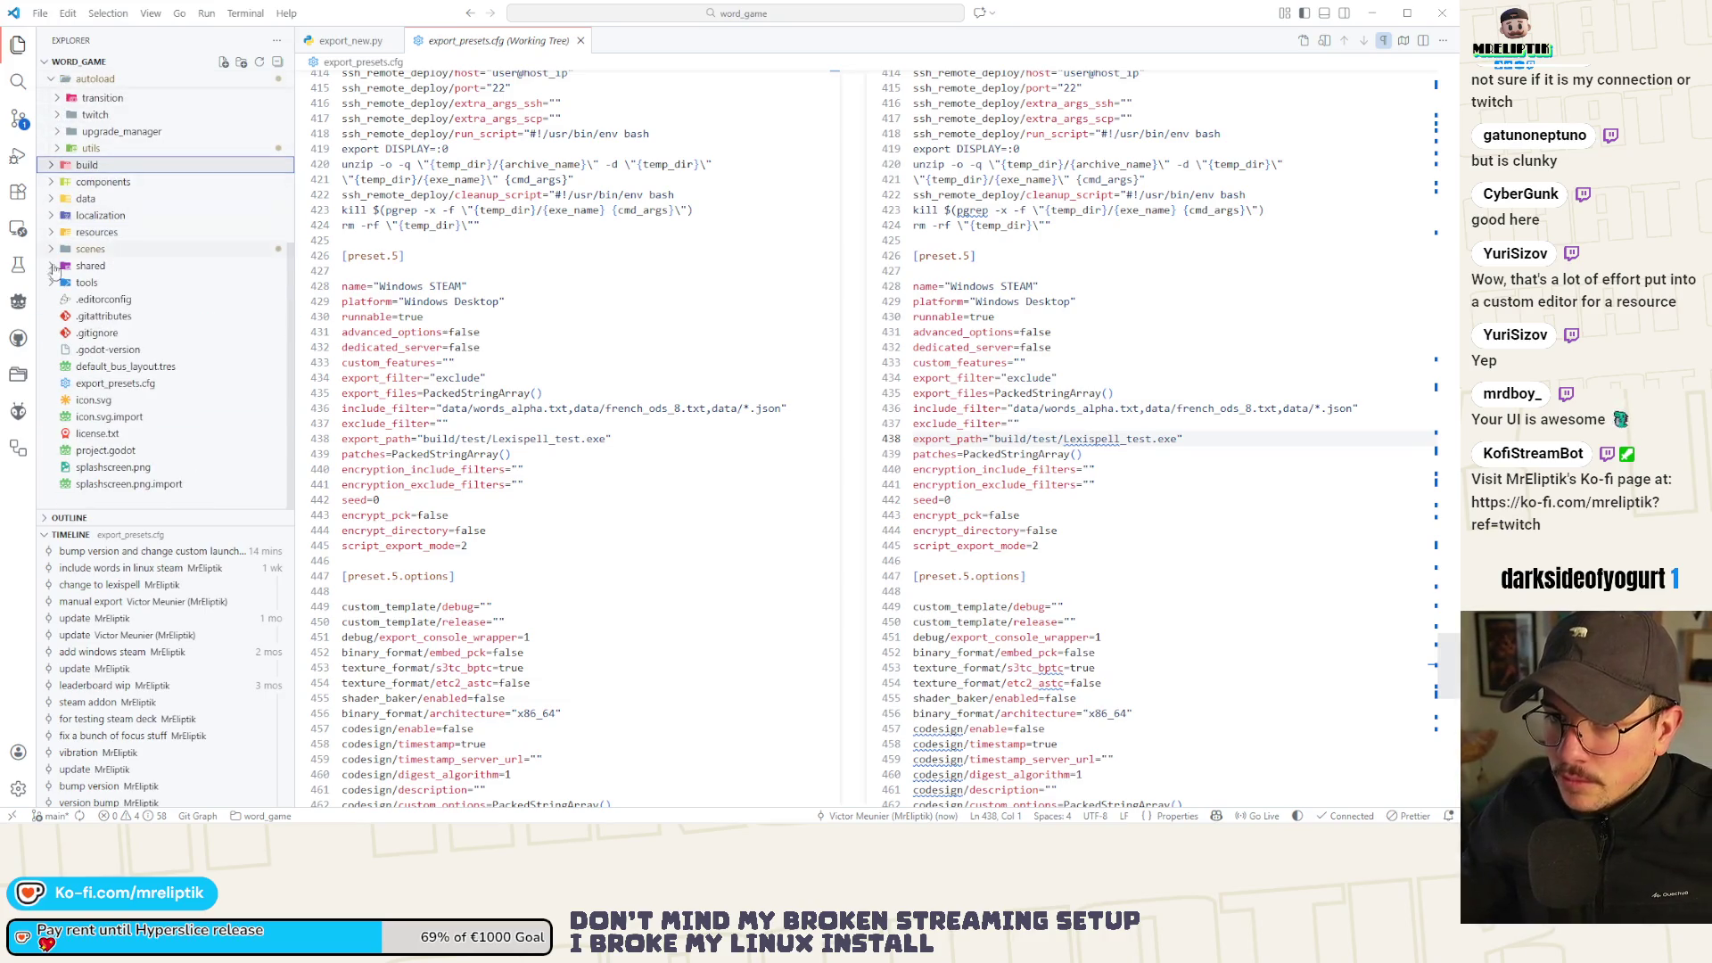
left_click(89, 198)
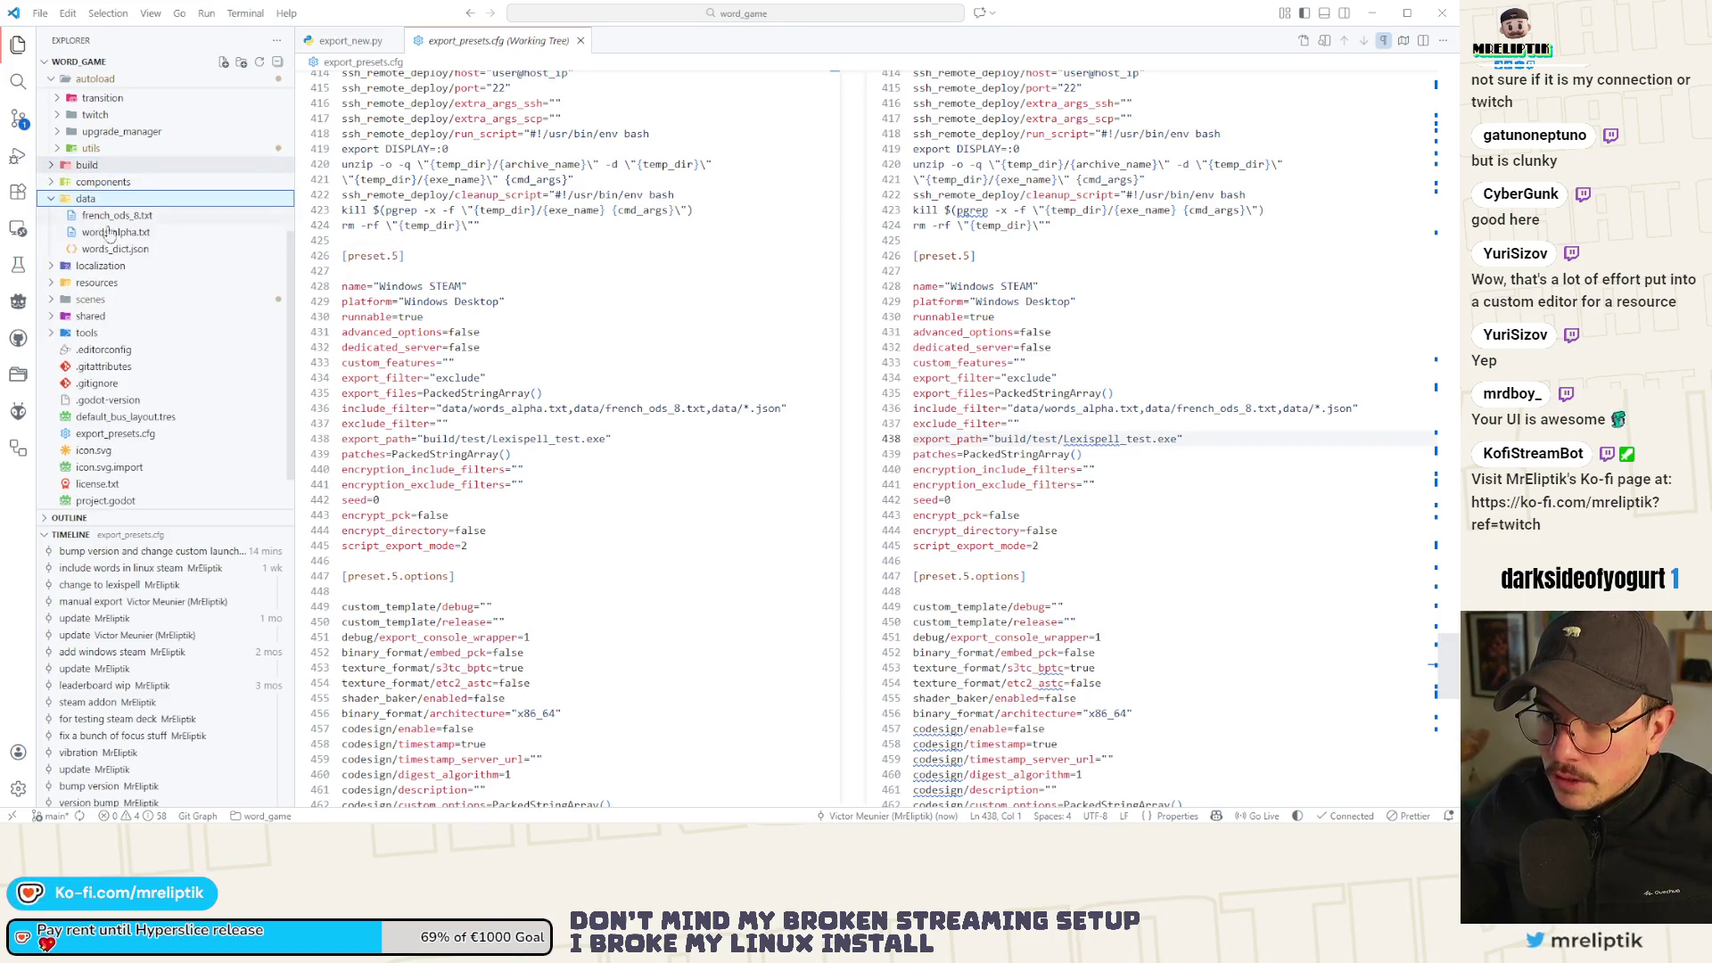
left_click(116, 249)
right_click(440, 87)
Return to line 1 of words_dict.json to view entry "0" and its probability tables.
key("Escape")
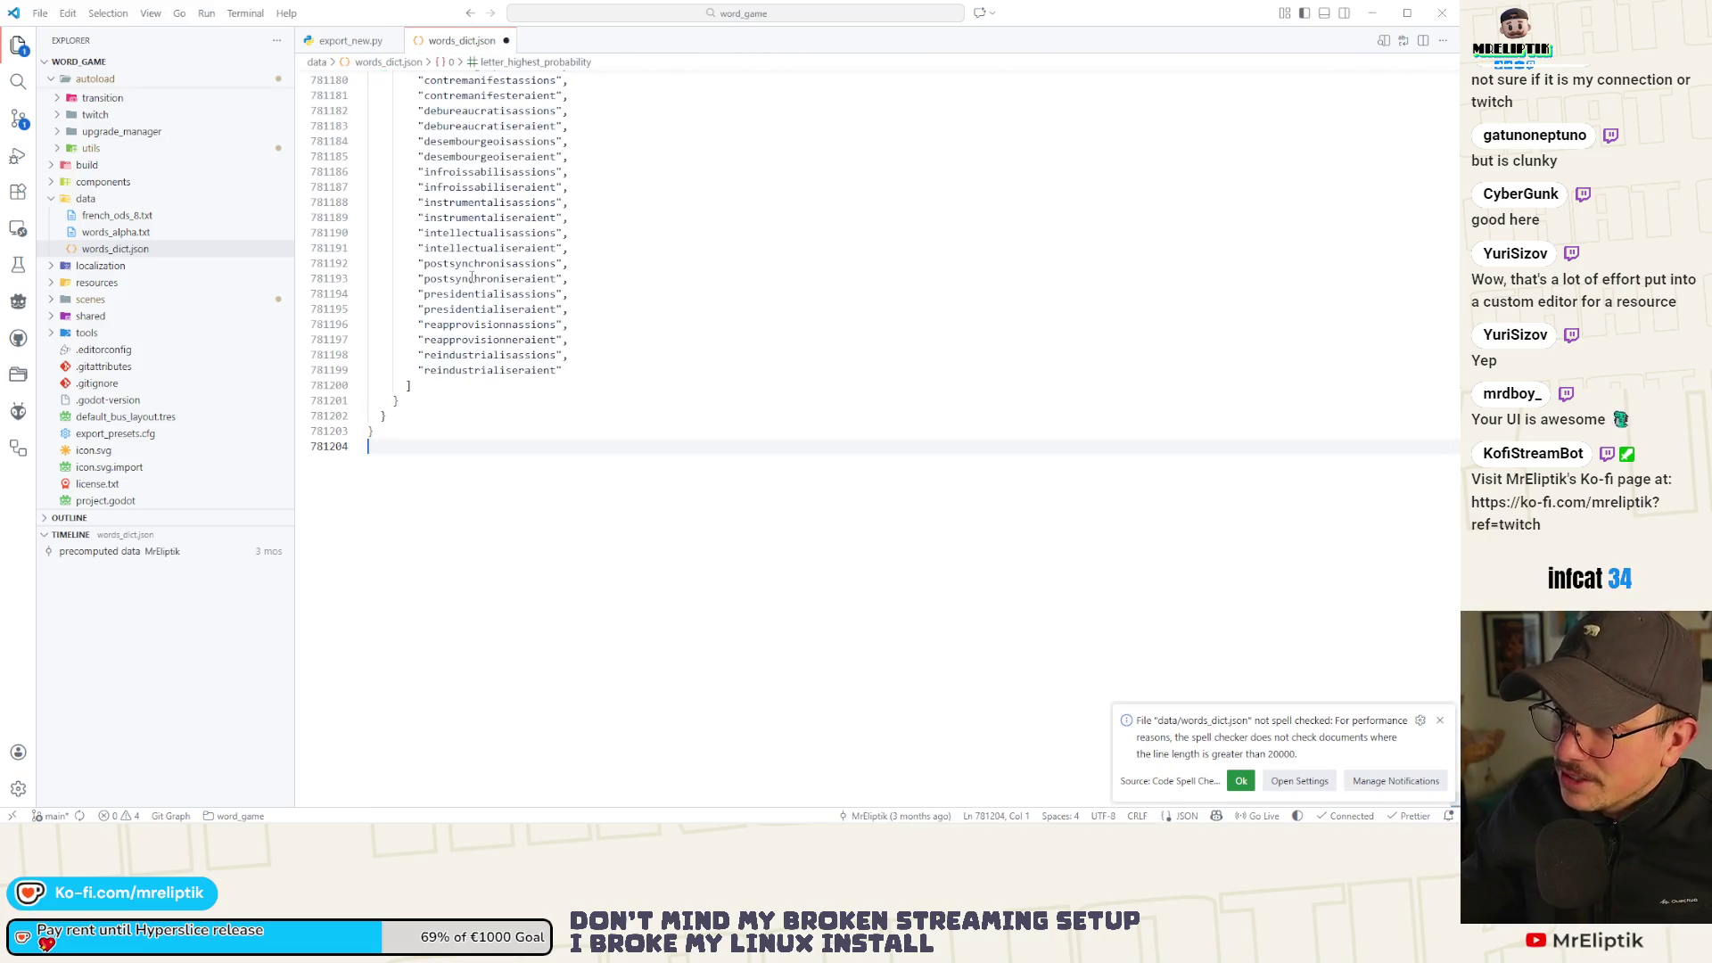
scroll(696, 420, "up", 5)
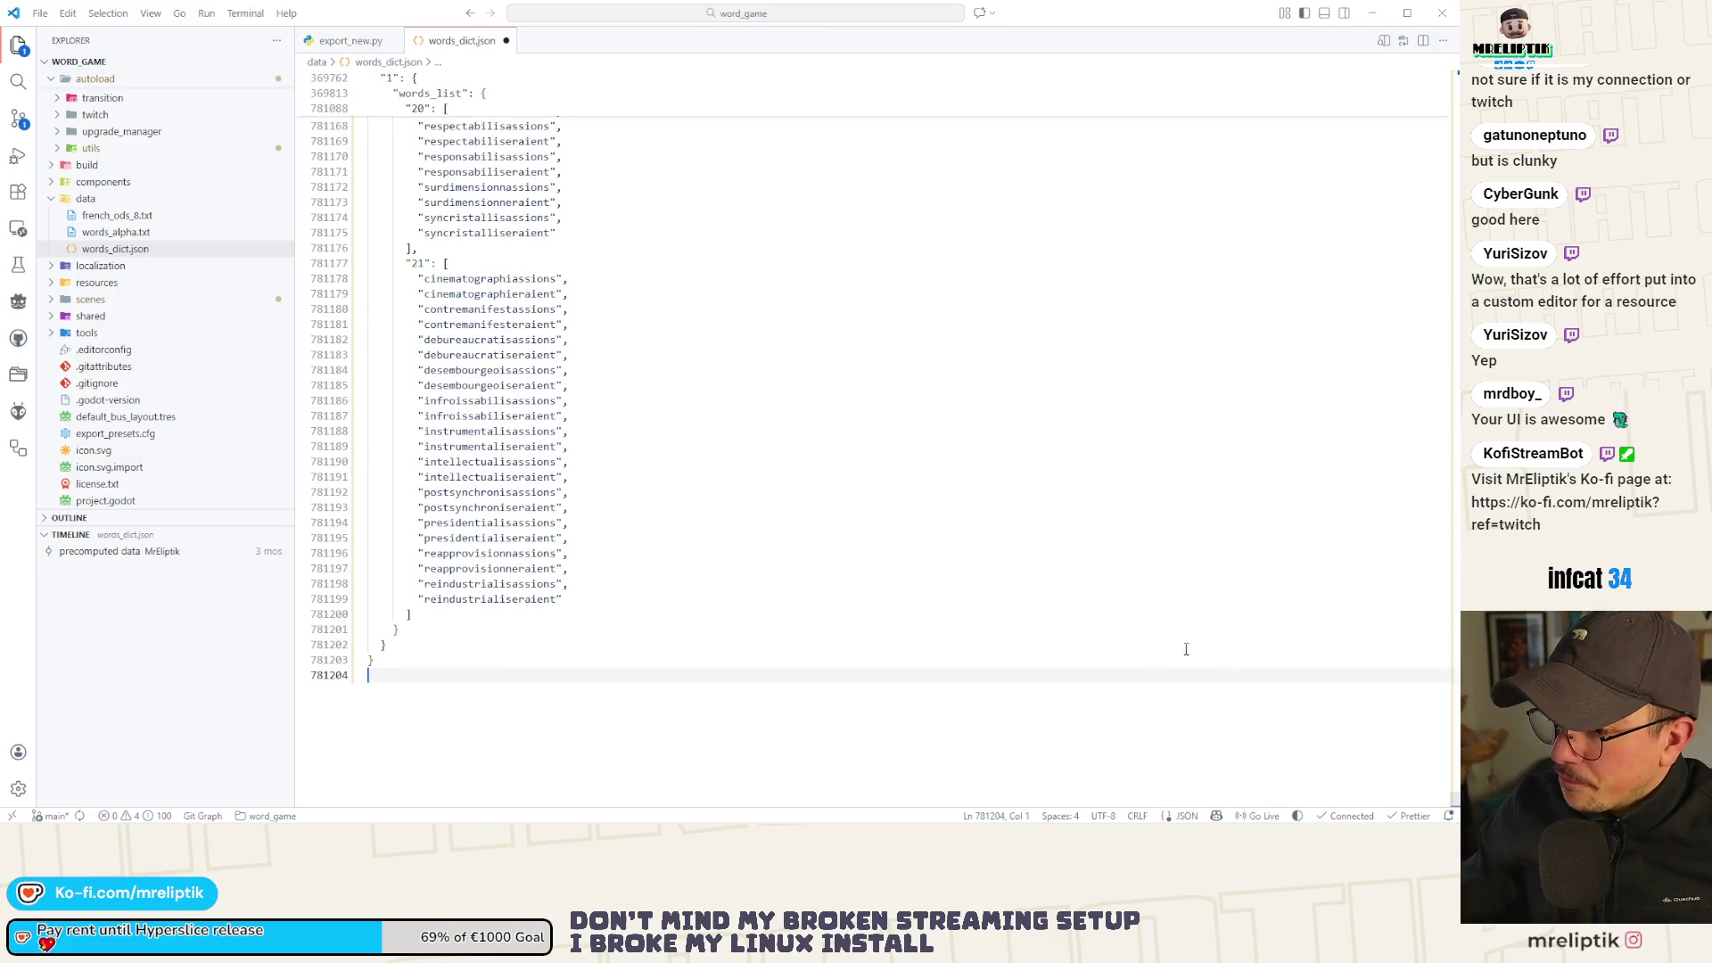
scroll(1418, 651, "up", 20)
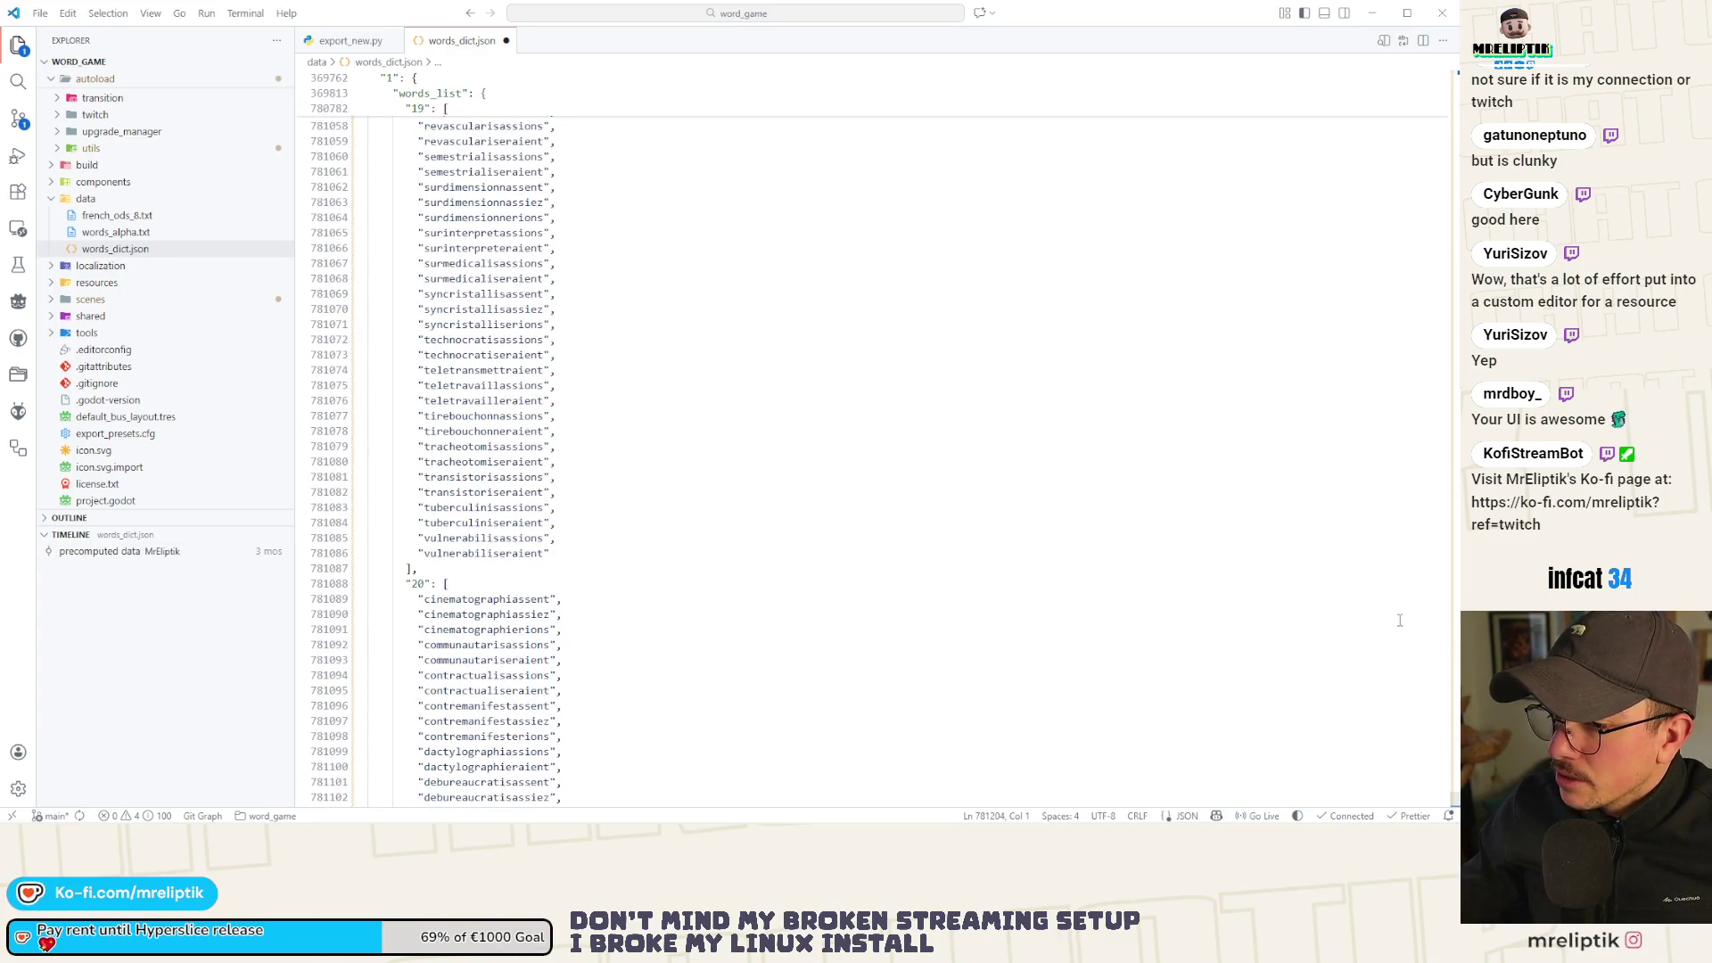
left_click_drag(1452, 85, 1456, 79)
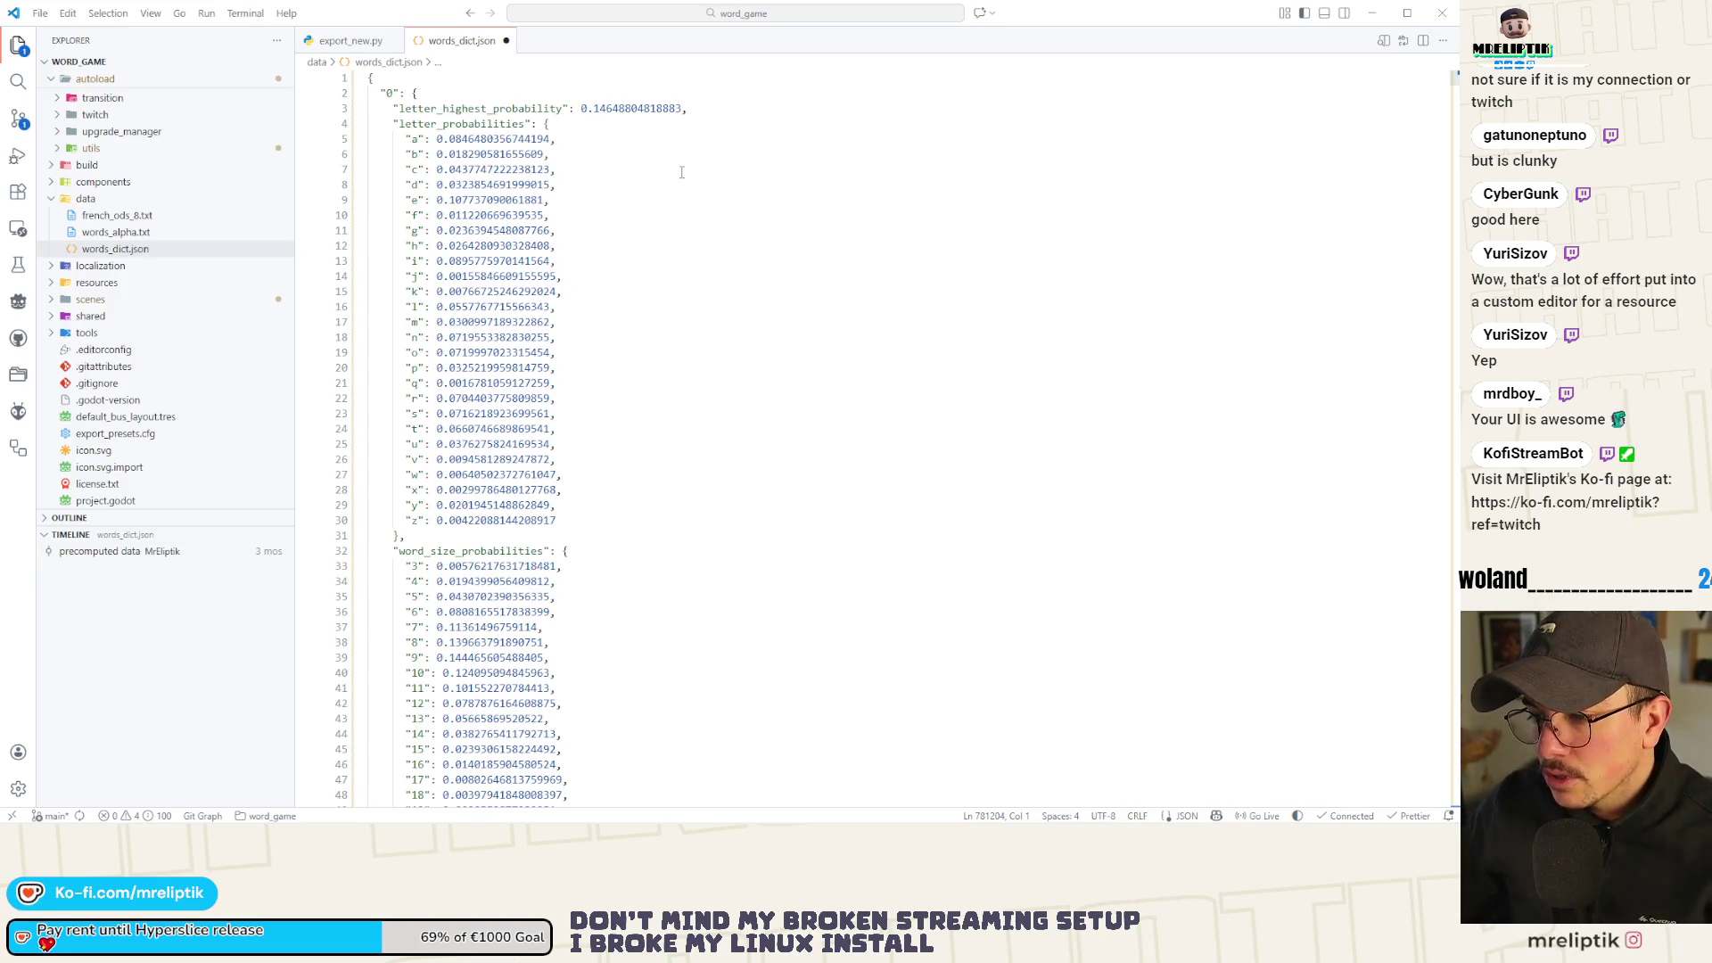
Browse through the entries of words_dict.json.
scroll(679, 187, "down", 10)
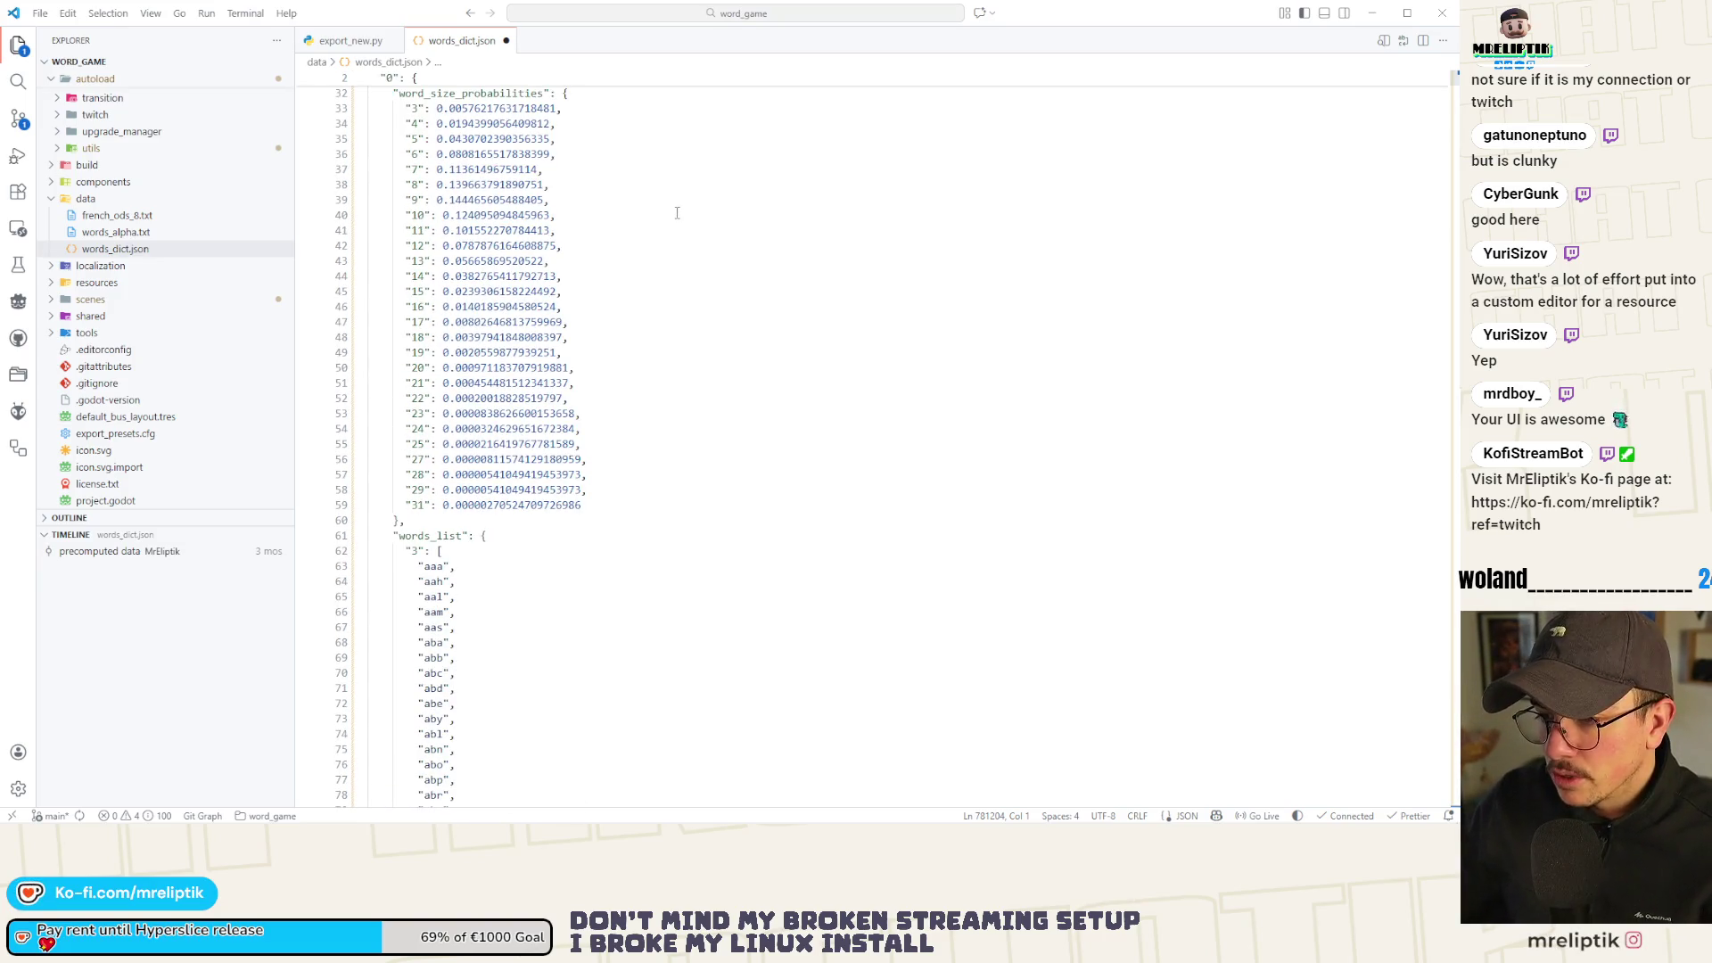
scroll(651, 213, "up", 4)
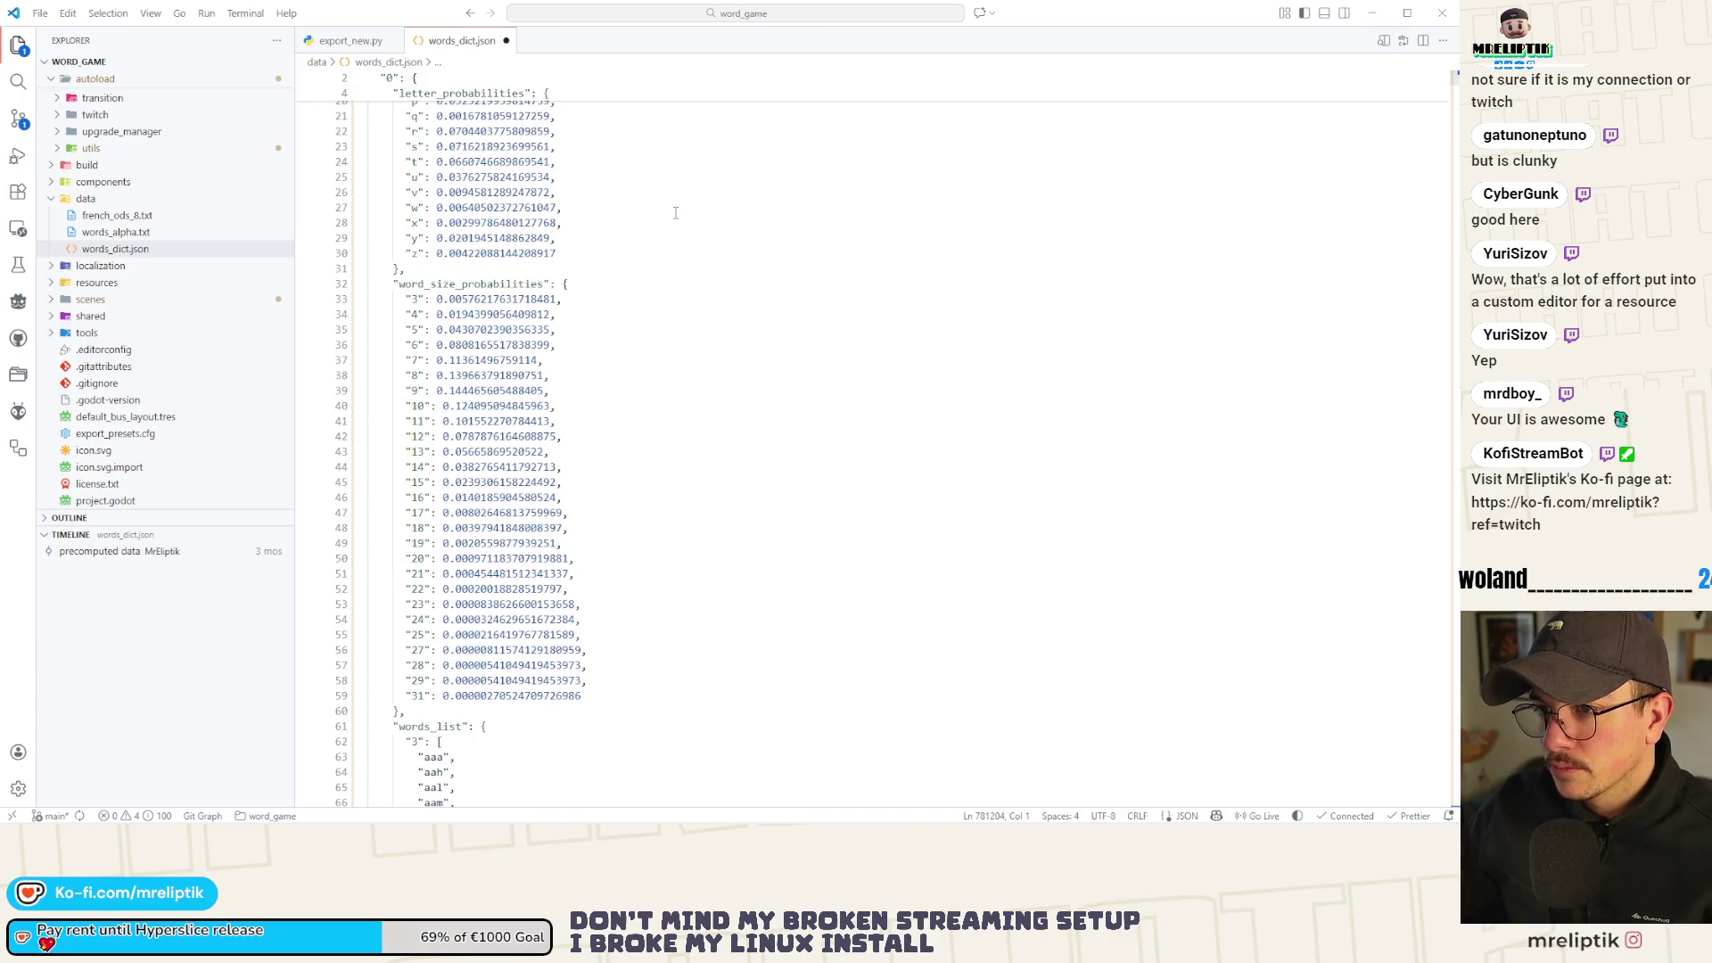
scroll(615, 212, "up", 7)
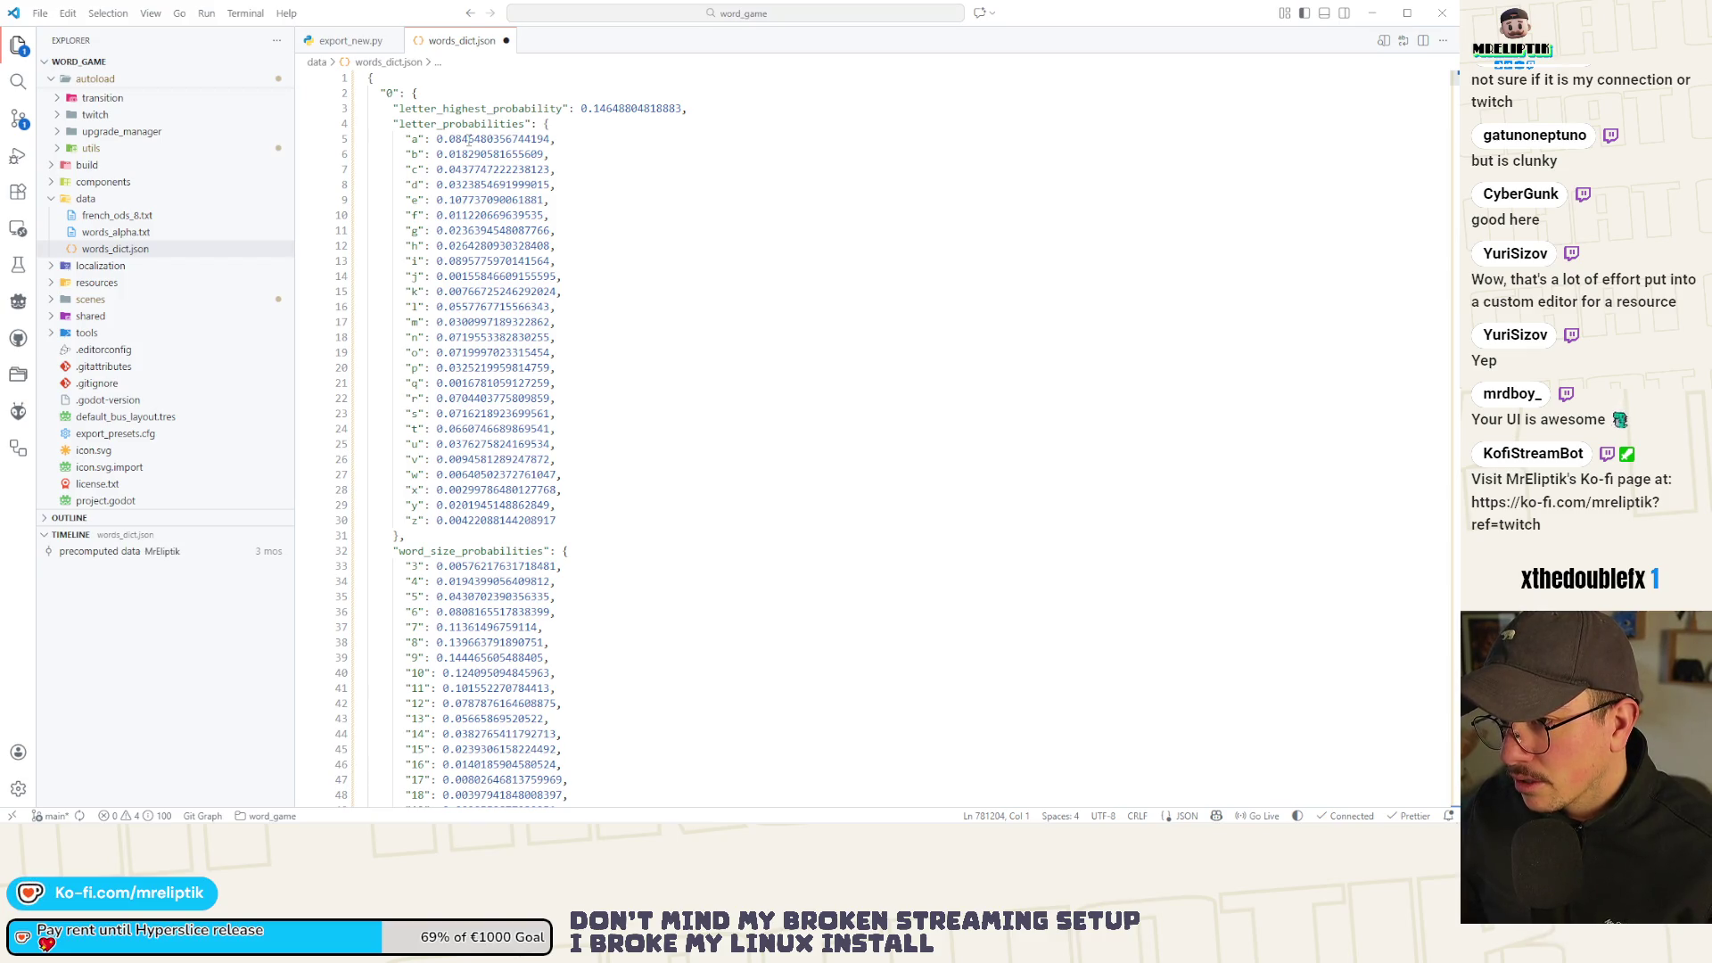
scroll(585, 272, "down", 1)
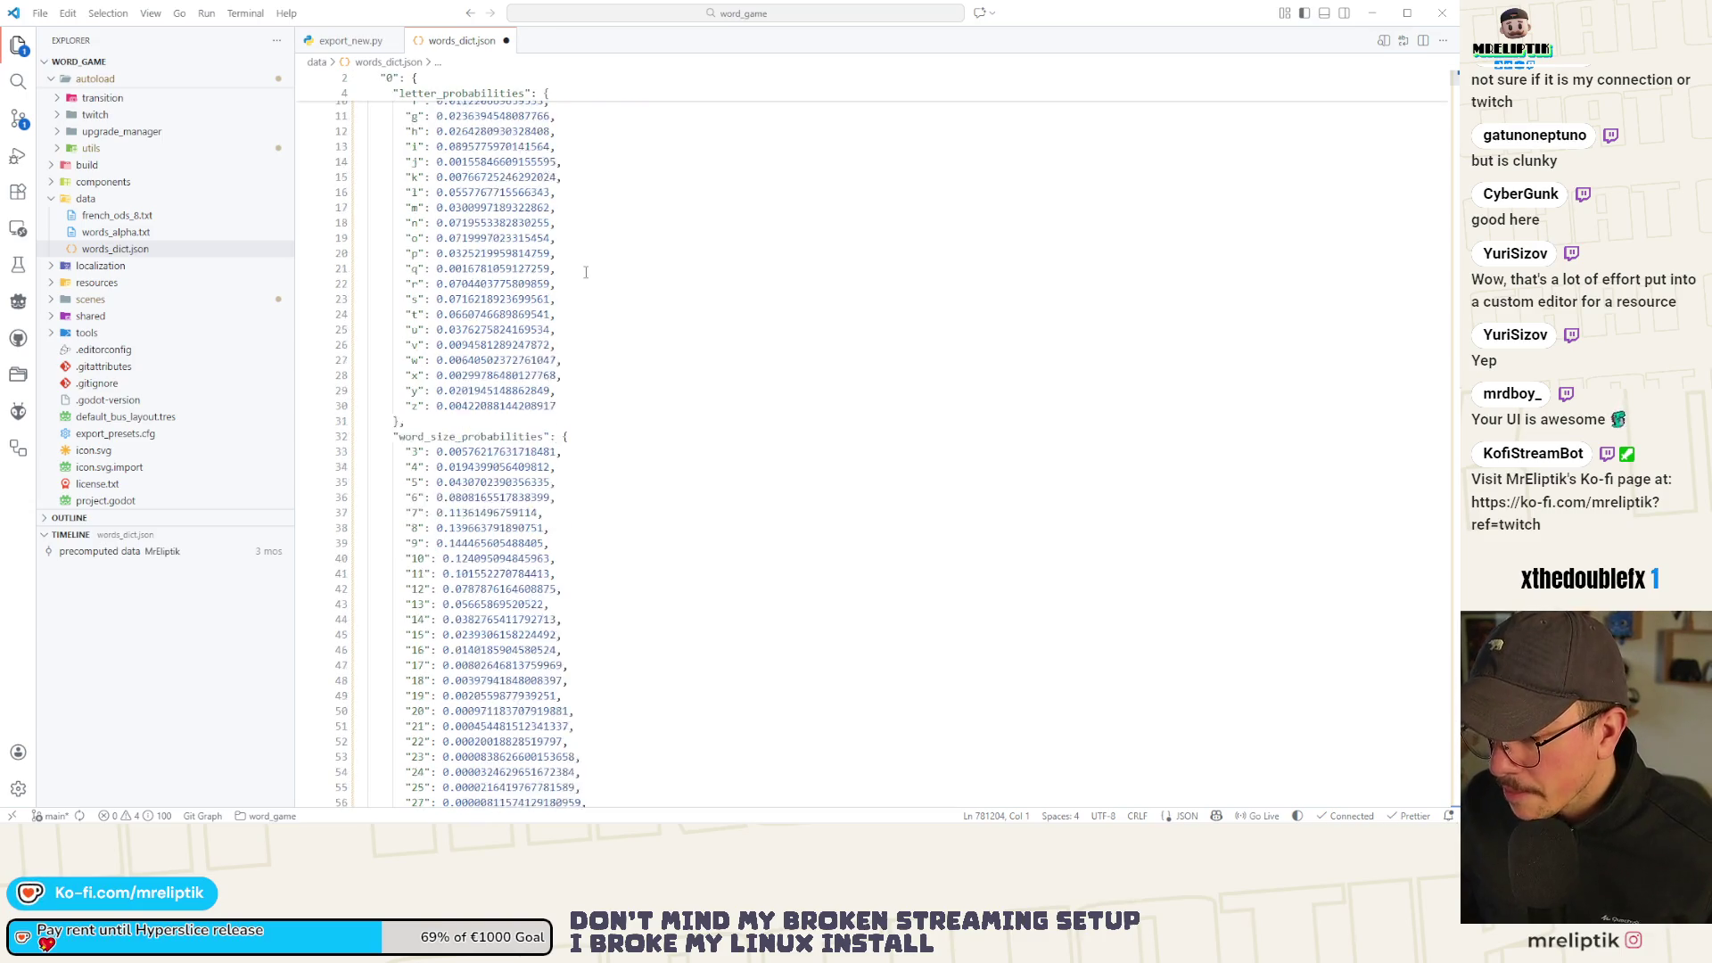
scroll(585, 272, "down", 3)
scroll(587, 277, "down", 2)
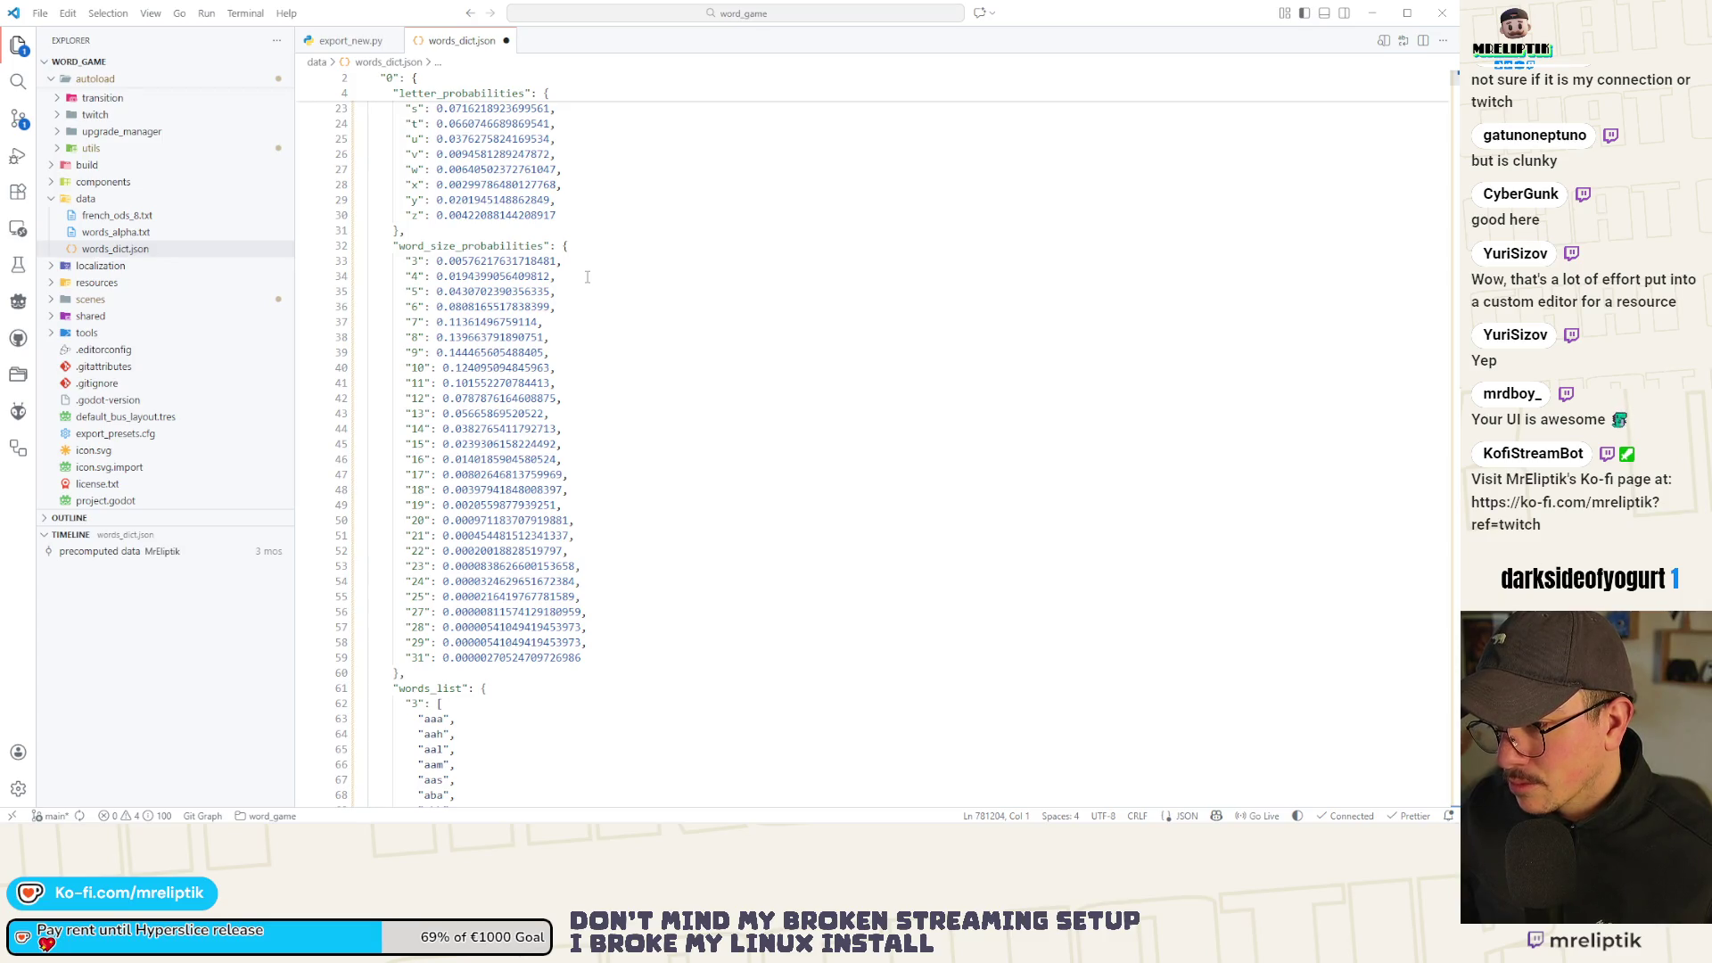
scroll(587, 276, "down", 8)
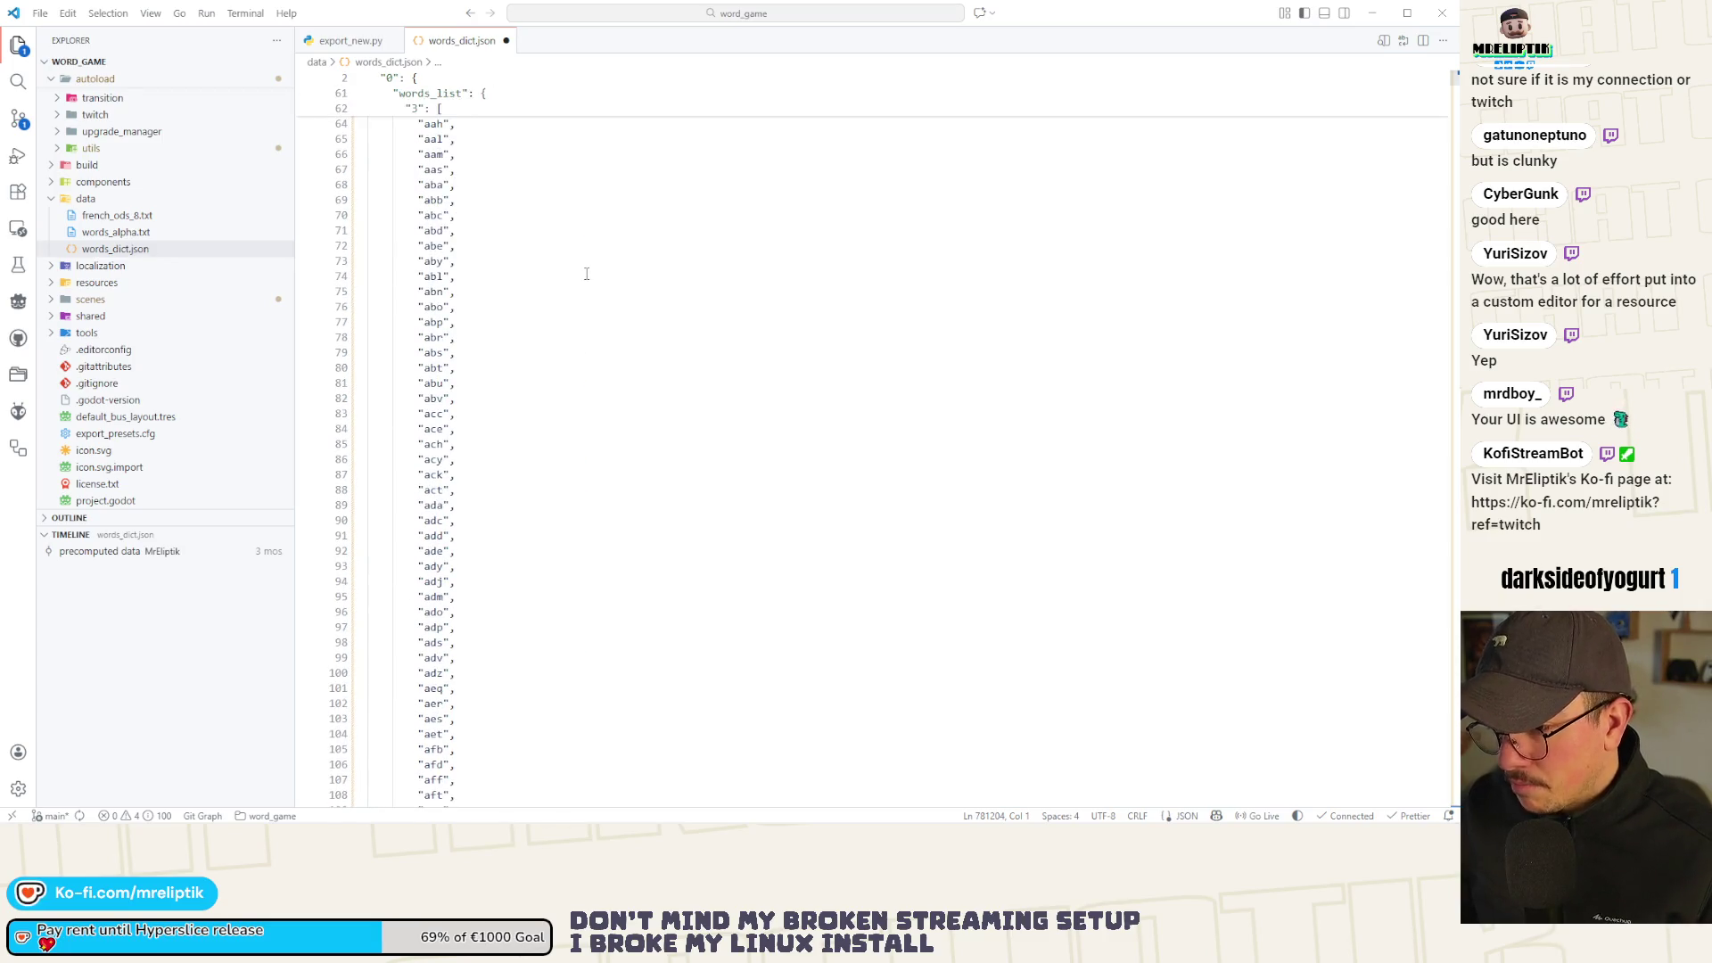
scroll(587, 274, "down", 8)
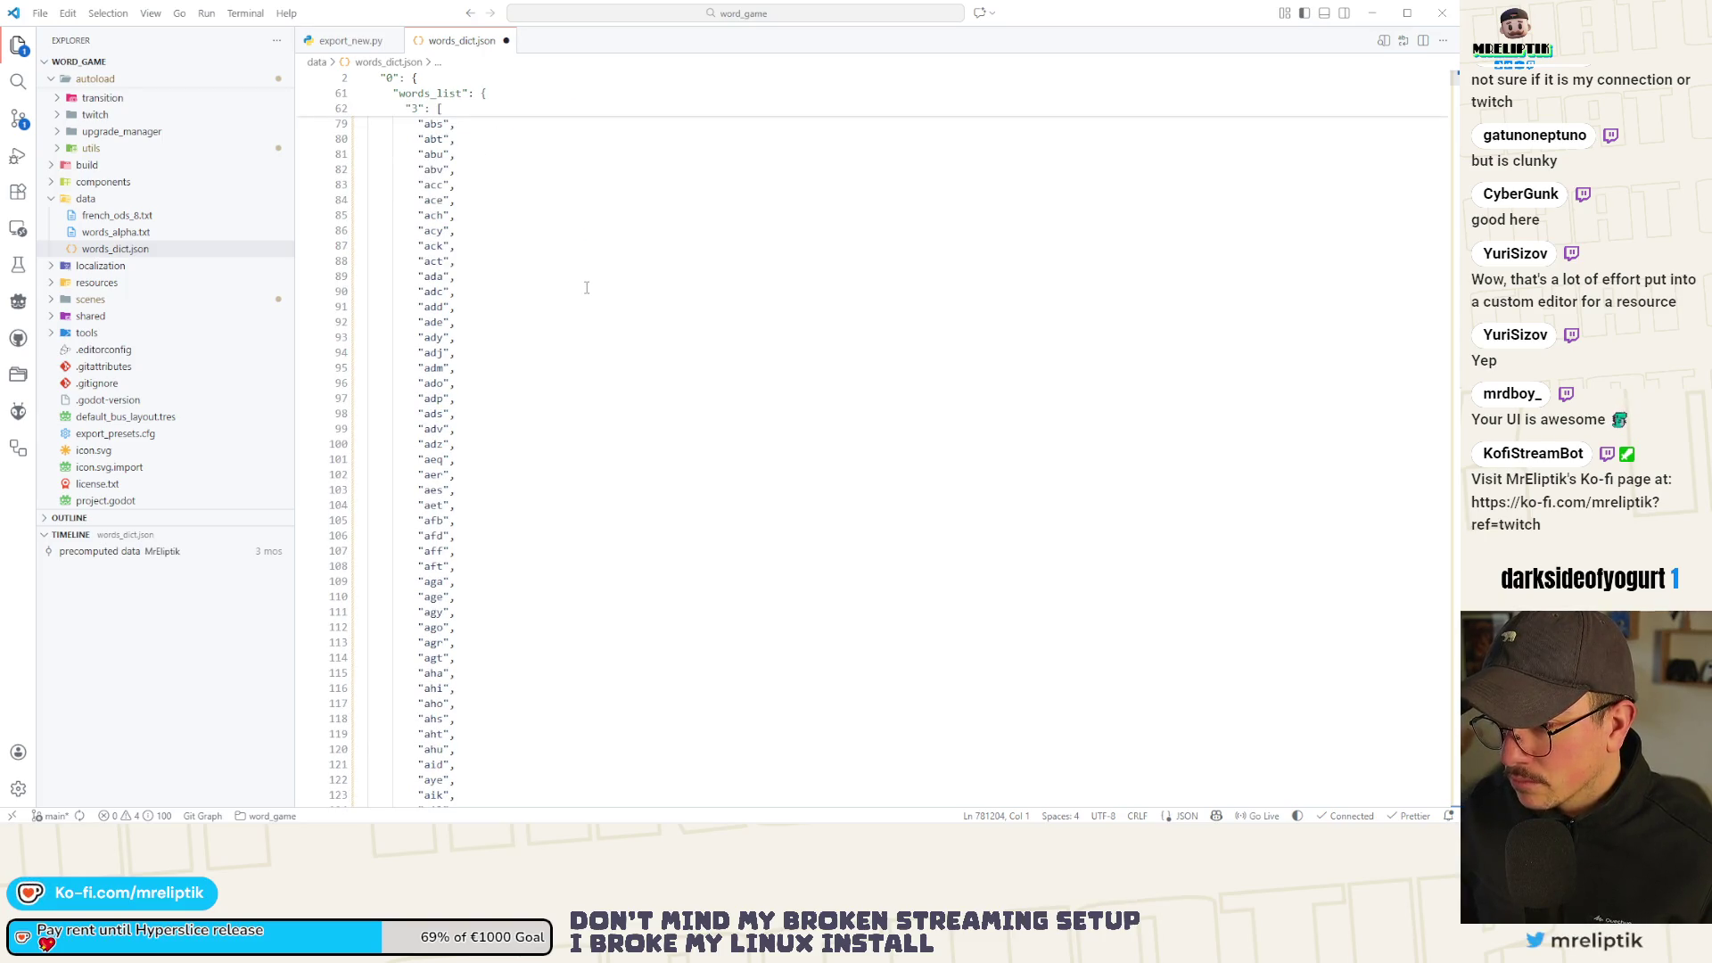
scroll(401, 291, "down", 18)
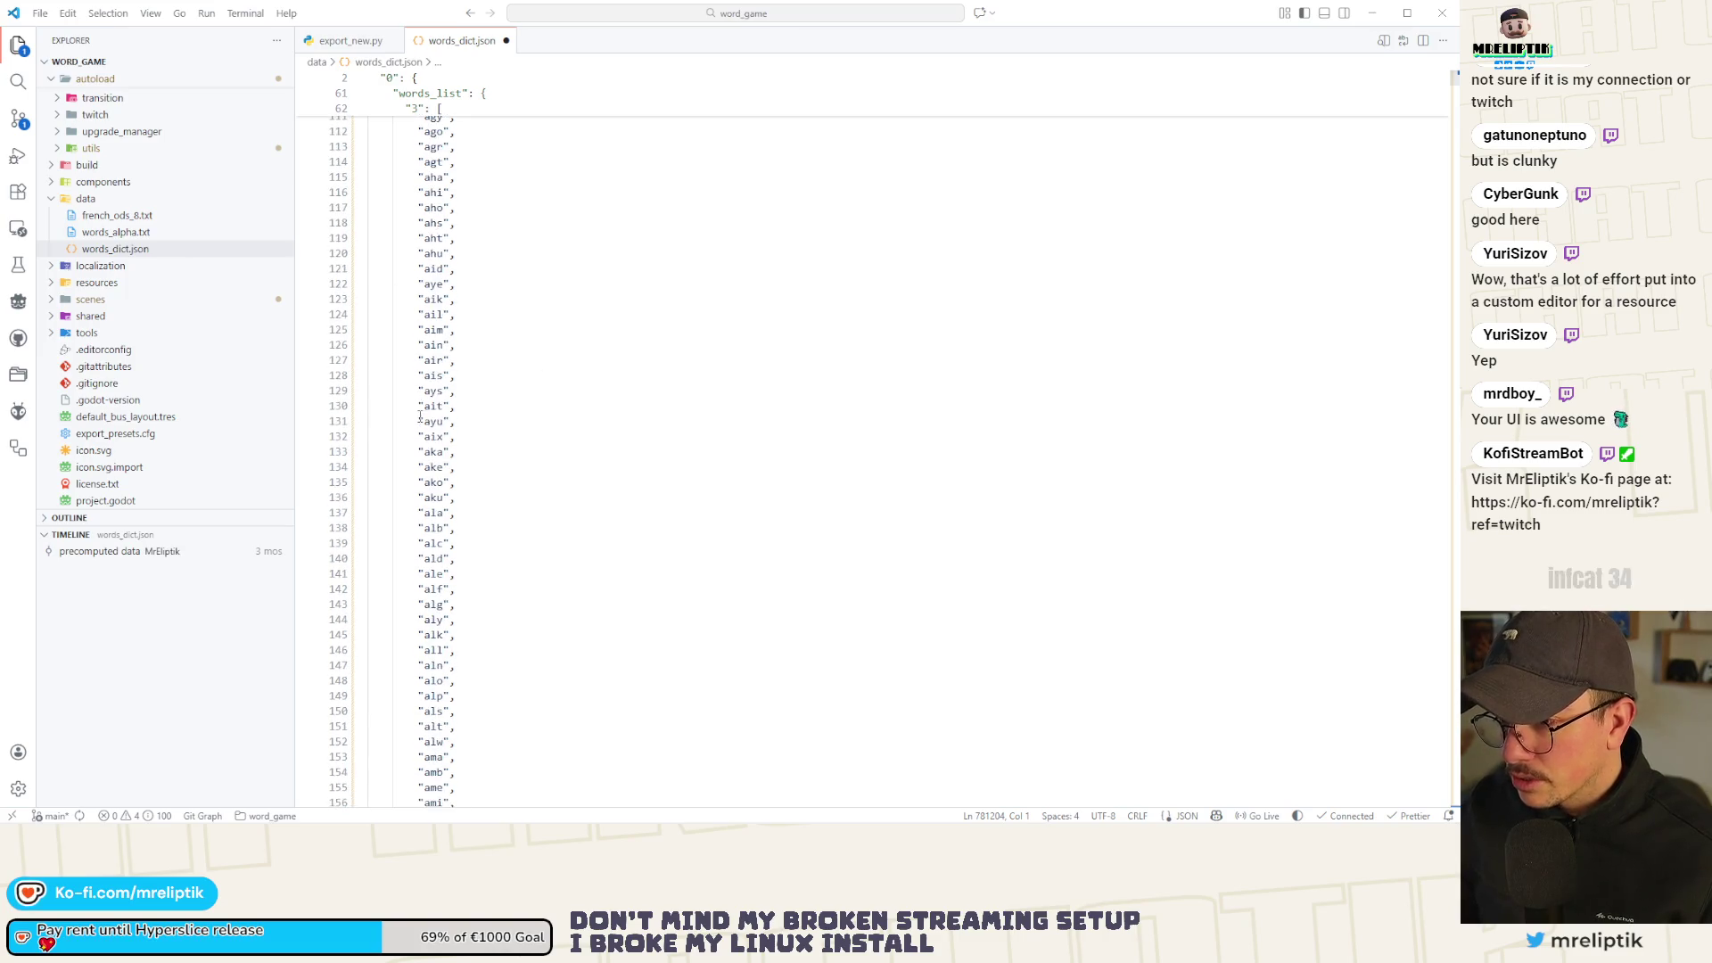
scroll(442, 408, "down", 8)
scroll(441, 410, "down", 10)
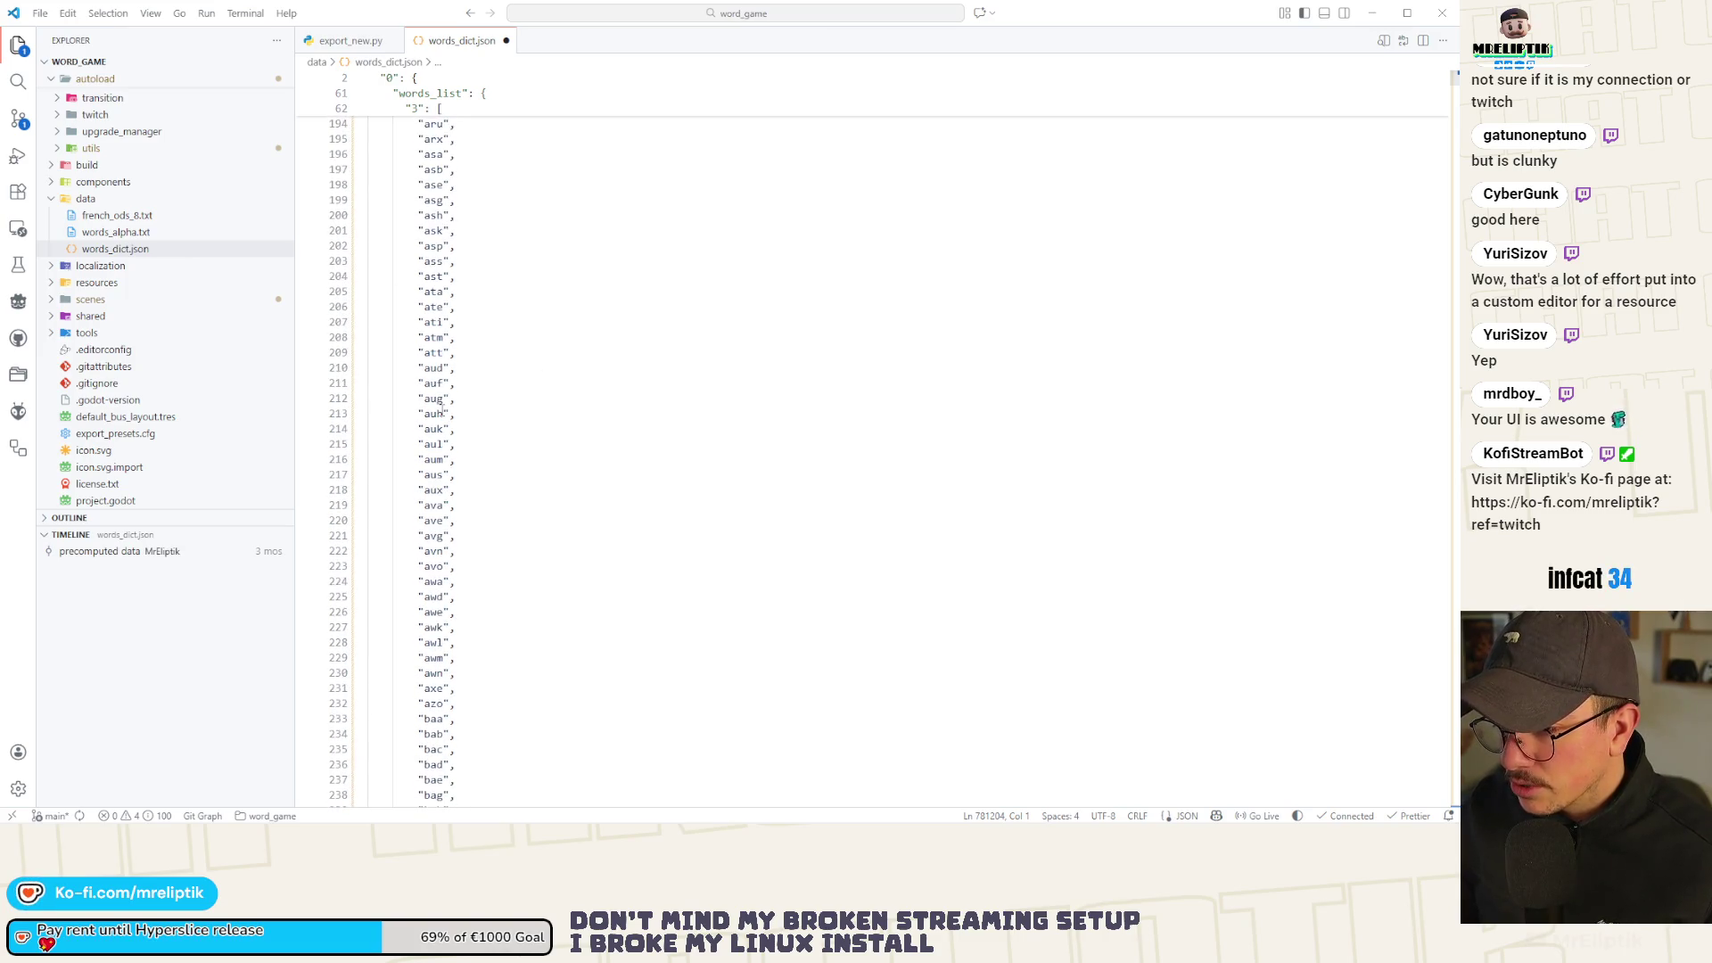
scroll(444, 406, "down", 6)
scroll(444, 405, "down", 20)
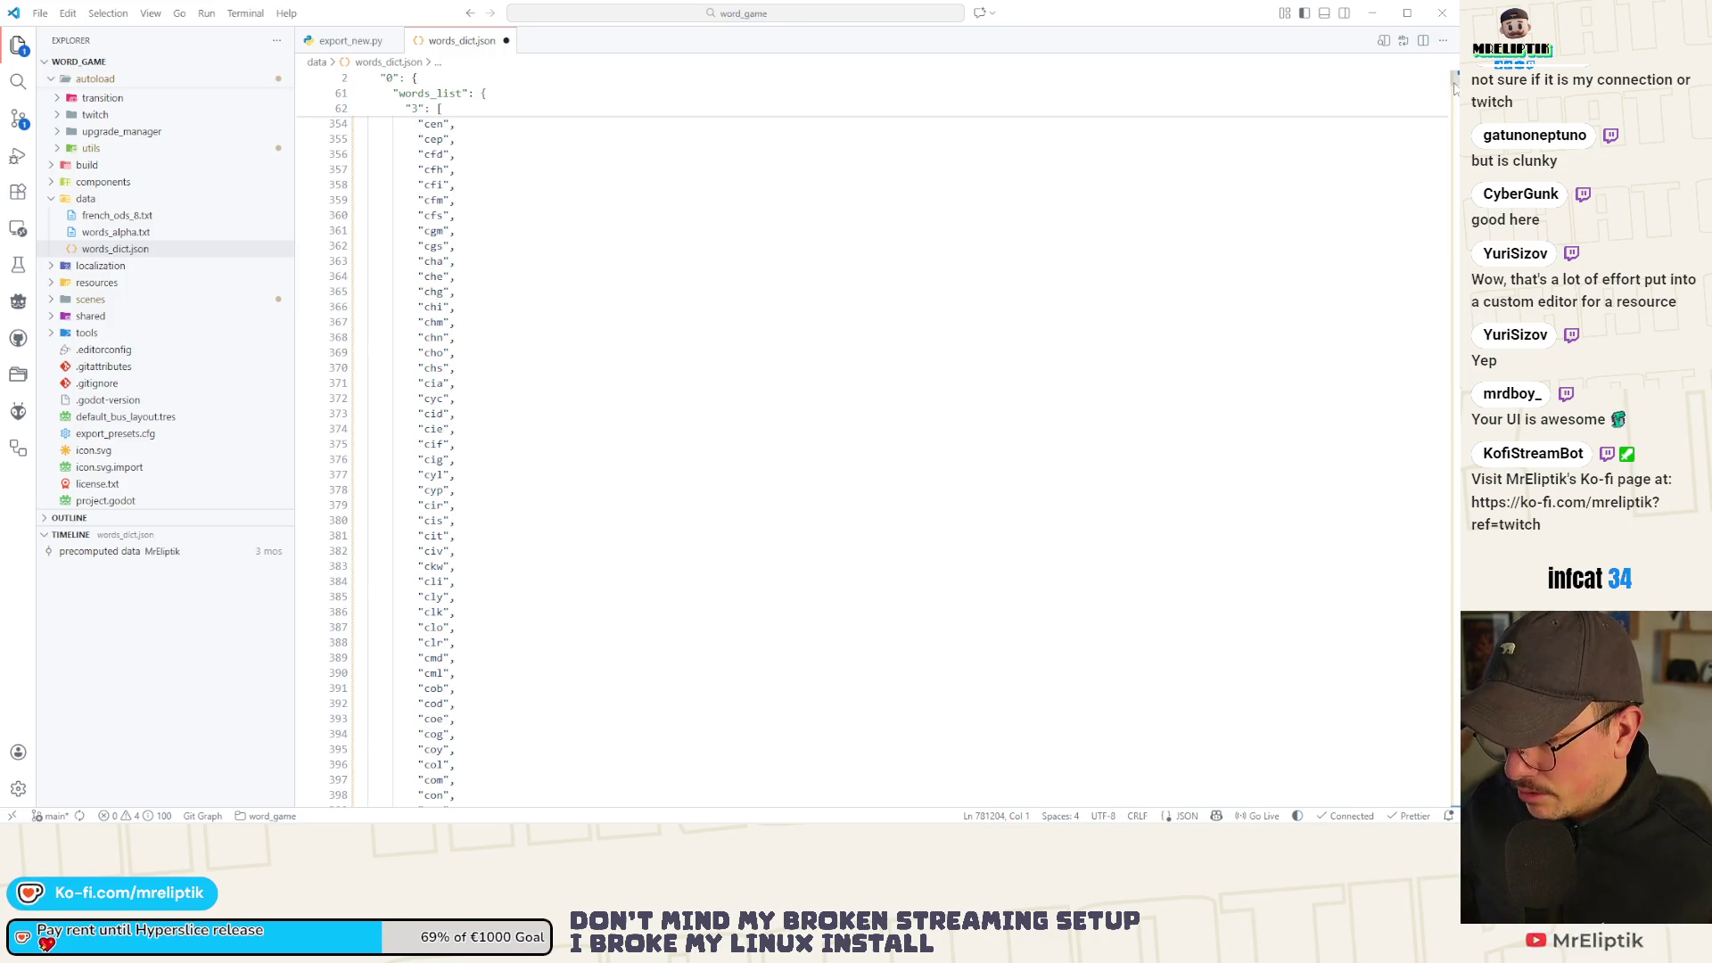
left_click(1449, 330)
left_click_drag(1449, 330, 1449, 504)
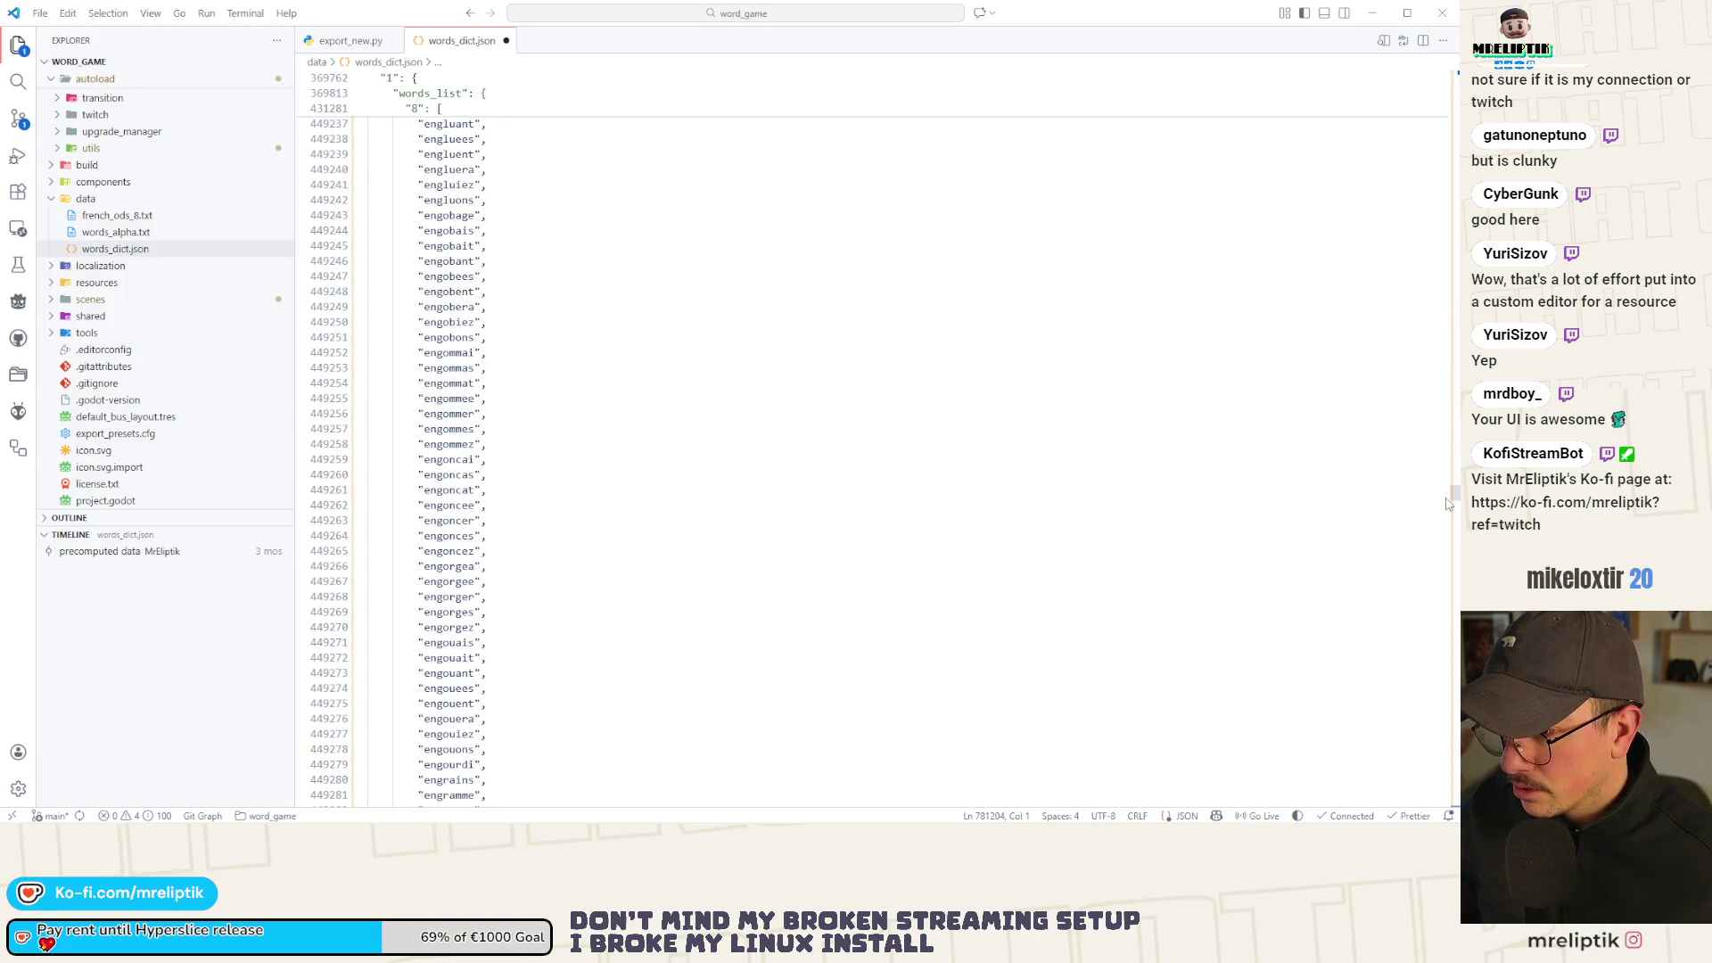
mouse_move(1449, 505)
left_mouse_down()
mouse_move(1435, 446)
mouse_move(1257, 193)
left_mouse_up()
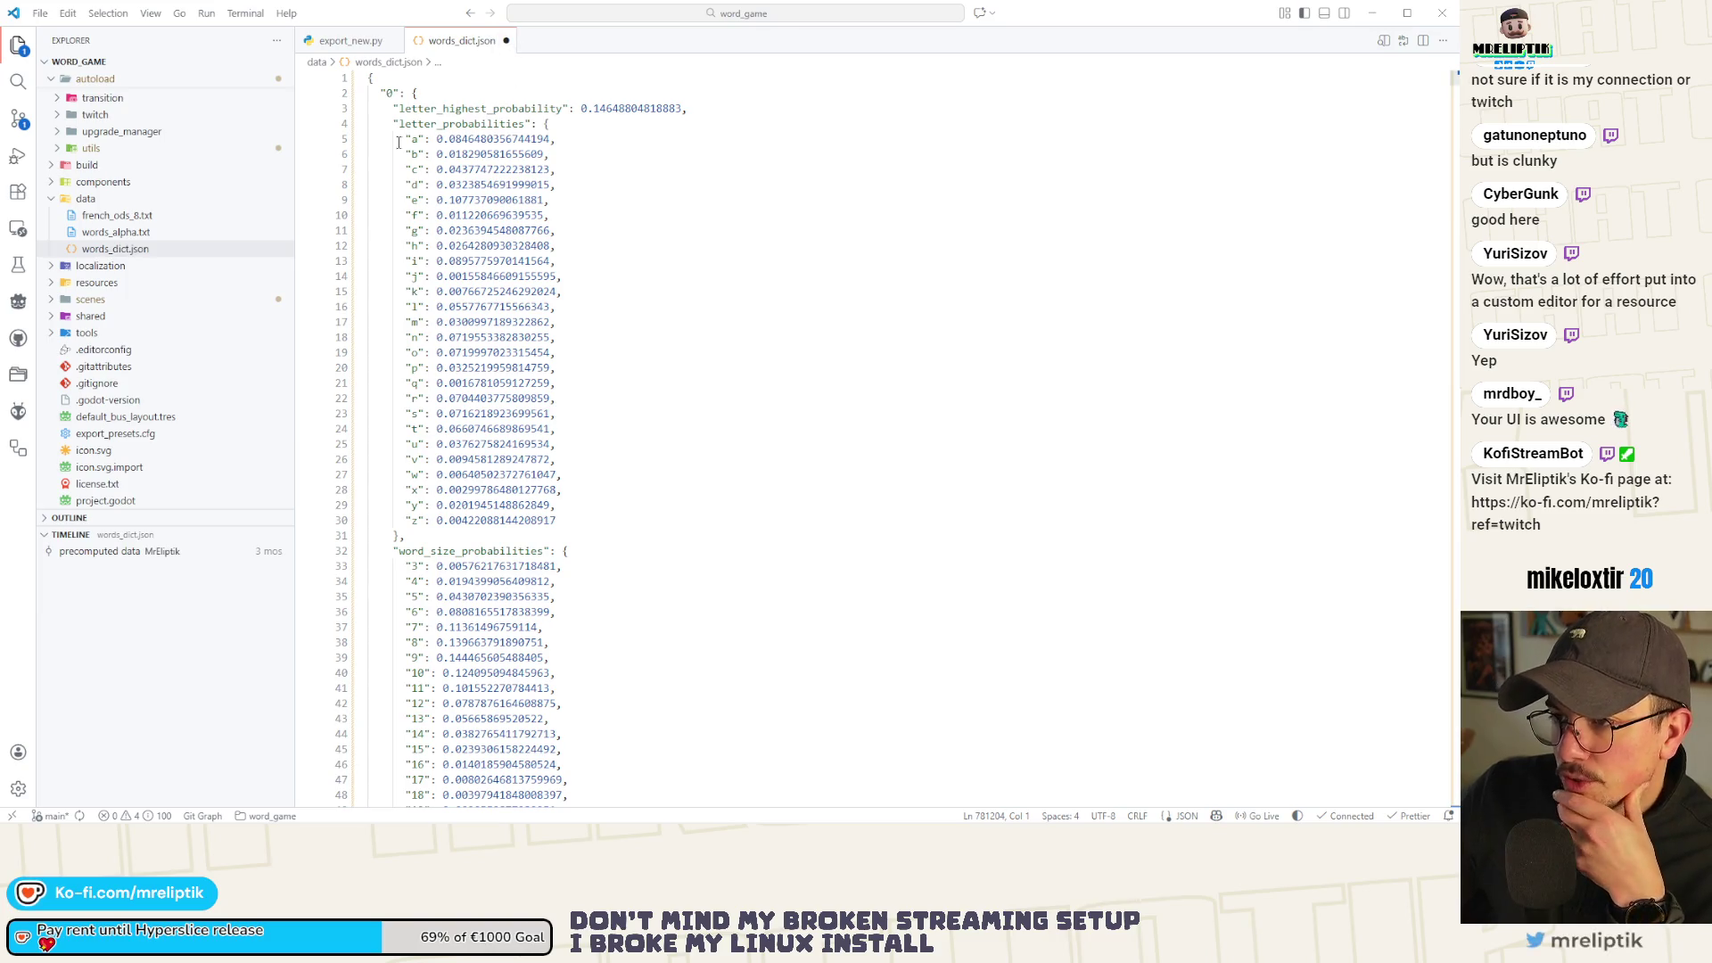
Close words_dict.json without saving and bring Godot back to the front.
left_click(505, 41)
left_click(760, 437)
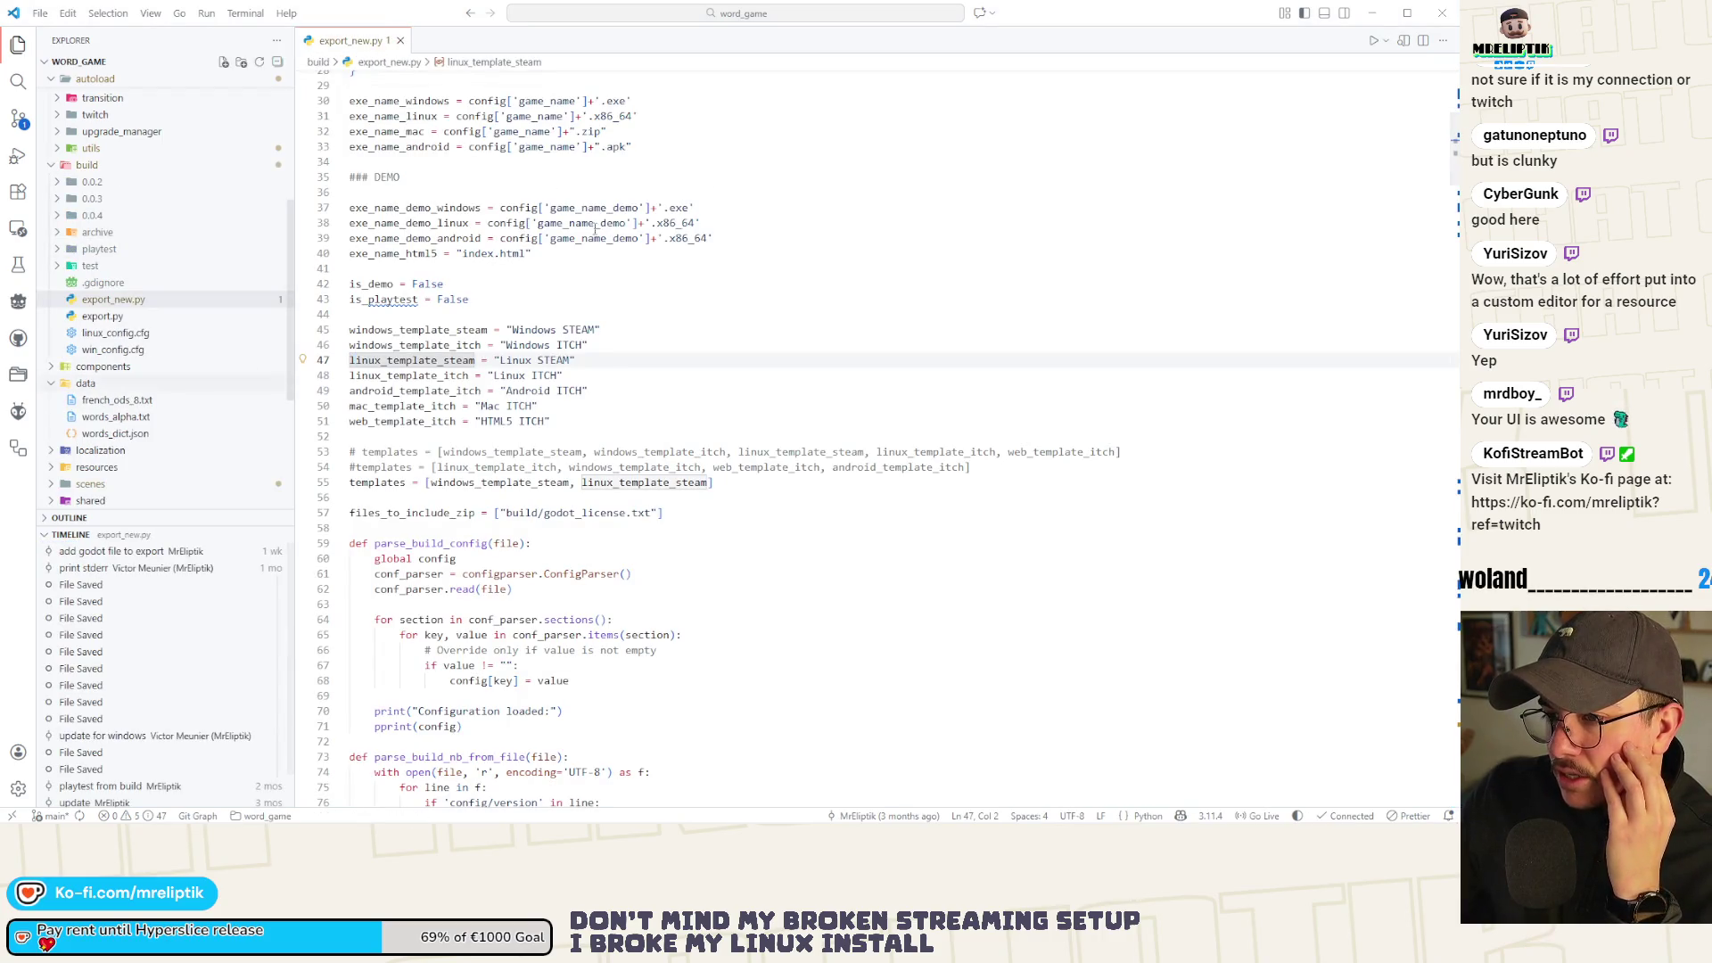
left_click(1370, 15)
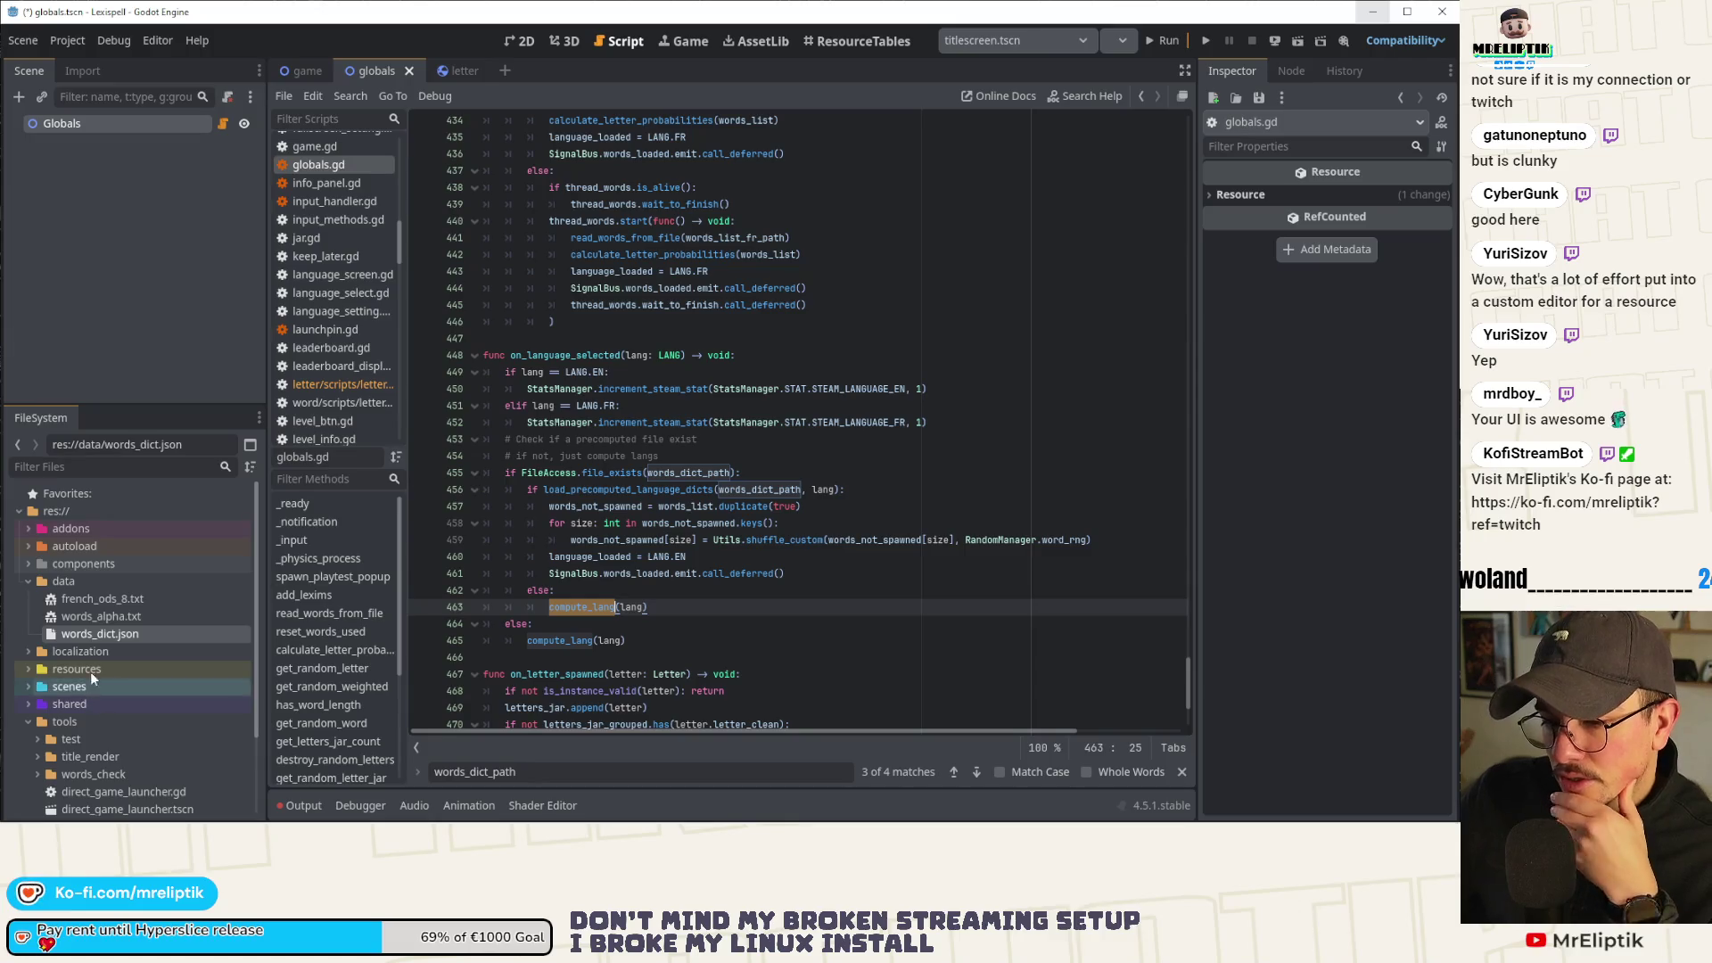
left_click(104, 635)
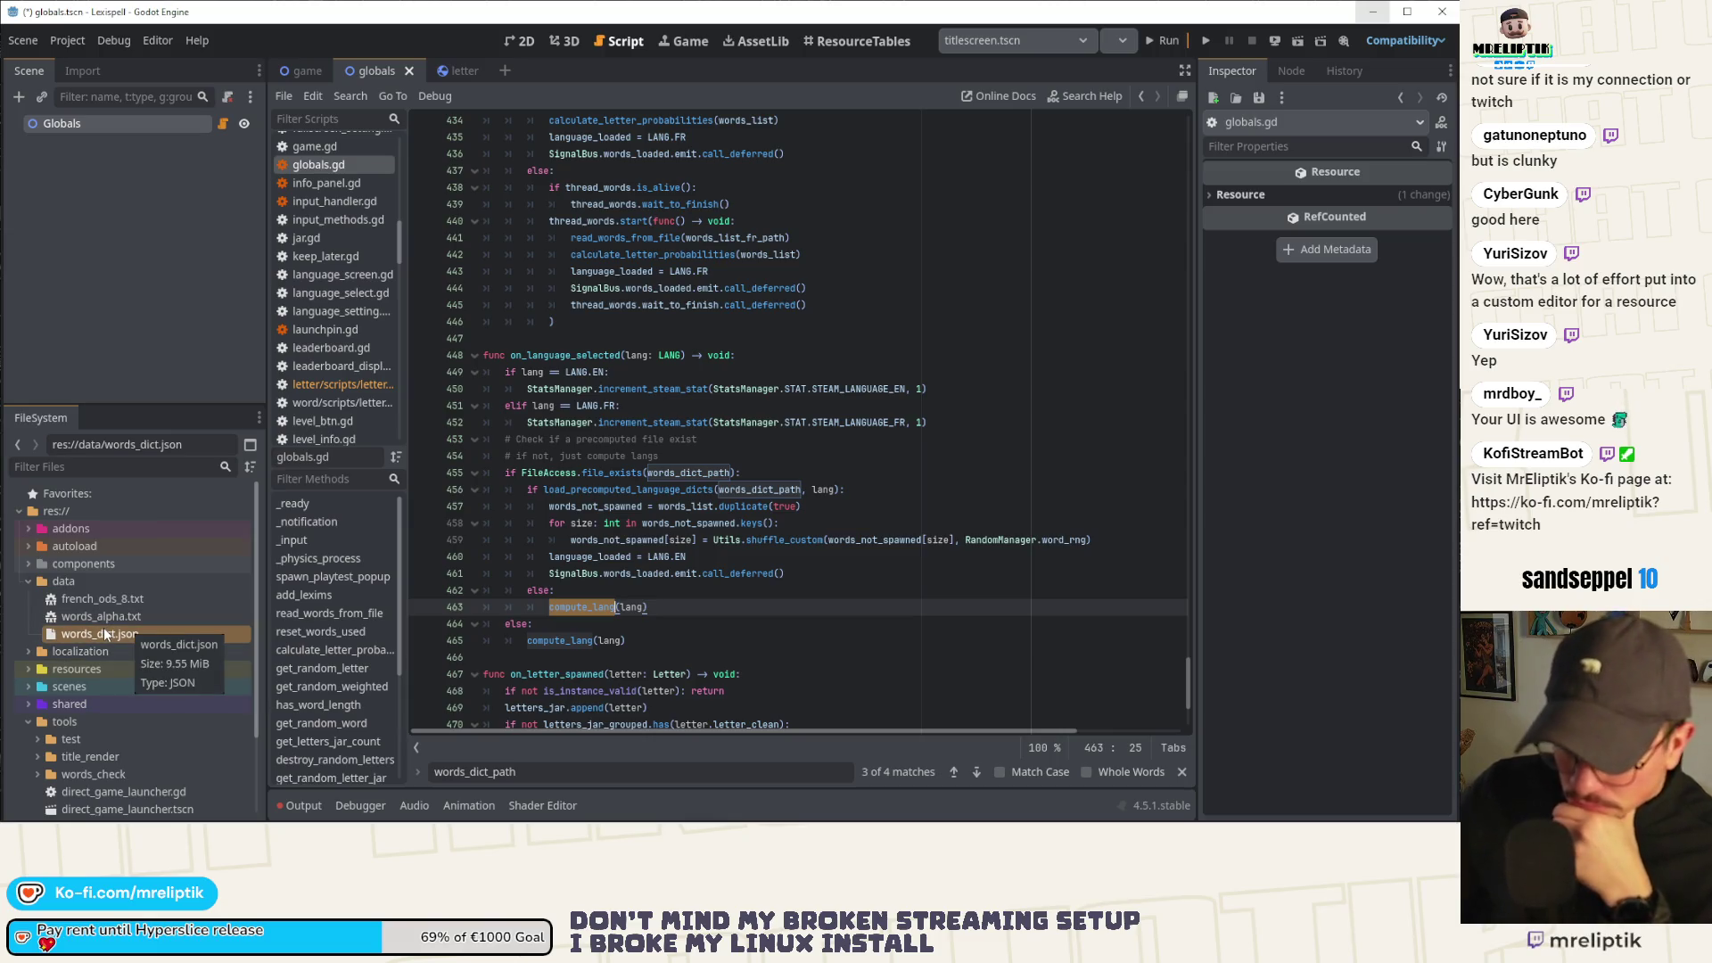
left_click(301, 805)
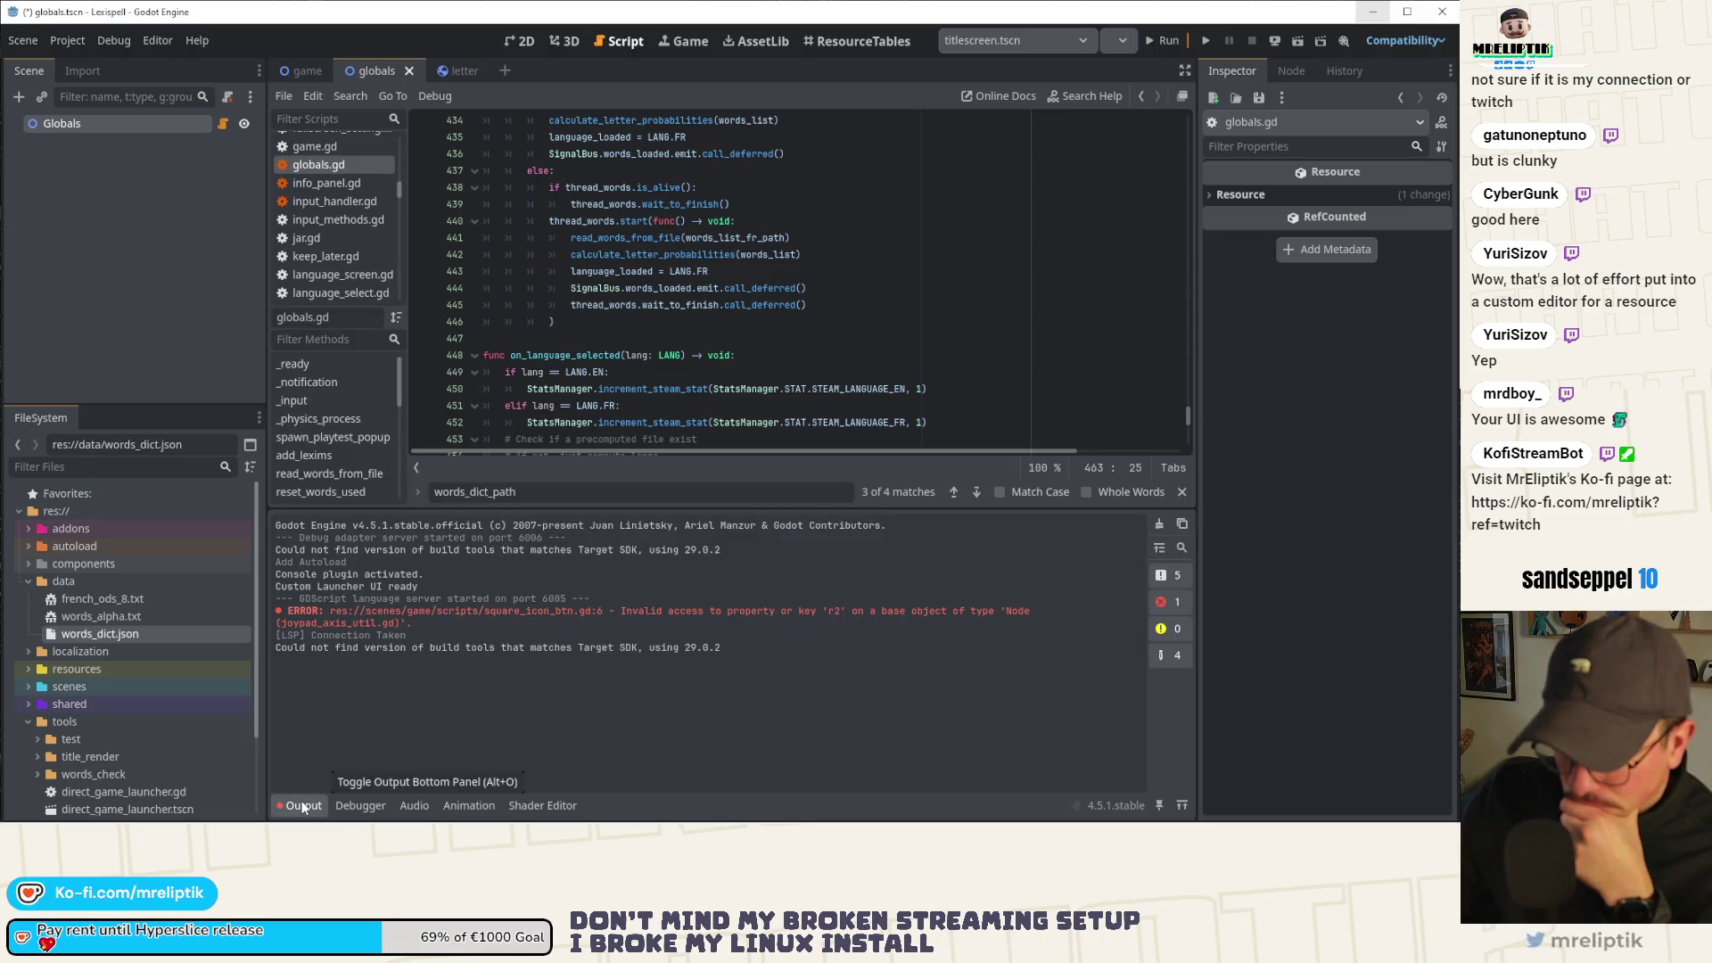
left_click(301, 805)
left_click(301, 805)
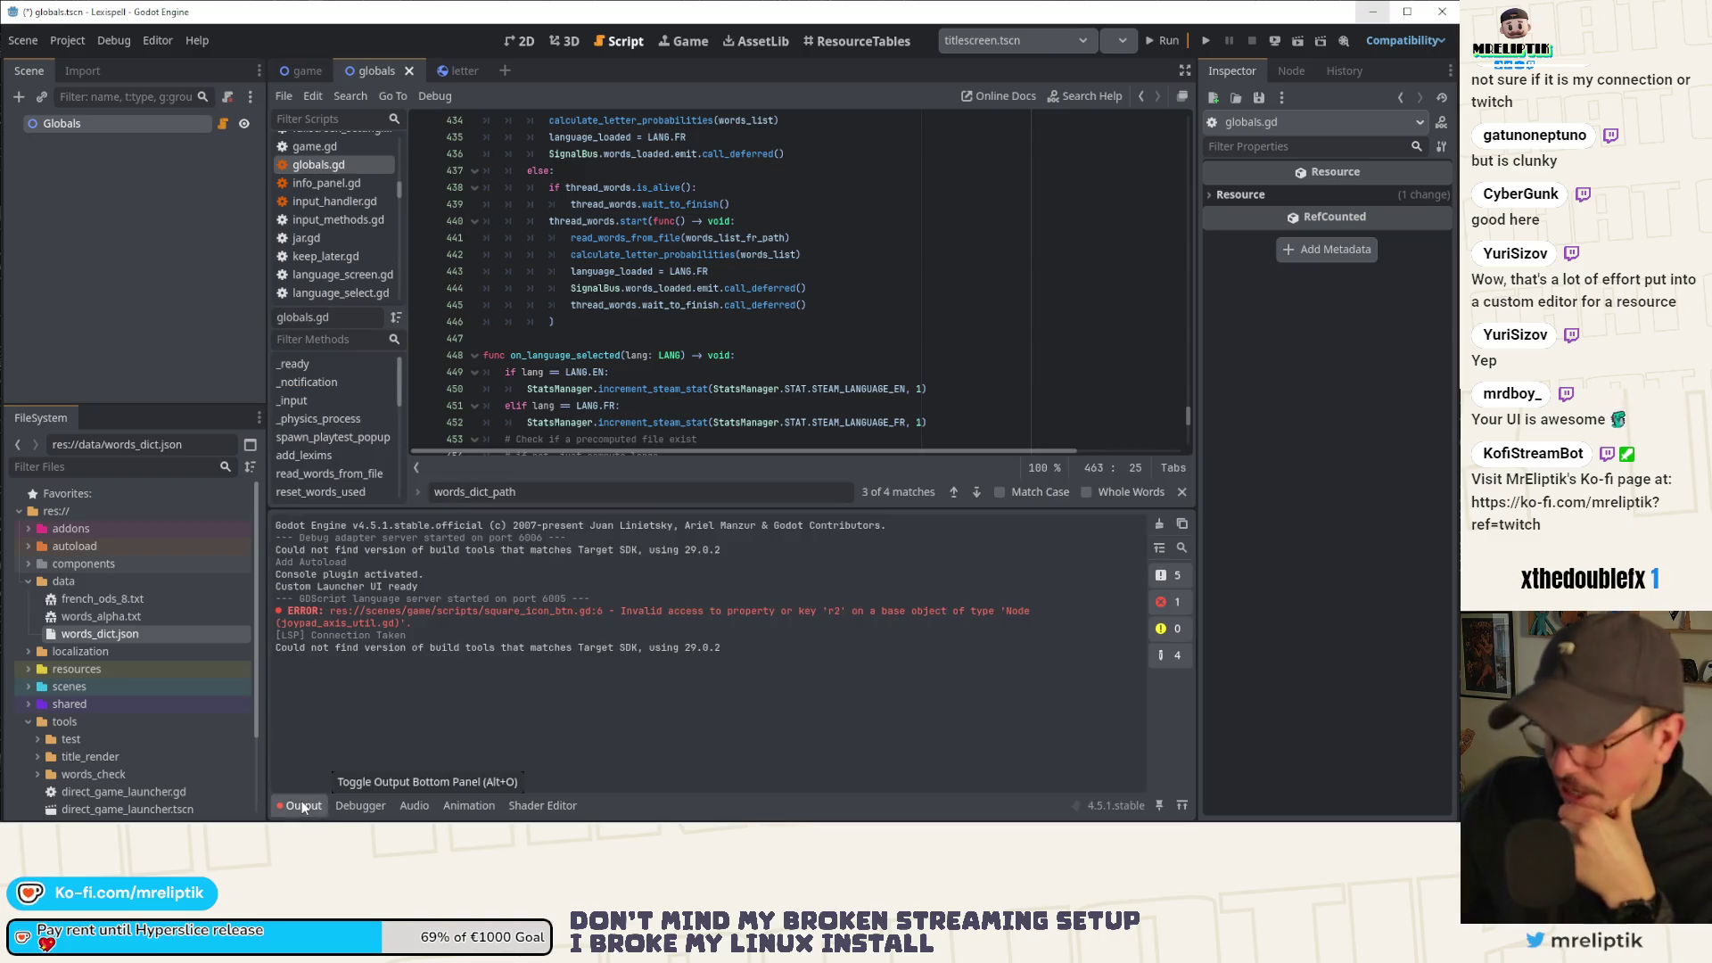
left_click(303, 805)
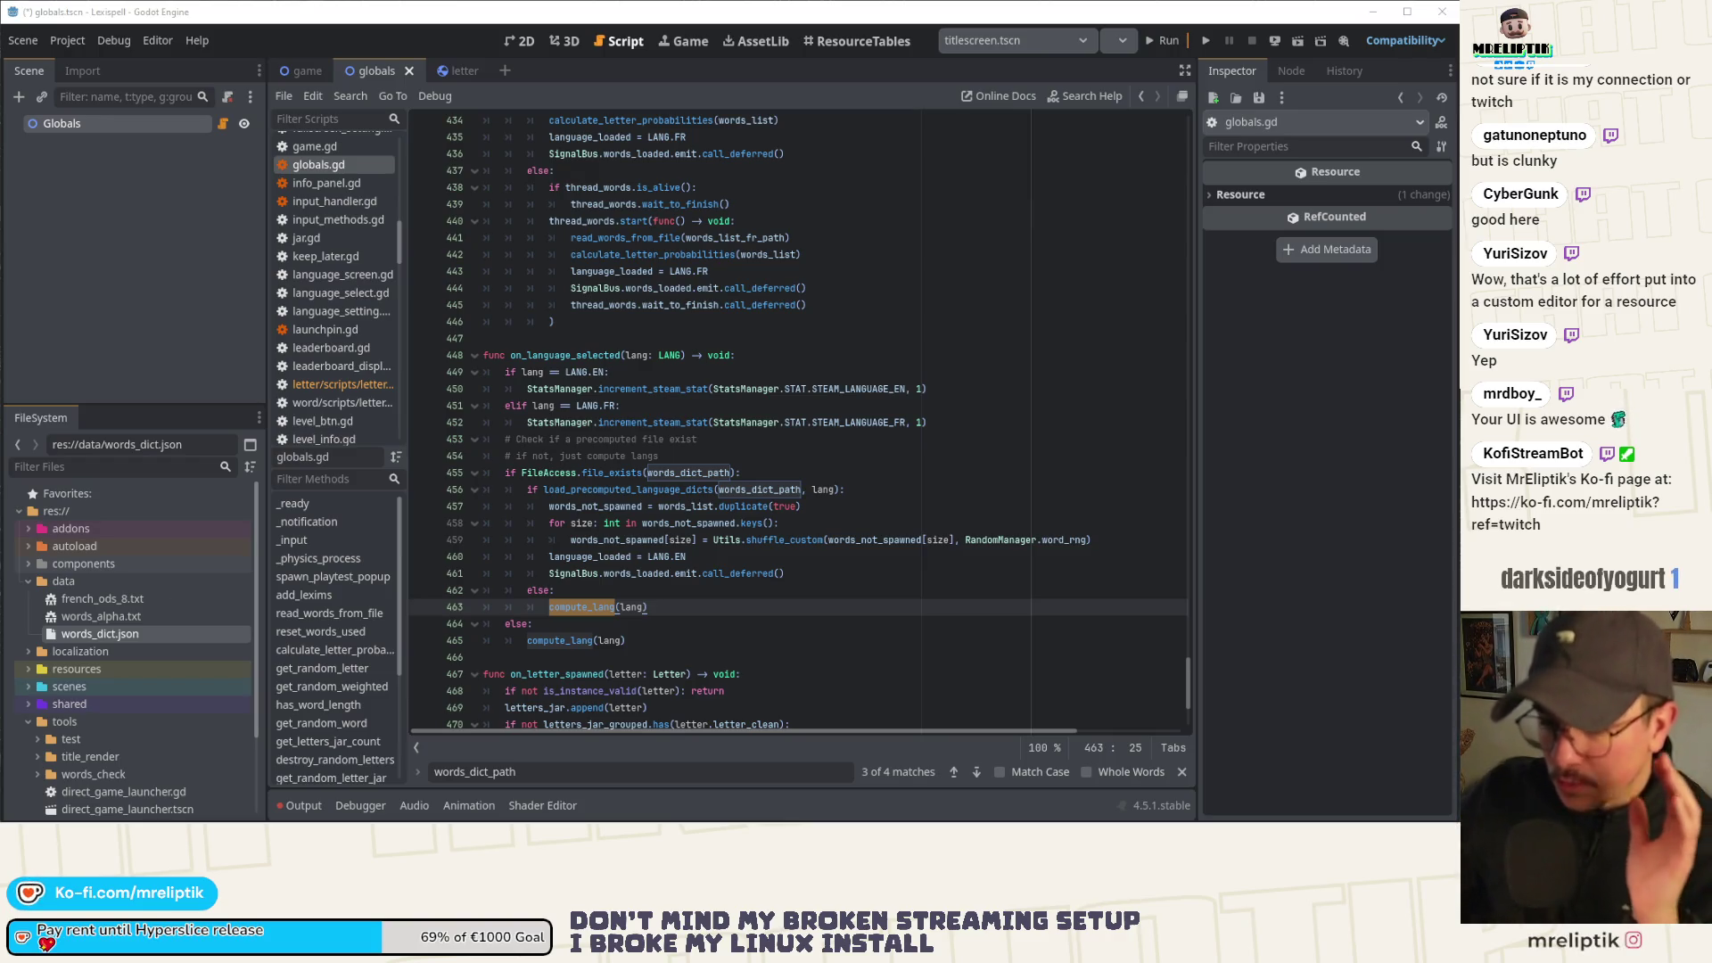
left_click(124, 596)
key("Left")
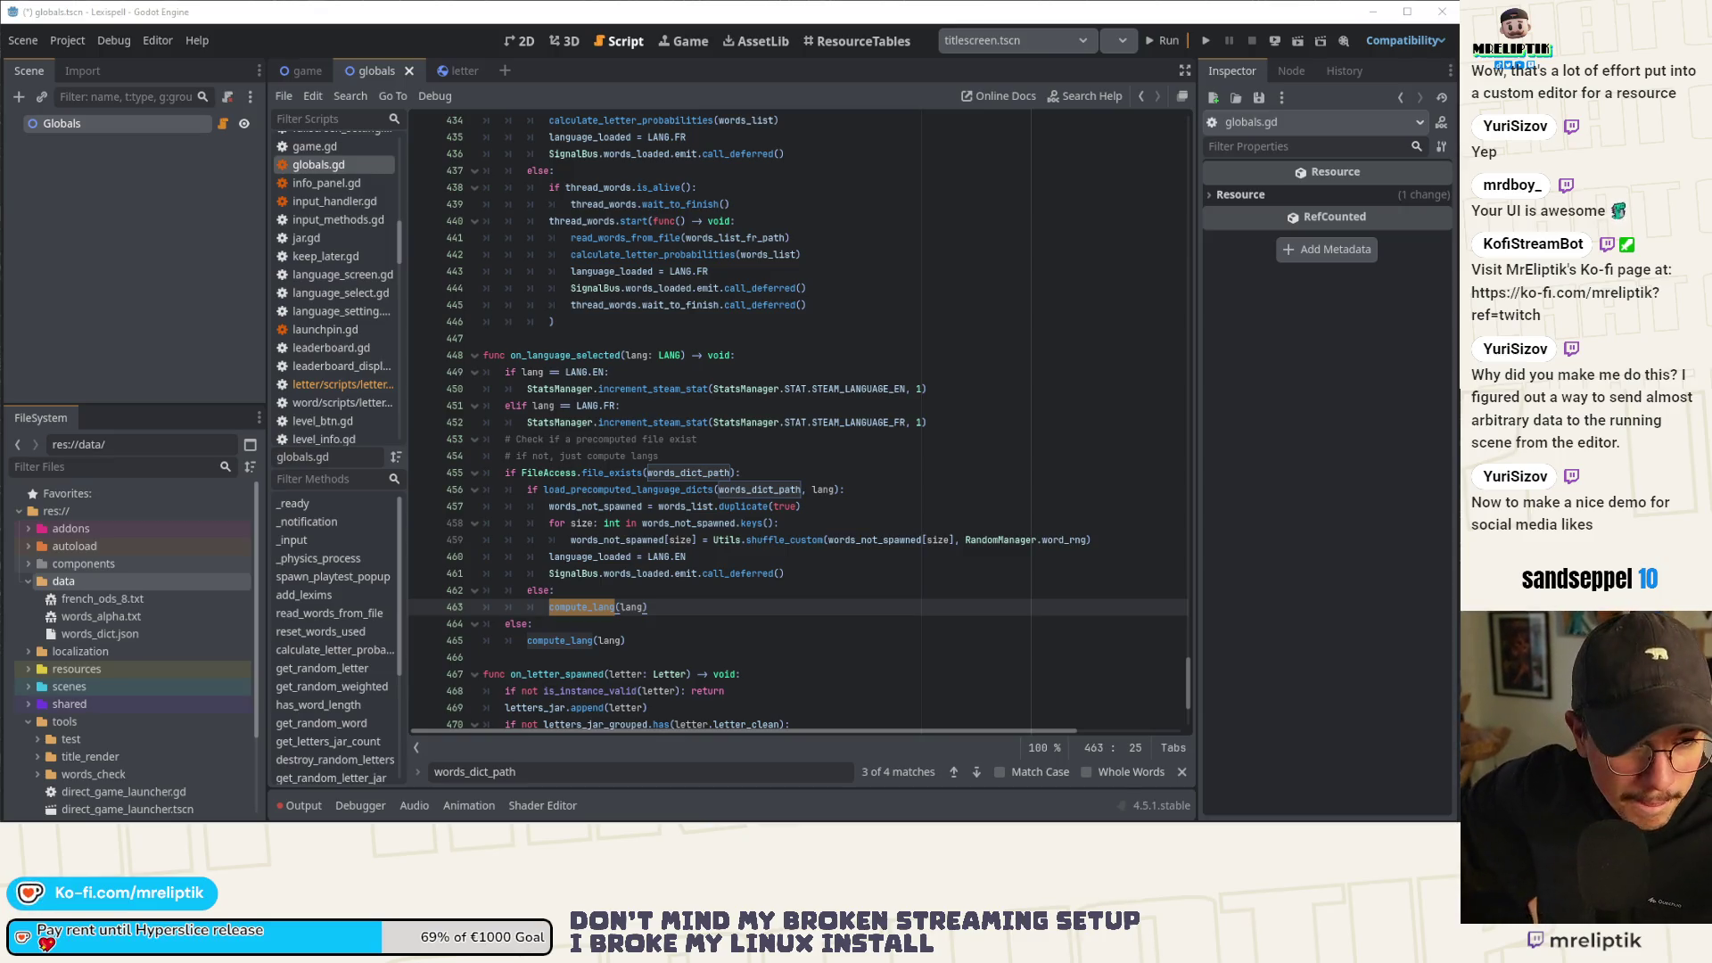
Open the words_check scene and its script from the words_check folder.
left_click(660, 607)
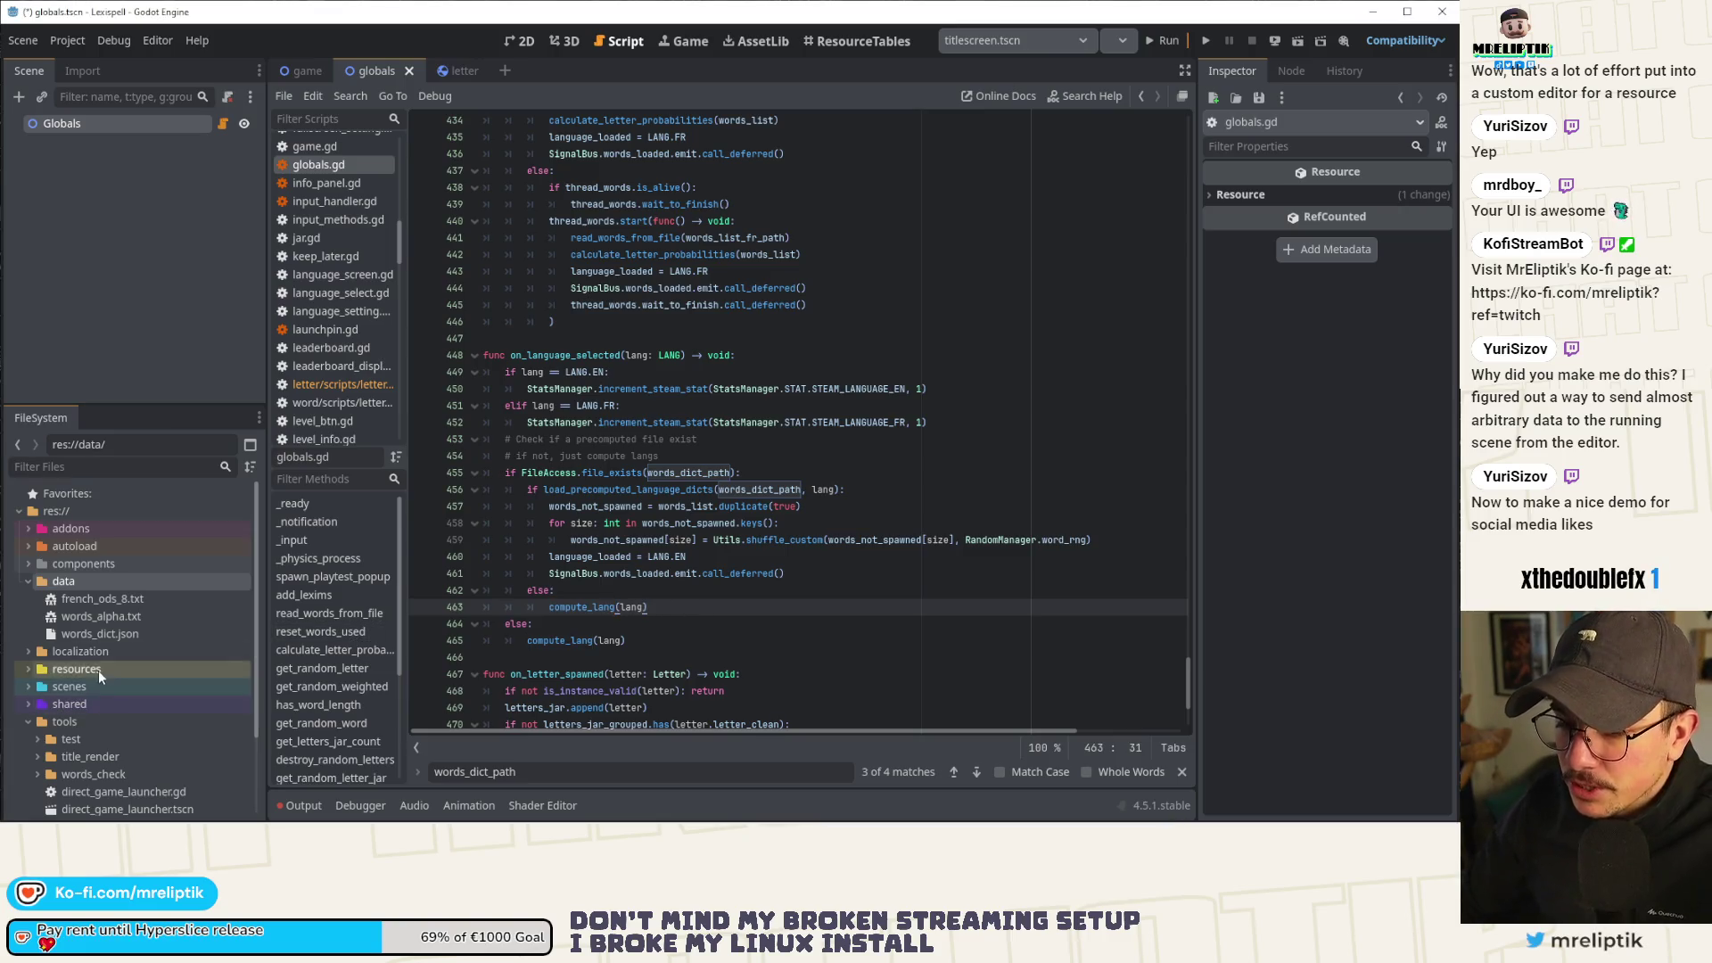
scroll(142, 713, "down", 3)
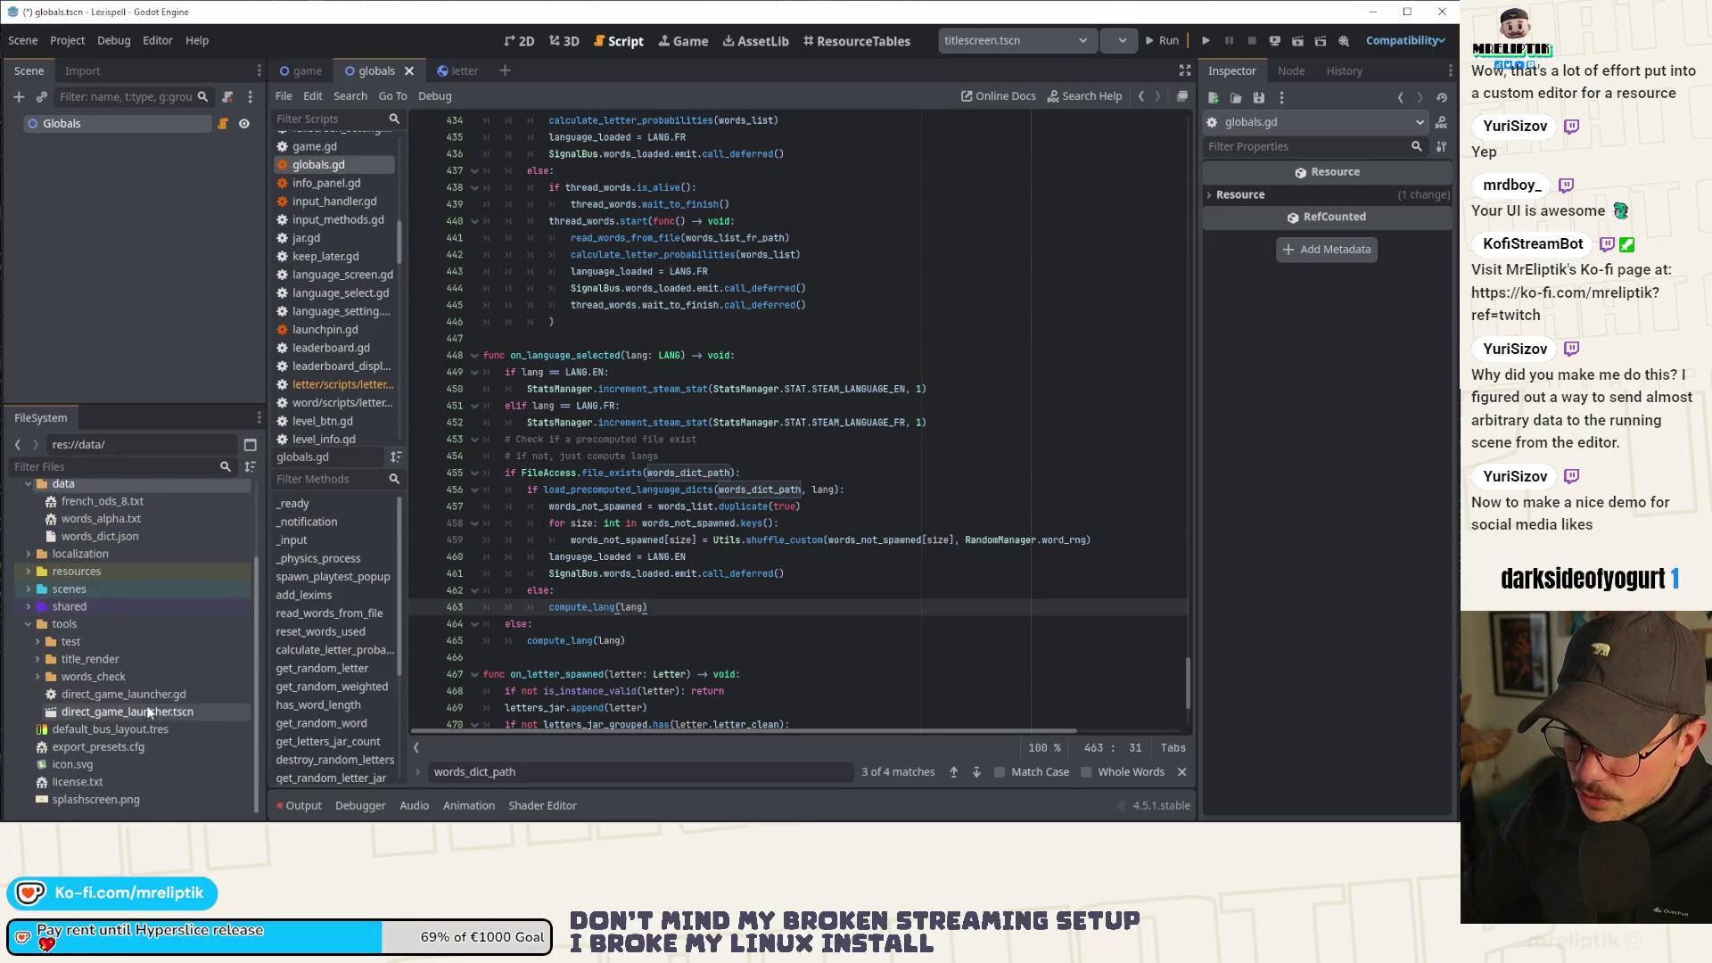
left_click(37, 676)
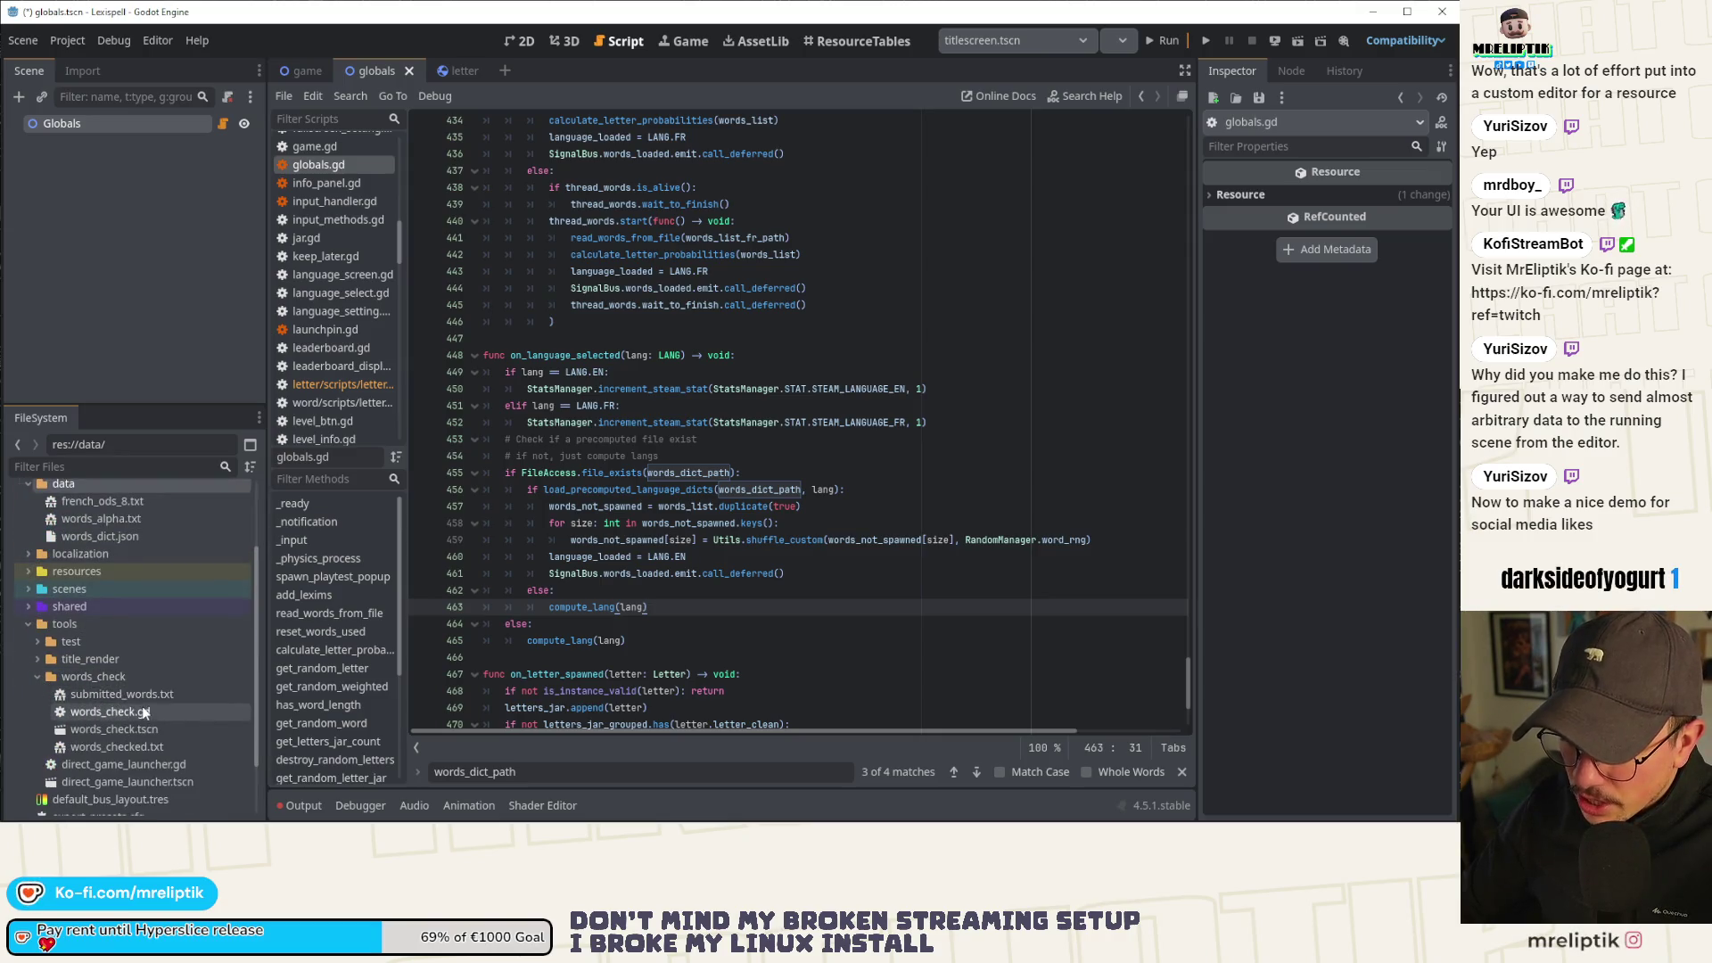
double_click(110, 730)
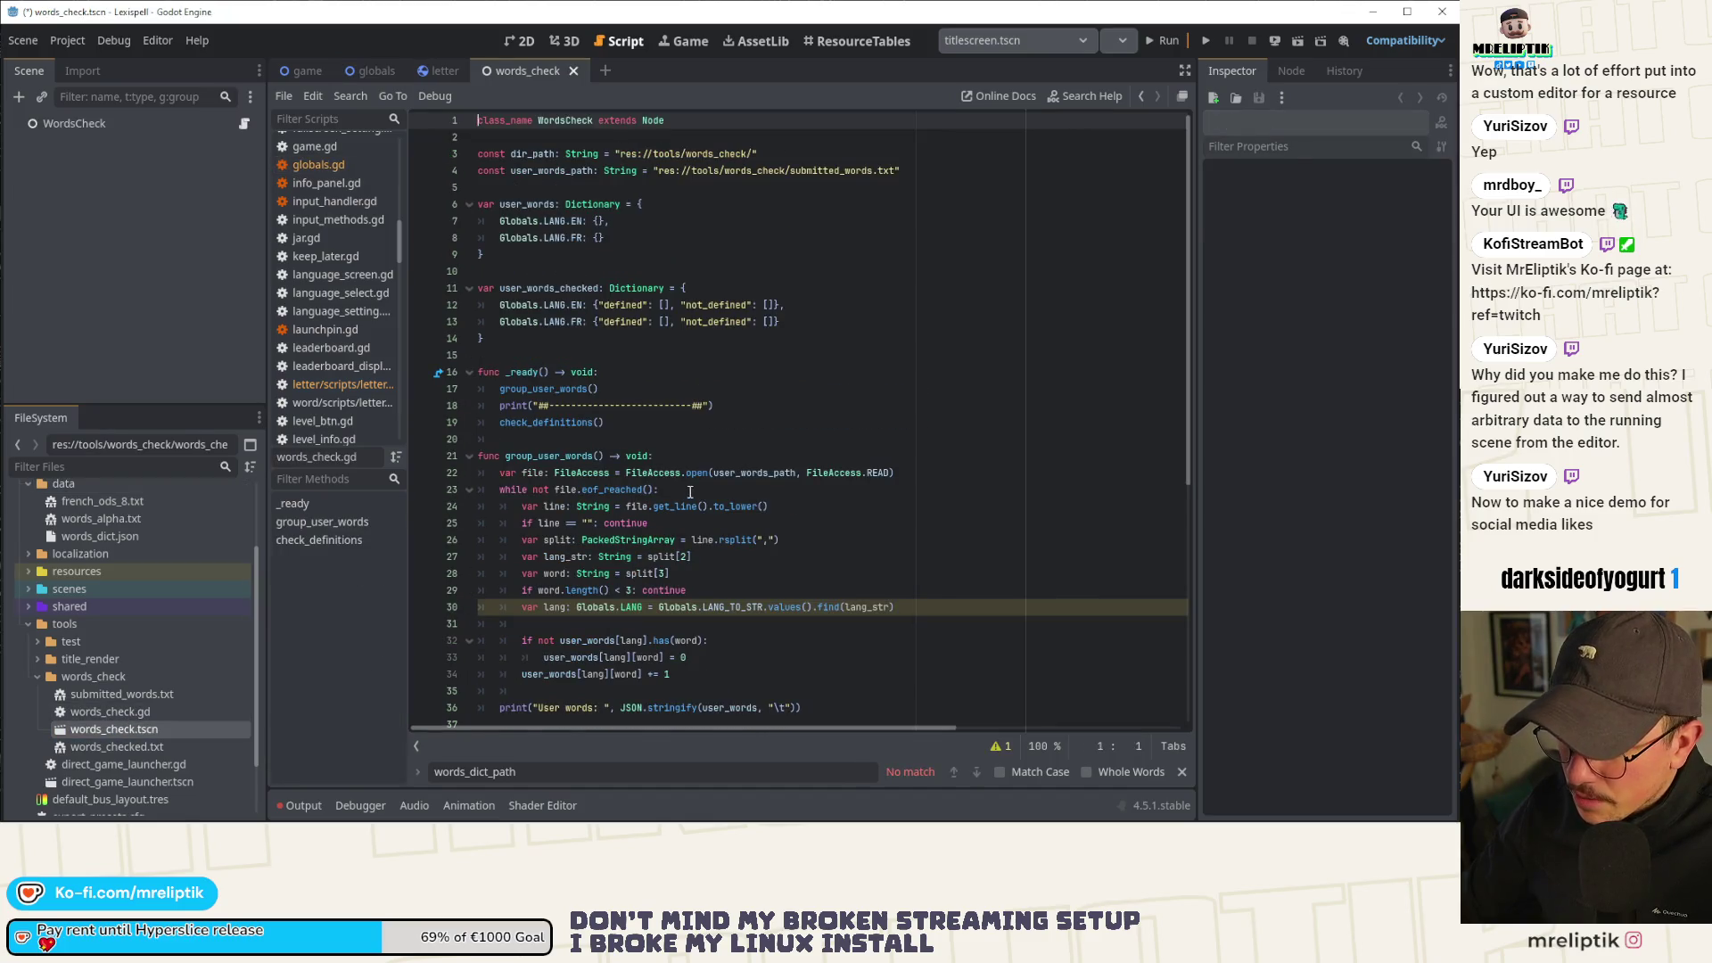
Duplicate the separator print line and move the copy below check_definitions().
scroll(690, 491, "down", 3)
left_click(639, 276)
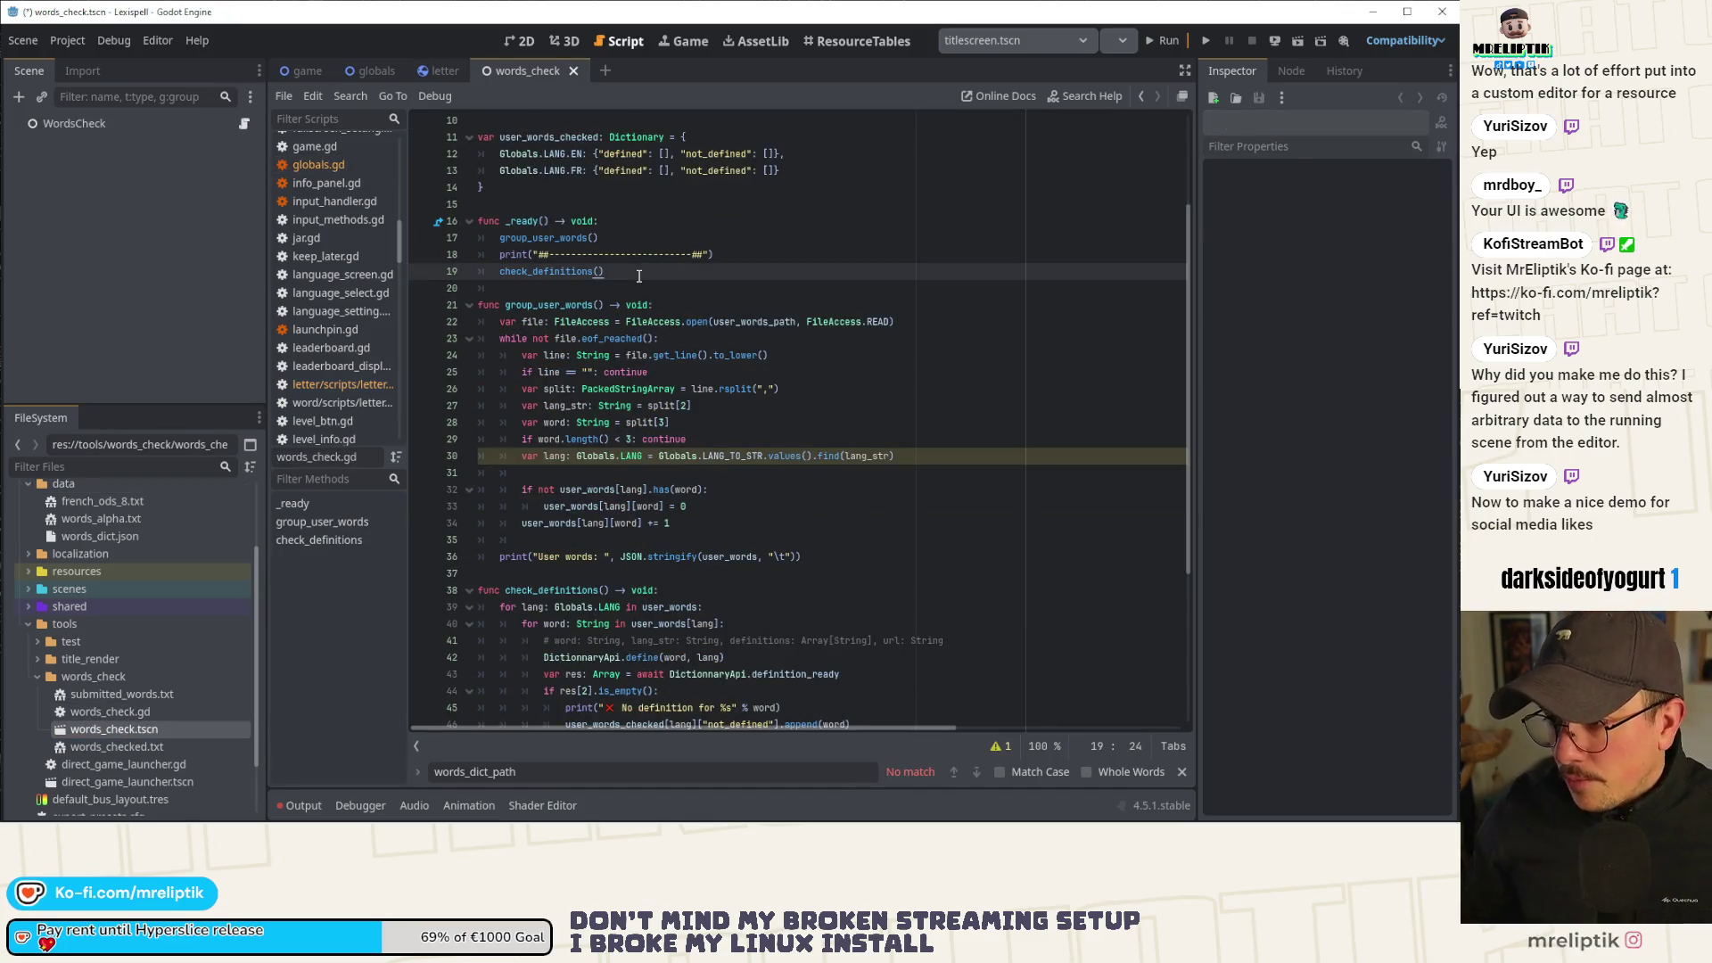
key("Up")
key("ctrl+shift+d")
key("alt+Down")
key("Up")
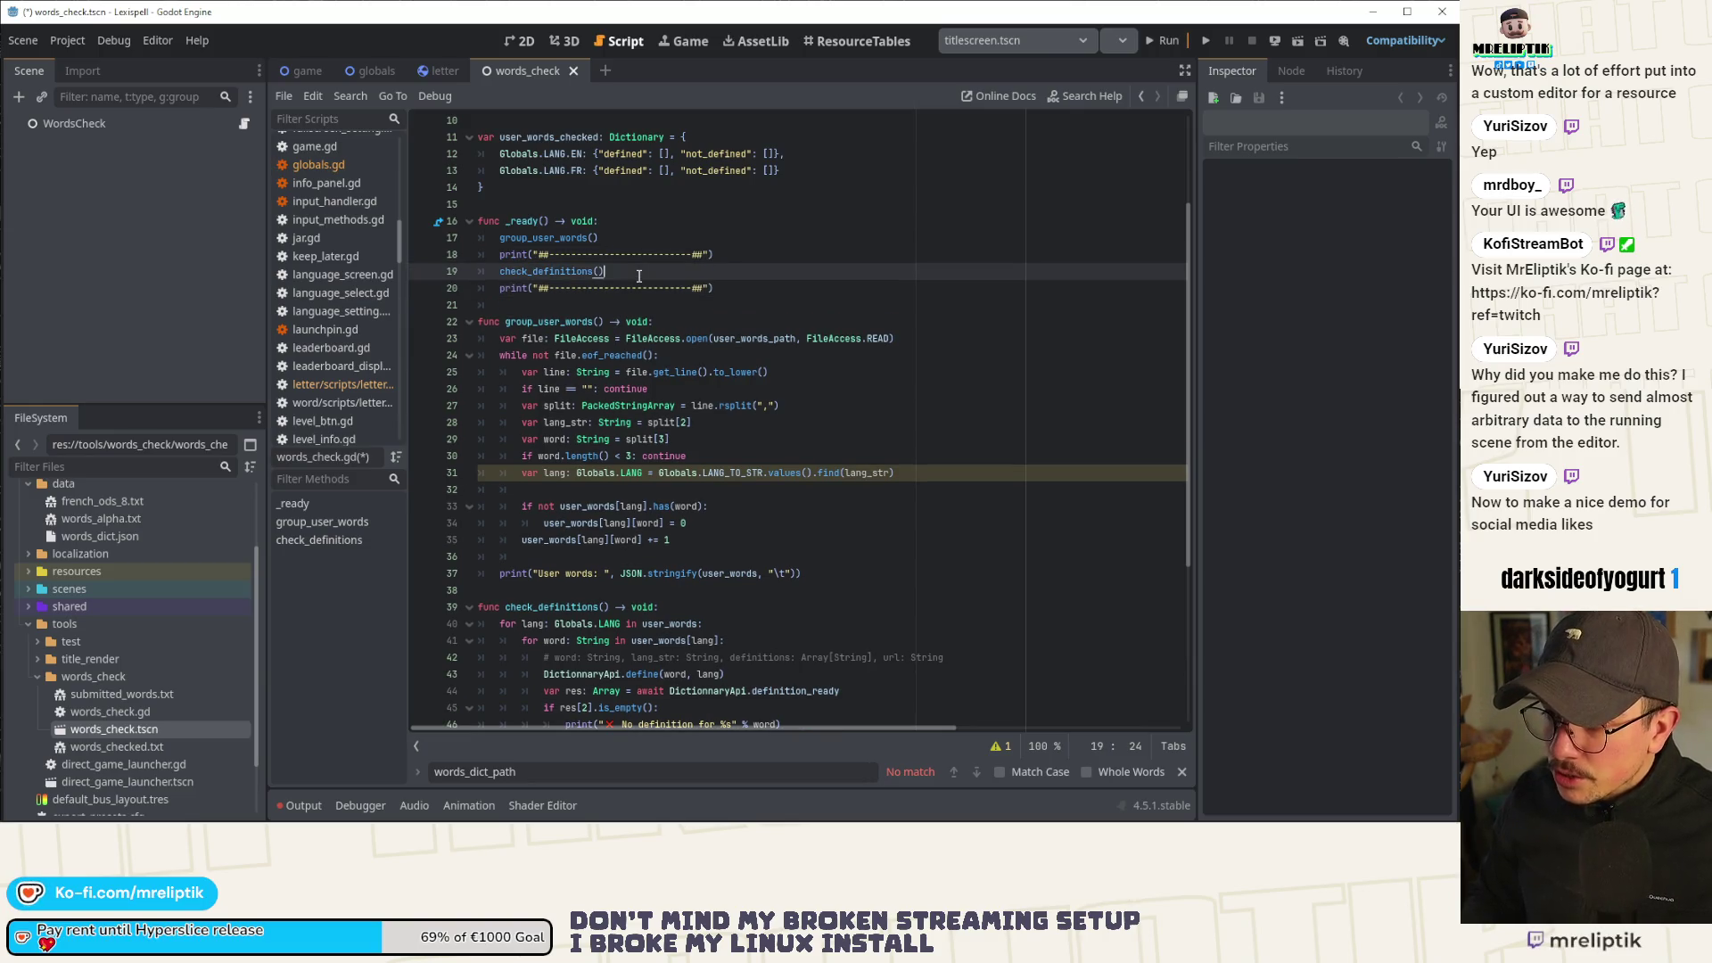
Duplicate check_definitions() to the end of _ready and rename the copy to update_word_lists().
key("ctrl+shift+d")
key("alt+Down")
key("Left")
key("Left")
key("ctrl+d")
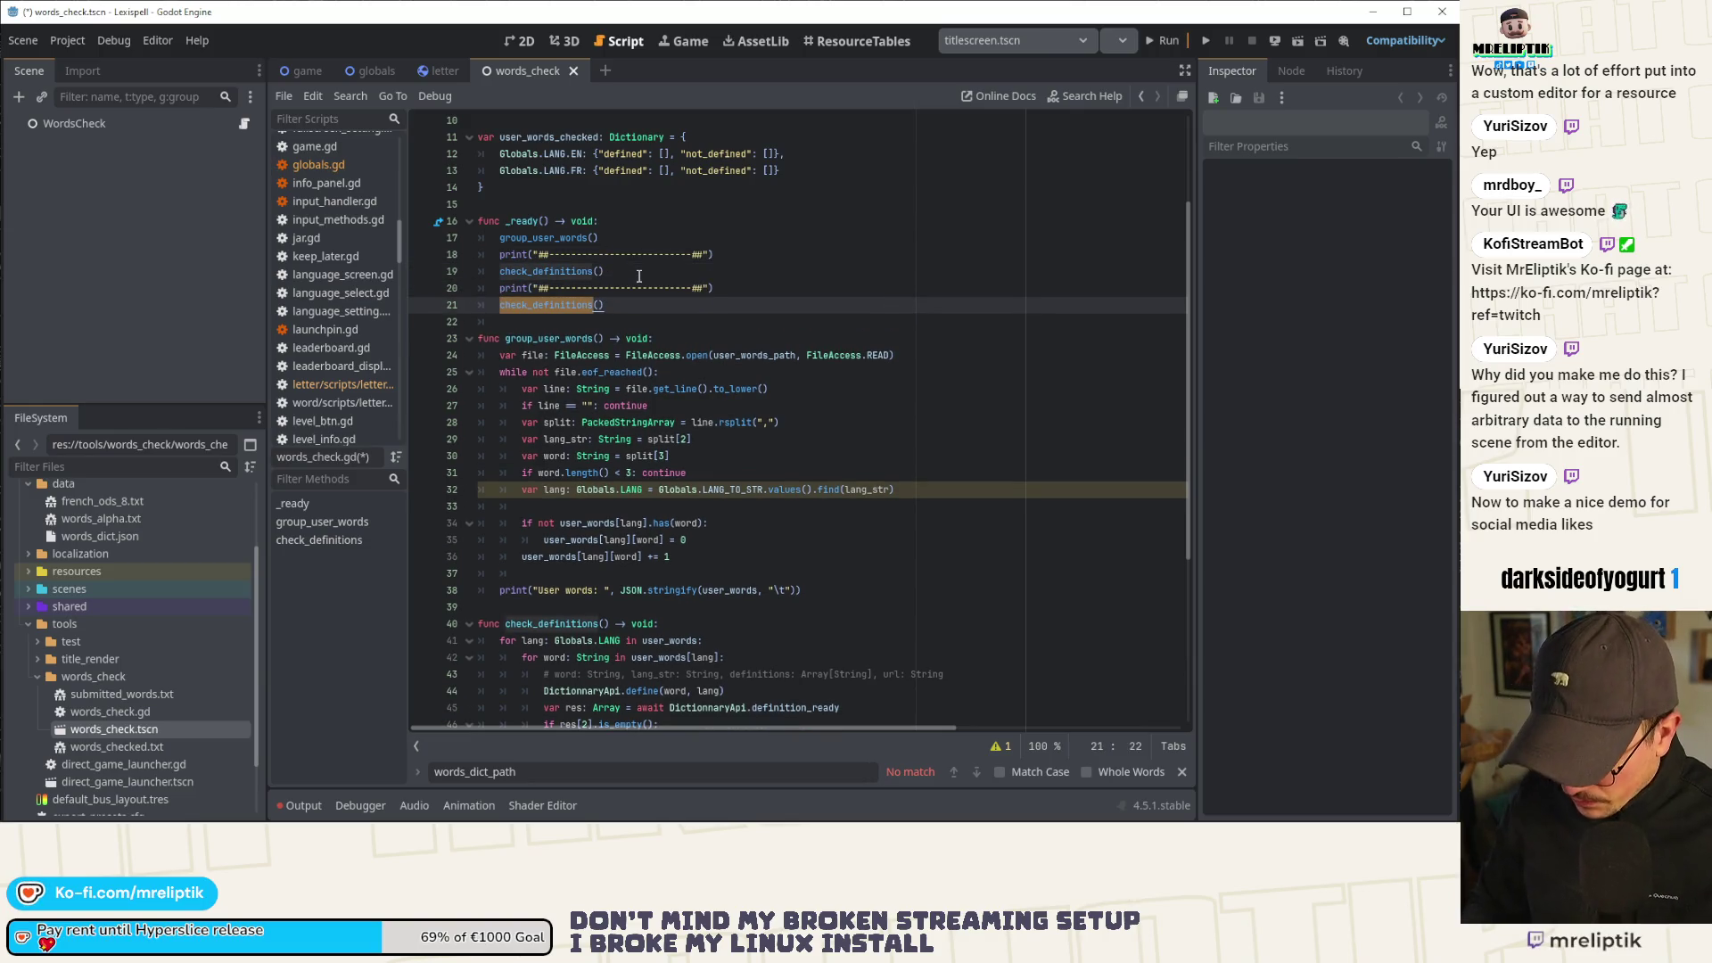
type("m")
type("erge_ne")
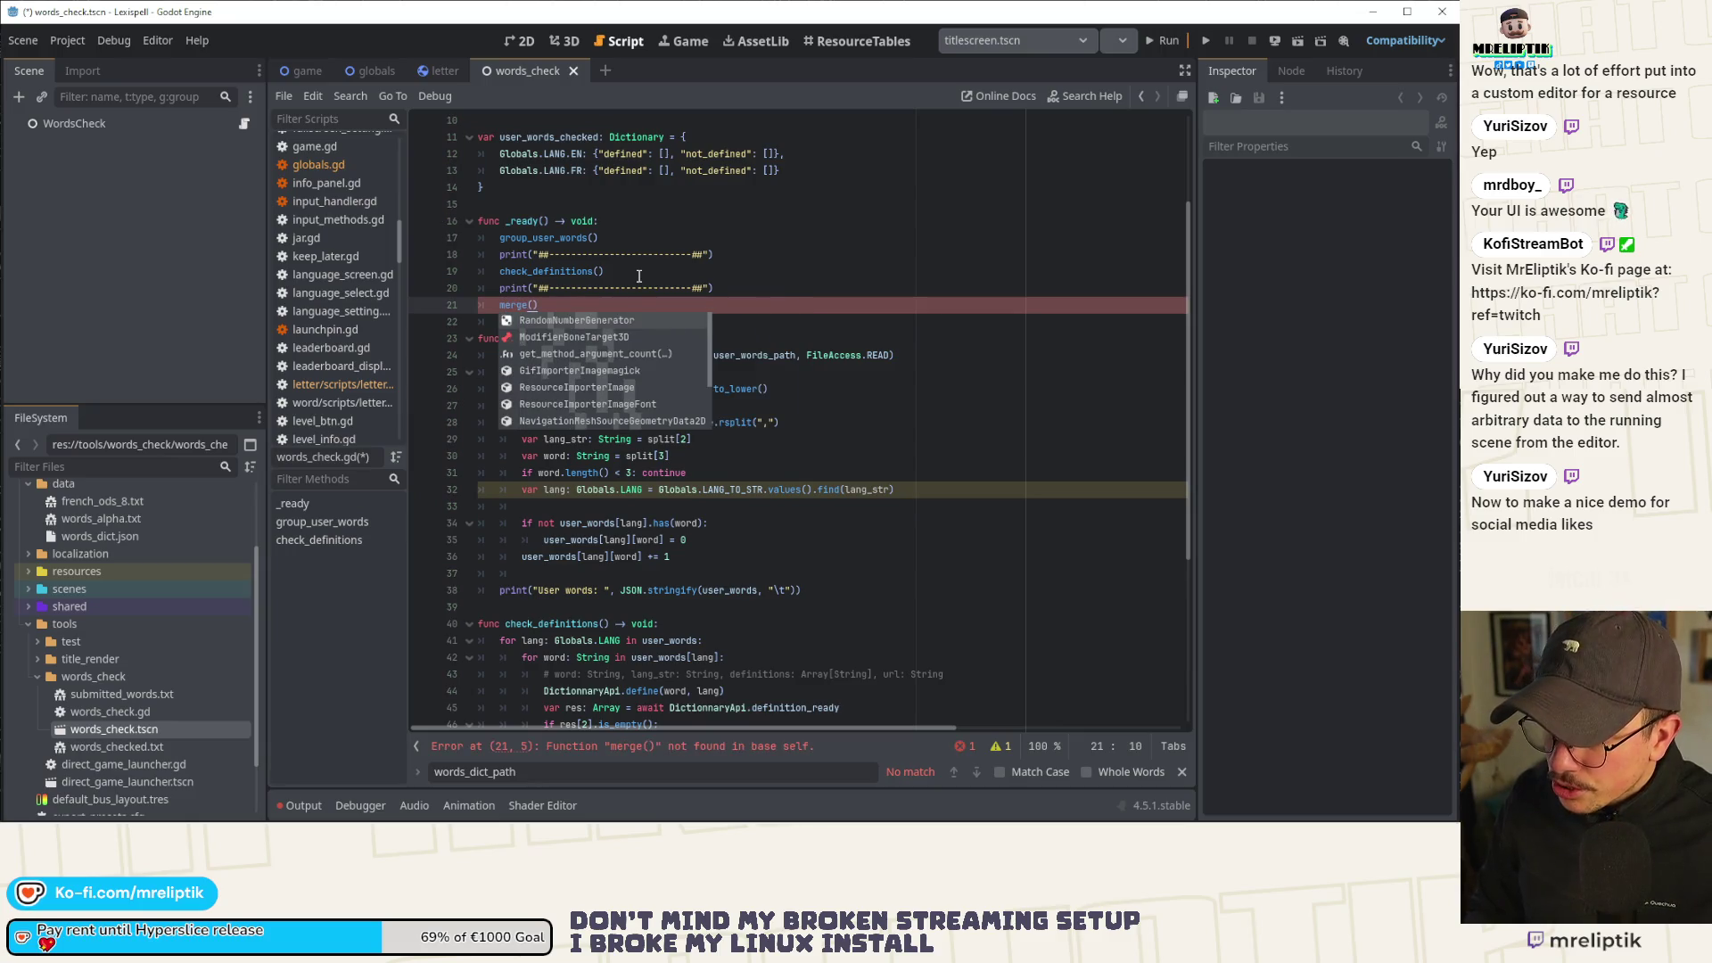
key("BackSpace")
key("BackSpace")
key("BackSpace")
type("u")
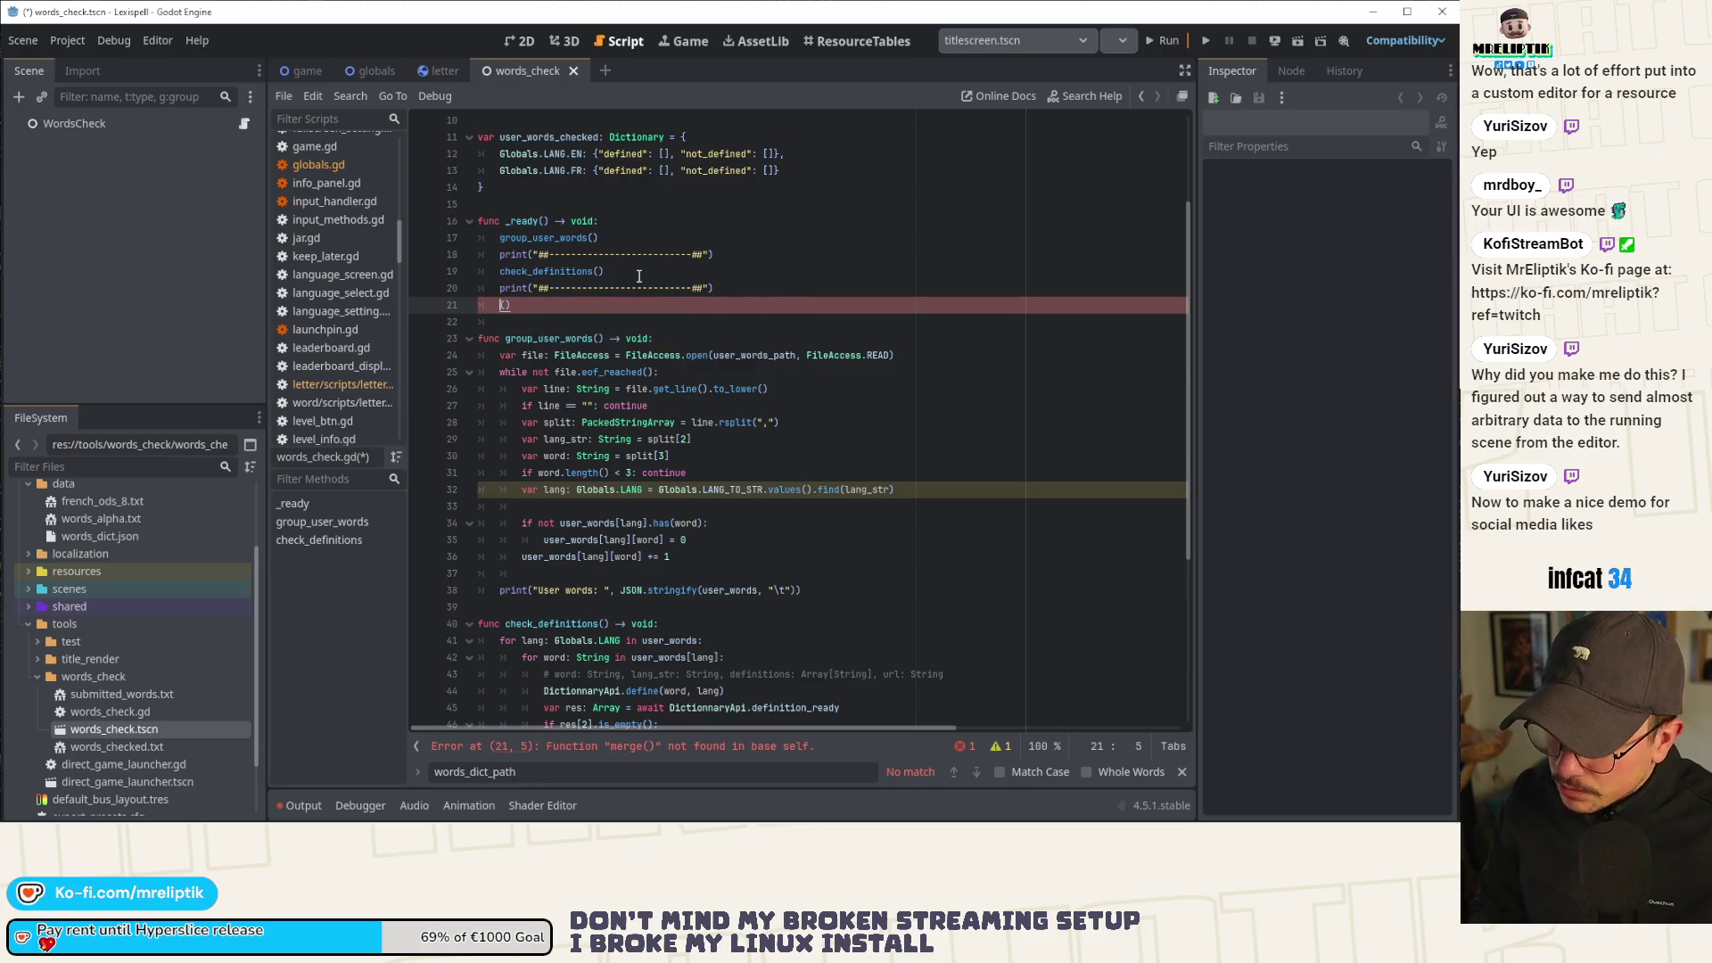
type("pdate_words")
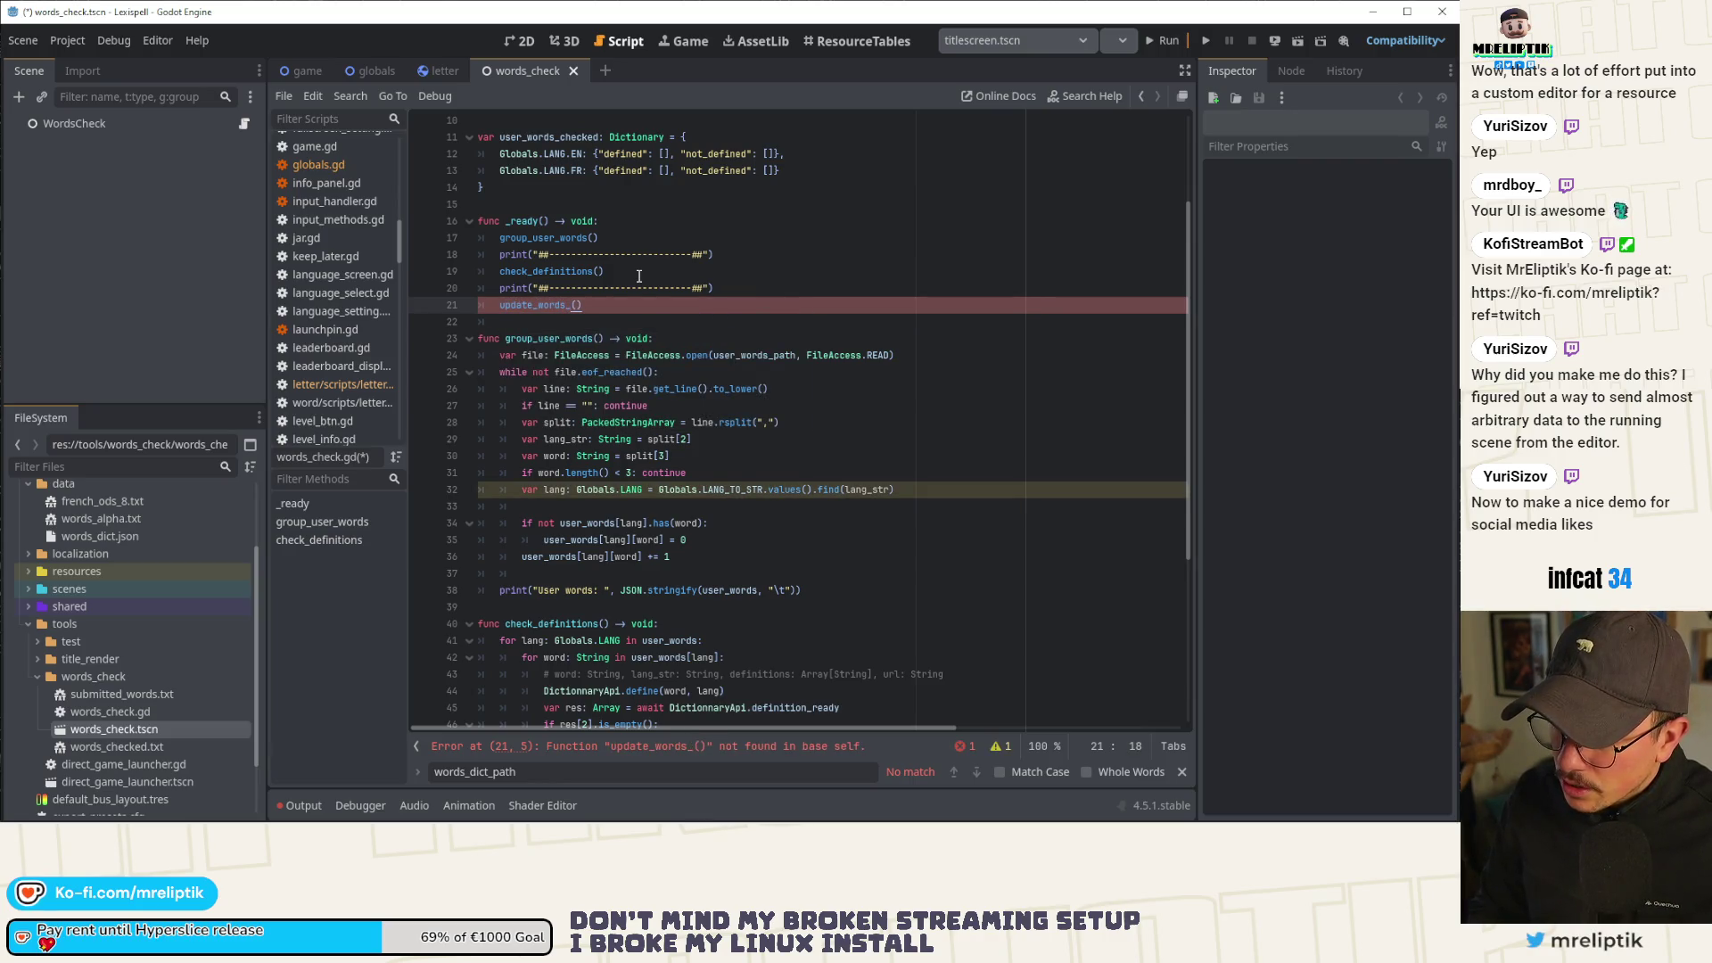
type("_")
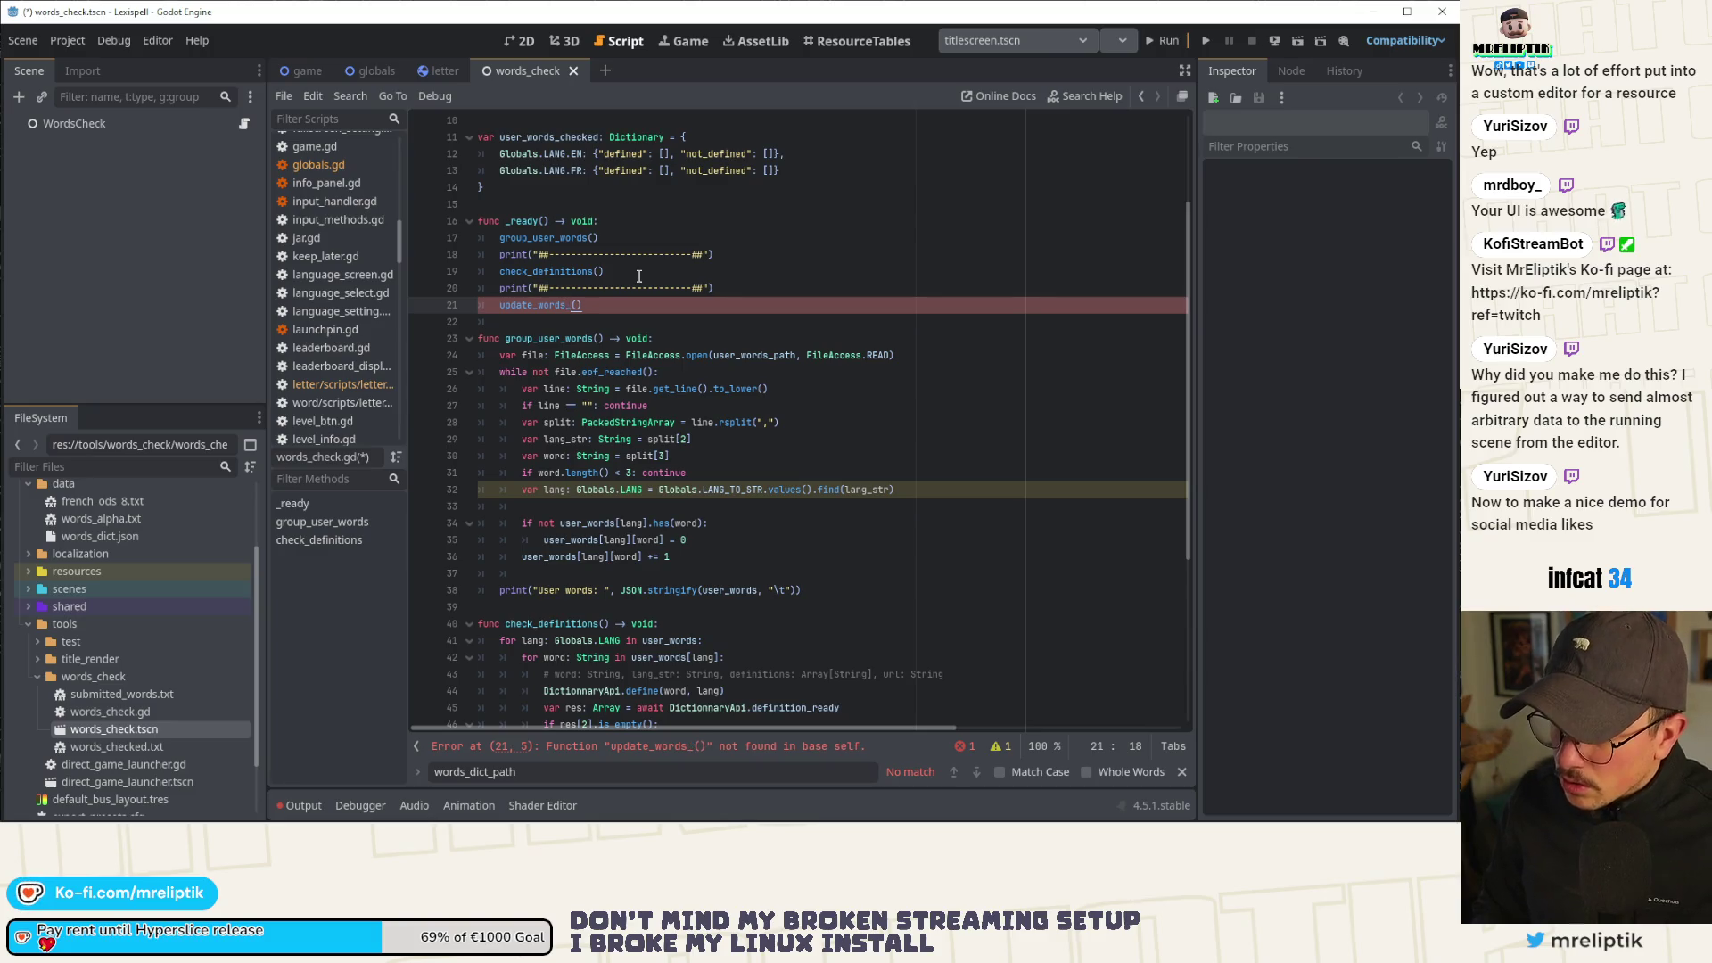
type("_lists")
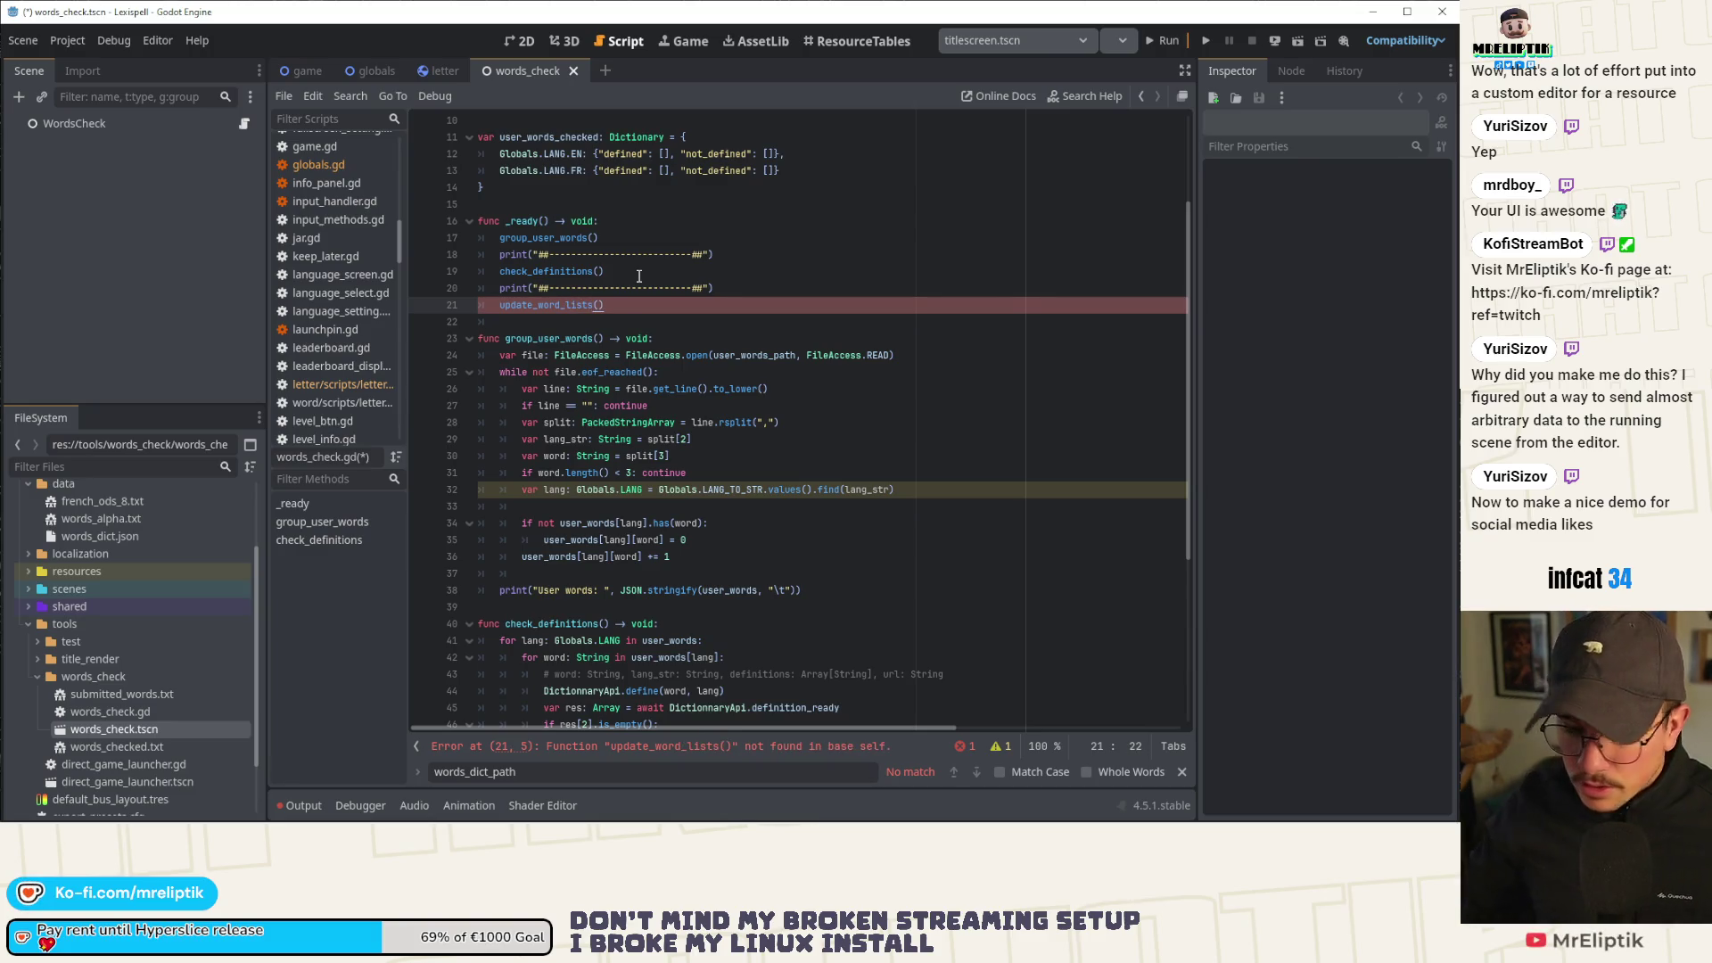
key("Down")
scroll(729, 413, "up", 3)
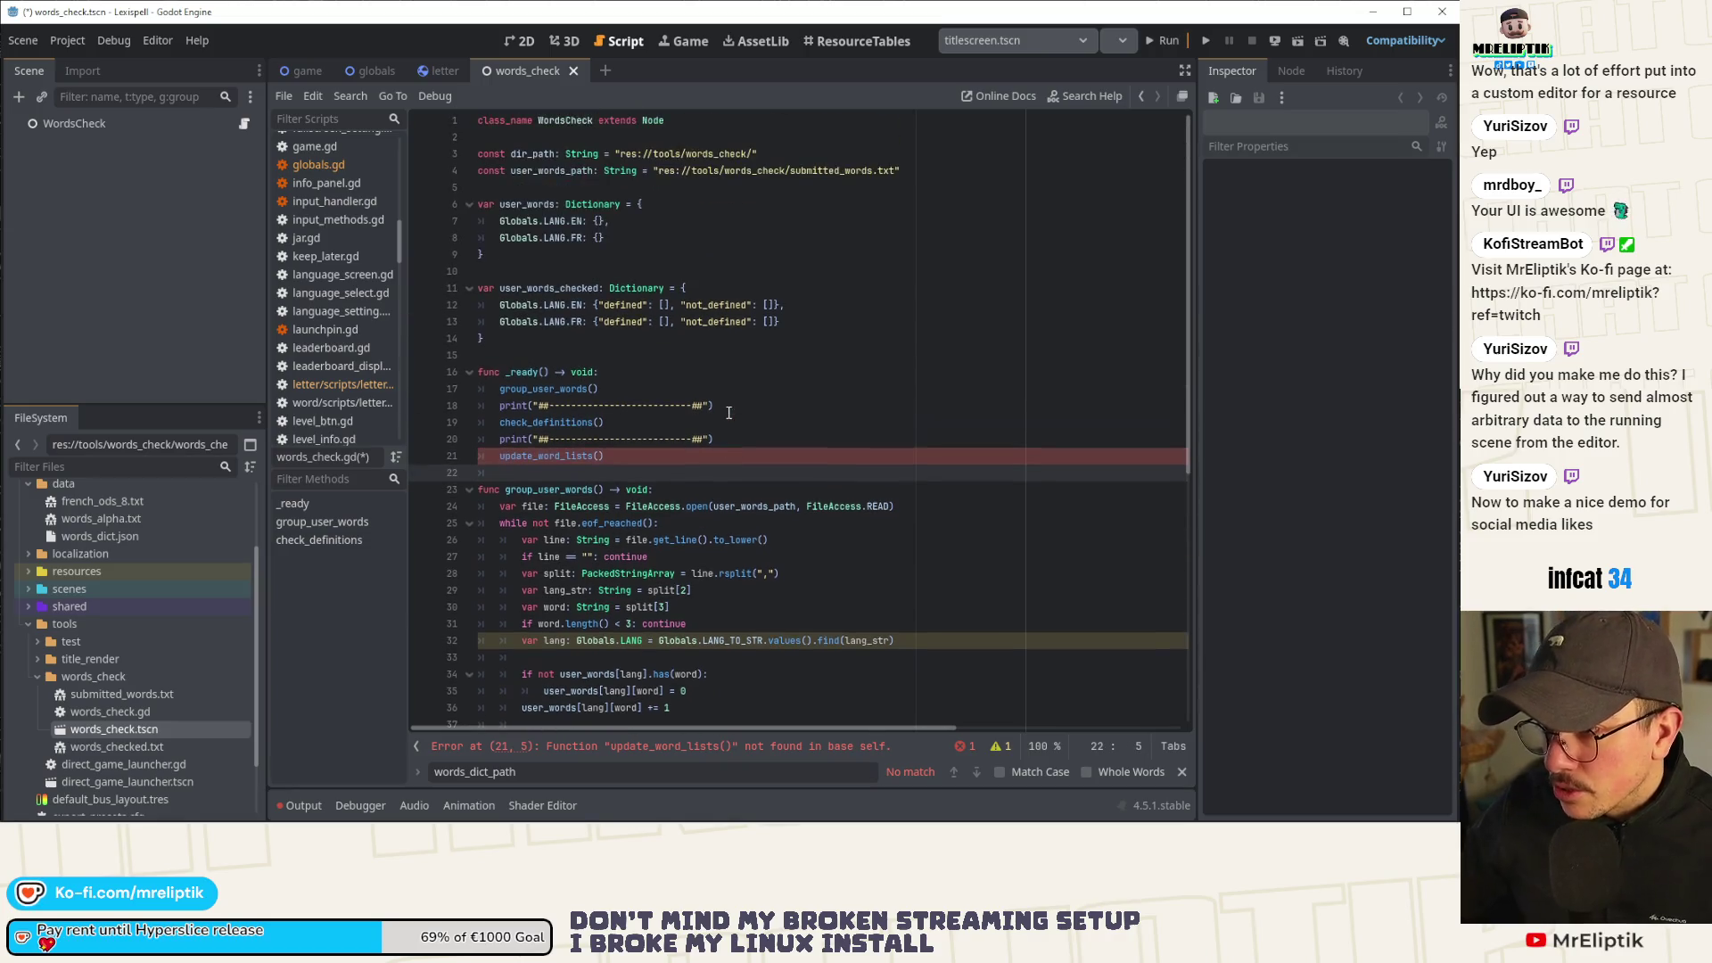
Start a const on line 6 and drop in the french_ods_8.txt, words_alpha.txt and words_dict.json paths.
left_click(520, 185)
key("Return")
key("Return")
key("Up")
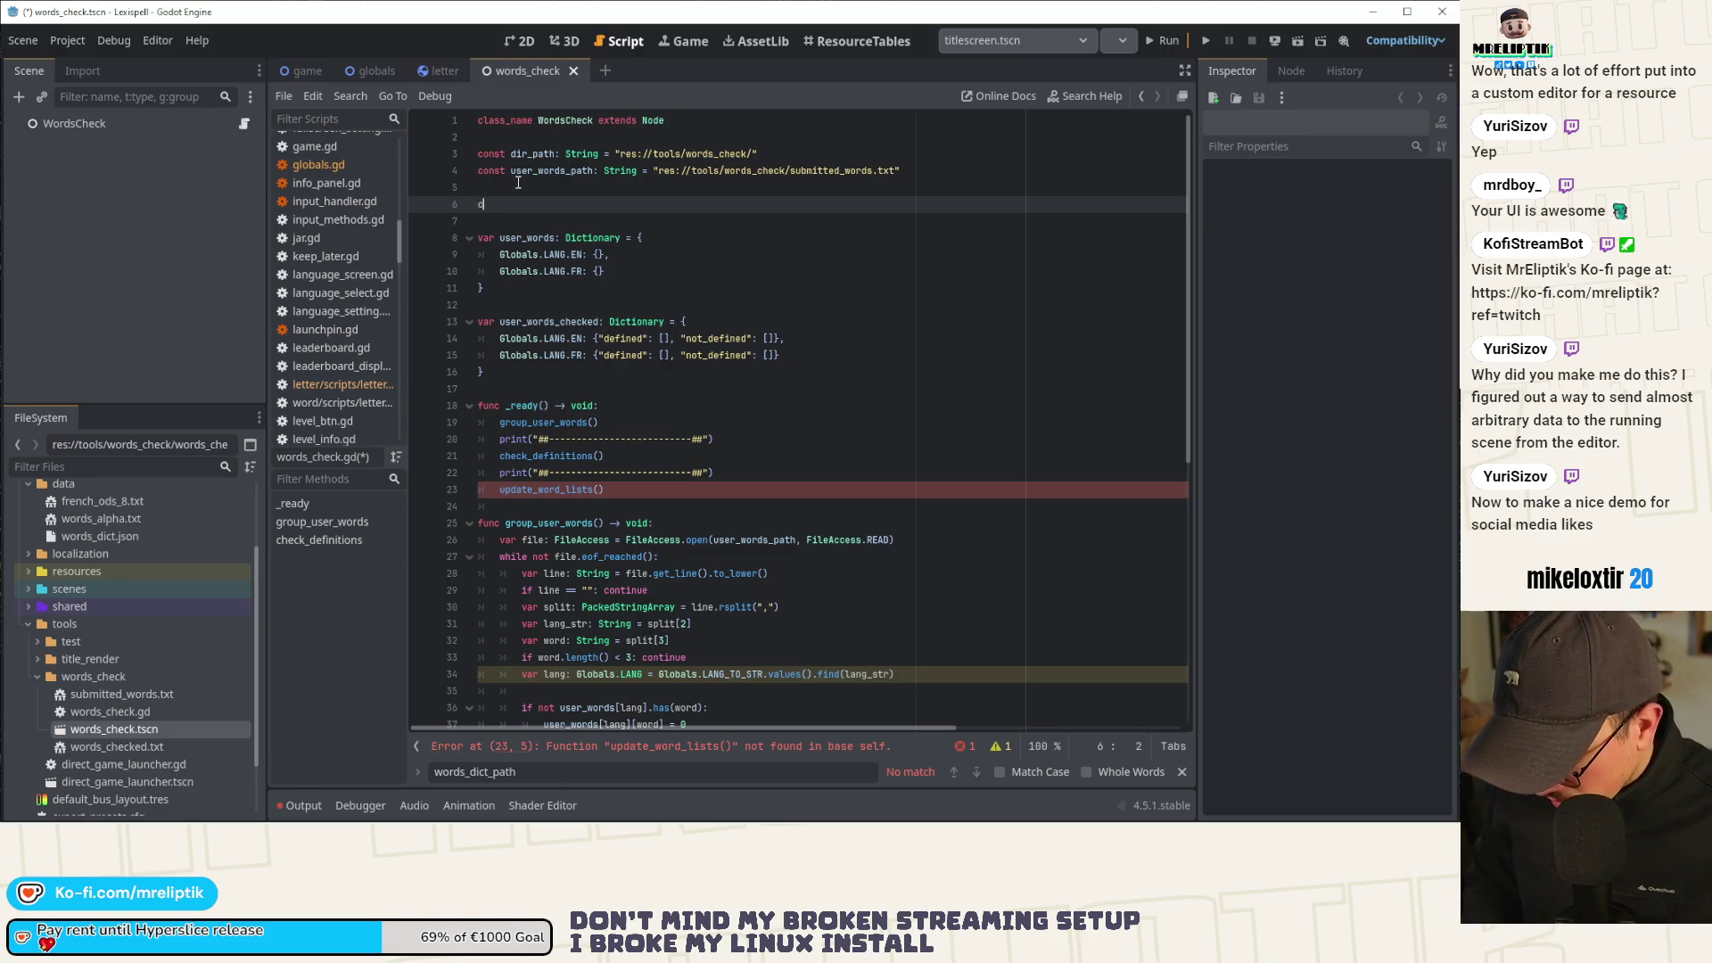
type("cosnt")
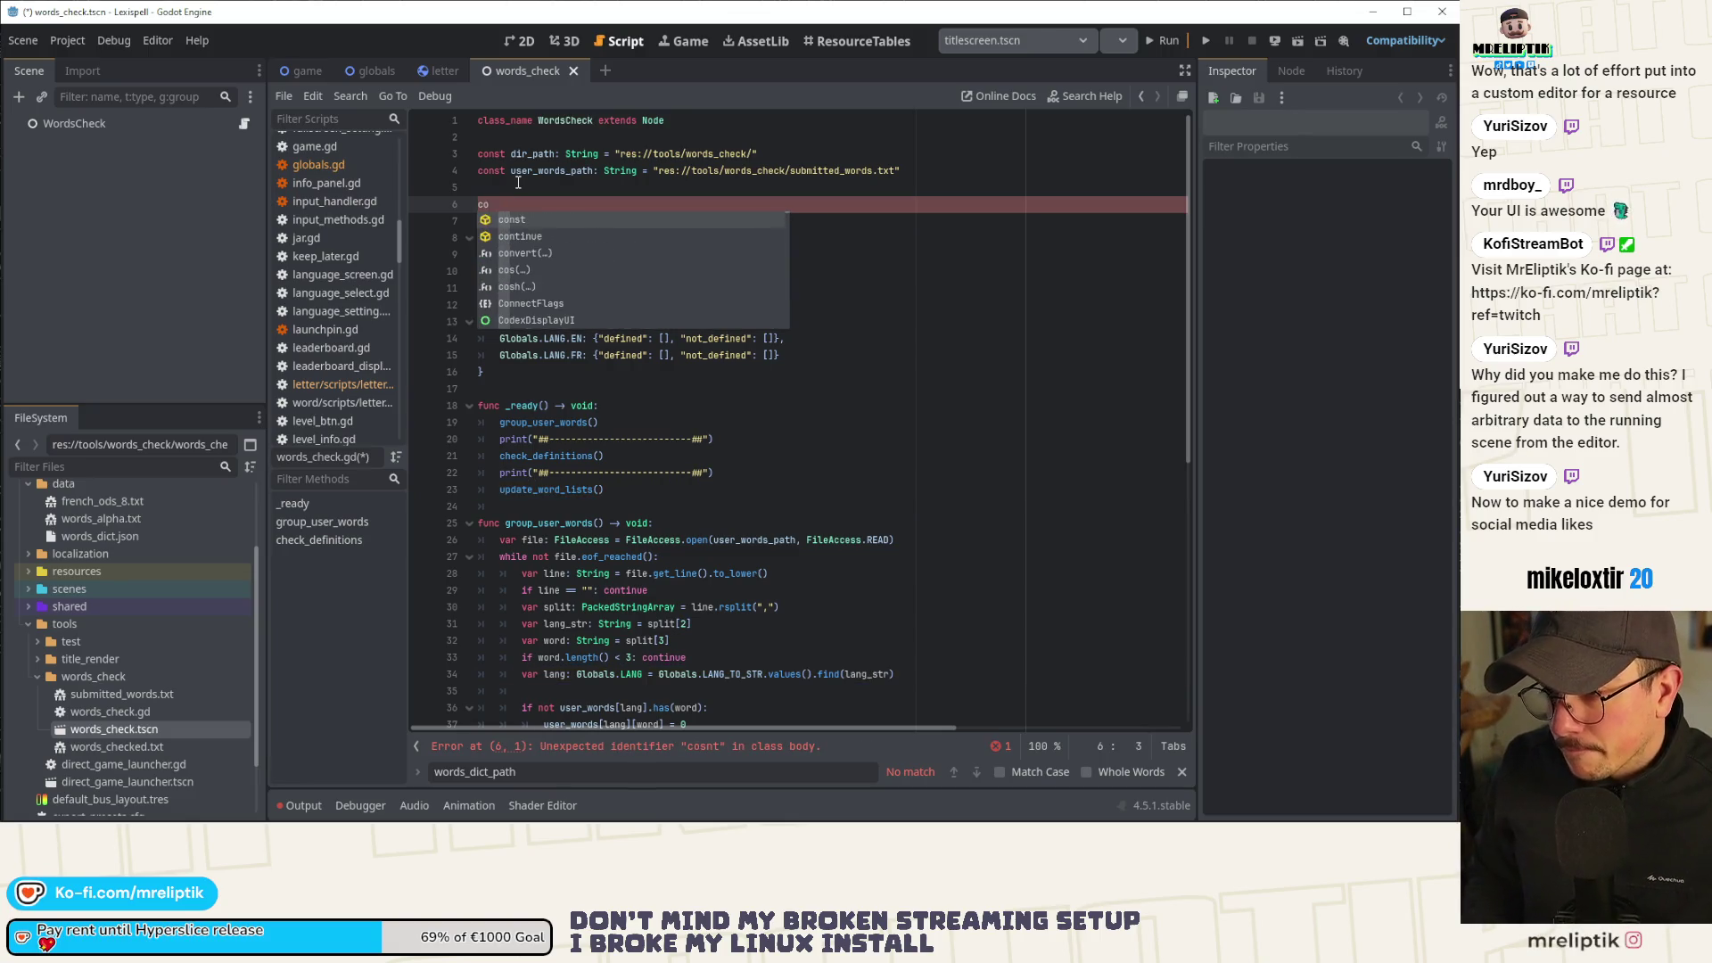
key("Escape")
left_click(103, 505)
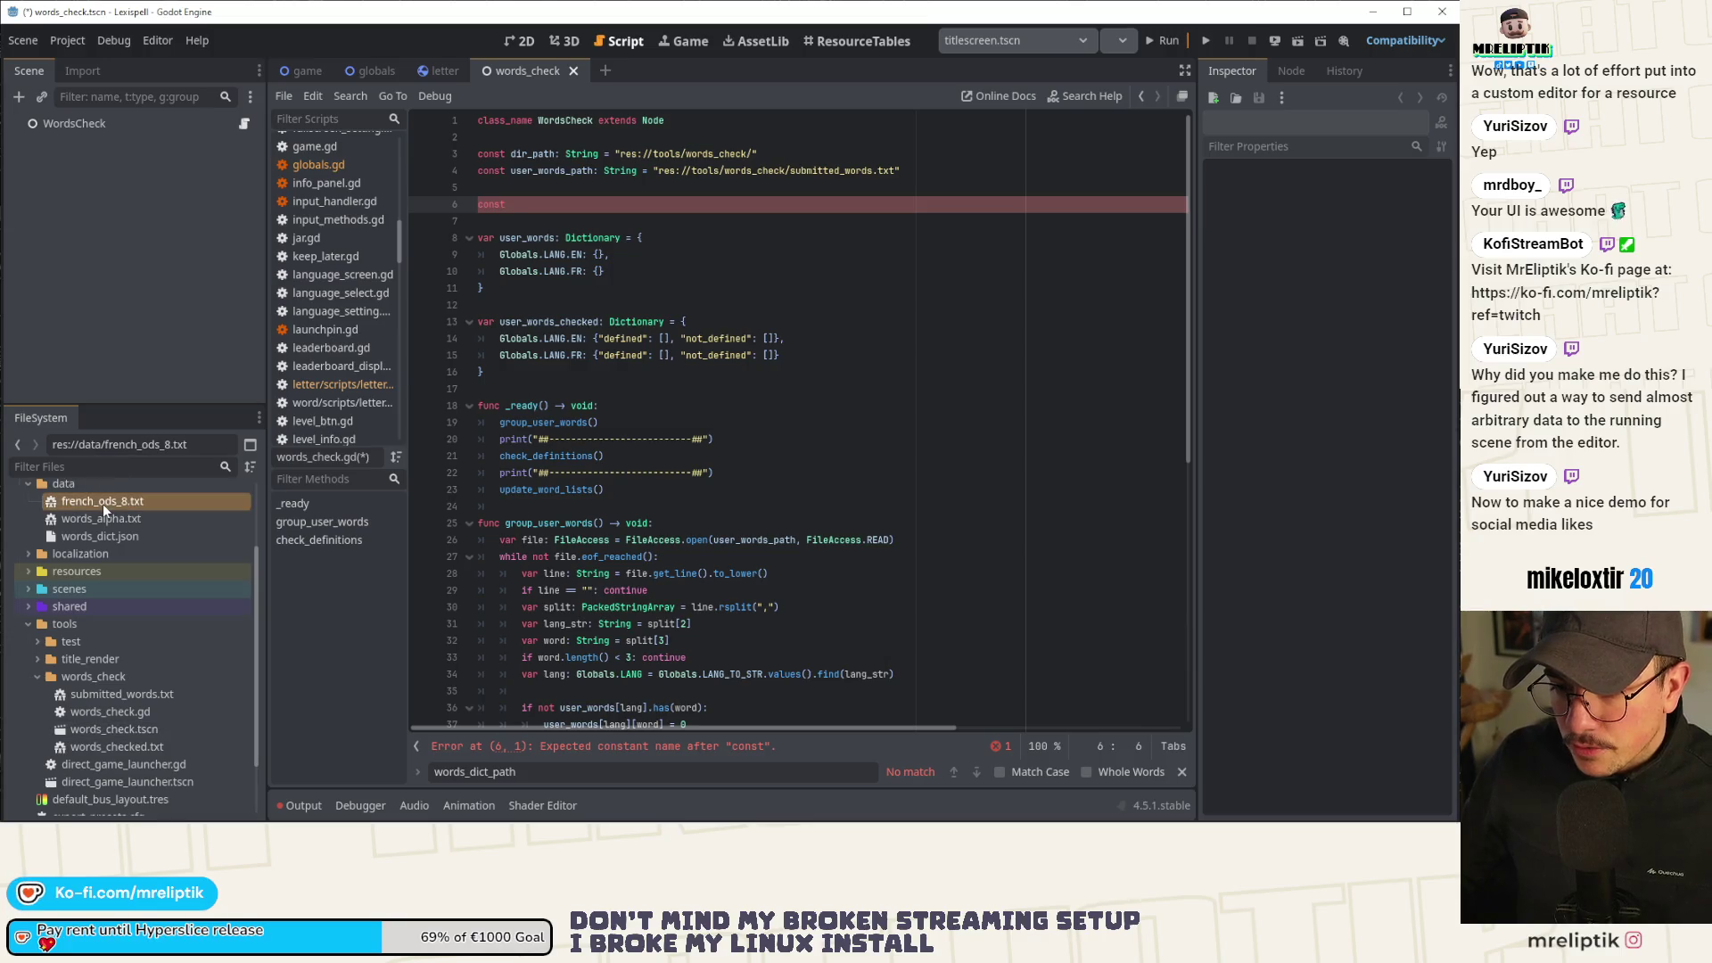
key("shift+Down")
key("shift+Down")
mouse_move(93, 517)
left_mouse_down()
mouse_move(574, 240)
mouse_move(563, 211)
mouse_move(540, 218)
left_mouse_up()
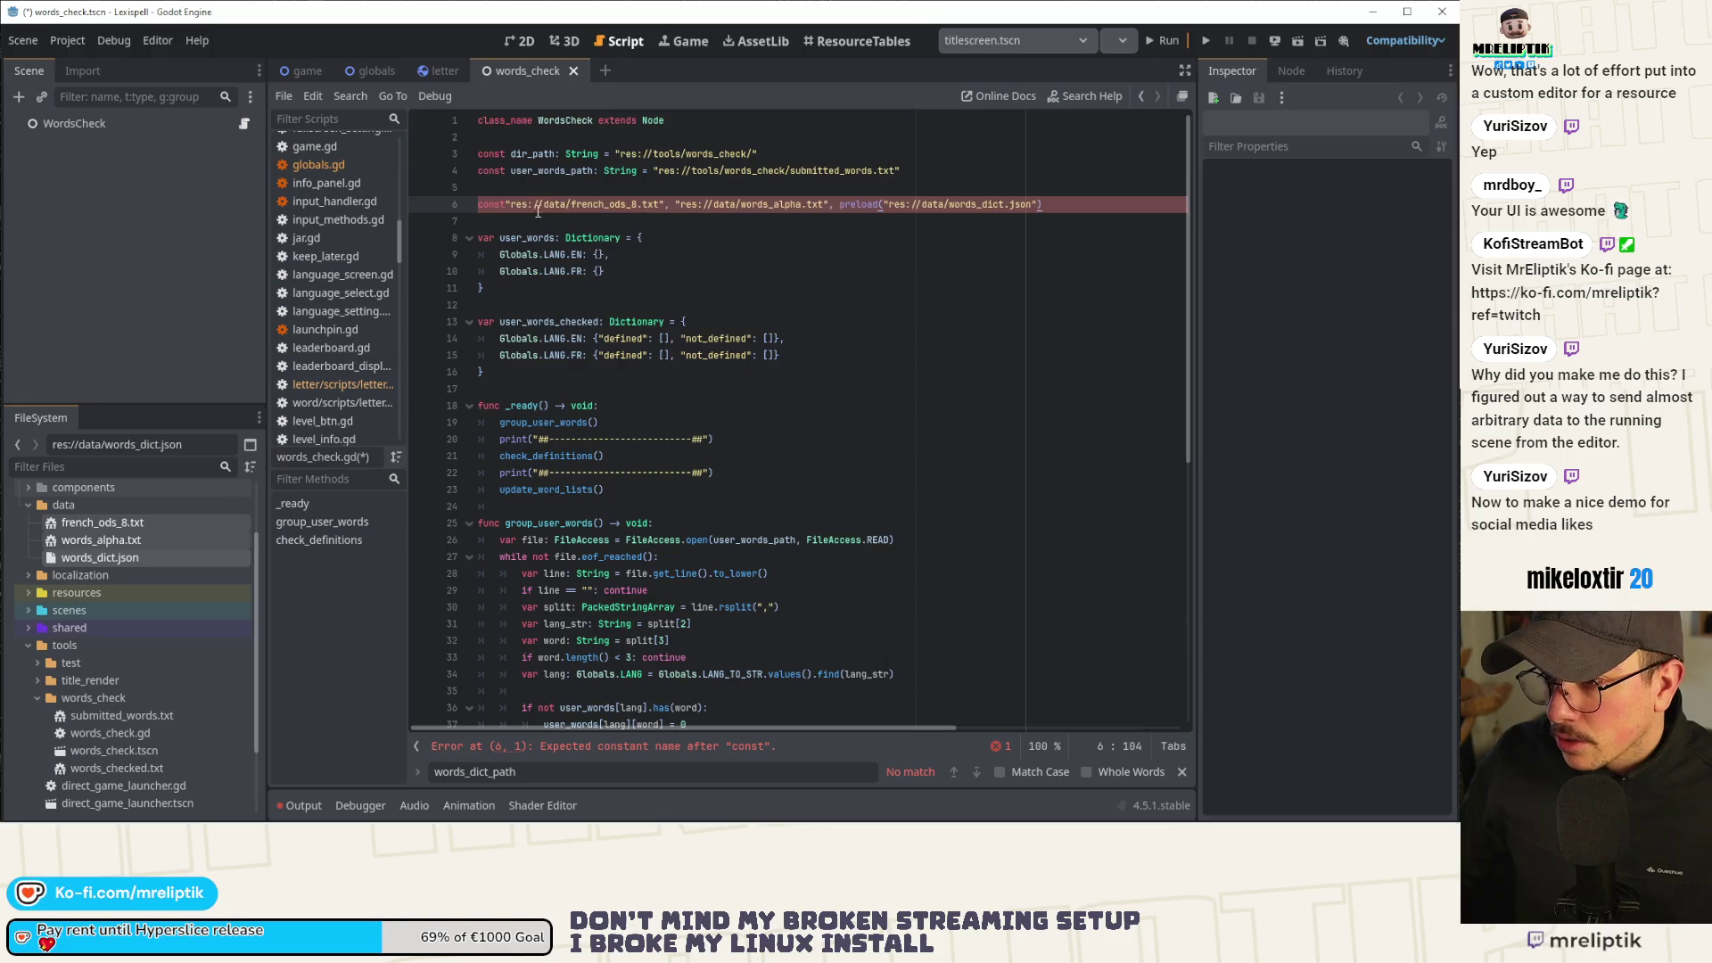
Name the first constant french_list_path and put the second path on its own line.
left_click(510, 205)
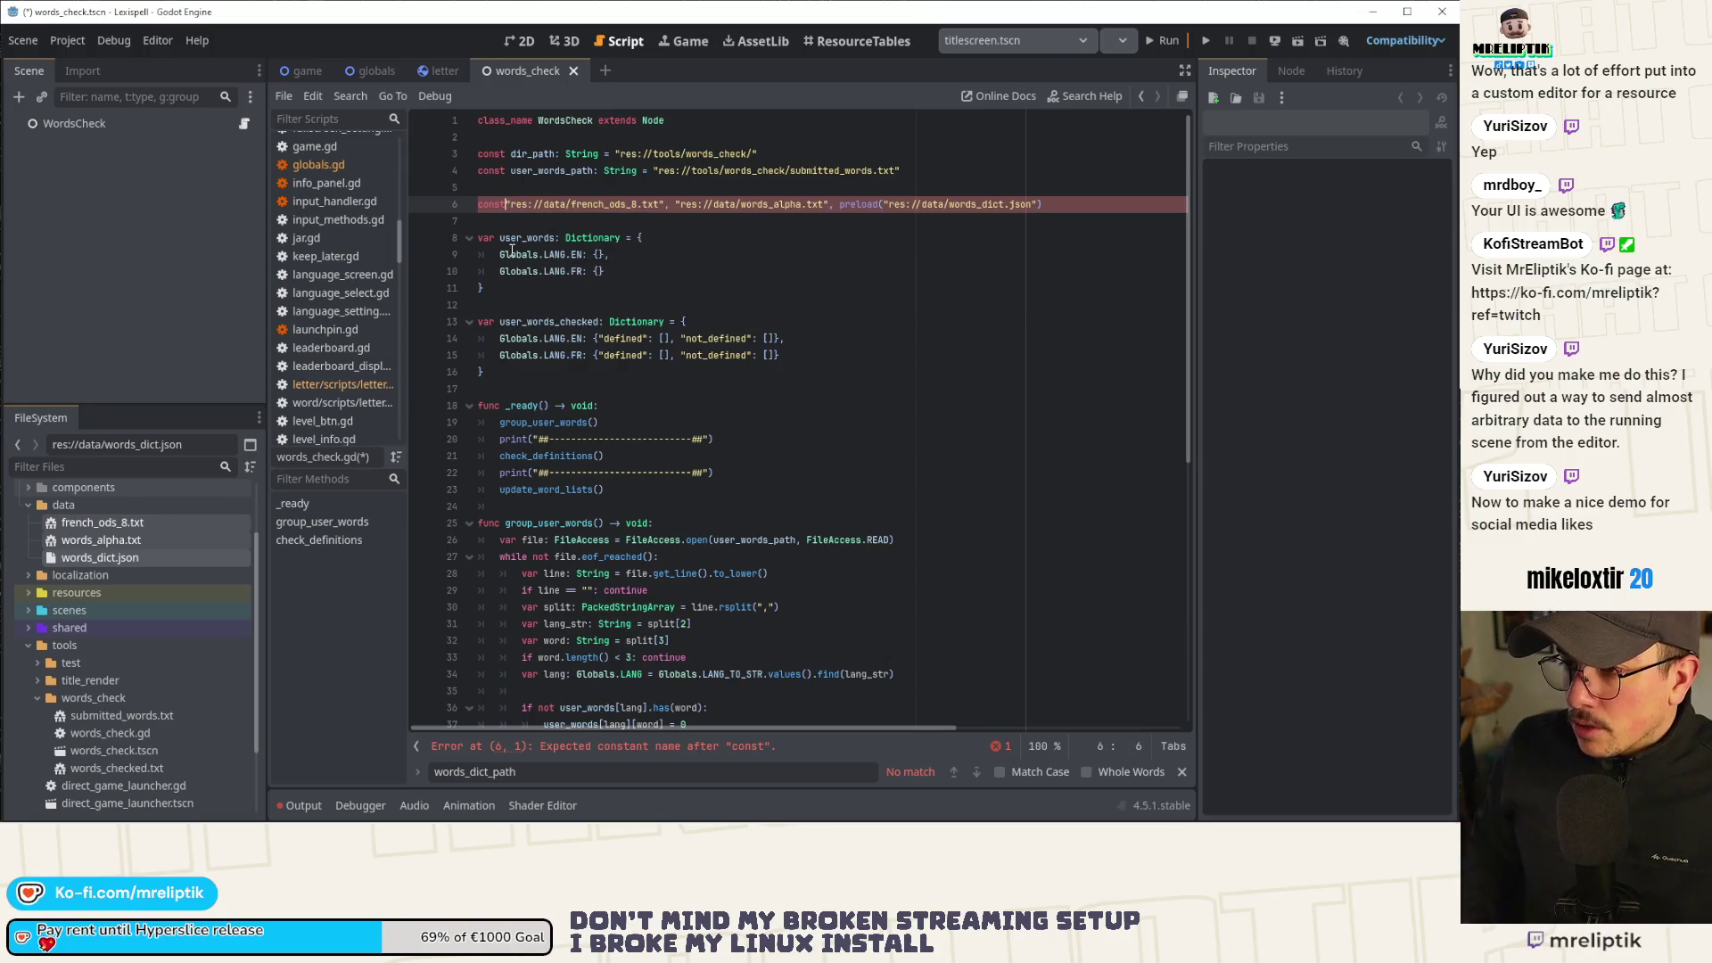
type("french_list")
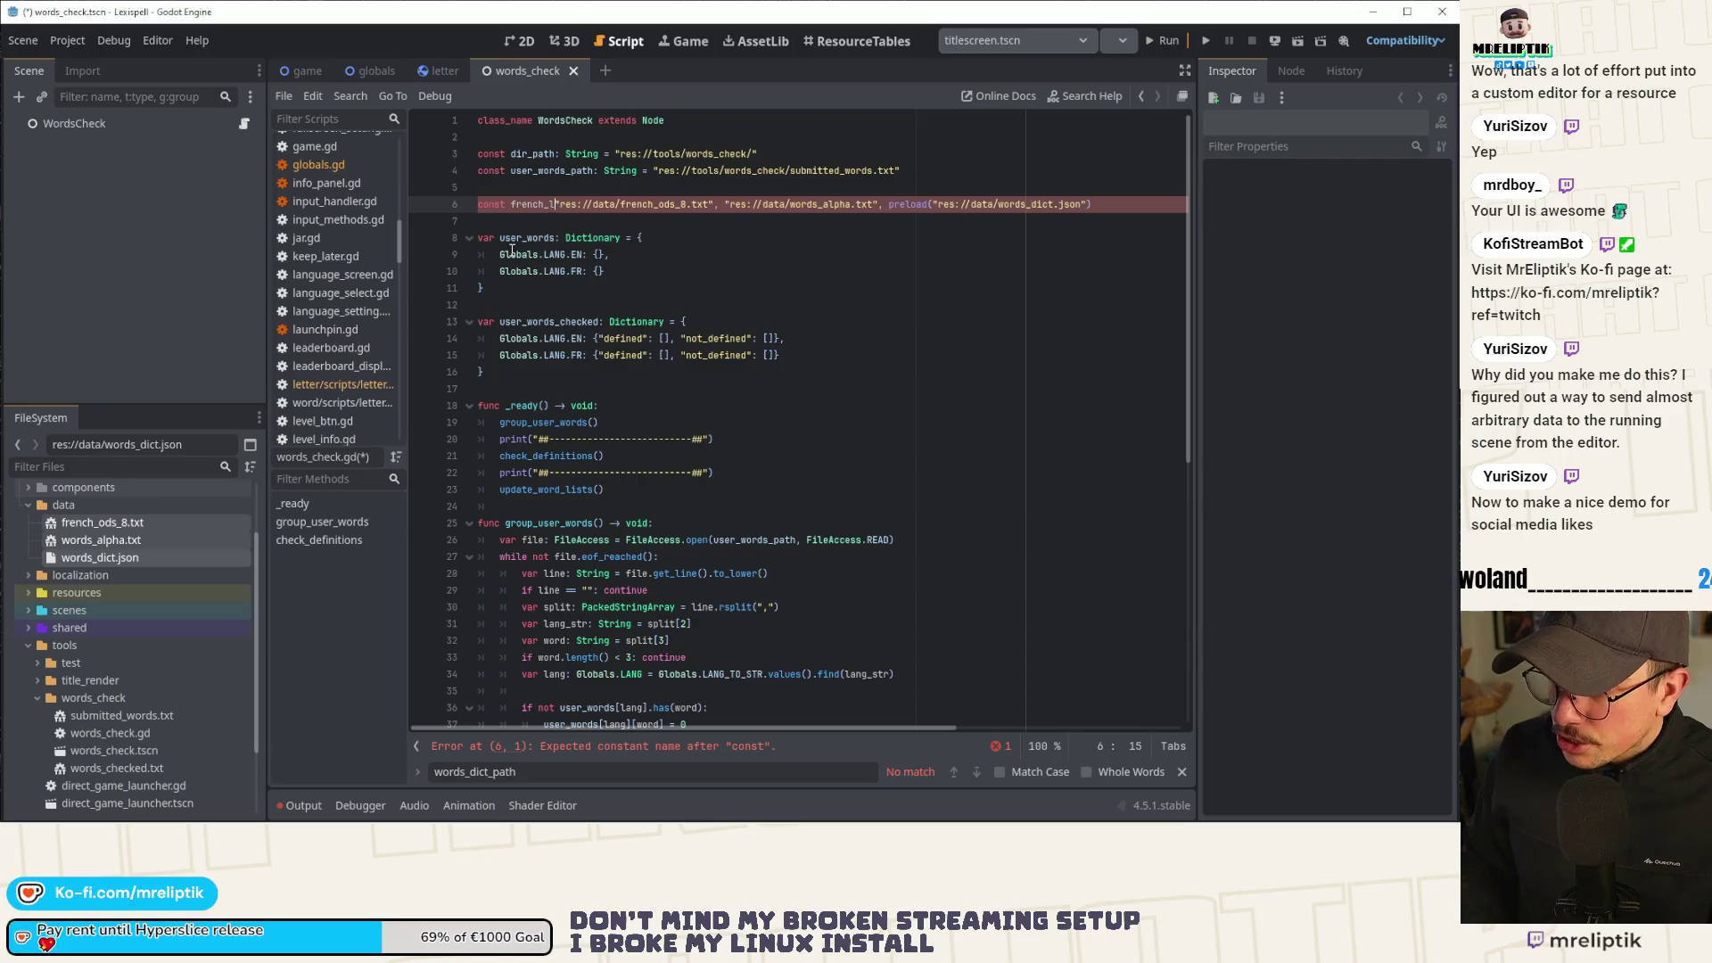
type(": String")
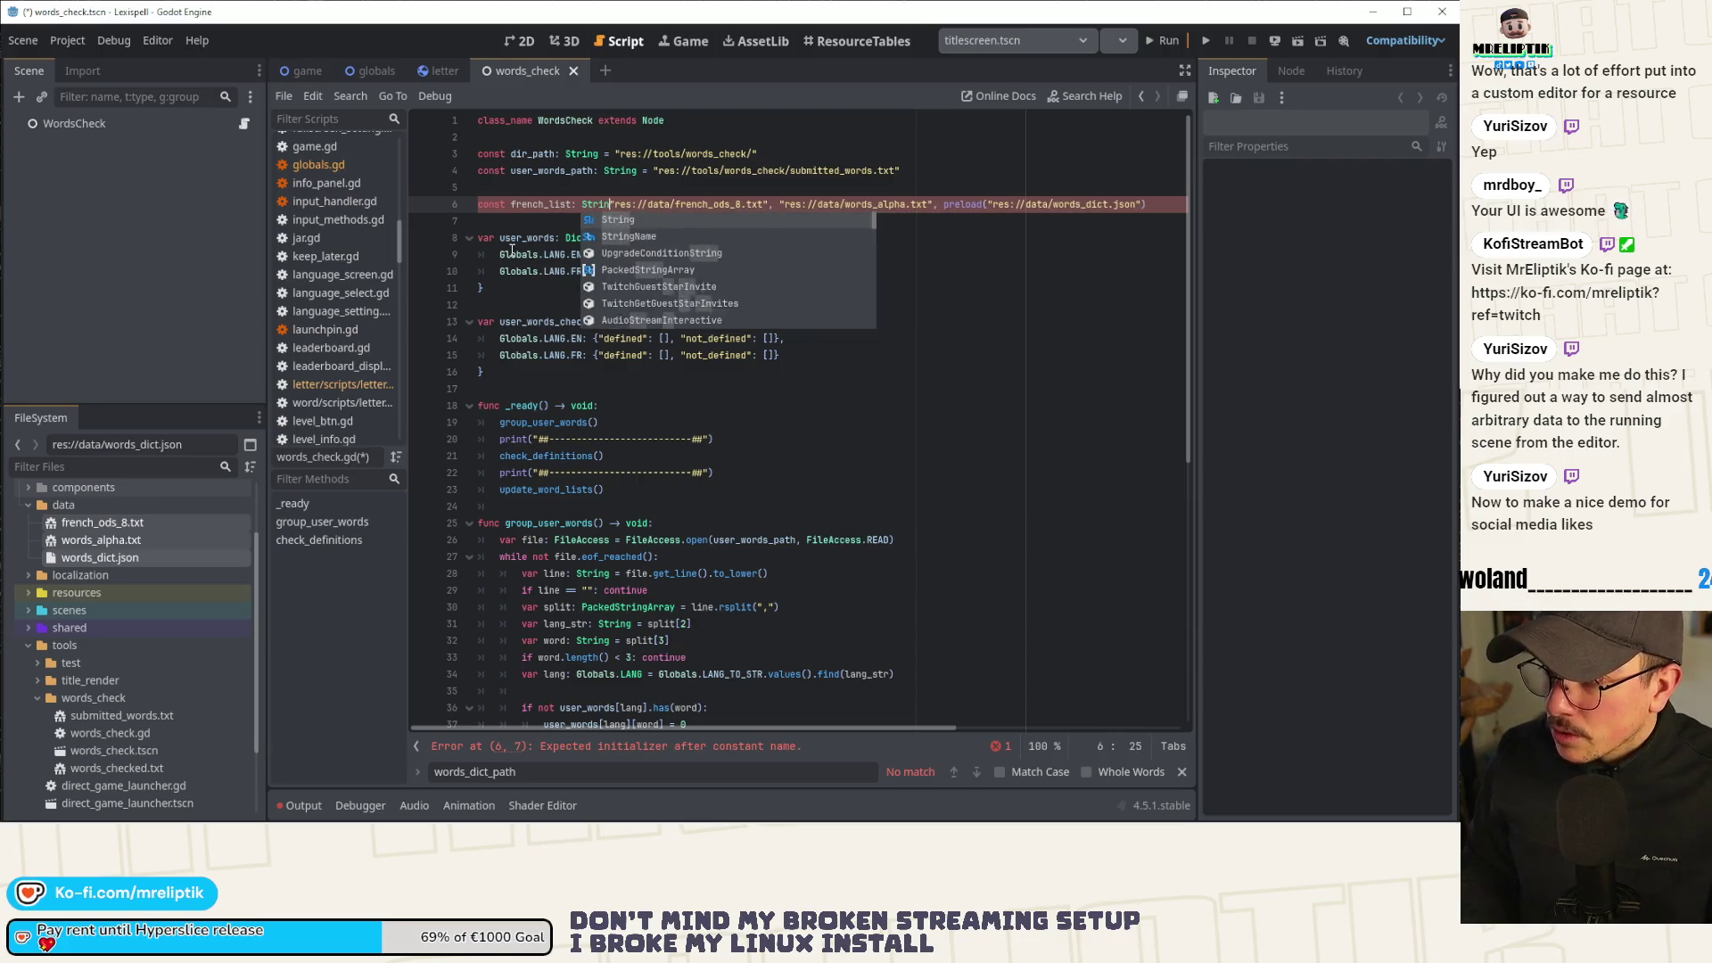
key("Left")
key("Left")
key("Left")
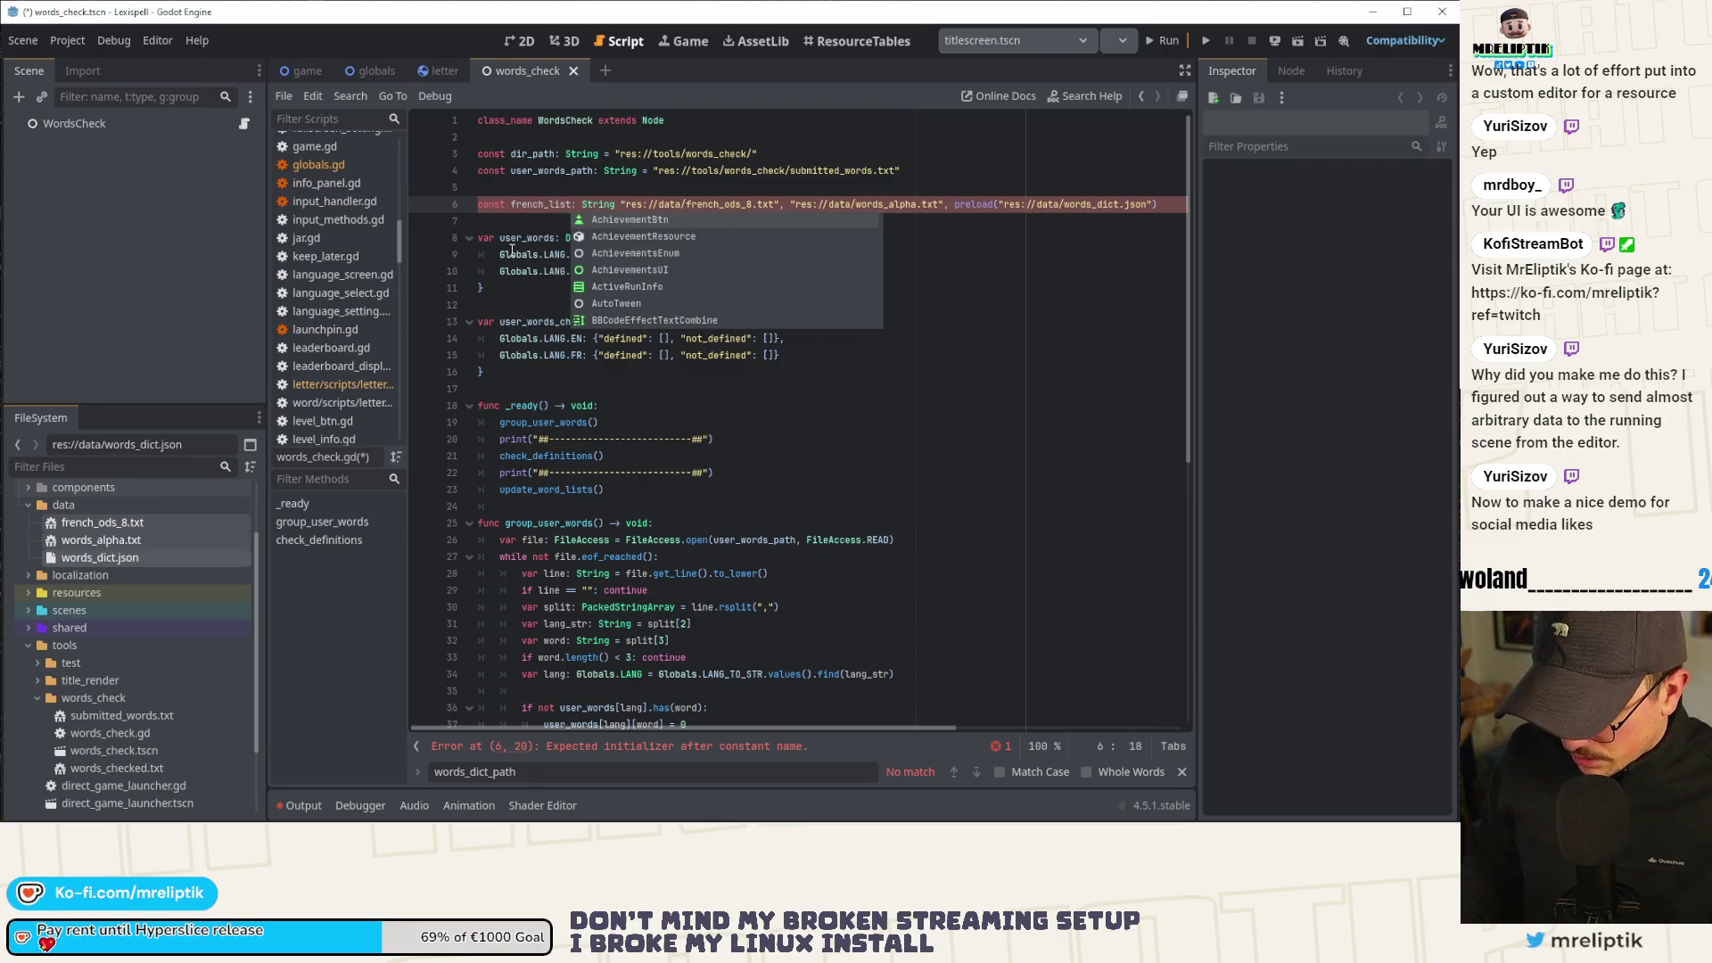
key("BackSpace")
type("_path")
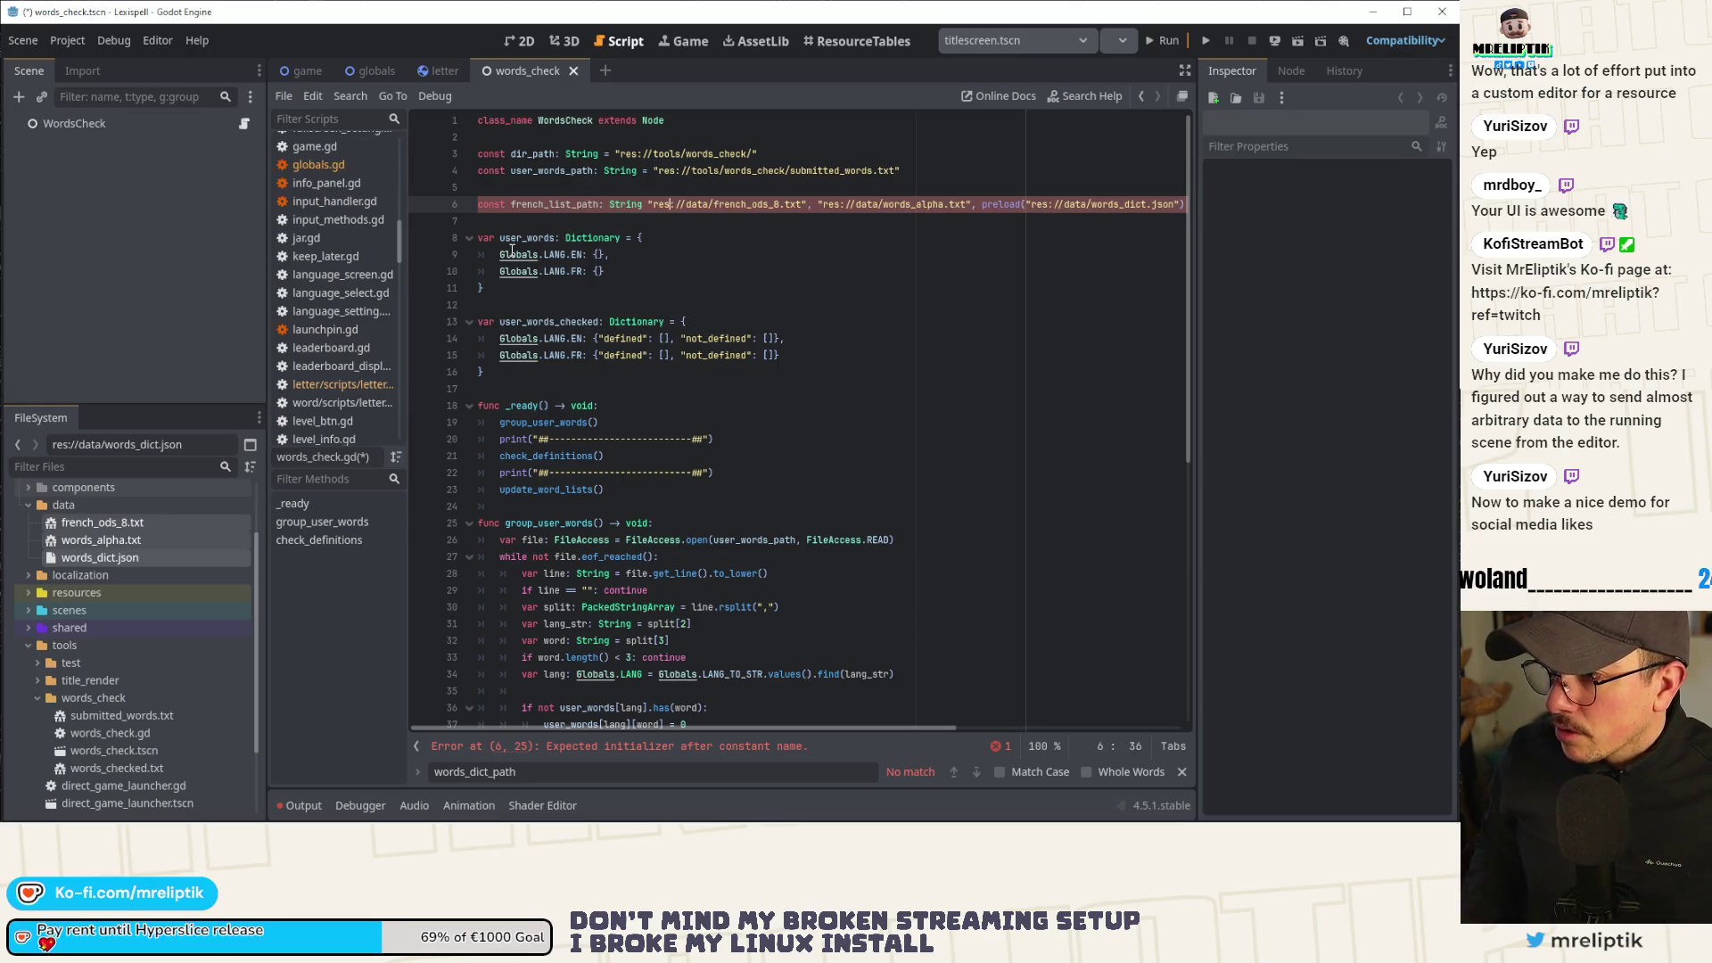
key("BackSpace")
key("BackSpace")
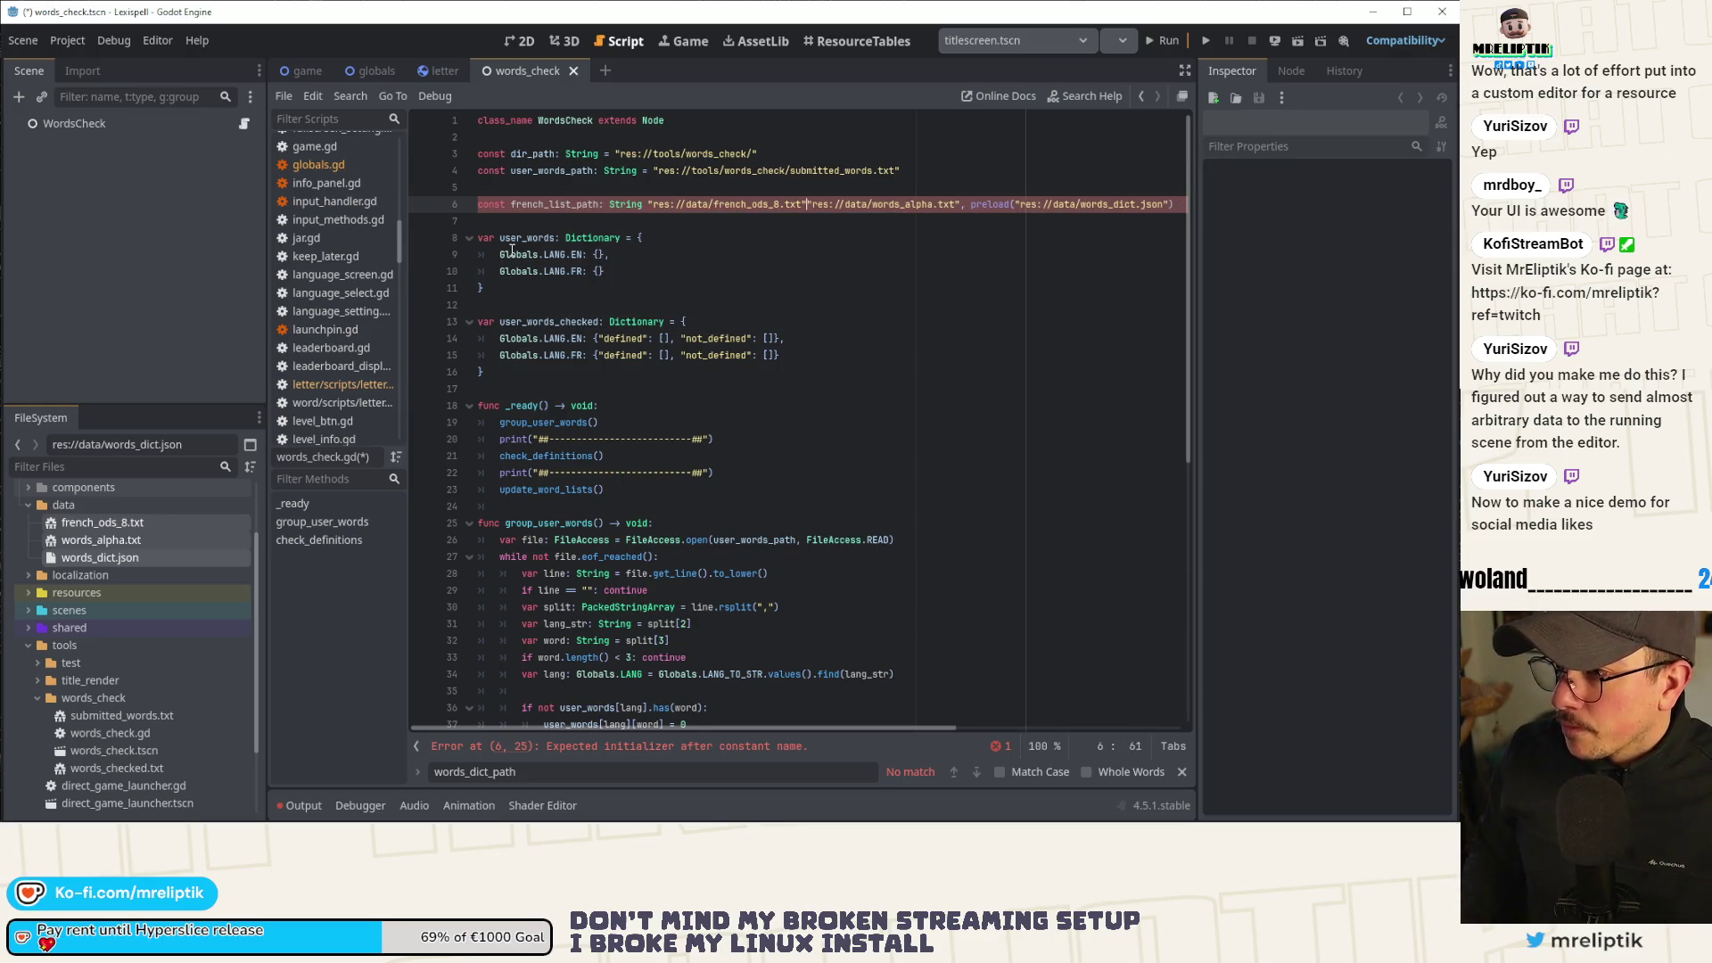
key("Return")
Declare en_list_path: String and shorten the first constant to fr_list_path.
type("cosnt")
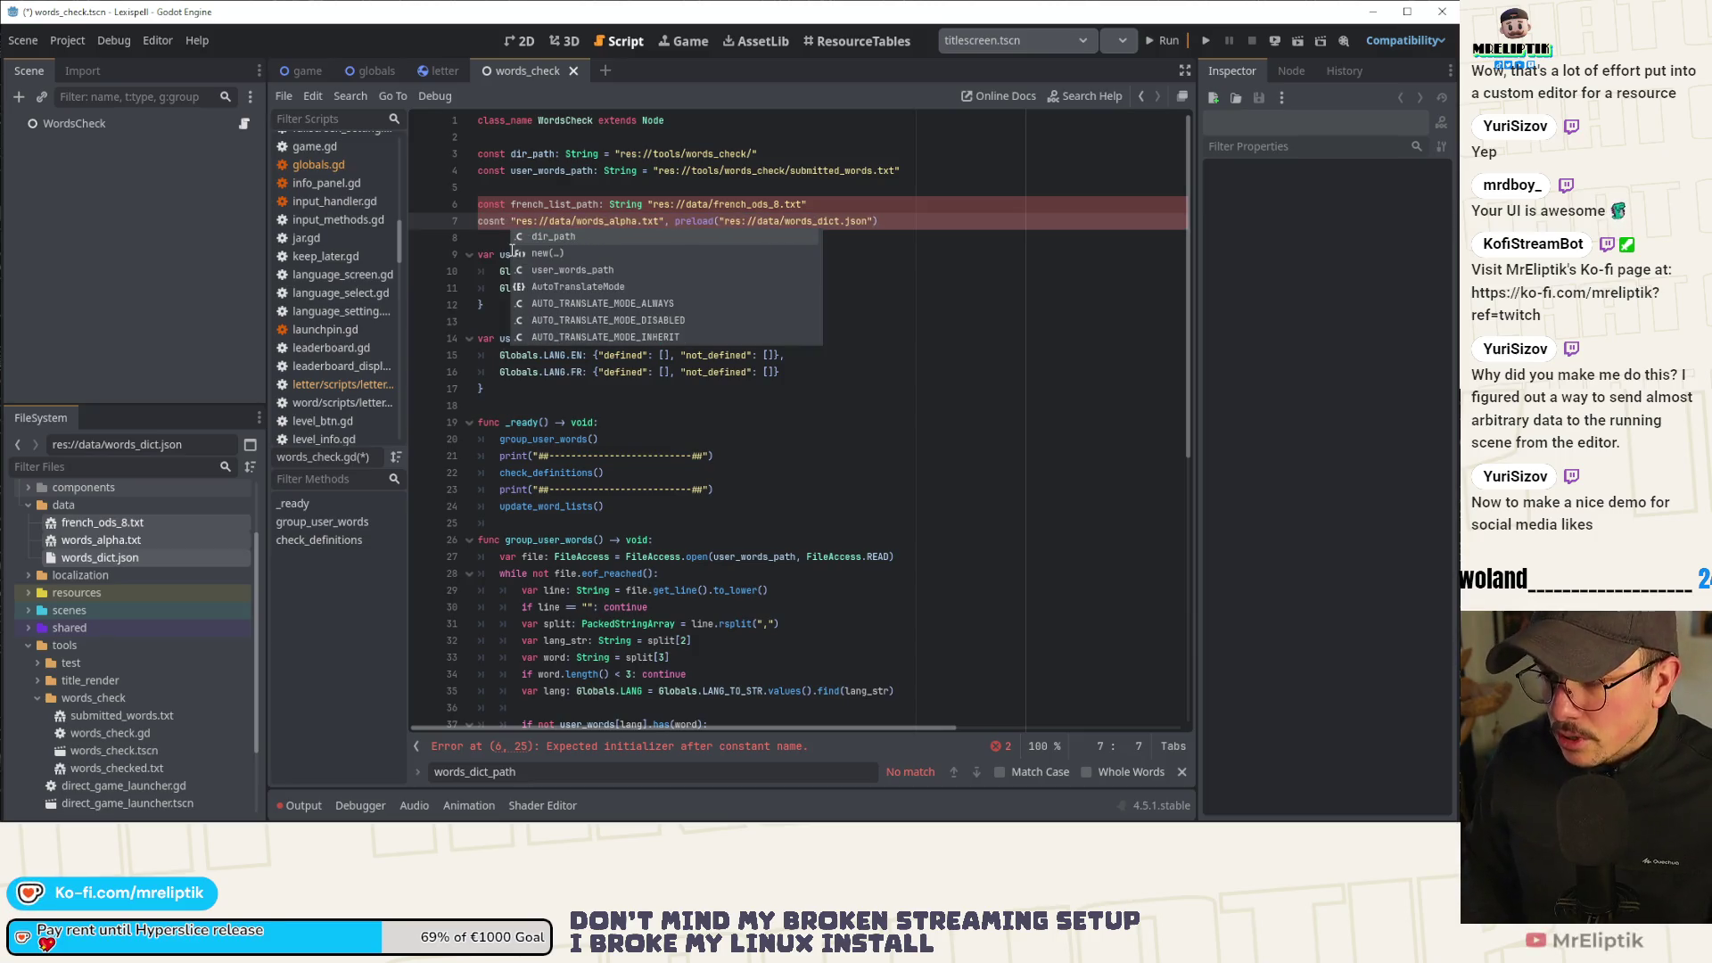
key("BackSpace")
key("BackSpace")
key("BackSpace")
type("nst en_list_")
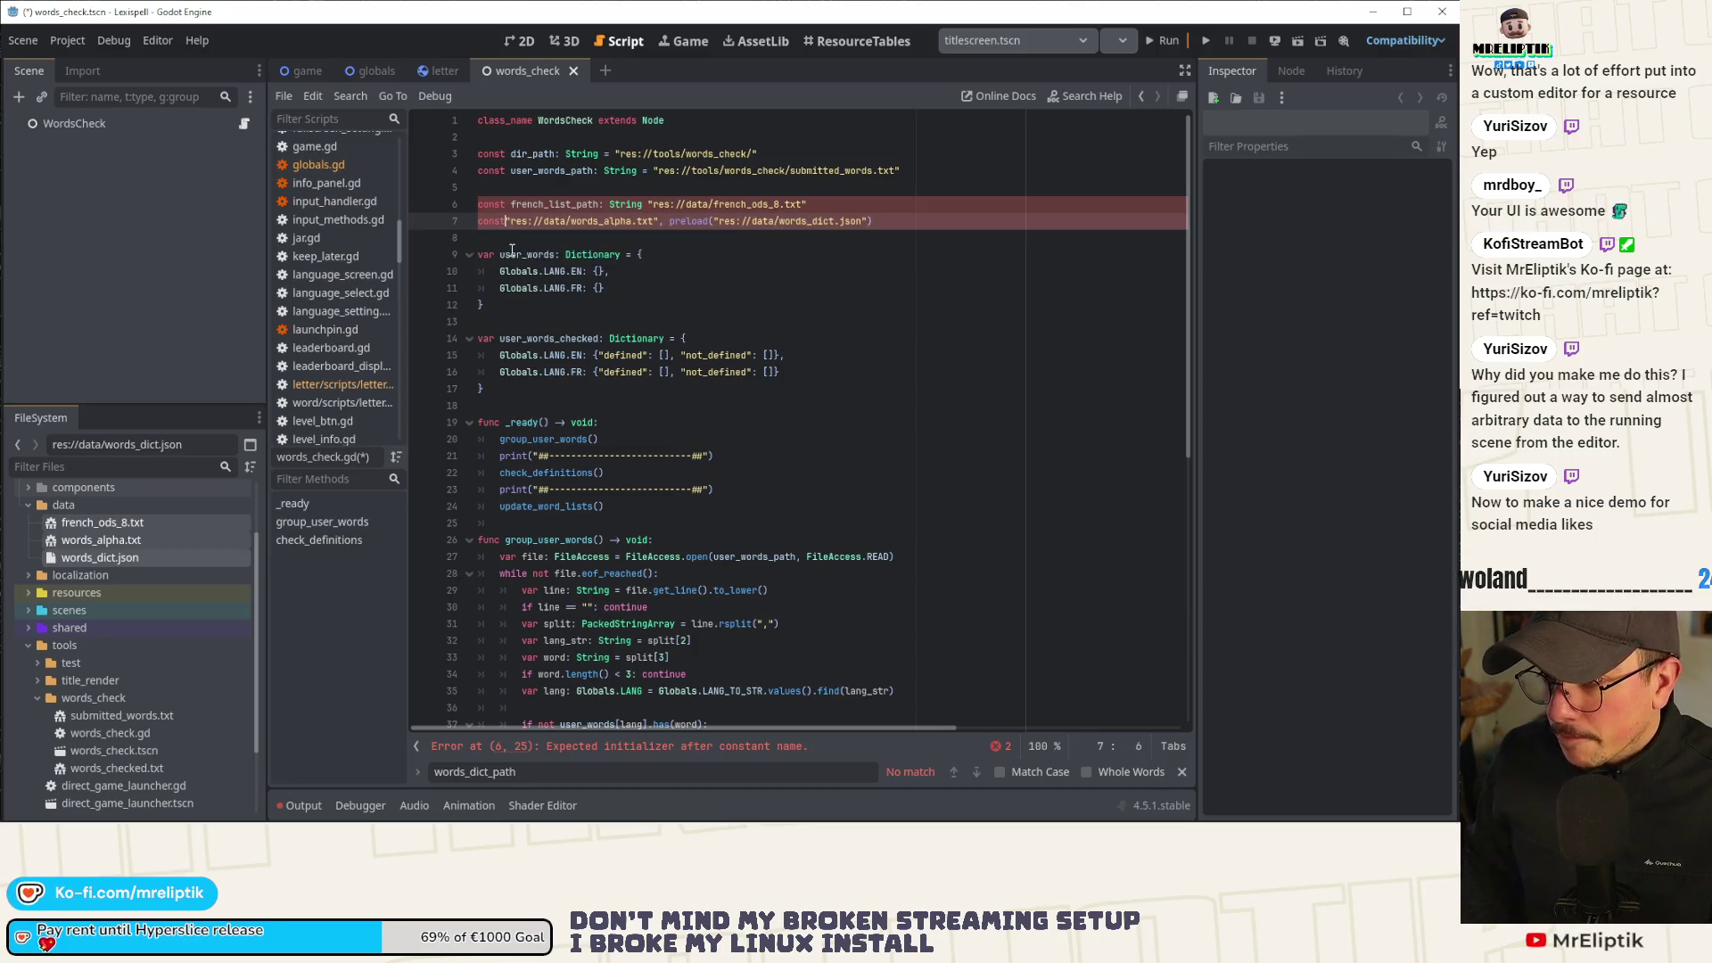
type("path")
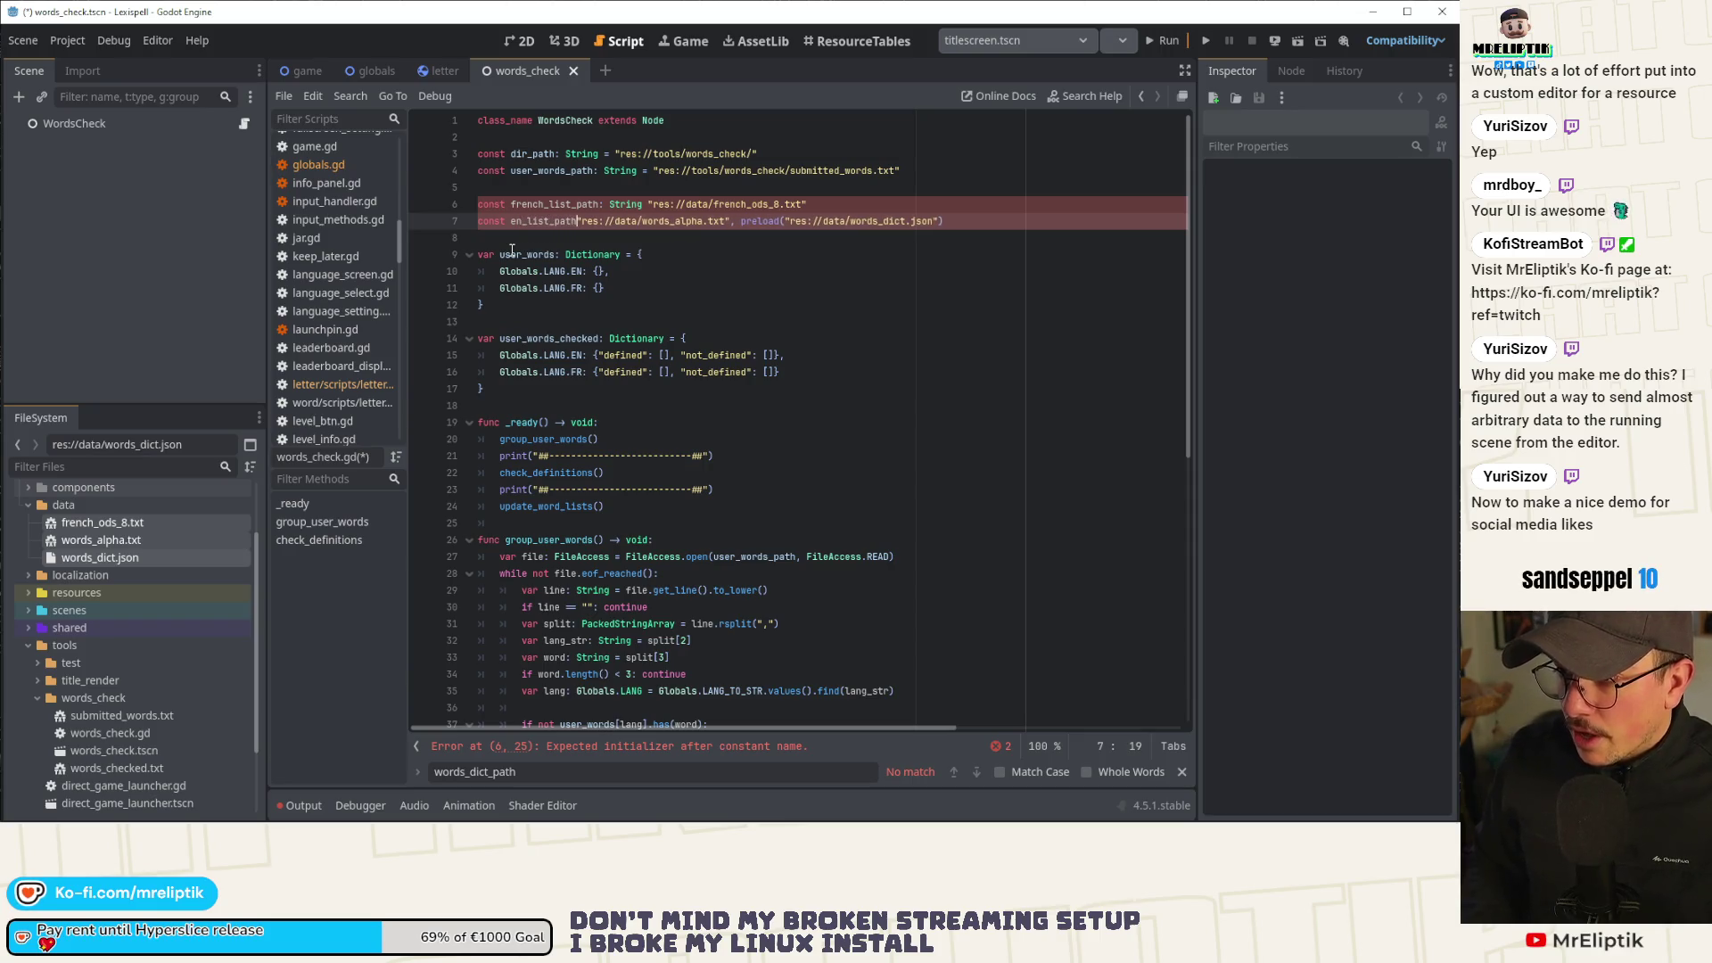
key("ctrl+Left")
key("Up")
key("Right")
key("Right")
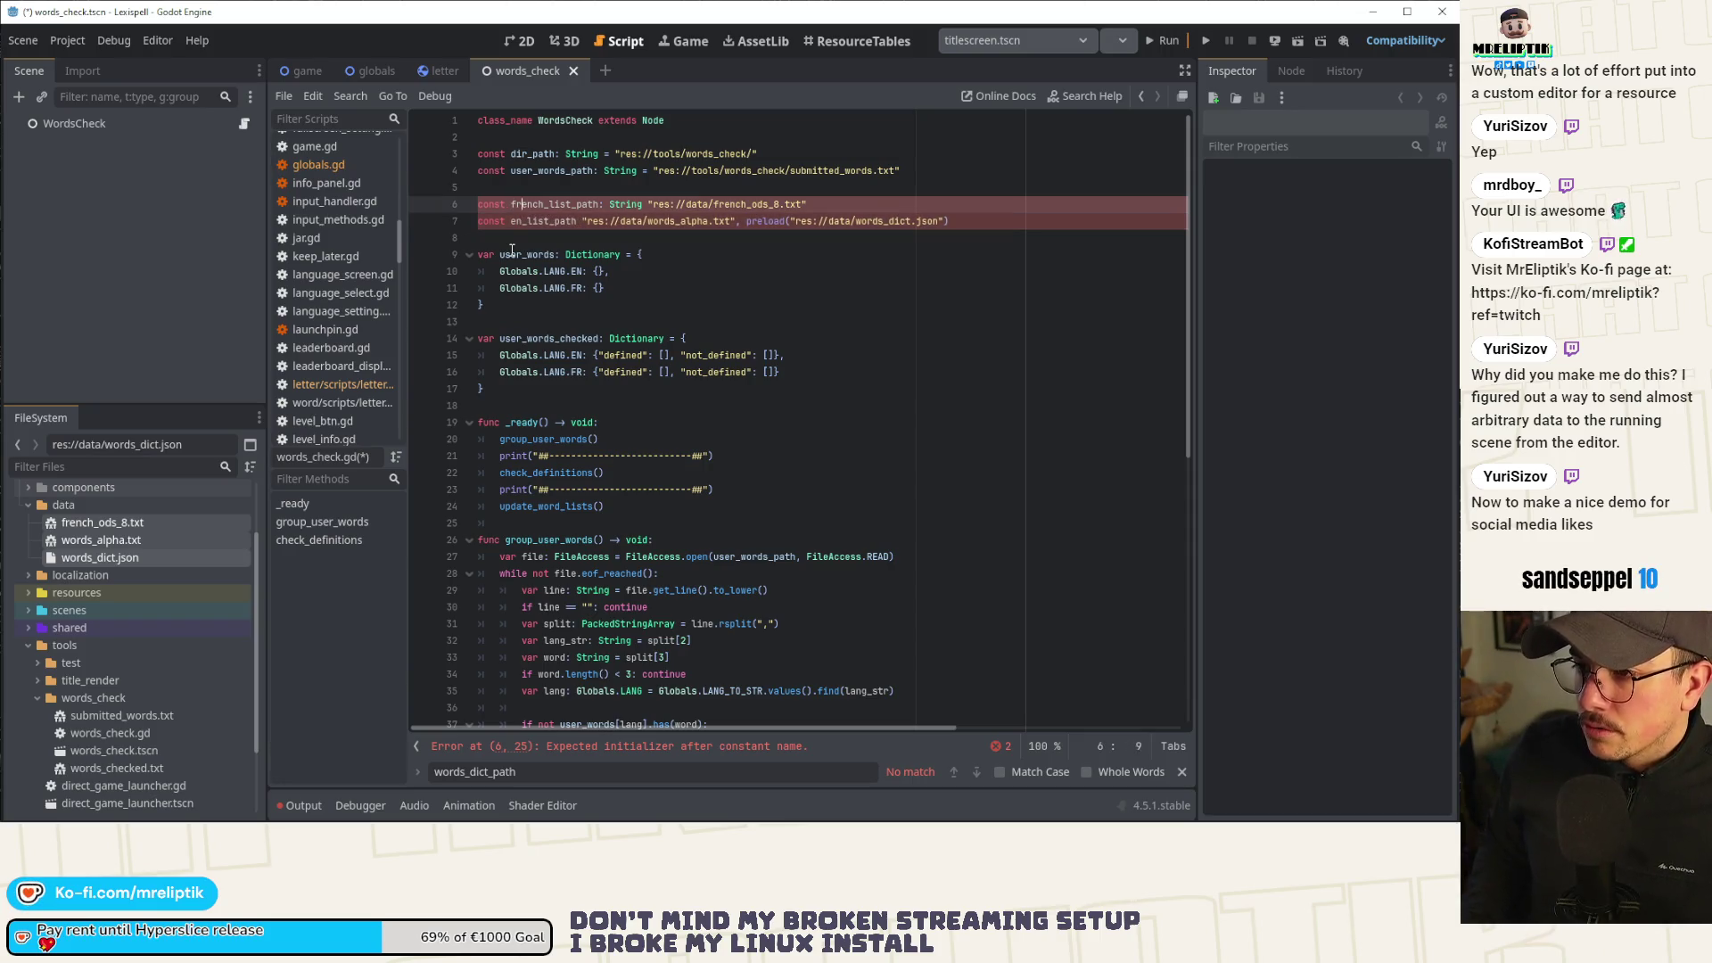
key("BackSpace")
key("BackSpace")
key("BackSpace")
key("Down")
key("ctrl+Right")
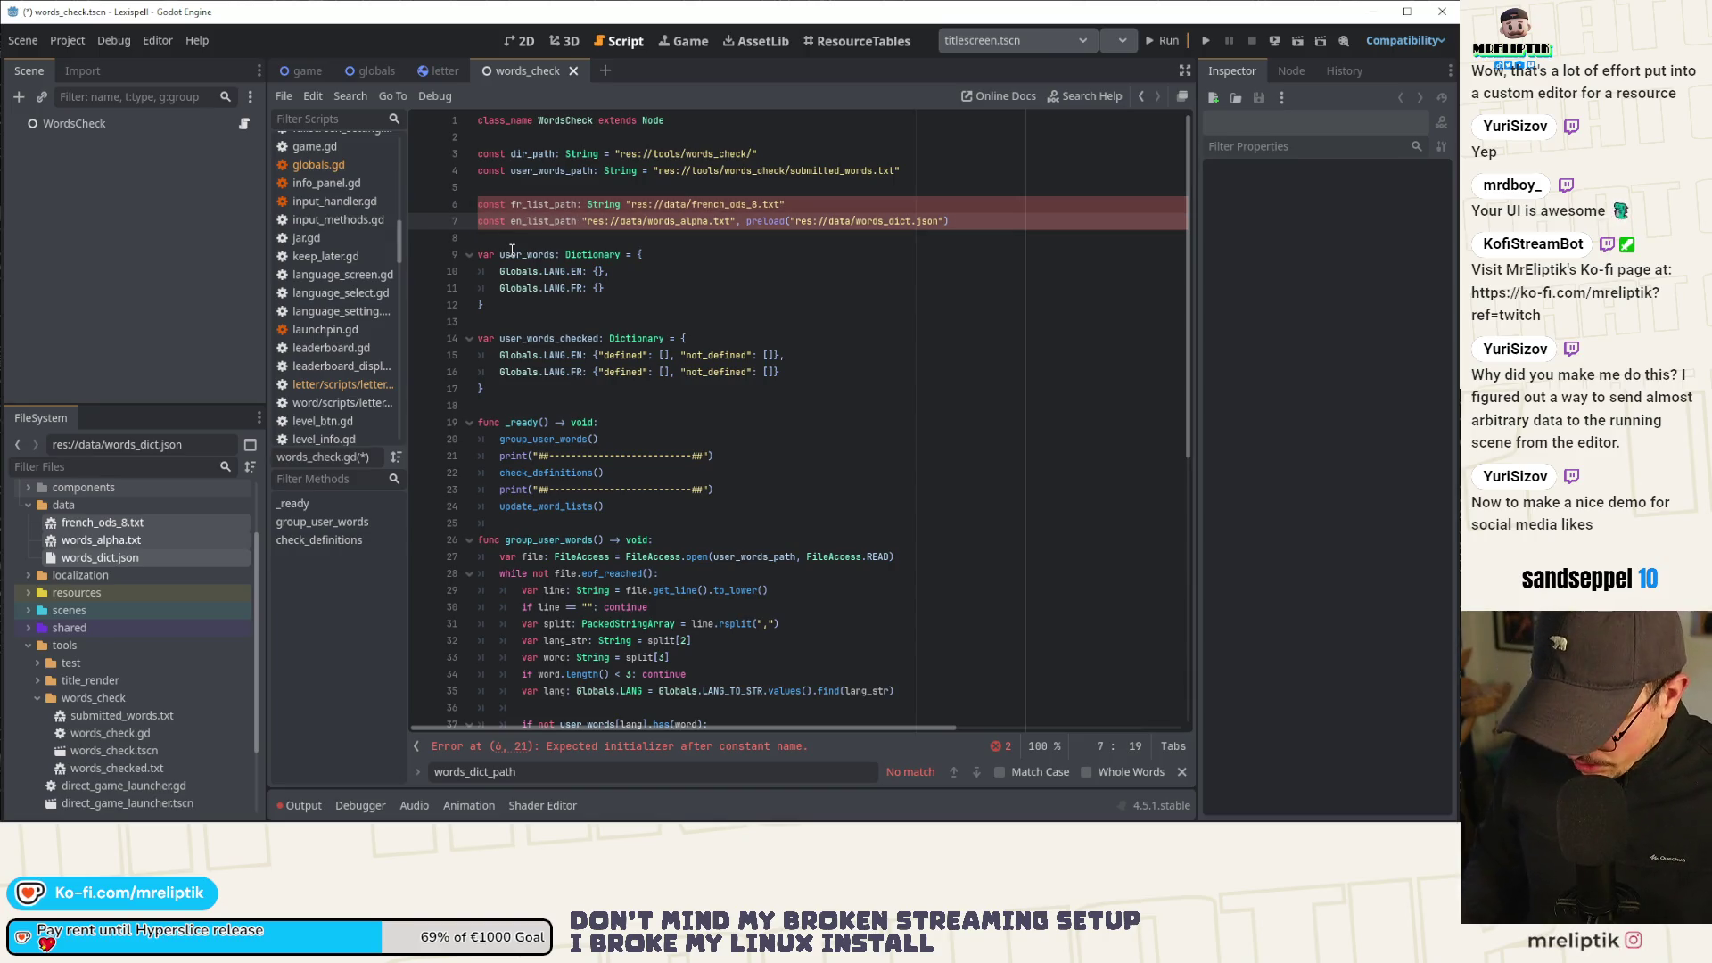
type(": String")
Assign both path constants with = and save words_check.gd.
key("ctrl+s")
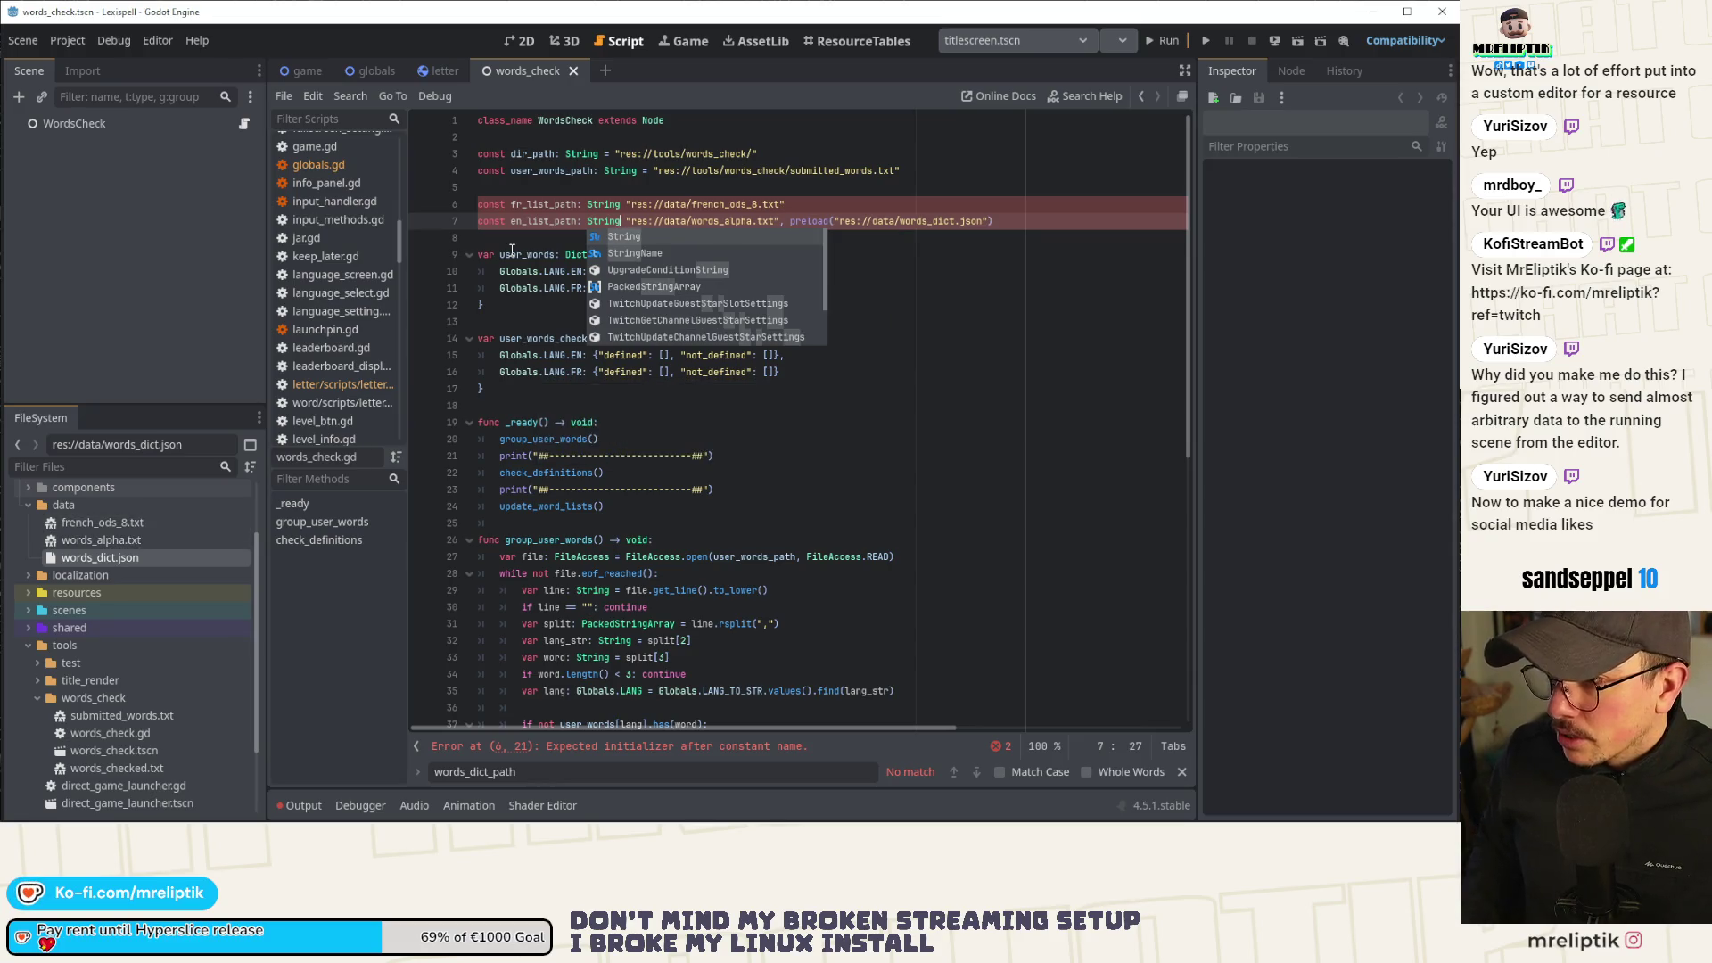
type("=")
key("BackSpace")
key("Escape")
key("Up")
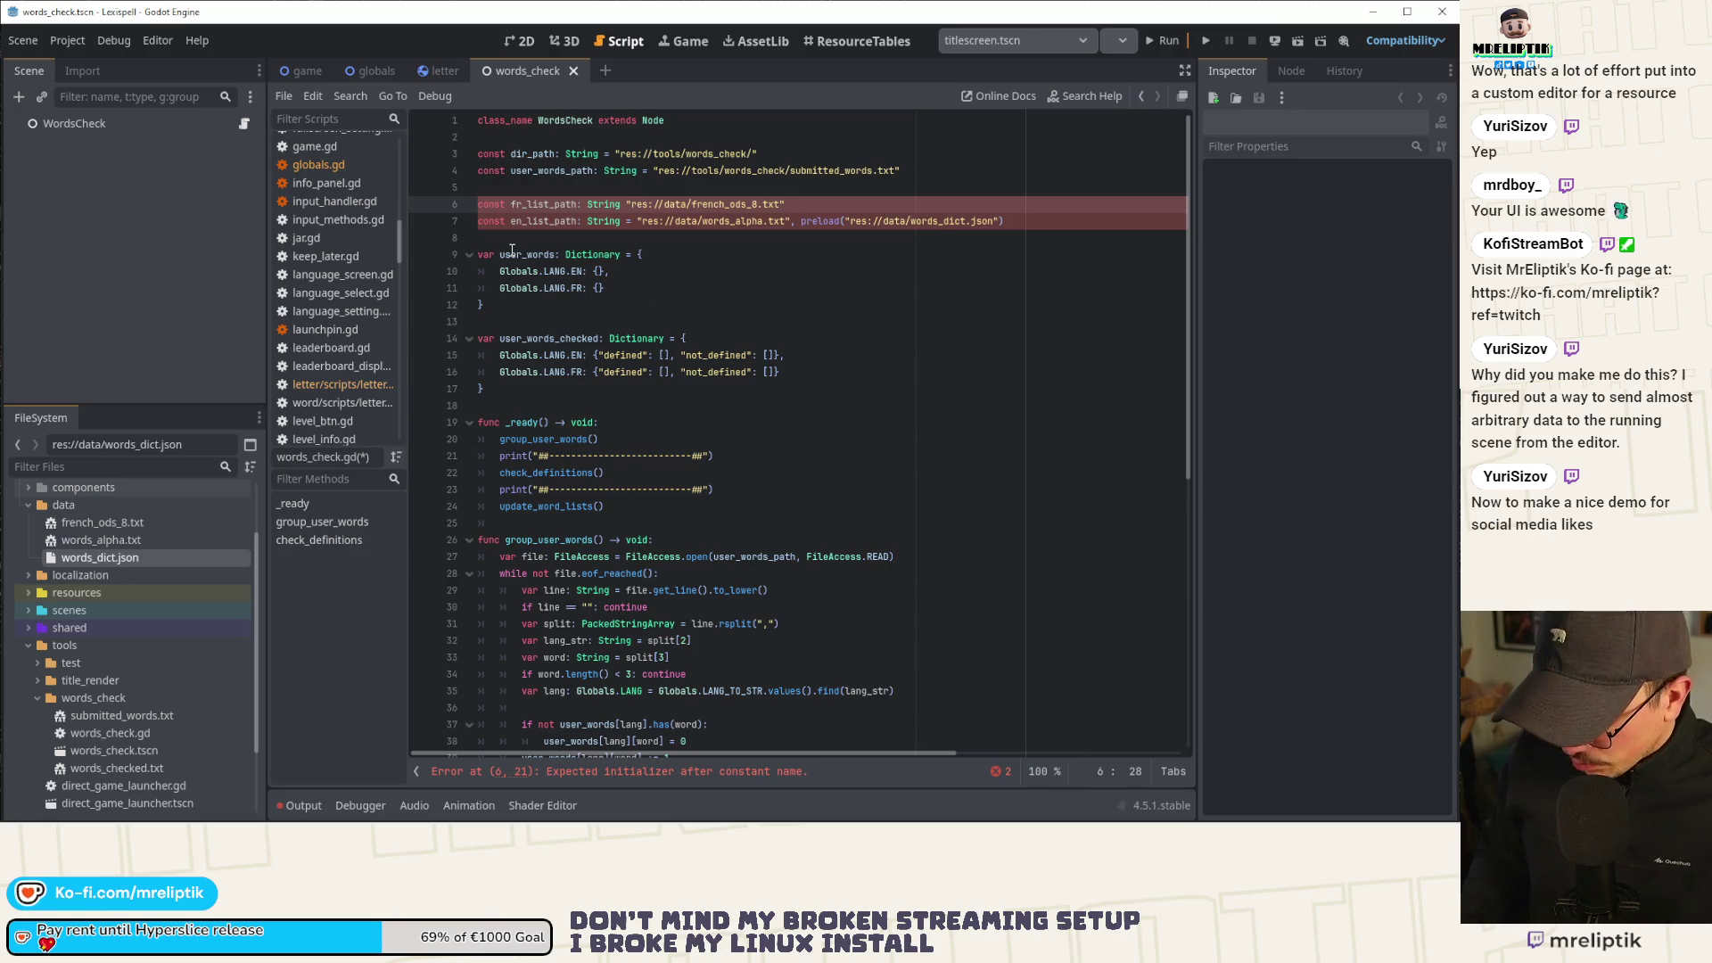
type("=")
key("ctrl+s")
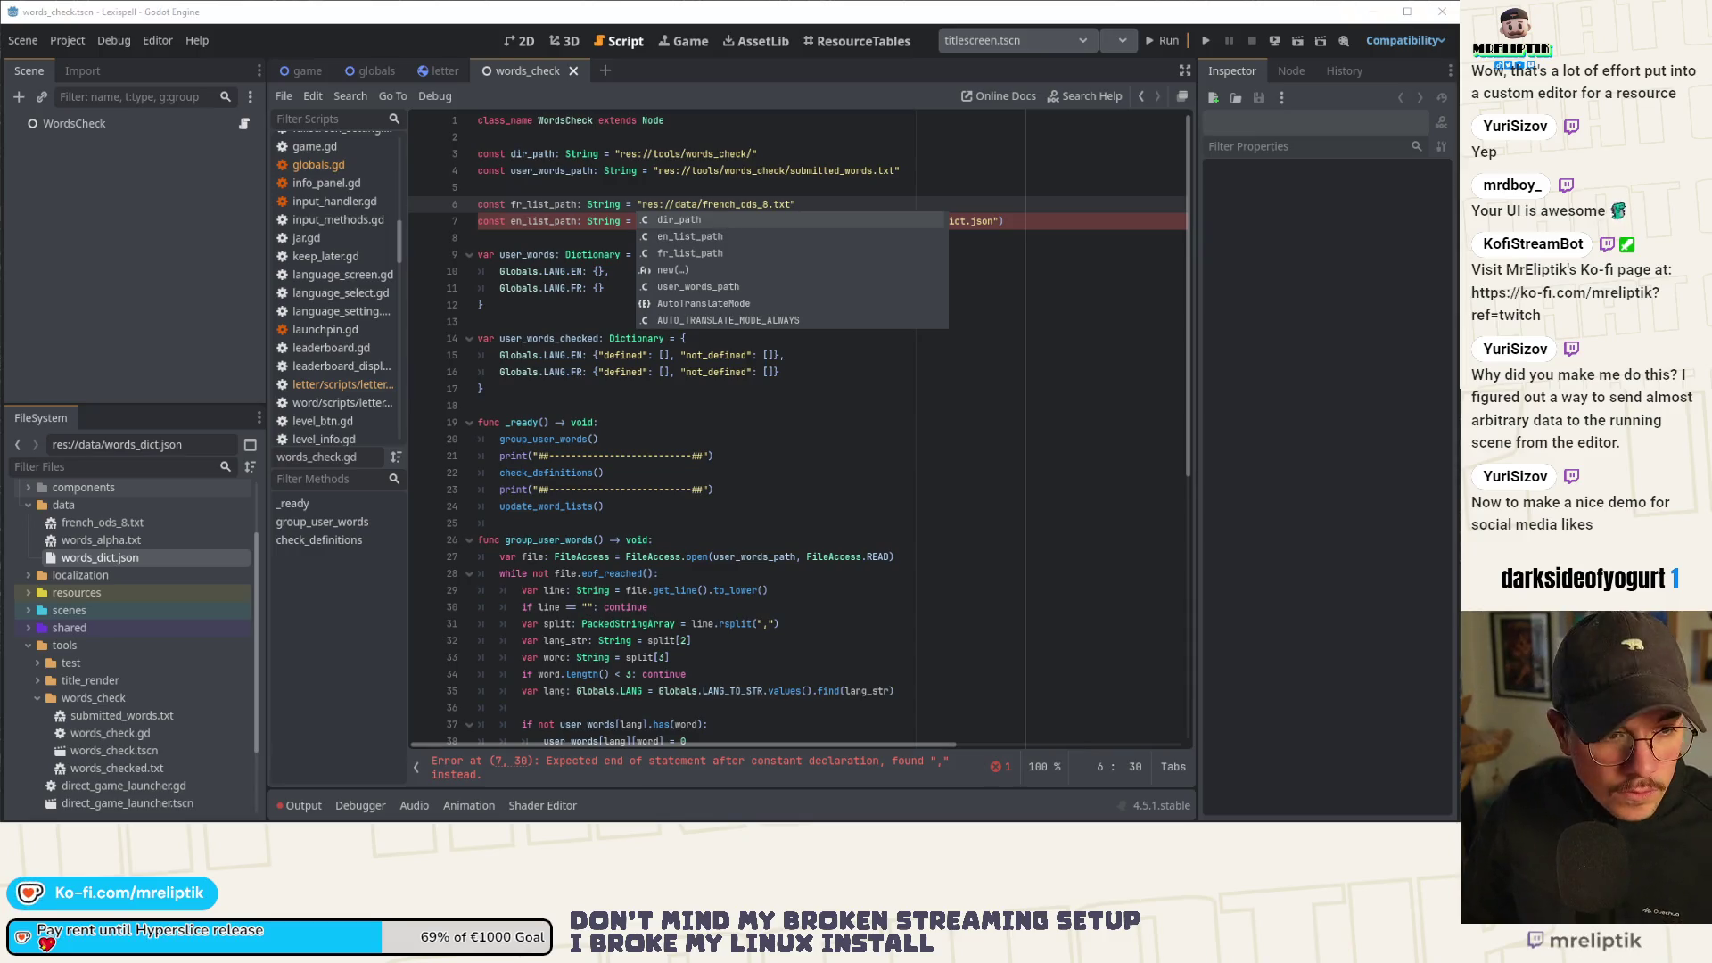
Turn the preload path into const words_dict_path: String = "res://data/words_dict.json" on line 8, then save.
left_click(816, 377)
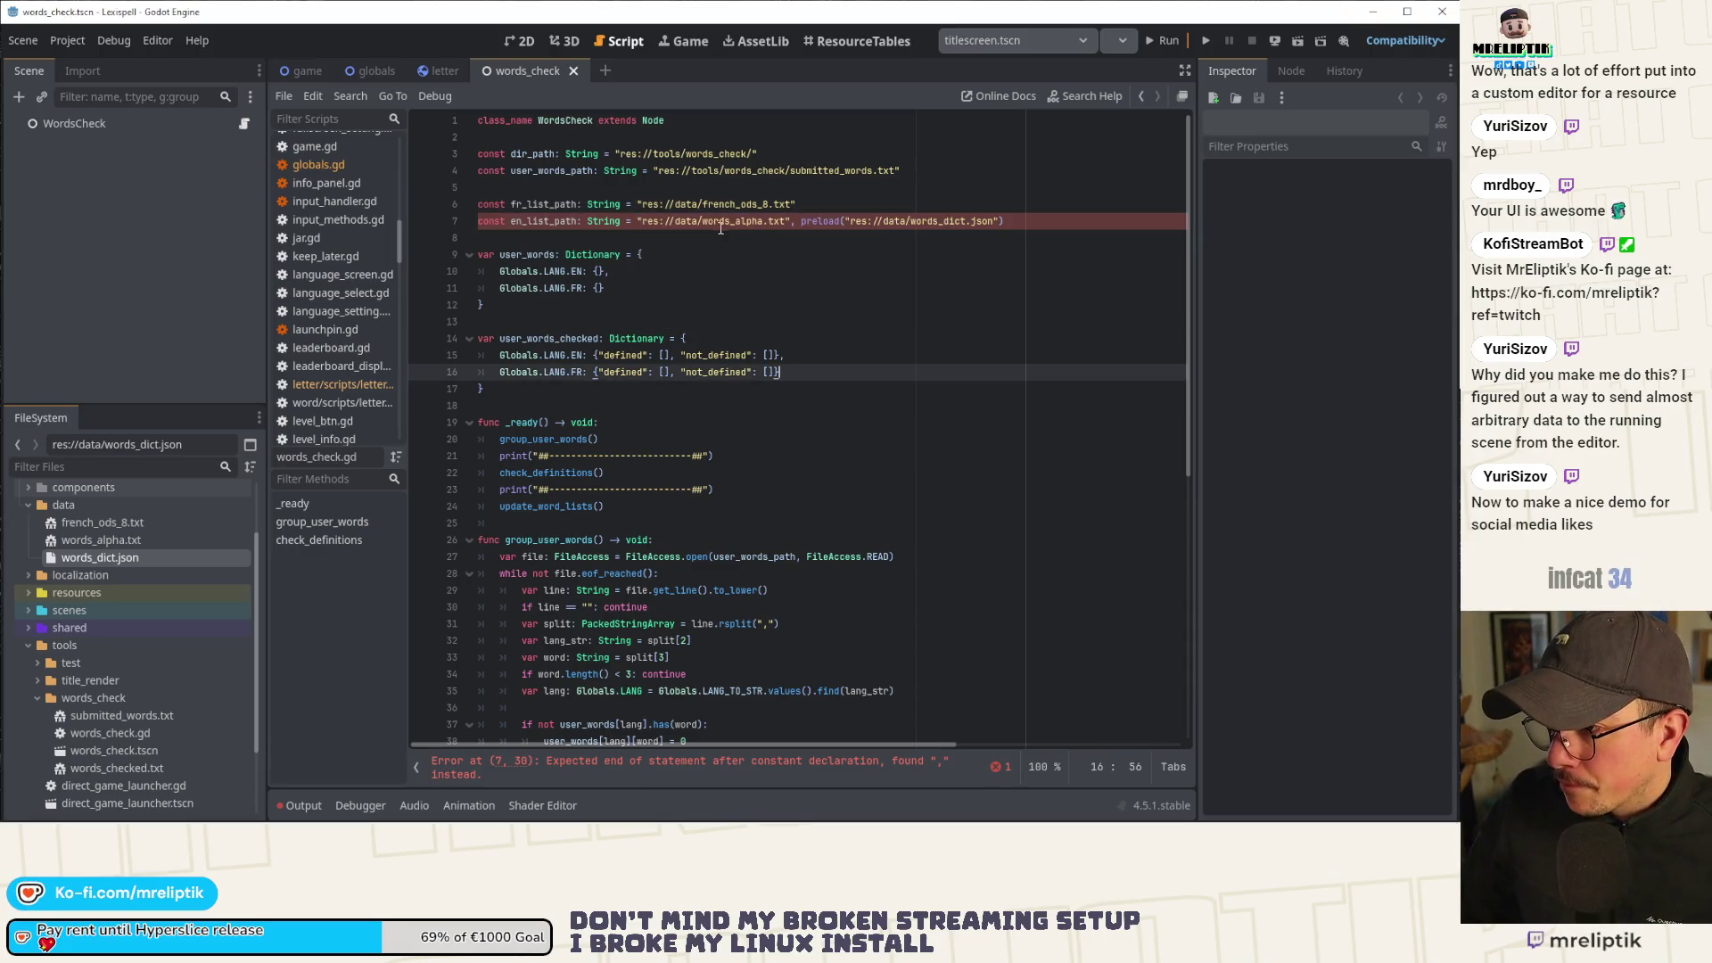
left_click(800, 222)
key("BackSpace")
key("BackSpace")
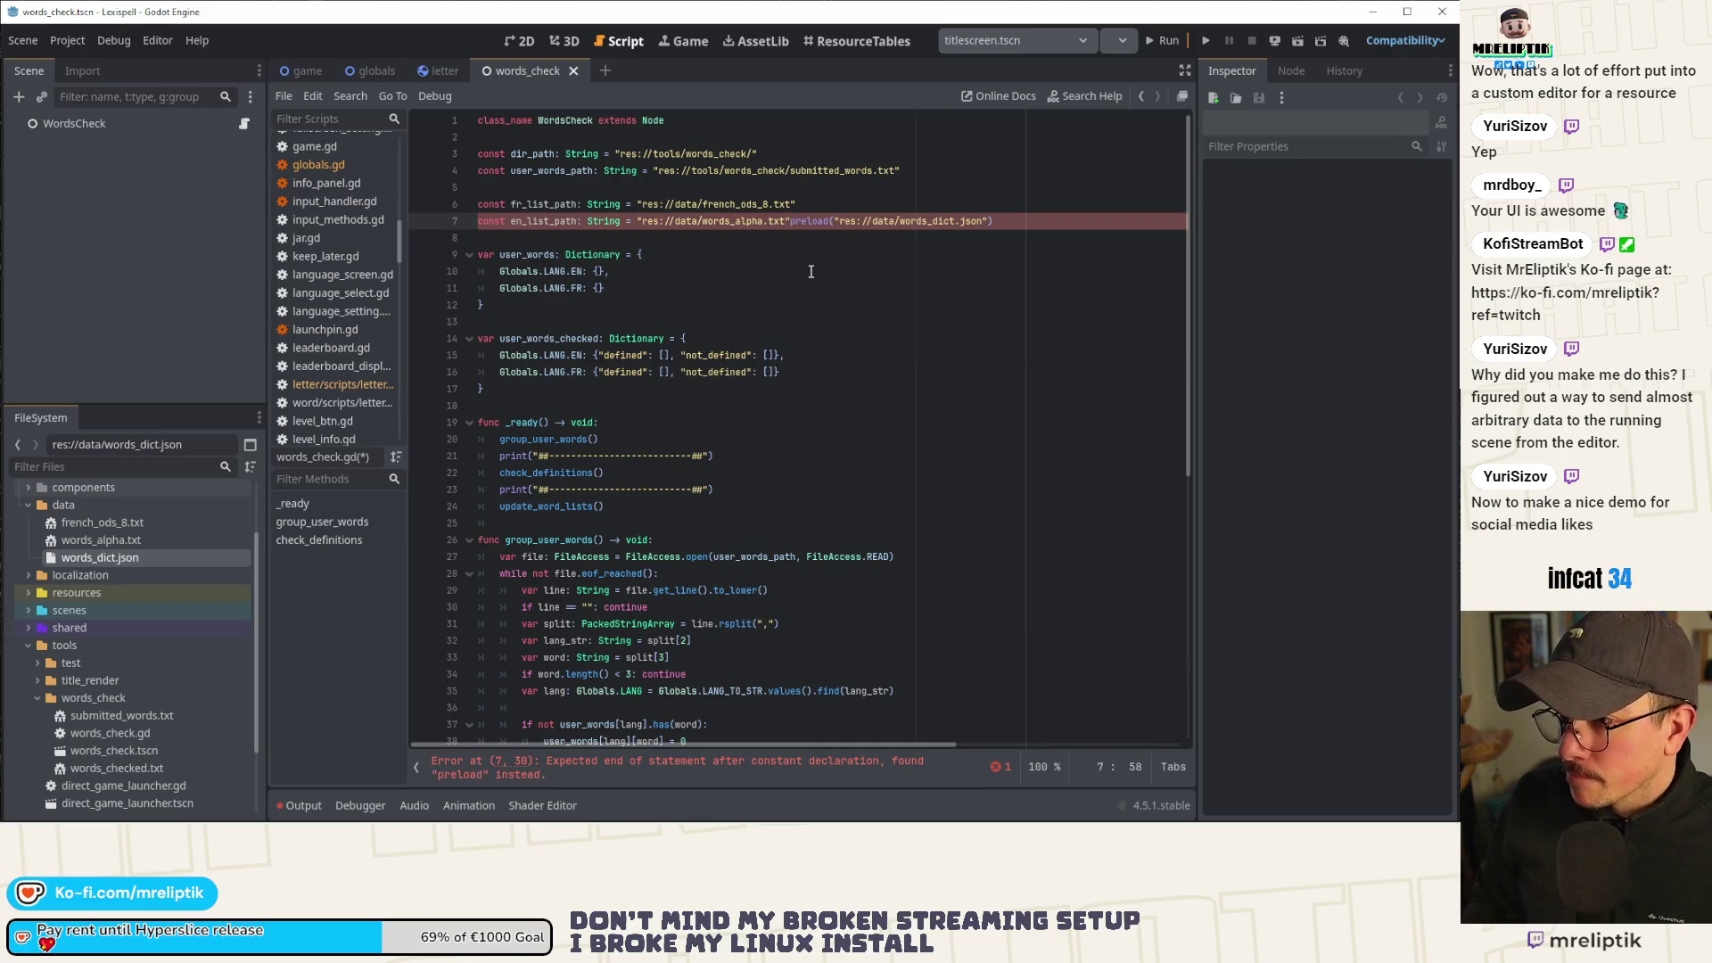
key("Return")
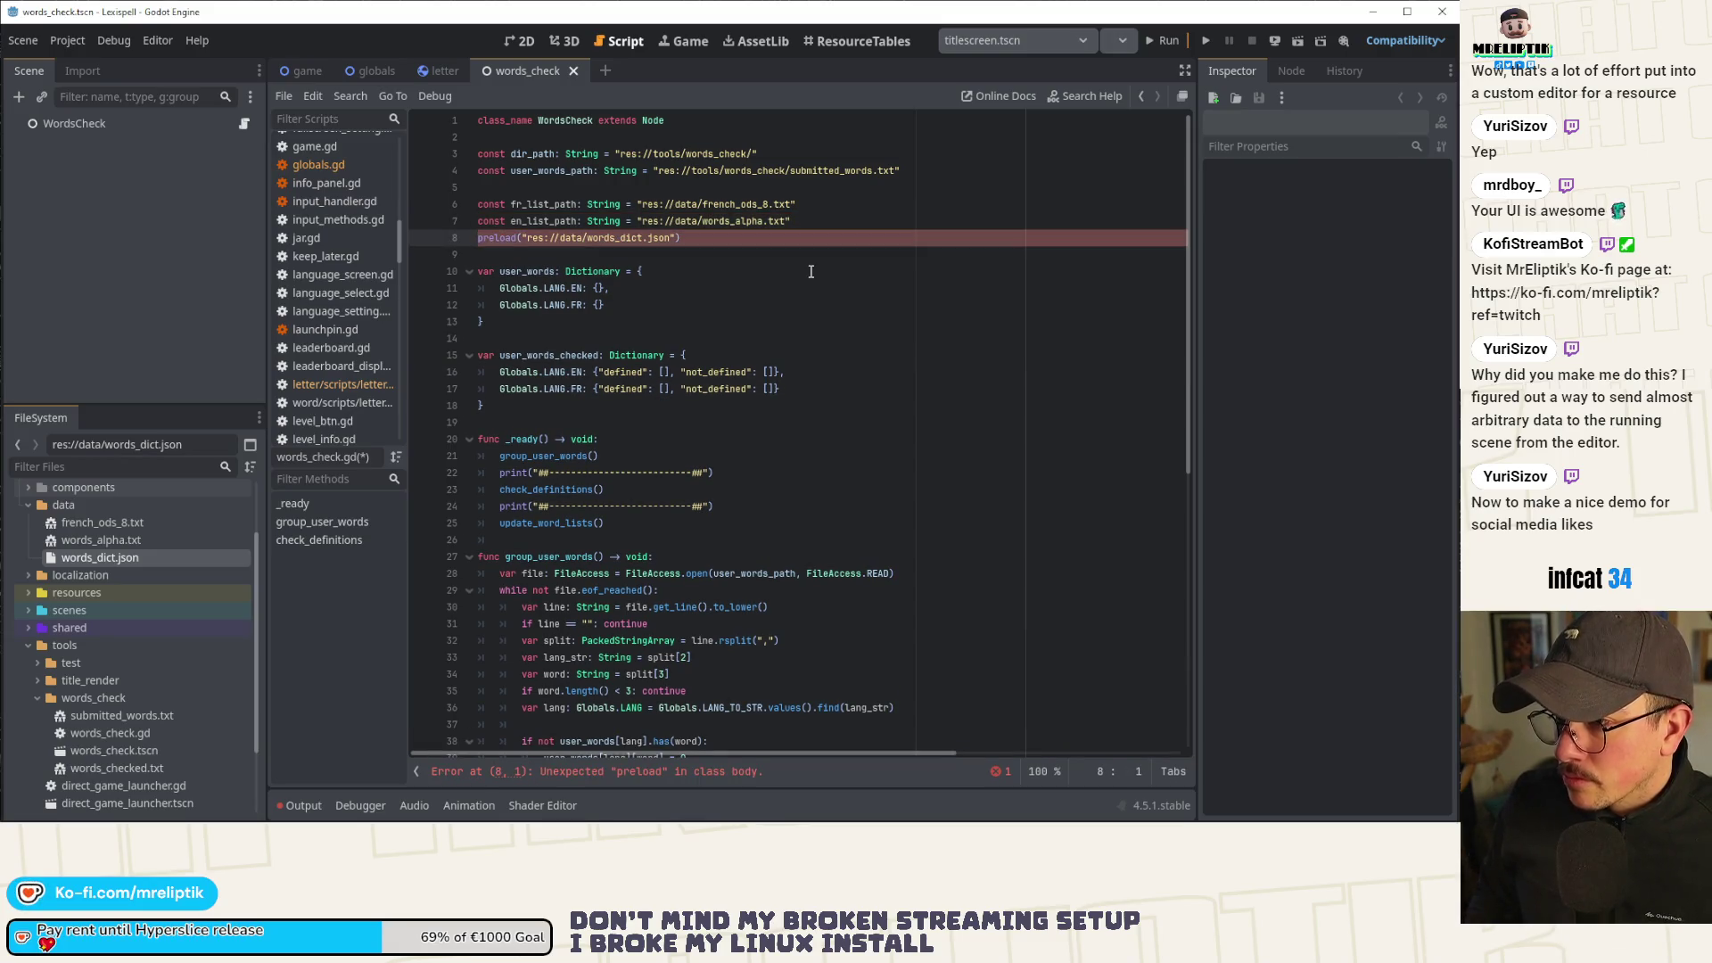
key("Delete")
key("BackSpace")
key("BackSpace")
key("BackSpace")
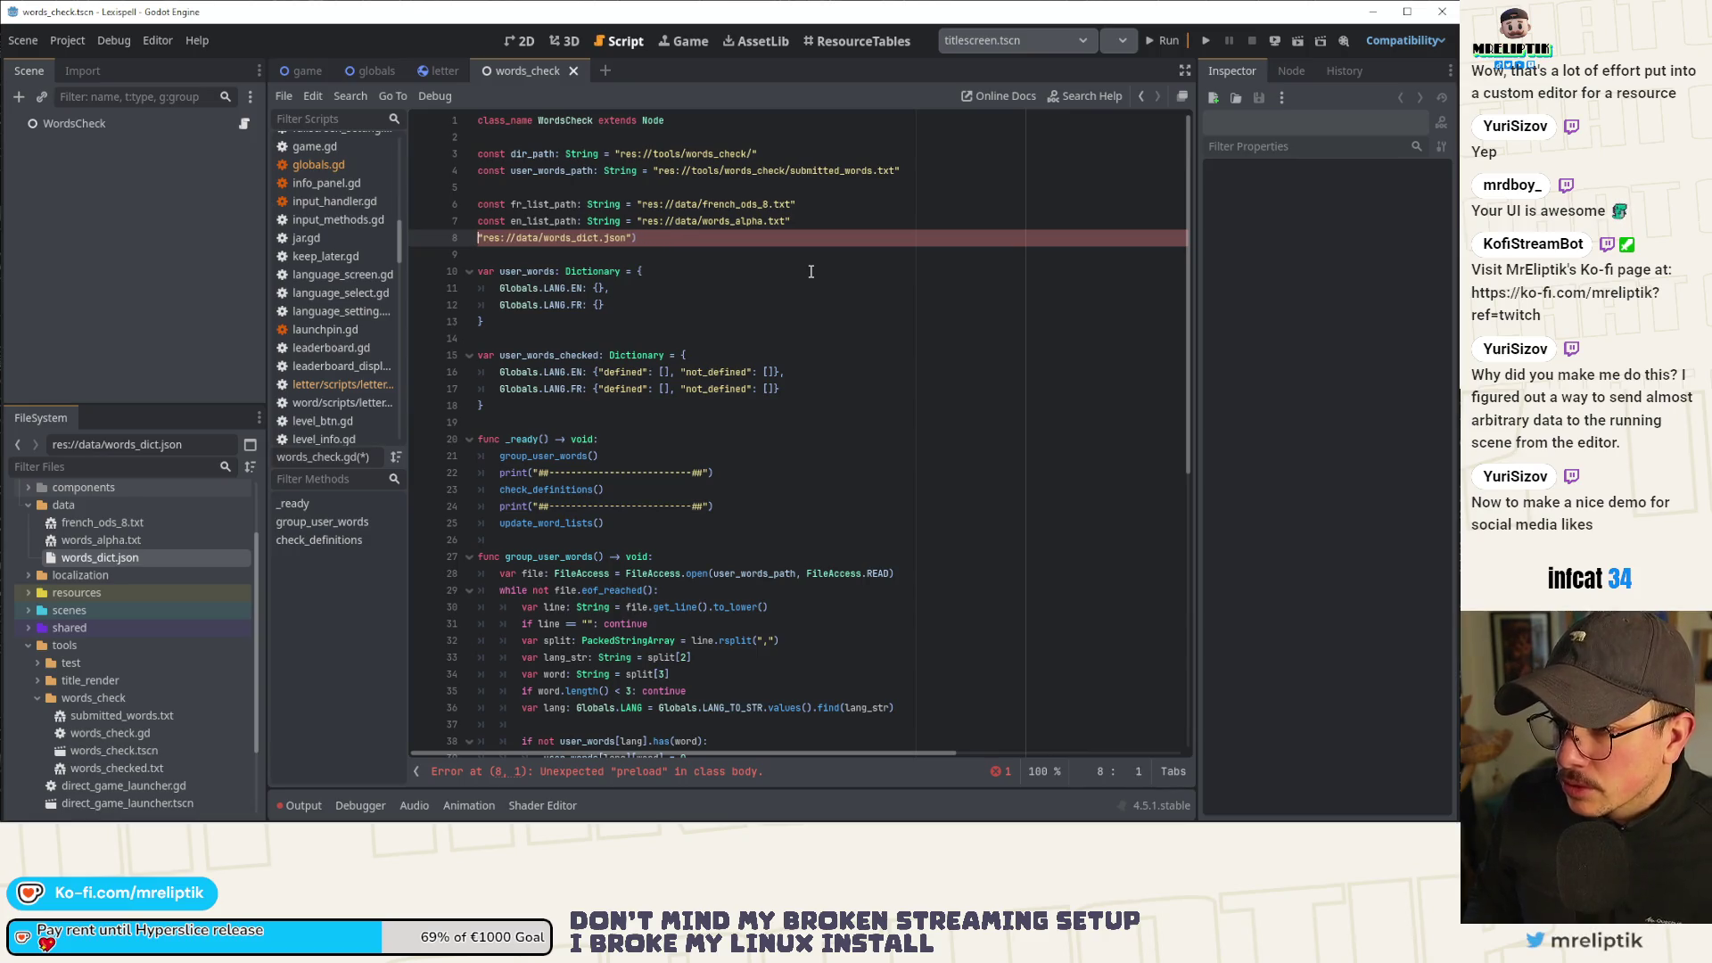
type("const wor")
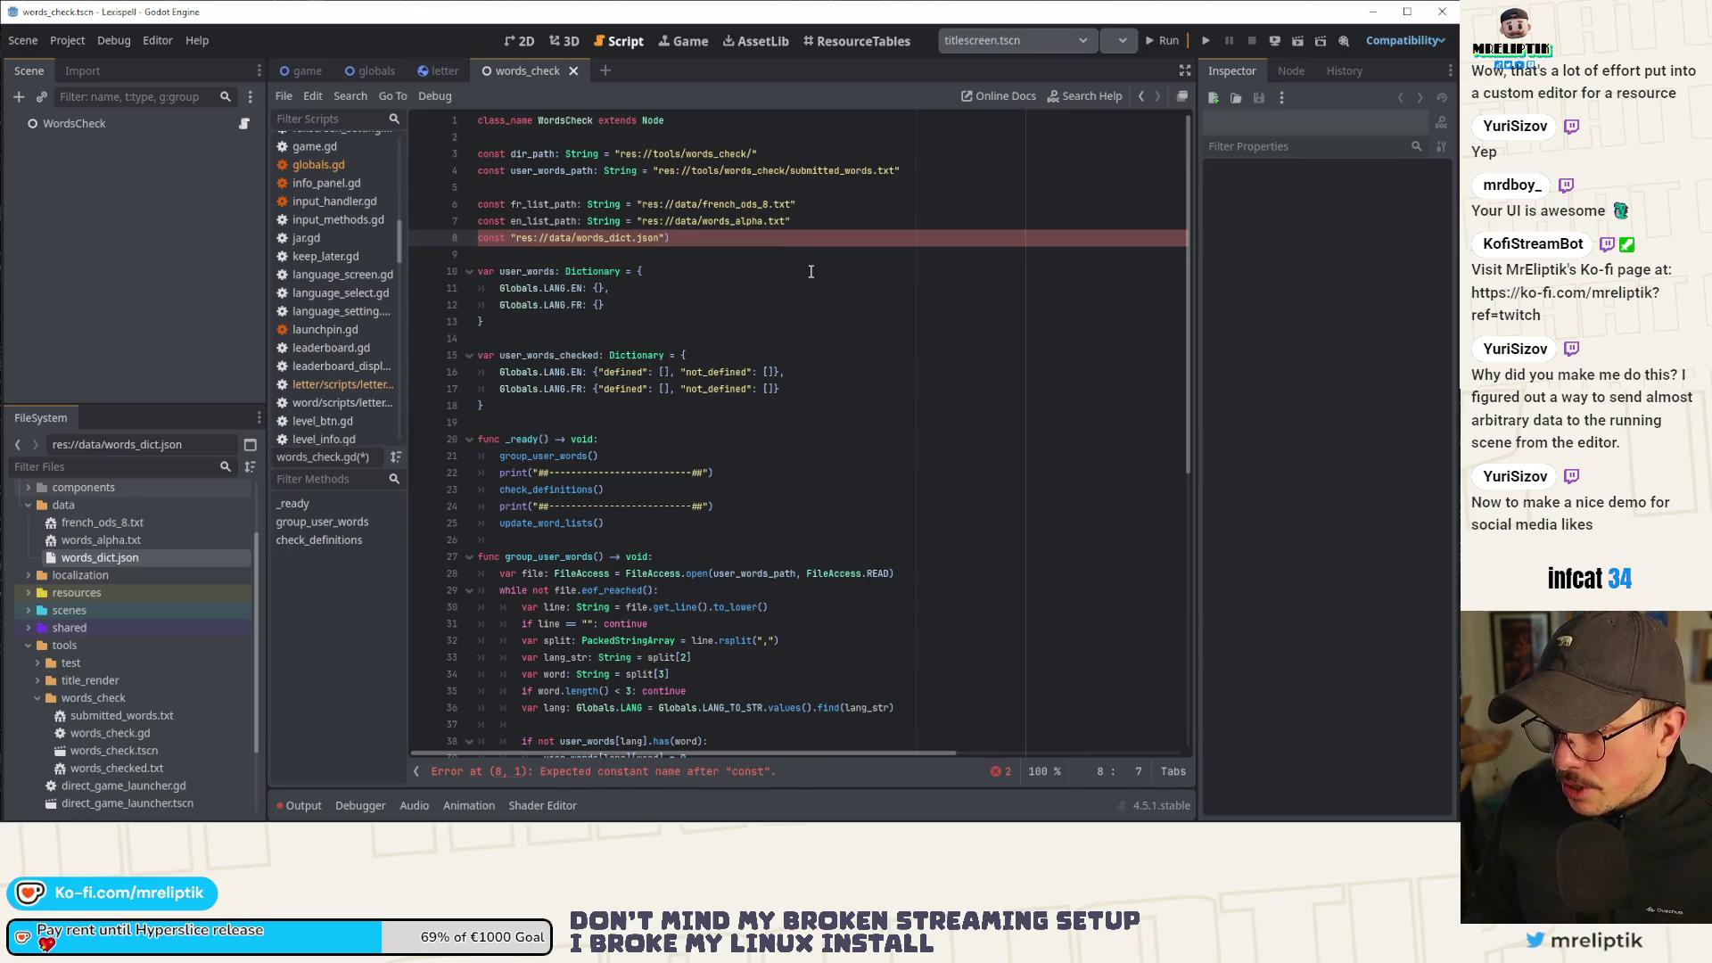
type("ds_")
key("BackSpace")
type("s_dict")
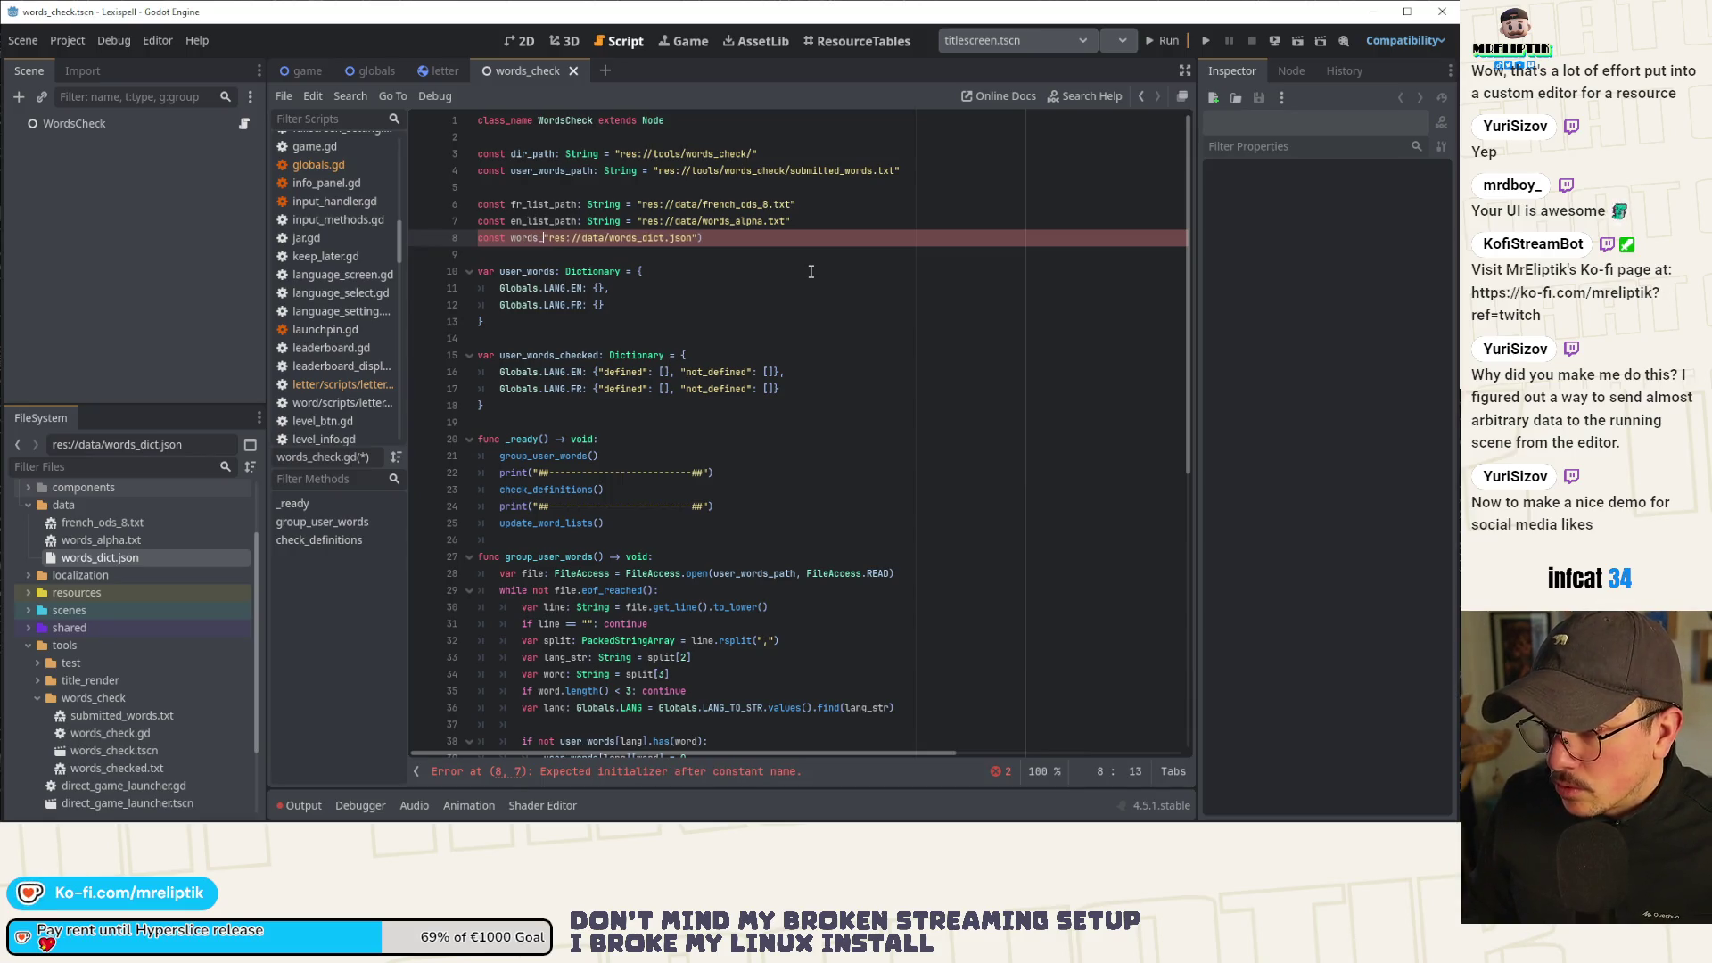
type("_path")
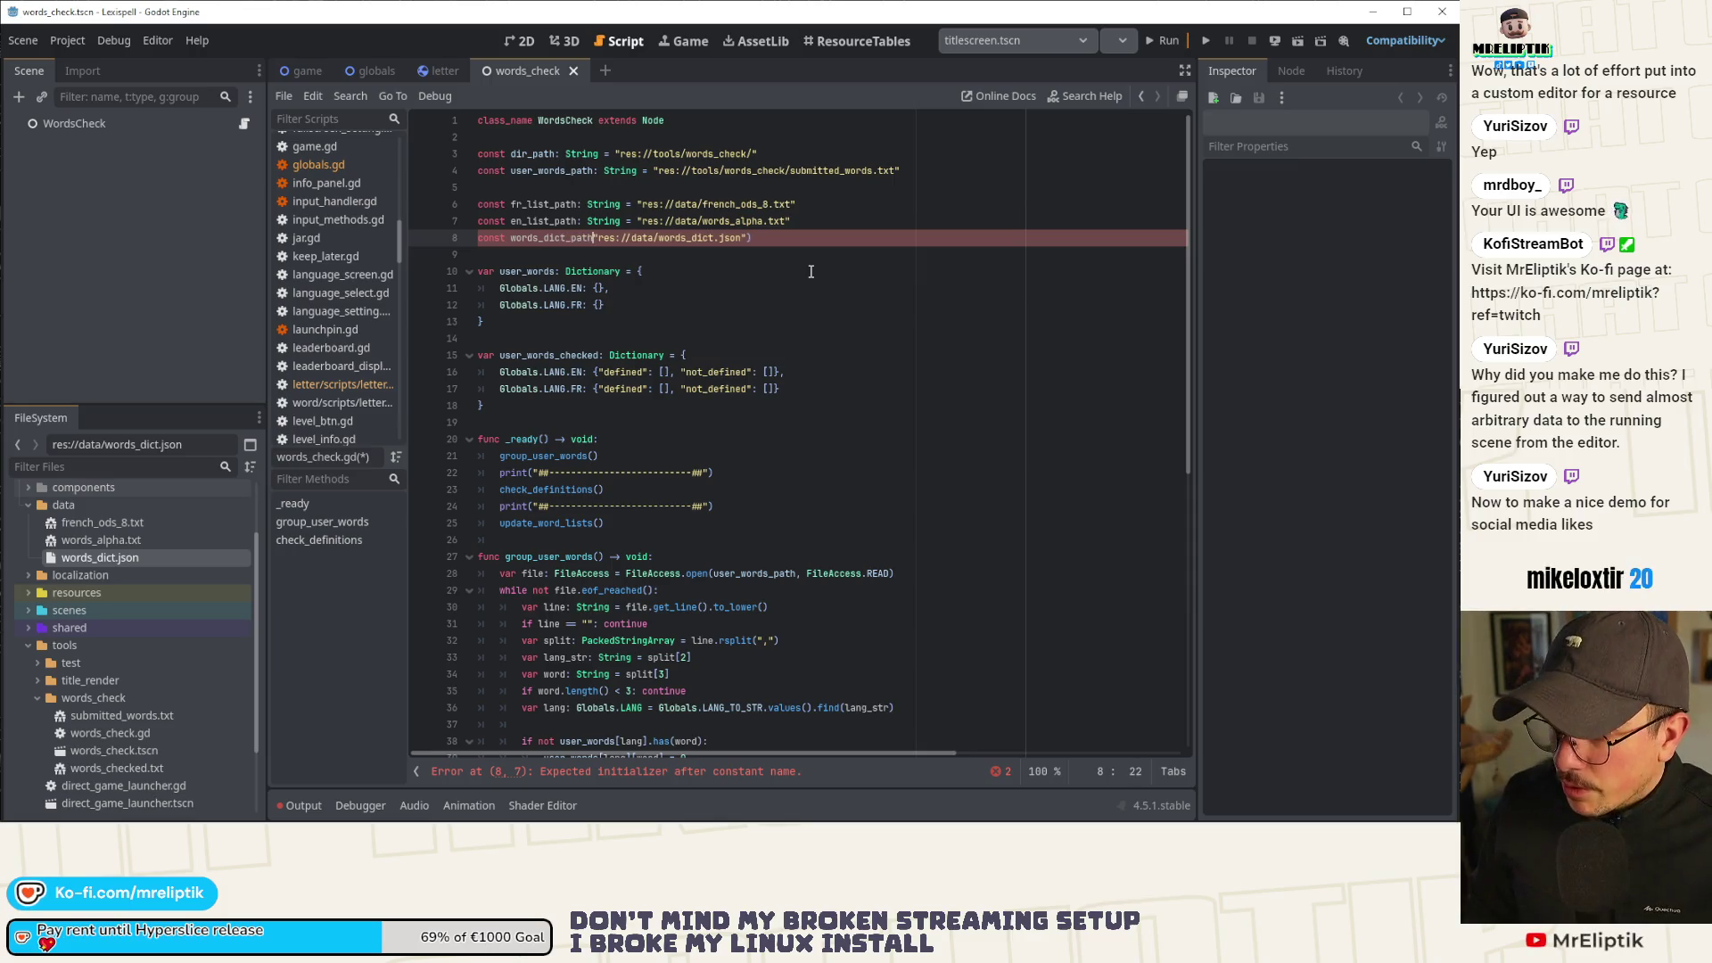
type(": String =")
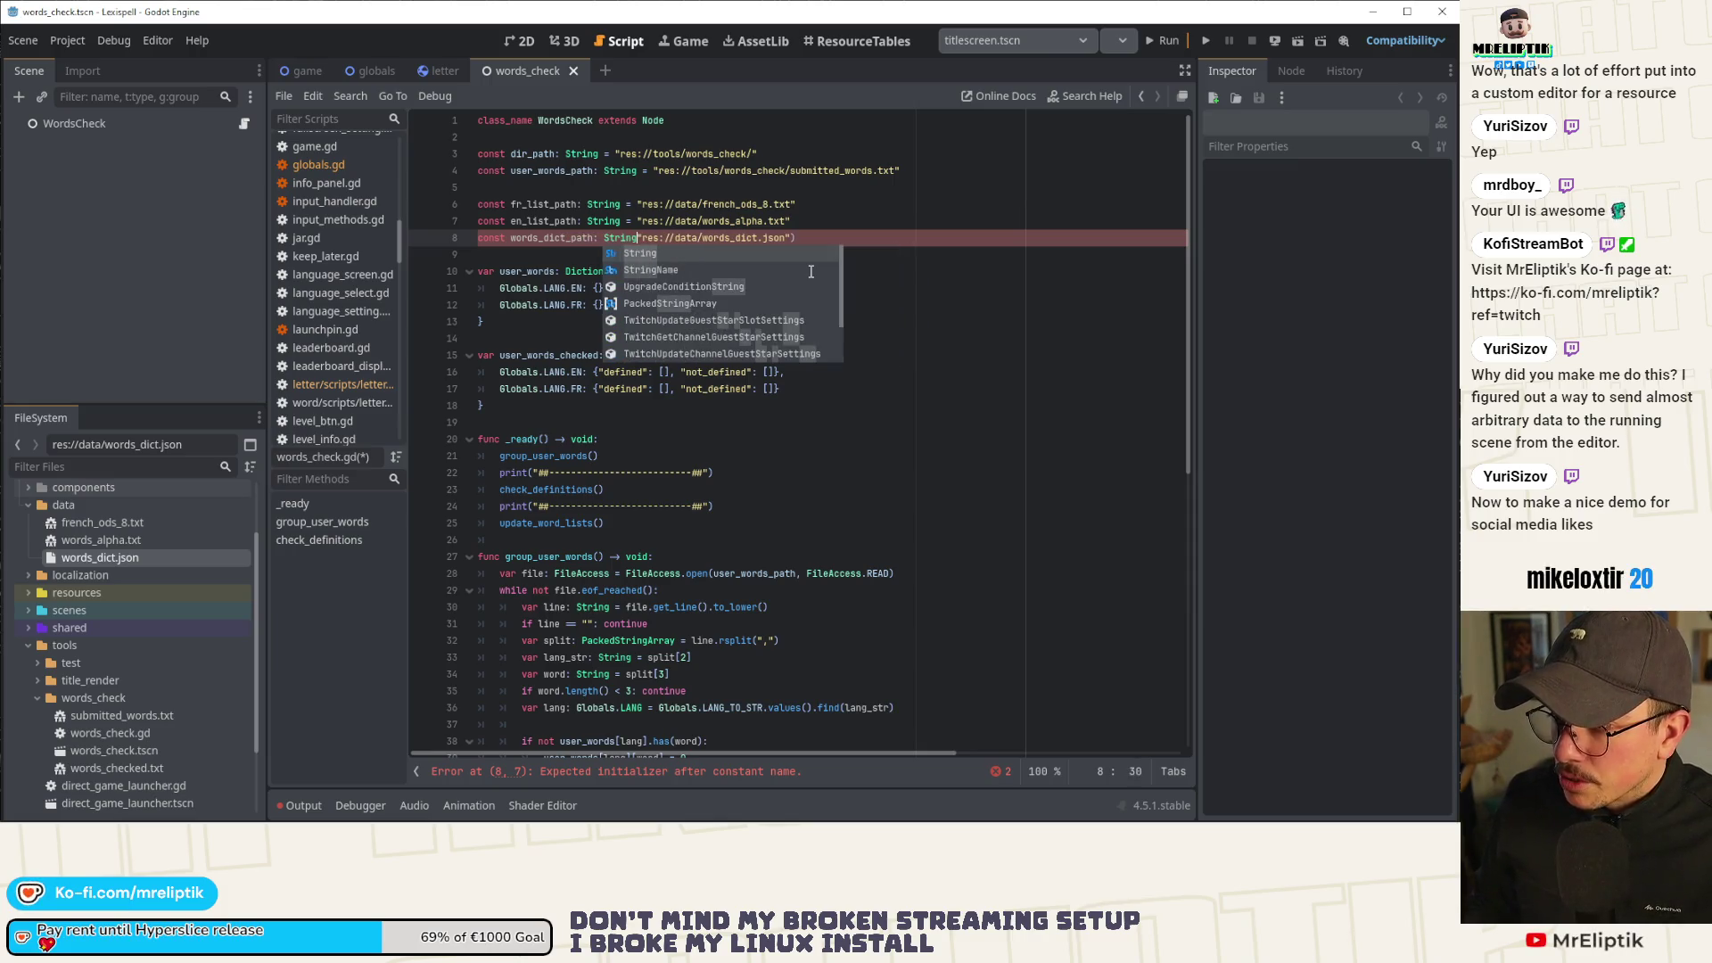
left_click(836, 238)
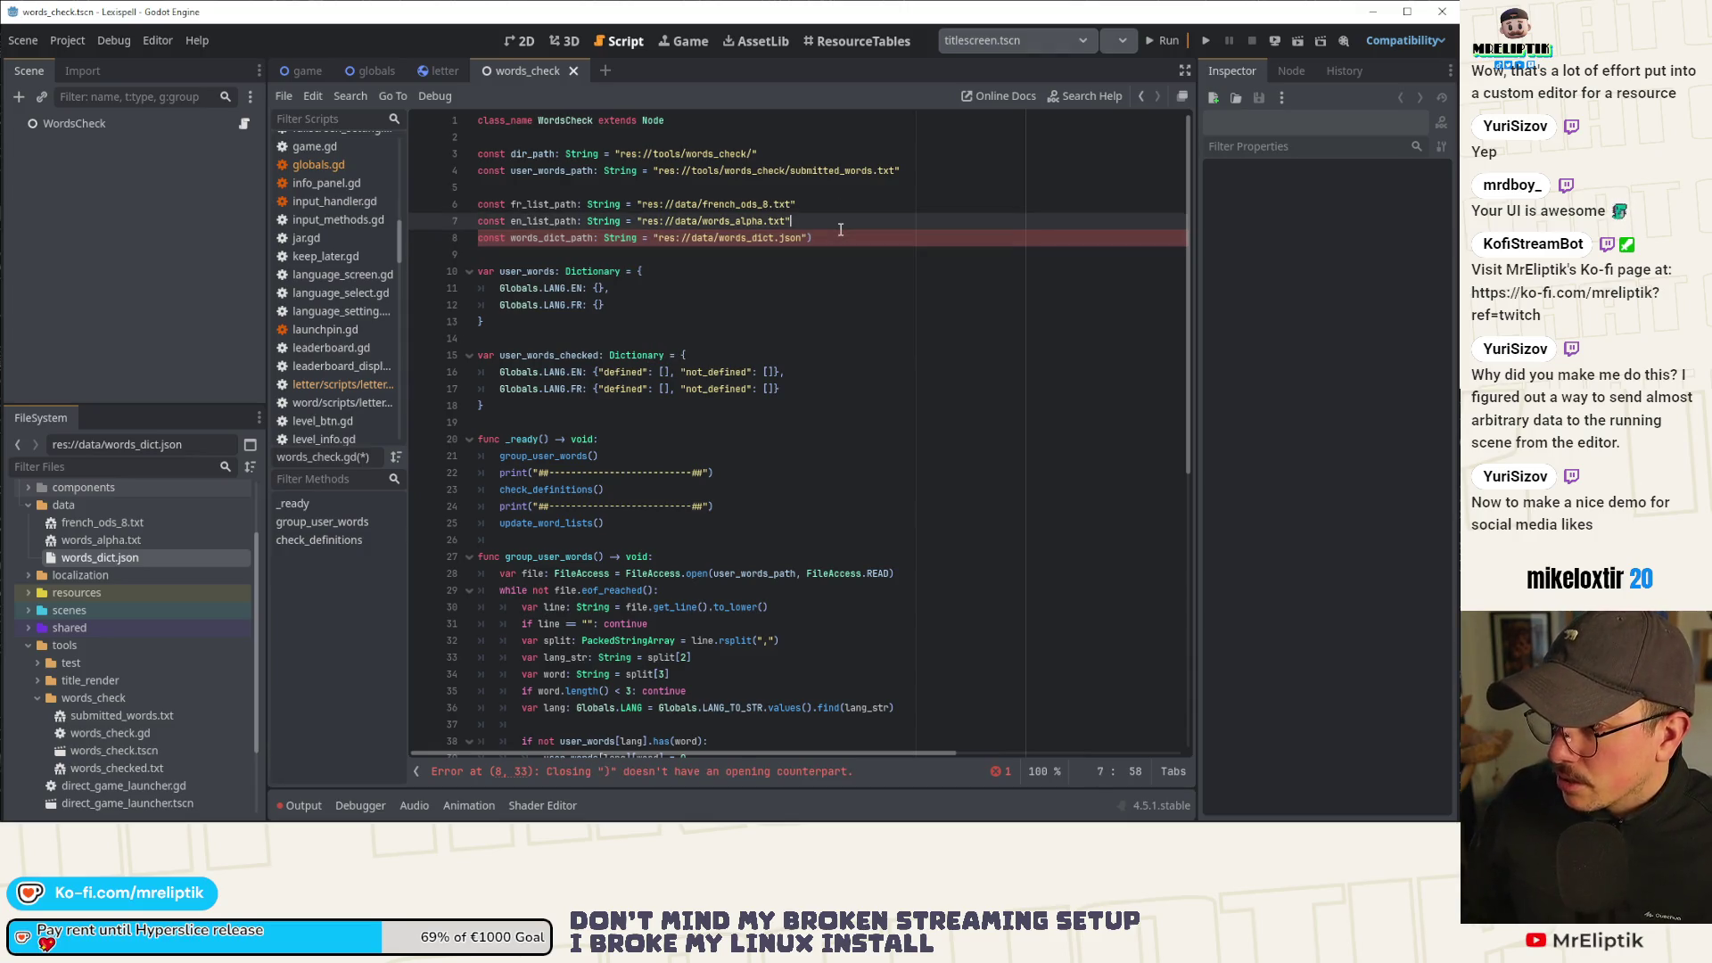
key("BackSpace")
key("ctrl+s")
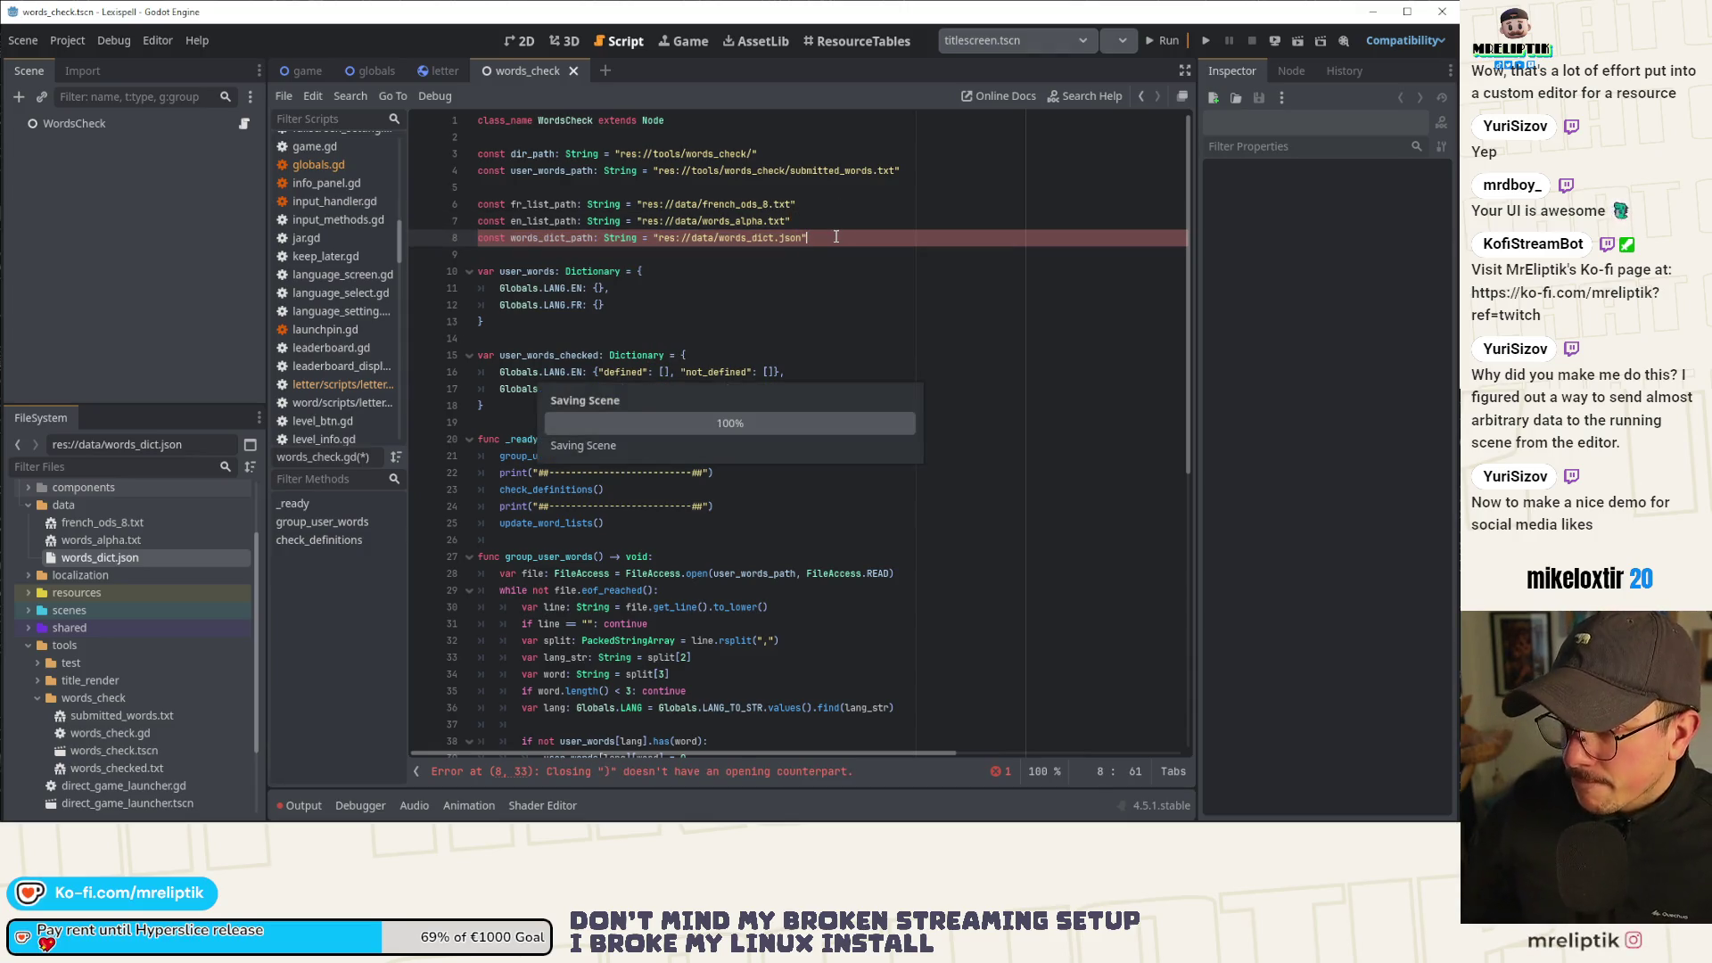
Append func update_word_lists() -> void: with an indented pass body at the script's end and save.
double_click(537, 529)
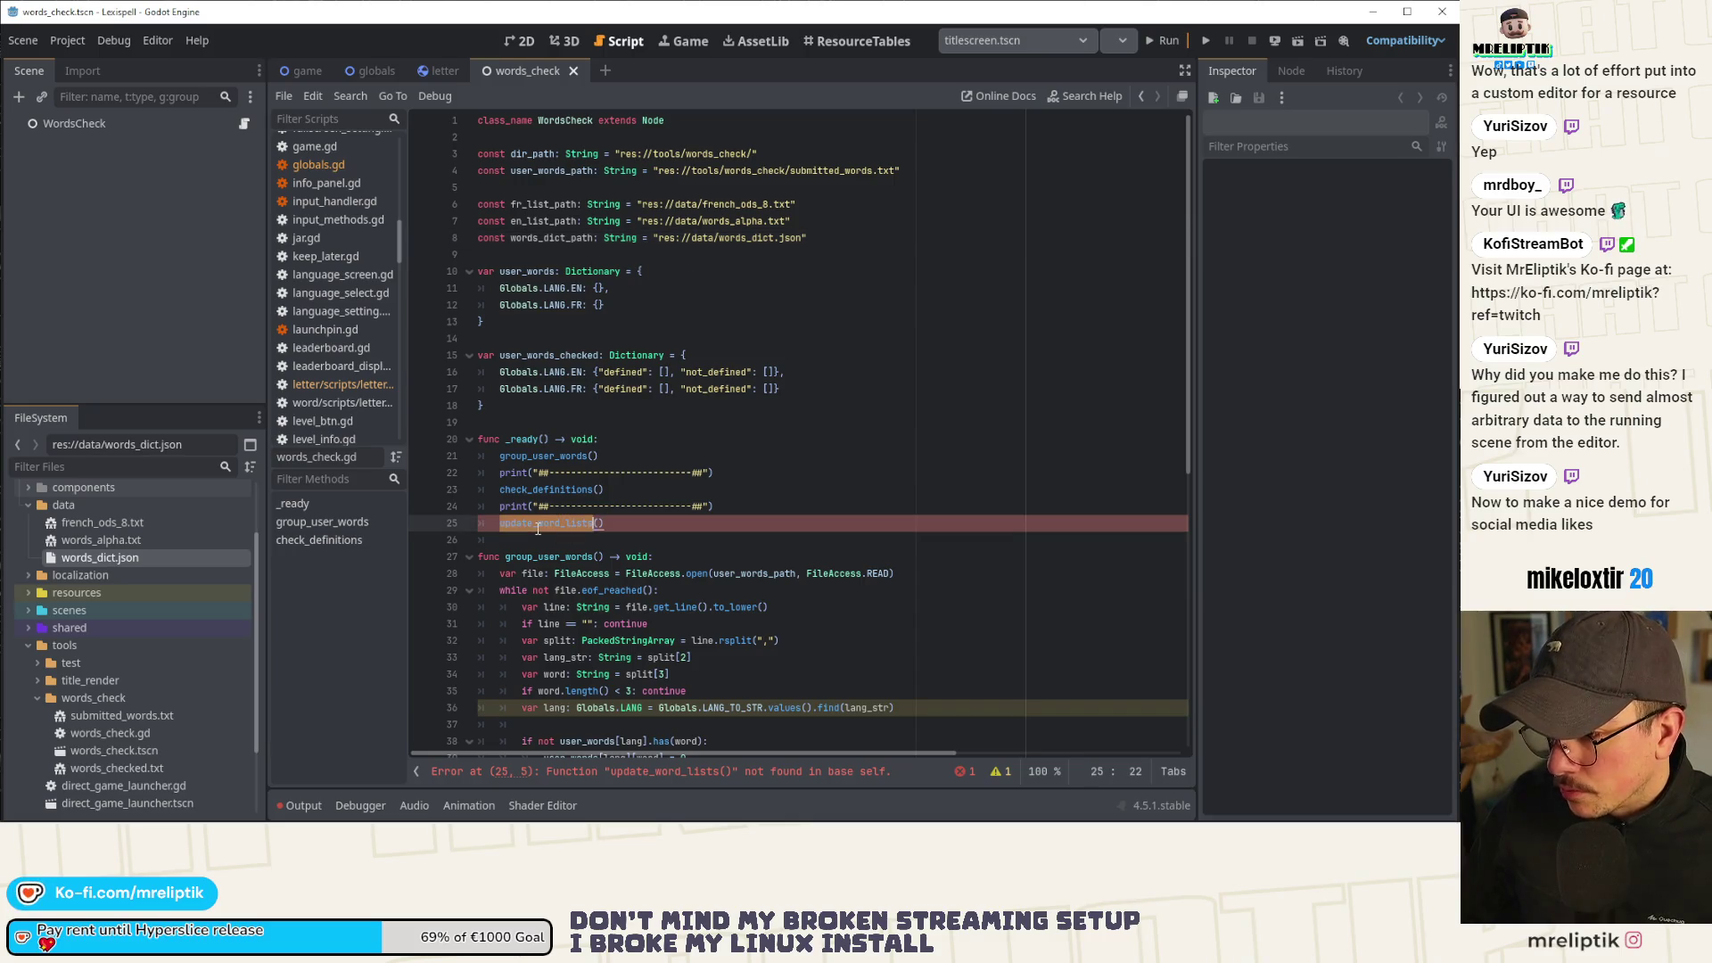
scroll(534, 624, "down", 10)
left_click(502, 709)
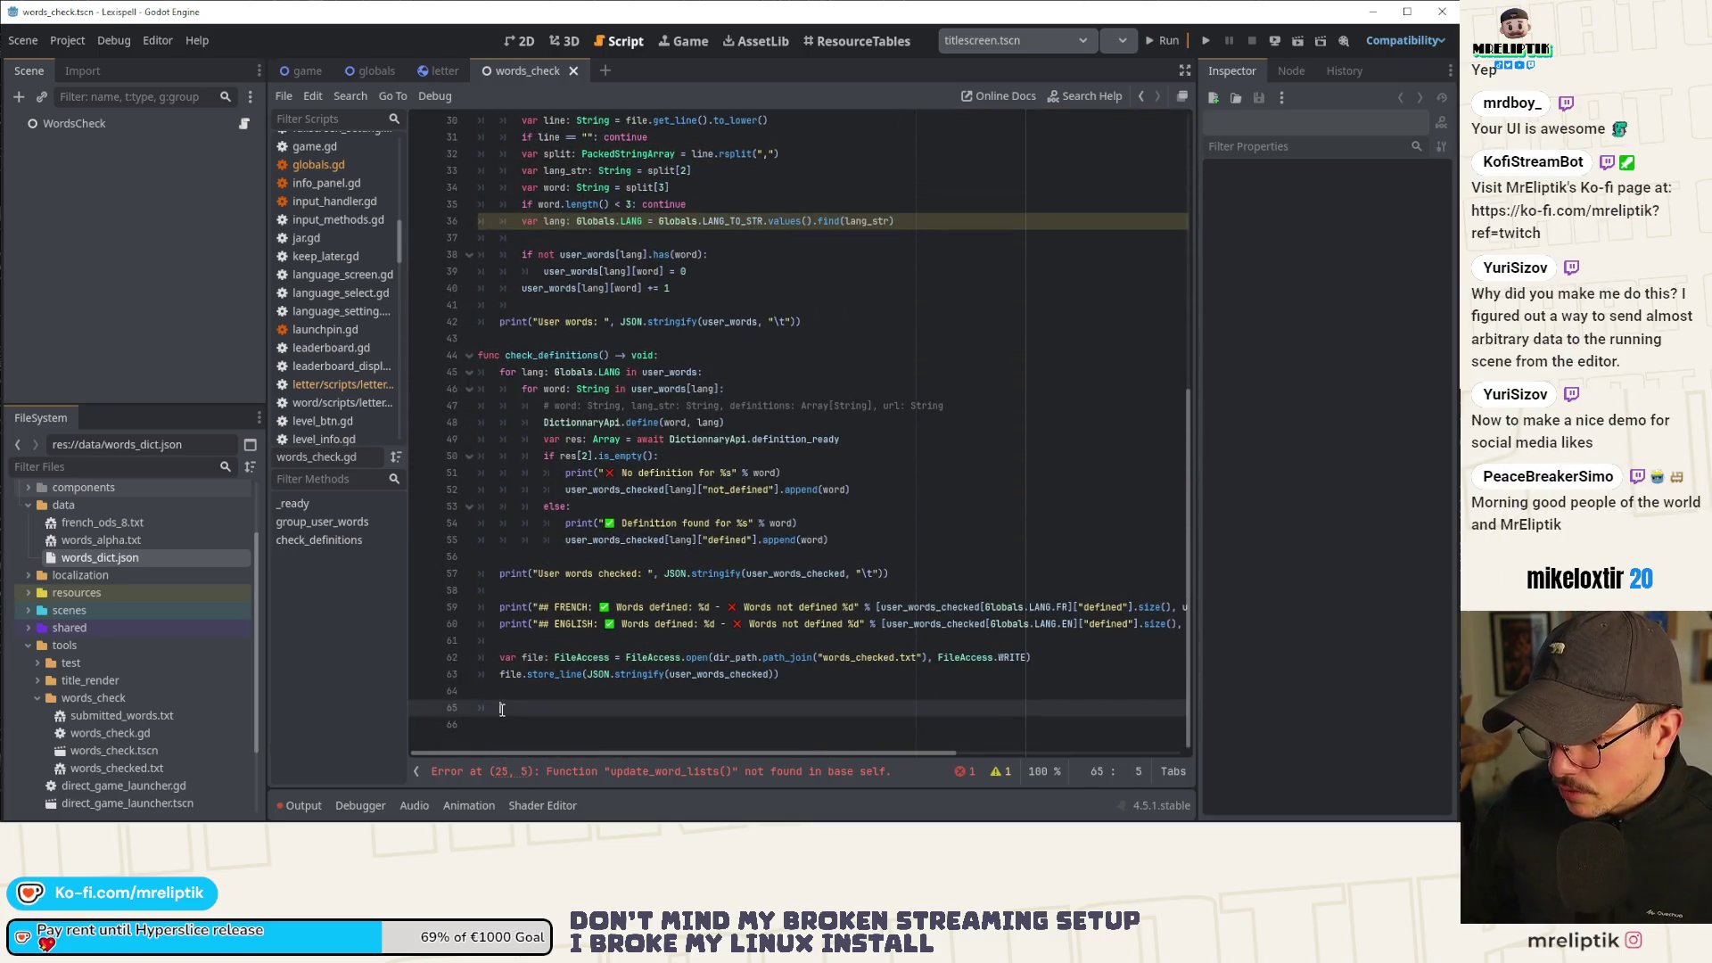
key("BackSpace")
type("func")
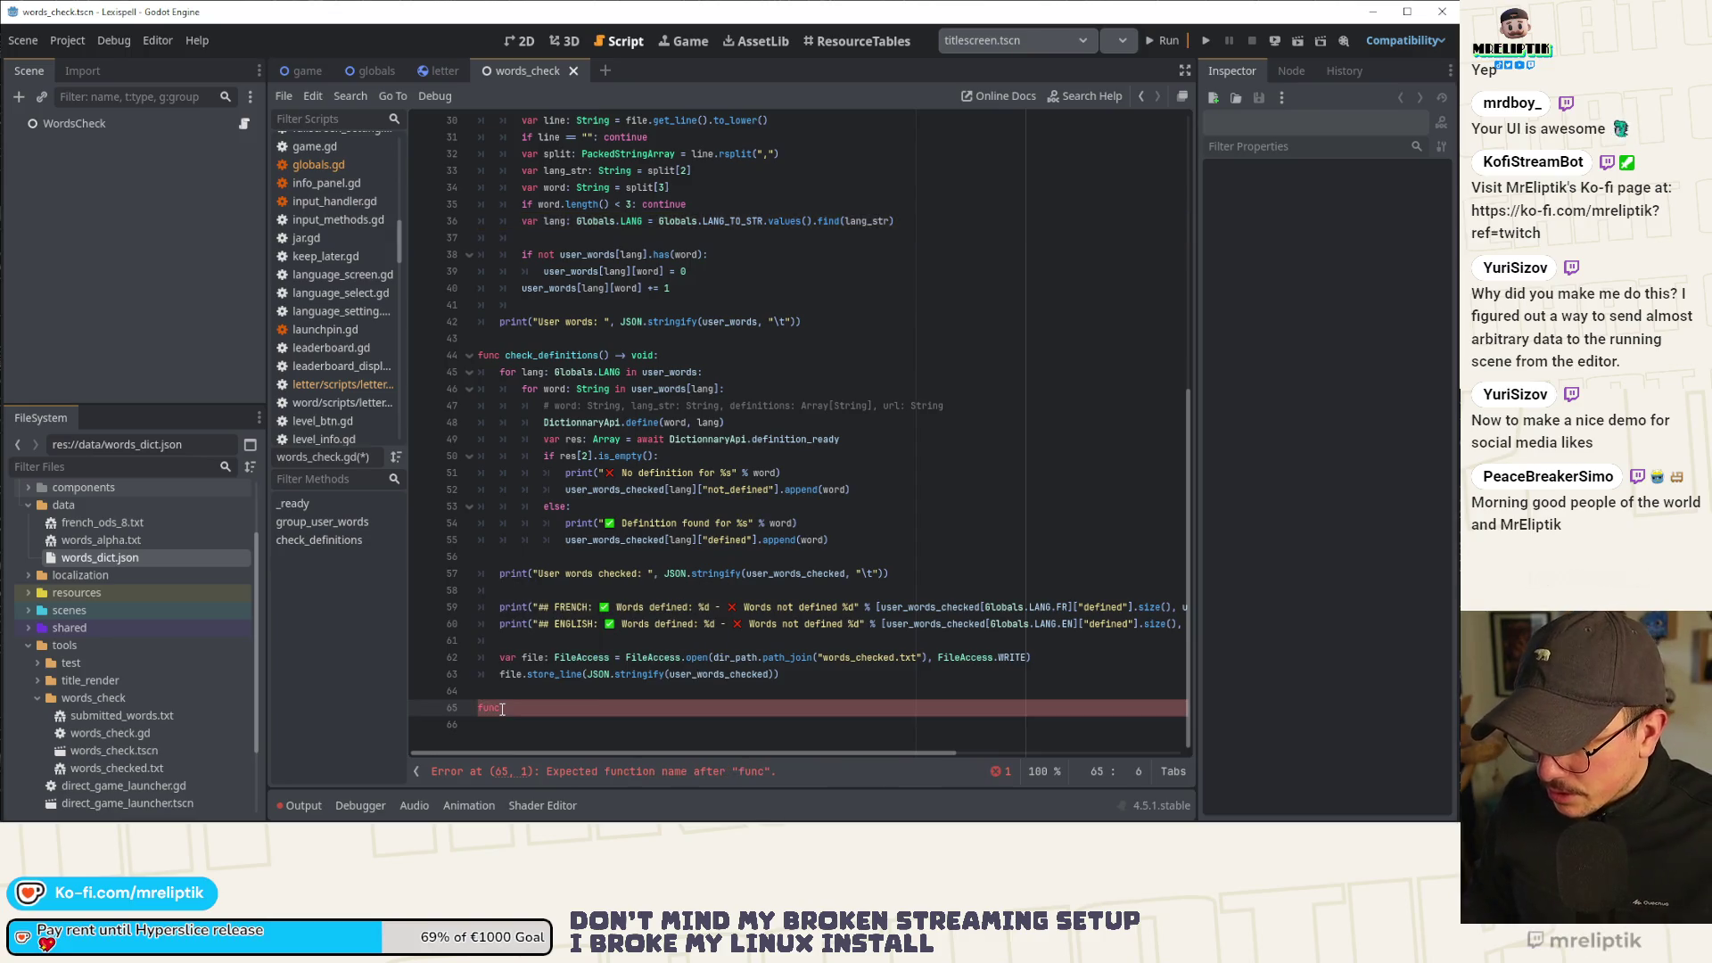
type(" update_word_lists() -> void:")
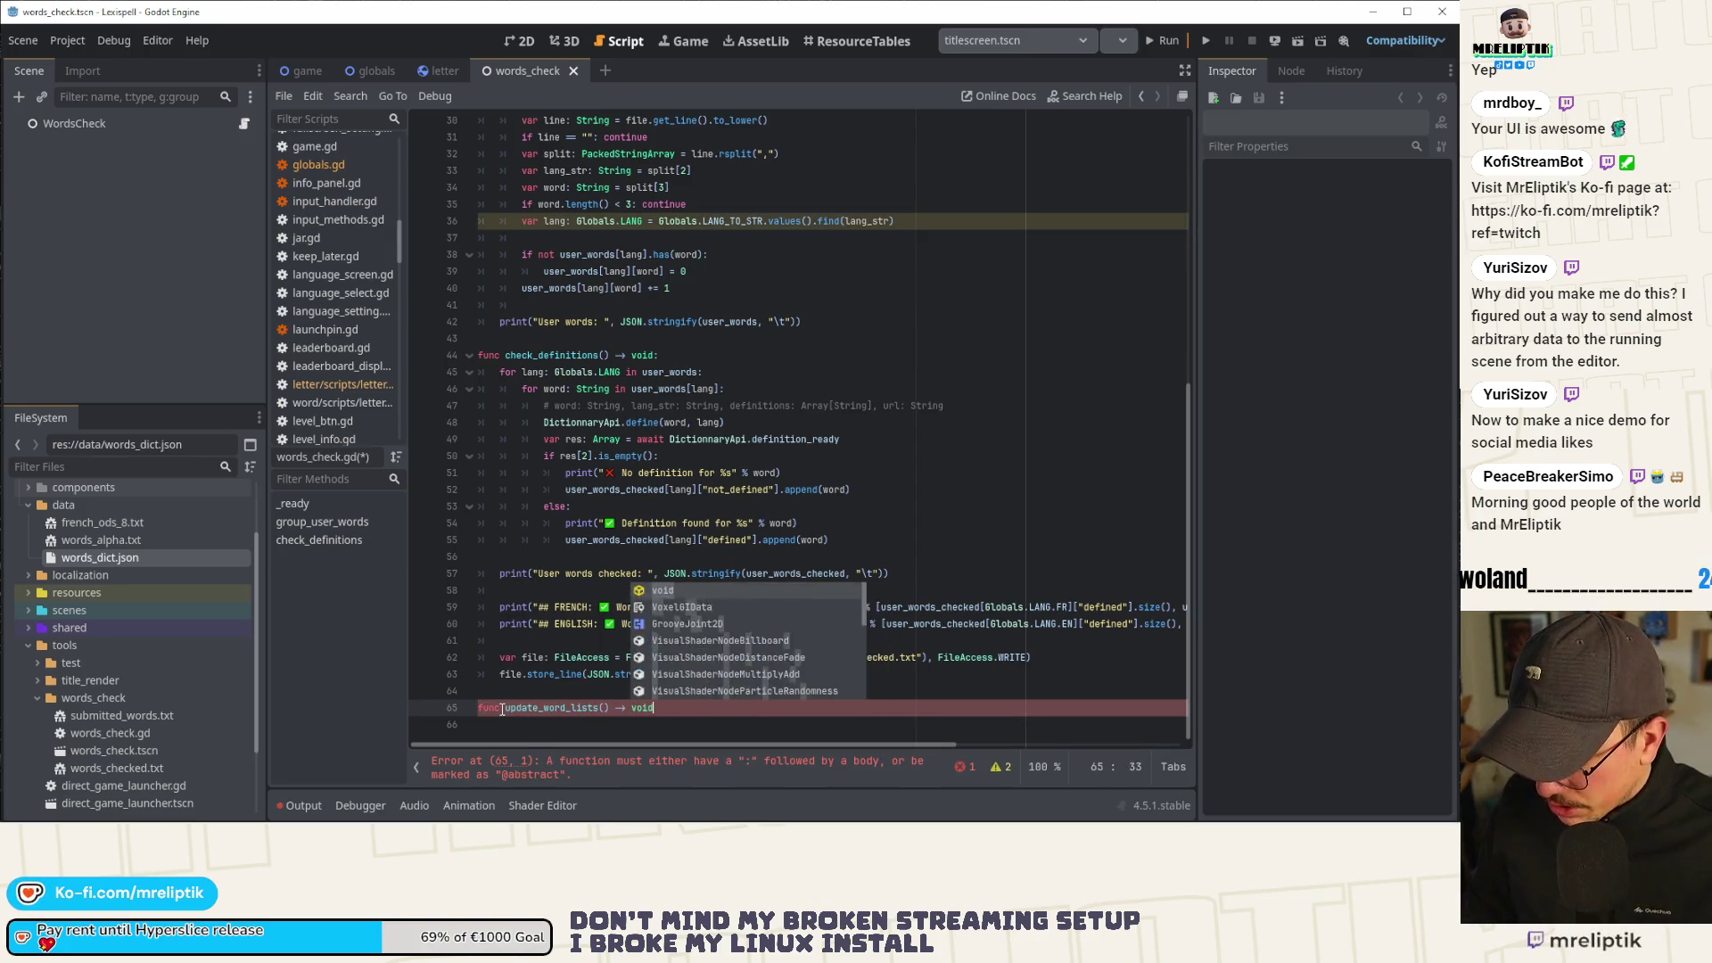
key("Return")
type("pass")
key("ctrl+s")
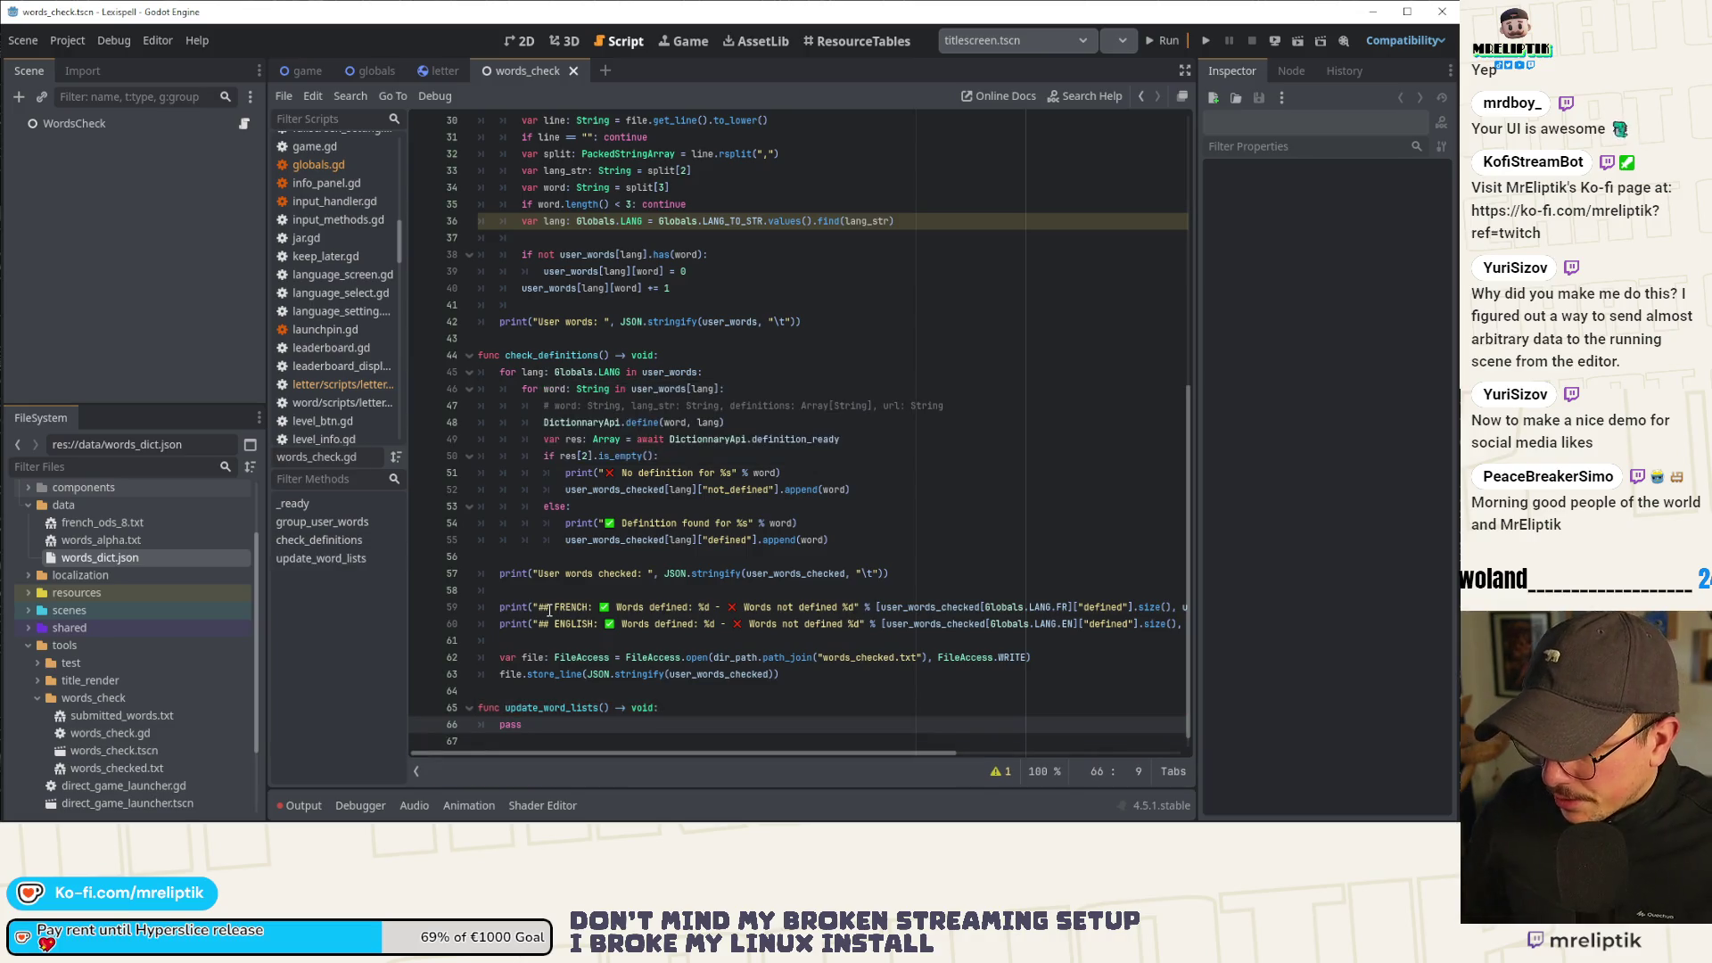
scroll(550, 611, "down", 1)
double_click(612, 524)
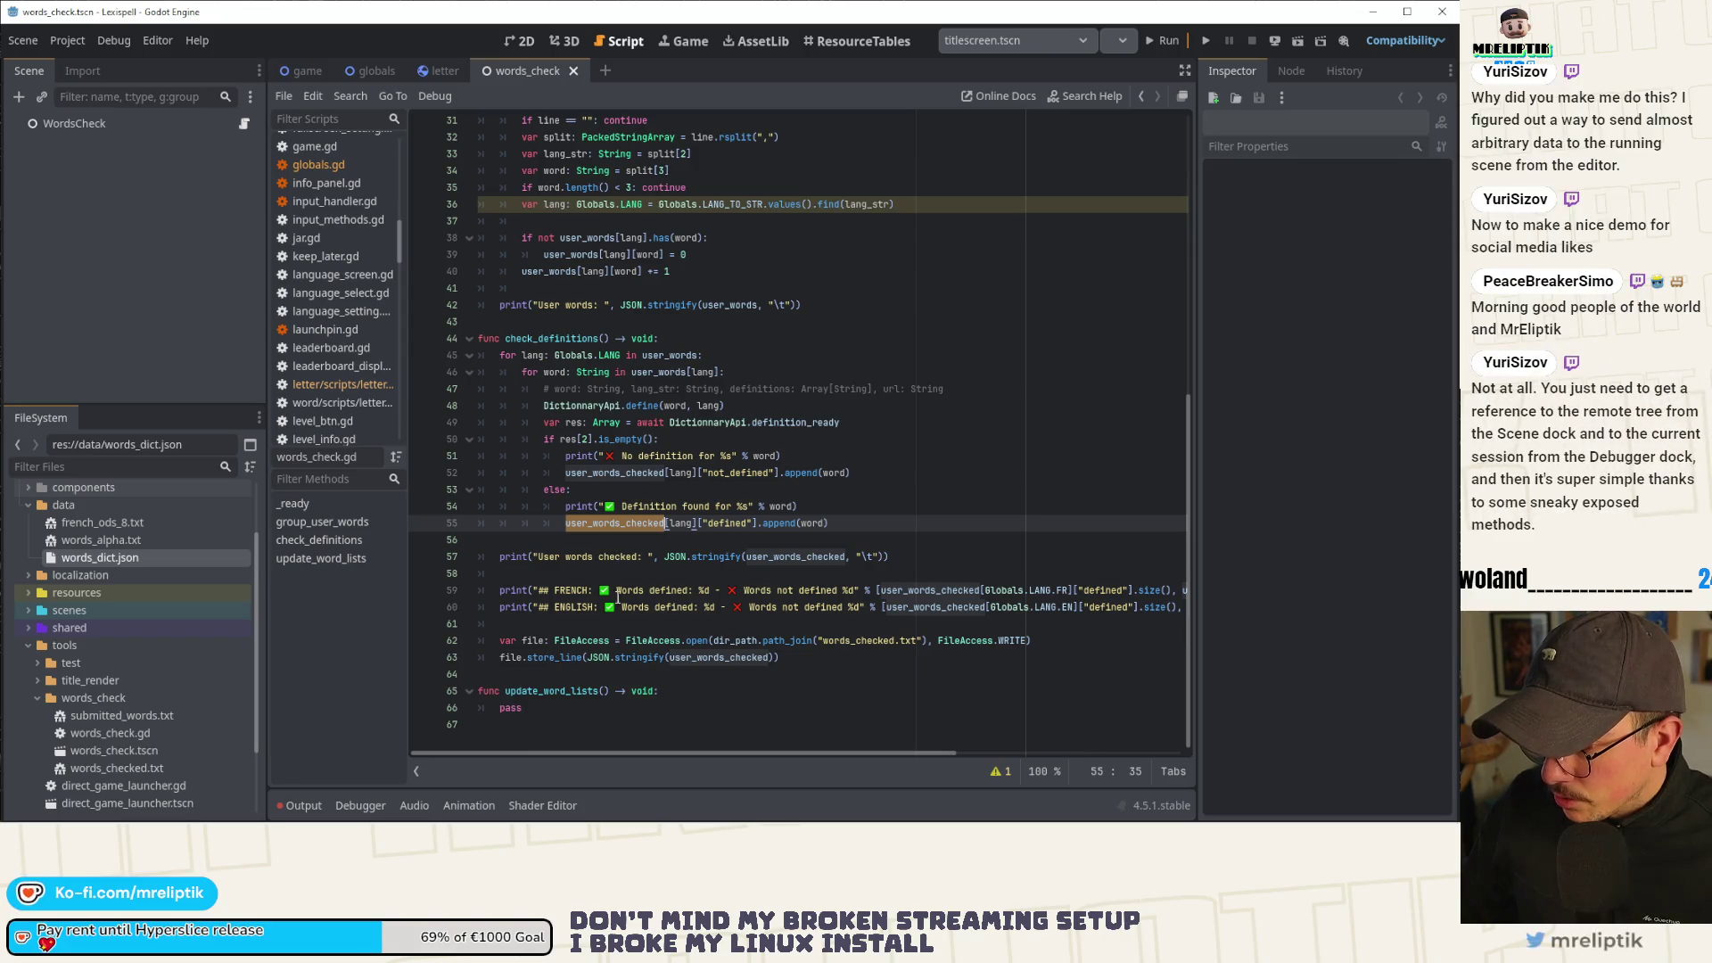
Replace pass in update_word_lists with a copied user_words_checked[] lookup.
double_click(721, 657)
key("ctrl+c")
left_click(558, 711)
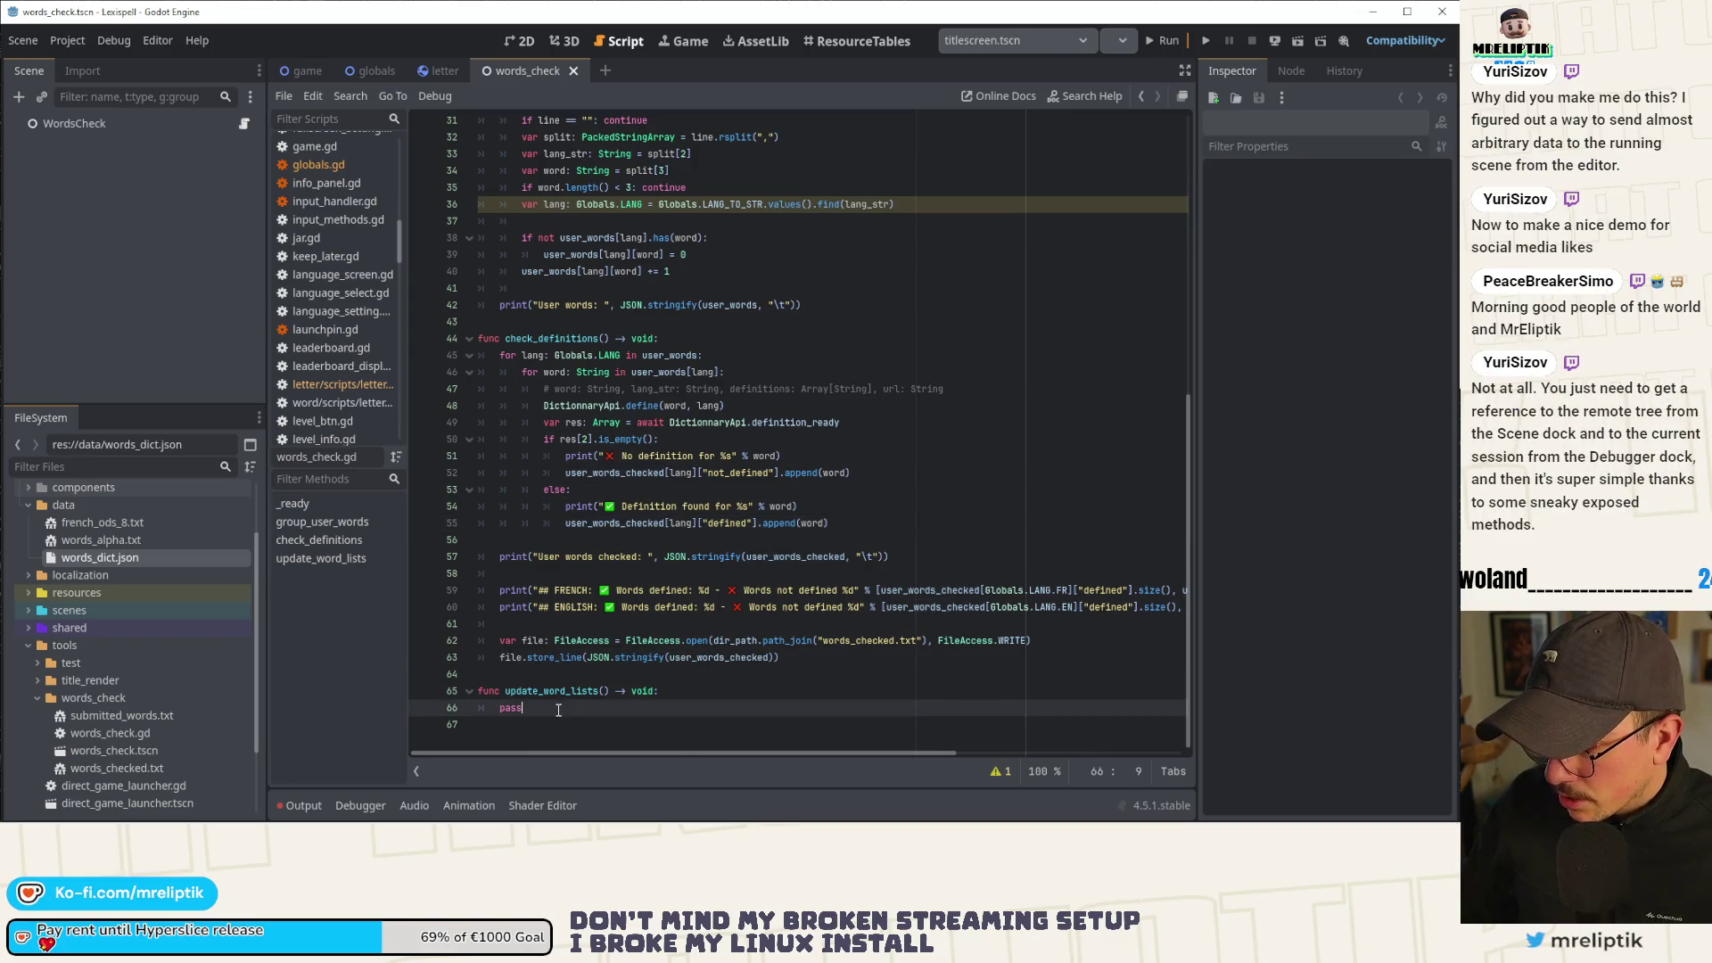
key("ctrl+v")
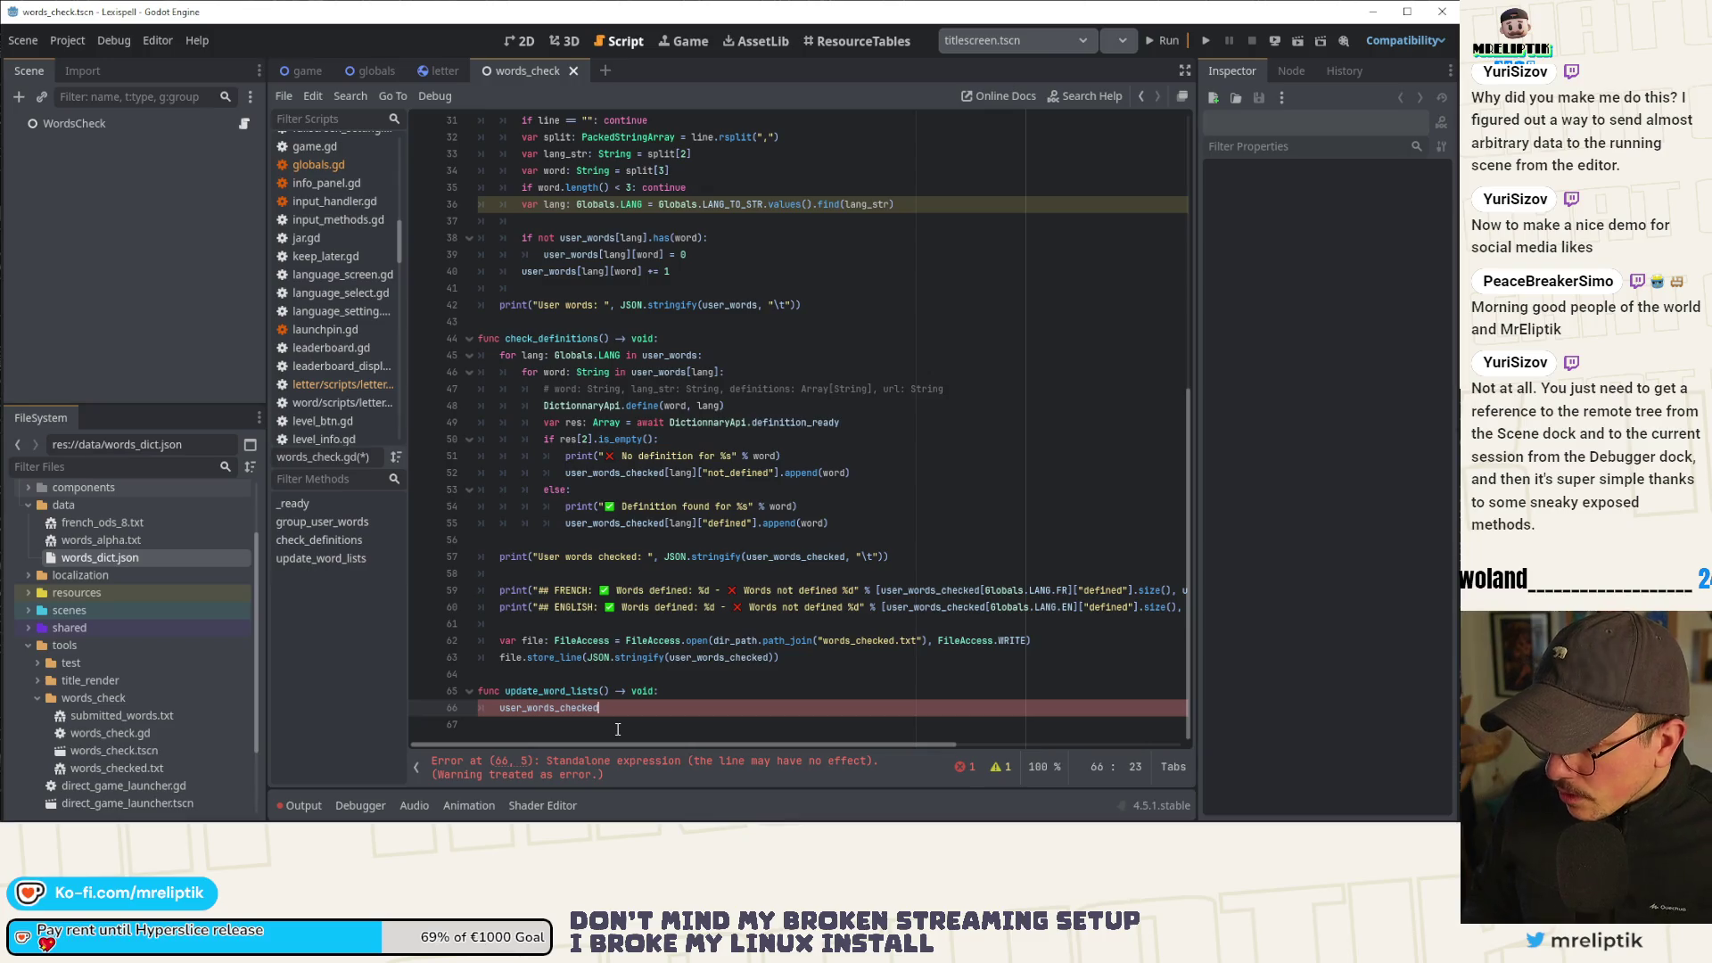
type("Globals")
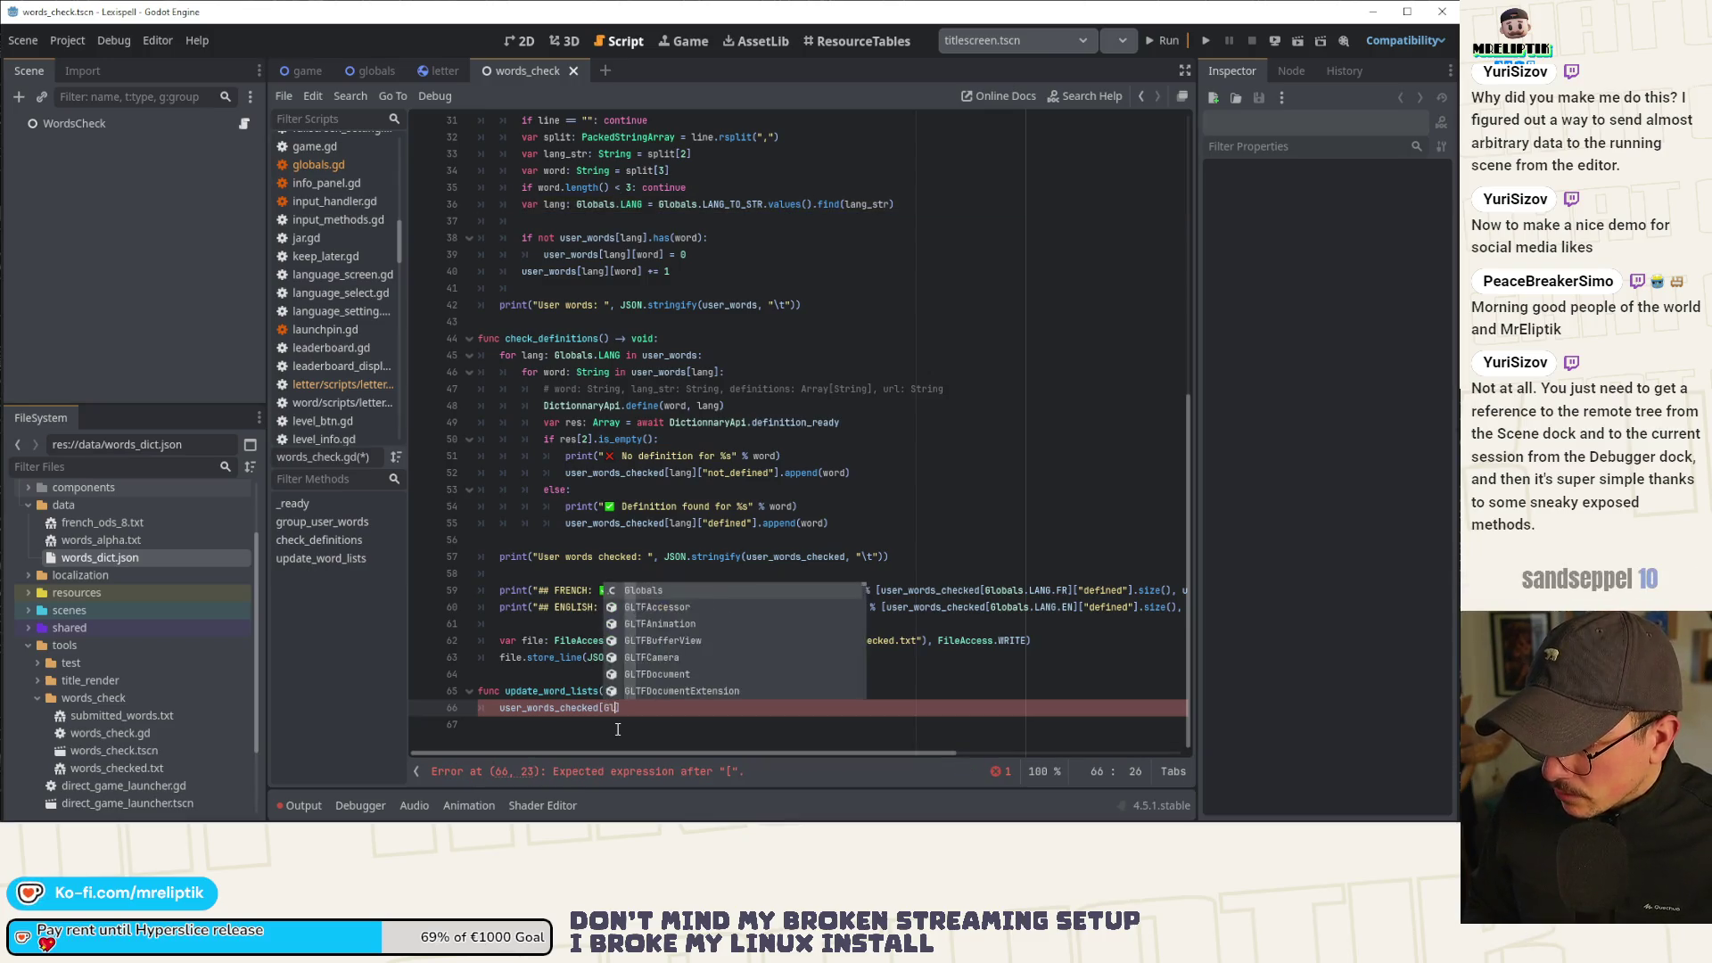
key("ctrl+shift+Left")
key("BackSpace")
Add a blank line under the function header and copy Globals.LANG.FR from line 59 for the brackets.
scroll(617, 730, "up", 10)
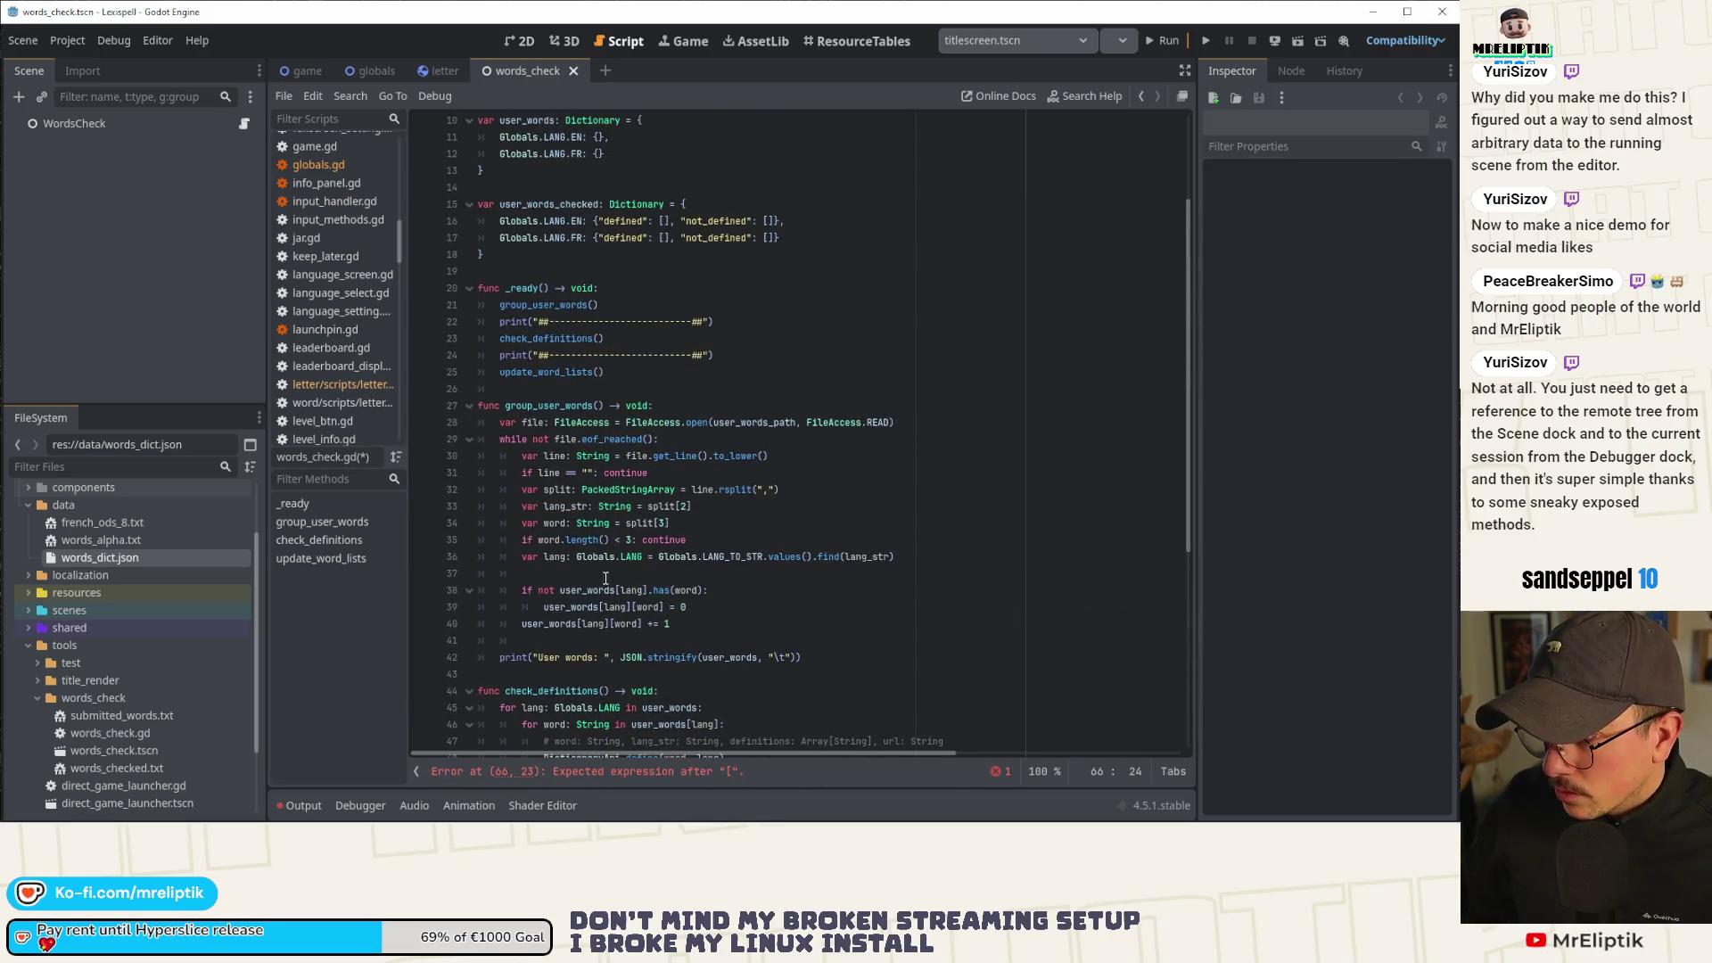
scroll(621, 554, "down", 10)
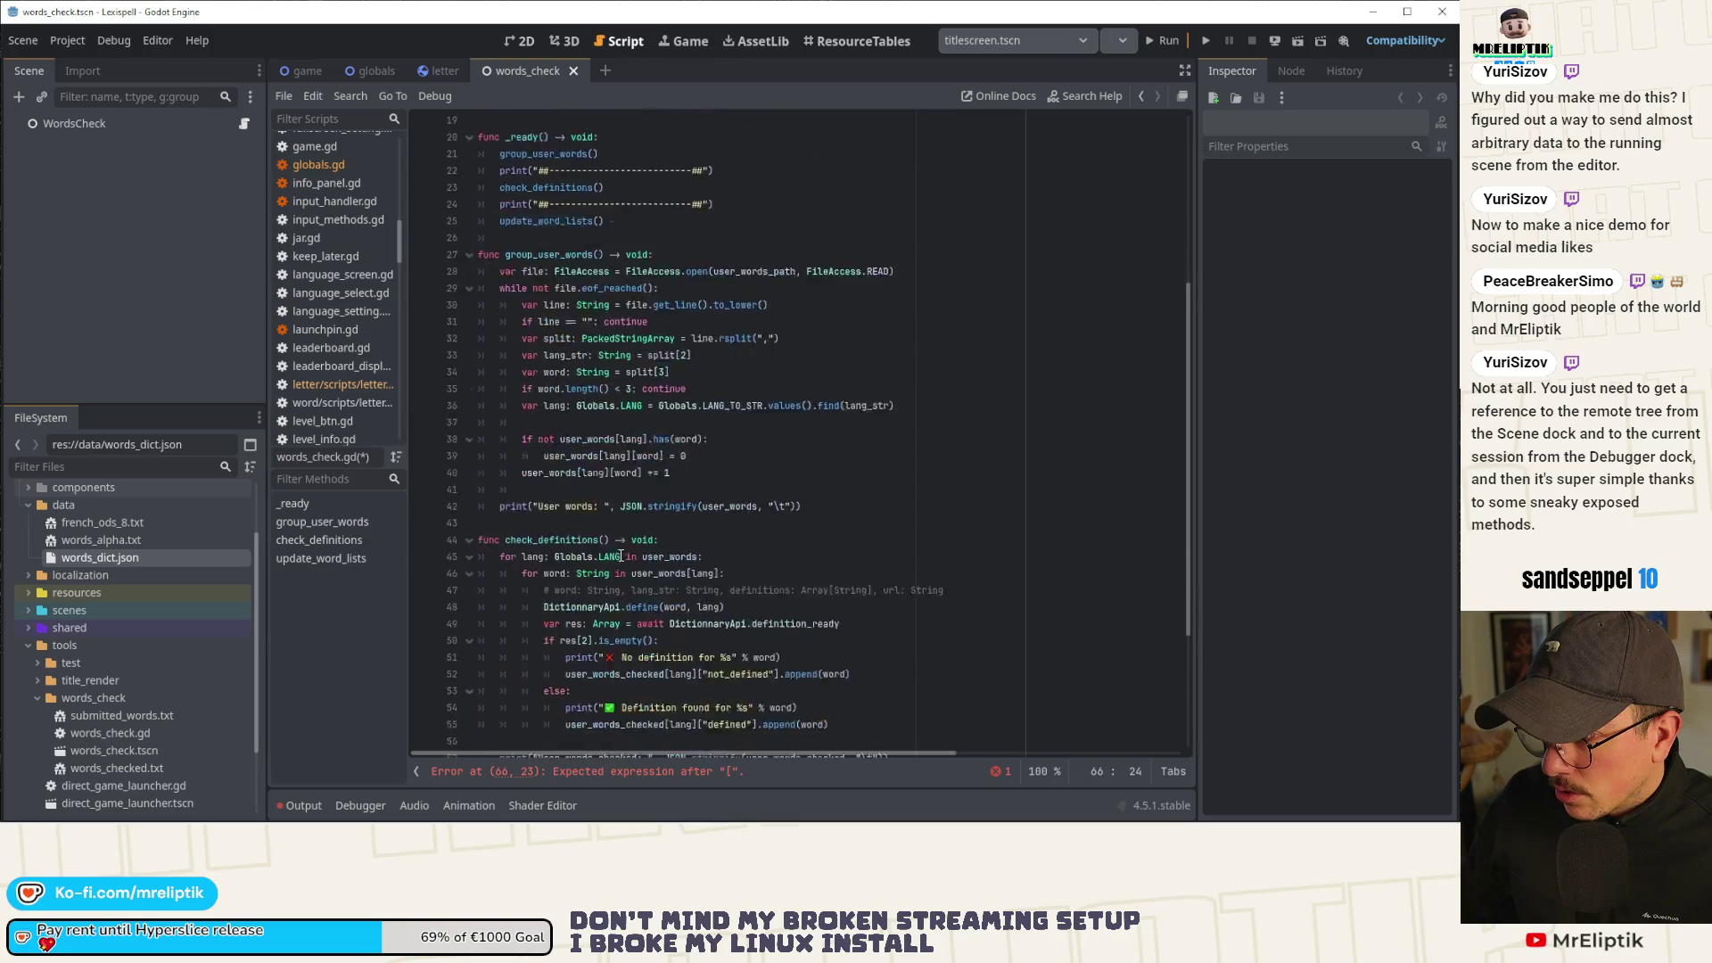
left_click(691, 693)
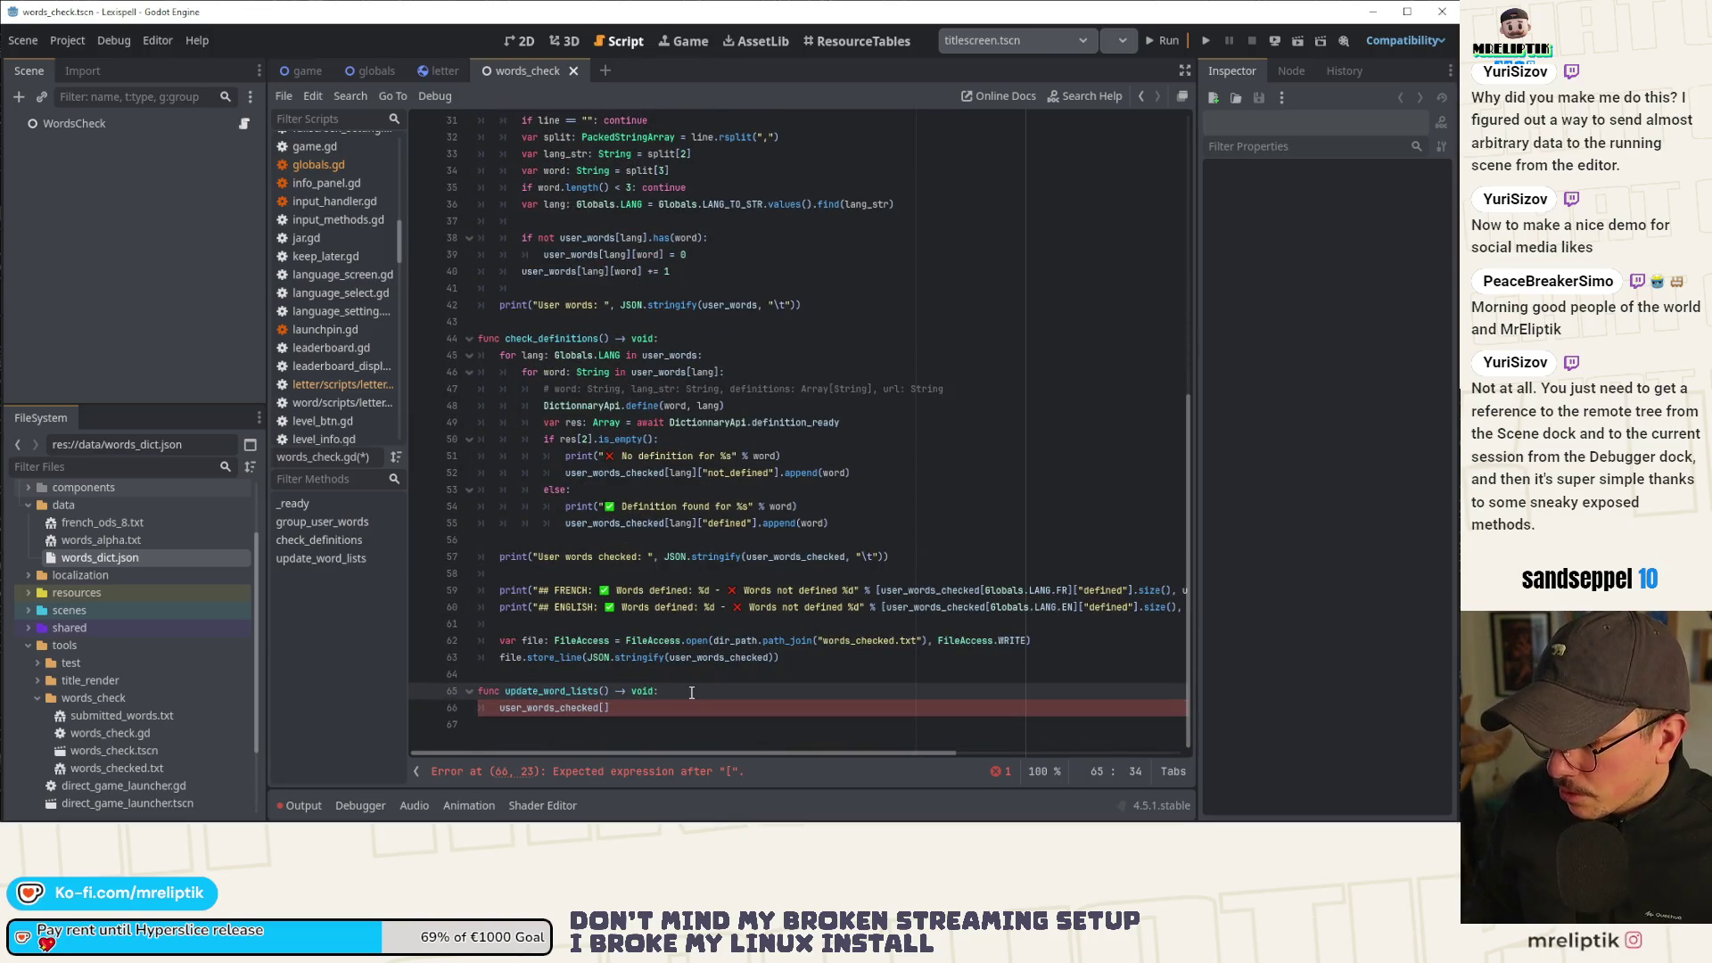
key("Return")
scroll(769, 626, "down", 1)
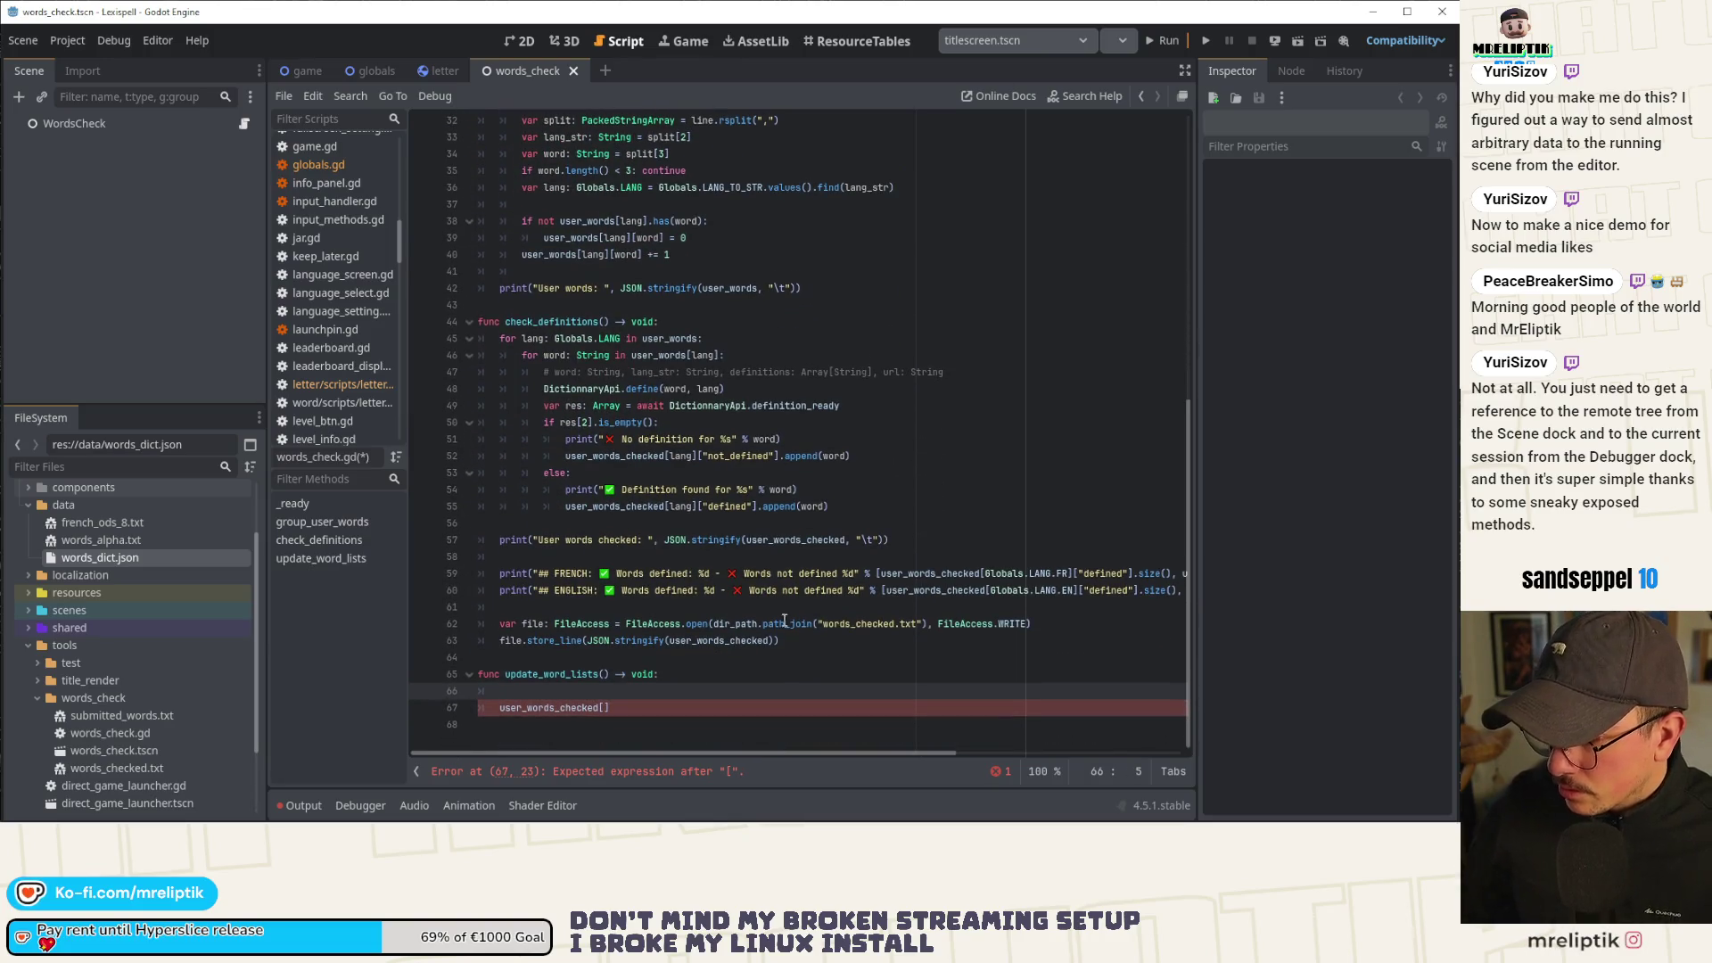
left_click_drag(985, 576, 1070, 578)
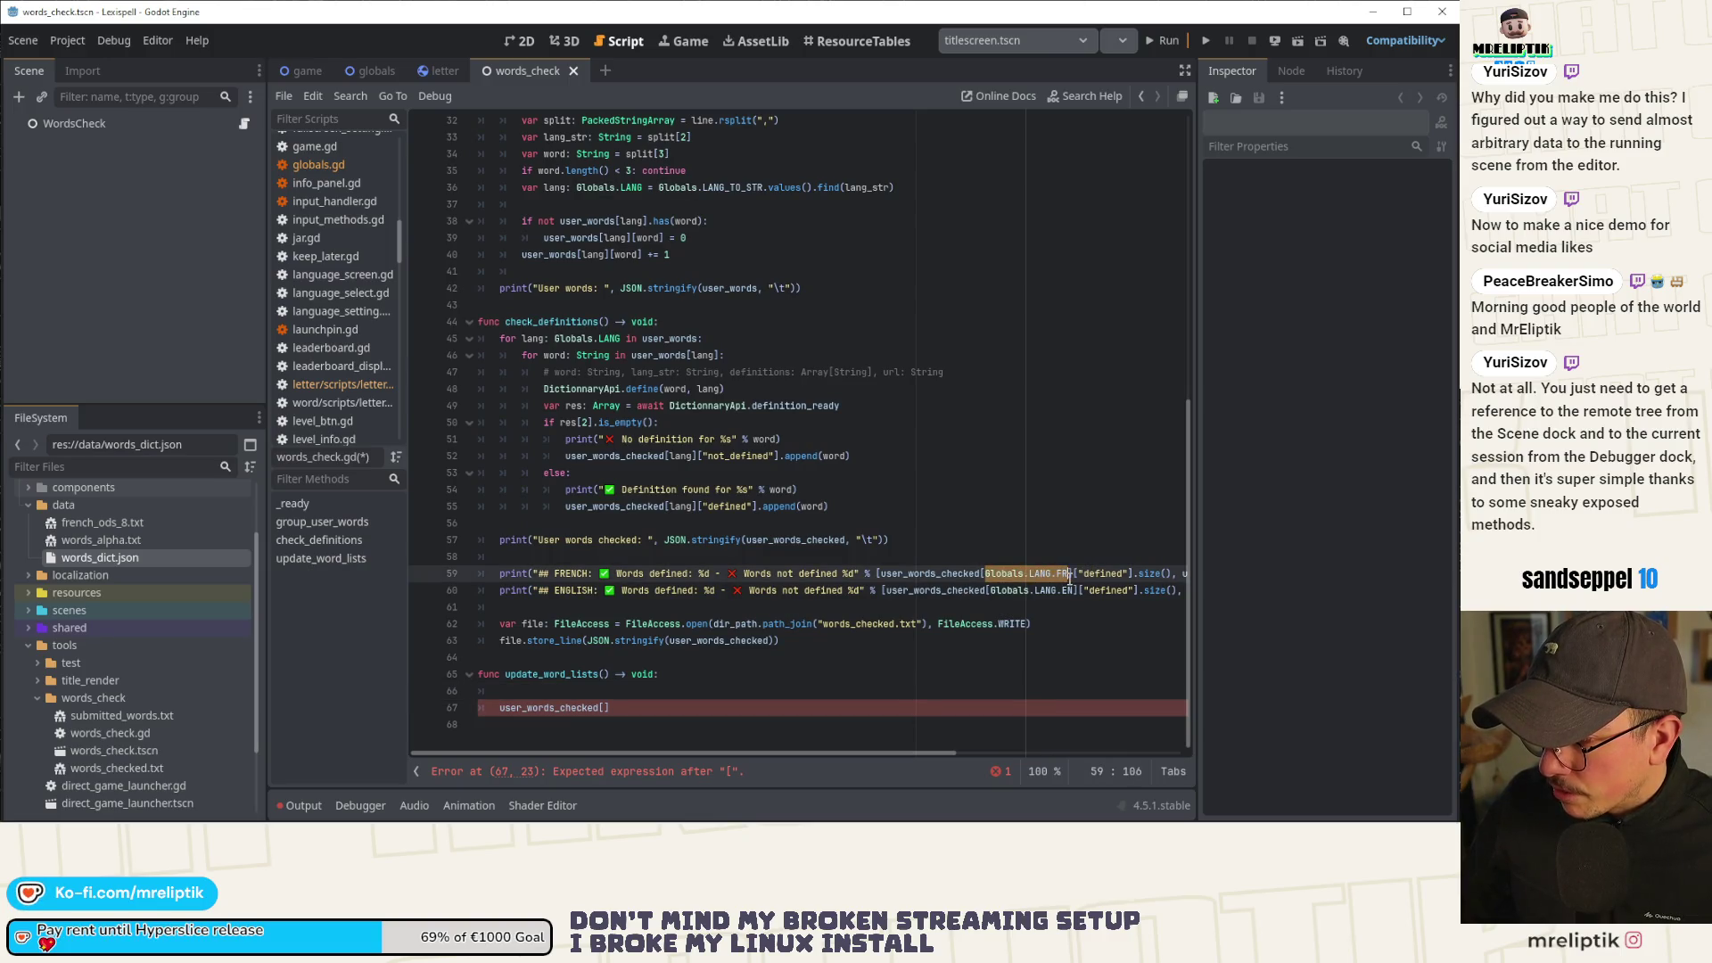
left_click(606, 707)
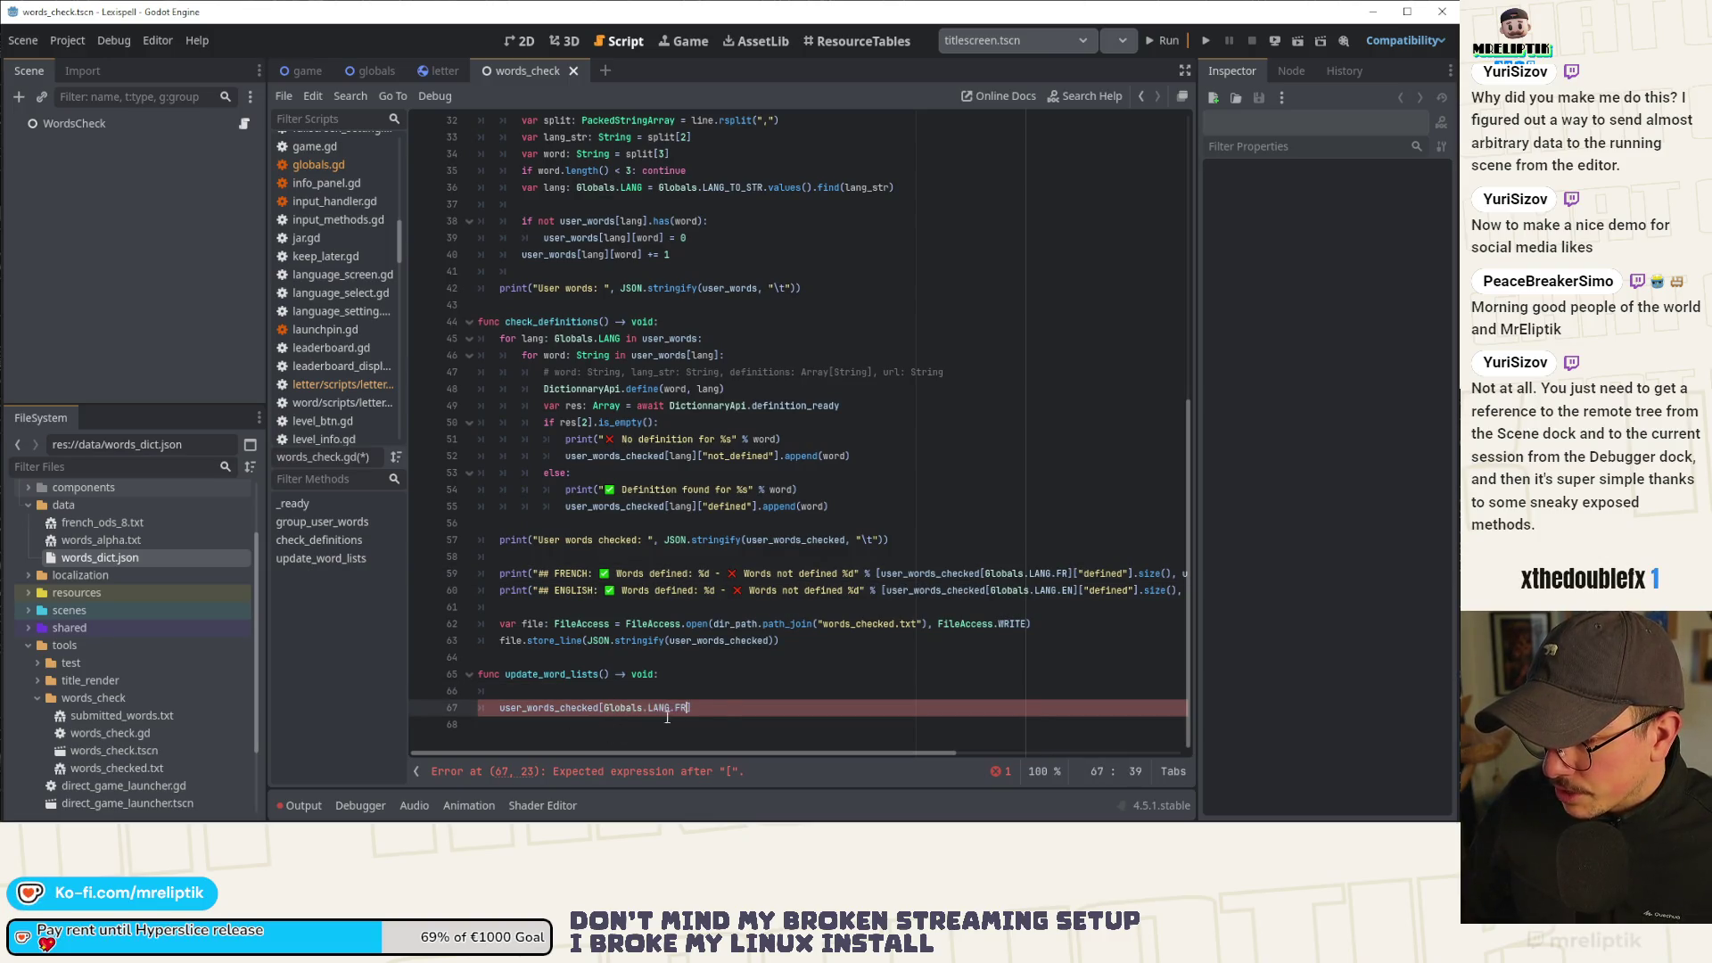
Fill the brackets with Globals.LANG.FR and duplicate the line as a Globals.LANG.EN lookup.
type("]")
key("ctrl+shift+d")
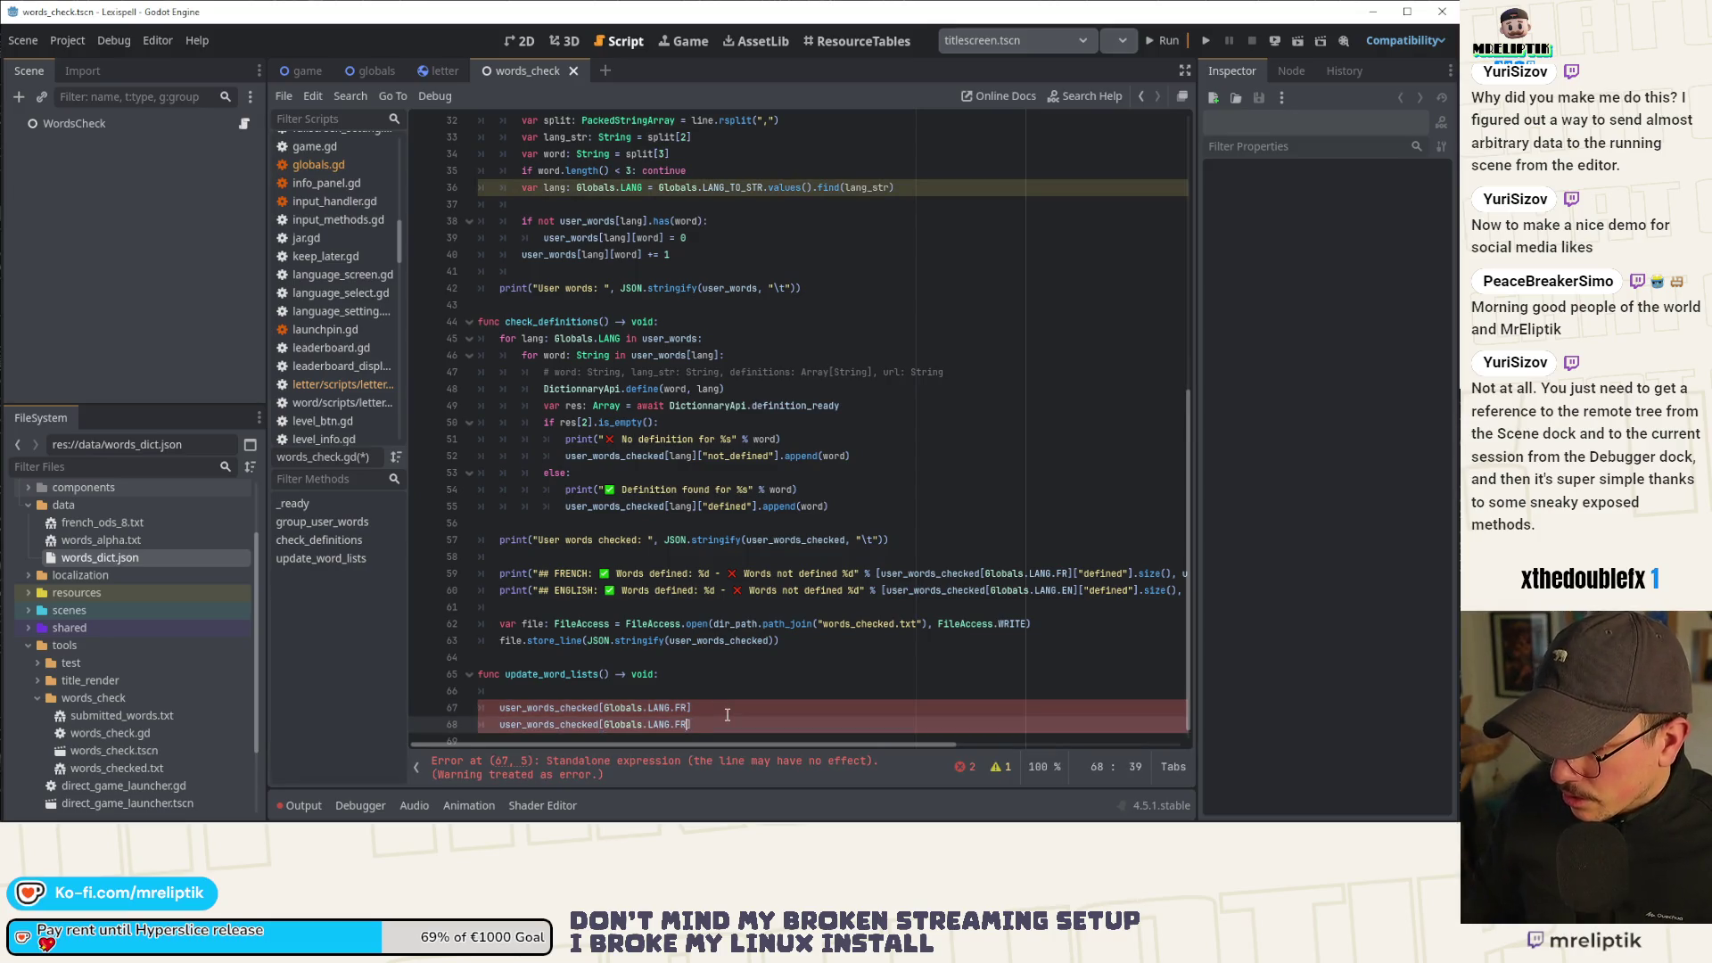
type("EN")
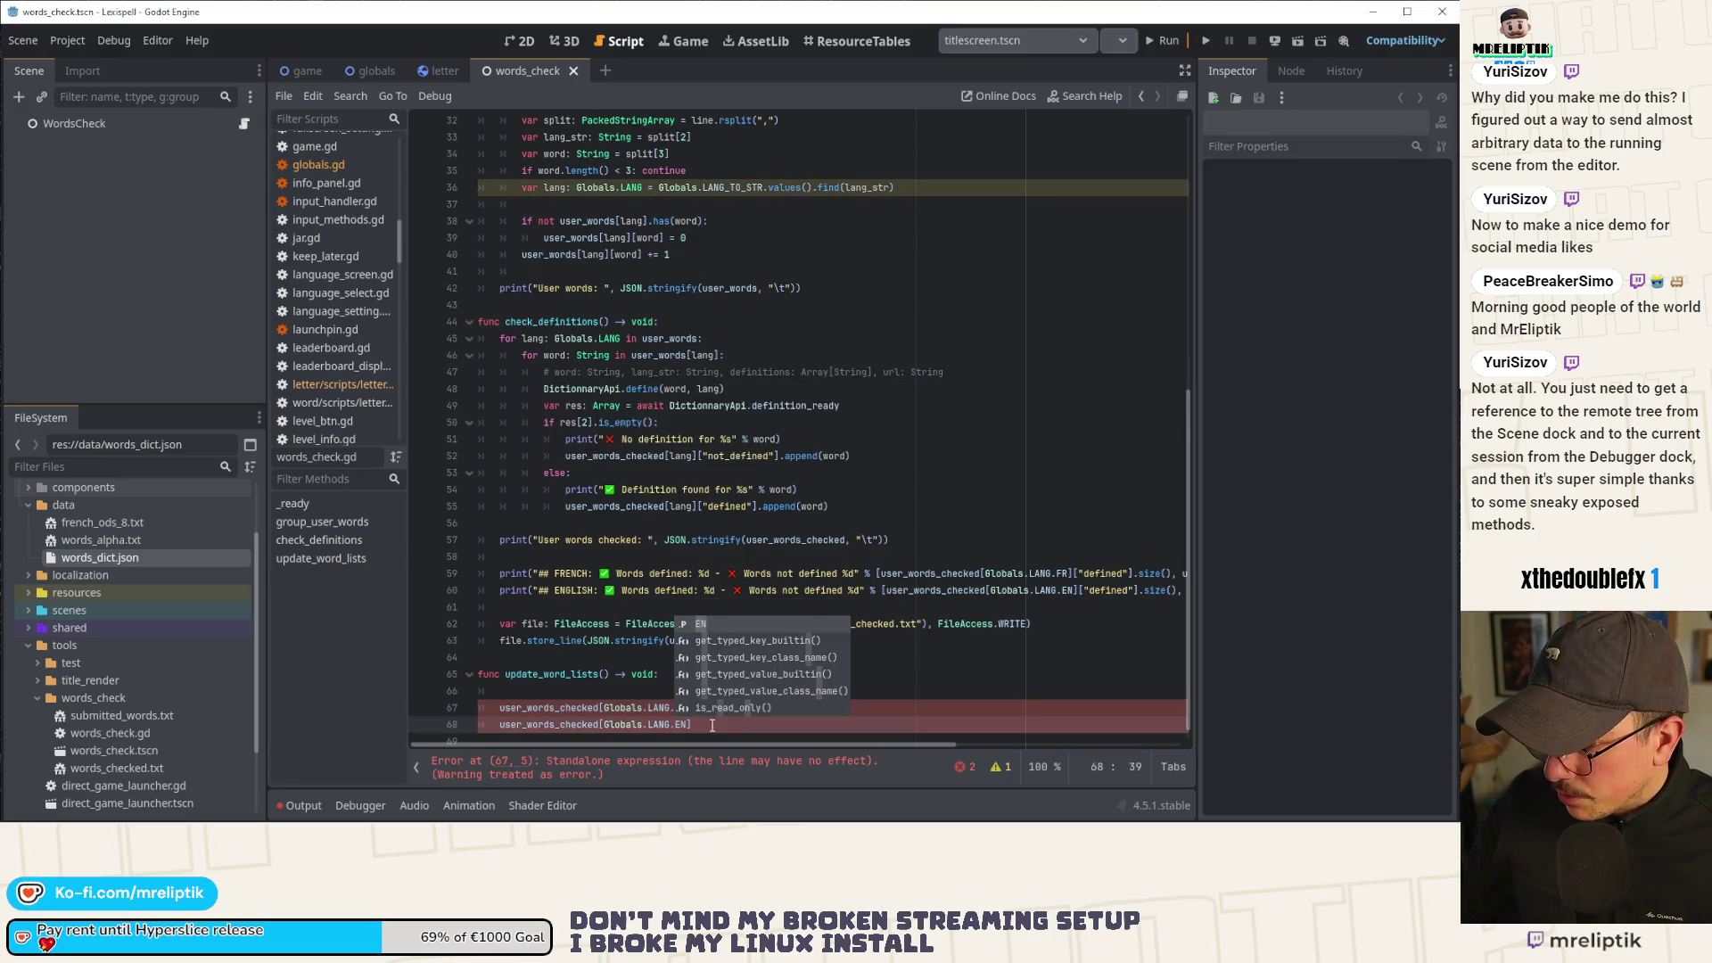
key("Return")
Append ["defined"] to both the French and English lookups and save the script.
left_click(704, 704)
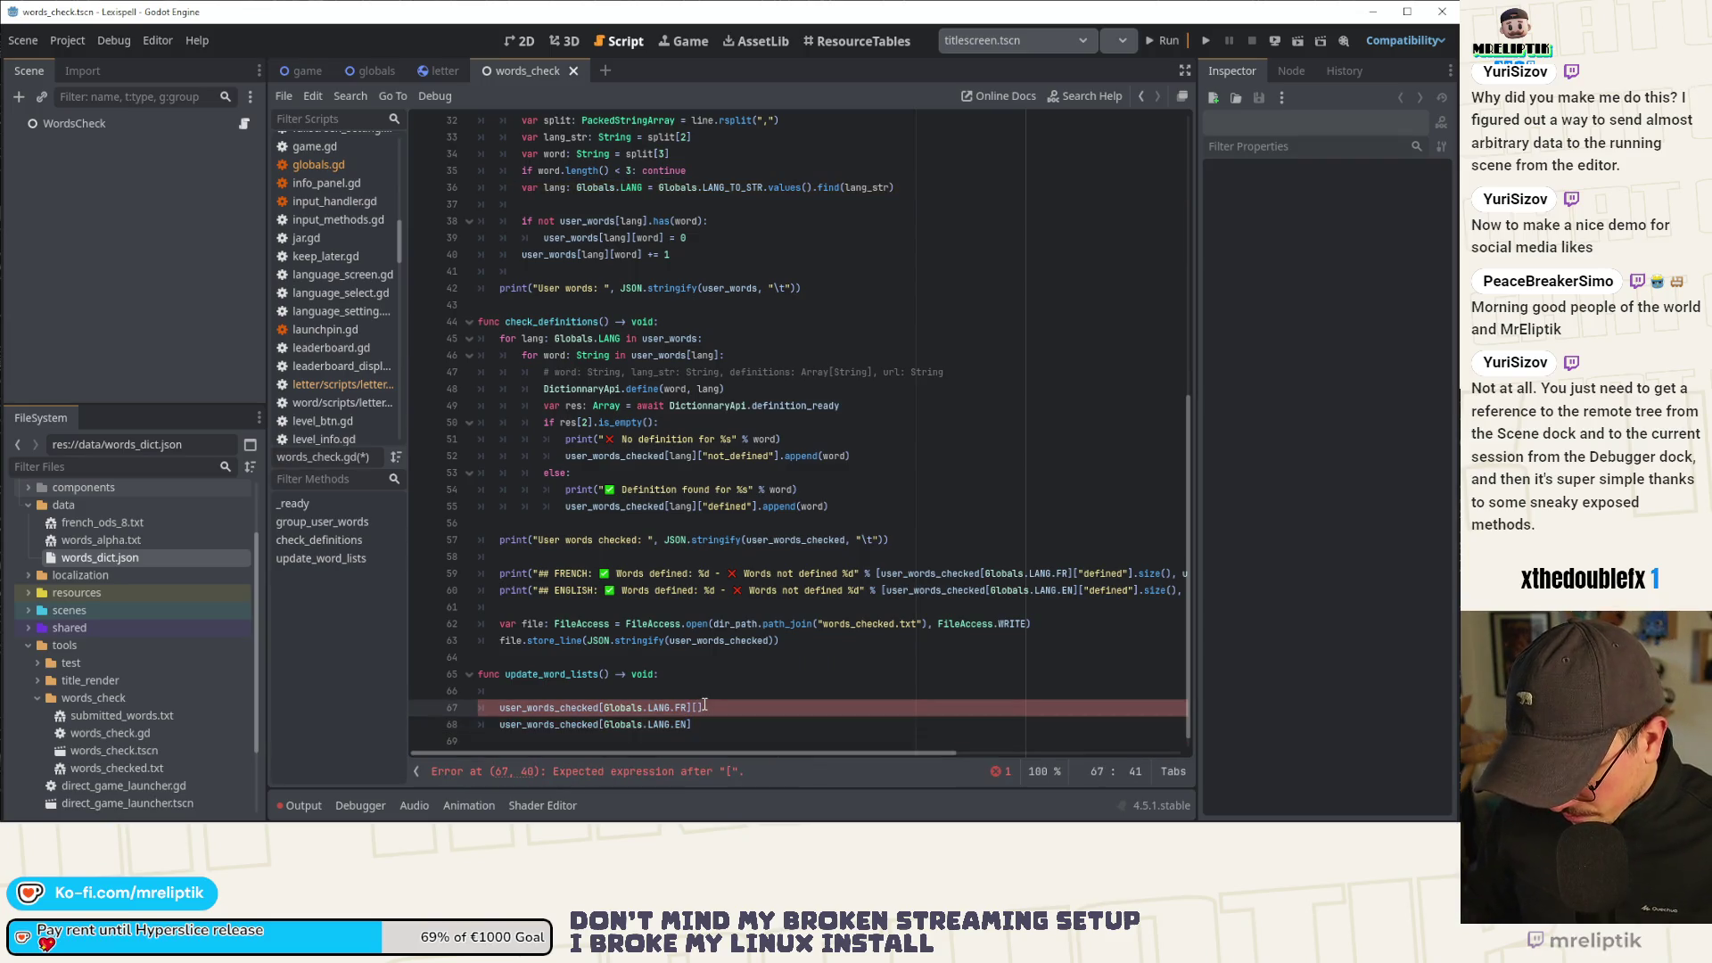
type("defined")
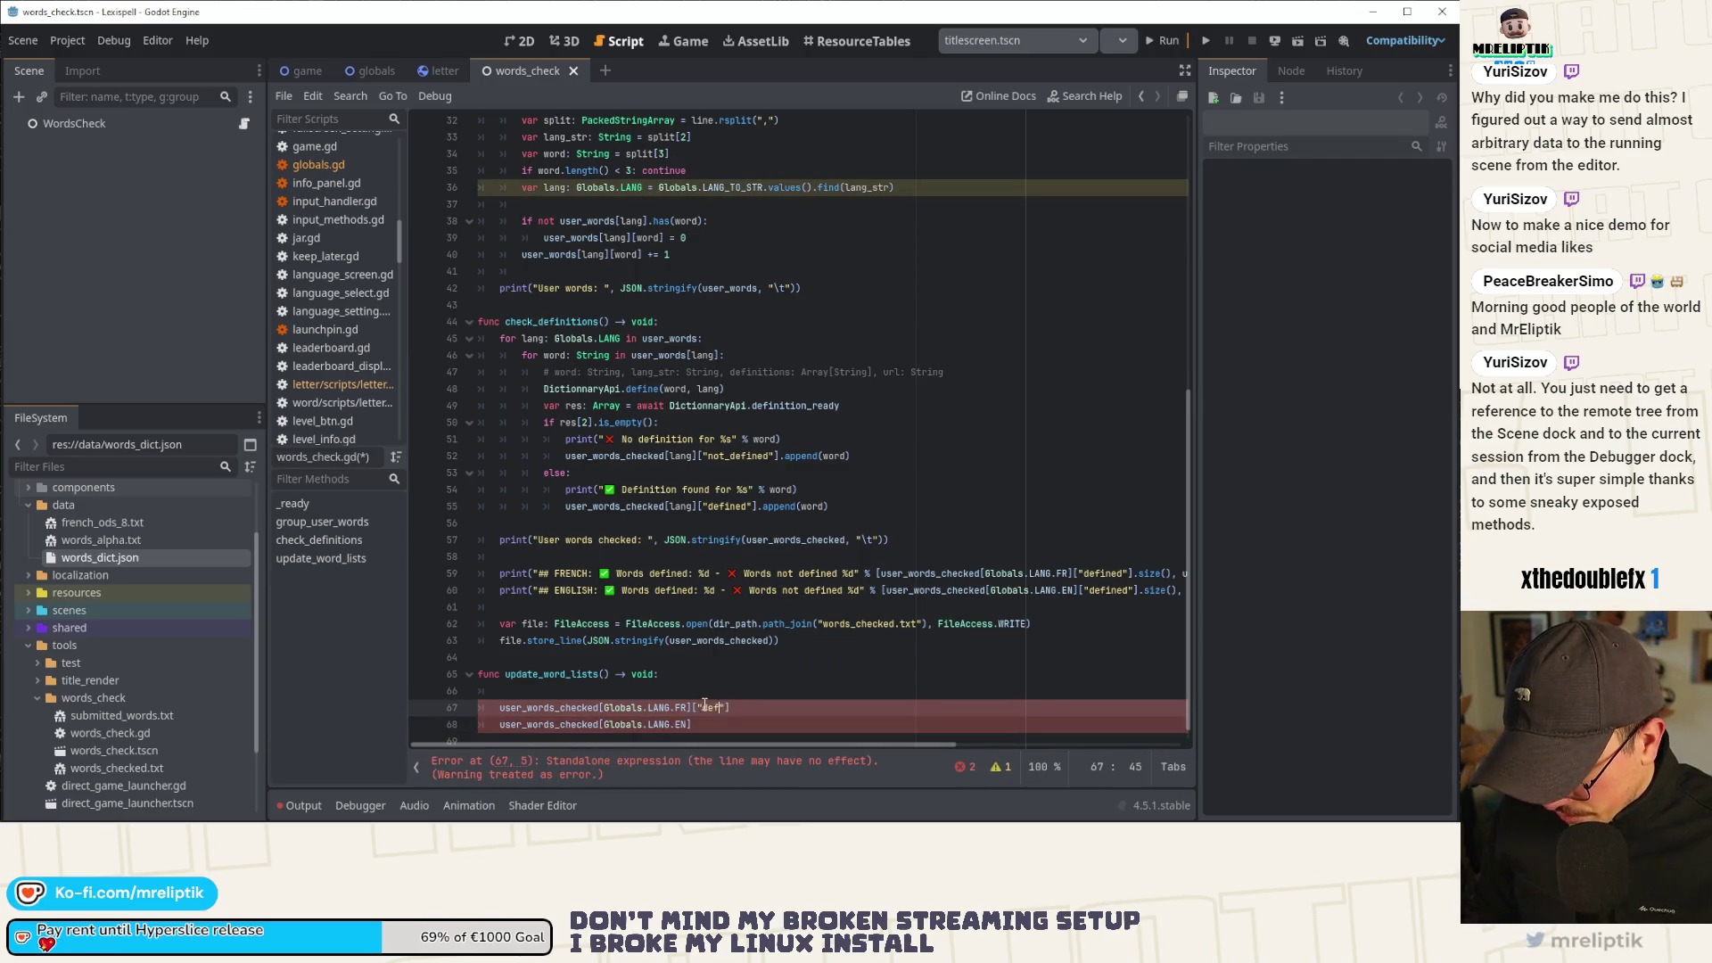
key("ctrl+shift+Left")
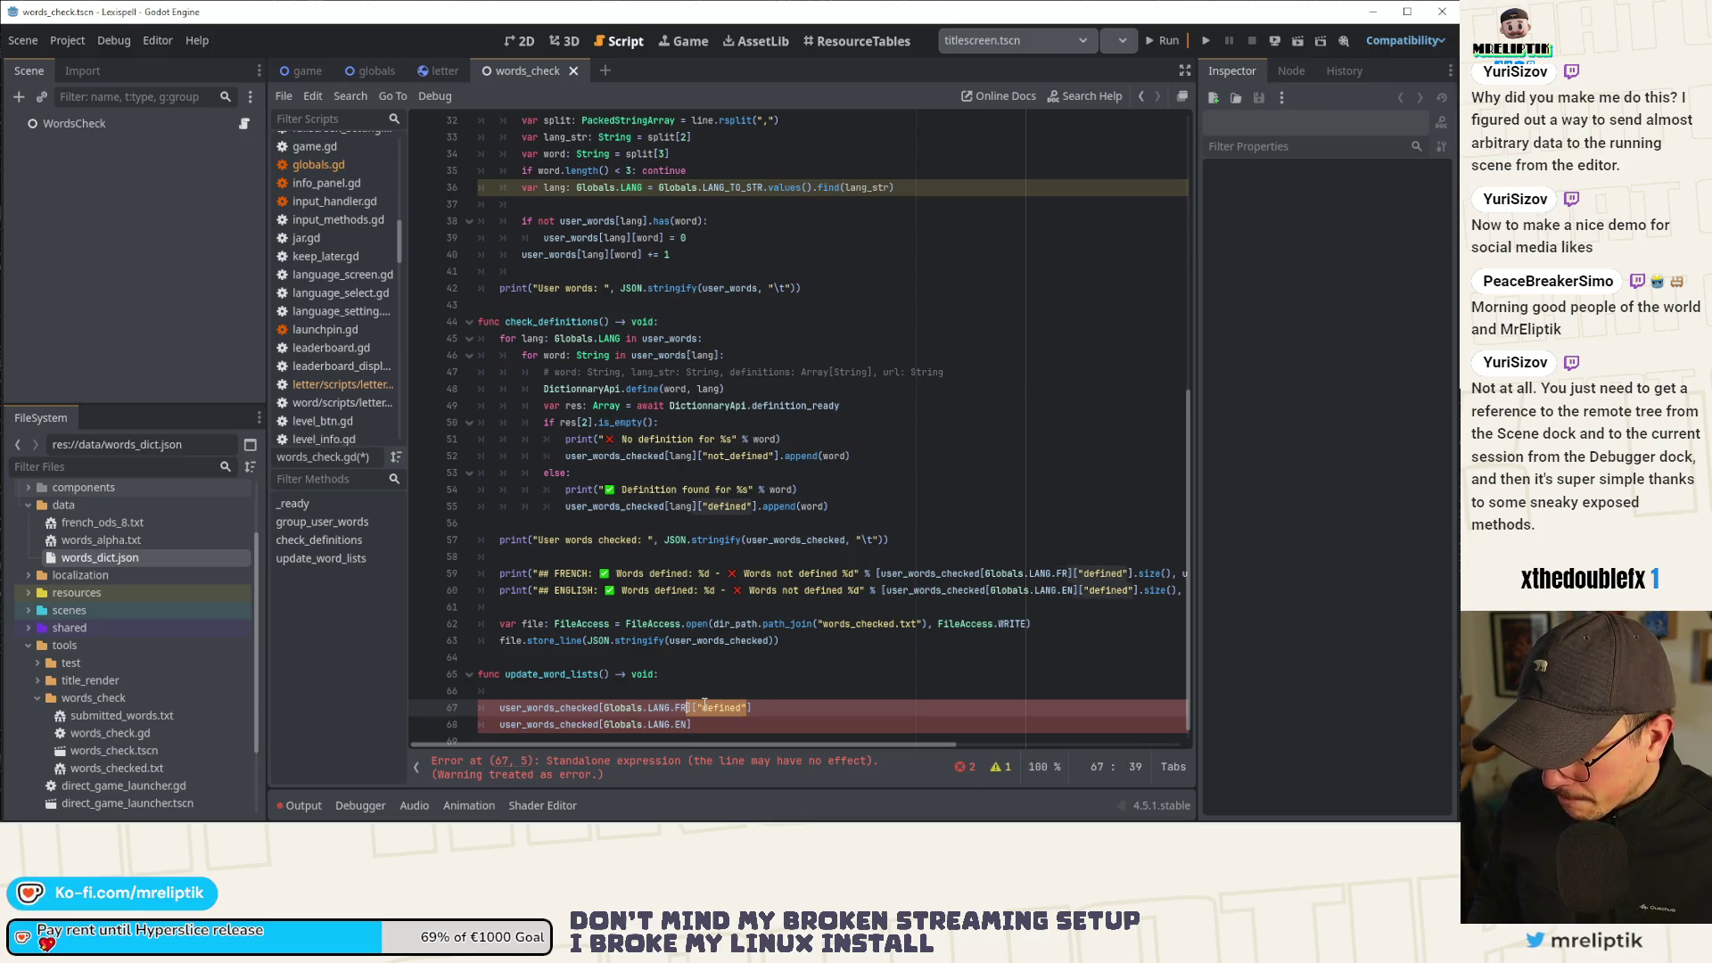
double_click(704, 706)
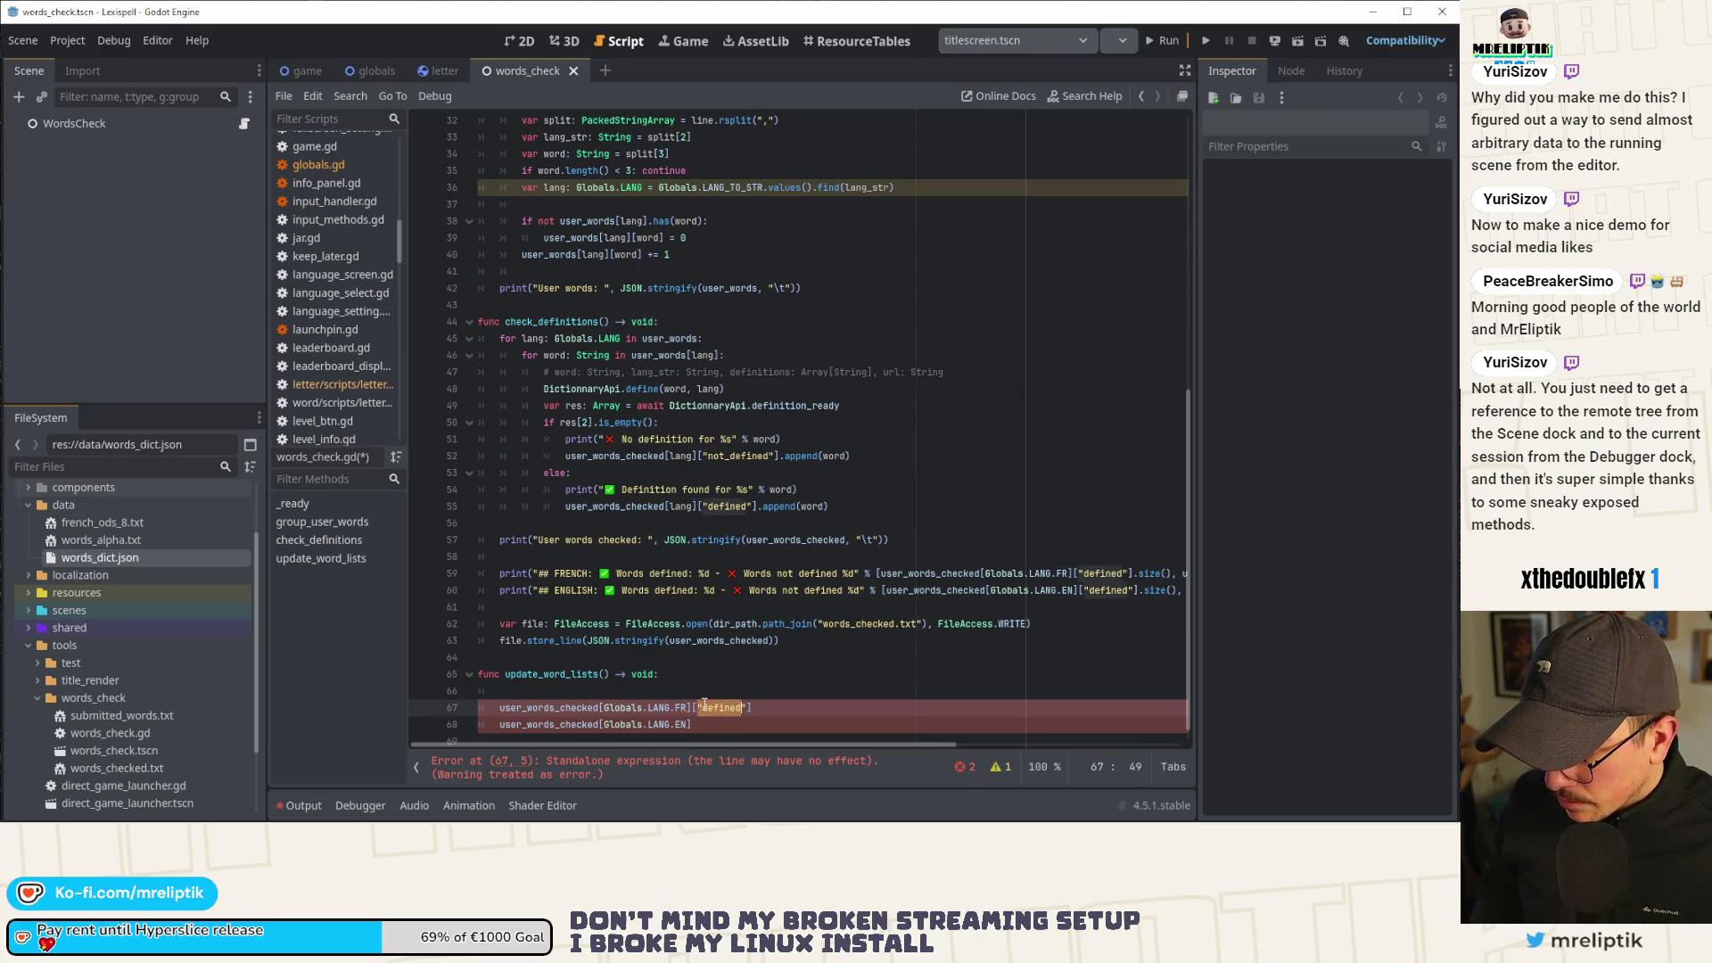
key("Right")
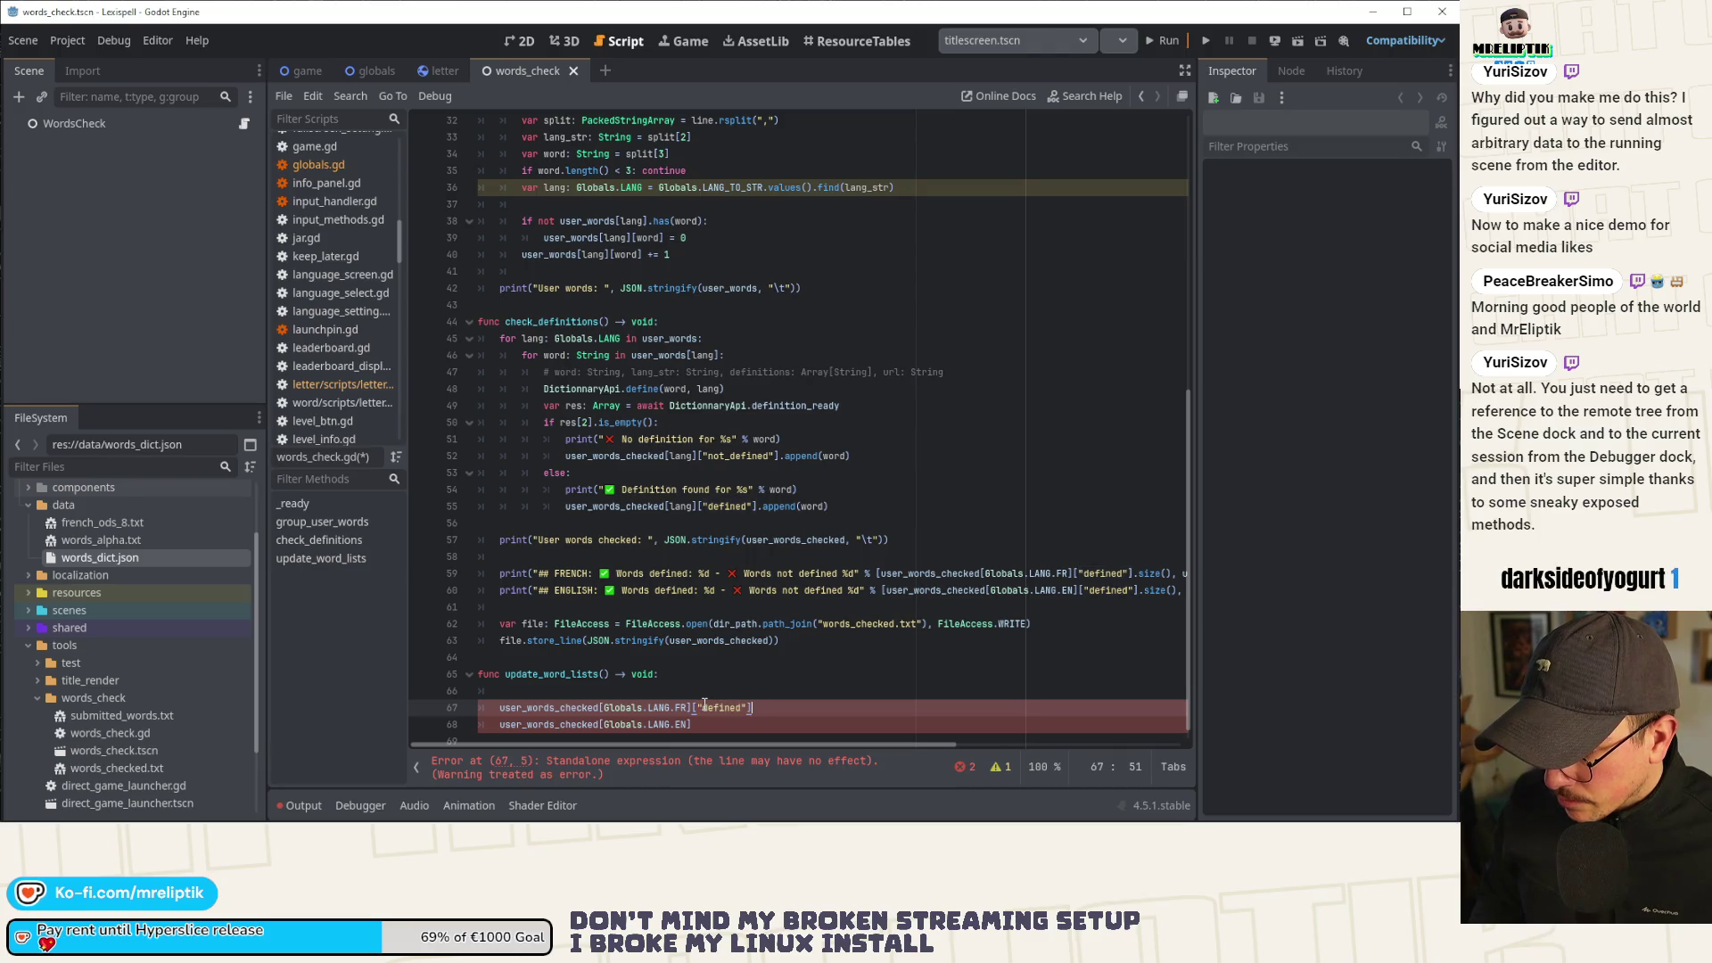
double_click(704, 706)
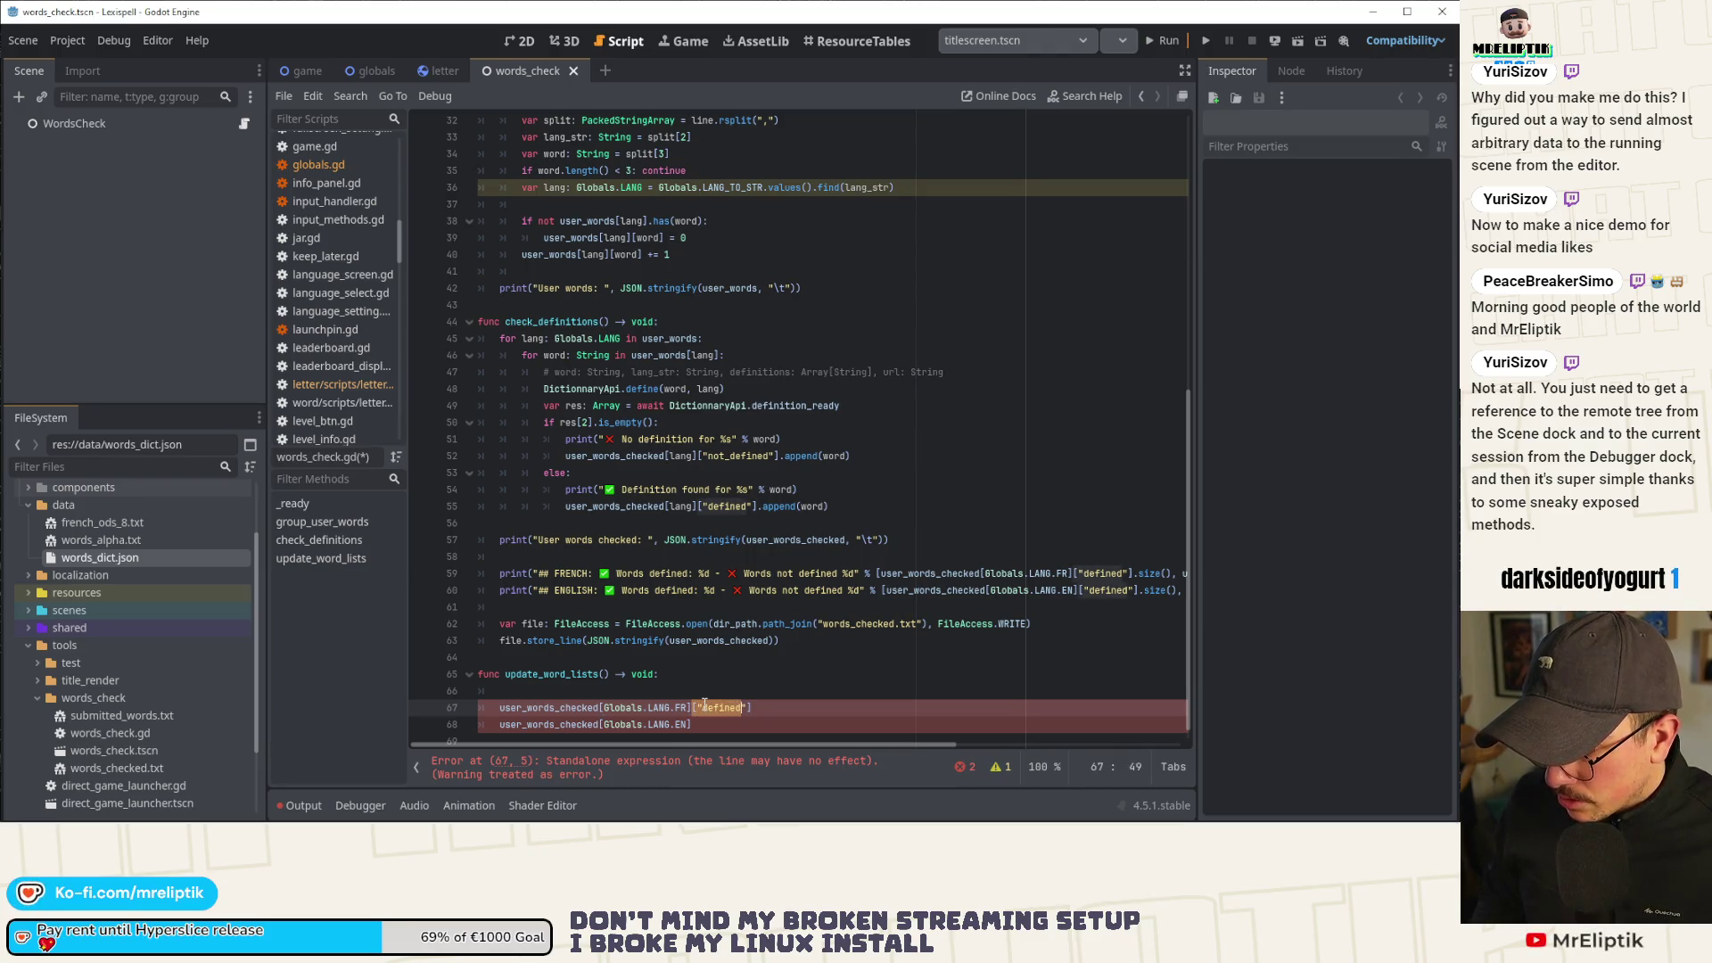
key("Down")
type("[\"defined\"]")
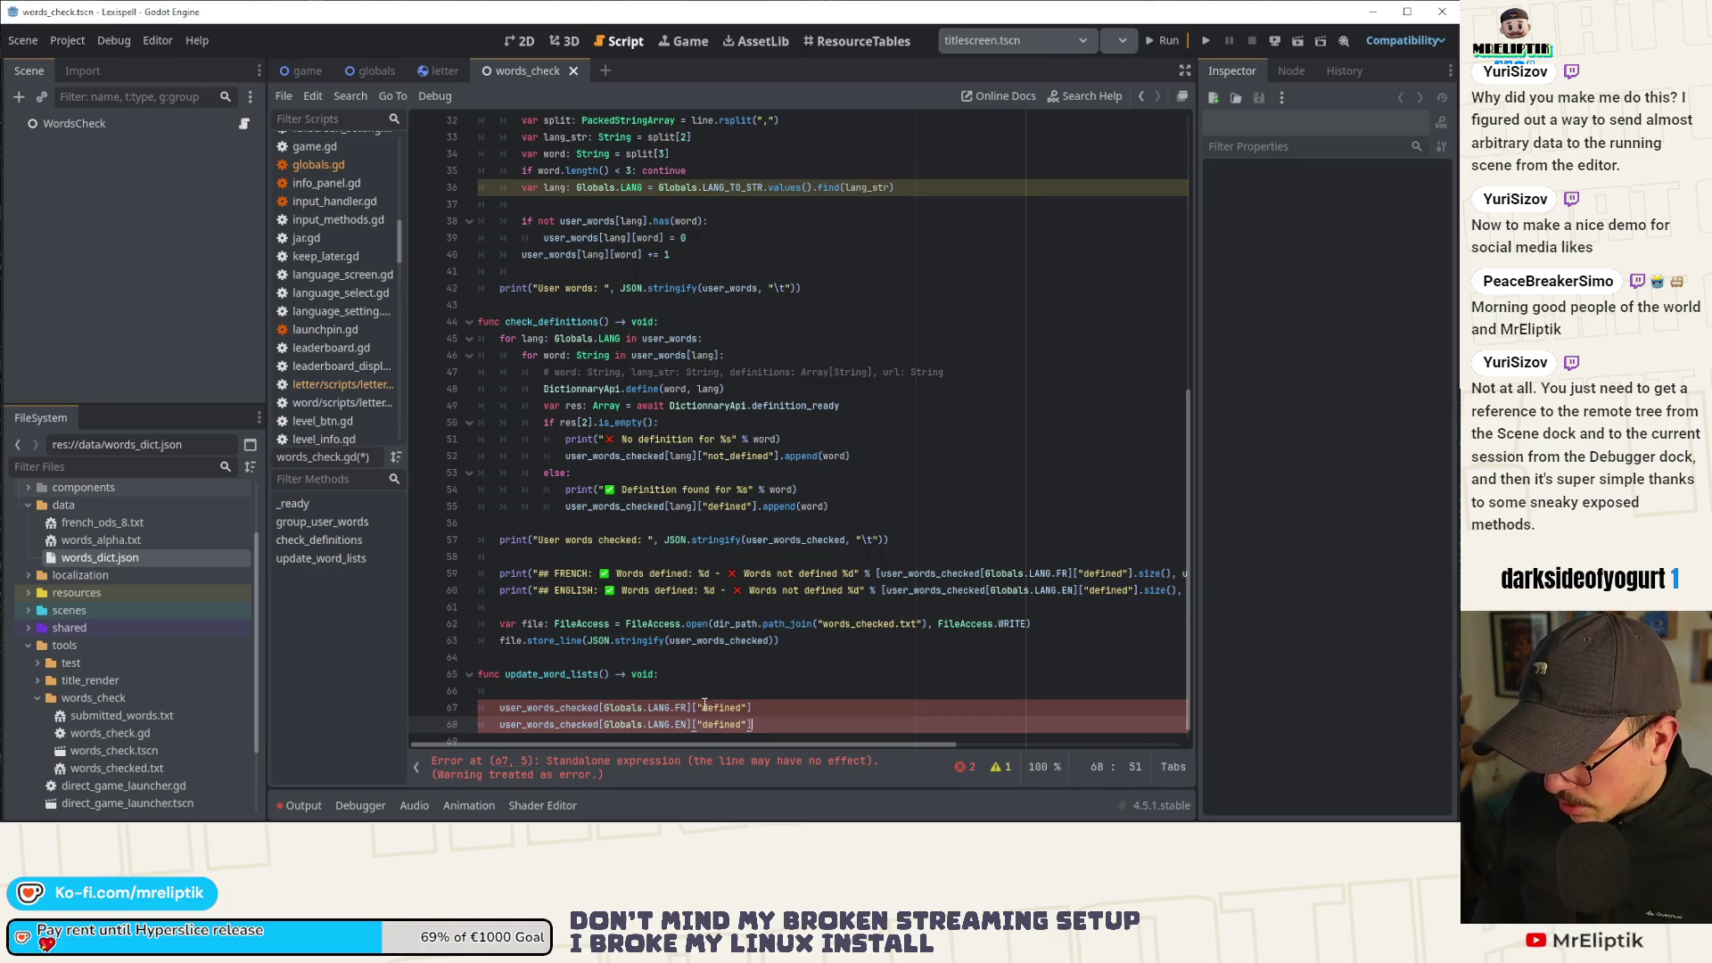
key("ctrl+s")
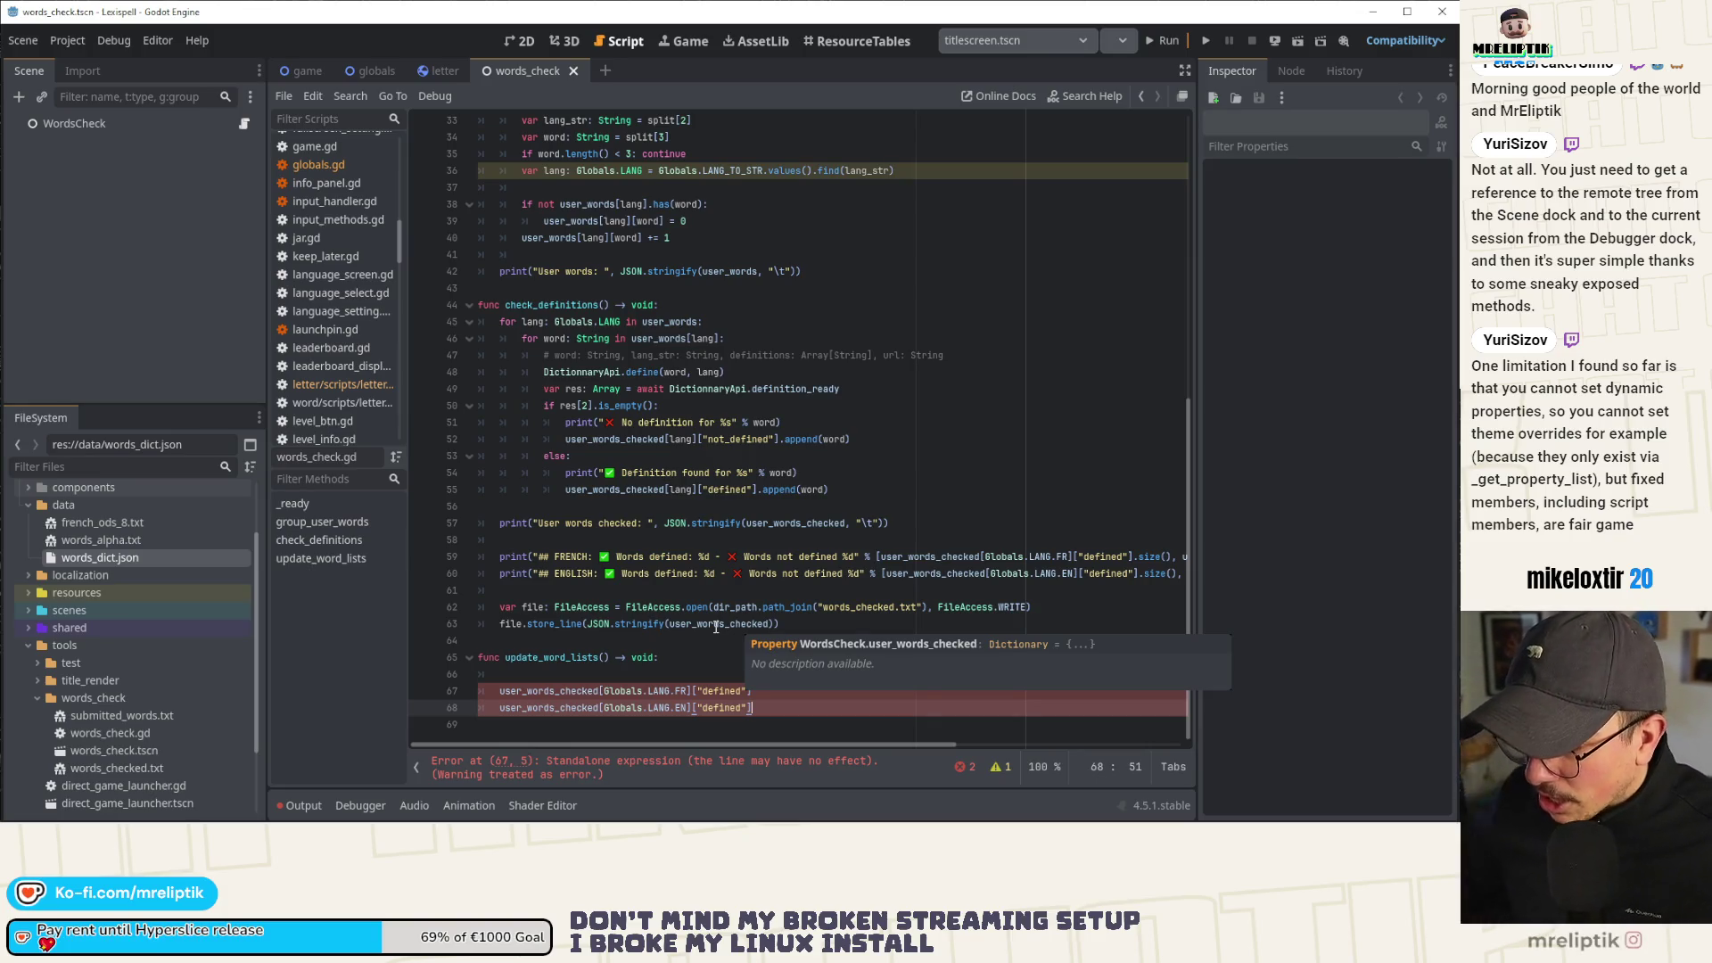
Open a new line above the two user_words_checked lookups for the FRENCH comment heading.
left_click(507, 693)
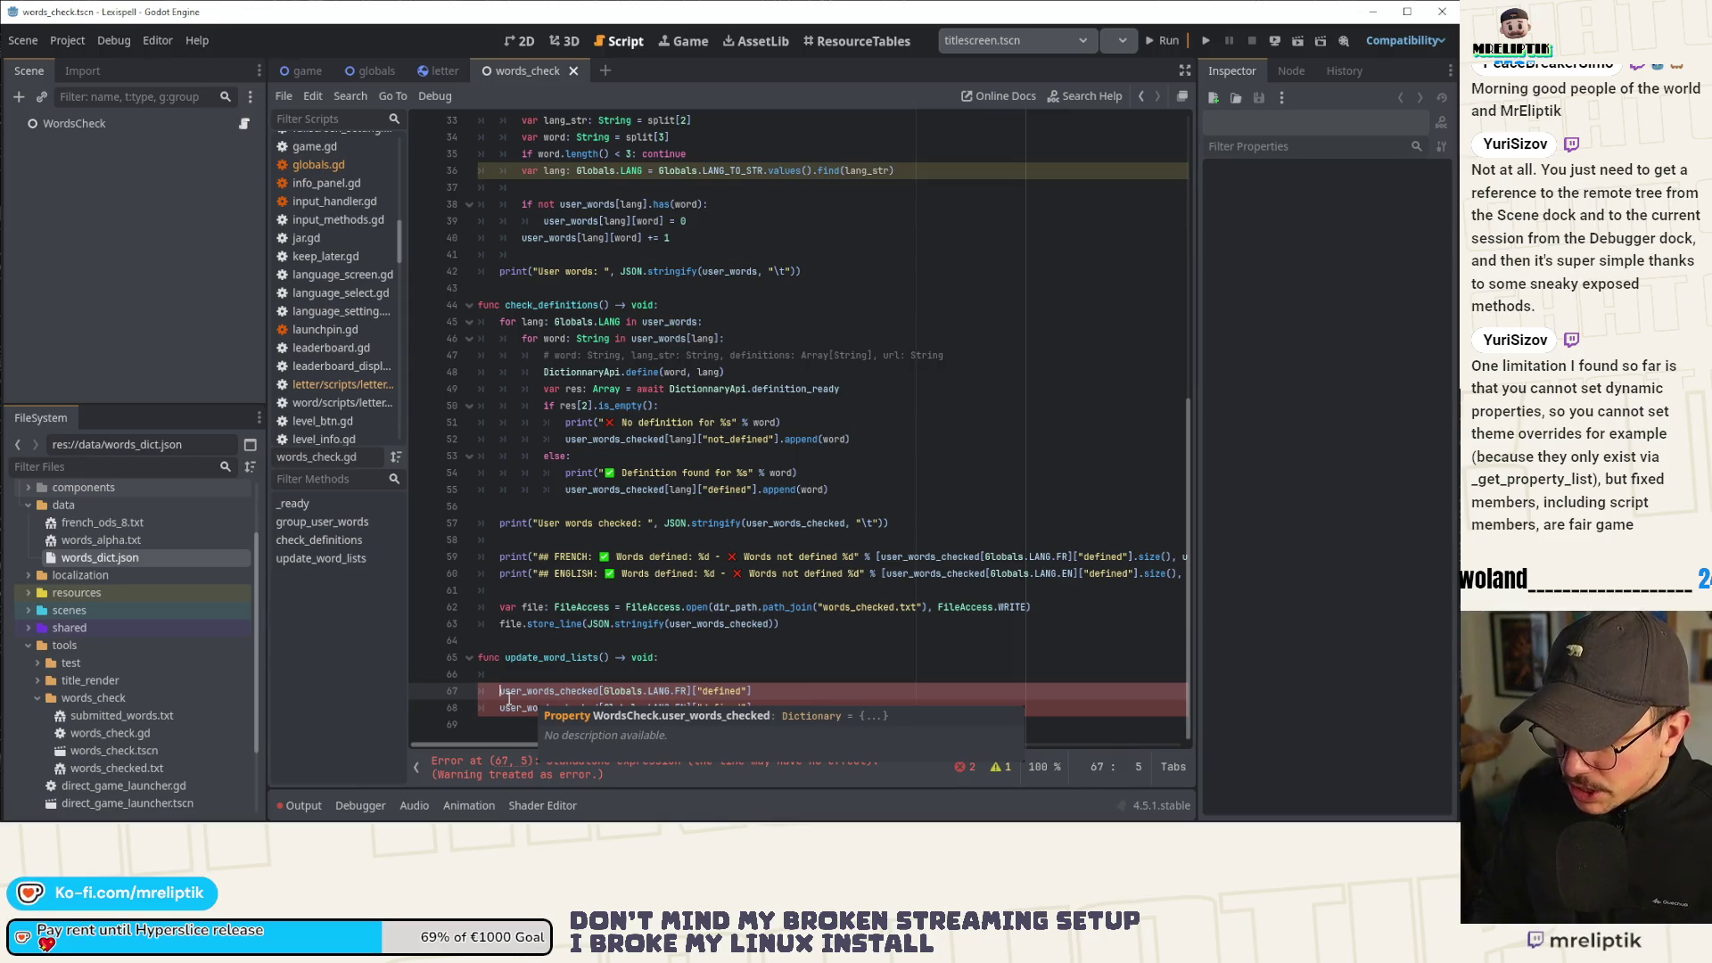
key("ctrl+shift+Return")
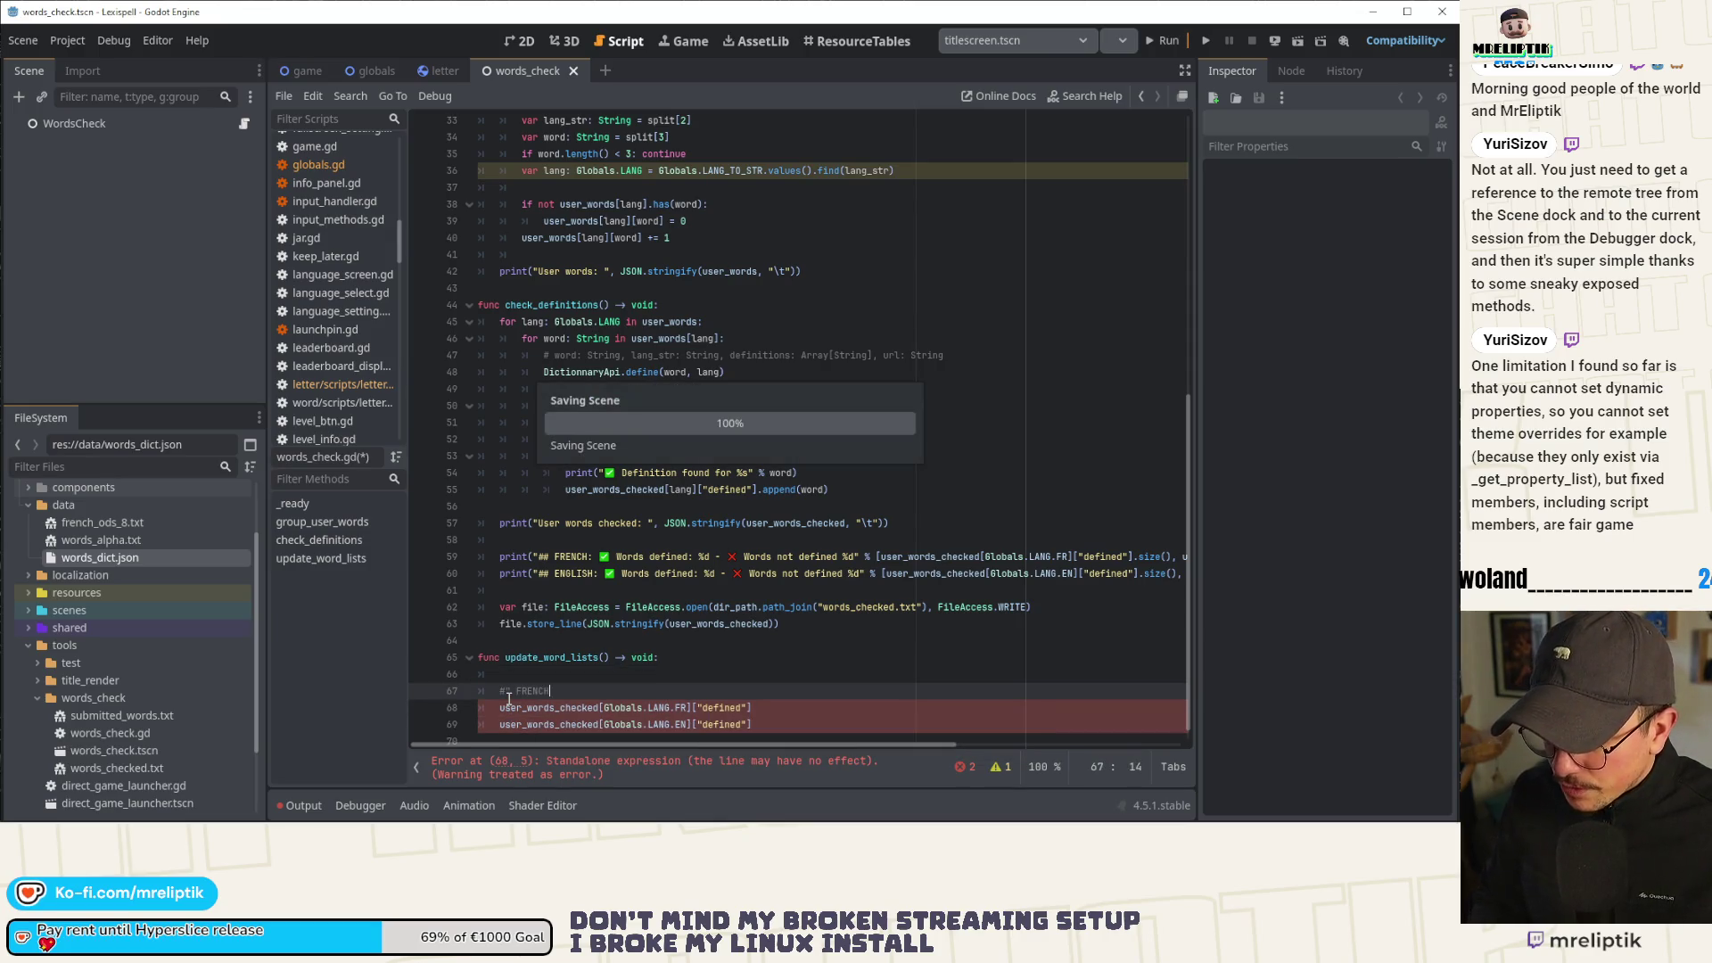
Add an ## ENGLISH comment line below ## FRENCH and save the script.
key("Return")
key("Return")
type("## EGN")
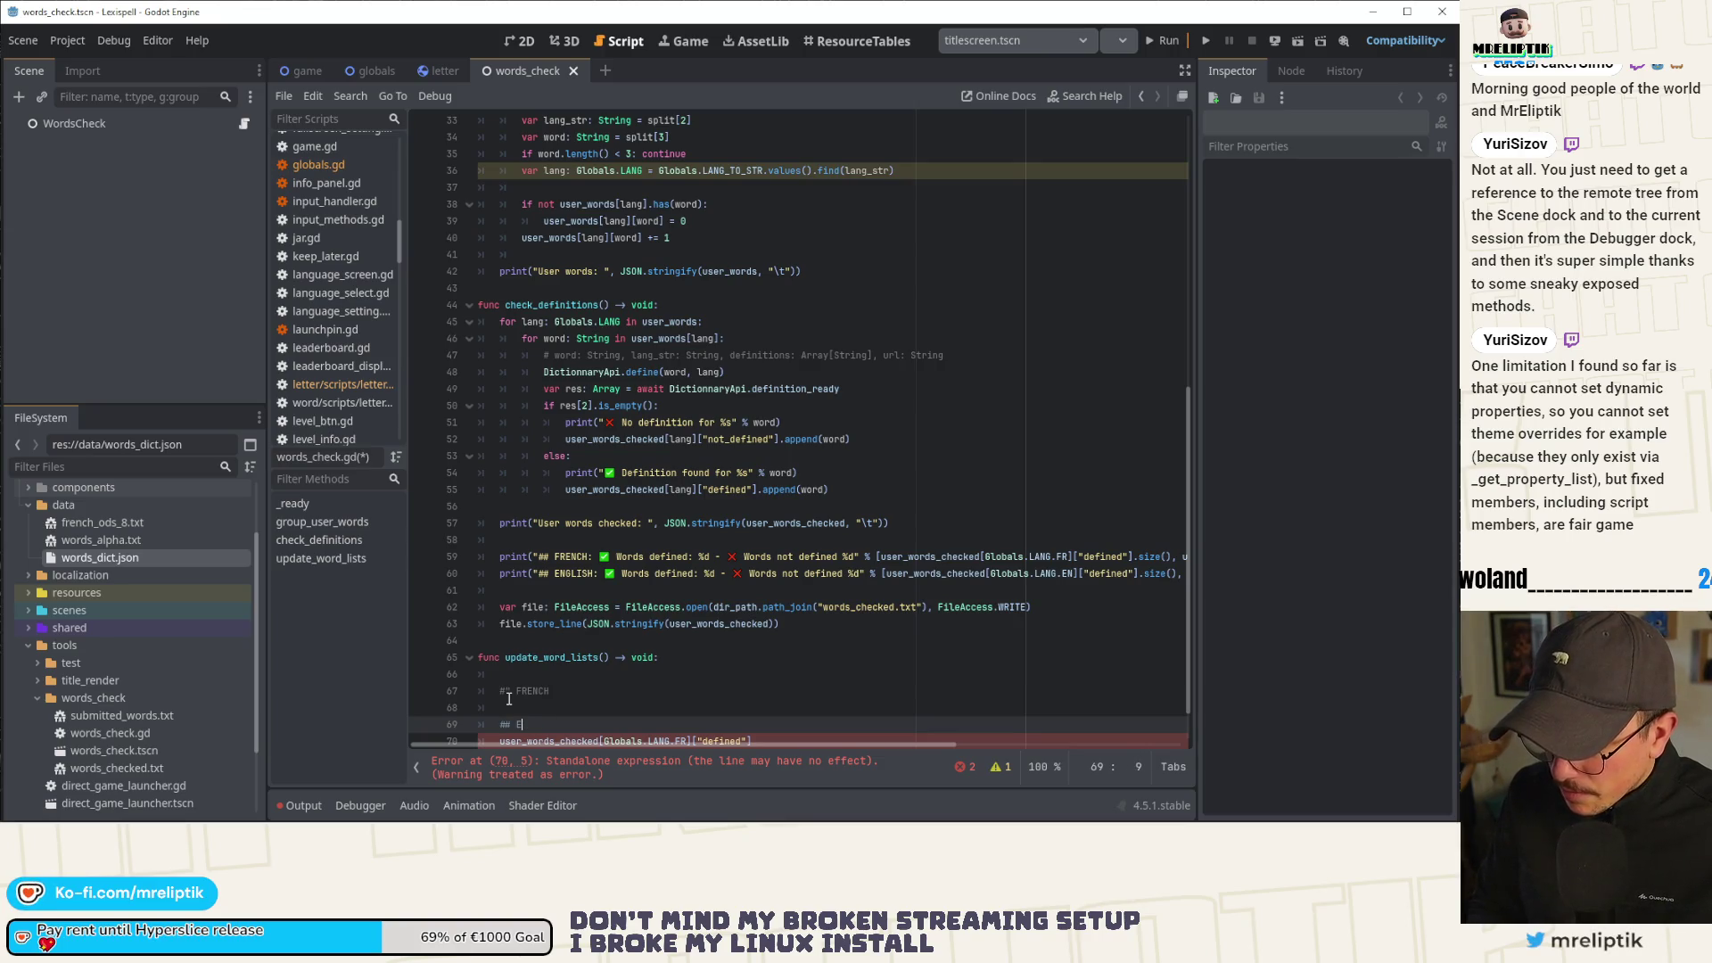
type("N")
type("GLISH")
key("ctrl+s")
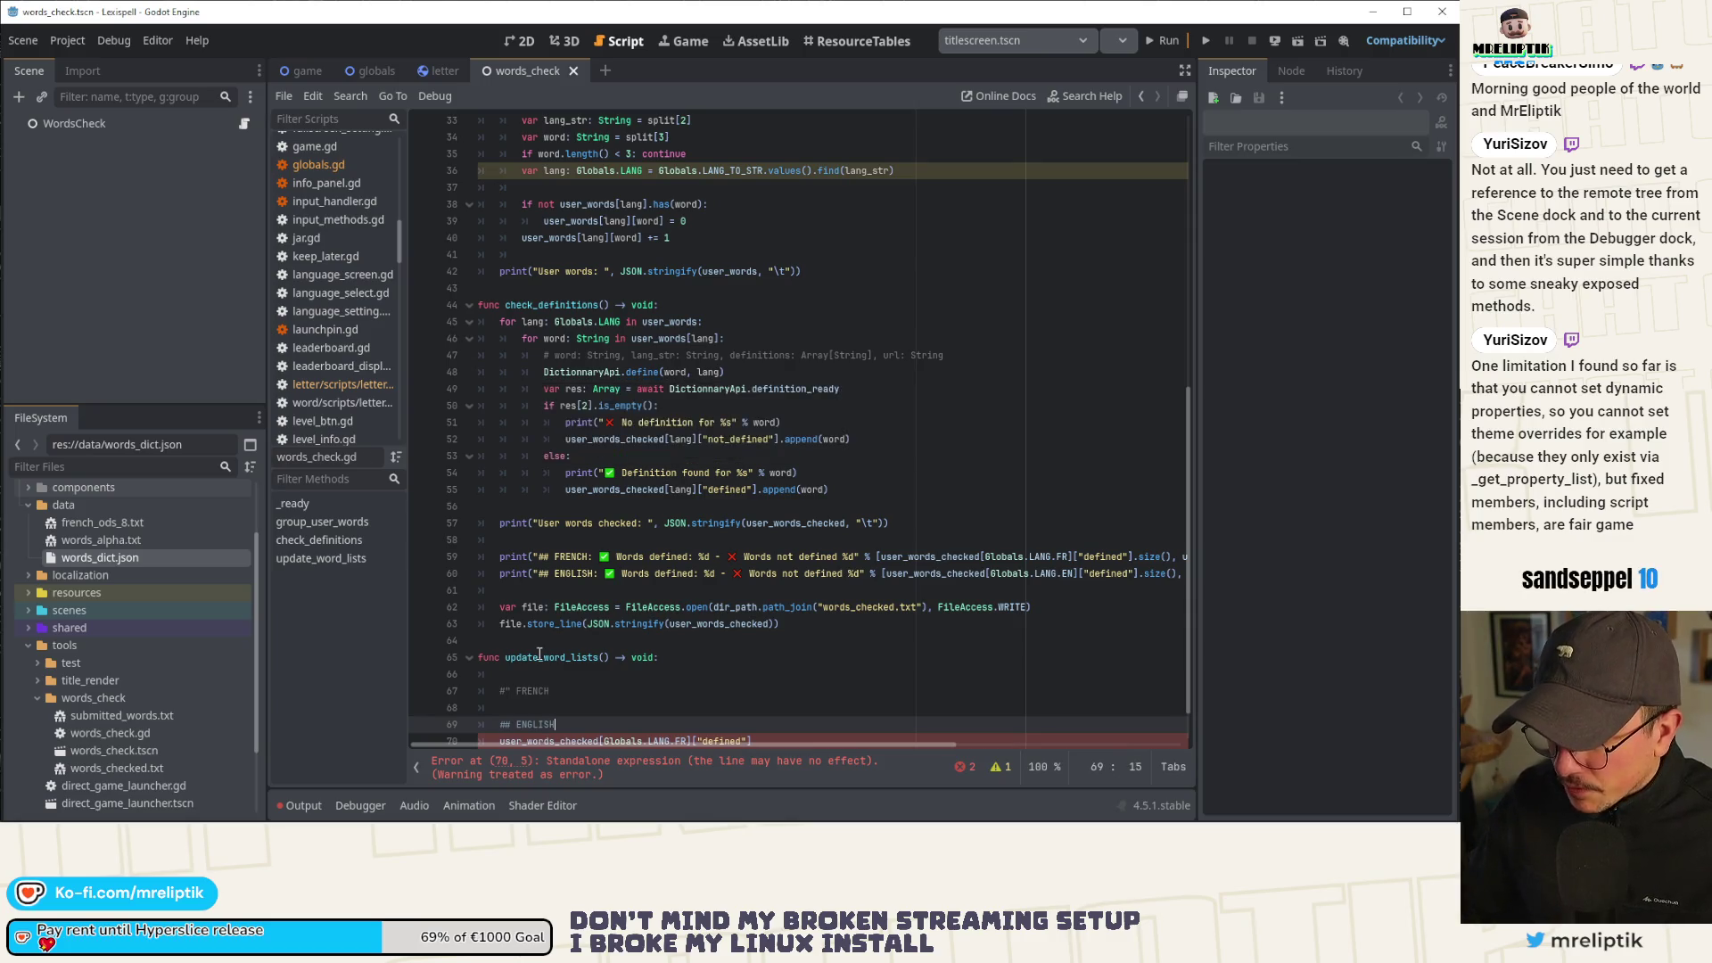
left_click(533, 675)
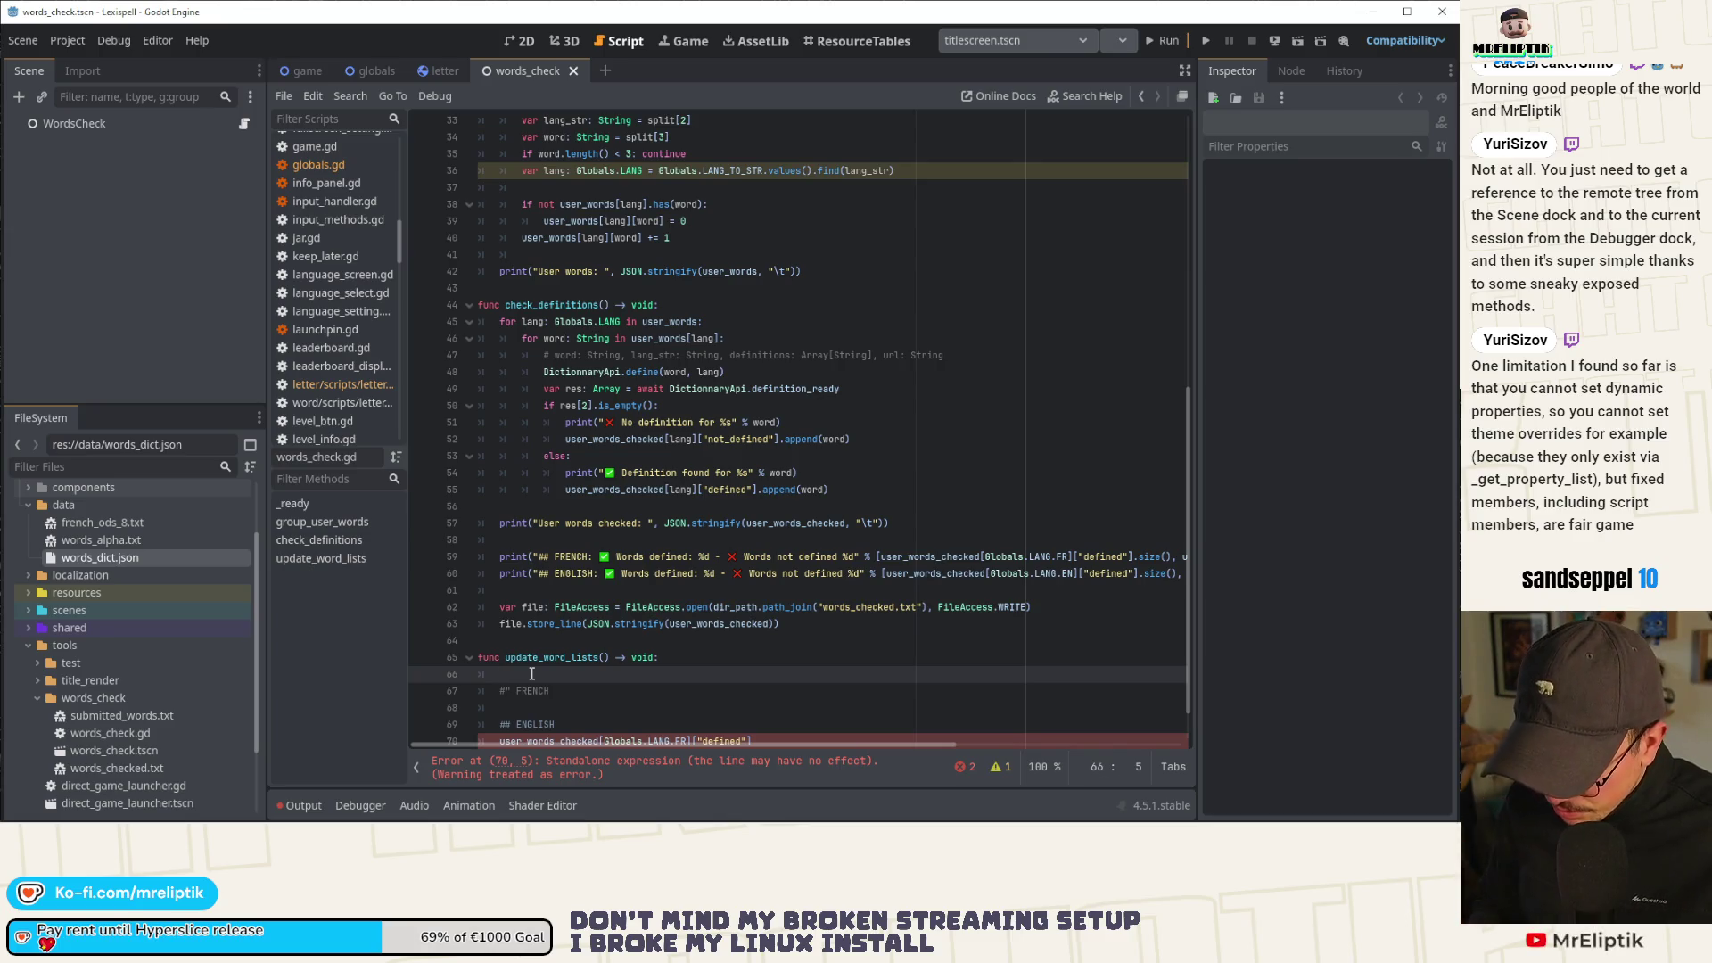
scroll(538, 159, "up", 7)
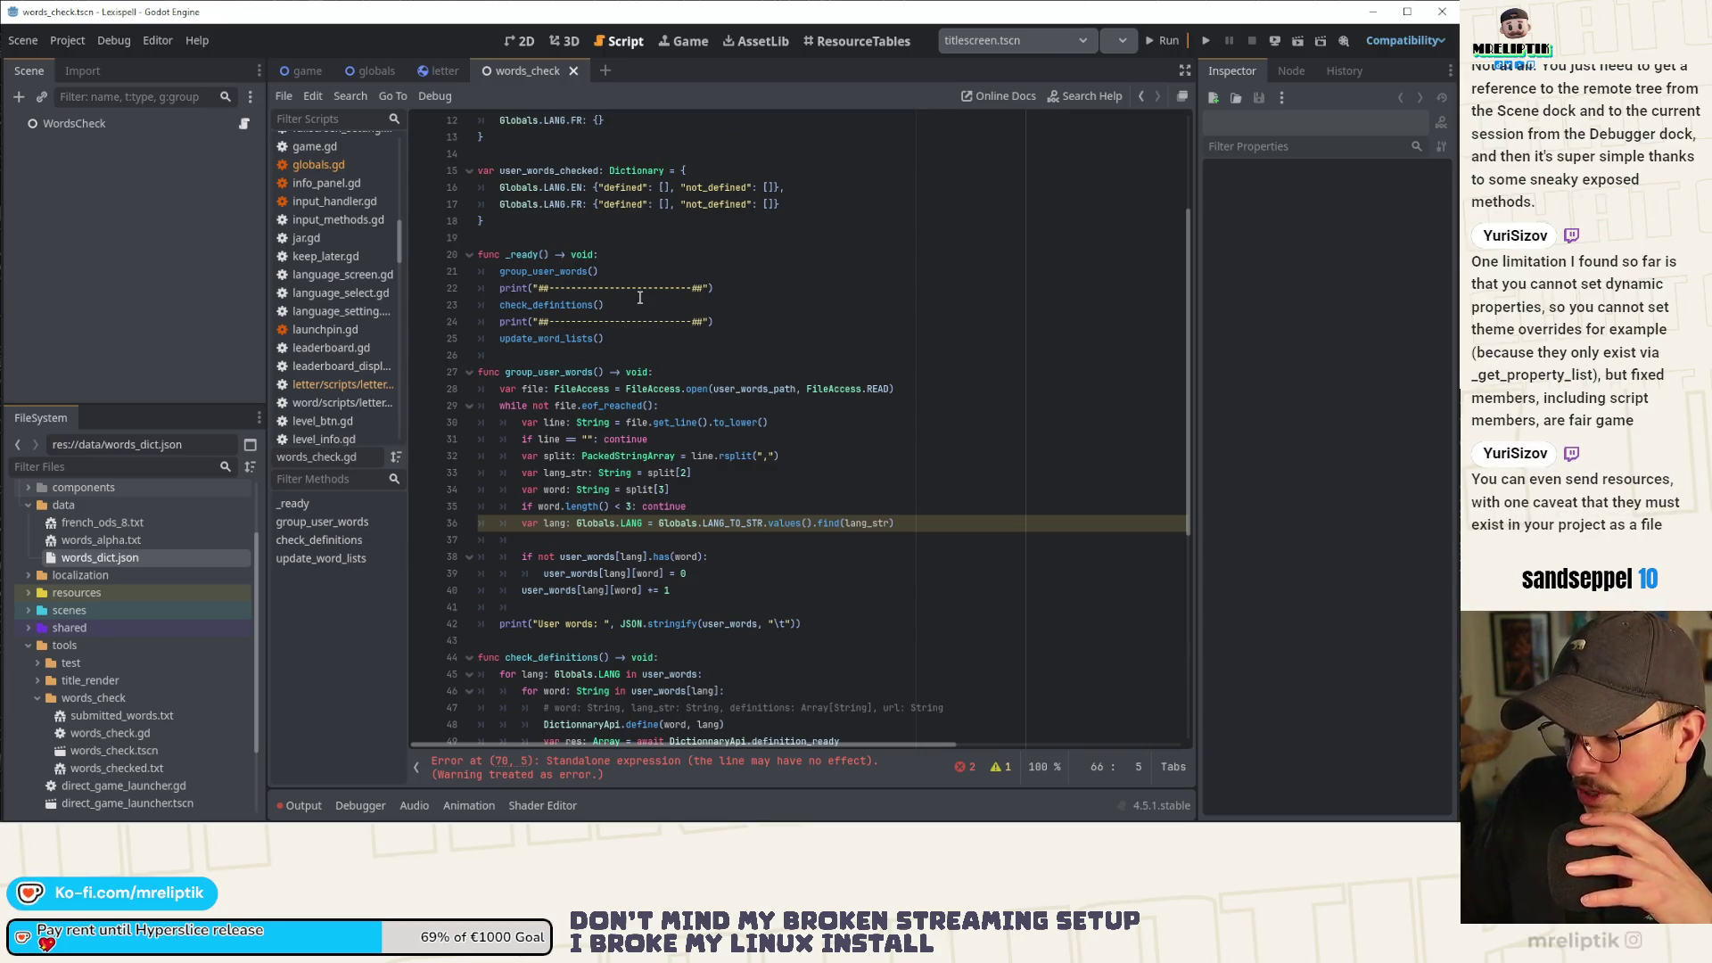
Move the French "defined" lookup up to sit directly under the FRENCH comment.
scroll(583, 388, "up", 4)
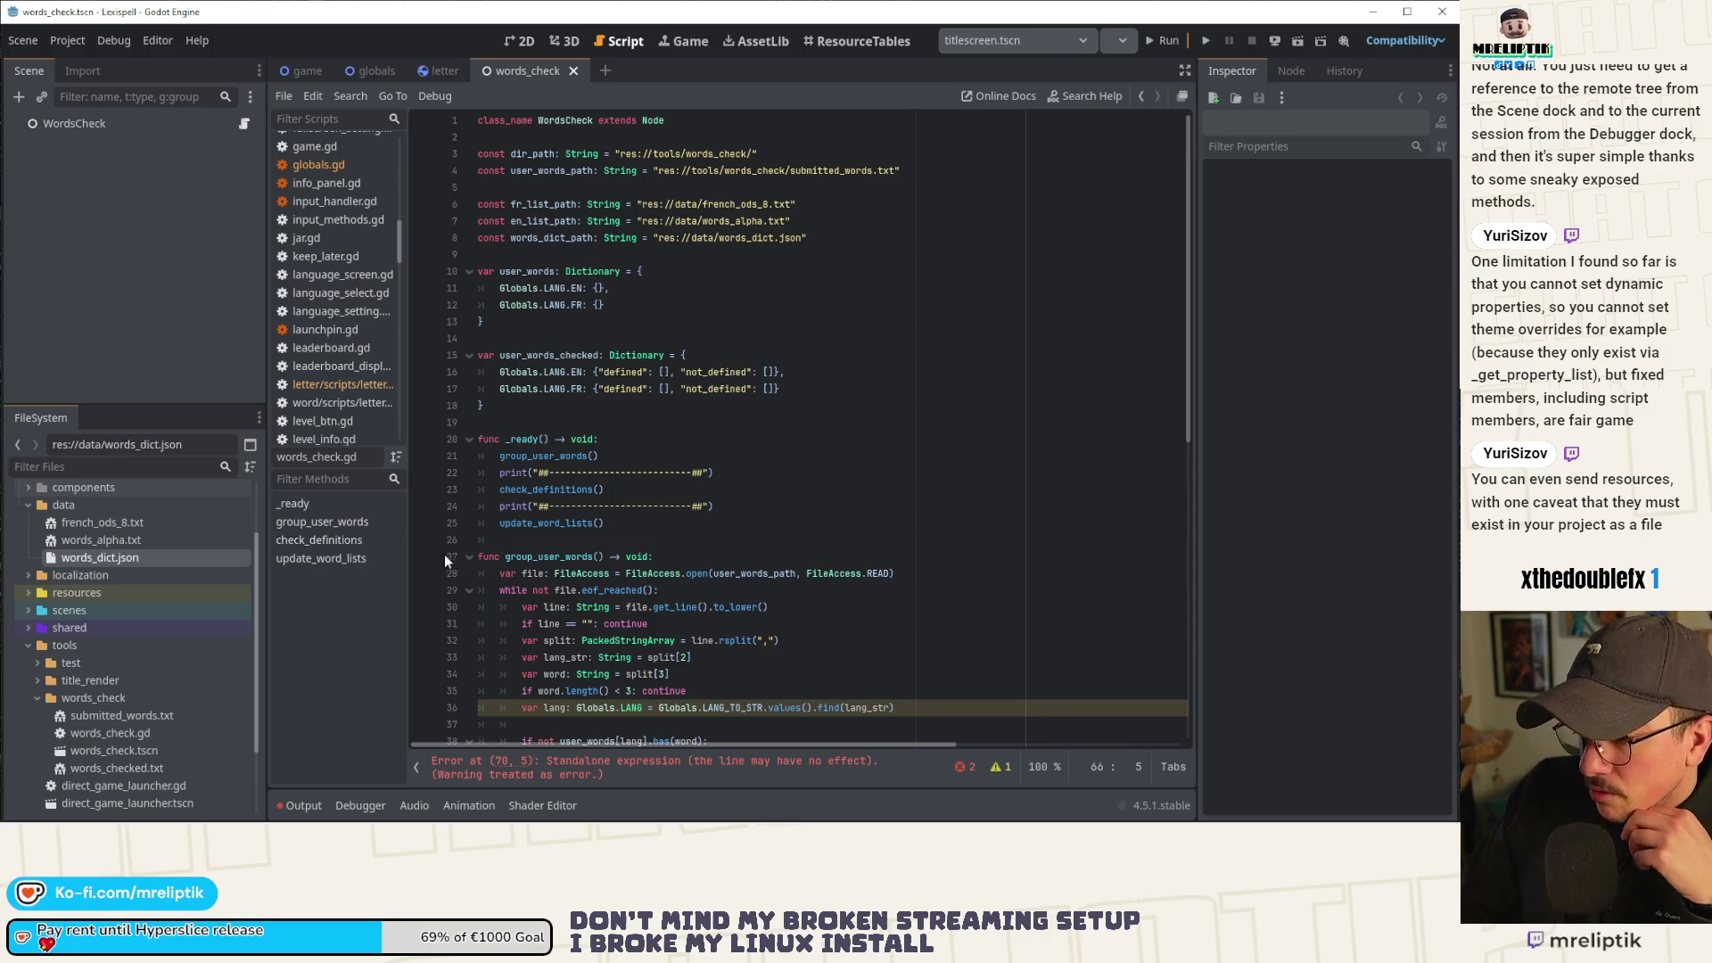
scroll(623, 509, "down", 5)
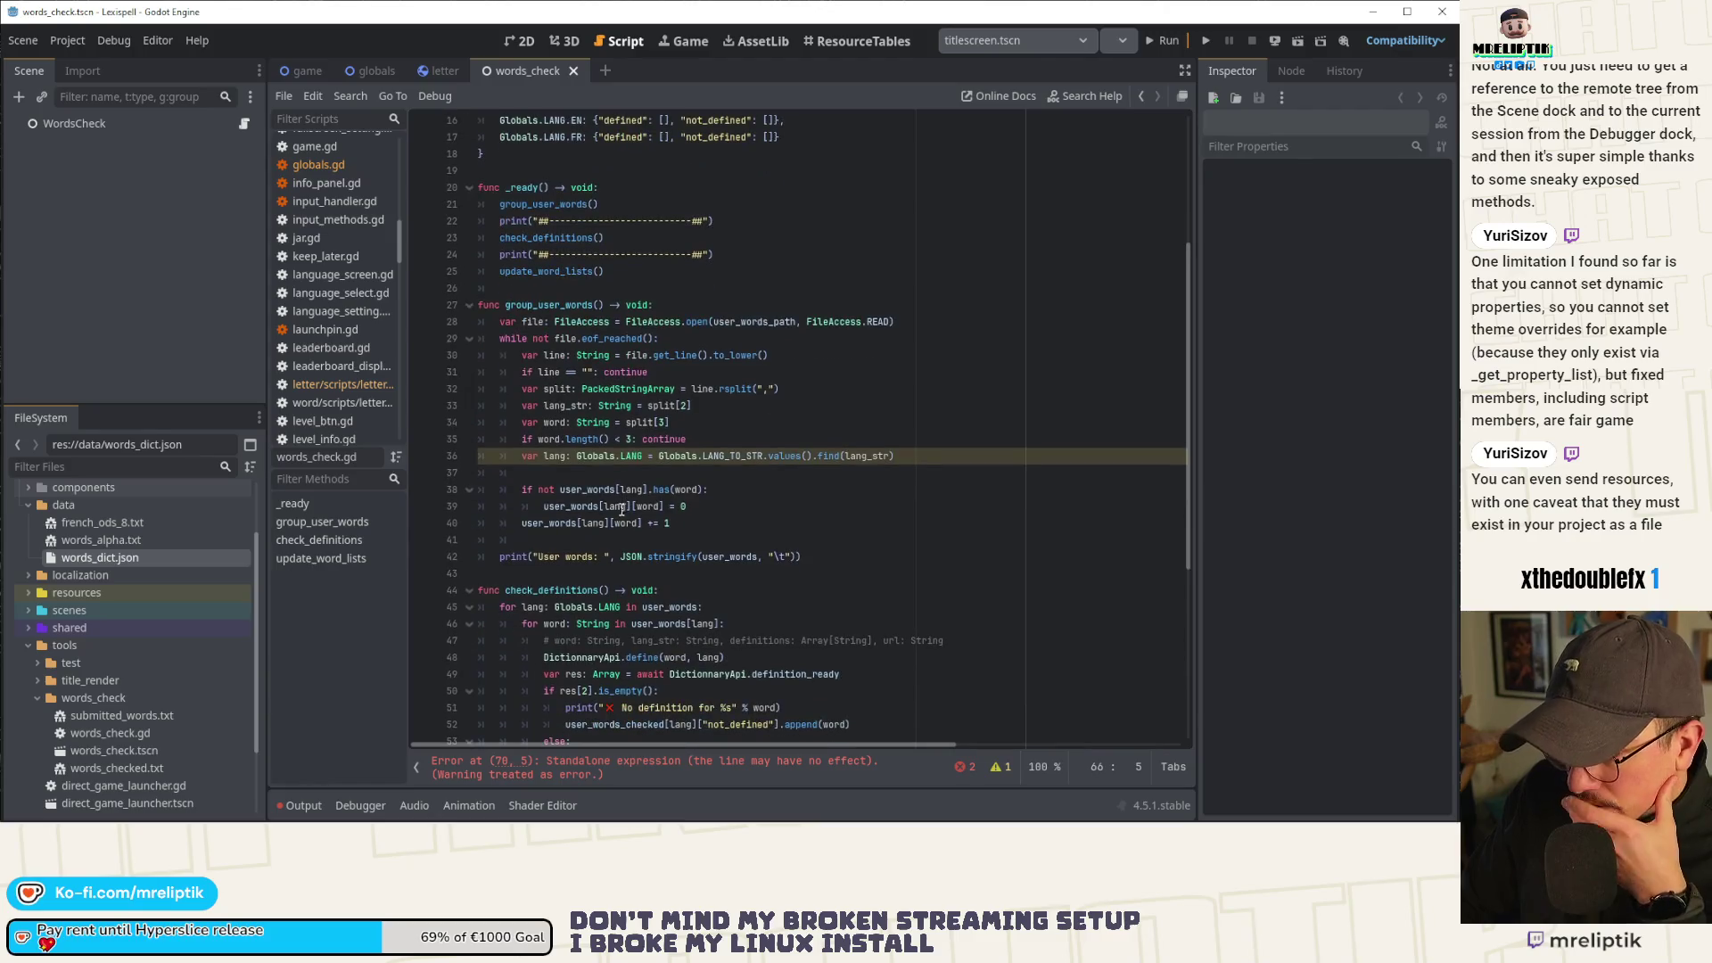
scroll(700, 479, "down", 7)
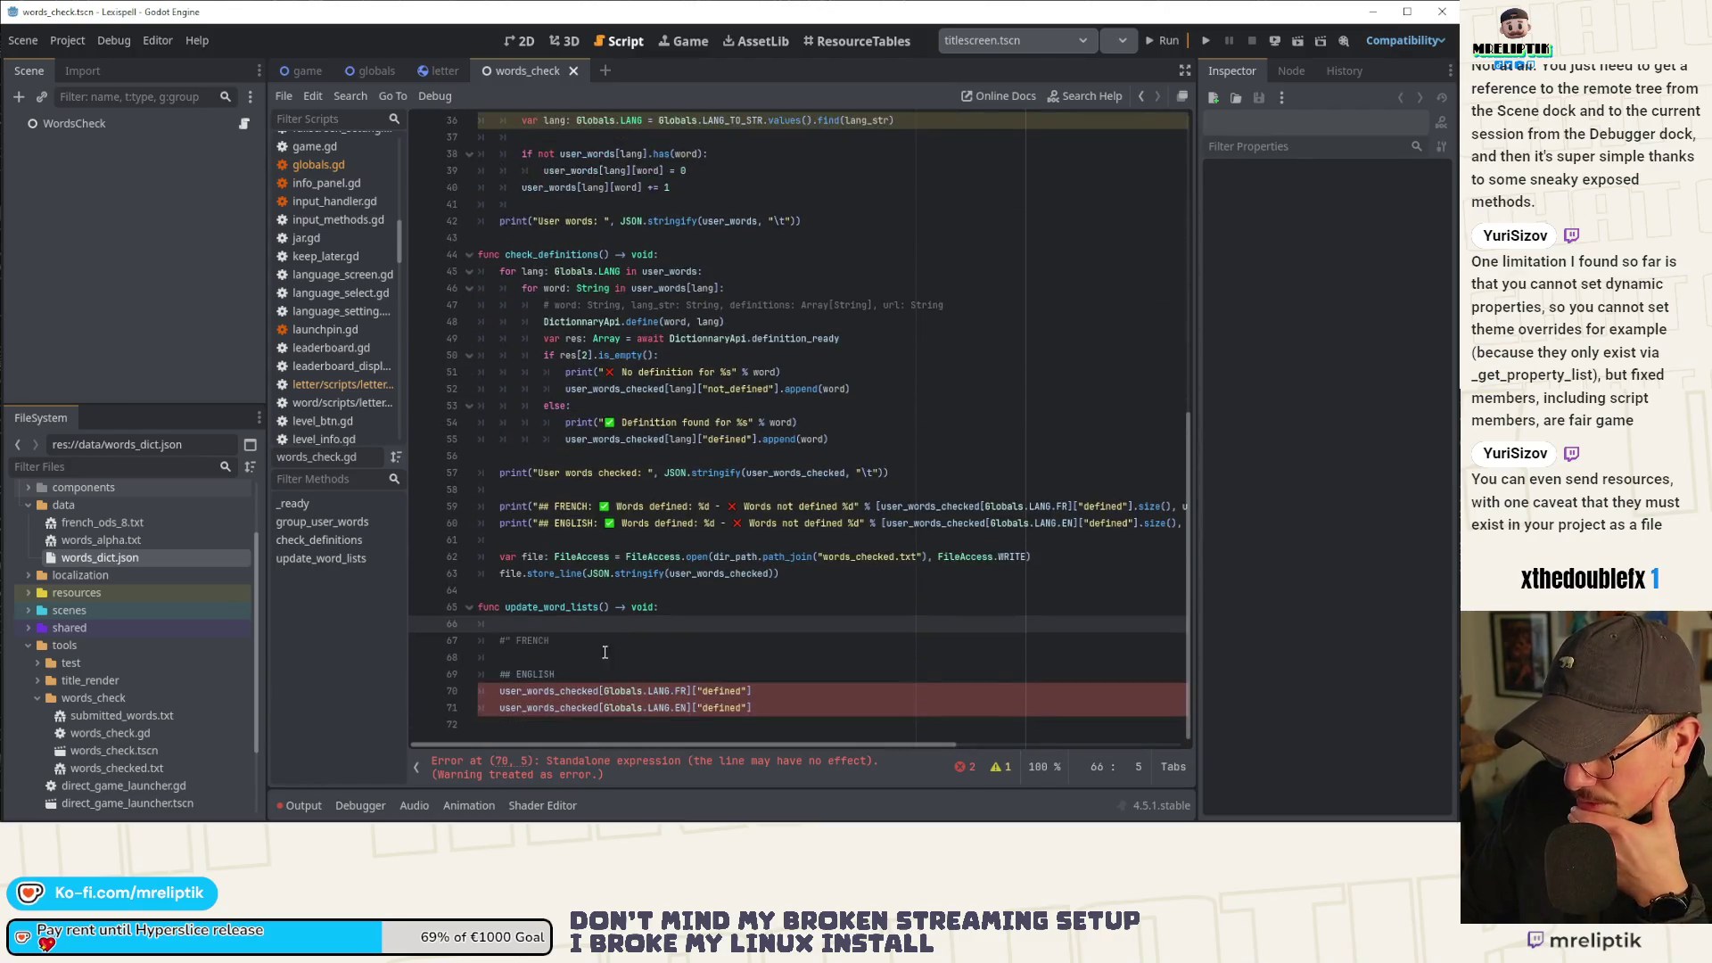
left_click(564, 690)
key("alt+Up")
key("alt+Up")
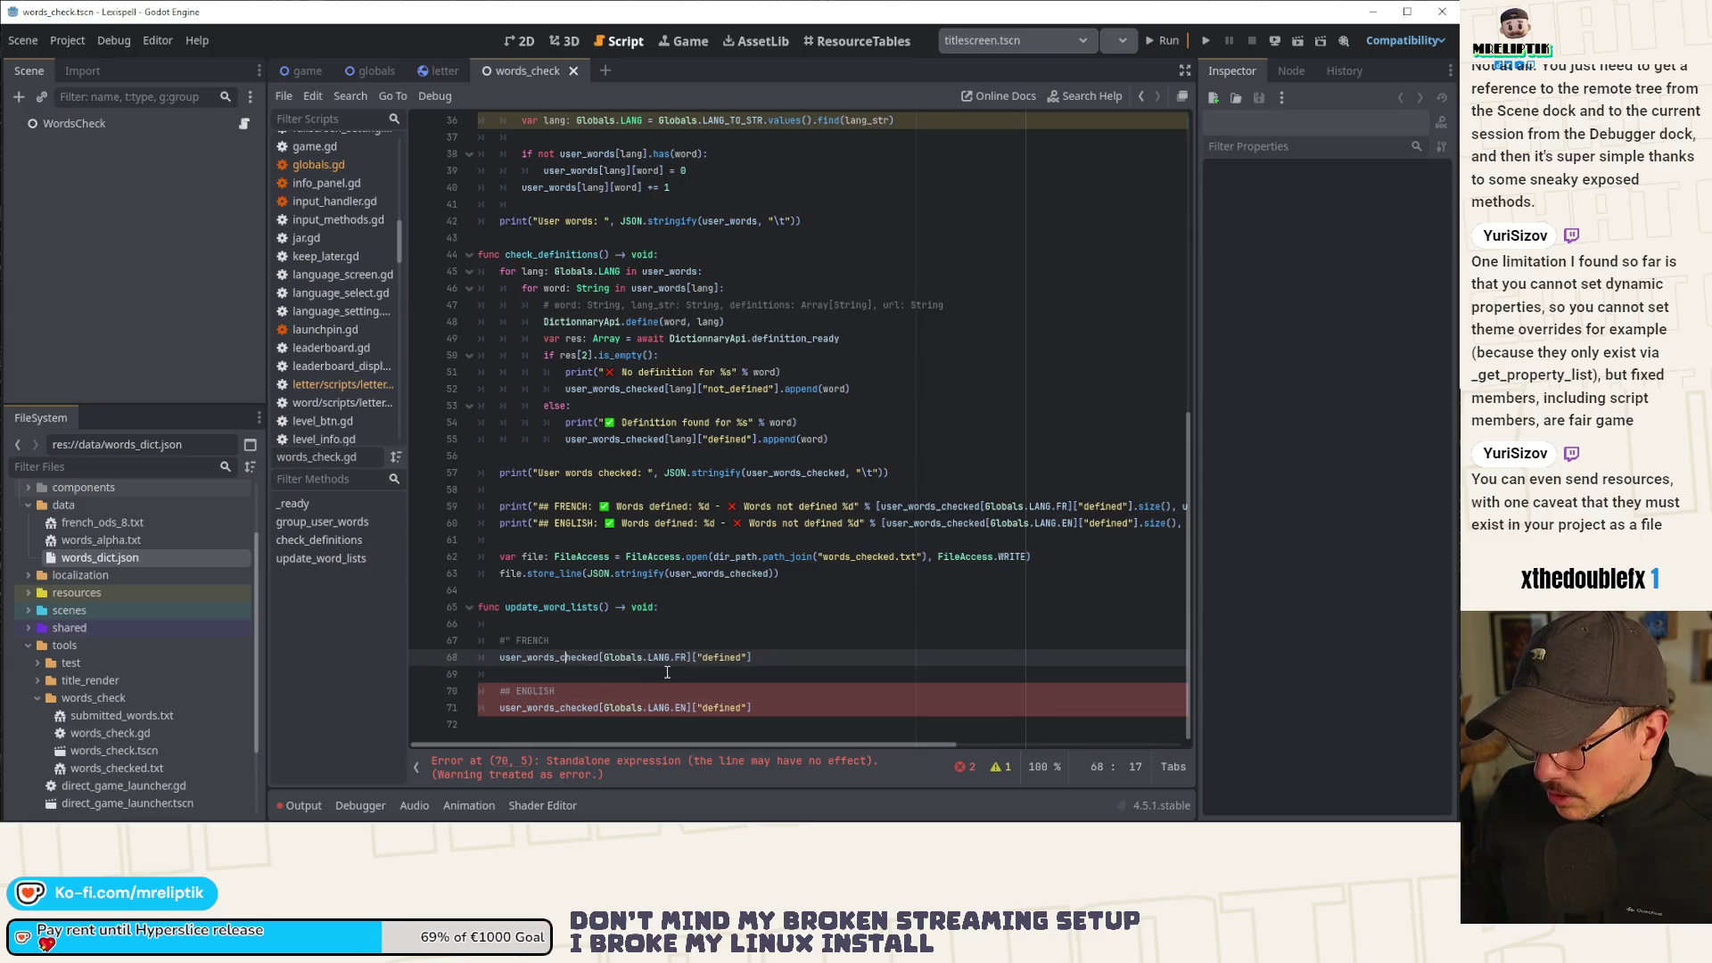
Delete the blank line above the FRENCH heading so the French lookup sits right below it.
key("Up")
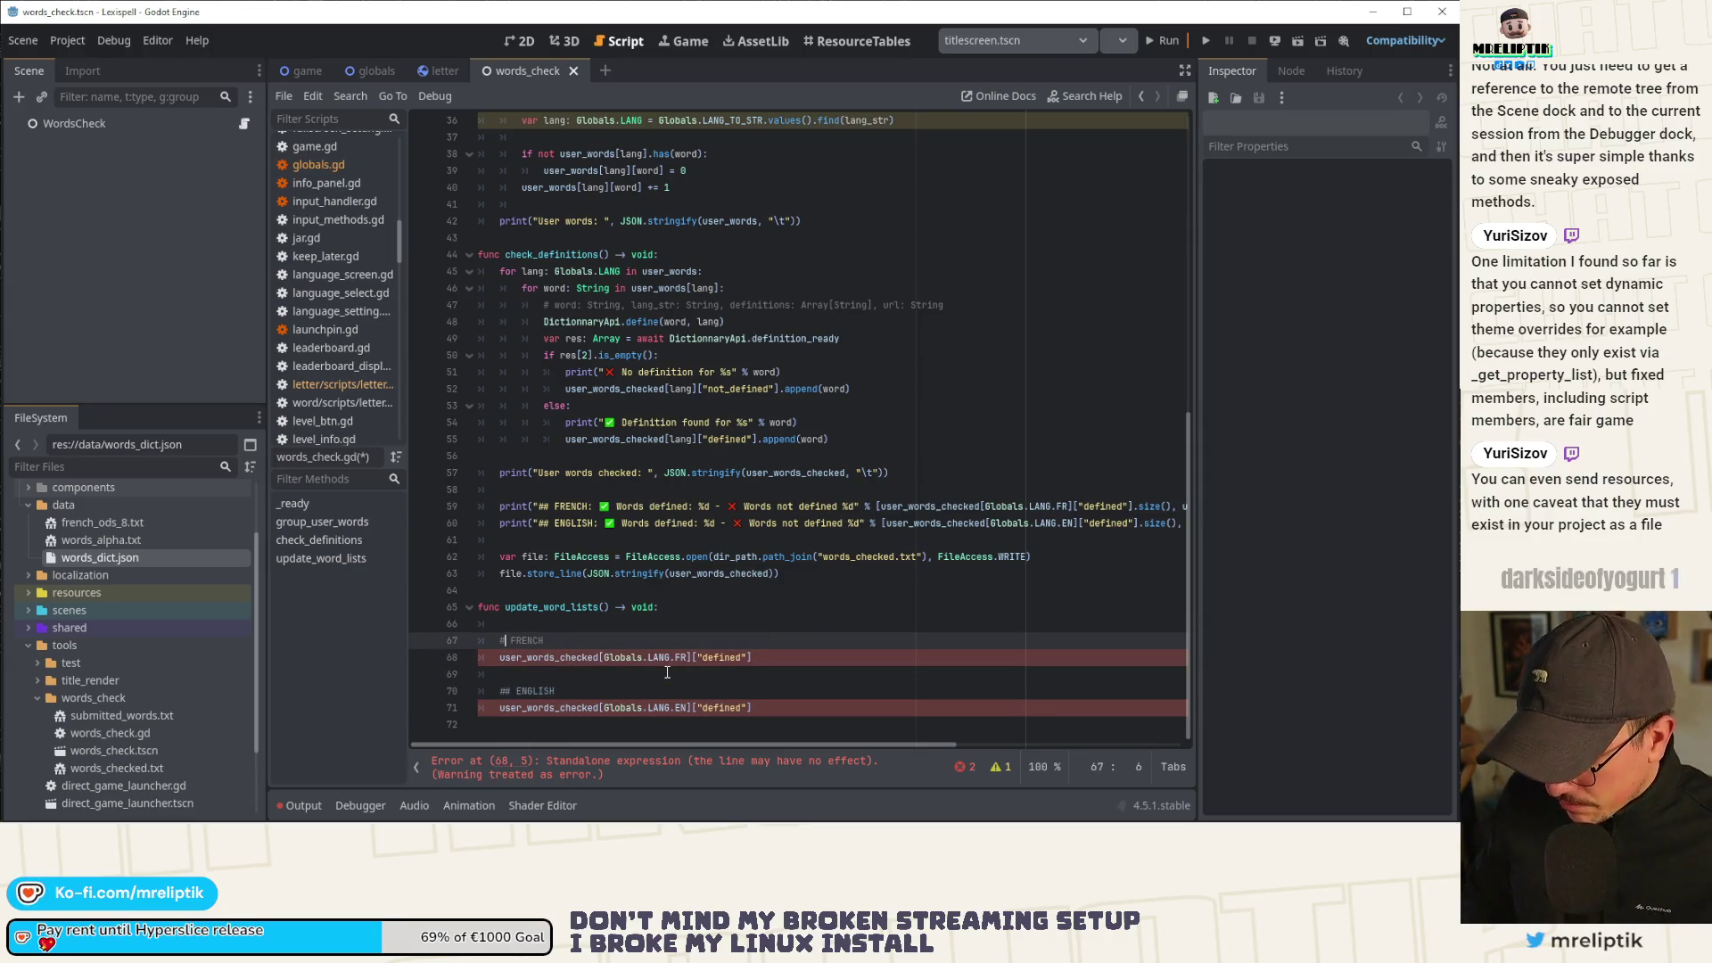
key("Up")
key("ctrl+shift+k")
key("Down")
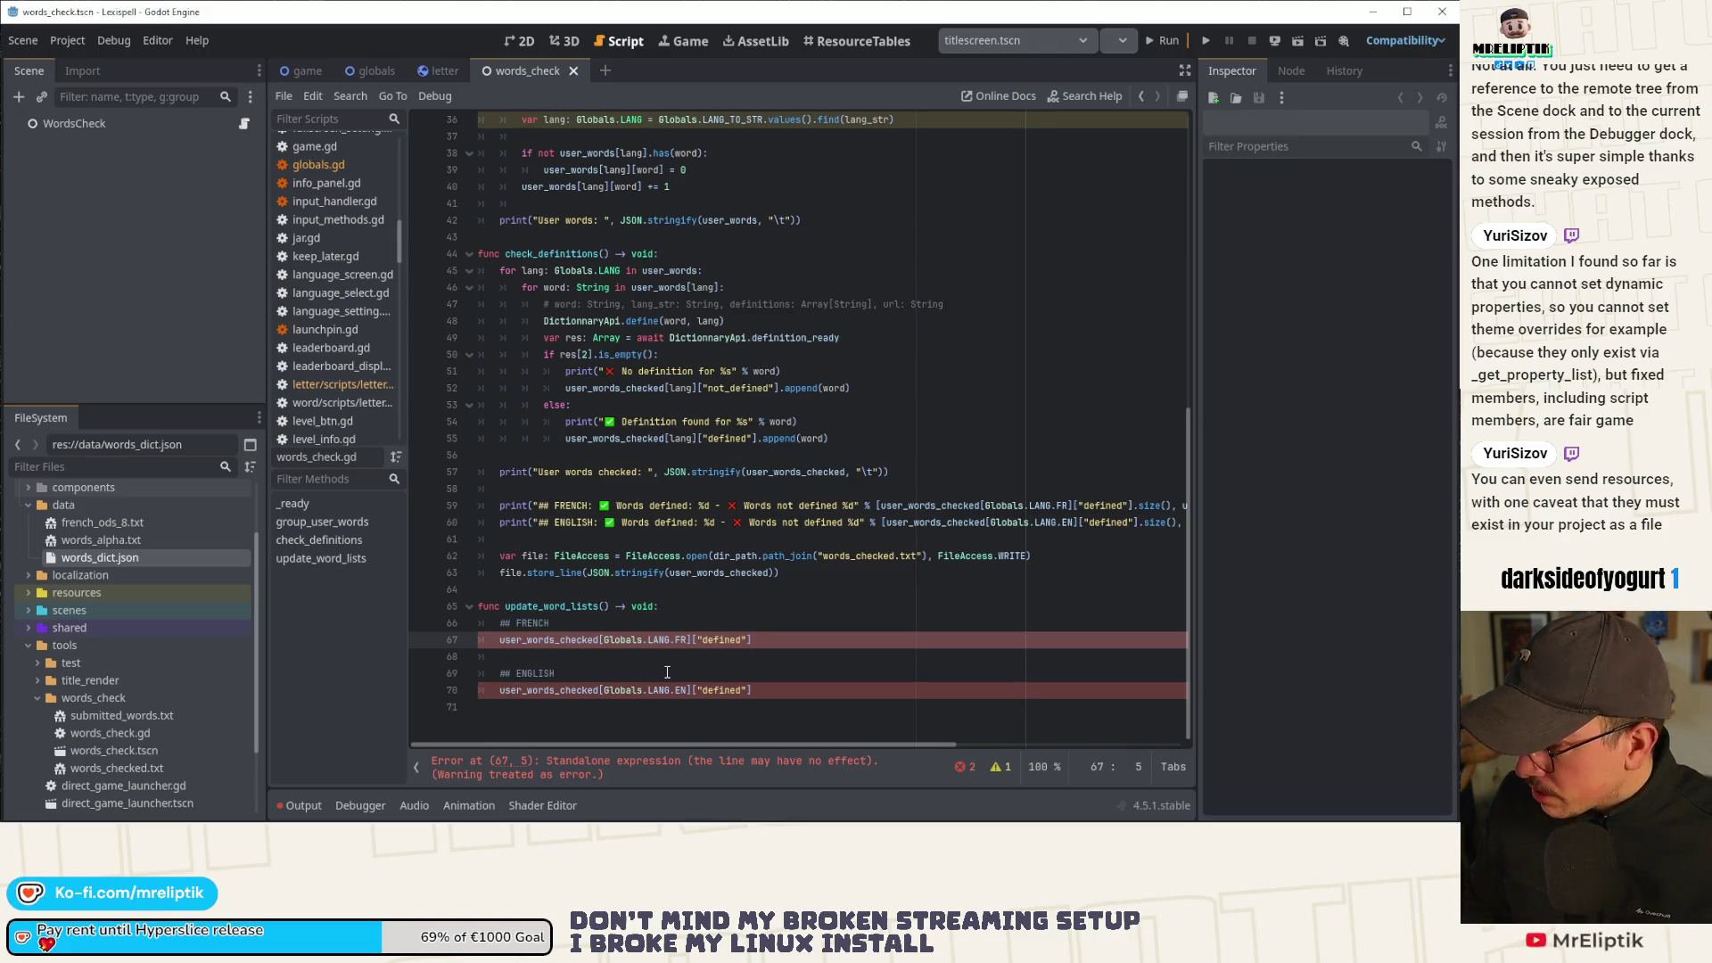
Turn the French lookup into a for word: String in ... loop header and save.
type("for w")
key("BackSpace")
type("ord in")
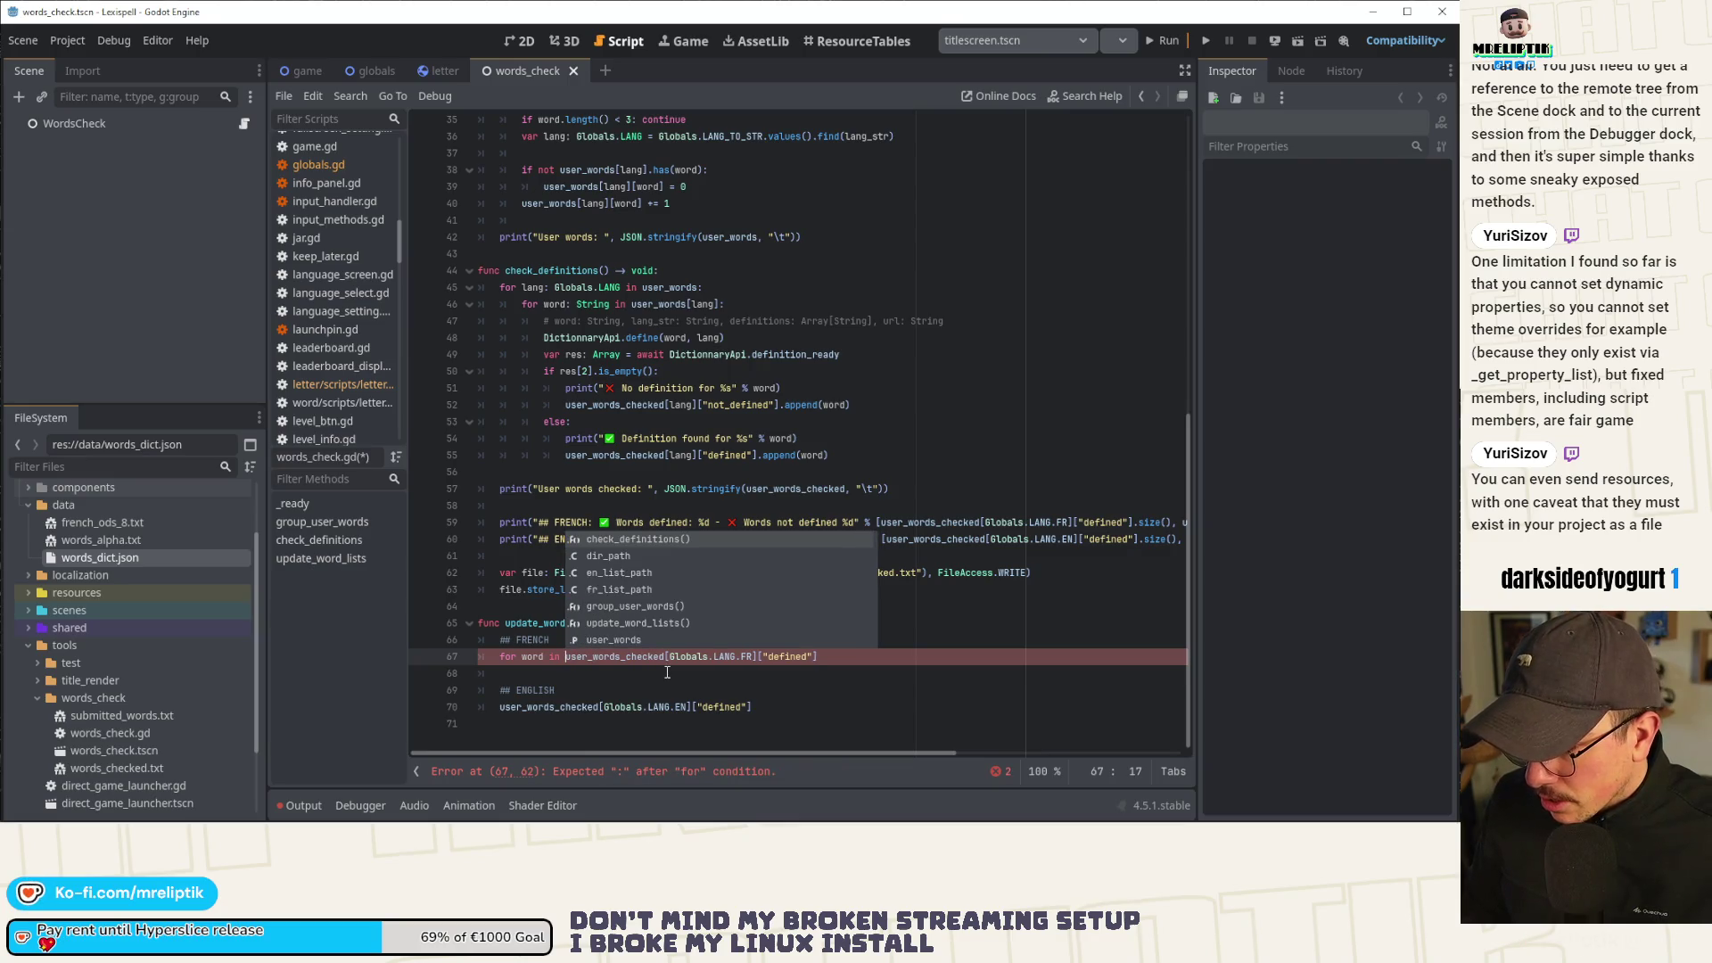
key("Left")
key("Left")
key("Left")
key("BackSpace")
type(": String")
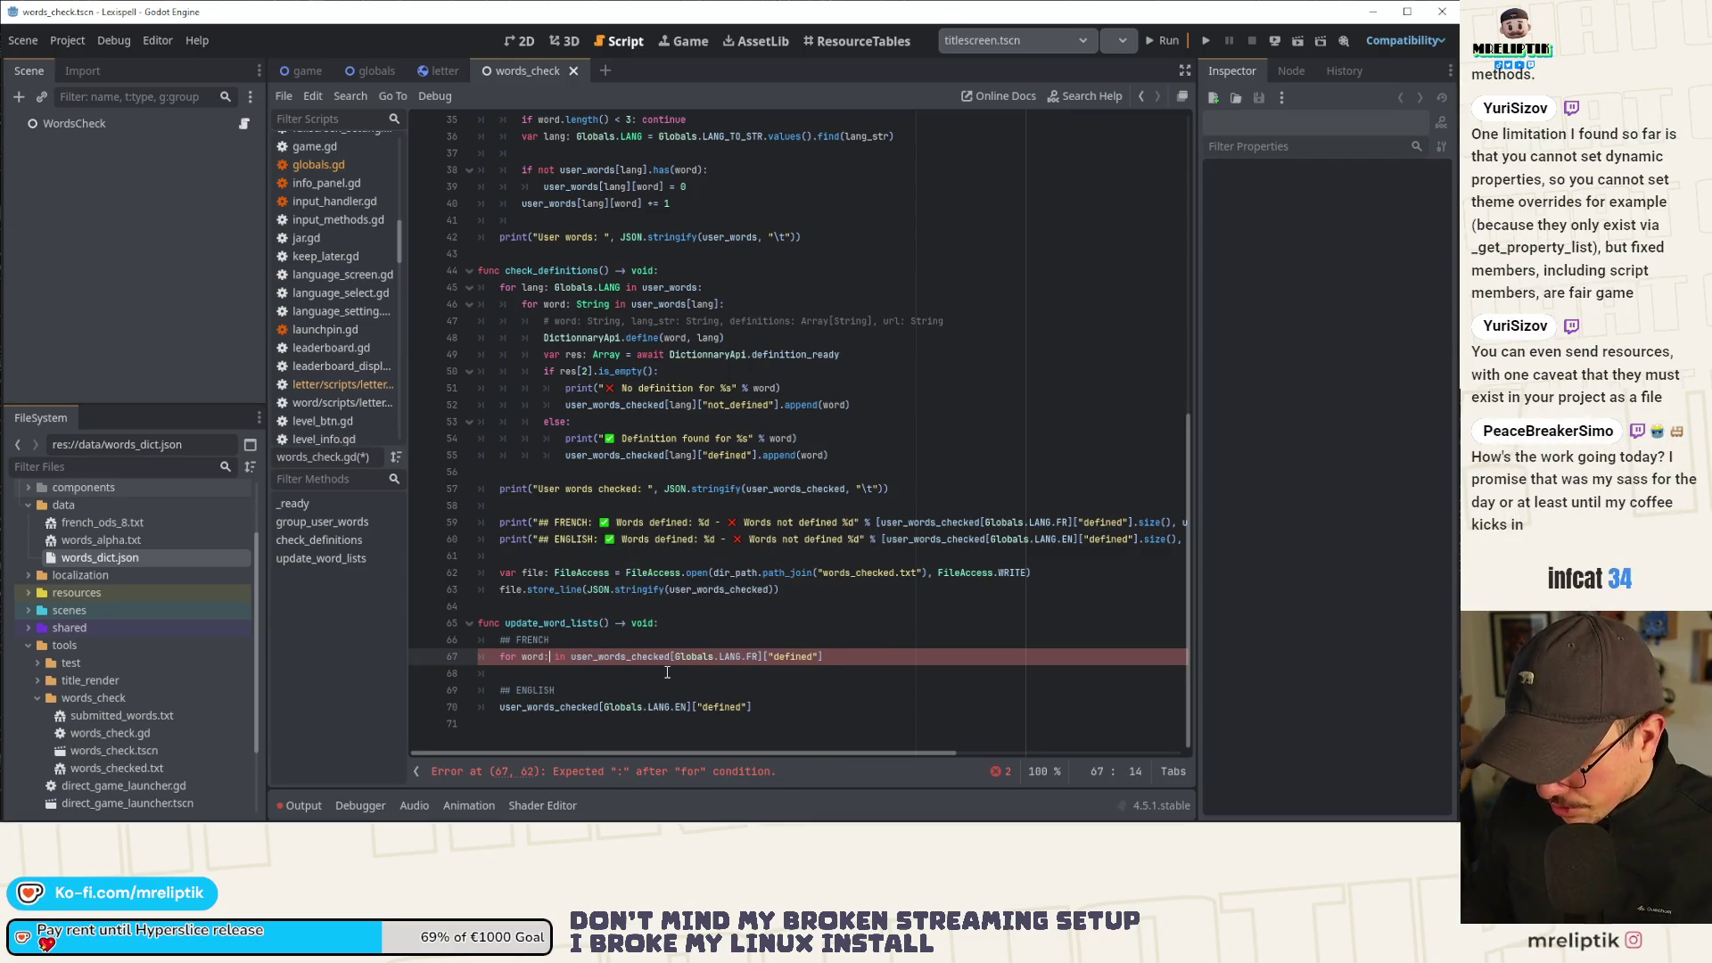
key("ctrl+s")
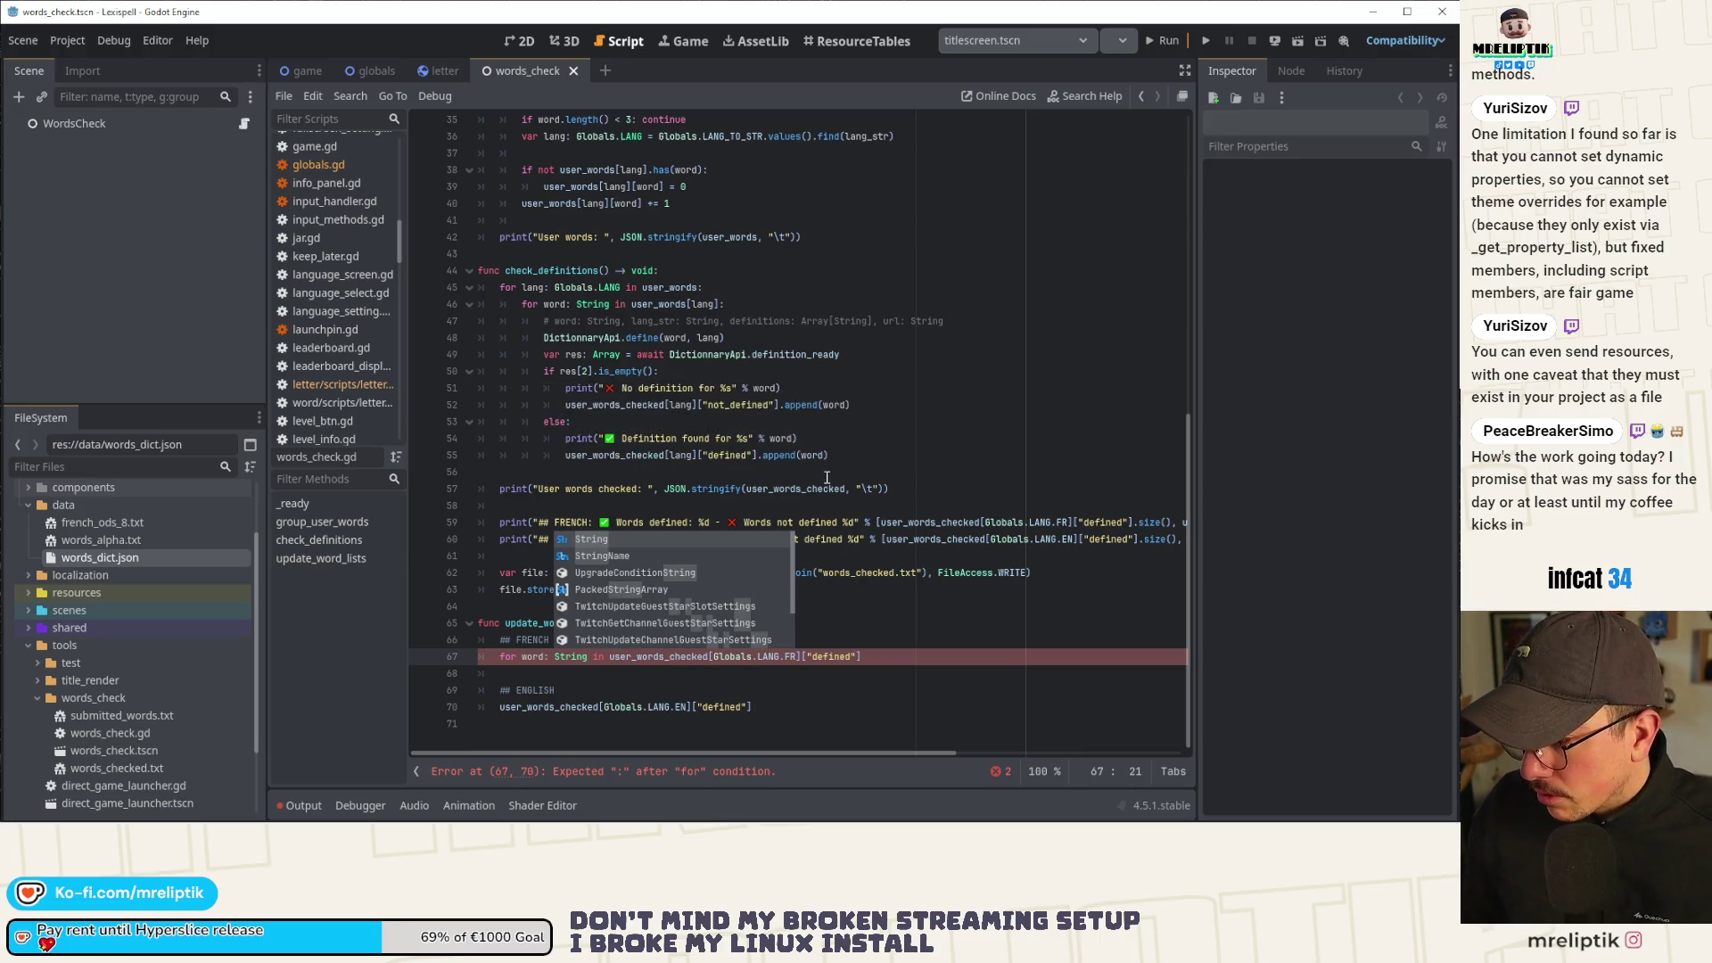
left_click(754, 506)
left_click(892, 661)
type(":")
key("Return")
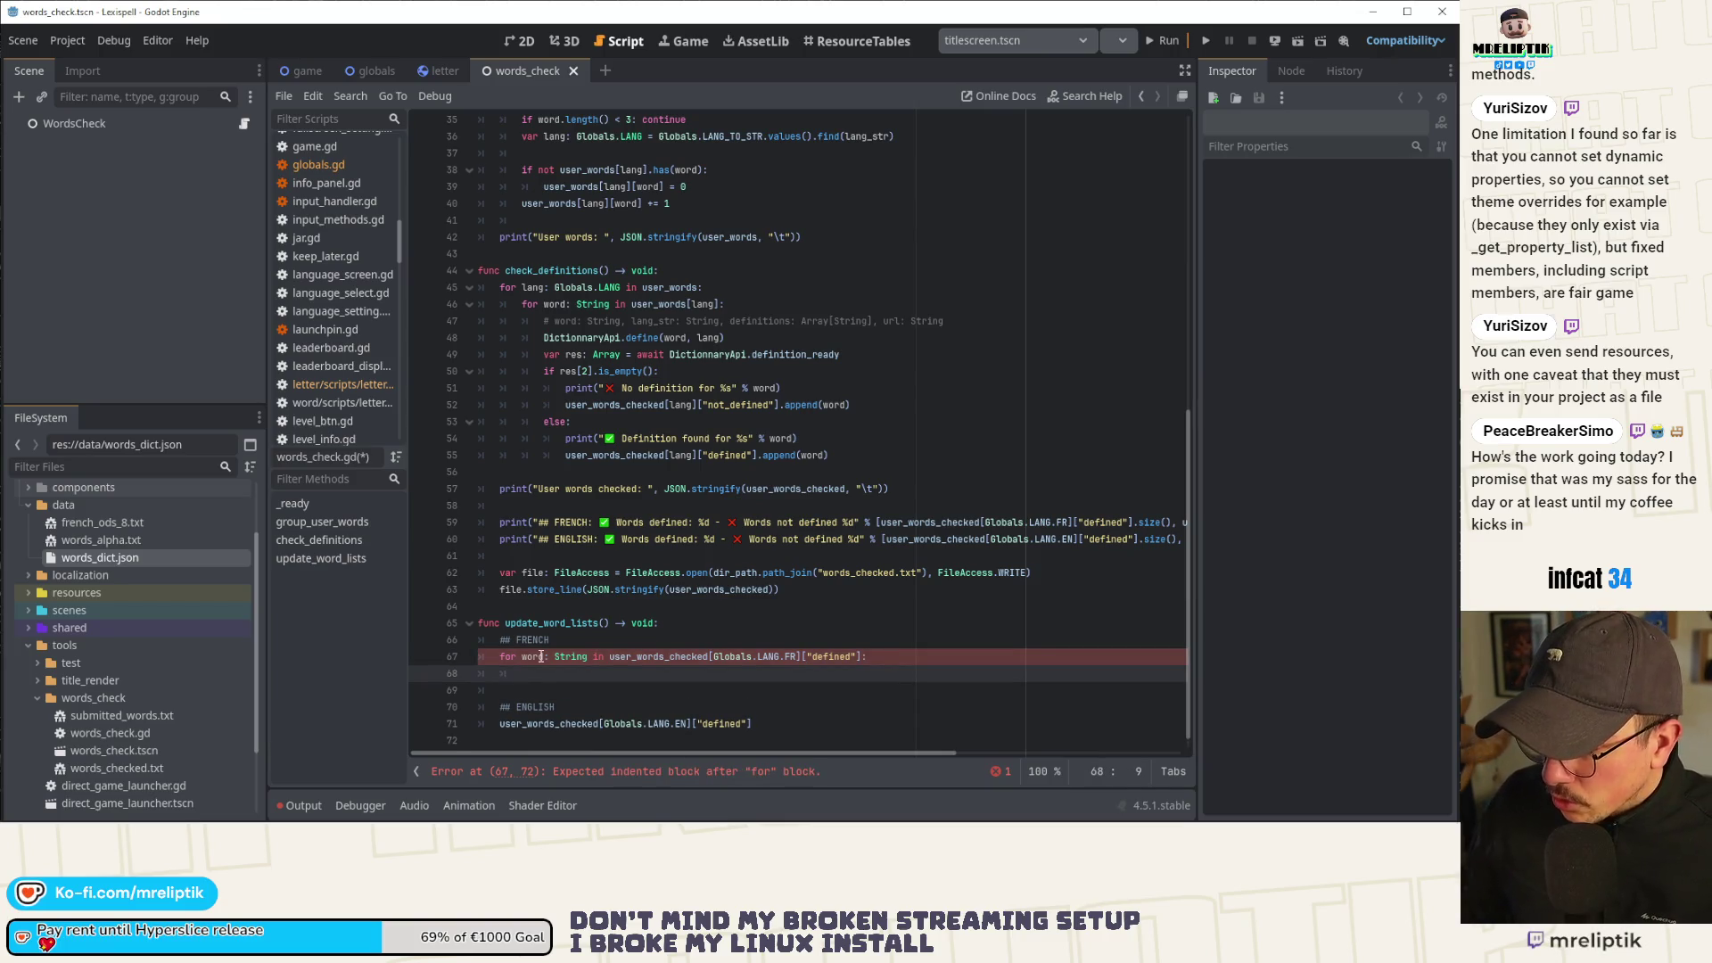
Give the French for loop a pass body and save the script.
left_click(706, 628)
key("Down")
key("Down")
key("Down")
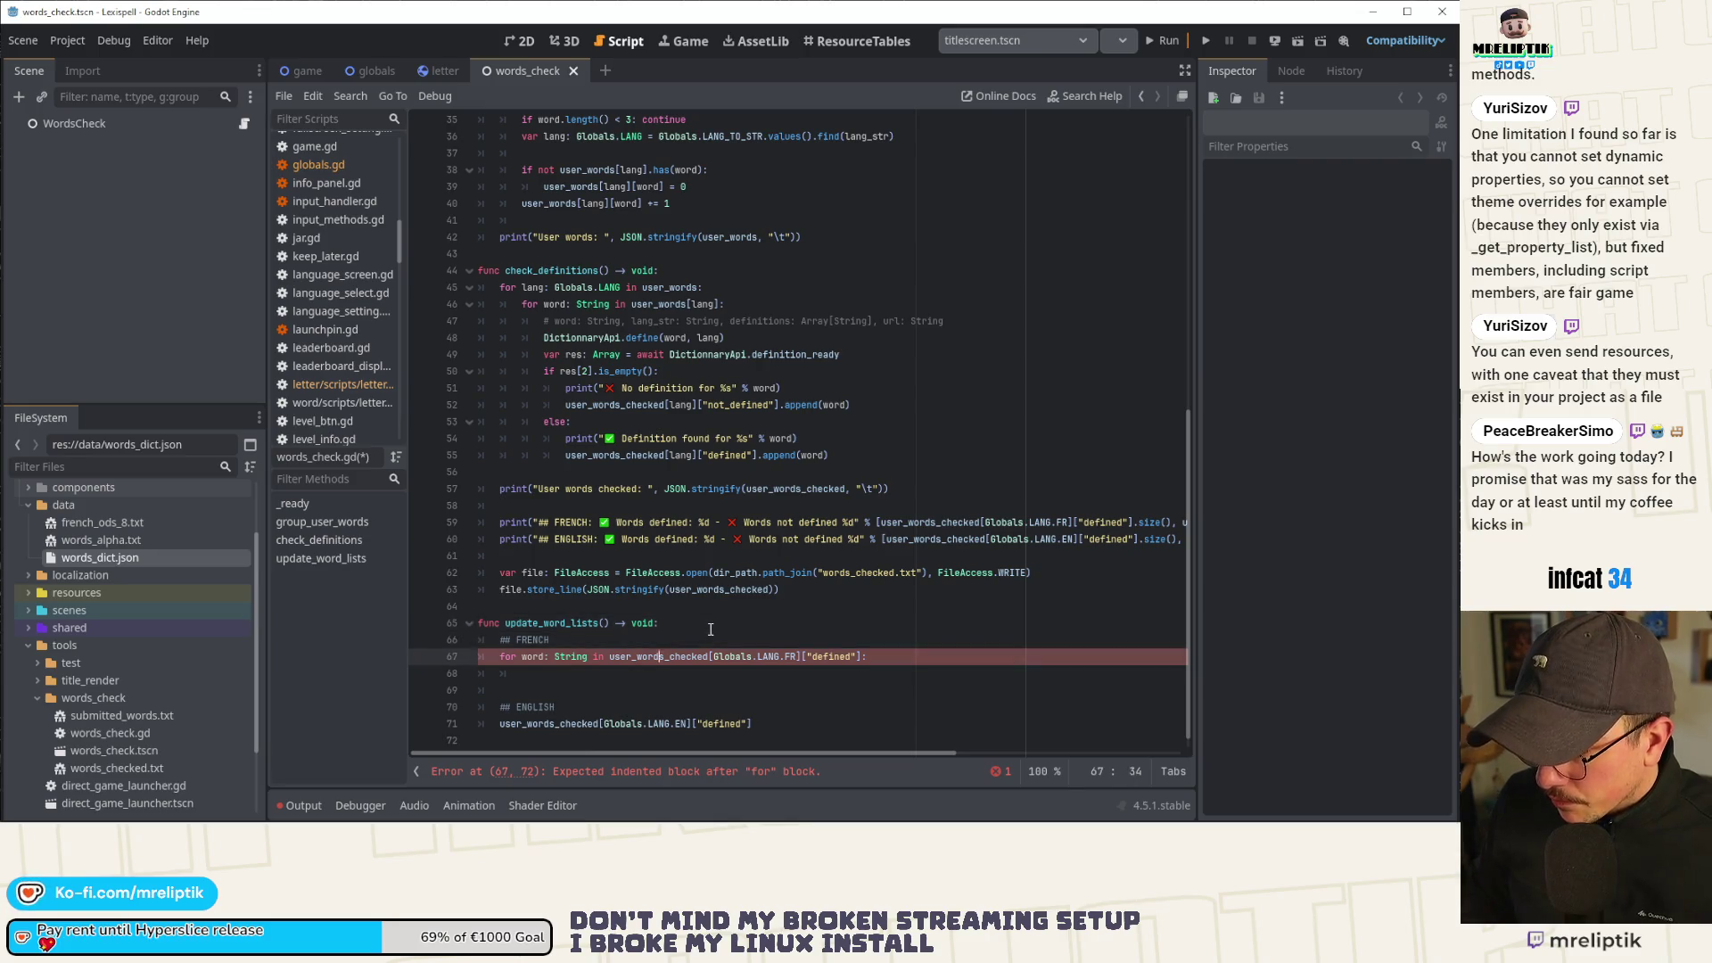
type("pass")
key("ctrl+s")
Insert two blank lines above the FRENCH comment and begin typing a var declaration.
key("Up")
key("Up")
key("Up")
key("Down")
key("ctrl+Left")
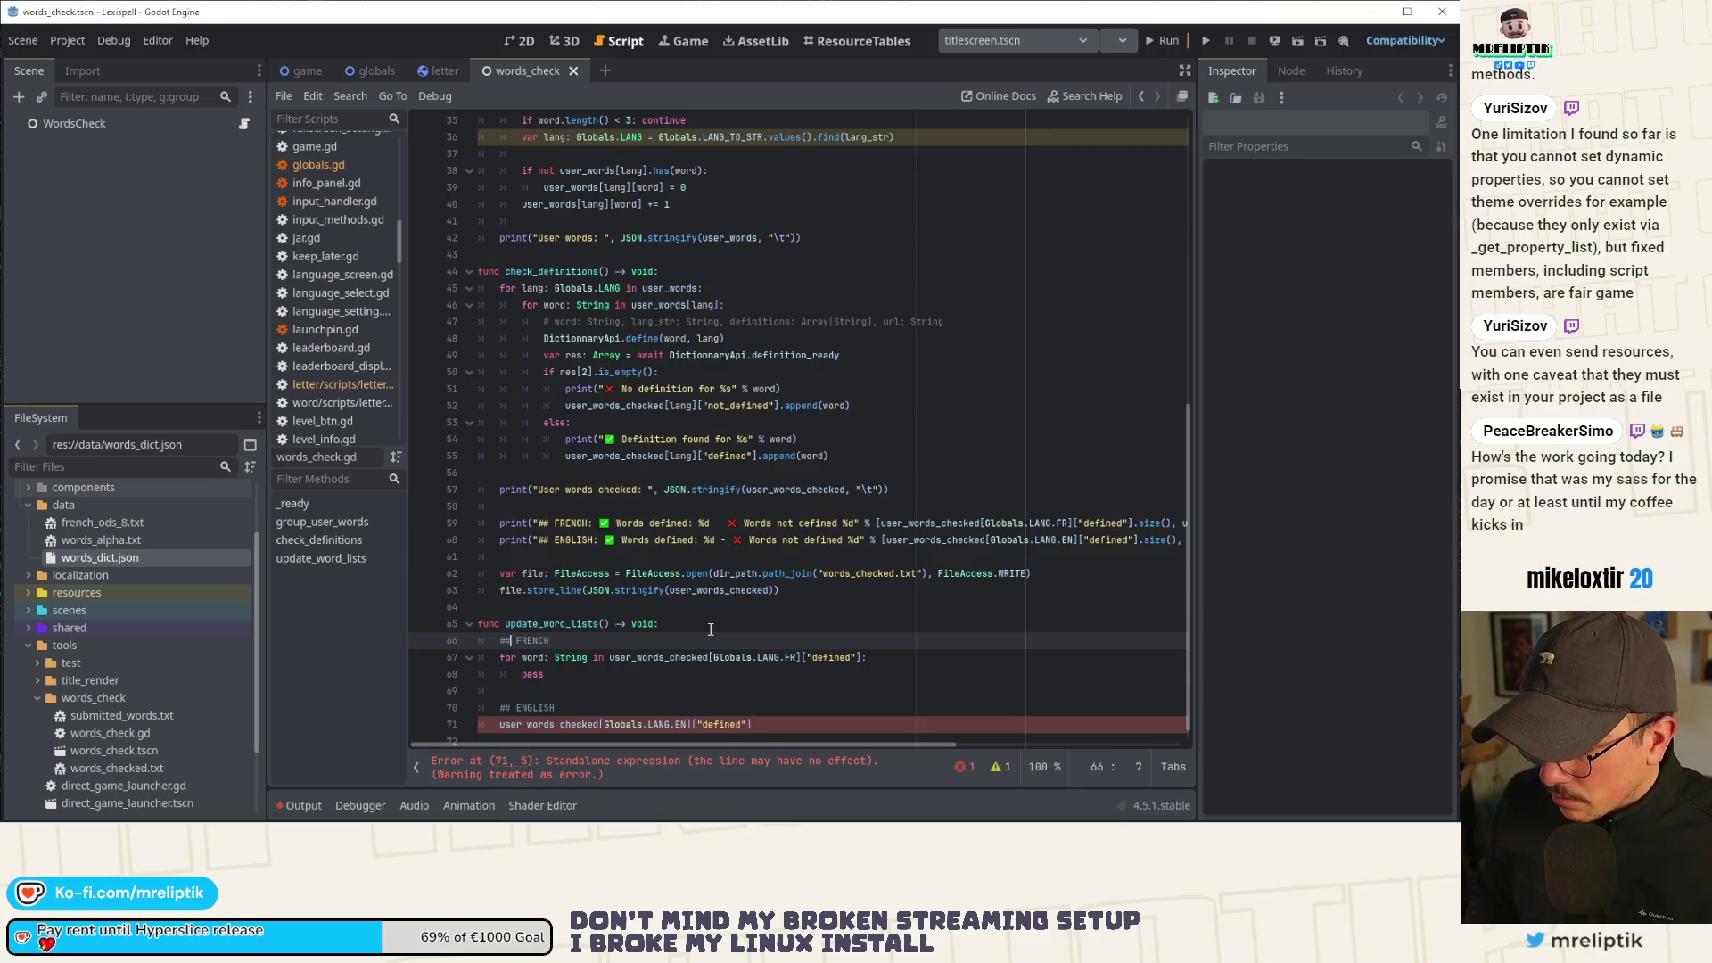
key("Home")
key("Return")
key("Return")
key("Up")
key("Up")
type("var")
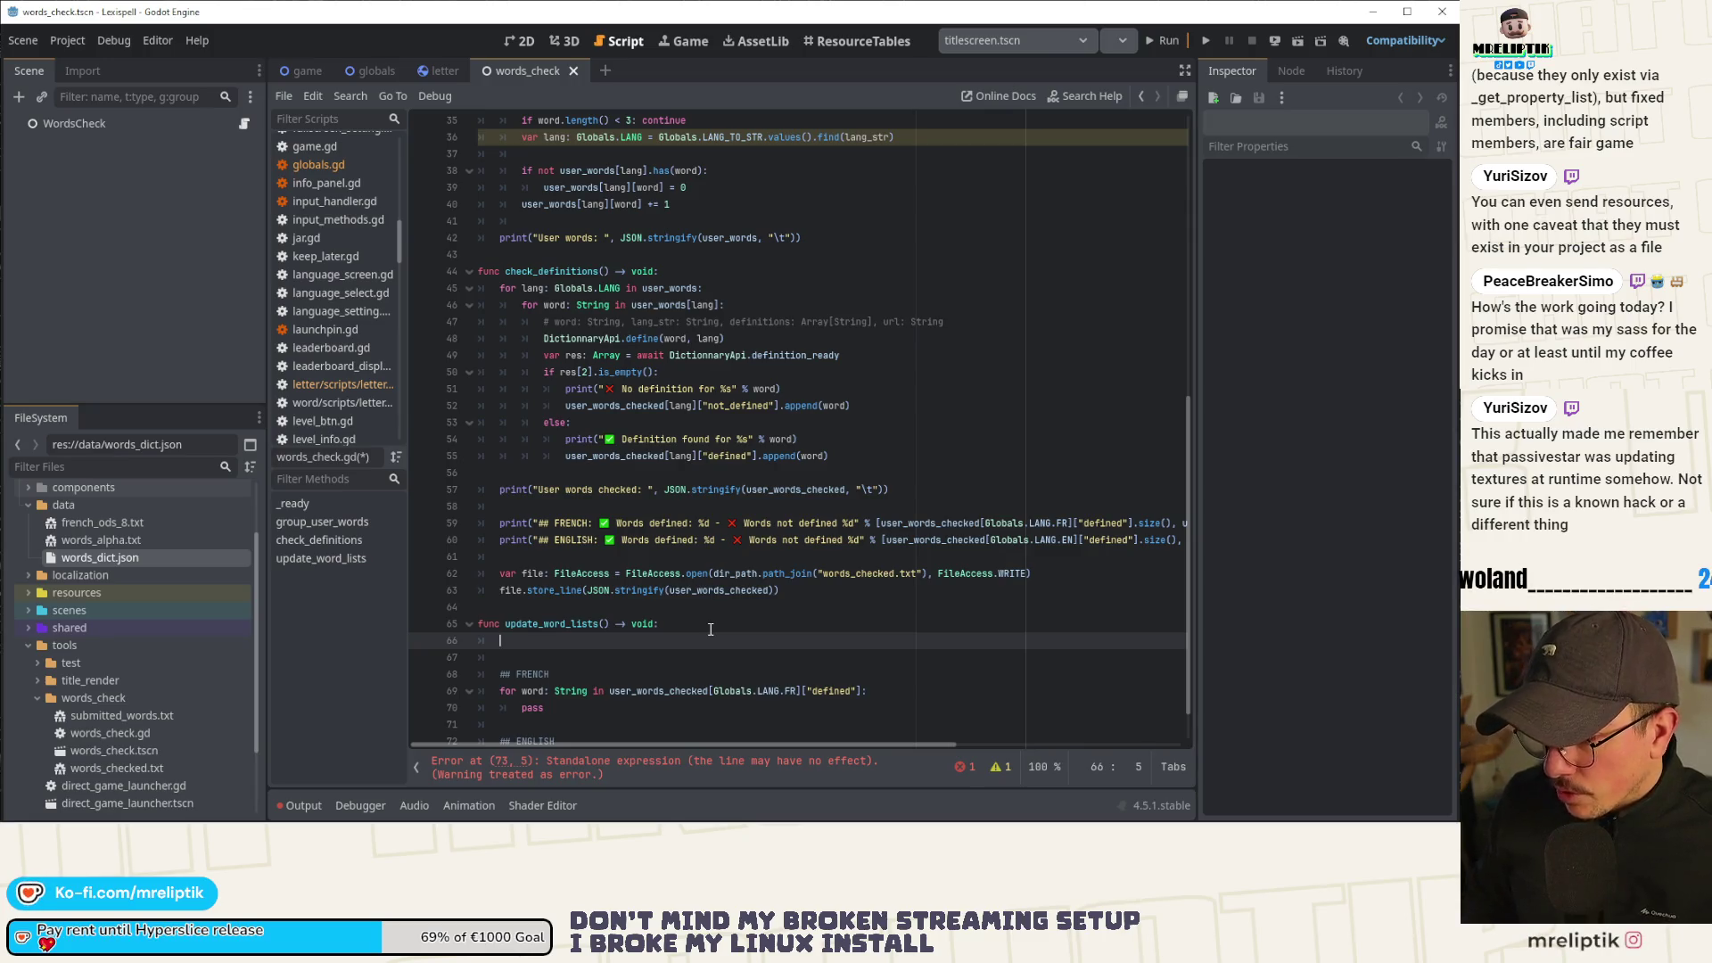
Add a func load_as_dict() -> Dictionary: stub with a pass body below _ready and save.
scroll(741, 567, "up", 8)
left_click(575, 378)
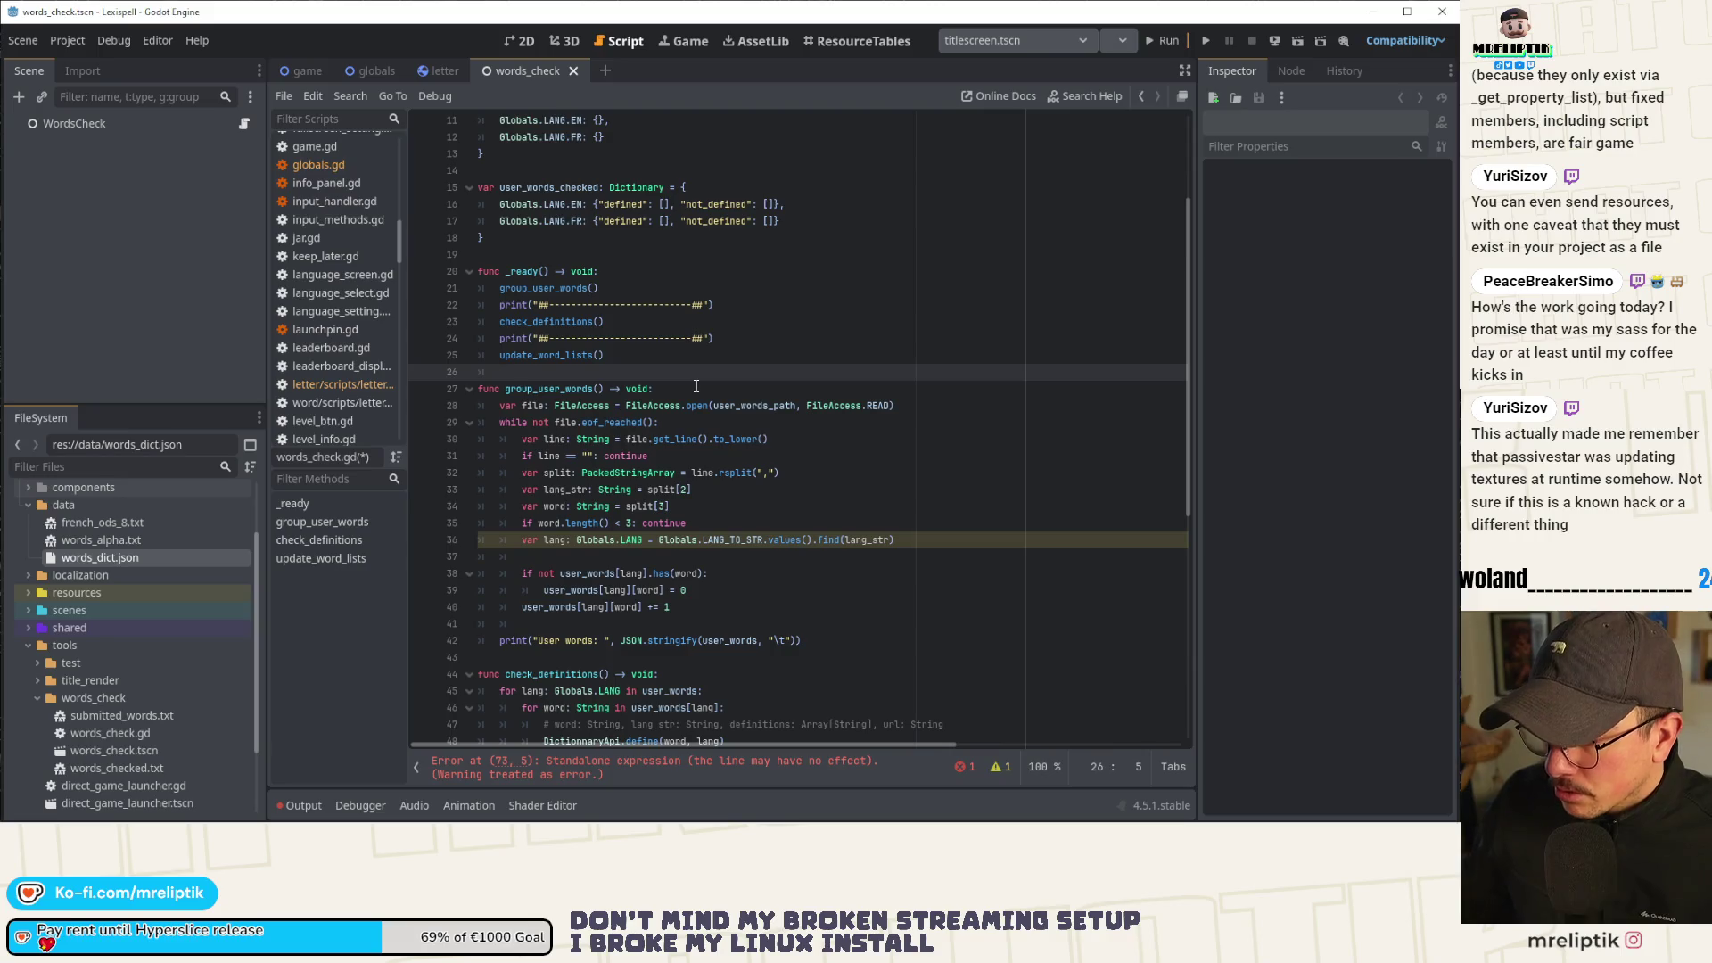
key("Return")
key("Return")
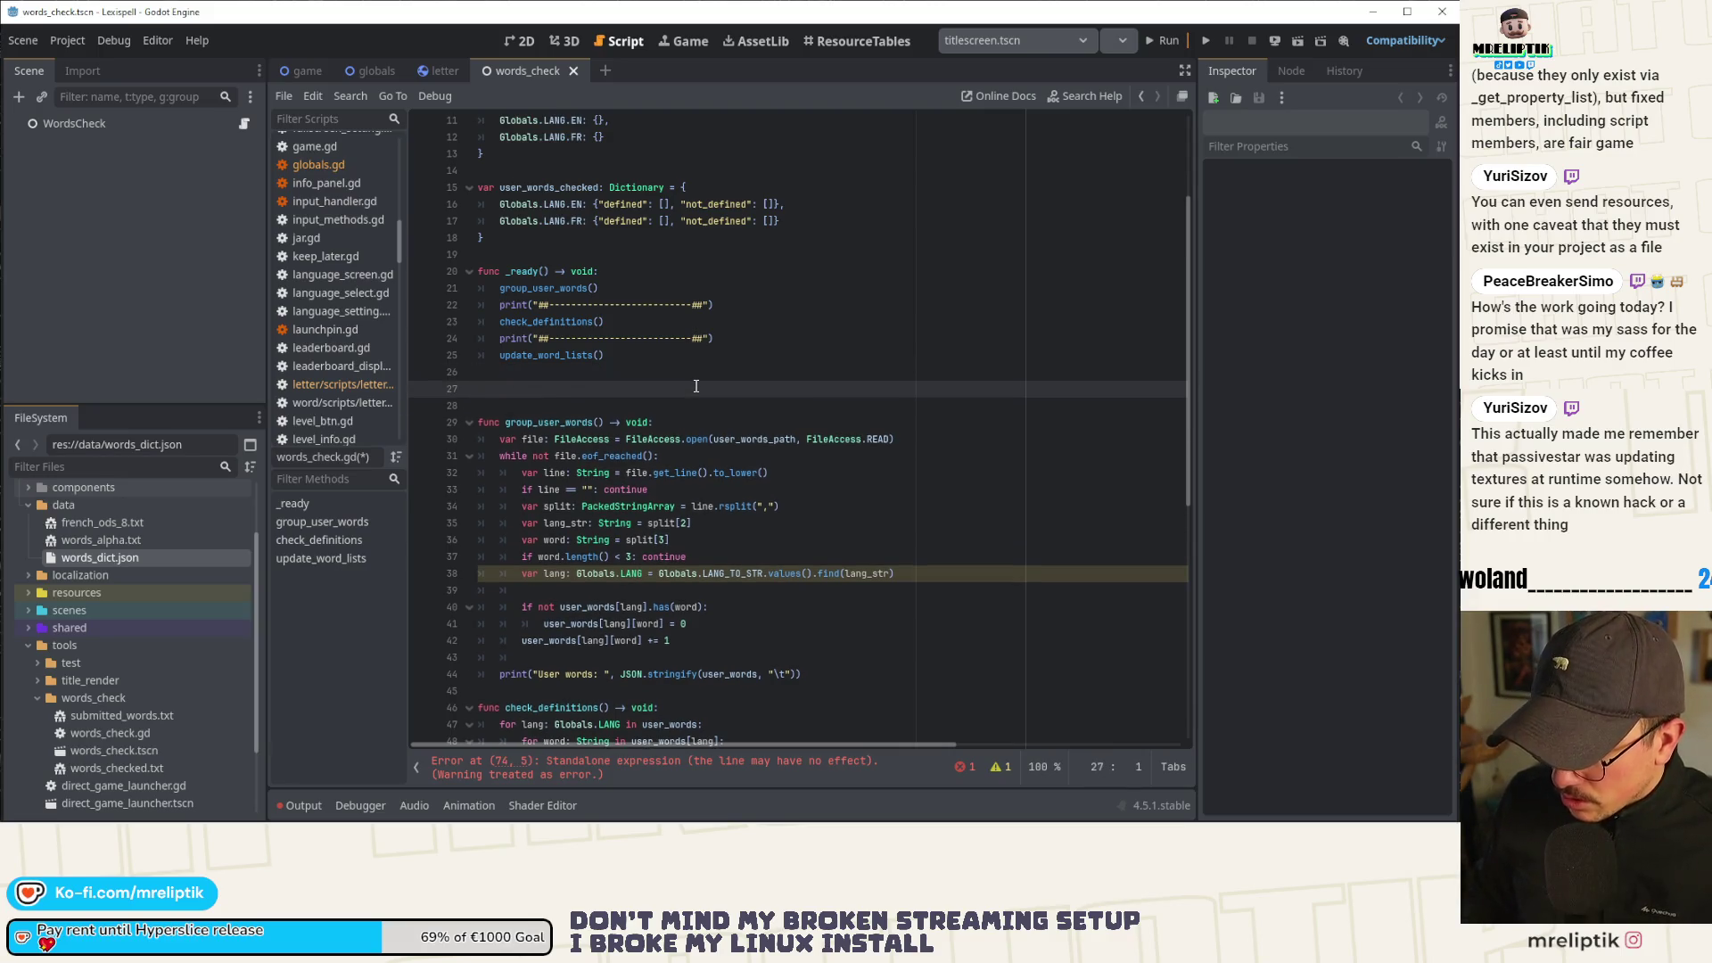
key("Up")
type("func load")
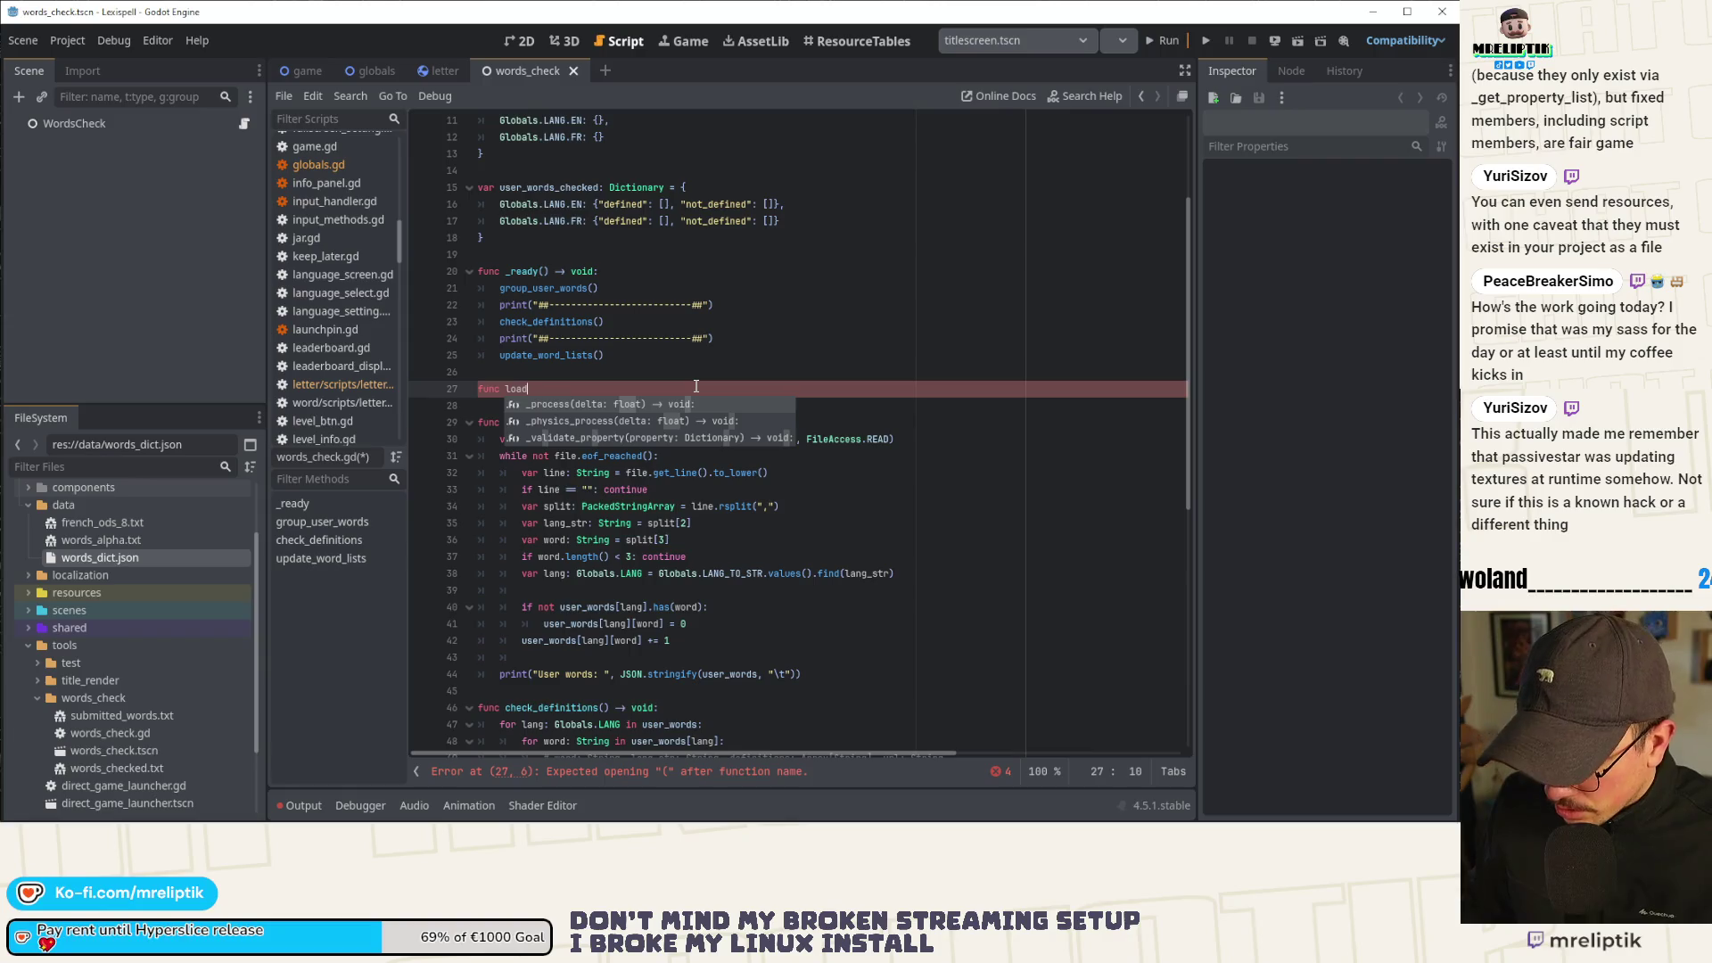
type("_as_")
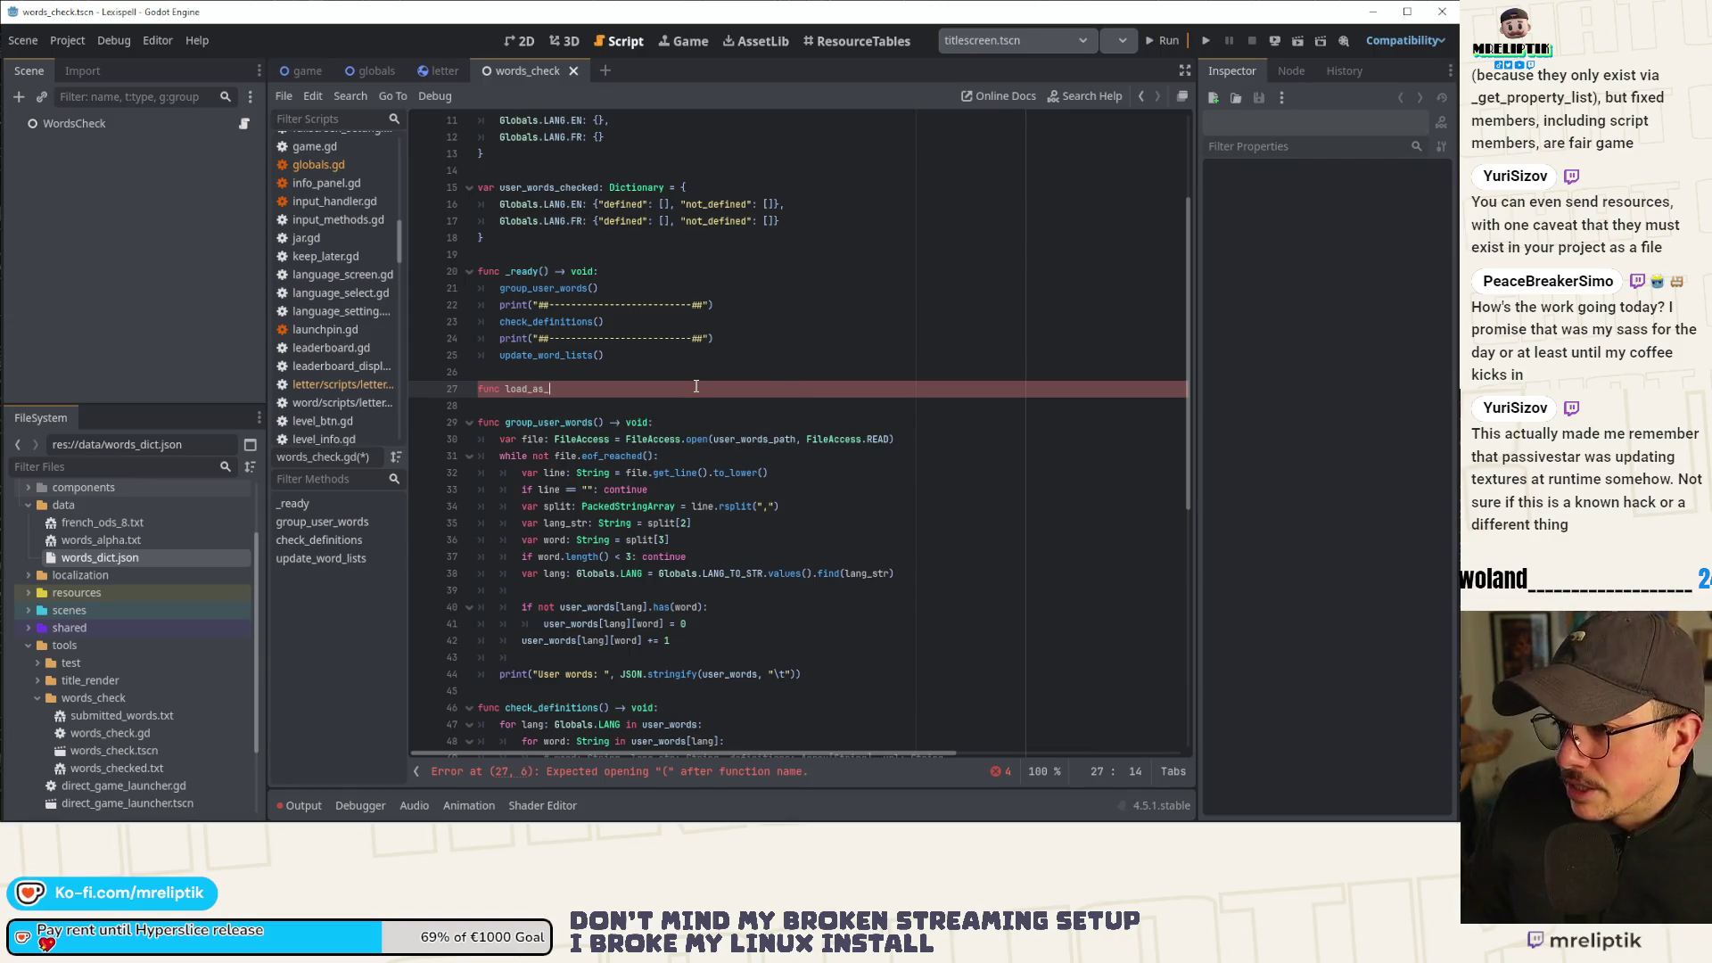
type("d")
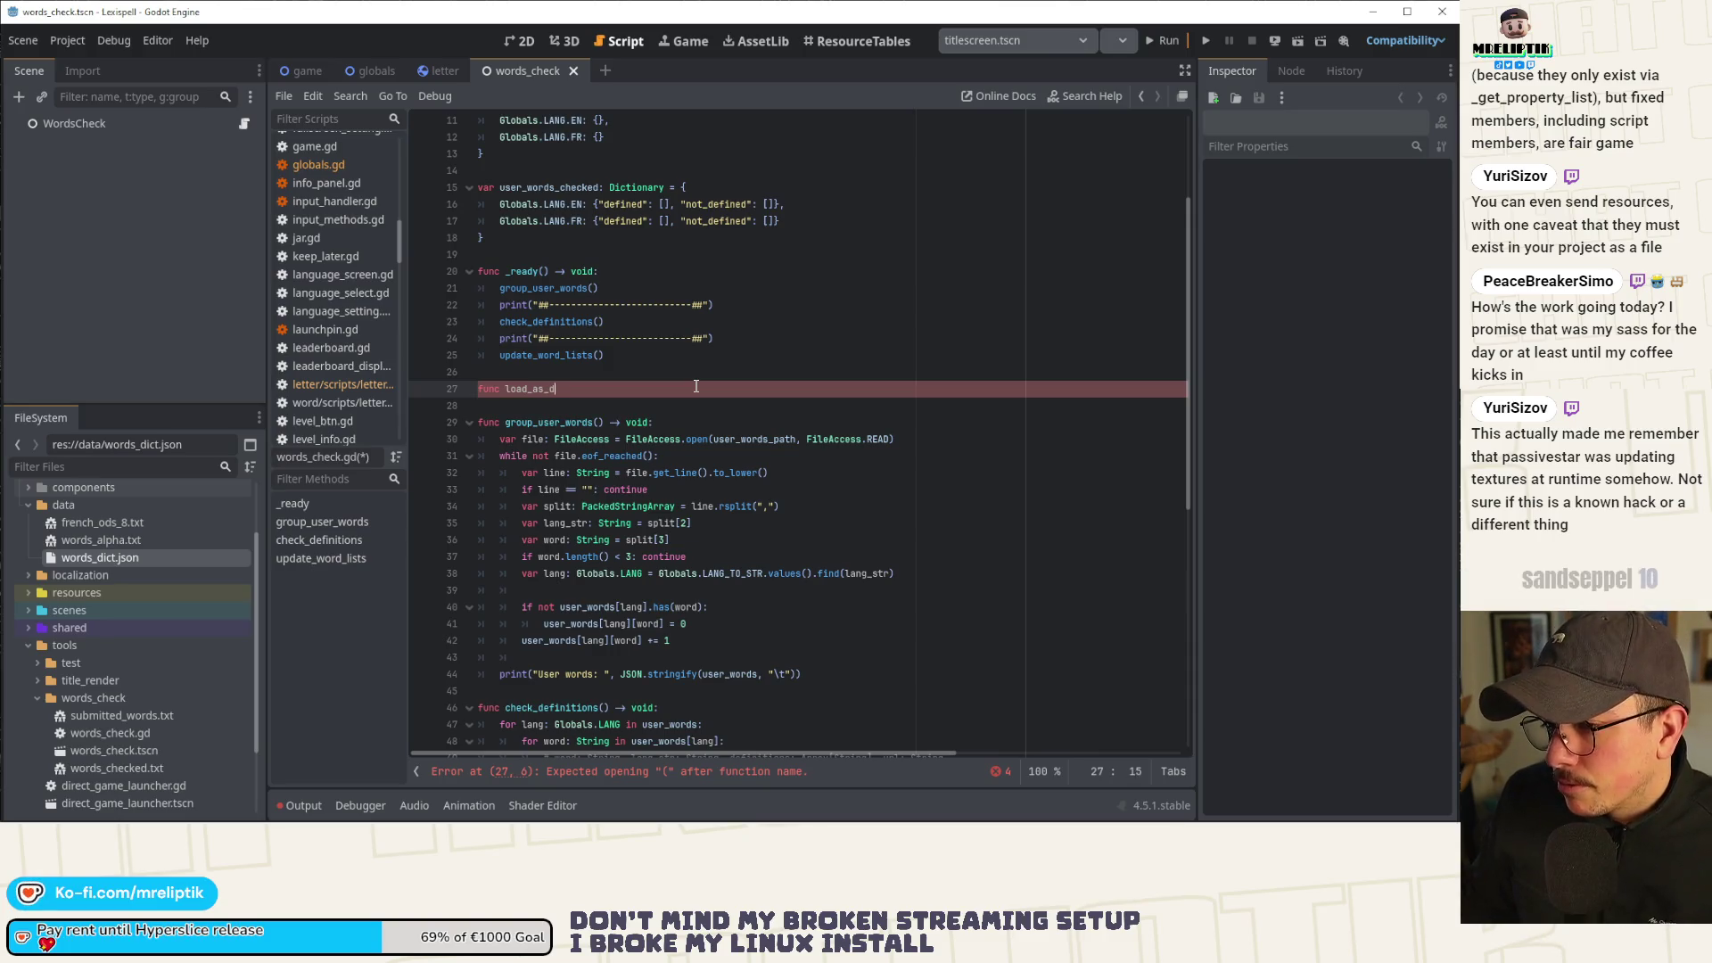
type("ict() ->")
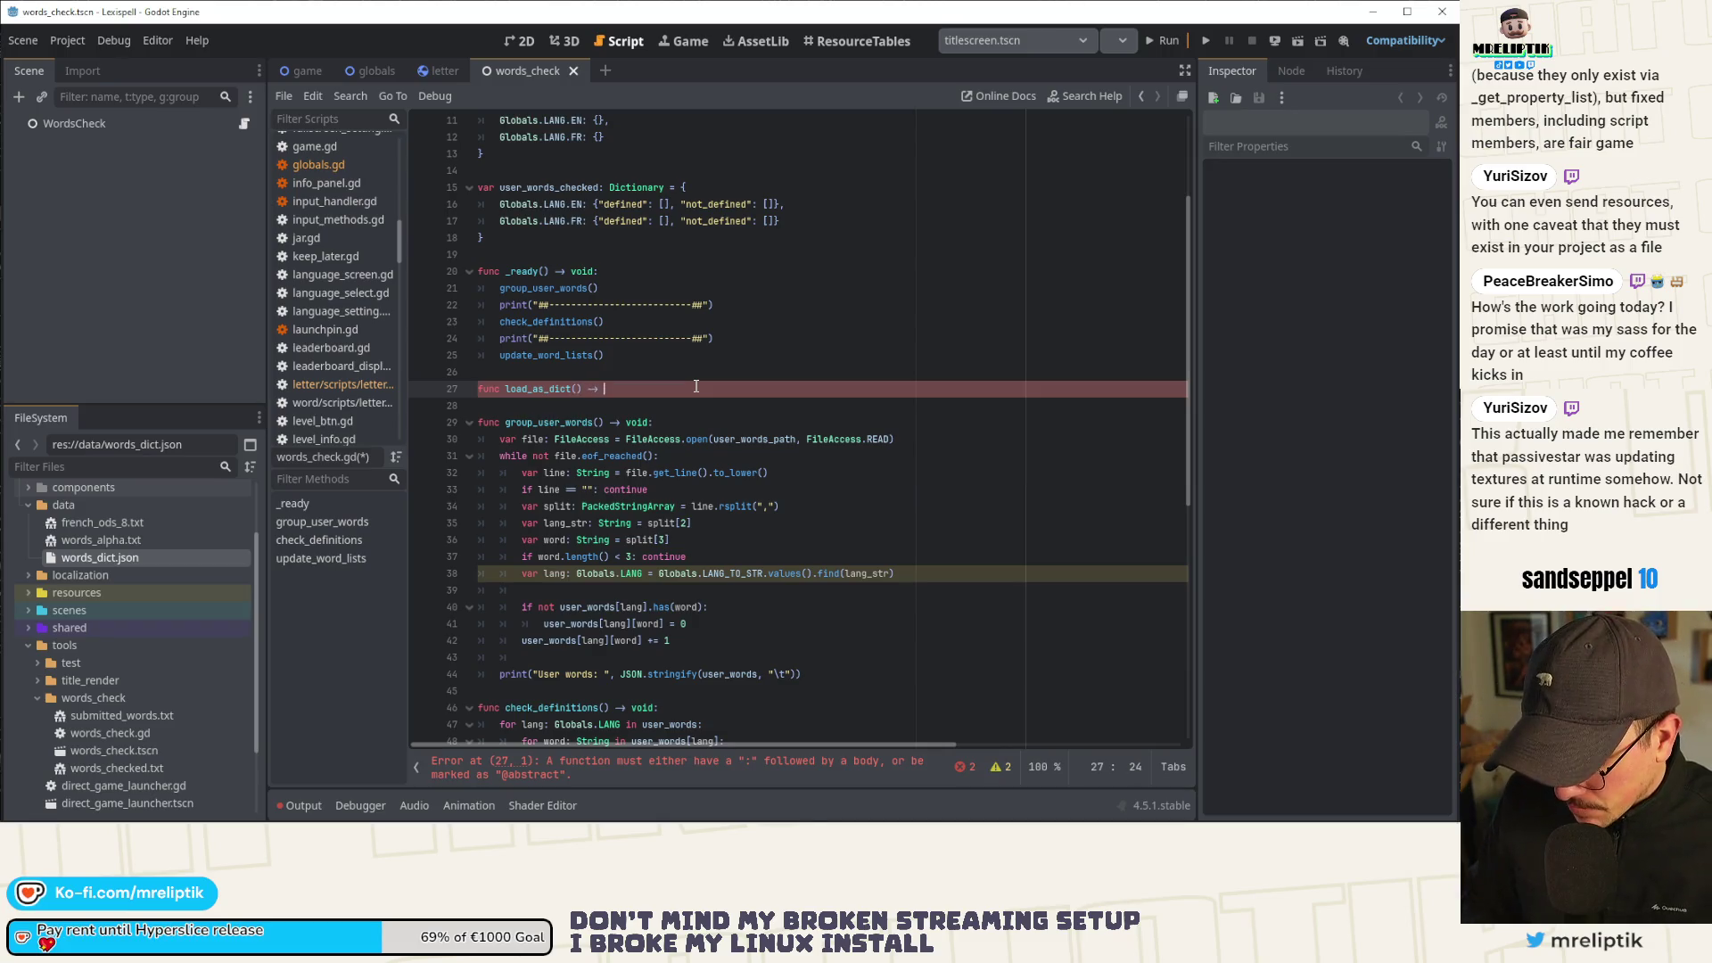
type(" Diciton")
key("BackSpace")
key("BackSpace")
key("BackSpace")
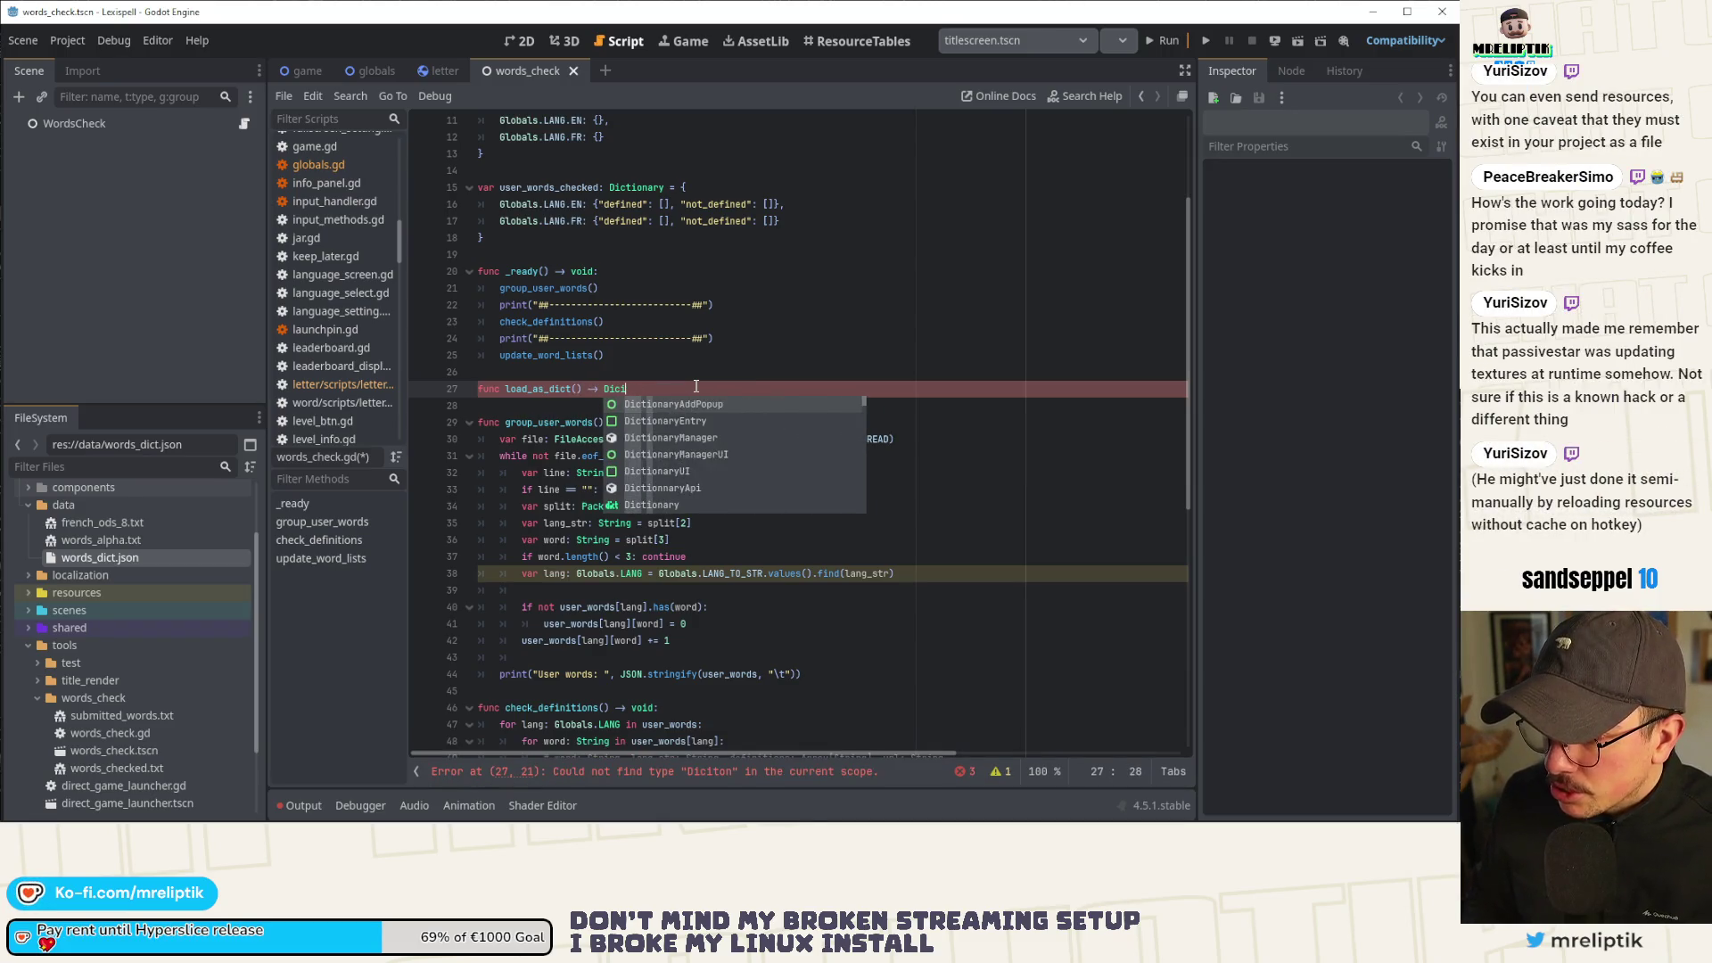
key("Down")
key("Down")
key("Down")
key("Return")
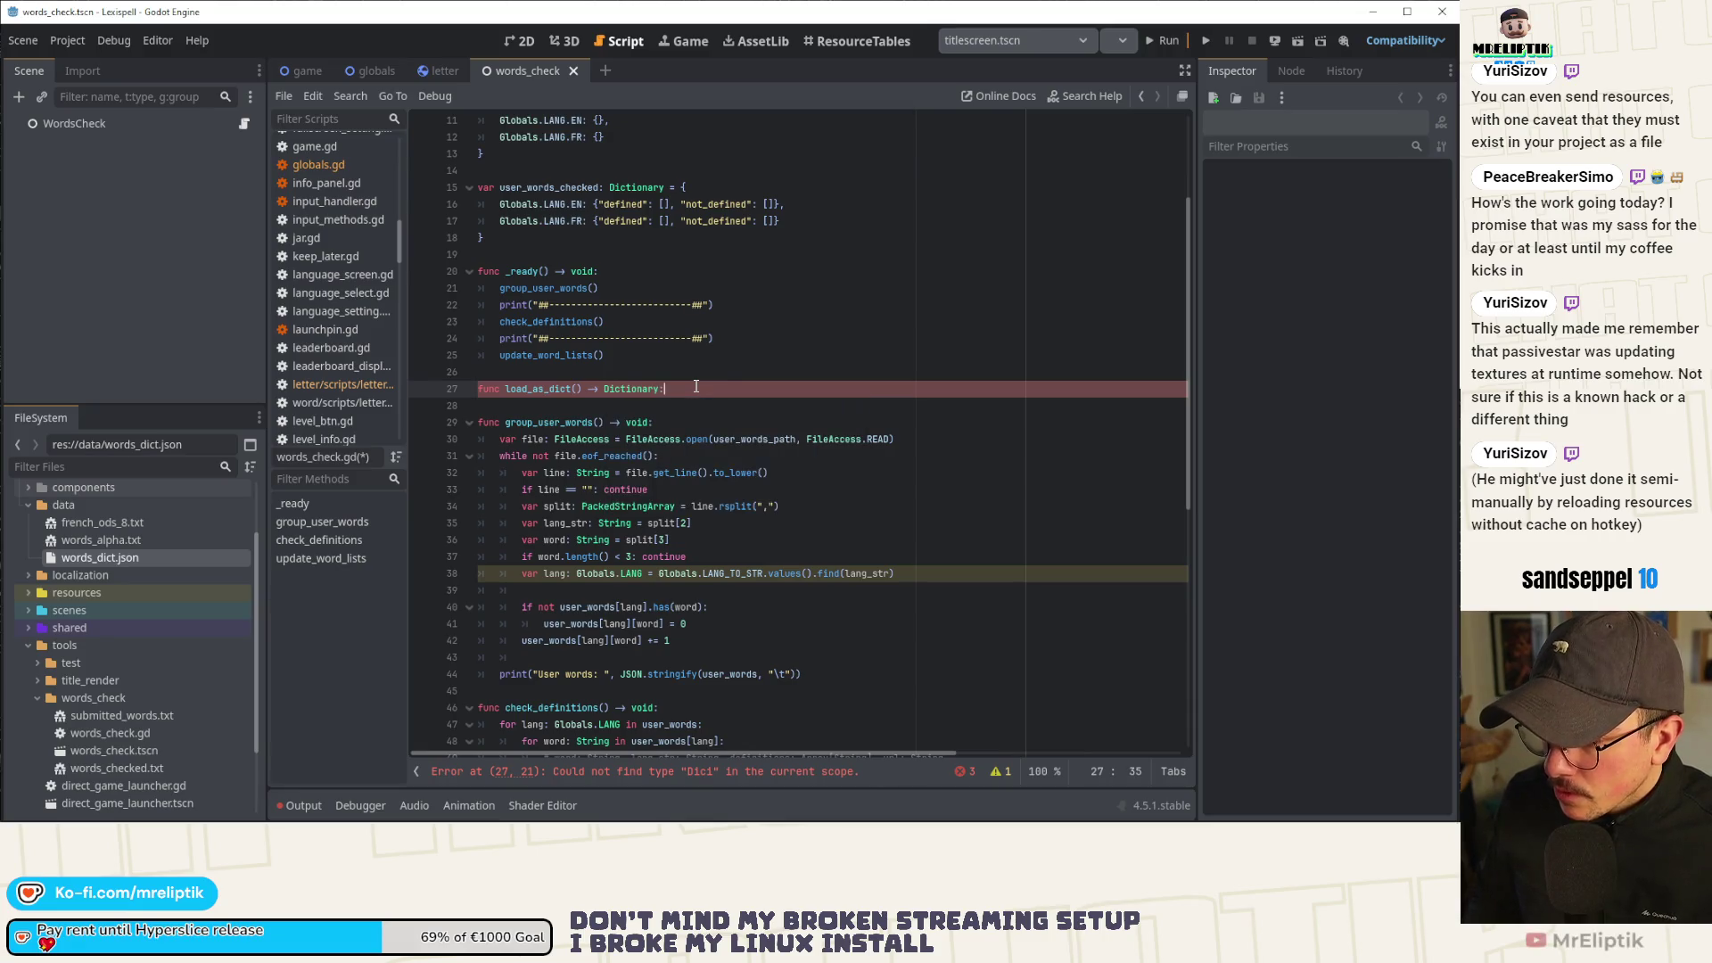
type(":")
key("Return")
type("pass")
key("ctrl+s")
Add a load_as_array() -> Array function stub below it and save.
key("Return")
key("Return")
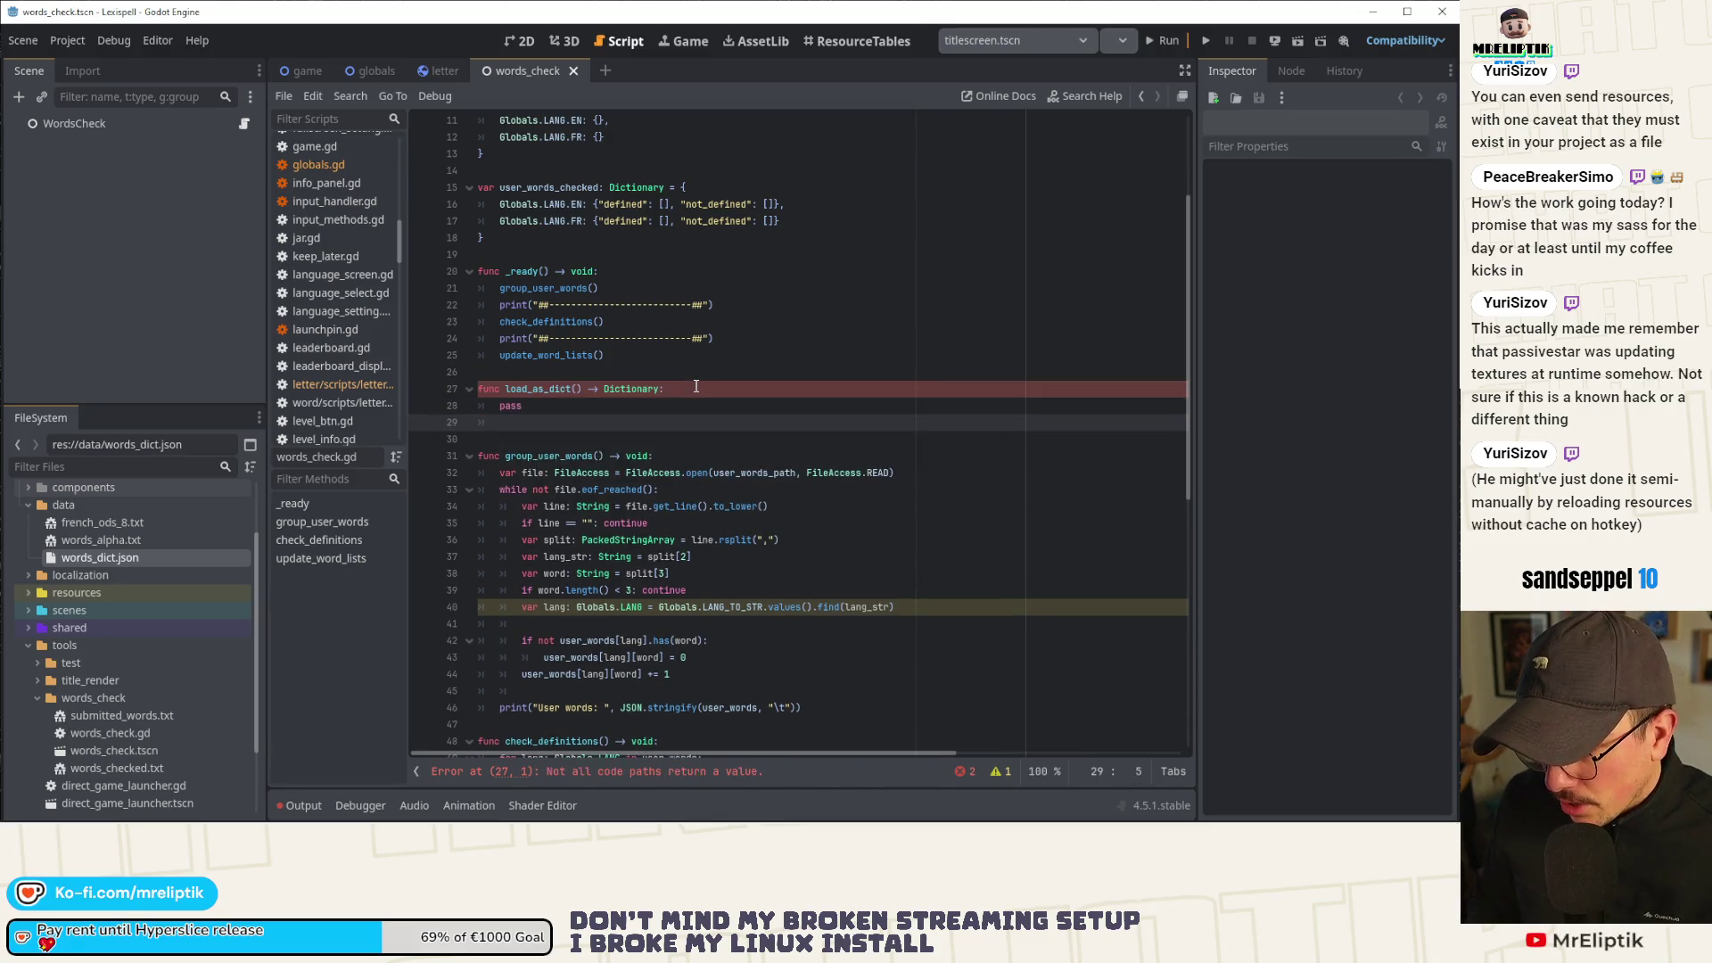
type("func load_as_")
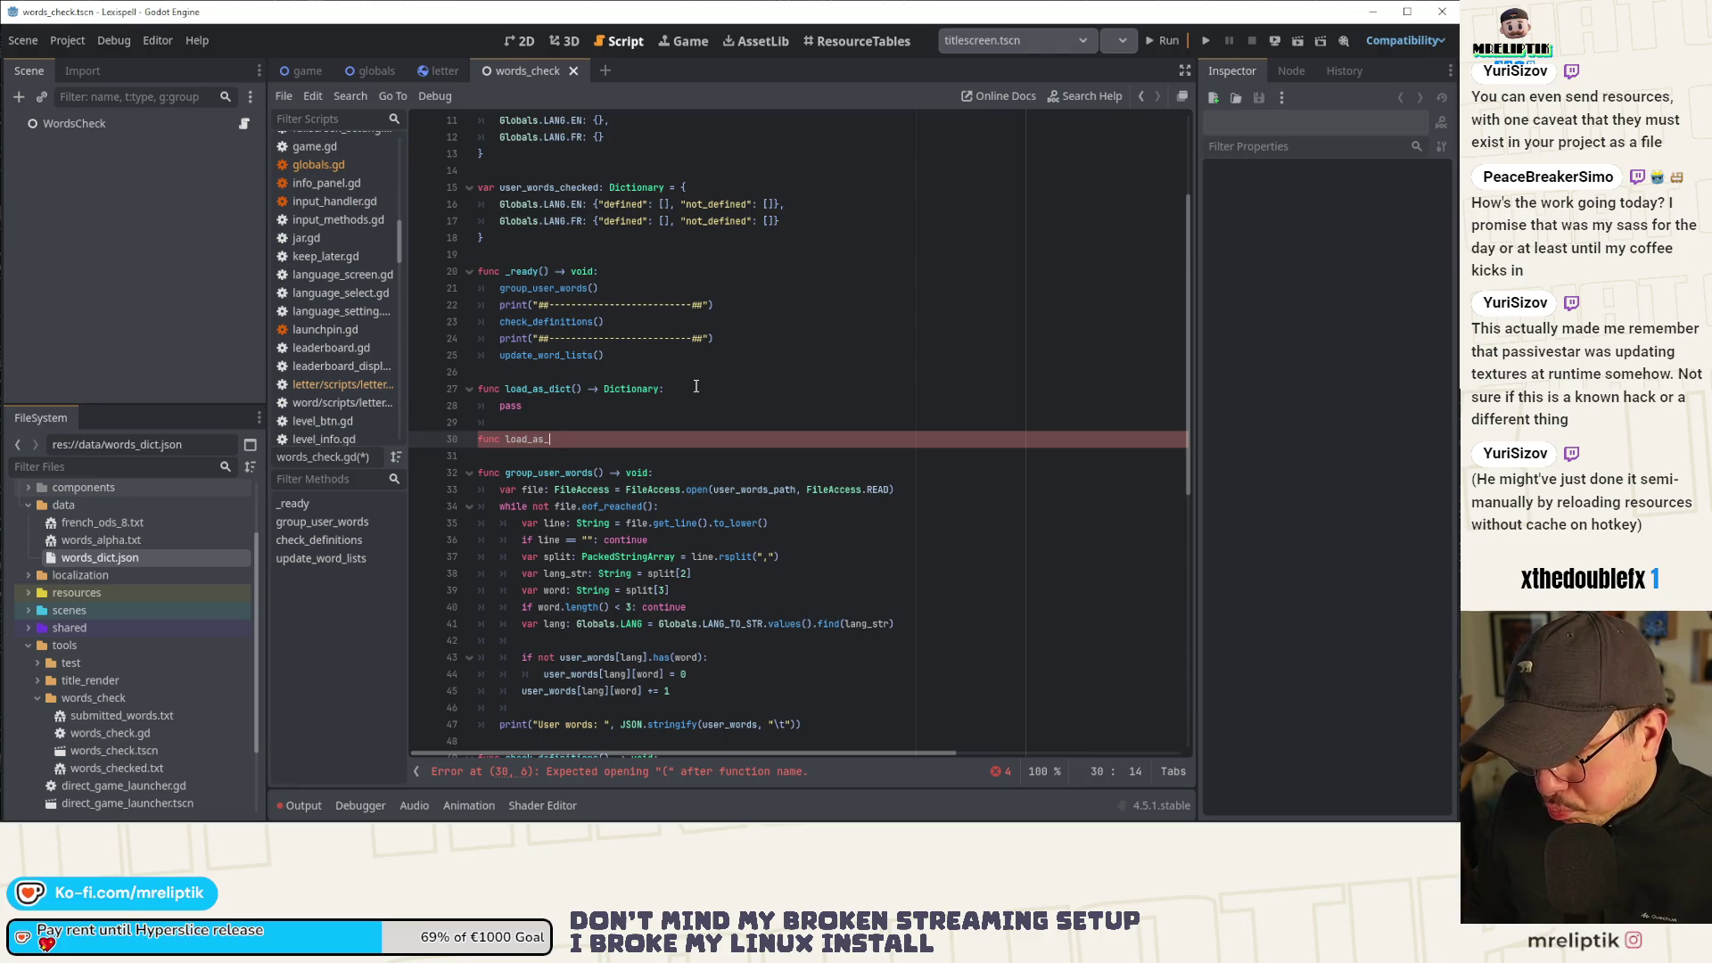
type("array")
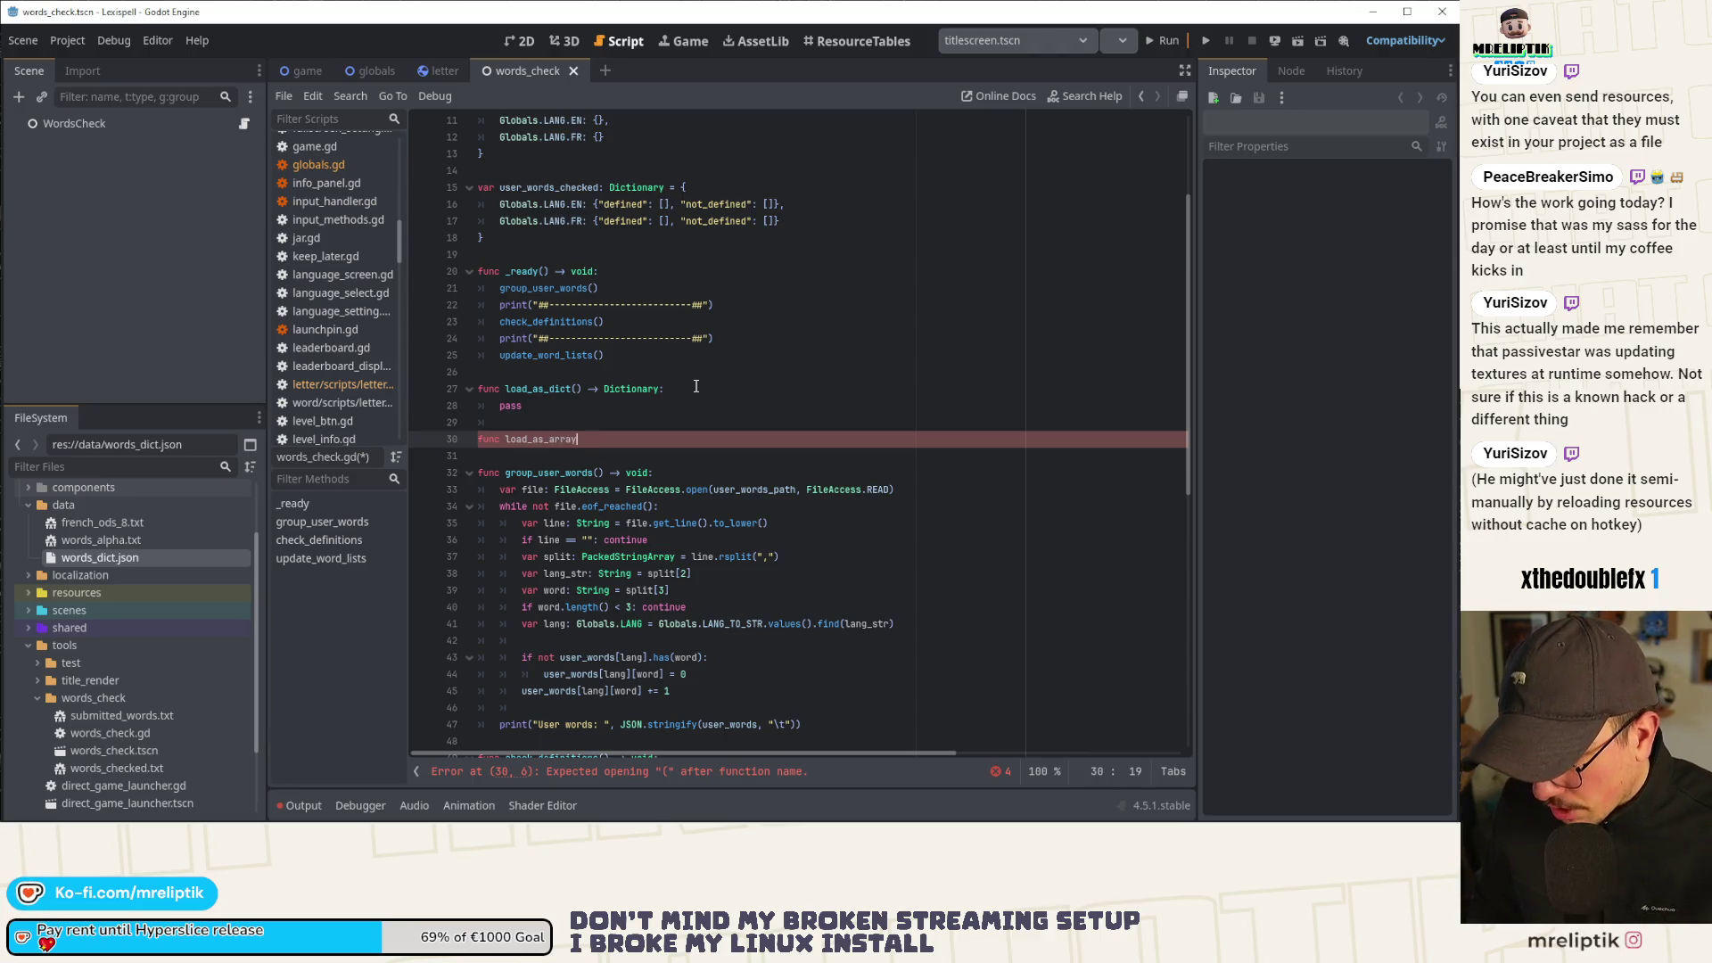
type(") ")
type("oid:")
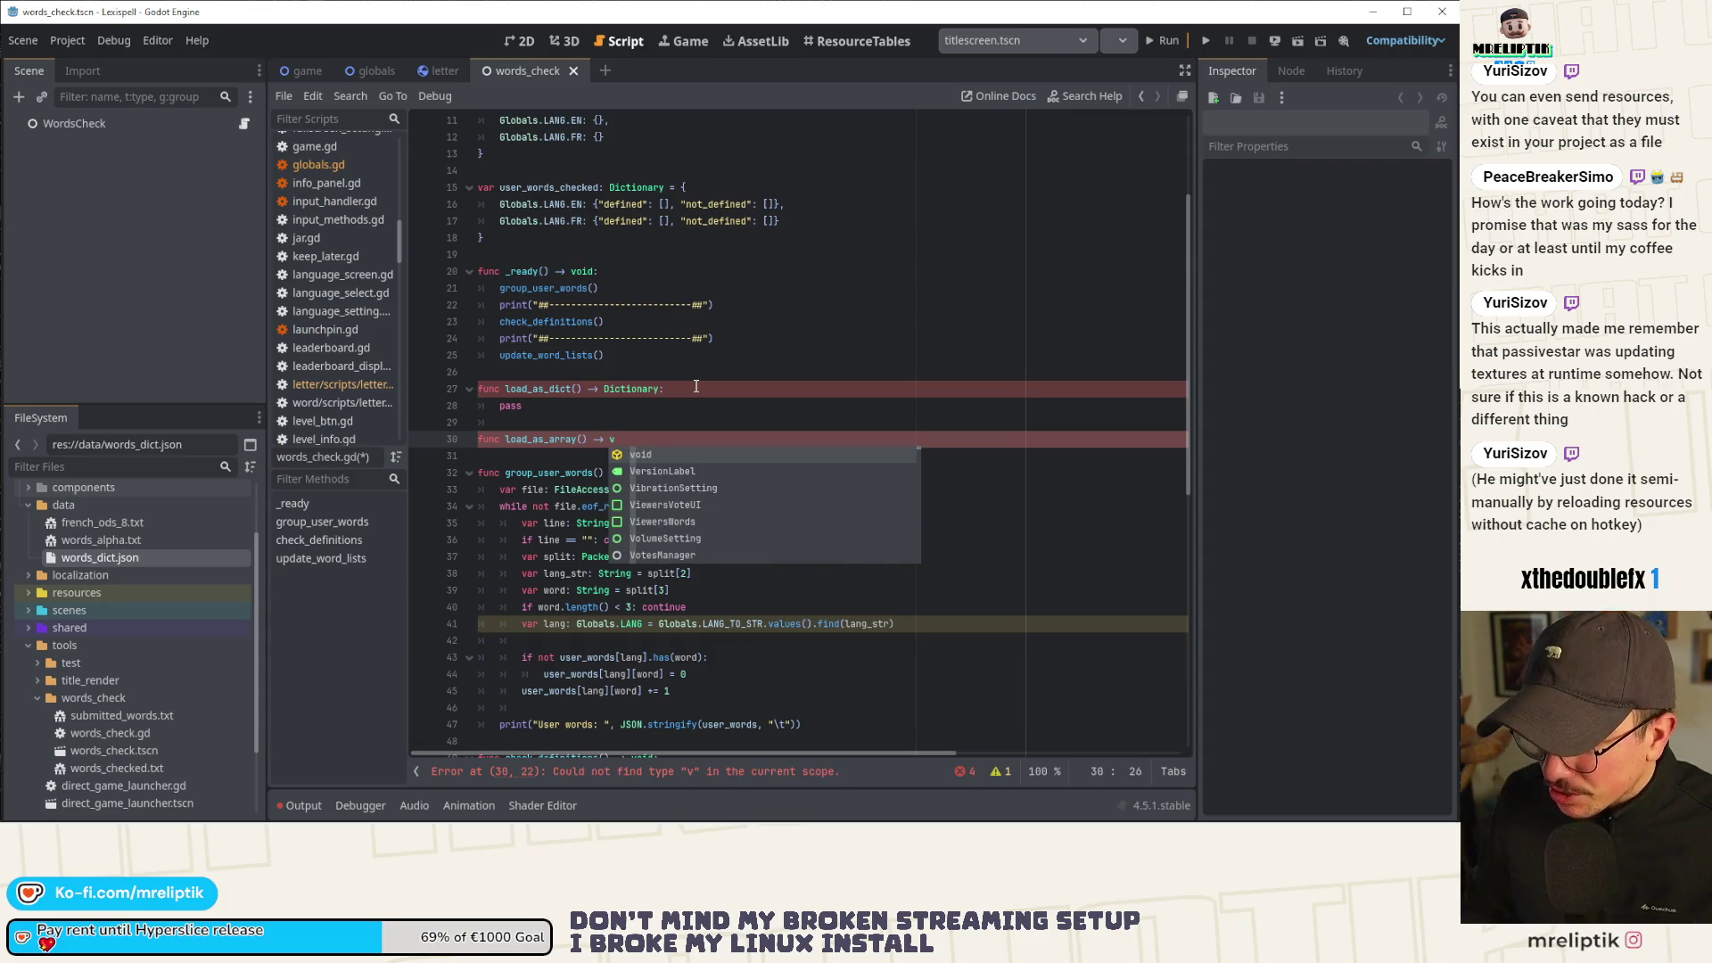
type("Array")
key("ctrl+s")
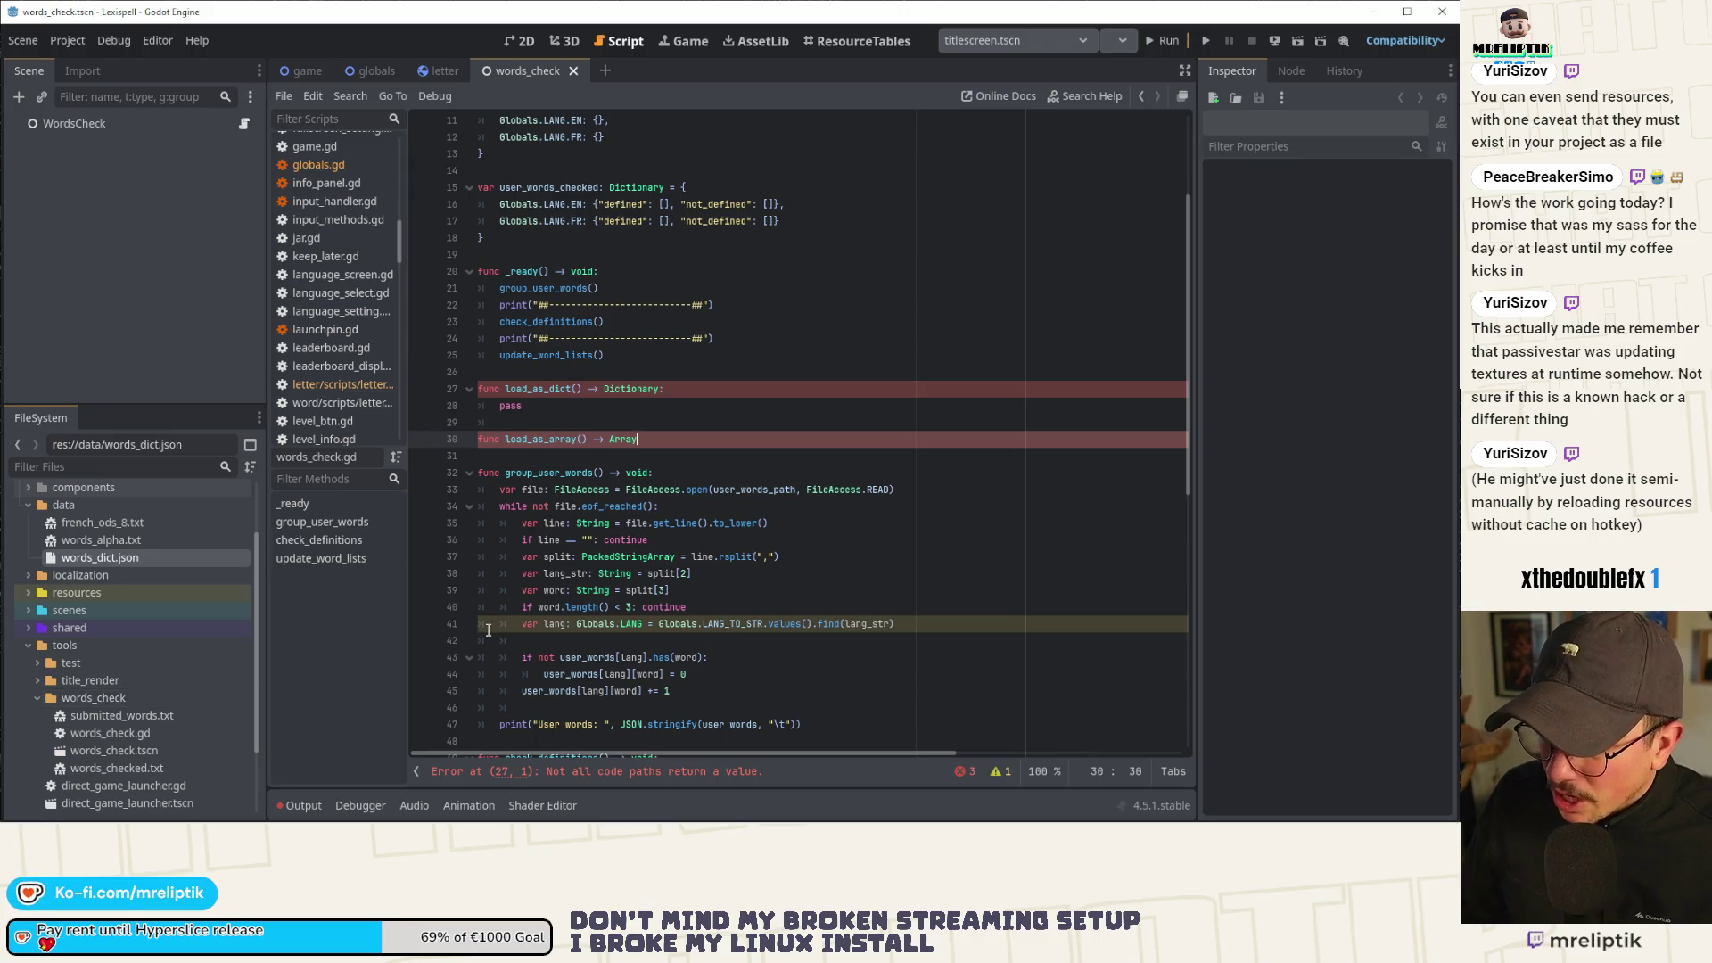
mouse_move(617, 573)
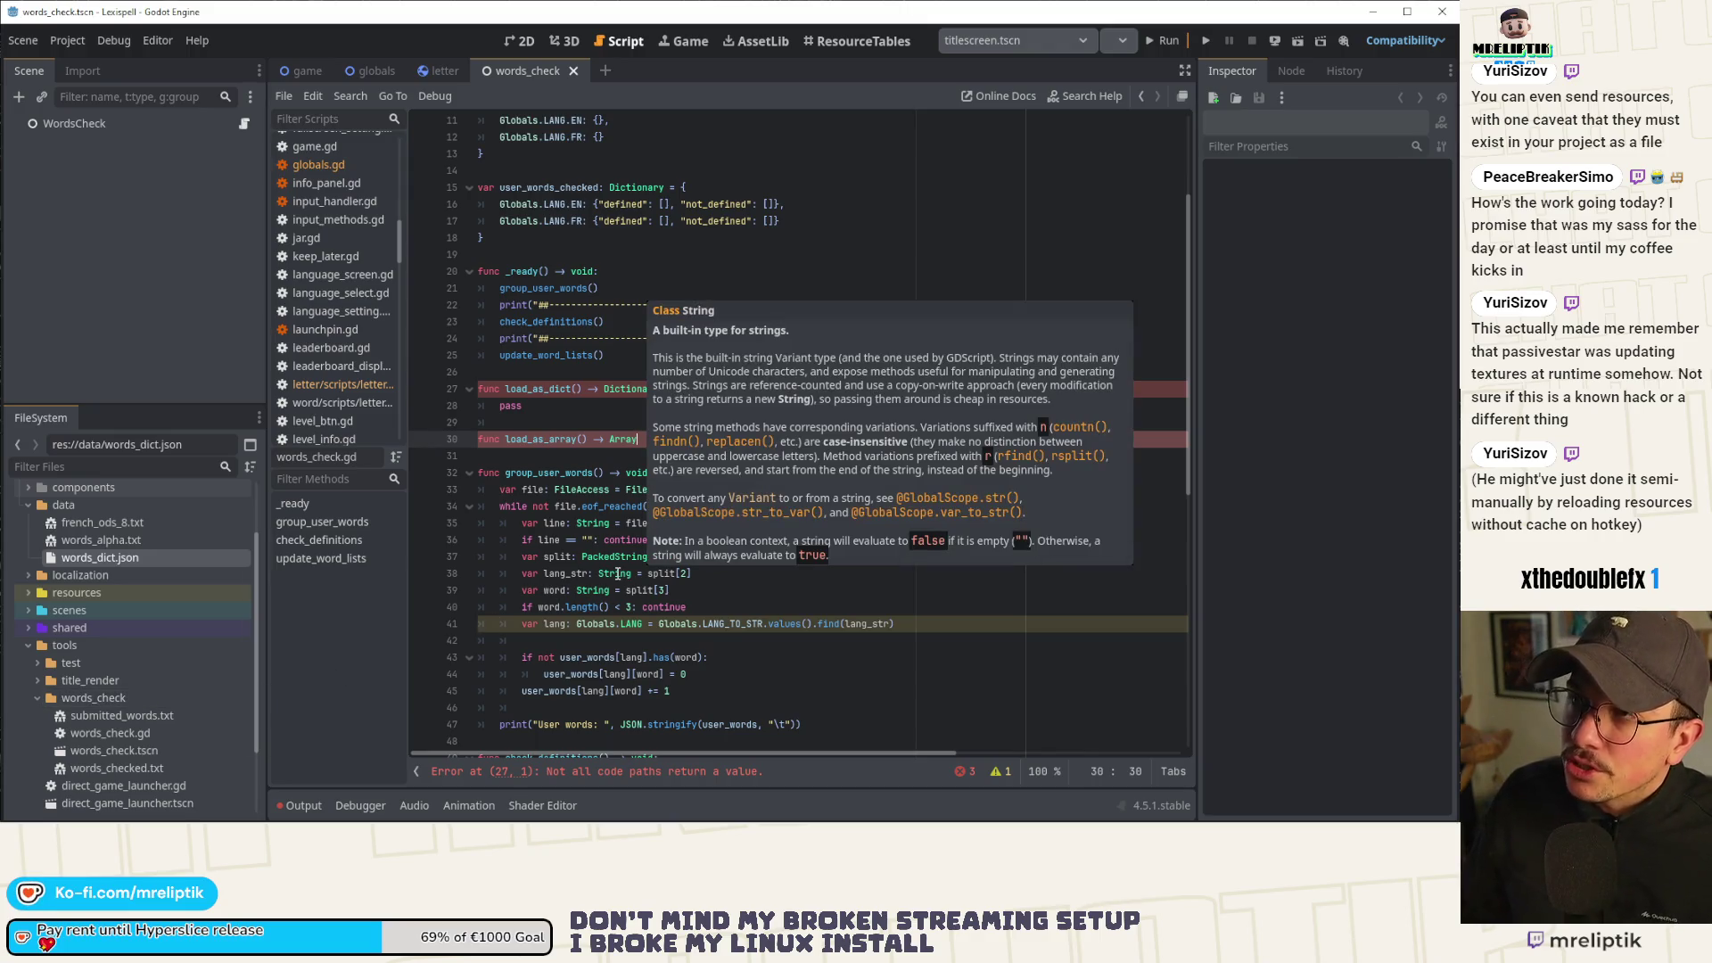
left_click(675, 406)
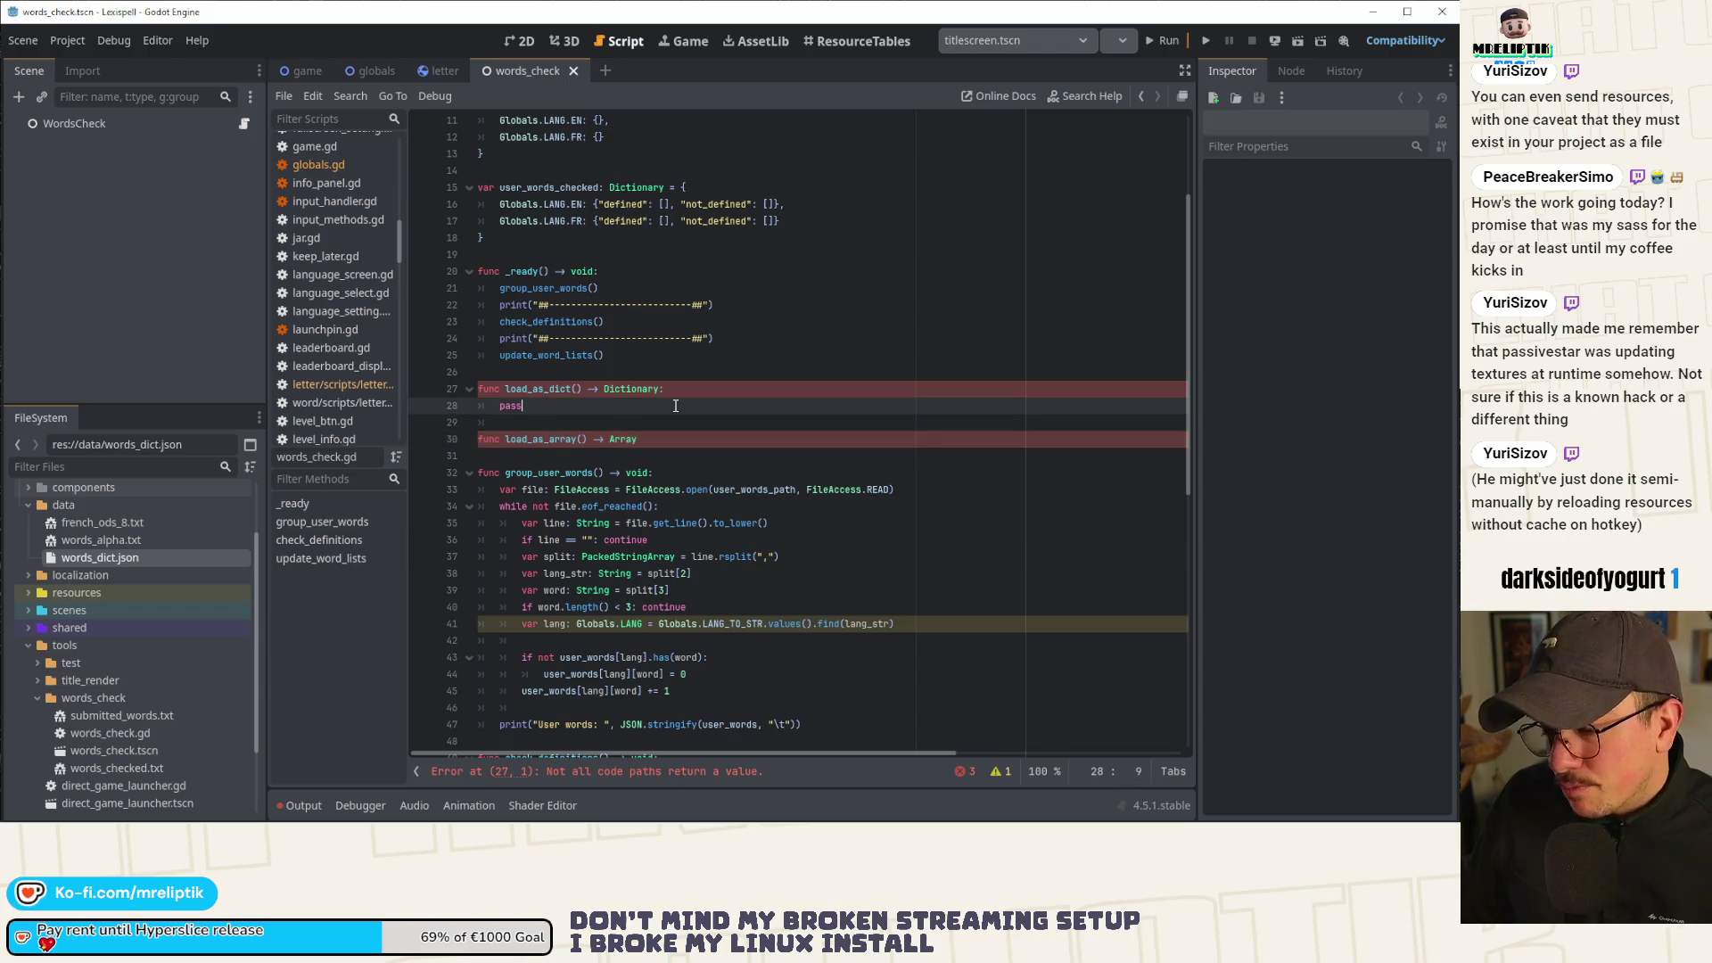
Quick-open the globals.gd script.
key("ctrl+shift+o")
type("globals")
key("Return")
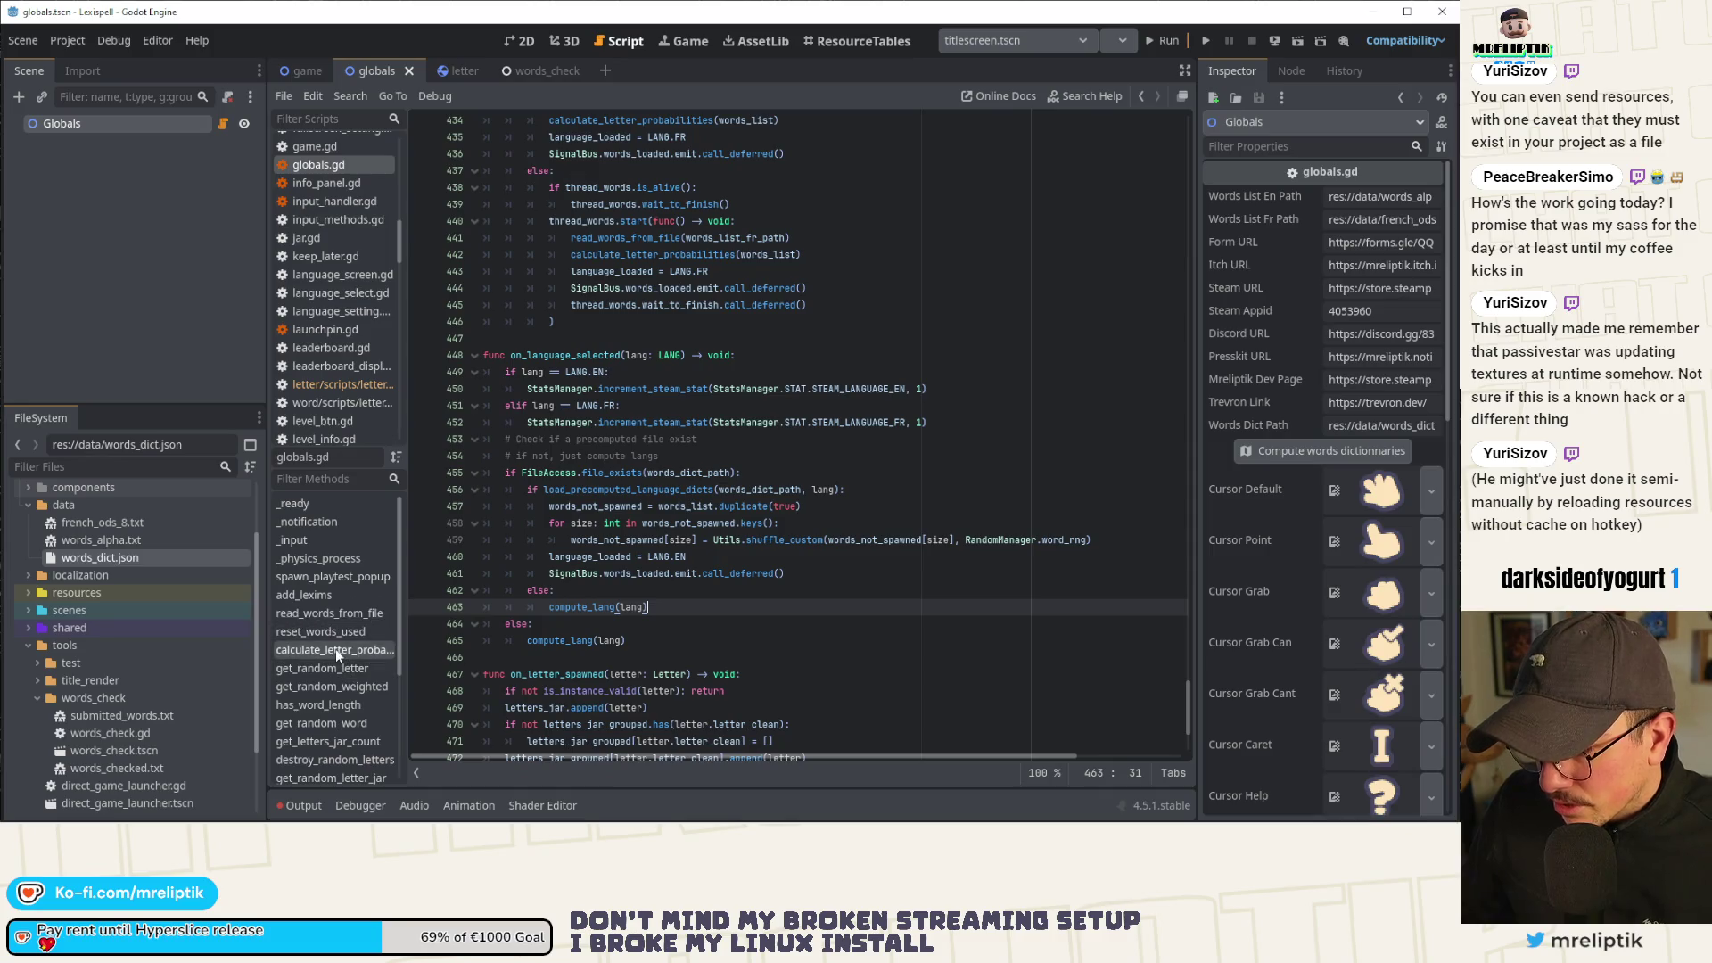
Jump from the load_precomputed_language_dicts call on line 456 to its definition at line 351.
scroll(634, 523, "up", 1)
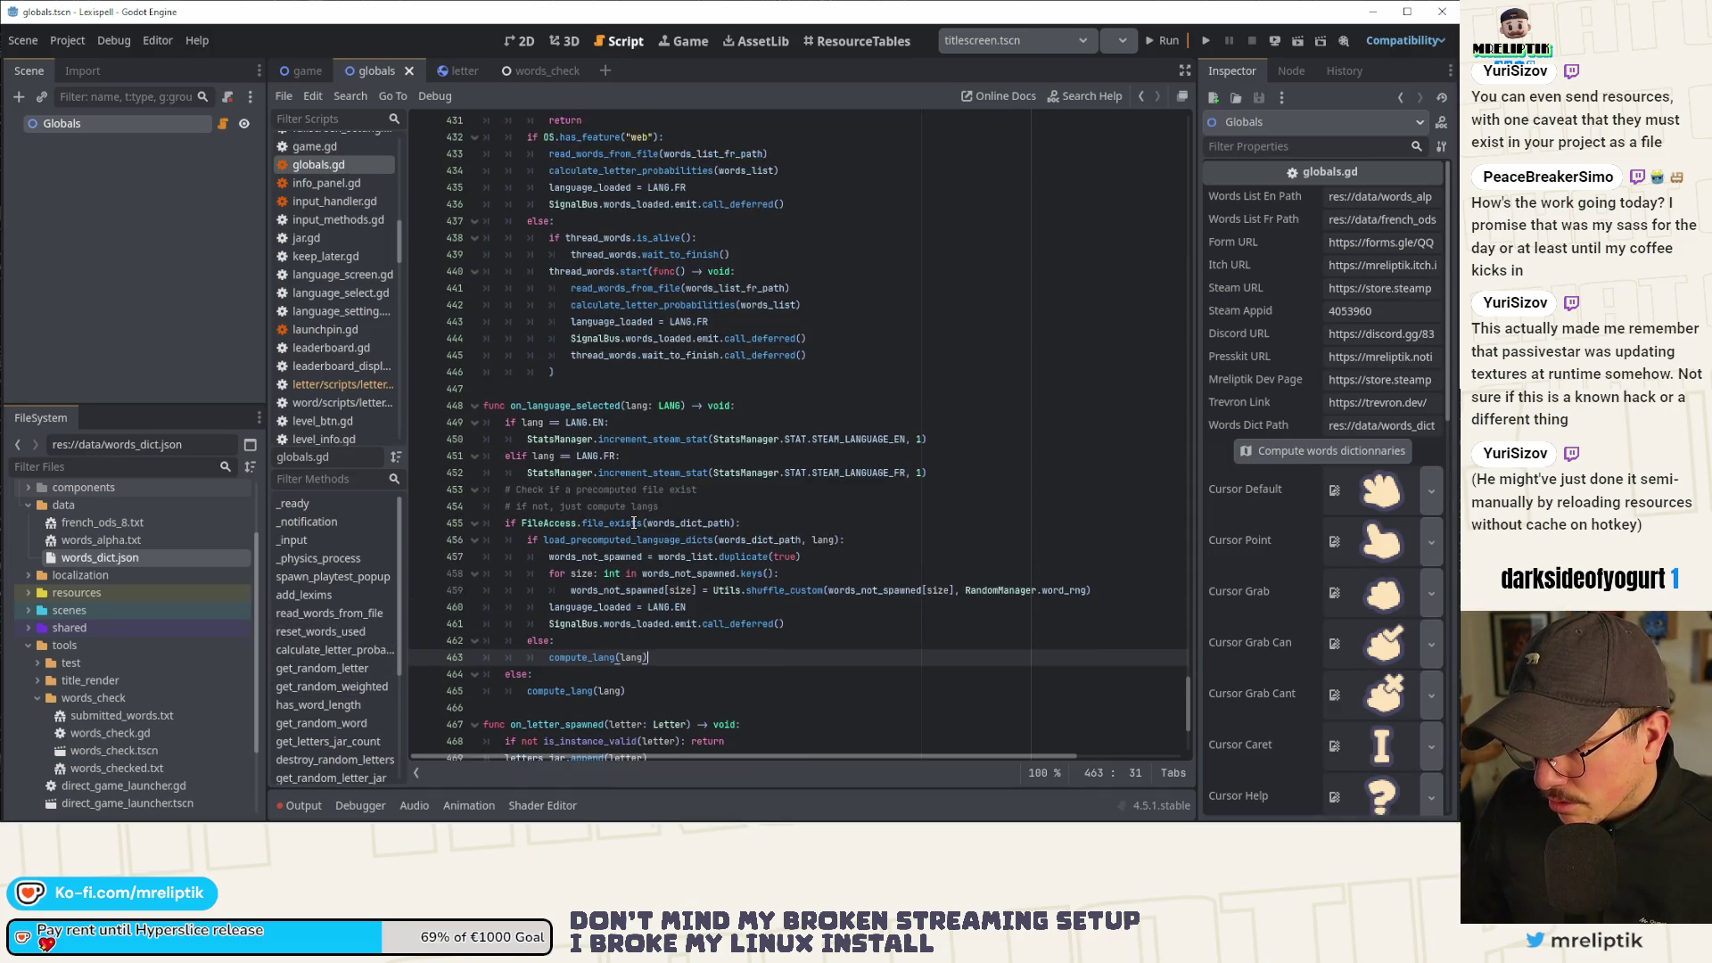
left_click(567, 529)
double_click(592, 540)
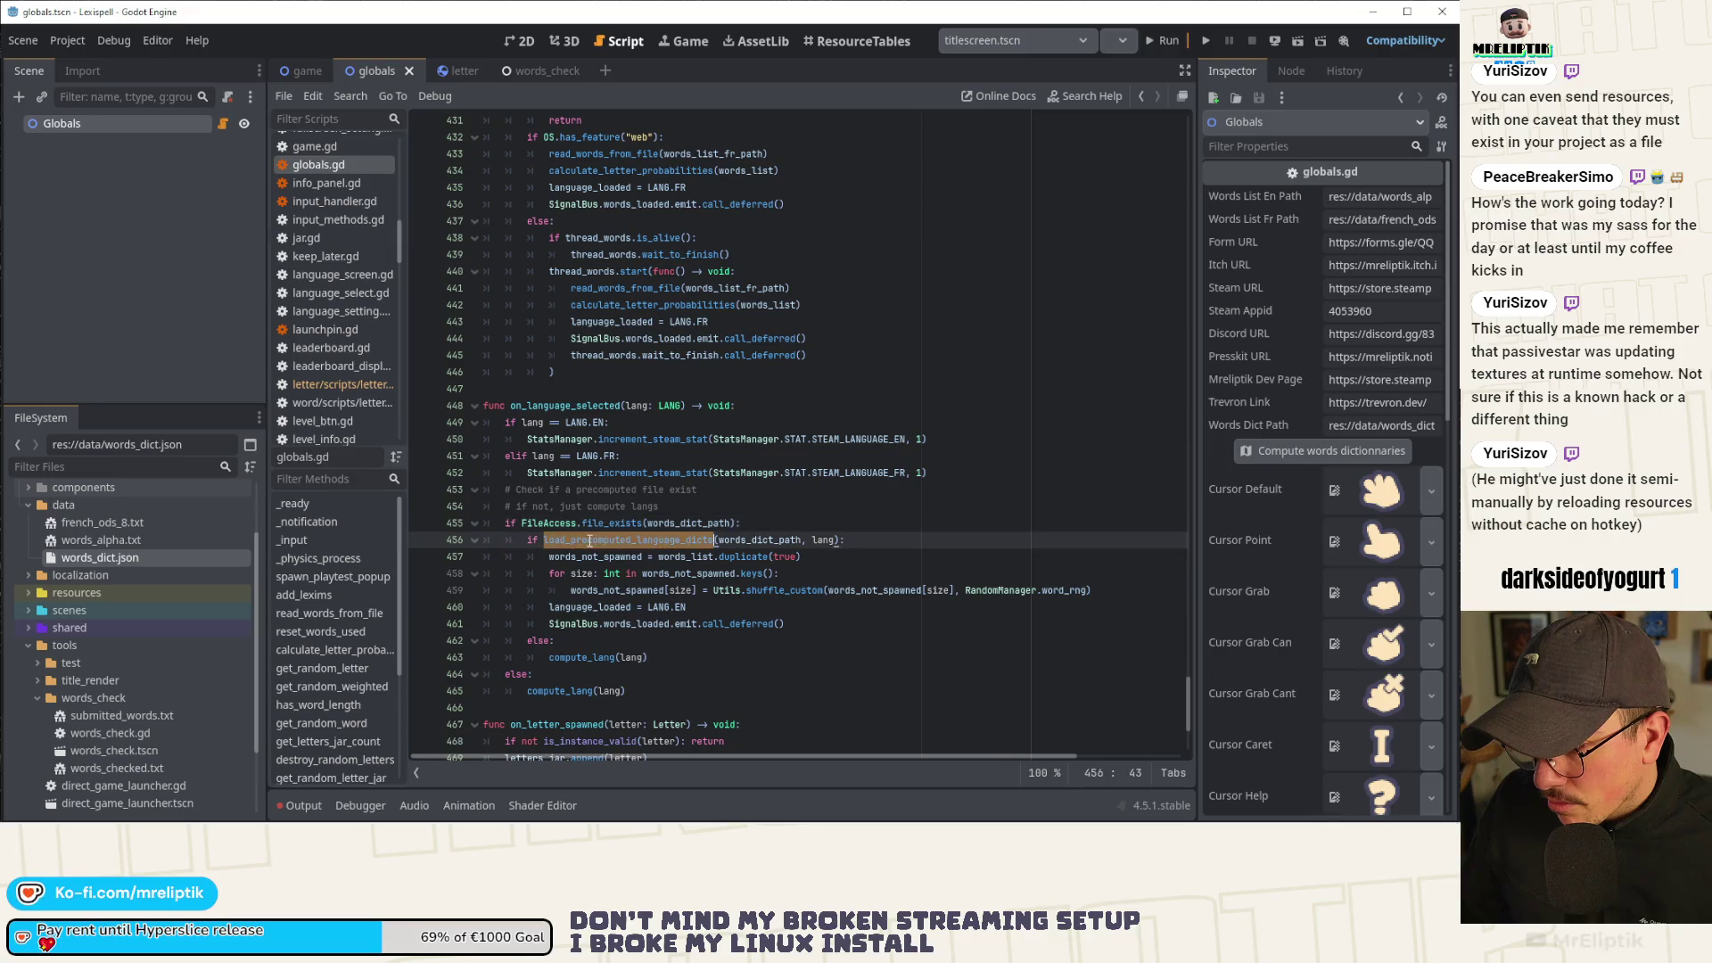
scroll(590, 545, "down", 1)
scroll(589, 545, "down", 1)
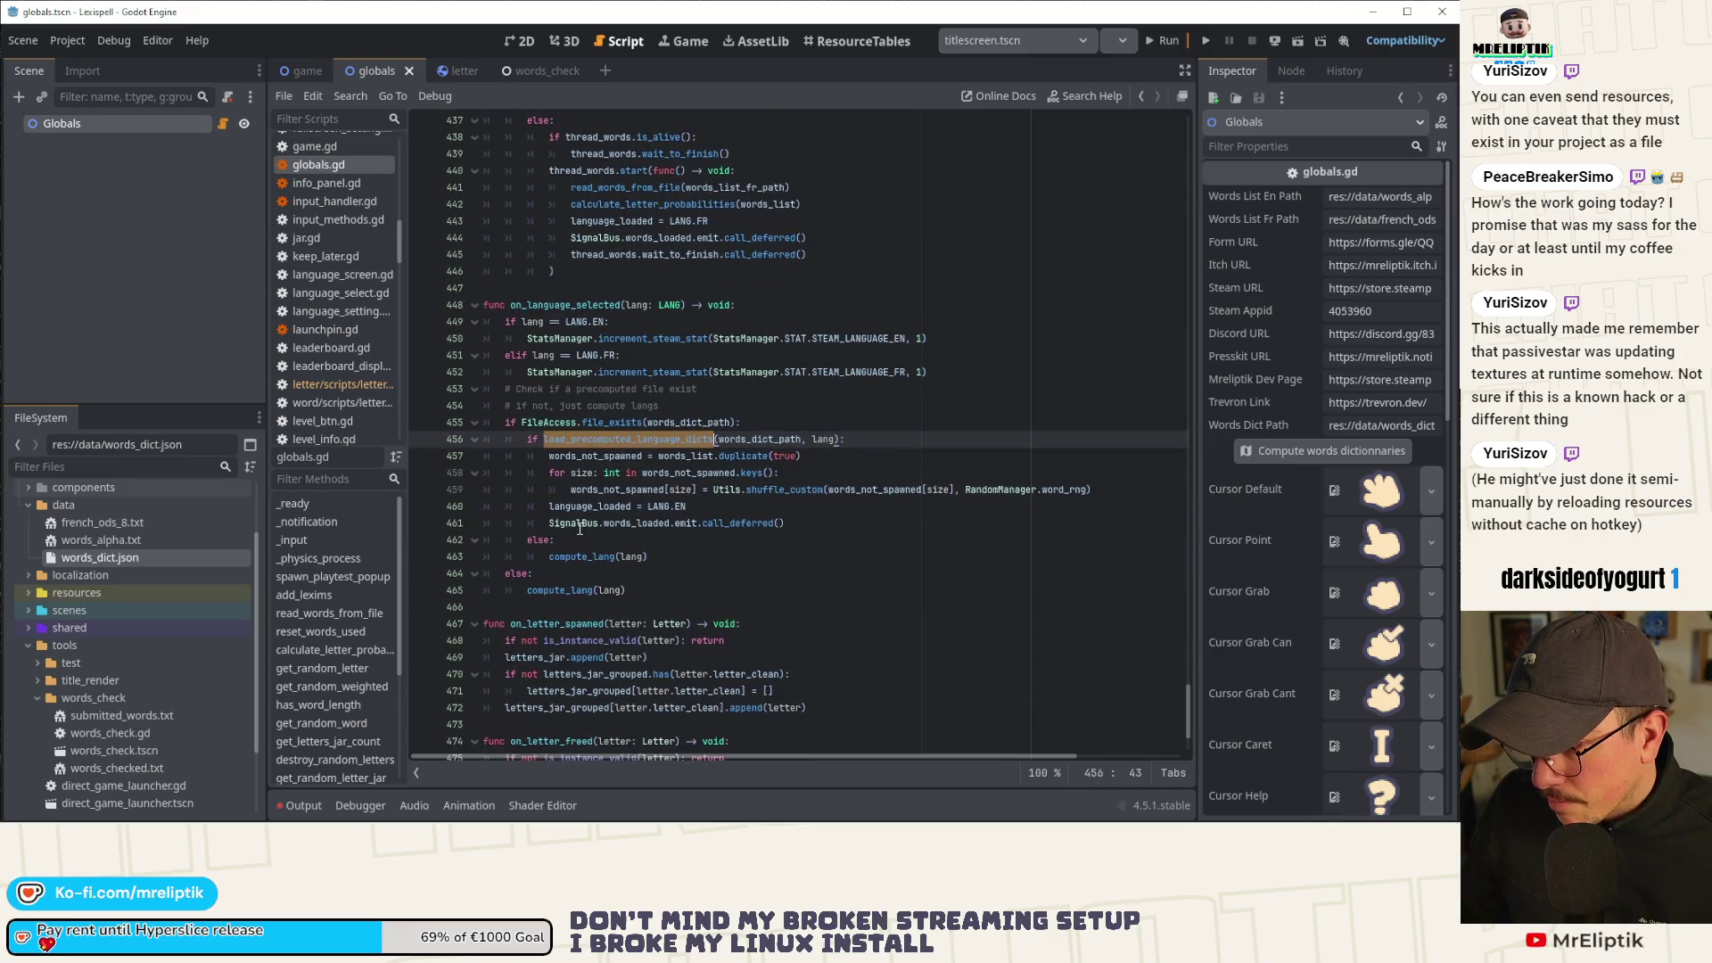
left_click(656, 472)
mouse_move(657, 472)
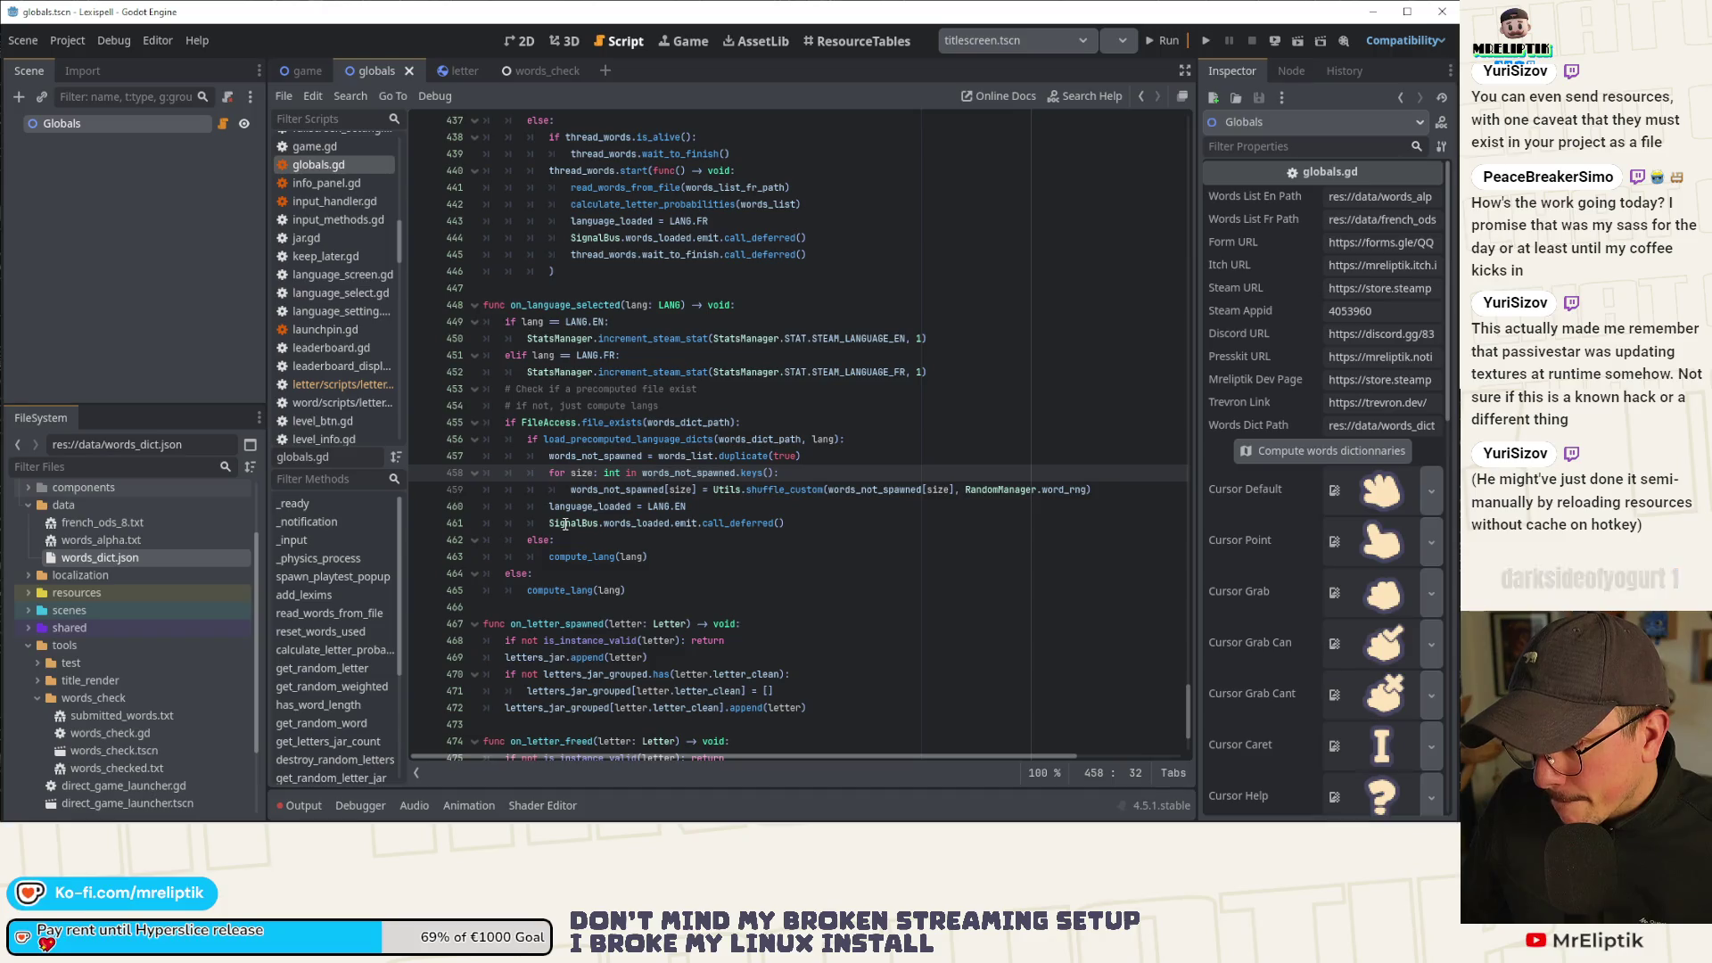
double_click(584, 440)
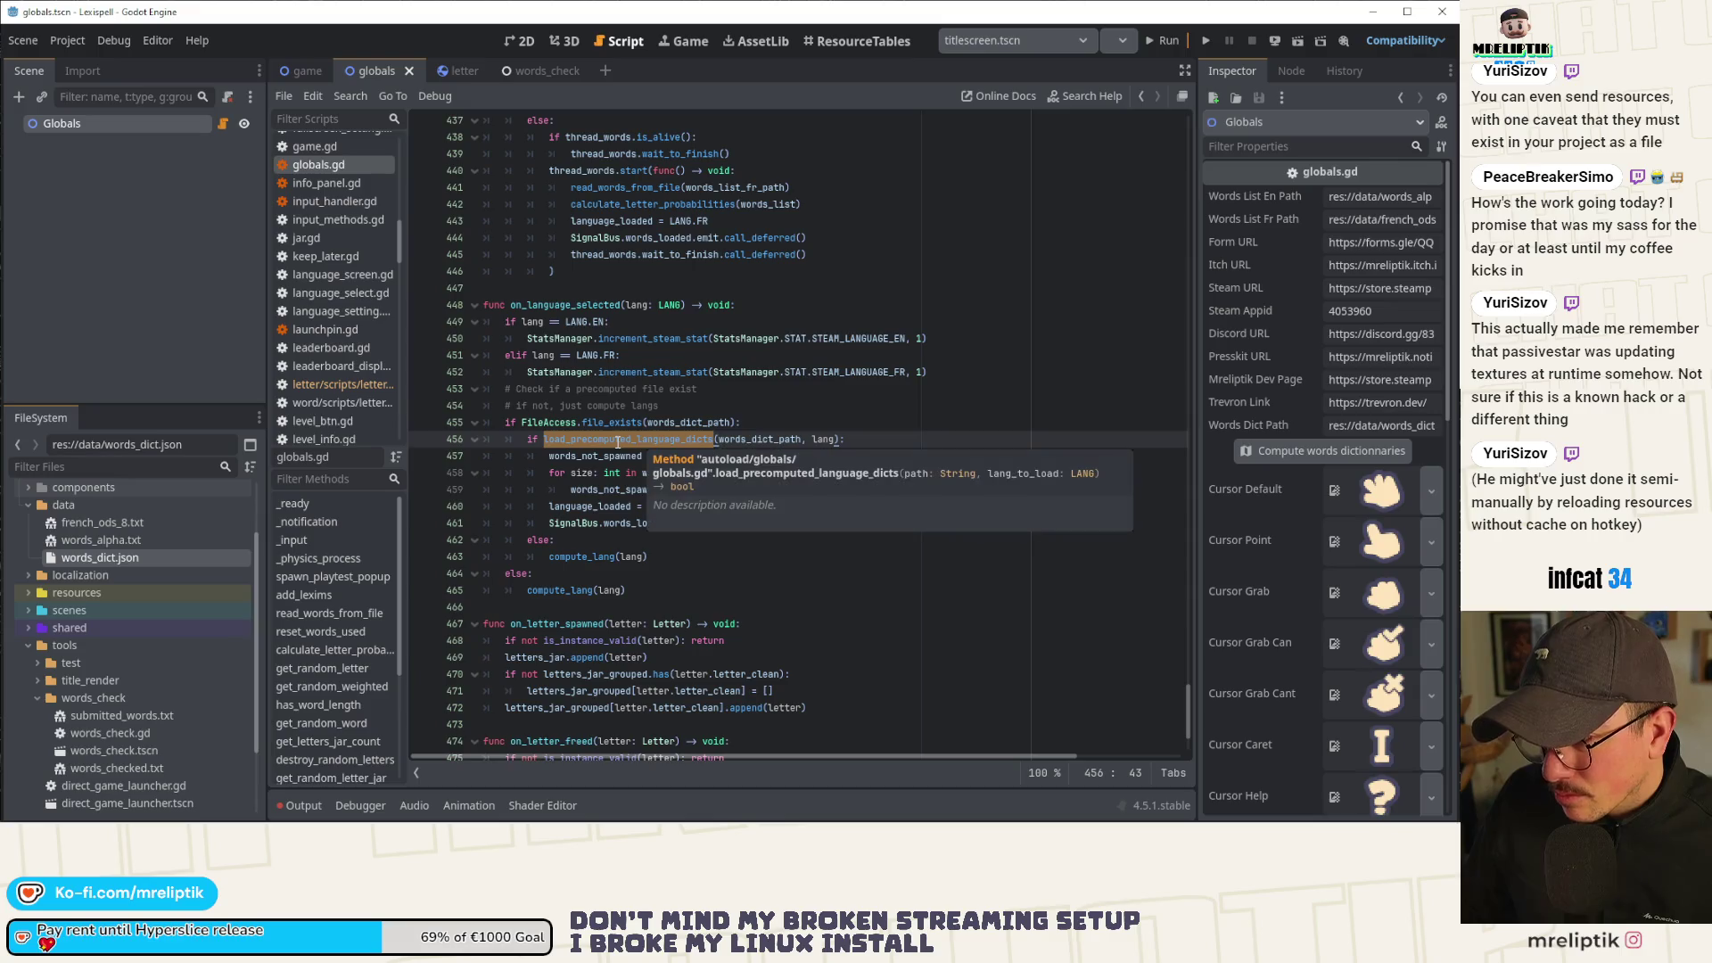
left_click(618, 440, "ctrl")
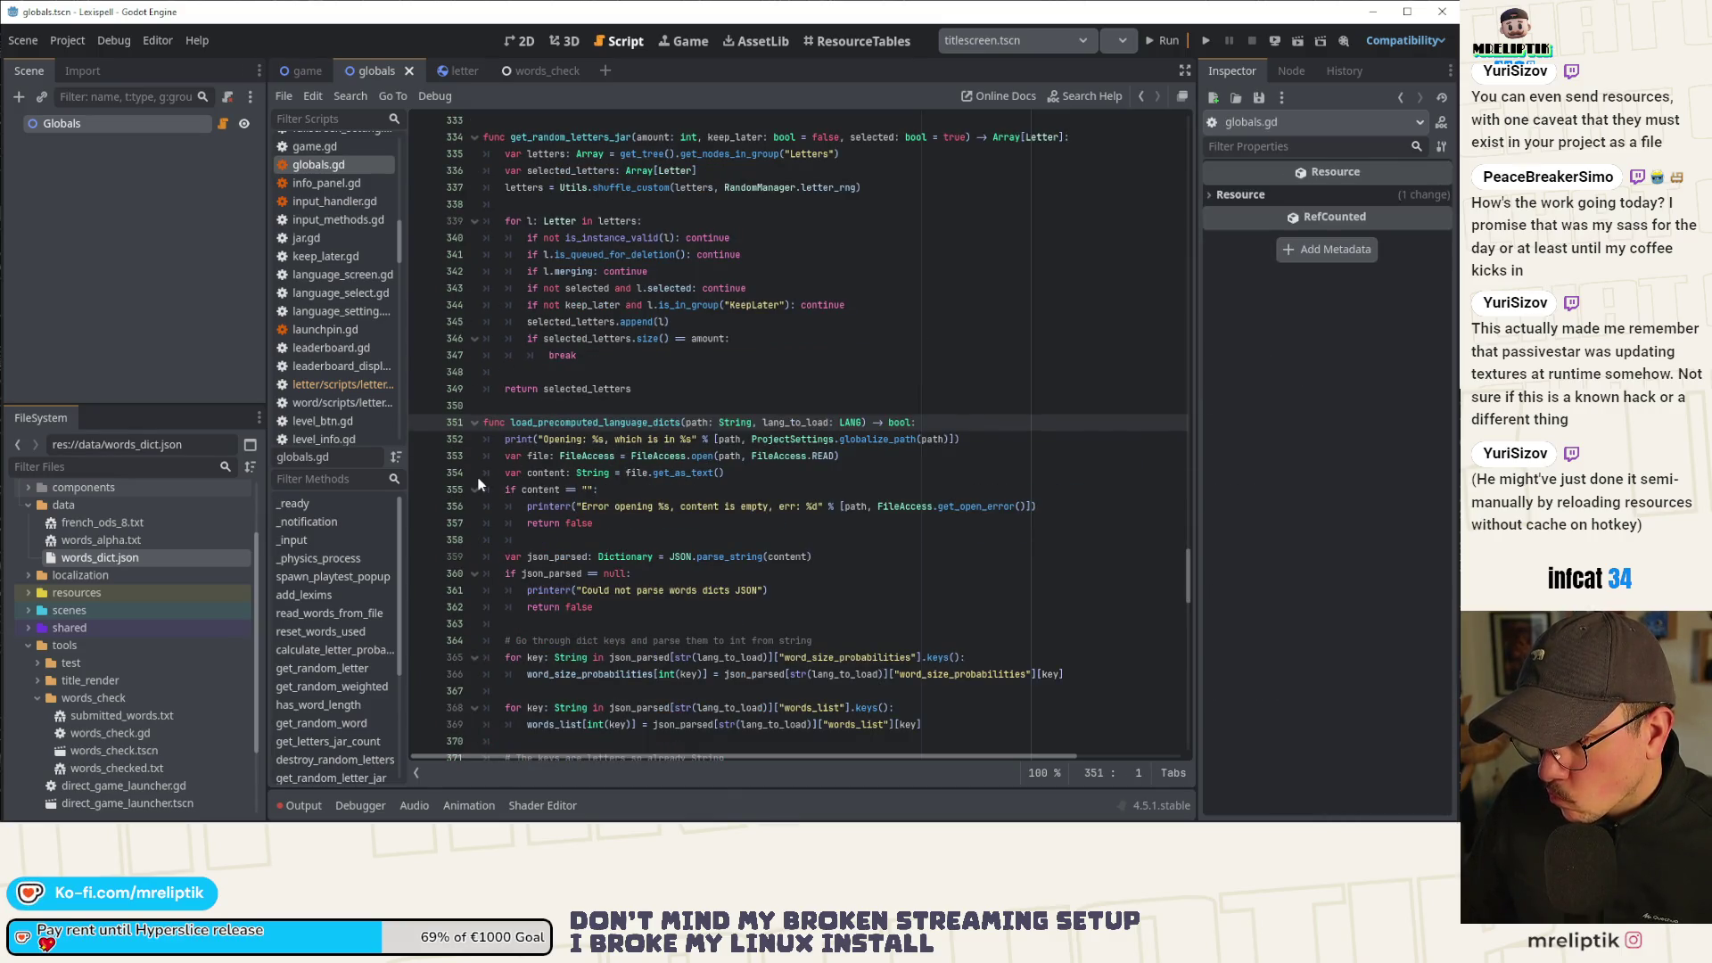
scroll(478, 484, "down", 1)
scroll(478, 484, "down", 2)
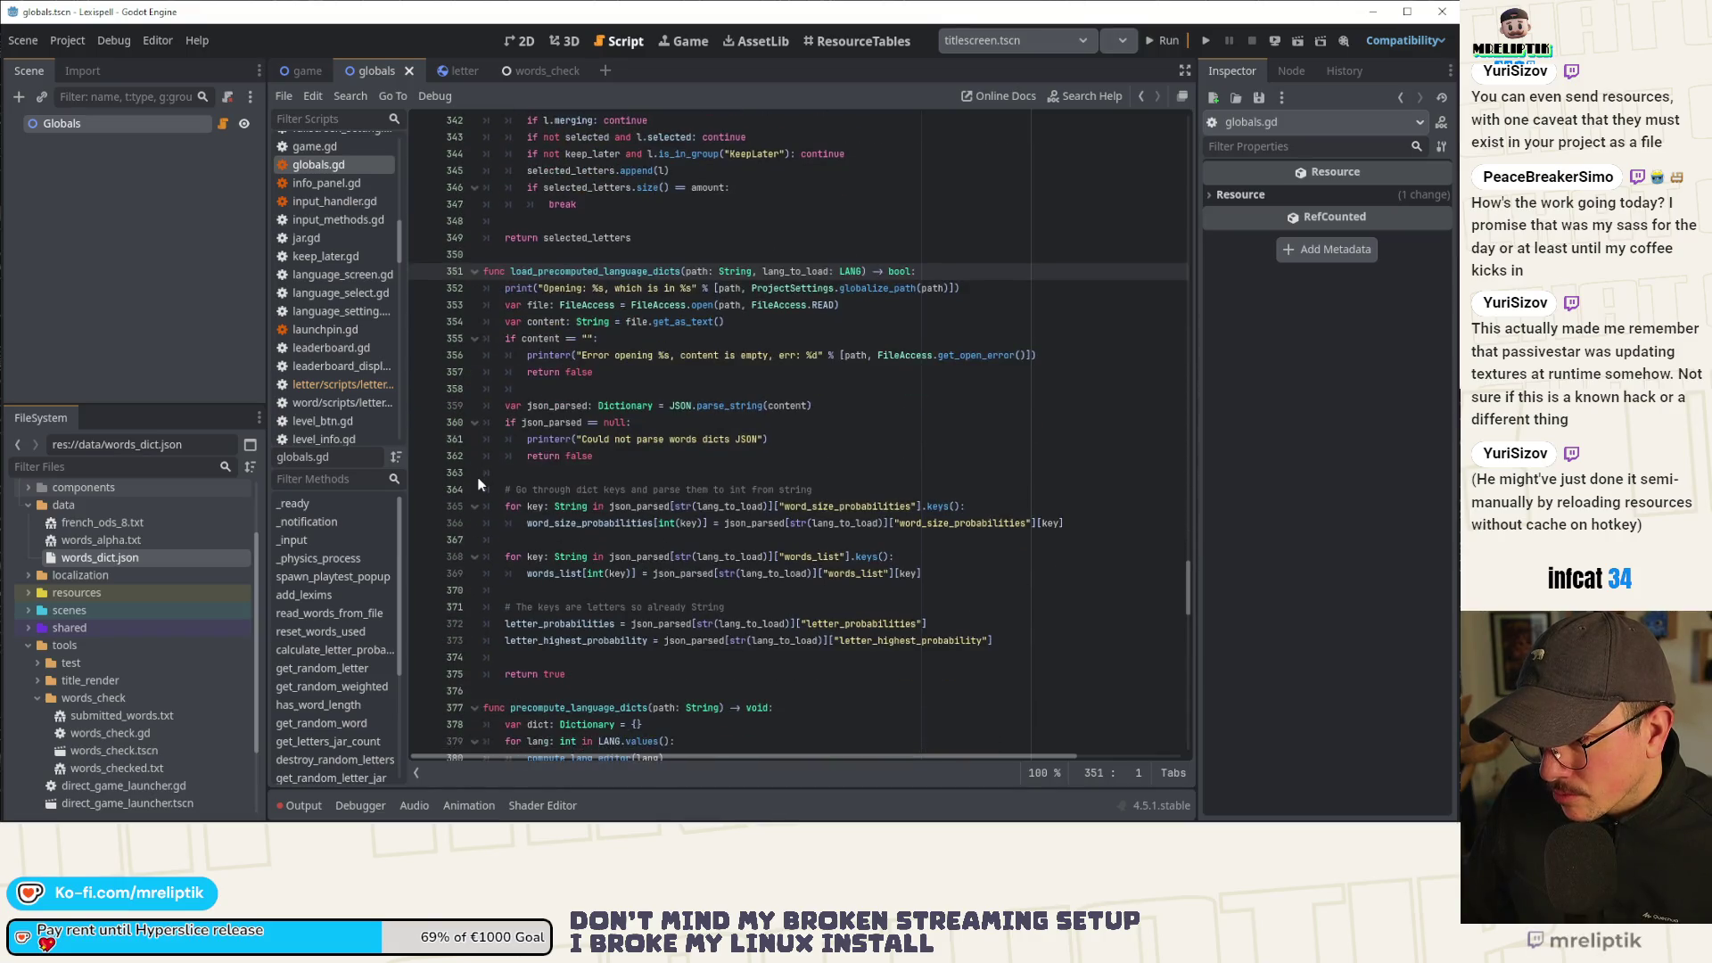
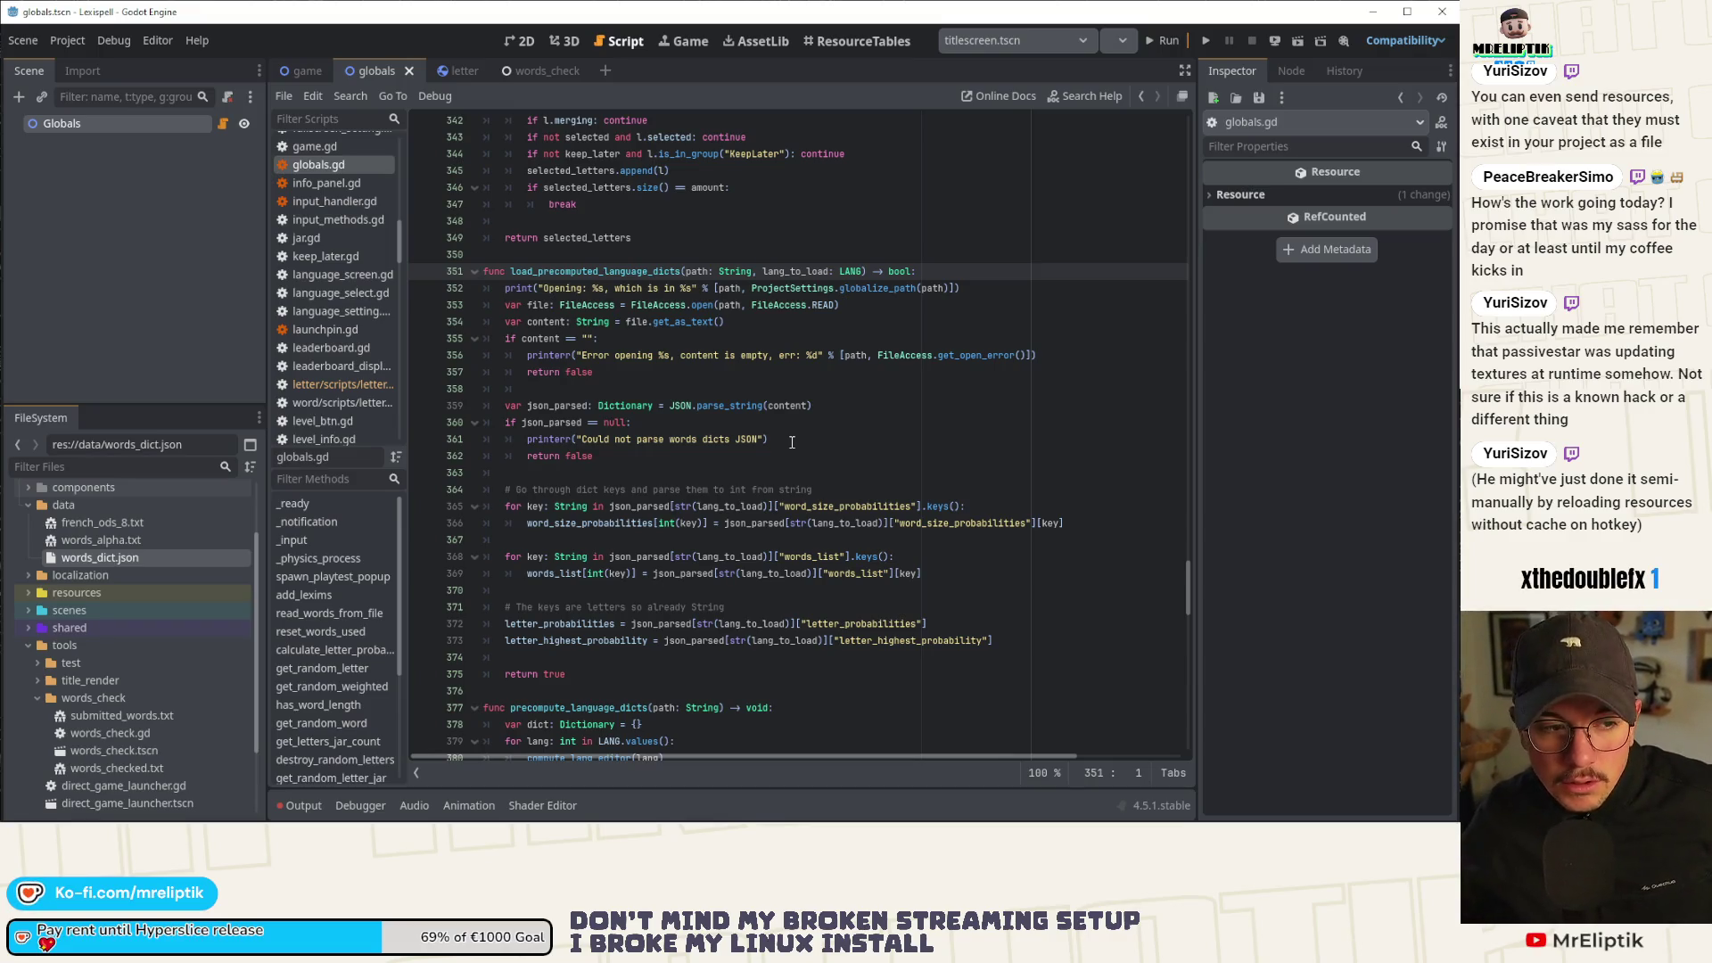
Review load_precomputed_language_dicts in globals.gd, from the JSON null check to letter_probabilities.
left_click(617, 422)
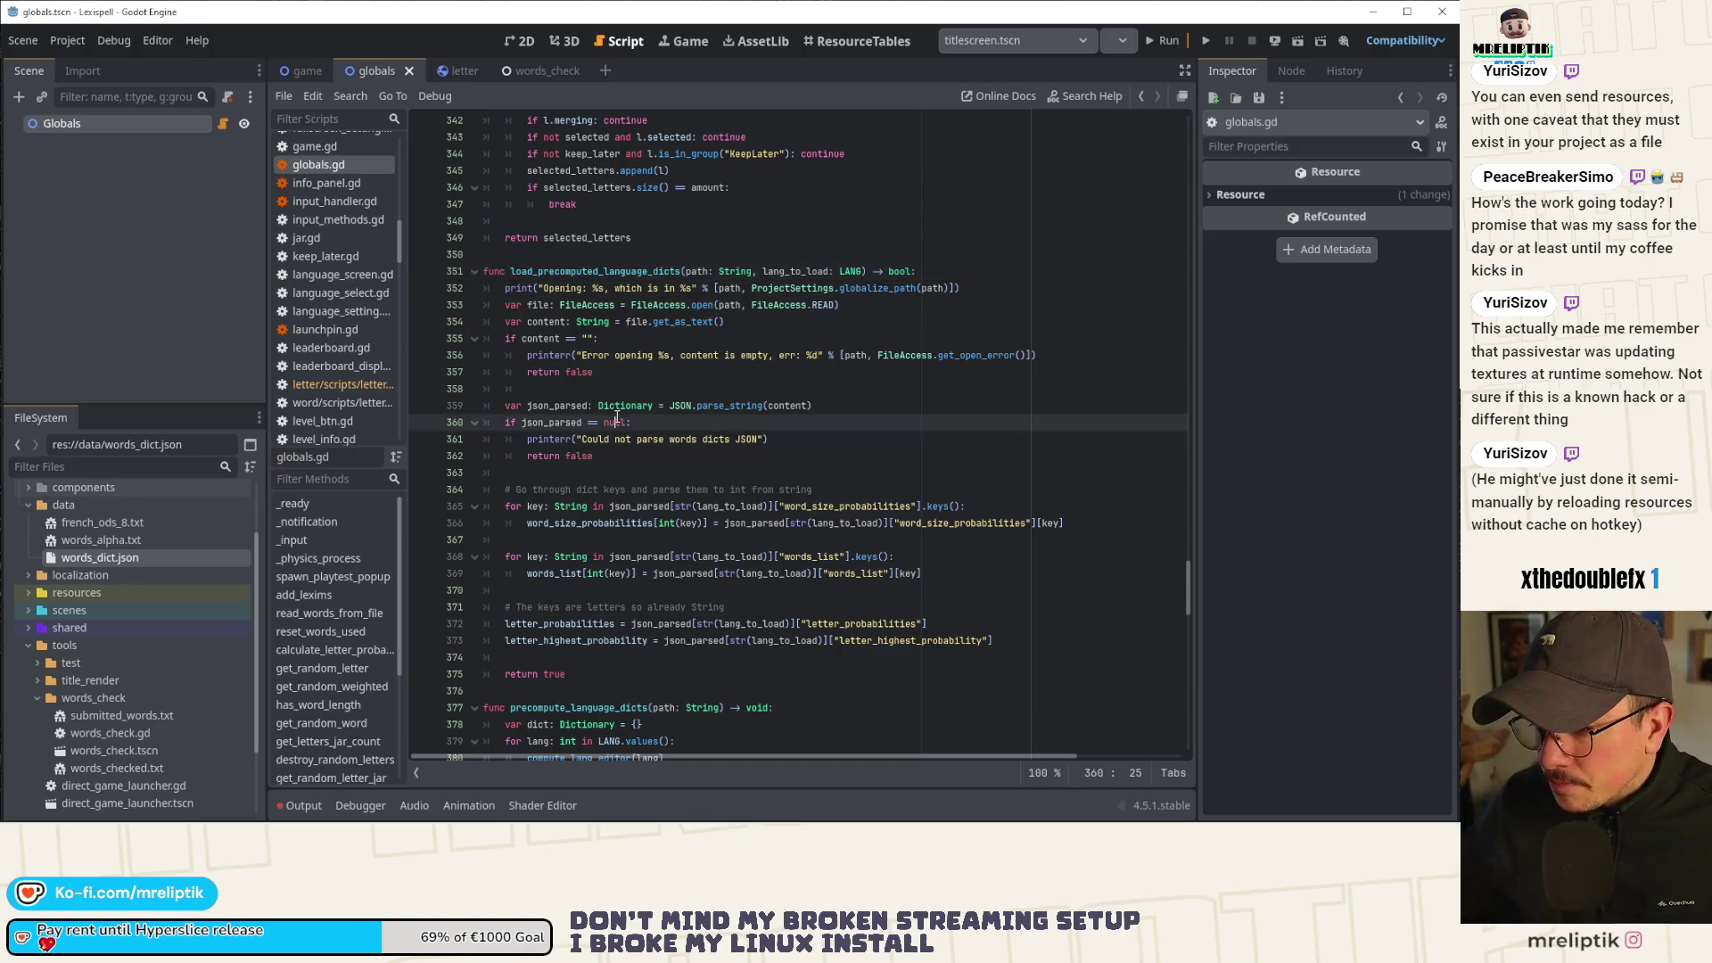
scroll(617, 418, "down", 1)
key("alt+Left")
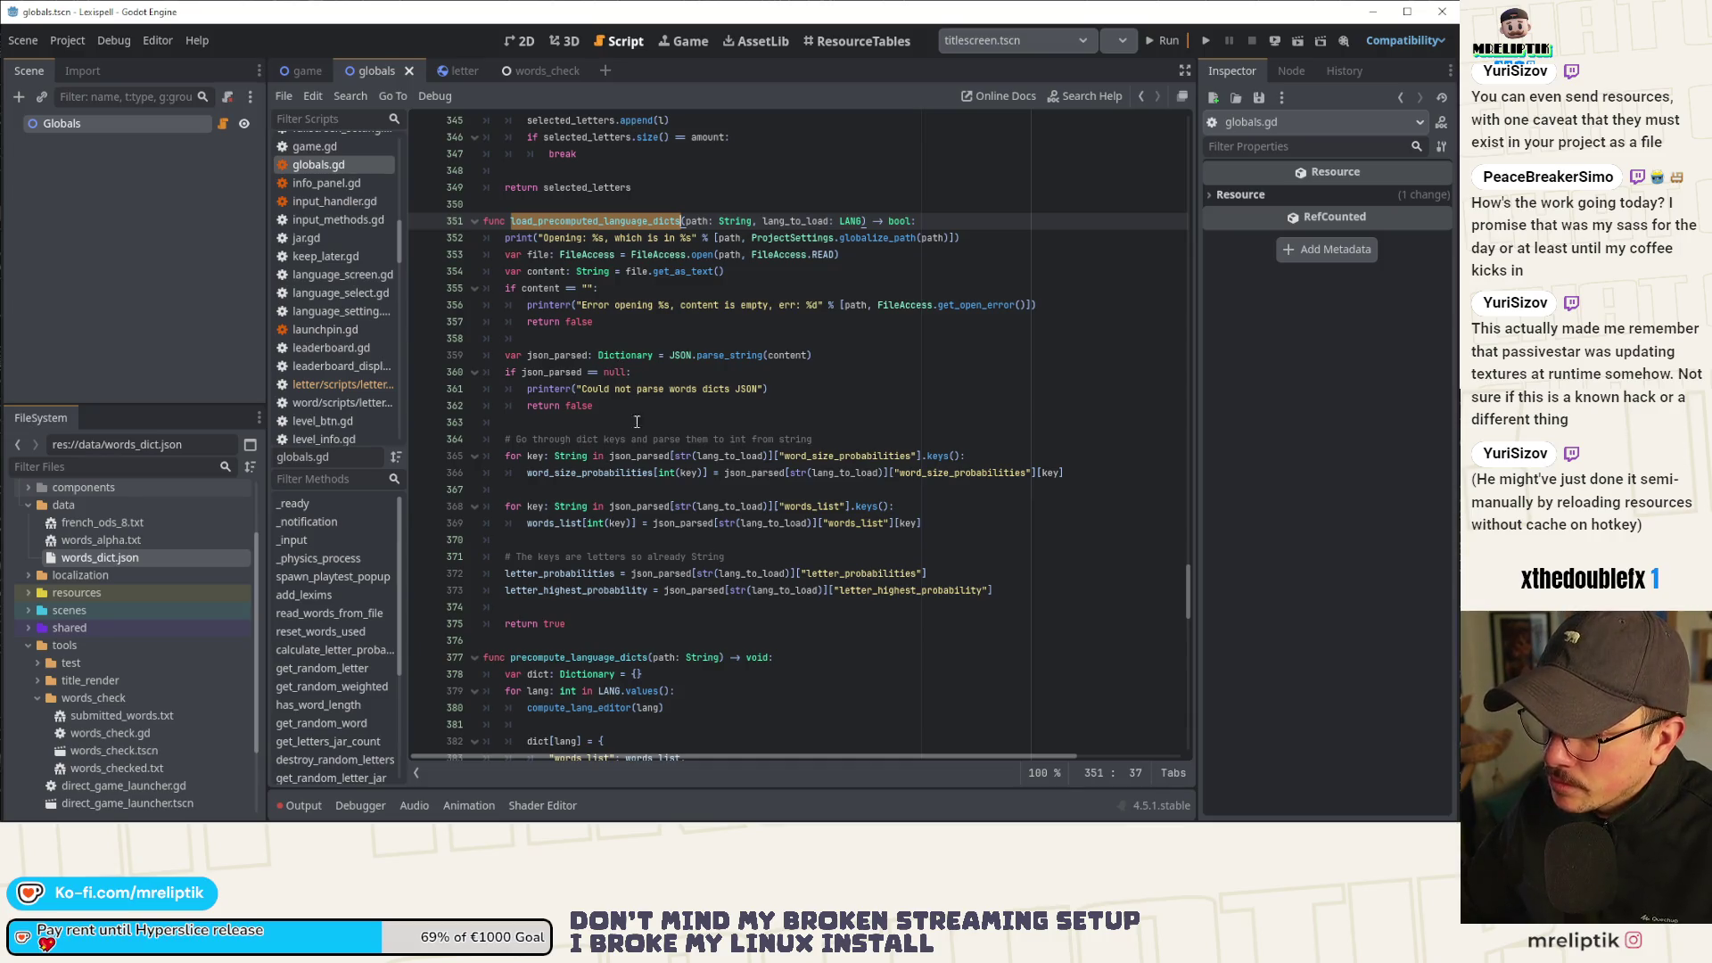
left_click(584, 606)
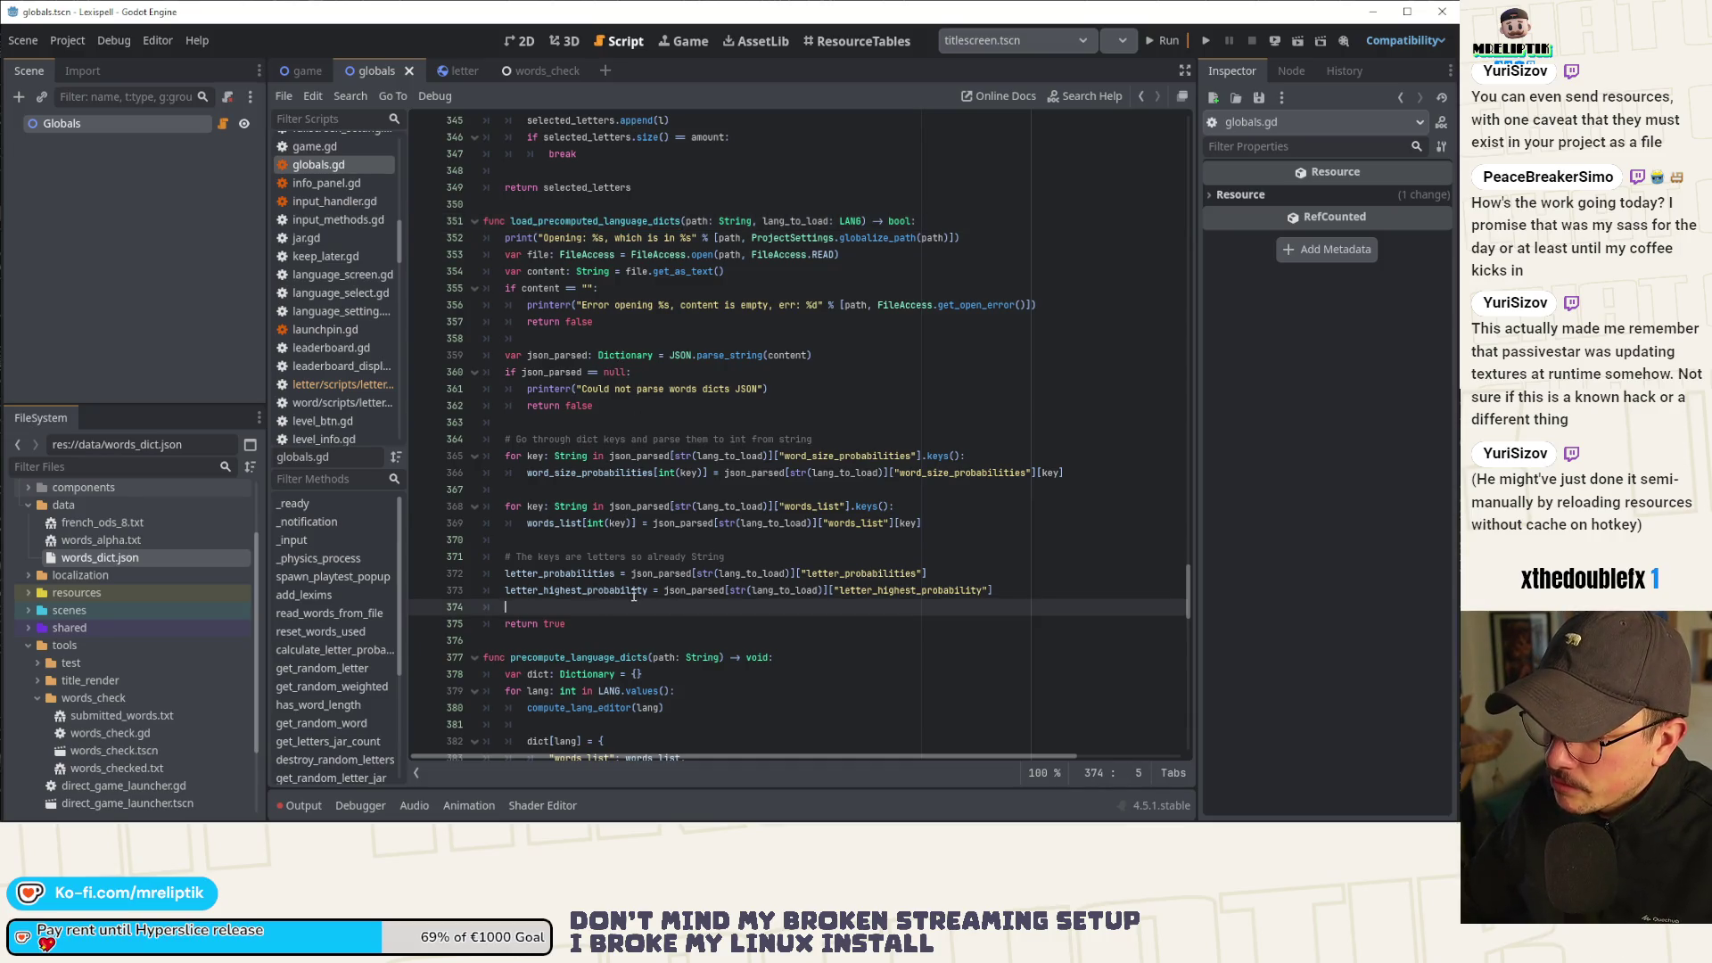
double_click(579, 574)
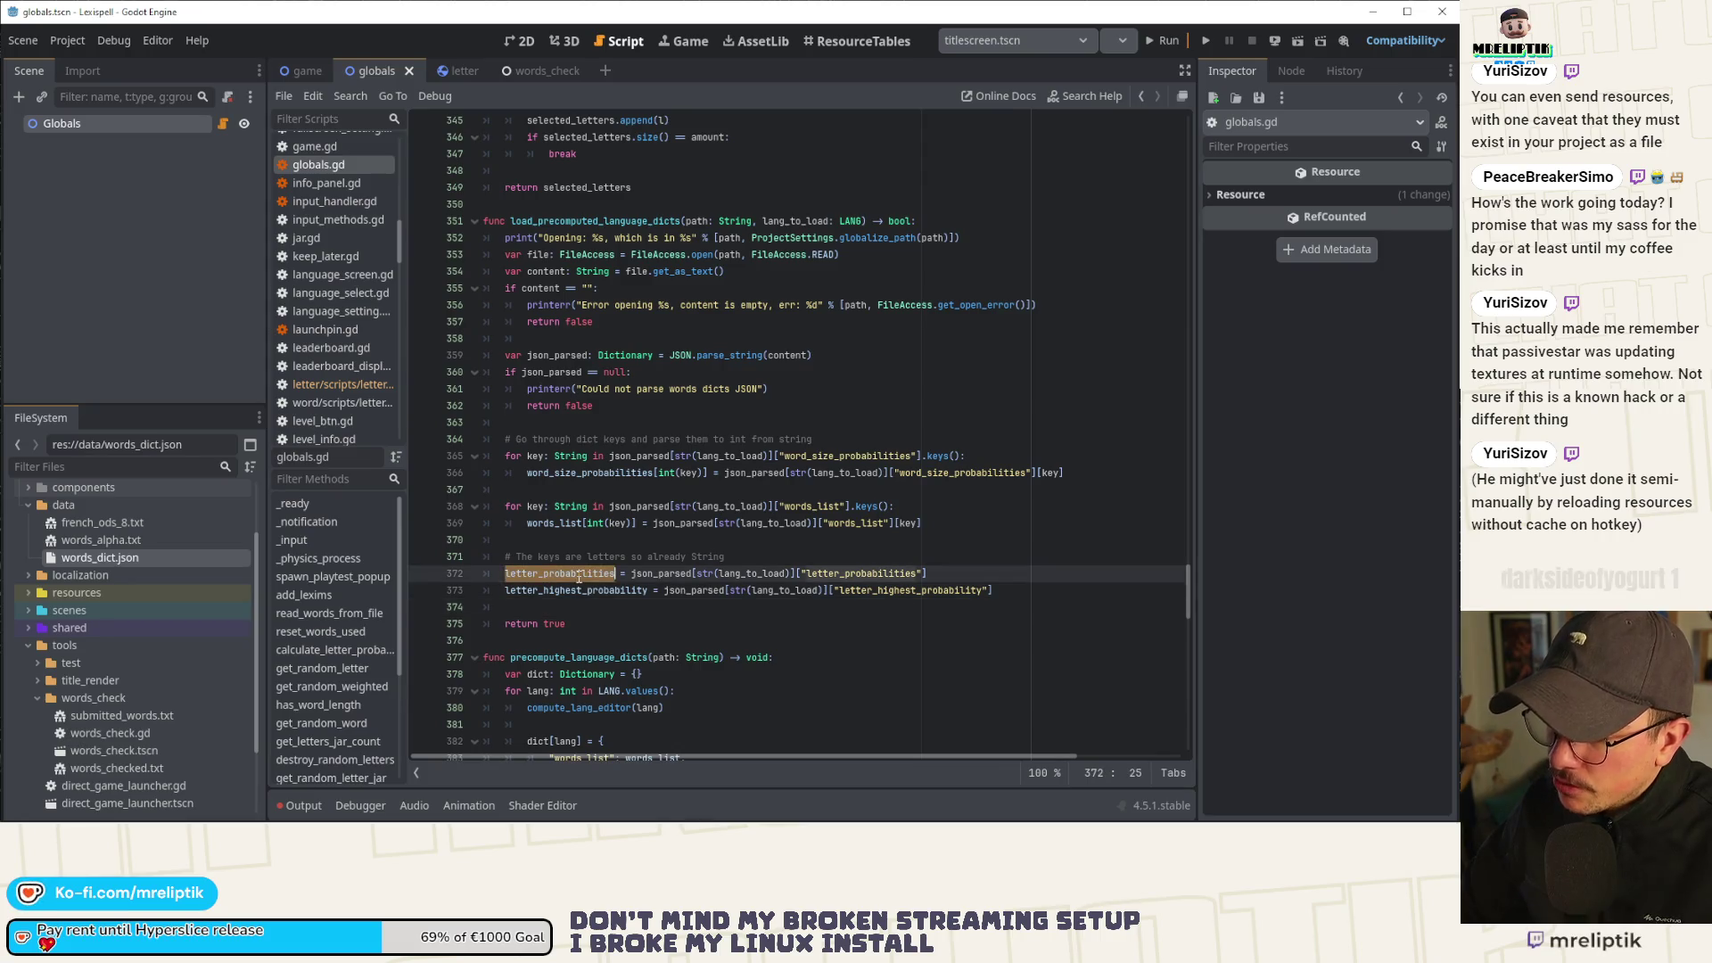
mouse_move(578, 577)
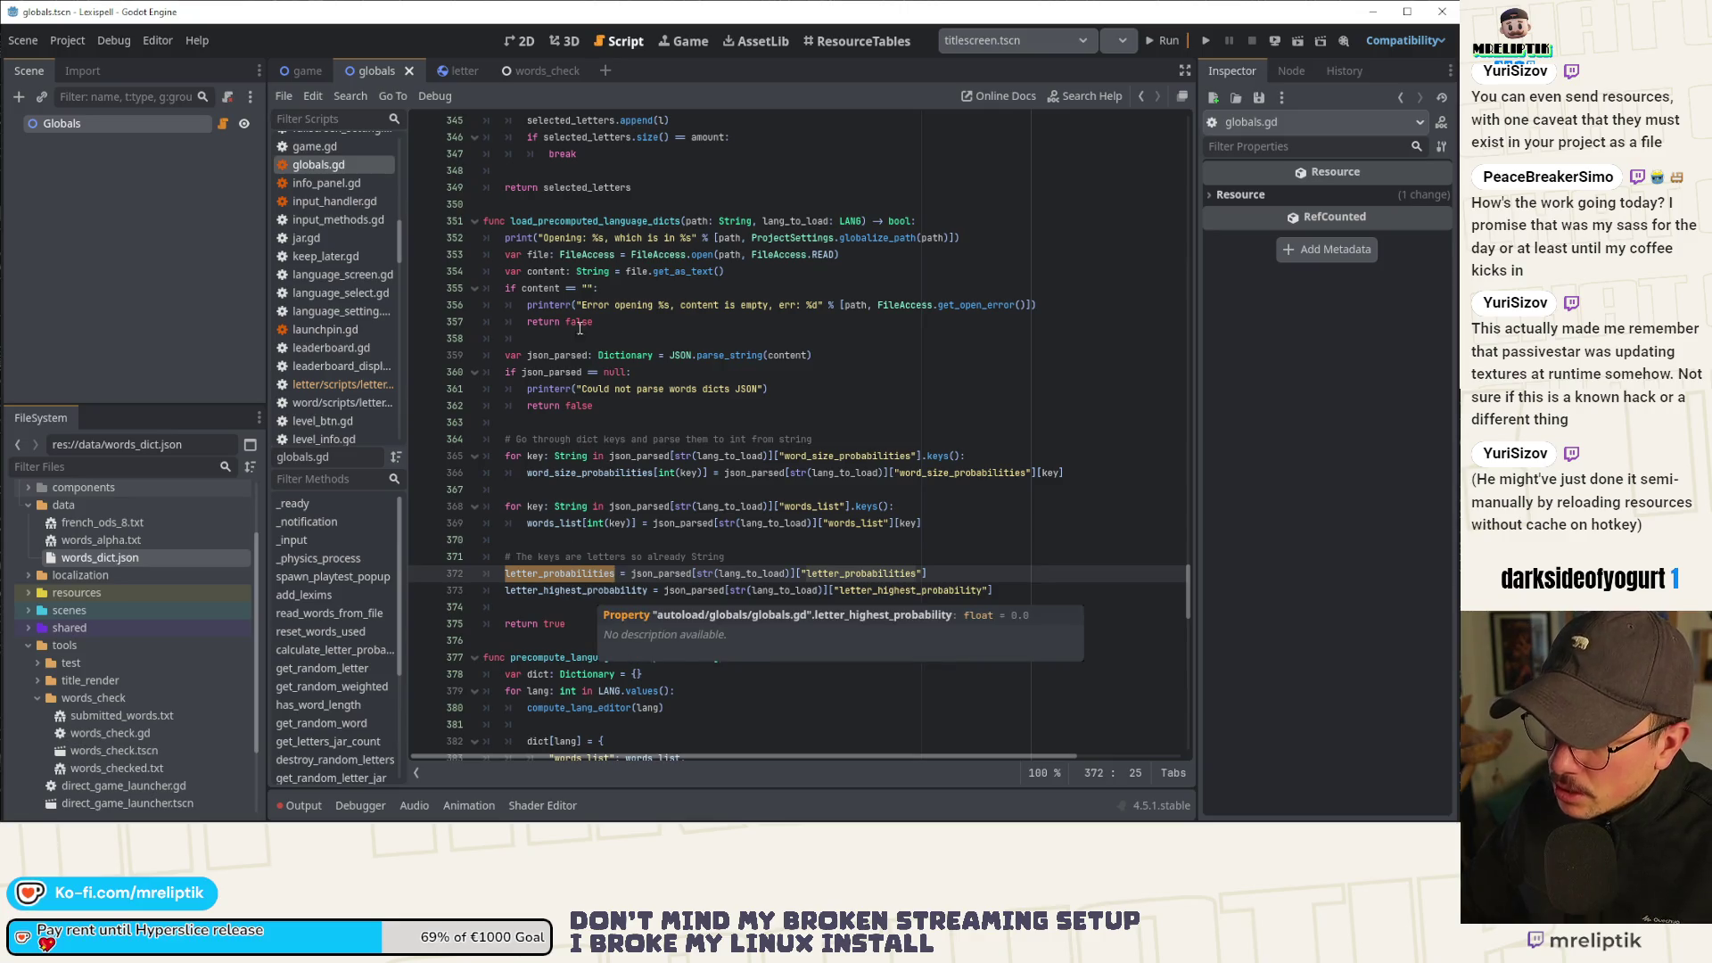
double_click(598, 221)
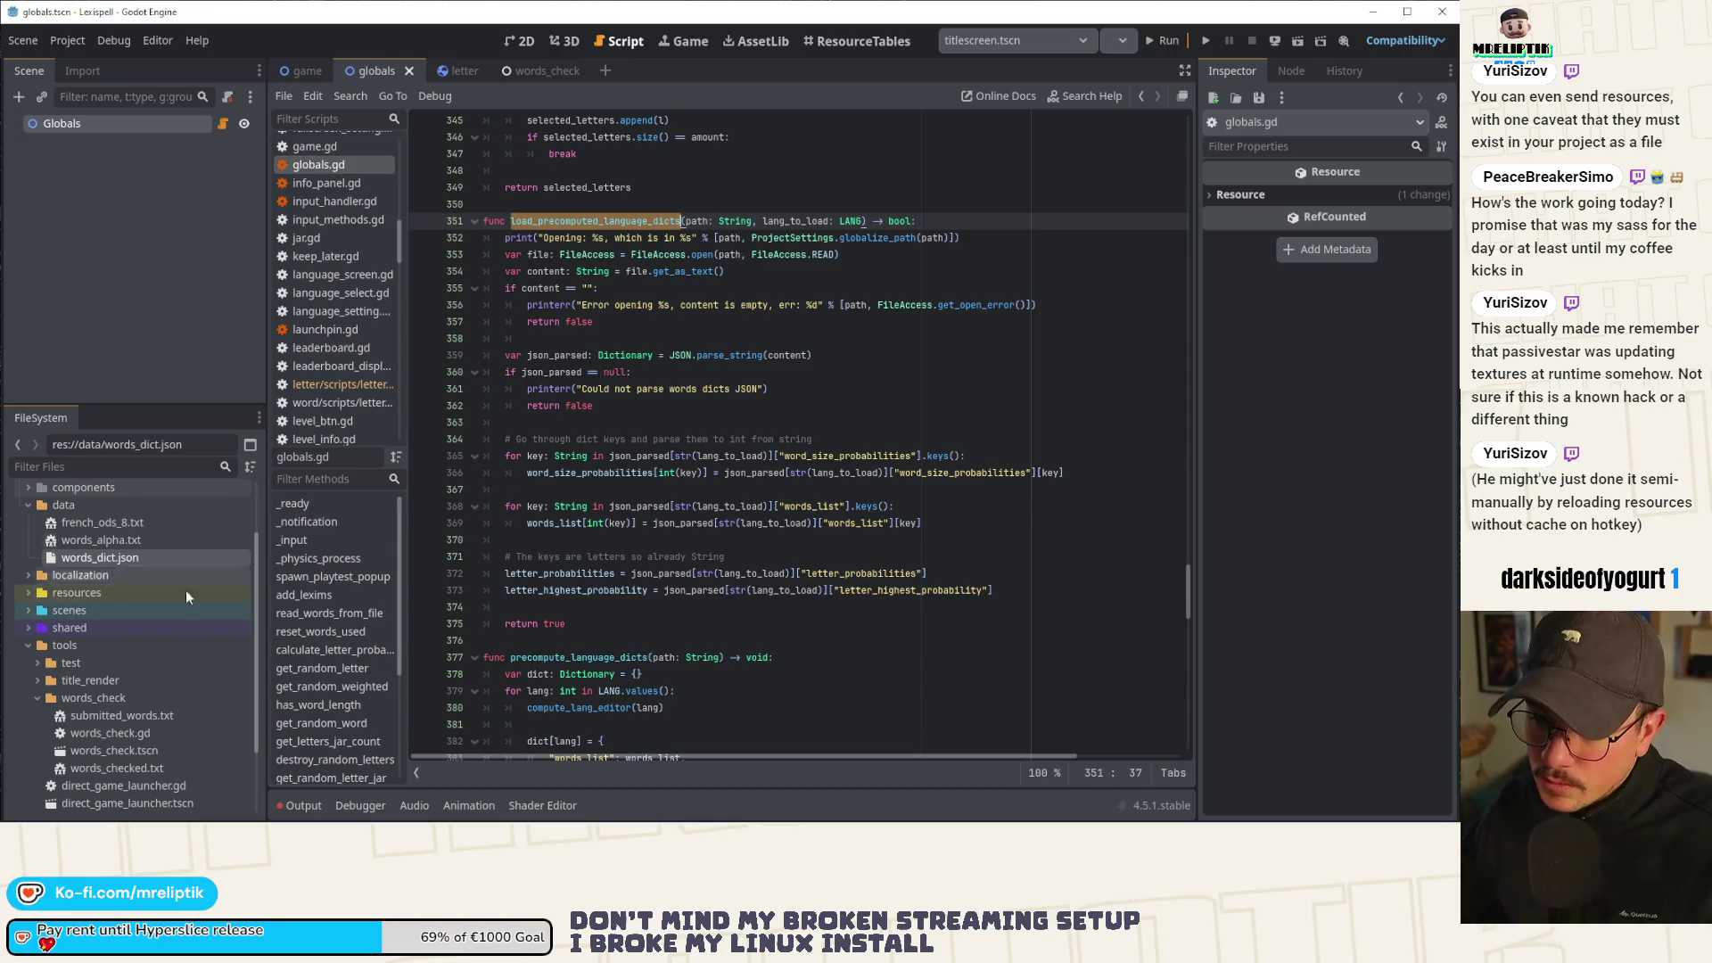
Check words_dict.json and french_ods_8.txt in FileSystem, then select the function body, lines 352–373.
left_click(98, 560)
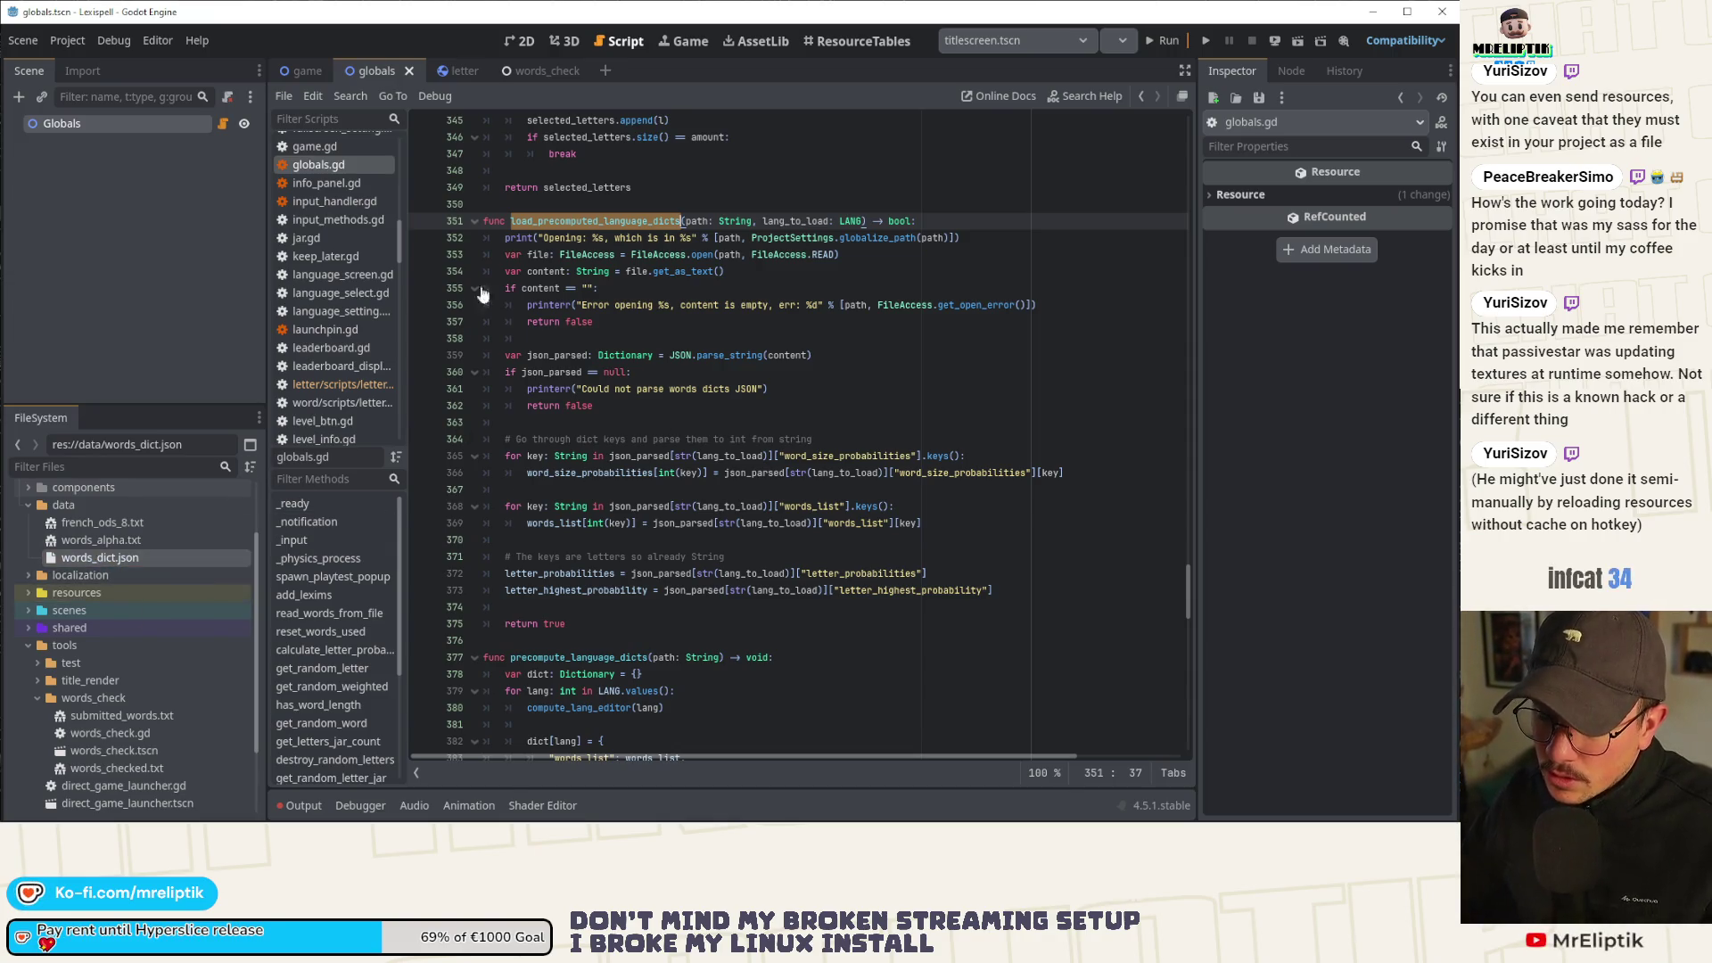
left_click(98, 522)
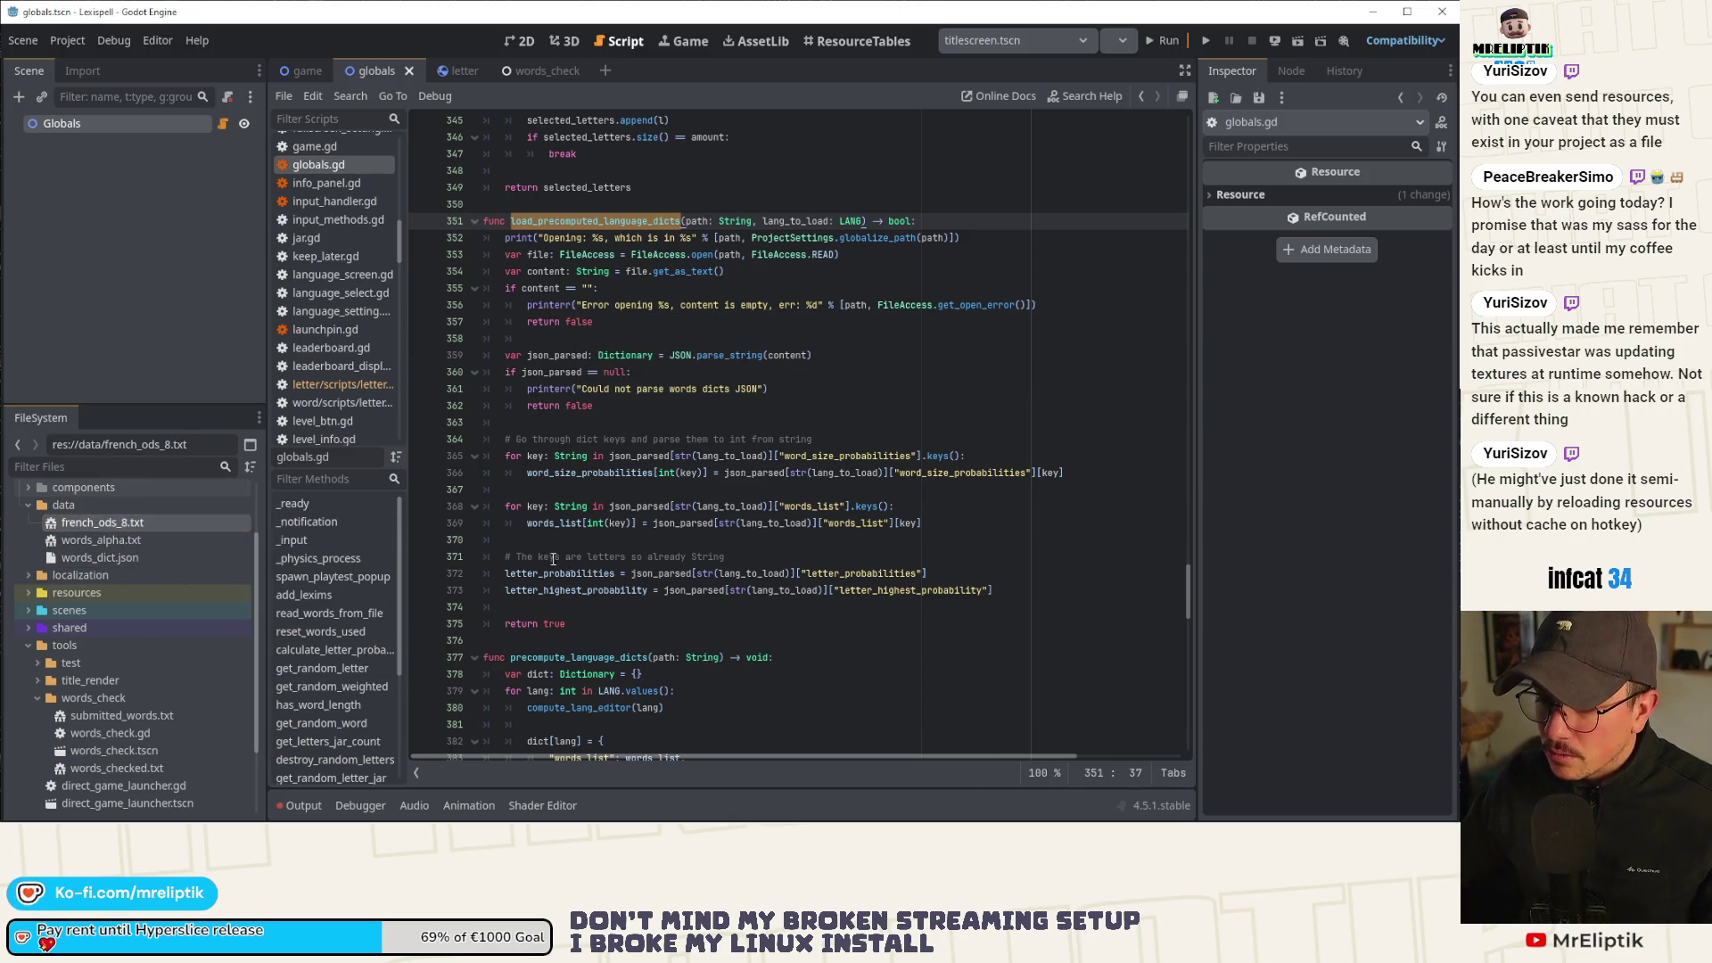
left_click(693, 473)
mouse_move(1000, 596)
left_mouse_down()
mouse_move(504, 239)
mouse_move(453, 239)
left_mouse_up()
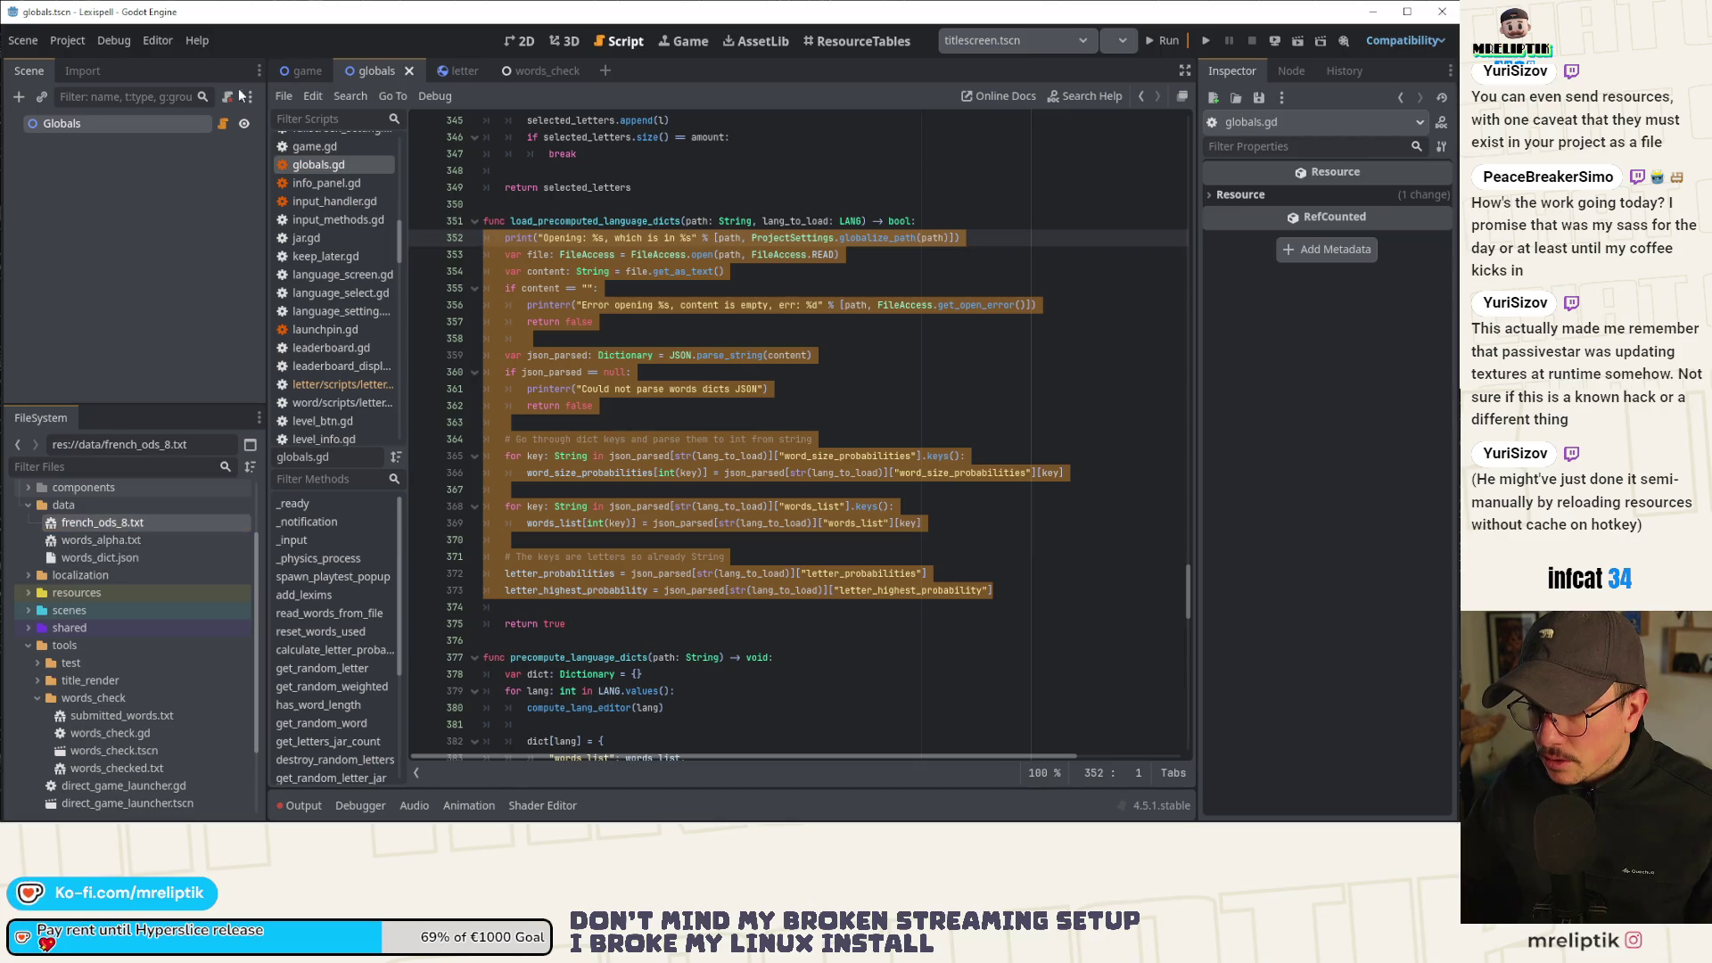
Trace words_list_en_path in globals.gd to the read_words_from_file definition.
scroll(624, 357, "up", 3)
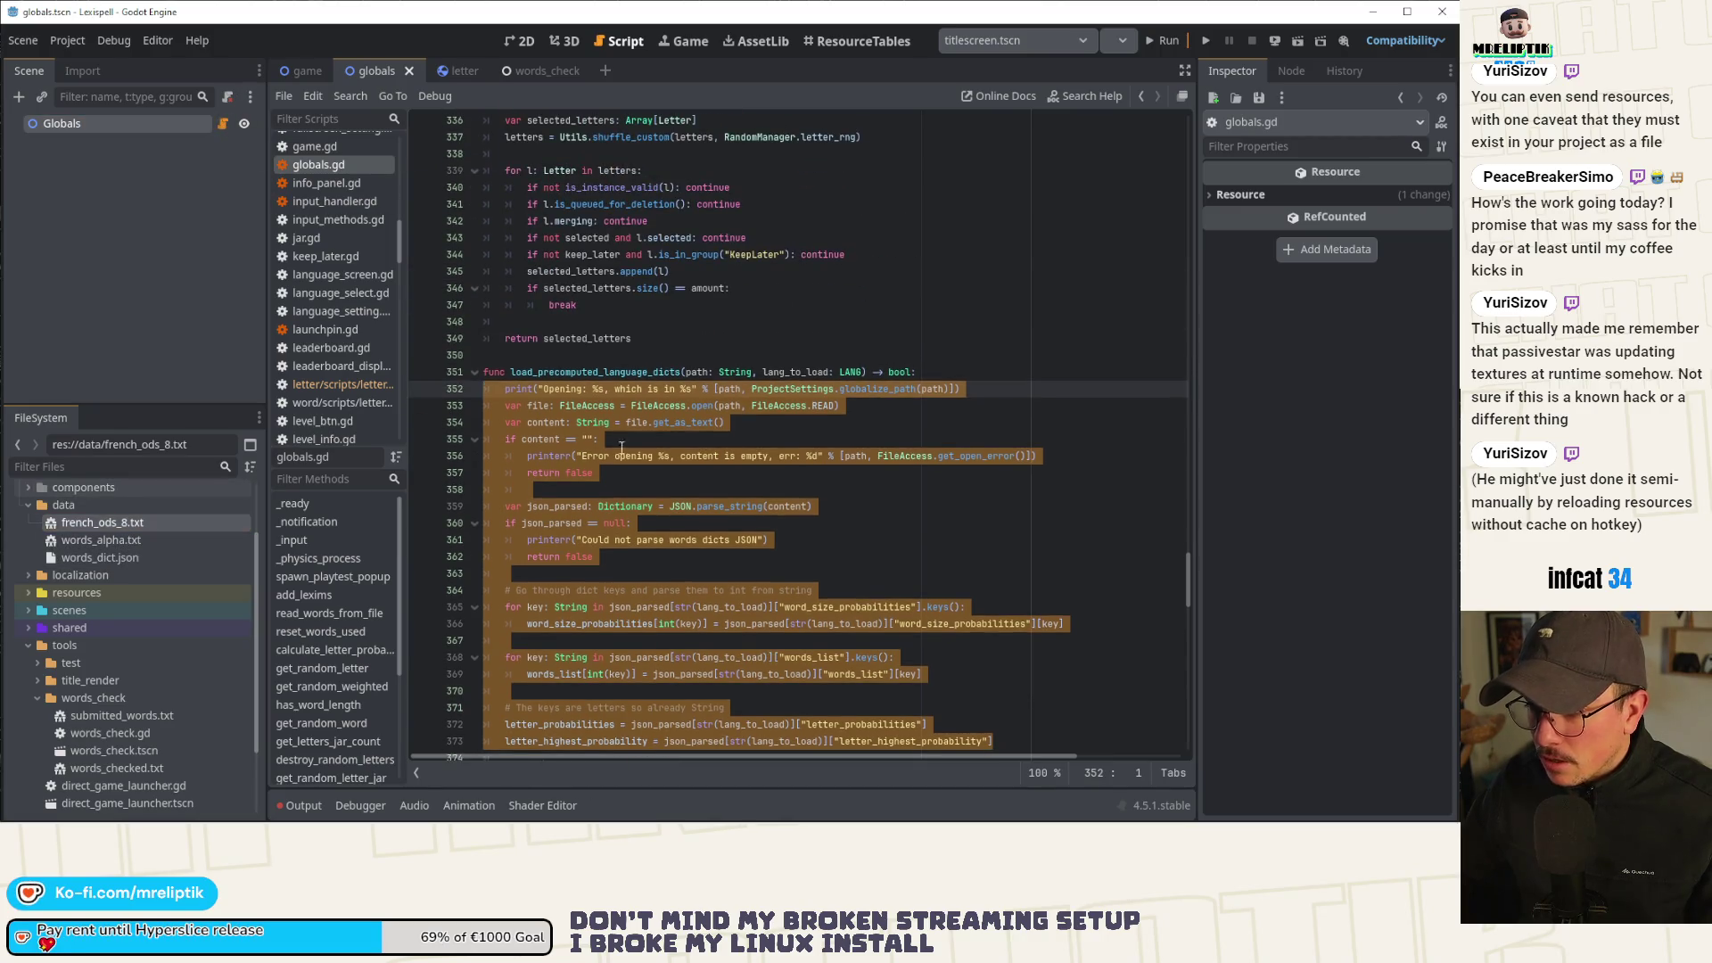
left_click(681, 374)
scroll(681, 374, "up", 10)
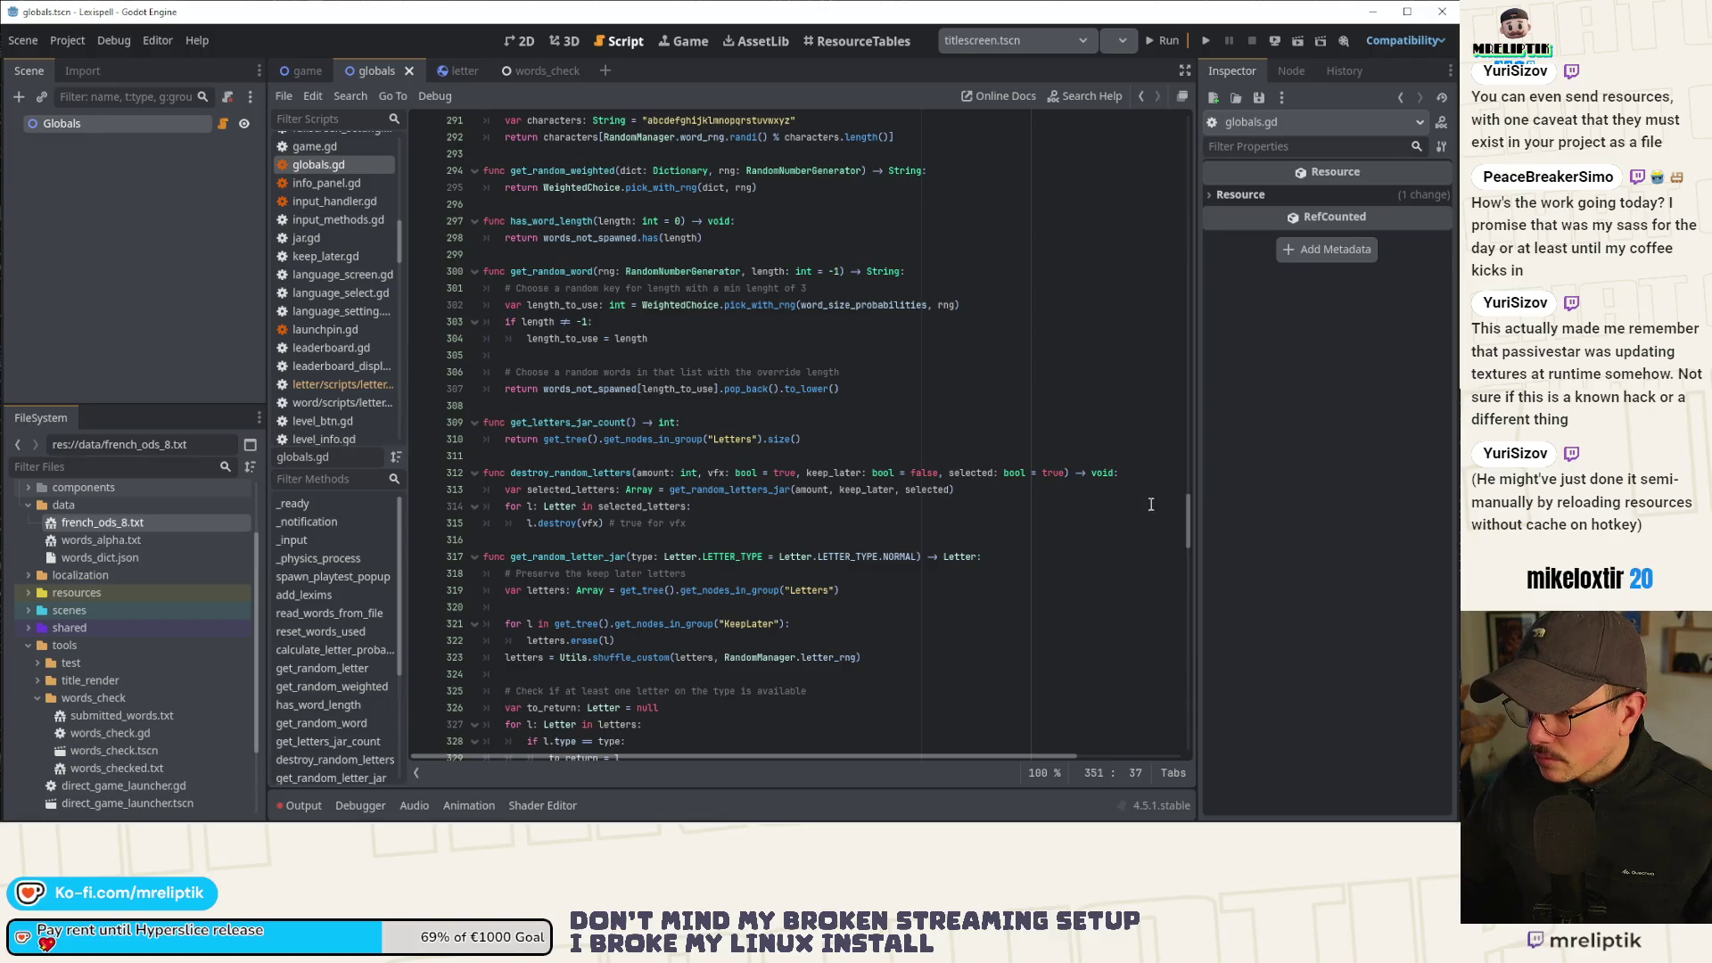
left_click_drag(1185, 526, 1185, 125)
scroll(602, 346, "down", 2)
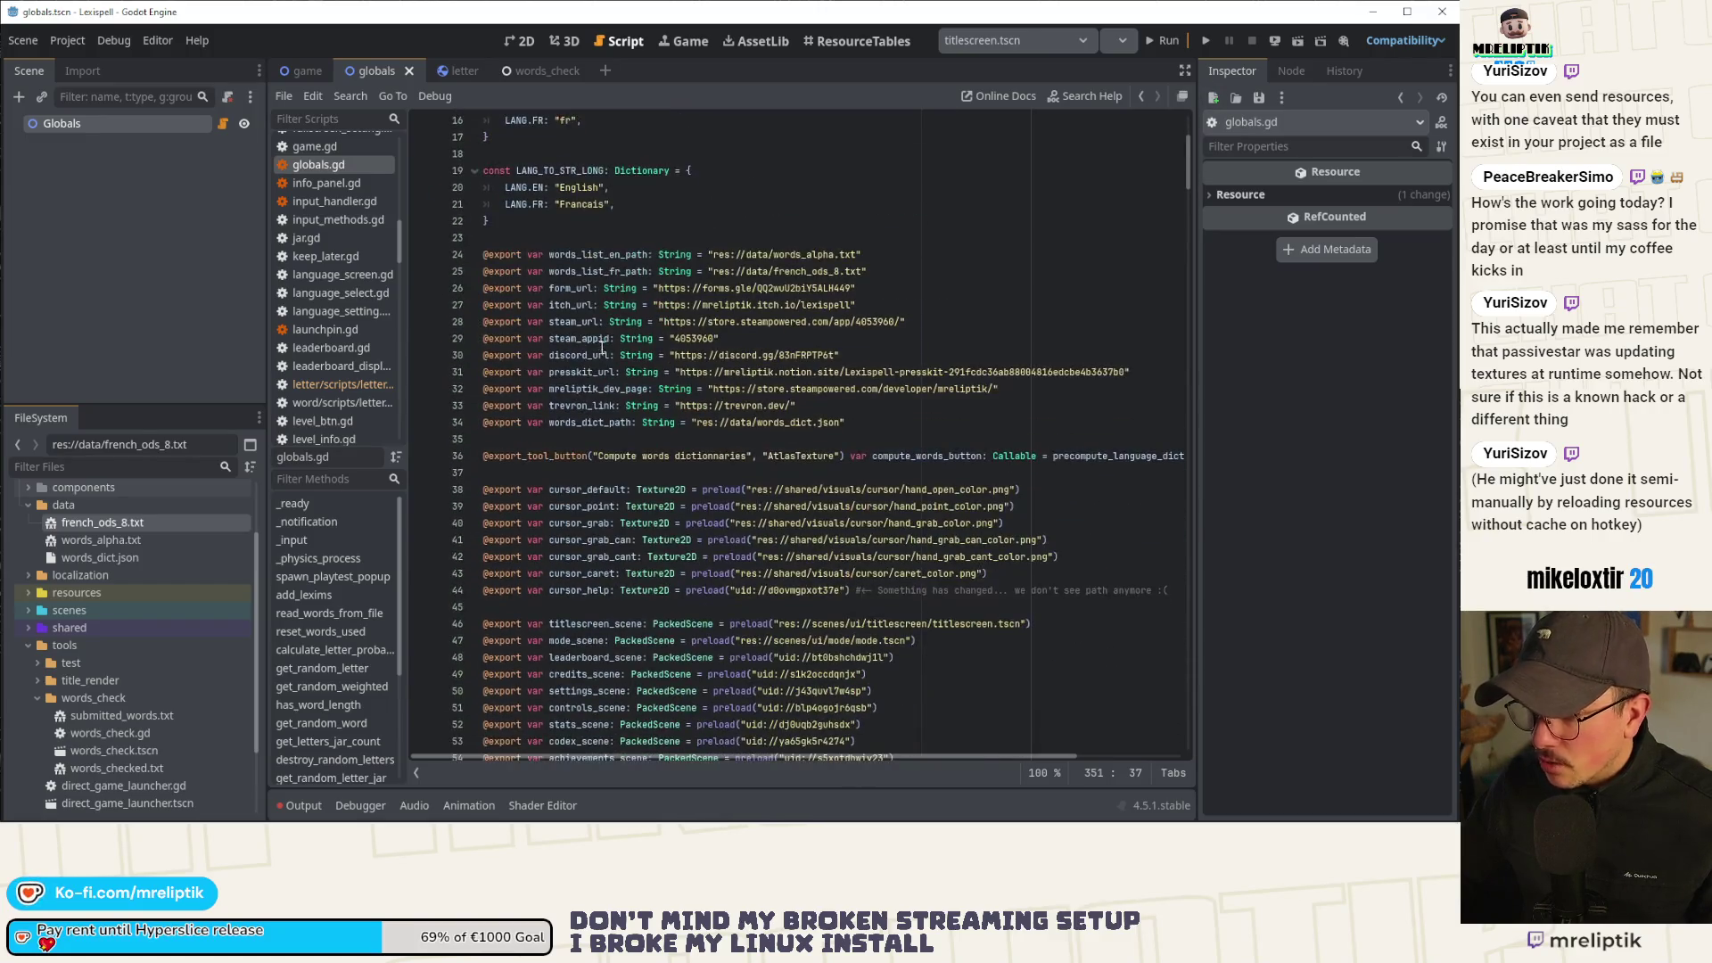
double_click(603, 253)
key("ctrl+f")
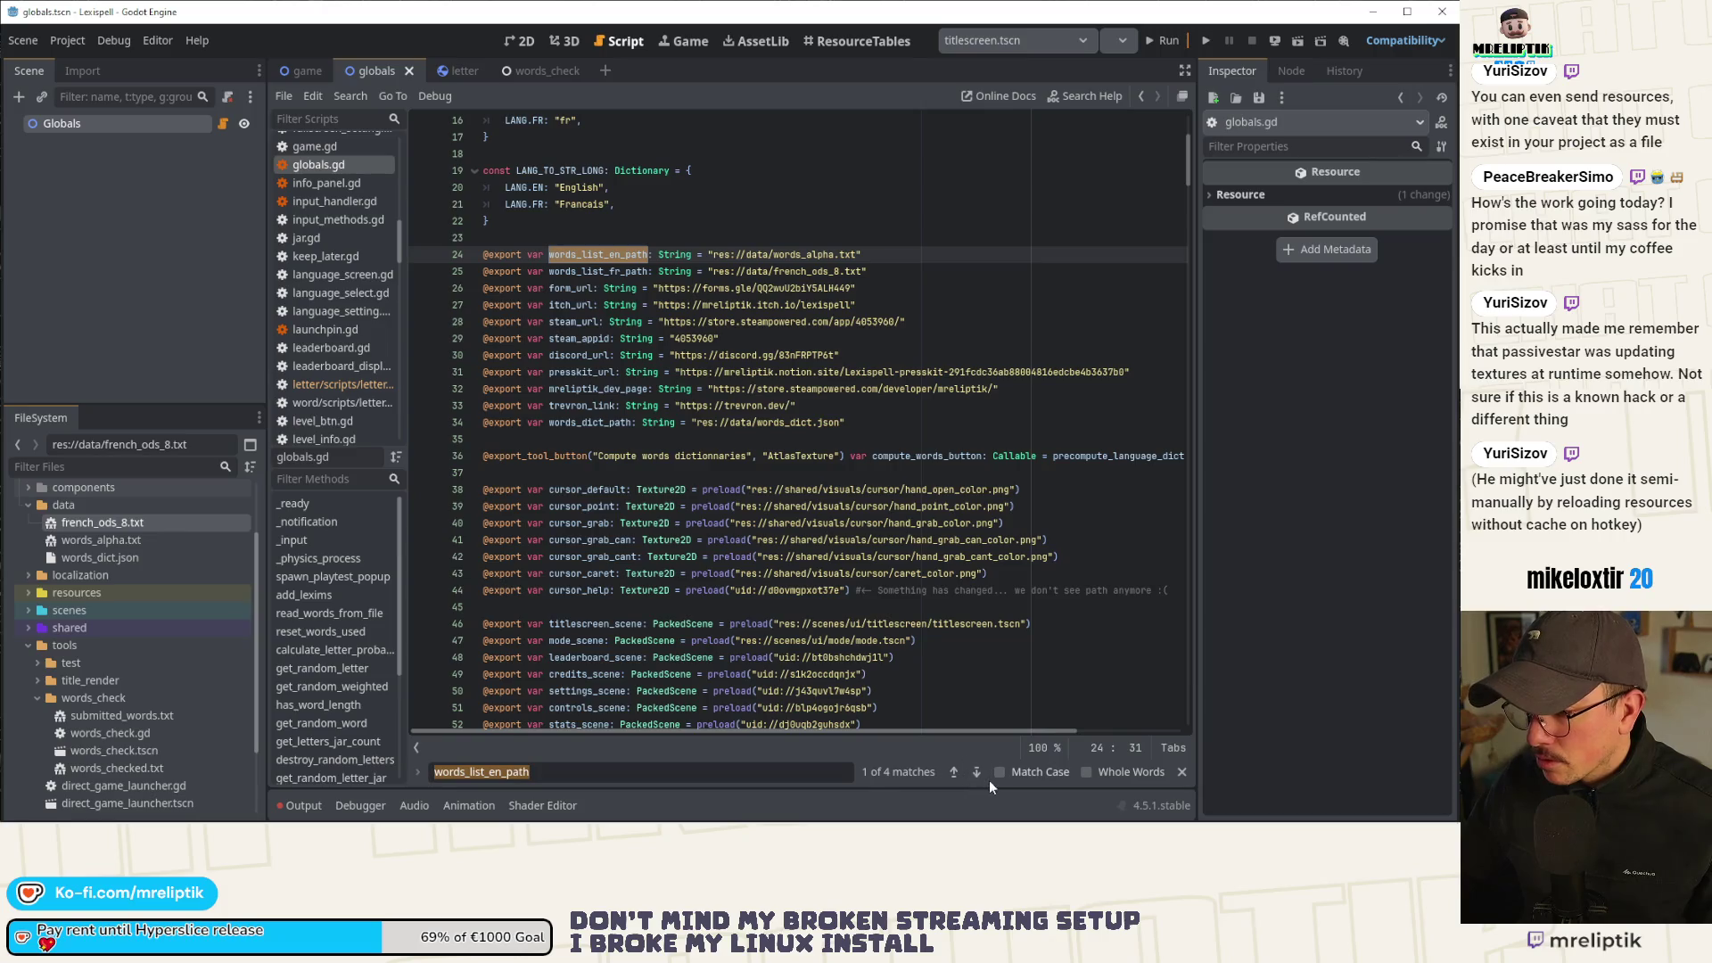
left_click(977, 772)
left_click(594, 421)
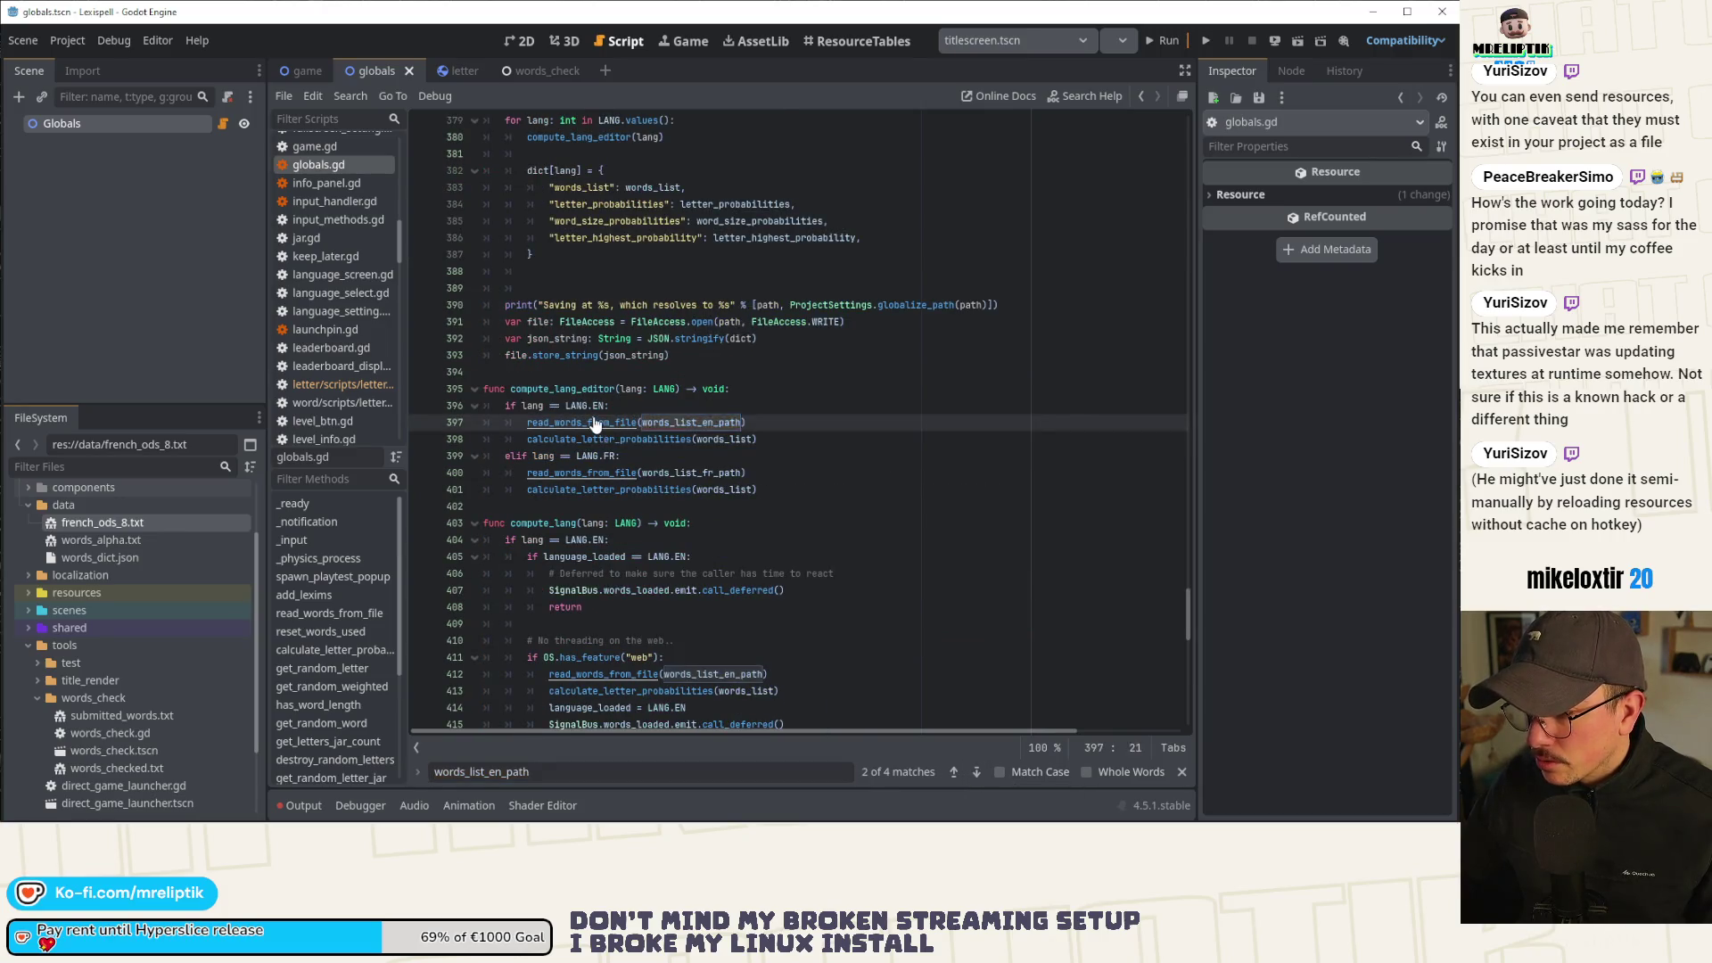
left_click(594, 423, "ctrl")
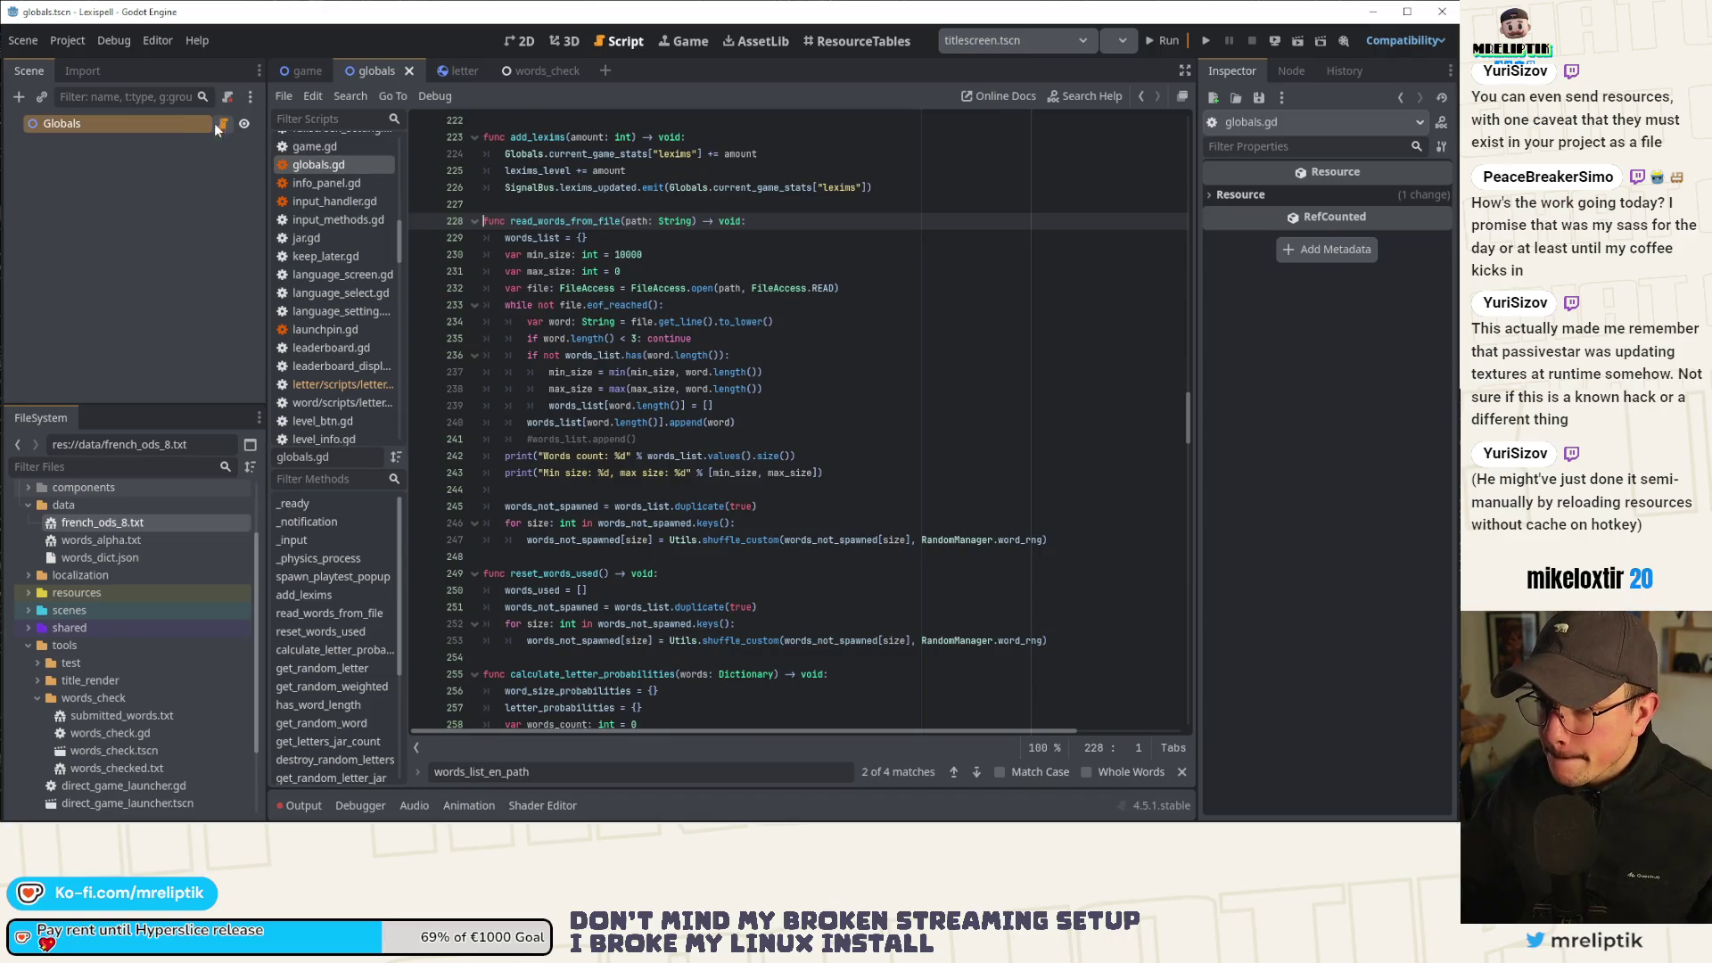
In words_check.gd, paste the copied JSON-loading code over pass in load_as_dict.
left_click(545, 75)
double_click(510, 406)
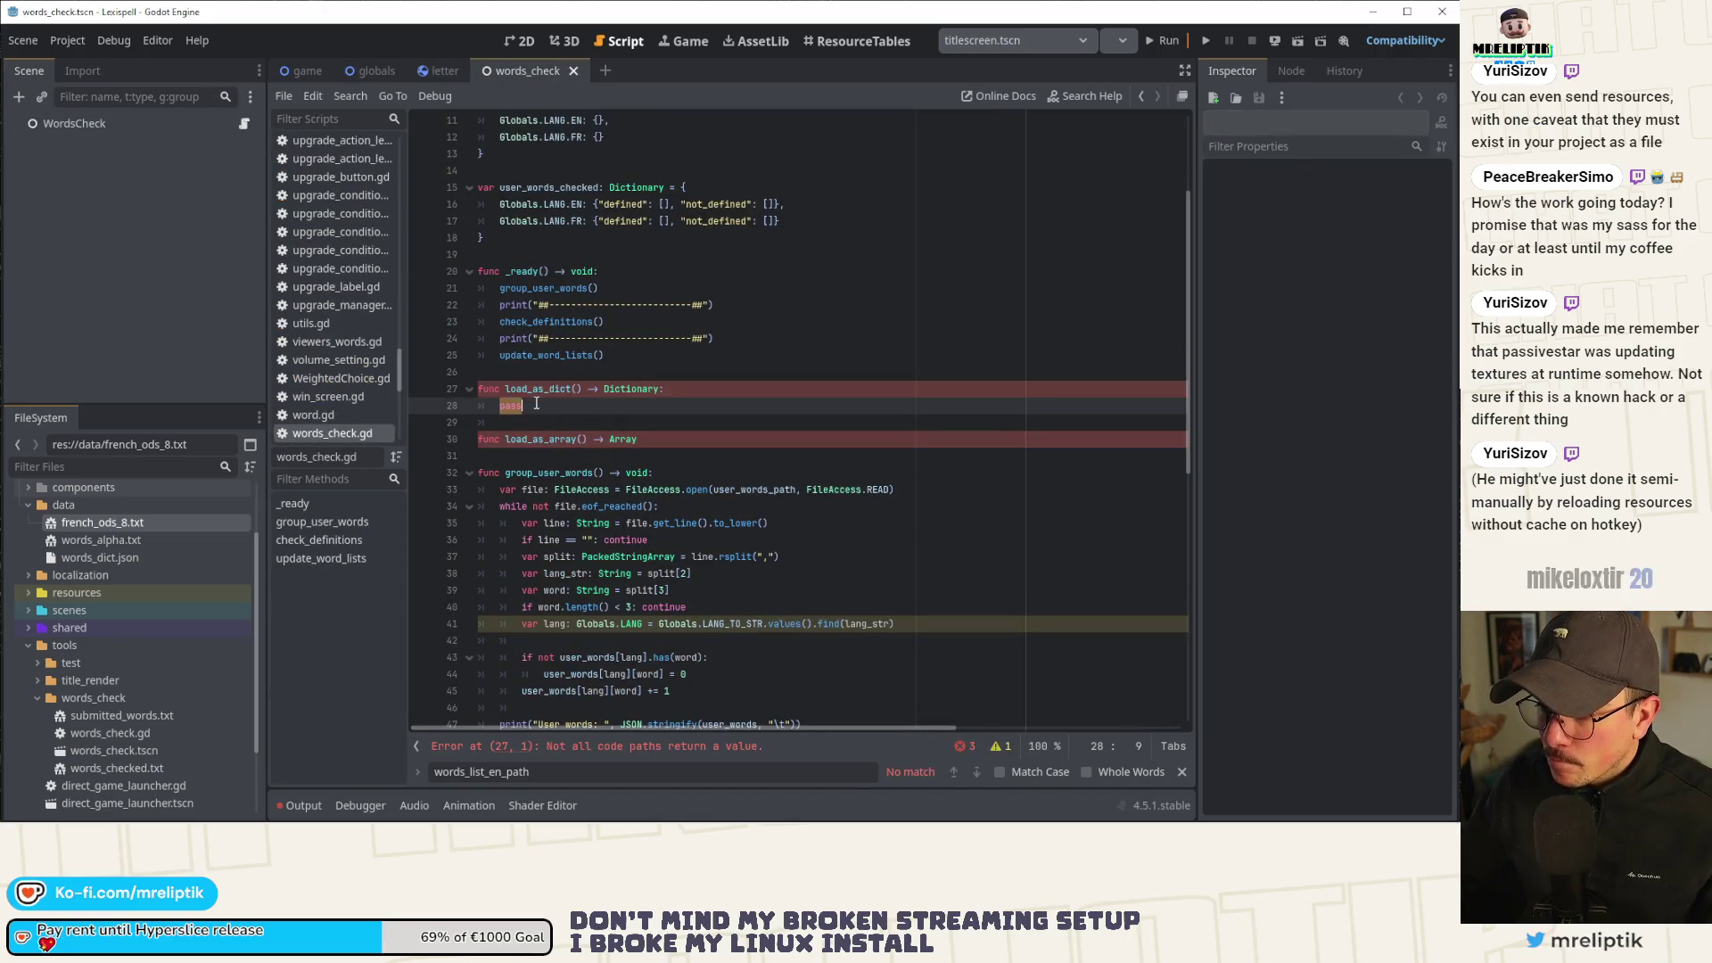
key("ctrl+v")
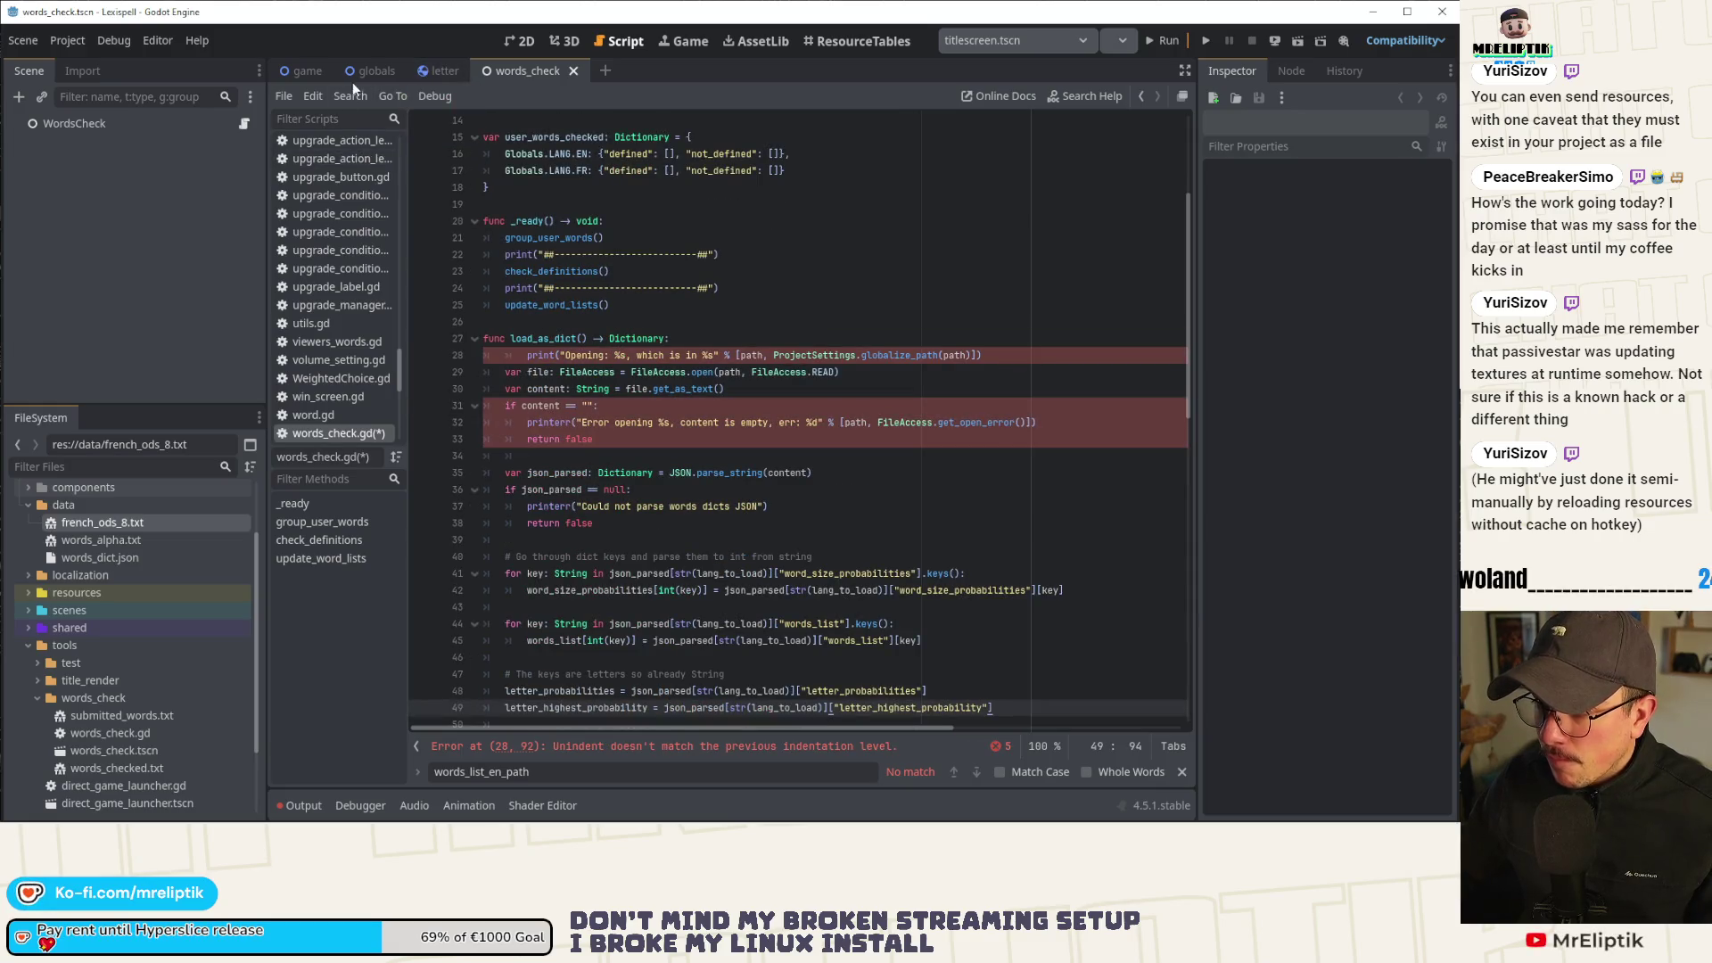
Paste read_words_from_file's body (lines 229–247) from globals.gd under load_as_array.
left_click(367, 72)
left_click(571, 338)
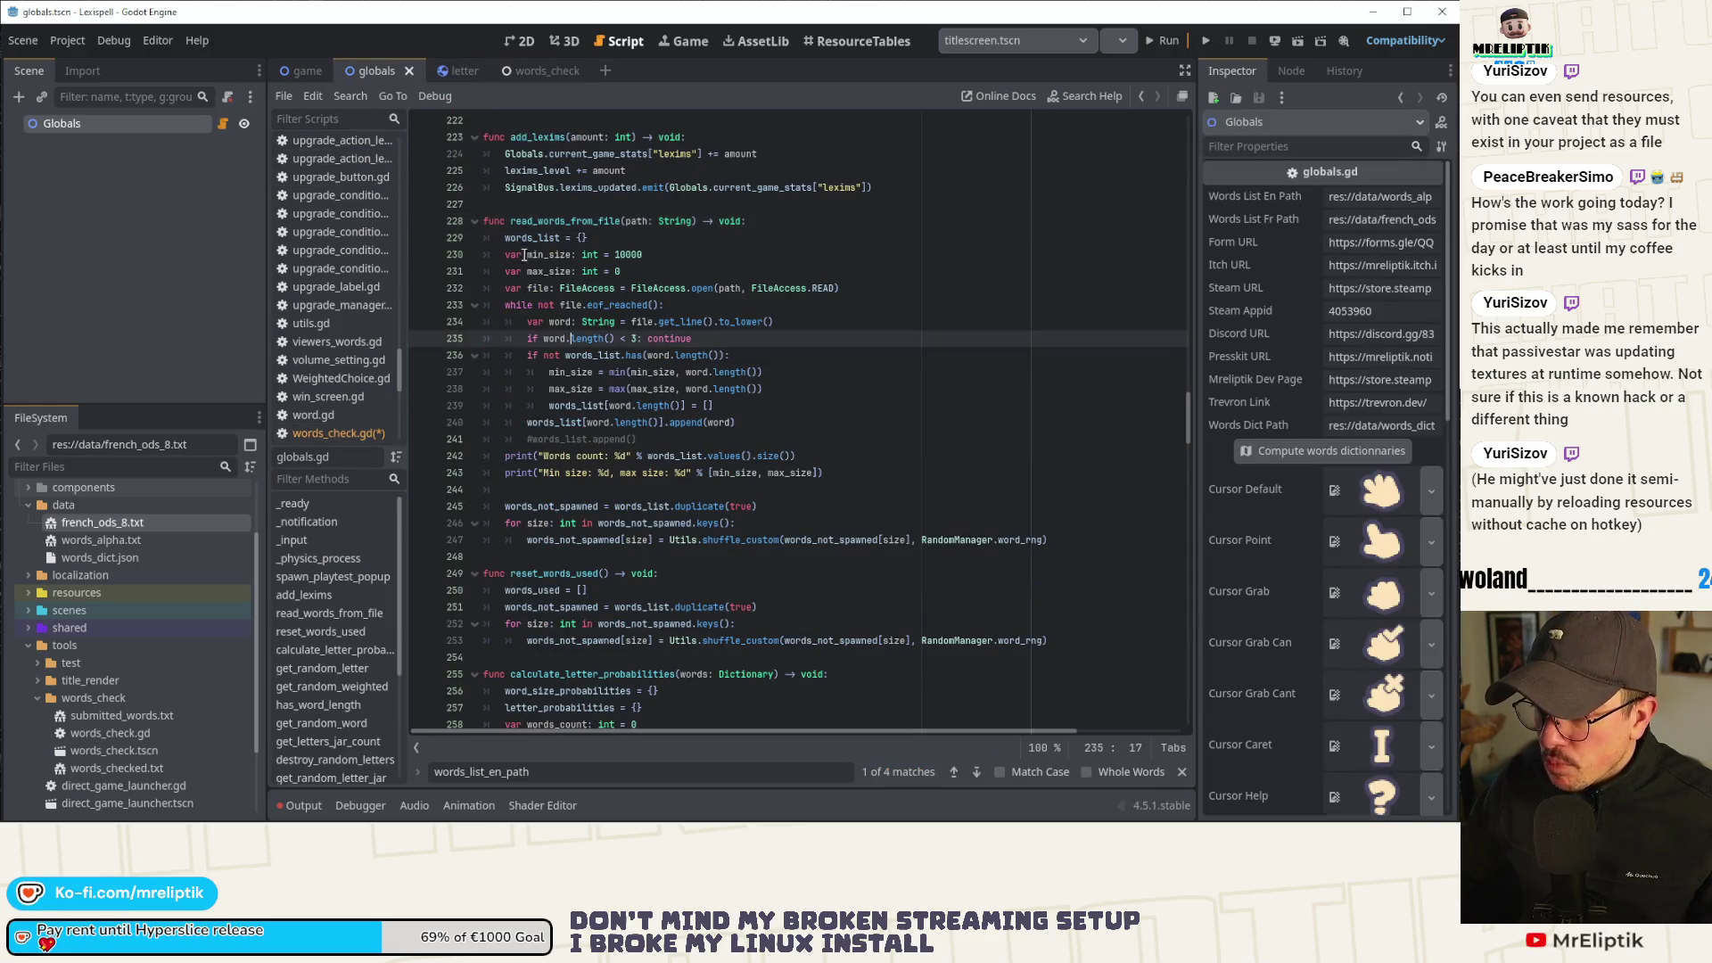
mouse_move(502, 235)
left_mouse_down()
mouse_move(802, 473)
mouse_move(981, 530)
mouse_move(1114, 540)
left_mouse_up()
key("ctrl+c")
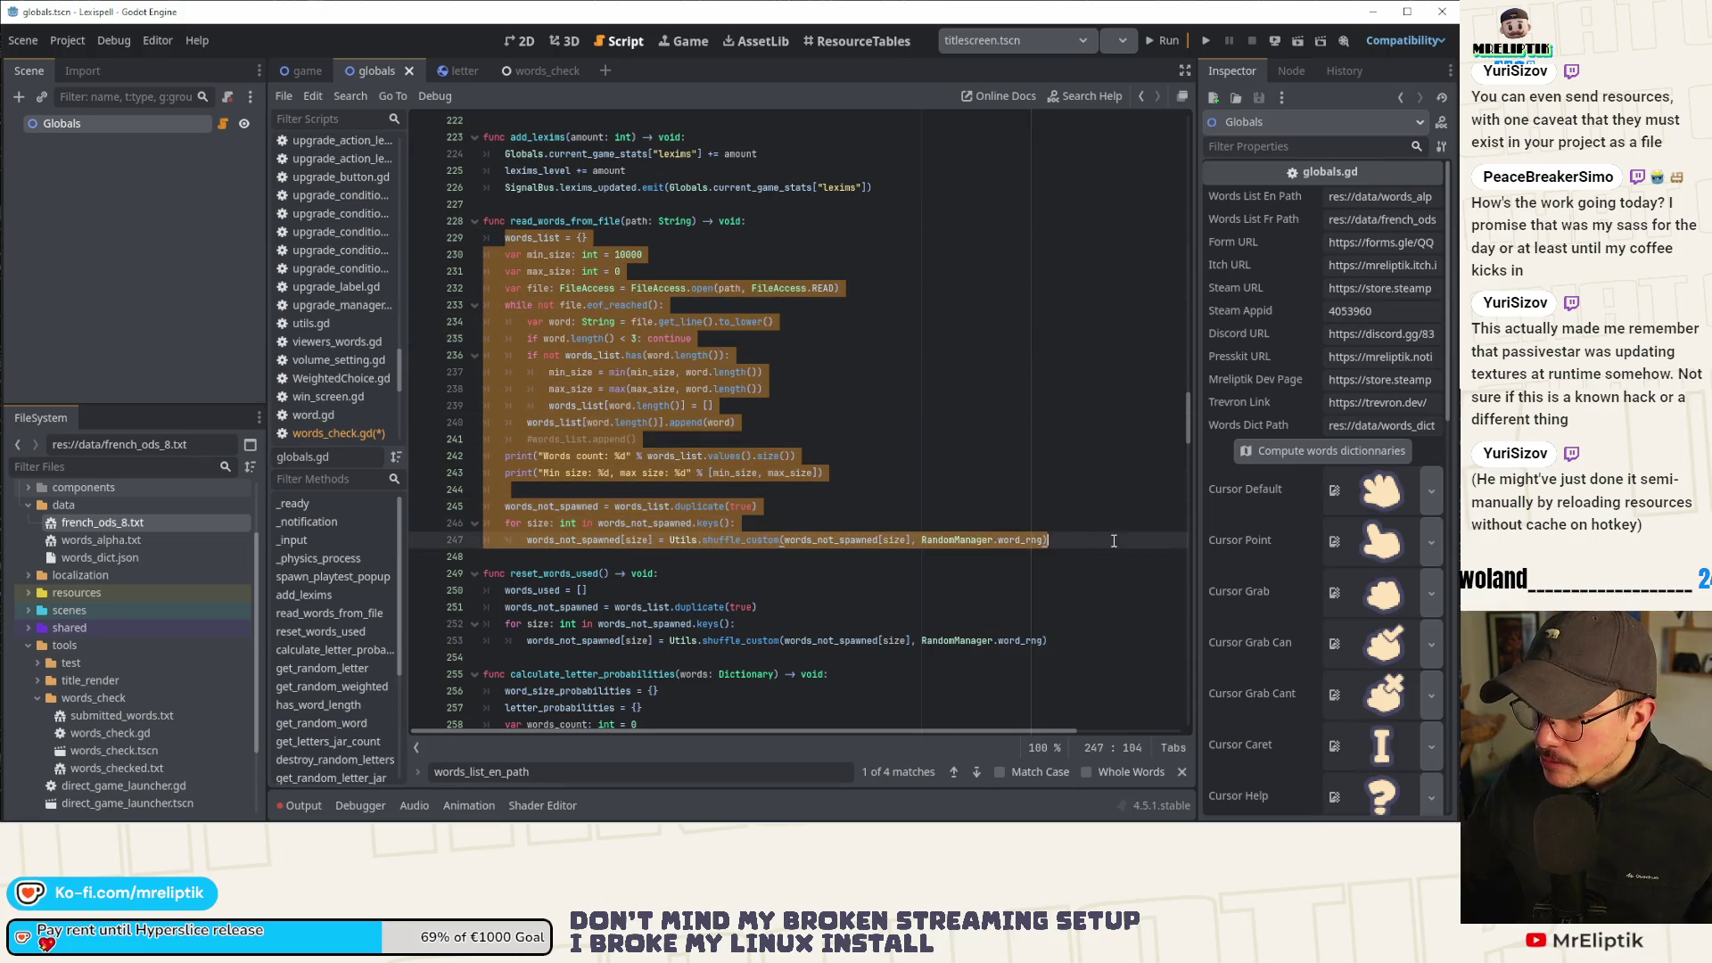
left_click(533, 71)
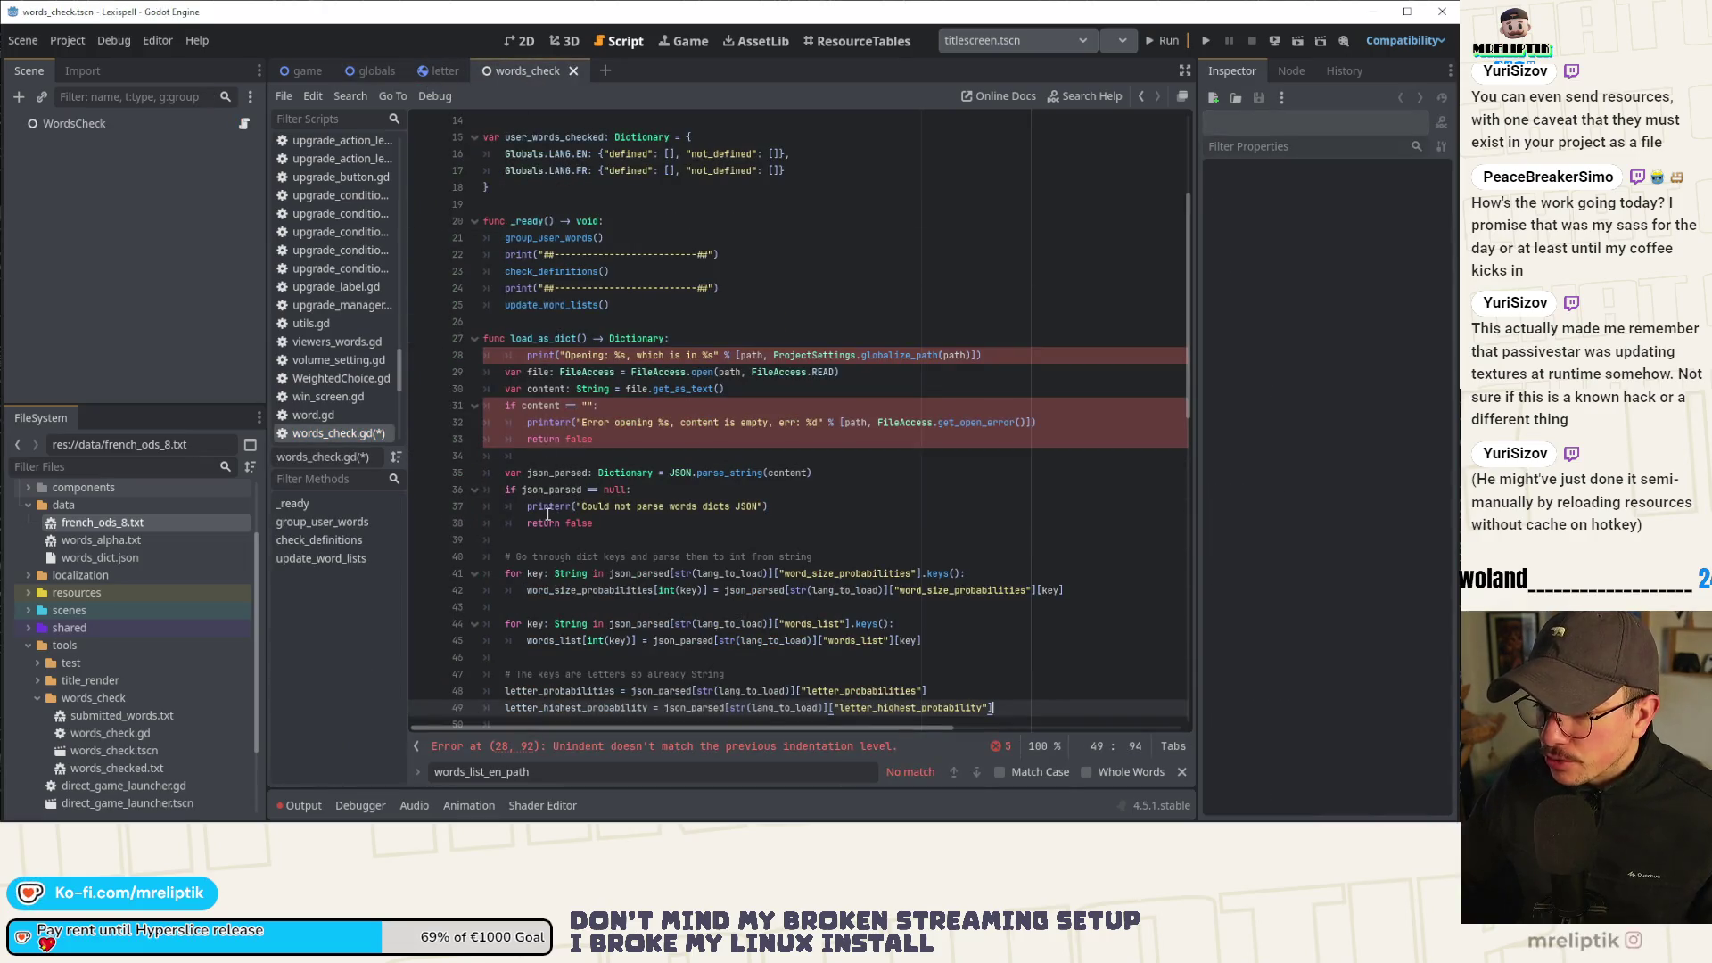
scroll(512, 320, "down", 7)
left_click(544, 408)
key("ctrl+v")
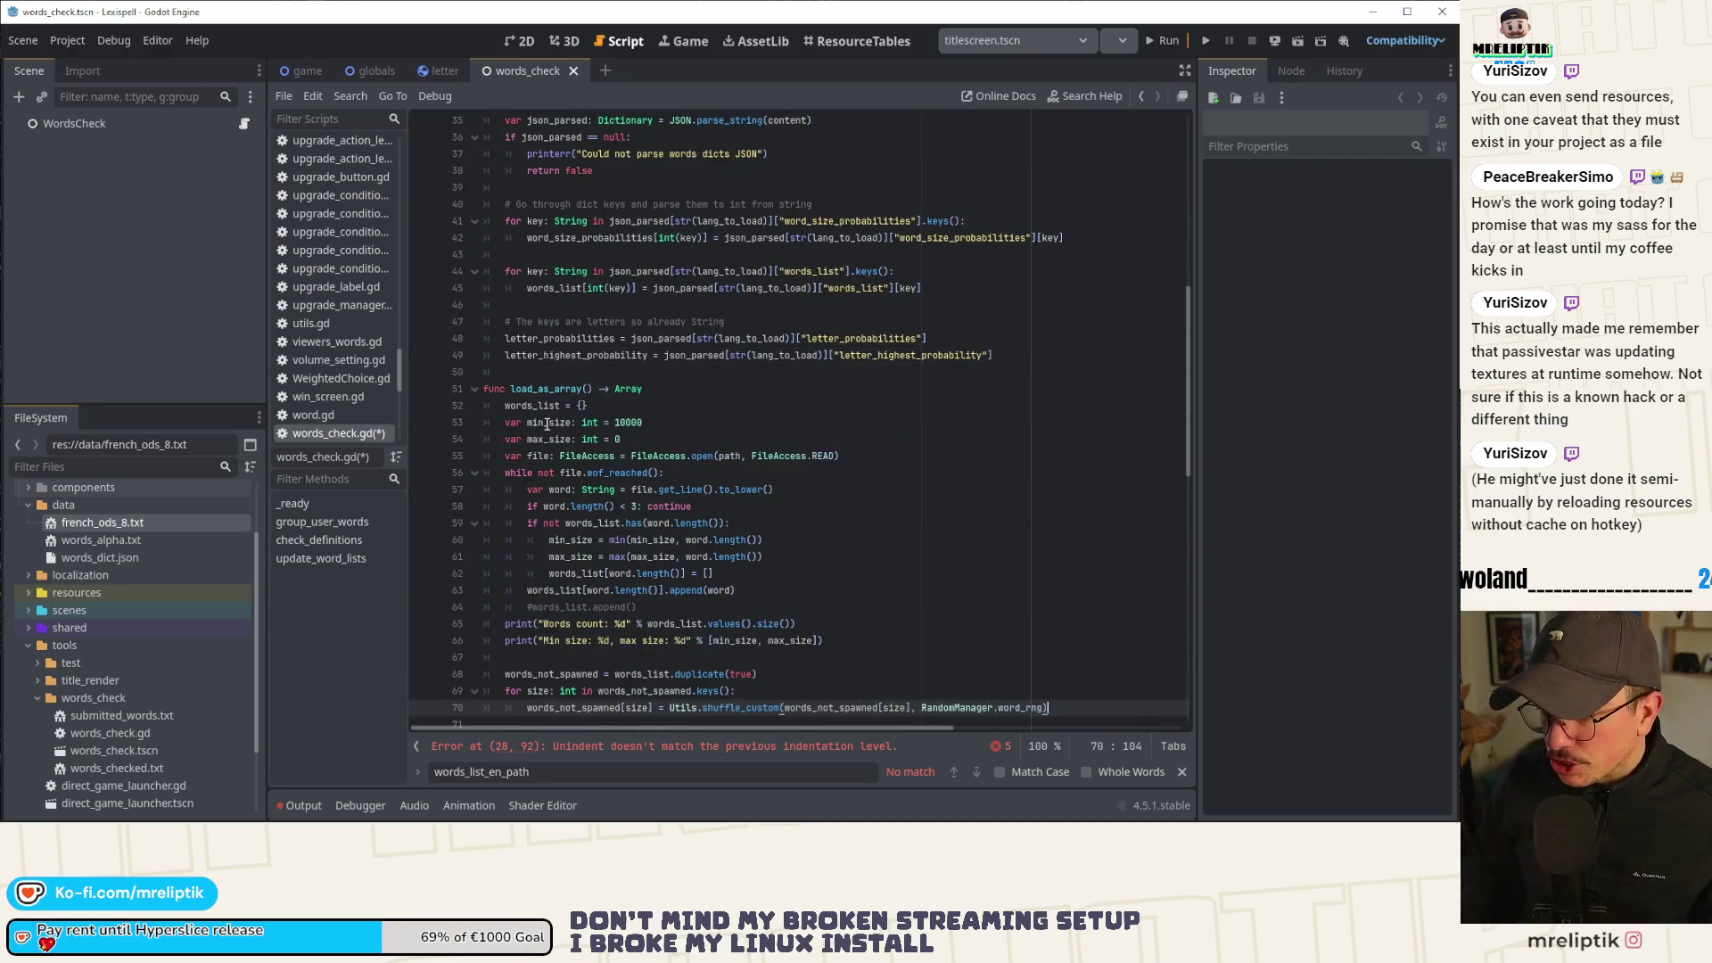
Inspect the words_list occurrences near line 52, then switch over to Visual Studio Code.
scroll(547, 424, "down", 3)
left_click(606, 254)
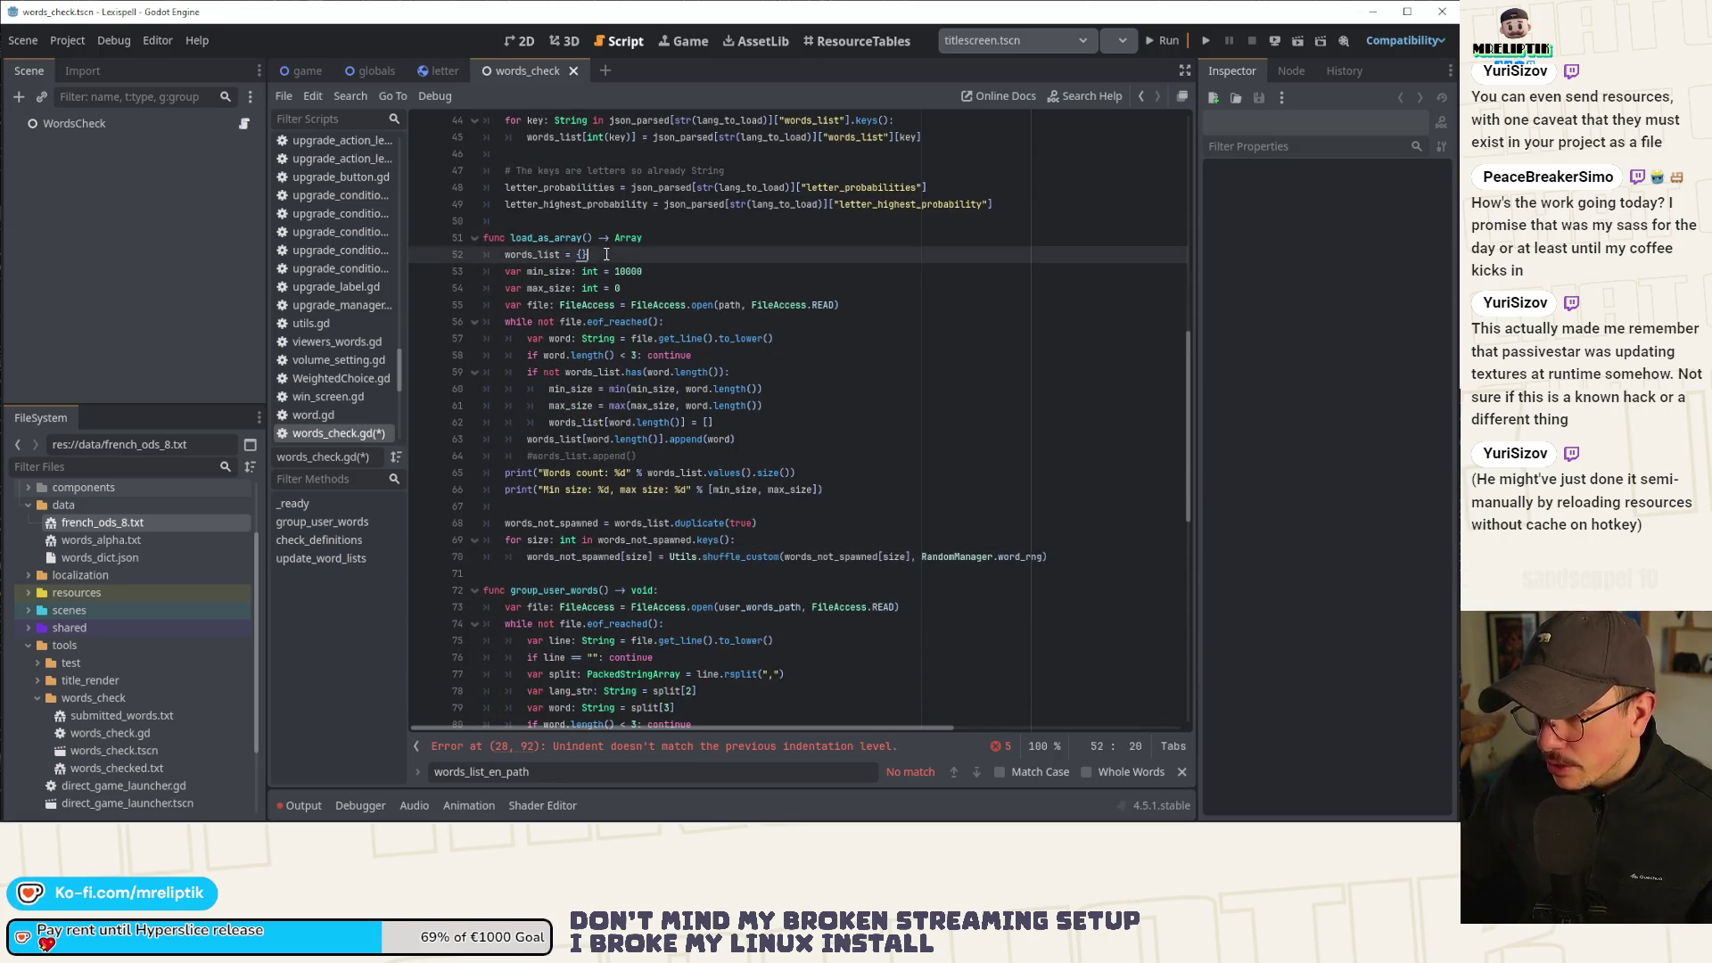
double_click(526, 255)
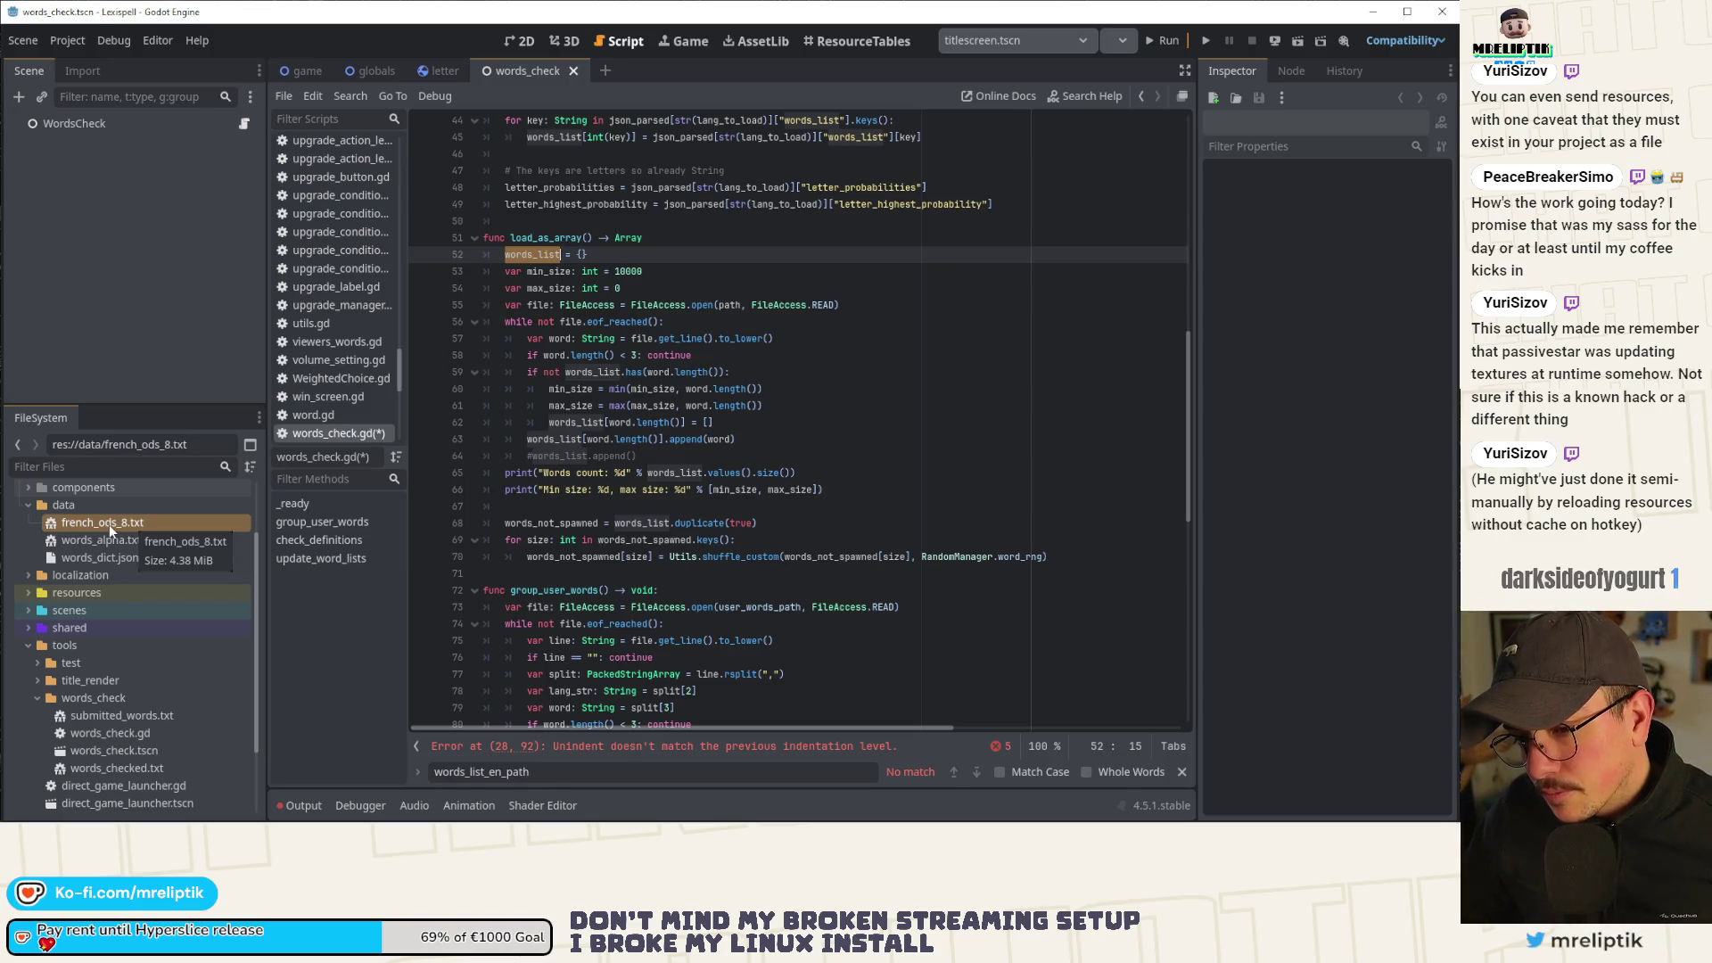
key("alt+Tab")
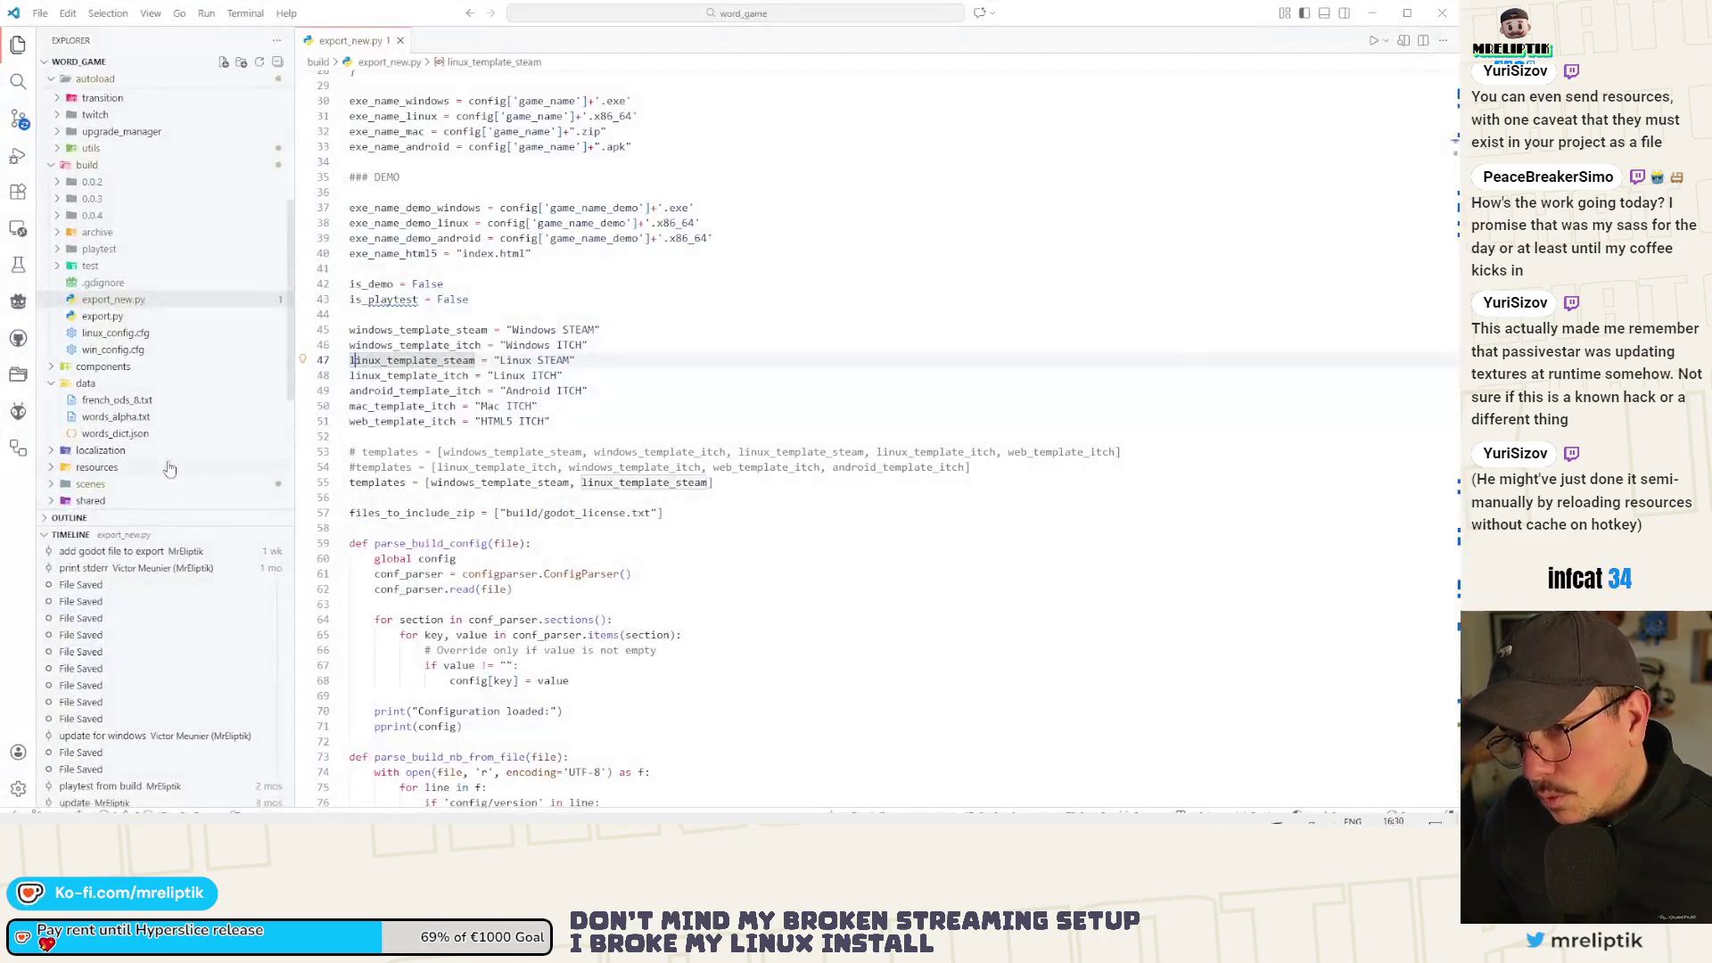
left_click(20, 131)
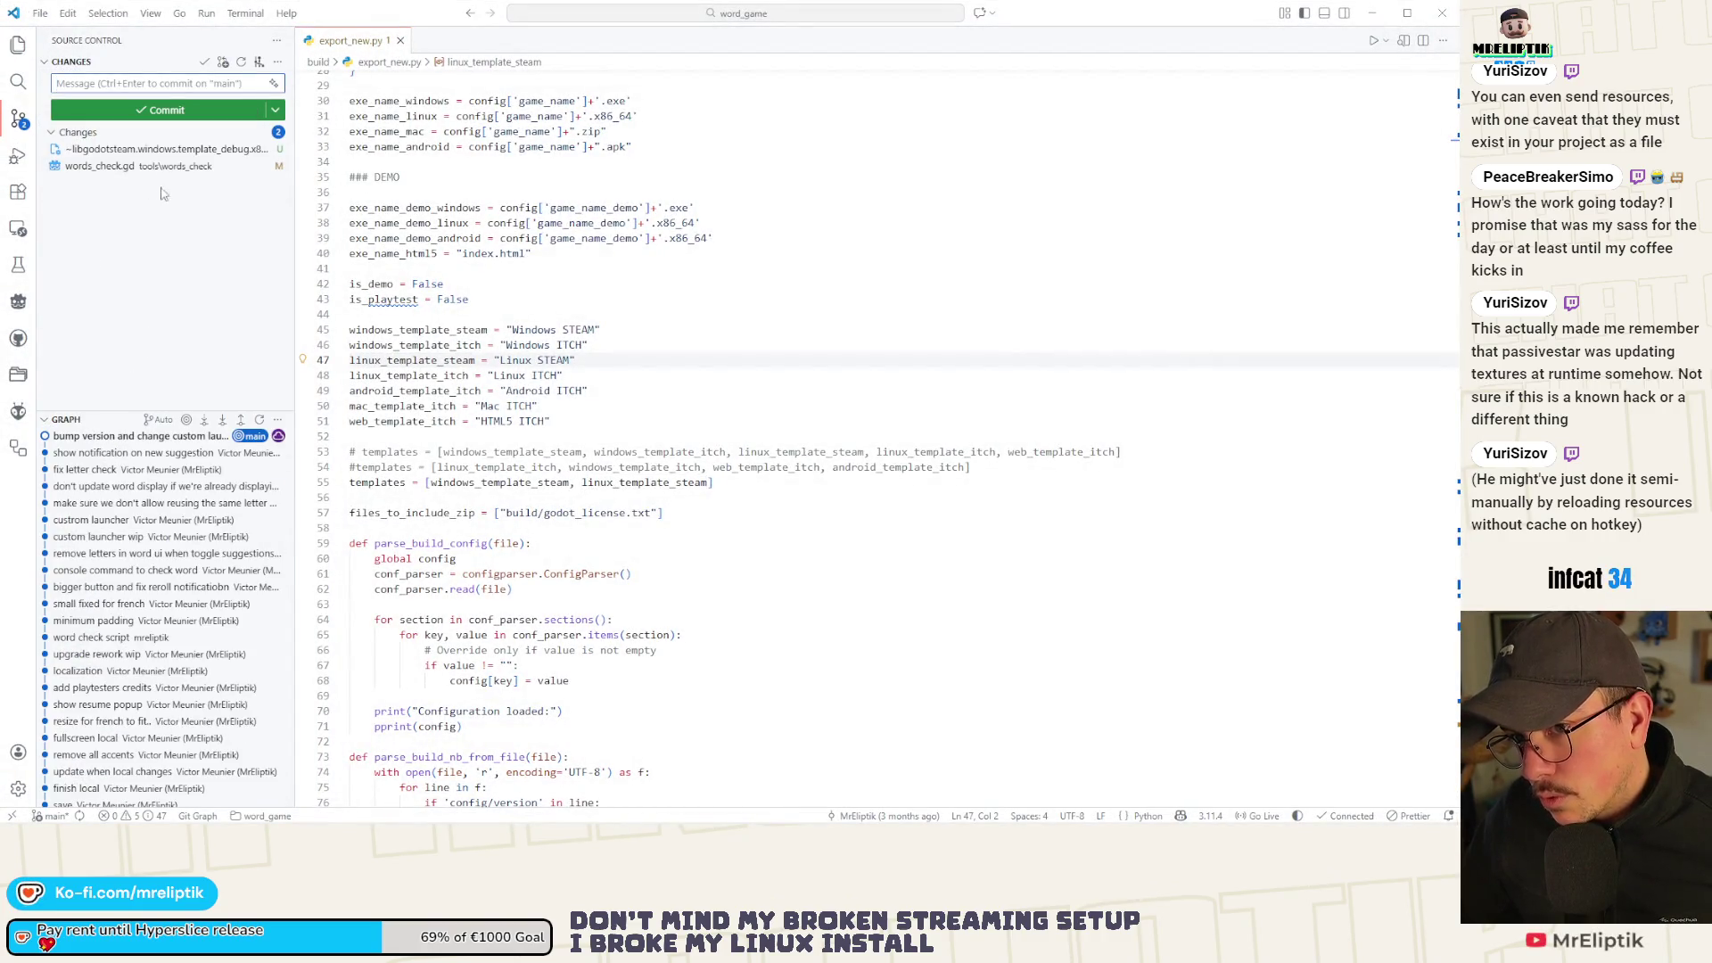
key("ctrl+shift+e")
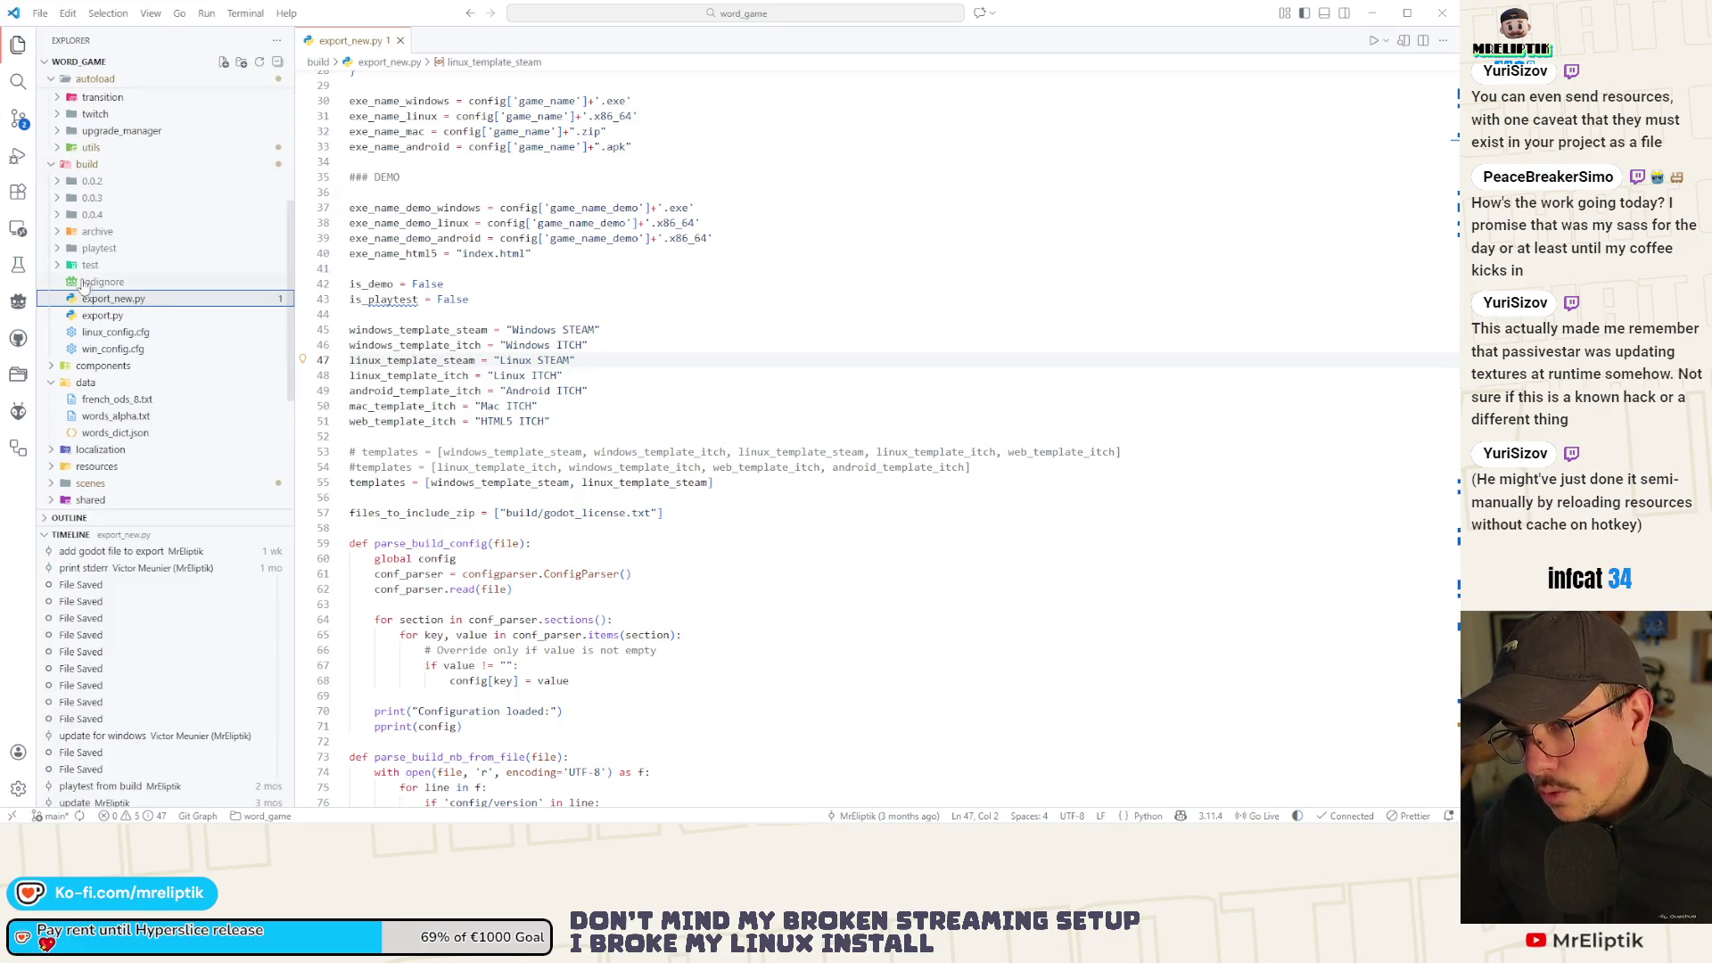
left_click(129, 401)
double_click(129, 401)
scroll(543, 345, "down", 20)
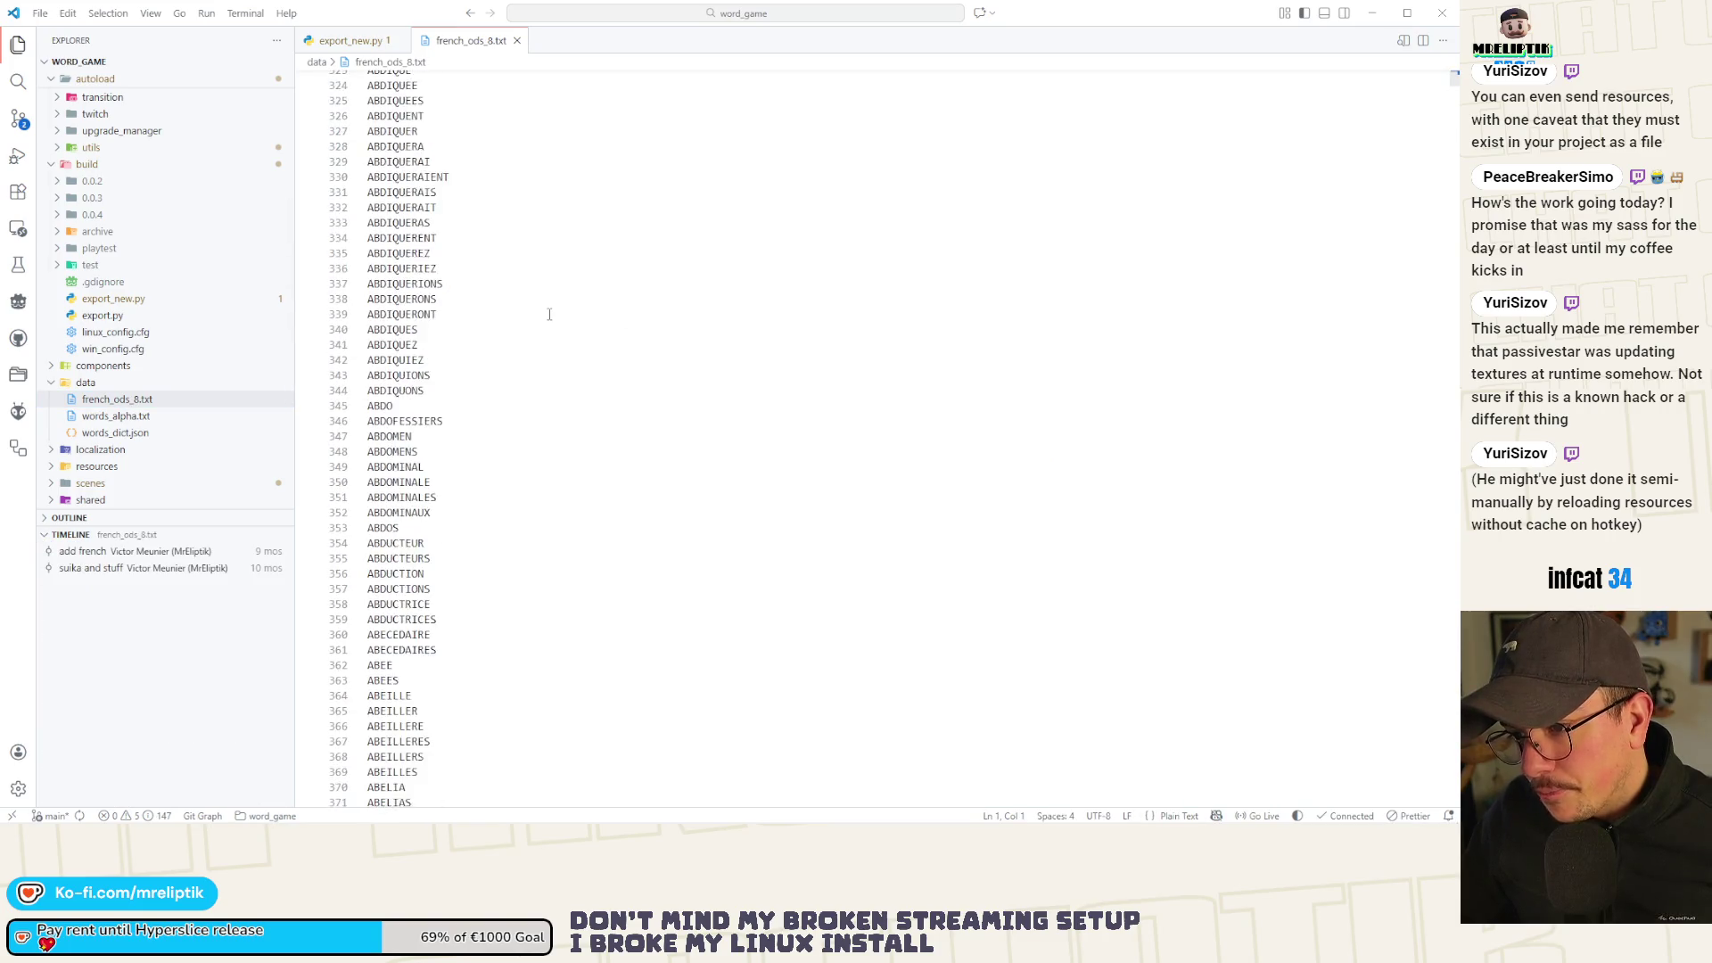
scroll(544, 345, "down", 15)
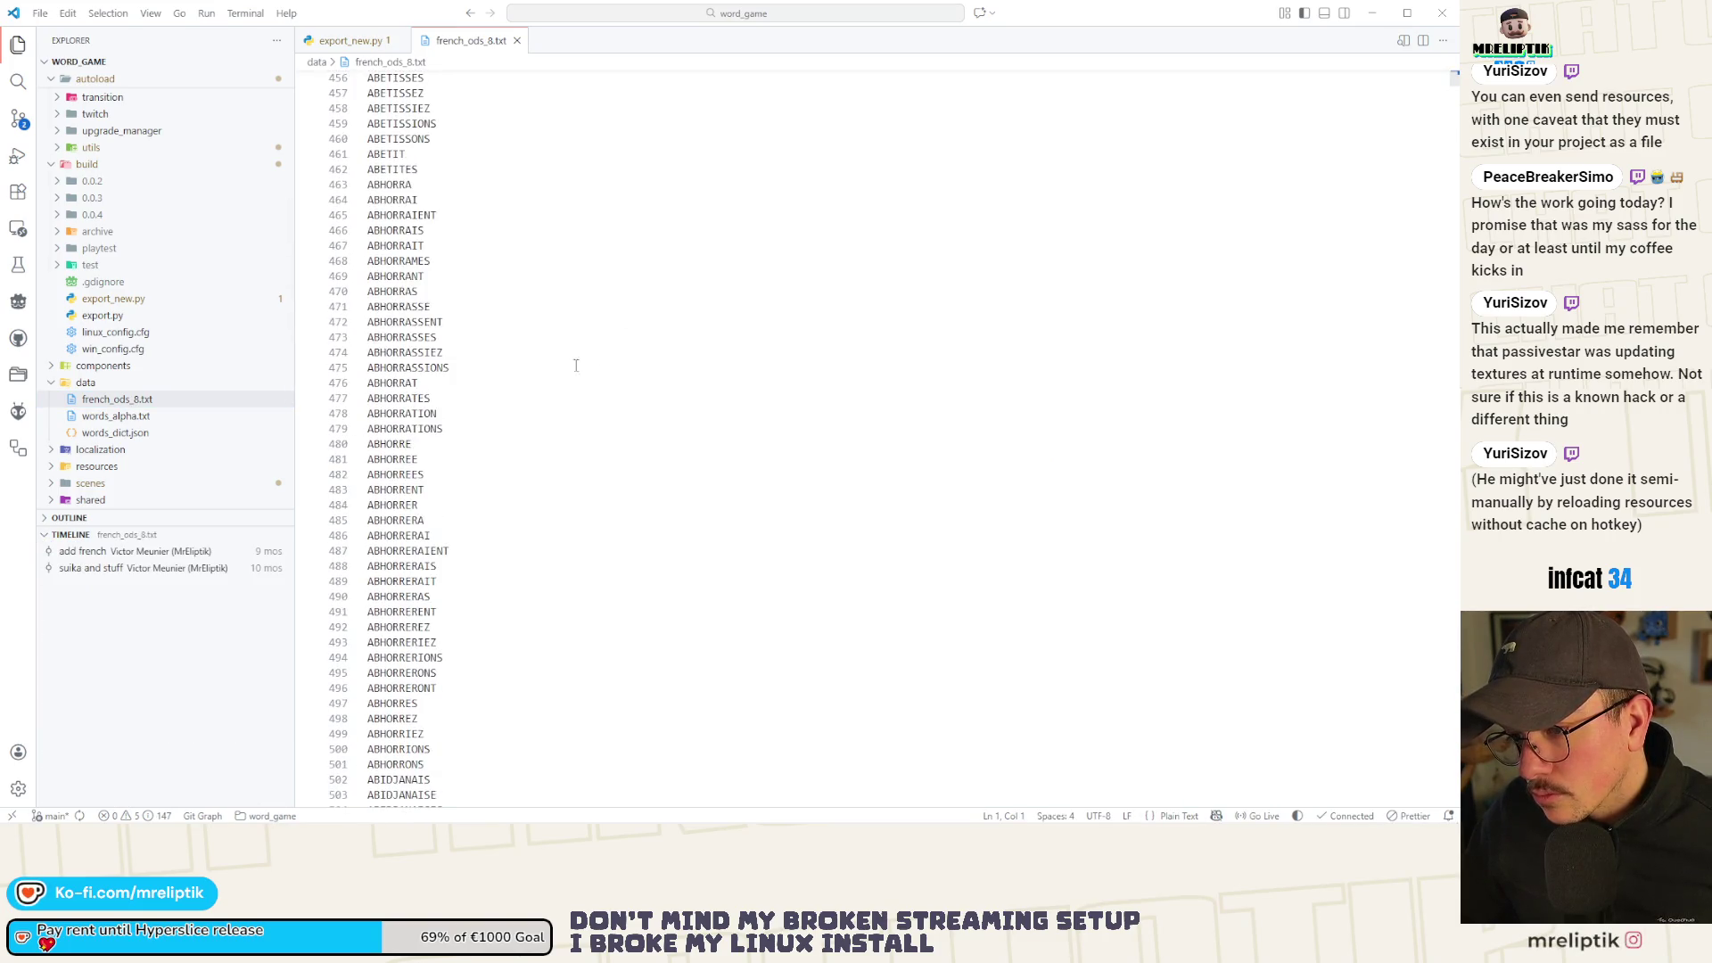
scroll(677, 374, "down", 10)
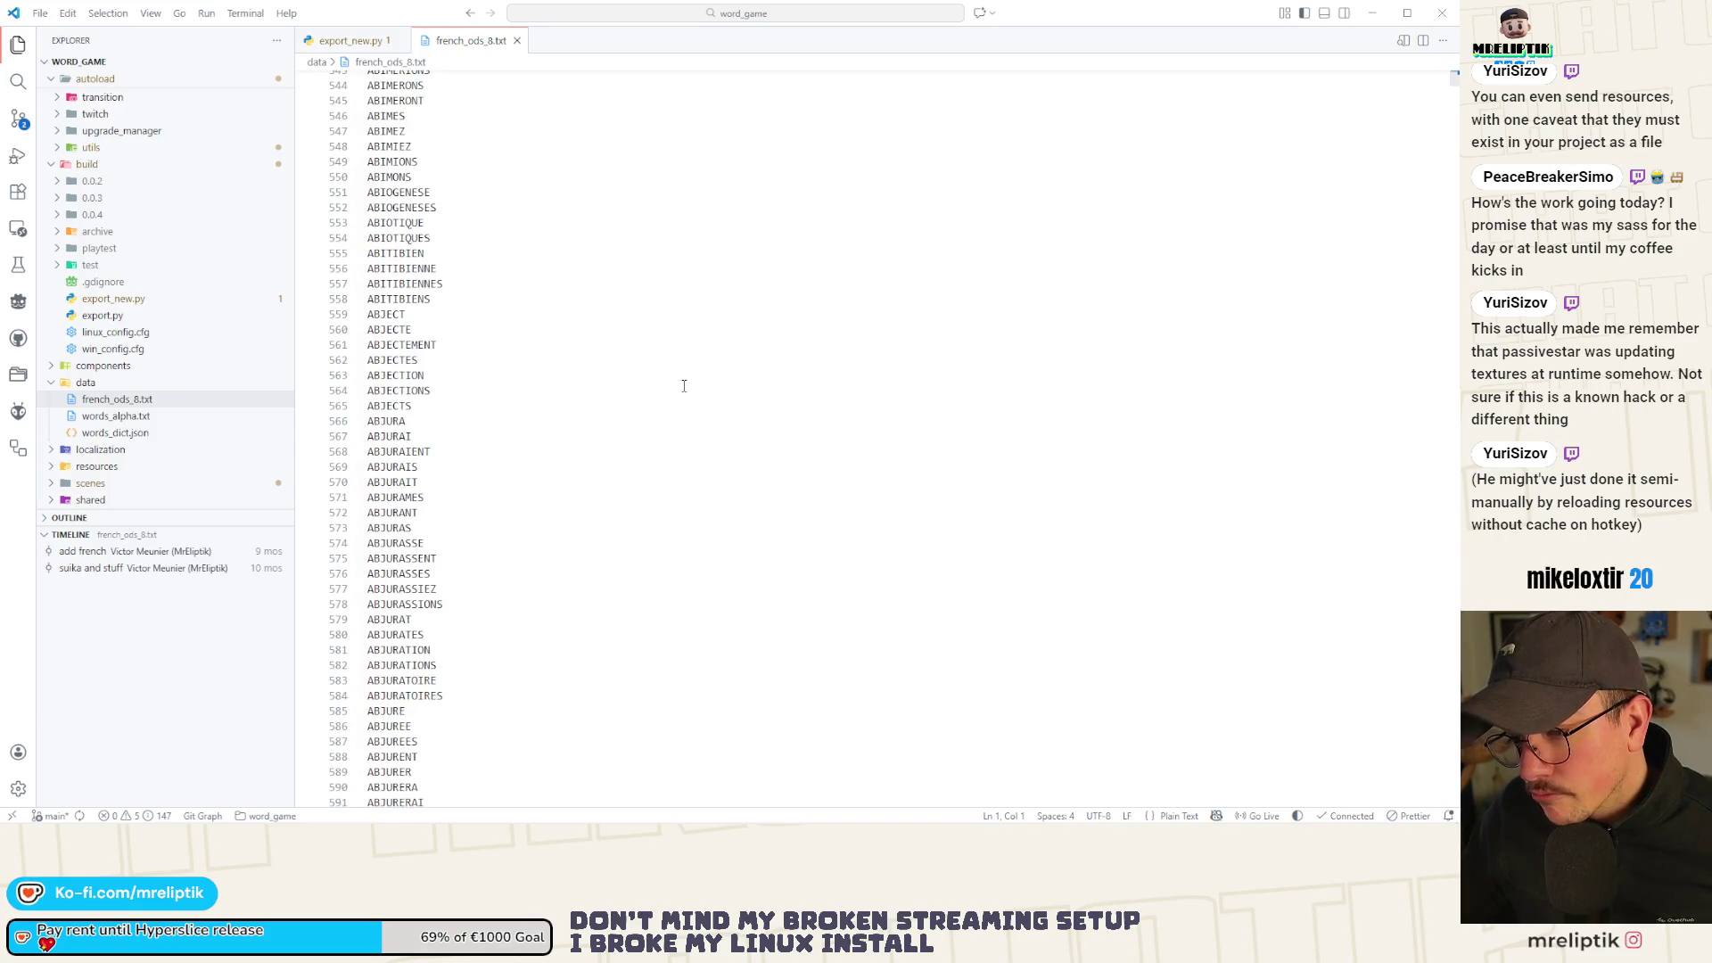
scroll(687, 381, "down", 5)
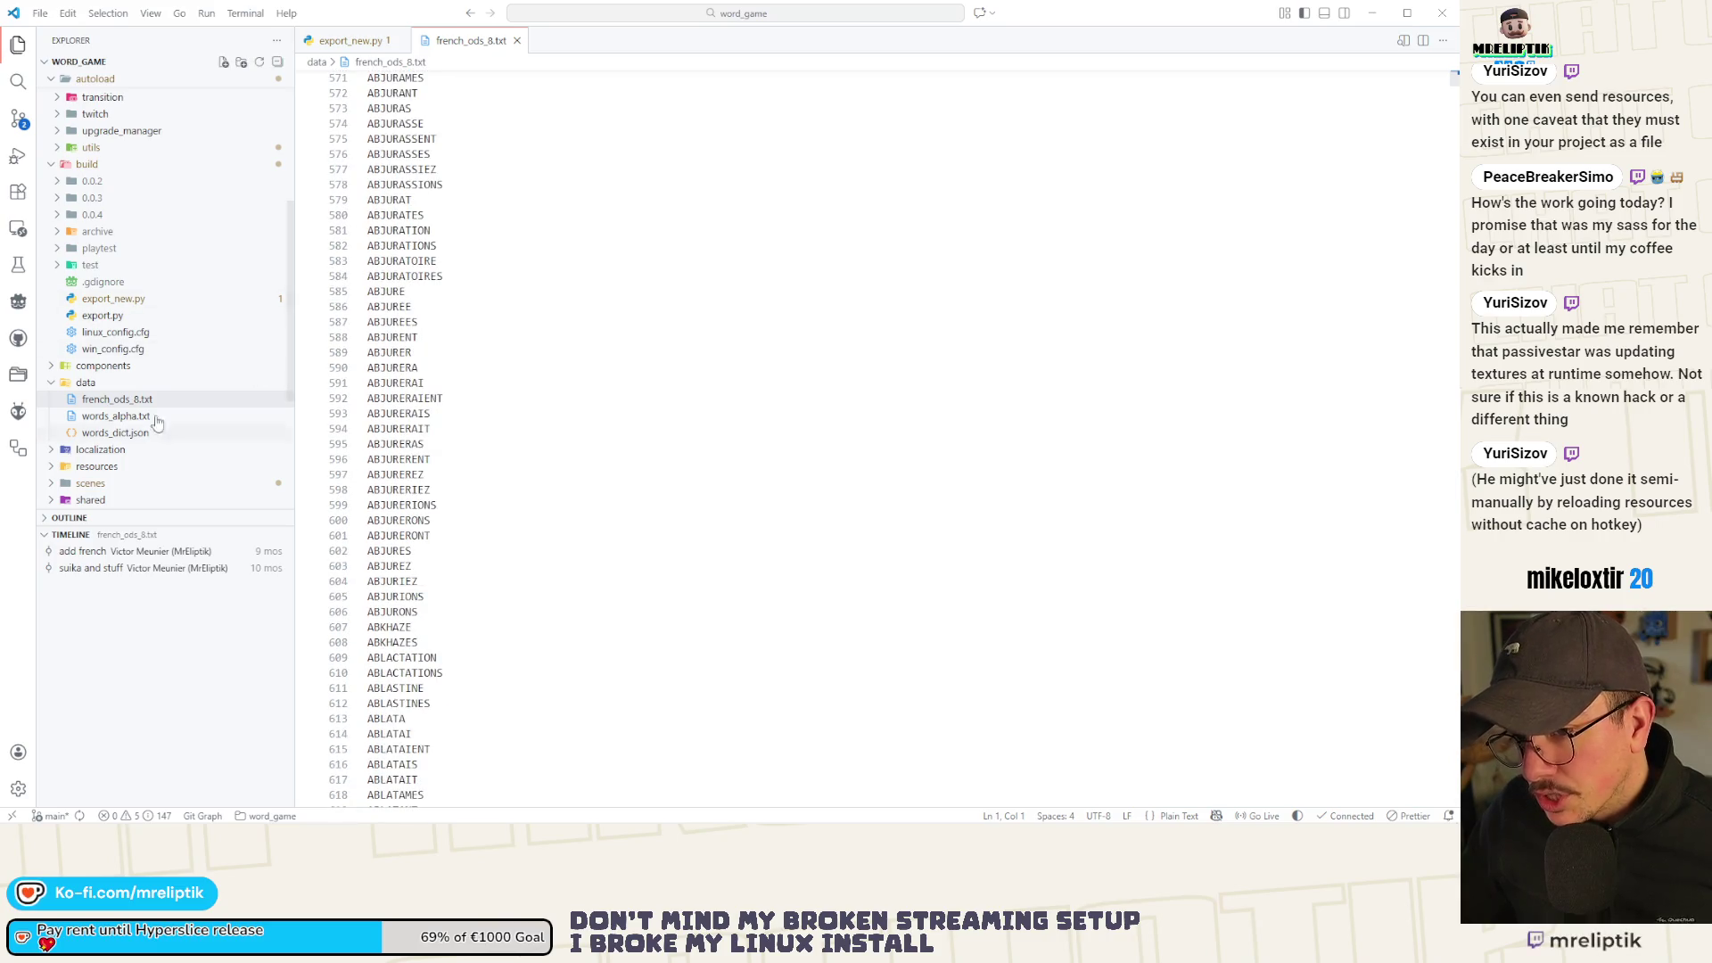
left_click(129, 417)
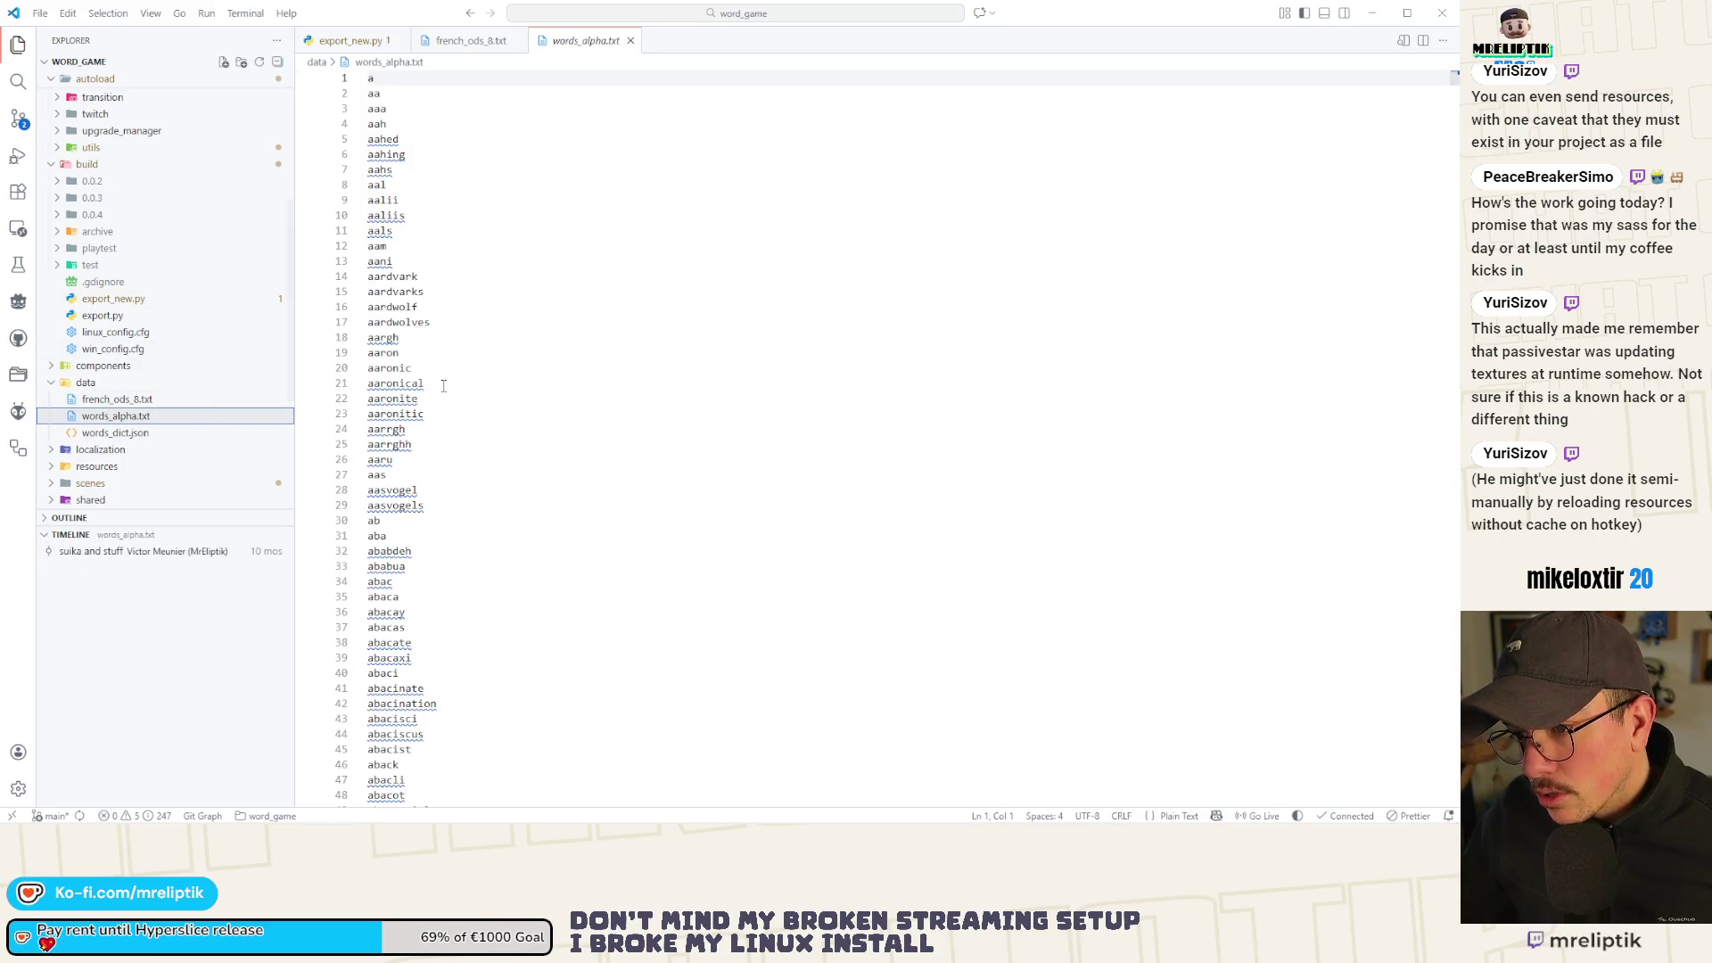
scroll(443, 386, "down", 20)
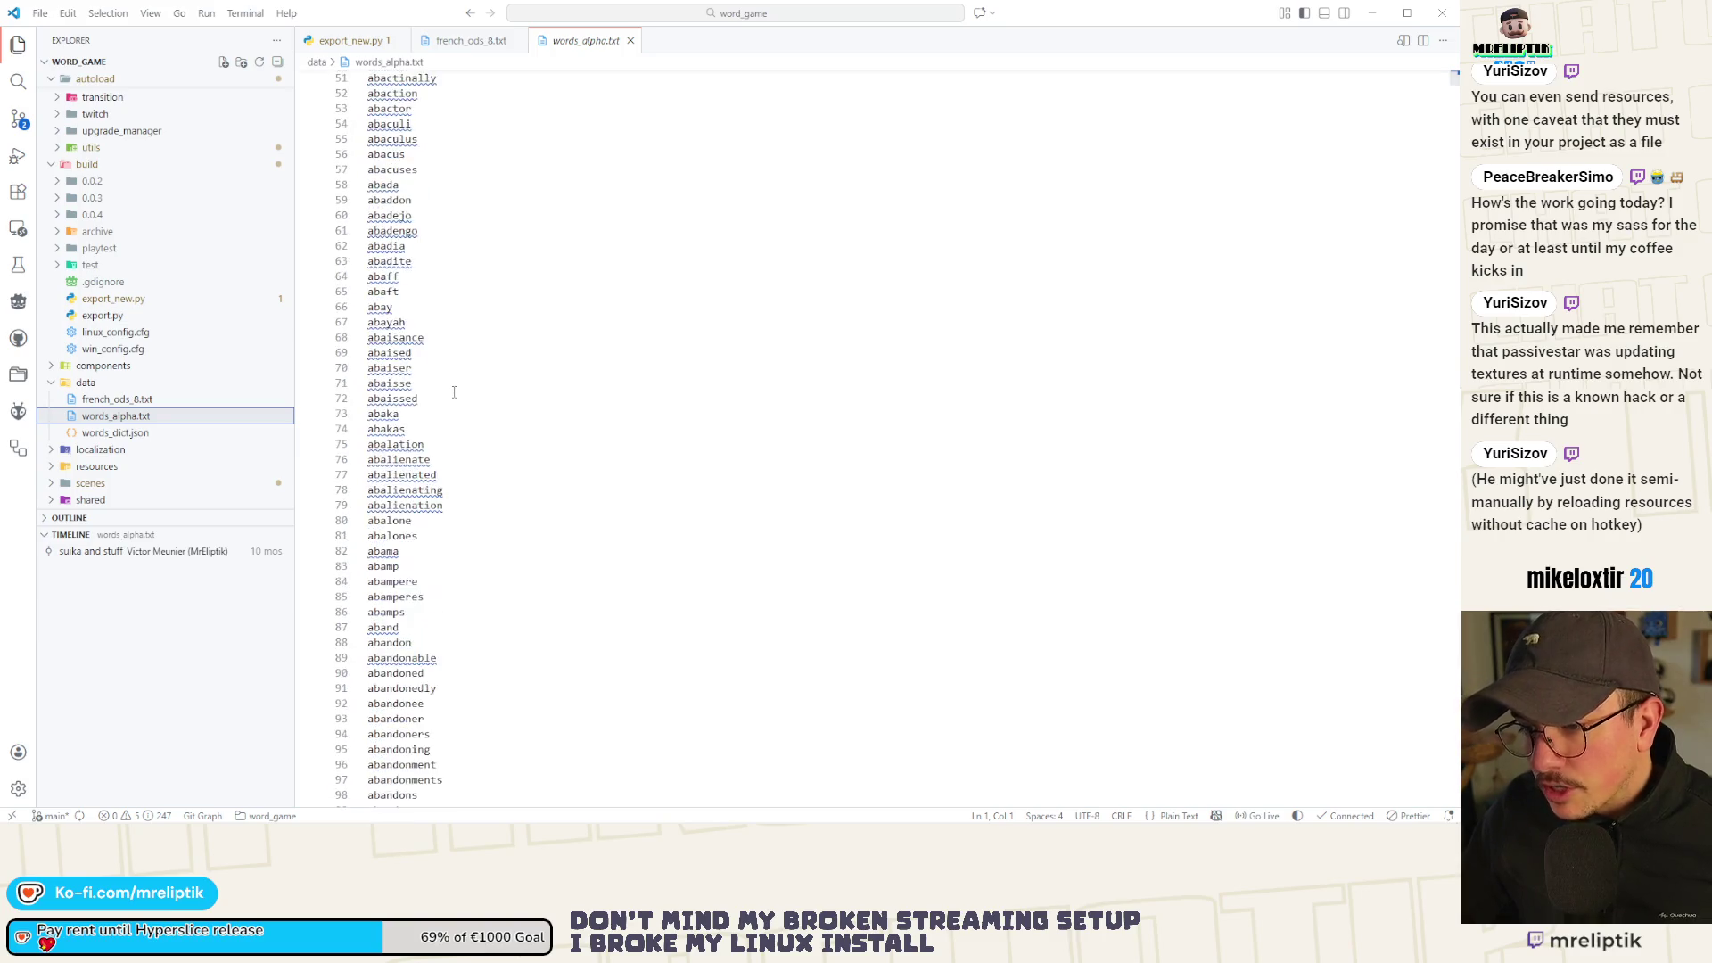
scroll(453, 393, "down", 20)
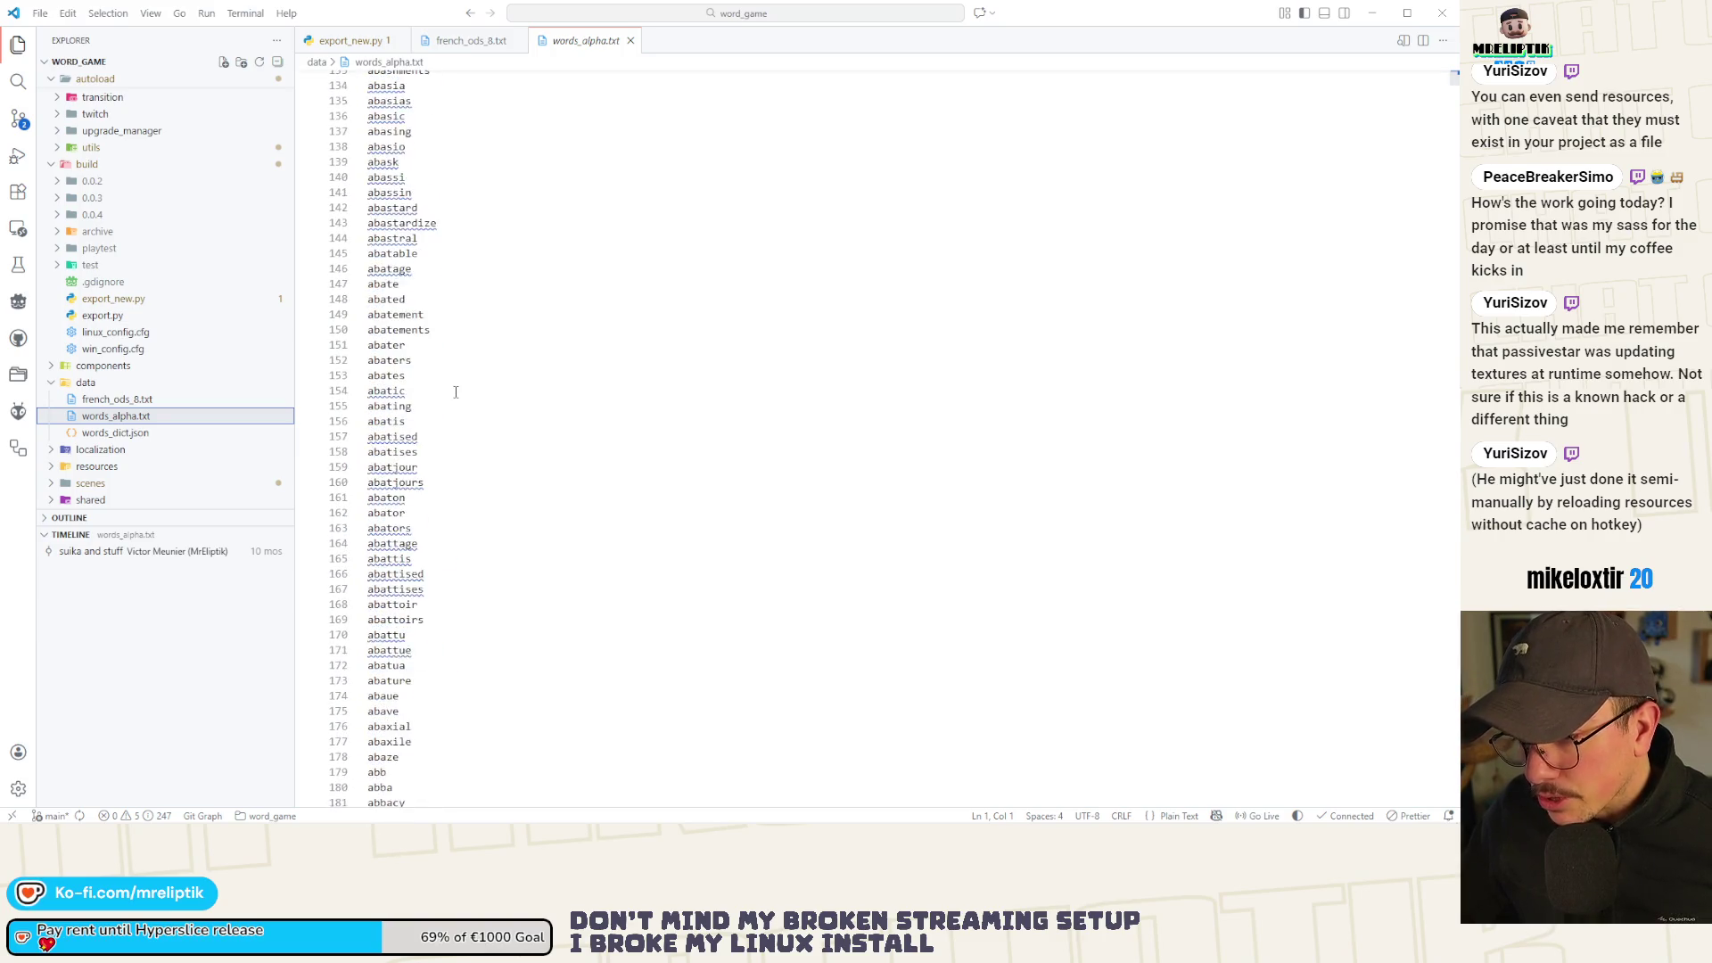
scroll(458, 392, "down", 15)
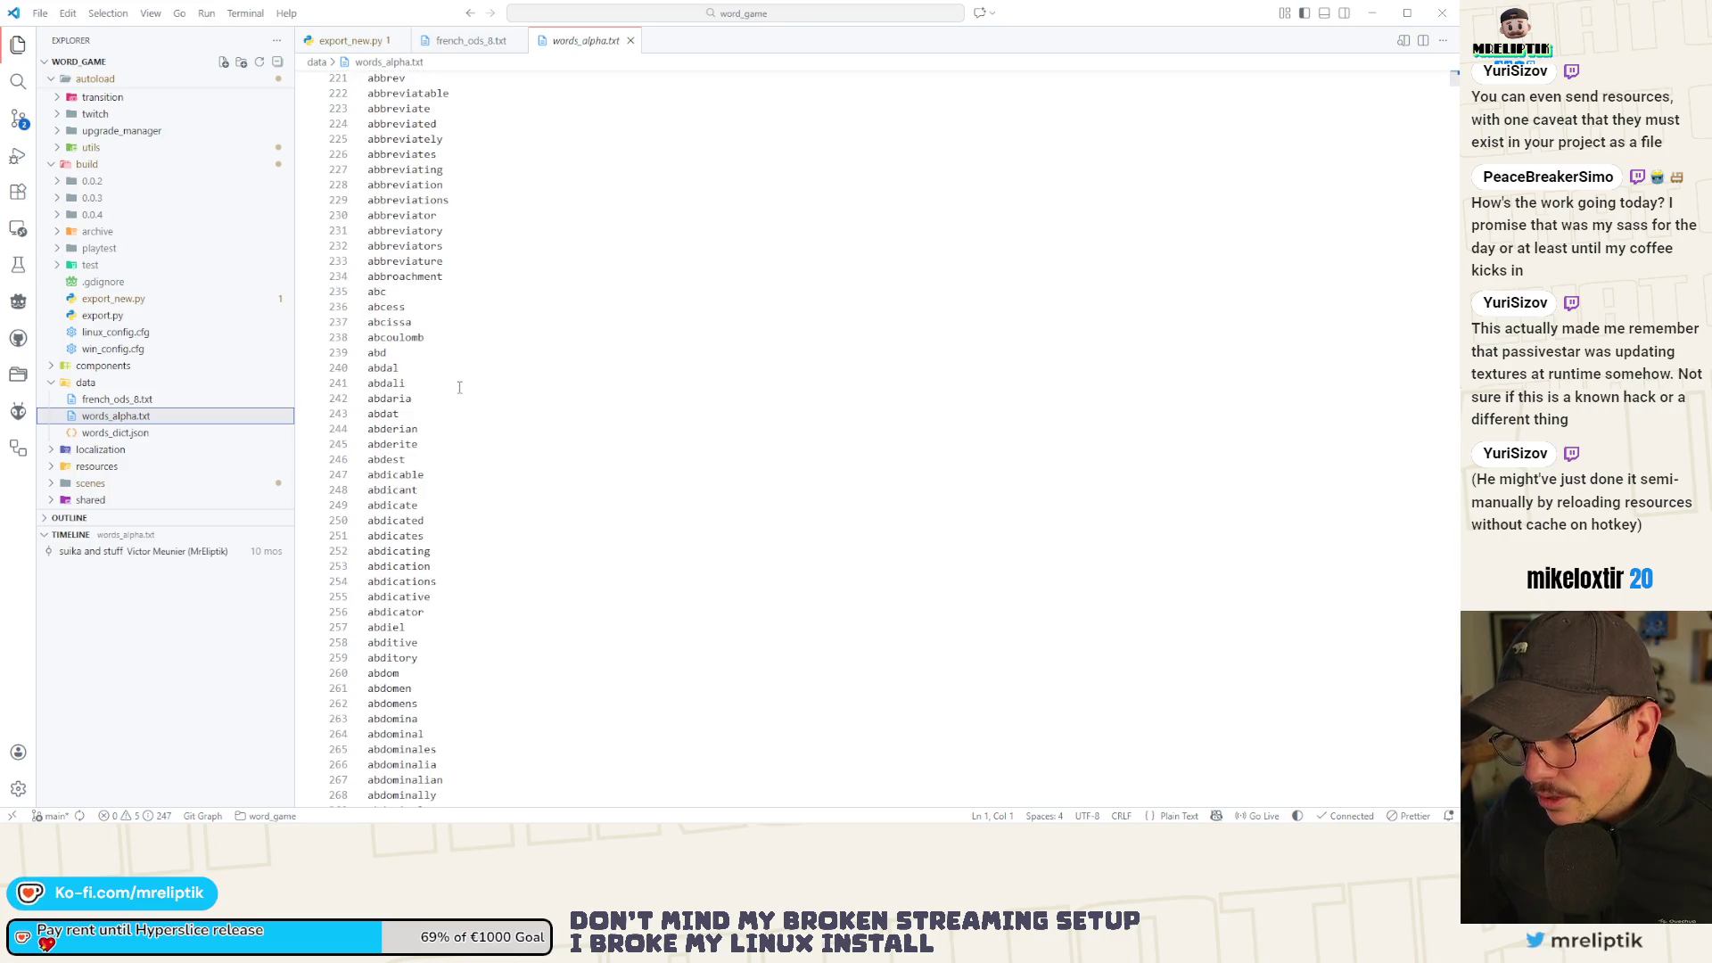
middle_click(606, 47)
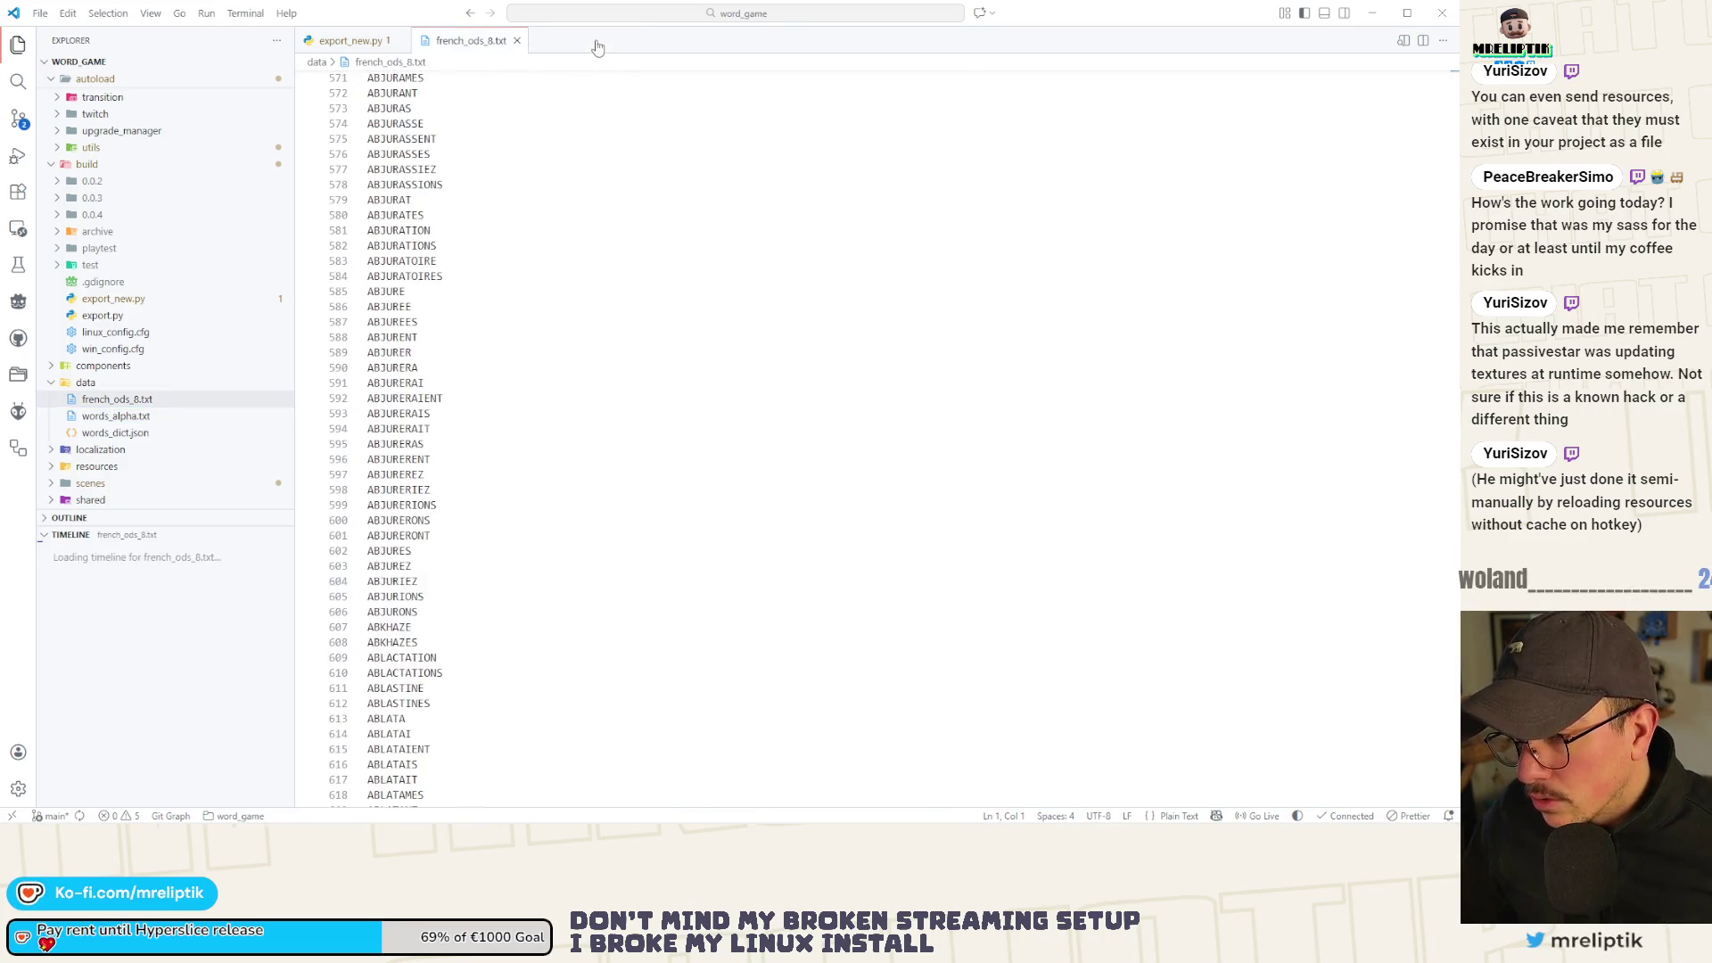
middle_click(462, 46)
key("alt+Tab")
In load_as_array, delete the words_list reset, min/max size declarations and word-length filing.
left_click(584, 239)
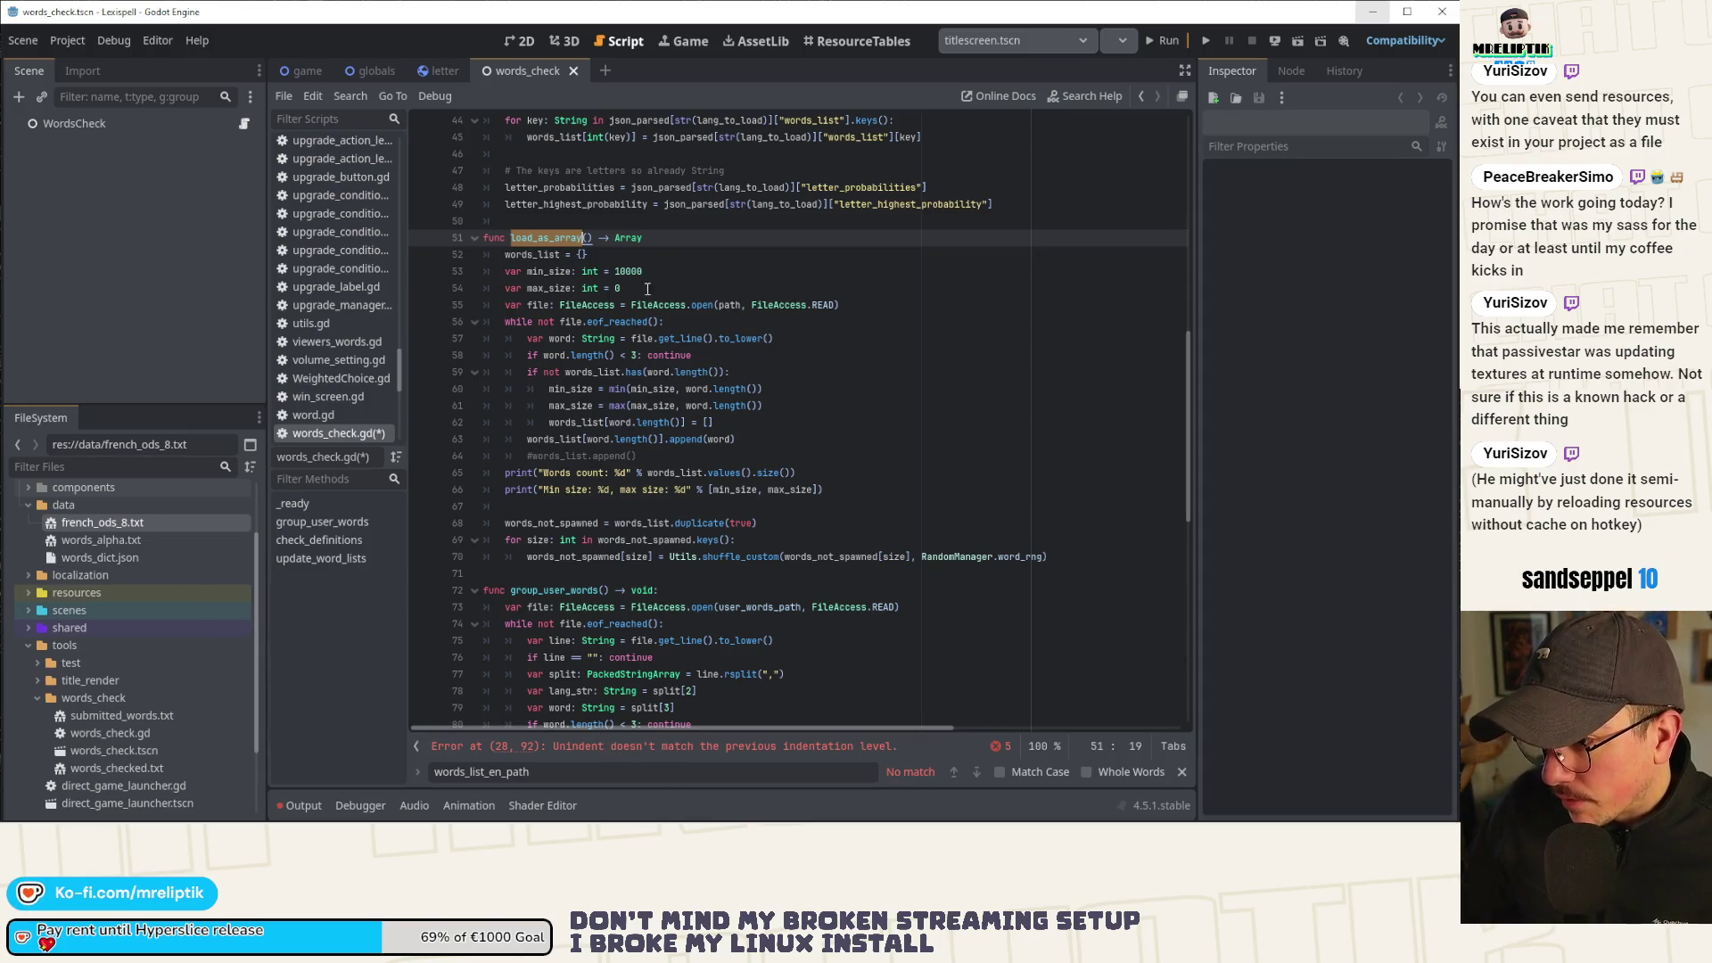
left_click(588, 256)
key("ctrl+shift+k")
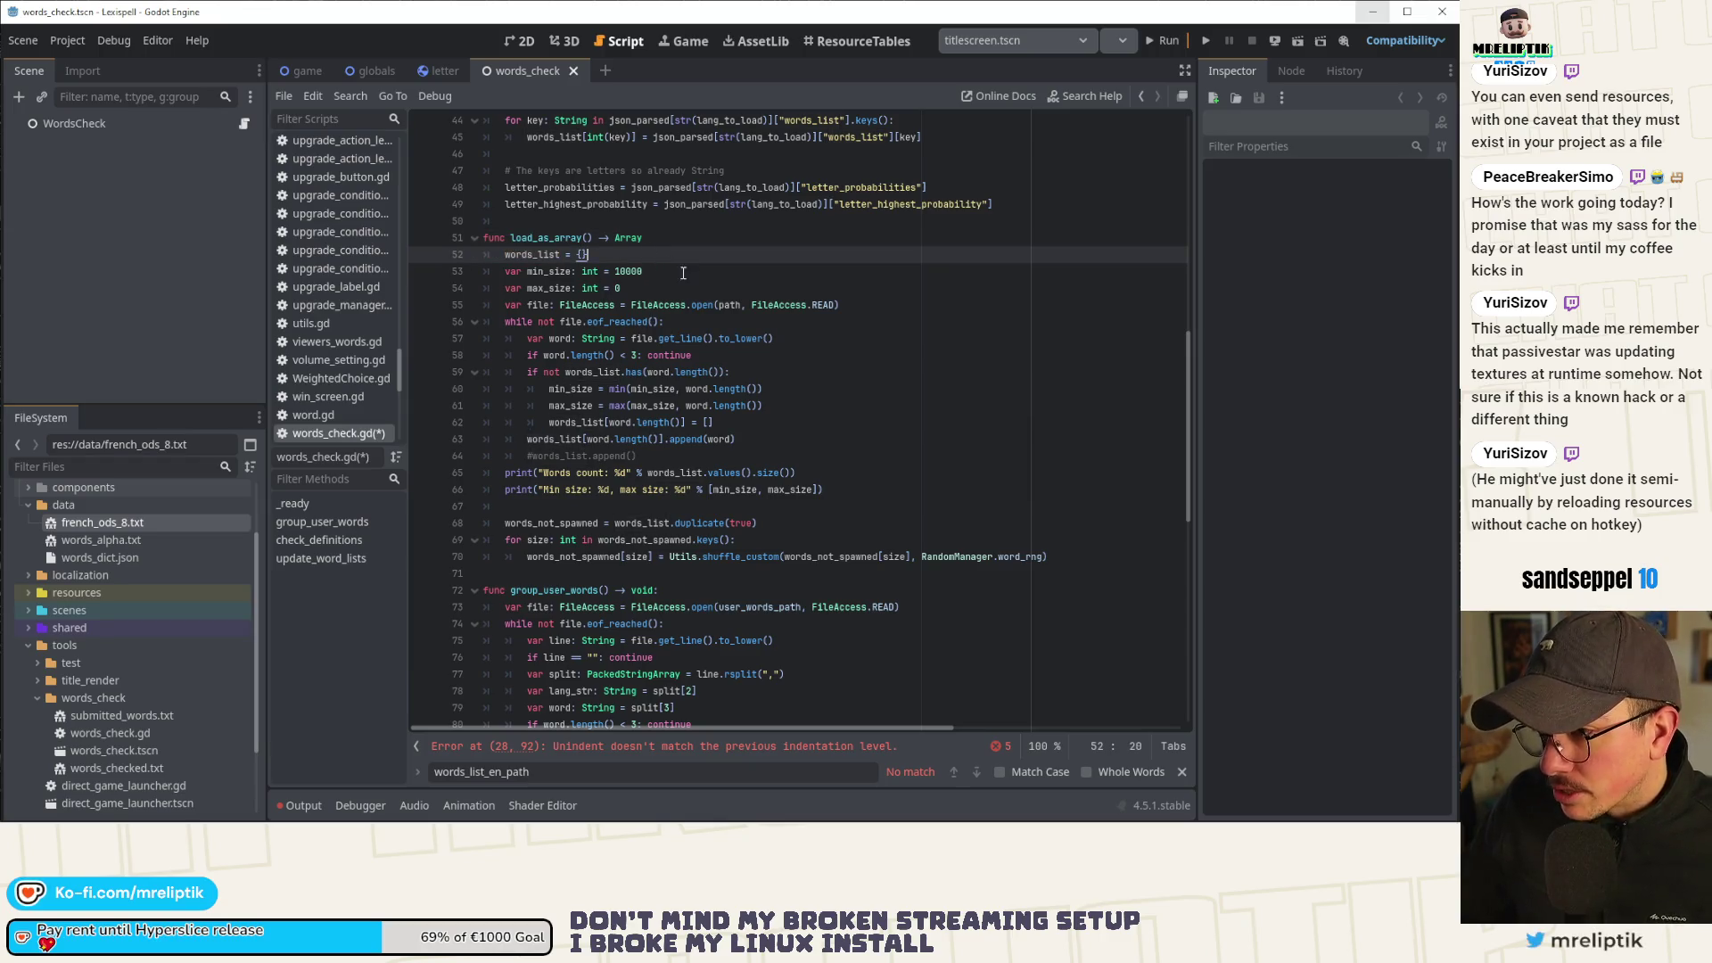
key("ctrl+shift+k")
key("ctrl+shift+k")
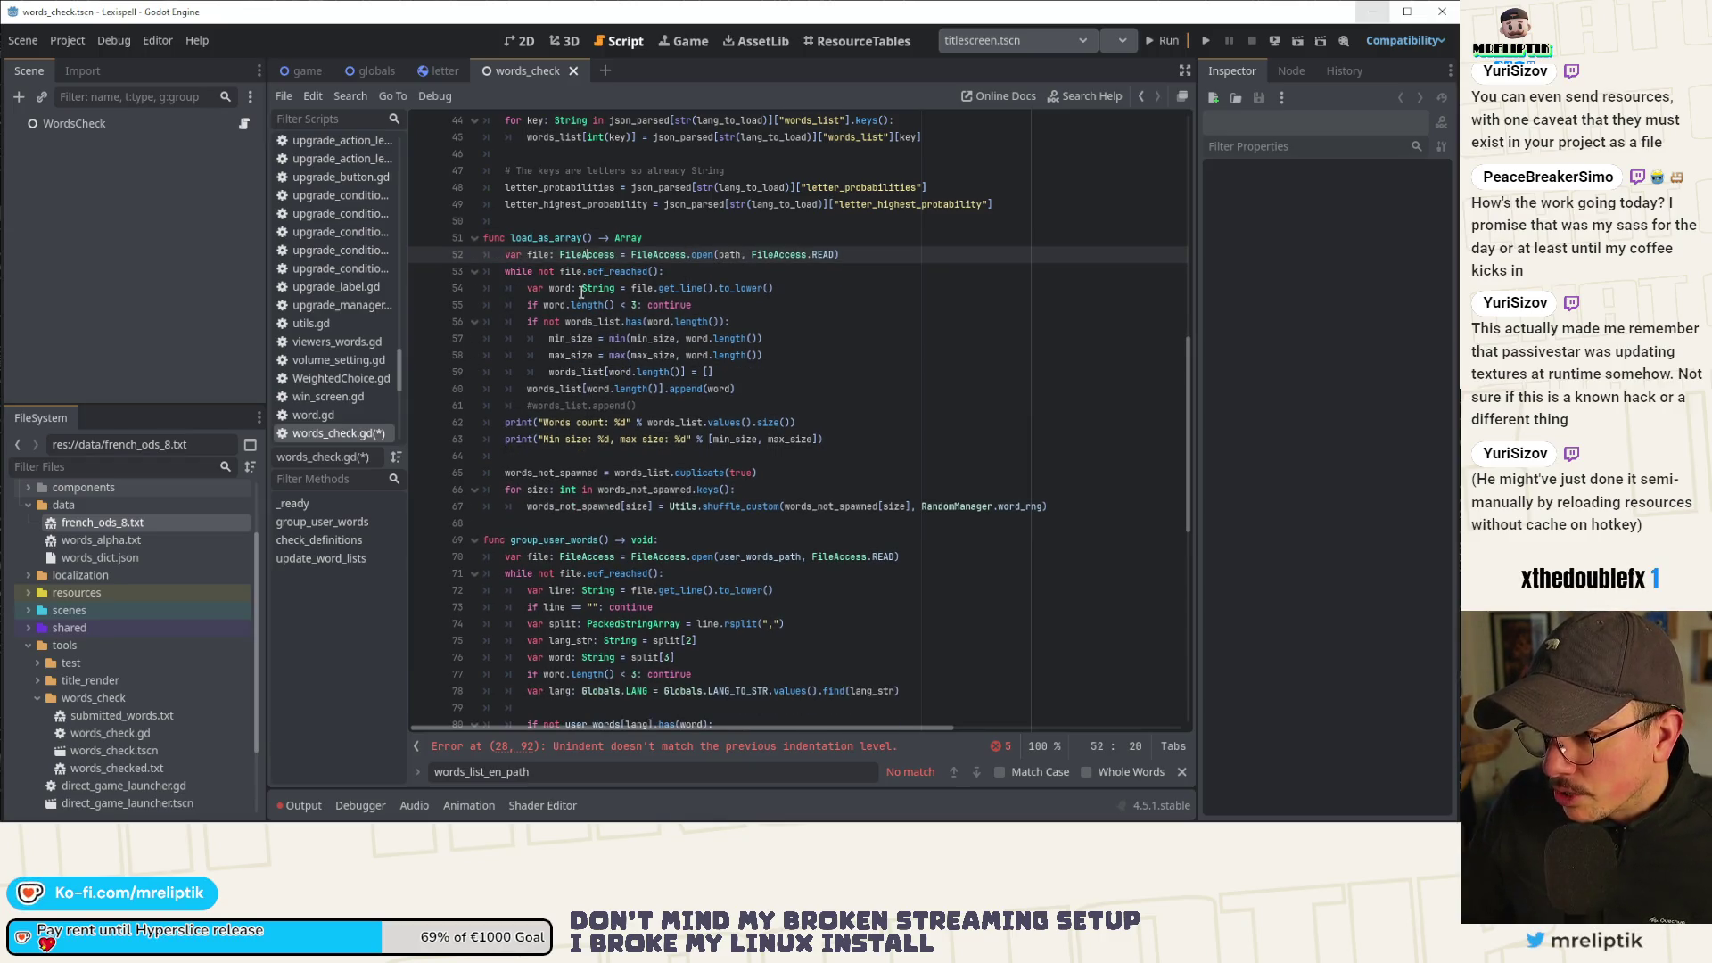
left_click(578, 288)
double_click(555, 305)
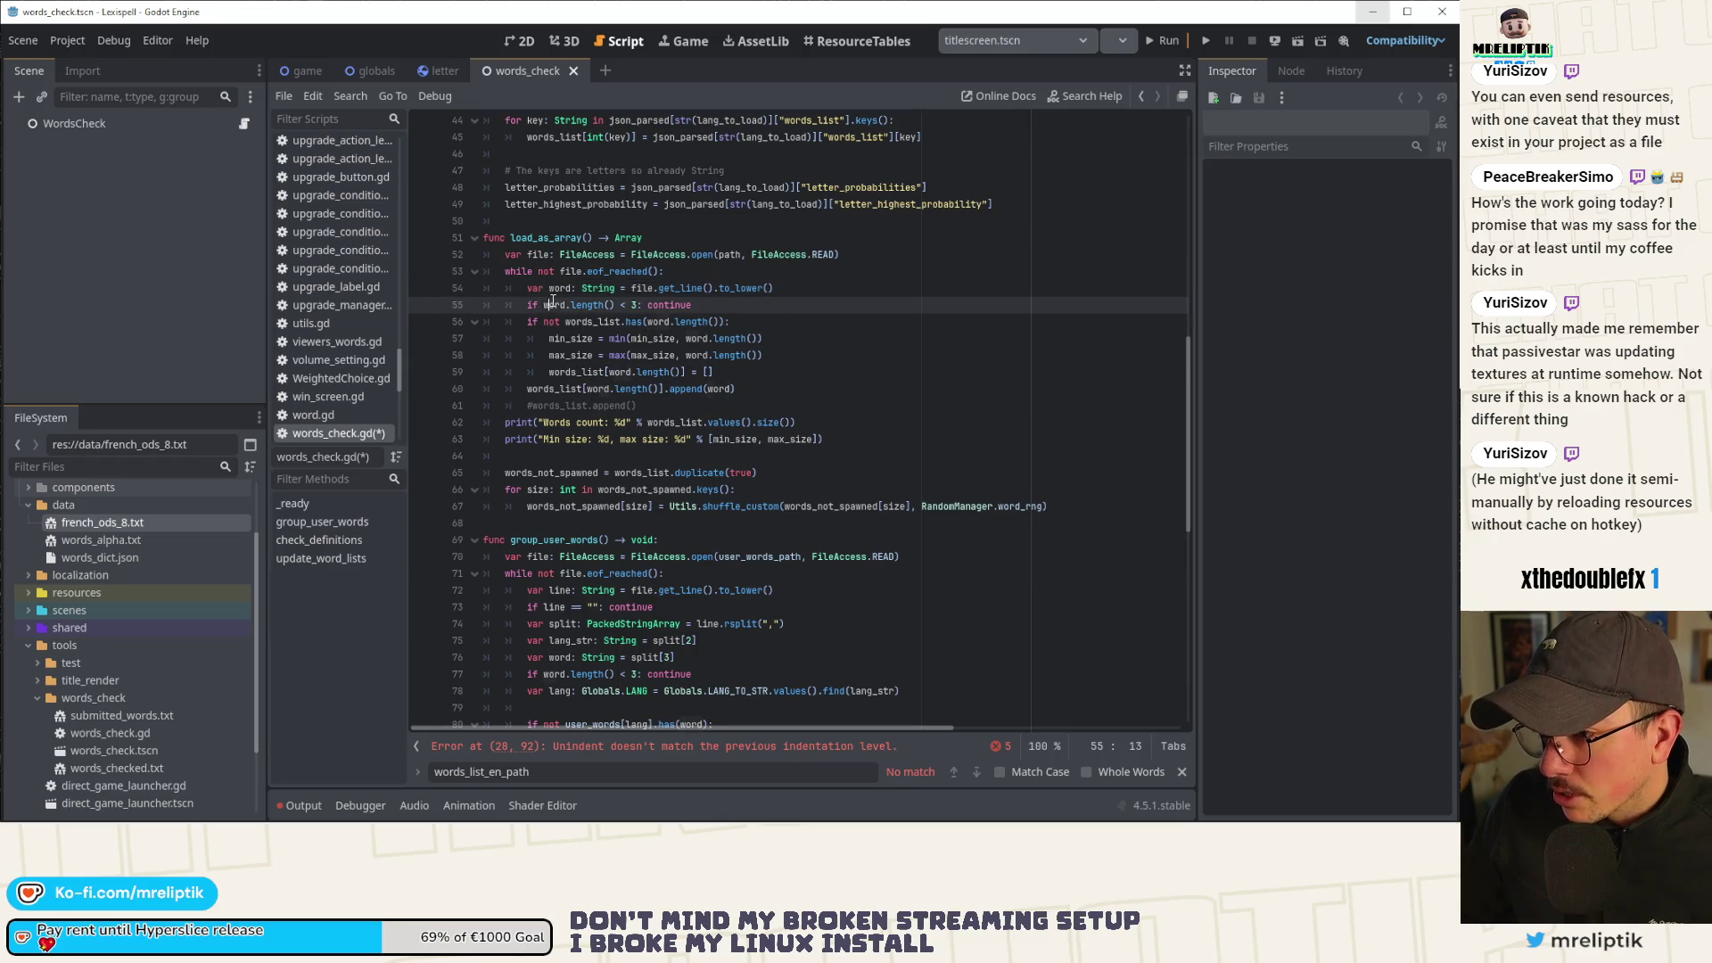
left_click(609, 305)
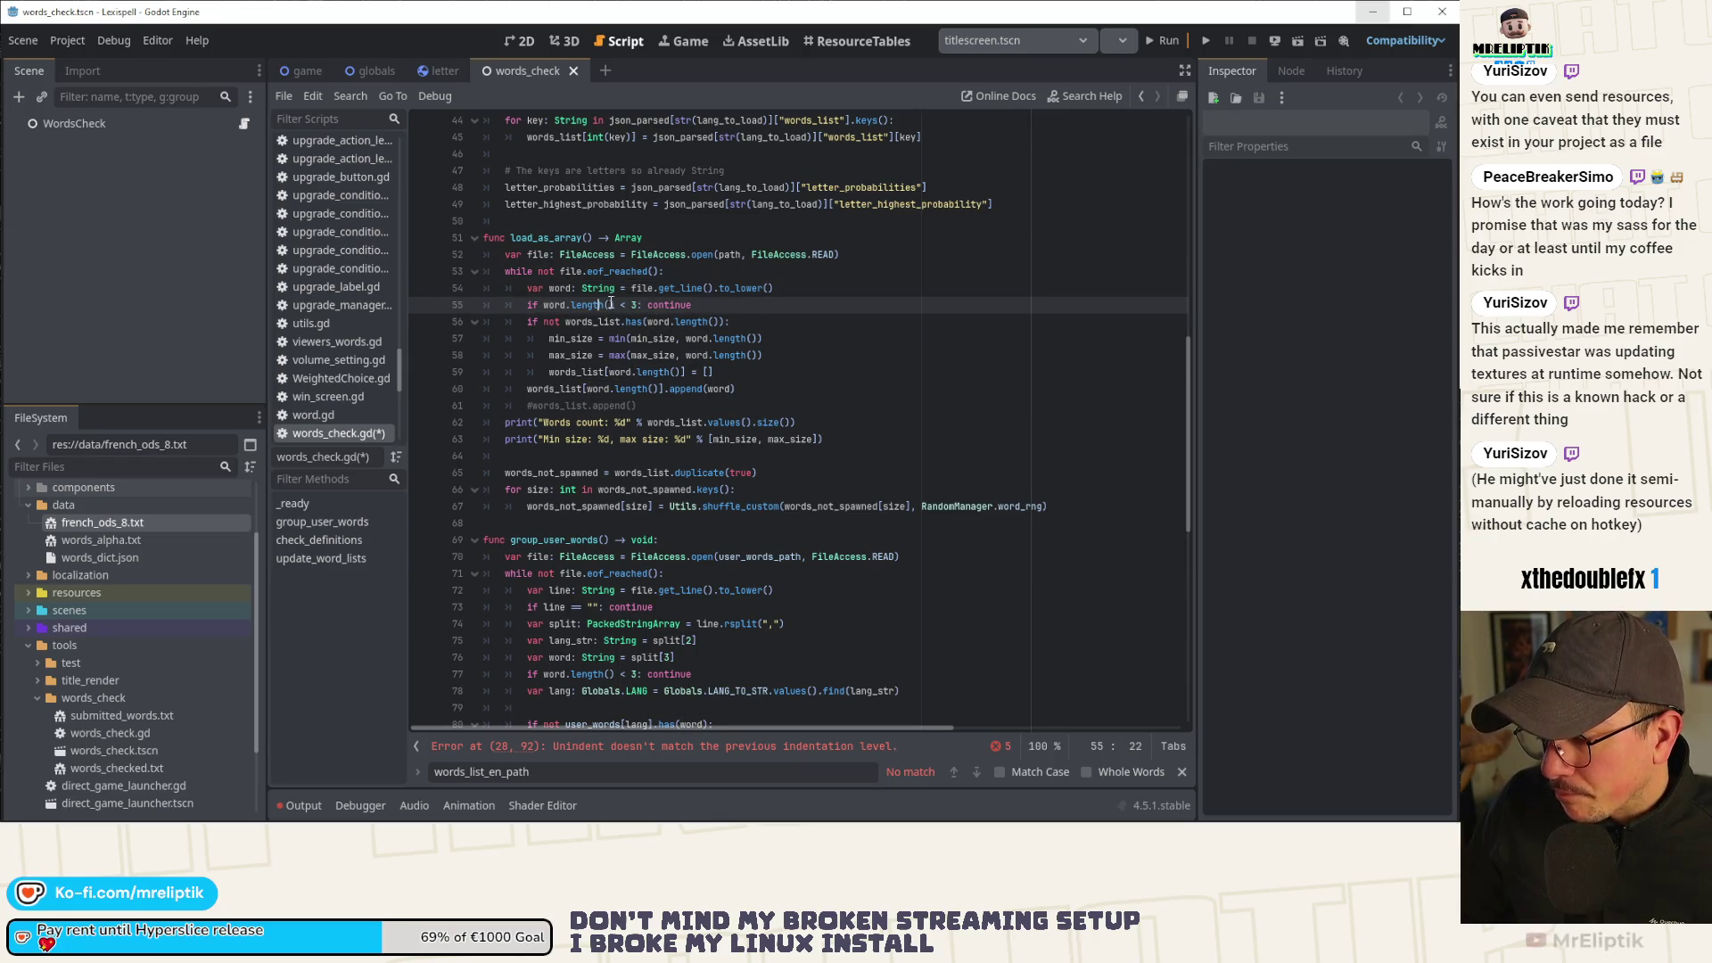
key("Left")
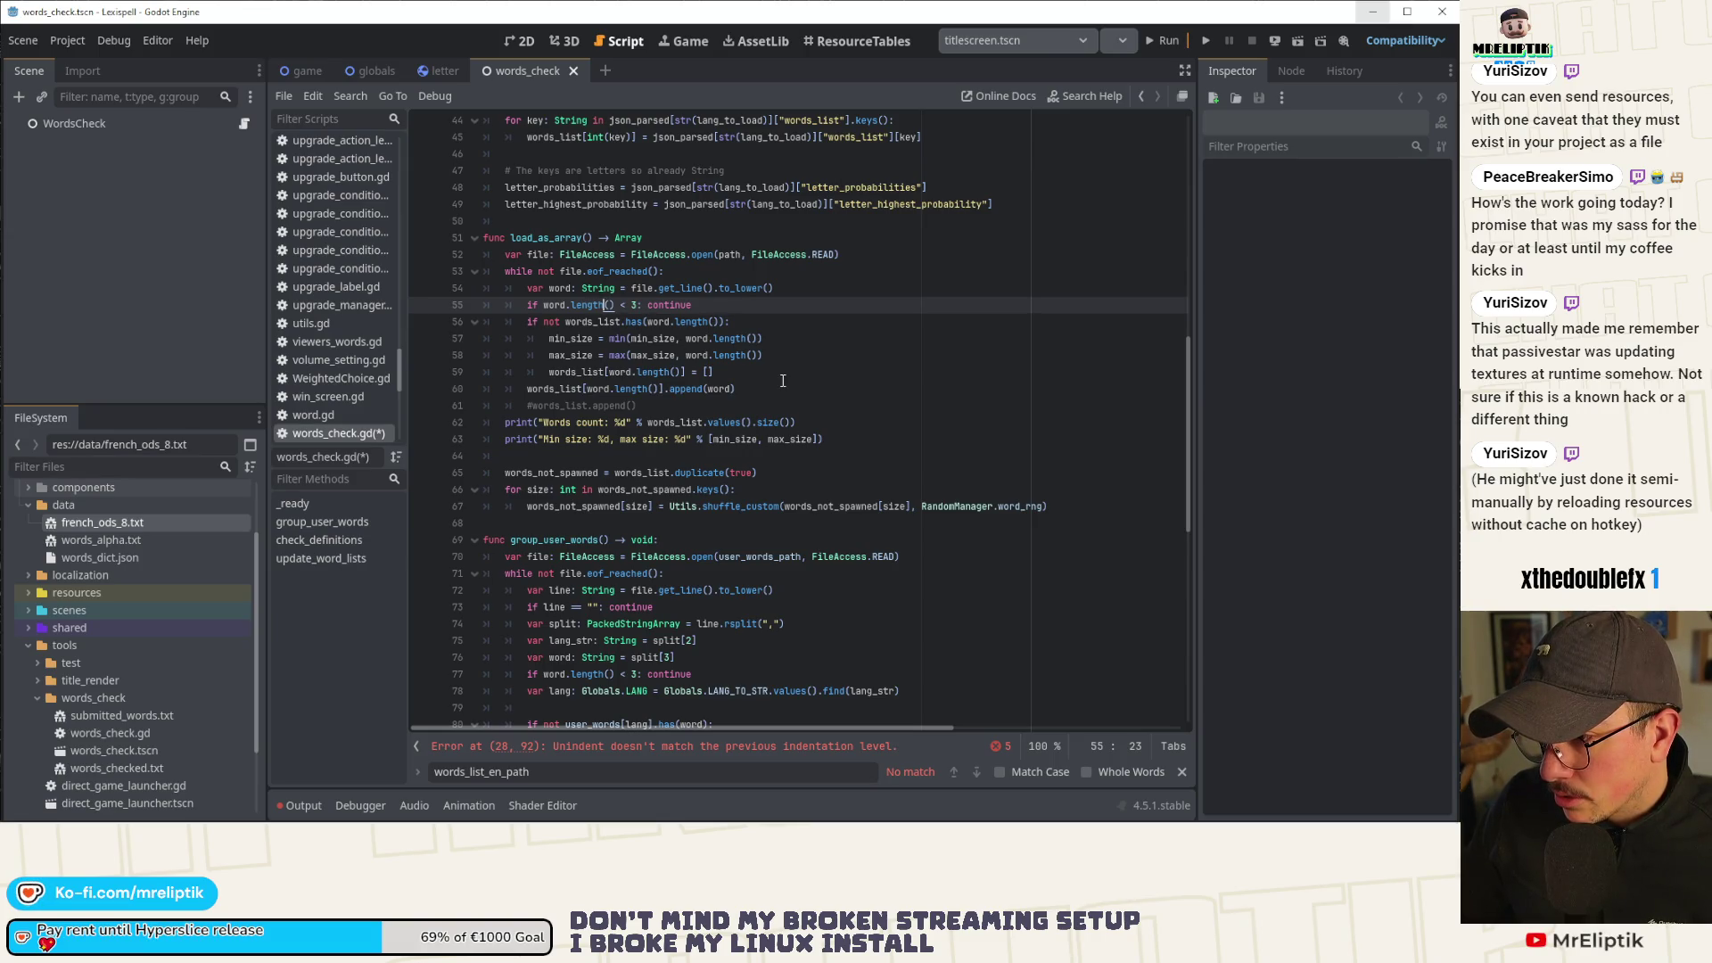
key("ctrl+shift+k")
key("ctrl+shift+k")
key("ctrl+shift+k")
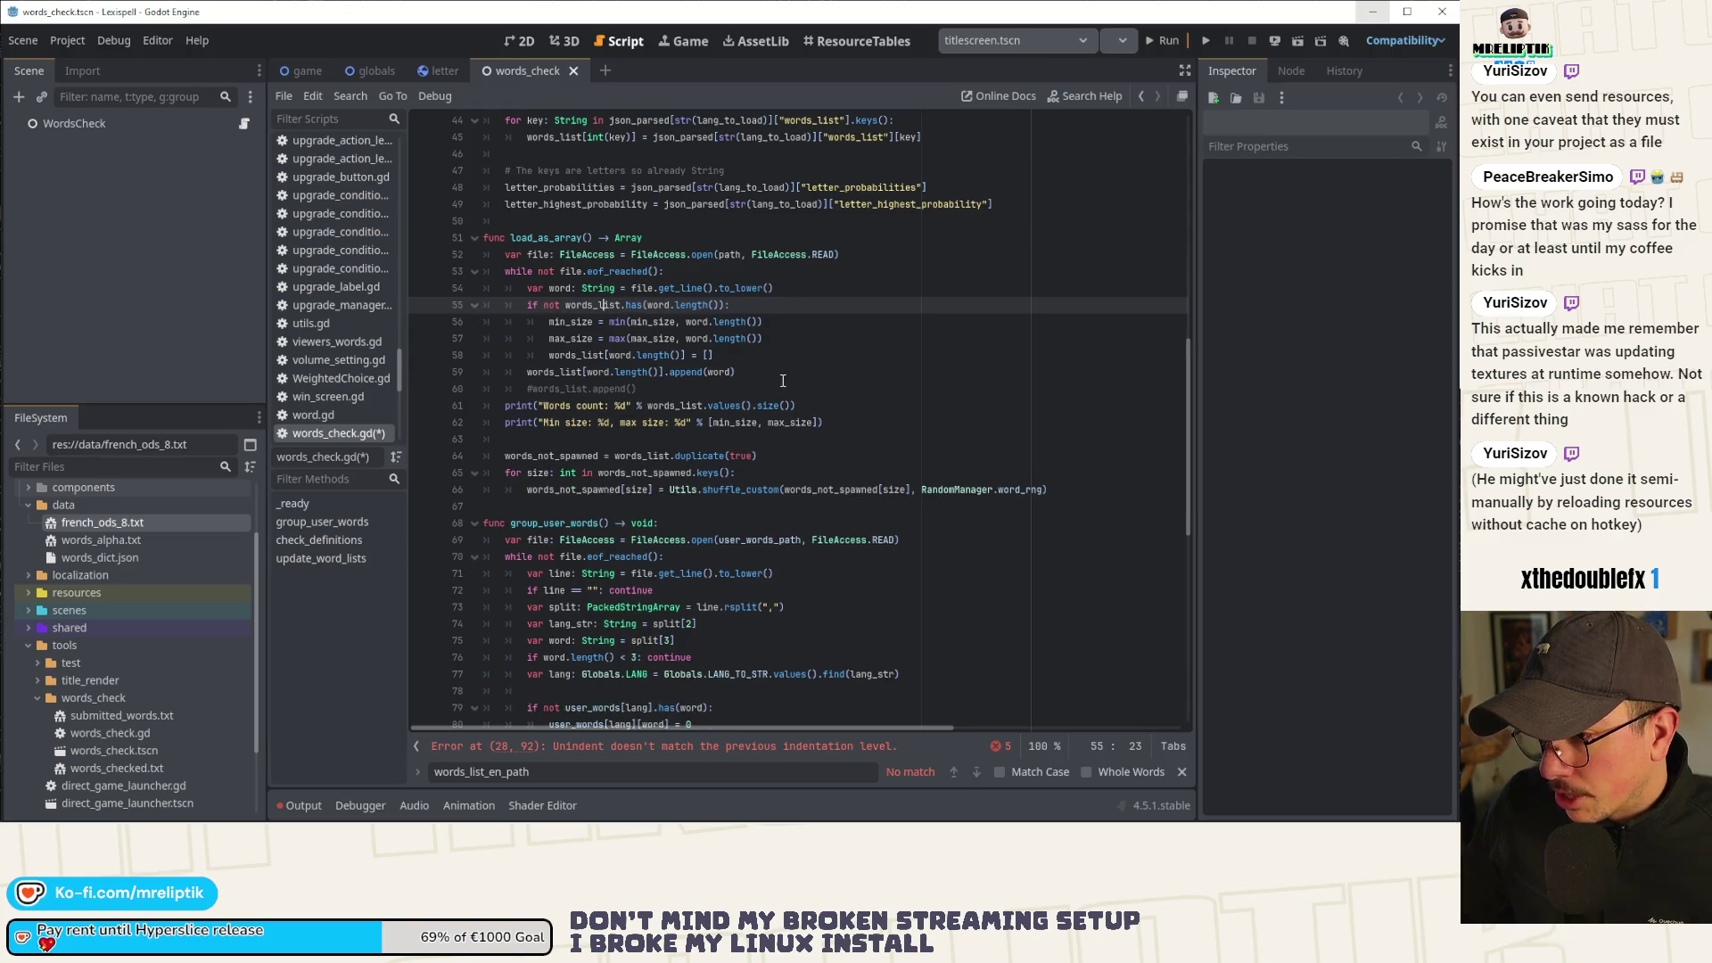
Add an indented 'var words: Array = []' under the load_as_array header and save.
left_click(686, 242)
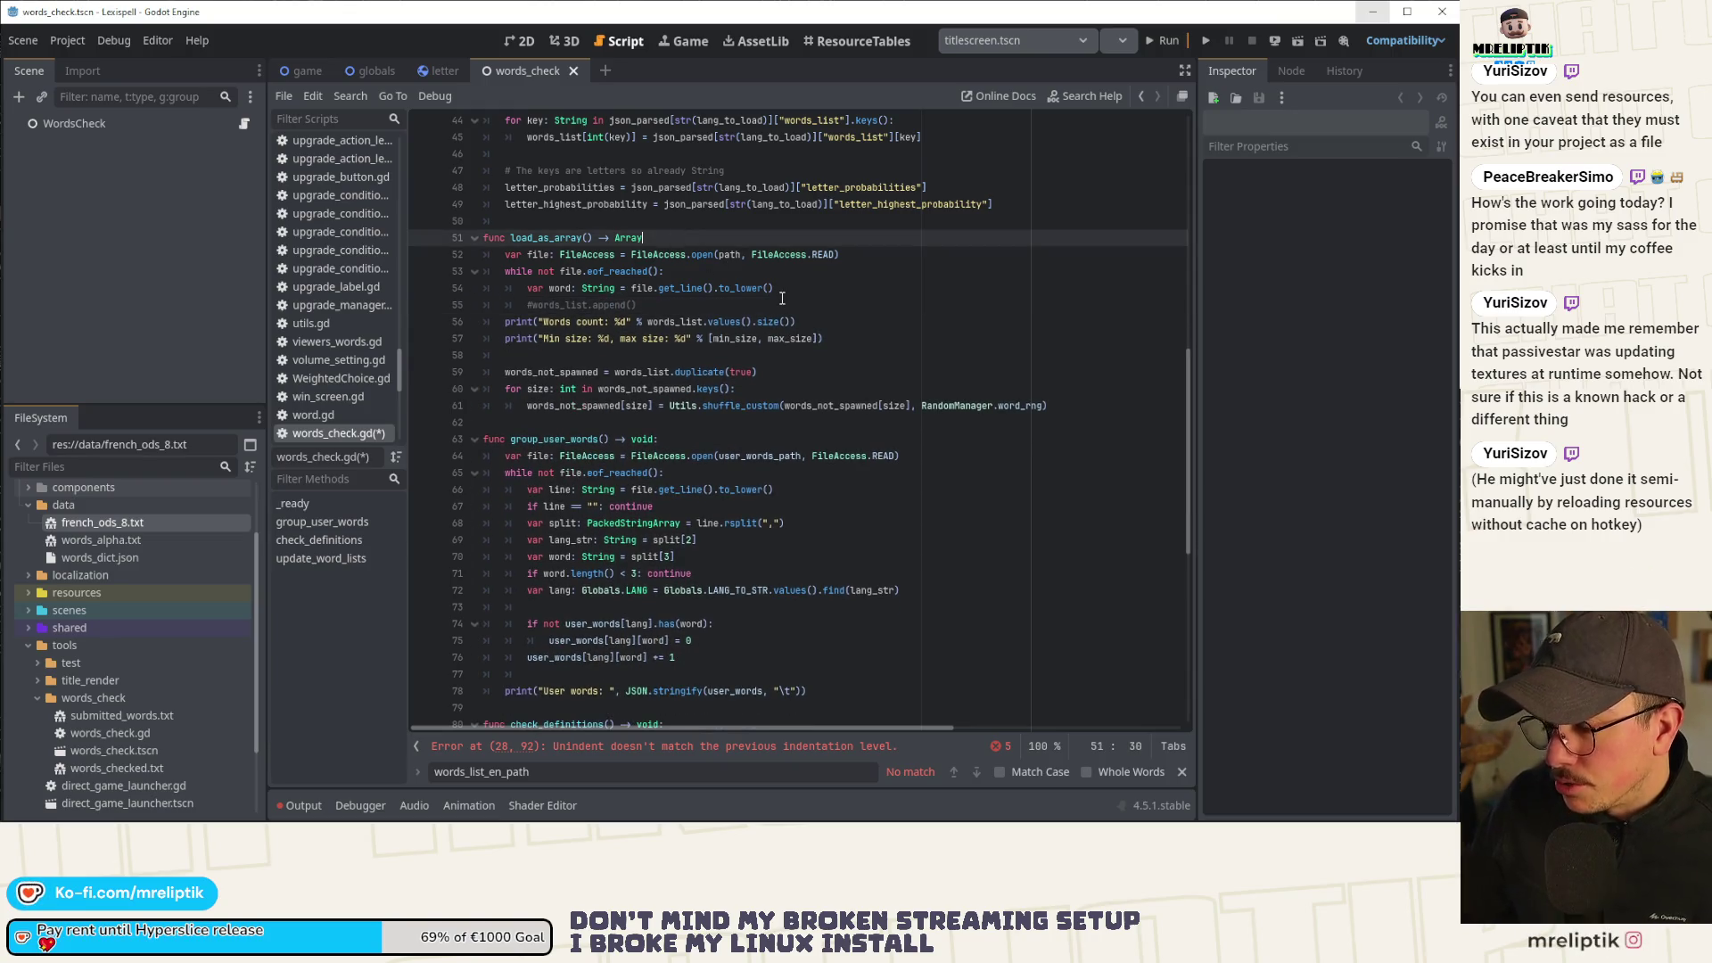
key("Return")
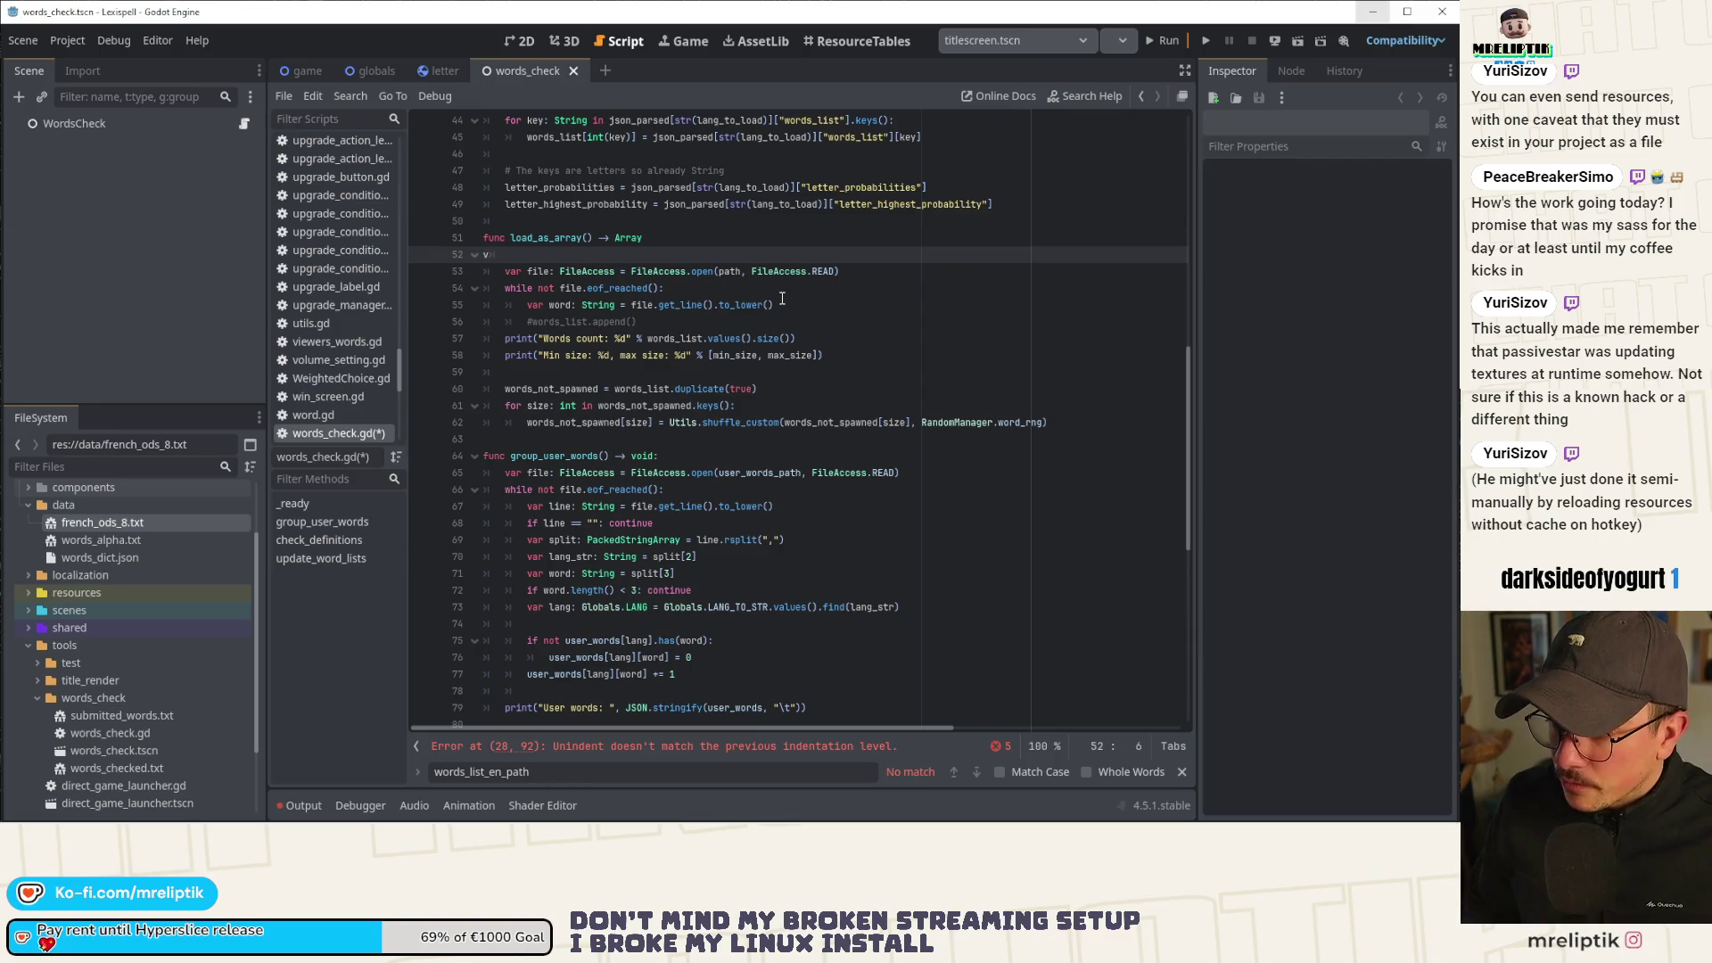
type("v")
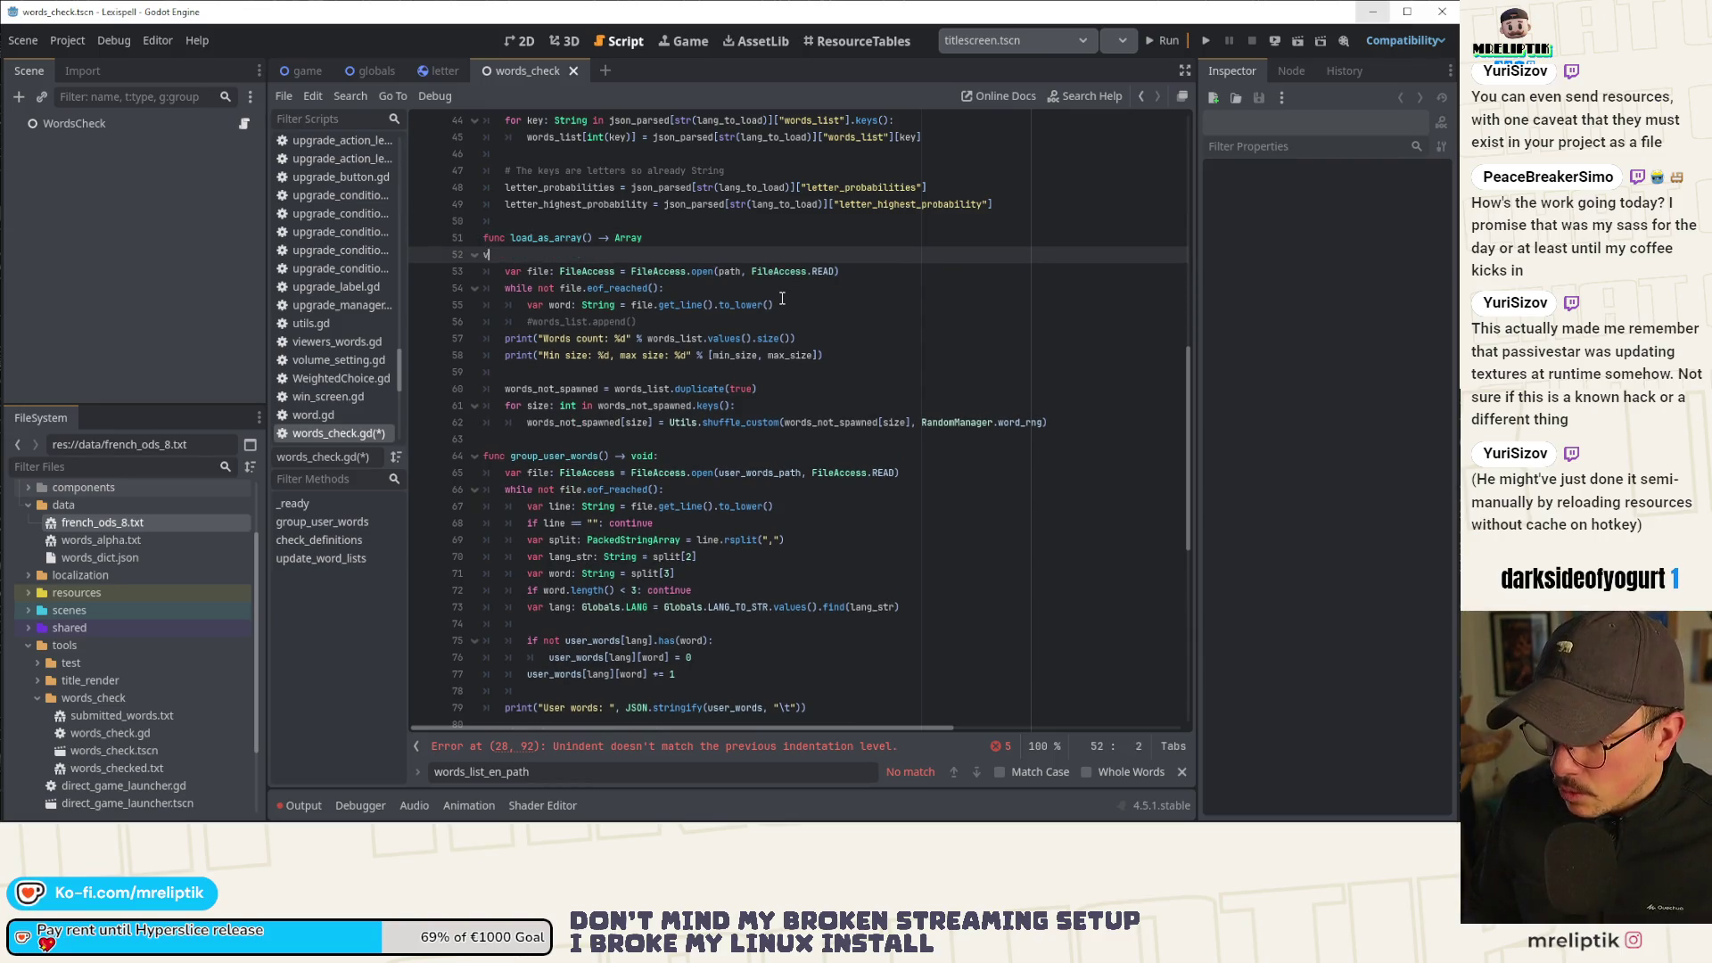
key("Home")
key("Tab")
key("End")
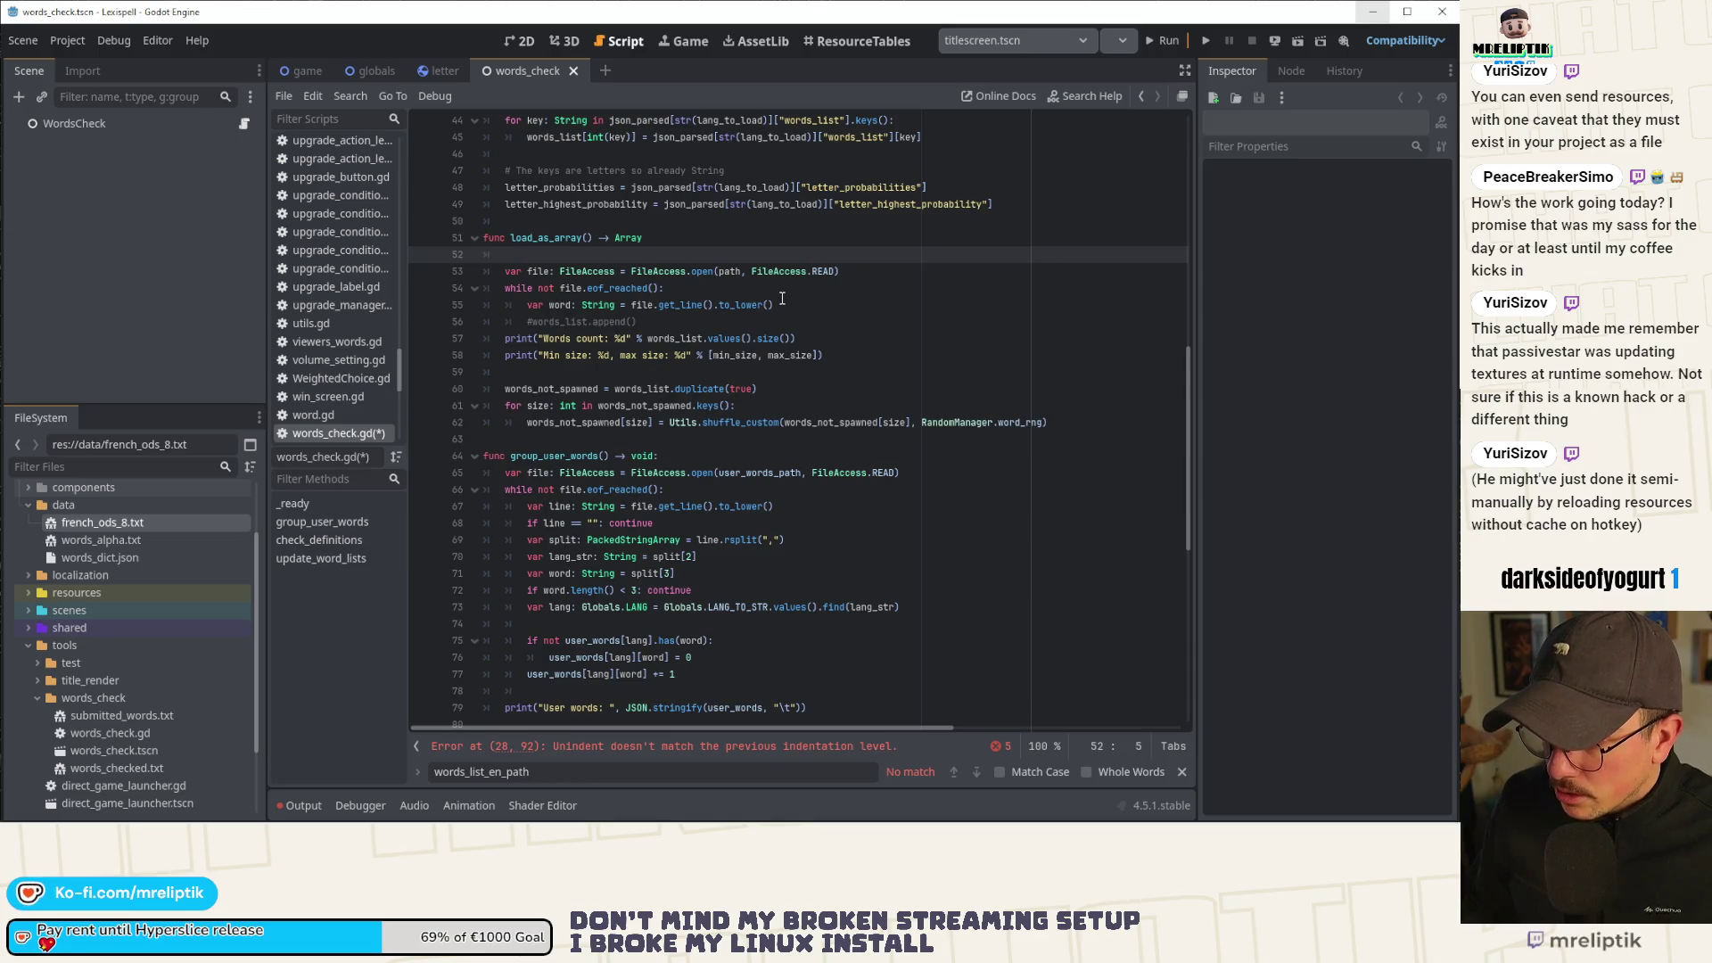
left_click(743, 237)
key("Down")
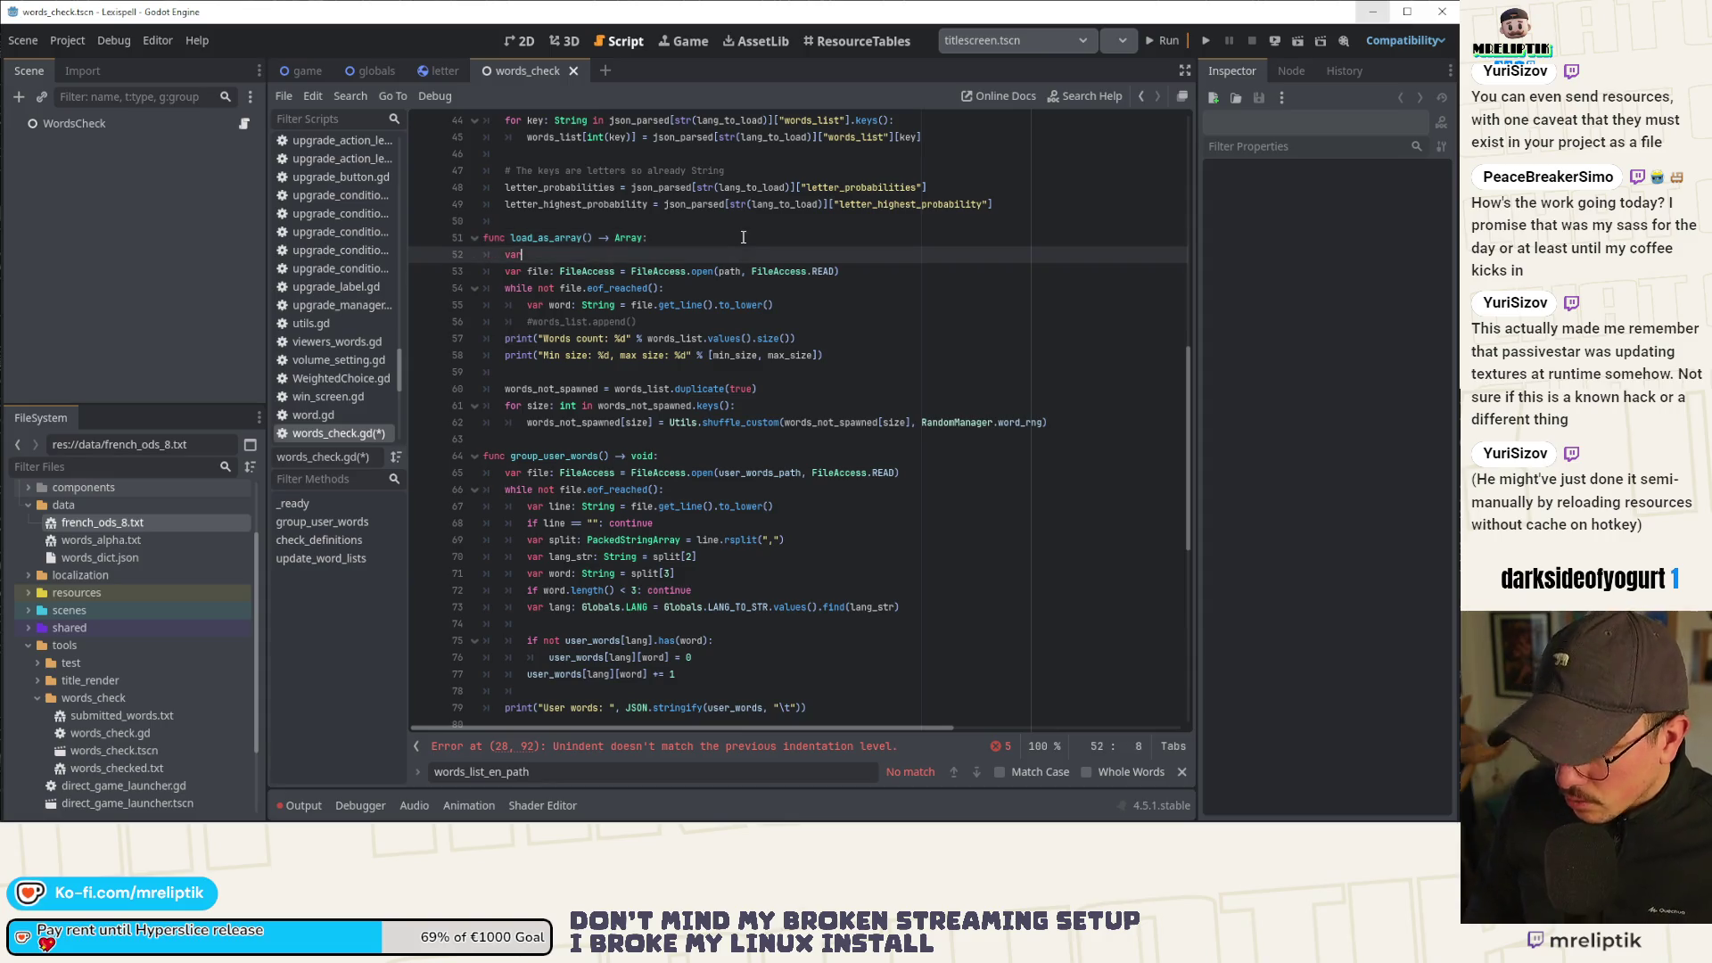
type(" words: Array")
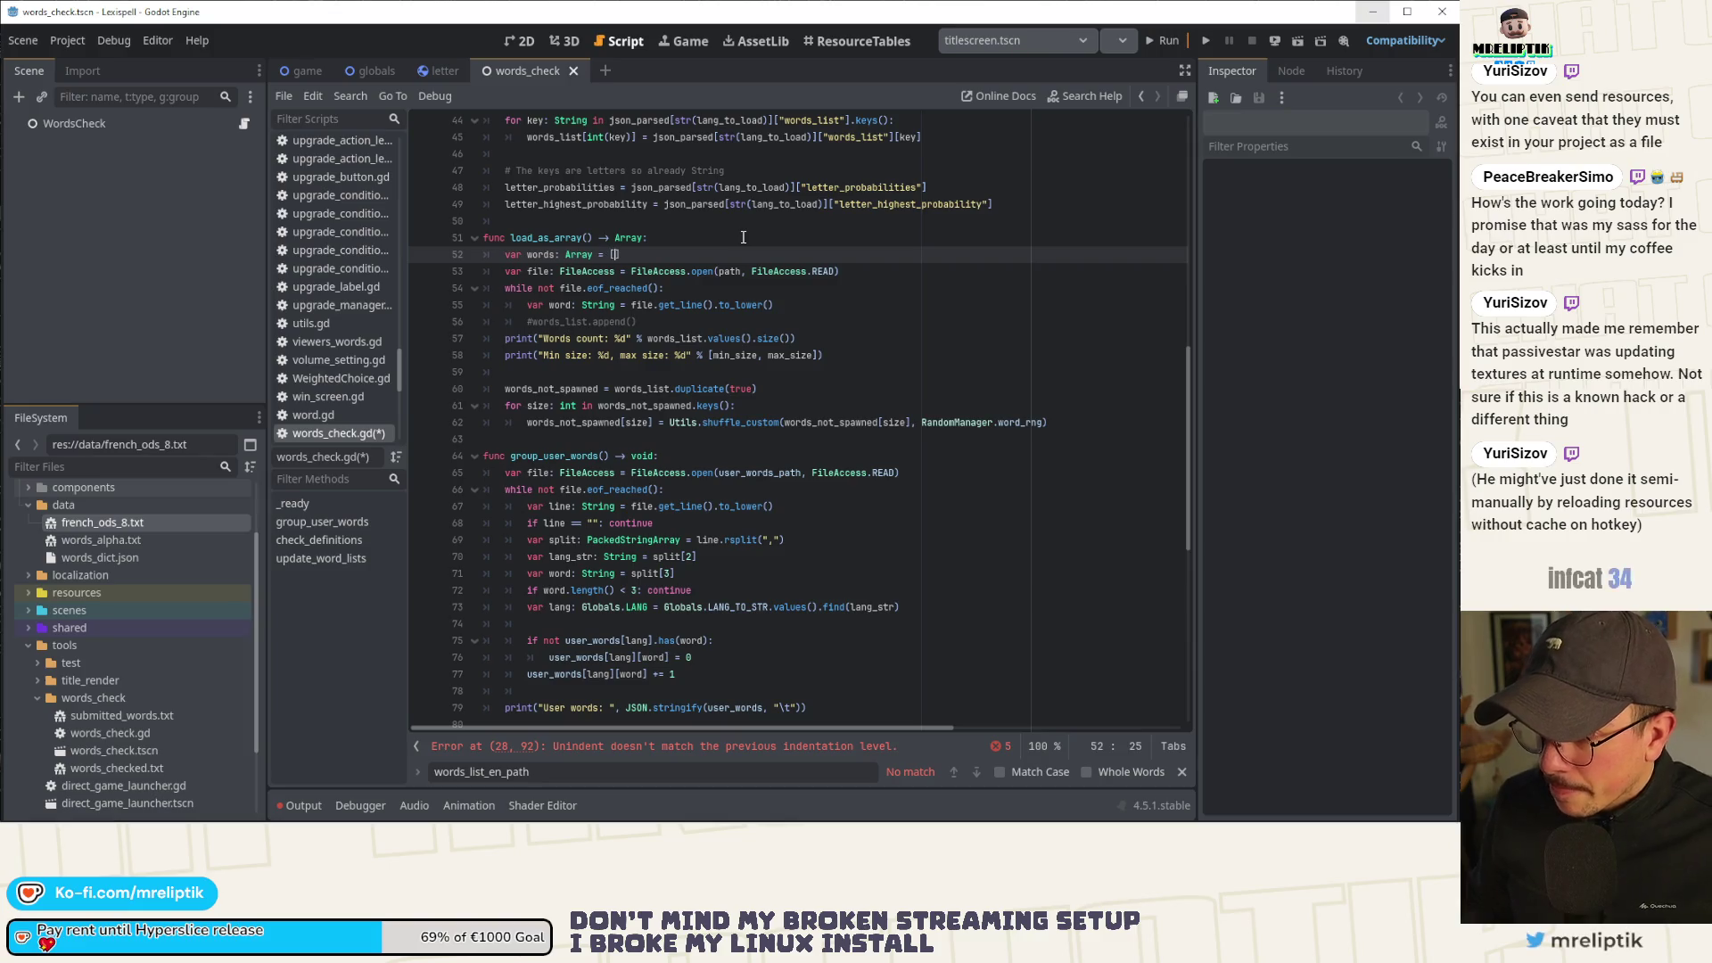
type(" = [")
key("ctrl+s")
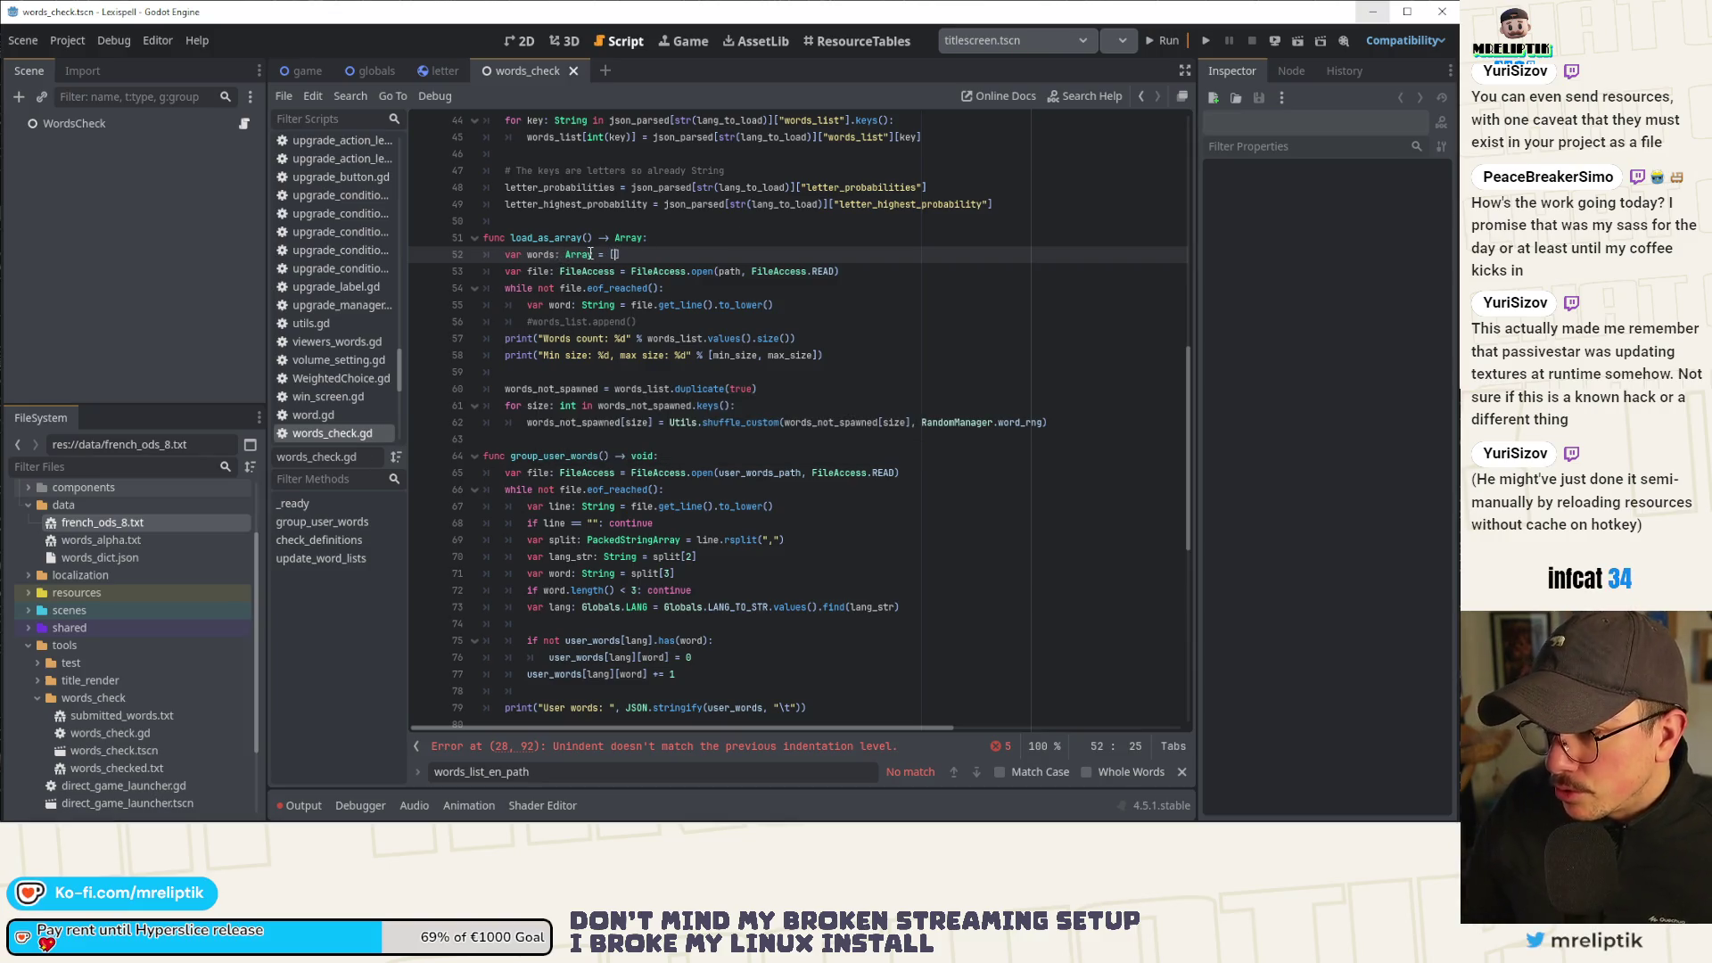
Uncomment the append line so each word is appended to words, and save.
double_click(541, 255)
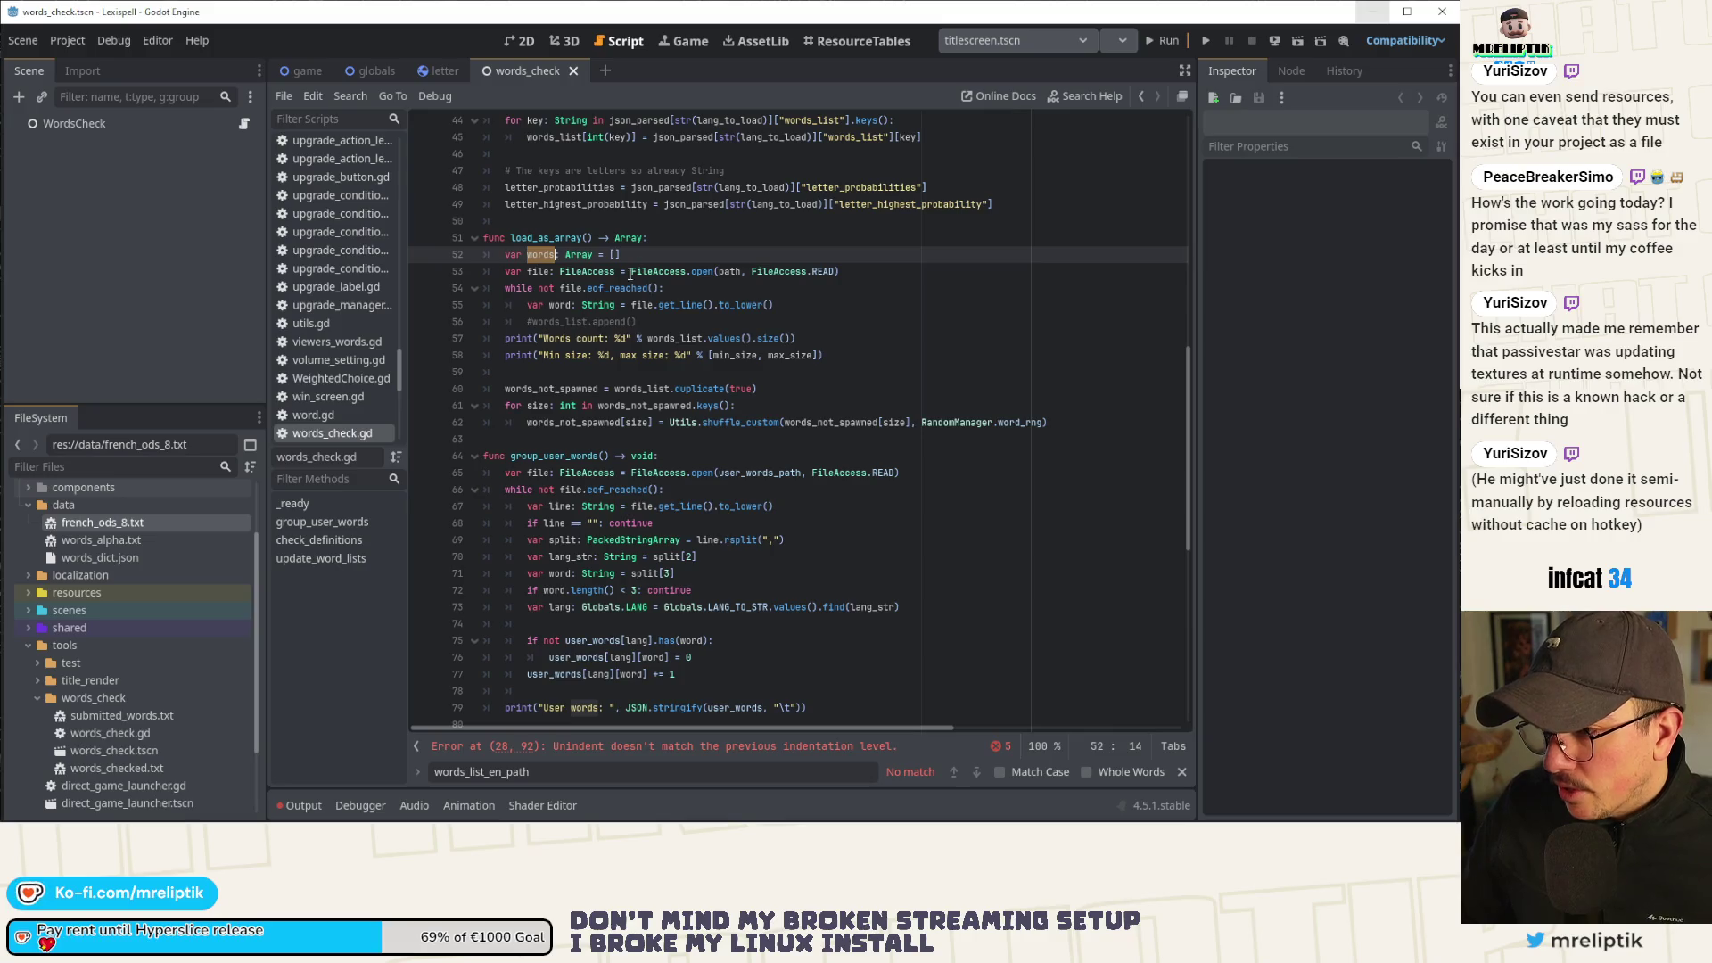
left_click(578, 321)
key("Home")
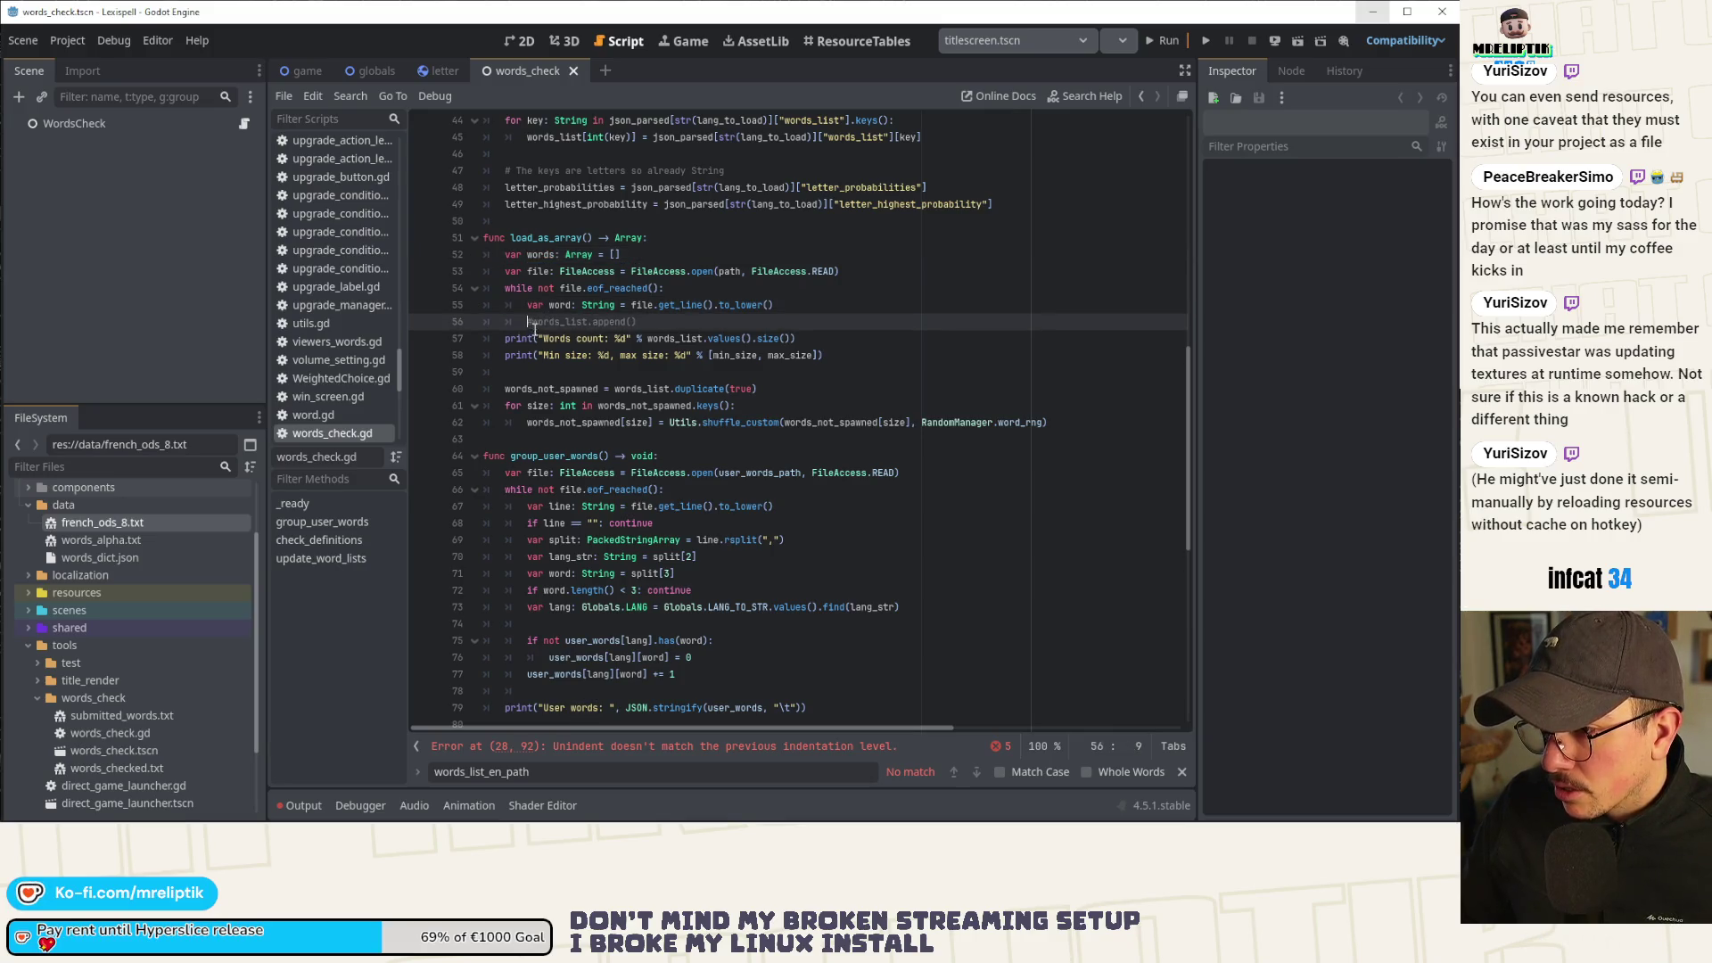
key("Delete")
type("words")
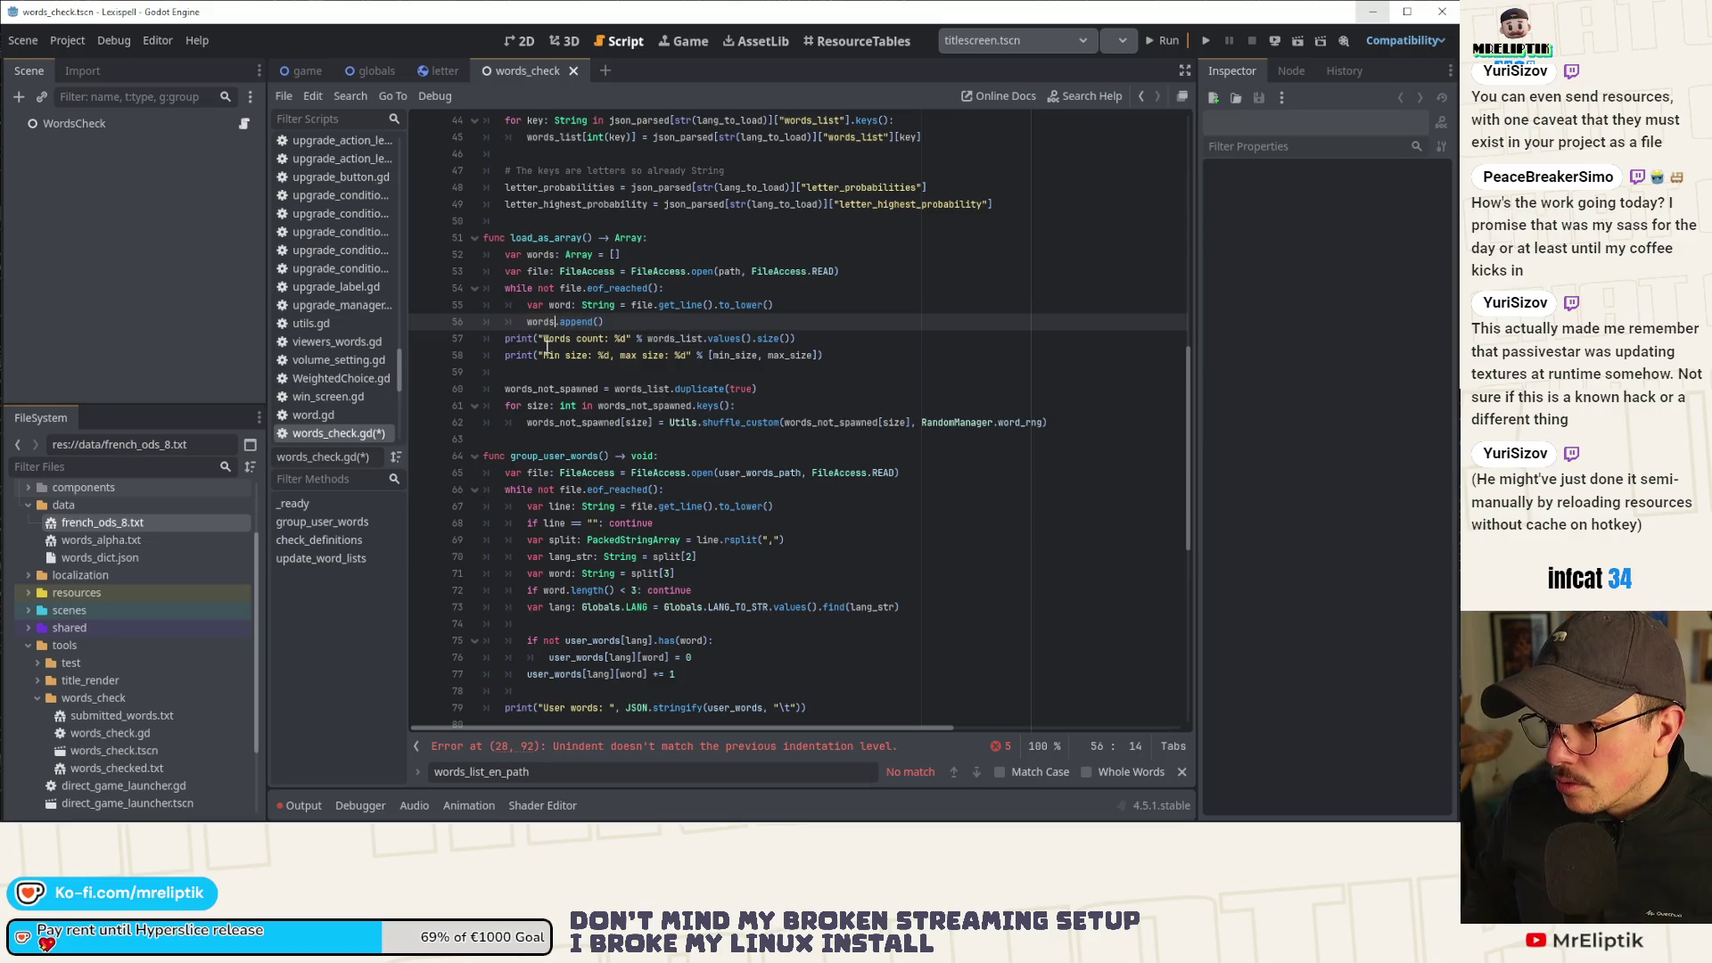
key("ctrl+s")
Delete the print and words_not_spawned lines, end with 'return words', and save.
left_click(598, 321)
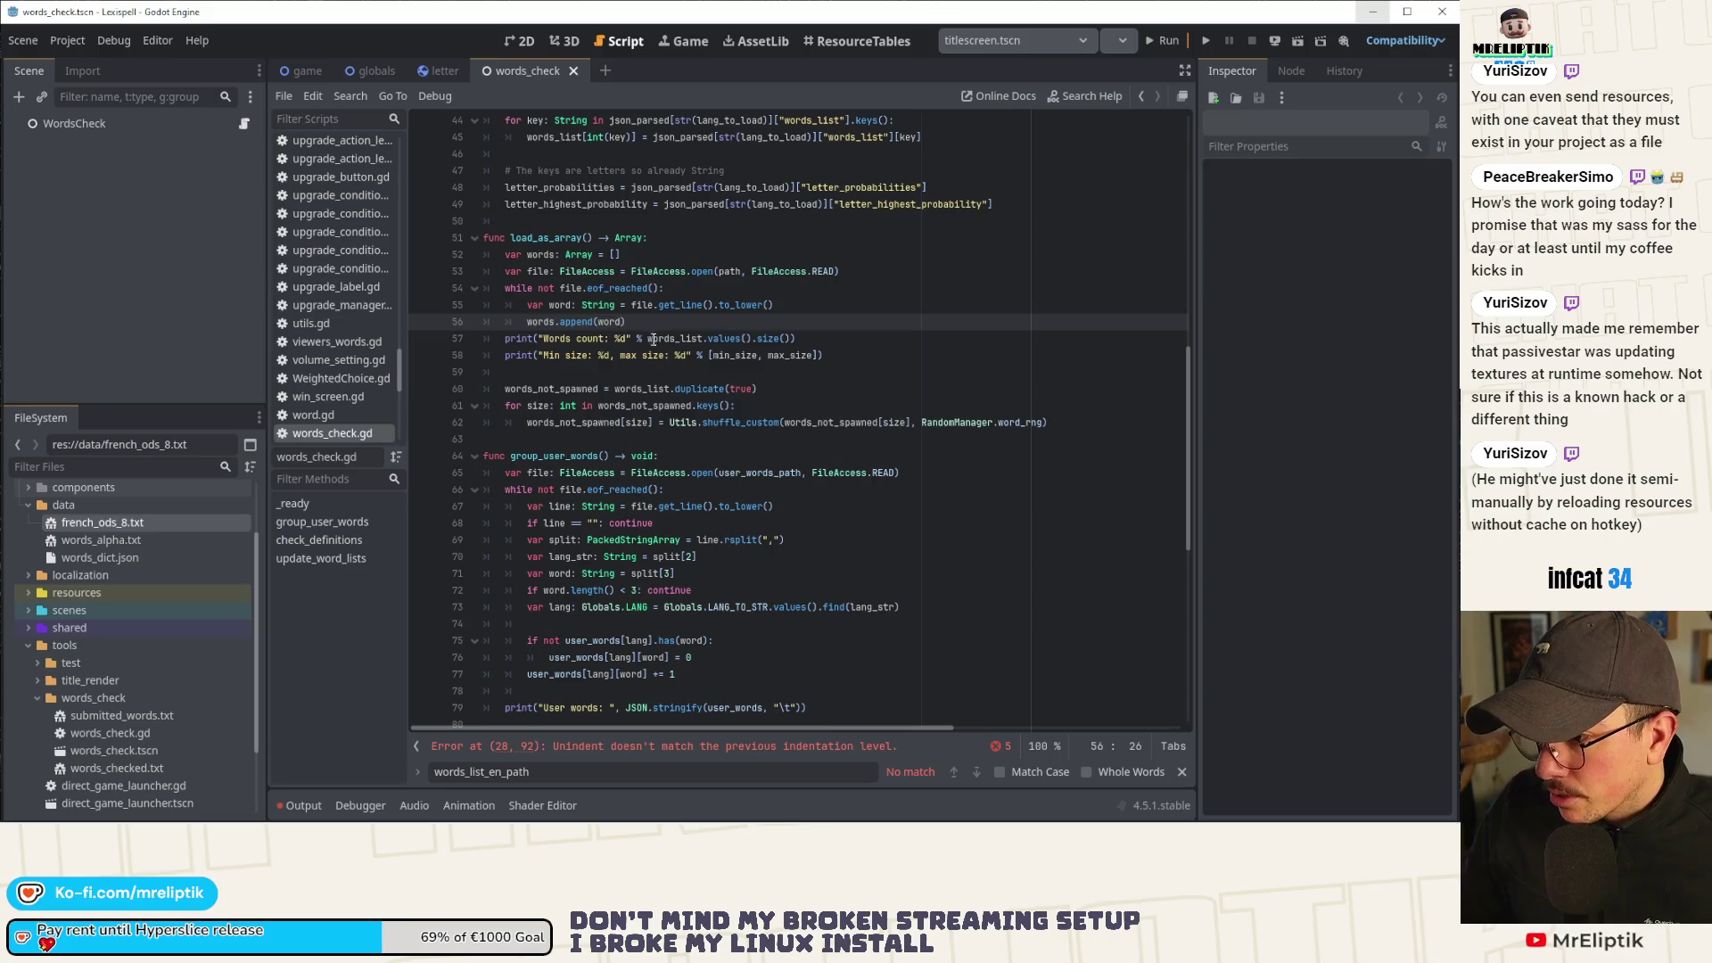
key("Down")
key("ctrl+shift+k")
key("ctrl+shift+k")
key("ctrl+shift+k")
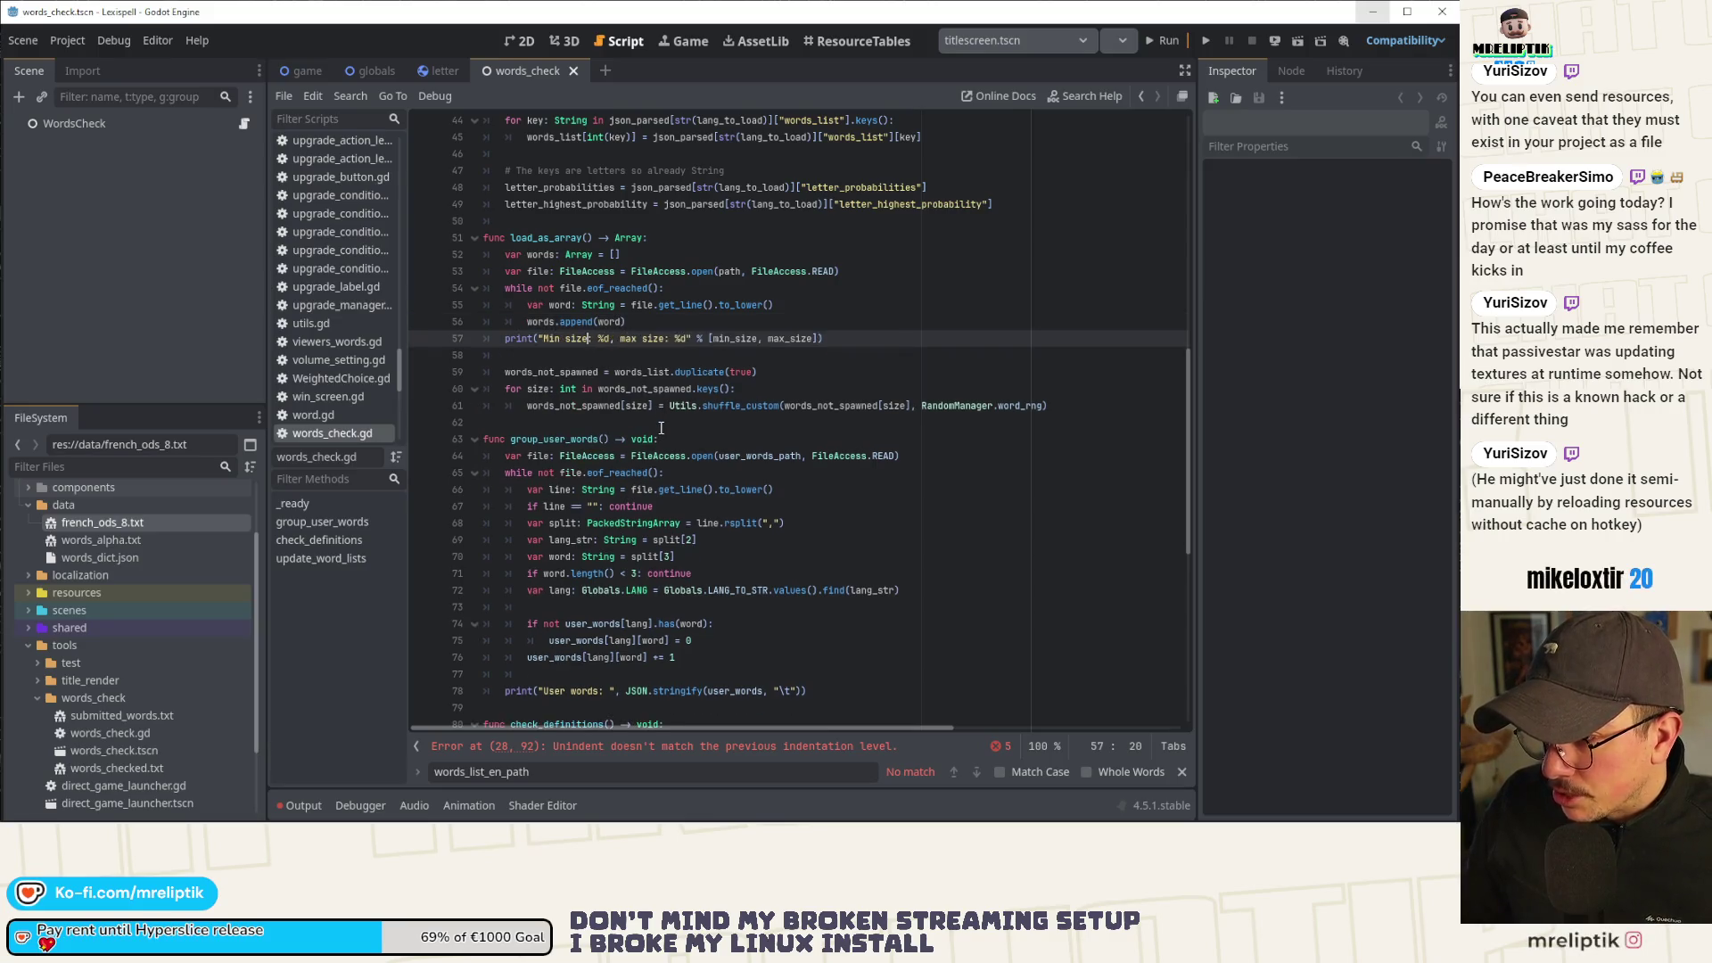
key("ctrl+shift+k")
key("ctrl+shift+k")
key("ctrl+shift+k")
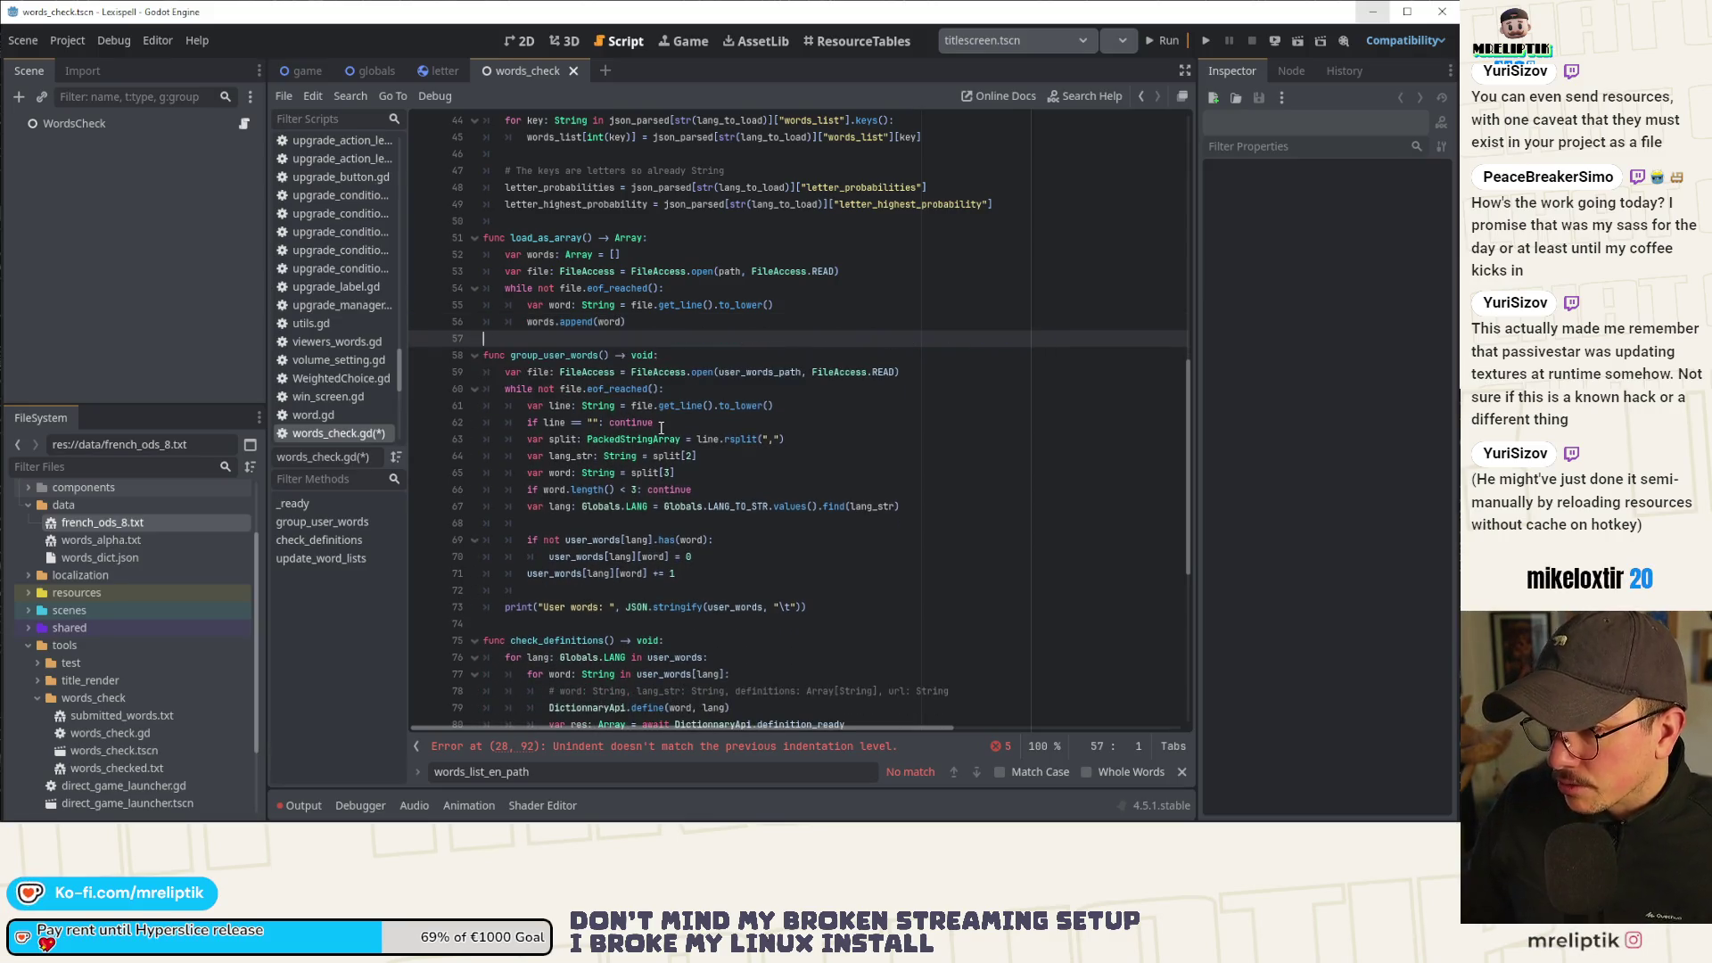
key("ctrl+z")
key("Return")
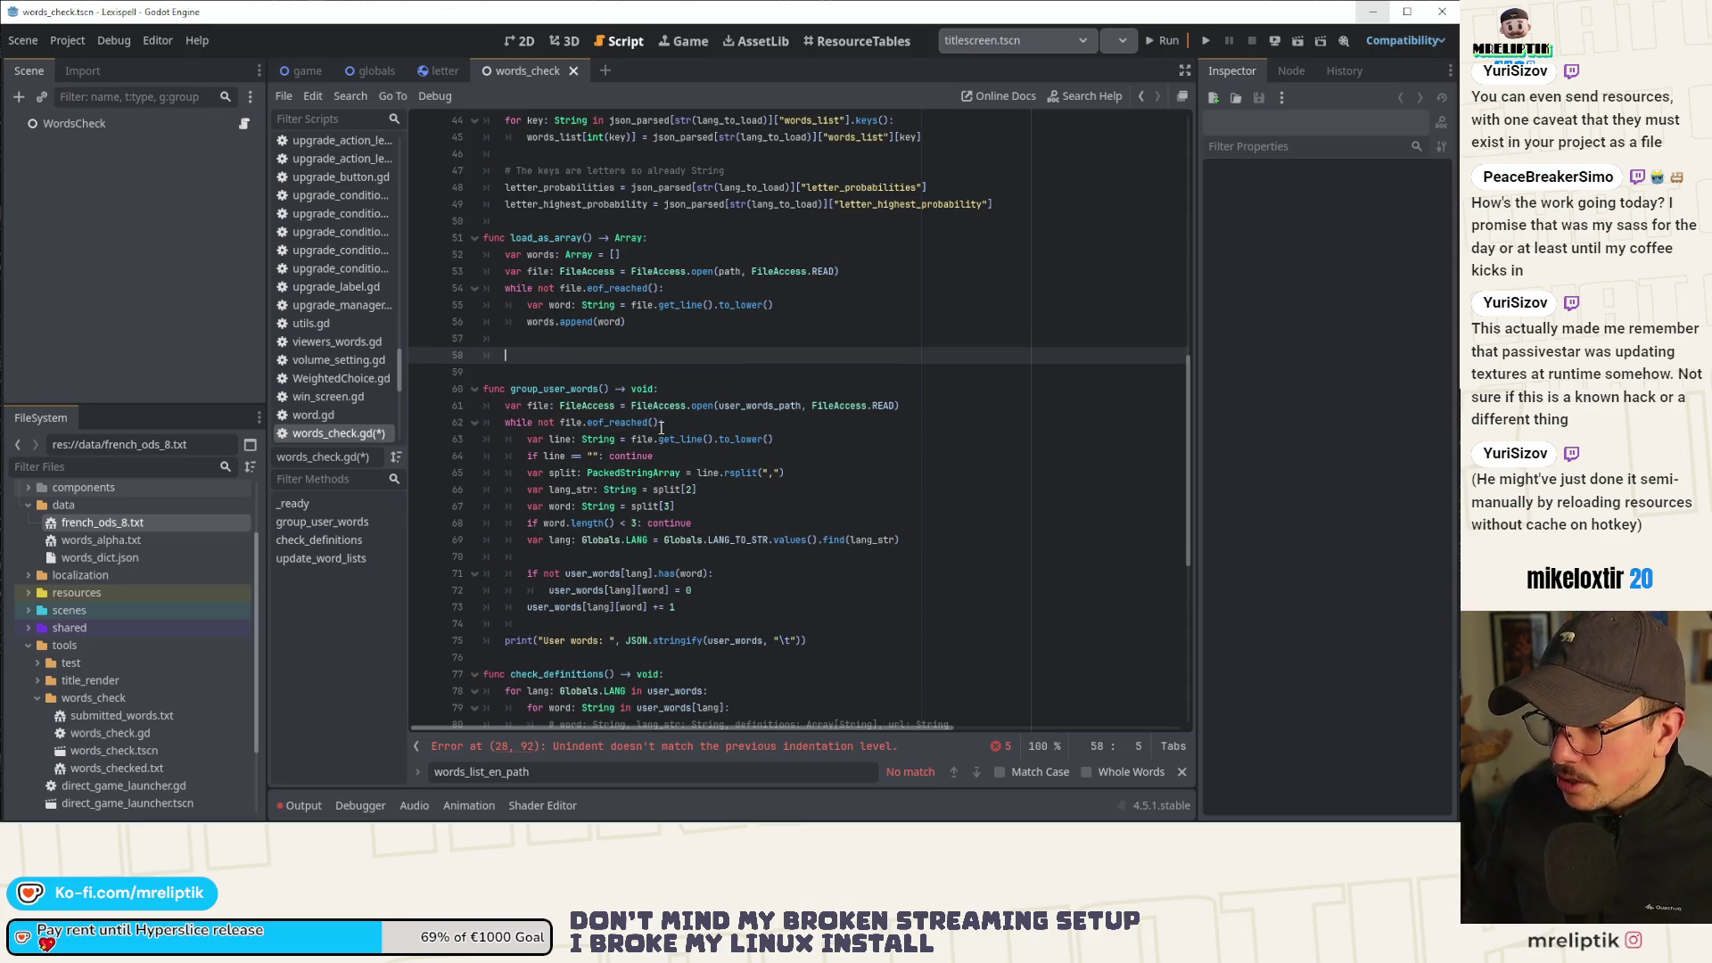
type("return a")
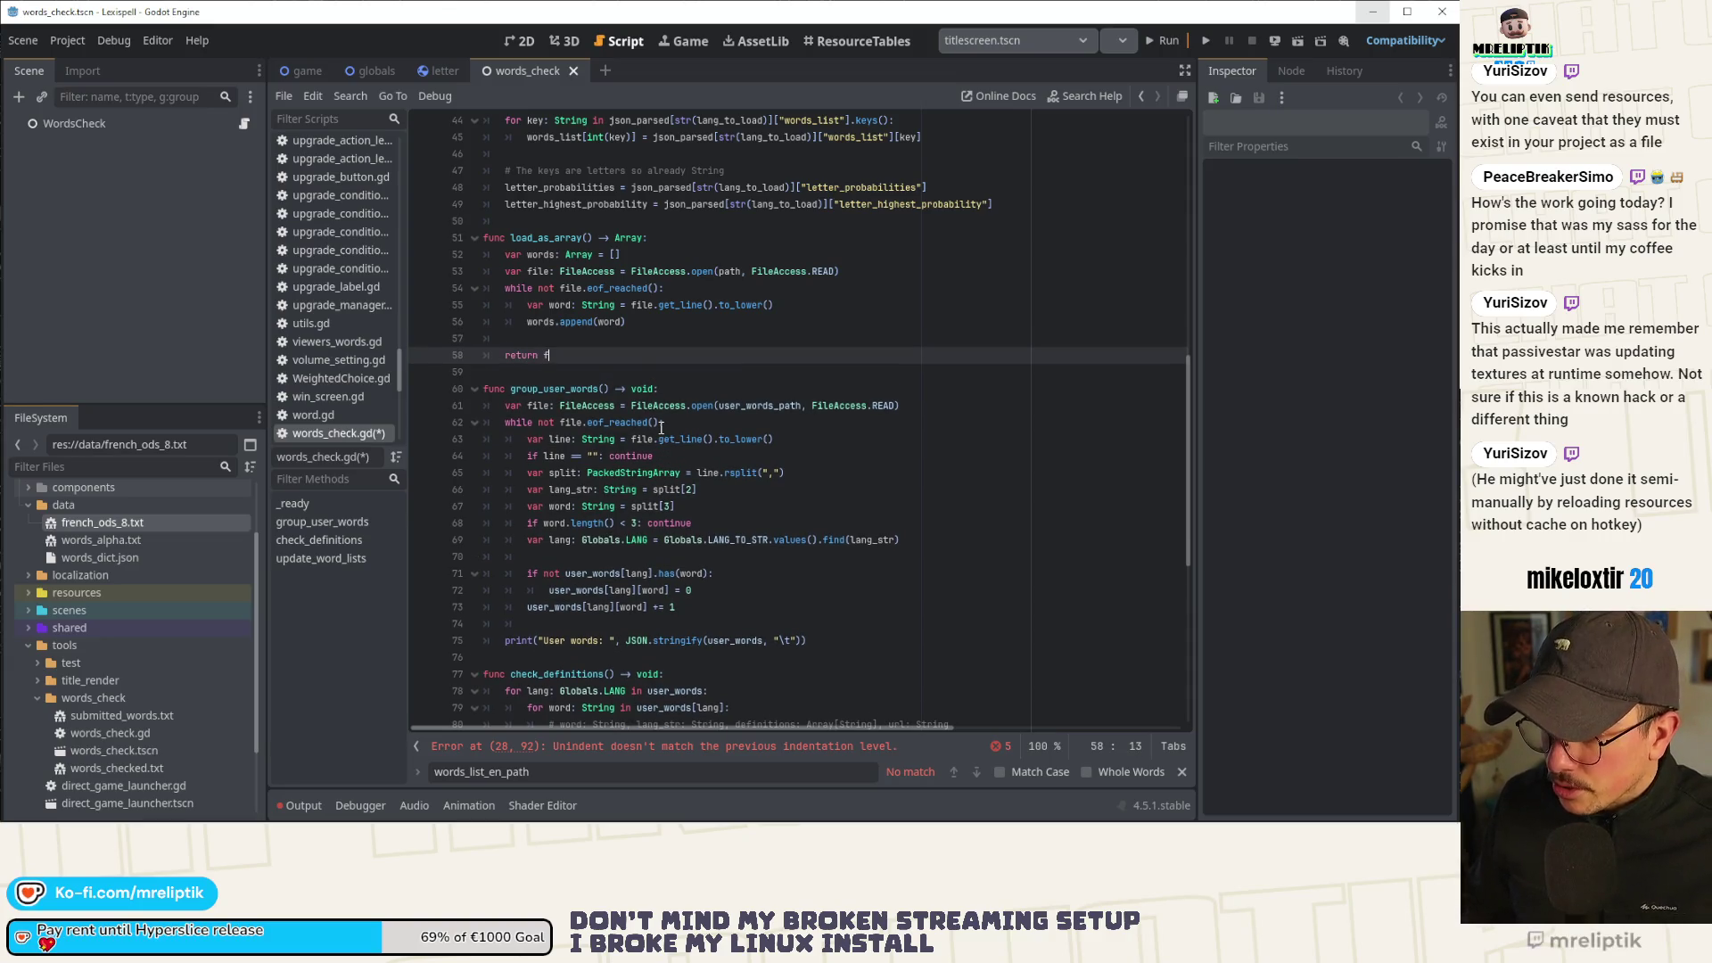
key("BackSpace")
type("words")
key("ctrl+s")
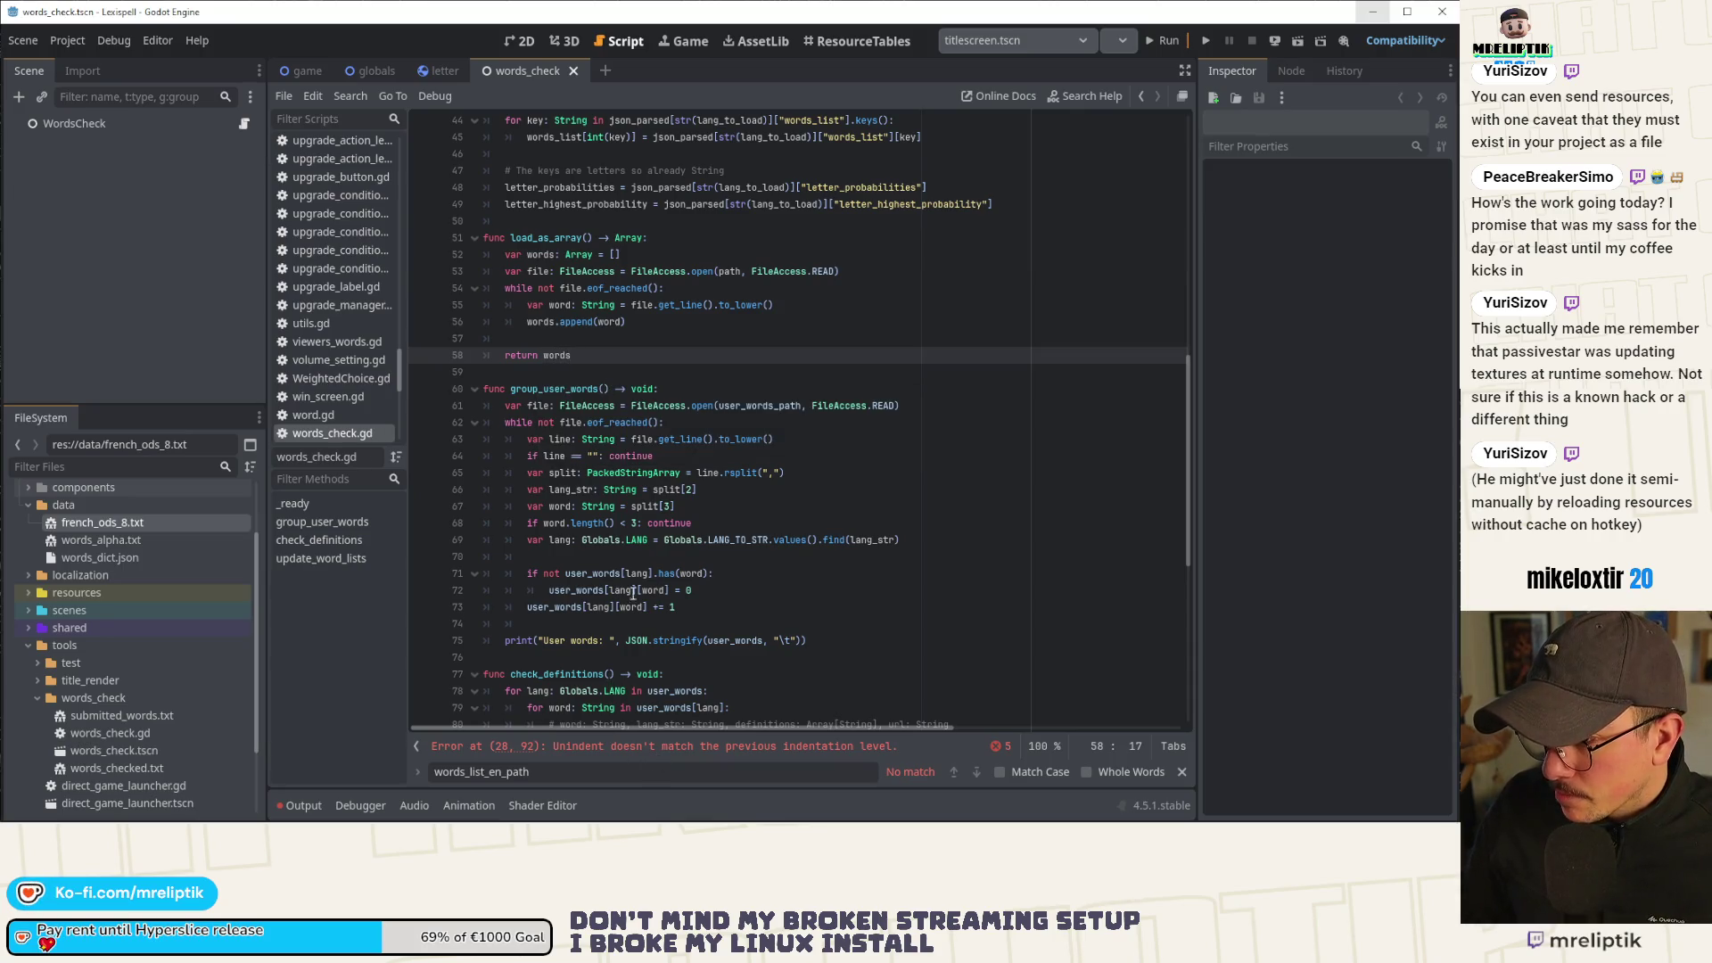
scroll(588, 432, "up", 3)
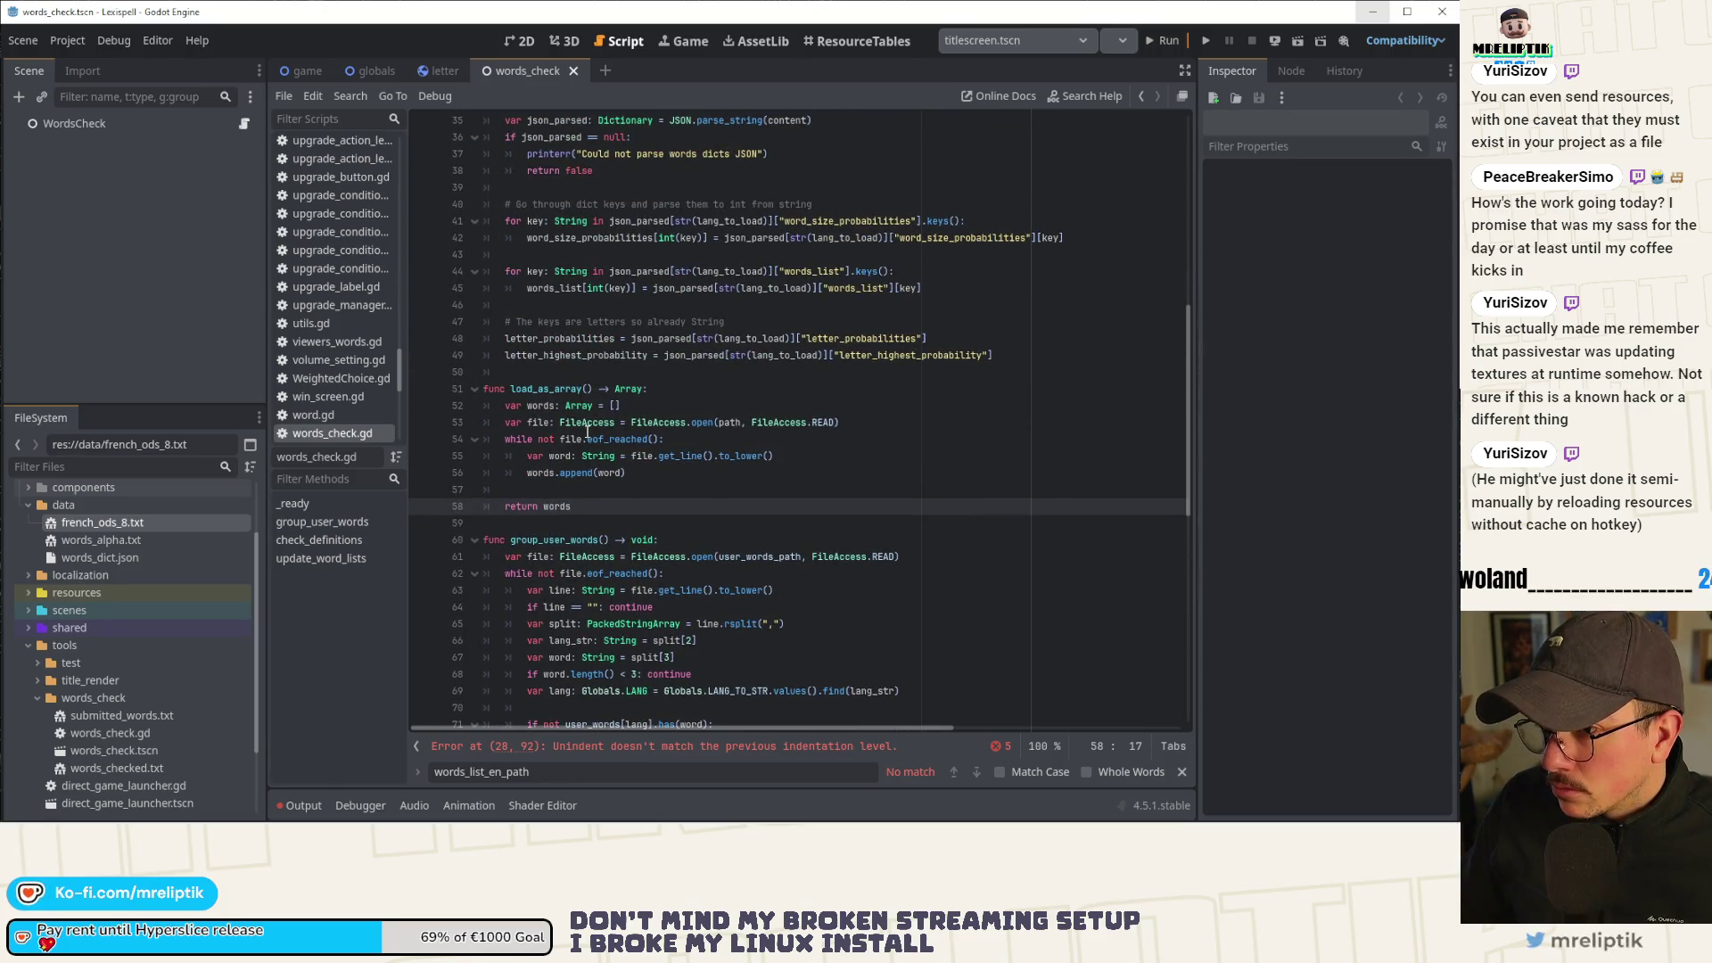
Dedent and delete the print("Opening...") line on line 28 of load_as_dict.
scroll(588, 432, "down", 3)
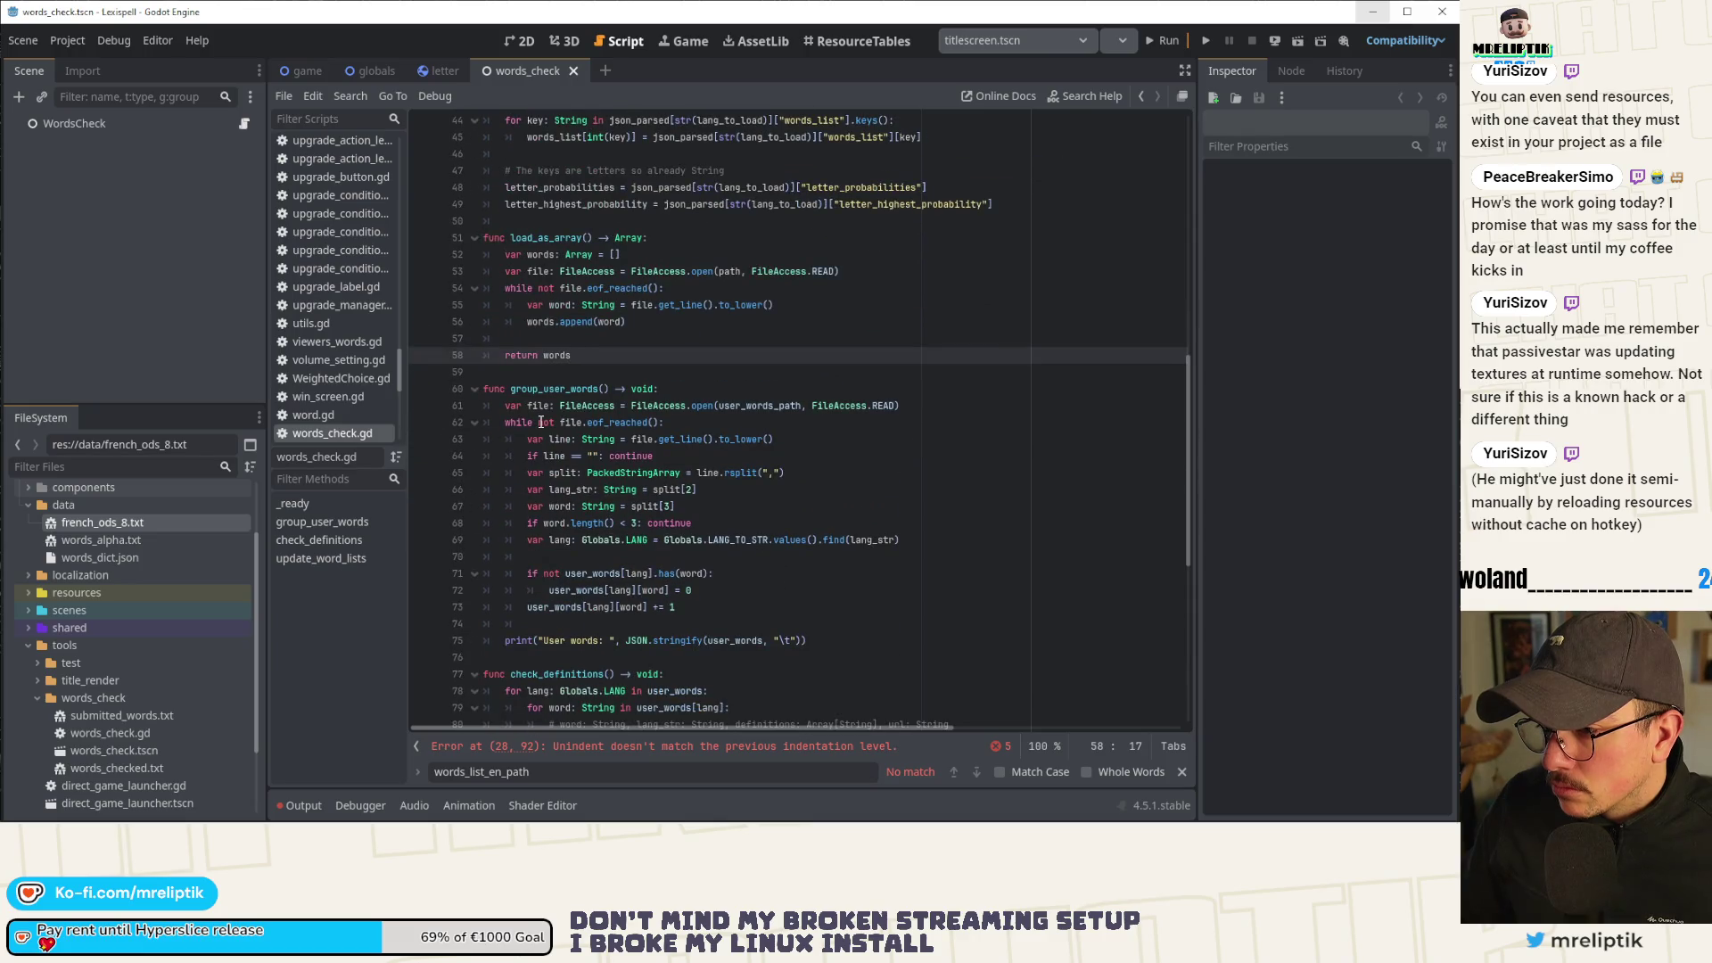
scroll(541, 423, "down", 4)
scroll(541, 422, "up", 14)
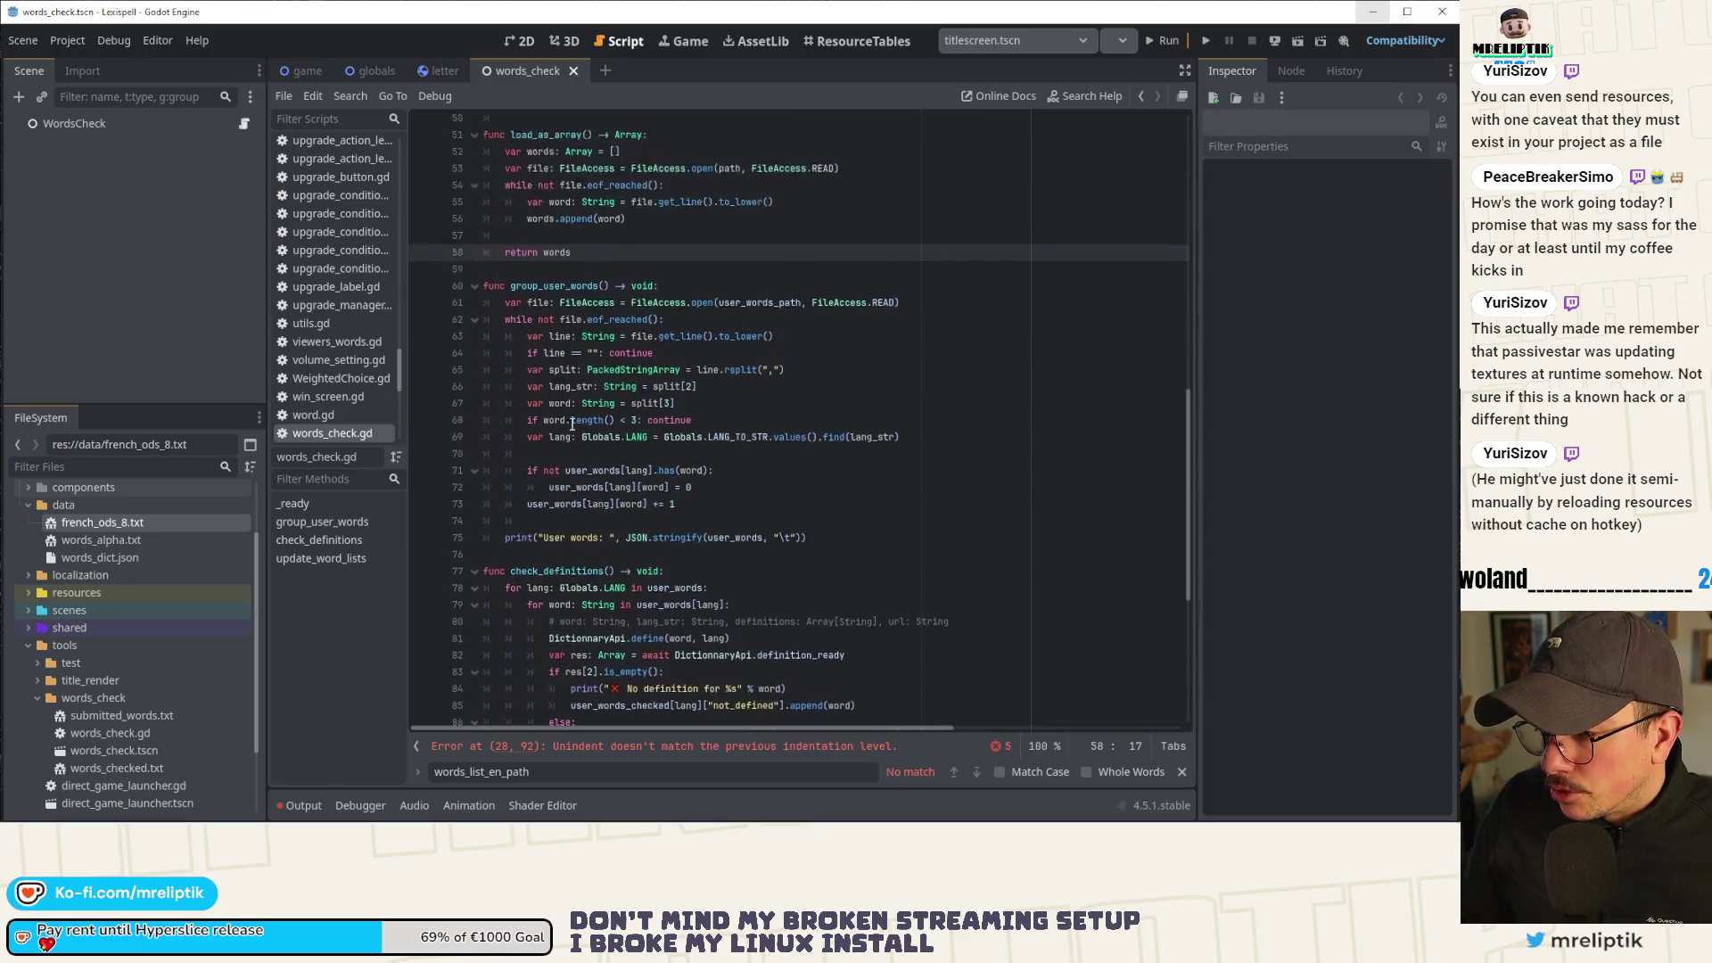
left_click(580, 355)
key("shift+Tab")
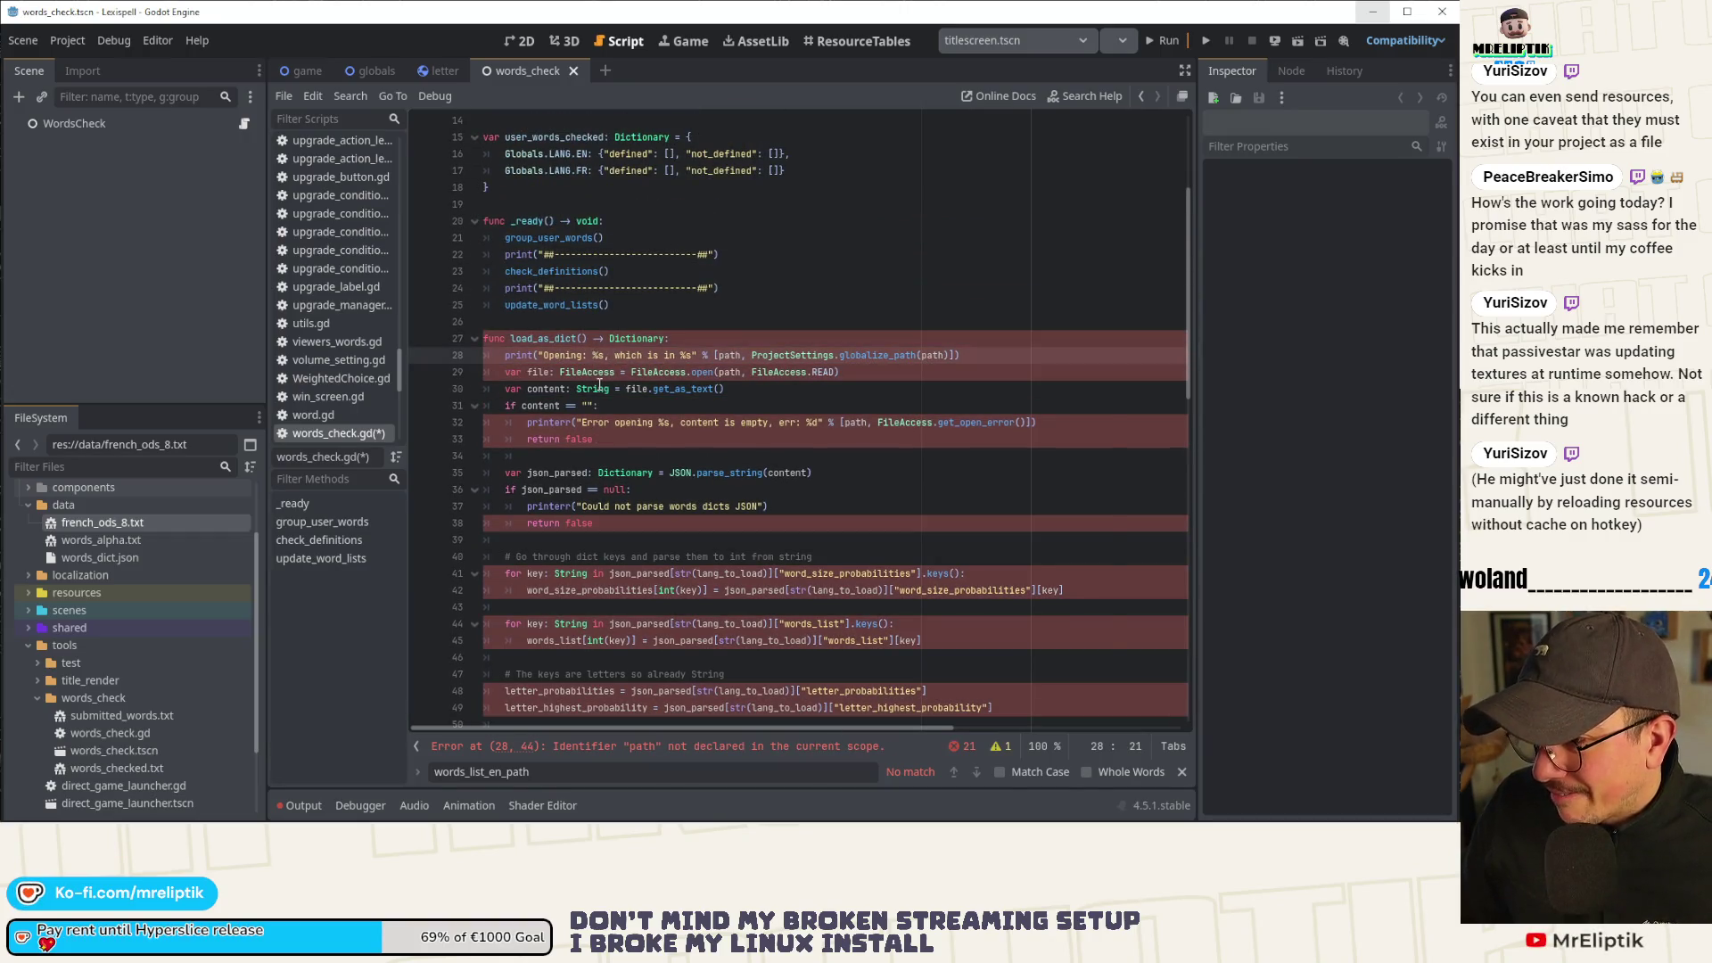
mouse_move(599, 386)
key("ctrl+shift+k")
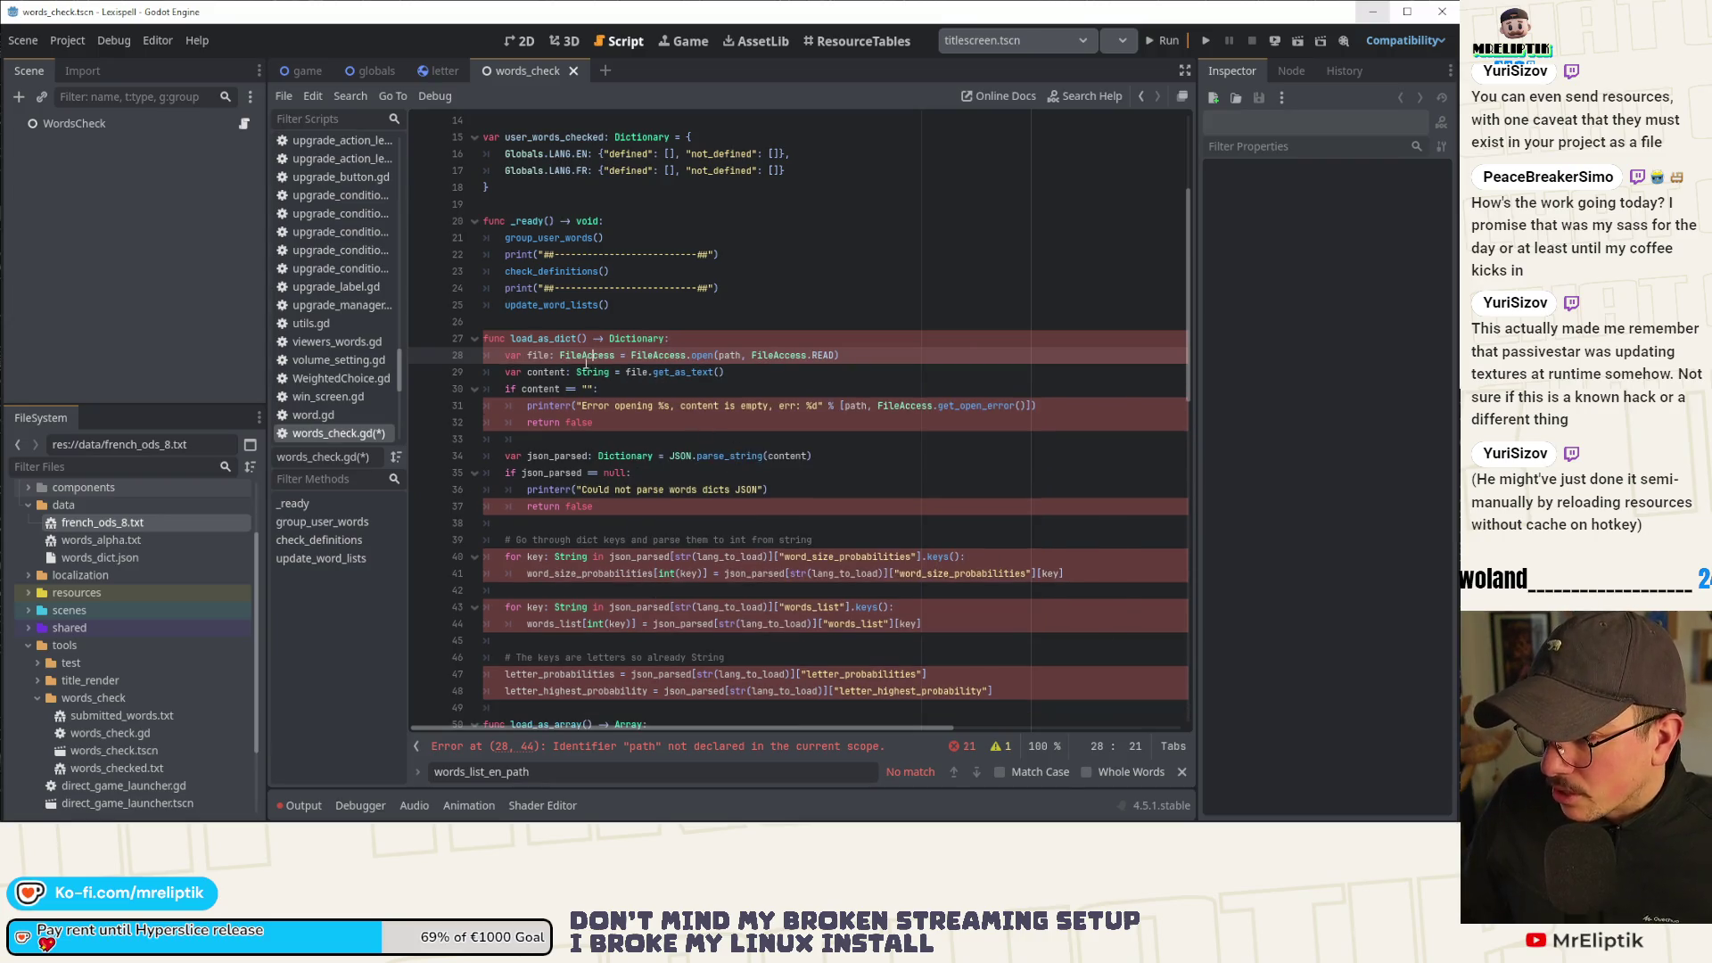
left_click(649, 372)
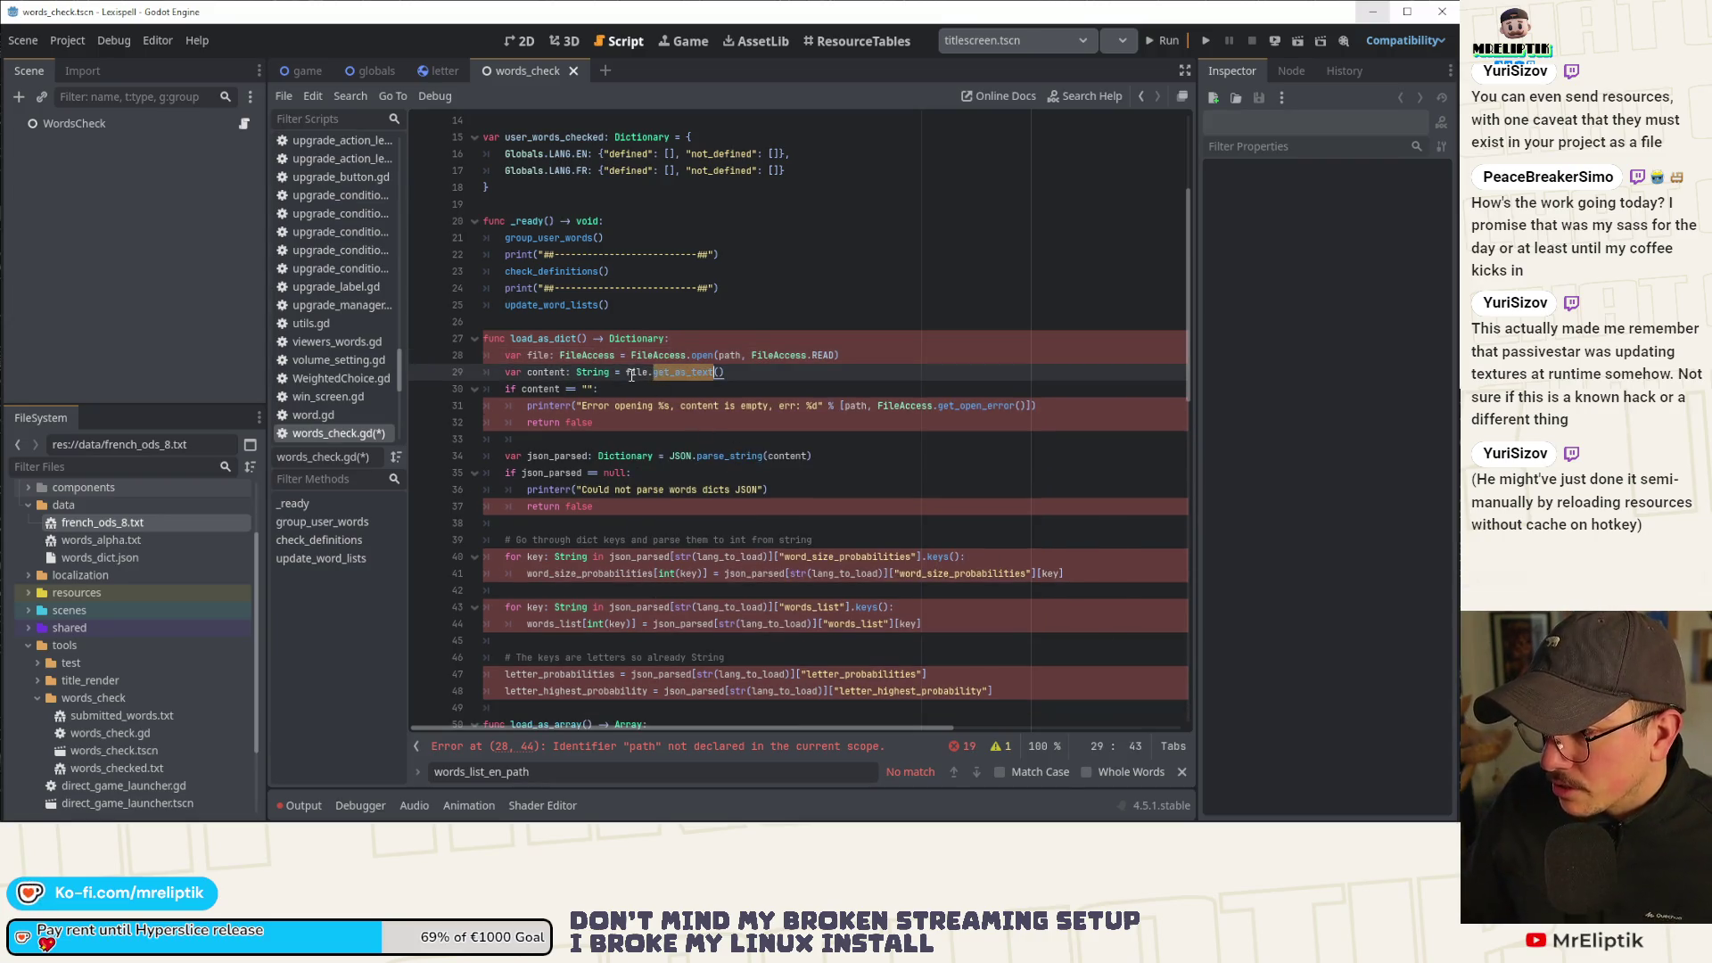
left_click(600, 390)
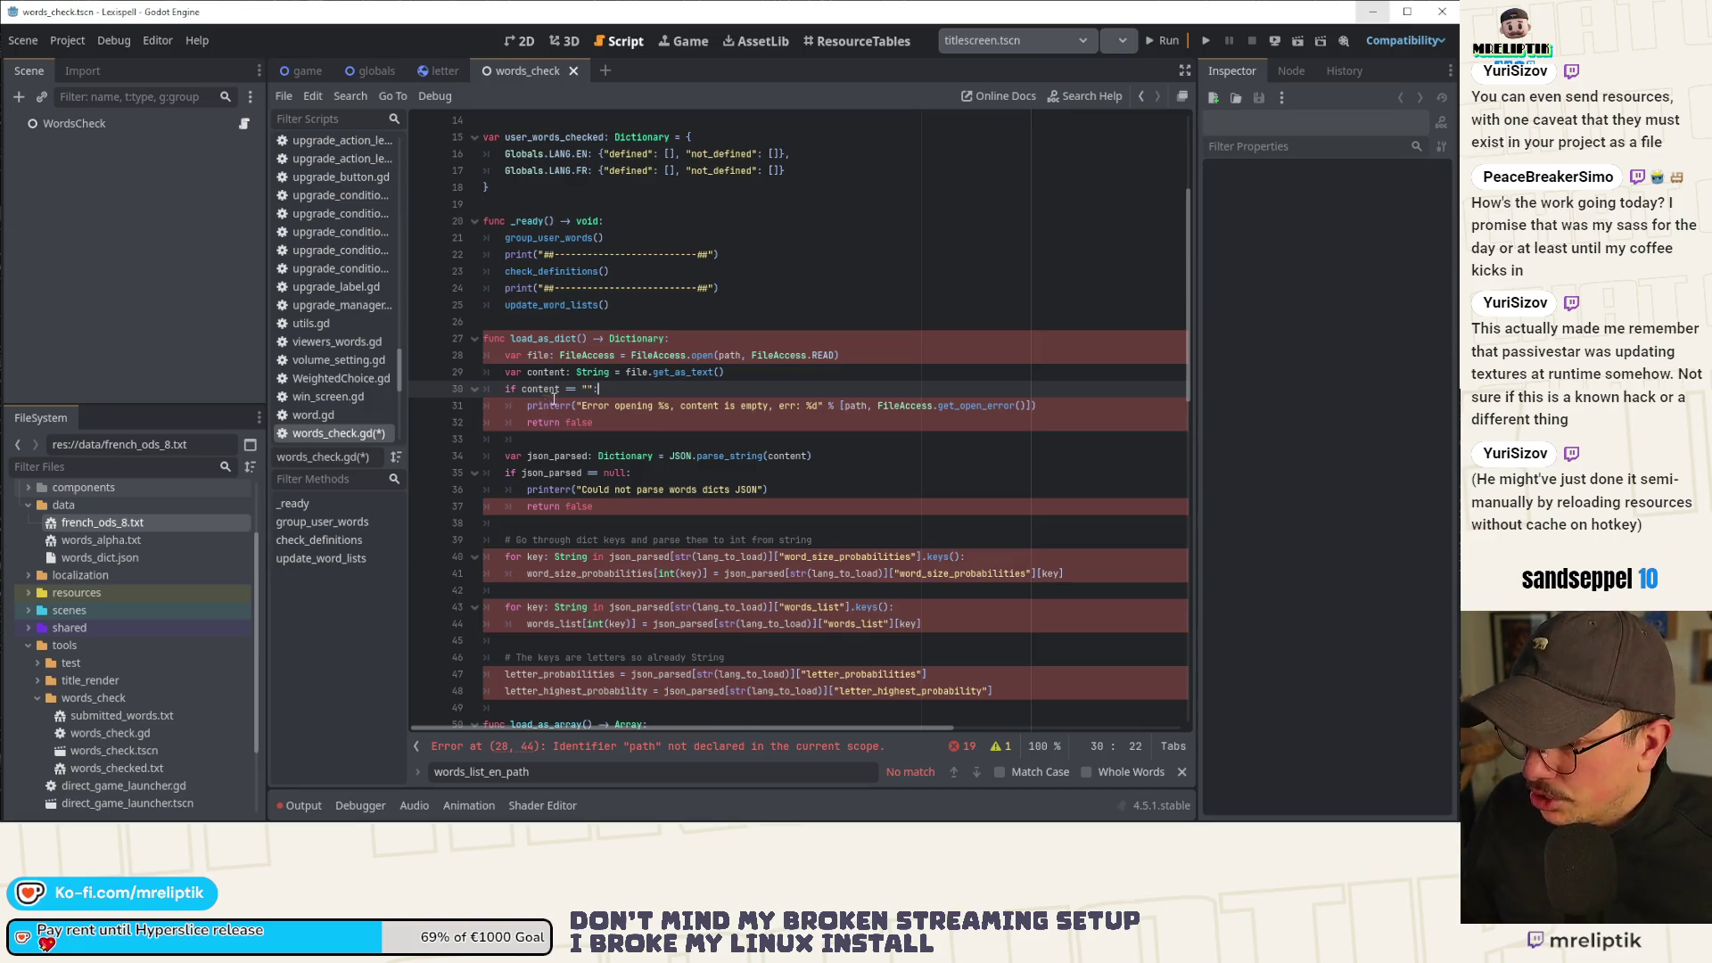
Add a 'path: String' parameter inside load_as_dict's parentheses and save.
left_click(578, 338)
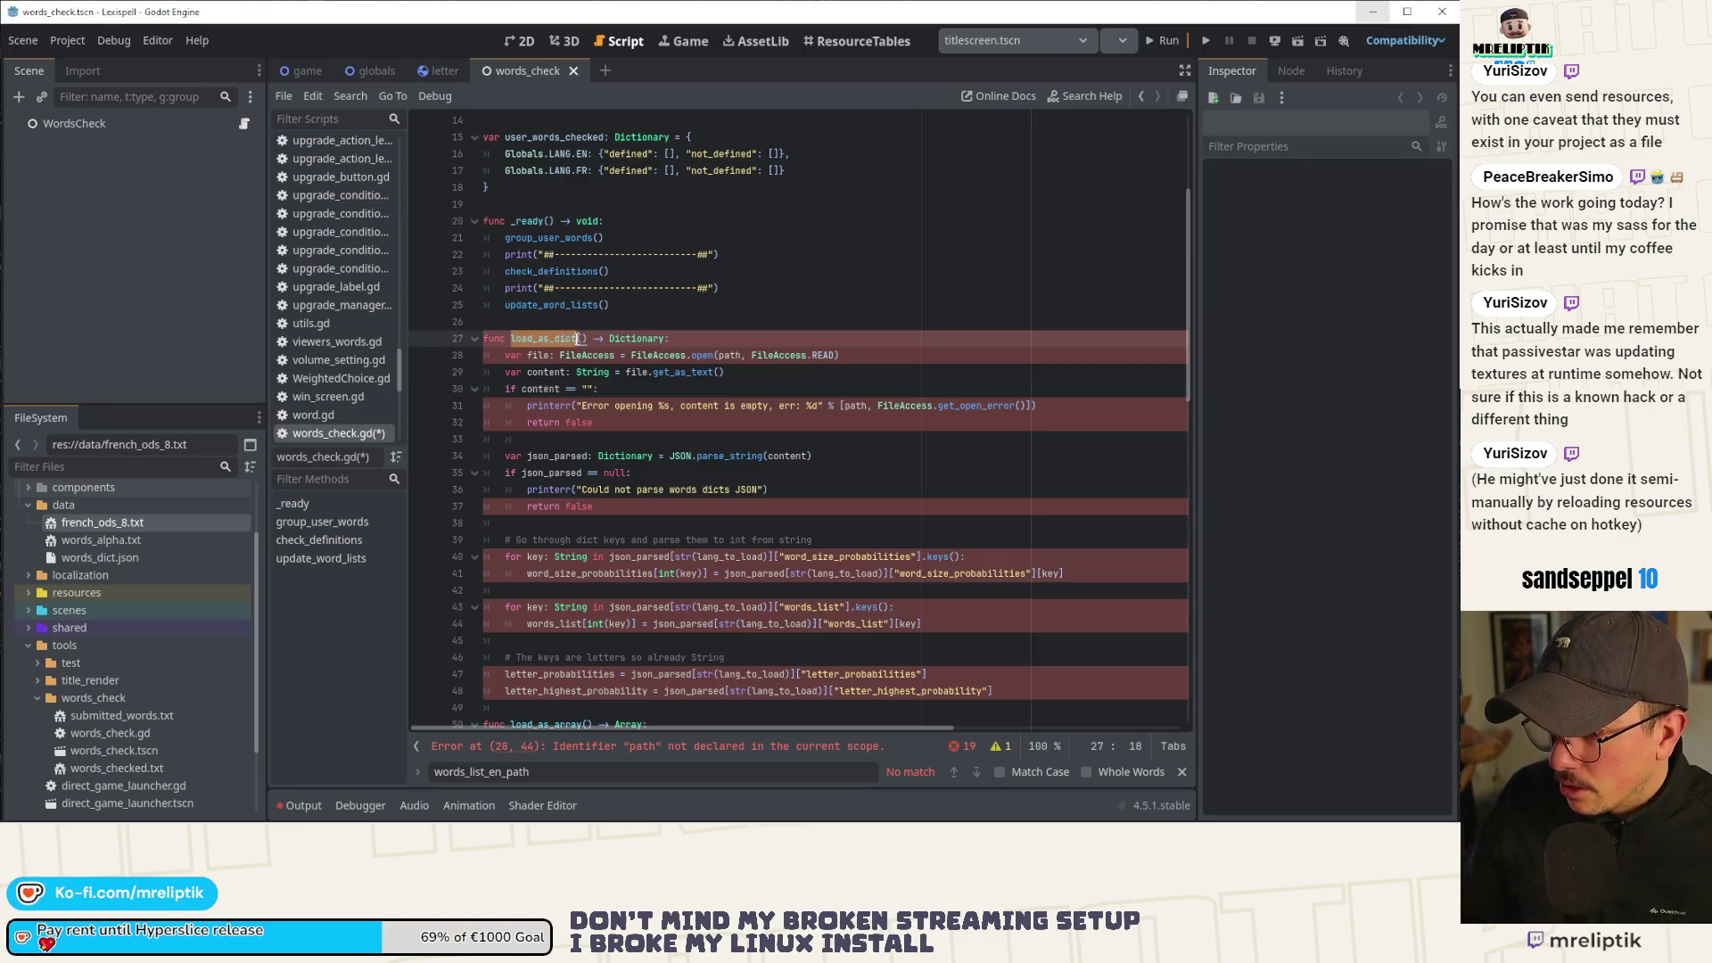
key("Right")
type("h: String")
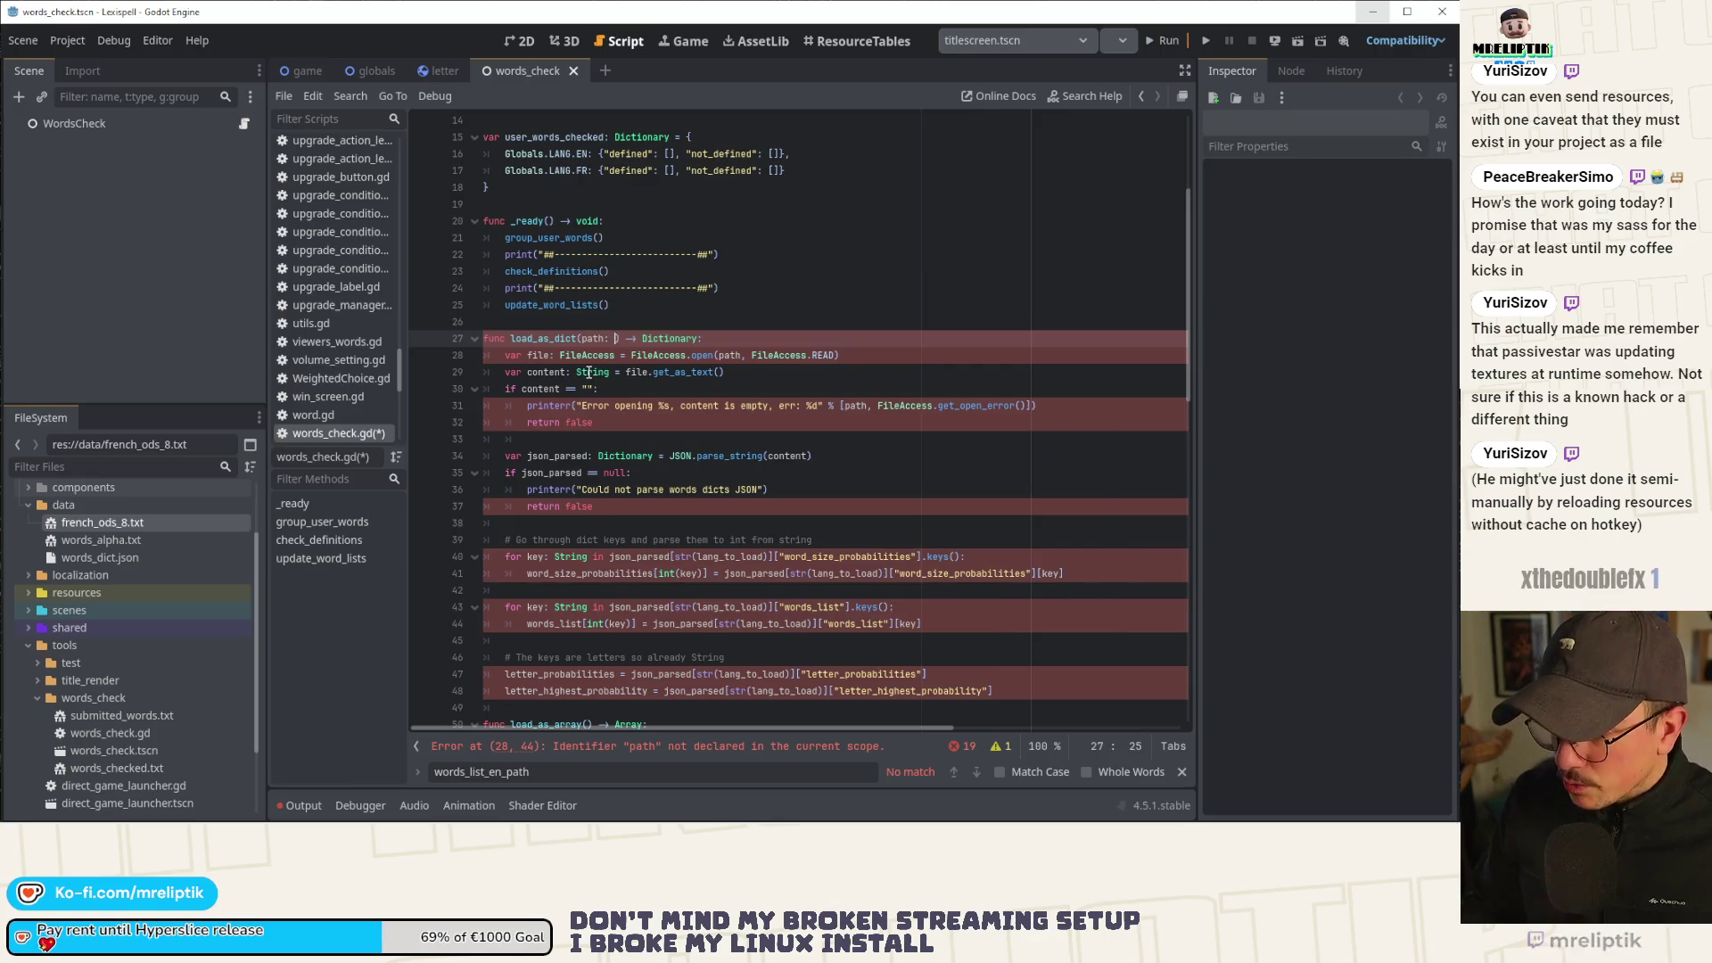
key("ctrl+s")
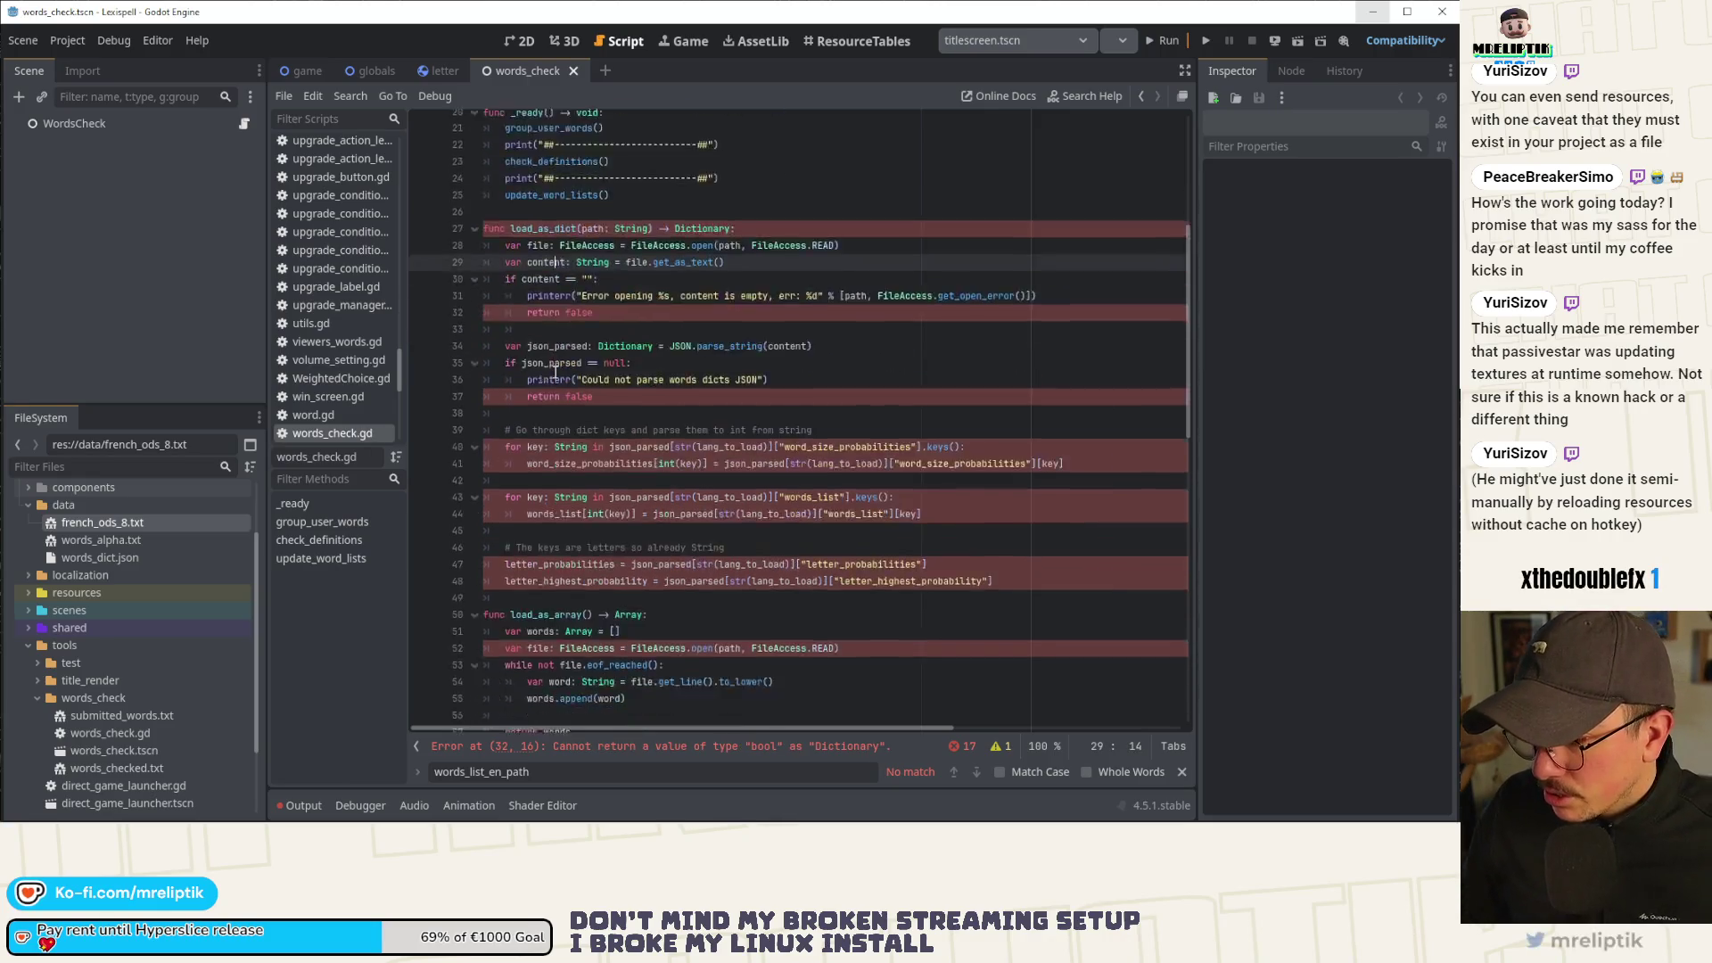
Type 'path: String' on line 59, then undo and redo to fix the stray edit.
scroll(570, 401, "down", 8)
left_click(604, 474)
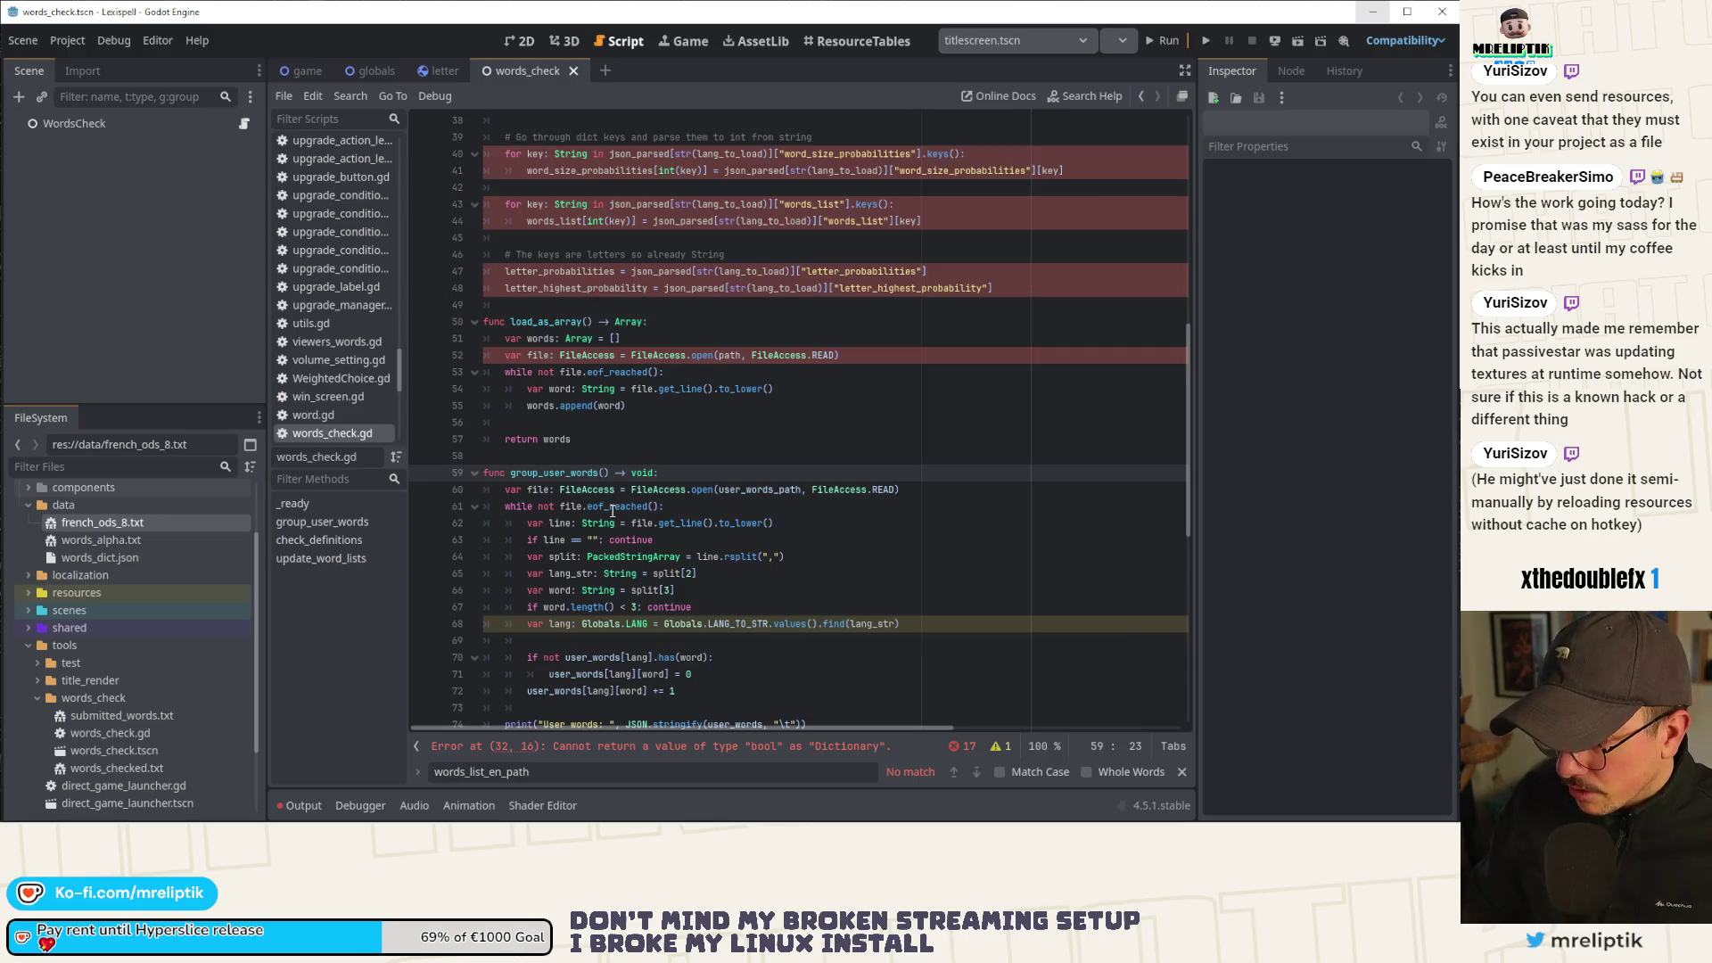
type("path: String")
key("ctrl+s")
left_click(610, 473)
key("ctrl+z")
key("ctrl+z")
key("ctrl+z")
key("ctrl+shift+z")
Give load_as_array a String-typed path parameter and save.
left_click(588, 506)
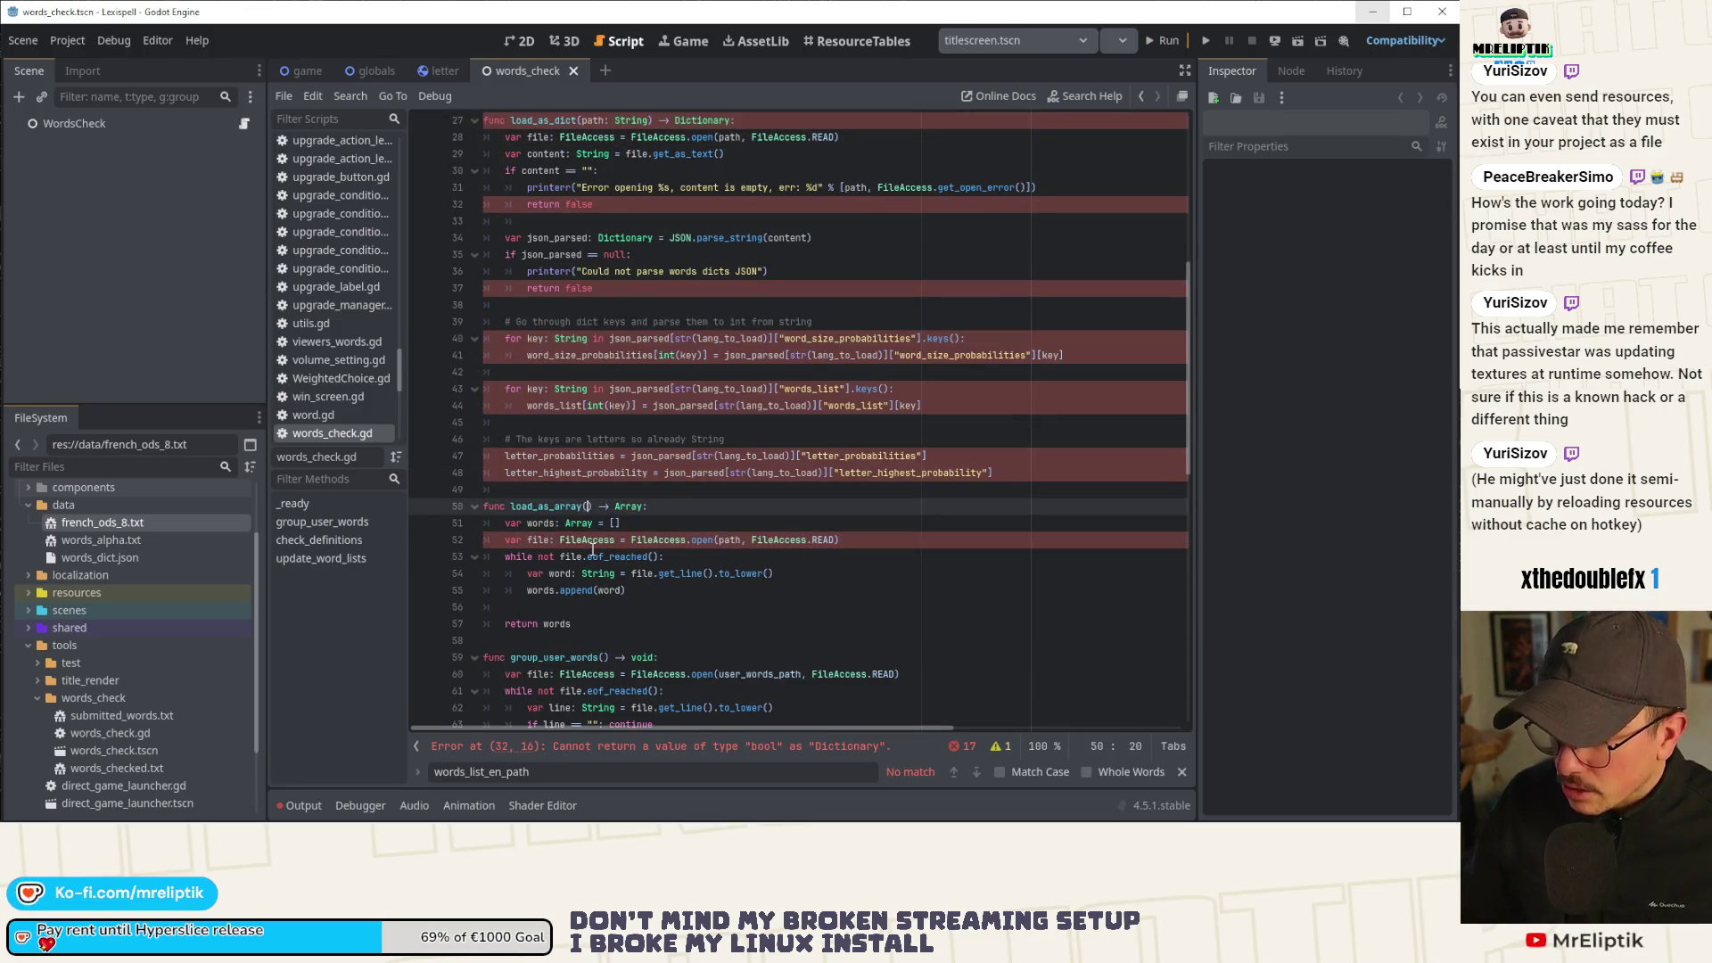
type("path: String")
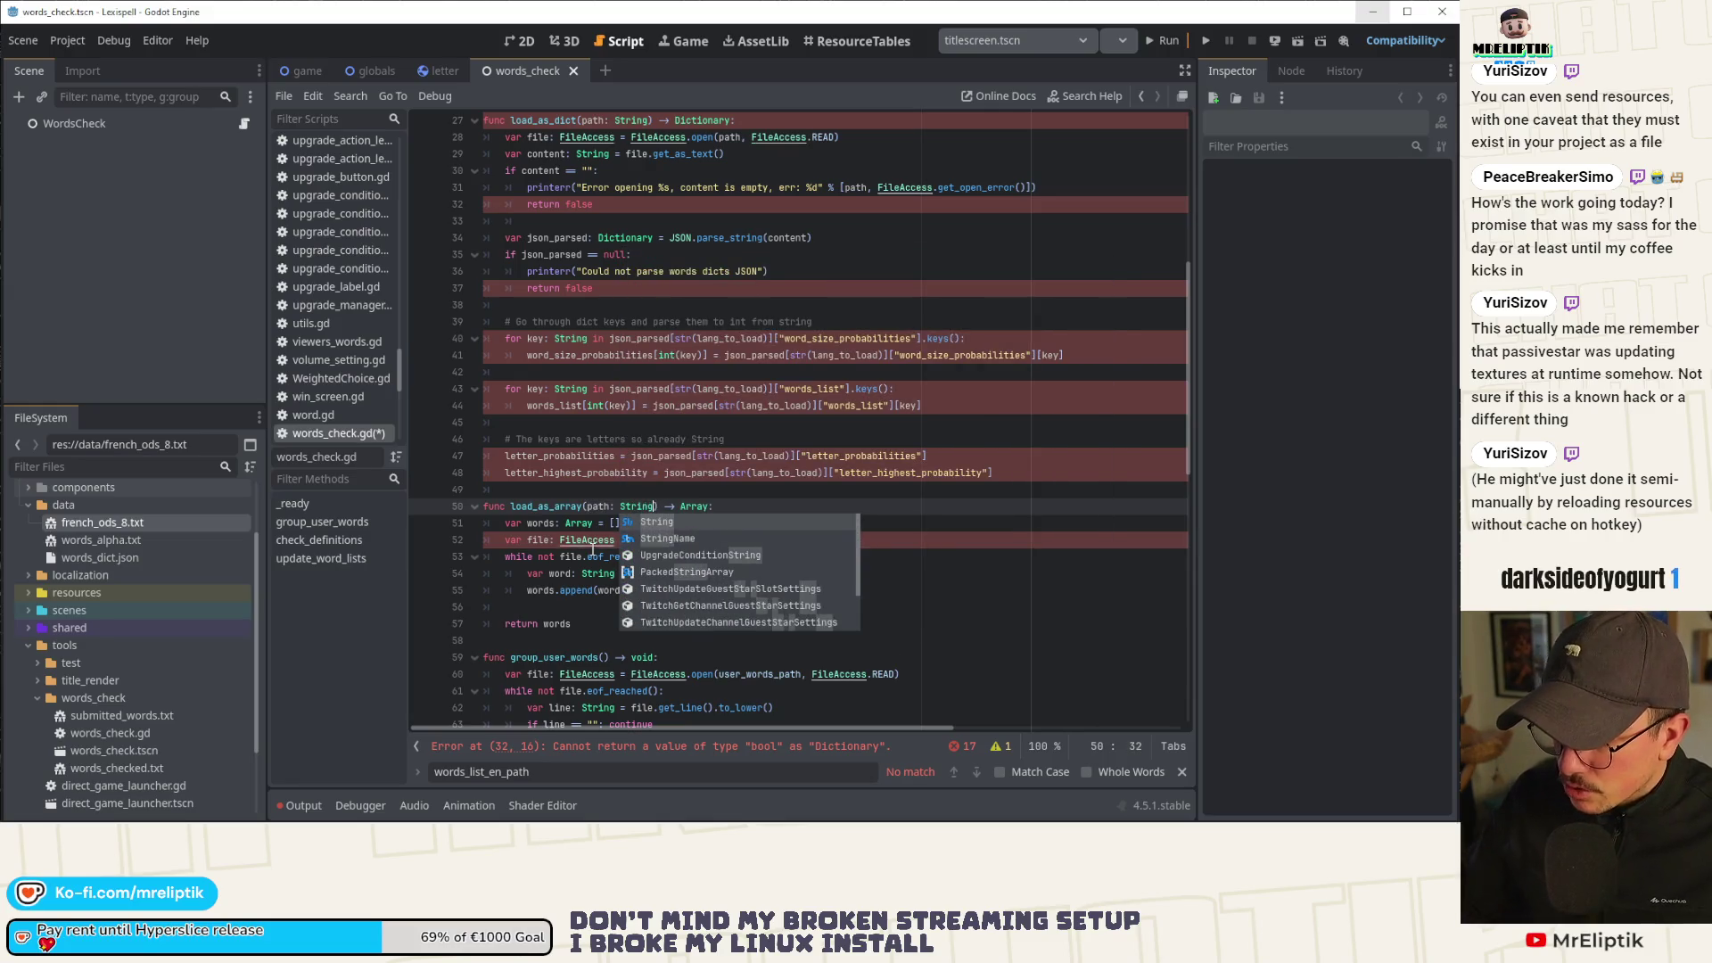
key("Return")
key("ctrl+s")
left_click(577, 525)
scroll(577, 526, "down", 1)
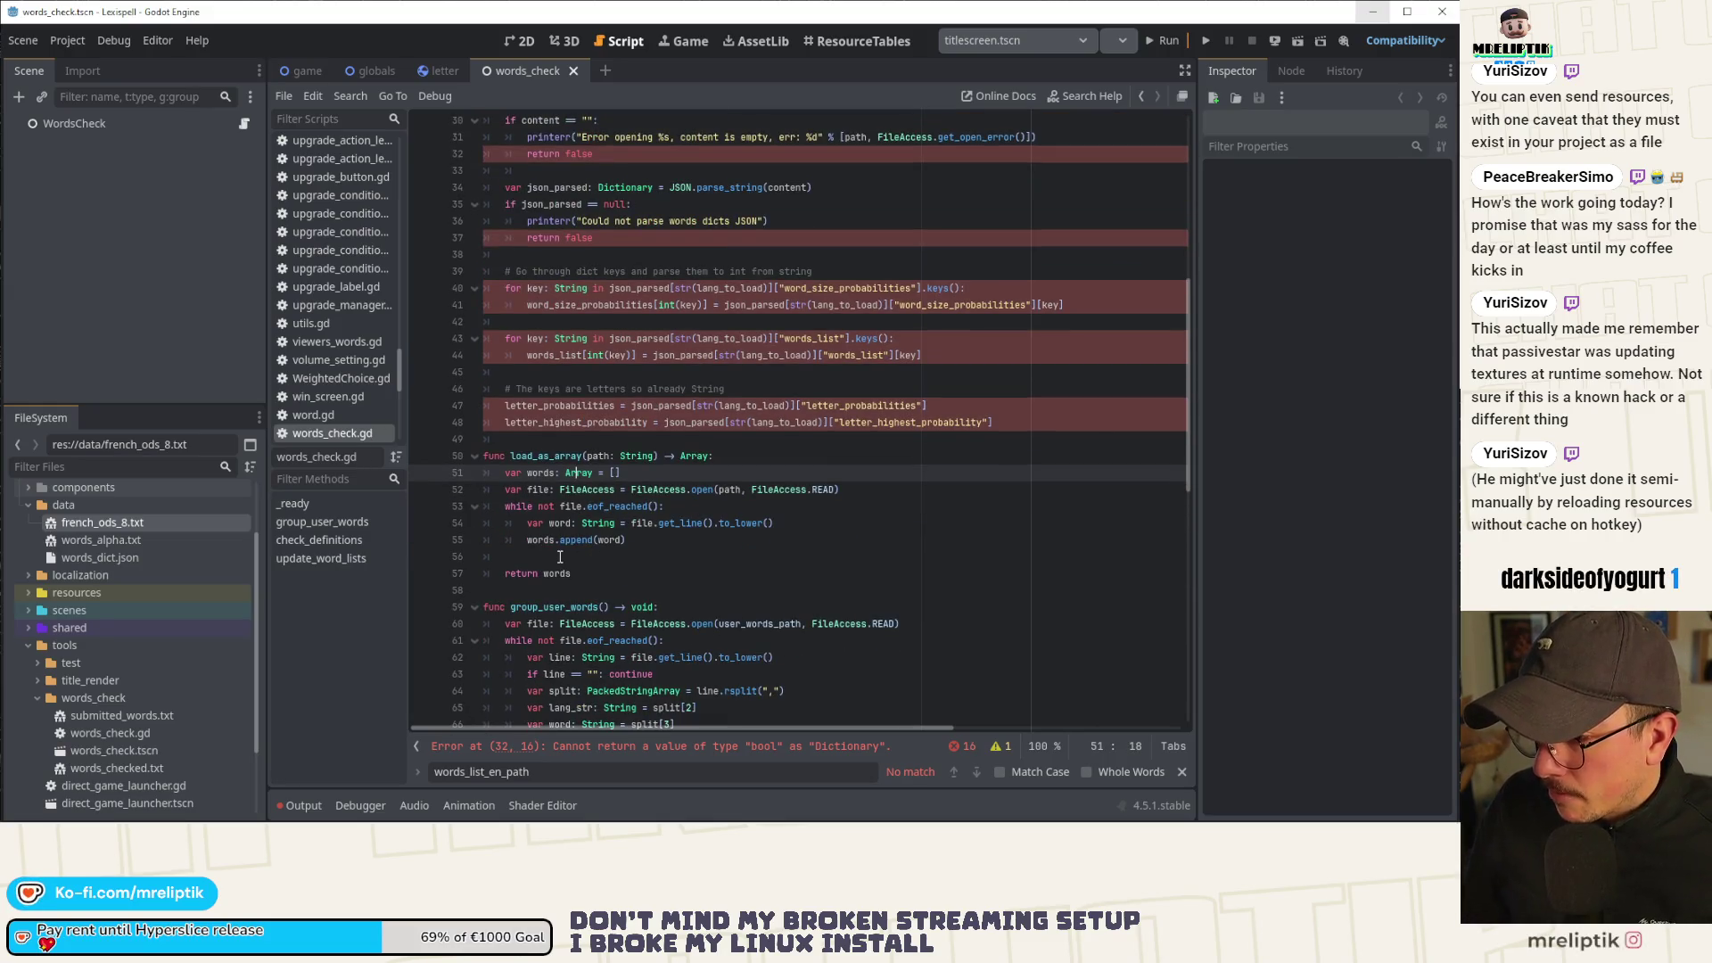
left_click(562, 557)
scroll(638, 564, "up", 2)
scroll(638, 564, "up", 2)
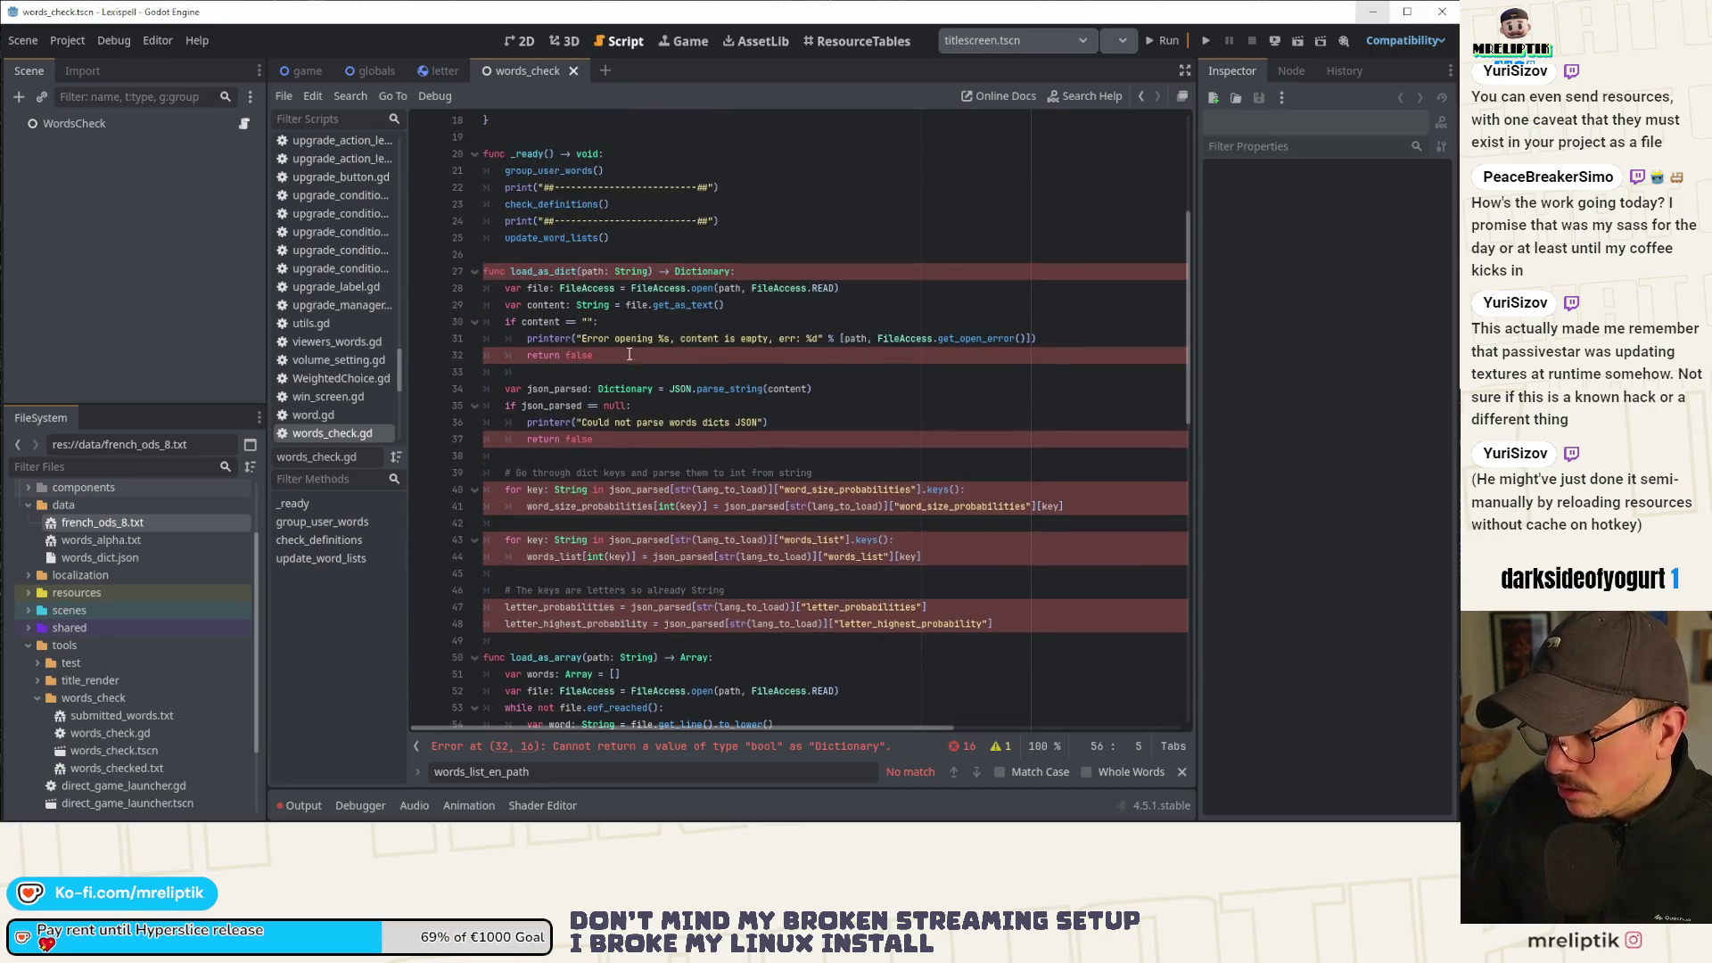
Change 'return false' on line 32 to a bare 'return' in the empty-content branch.
left_click(567, 305)
left_click(660, 359)
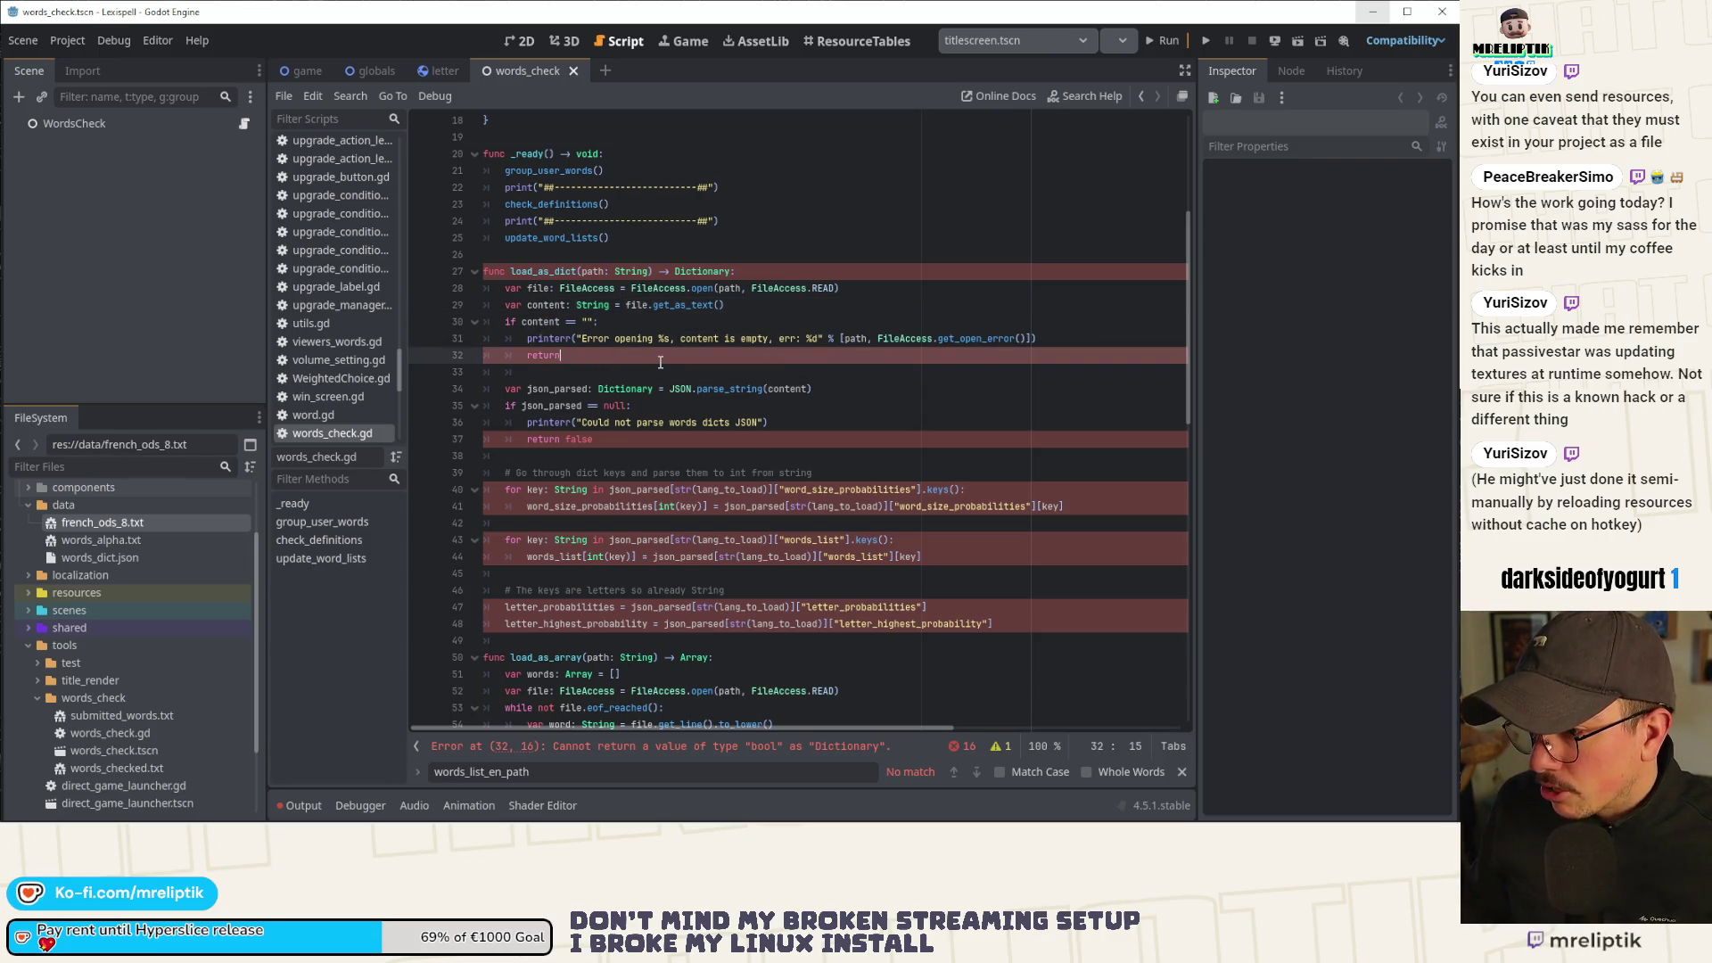
key("Escape")
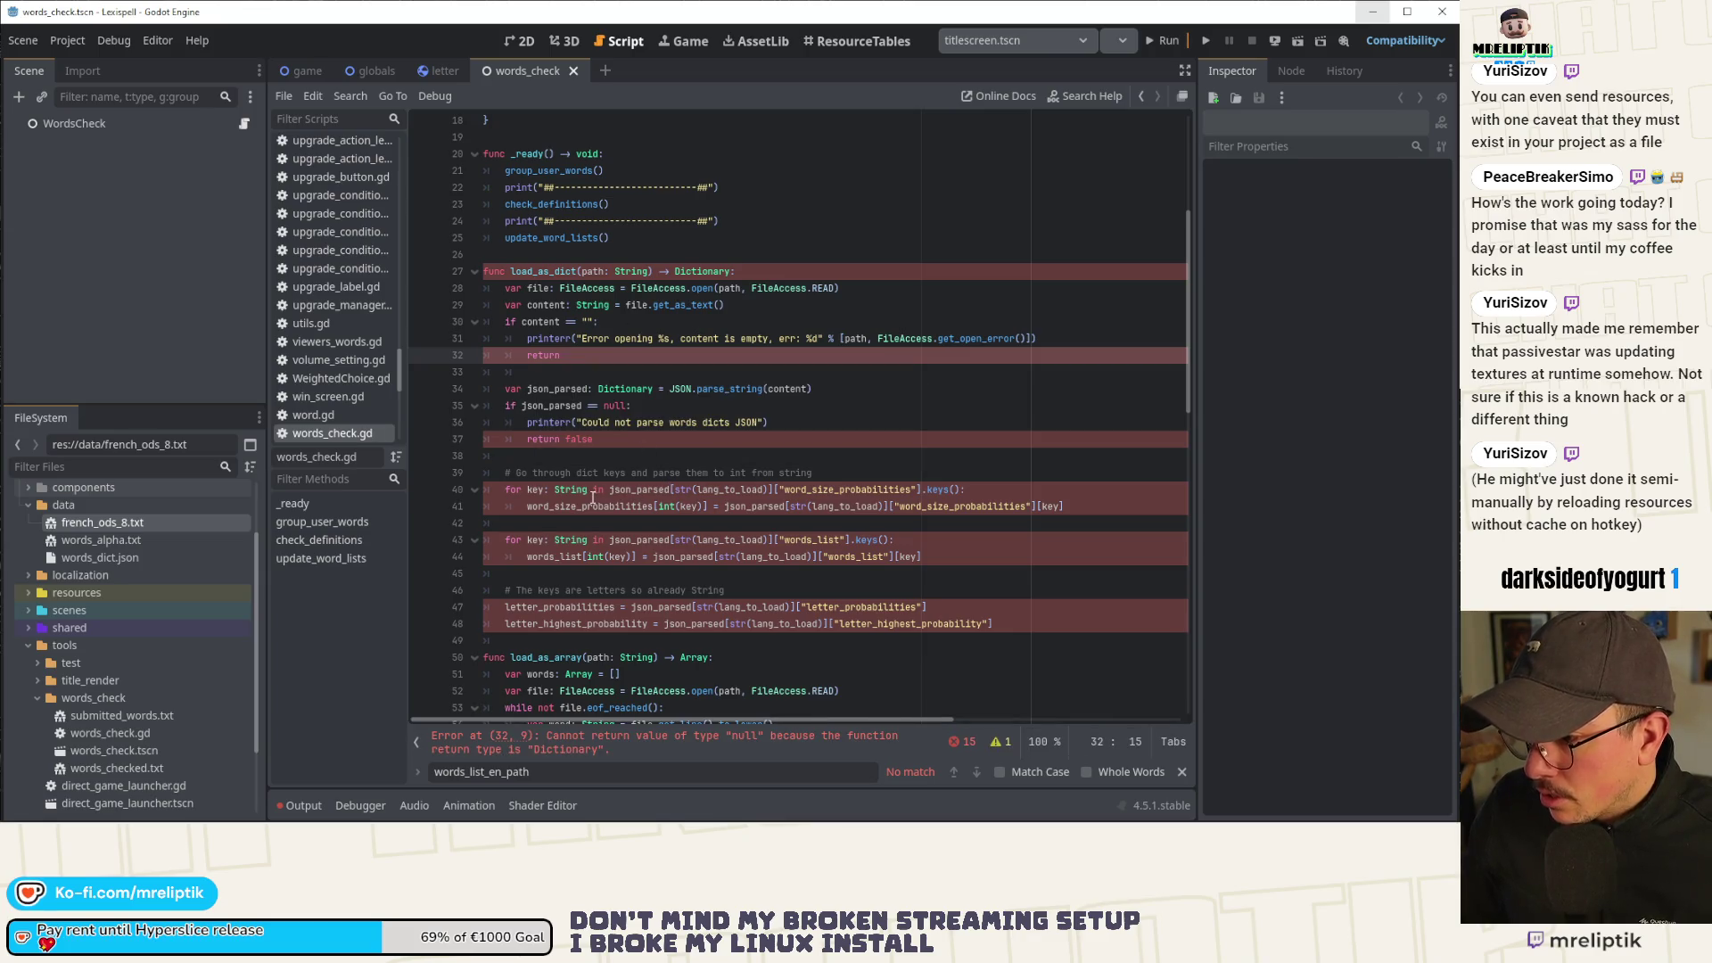
left_click(663, 486)
left_click(604, 475)
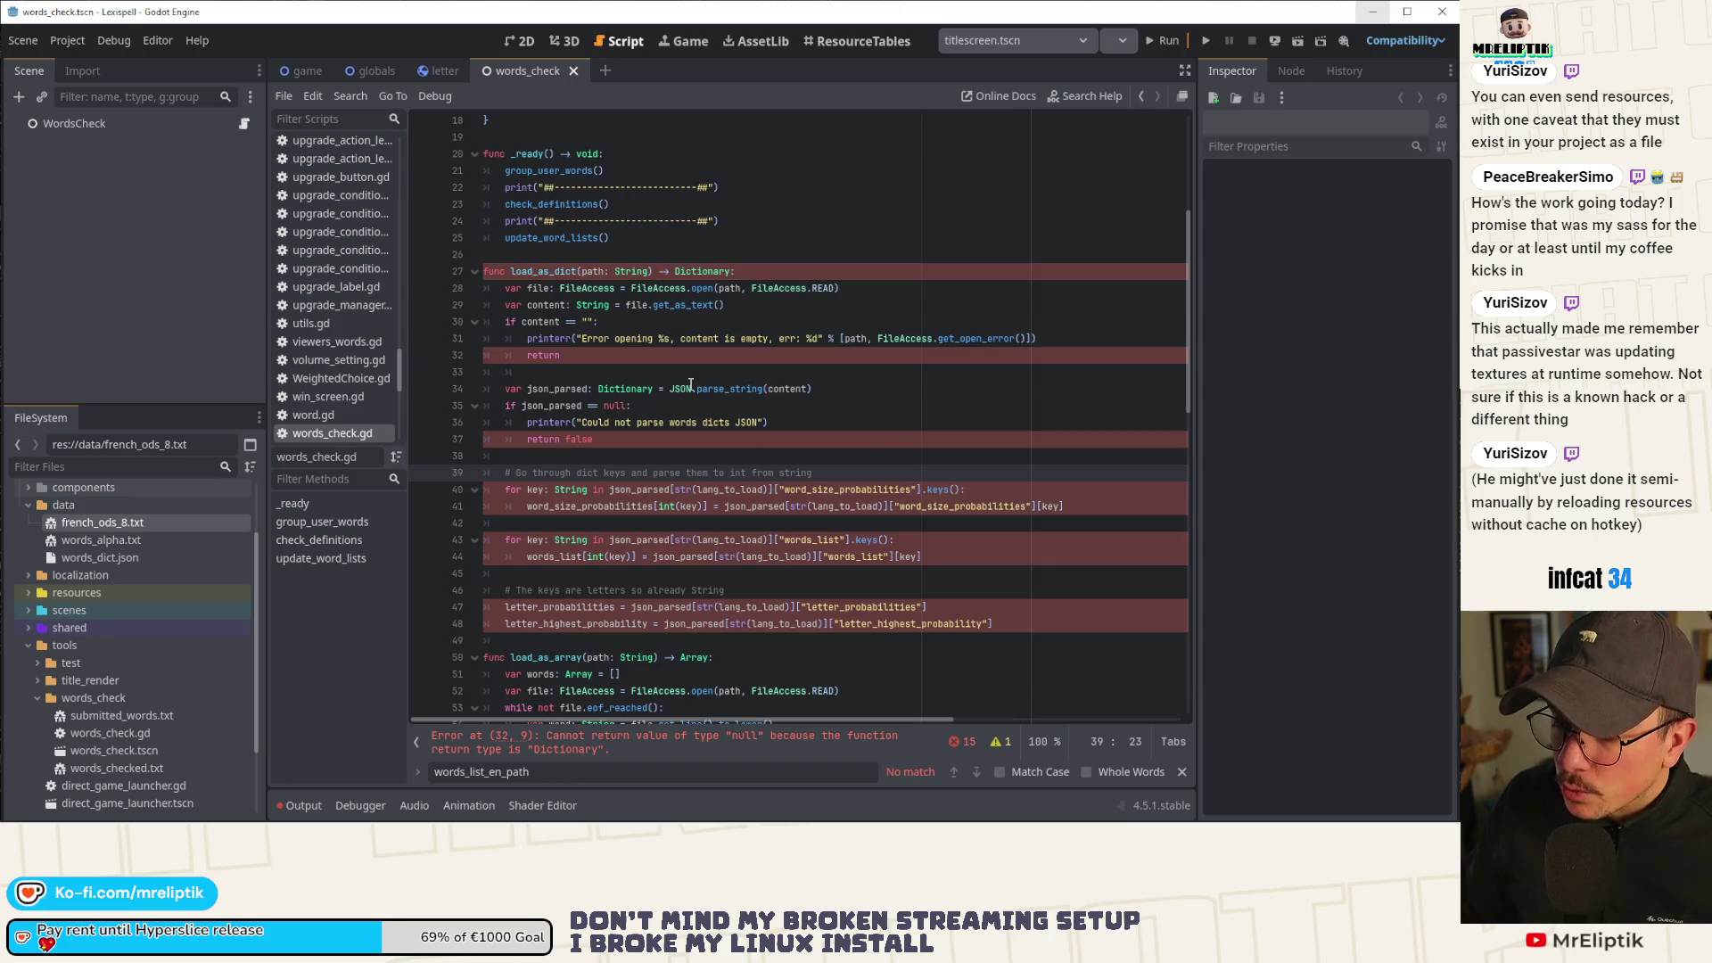
Select and delete lines 27–48 holding load_as_dict, then jump to the error on line 82.
mouse_move(691, 385)
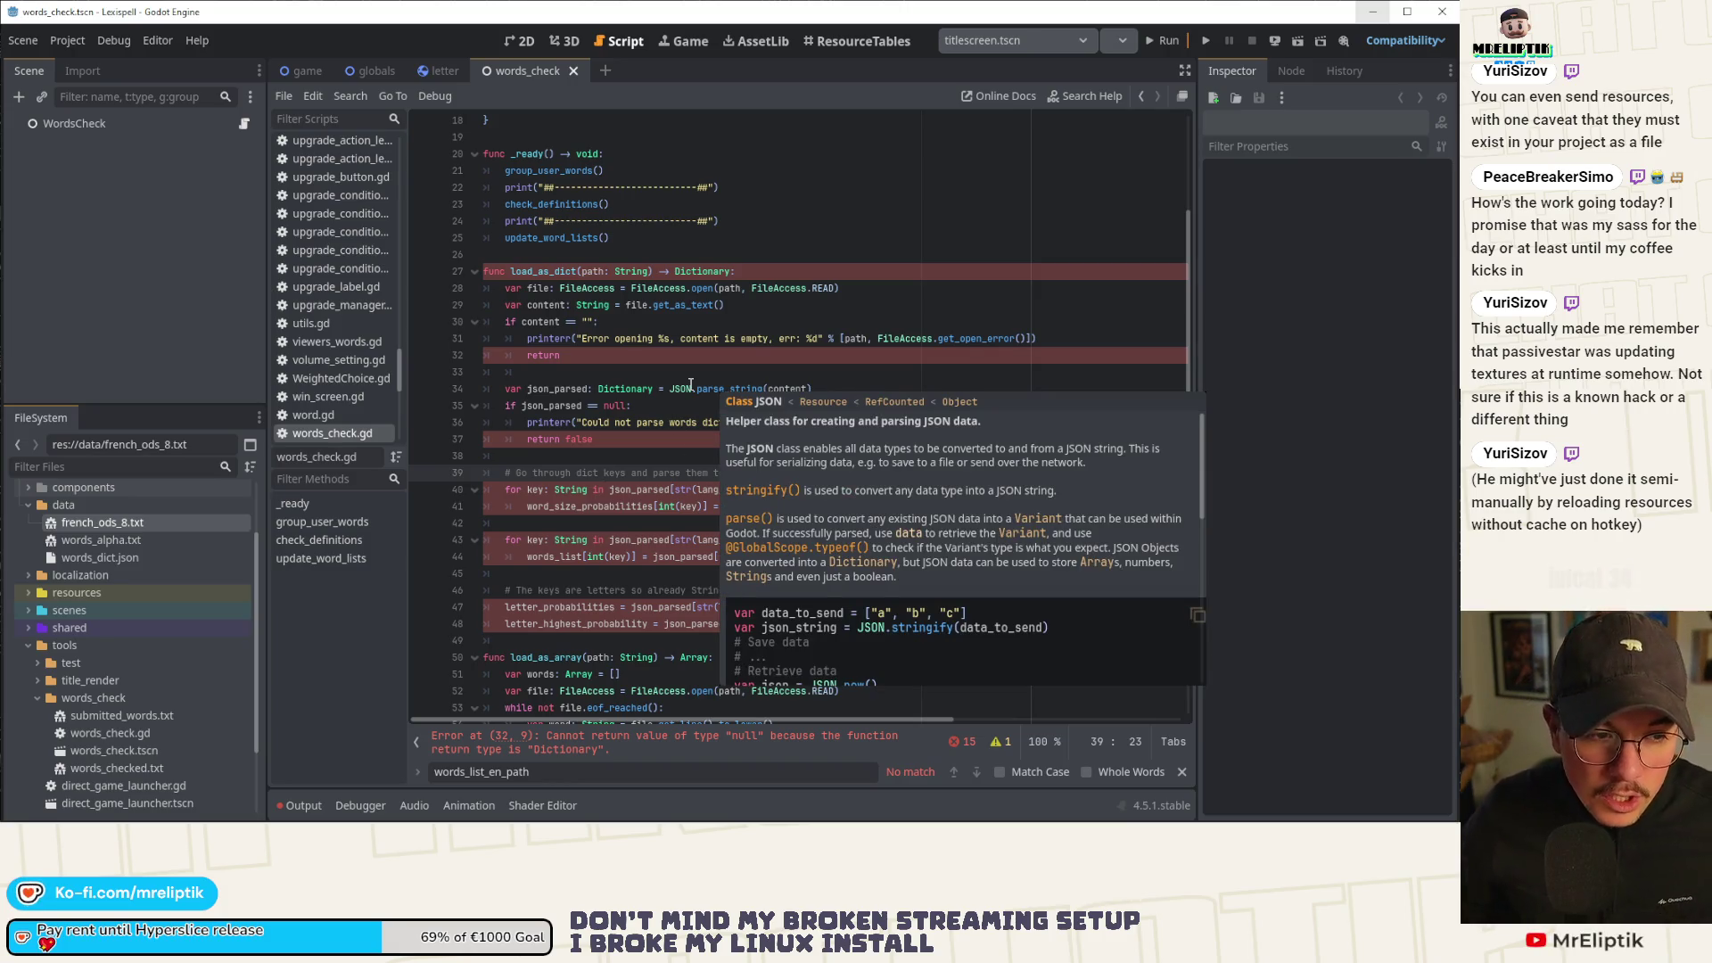
double_click(535, 271)
left_click_drag(999, 624, 427, 277)
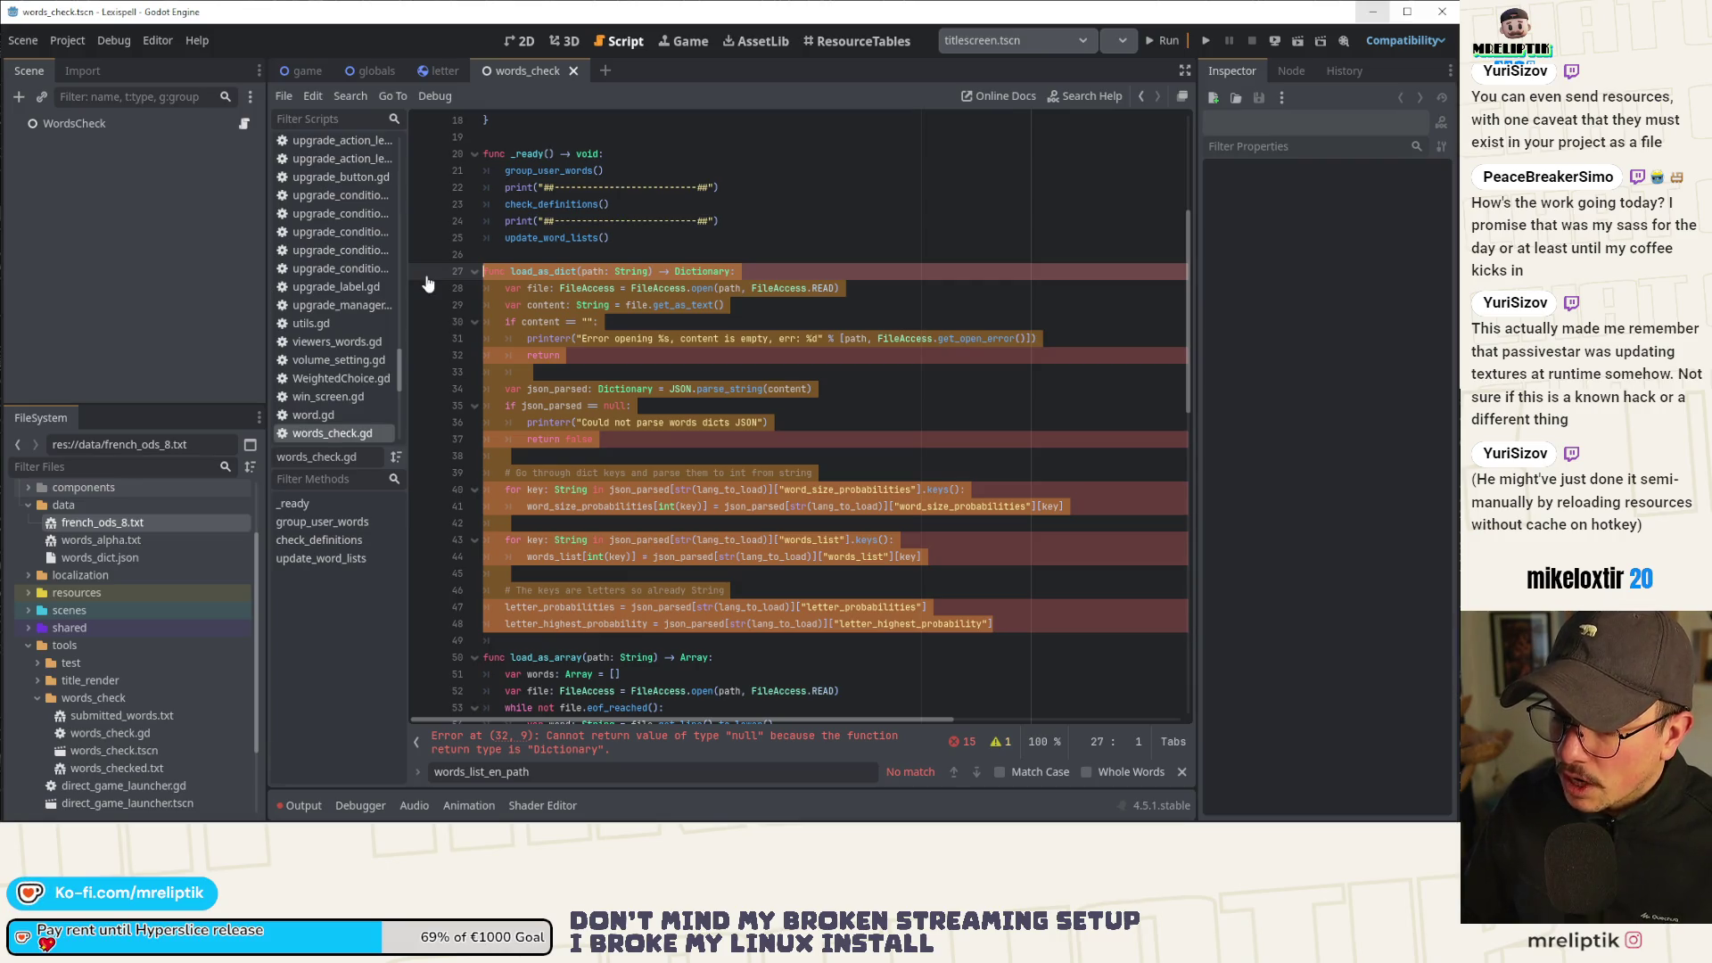
key("BackSpace")
key("BackSpace")
key("BackSpace")
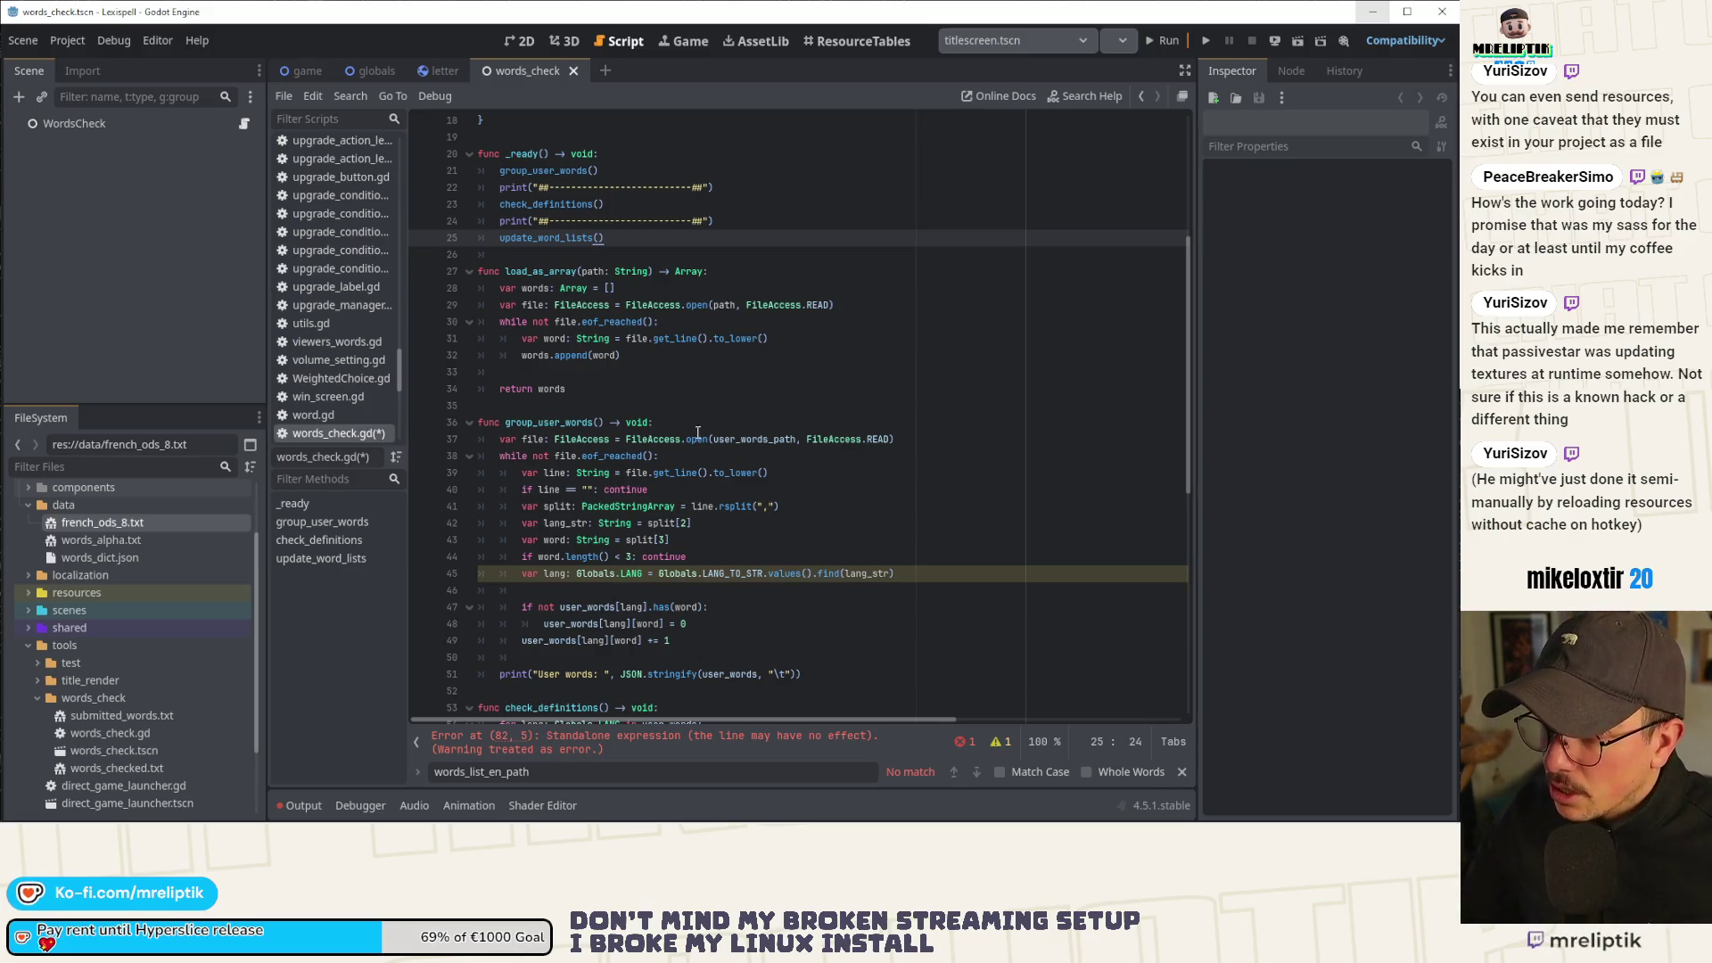
scroll(743, 566, "down", 10)
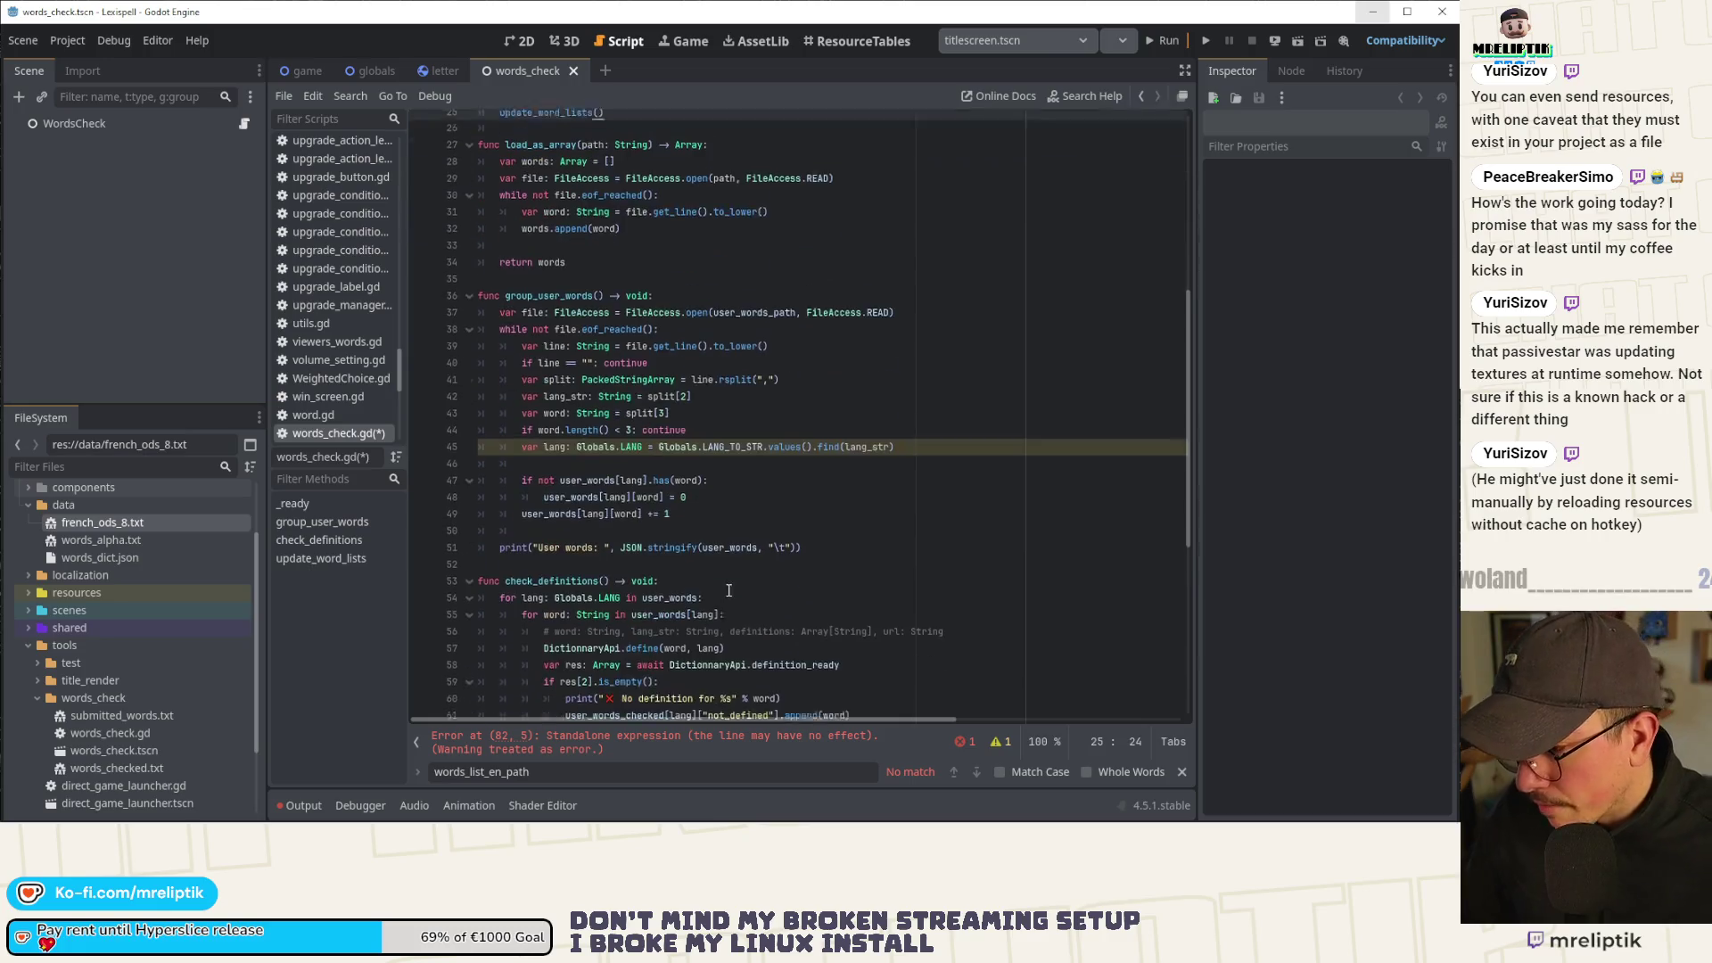
left_click(598, 747)
Declare 'var words: Array = load_as_array(fr_list_path)' at the top of update_word_lists.
key("End")
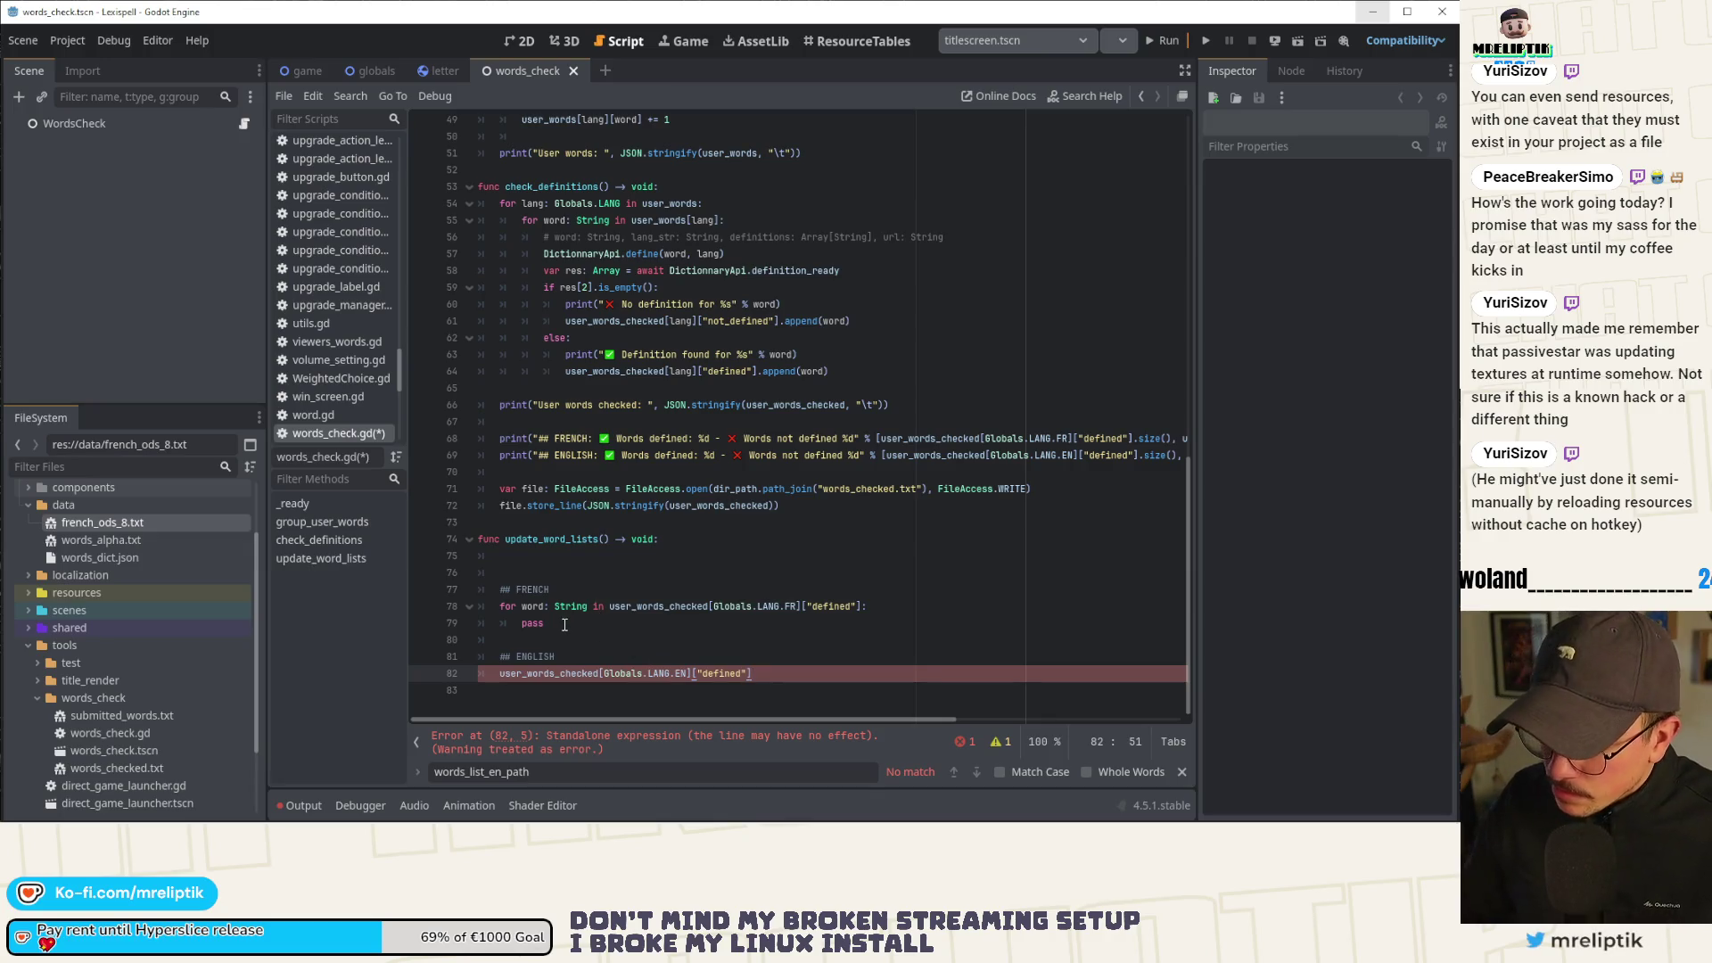
left_click(565, 623)
left_click(567, 565)
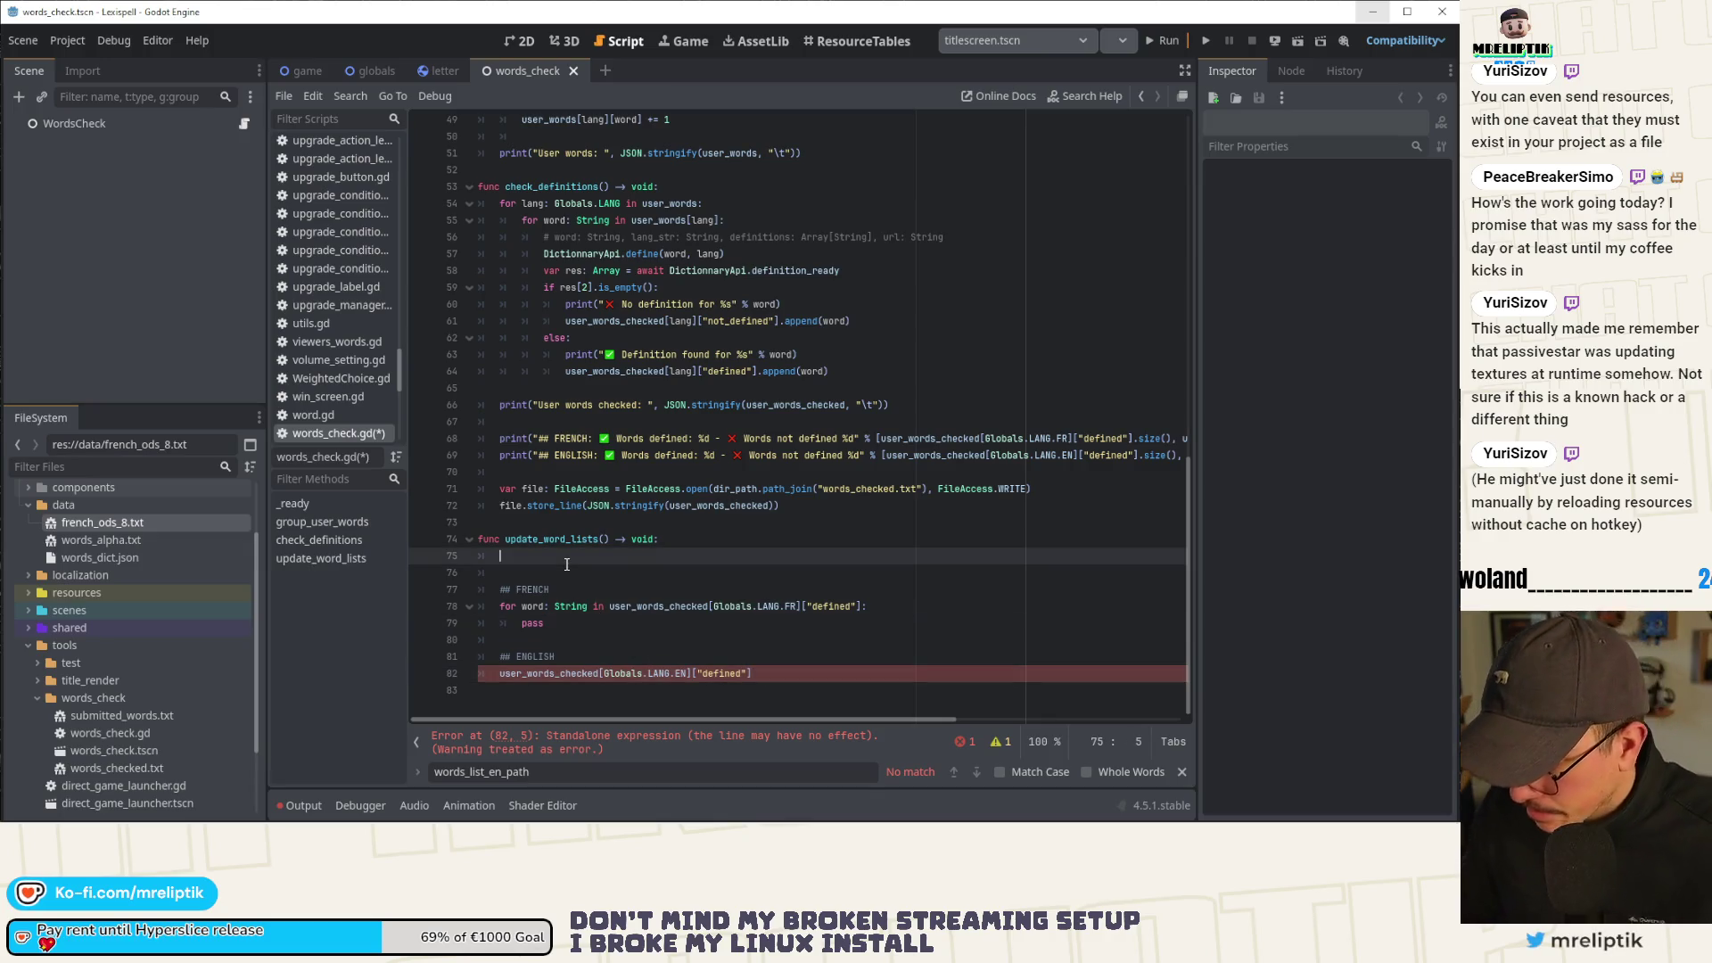
type("var")
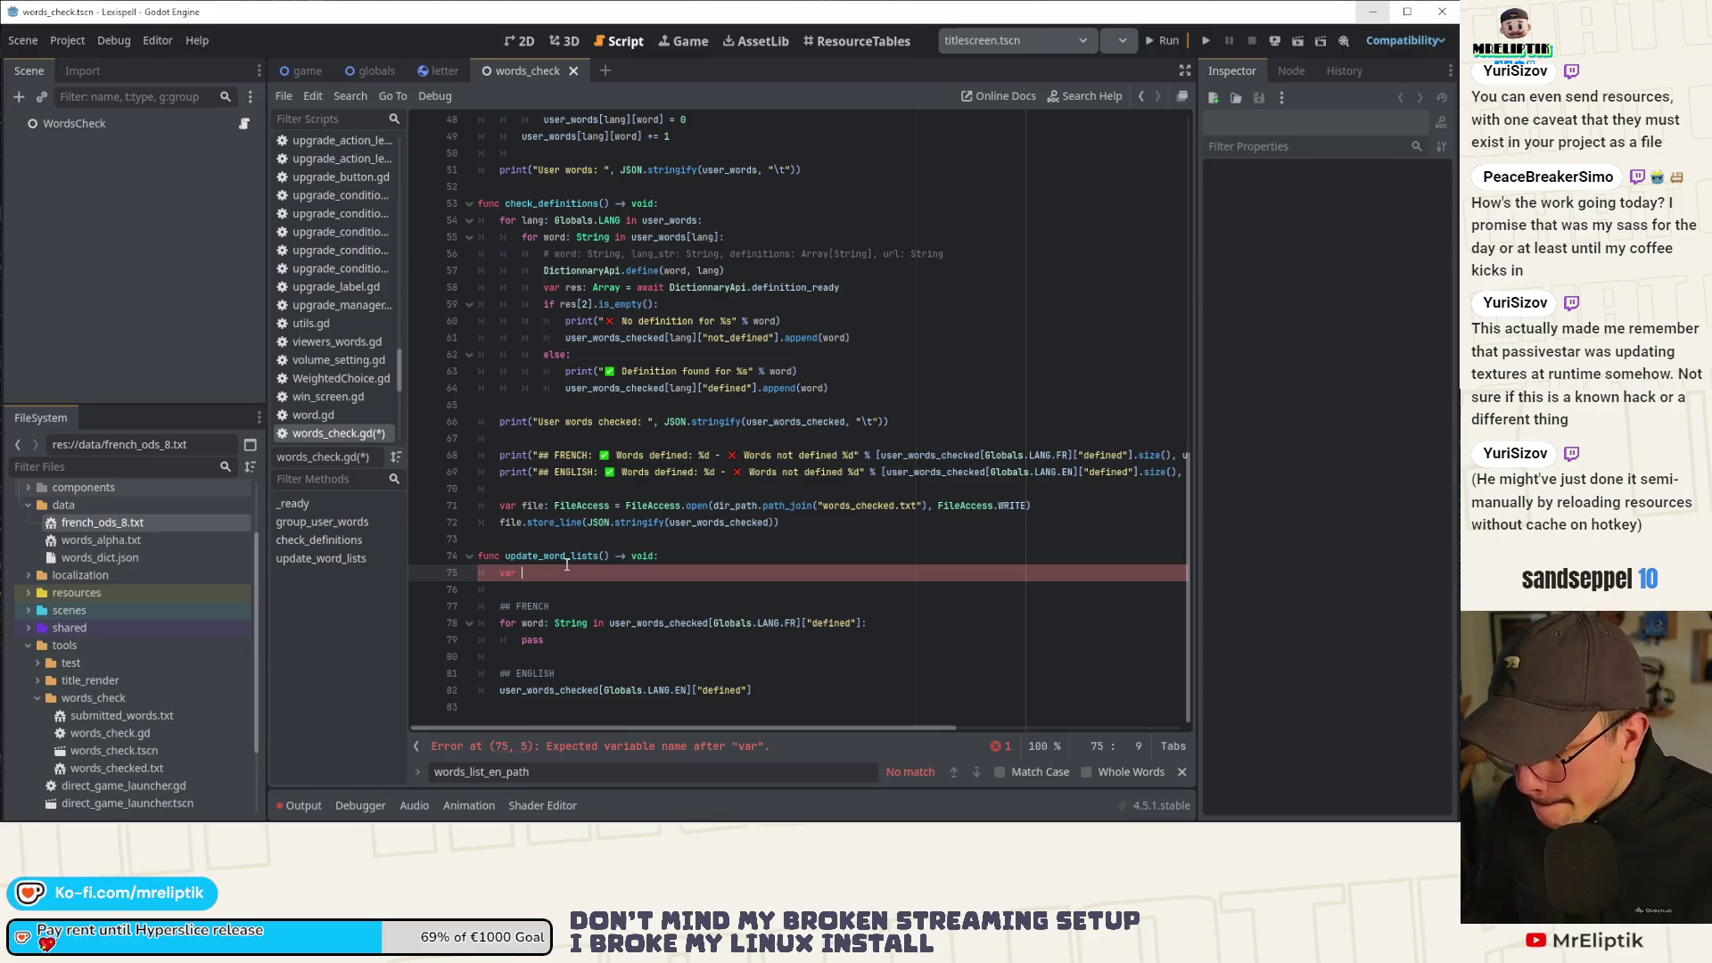
type("french_")
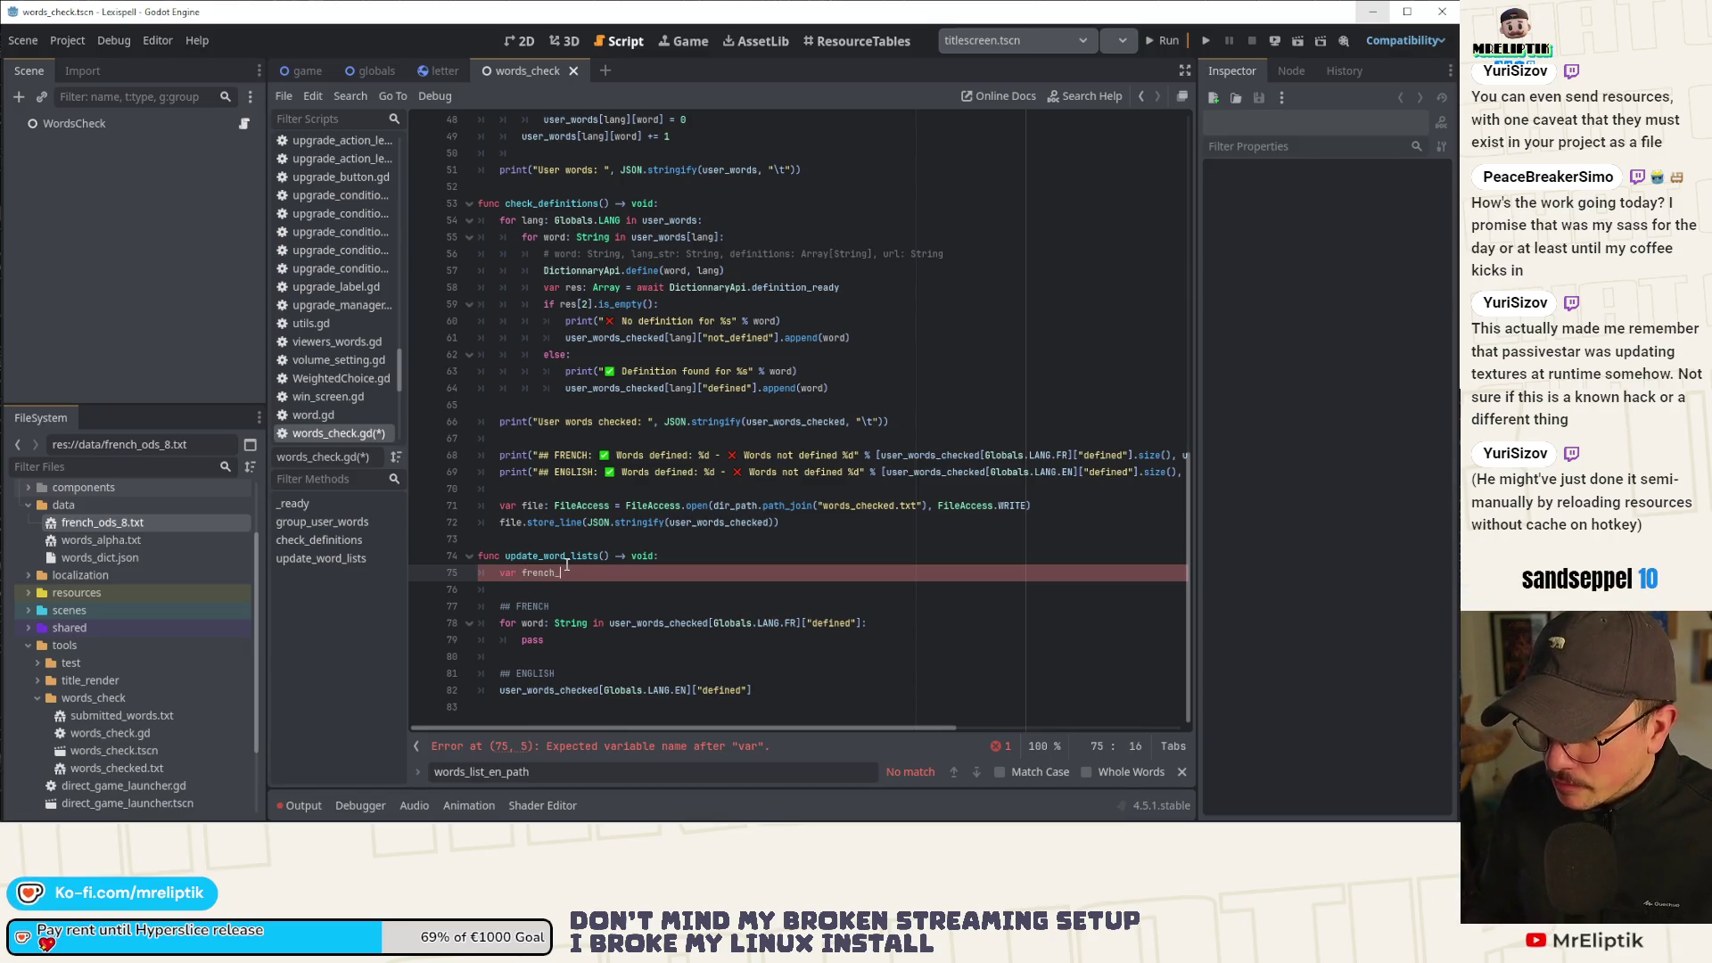
key("BackSpace")
key("BackSpace")
key("BackSpace")
key("BackSpace")
key("BackSpace")
key("BackSpace")
key("BackSpace")
type("words:")
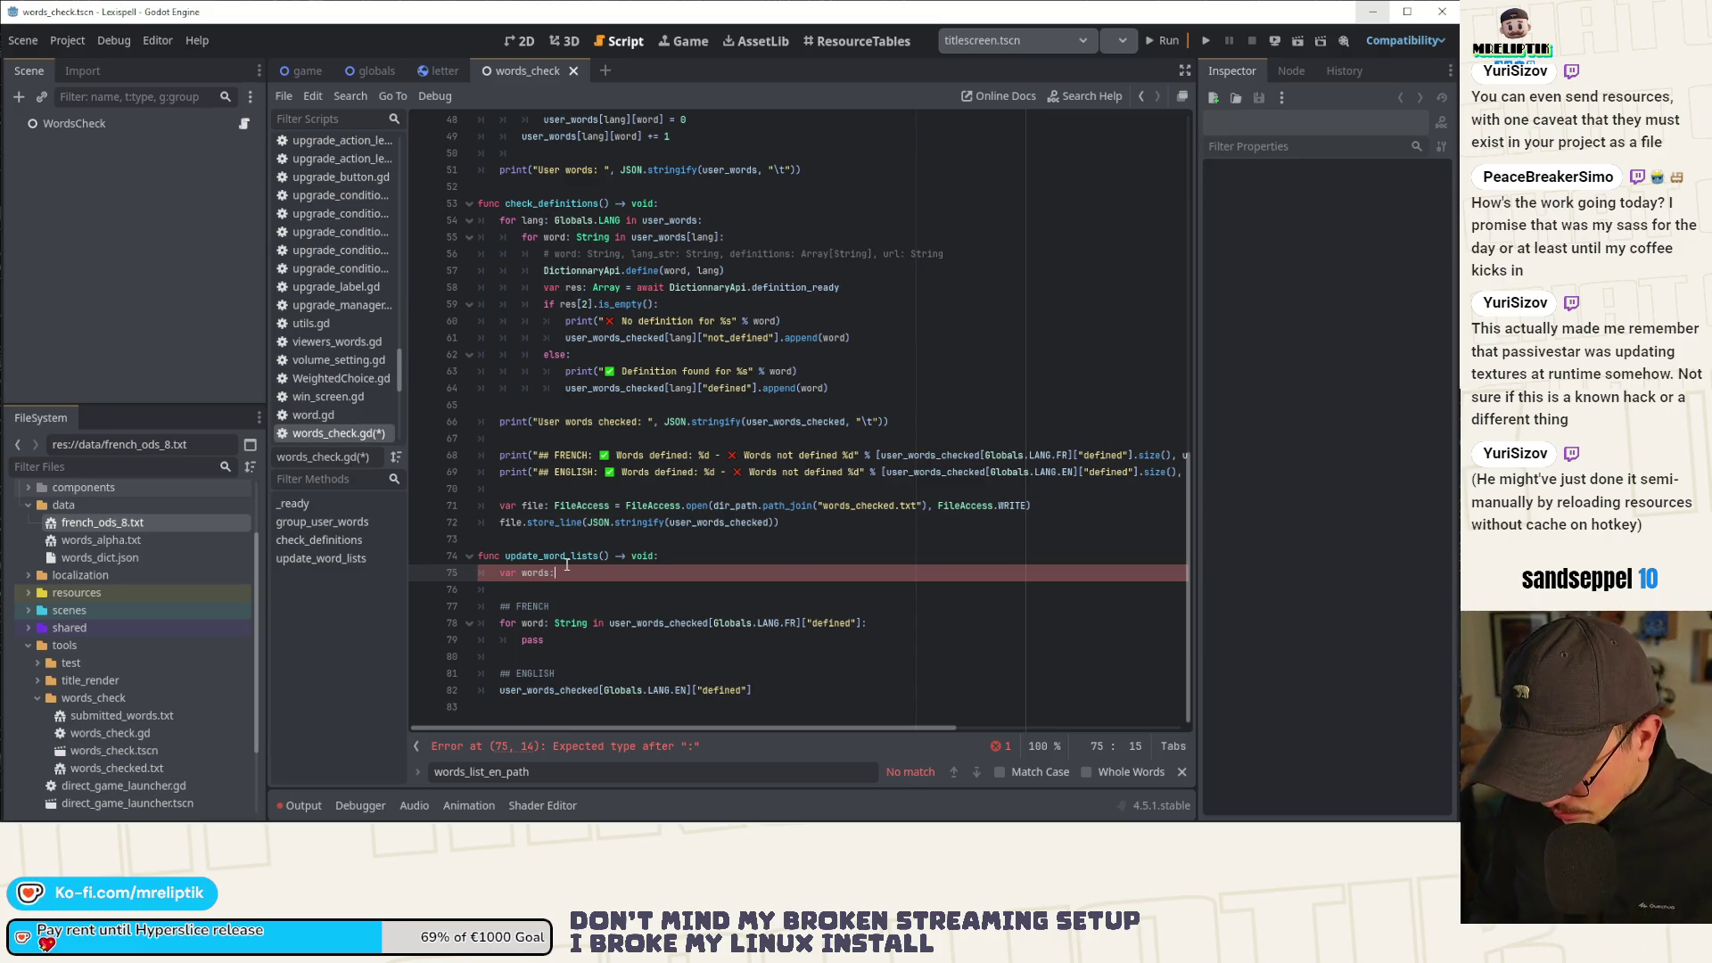
type(" Array")
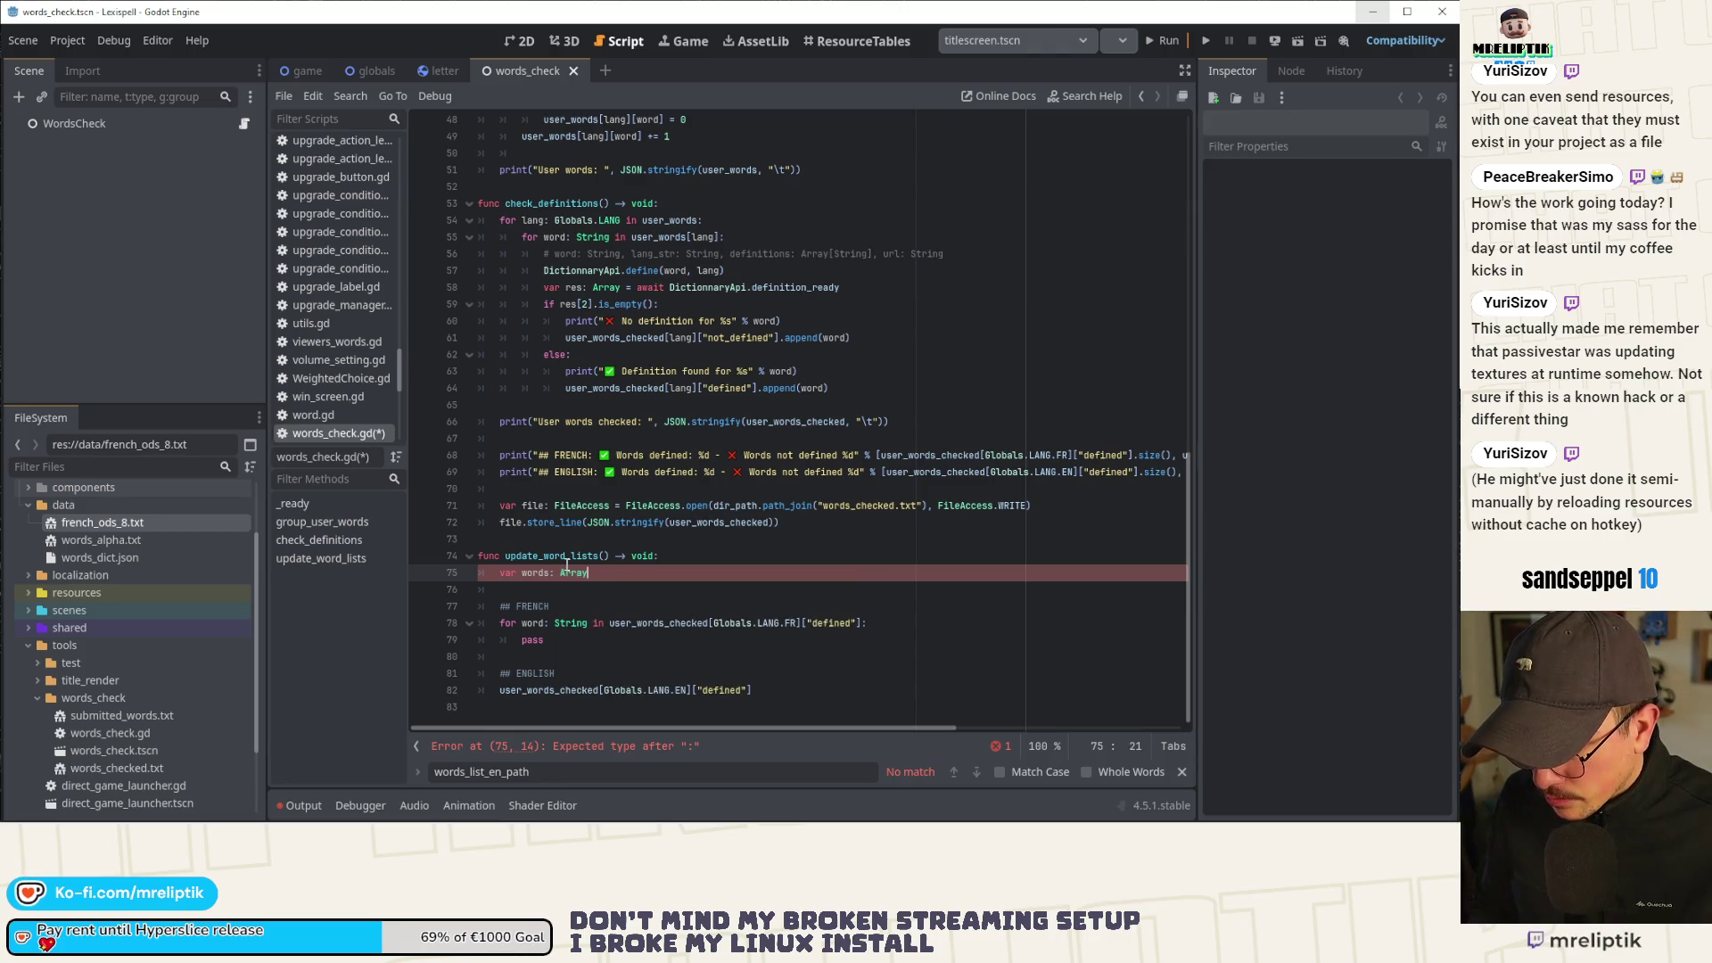
type(" = read")
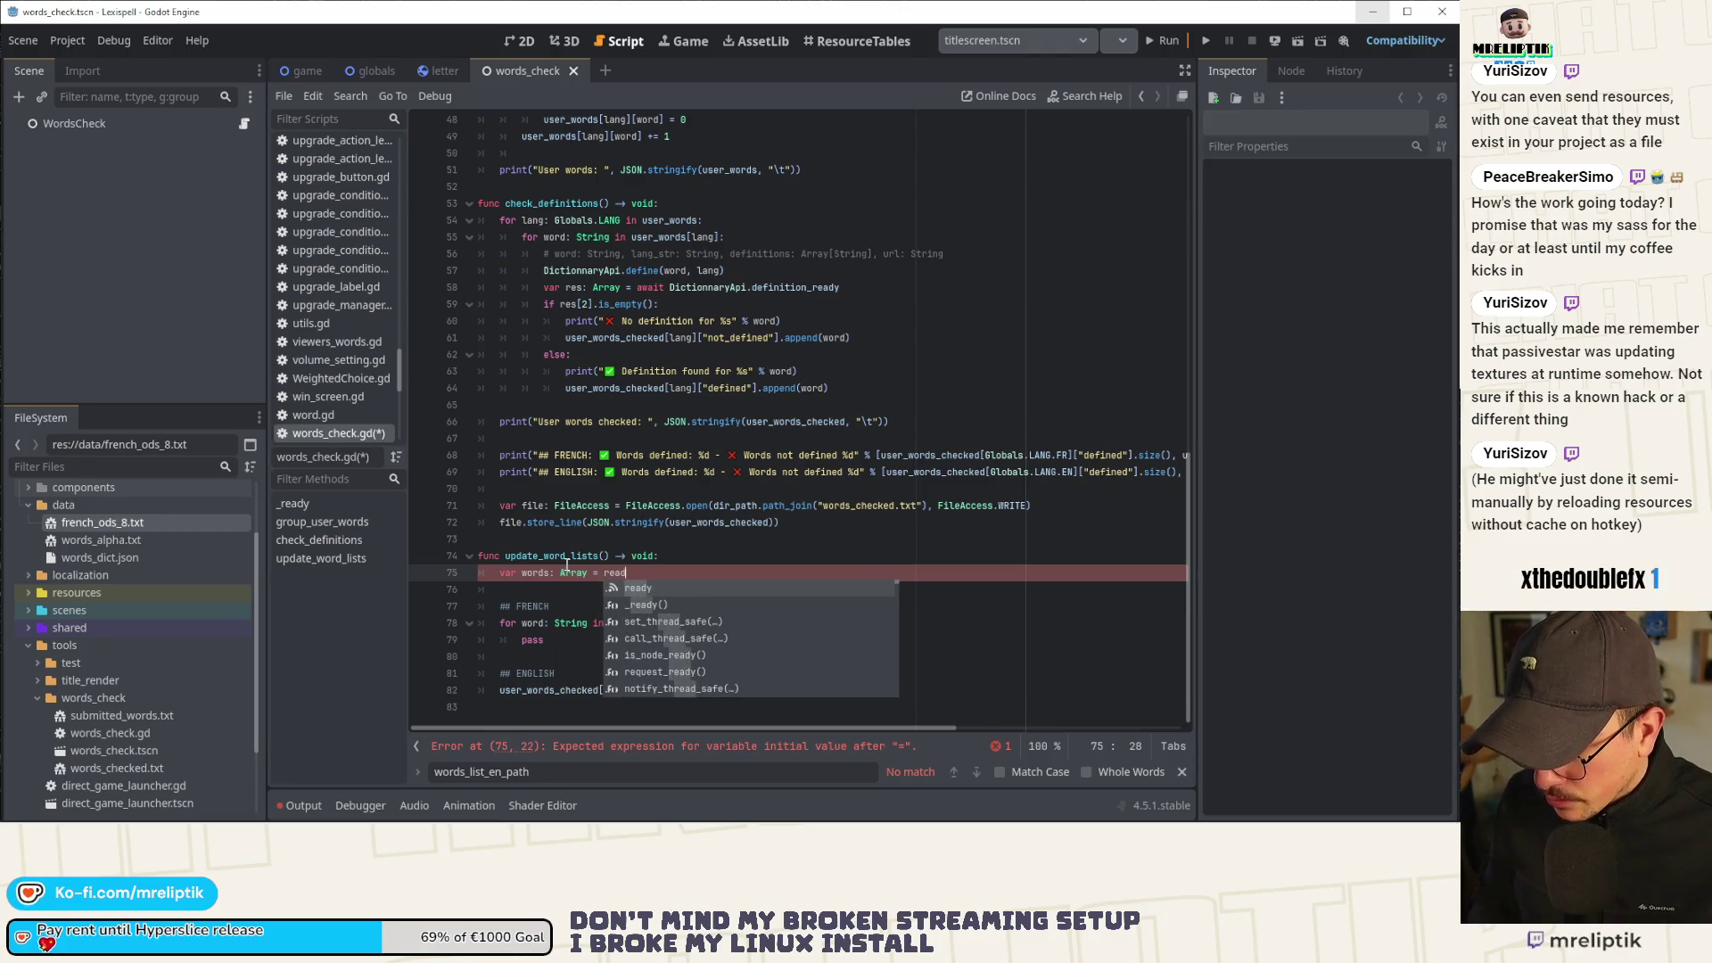
key("BackSpace")
key("BackSpace")
key("BackSpace")
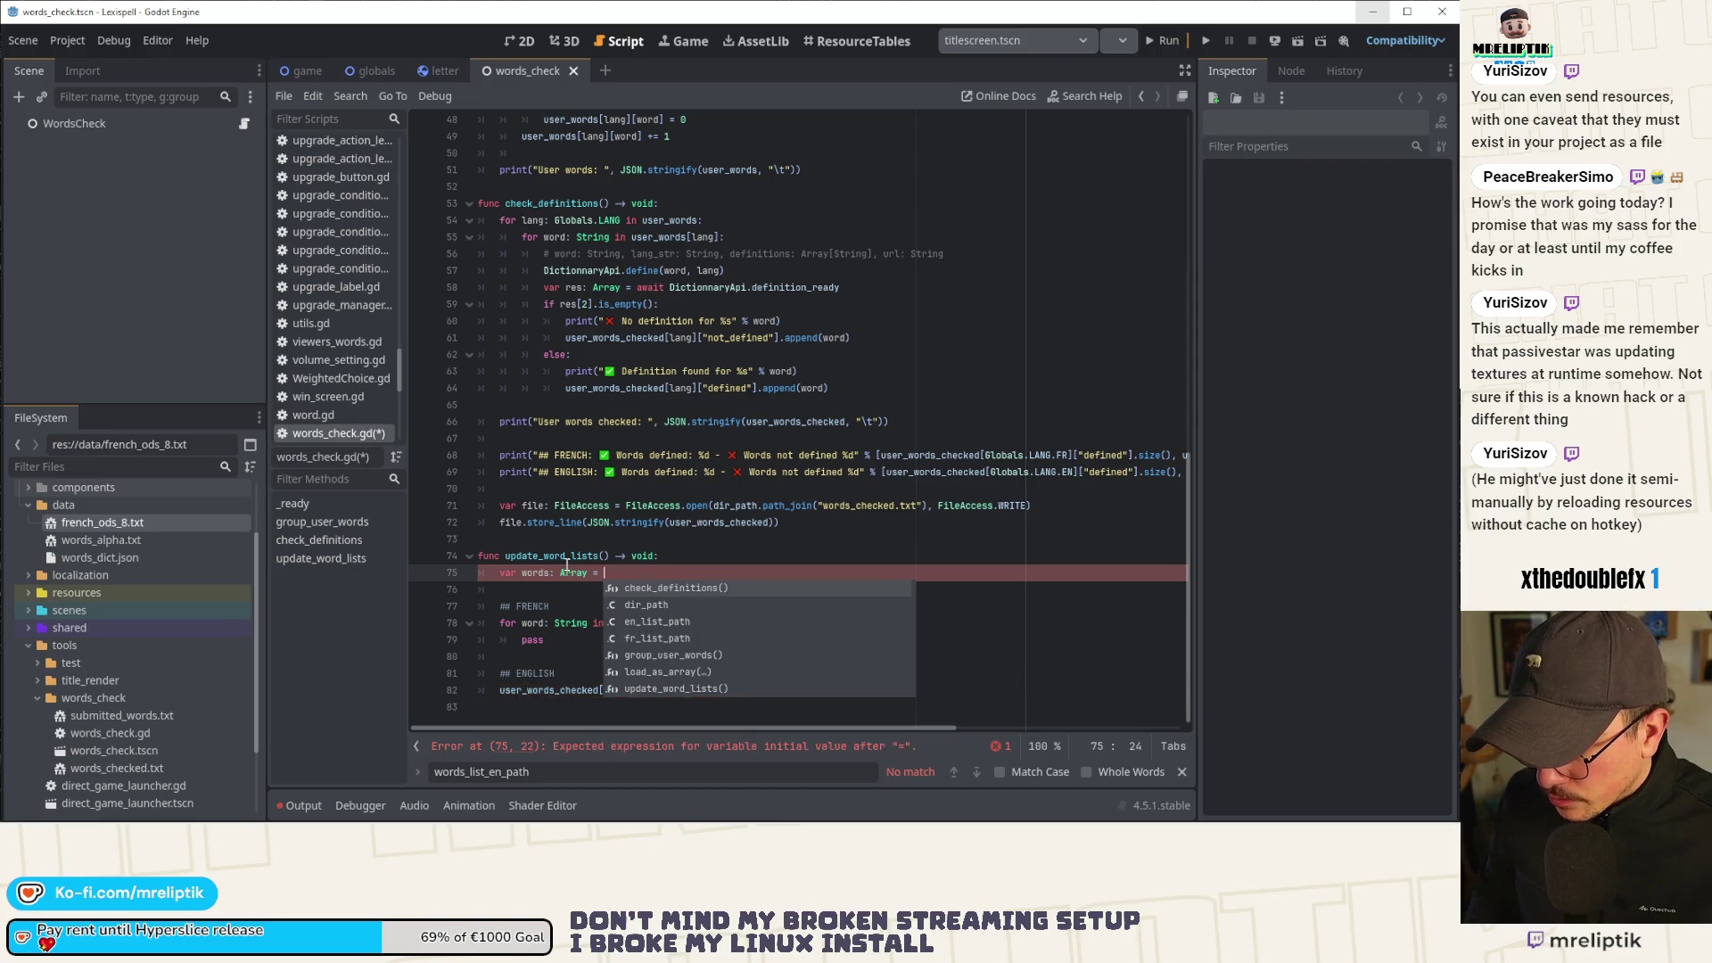
key("Down")
key("Down")
key("Down")
key("Return")
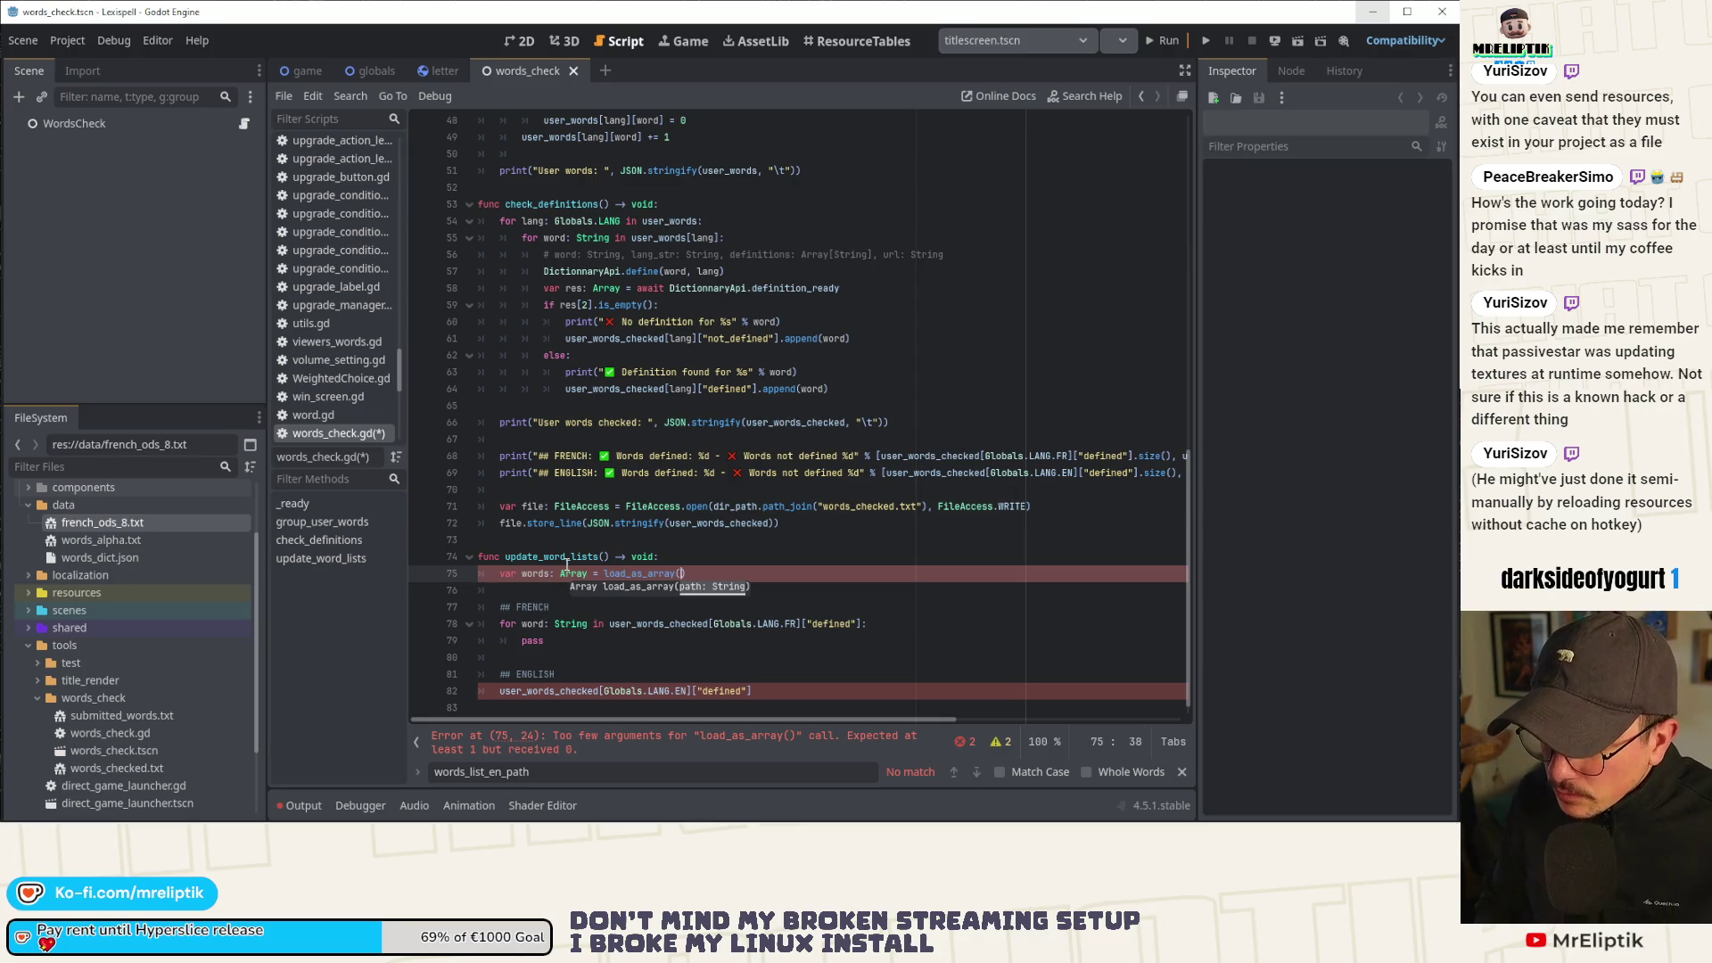
type("en")
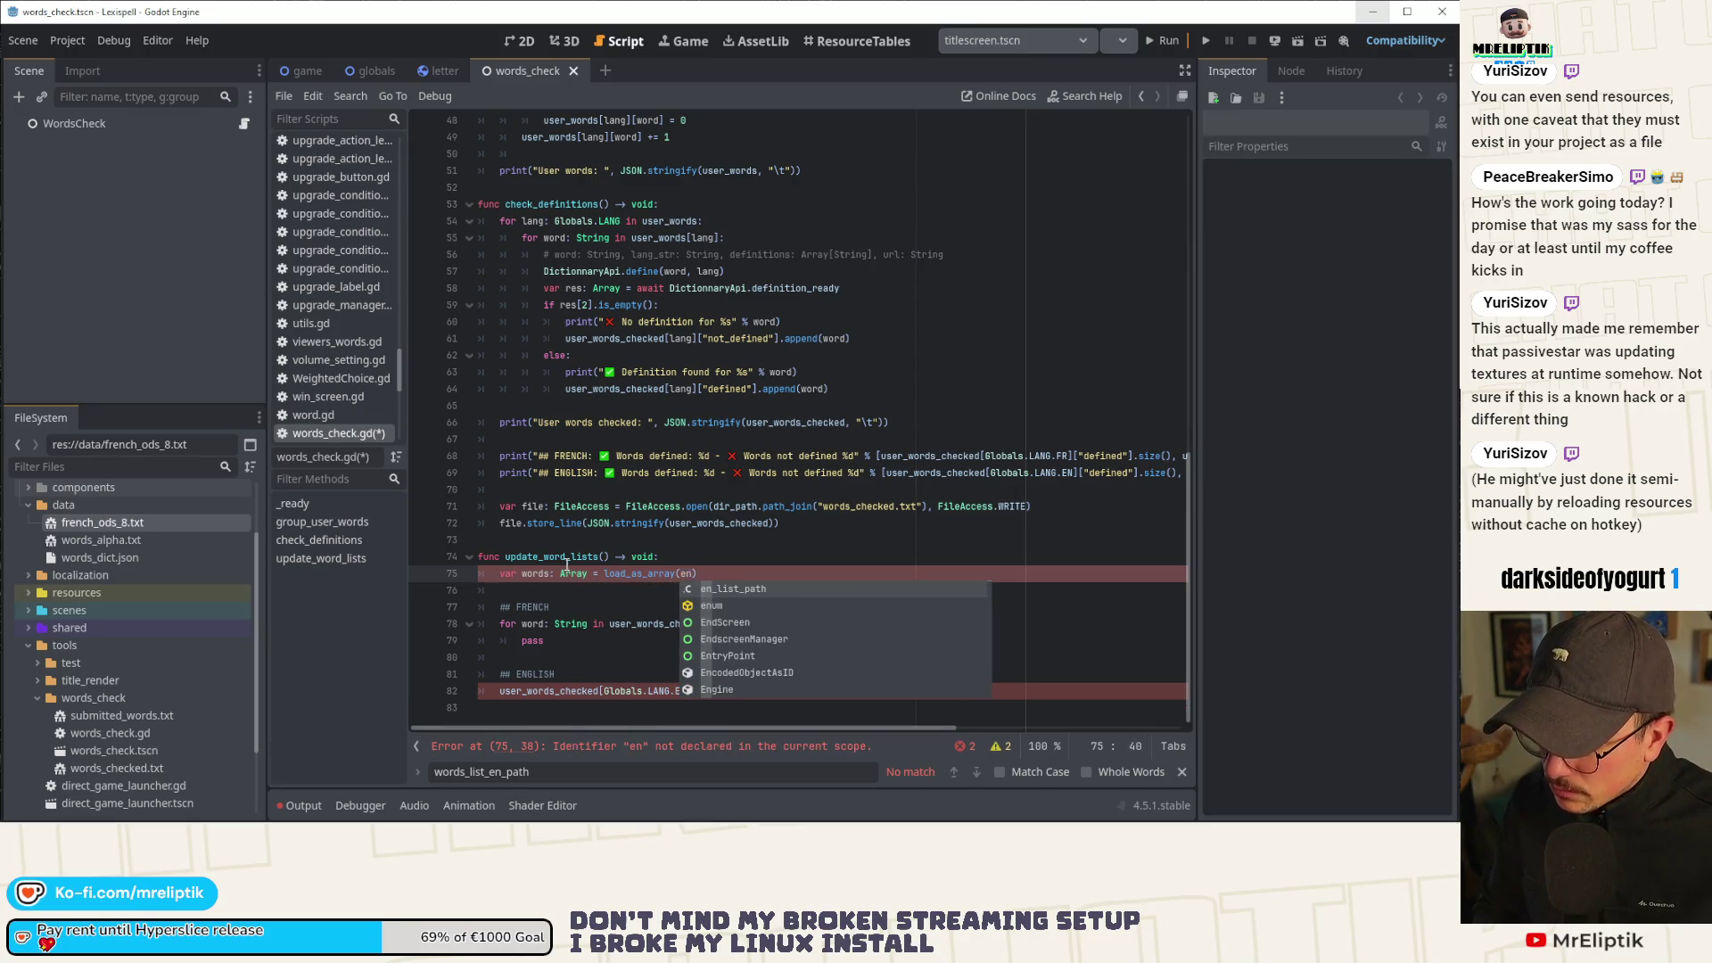
key("BackSpace")
key("BackSpace")
type("fr")
key("Return")
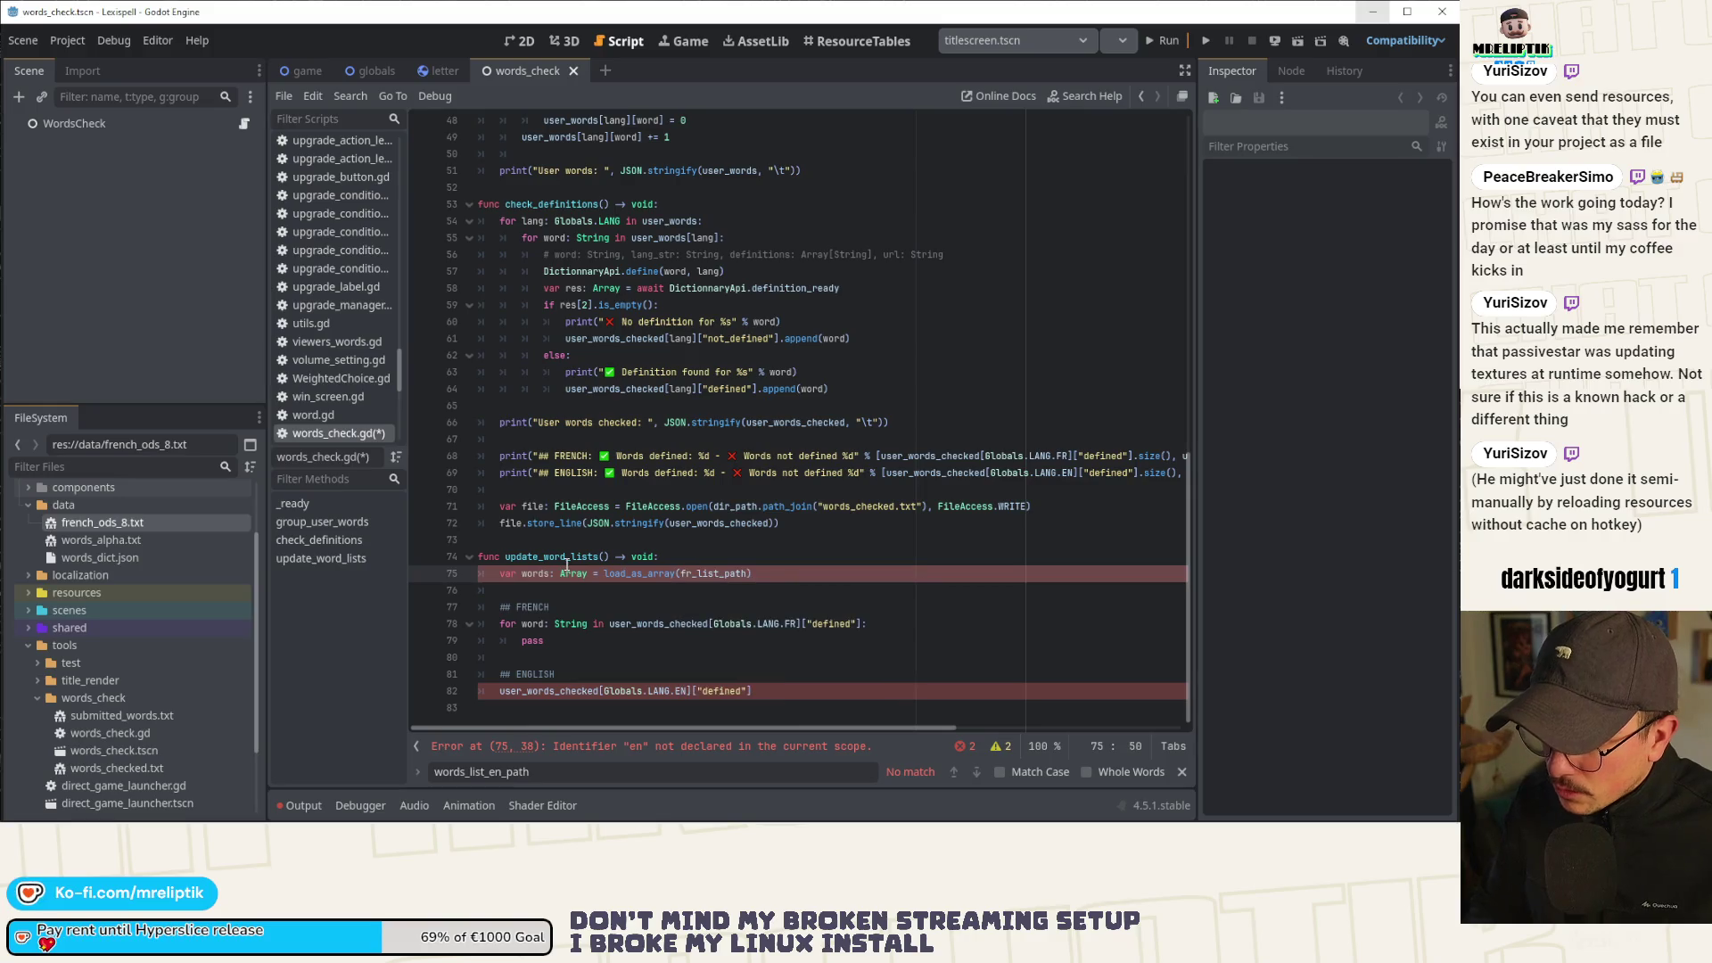
Replace the loop's pass with 'if not word in words: words.append(word)'.
double_click(535, 573)
scroll(529, 586, "down", 1)
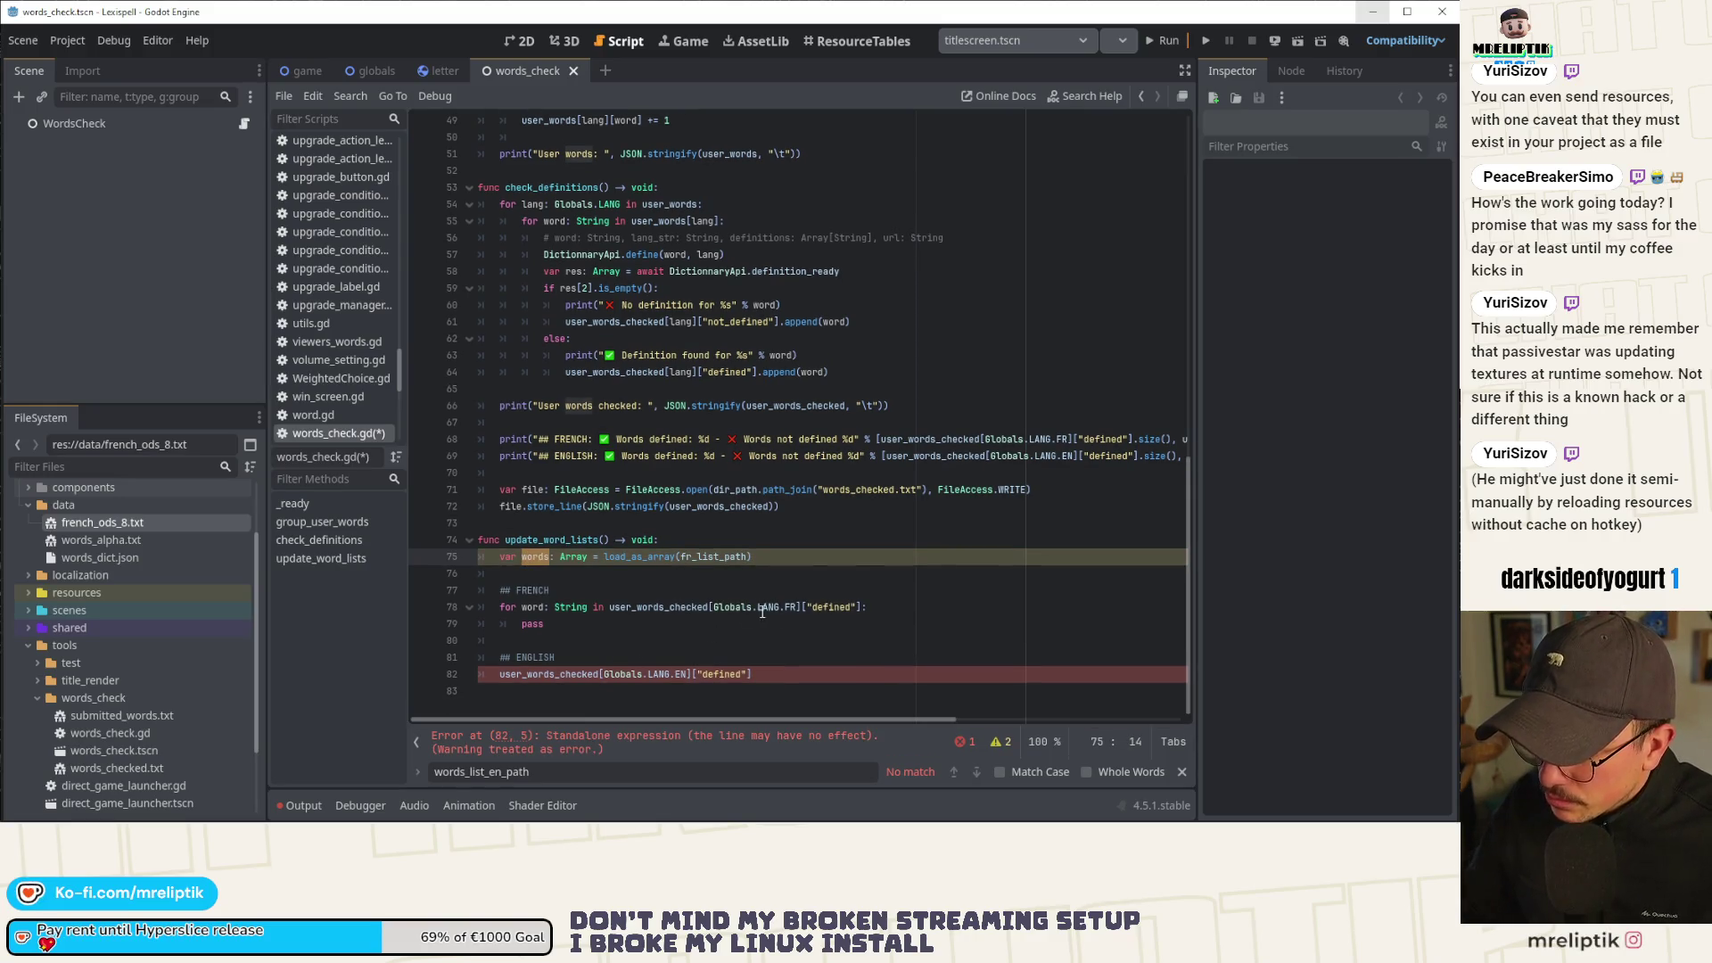
left_click(875, 605)
double_click(606, 624)
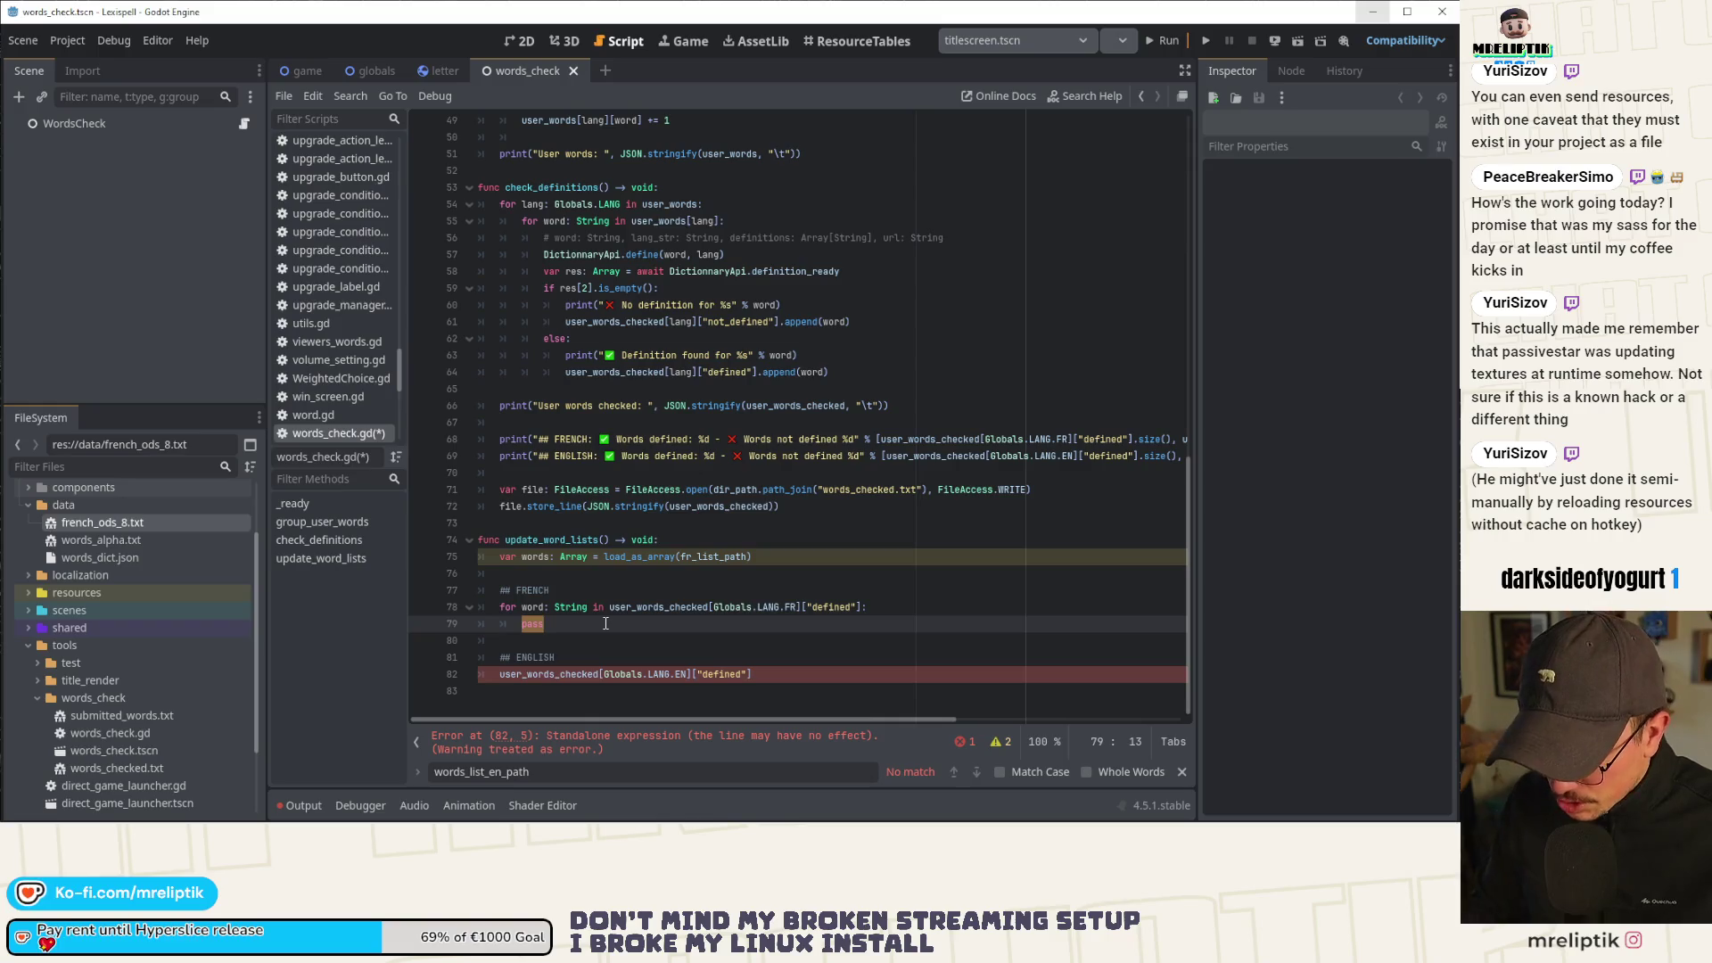
type("if word")
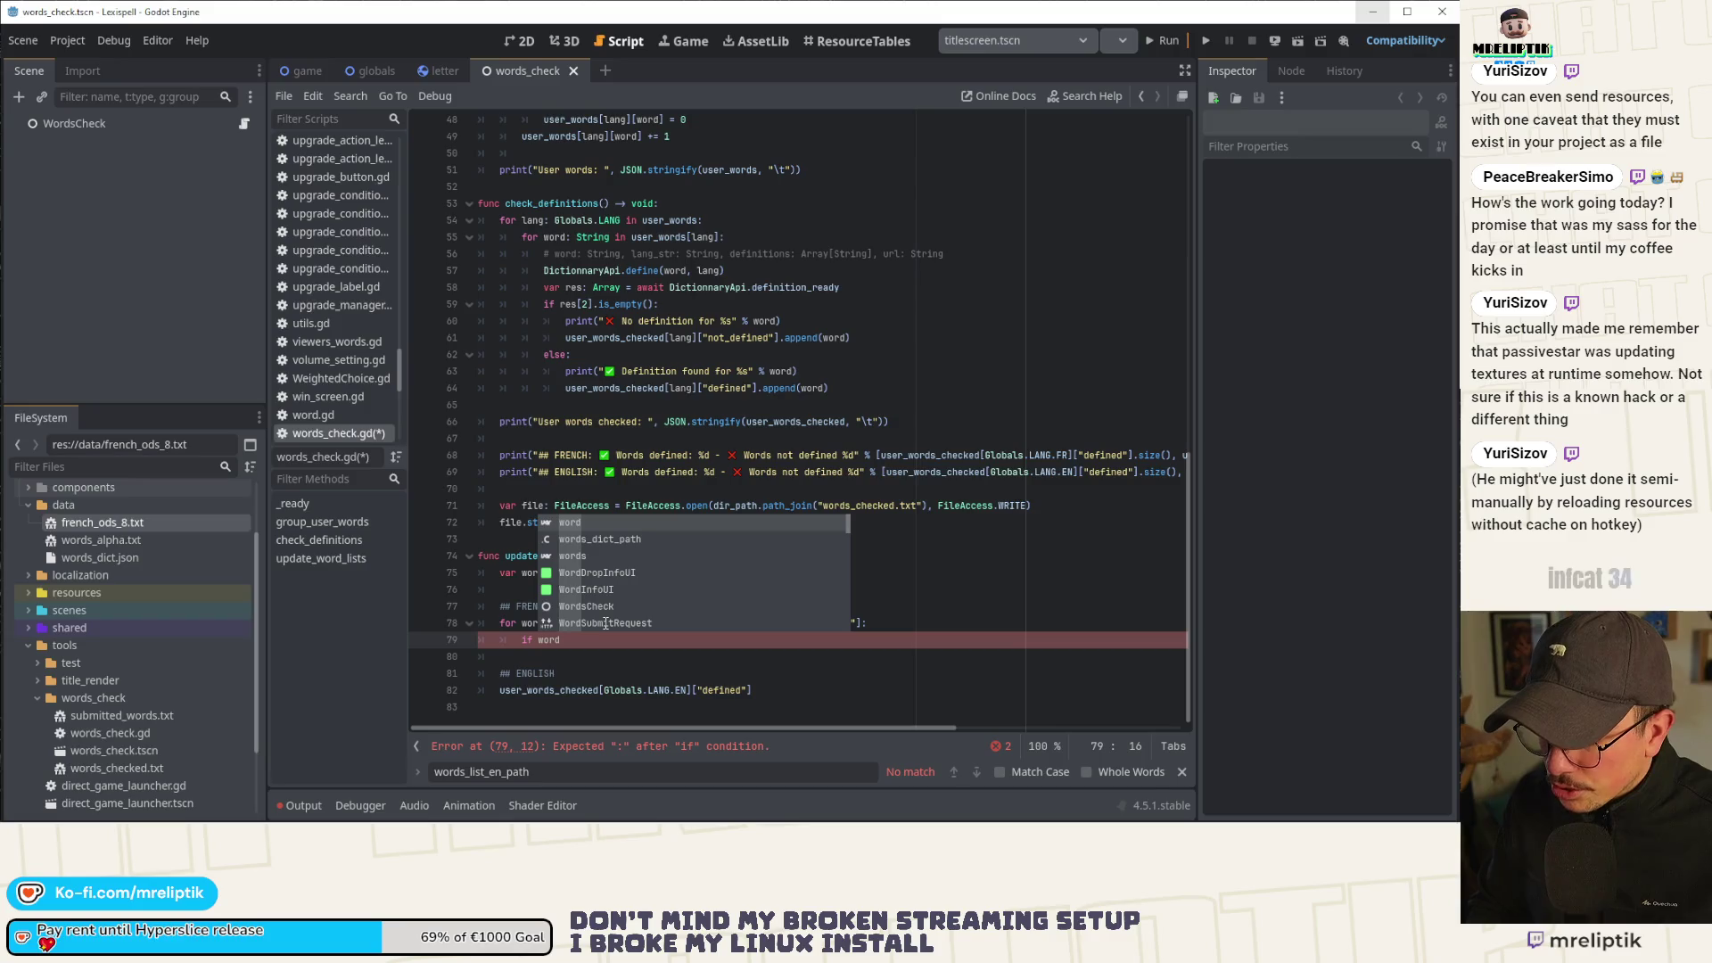
key("BackSpace")
key("BackSpace")
key("BackSpace")
key("BackSpace")
type("not word ")
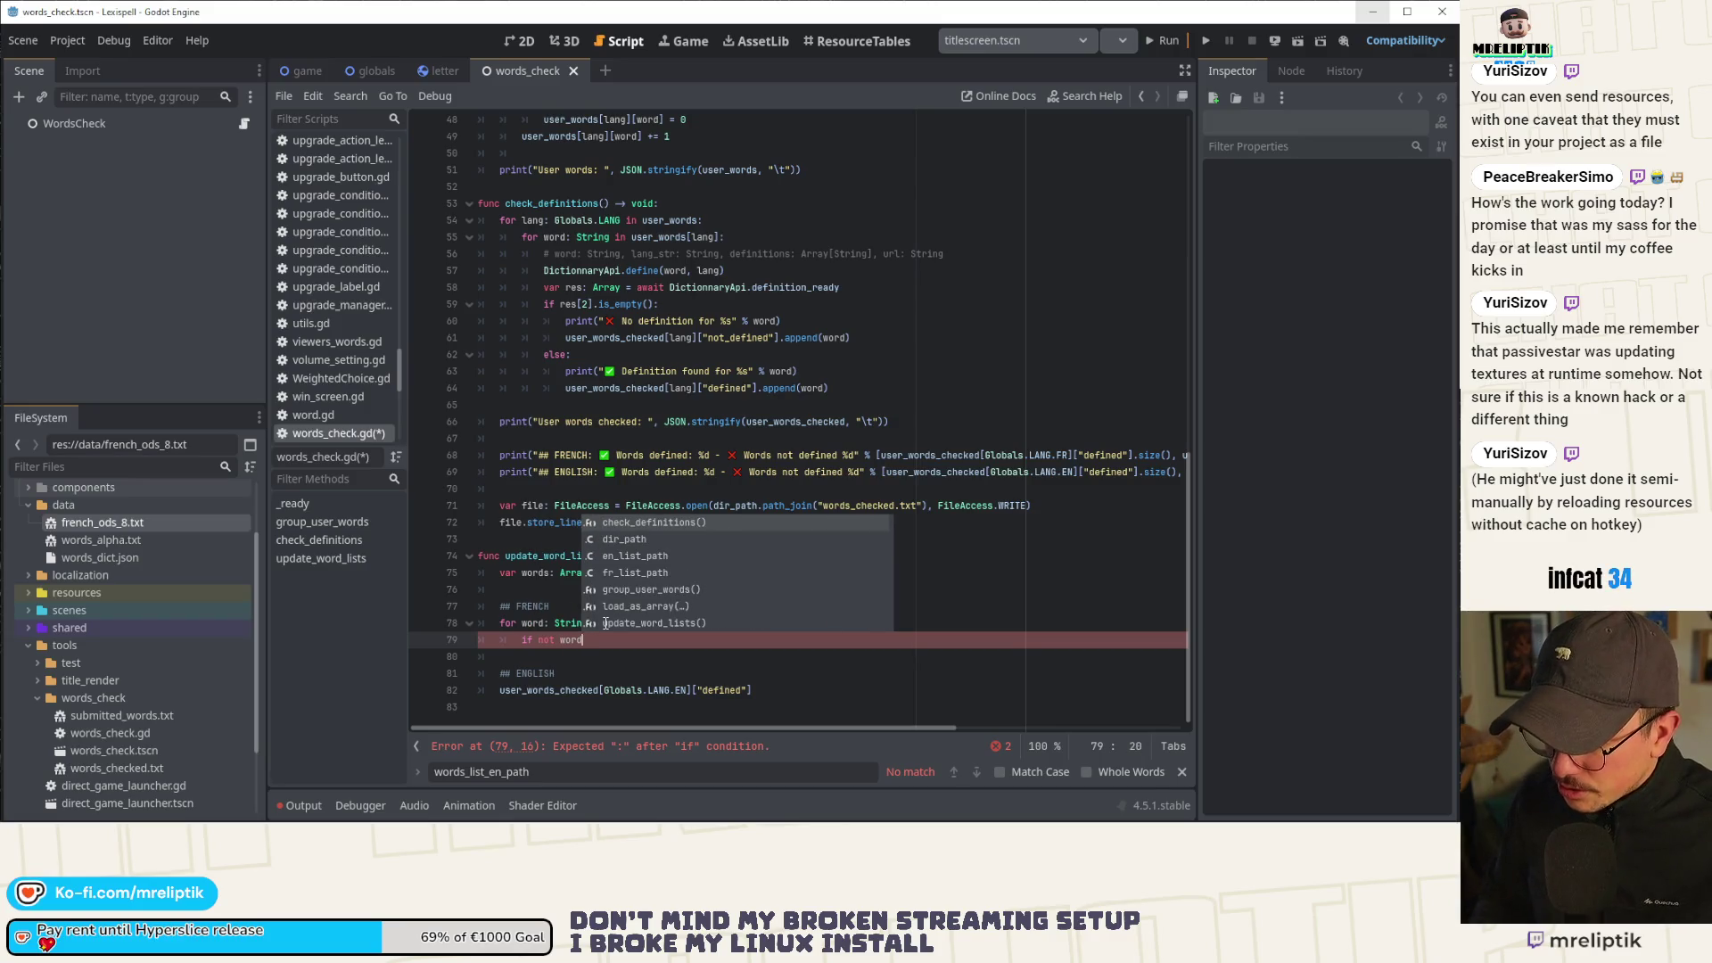
type("in wor")
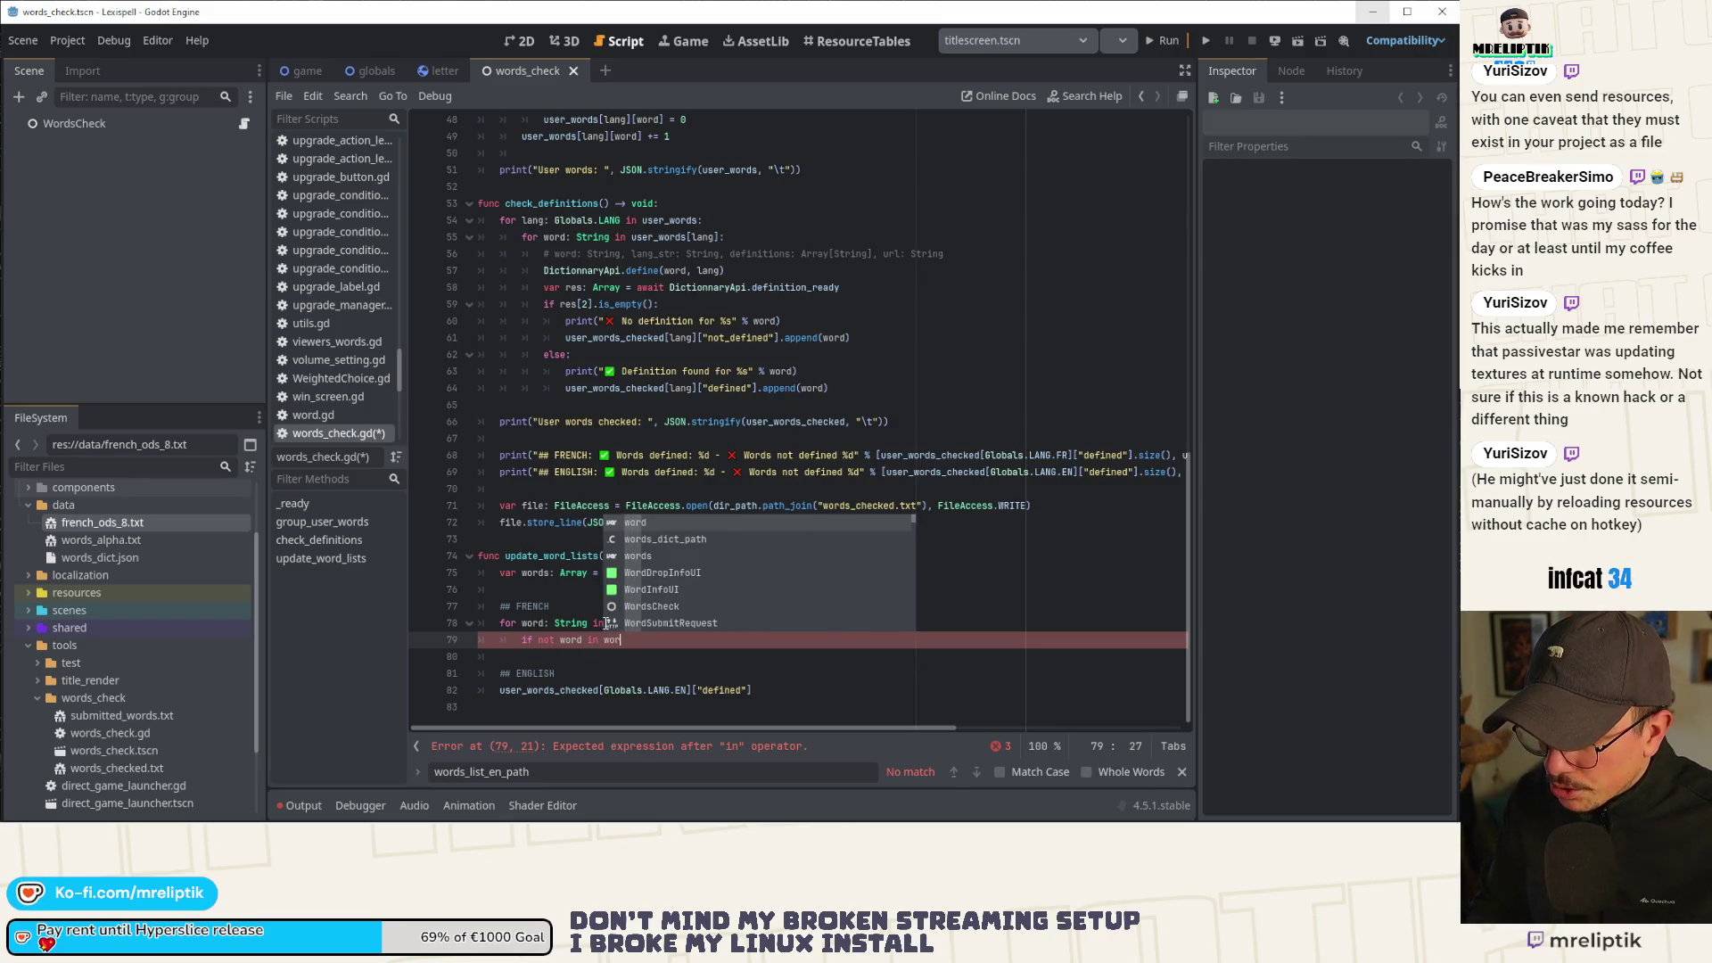
type("ds")
key("Escape")
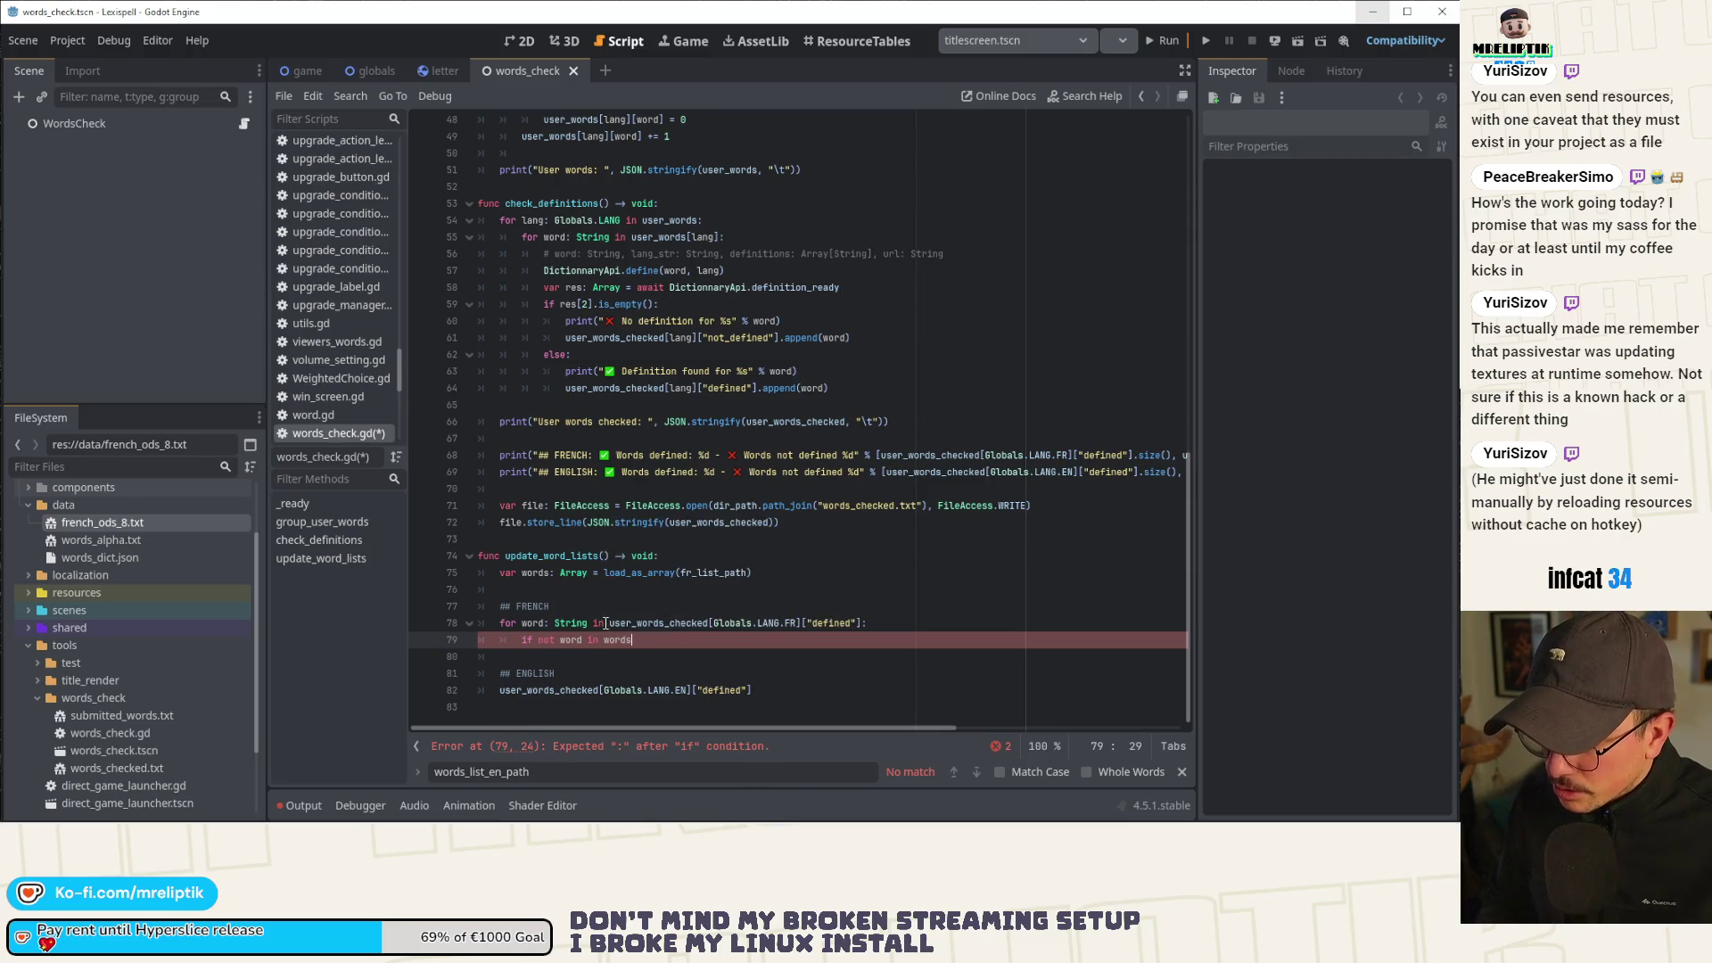
type(":")
key("Return")
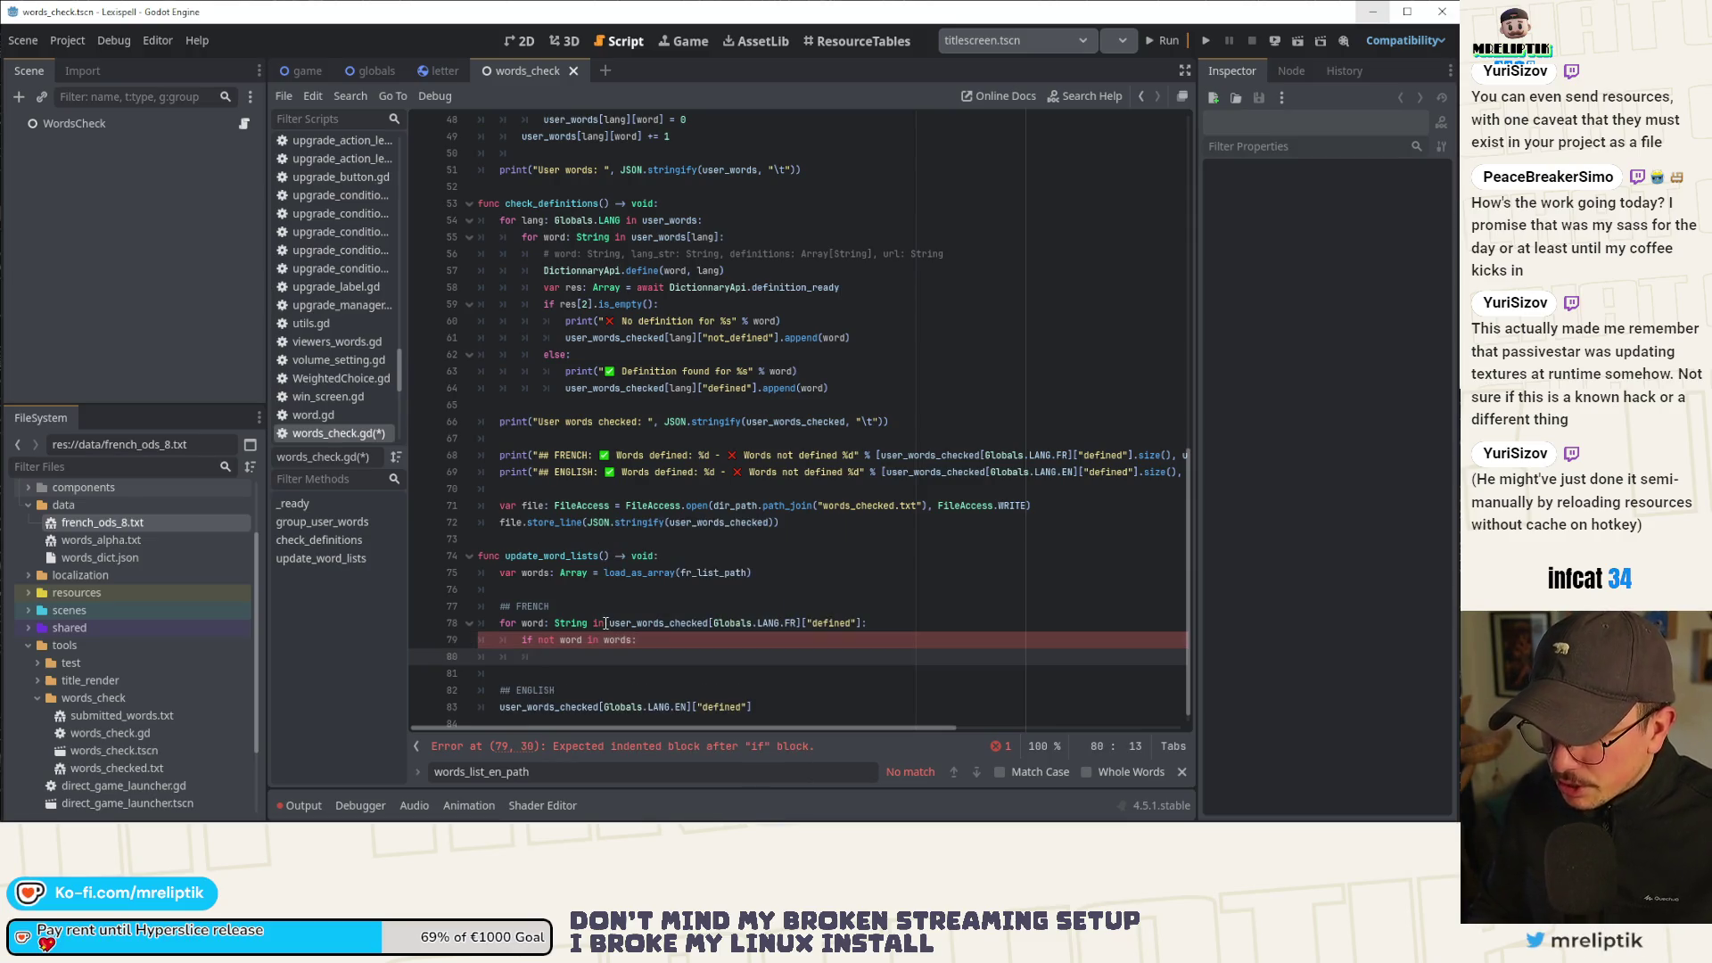
type("words.appe")
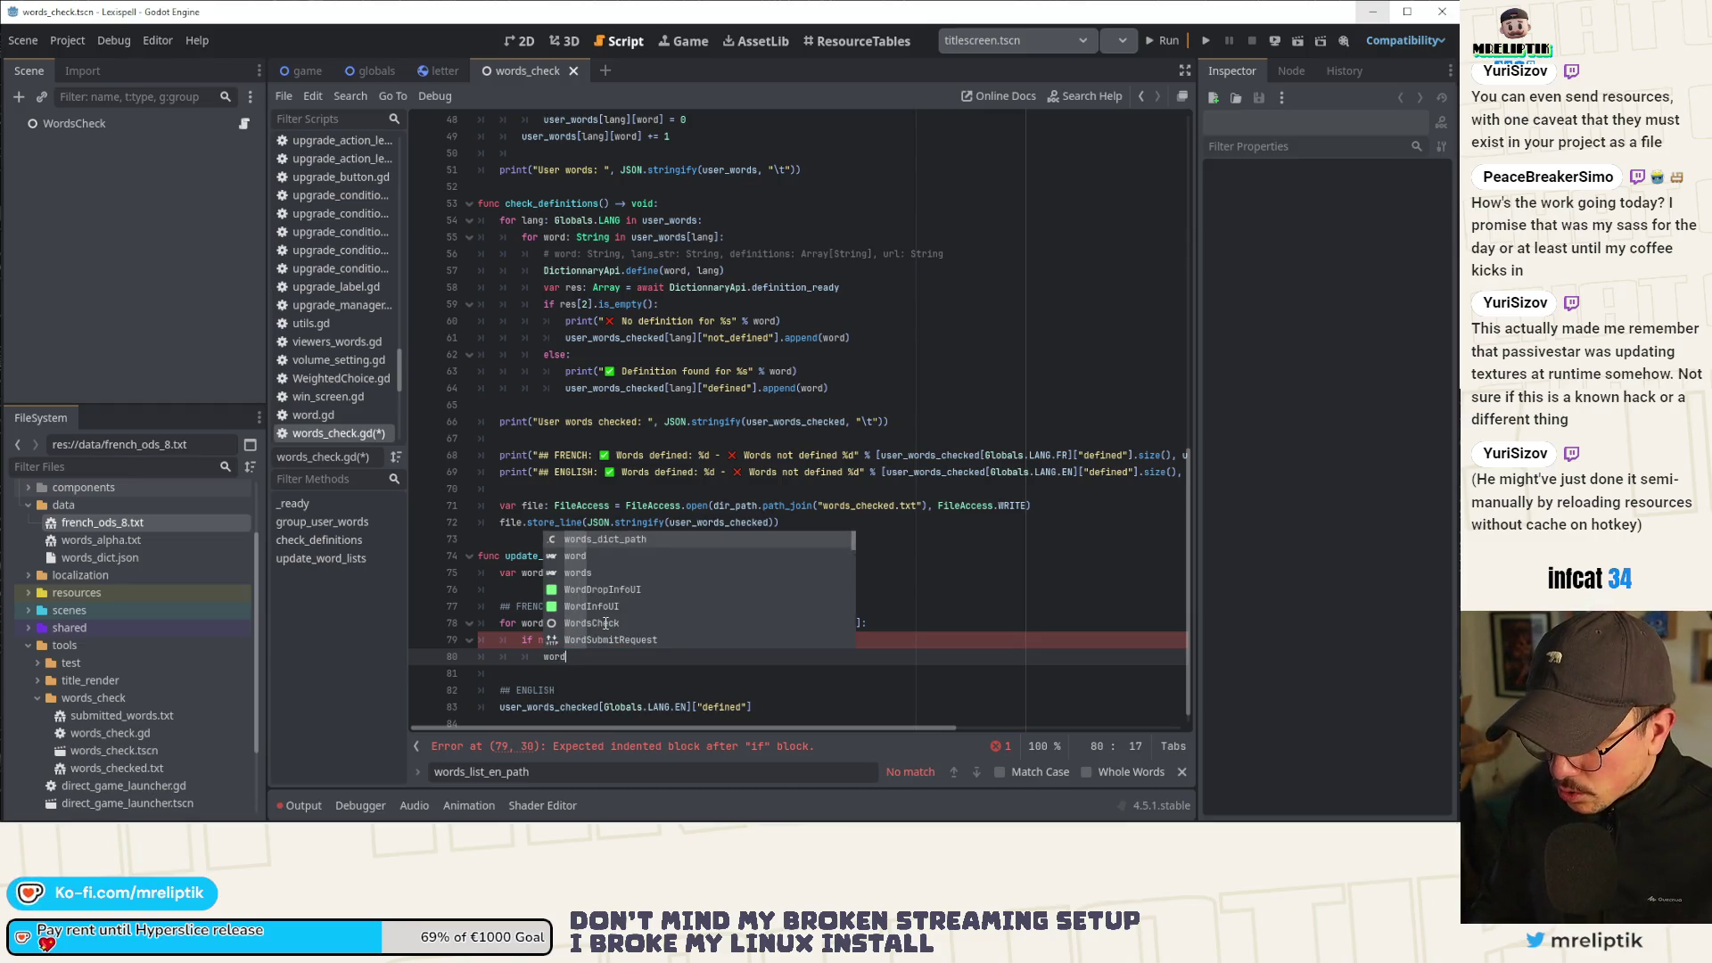
key("Return")
type("word)")
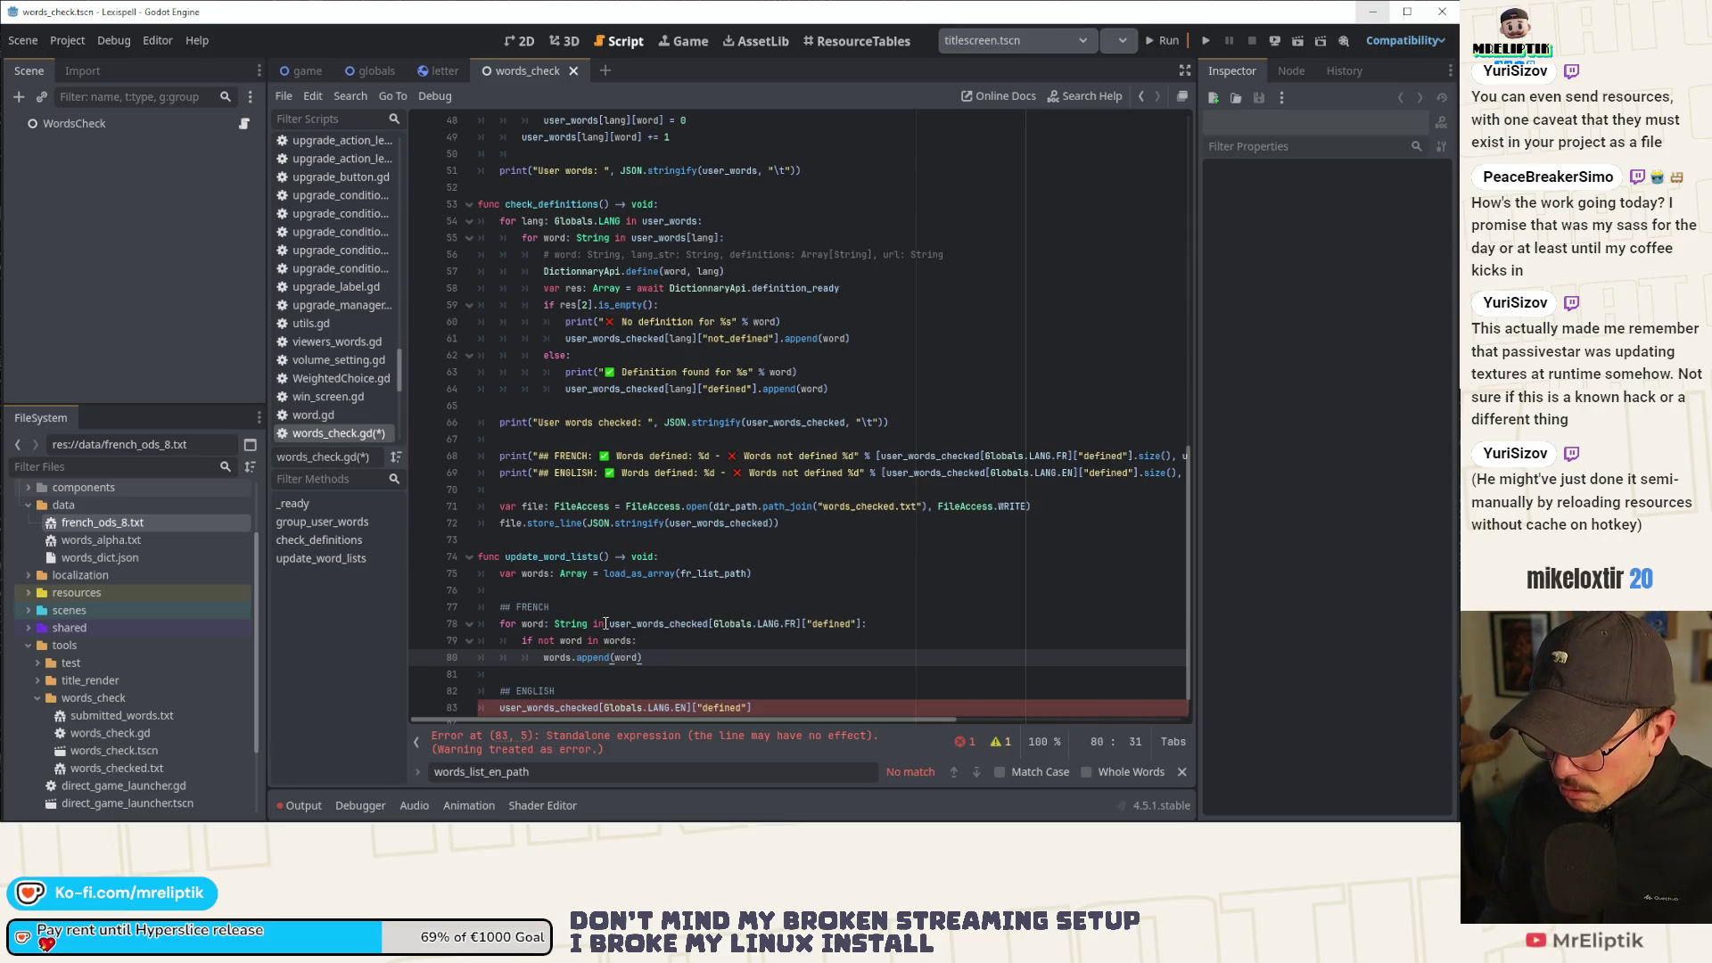
key("Return")
Add words.sort() at function-body level after the French loop.
key("BackSpace")
key("BackSpace")
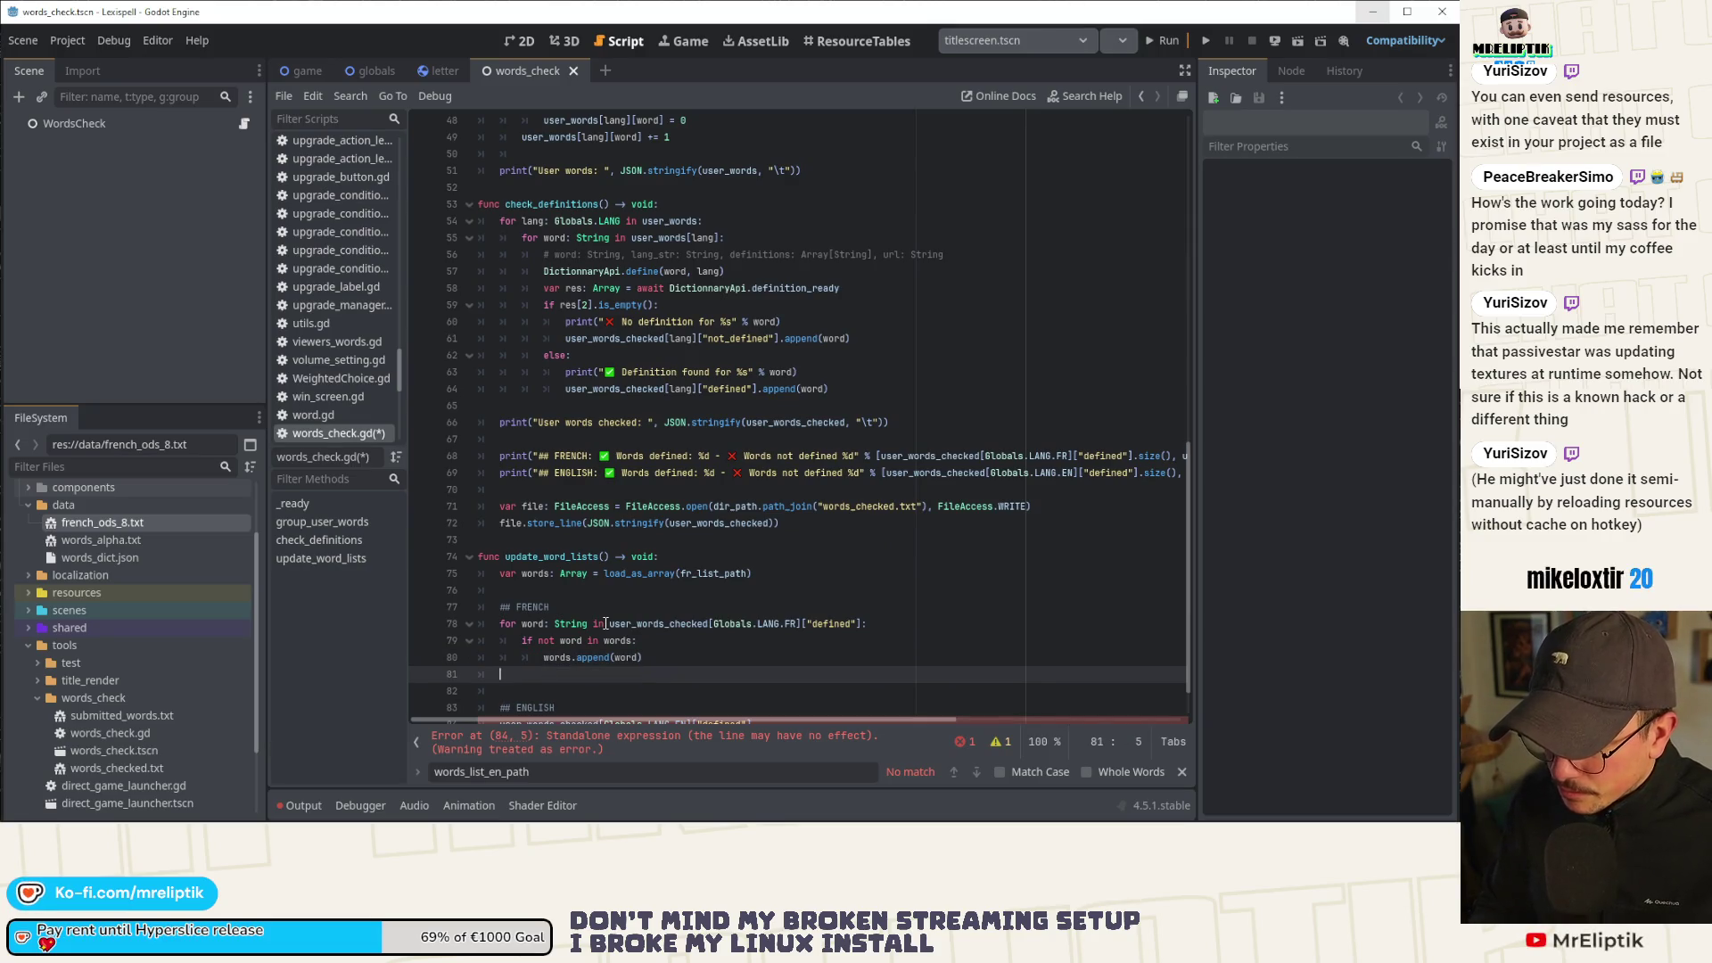
key("Return")
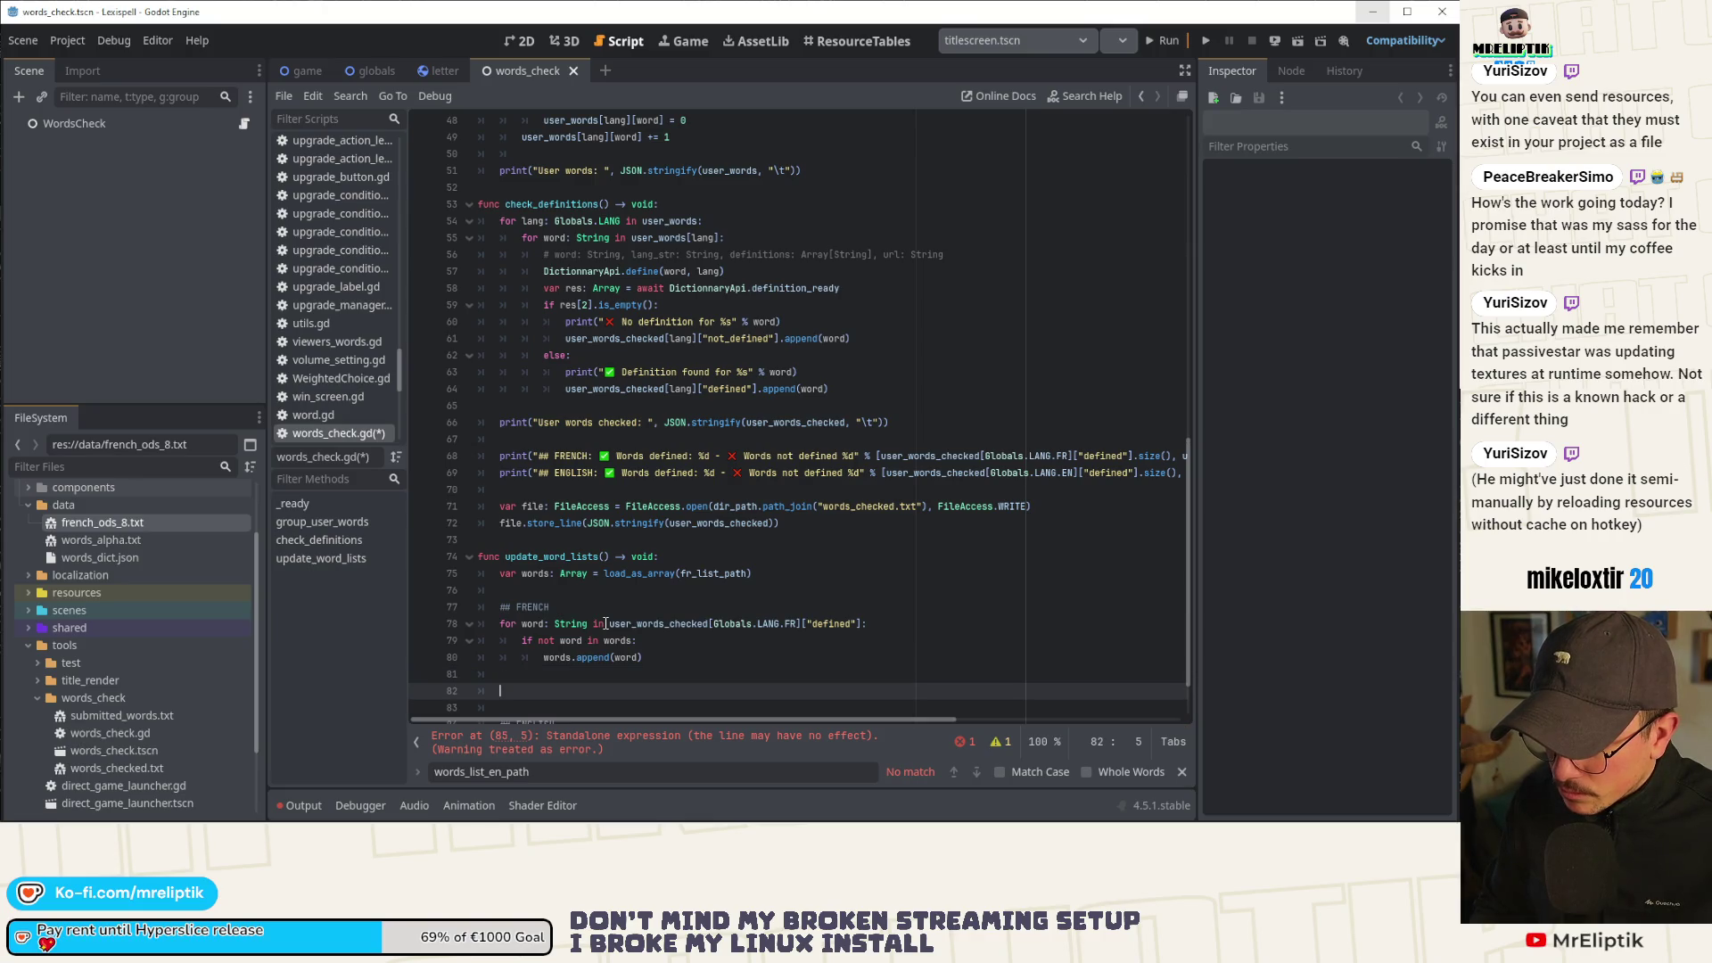
type("words.")
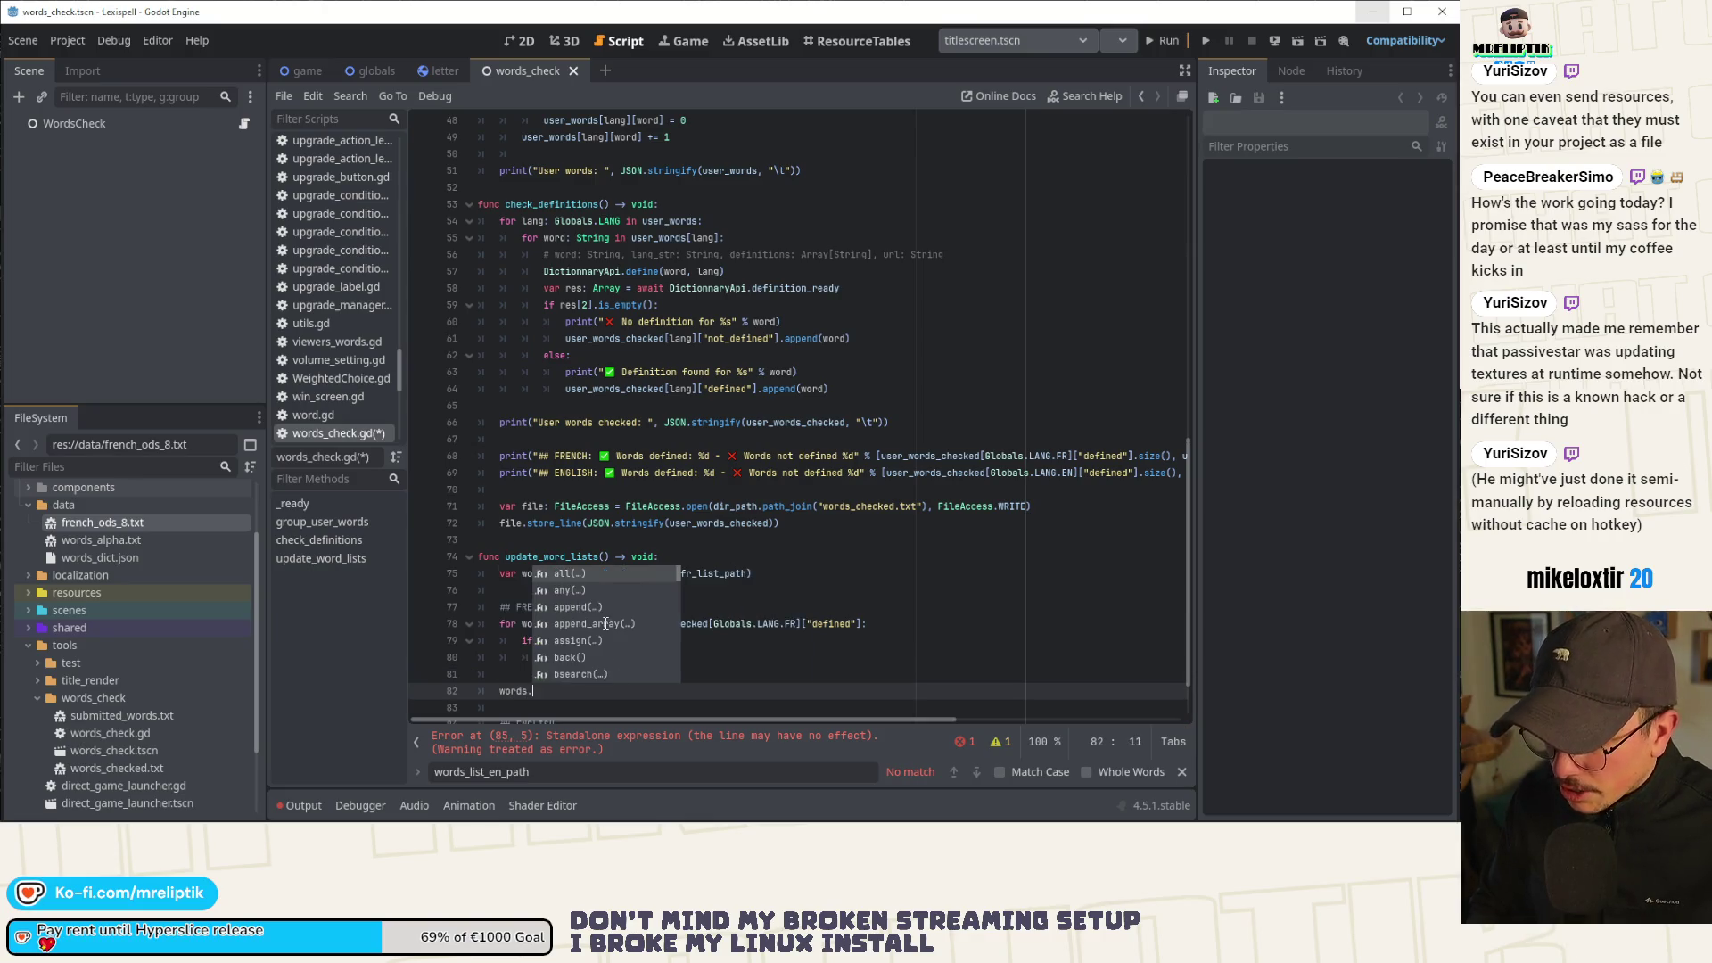
type("s")
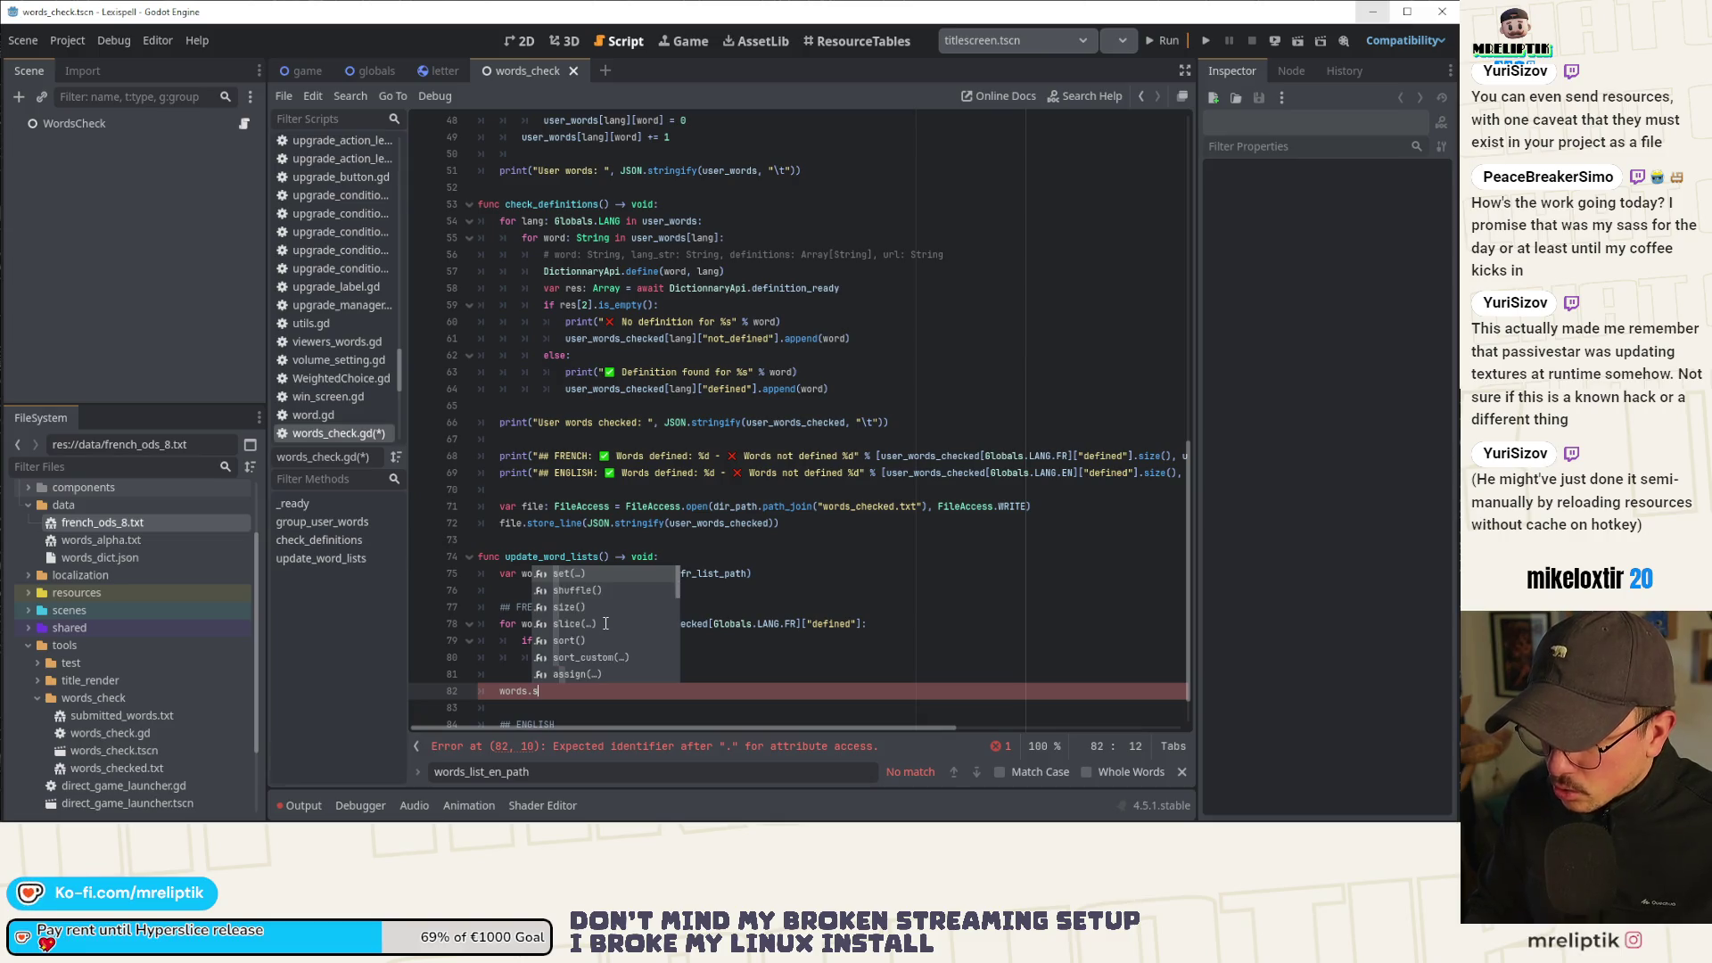
key("Down")
key("Down")
key("Down")
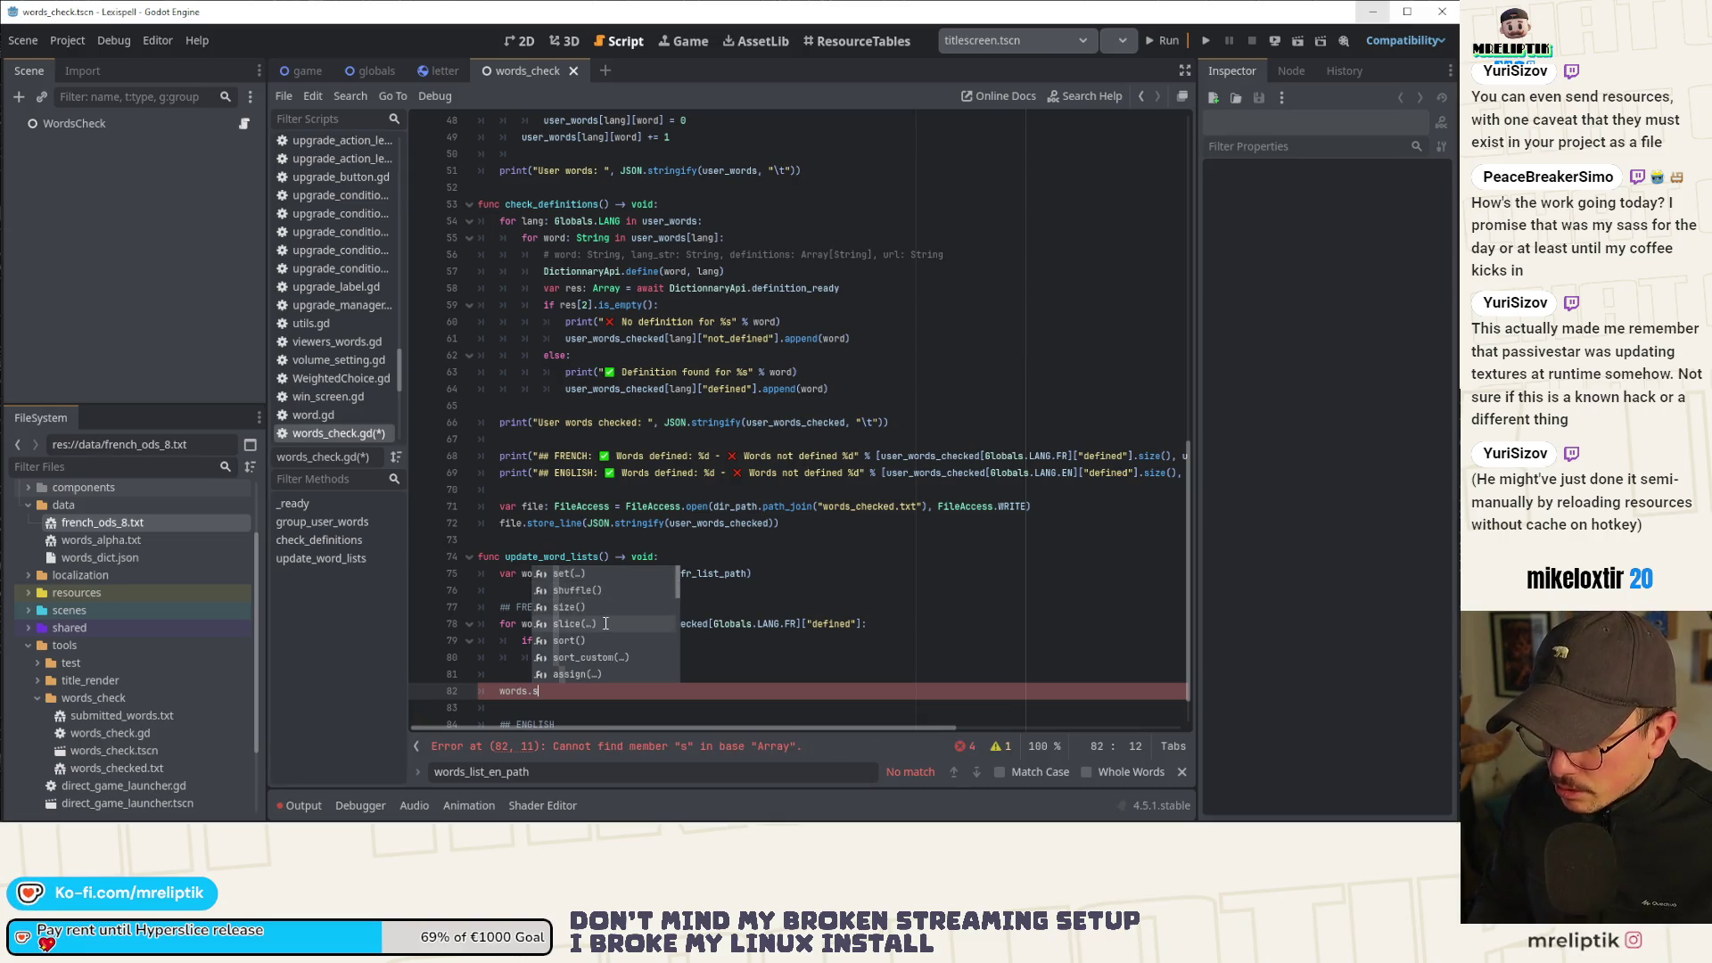
key("Return")
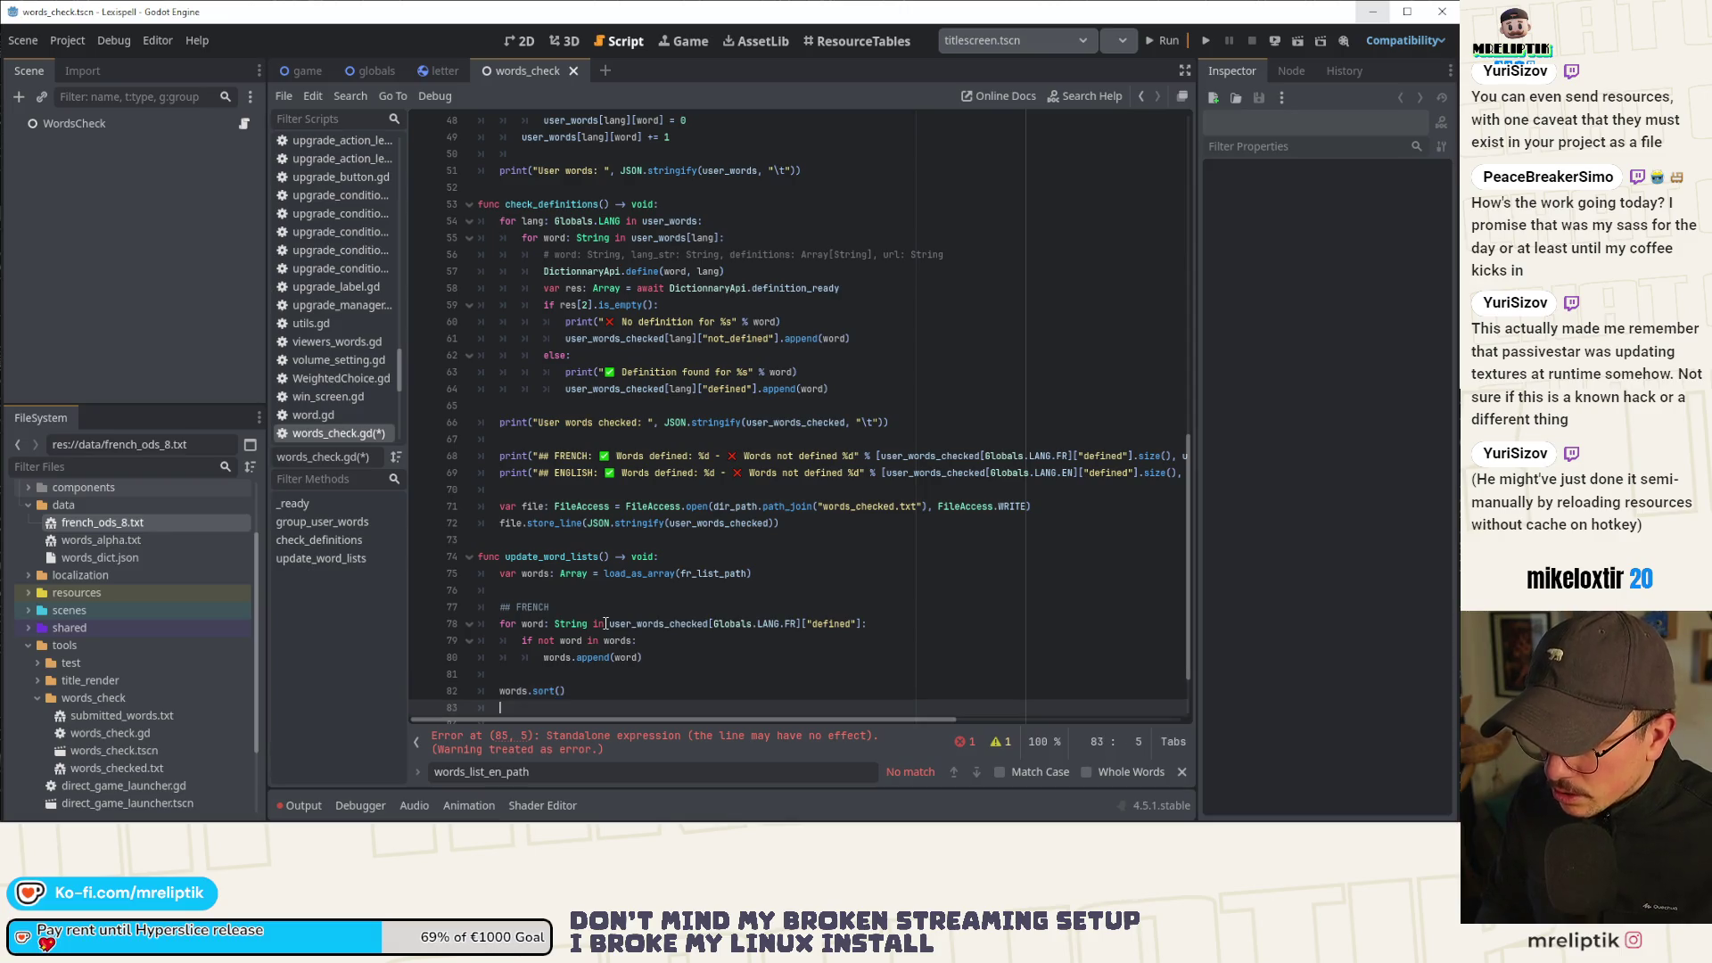
key("Return")
scroll(571, 621, "down", 1)
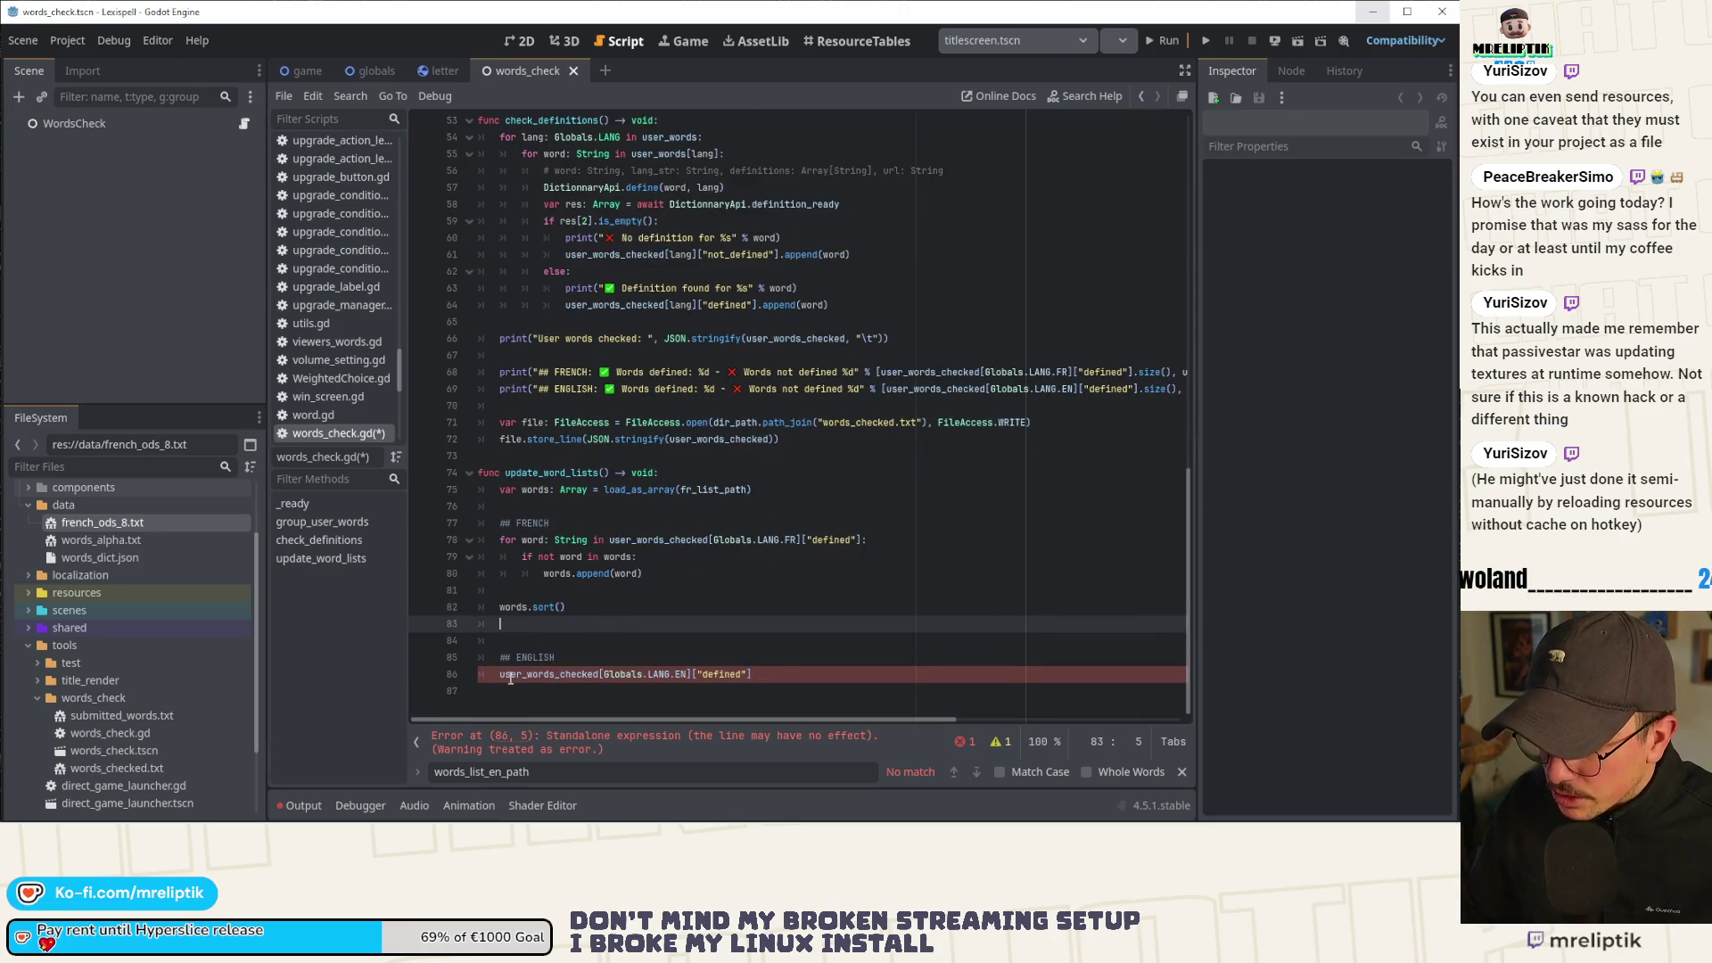
double_click(515, 608)
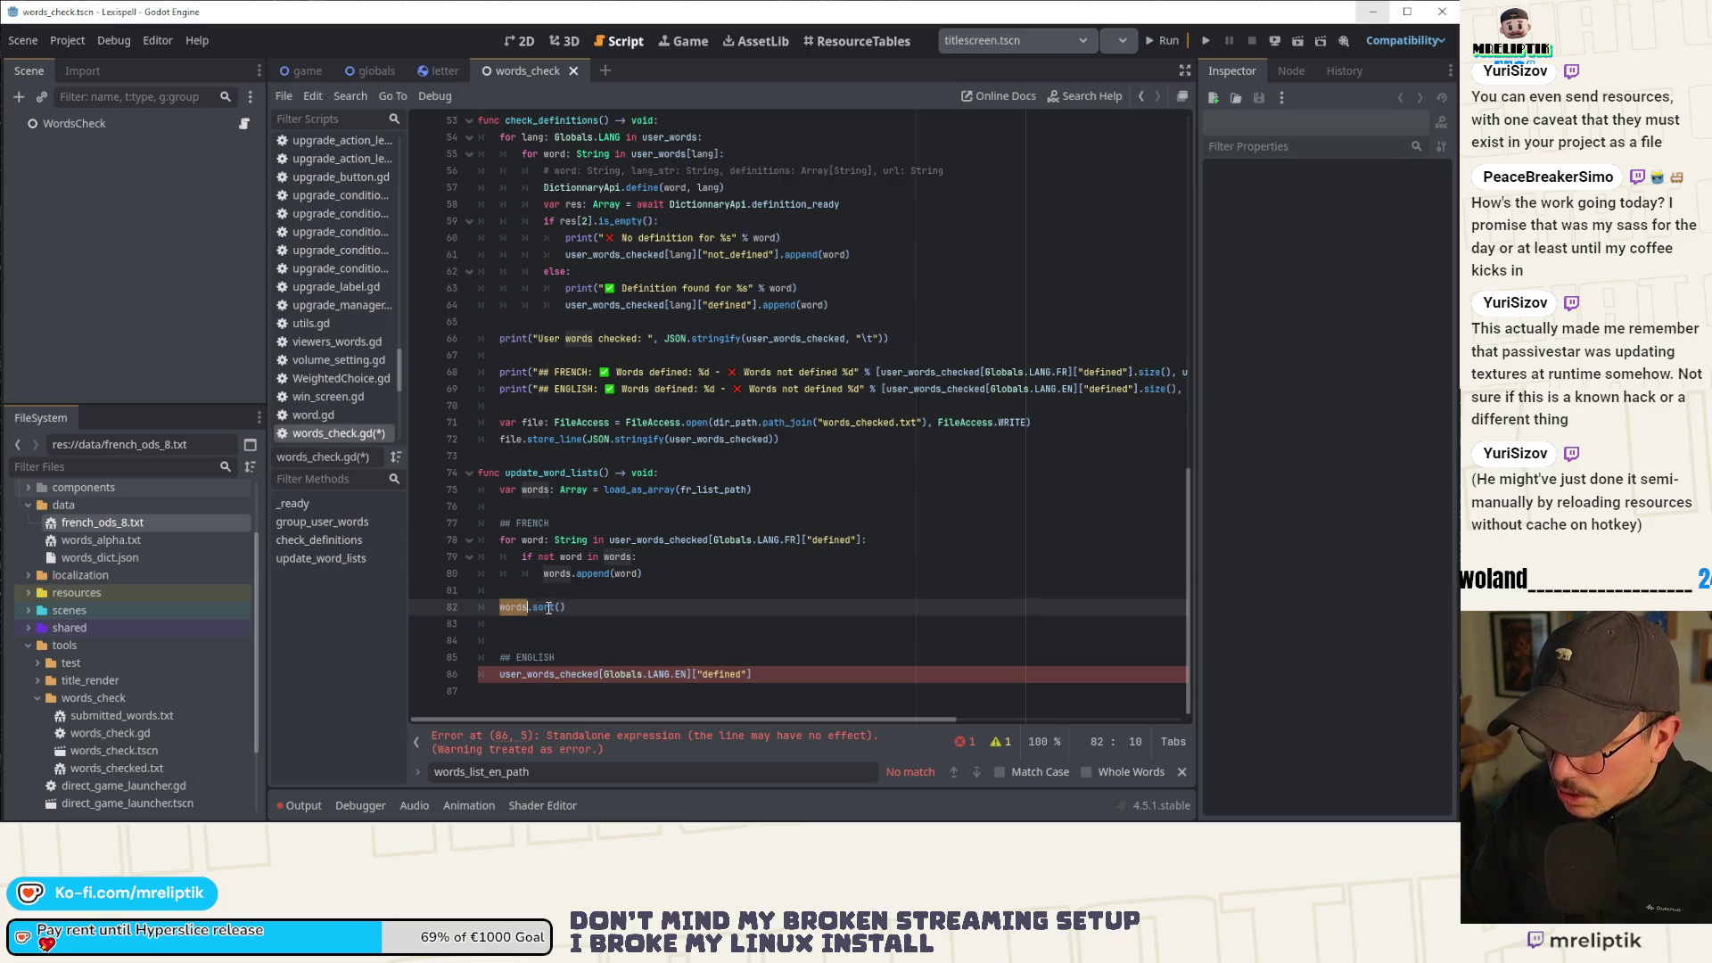
Check the Array sort() documentation, then add a blank line after words.sort().
left_click(541, 609, "ctrl")
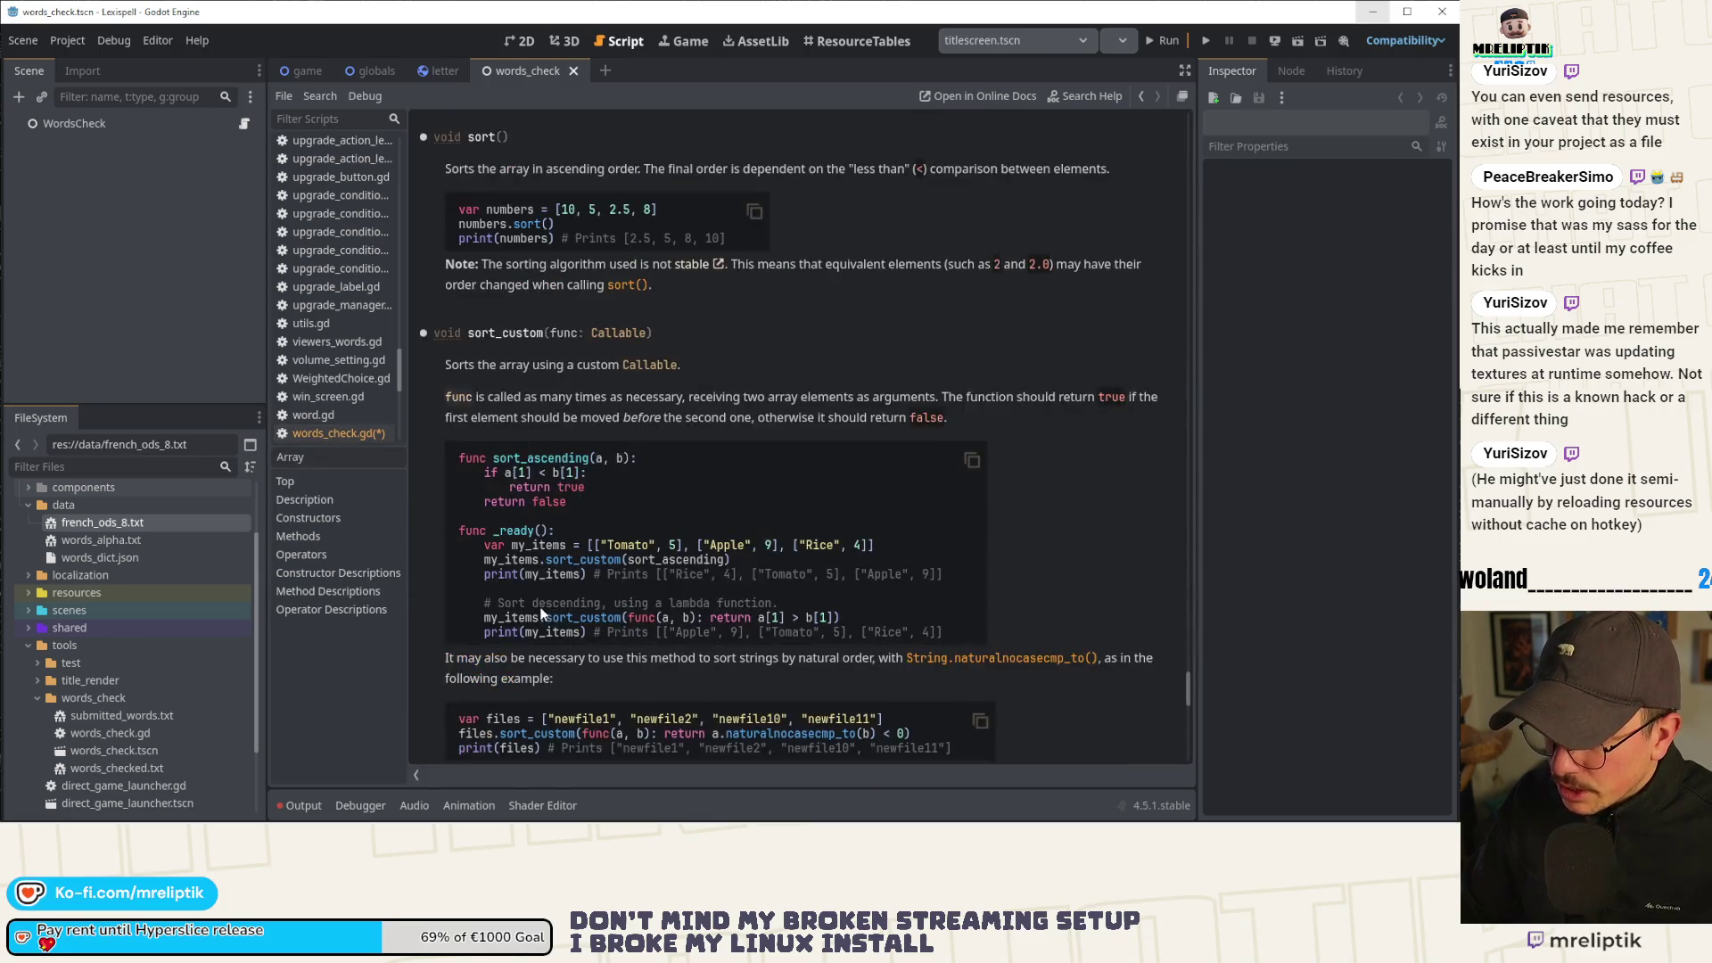
key("alt+Left")
left_click(613, 624)
left_click(643, 537)
left_click(603, 642)
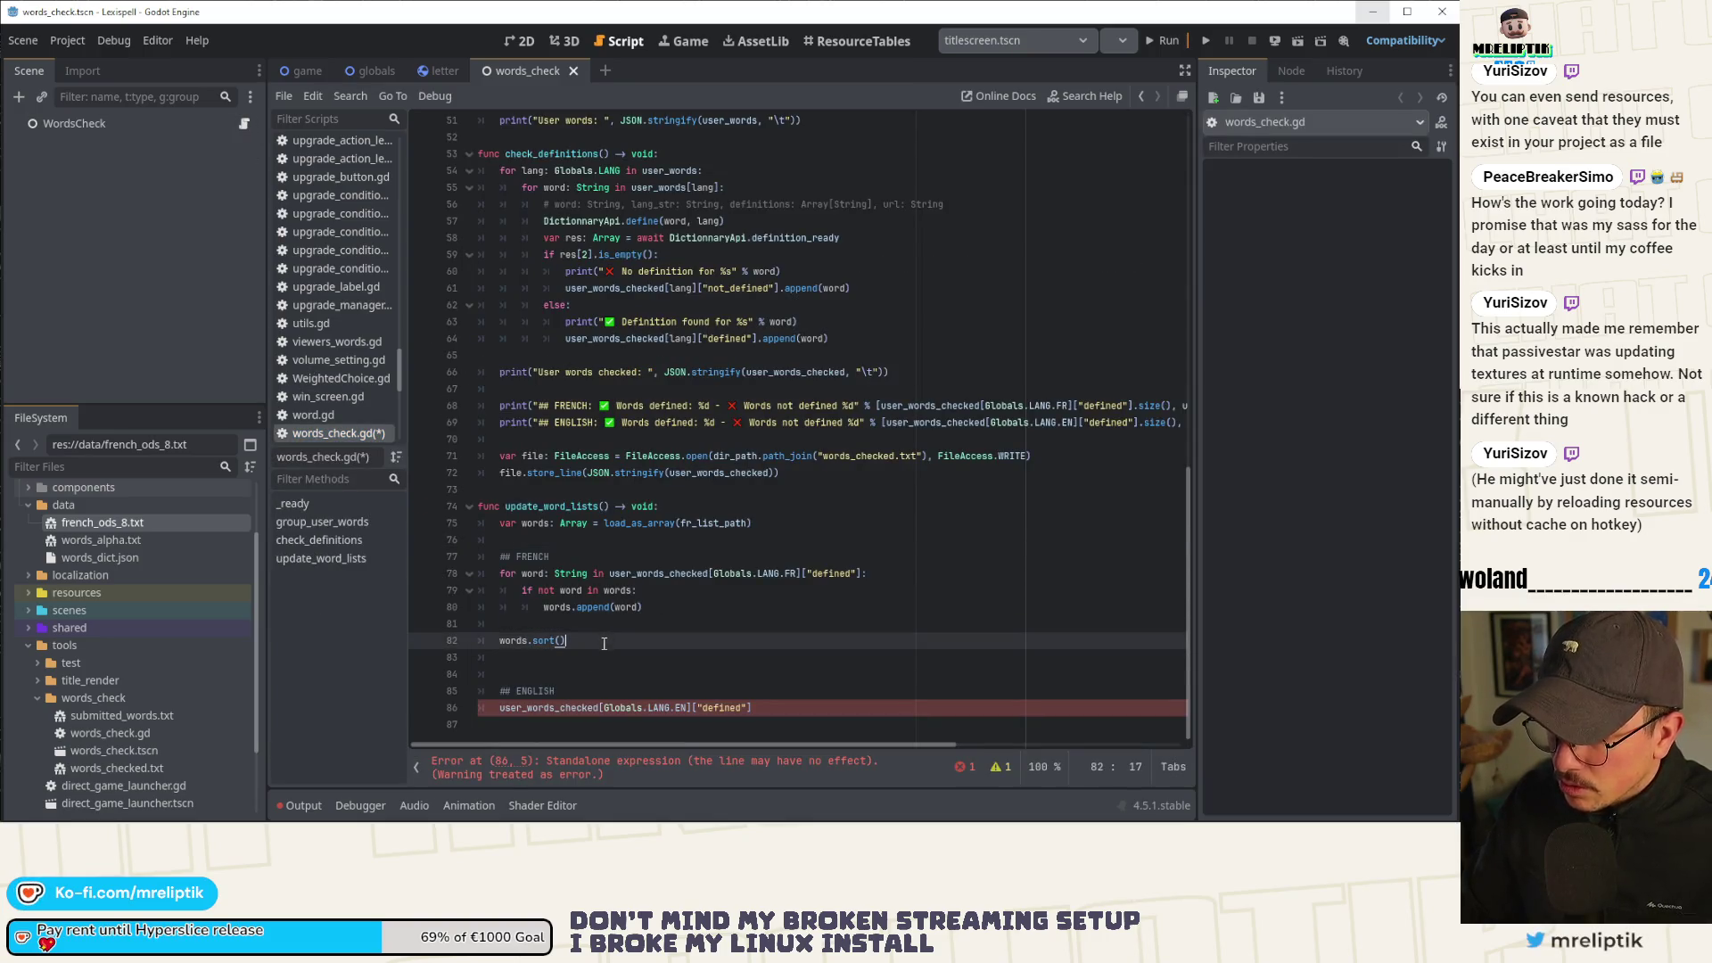
key("Return")
Rename the call to load_file_as_array and add save_array_as_file(words) after the sort.
left_click(635, 523)
type("file_")
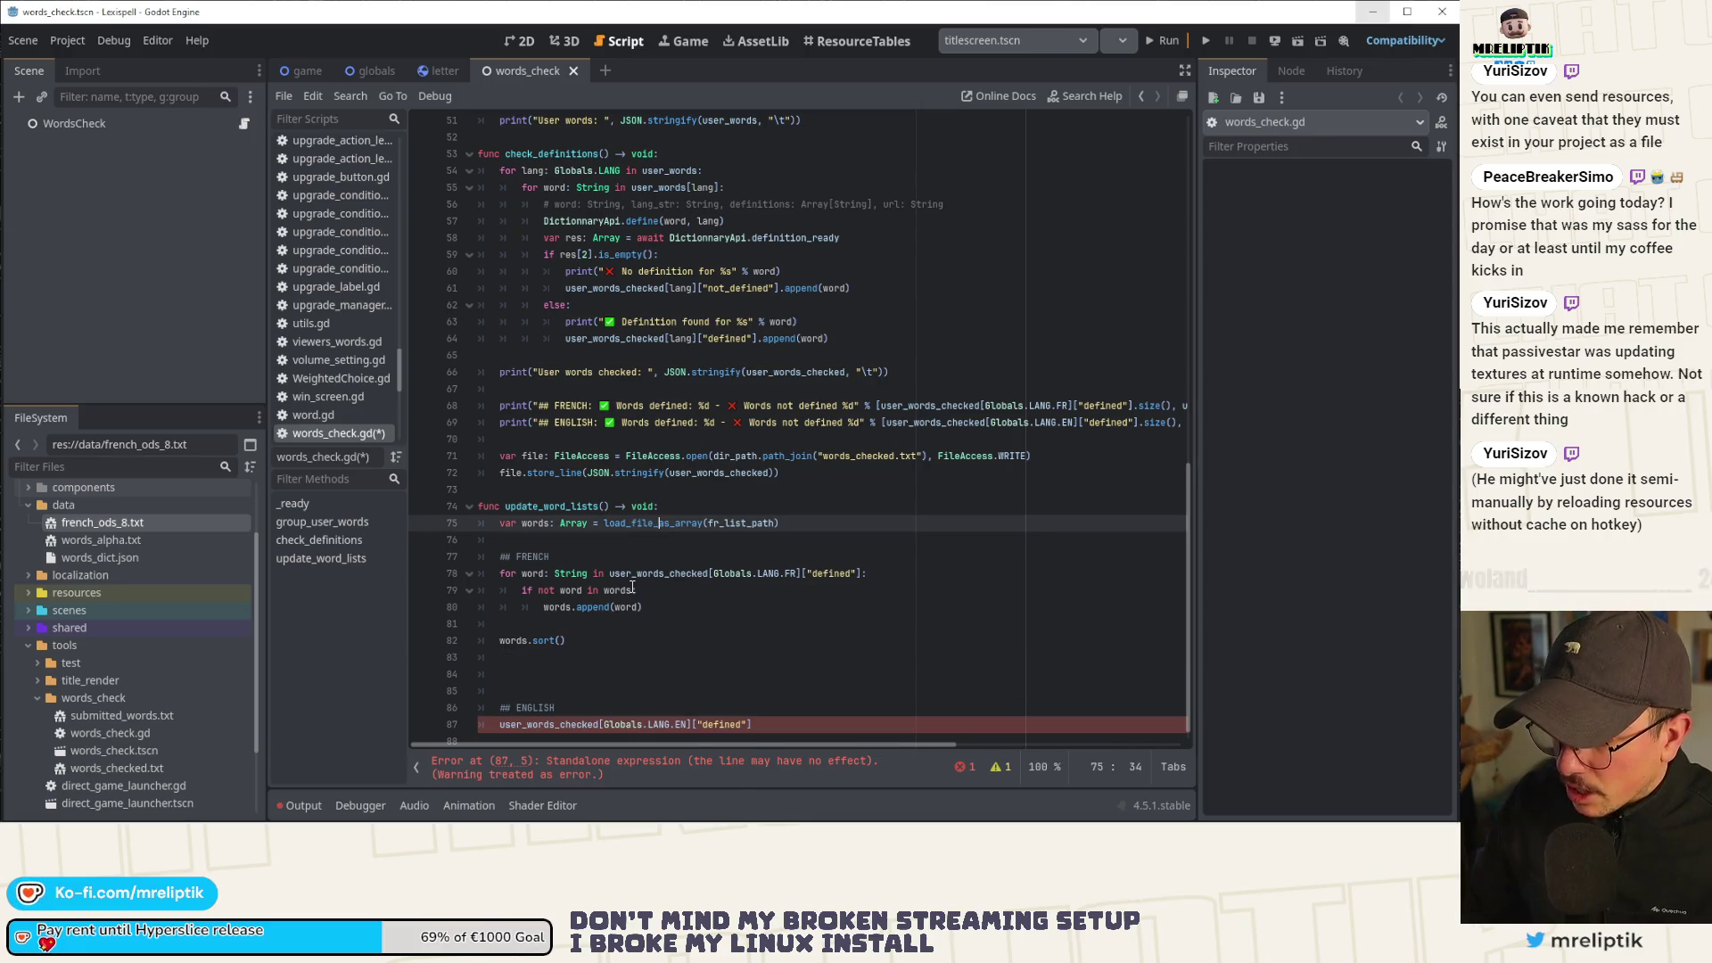
left_click(567, 657)
type("save_fil")
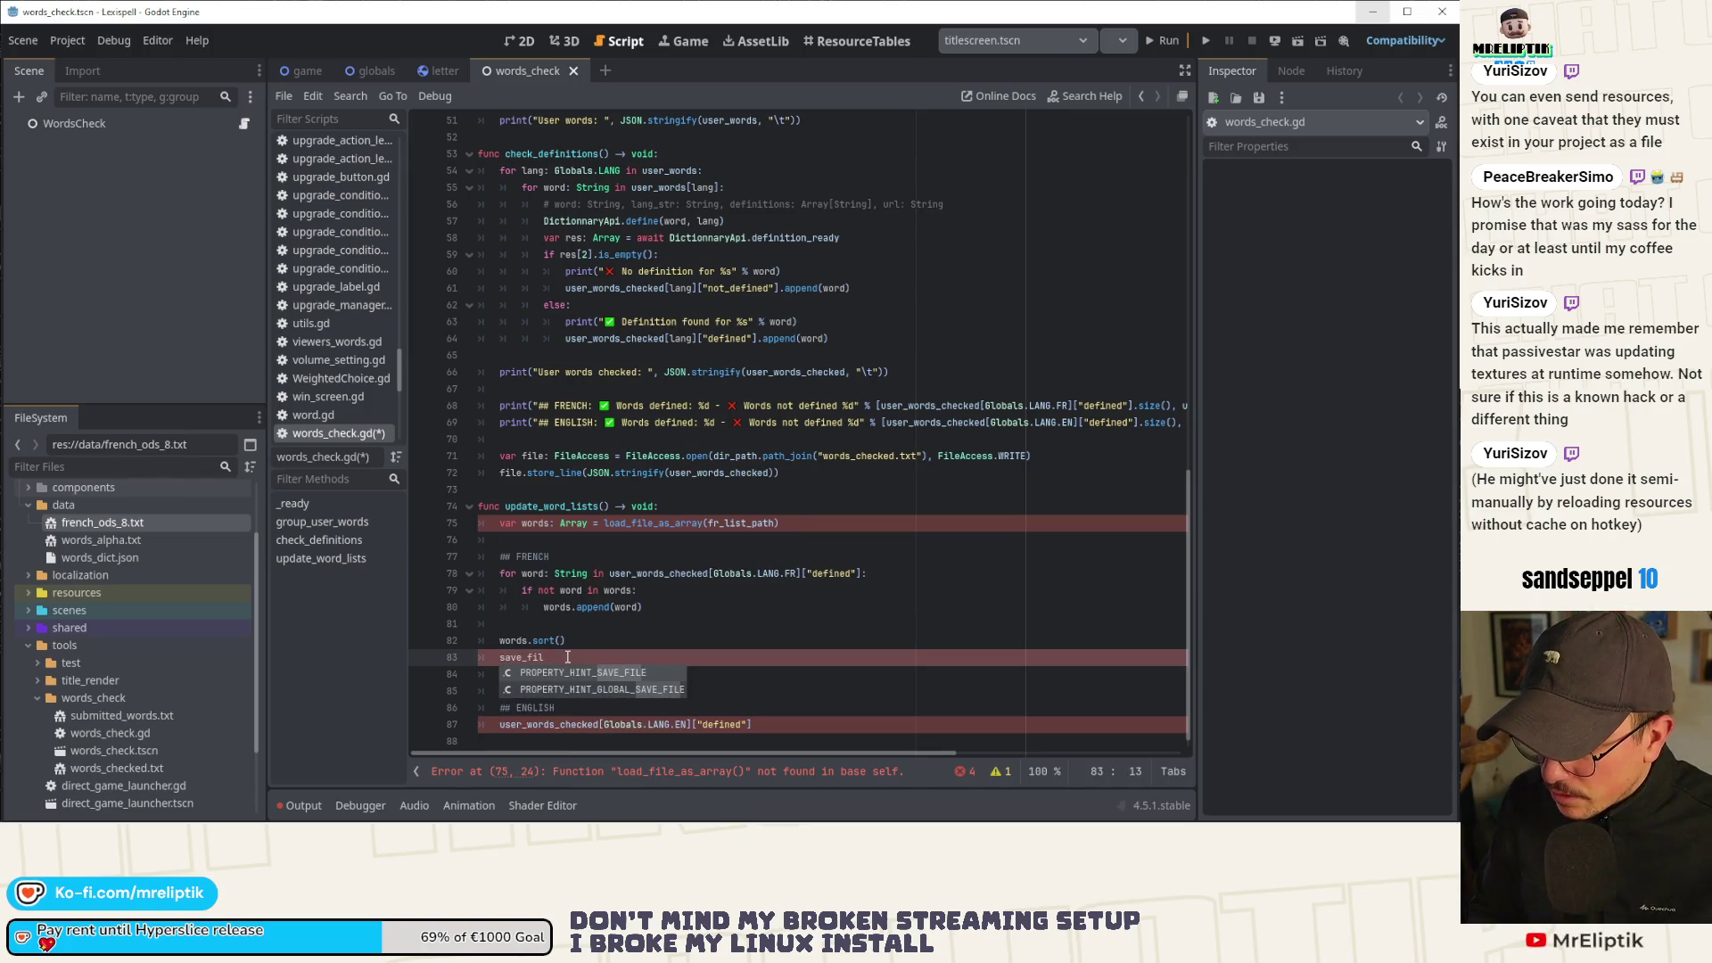
key("BackSpace")
key("BackSpace")
key("BackSpace")
type("array")
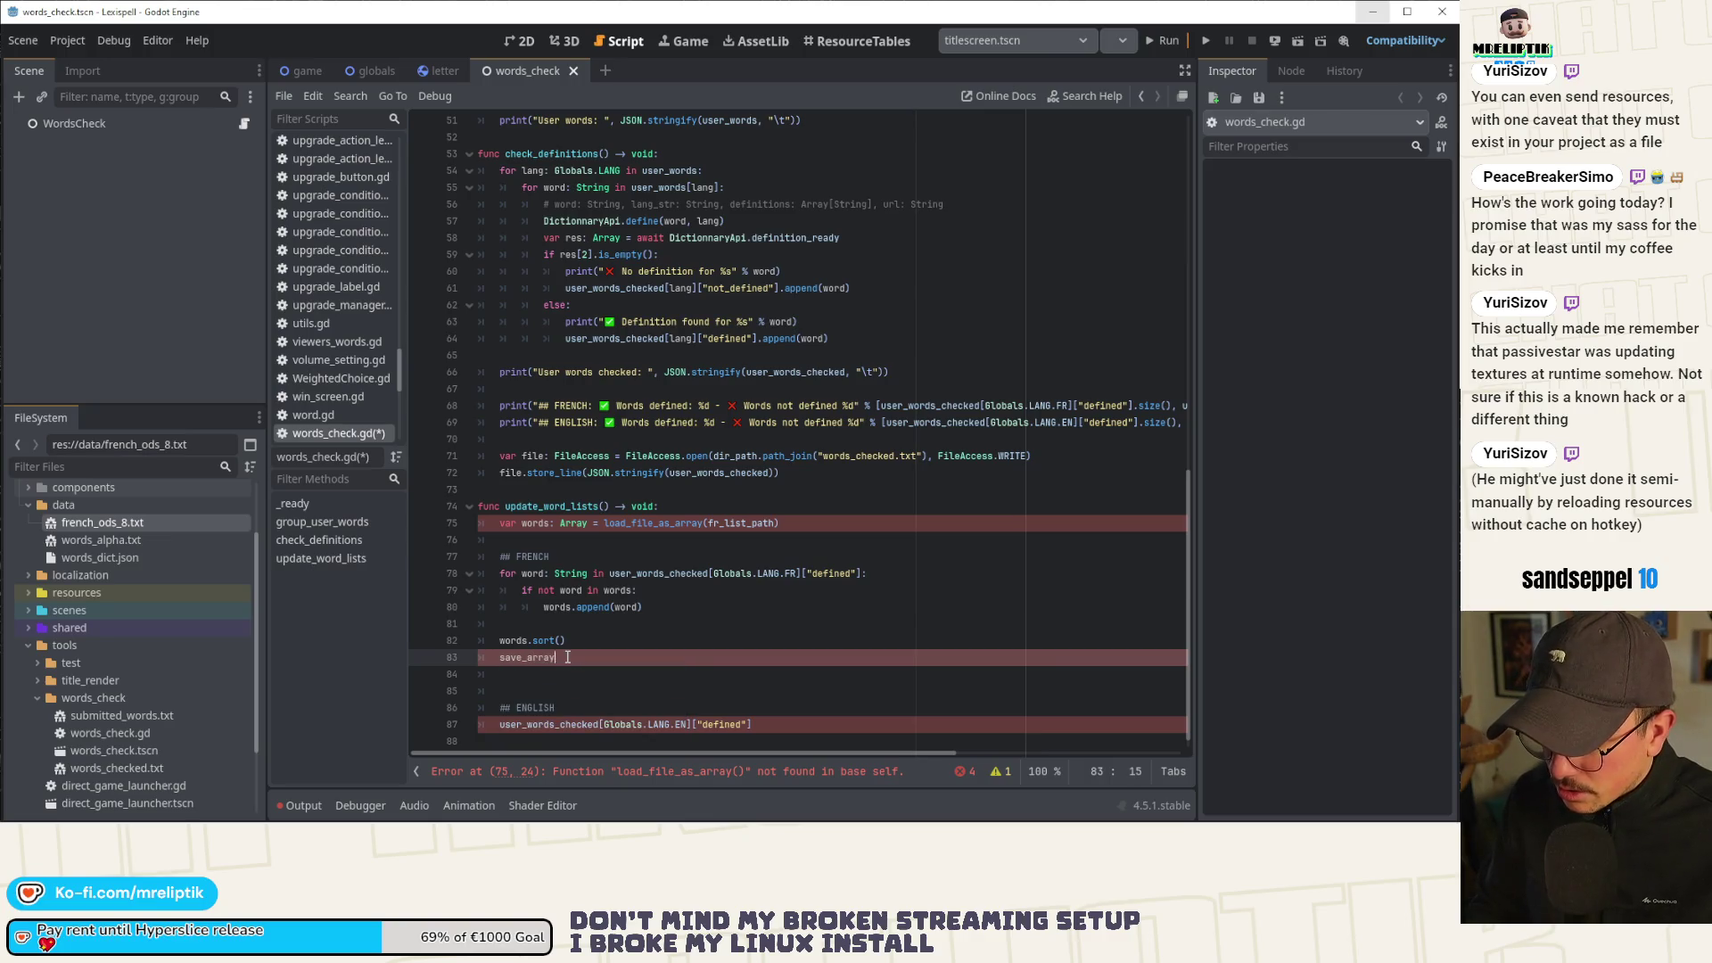
type("_as_file(")
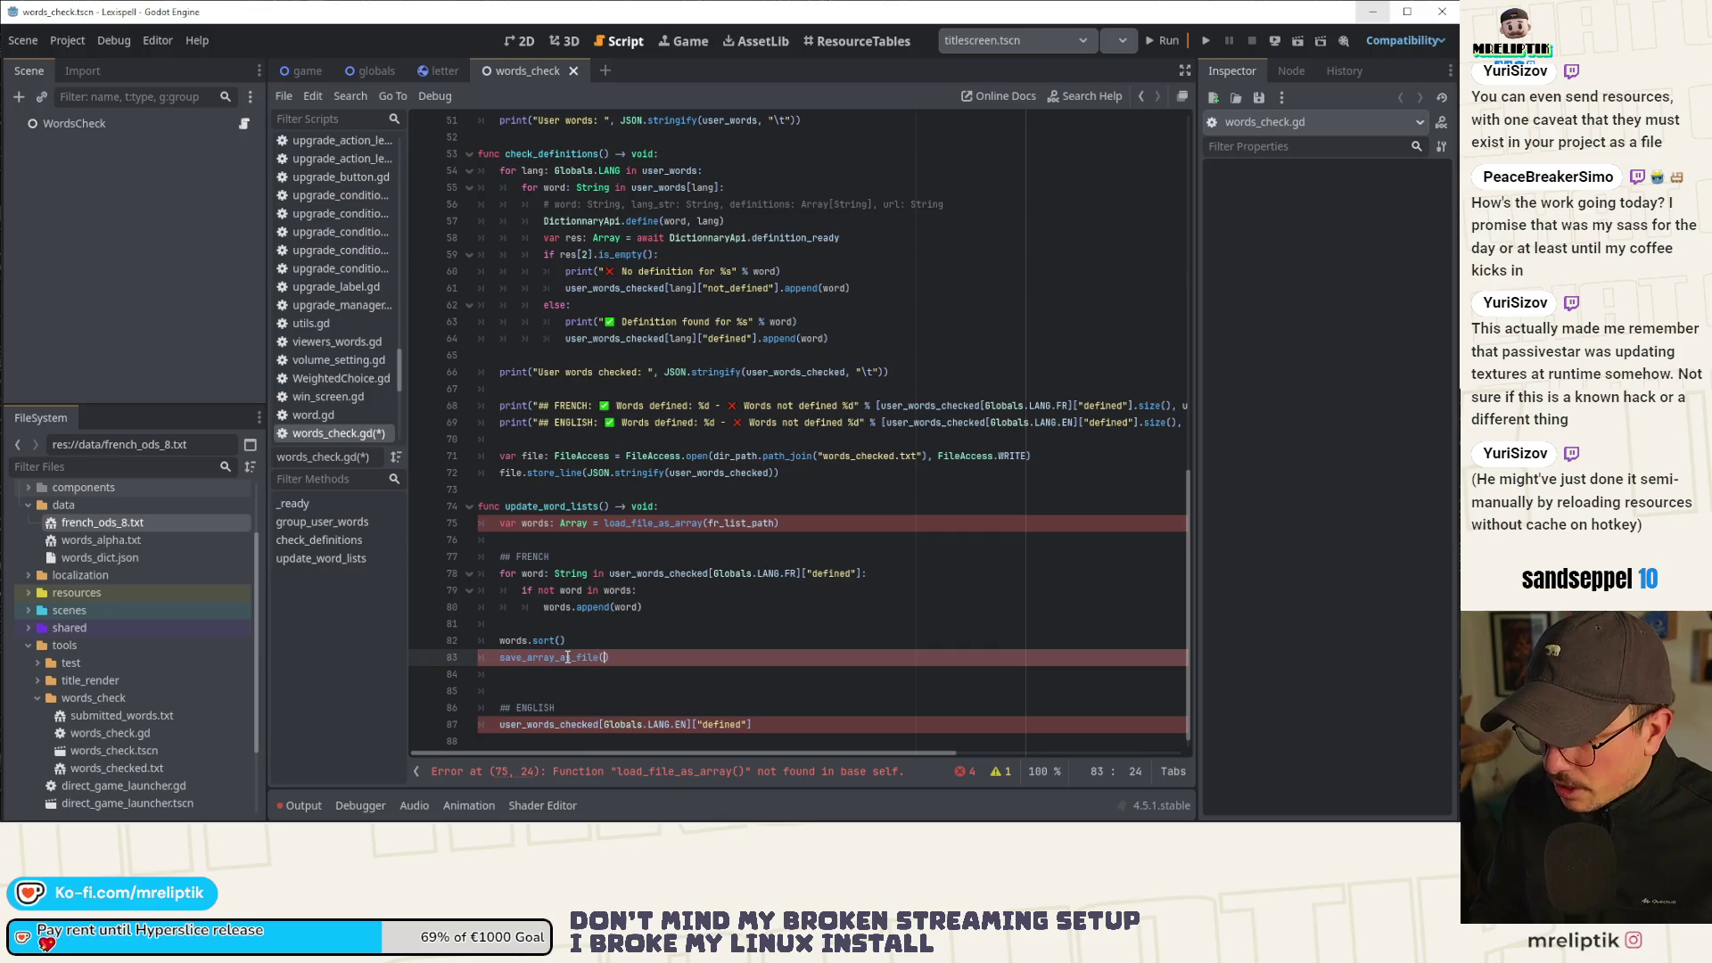
type("words")
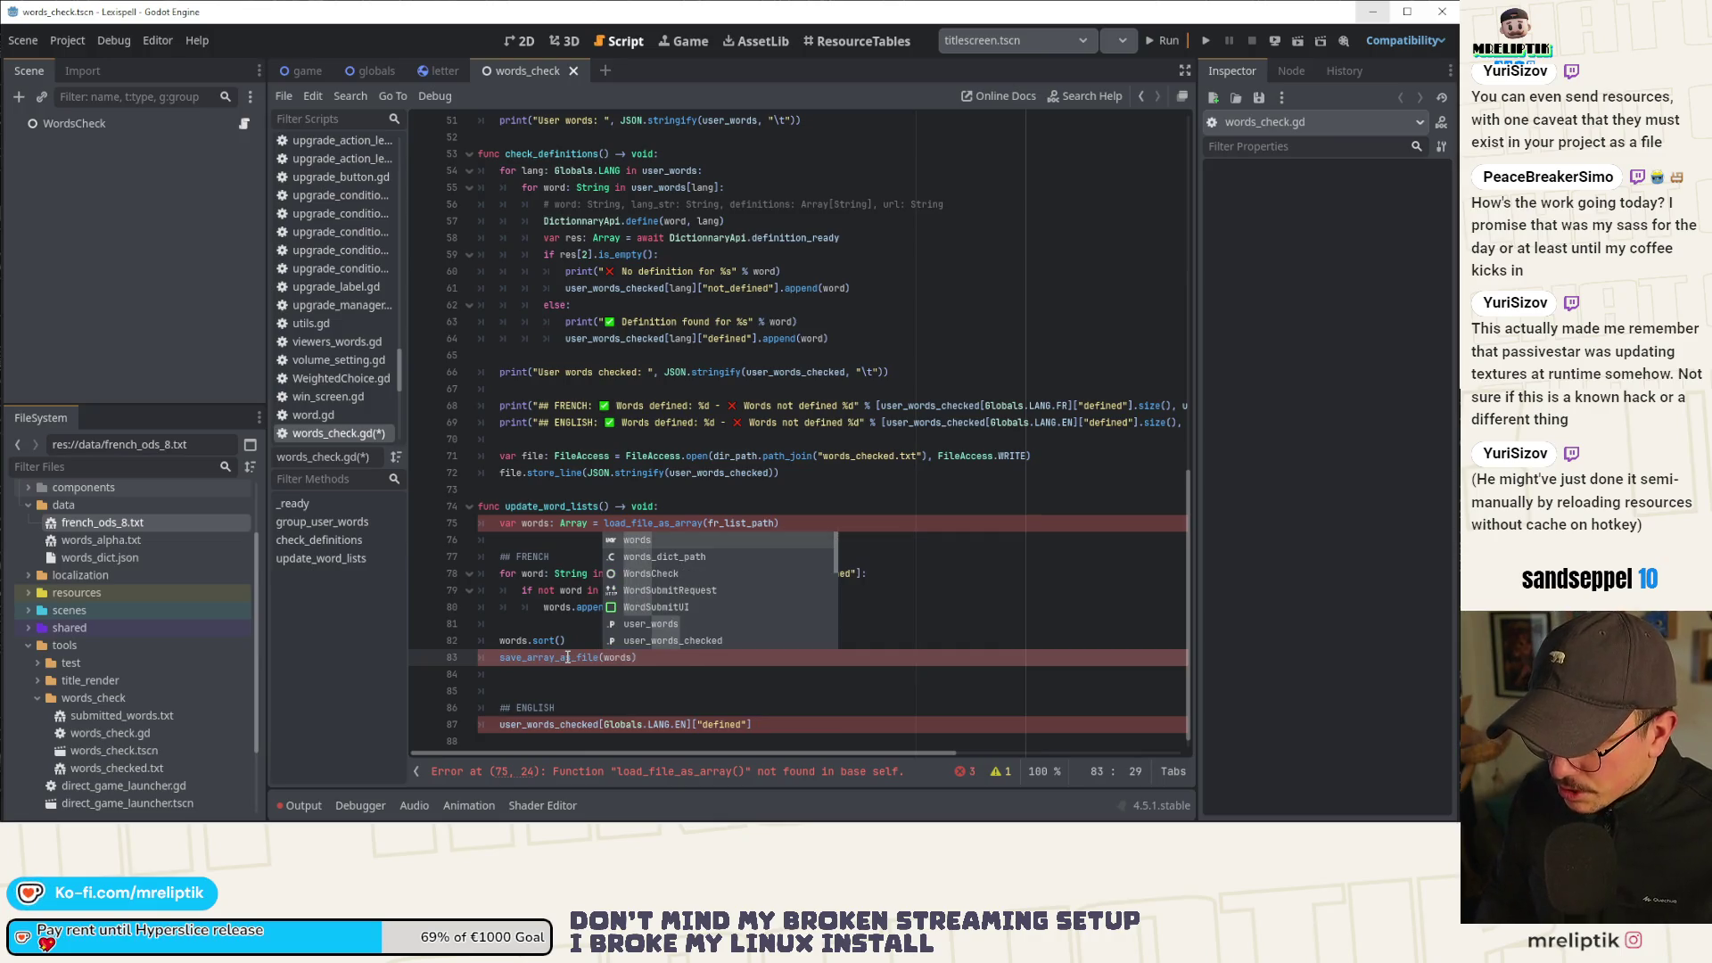
double_click(676, 522)
key("ctrl+c")
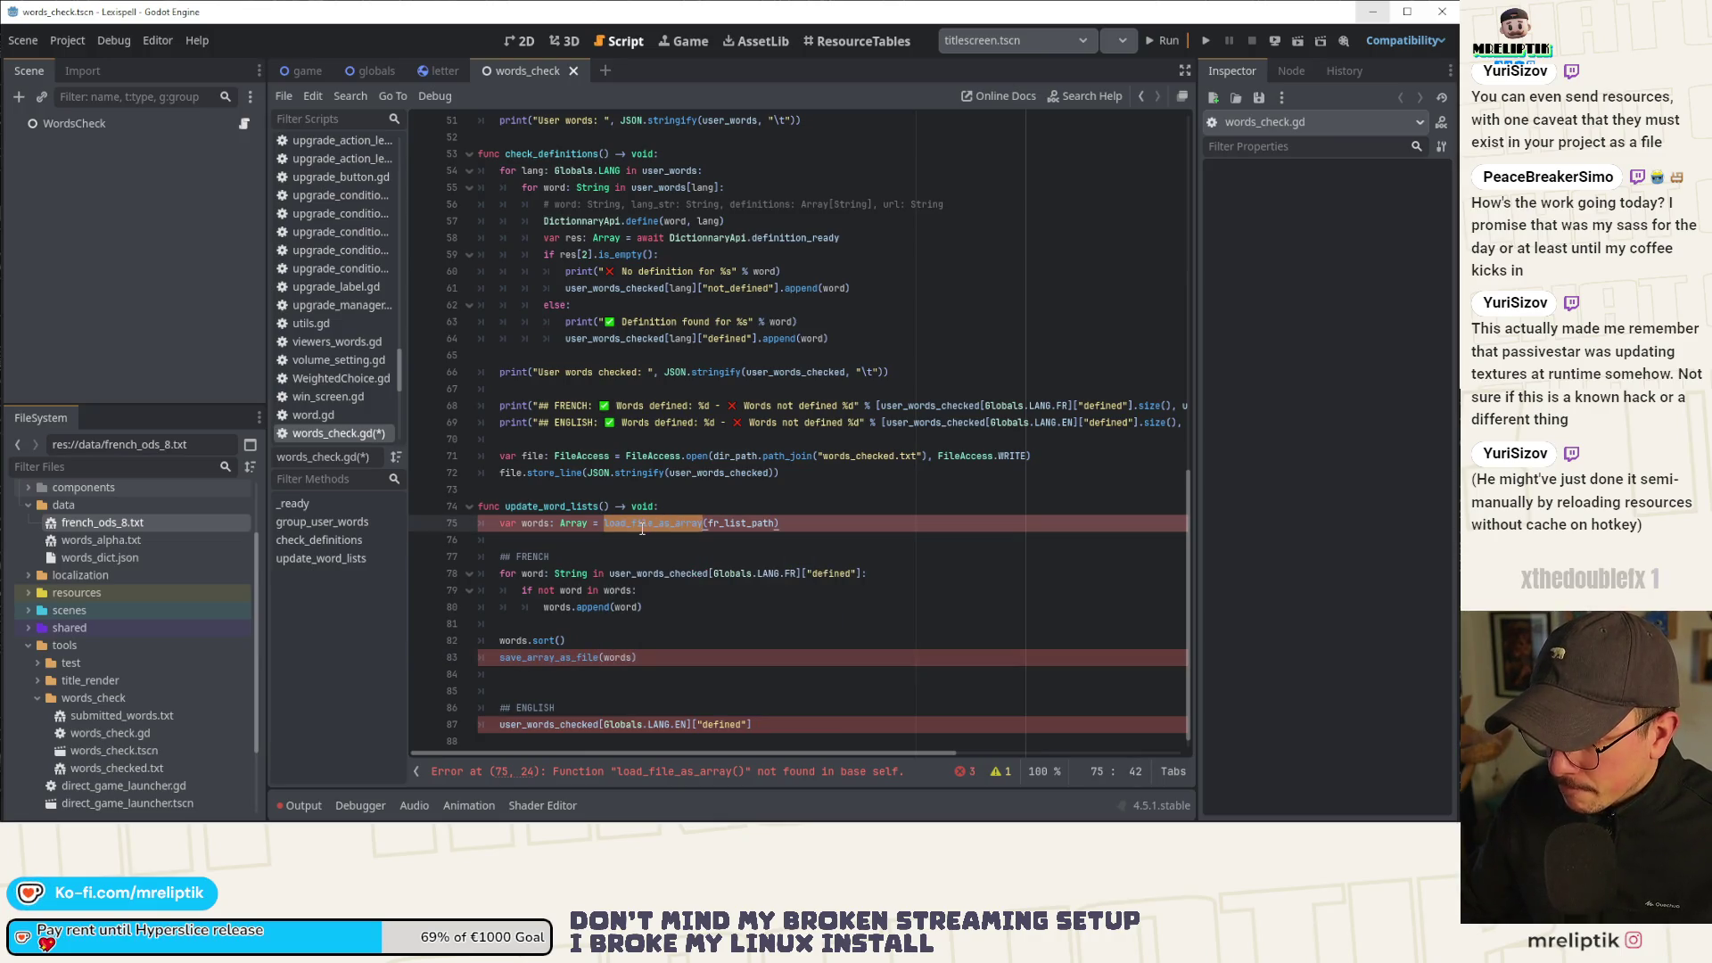
scroll(654, 608, "up", 9)
Rename the loader definition to load_file_as_array, duplicate it as save_file_as_array, and save.
scroll(654, 607, "up", 7)
double_click(544, 523)
key("ctrl+v")
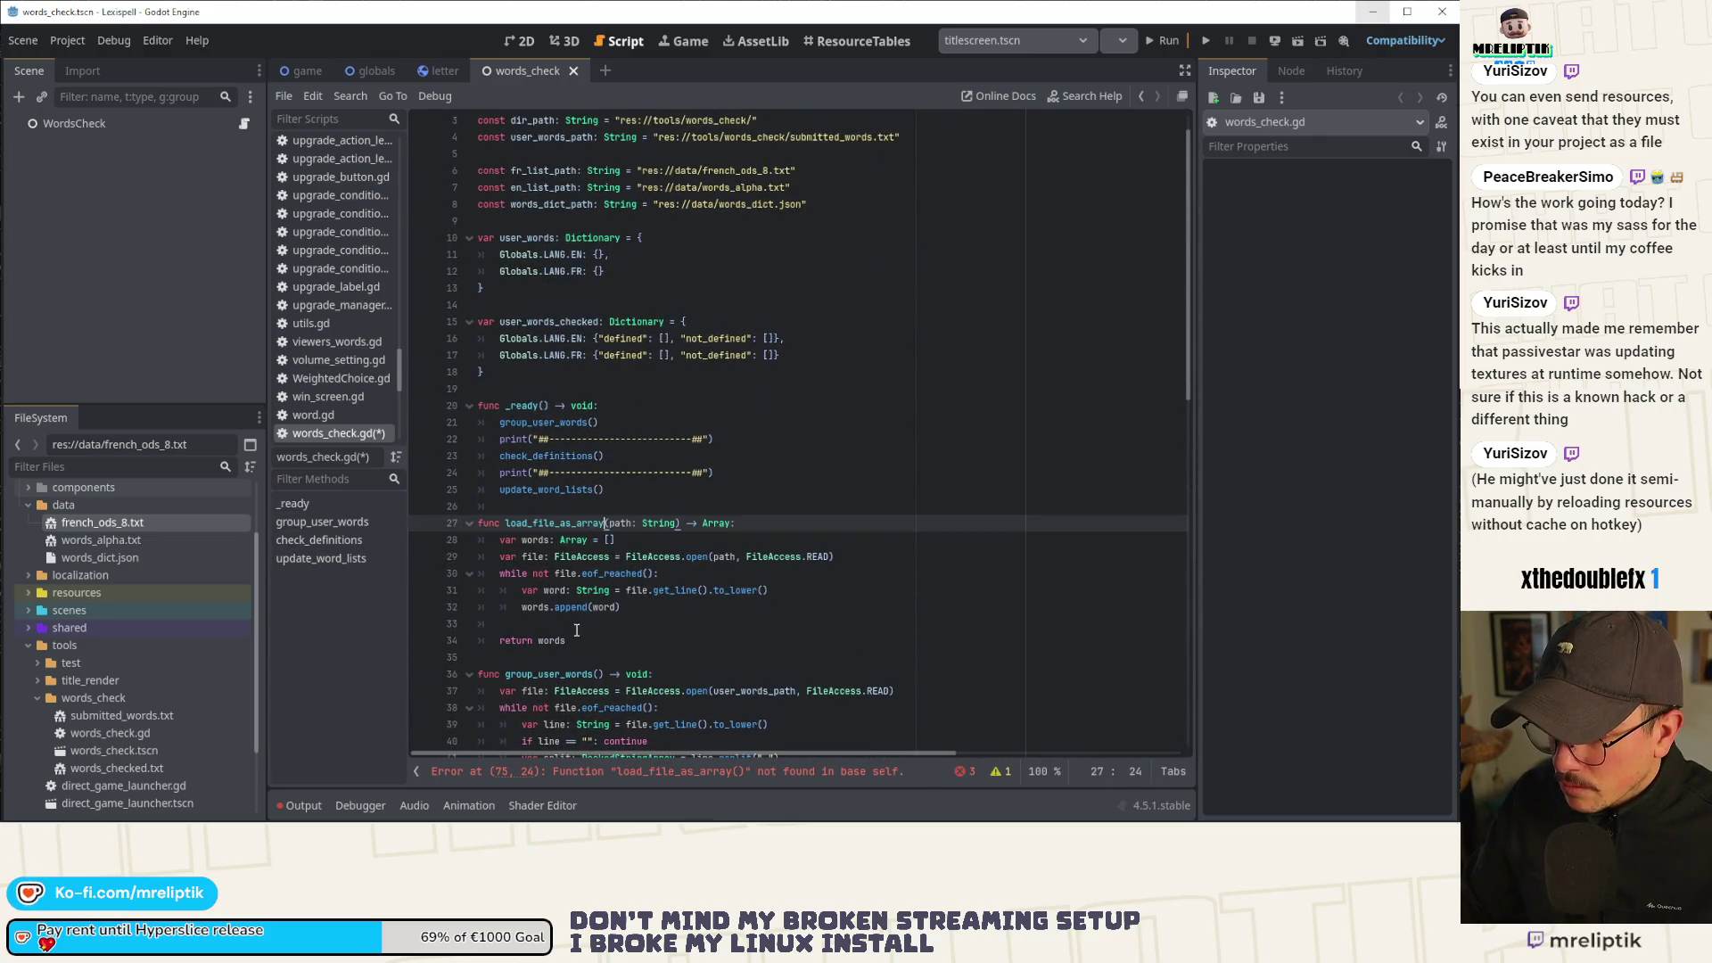
left_click_drag(589, 638, 458, 521)
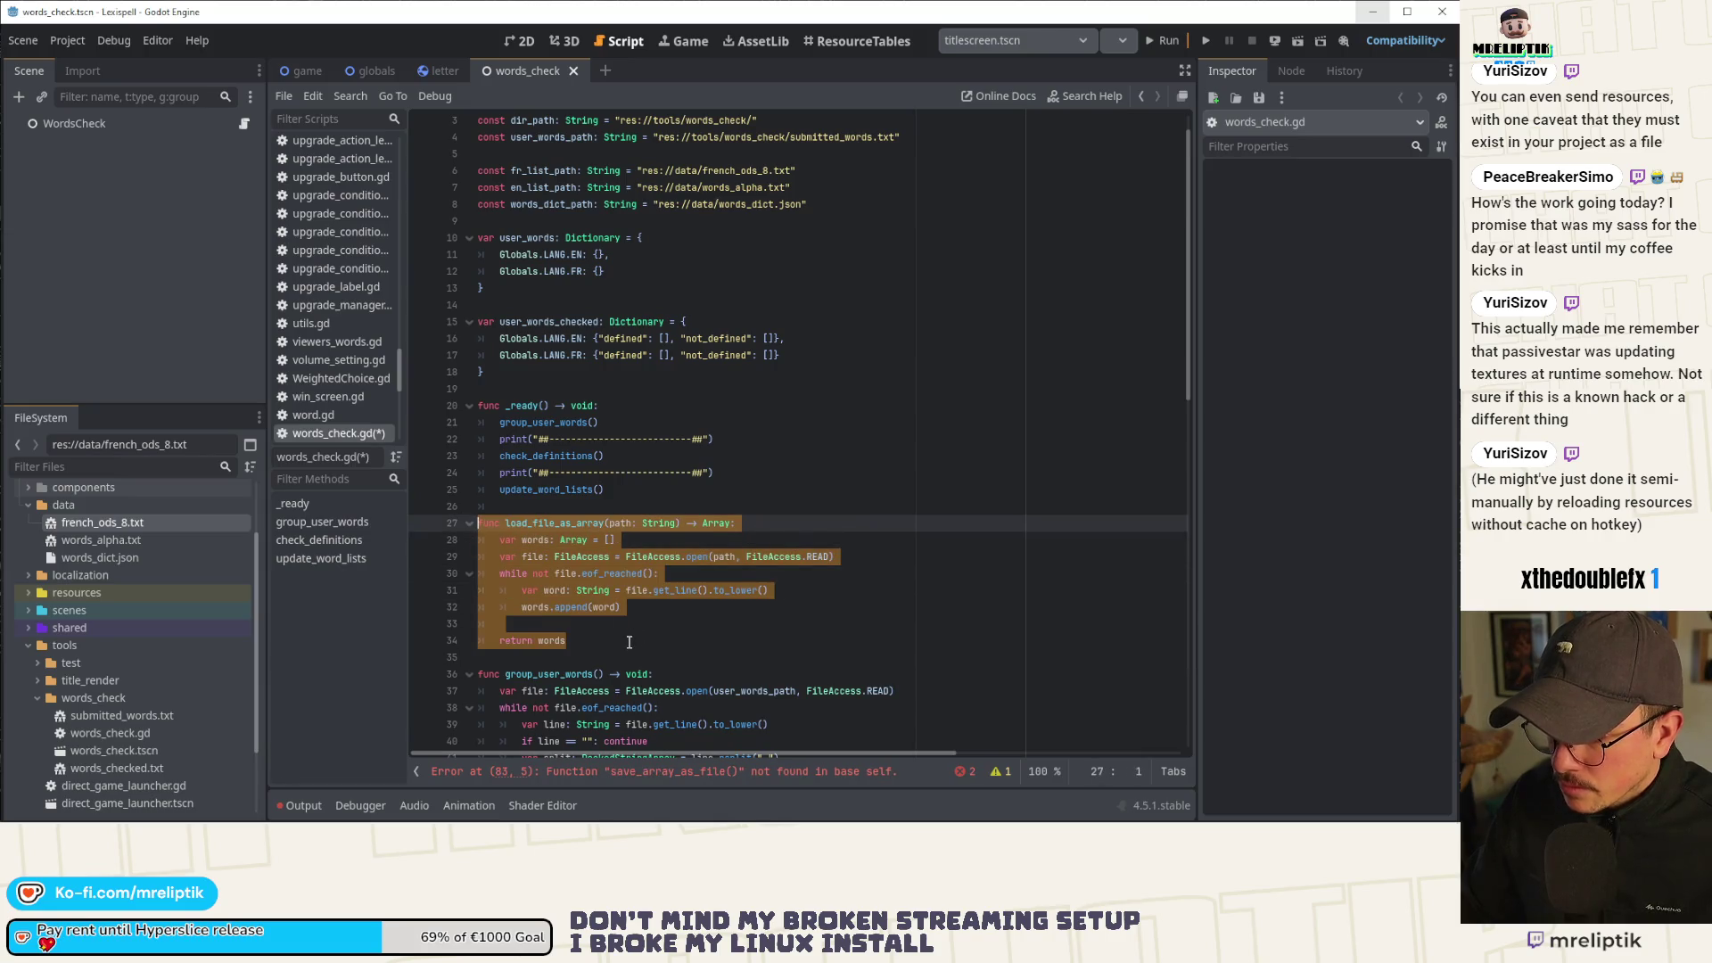
key("ctrl+c")
left_click(628, 658)
key("Return")
key("ctrl+v")
left_click(546, 623)
double_click(547, 623)
type("save_file_as_array")
key("ctrl+s")
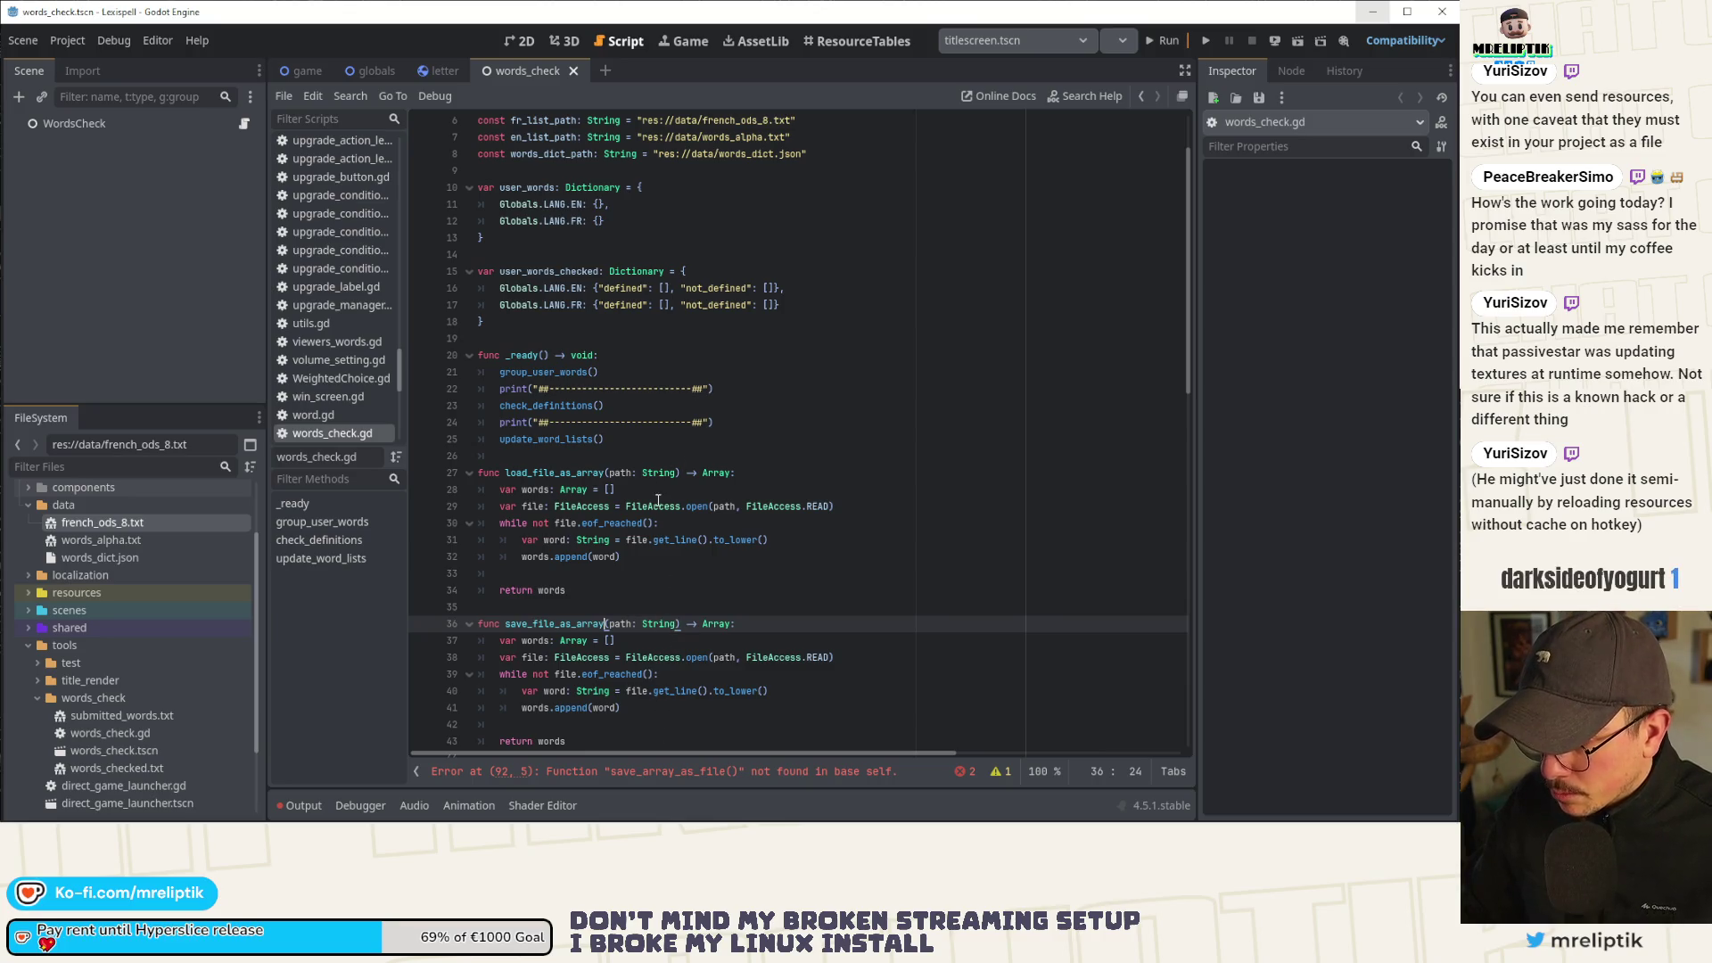
Follow the line 92 error and locate the save_file_as_array definition on line 36.
scroll(633, 606, "down", 2)
scroll(645, 539, "up", 4)
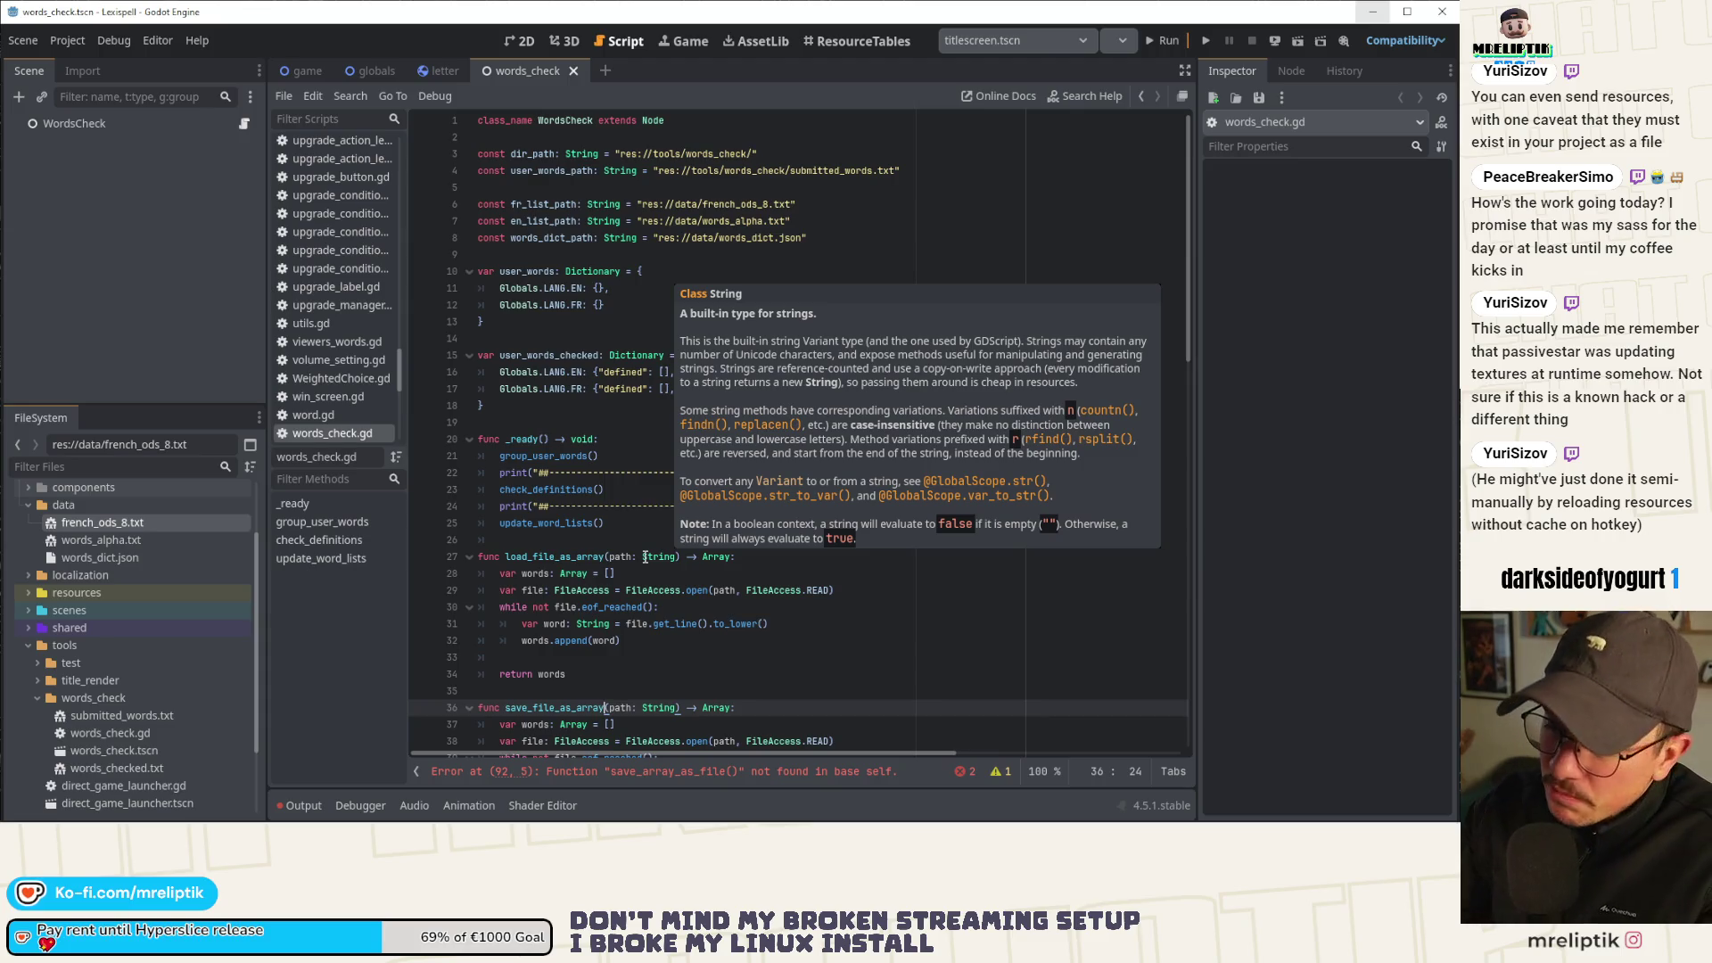
left_click(809, 511)
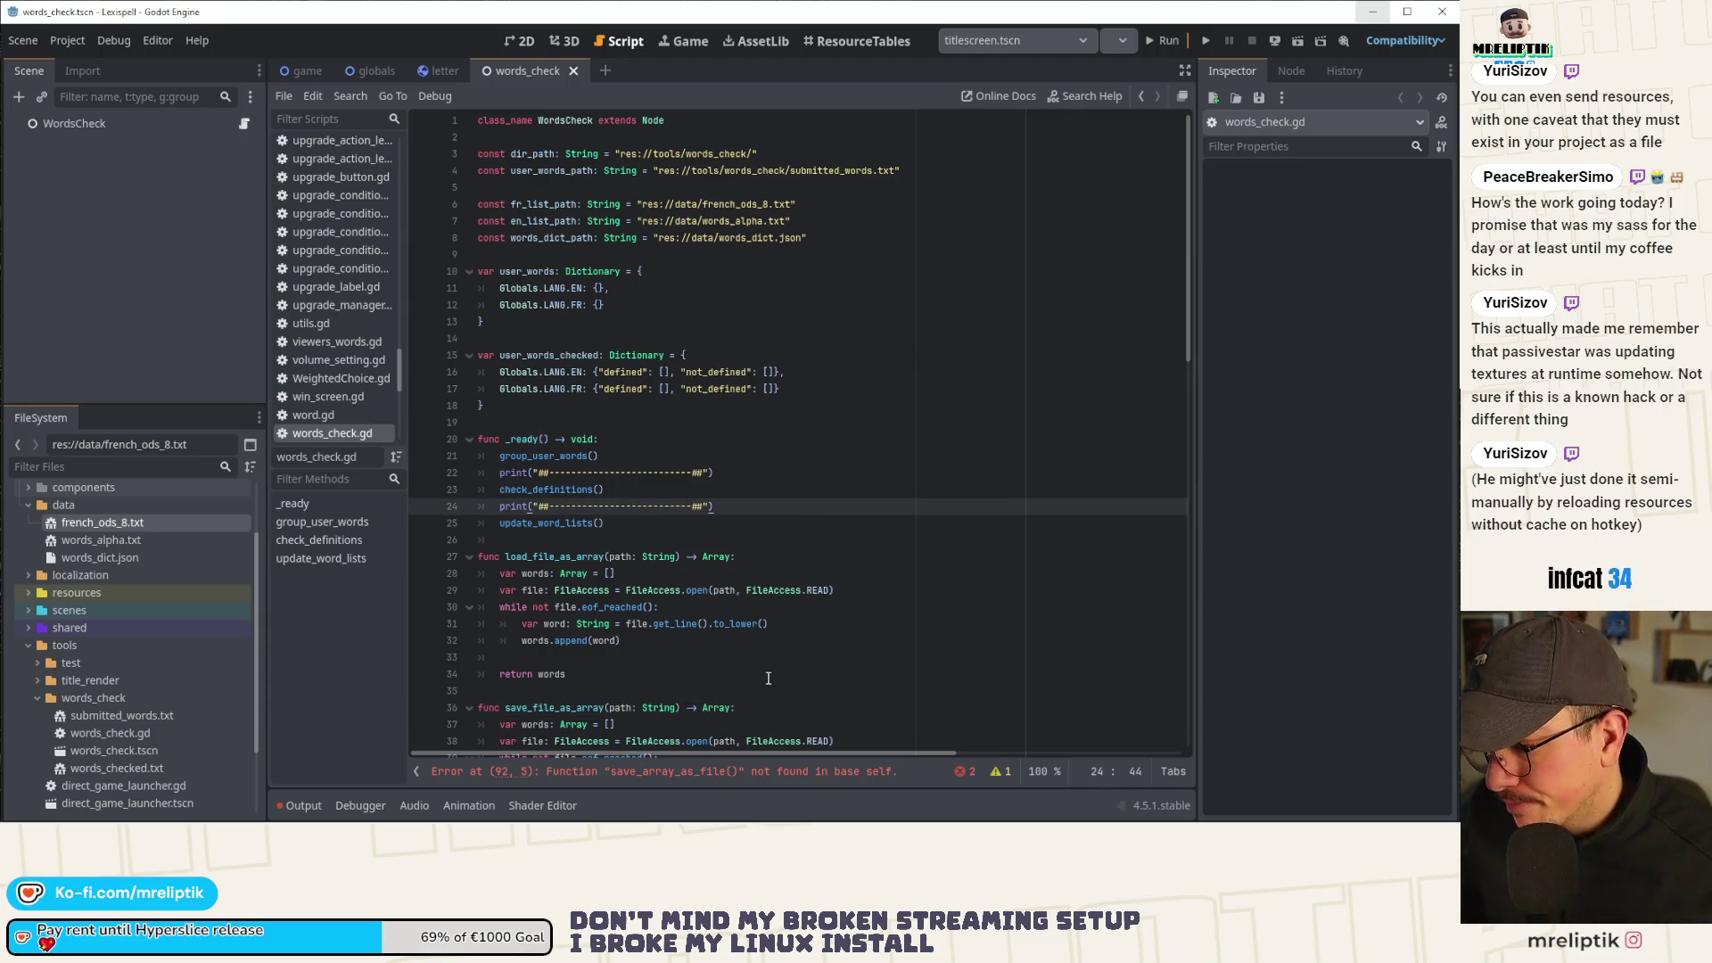
left_click(638, 780)
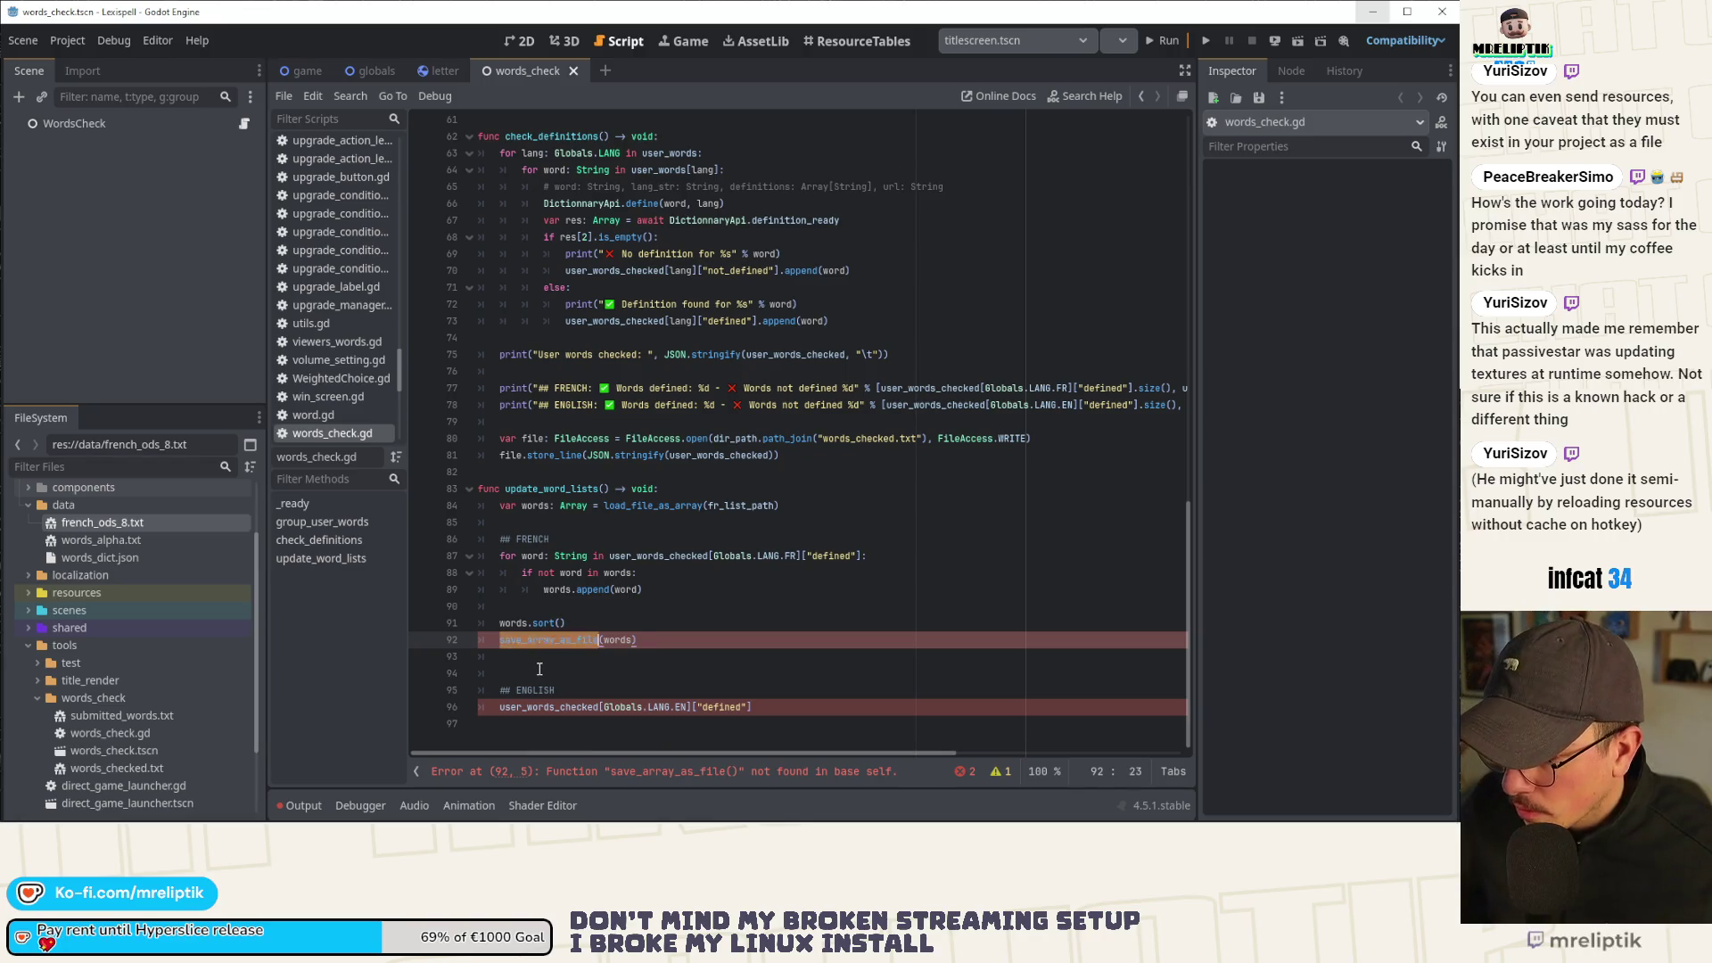
double_click(547, 641)
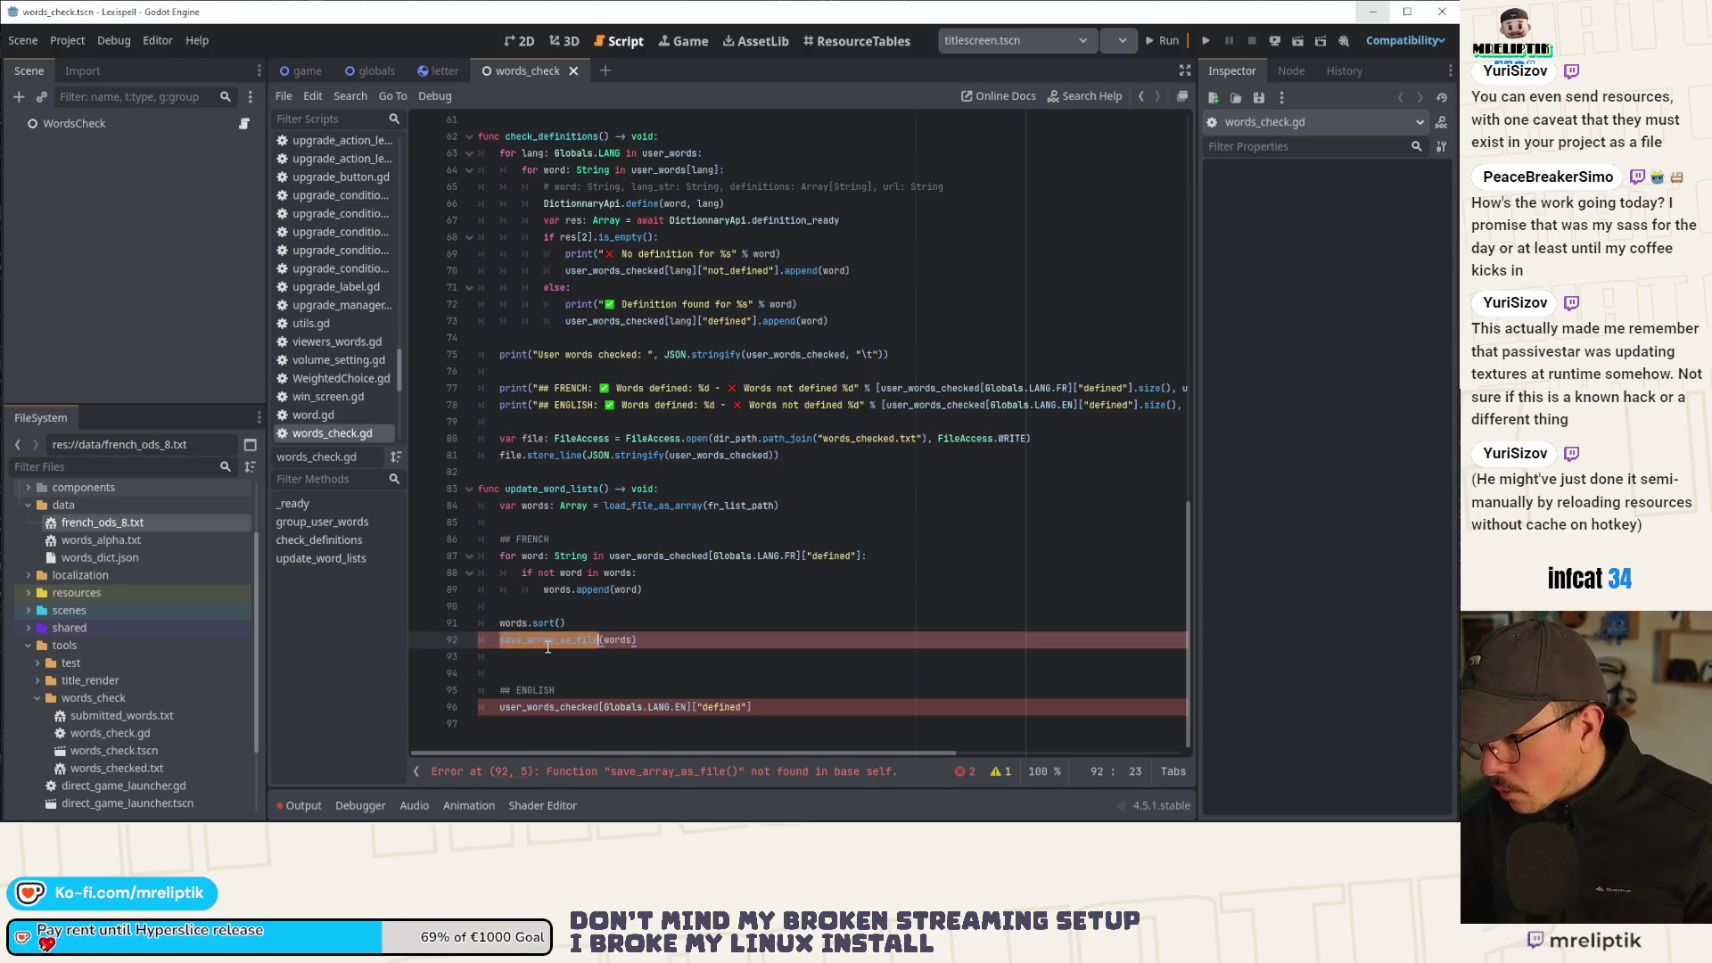
scroll(657, 418, "up", 15)
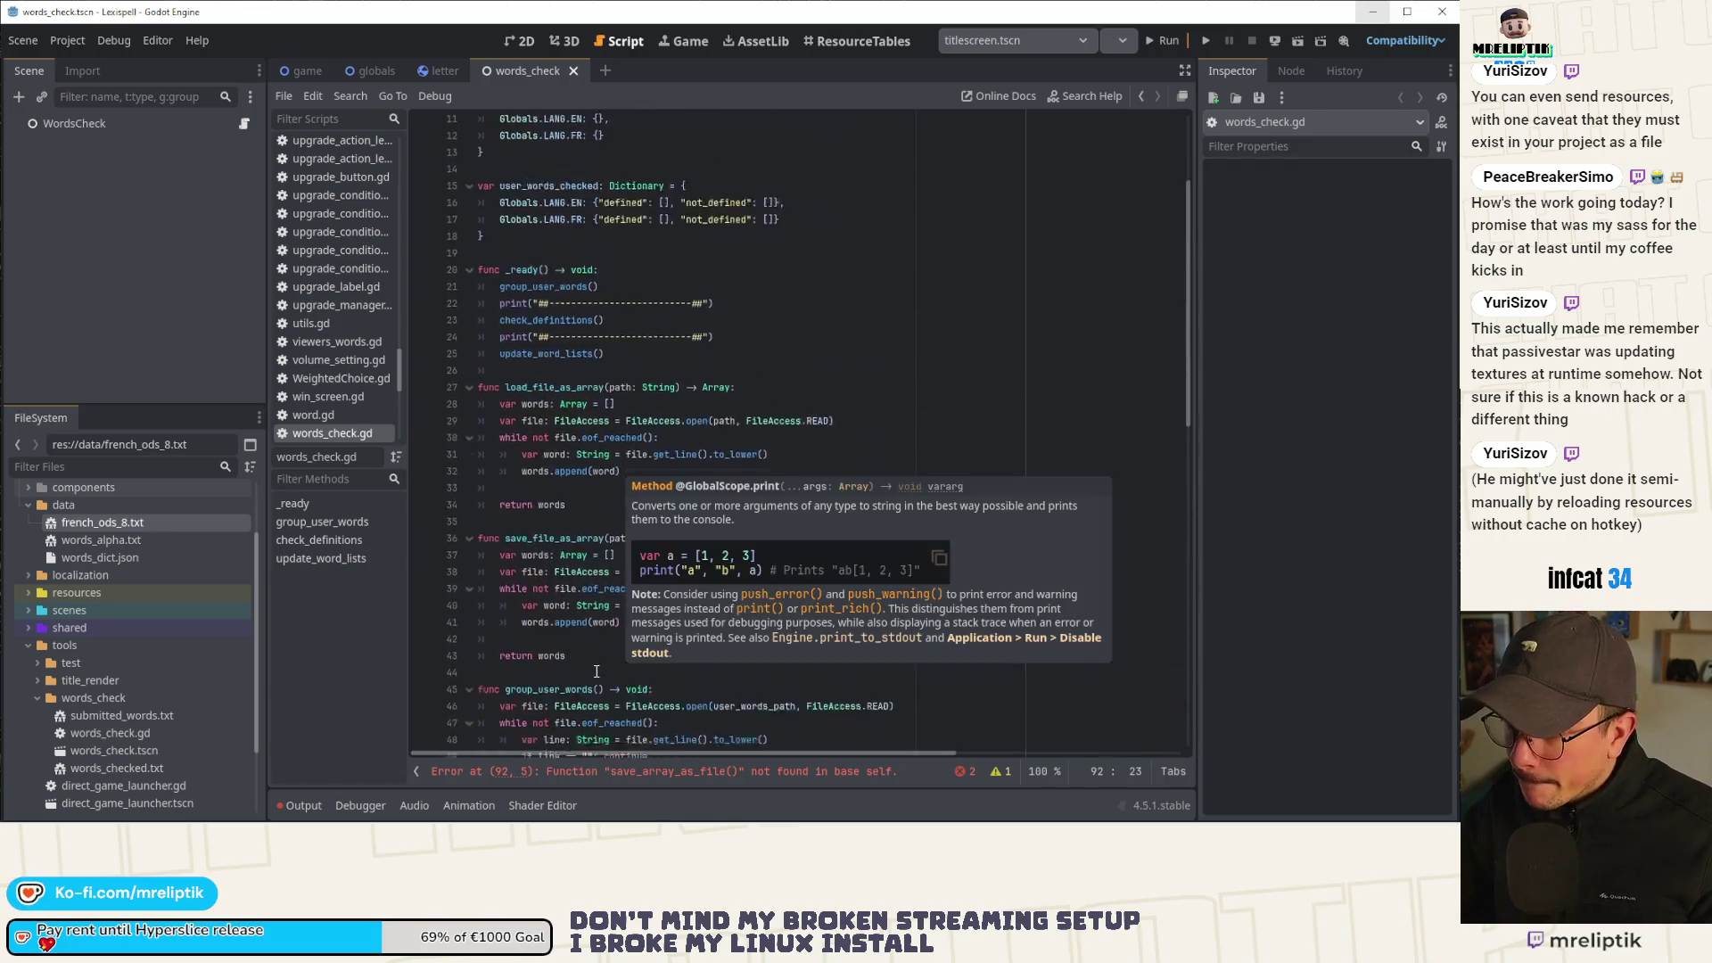
left_click(607, 557)
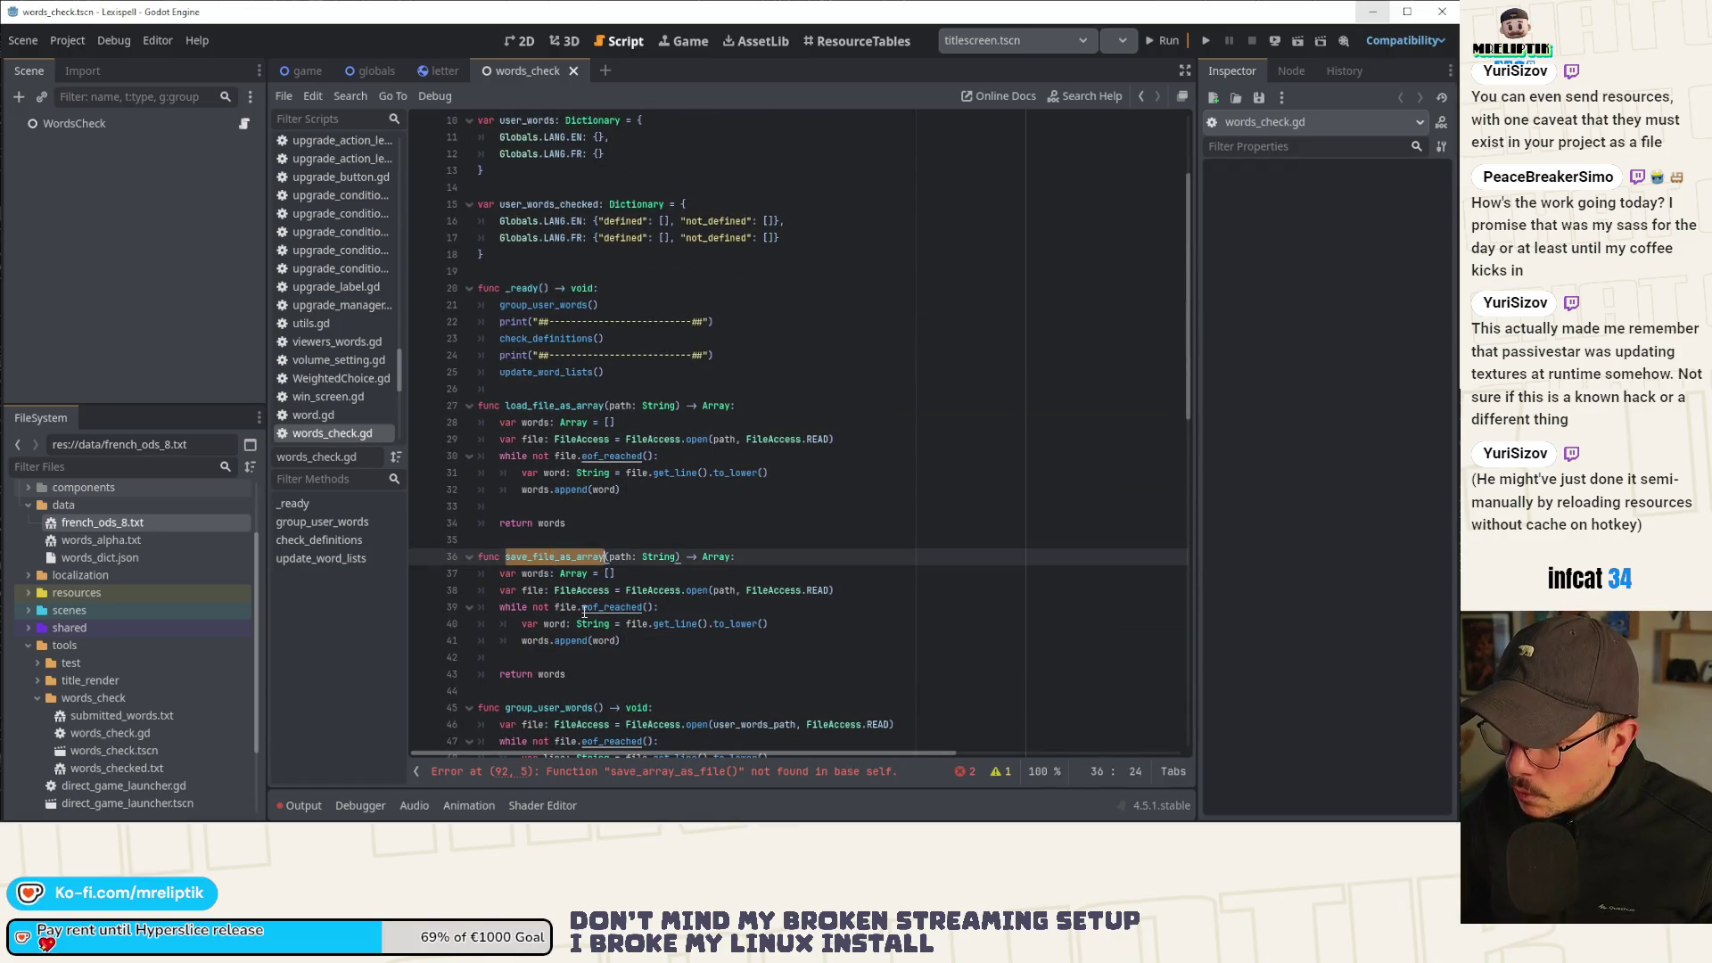
type("_as_file")
Add an 'array: Array' parameter before path in the function signature and save.
double_click(620, 557)
scroll(628, 580, "down", 4)
scroll(638, 610, "up", 3)
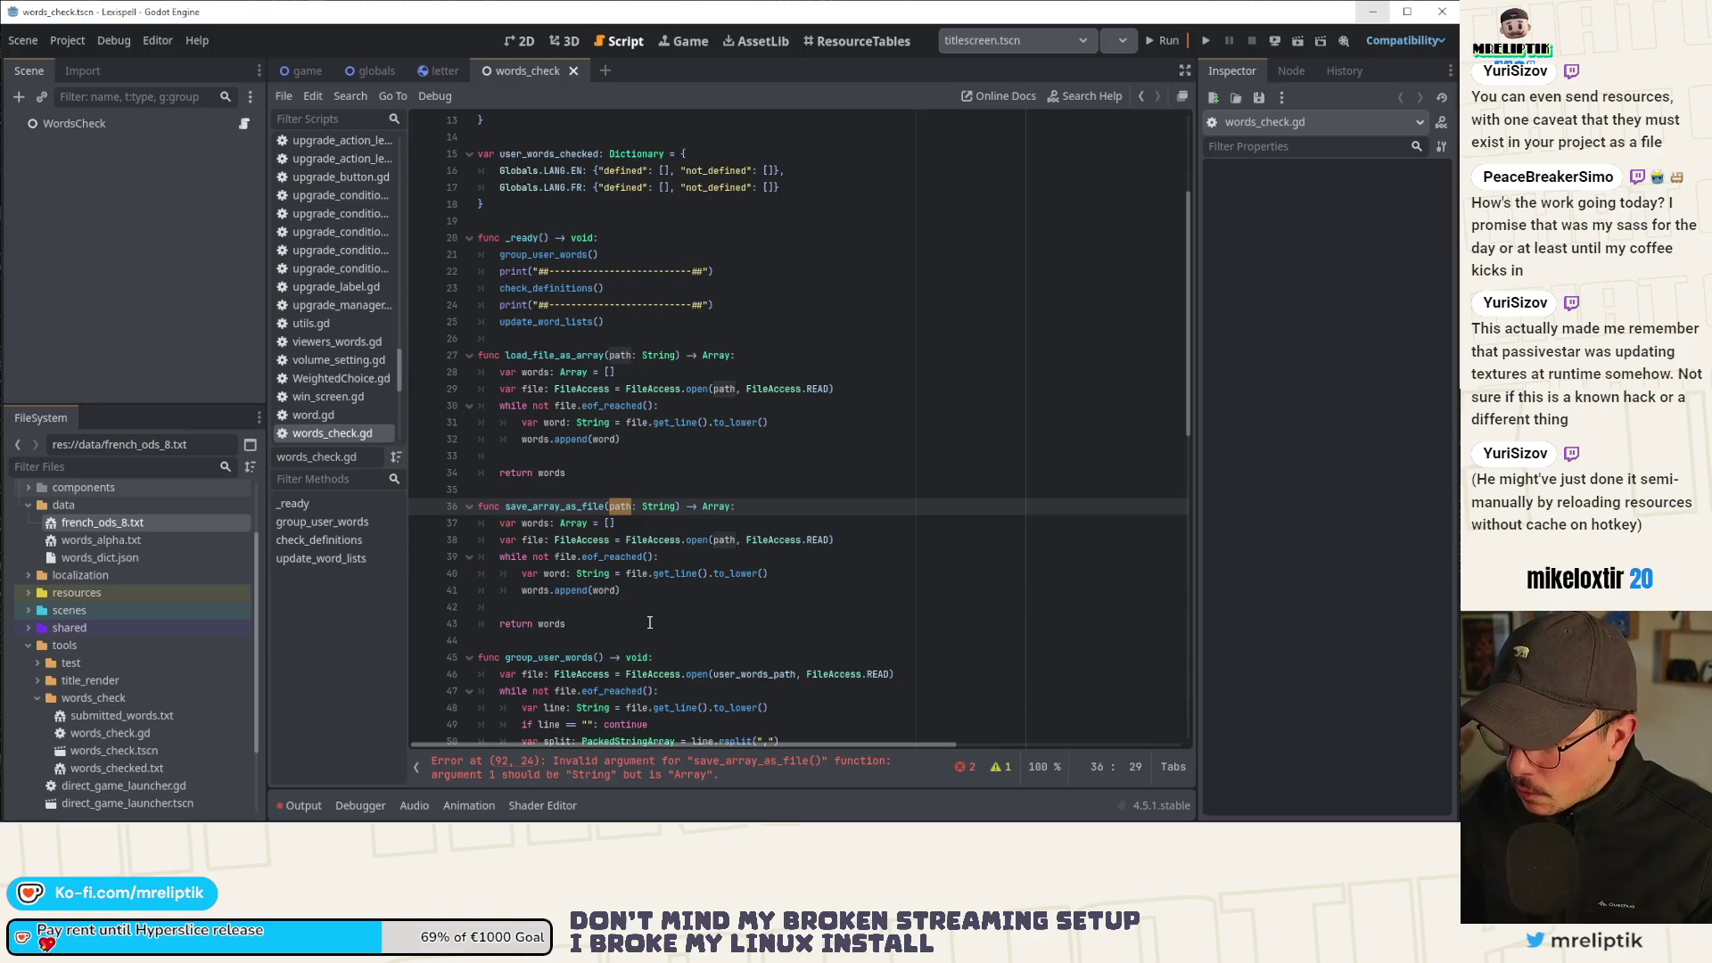
key("Left")
type("array: ")
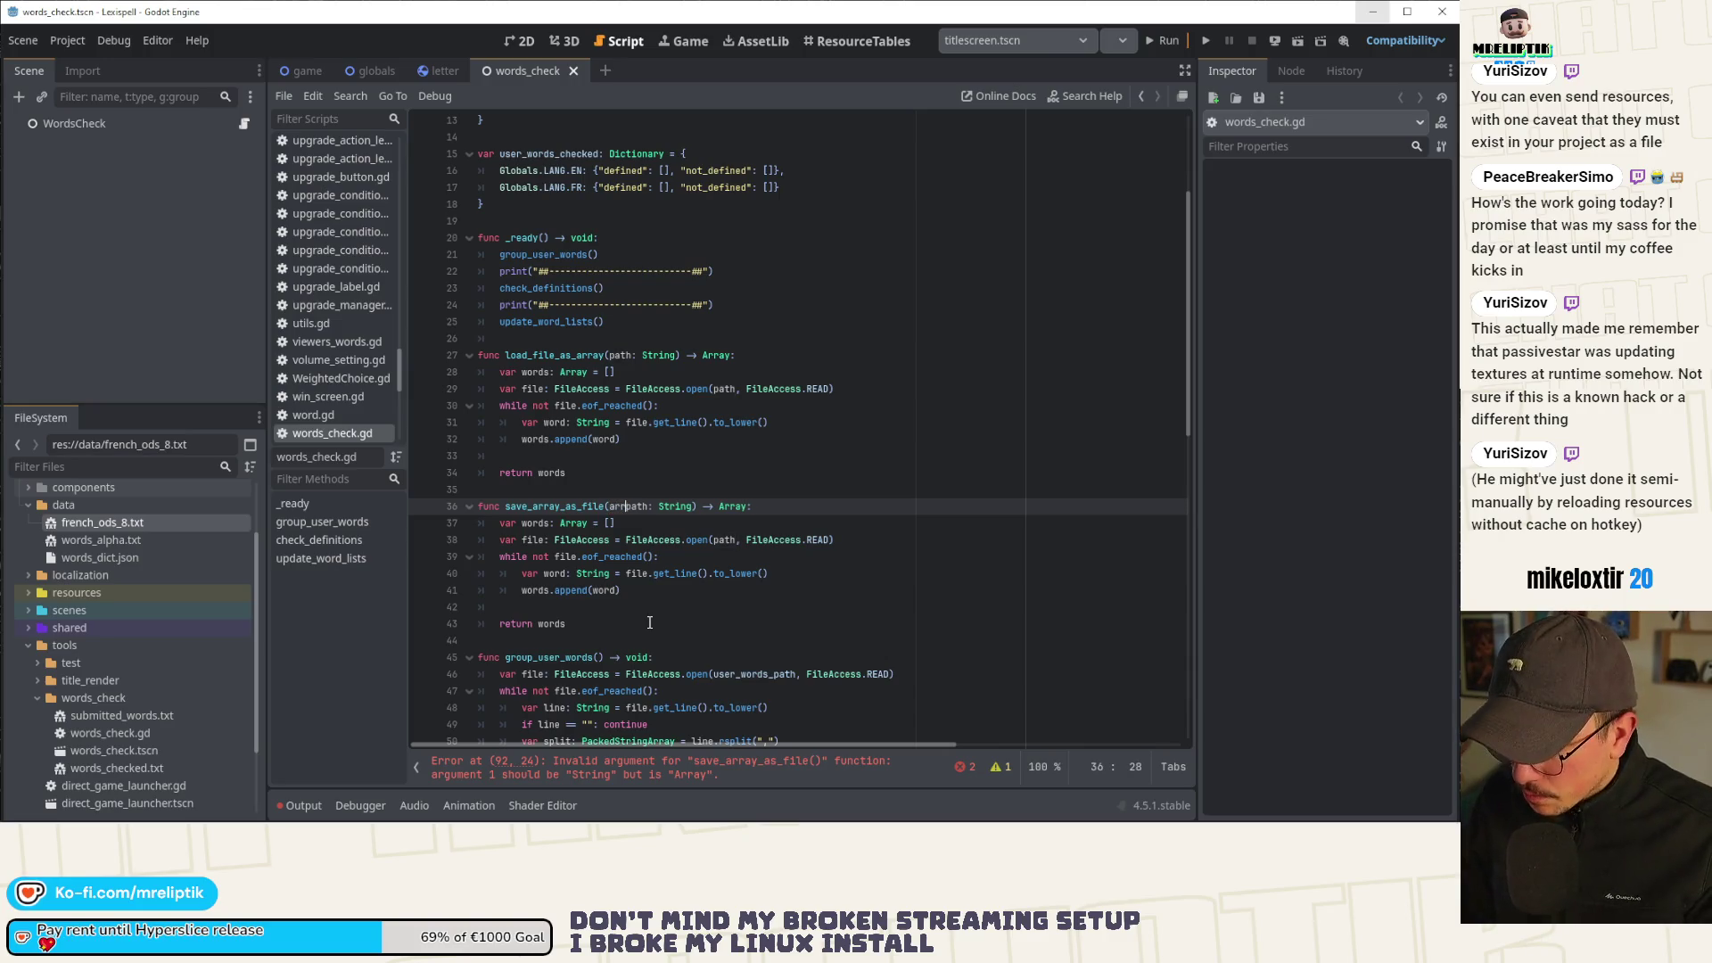
type("Array,")
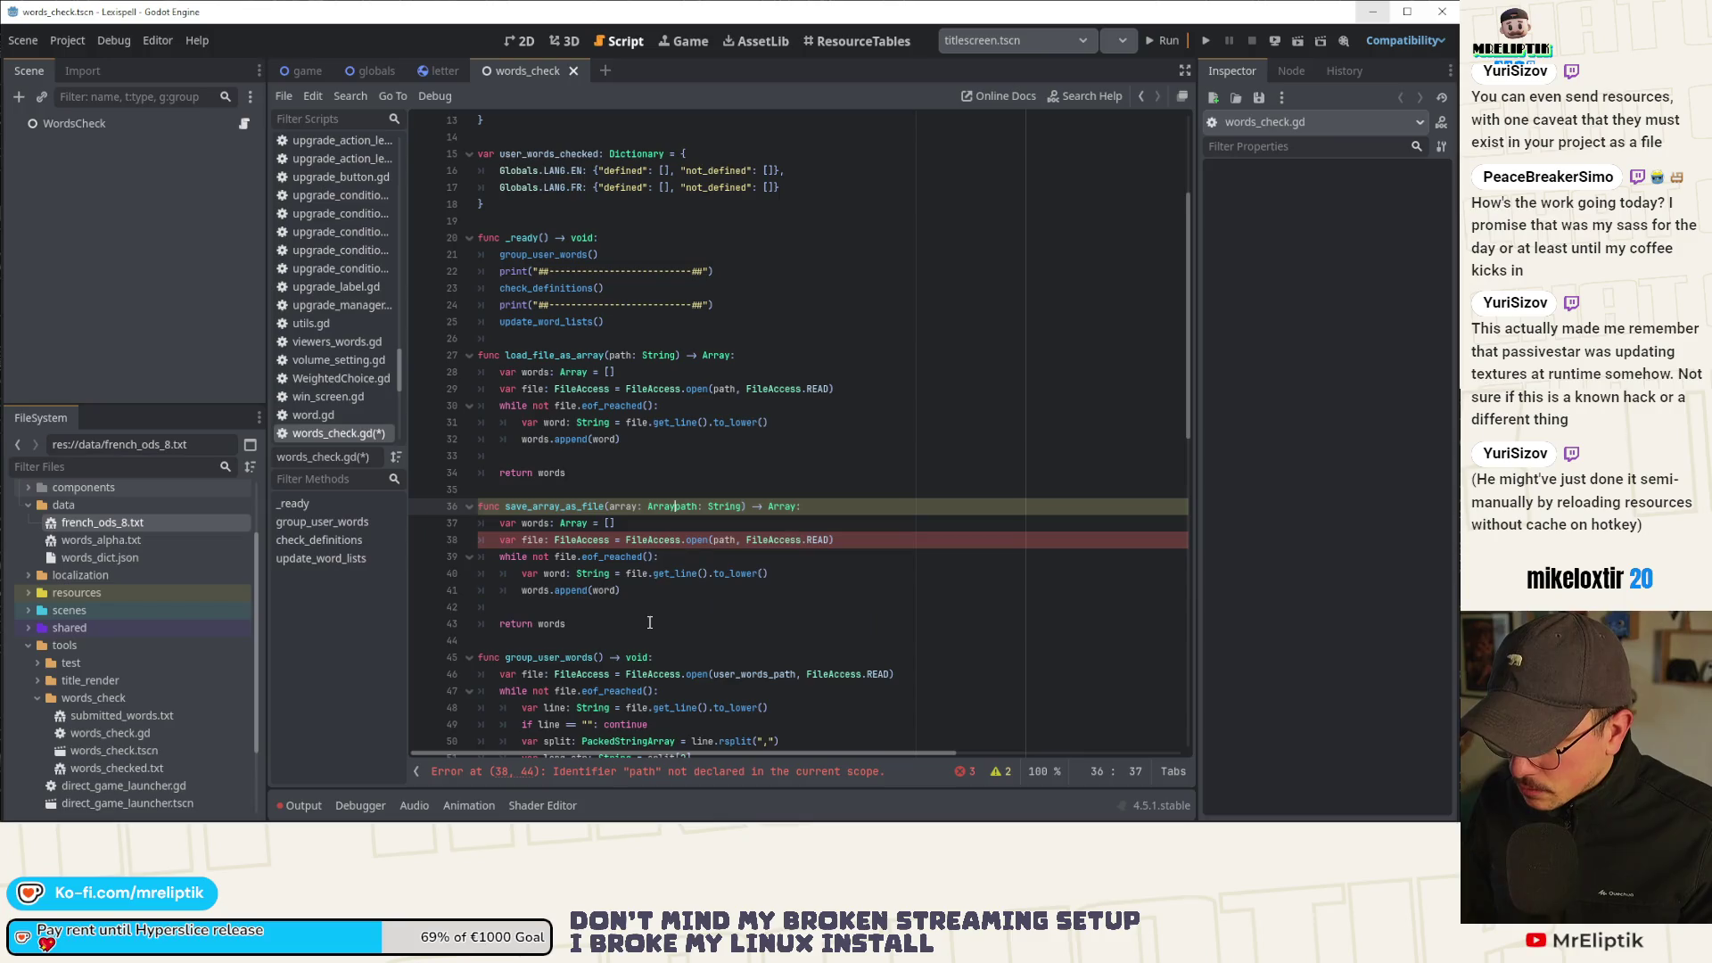
key("ctrl+s")
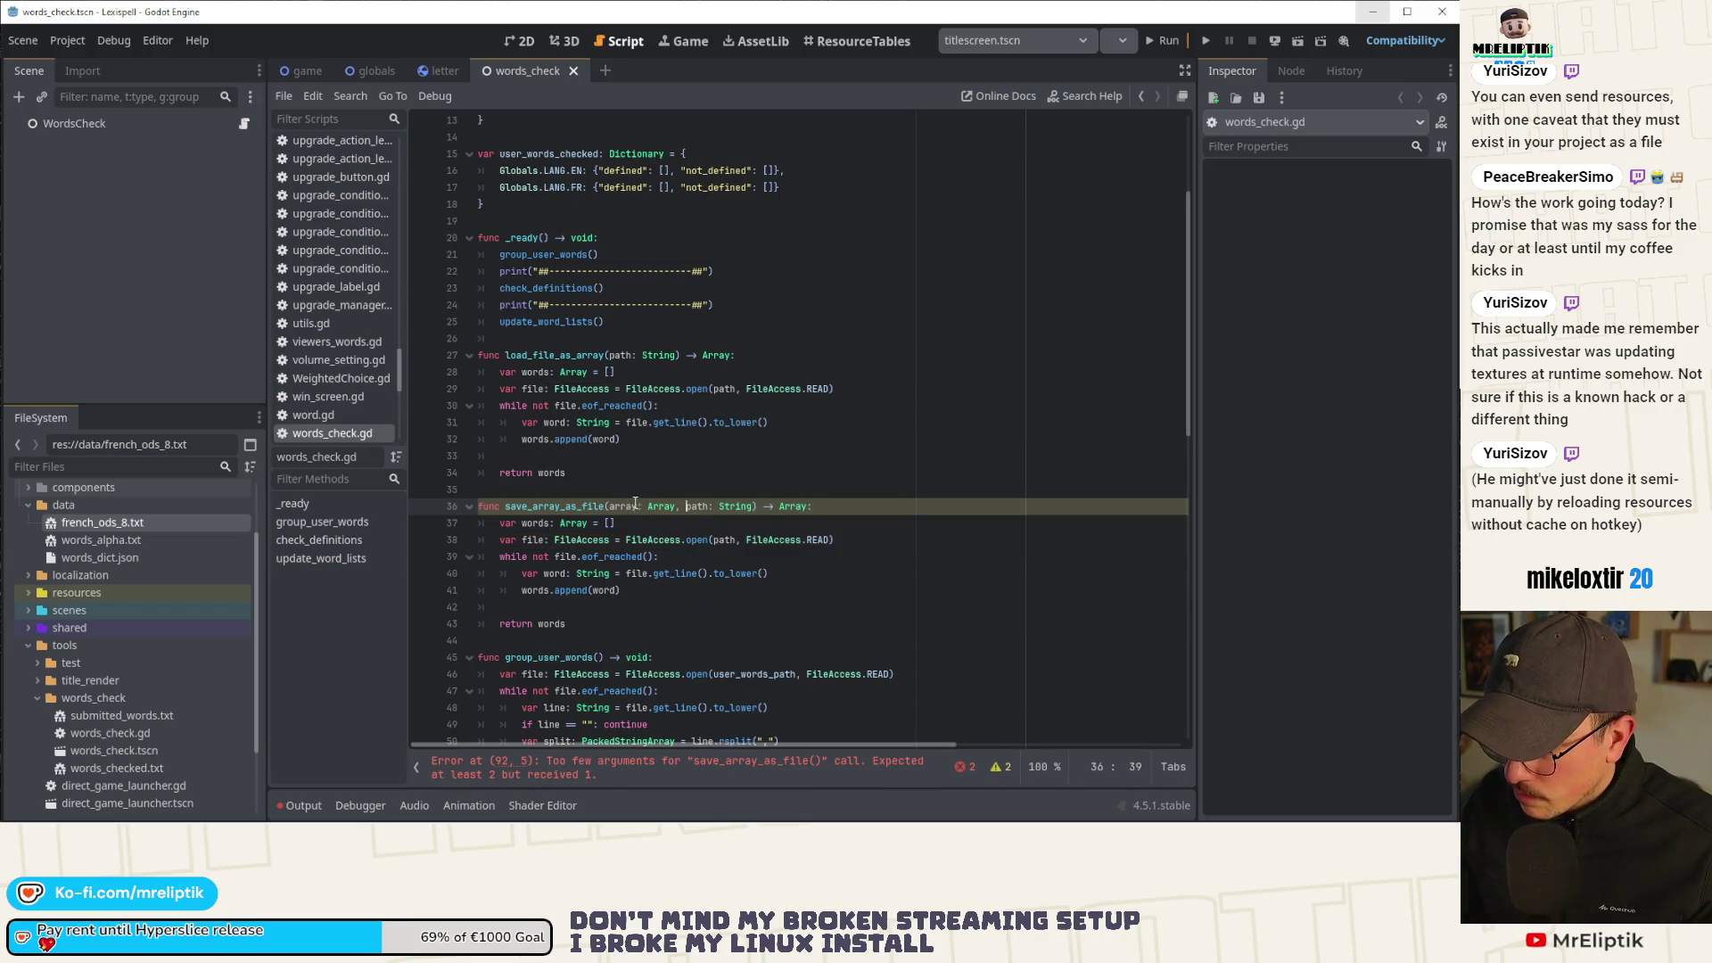
Delete the words, while and append lines, and change the open mode from READ to WRITE.
left_click(633, 526)
key("ctrl+shift+k")
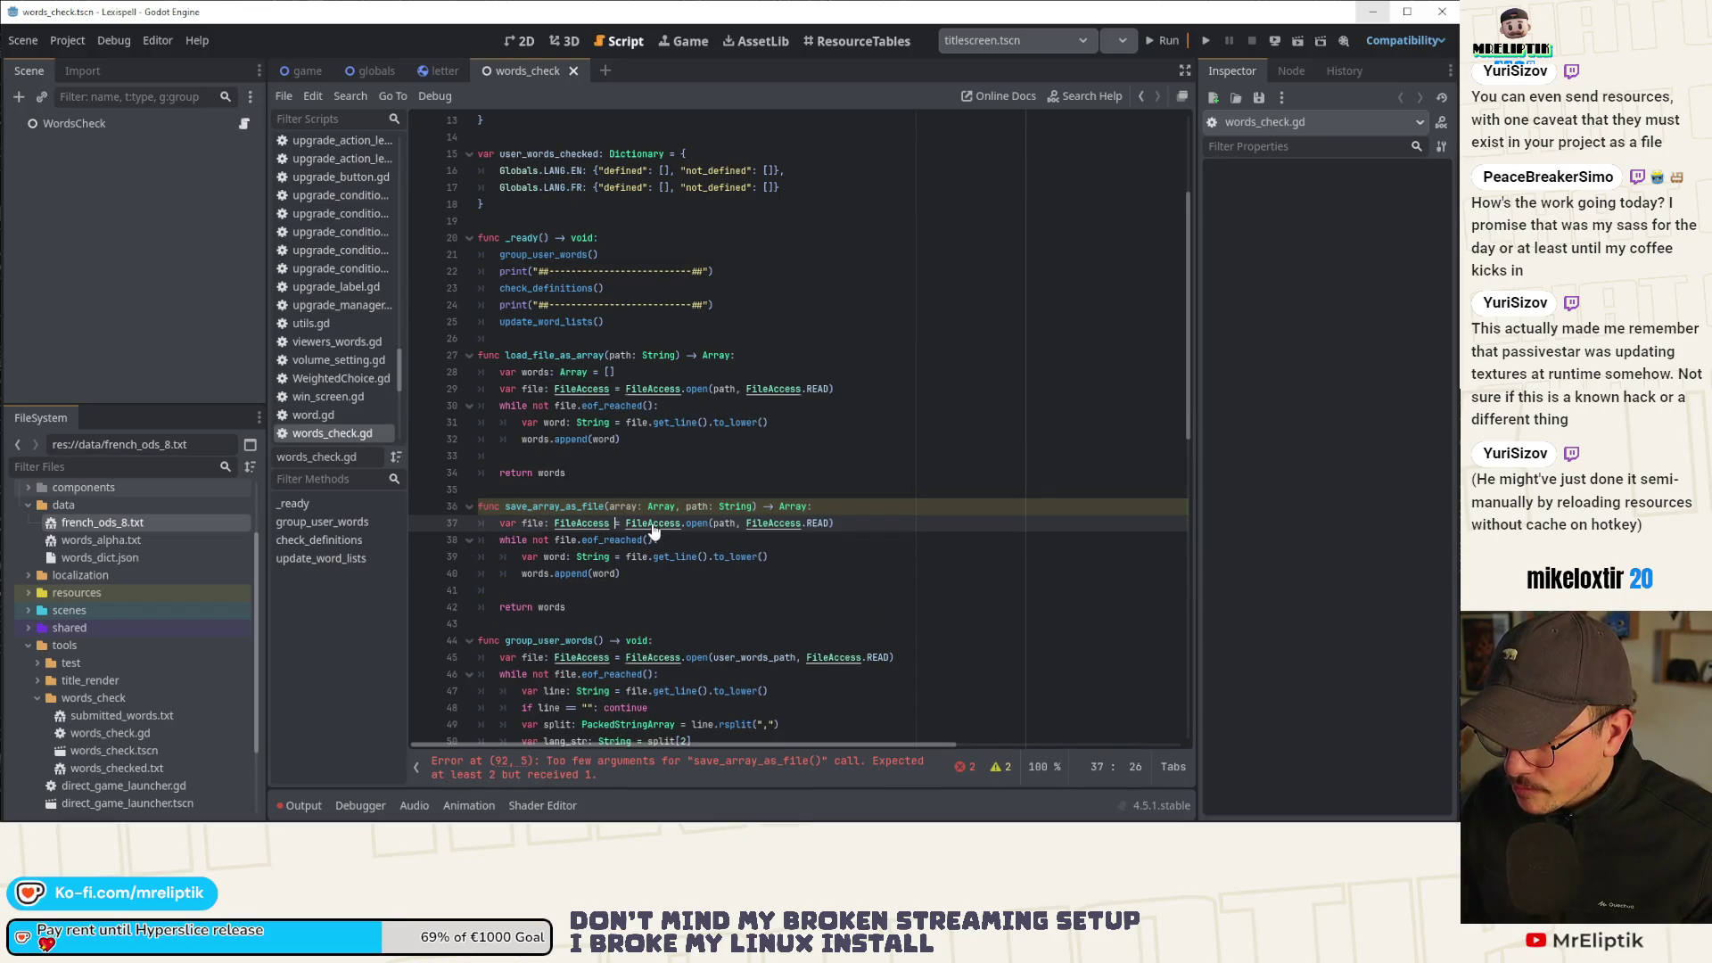
key("ctrl+s")
left_click(693, 538)
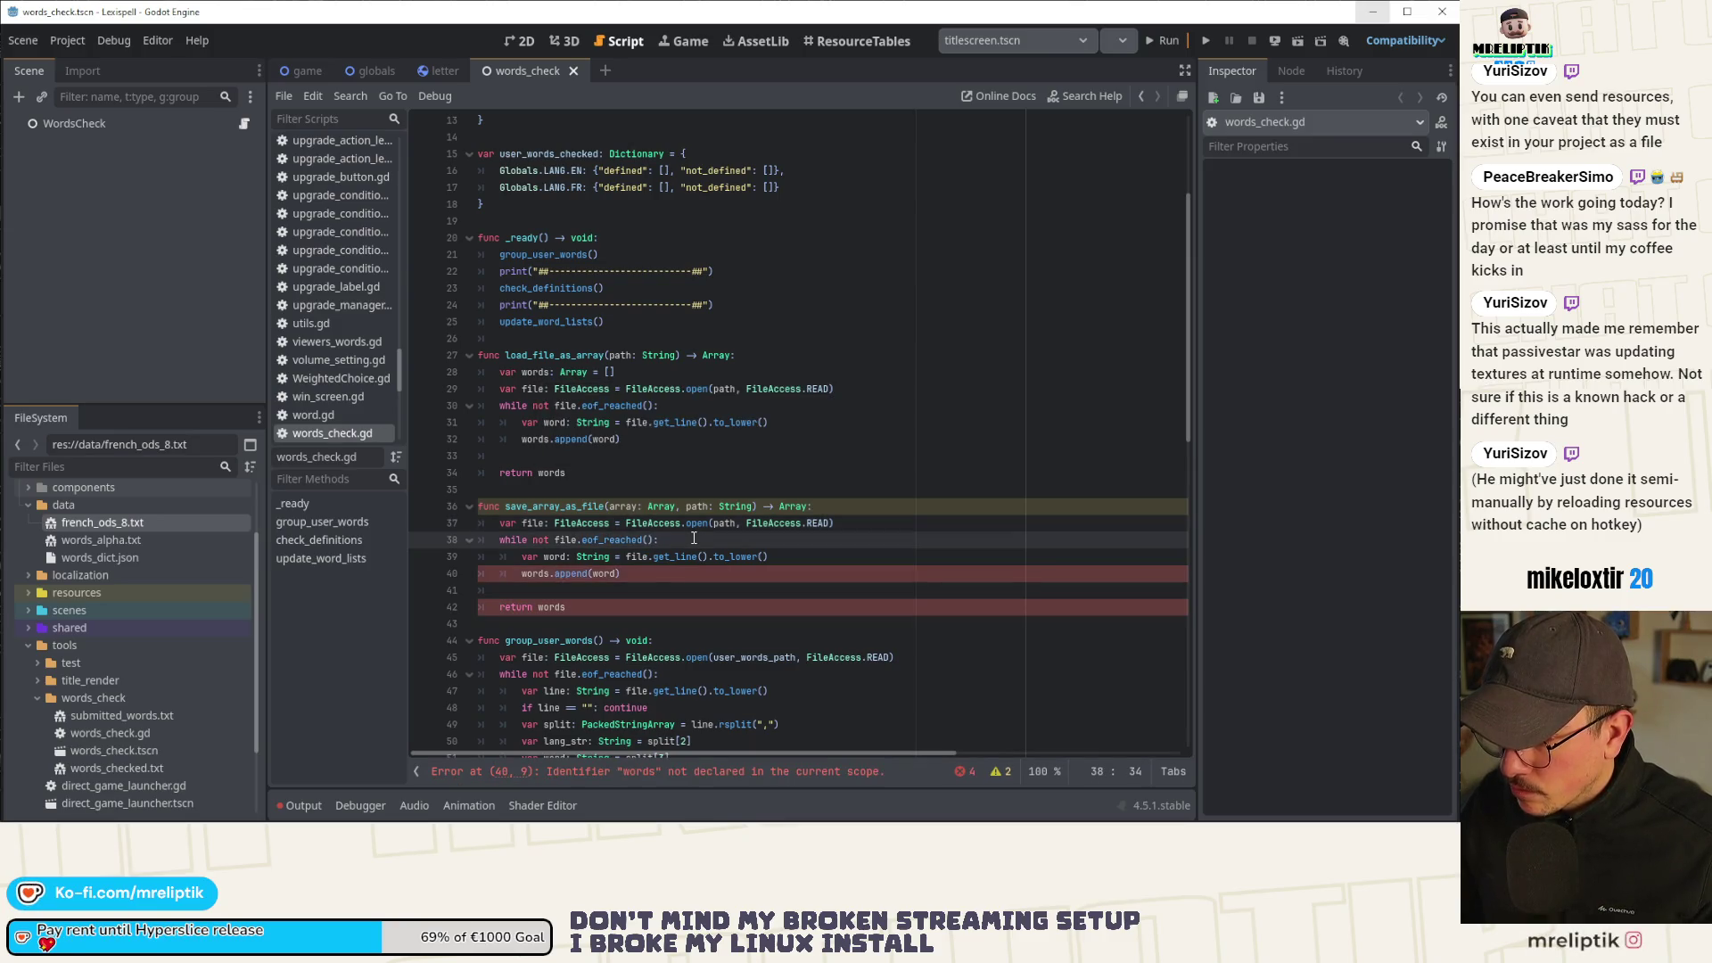
key("ctrl+shift+k")
key("ctrl+shift+k")
key("ctrl+shift+k")
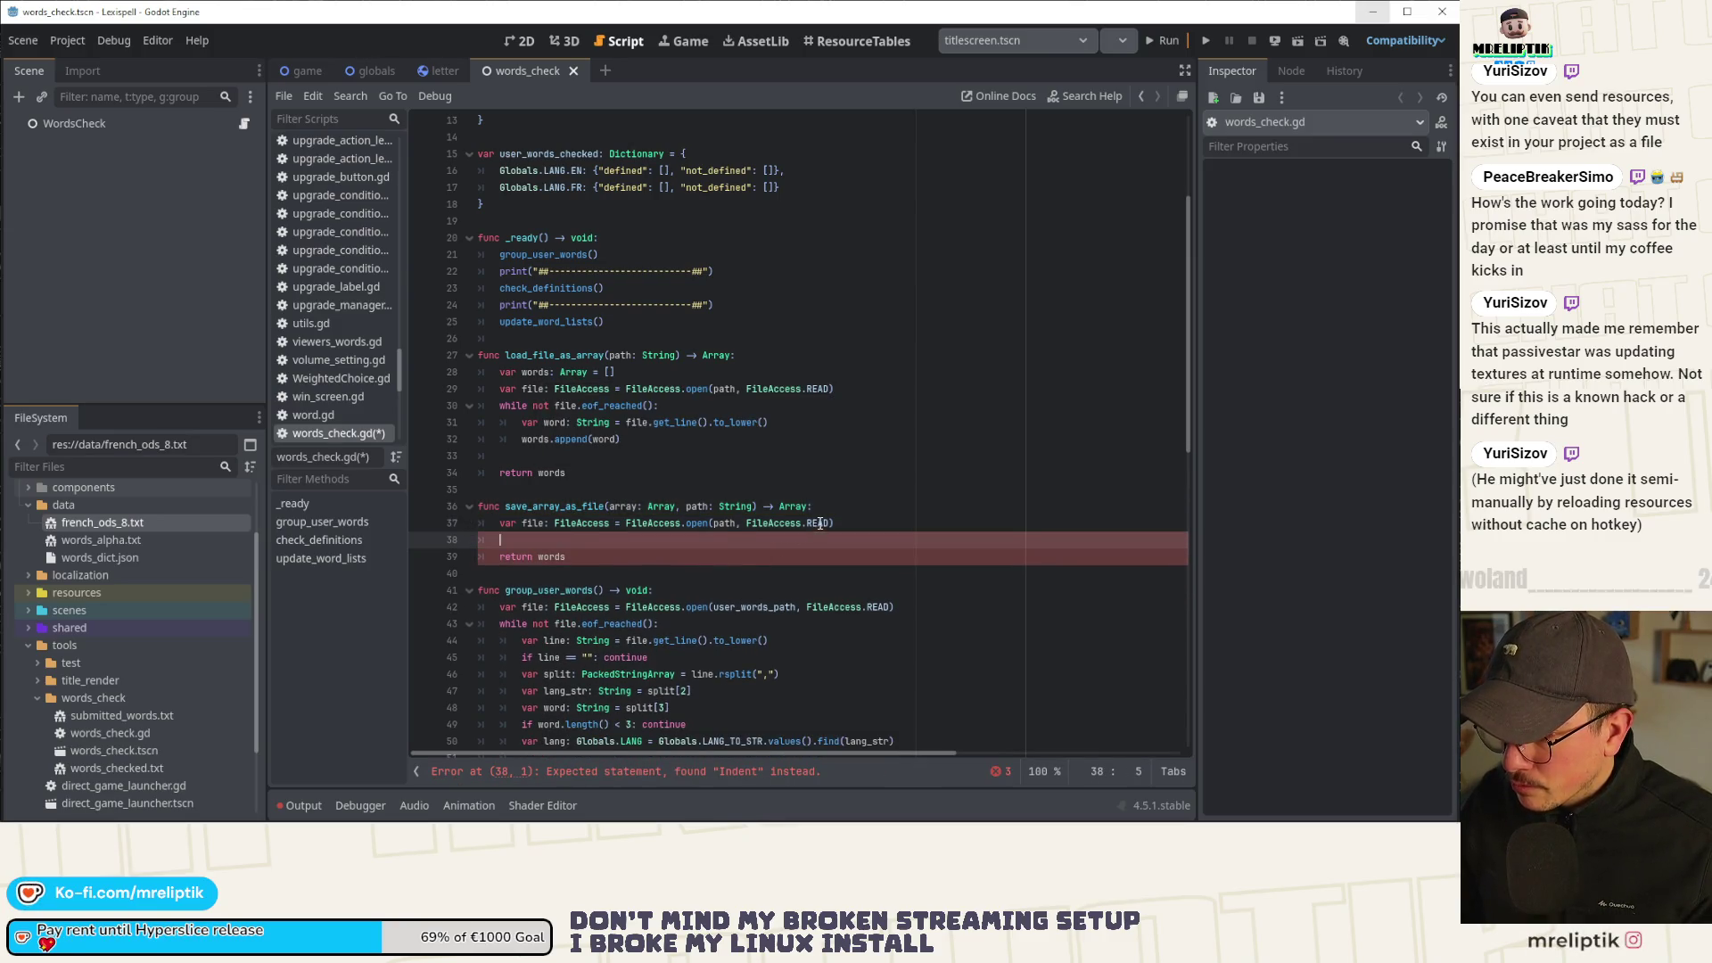
double_click(817, 523)
type("WRITE")
Start a 'file.' line after the open call and view the FileAccess documentation.
key("Return")
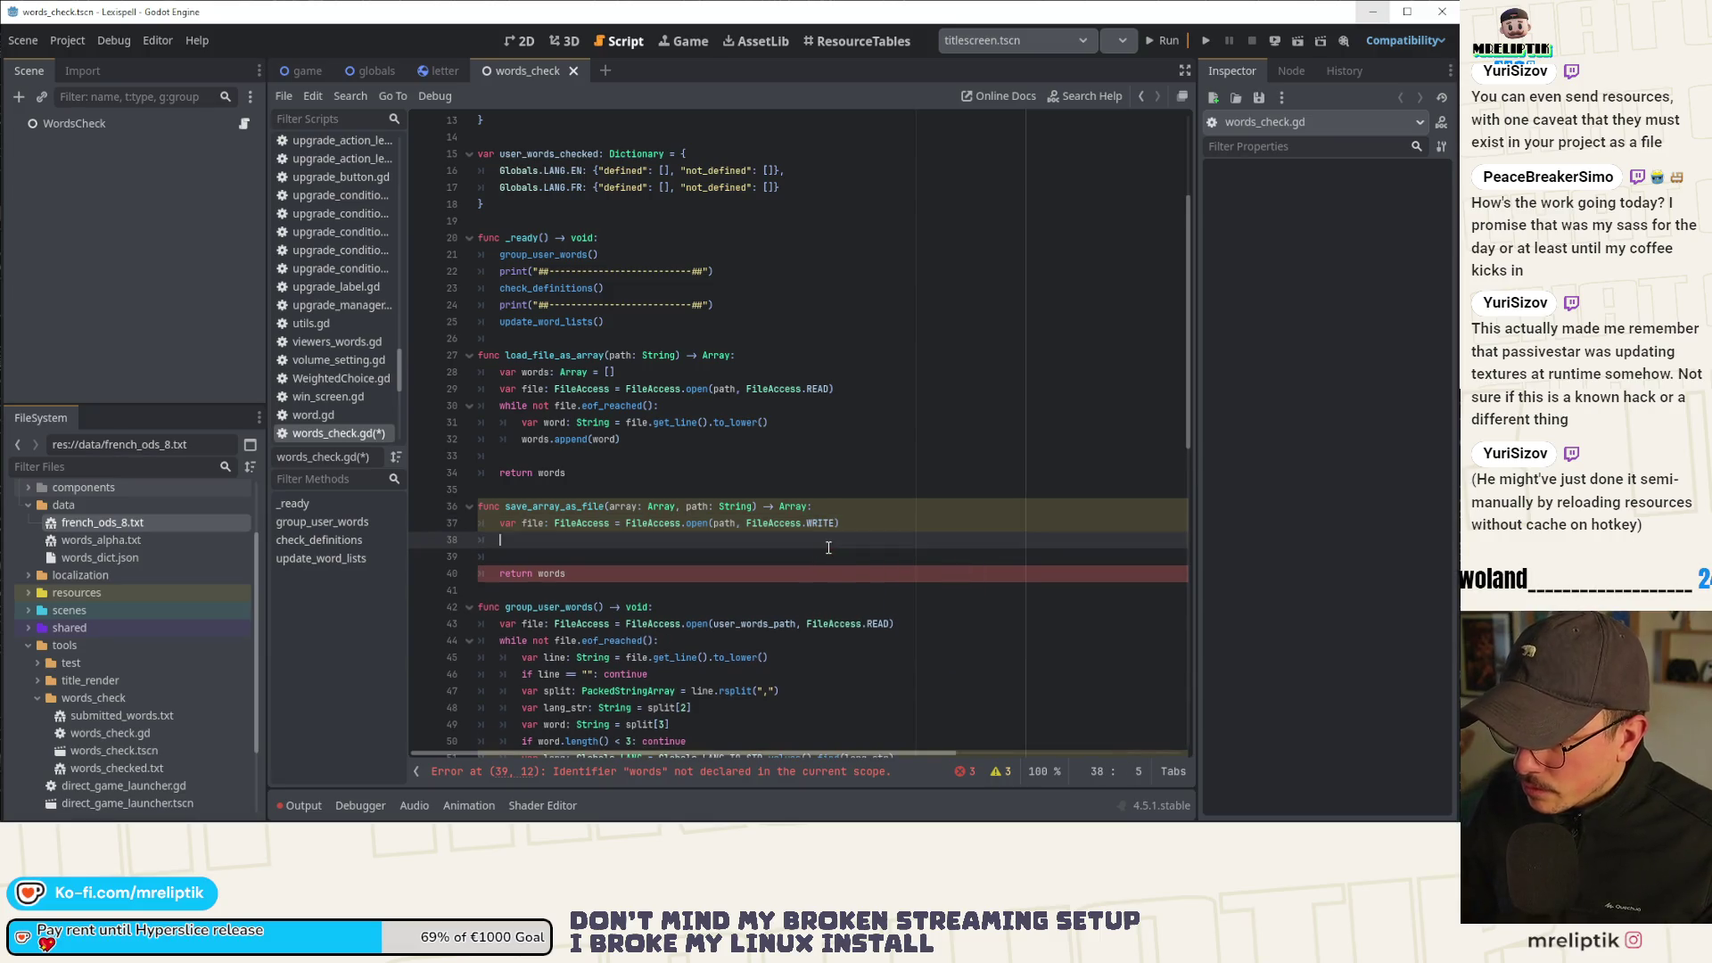
type("file.wri")
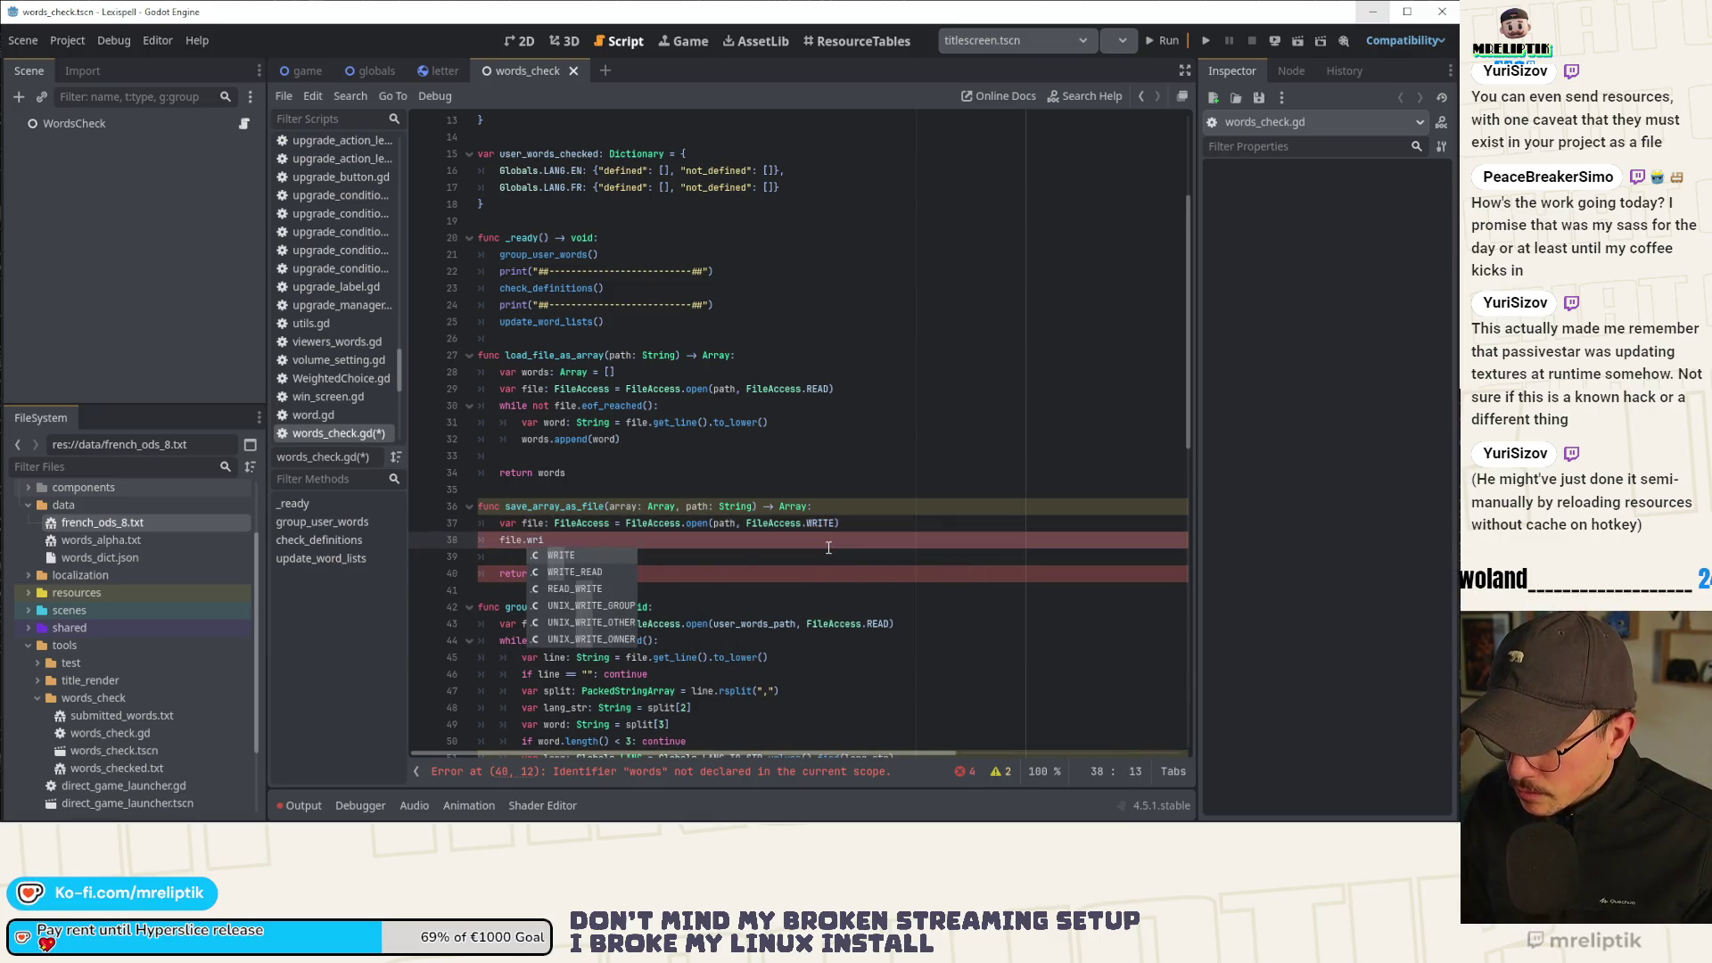
key("BackSpace")
key("BackSpace")
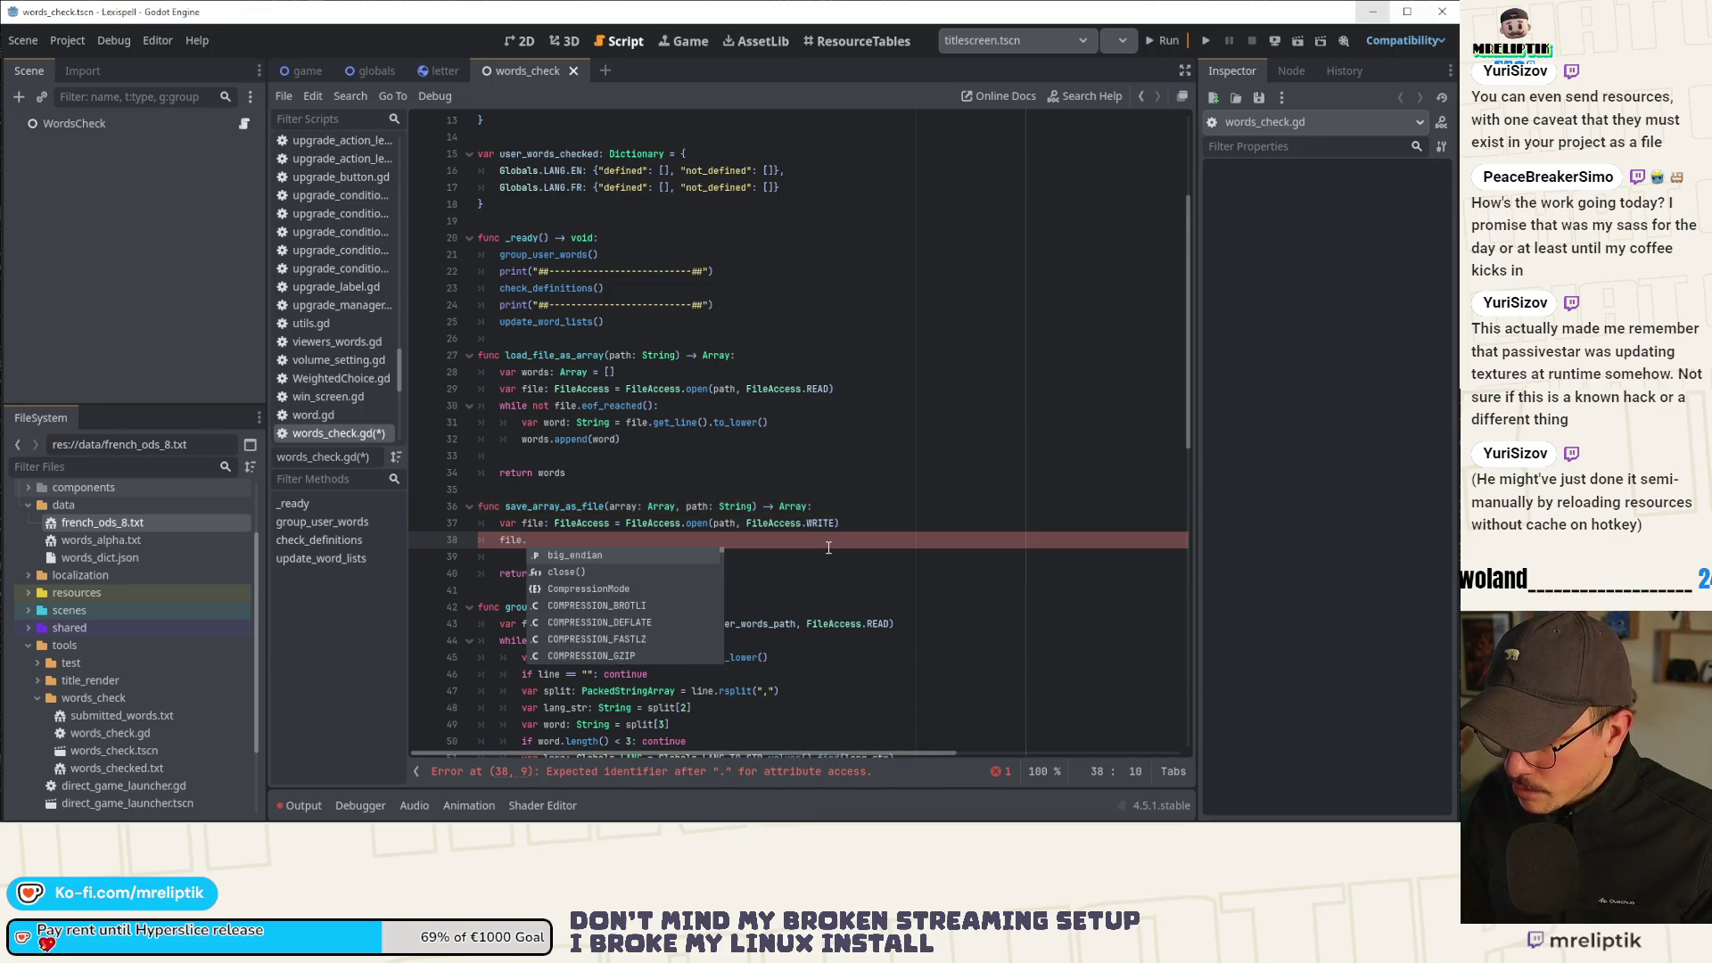
type("sa")
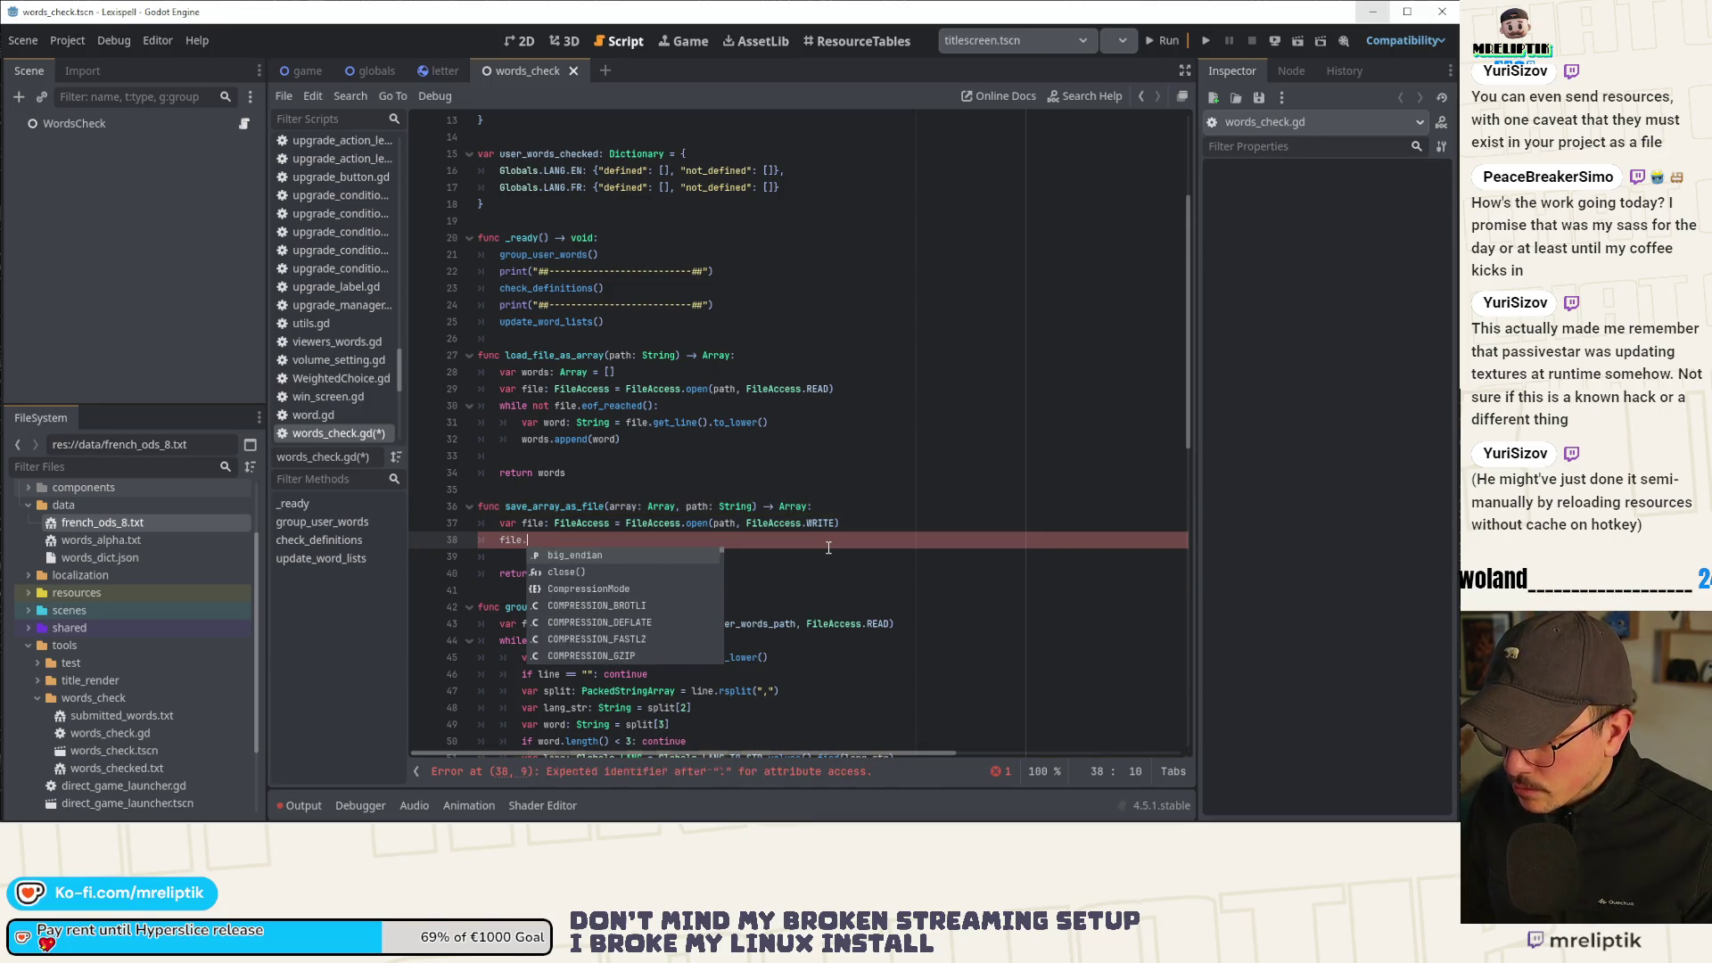
key("Escape")
key("BackSpace")
key("BackSpace")
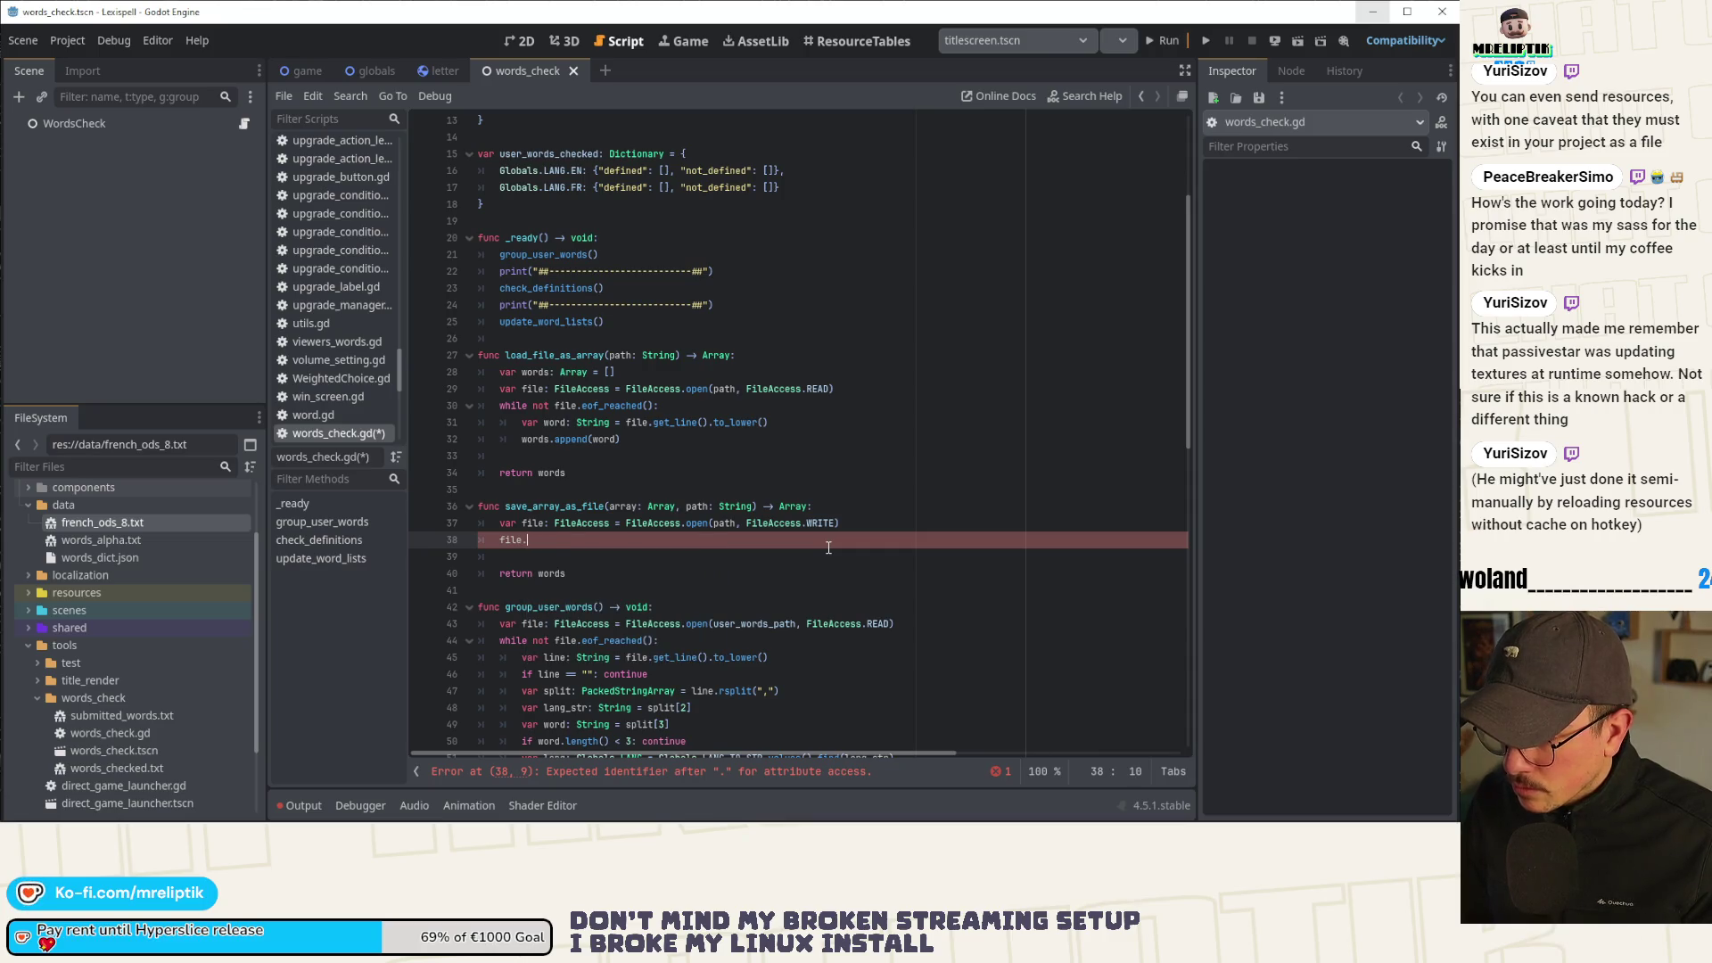
left_click(574, 523, "ctrl")
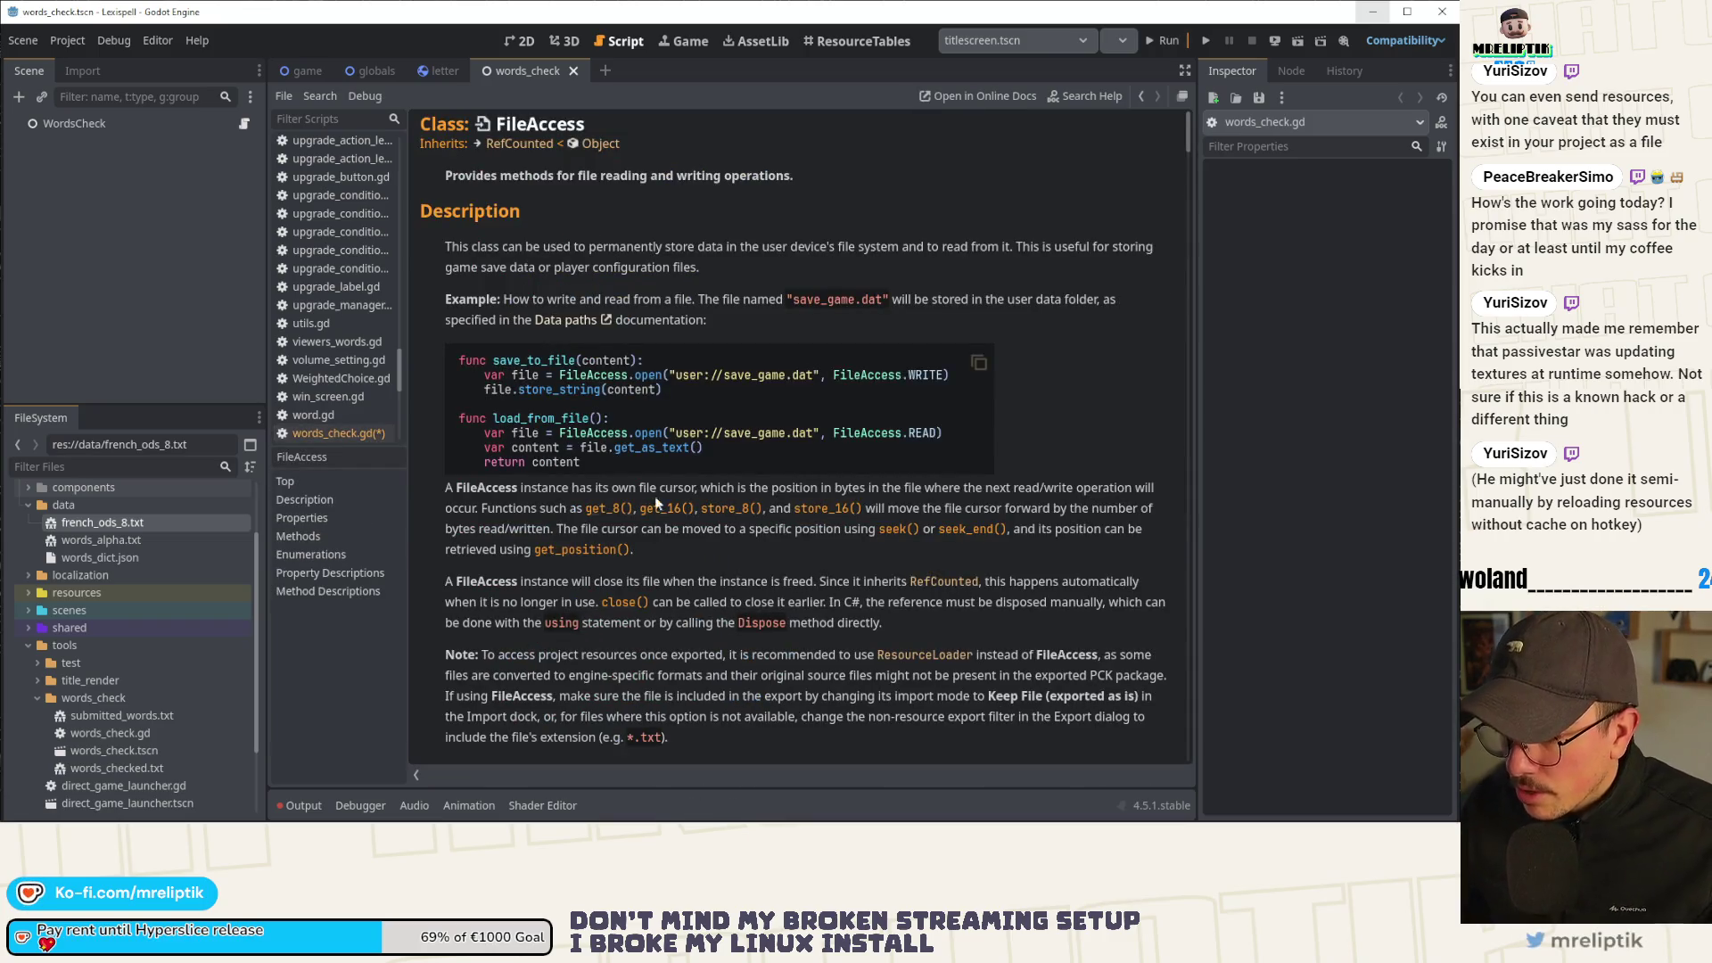
Scroll the FileAccess help page down to its Methods list.
scroll(742, 492, "down", 5)
scroll(712, 446, "down", 6)
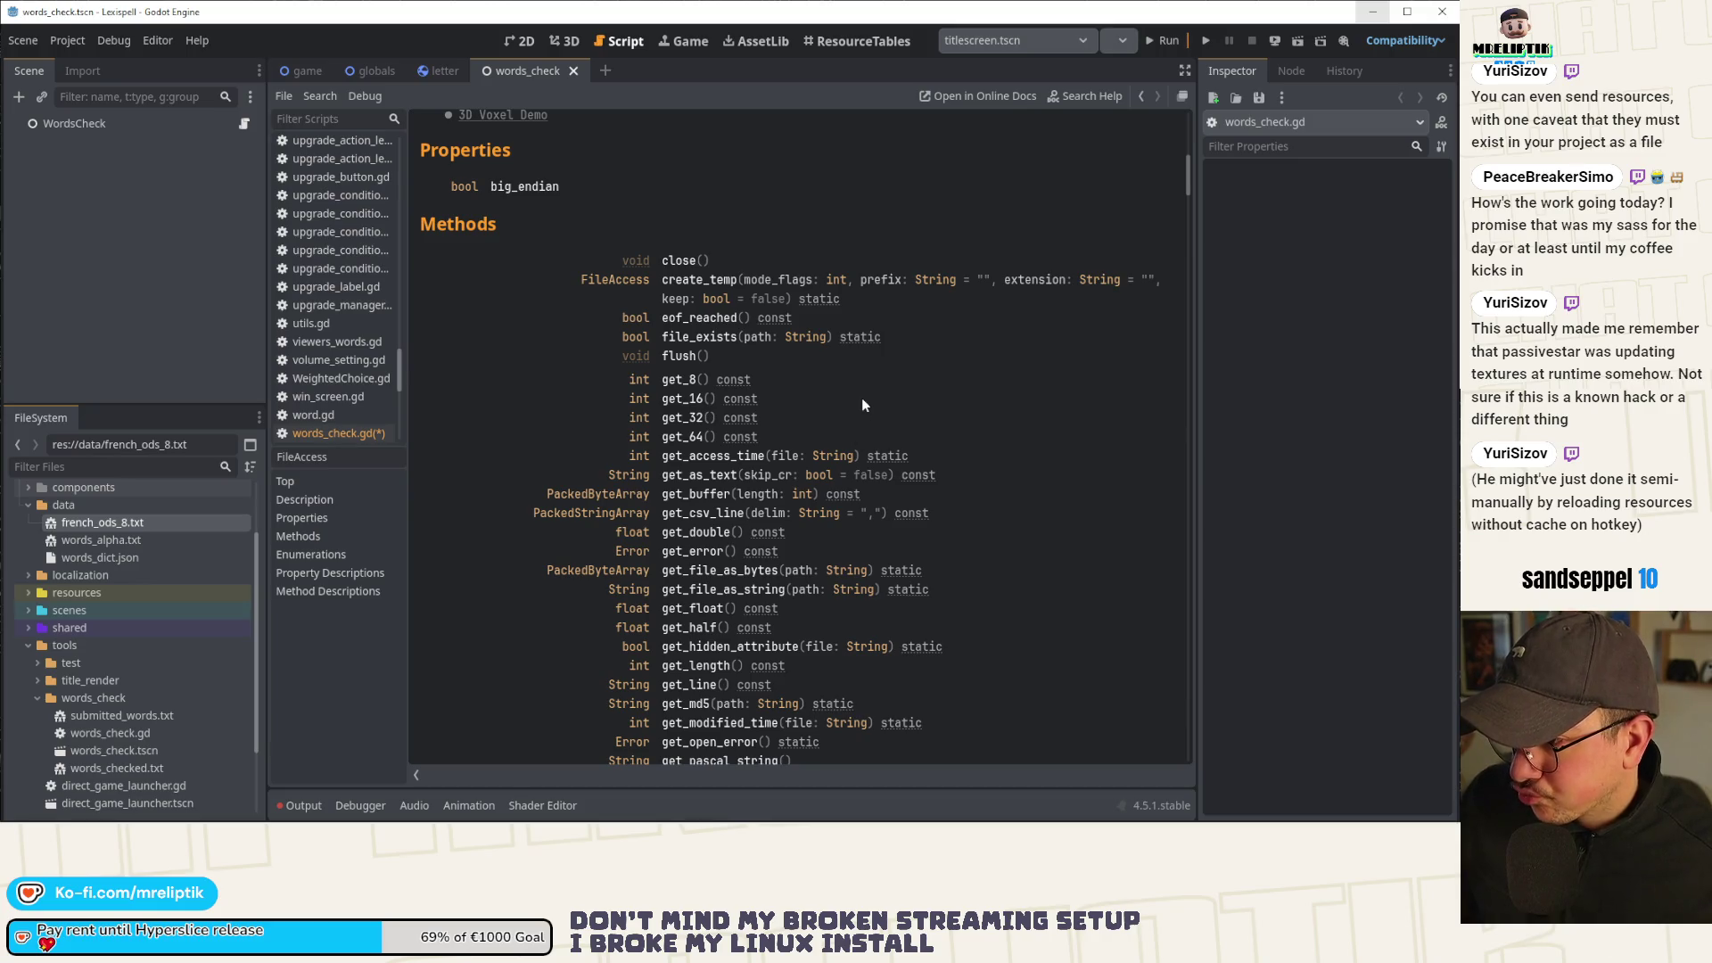
scroll(862, 401, "down", 3)
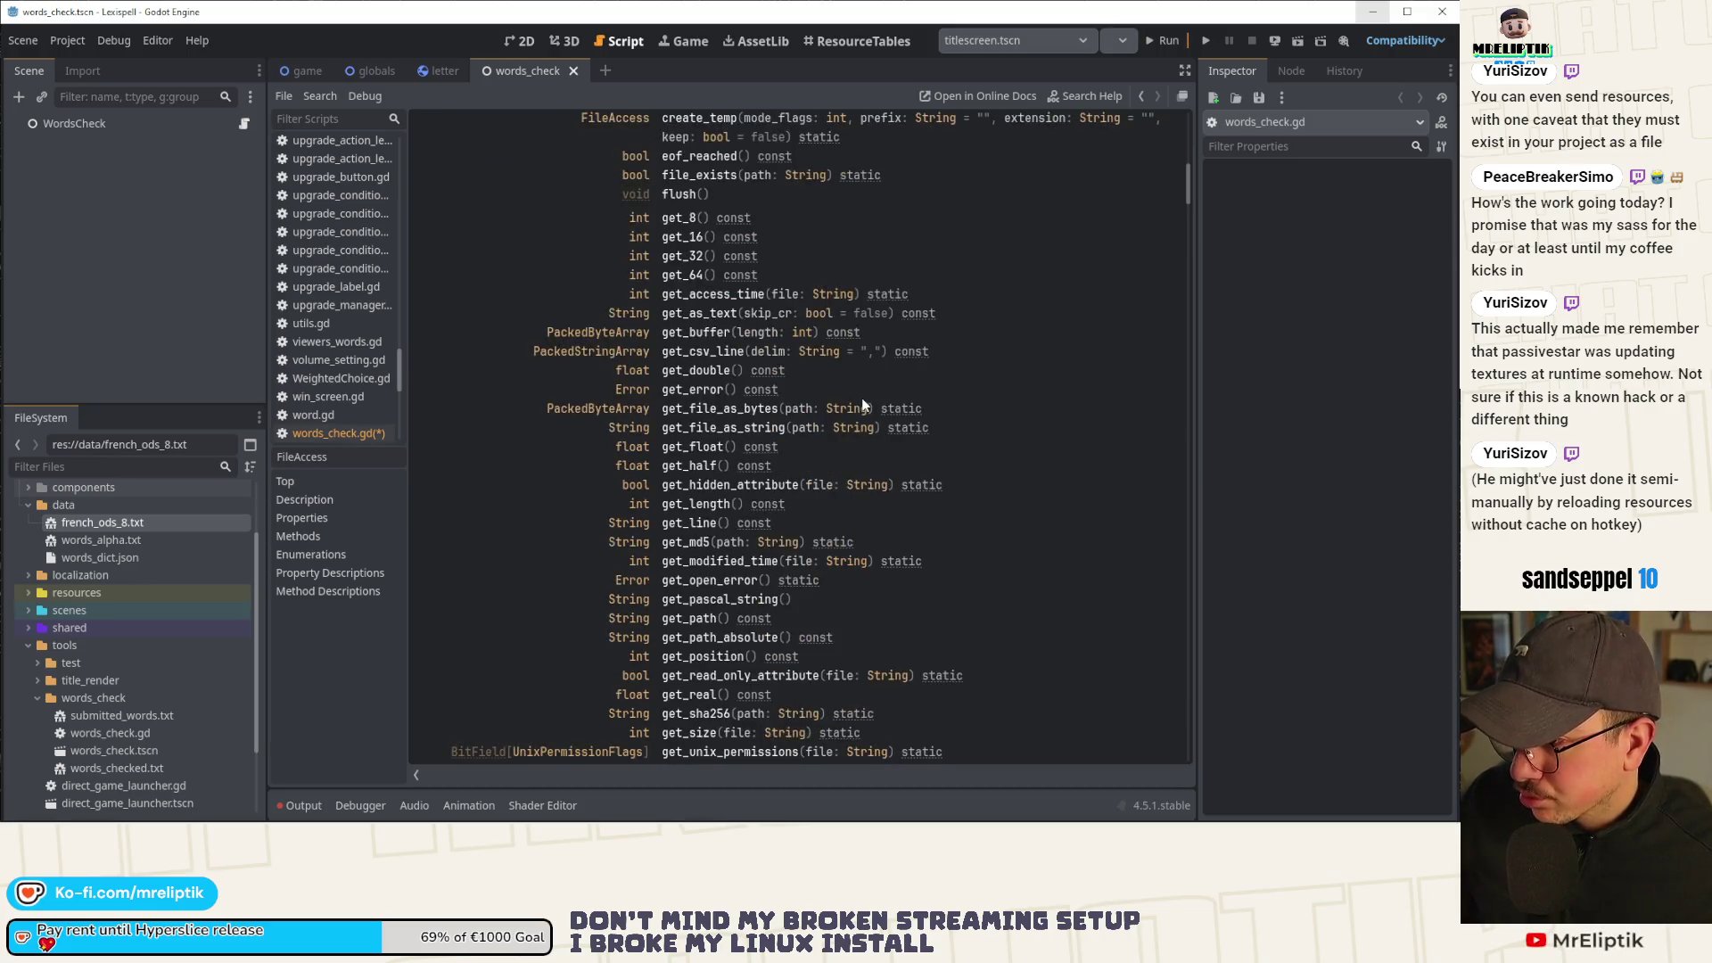
scroll(862, 398, "down", 5)
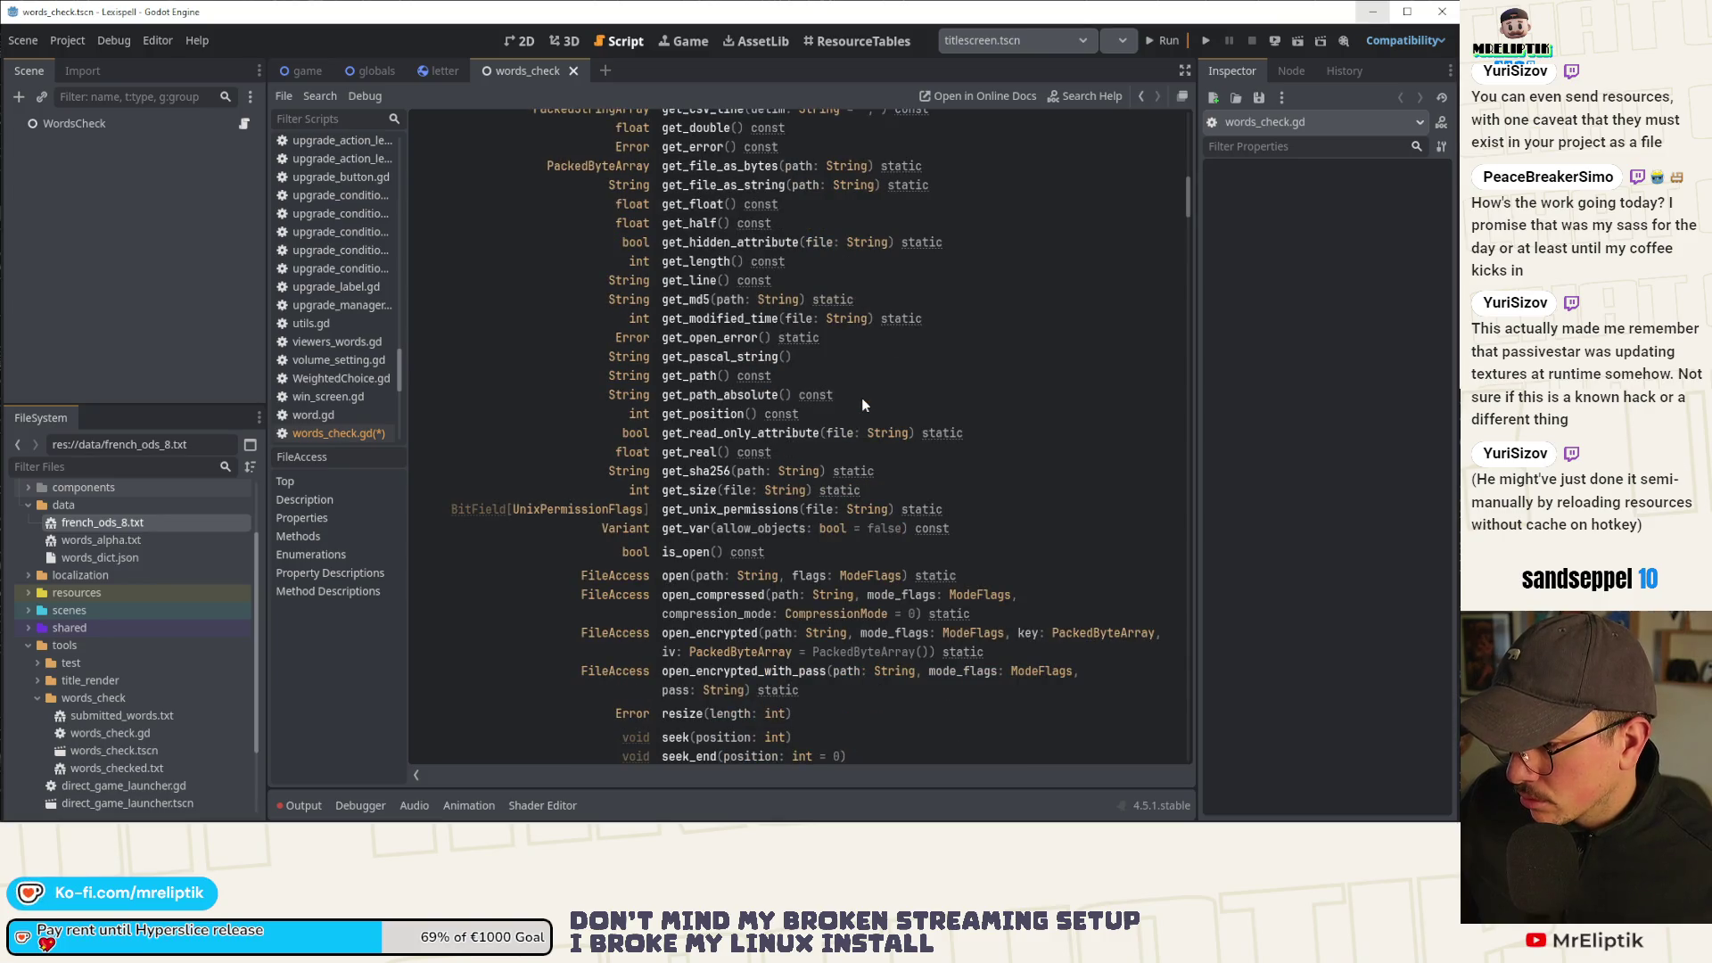
scroll(861, 398, "down", 9)
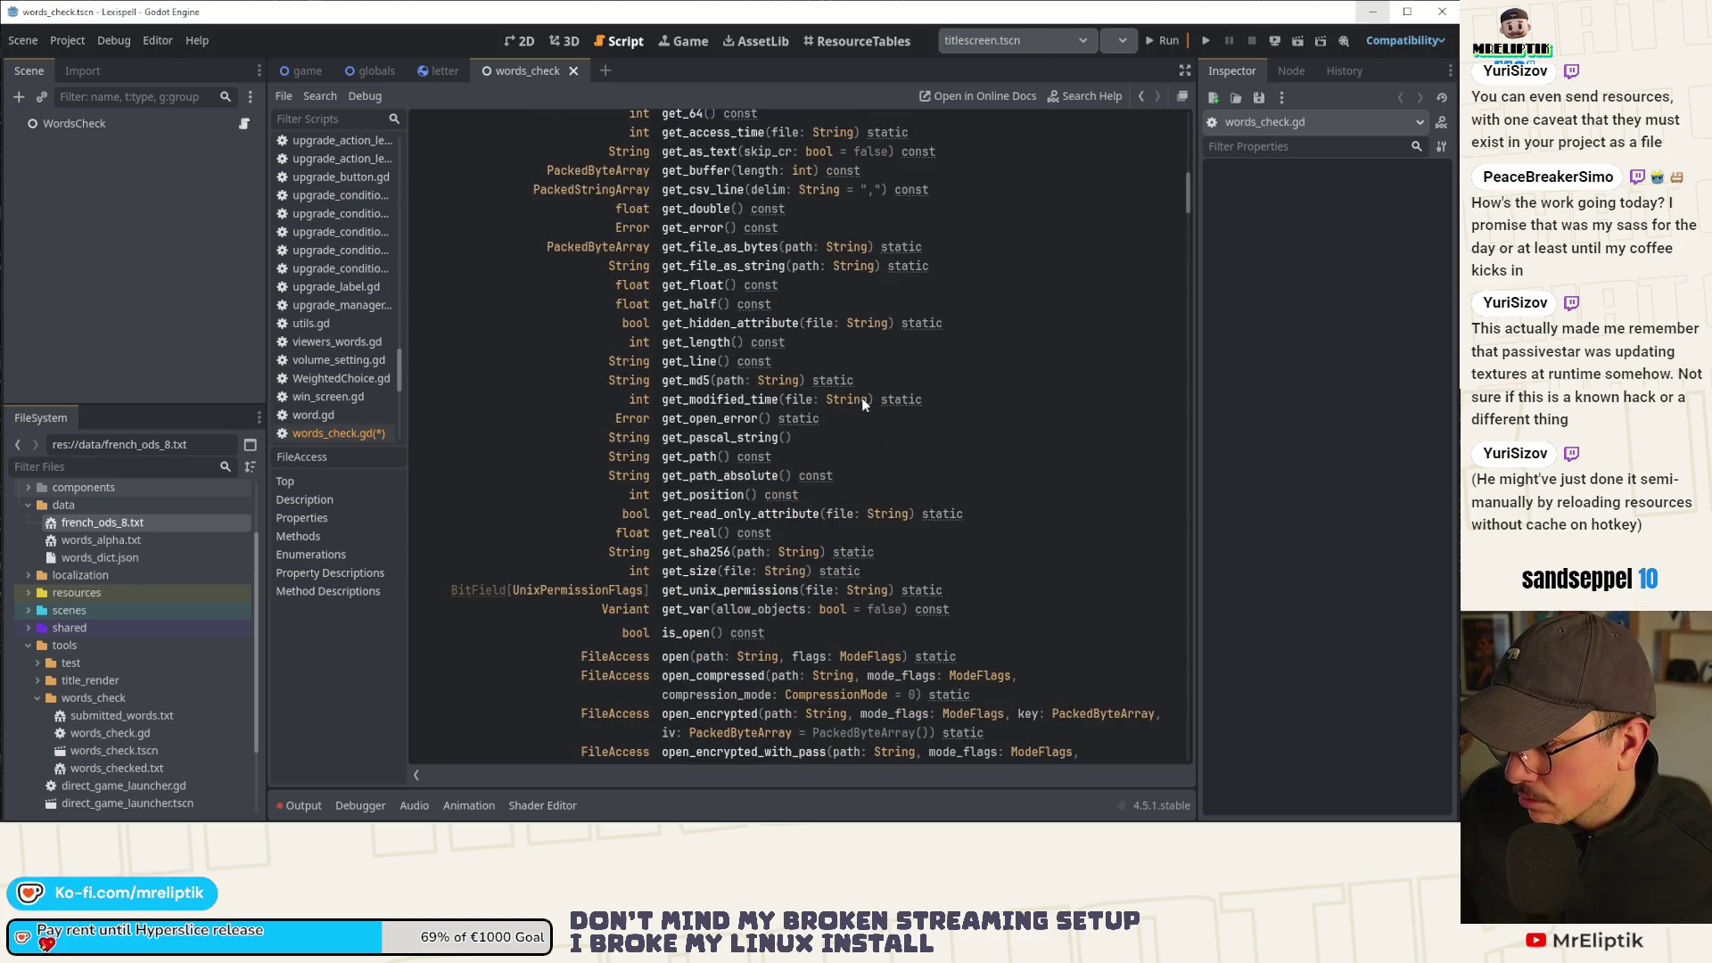
scroll(861, 398, "down", 2)
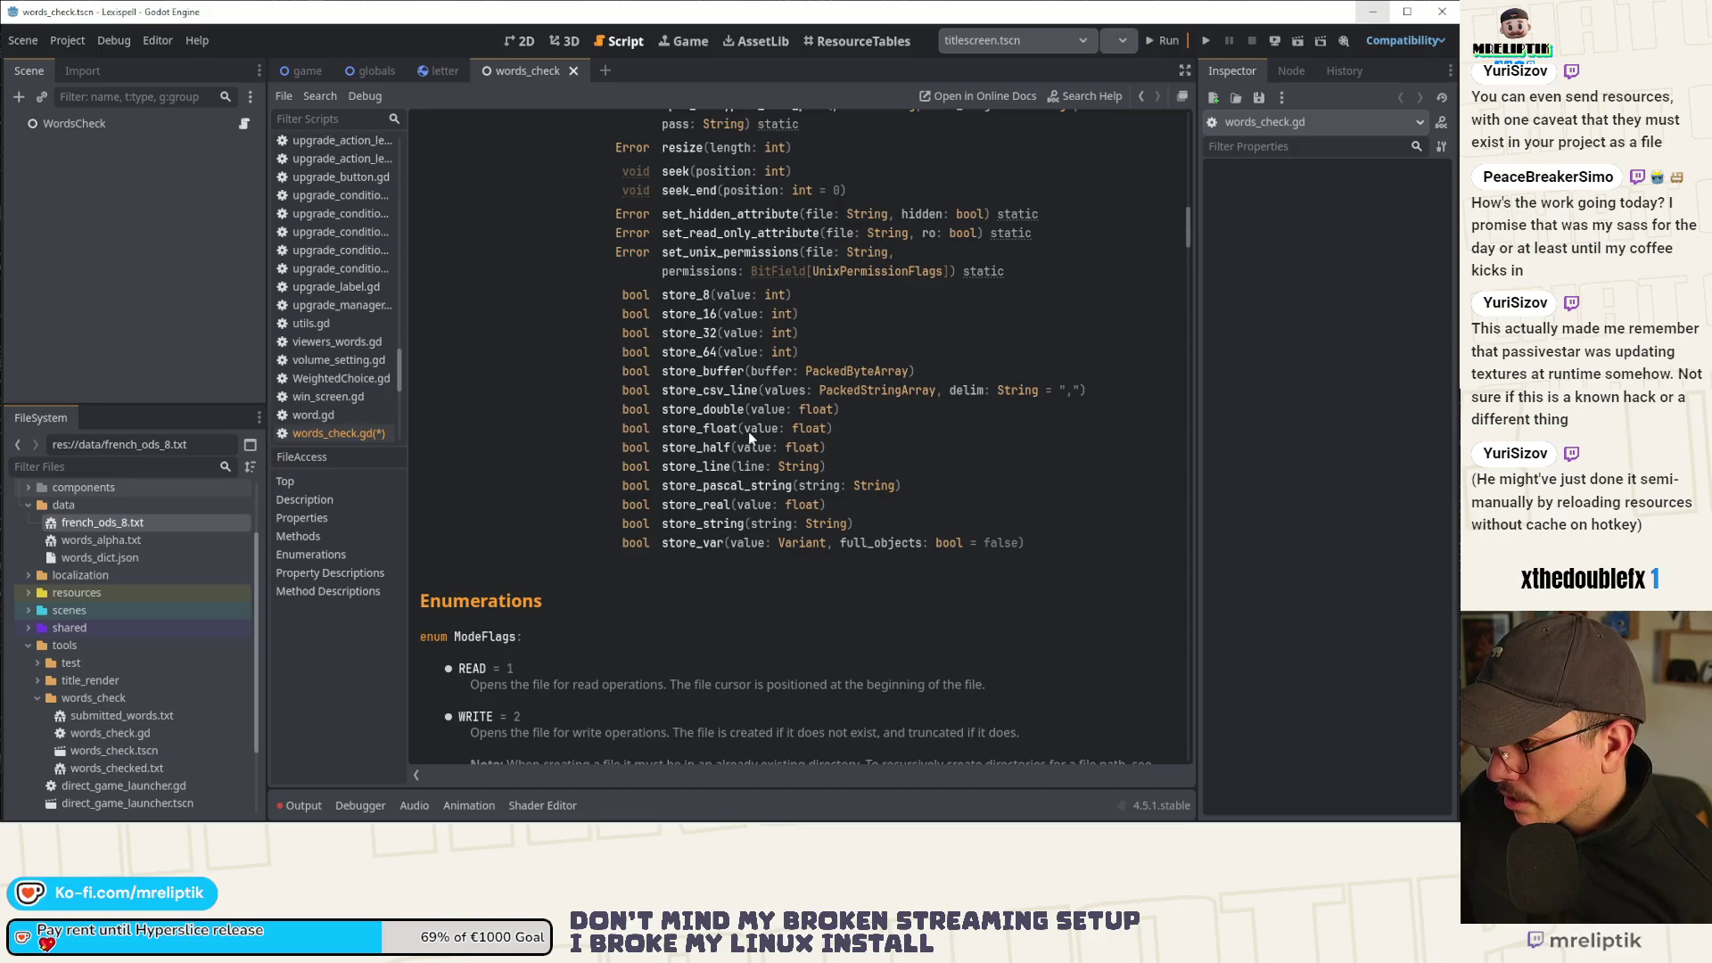
Read store_csv_line and the other store_* entries, then go back to words_check.gd.
left_click(717, 392)
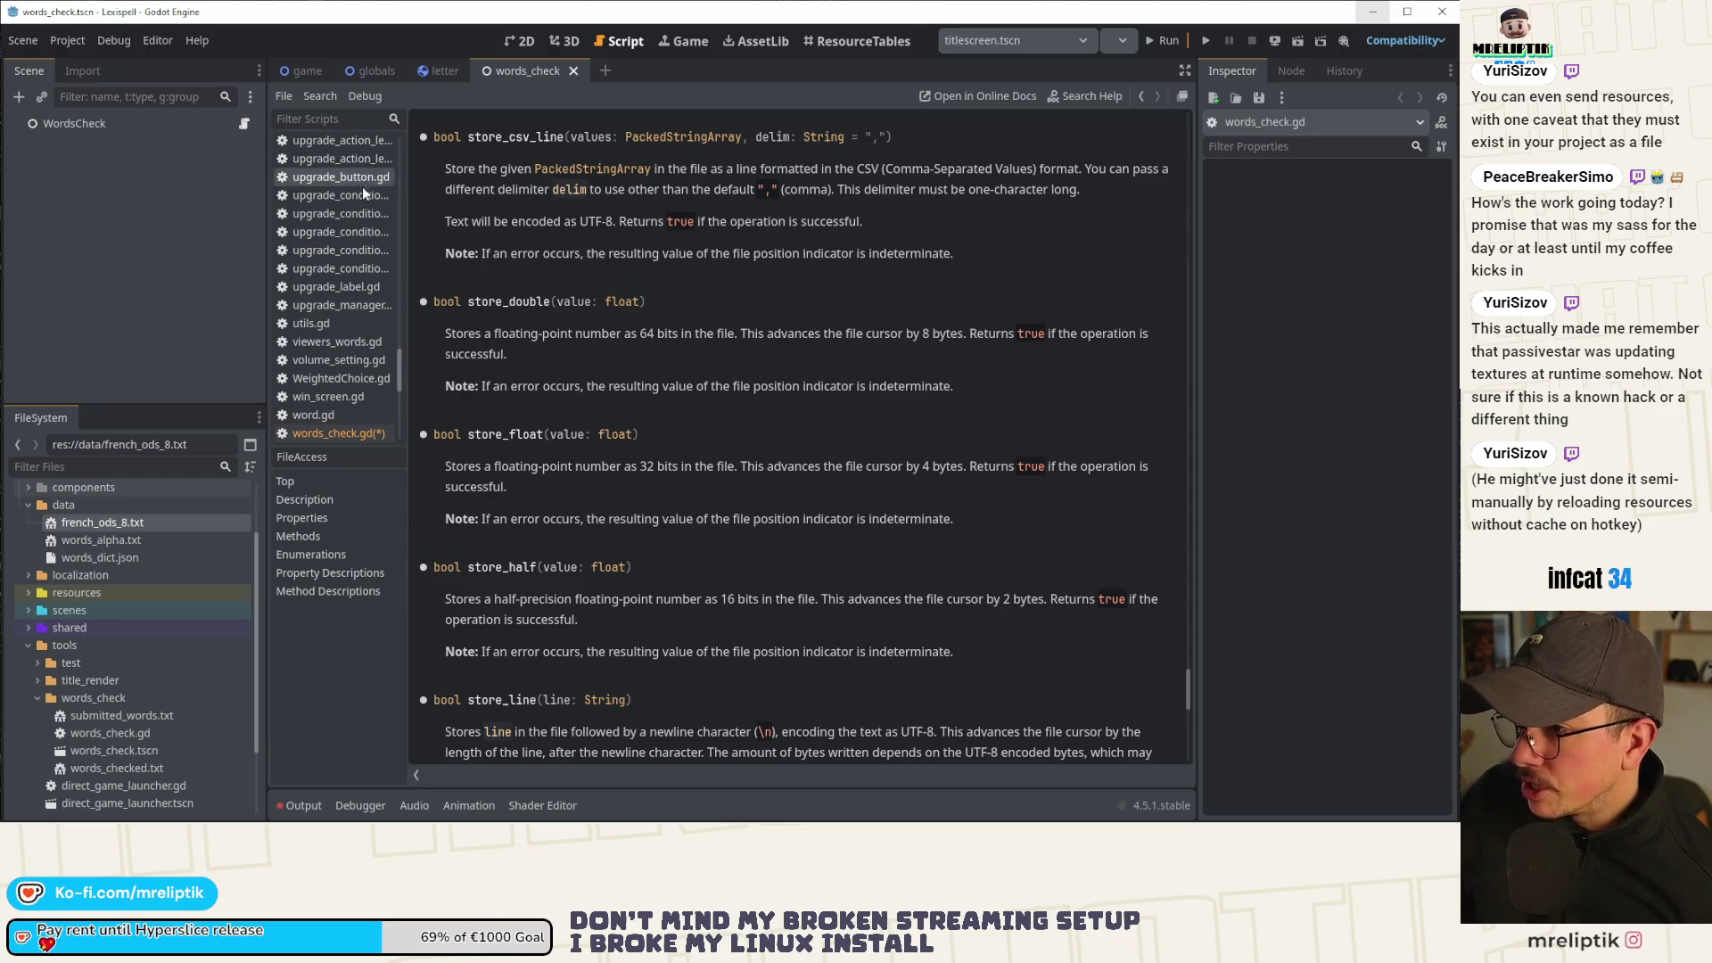
scroll(584, 443, "down", 5)
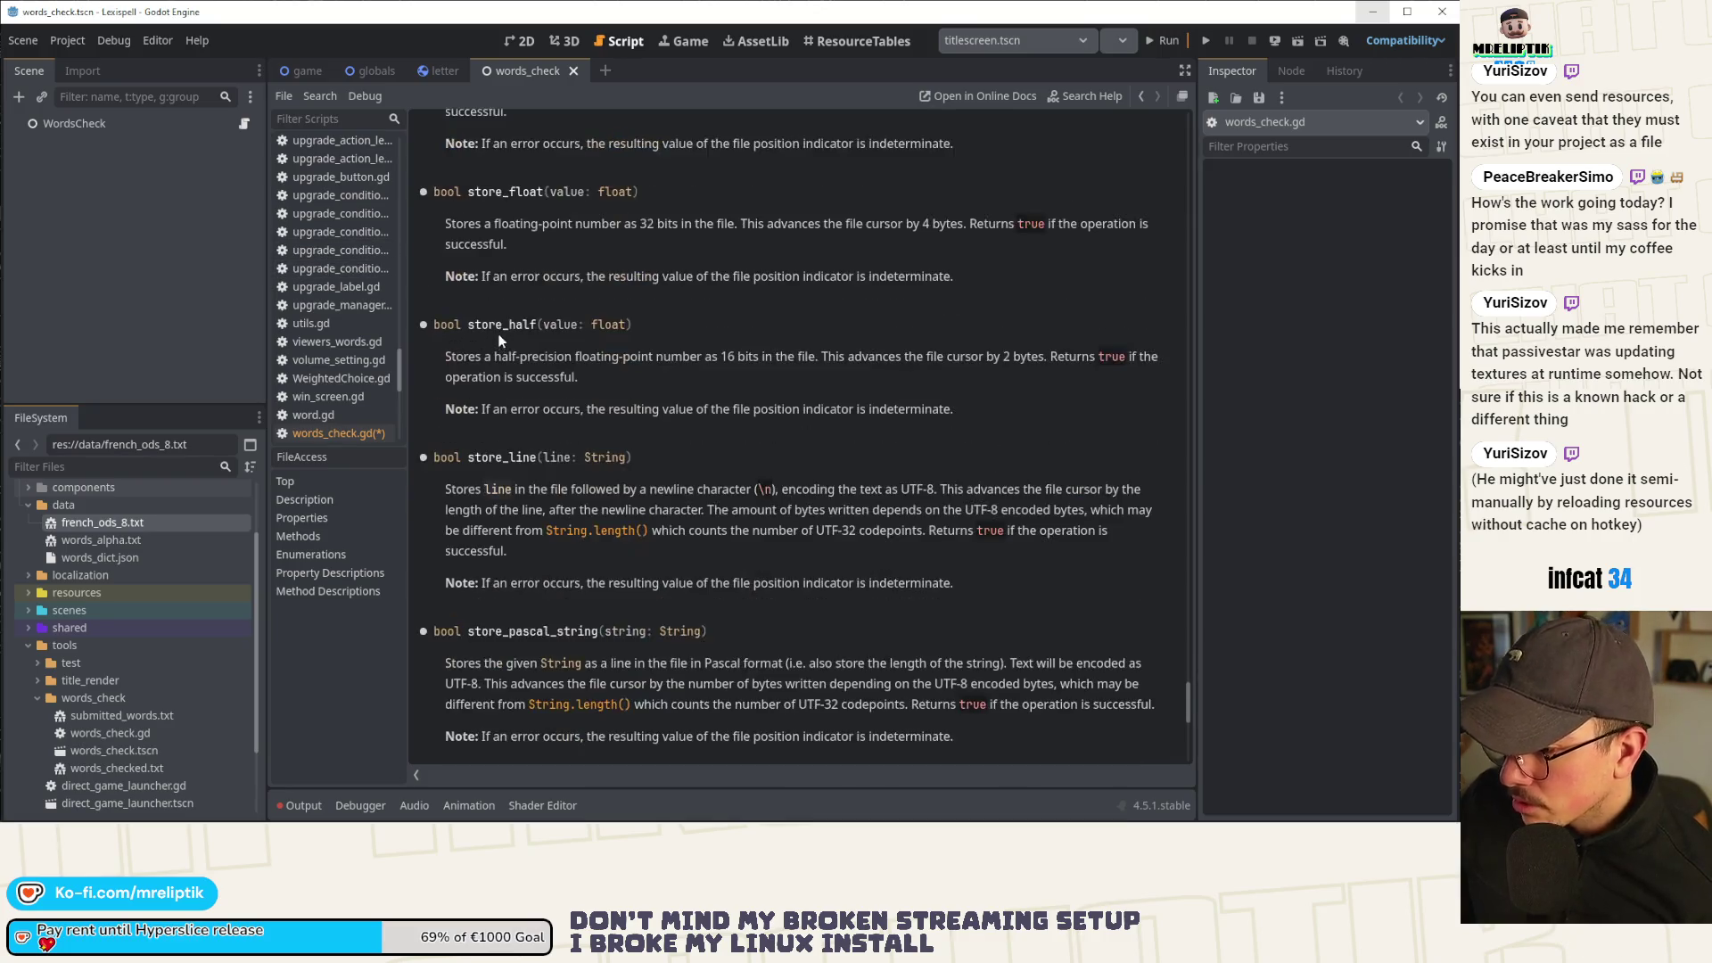
scroll(638, 387, "down", 4)
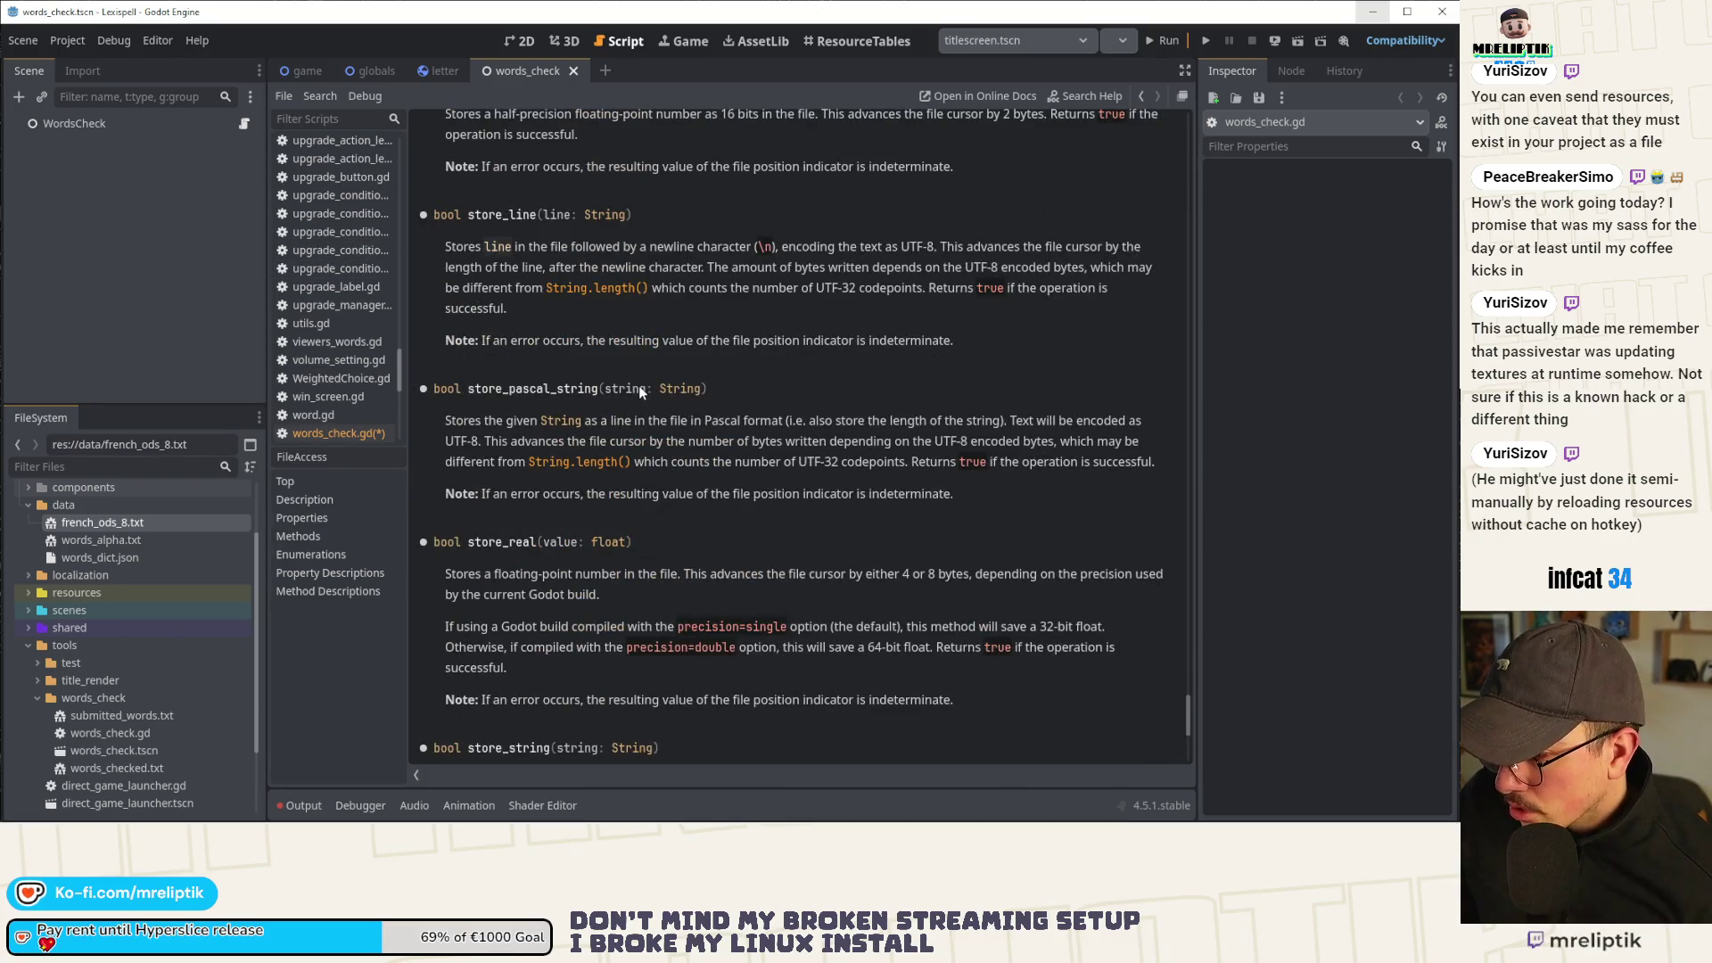
scroll(638, 386, "down", 4)
scroll(639, 385, "down", 5)
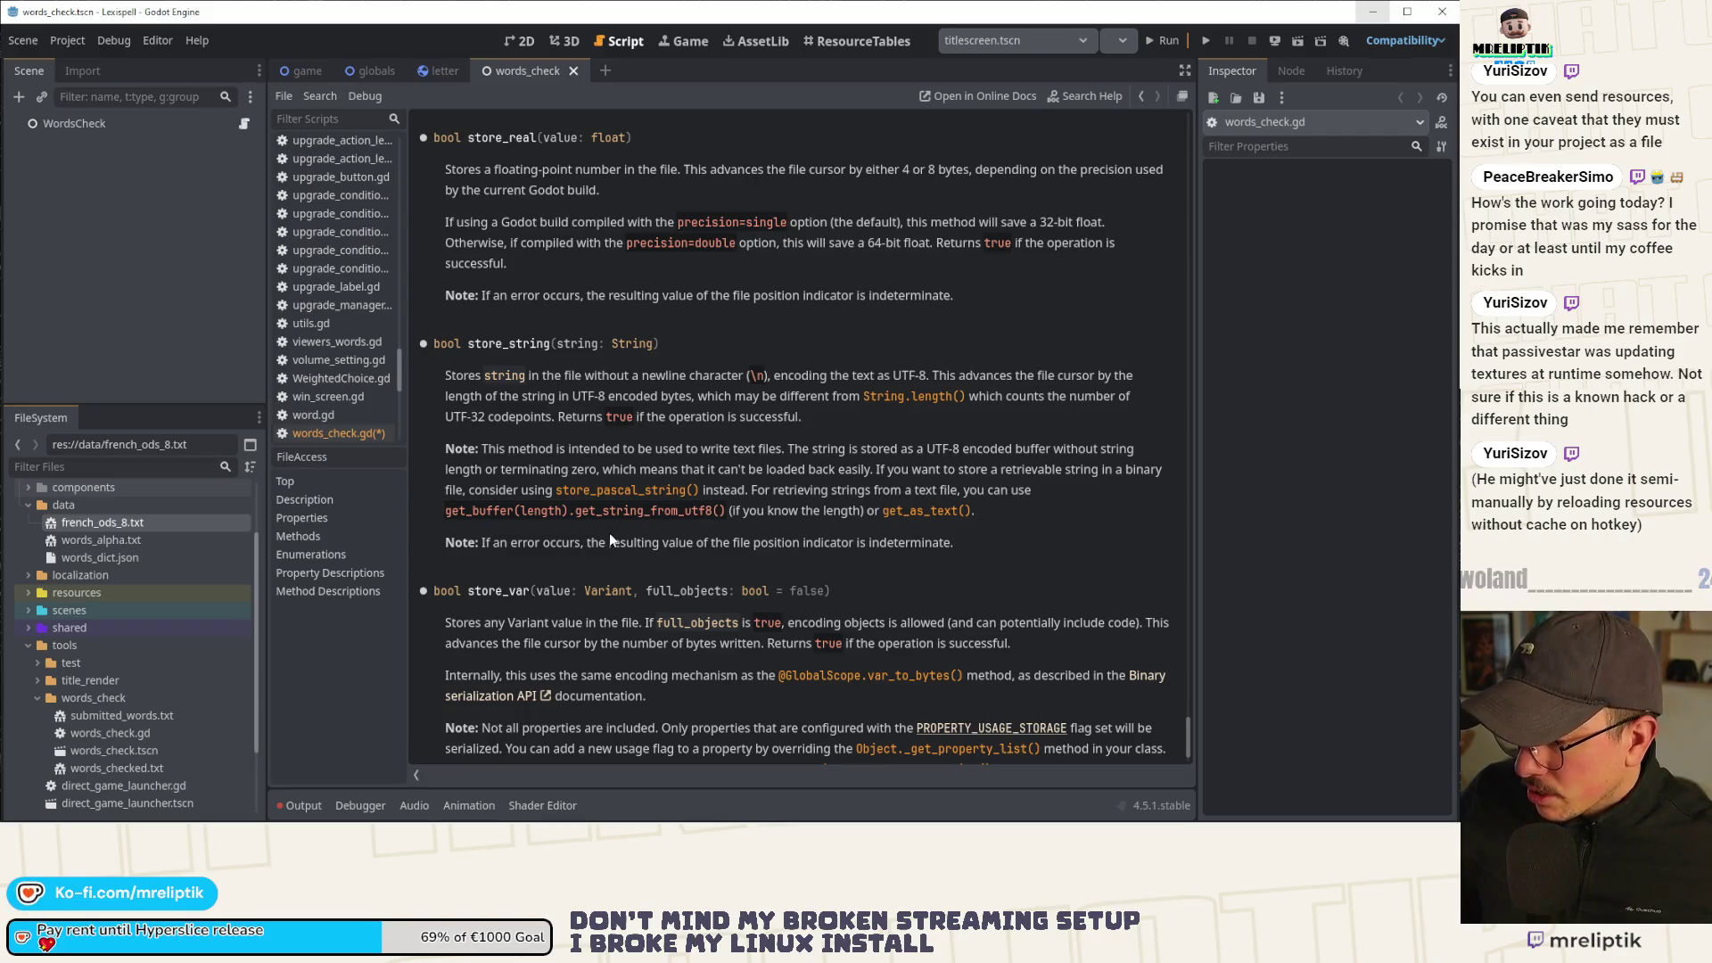
scroll(552, 507, "down", 1)
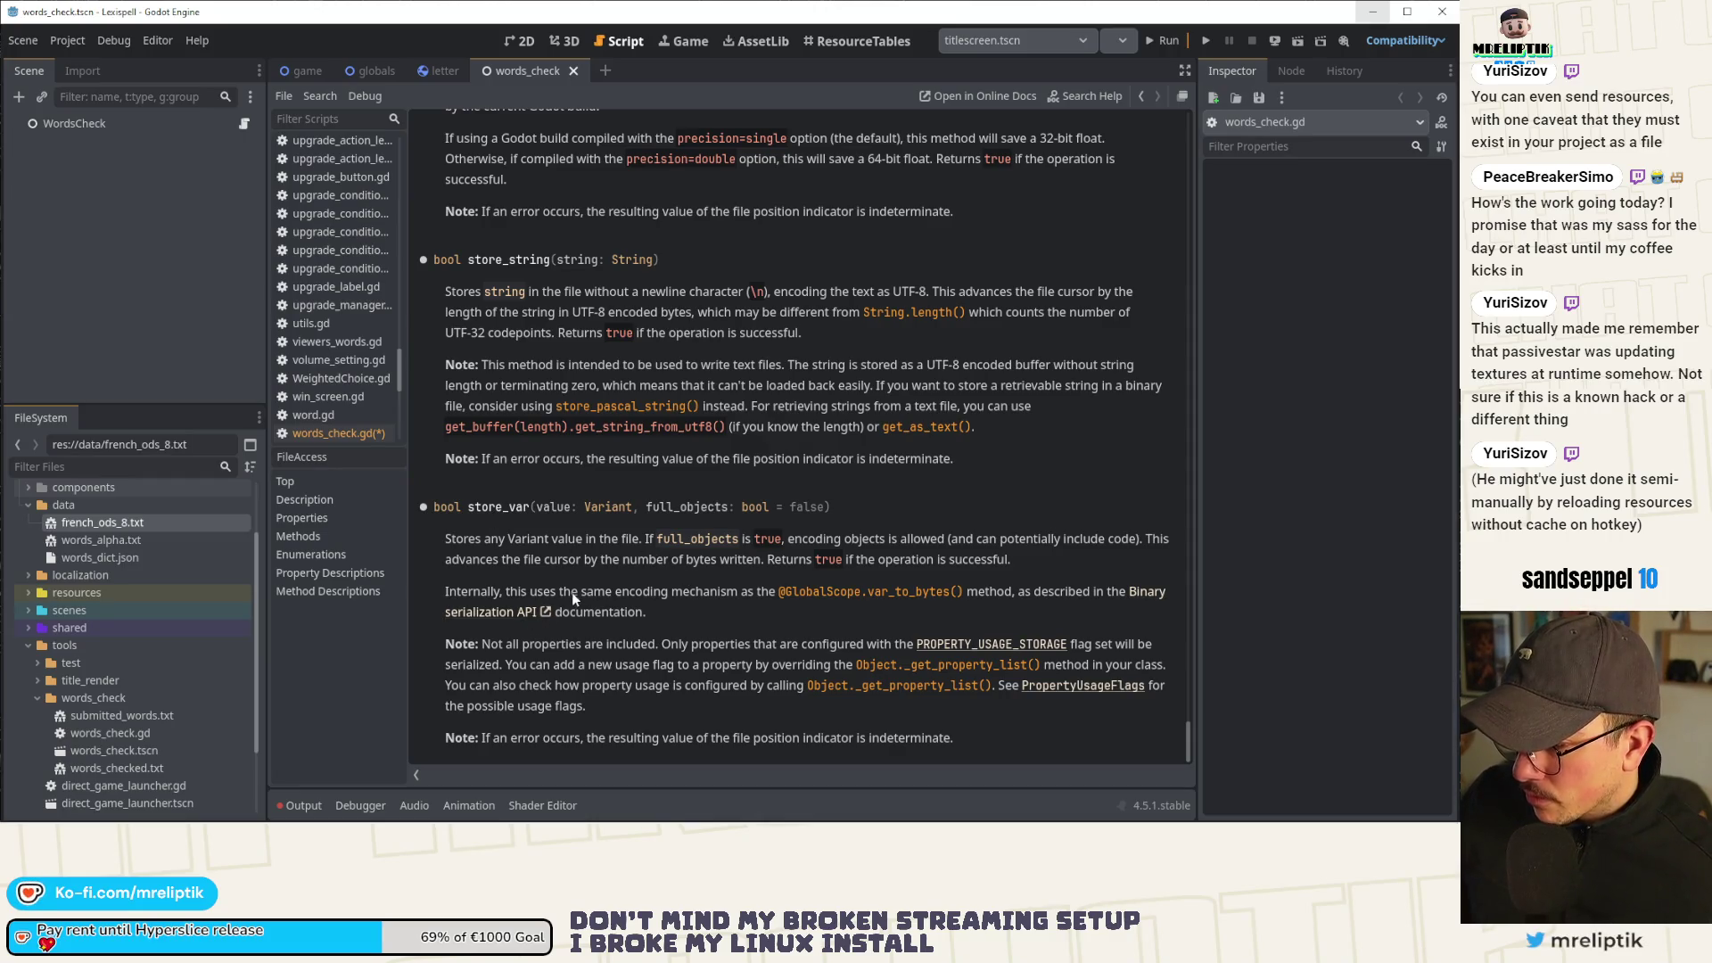
left_click(244, 123)
left_click(605, 544)
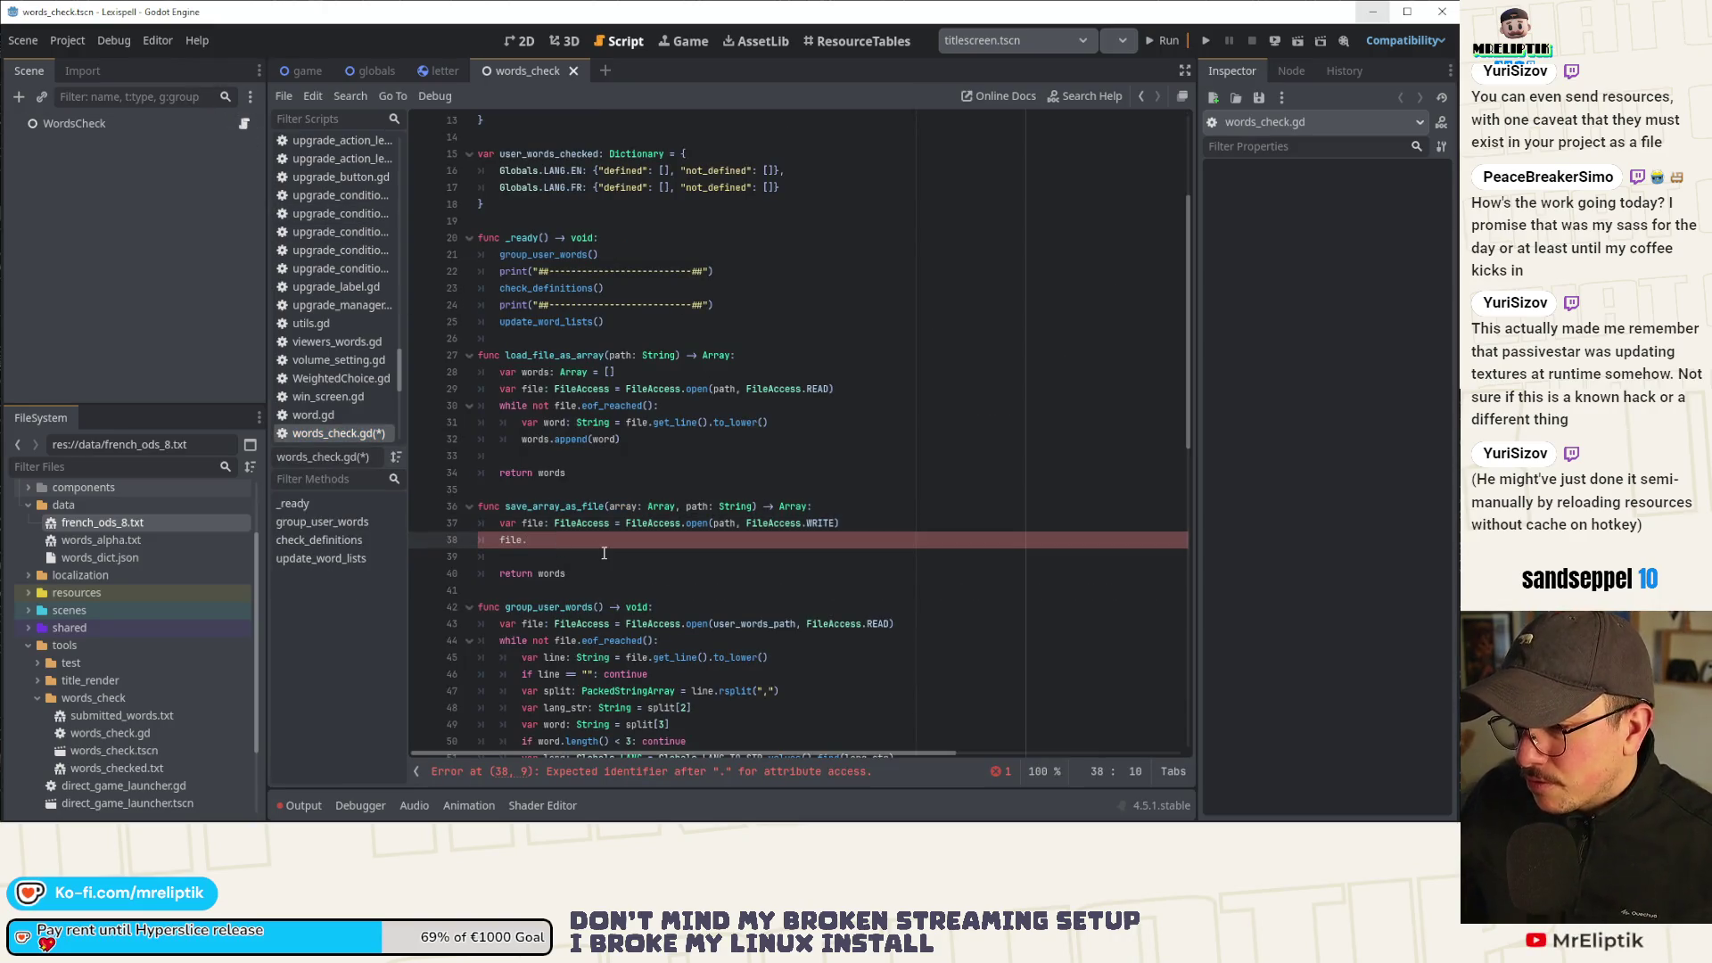
Insert a file.store_line() call and make room for a loop above it.
type("store_")
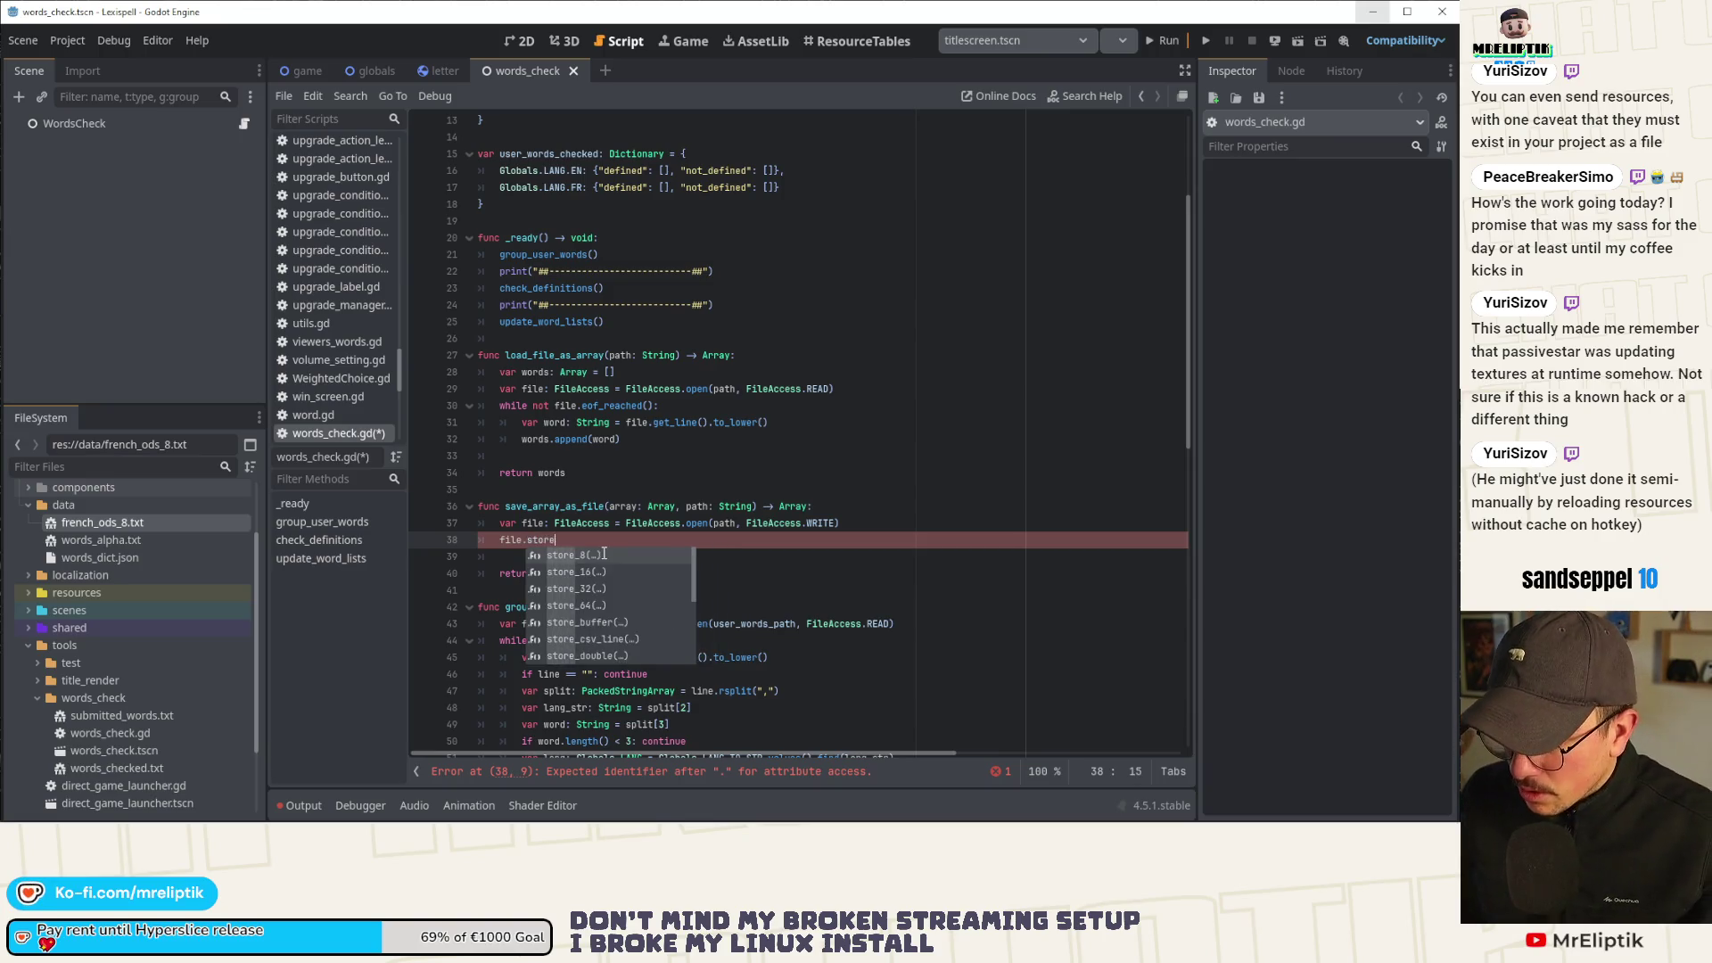
key("Down")
key("Down")
key("Down")
key("Down")
key("Down")
key("Return")
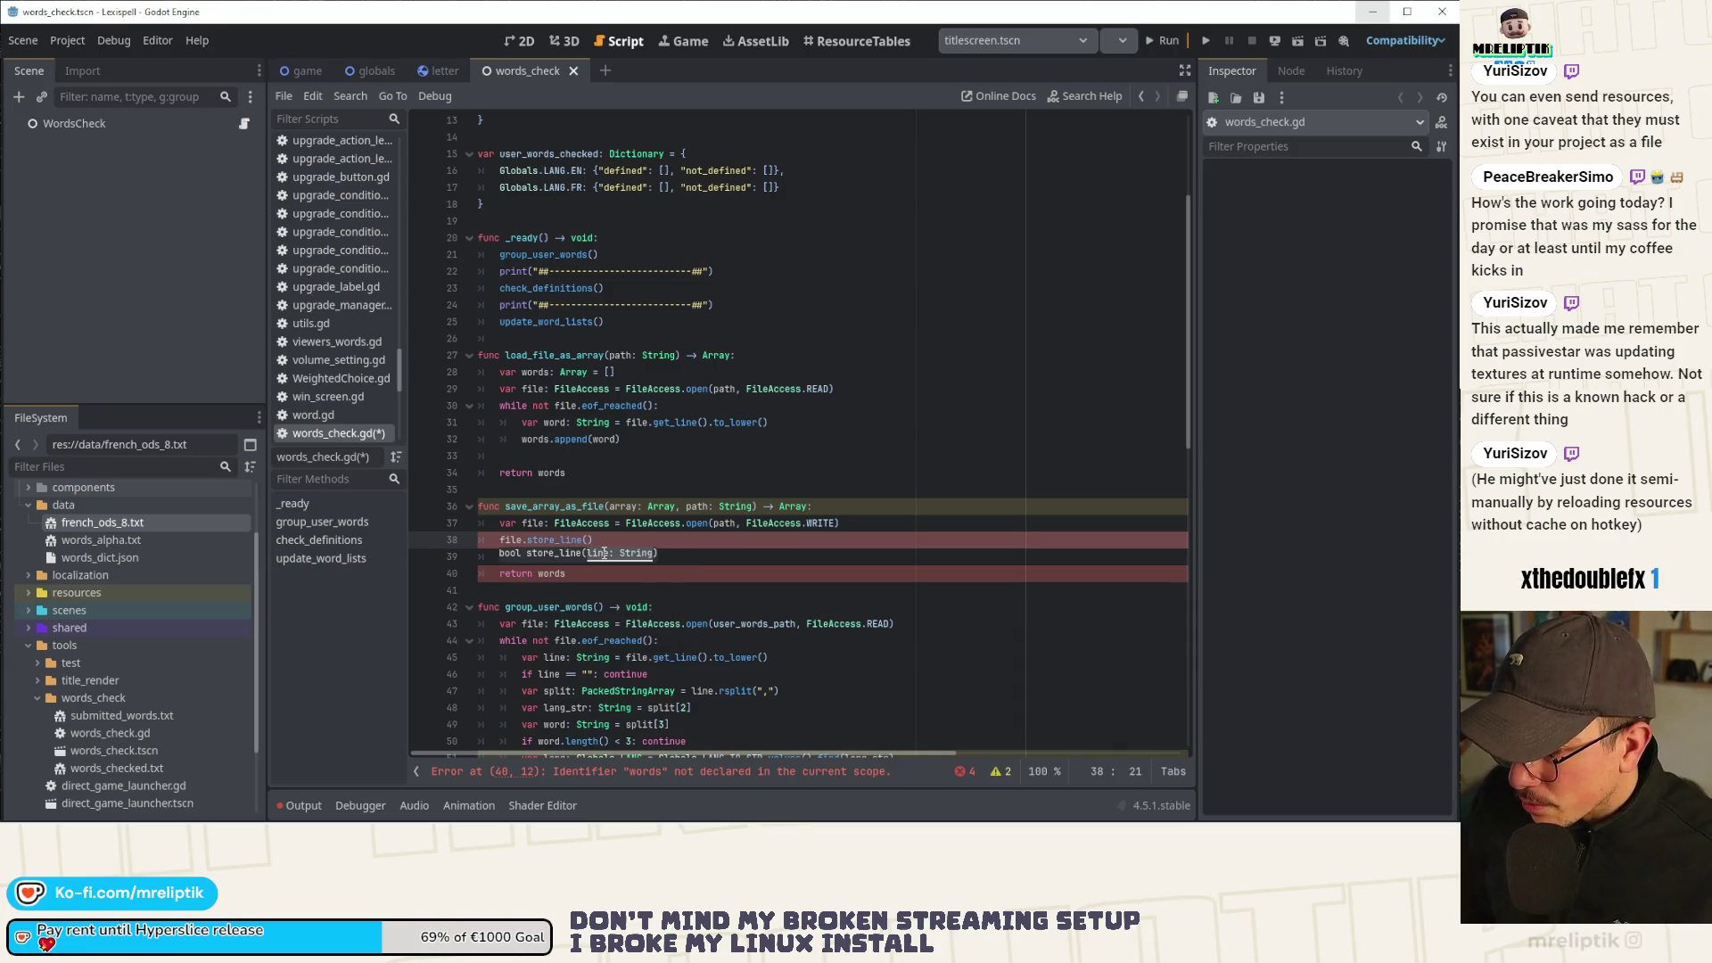
key("Home")
key("Tab")
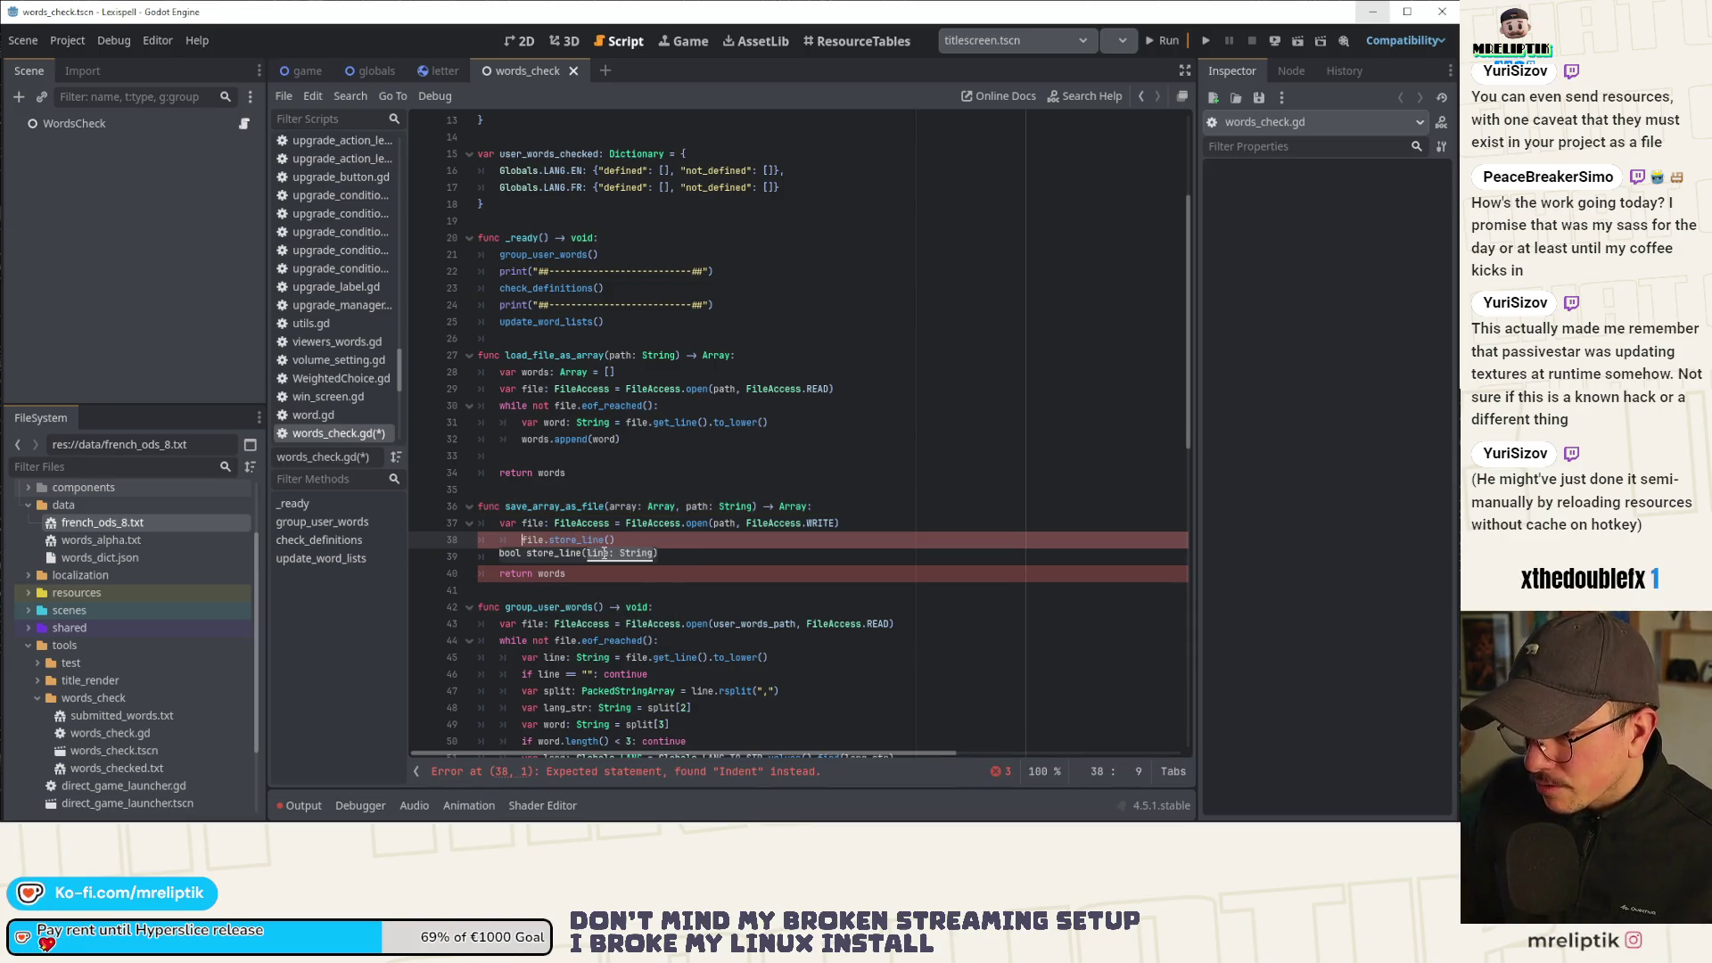
key("Return")
key("Up")
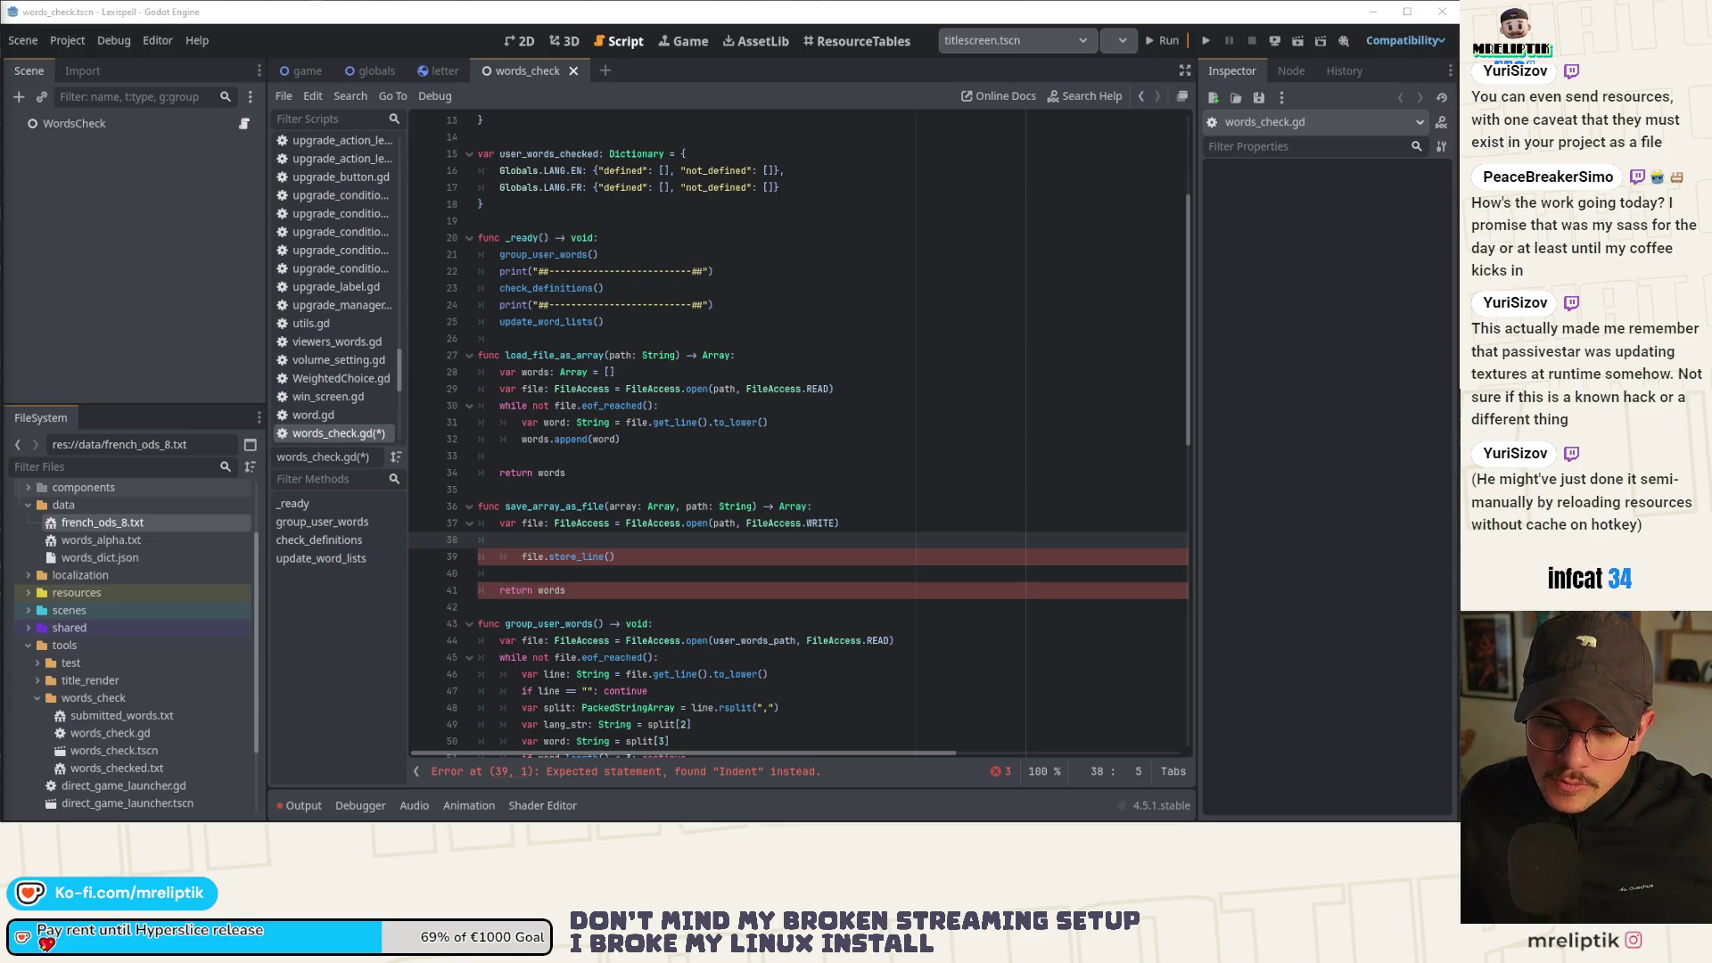
key("Down")
key("shift+Tab")
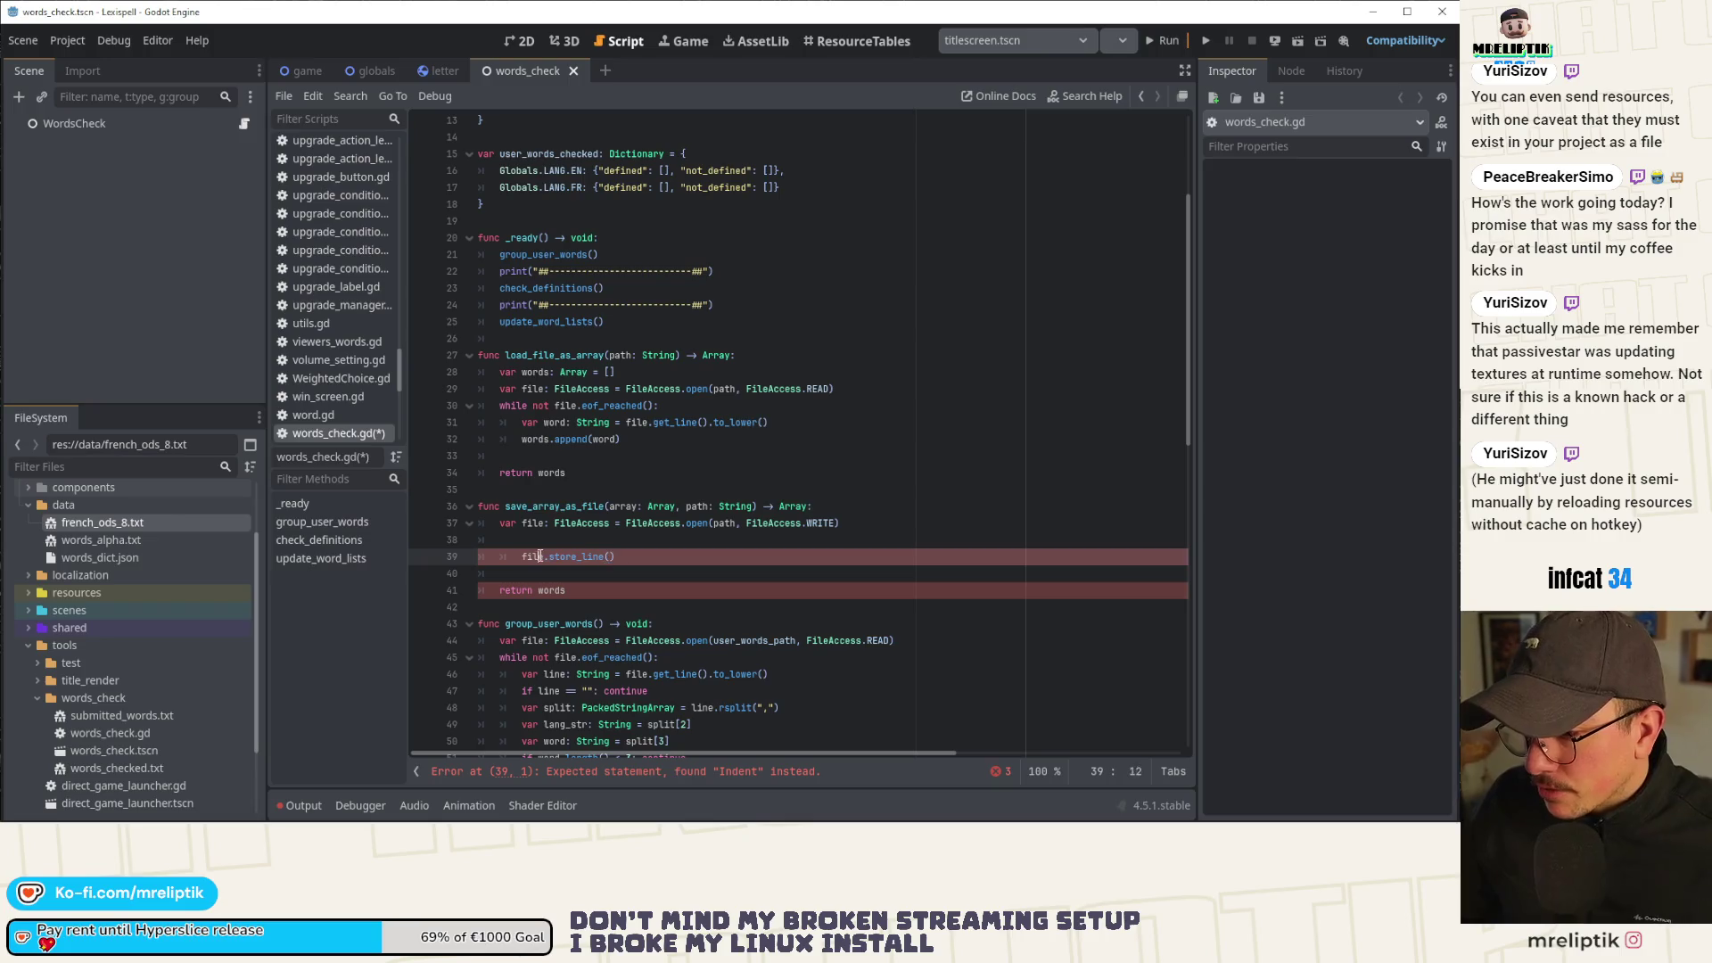
left_click(598, 542)
key("Down")
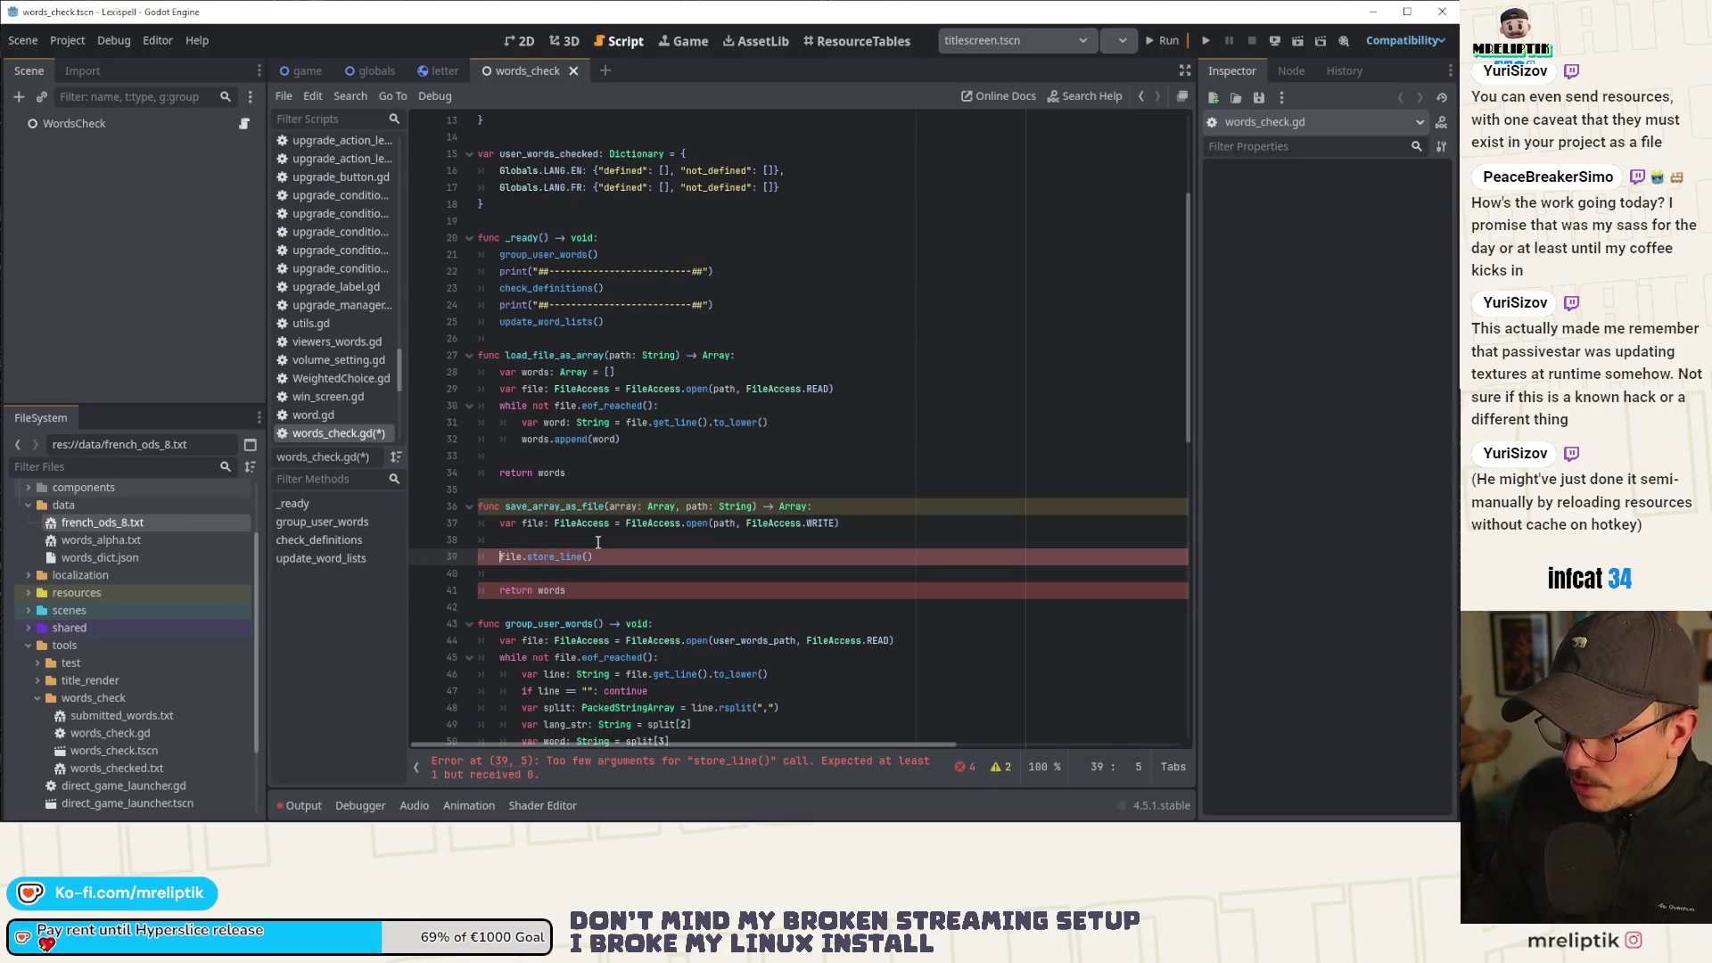
key("Tab")
key("Up")
key("Return")
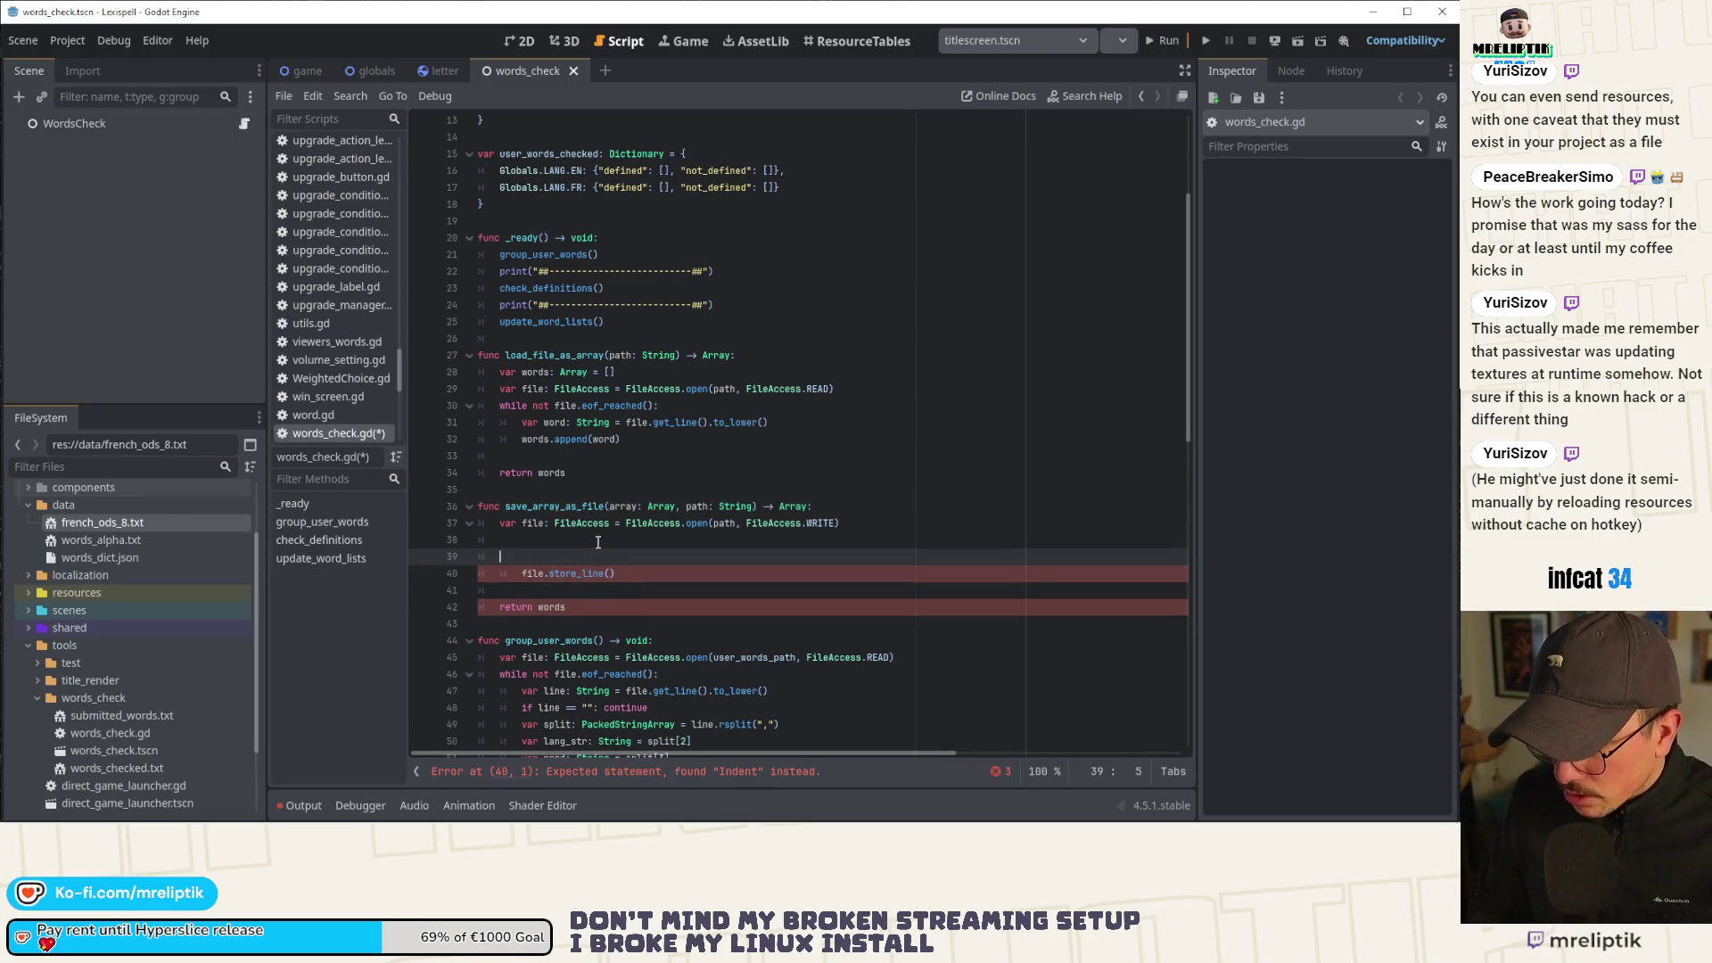
key("BackSpace")
key("BackSpace")
Wrap it in 'for word: String in array:', pass word to store_line, and save.
type("for word in array:")
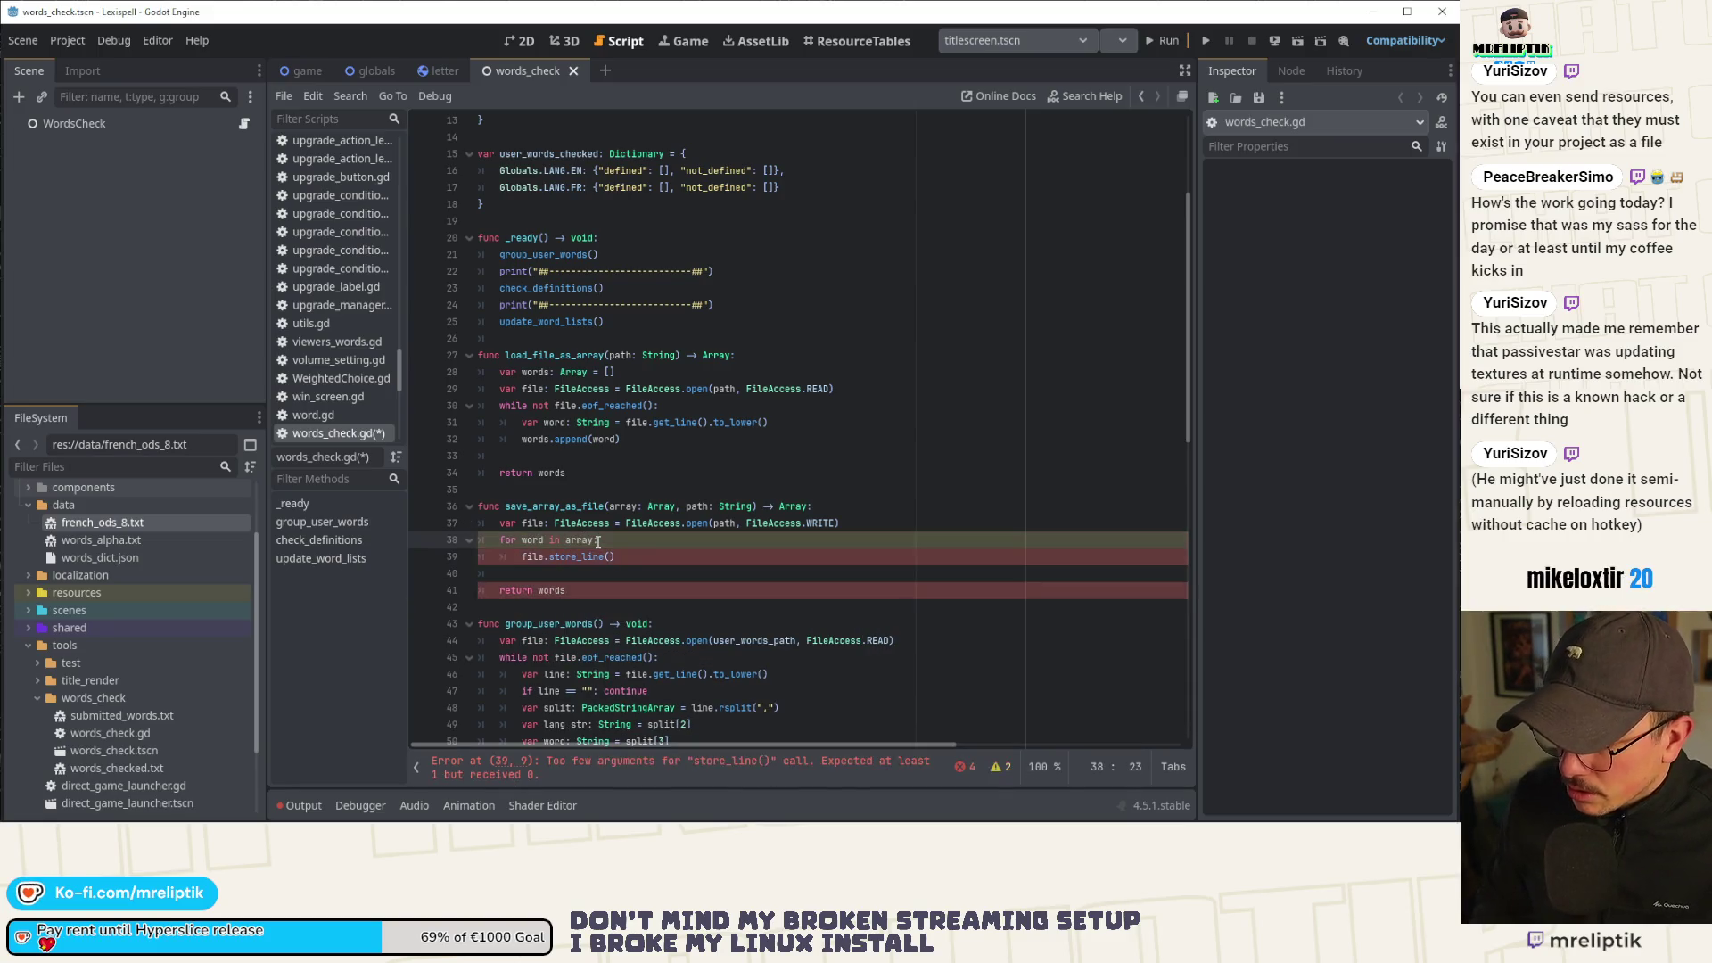
key("Left")
type(": String")
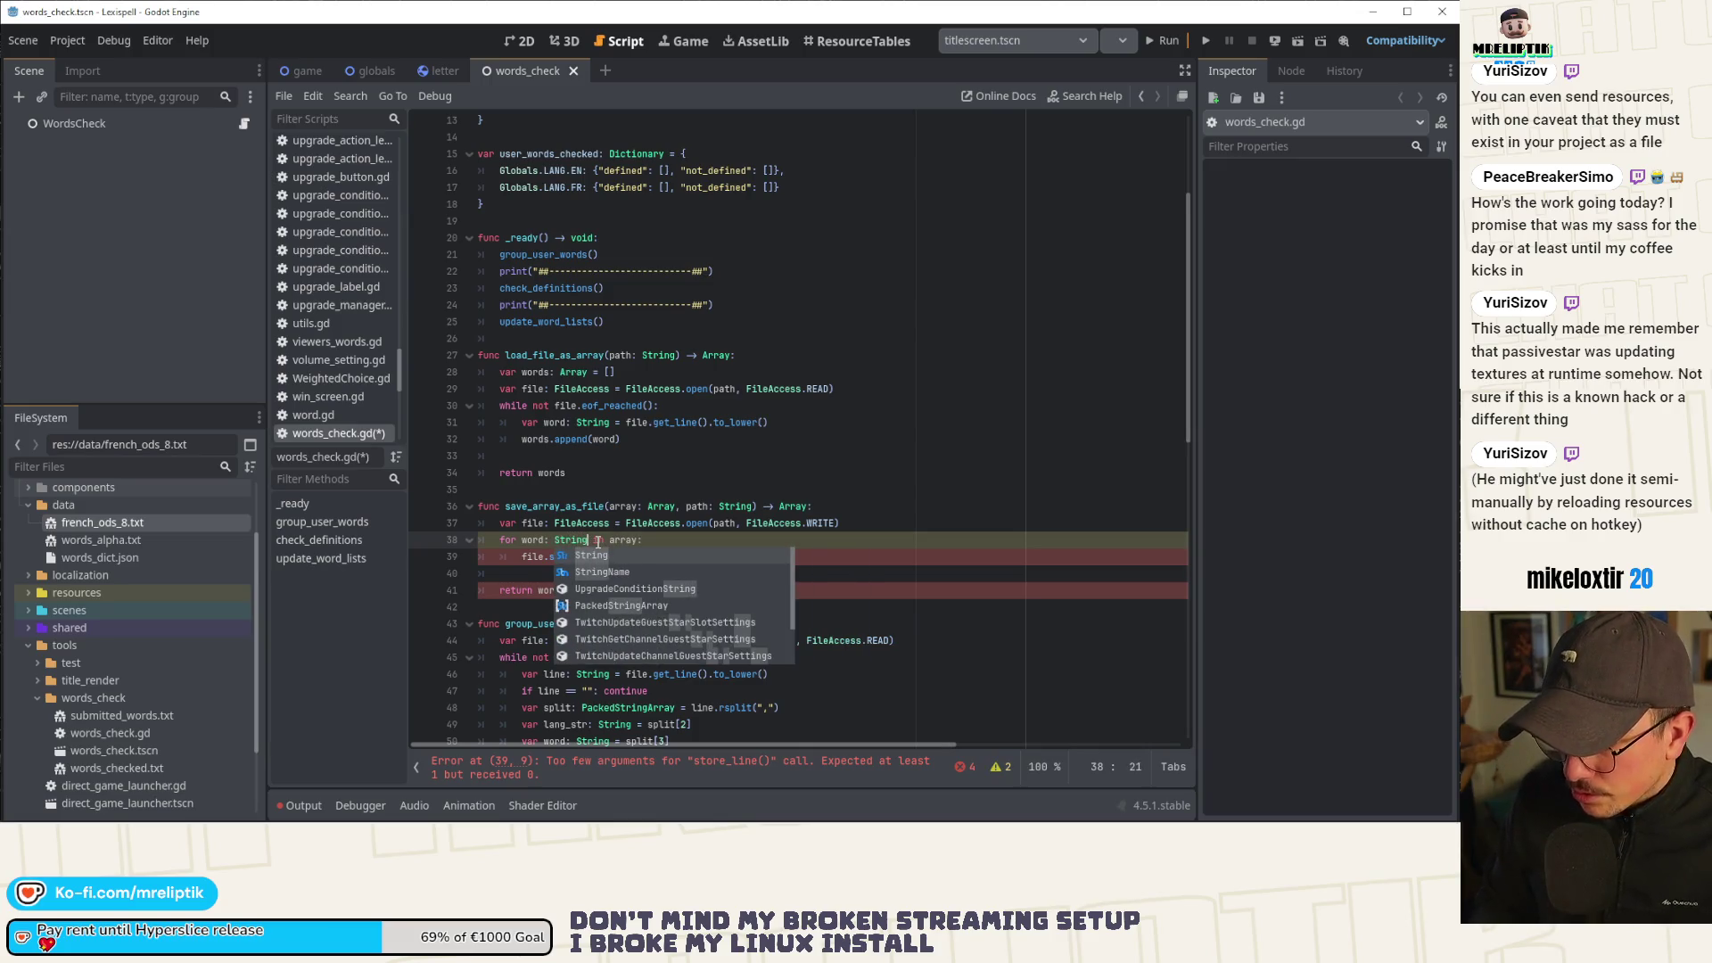
key("Down")
key("End")
key("Left")
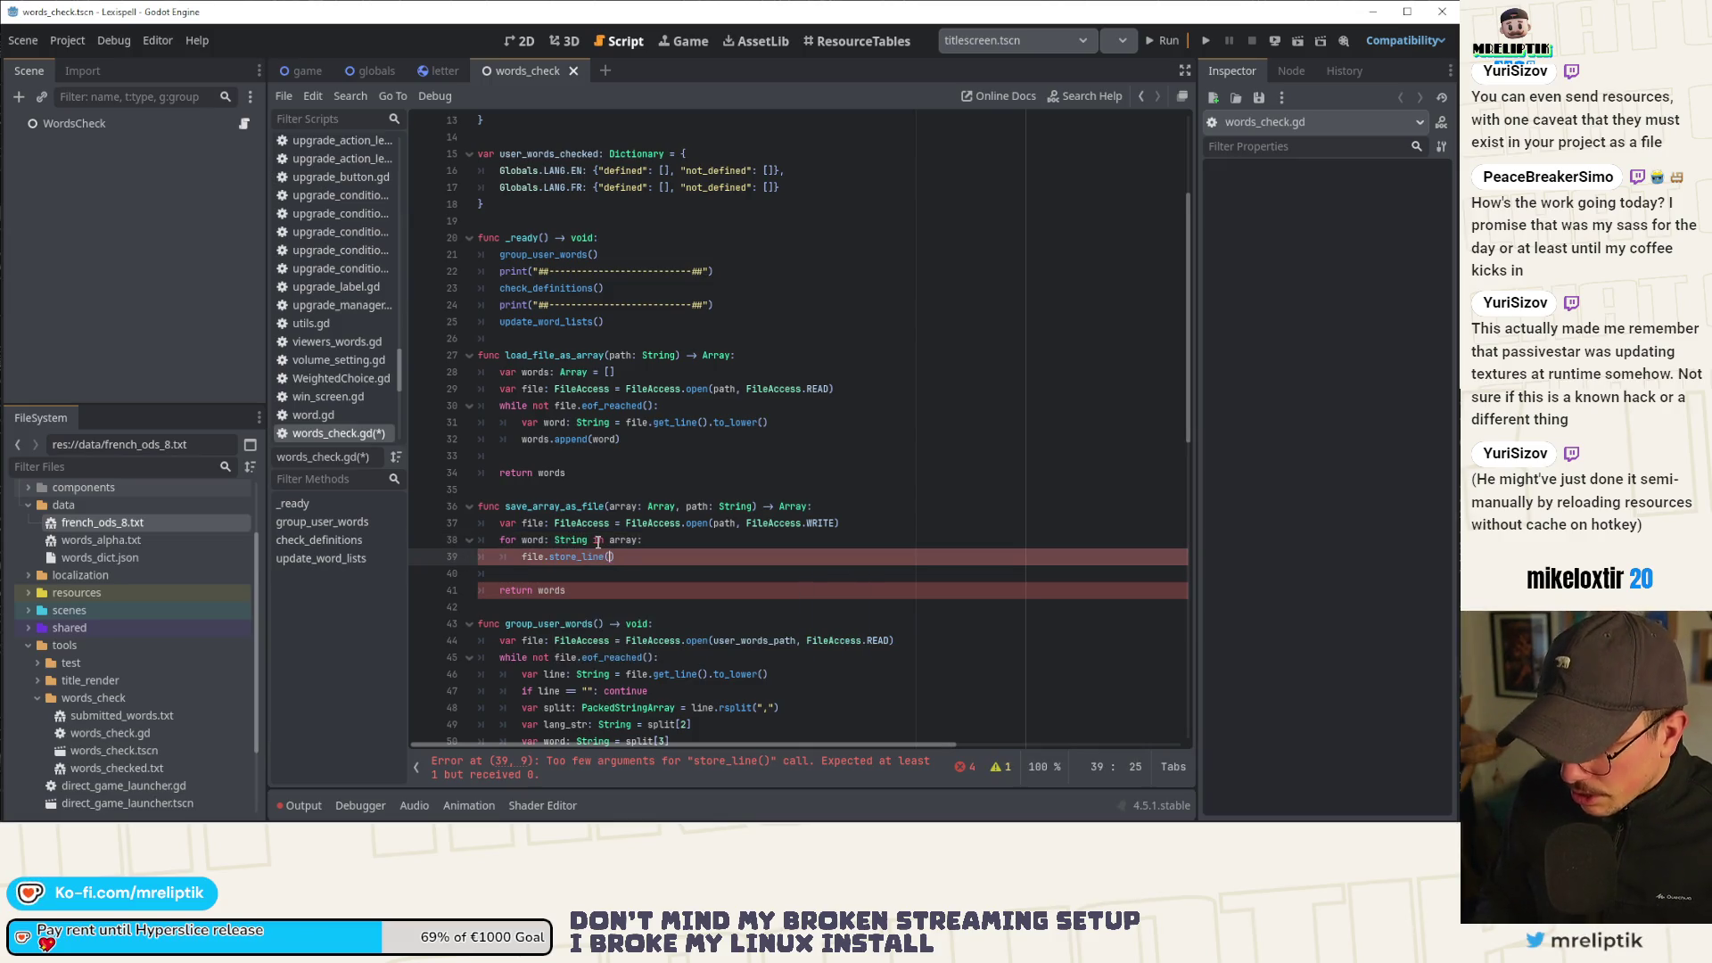
type("word")
key("ctrl+s")
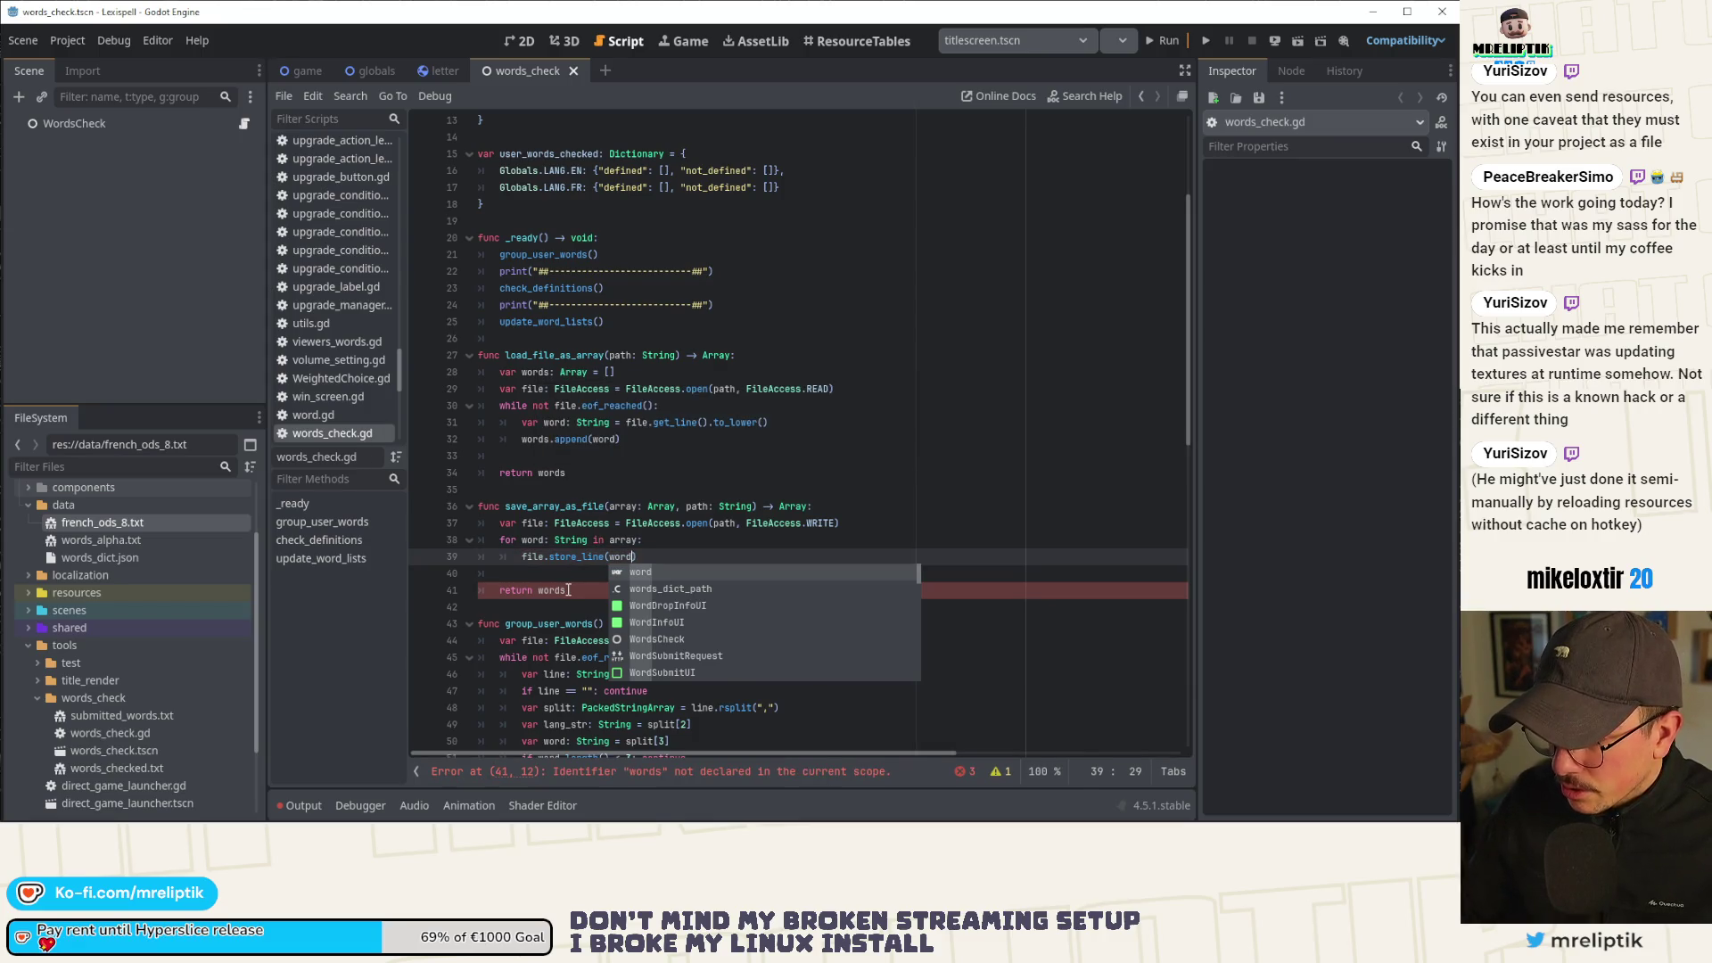
Delete 'return words', change the return type to void, remove a blank line, and save.
left_click(568, 590)
key("ctrl+shift+k")
double_click(784, 506)
type("void")
key("Escape")
key("Down")
key("Down")
key("Down")
key("ctrl+shift+k")
key("ctrl+s")
left_click(622, 771)
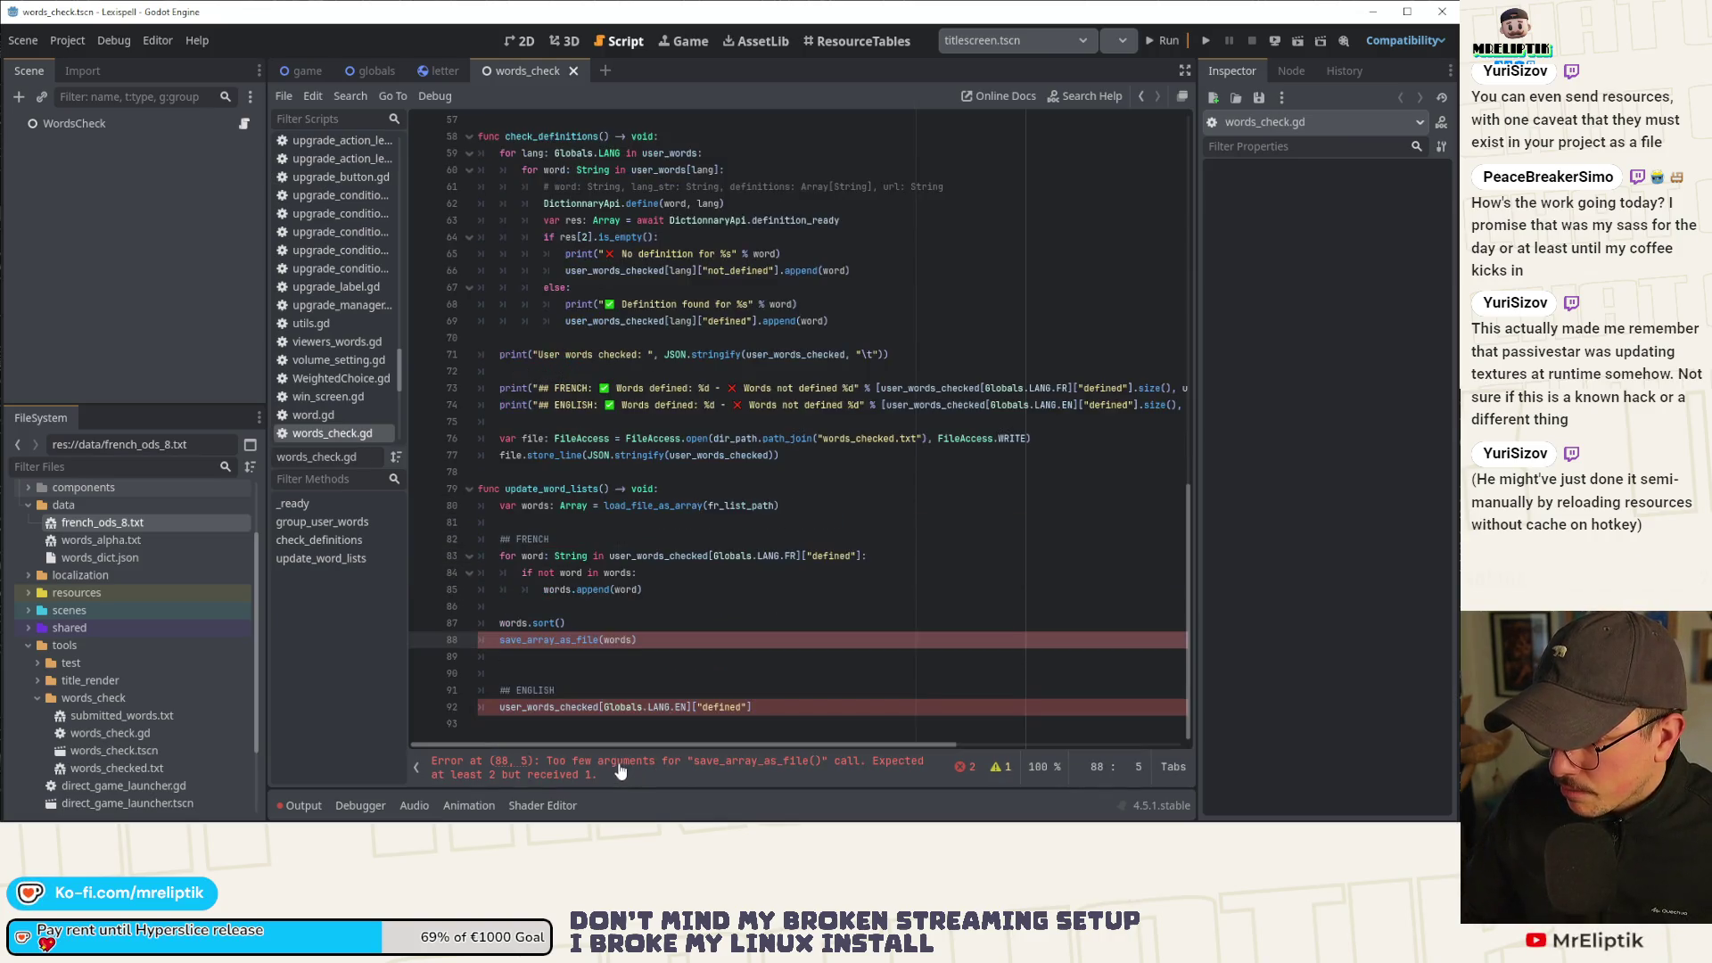
Add fr_list_path to the French save_array_as_file call and delete the extra blank line before ## ENGLISH.
left_click(630, 641)
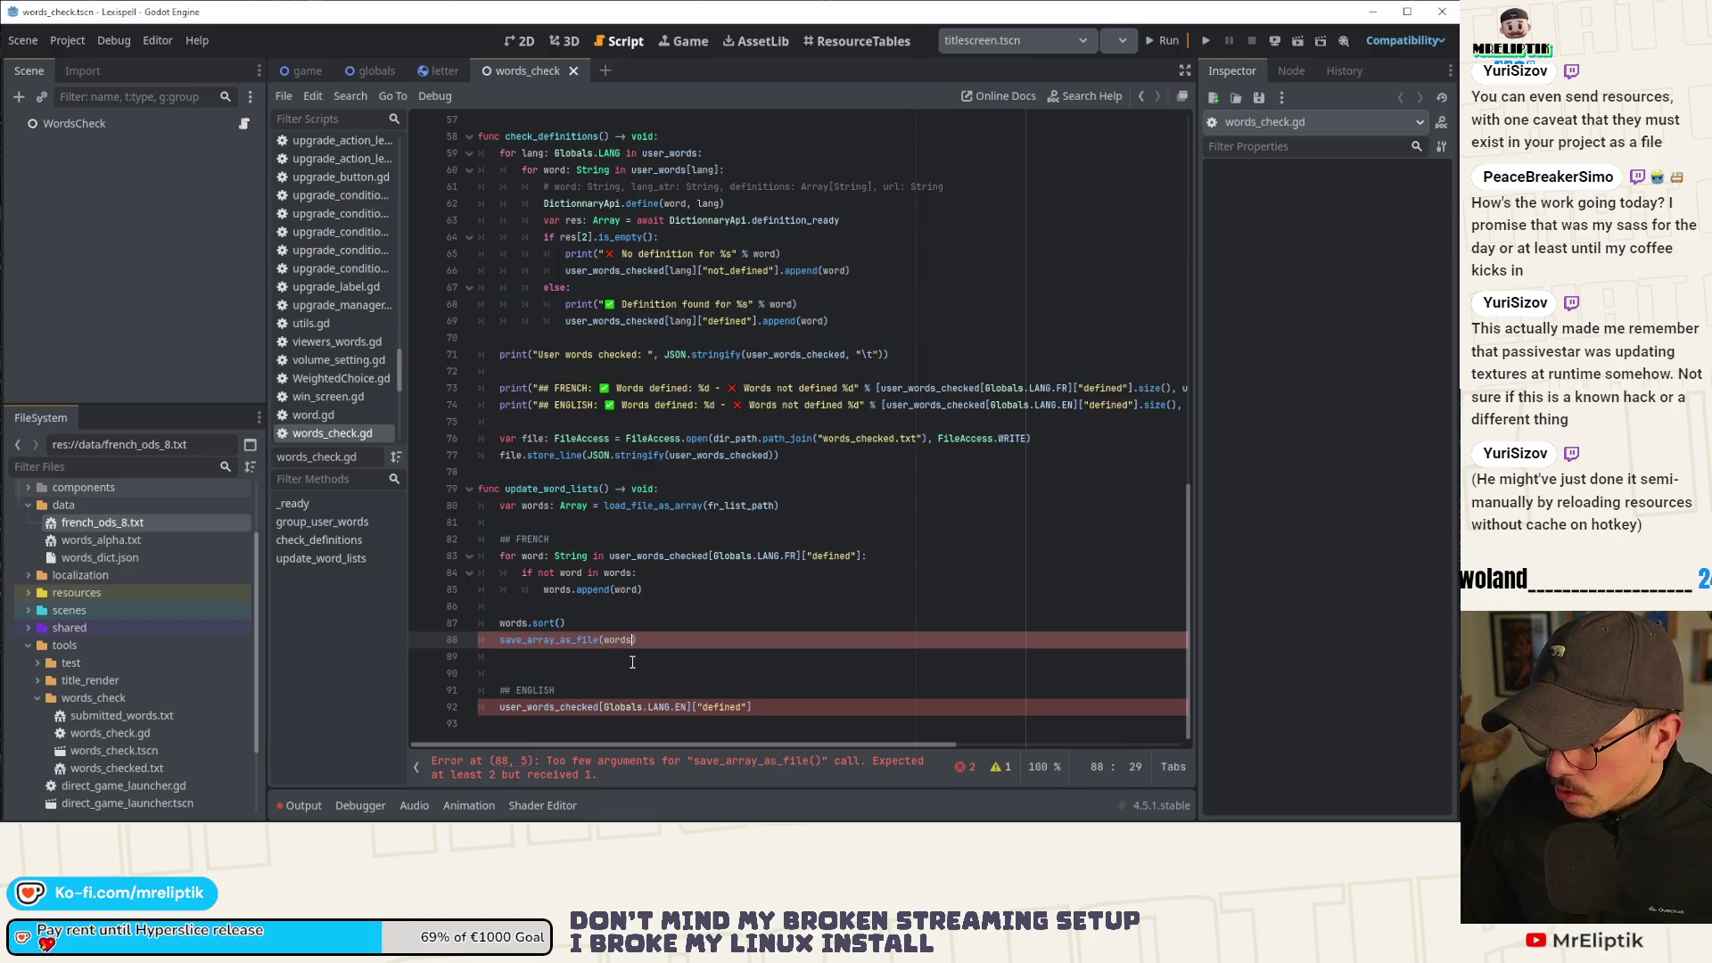
type(", fr_list_path")
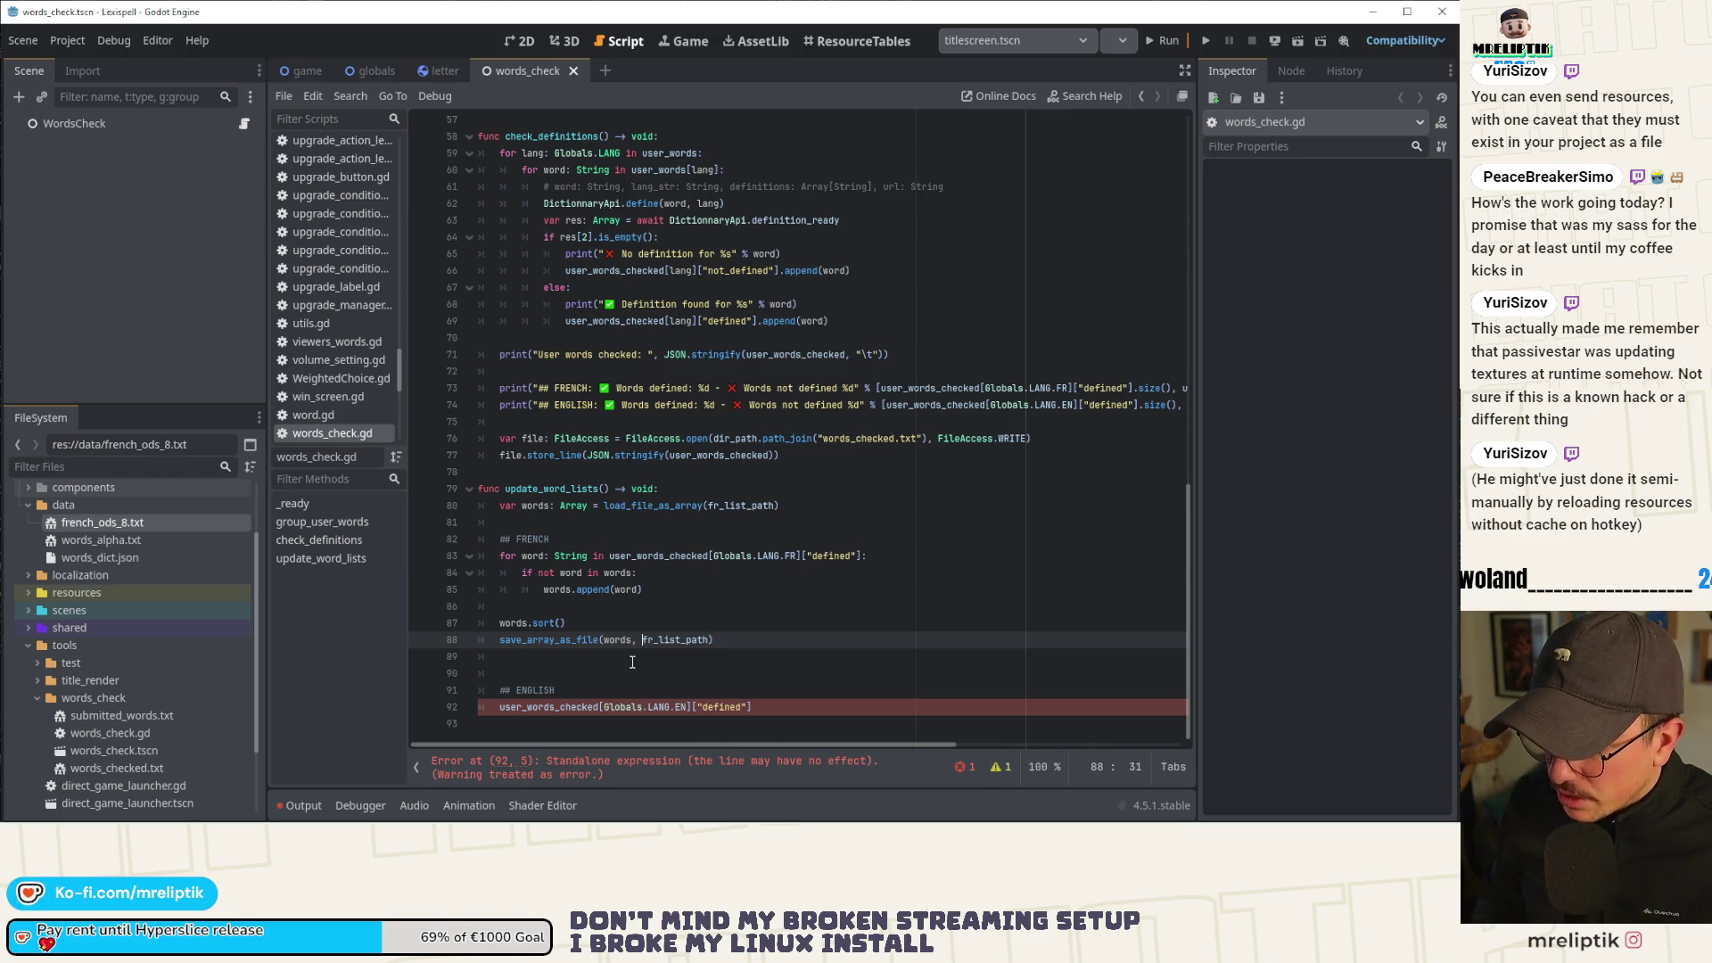
key("ctrl+Left")
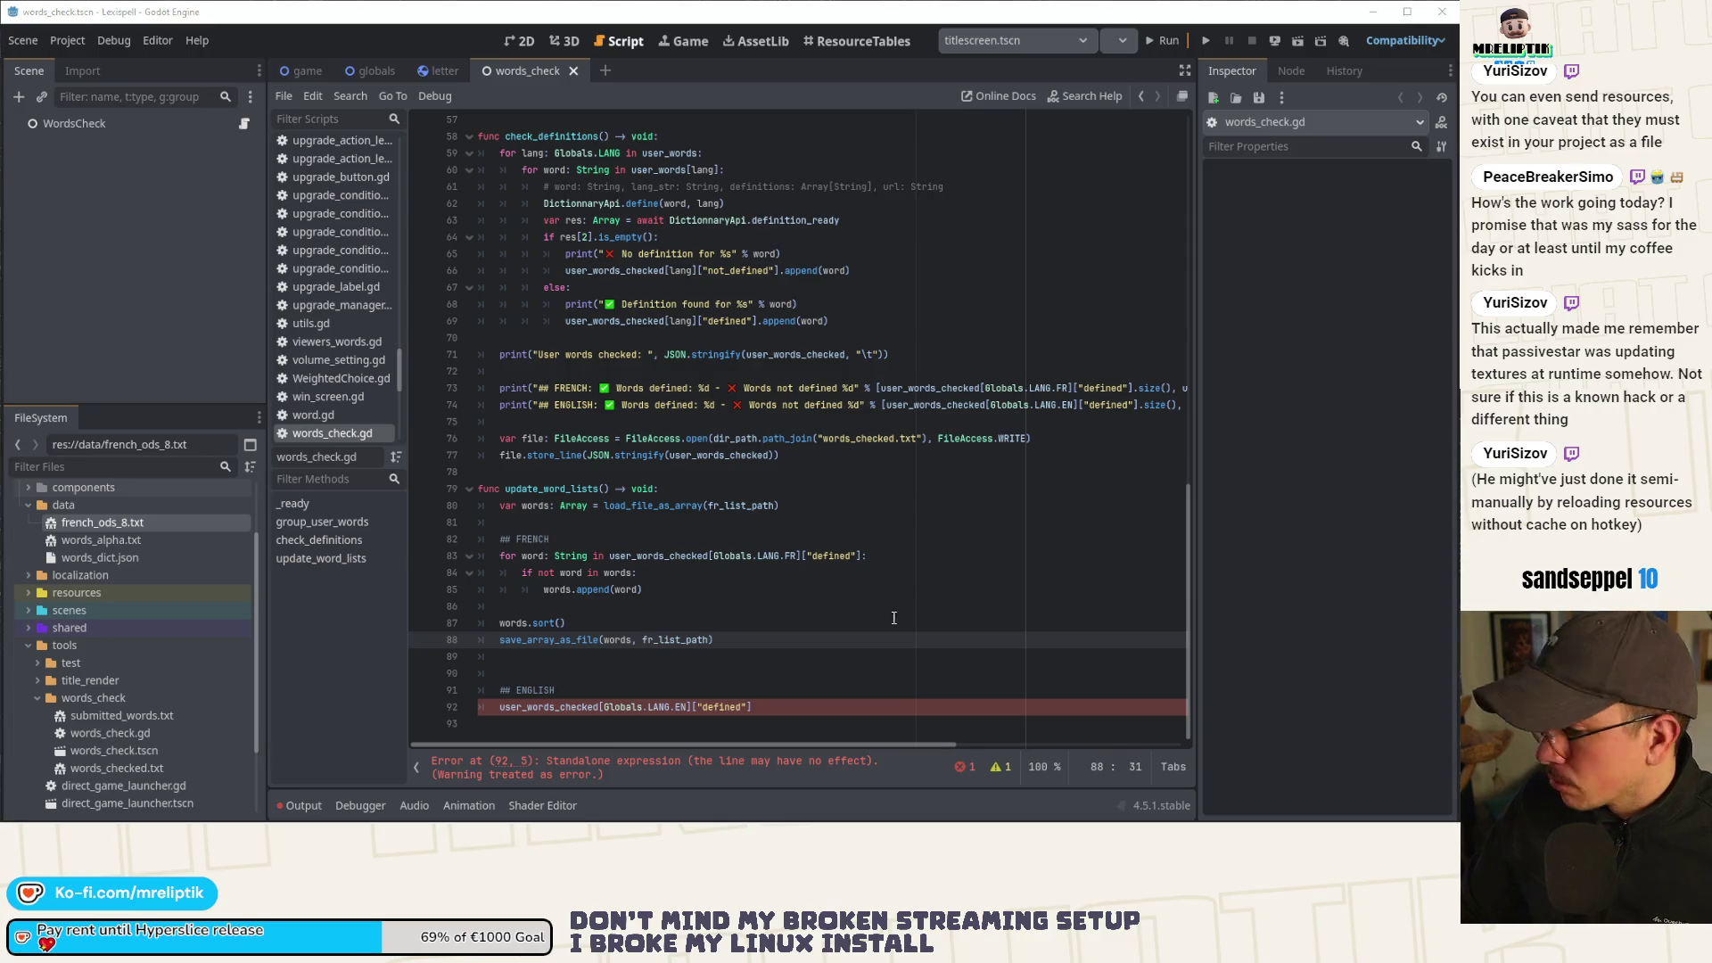
left_click(581, 694)
left_click(571, 656)
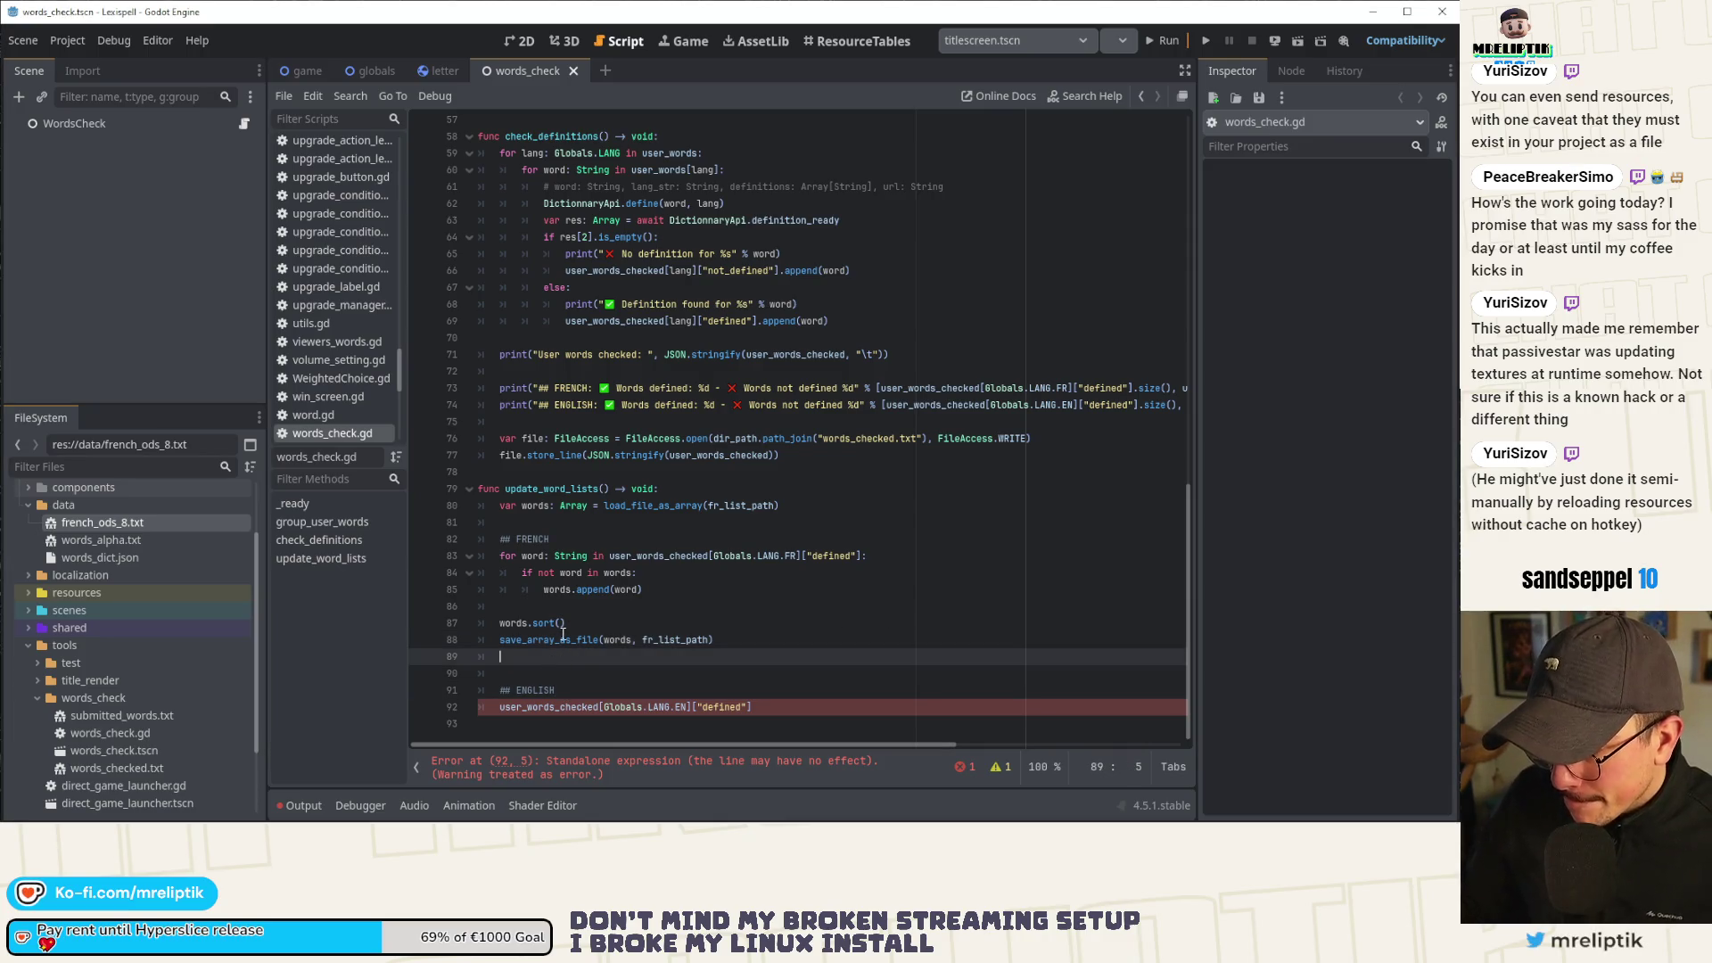
key("Delete")
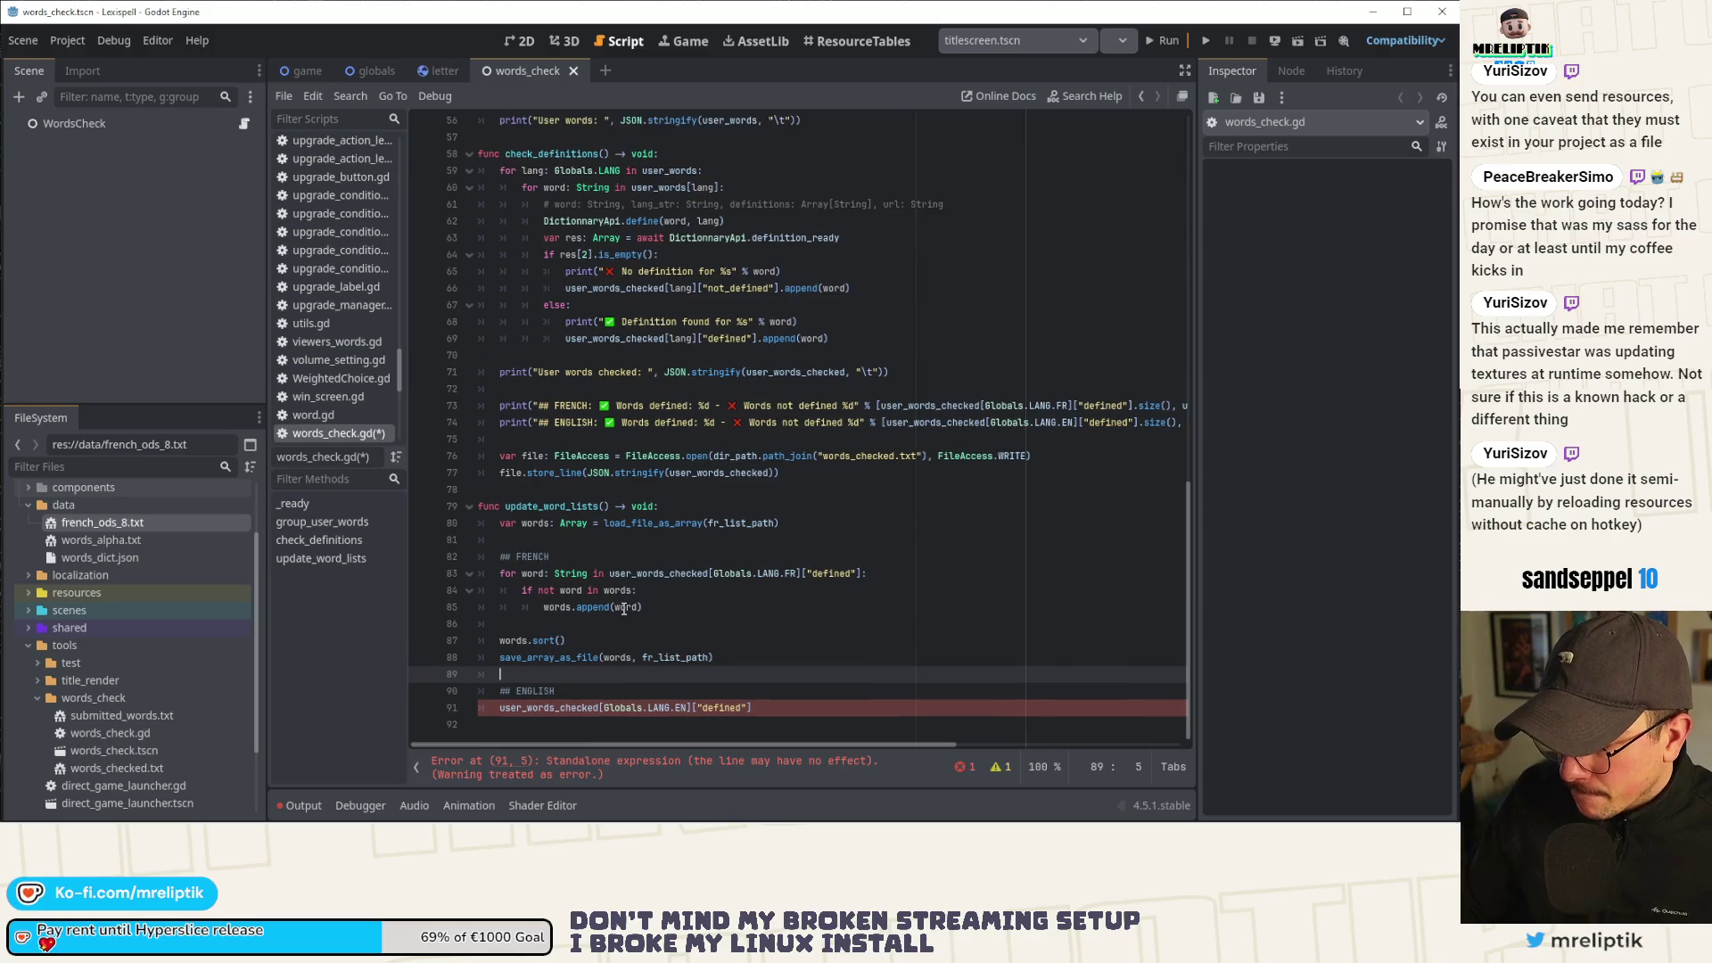
Duplicate the French word-list loading line and move the copy under ## ENGLISH.
left_click(533, 530)
key("ctrl+shift+d")
key("alt+Down")
key("alt+Down")
key("alt+Down")
key("alt+Down")
key("alt+Down")
key("alt+Down")
key("Up")
key("Up")
key("Up")
key("Up")
key("Up")
key("Up")
key("alt+Down")
key("alt+Down")
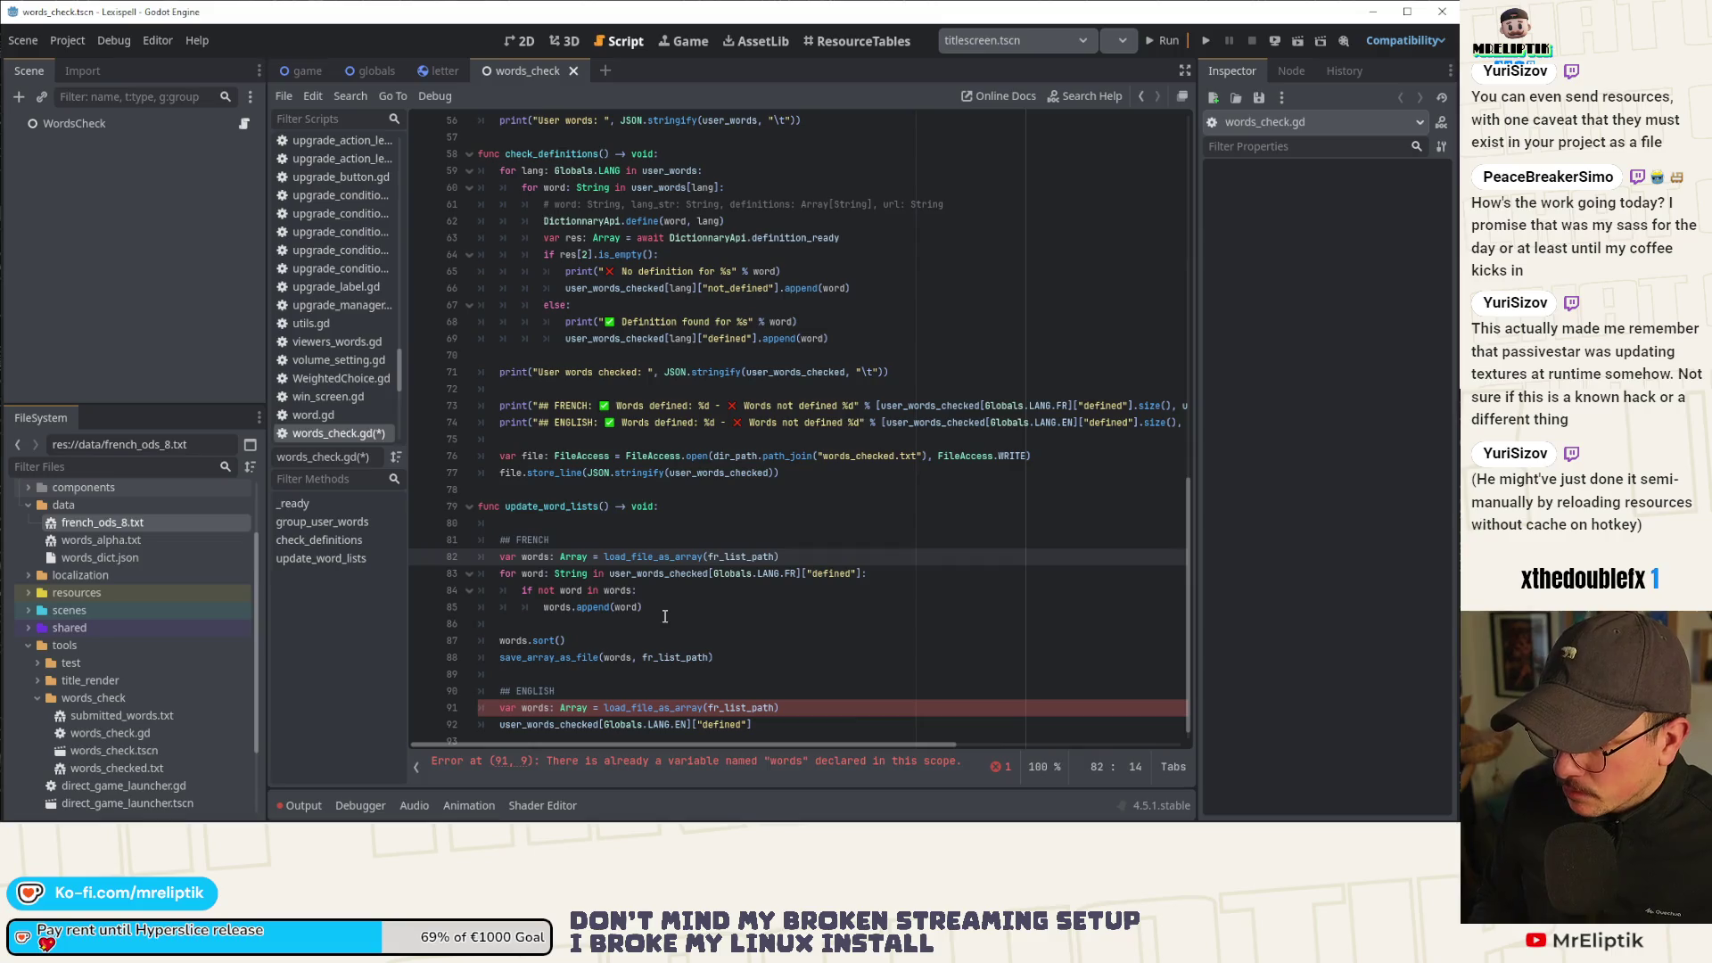
Change the English loading line to 'words = load_file_as_array(en_list_path)', dropping var and Array.
key("Up")
key("Up")
key("ctrl+shift+k")
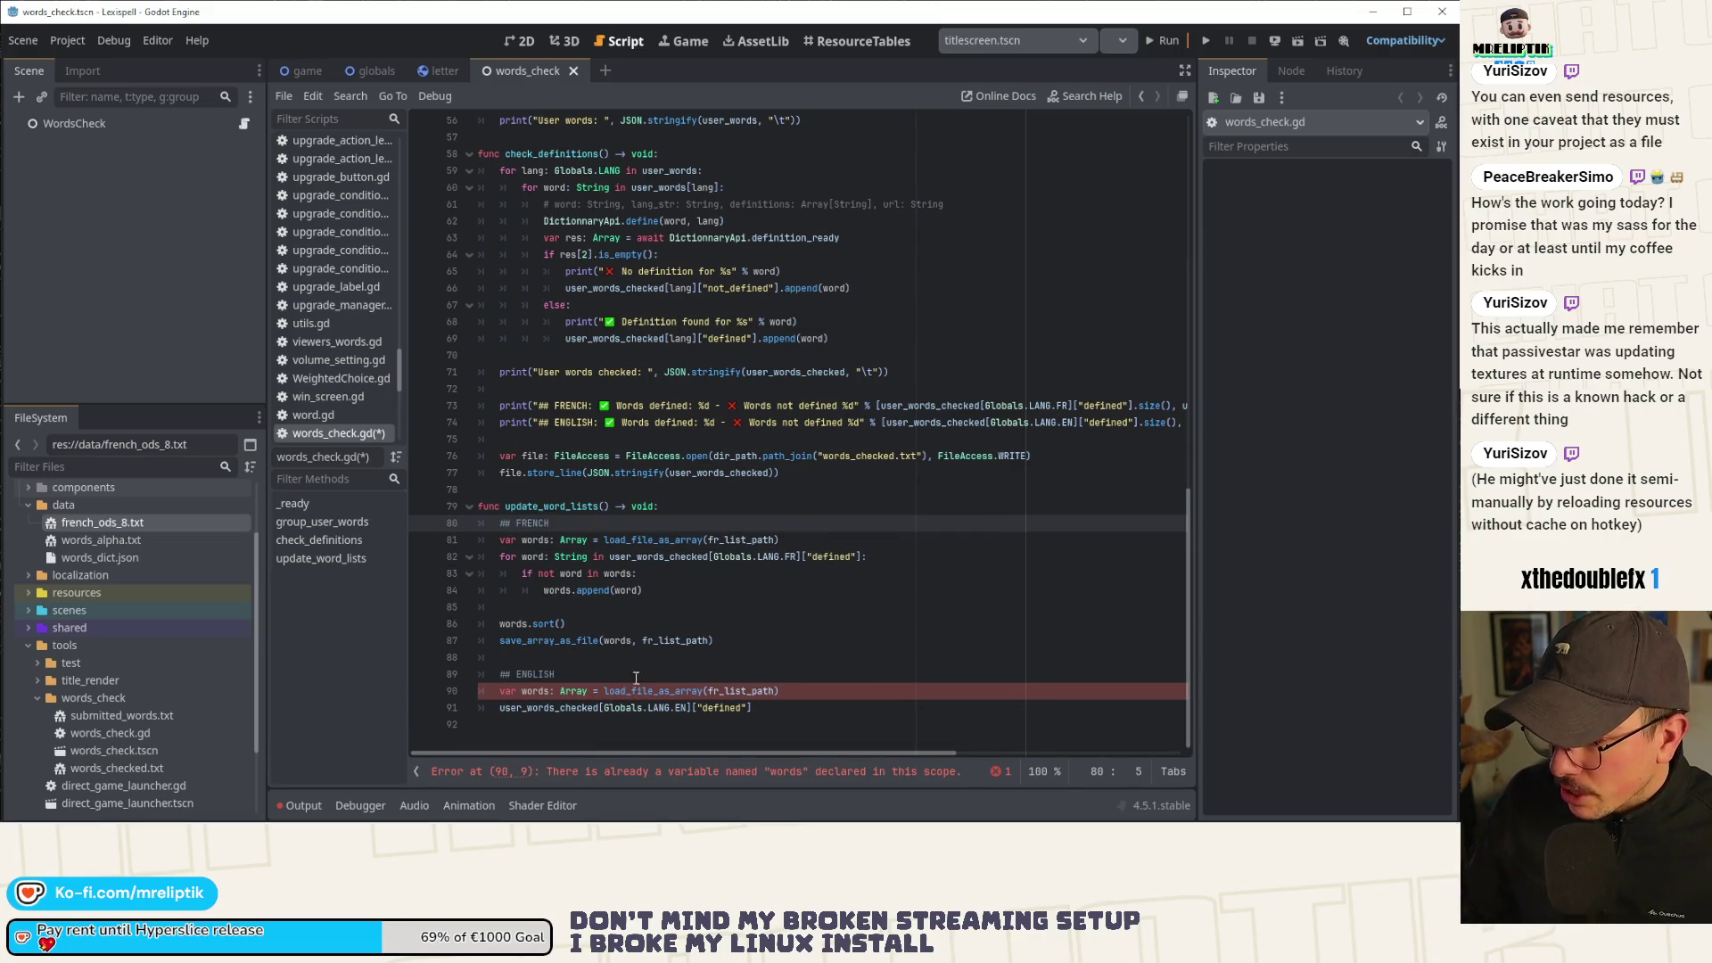
double_click(545, 692)
key("Left")
key("BackSpace")
key("BackSpace")
key("BackSpace")
key("ctrl+Right")
key("BackSpace")
key("ctrl+Delete")
key("ctrl+Right")
key("ctrl+Right")
key("ctrl+Right")
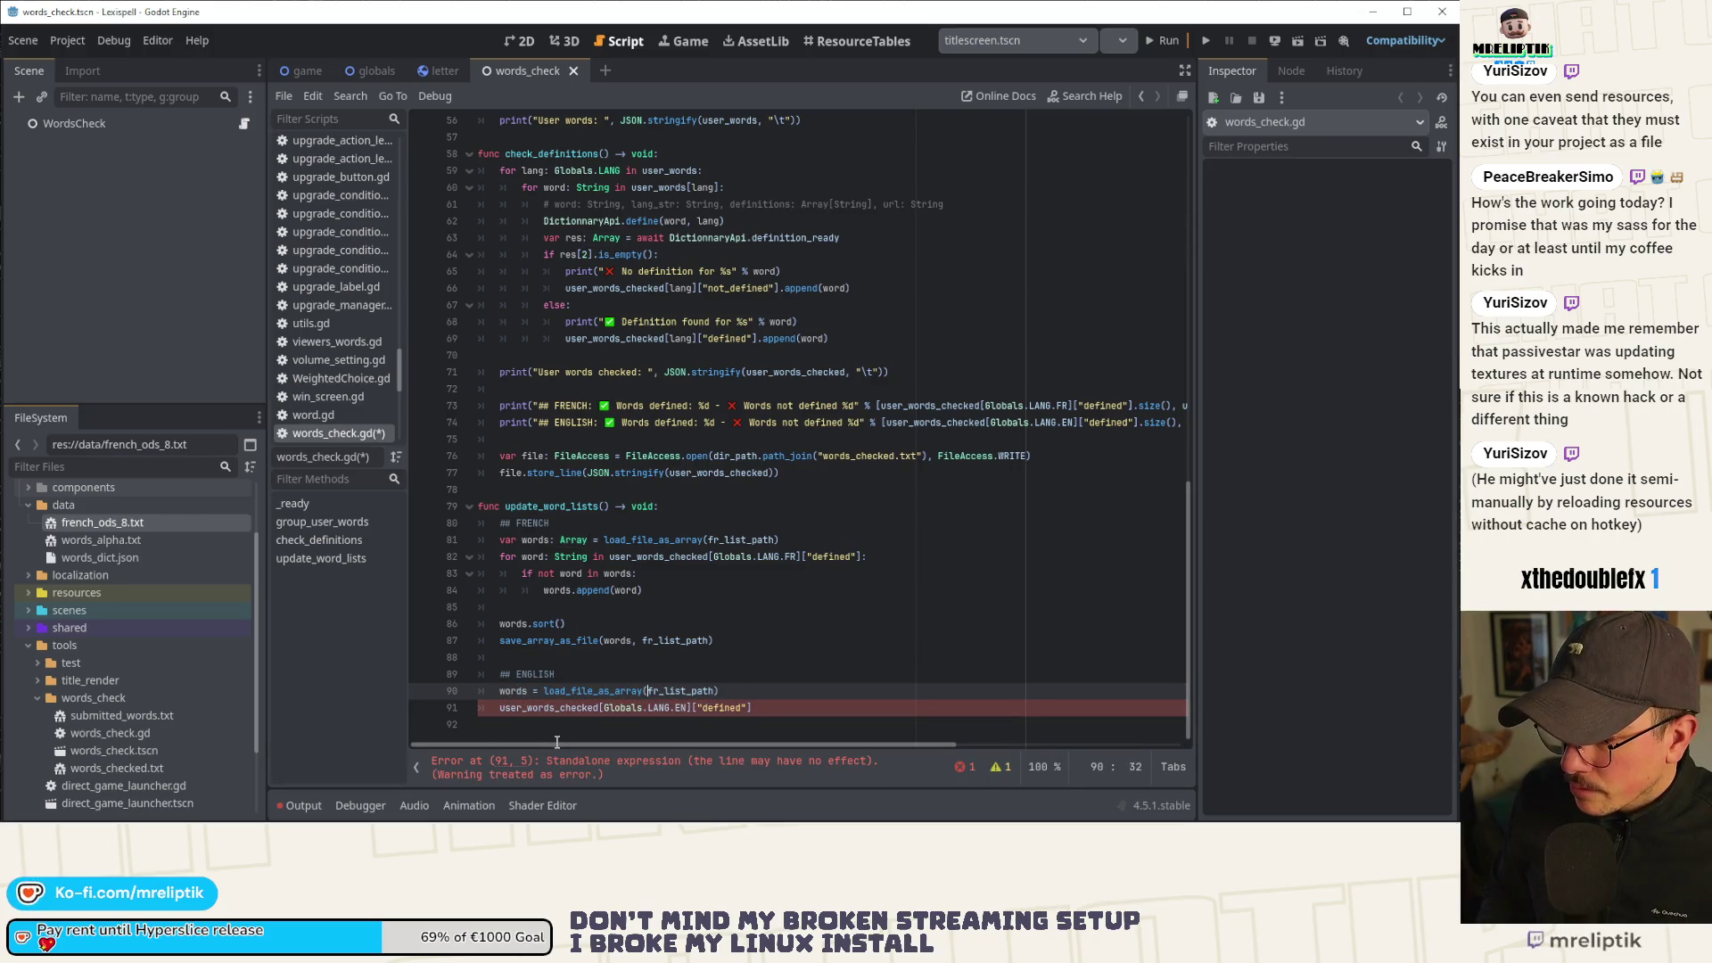
type("n")
key("Escape")
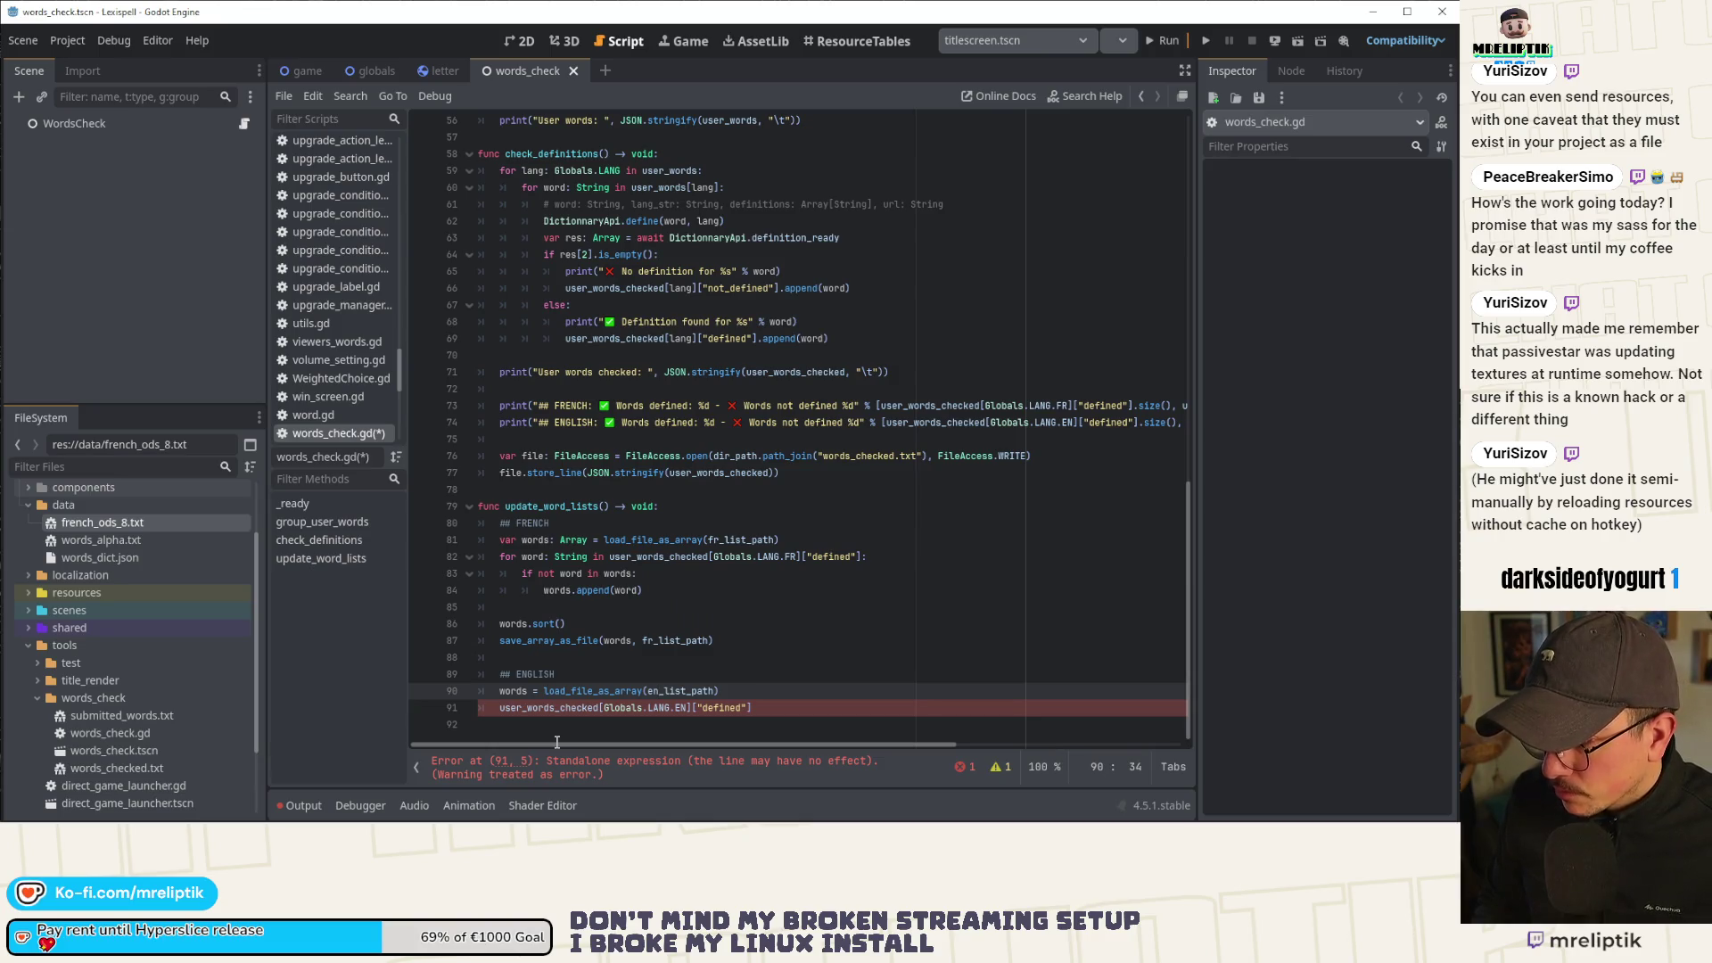
Copy the French defined-words loop into the English section, change FR to EN, and save.
mouse_move(499, 556)
left_mouse_down()
mouse_move(693, 593)
mouse_move(475, 559)
left_mouse_up()
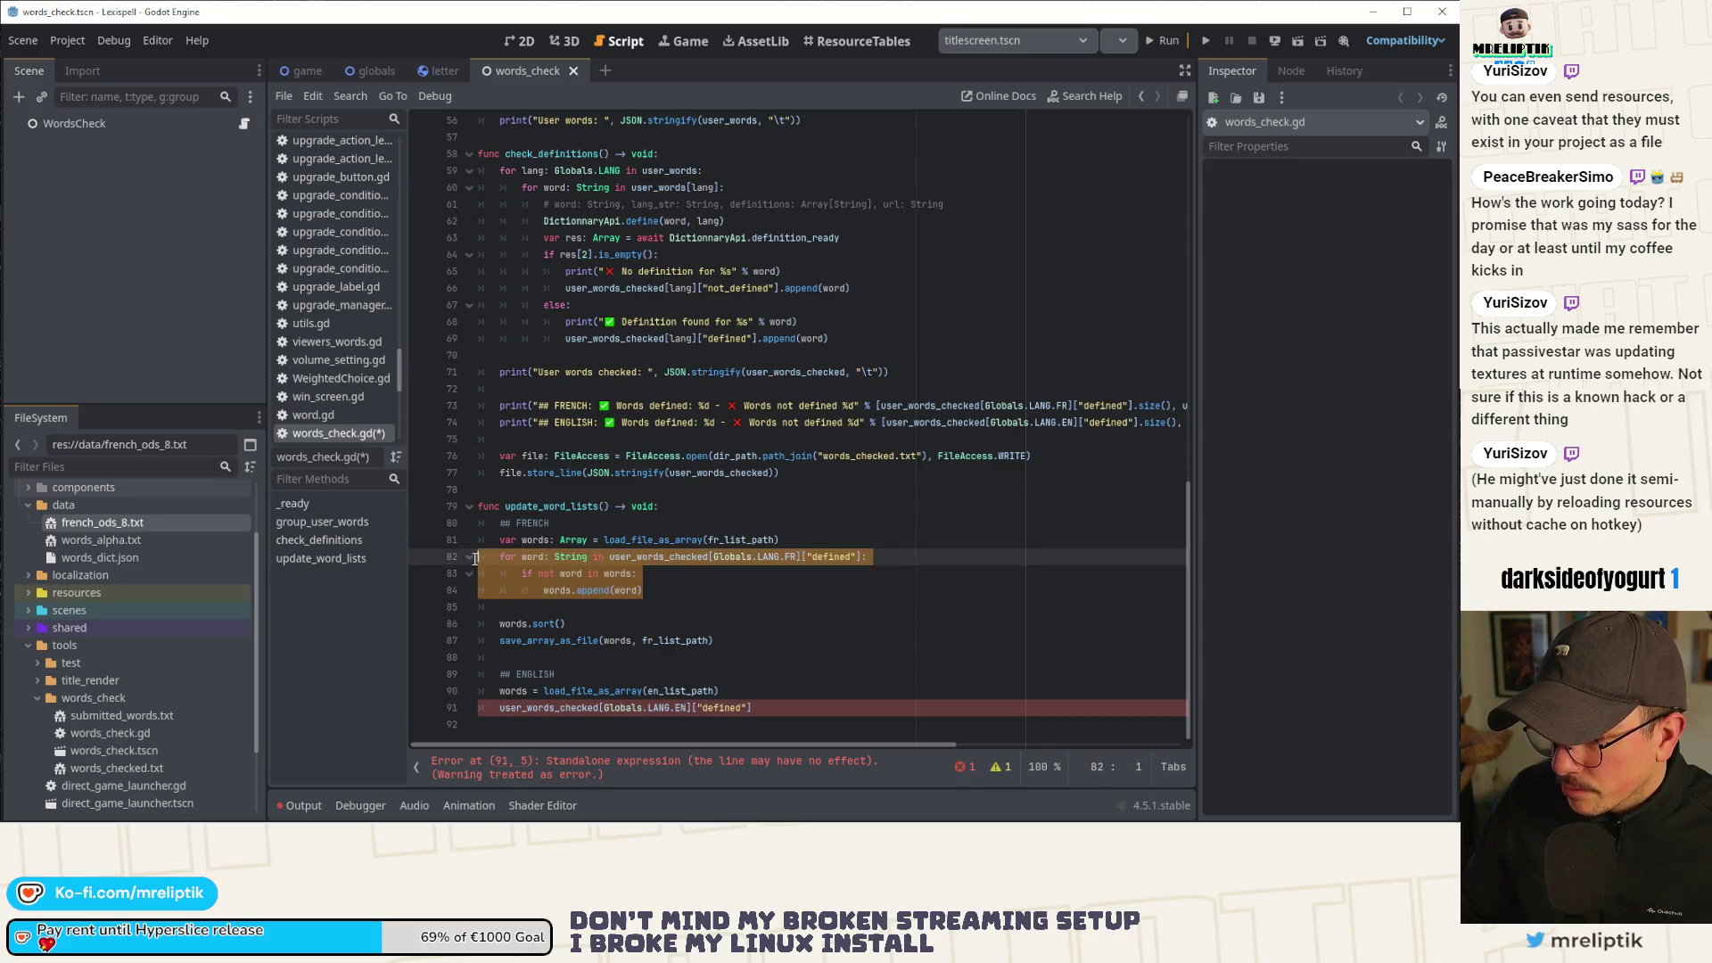
key("ctrl+c")
left_click(793, 693)
left_click(792, 707)
key("Return")
key("ctrl+v")
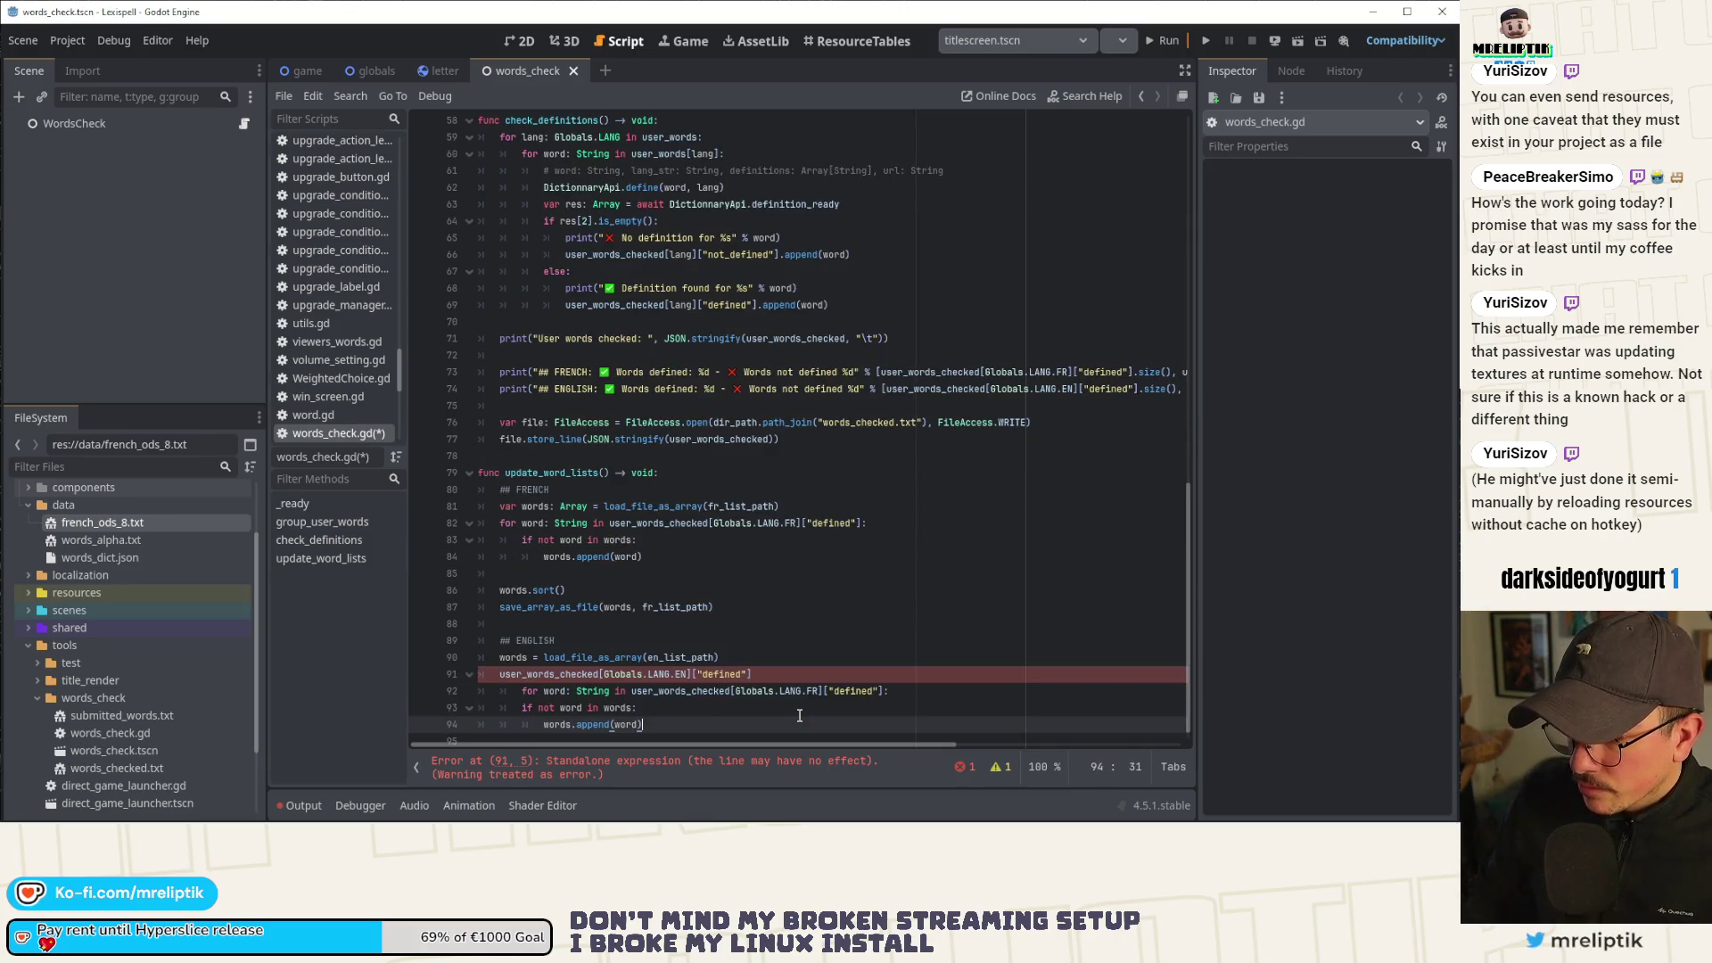
left_click(701, 689)
key("shift+Tab")
left_click(680, 674)
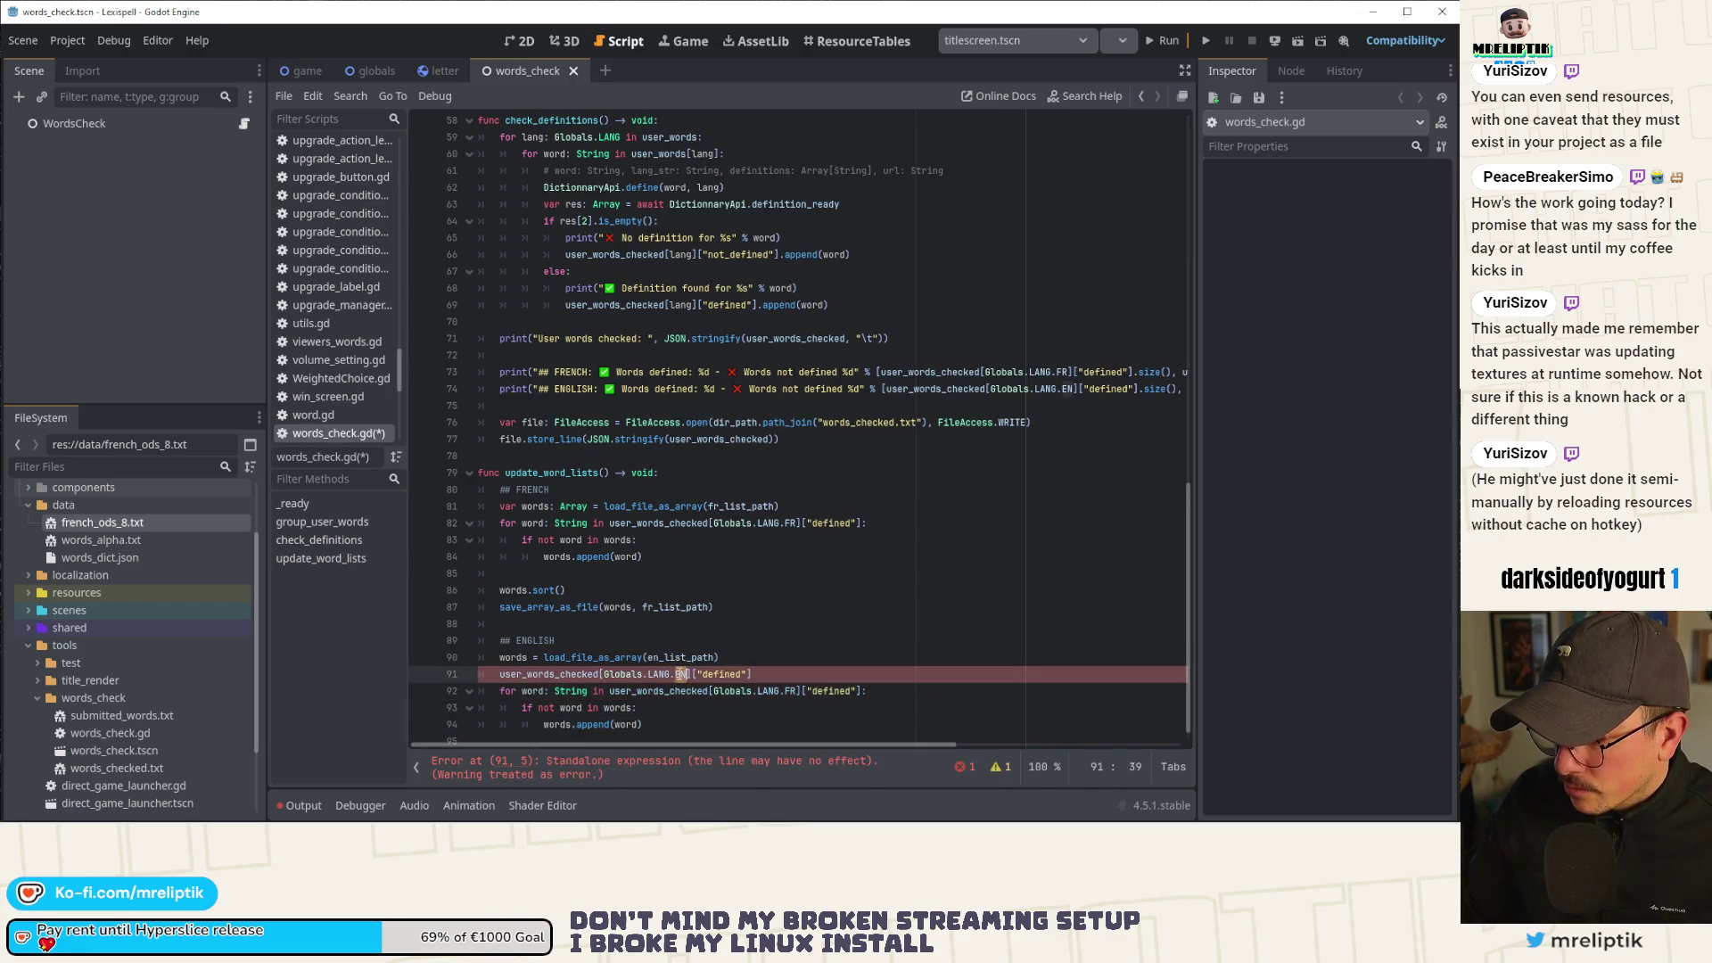
double_click(790, 689)
type("EN")
key("Up")
key("ctrl+shift+k")
key("ctrl+s")
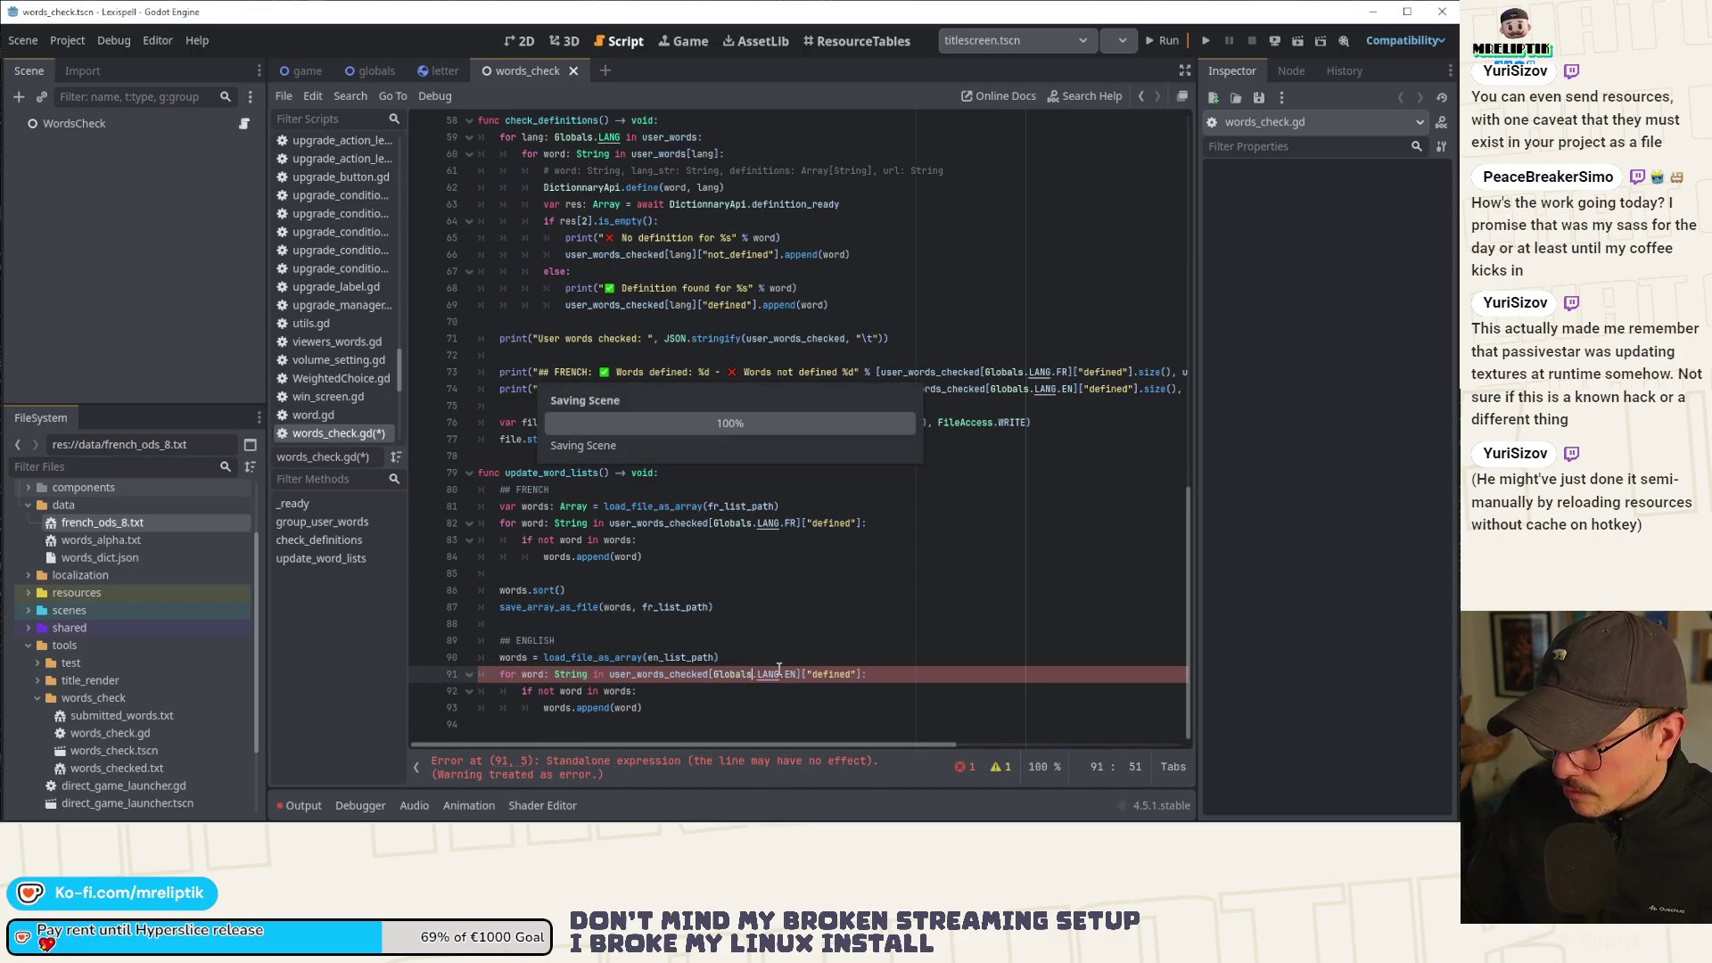
Copy words.sort() and the save_array_as_file call into the English section below the loop, and save.
left_click(571, 691)
double_click(617, 691)
double_click(626, 707)
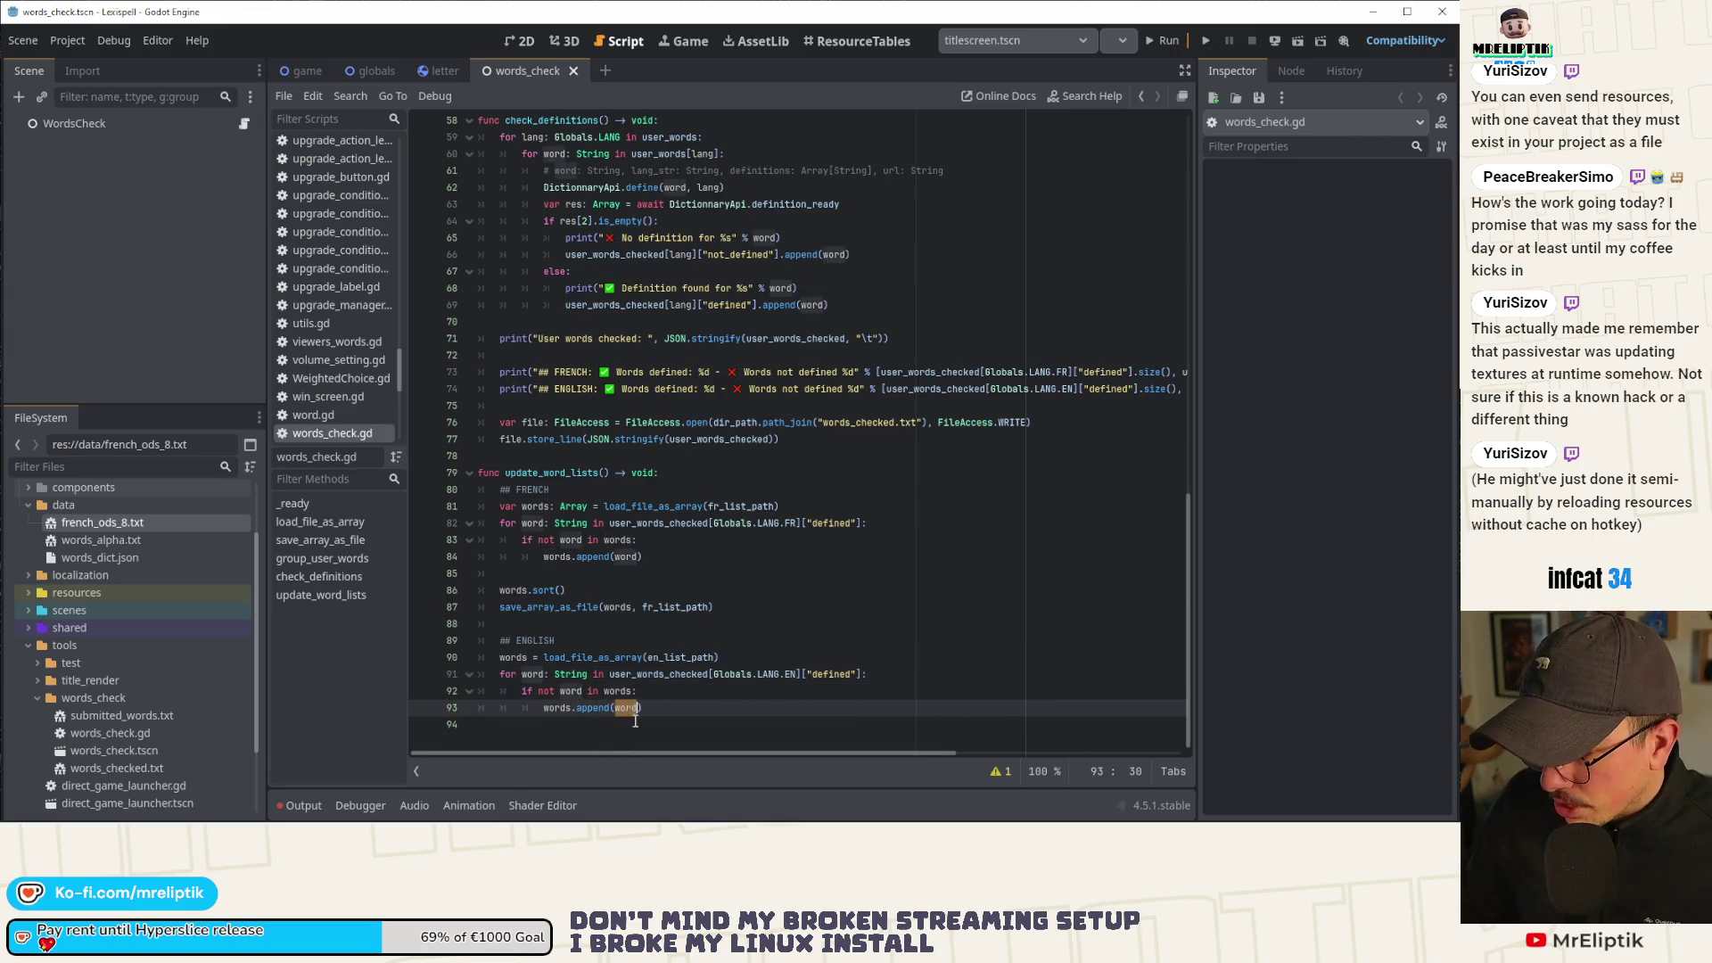
left_click(635, 589)
key("ctrl+shift+d")
key("alt+Down")
key("alt+Down")
key("alt+Down")
key("alt+Down")
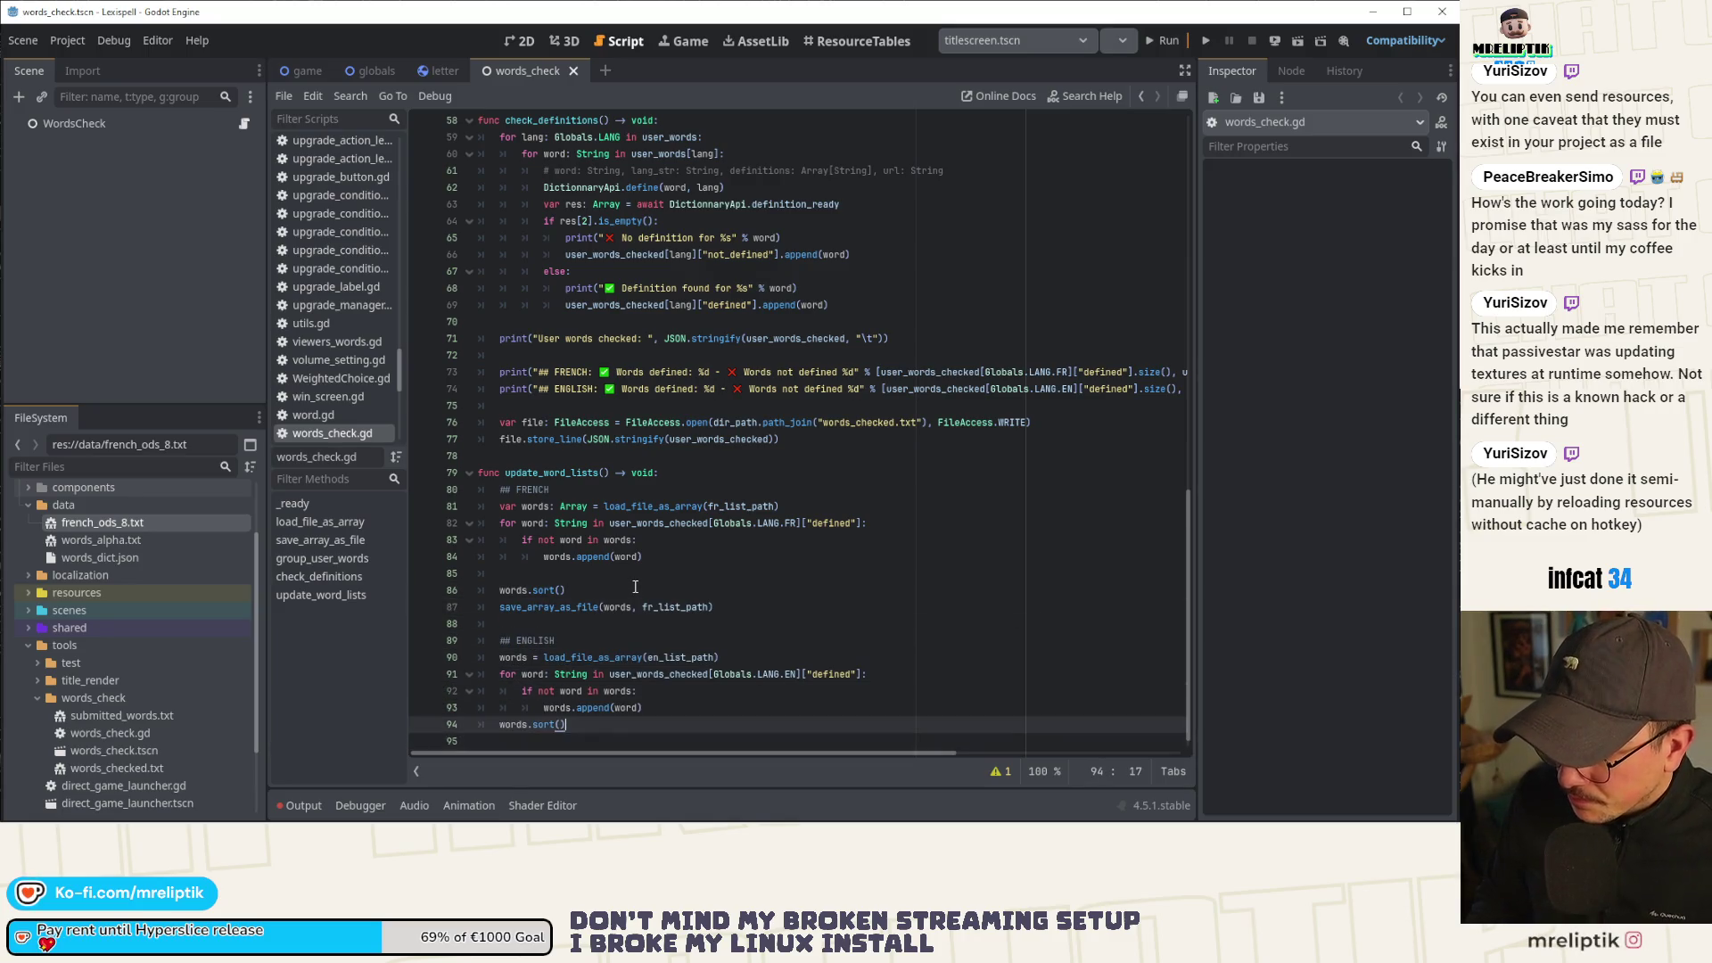
key("Up")
key("Up")
key("Up")
key("ctrl+shift+d")
key("alt+Down")
key("alt+Down")
key("alt+Down")
key("alt+Down")
key("alt+Down")
key("alt+Down")
key("ctrl+s")
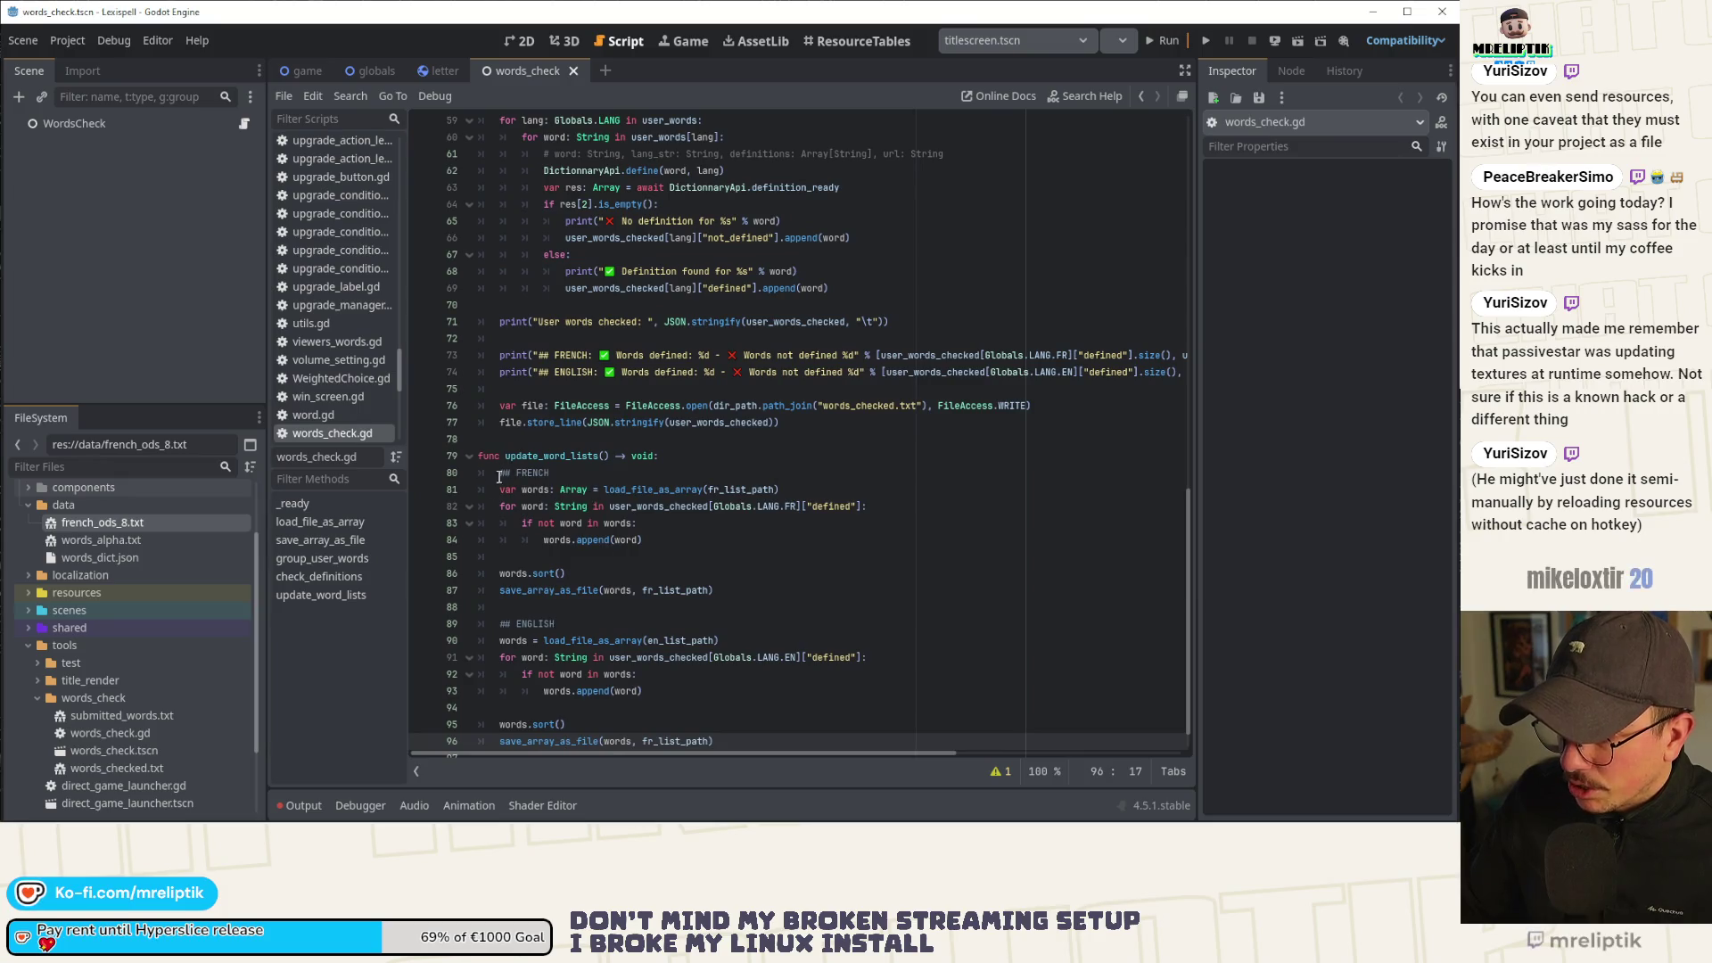
left_click(710, 452)
key("Return")
Add a print of "Merging French words.." under ## FRENCH.
type("print(\"")
key("alt+Down")
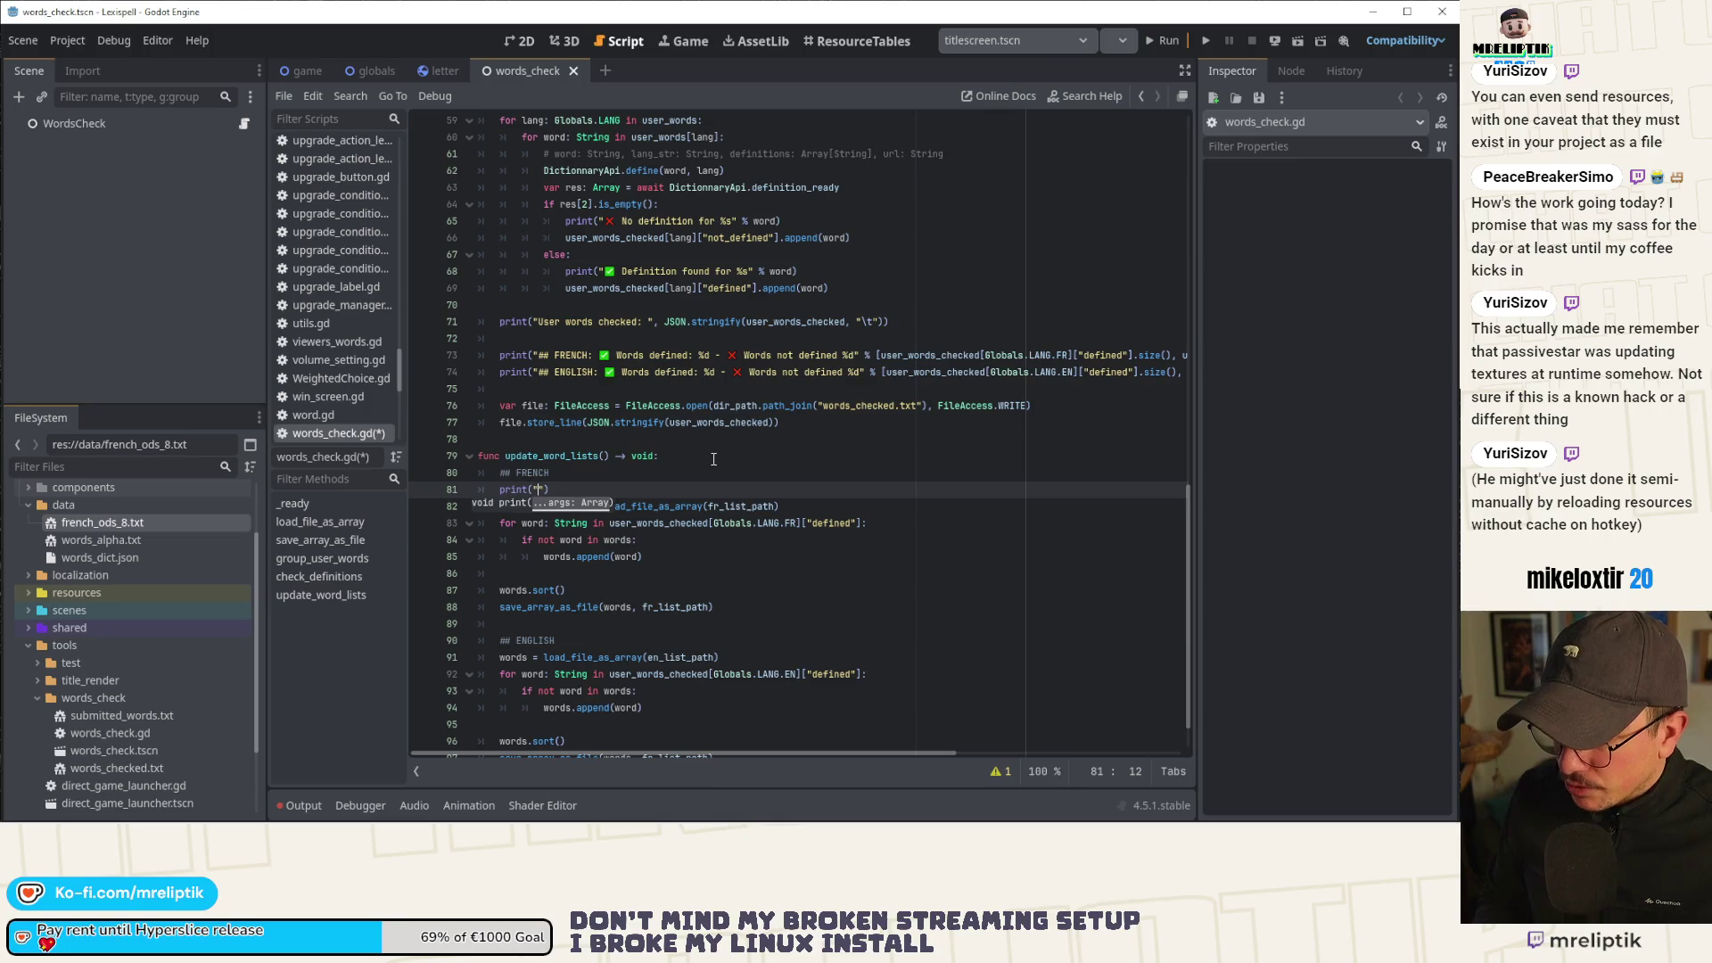
key("BackSpace")
key("BackSpace")
key("BackSpace")
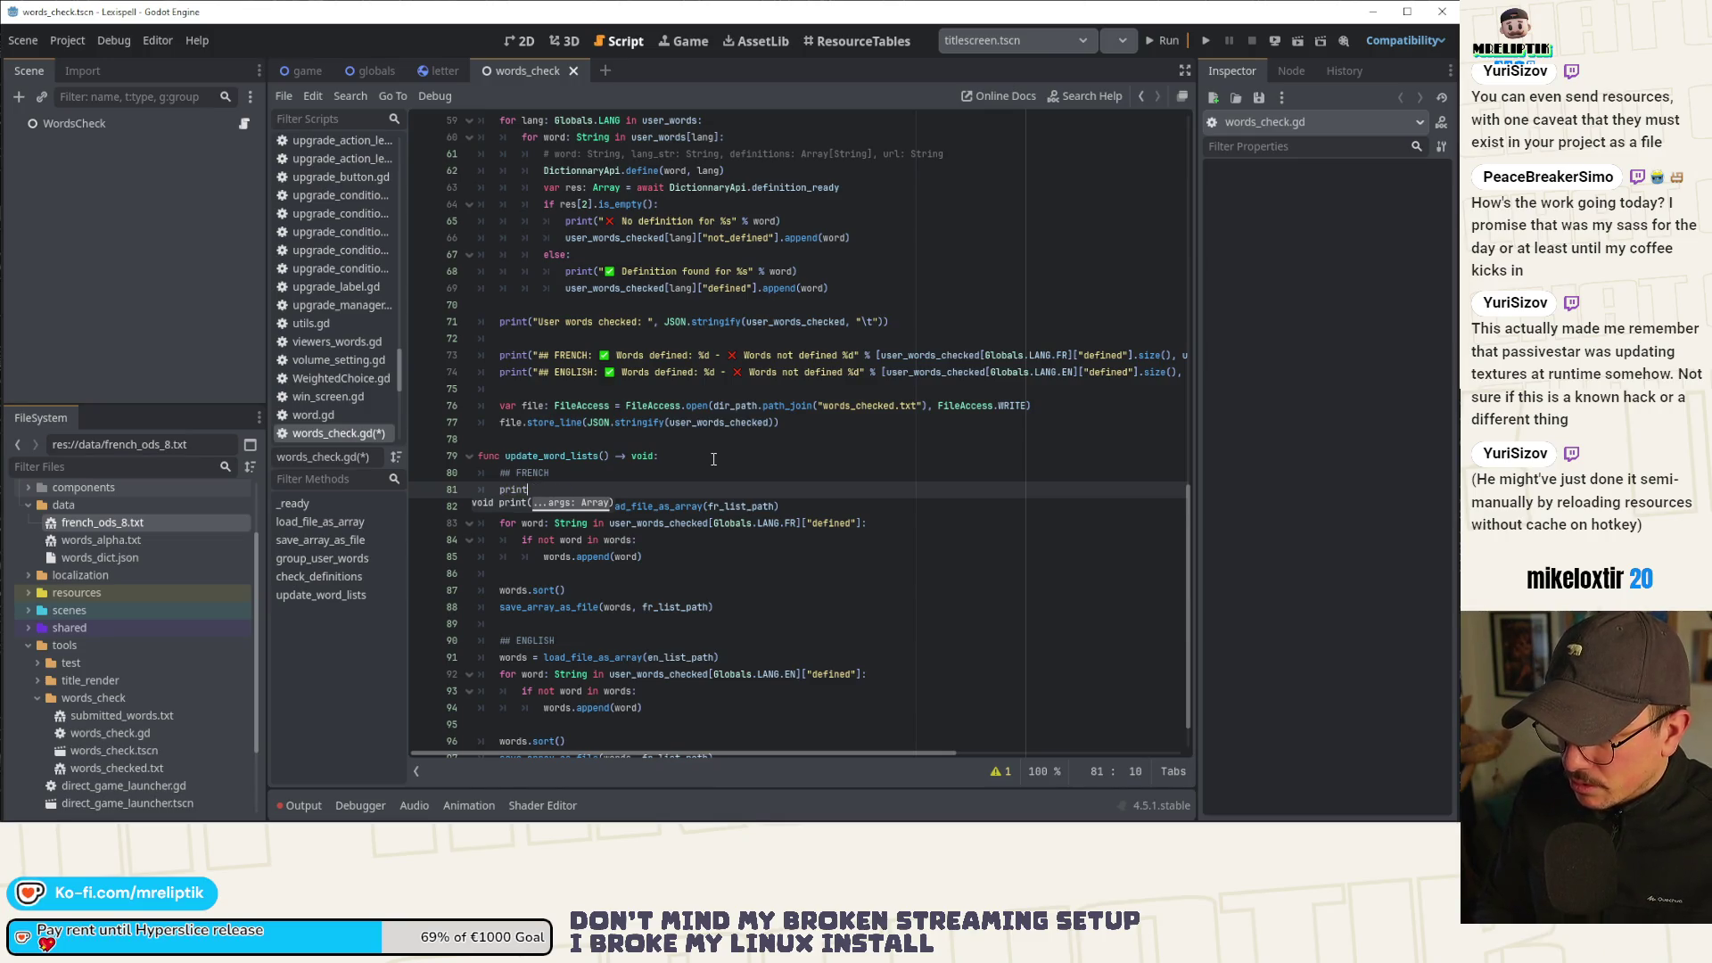
type("(\"## S")
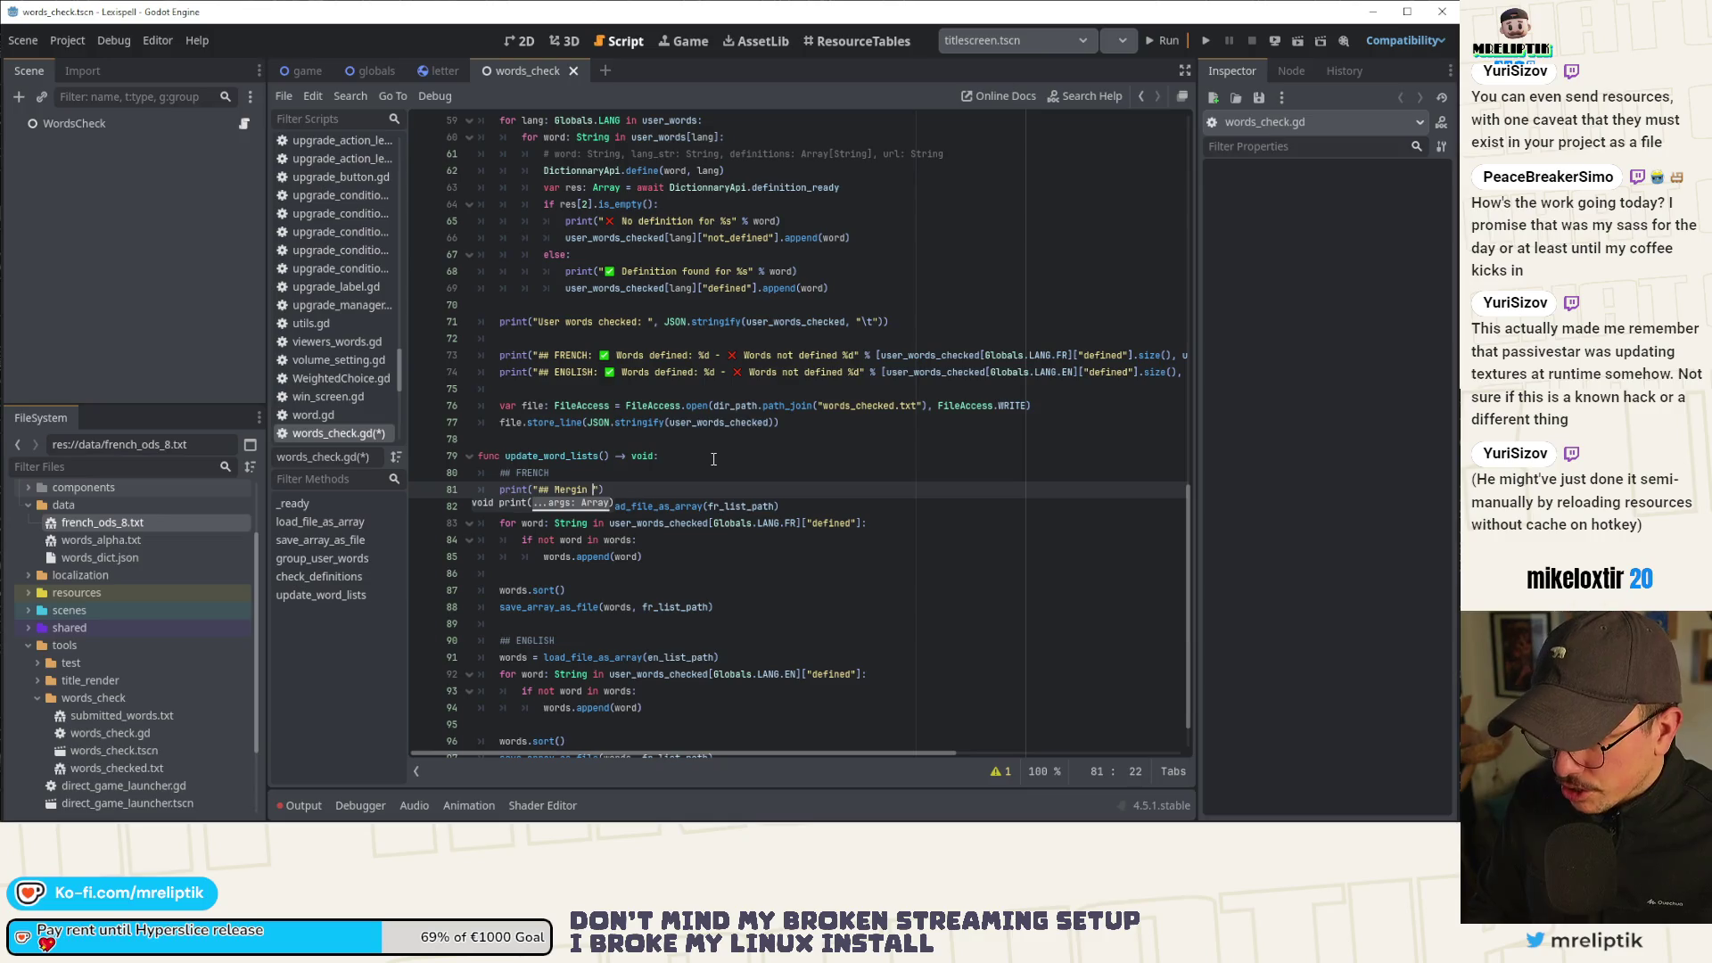
key("BackSpace")
key("BackSpace")
key("BackSpace")
type("g ")
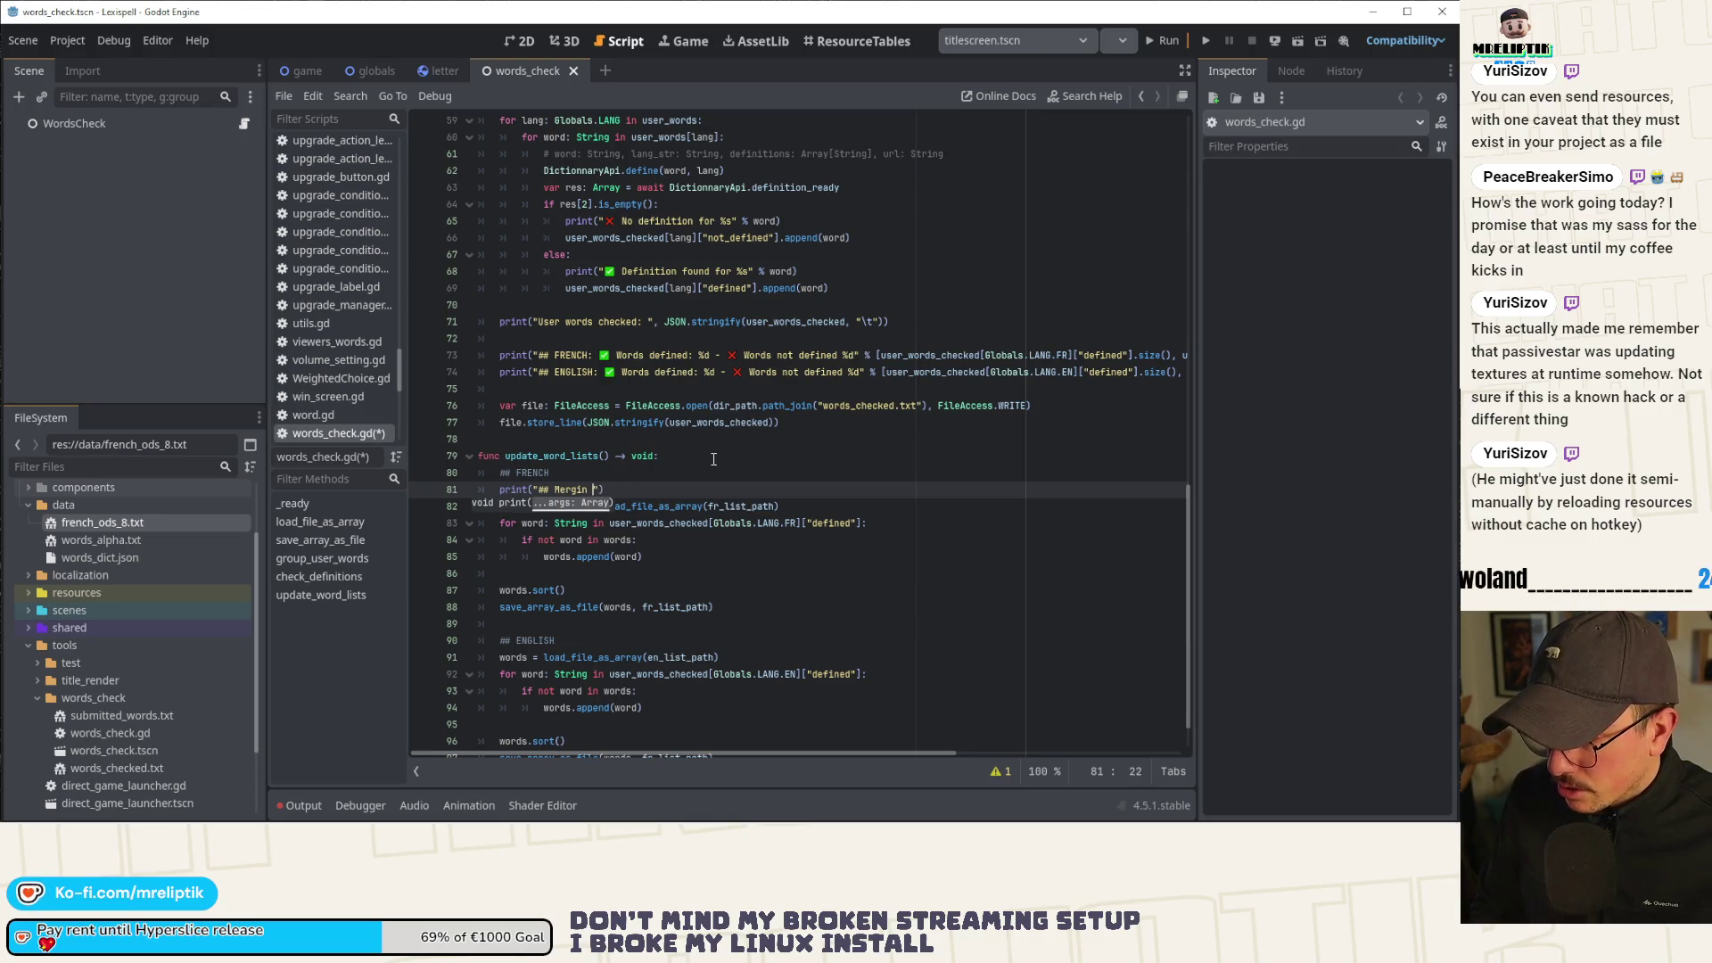
type("fre")
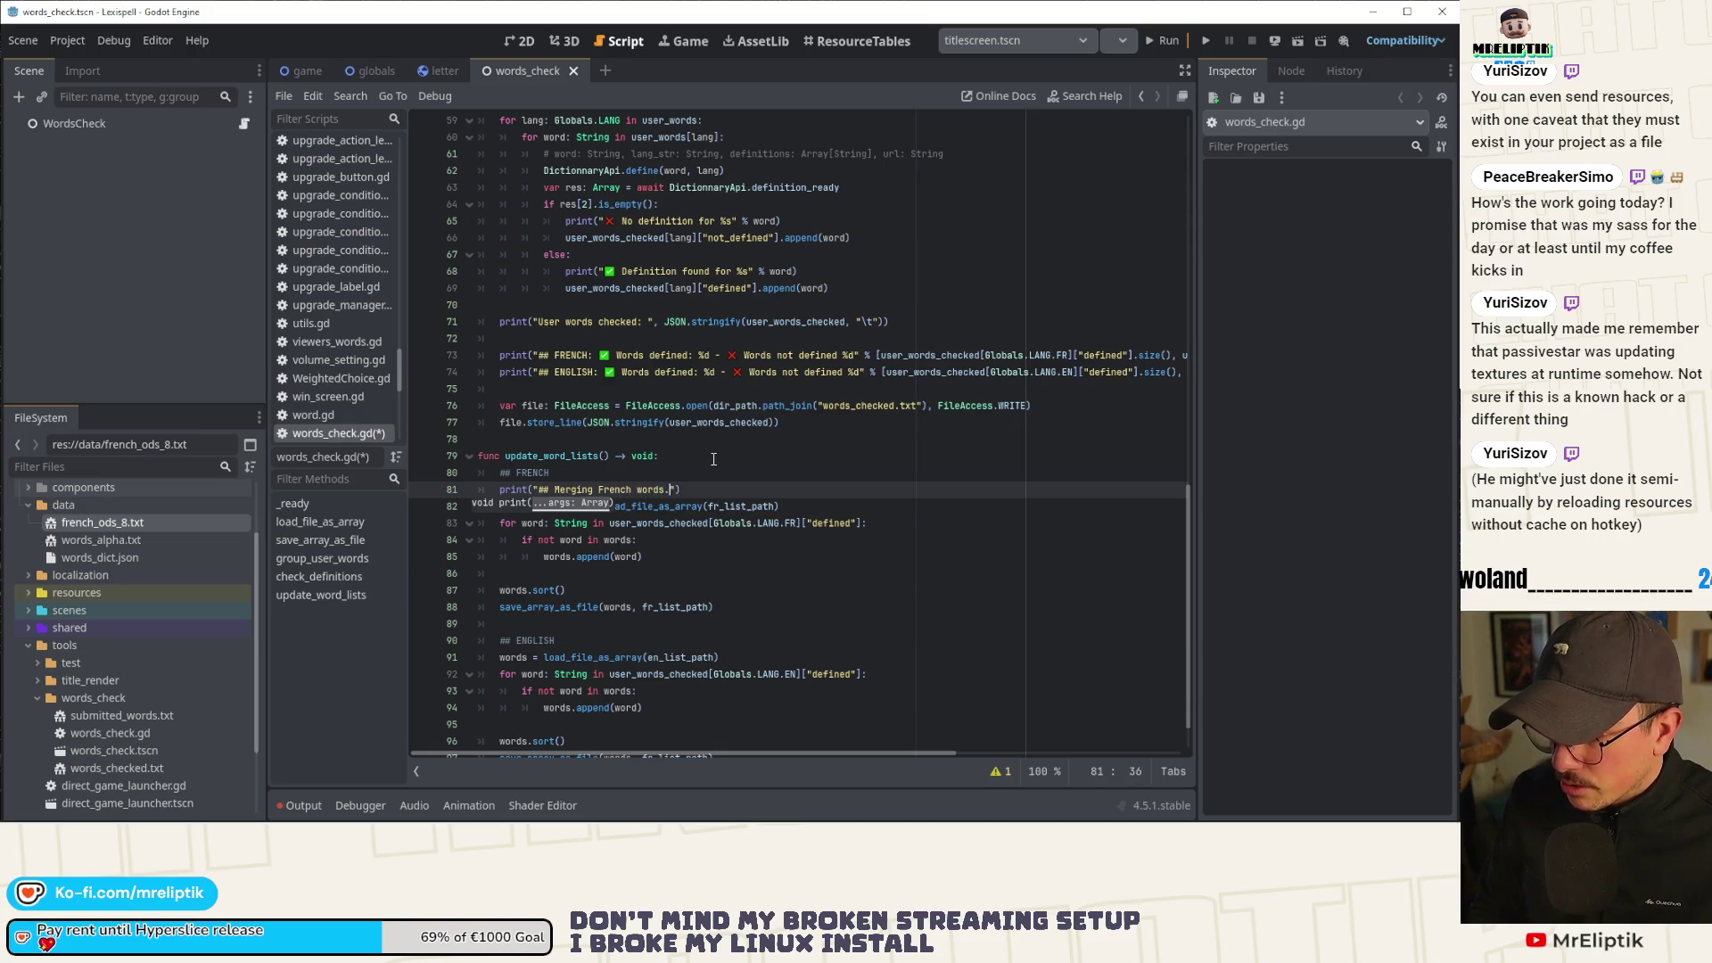
type(".")
Copy the message under ## ENGLISH and change it to "Merging English words..".
key("ctrl+shift+d")
key("alt+Down")
key("alt+Down")
key("alt+Down")
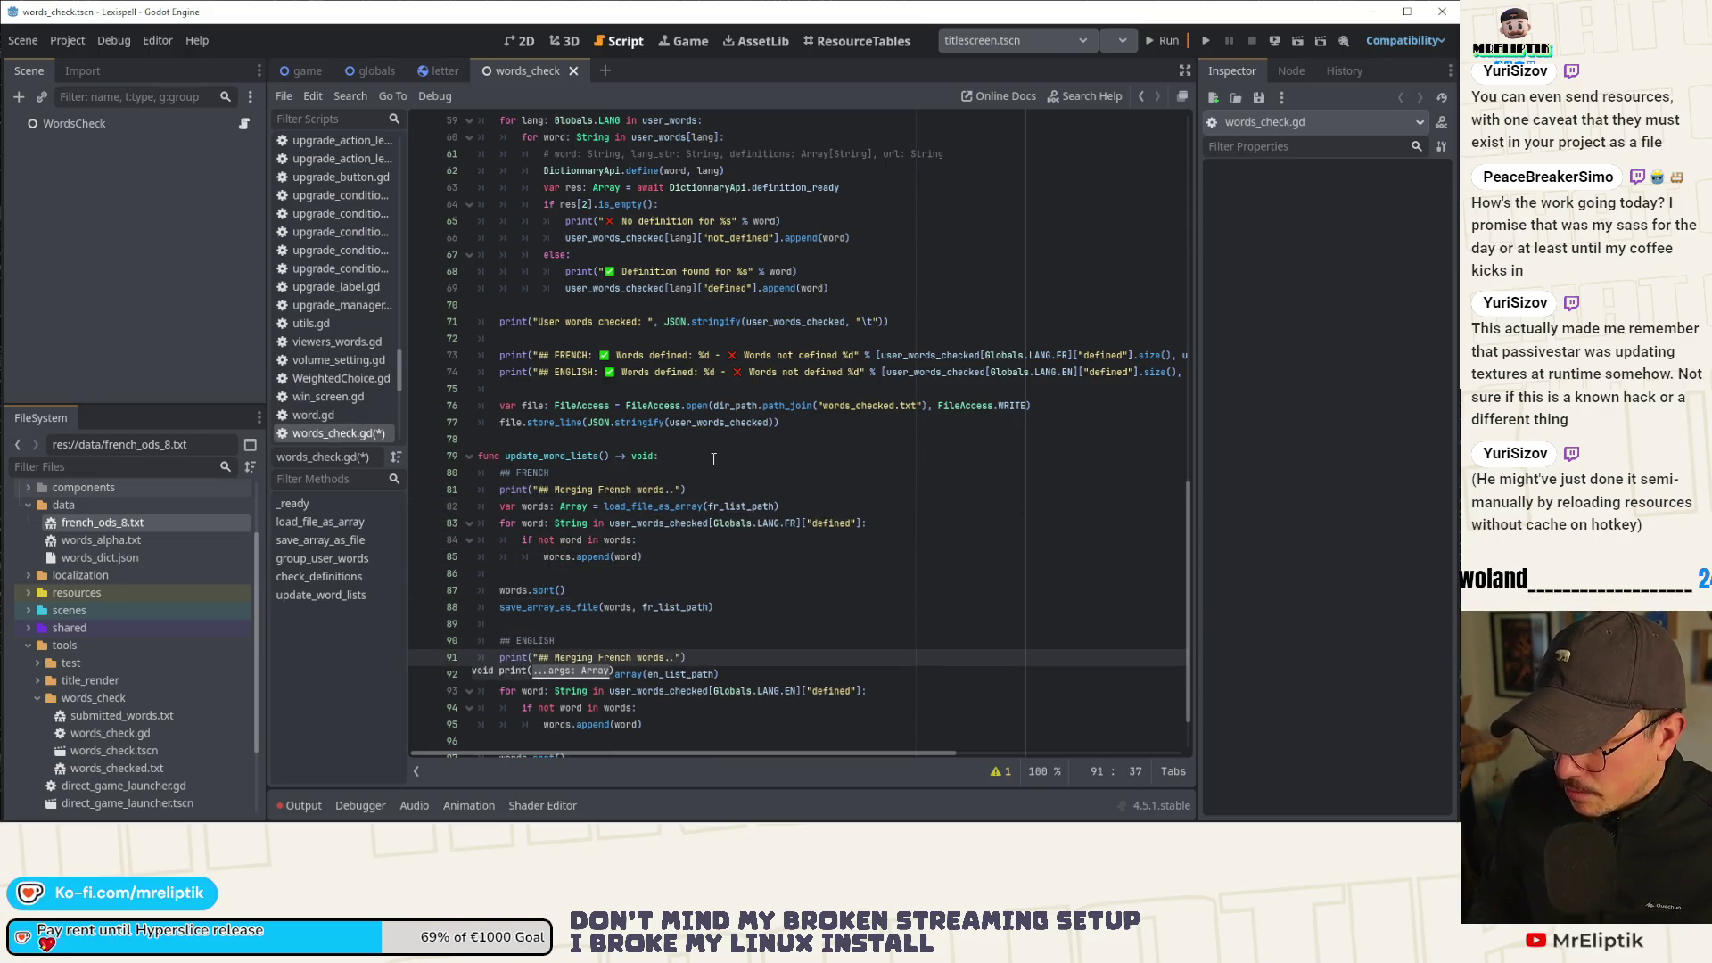
key("ctrl+Left")
key("ctrl+Left")
key("ctrl+Left")
key("ctrl+shift+Right")
type("English")
Replace fr_list_path with en_list_path in the English save_array_as_file call on line 98.
scroll(714, 463, "down", 2)
left_click(743, 655)
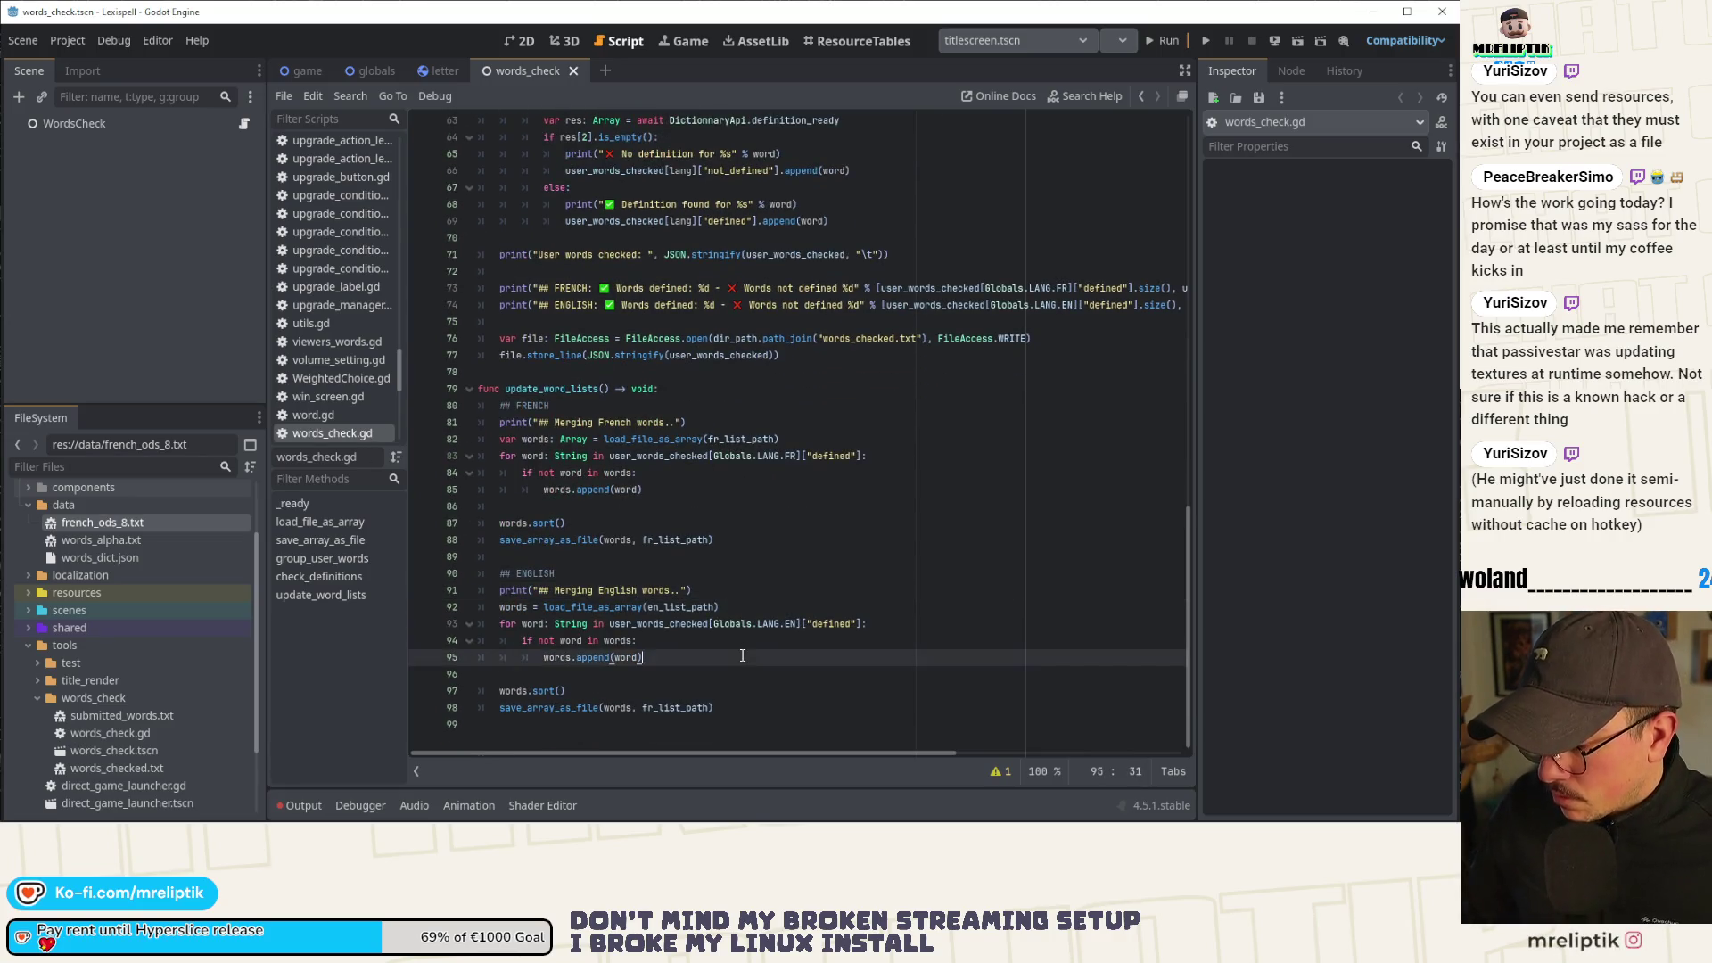
double_click(600, 608)
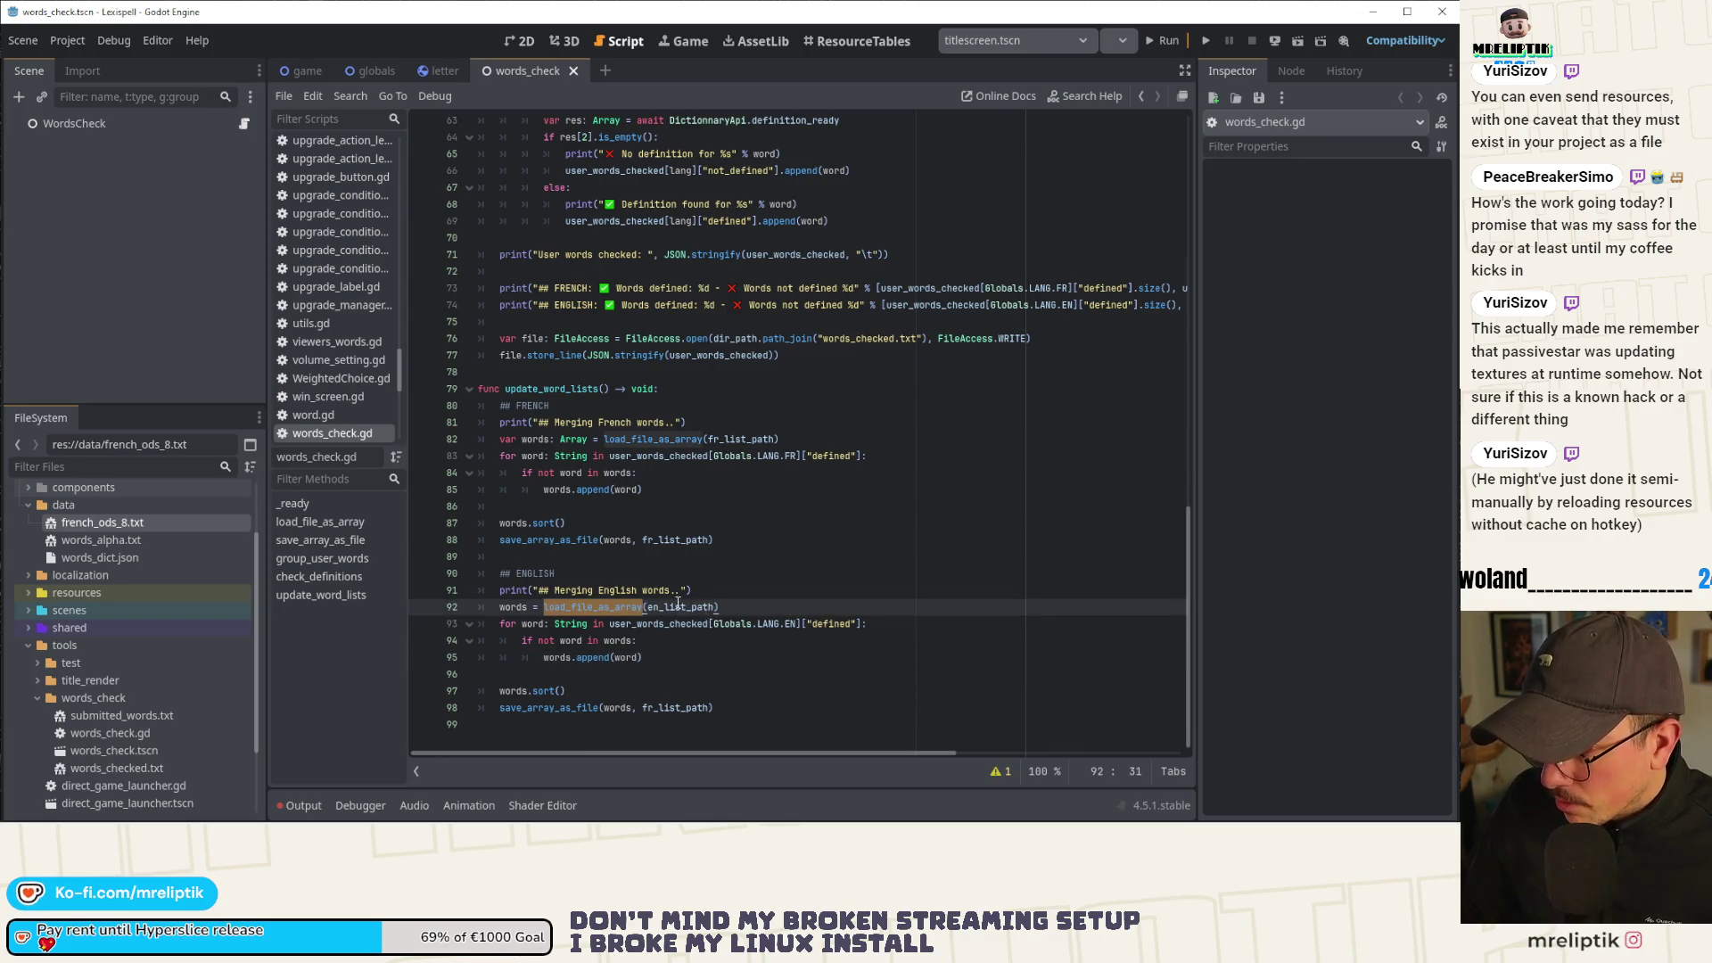
double_click(678, 607)
key("ctrl+c")
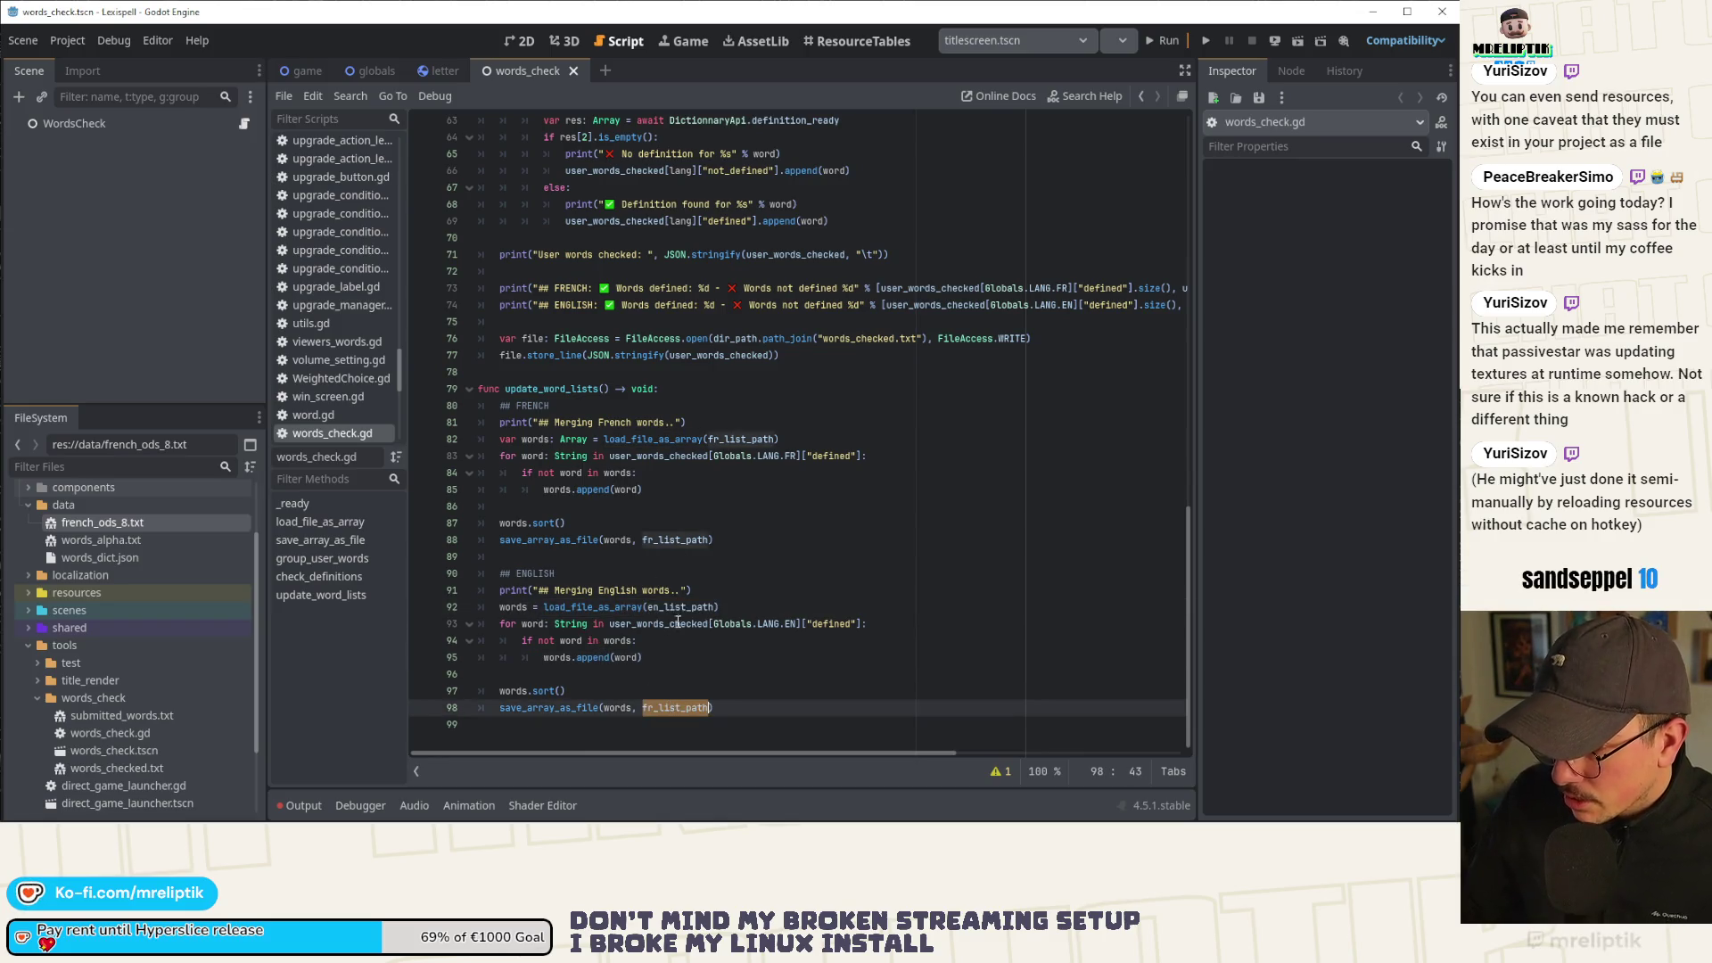
left_click(674, 705)
double_click(674, 705)
key("ctrl+v")
left_click(571, 691)
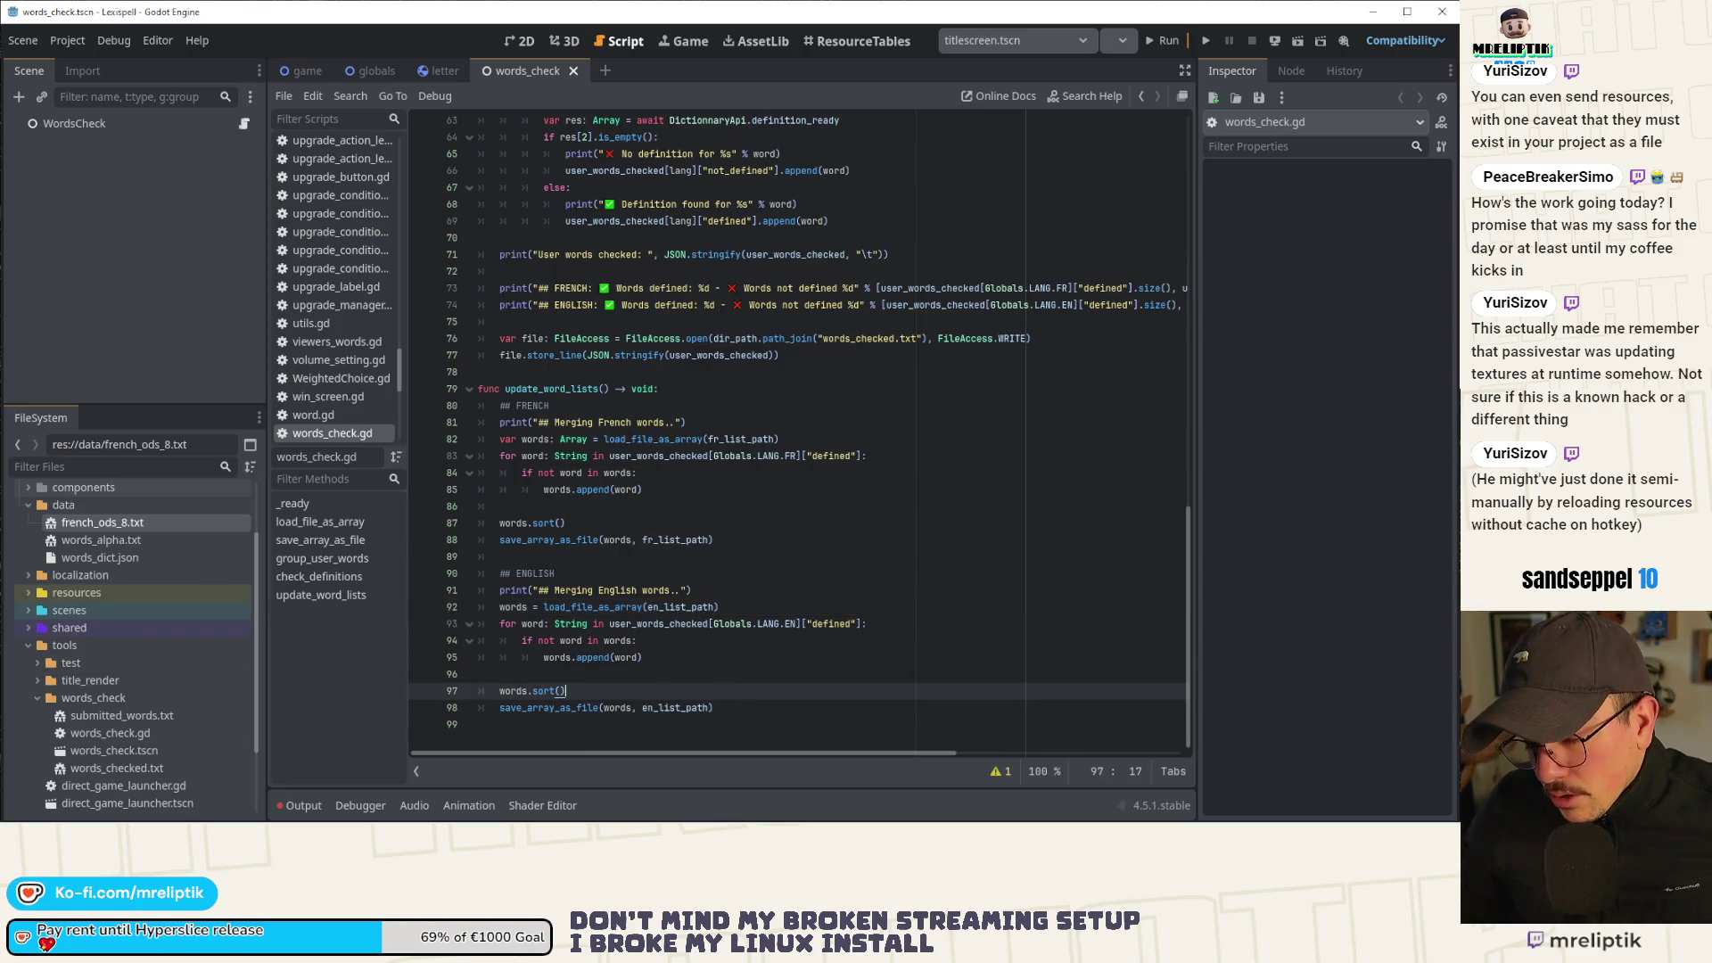
mouse_move(267, 822)
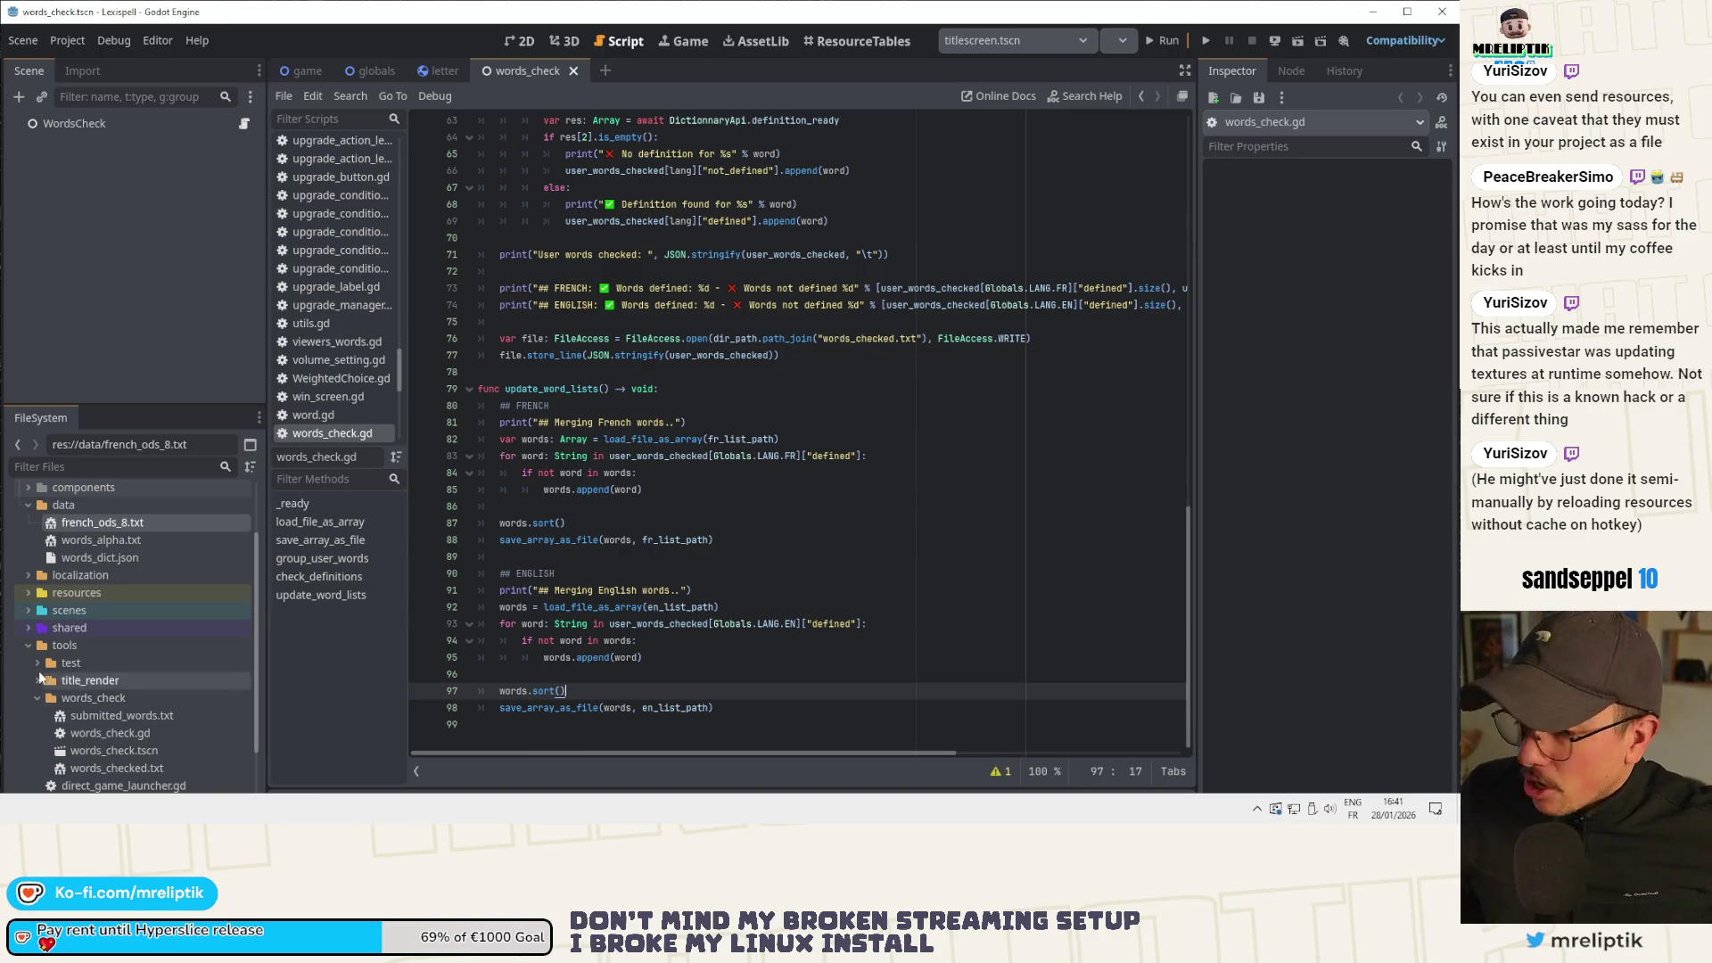
Duplicate the separator print in _ready below update_word_lists() and save words_check.gd.
double_click(562, 393)
scroll(563, 398, "up", 10)
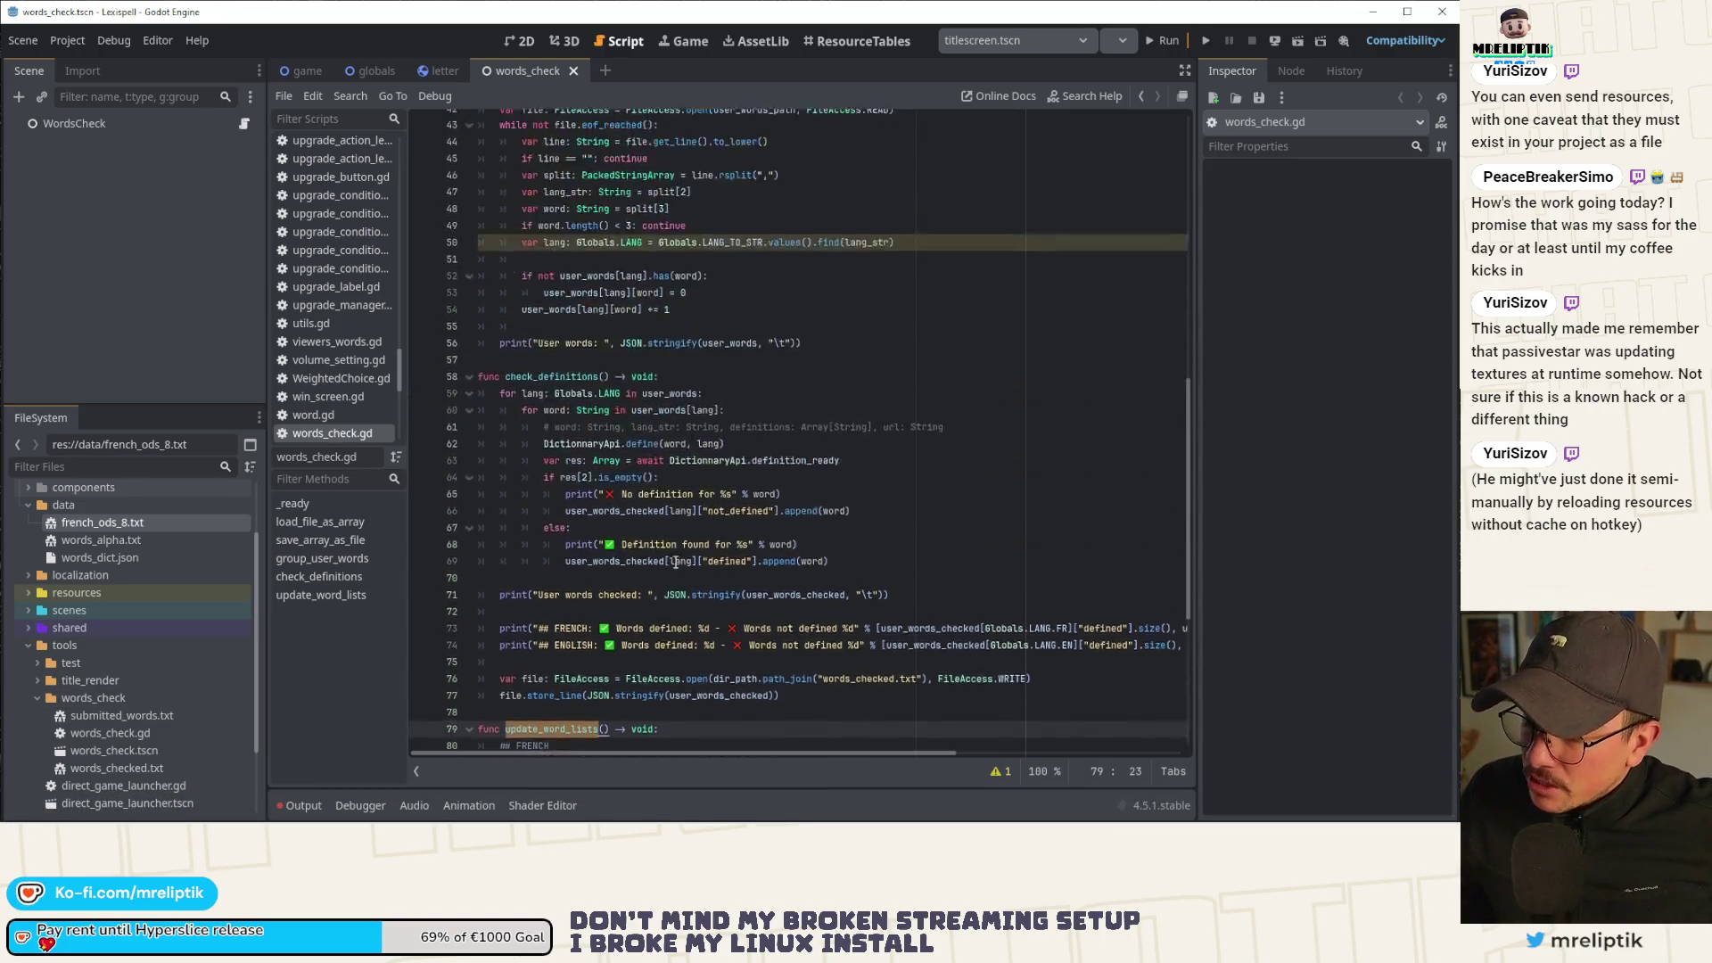
scroll(586, 522, "up", 3)
left_click(605, 321)
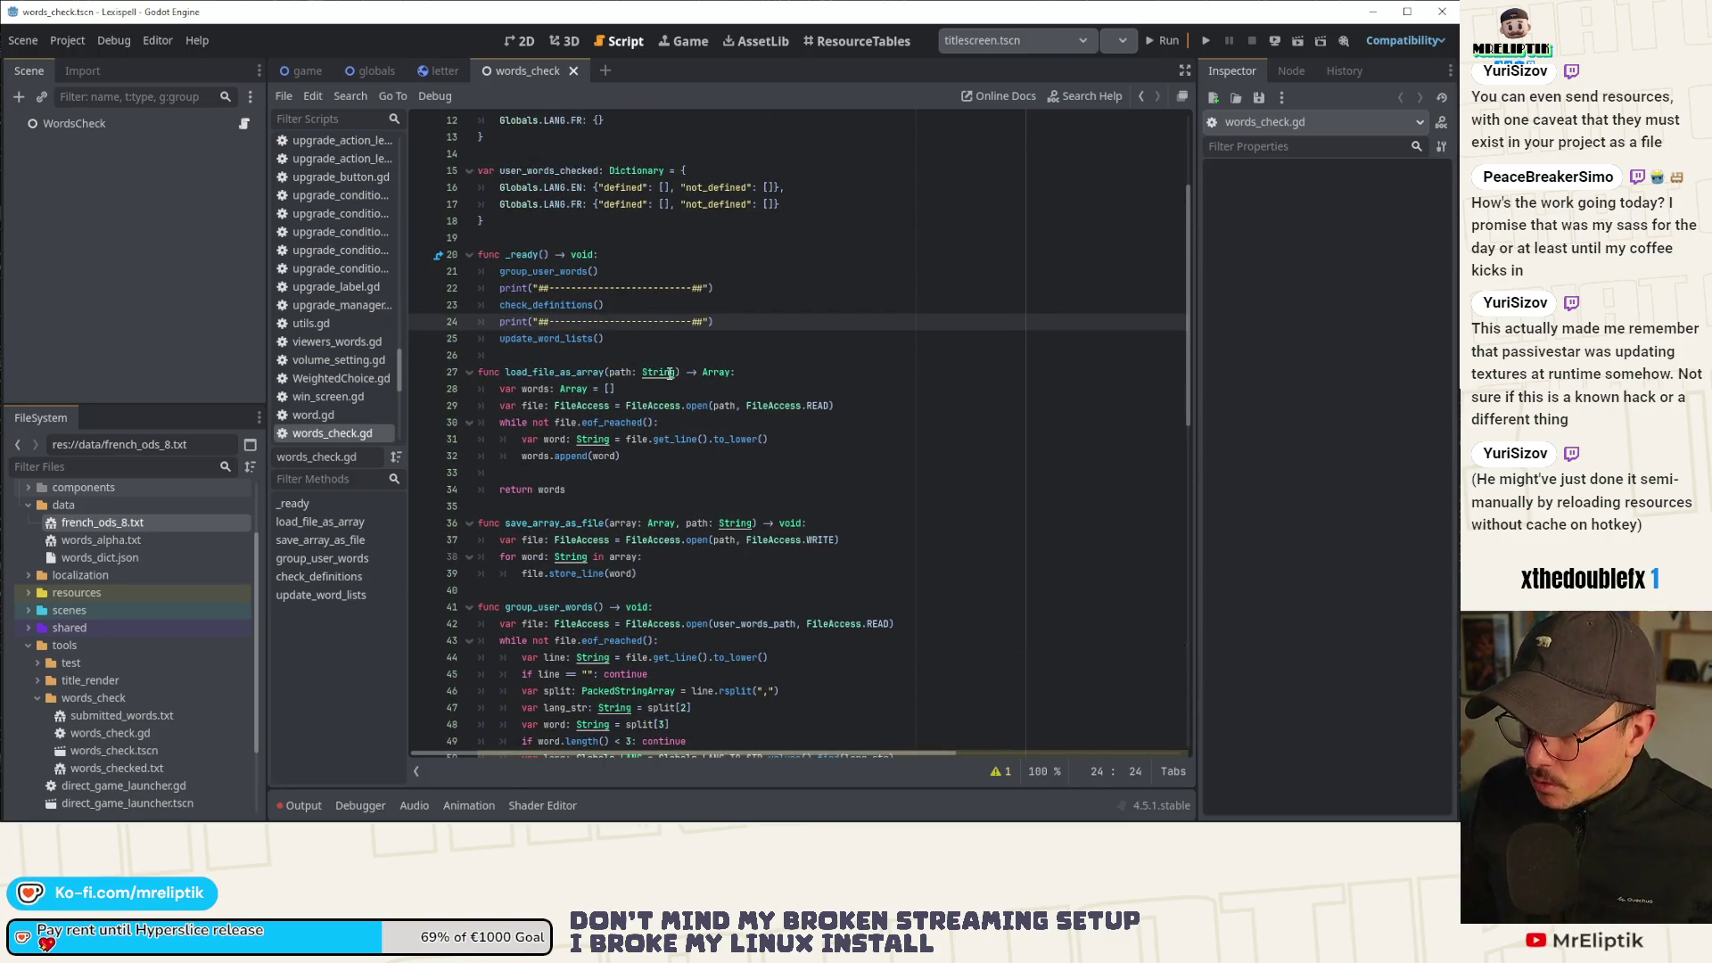
key("ctrl+shift+d")
key("alt+Down")
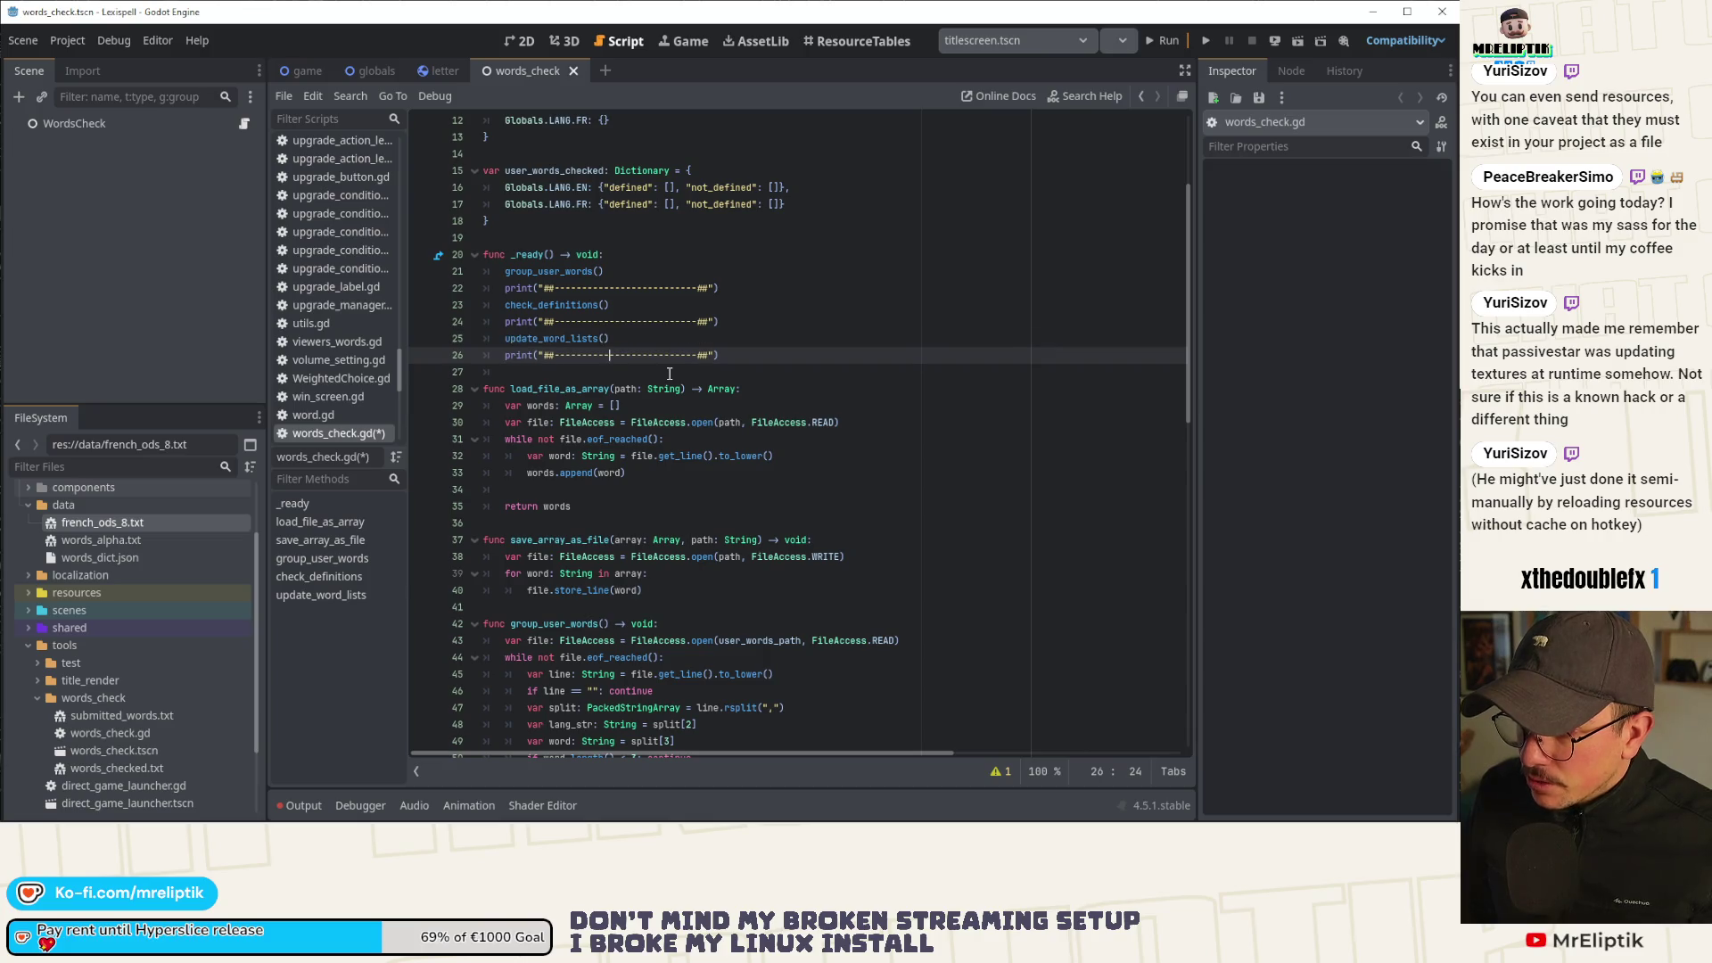
key("ctrl+s")
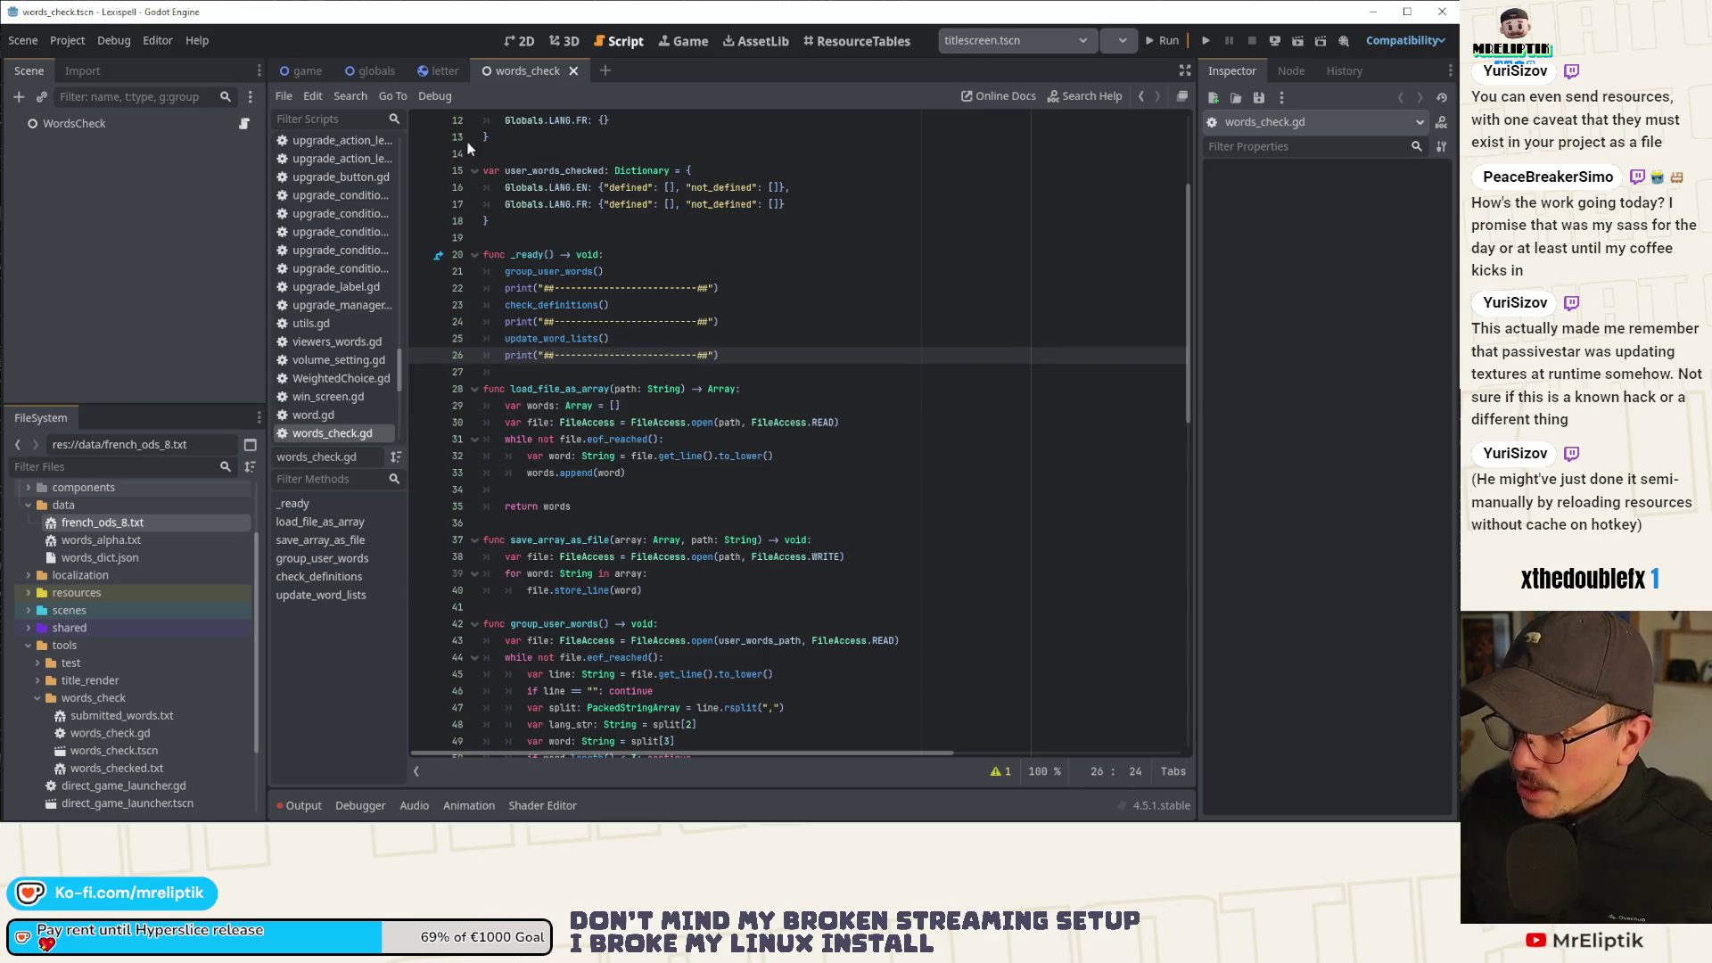
Switch to the globals script and select the Globals node to view its properties.
left_click(366, 72)
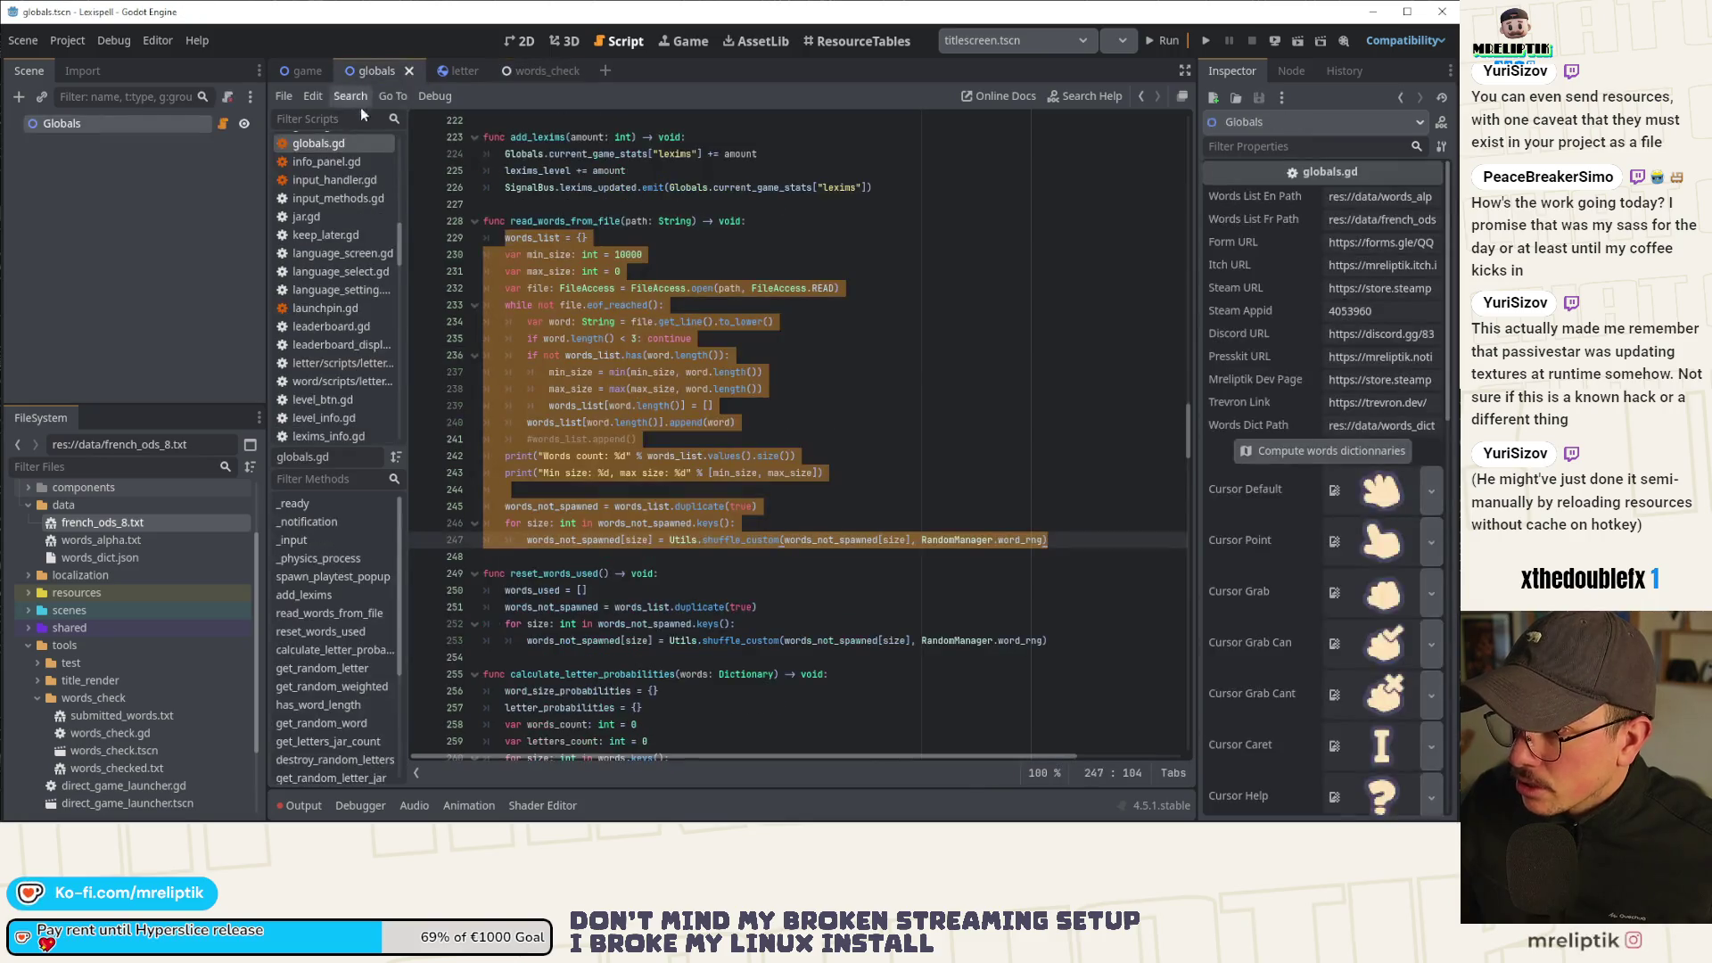
left_click(114, 216)
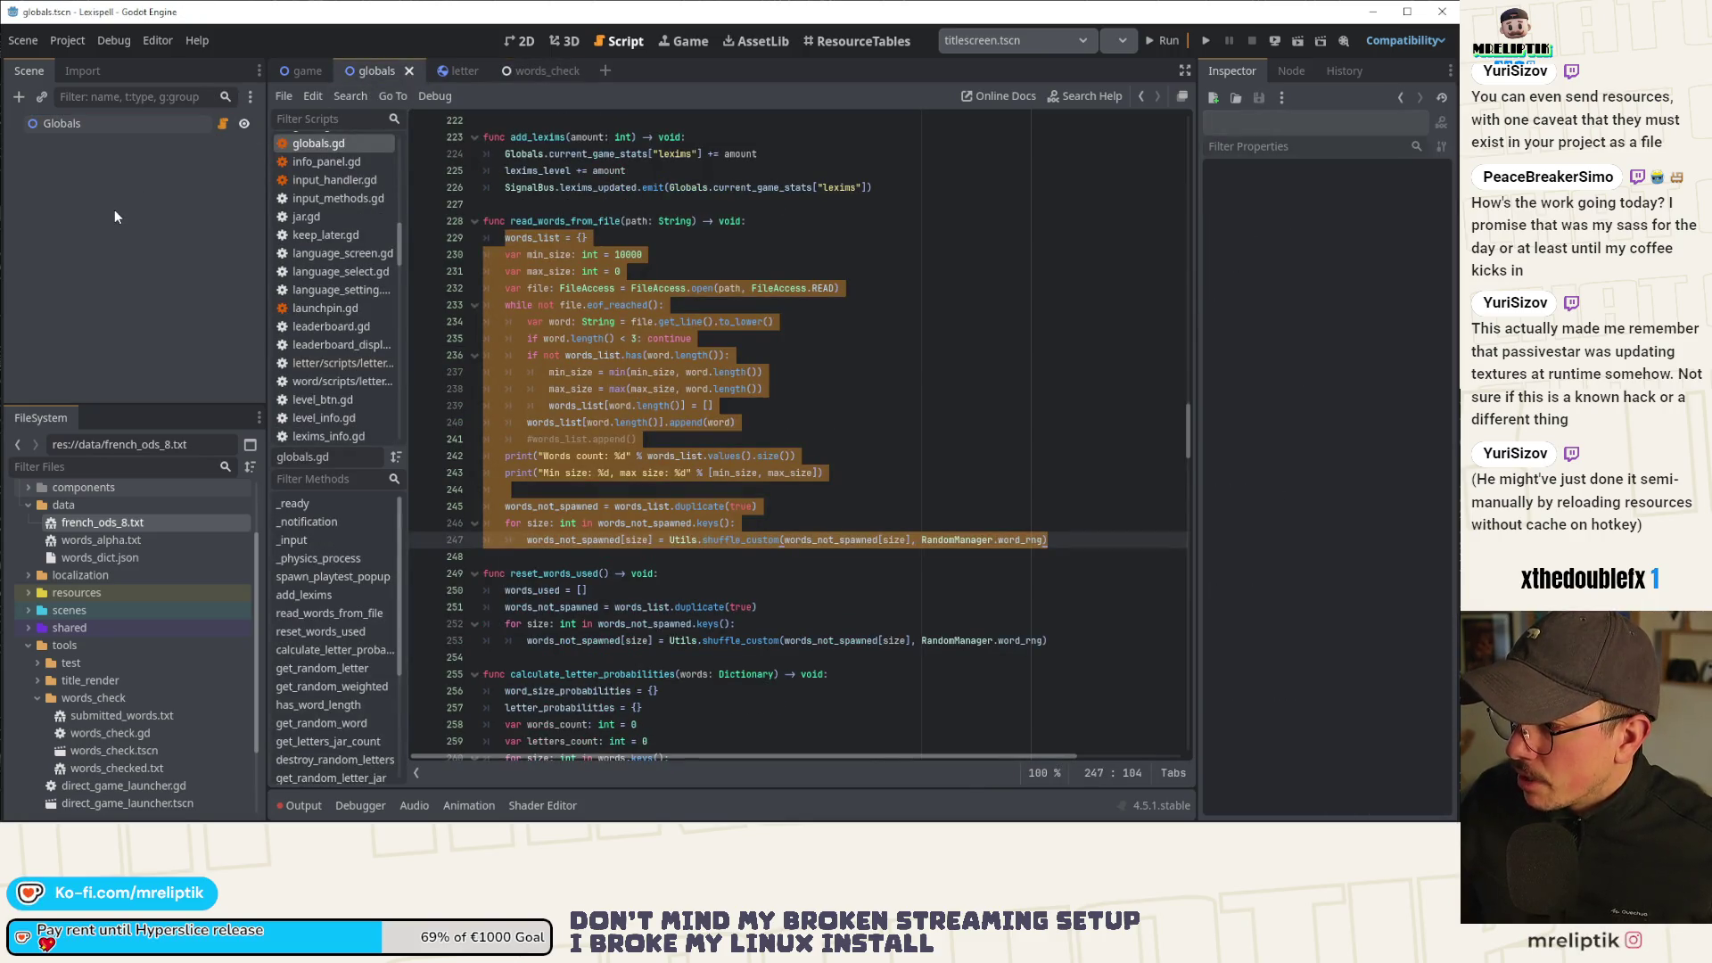
left_click(134, 121)
left_click(814, 392)
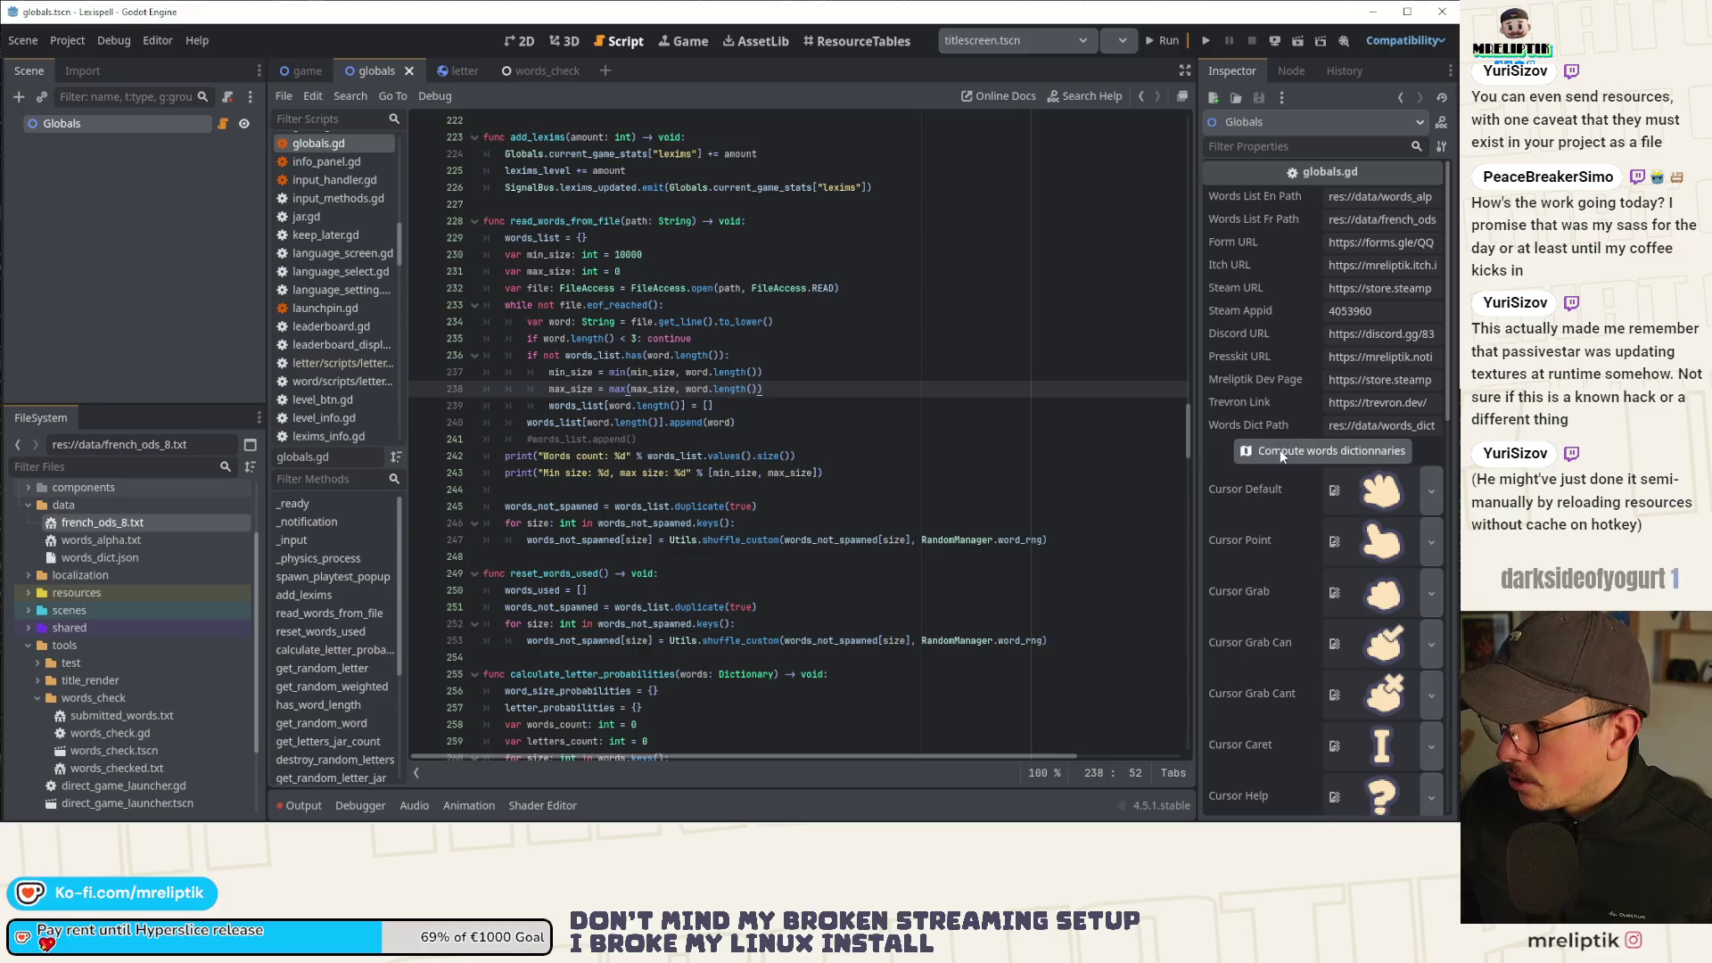
left_click(1177, 438)
key("shift+Up")
key("shift+Up")
key("shift+Up")
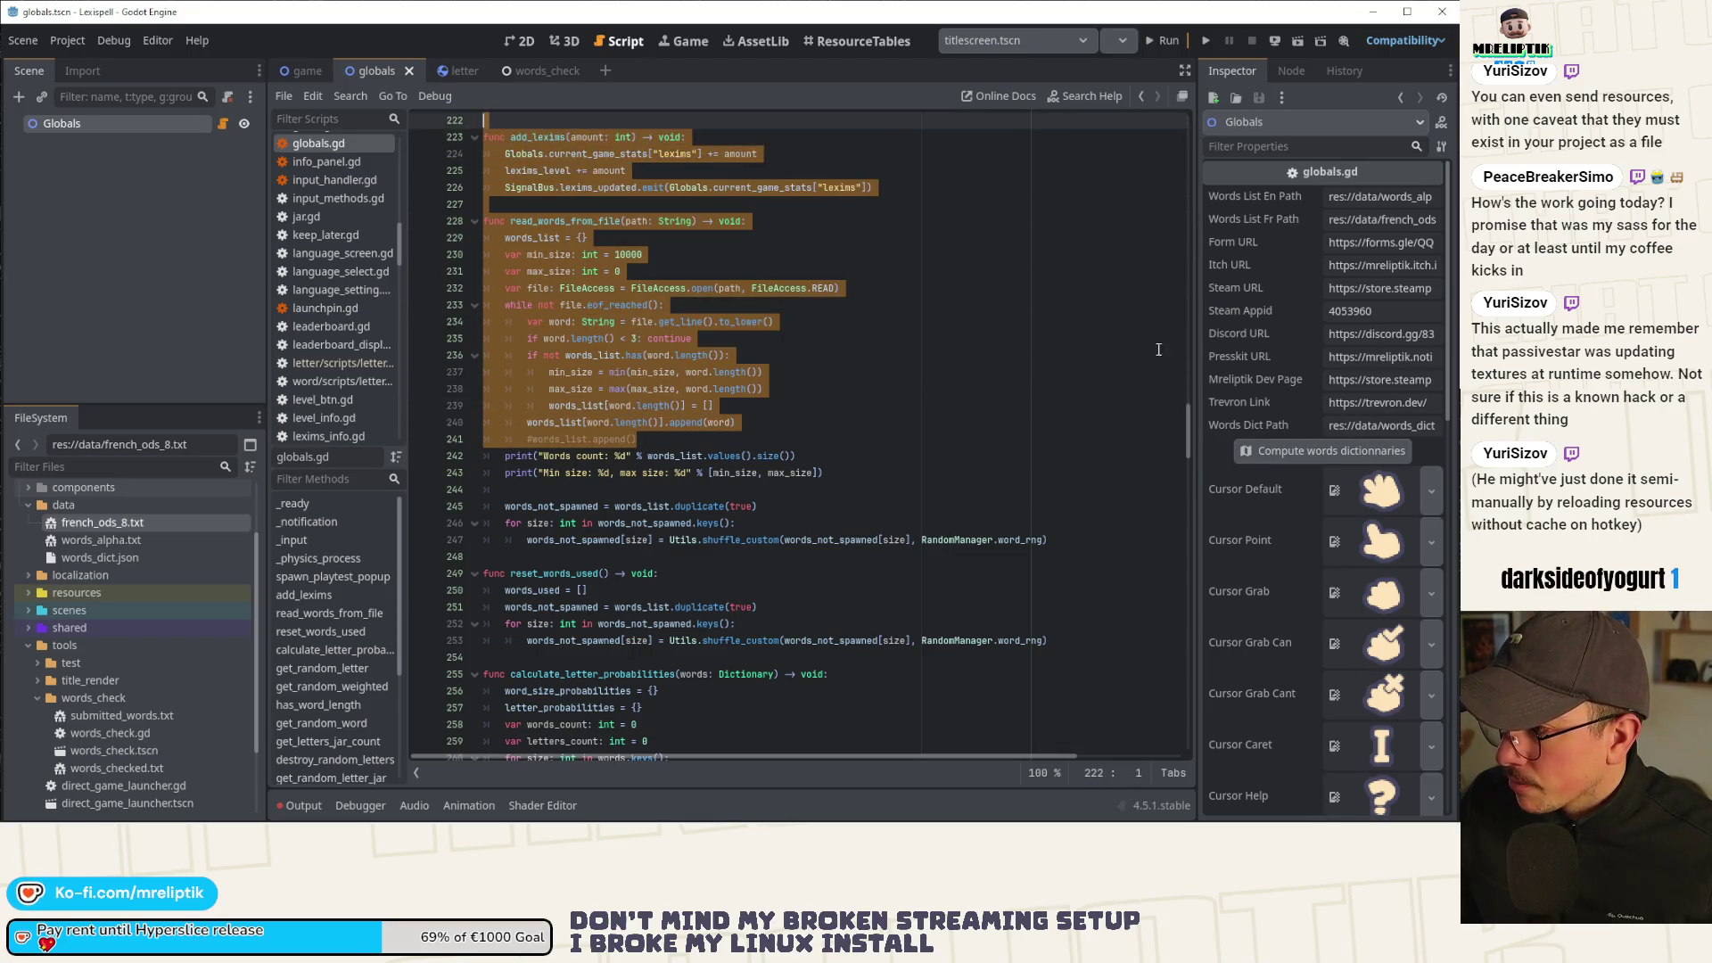
scroll(654, 437, "up", 20)
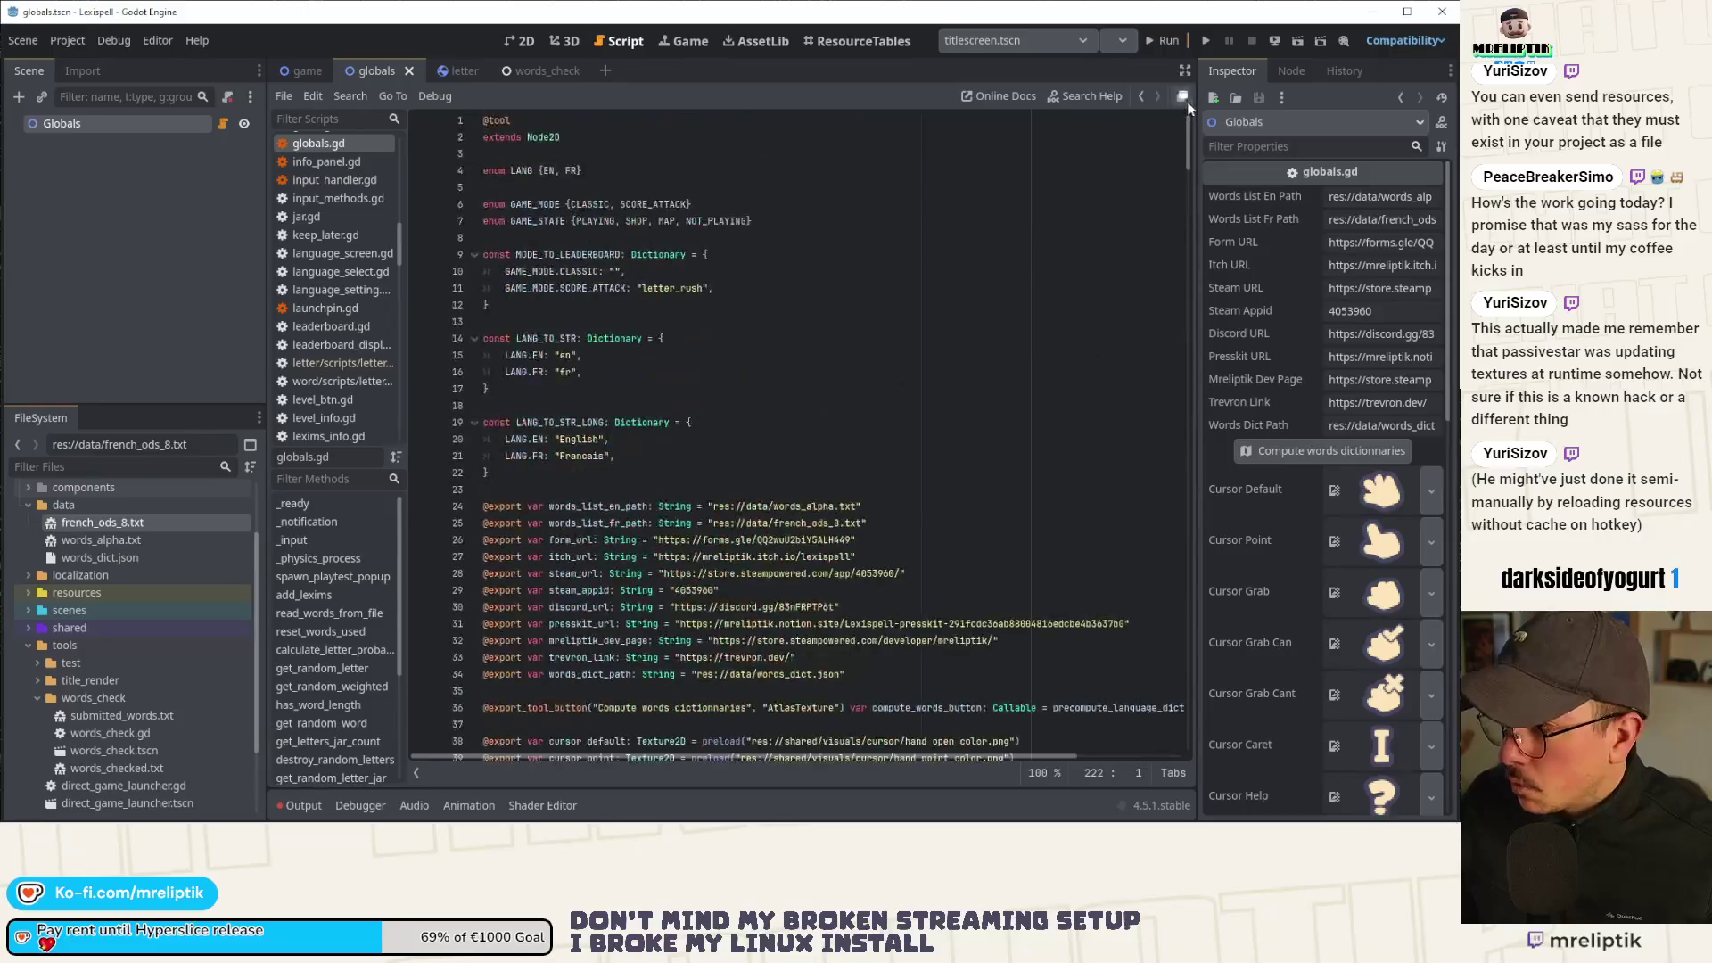
scroll(654, 438, "down", 3)
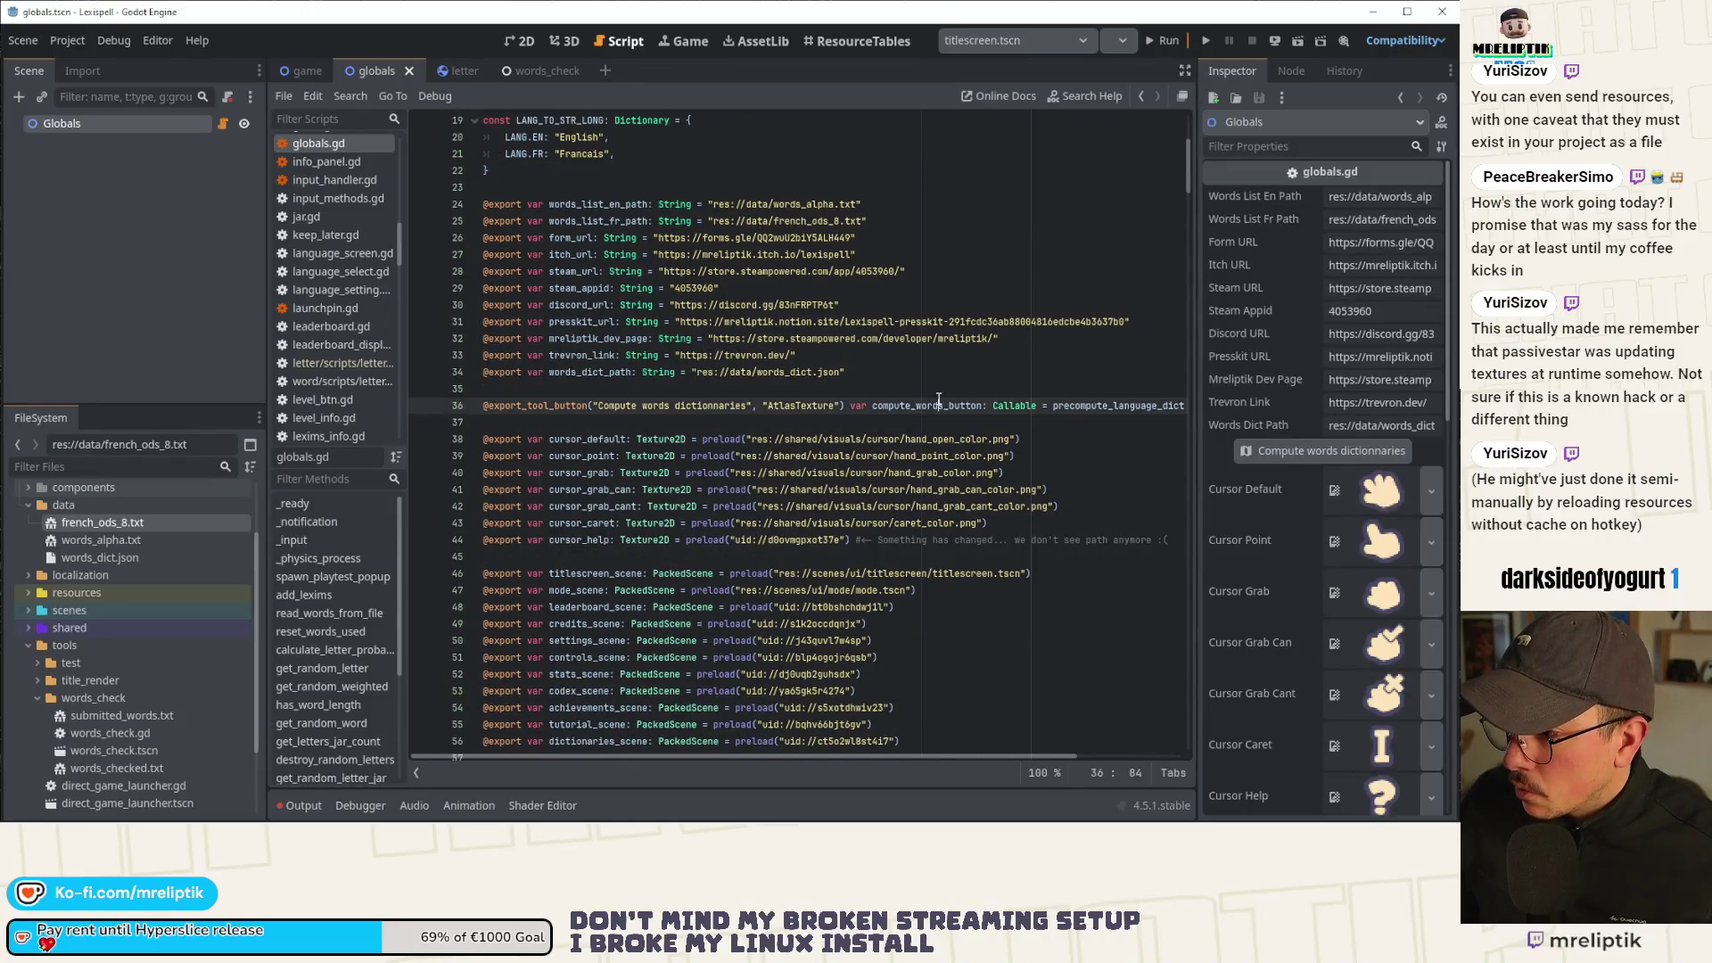
Copy the precompute_language_dicts call from line 36 of globals.gd and return to words_check.gd.
double_click(876, 406)
scroll(875, 423, "right", 3)
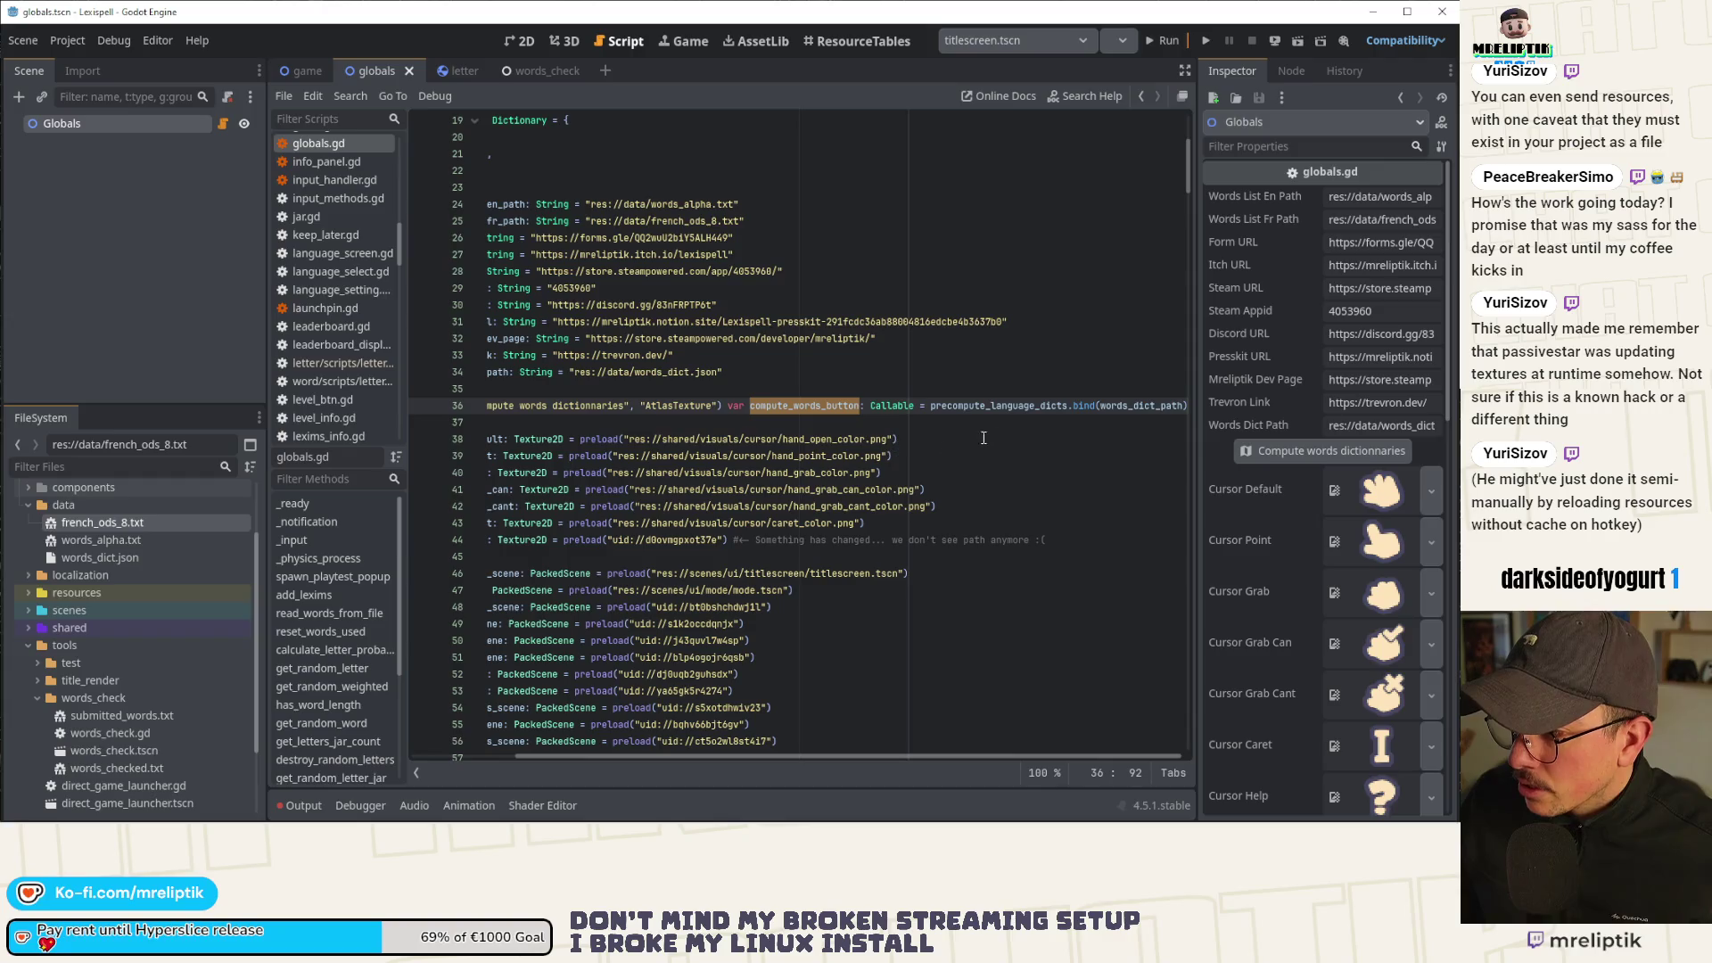
double_click(996, 407)
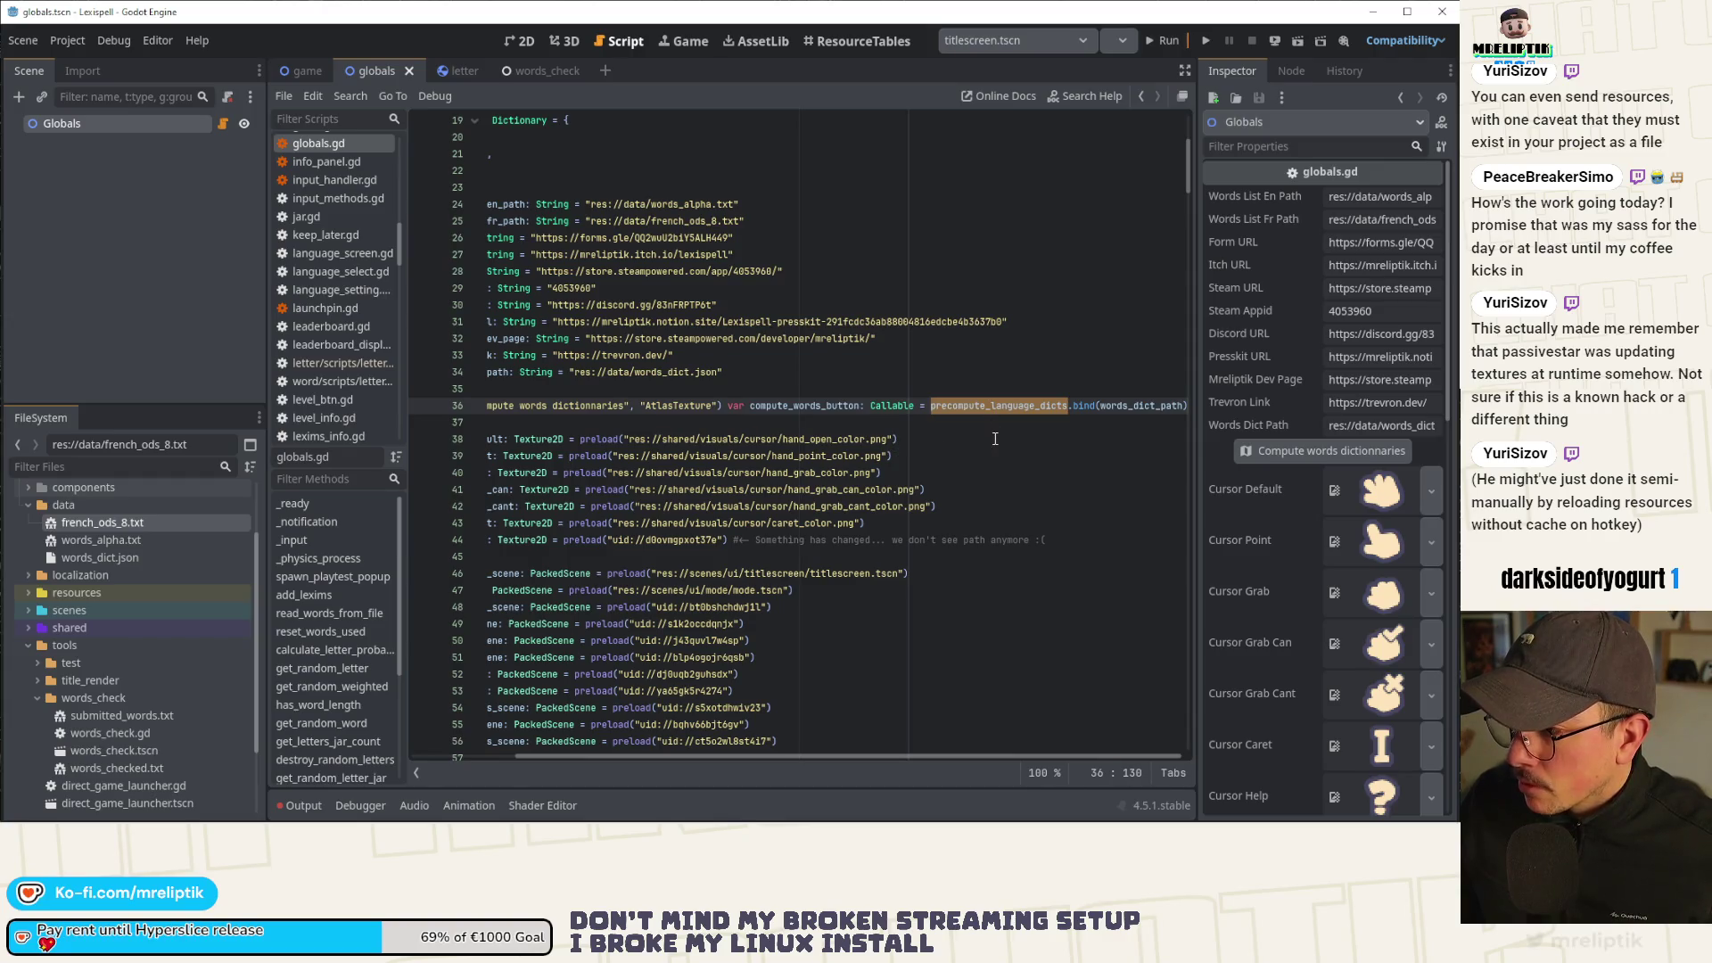
left_click(958, 396)
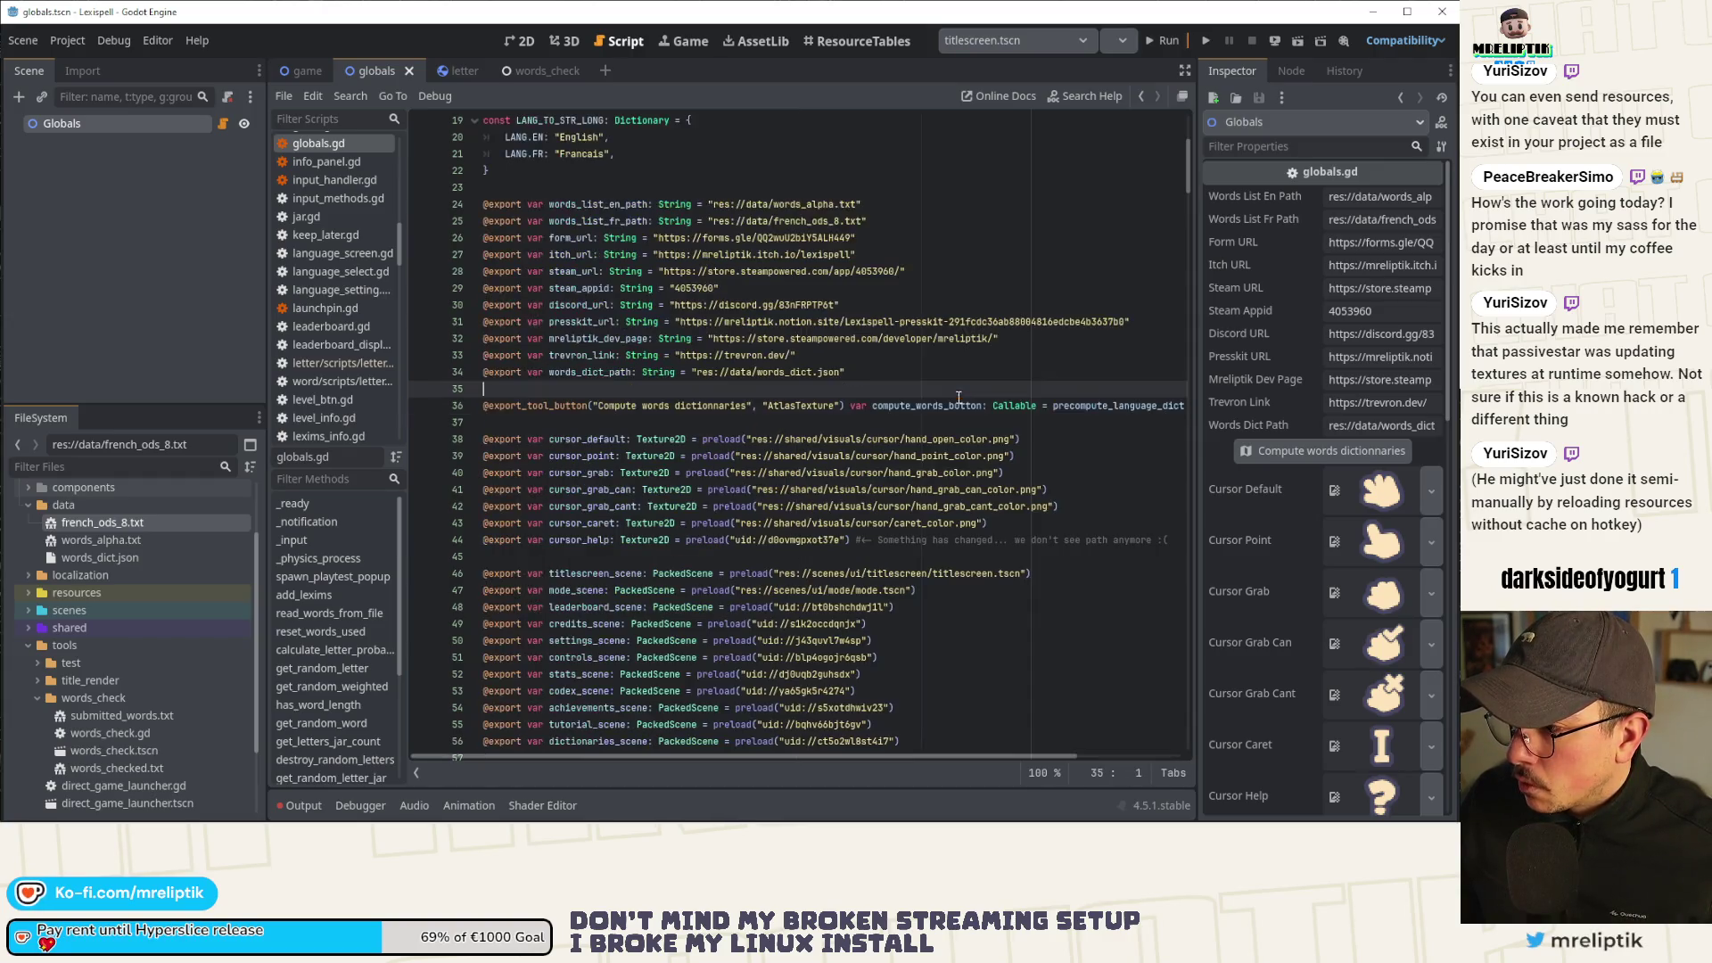
left_click_drag(1054, 406, 1234, 410)
key("ctrl+c")
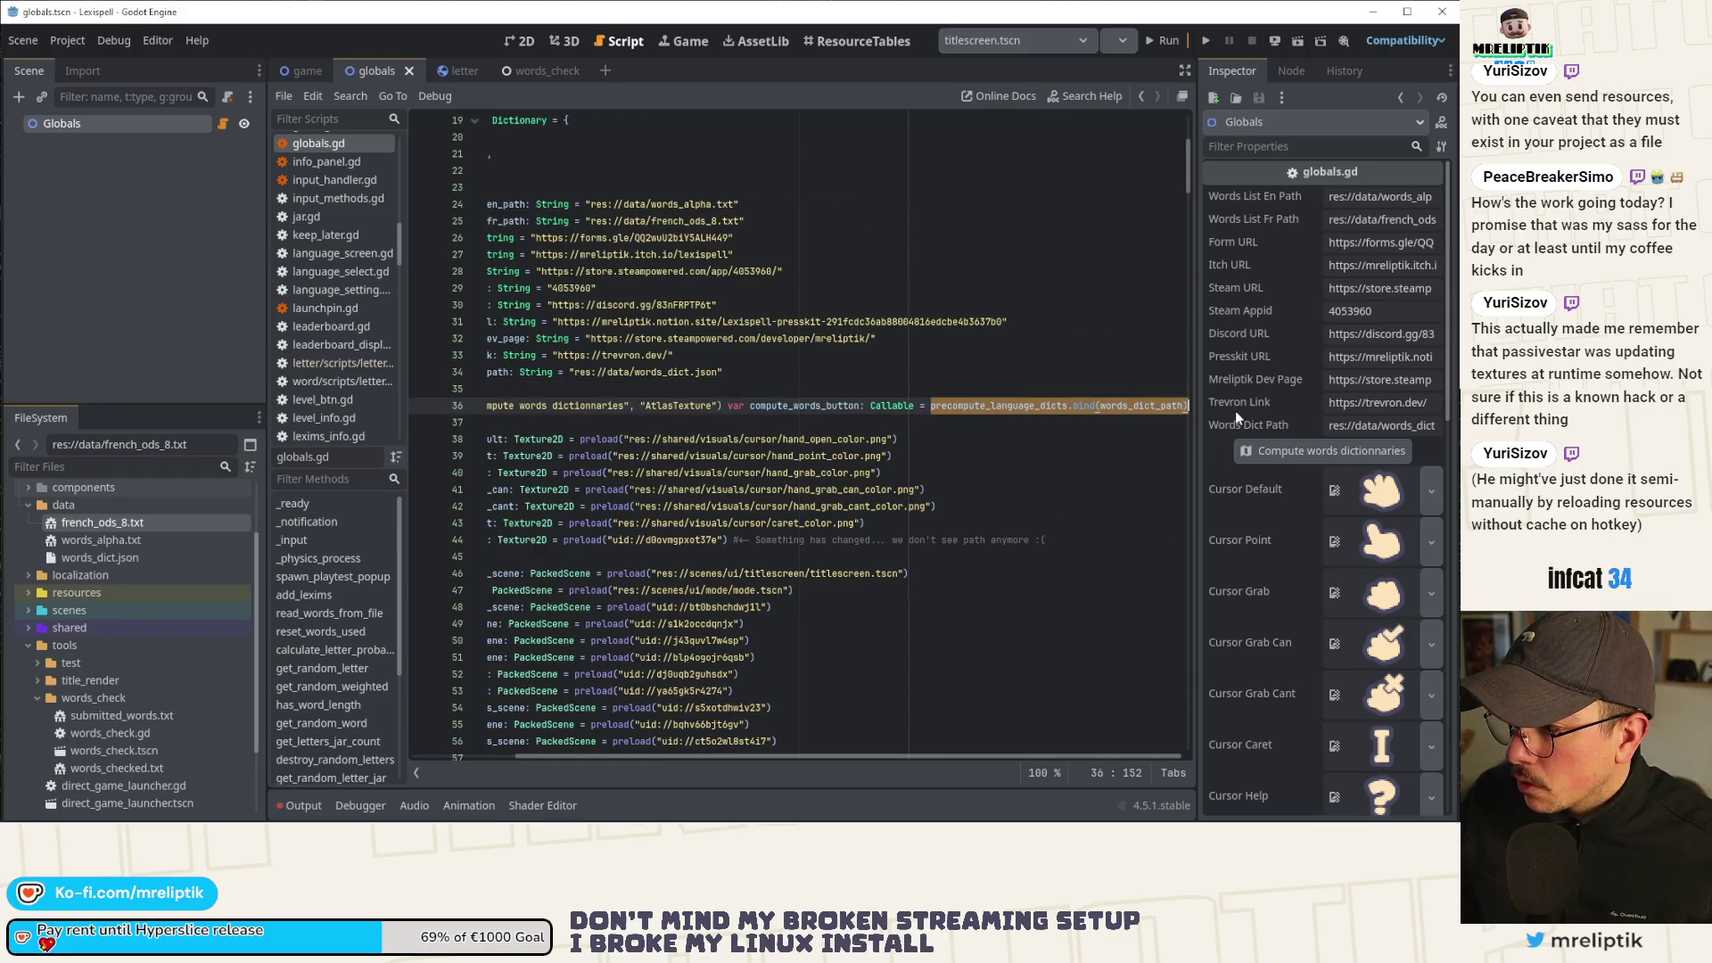
key("ctrl+Tab")
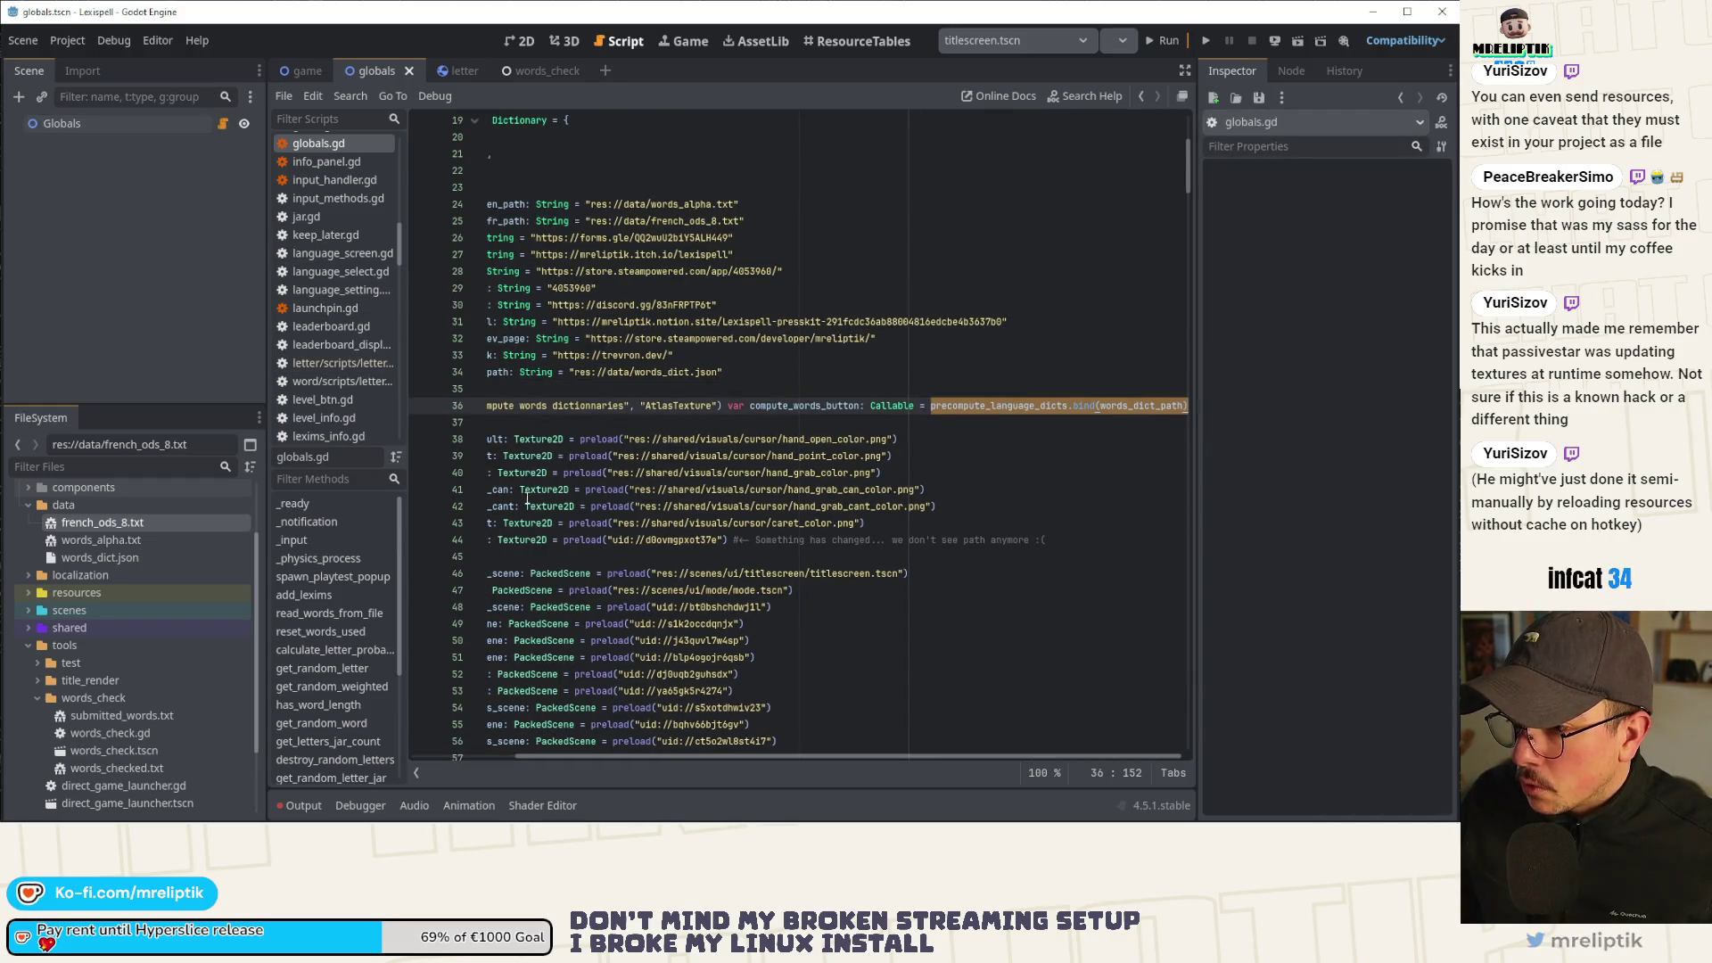
left_click(530, 71)
left_click(765, 354)
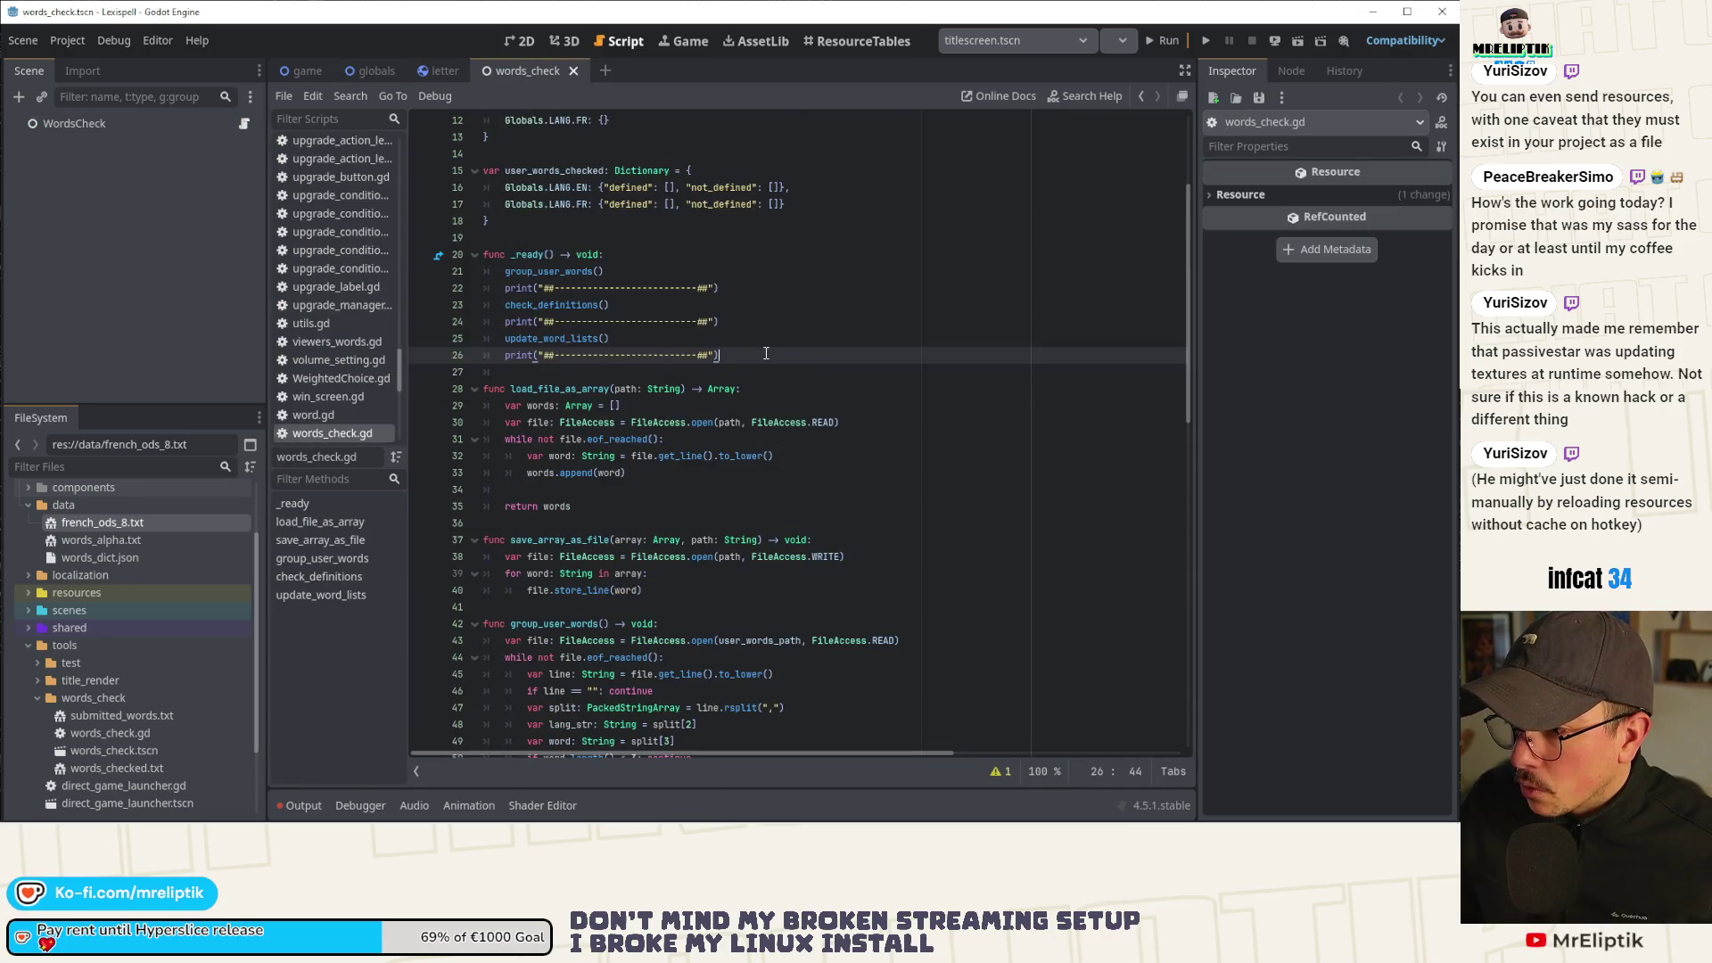
Paste the call after line 26 as Globals.precompute_language_dicts with Globals.words_dict_path, and save words_check.gd.
key("Return")
key("ctrl+v")
scroll(766, 354, "down", 1)
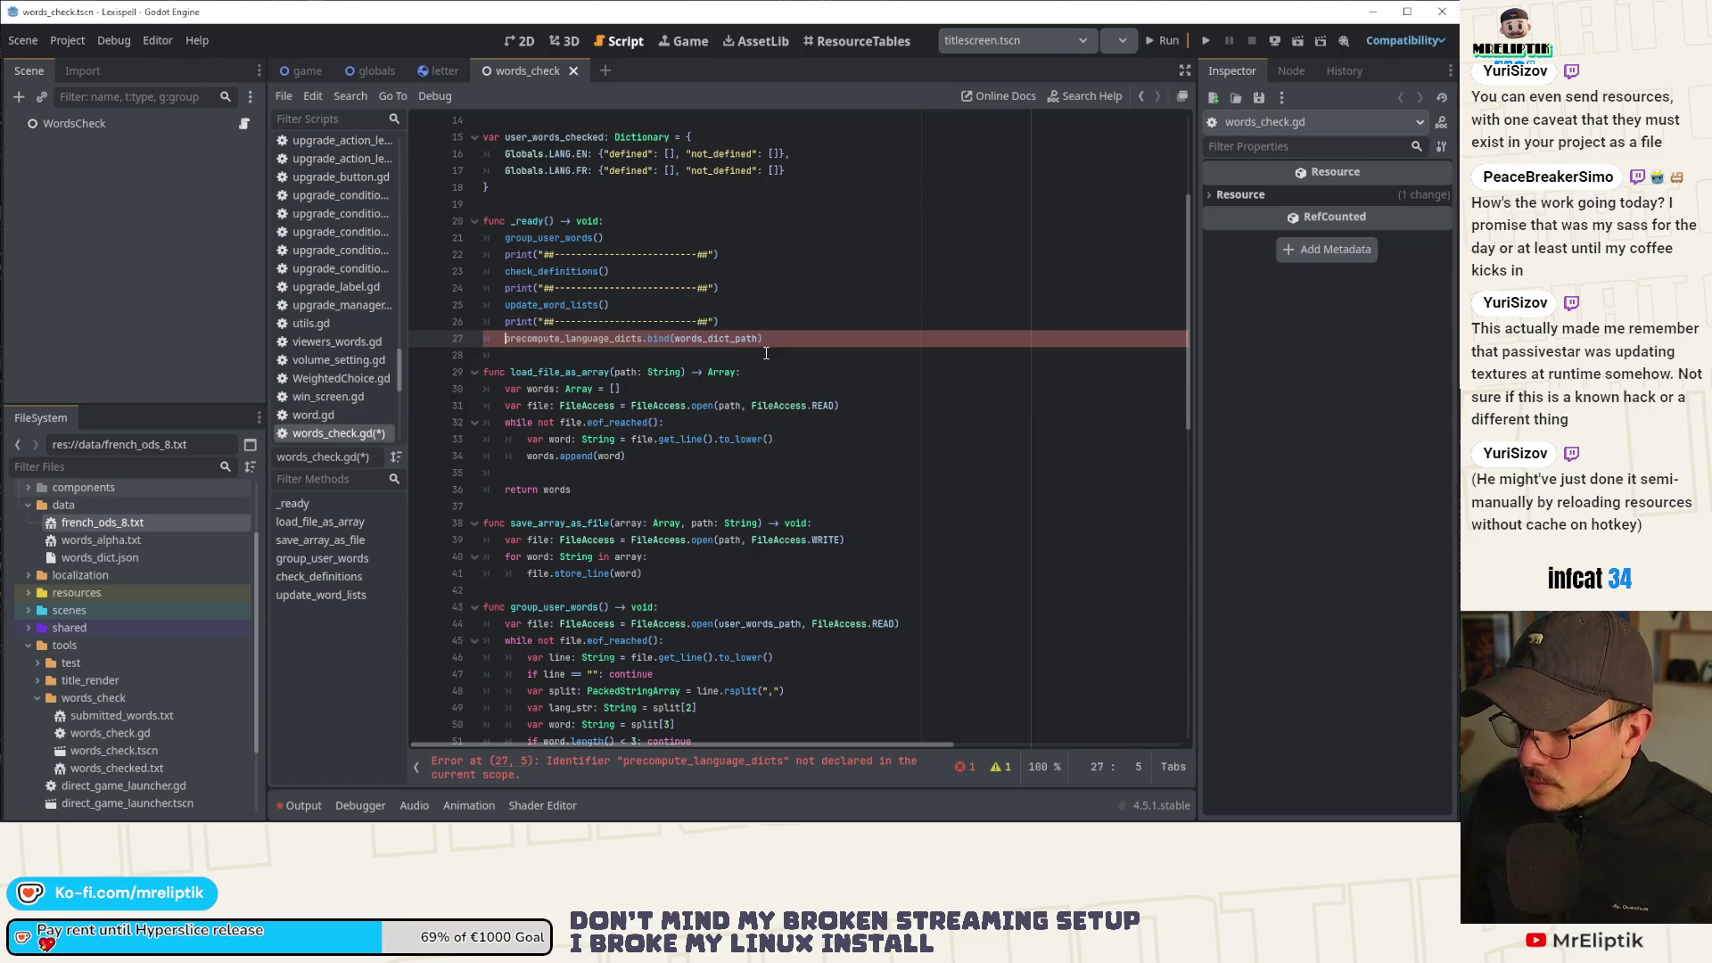
type("Globals;")
key("Caps_Lock")
key("BackSpace")
type(".")
key("ctrl+Right")
key("ctrl+Right")
key("ctrl+Right")
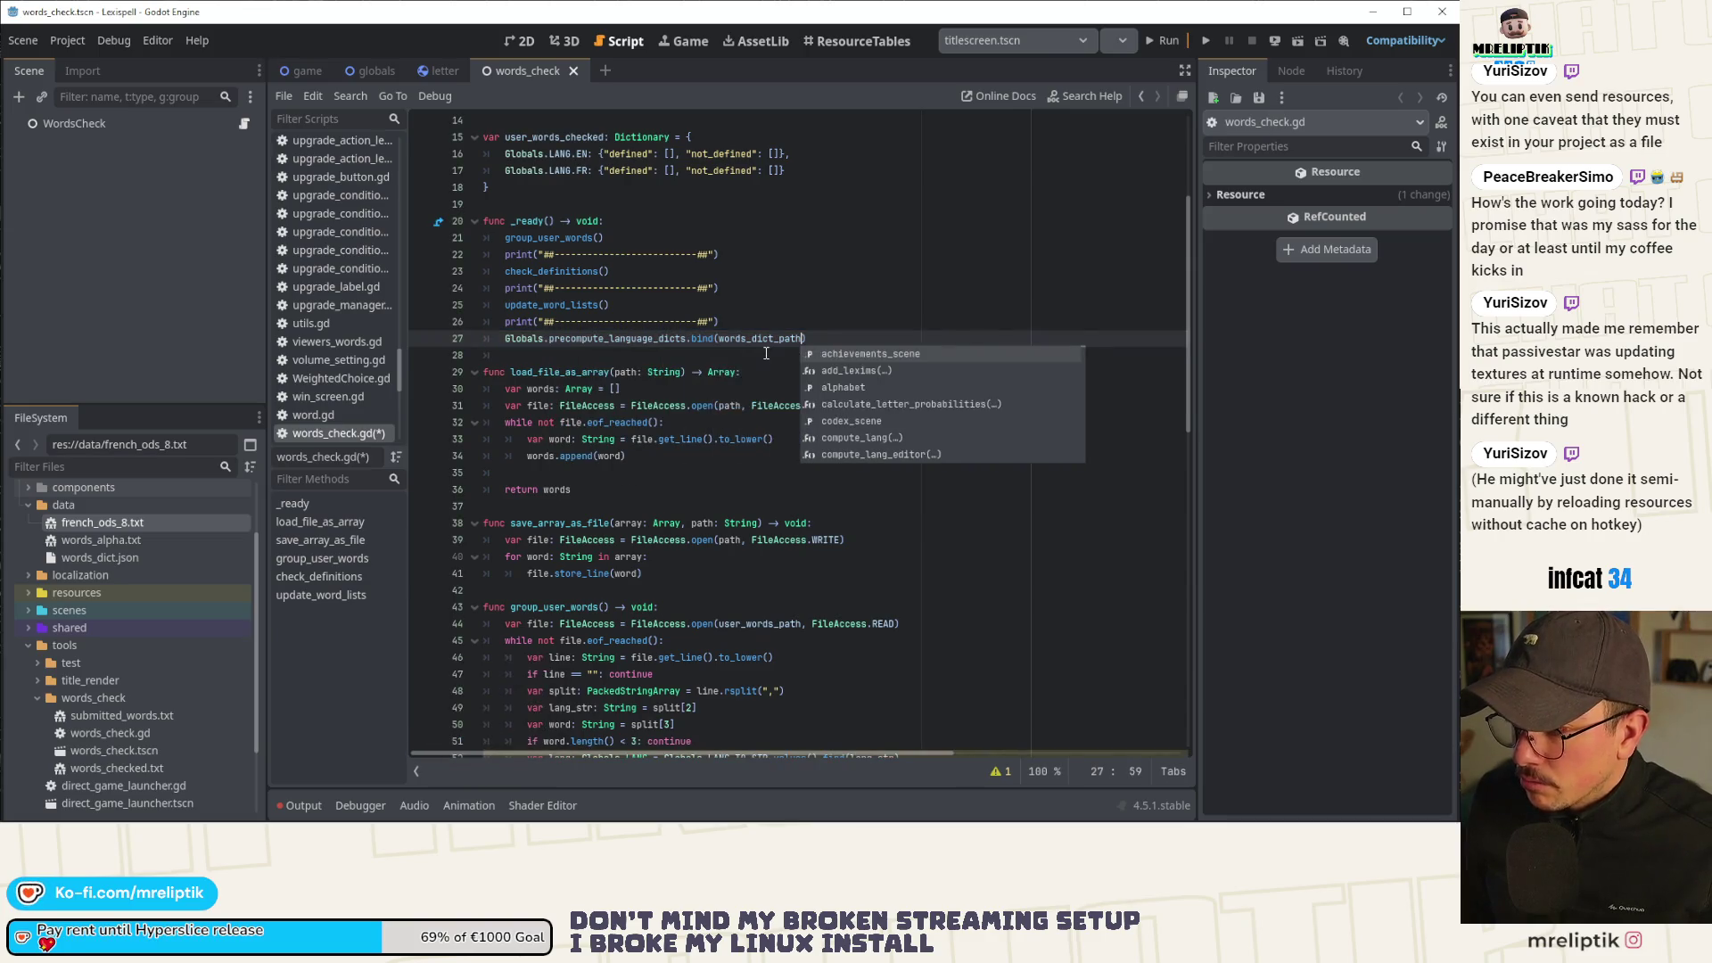
key("ctrl+Left")
key("BackSpace")
key("BackSpace")
key("BackSpace")
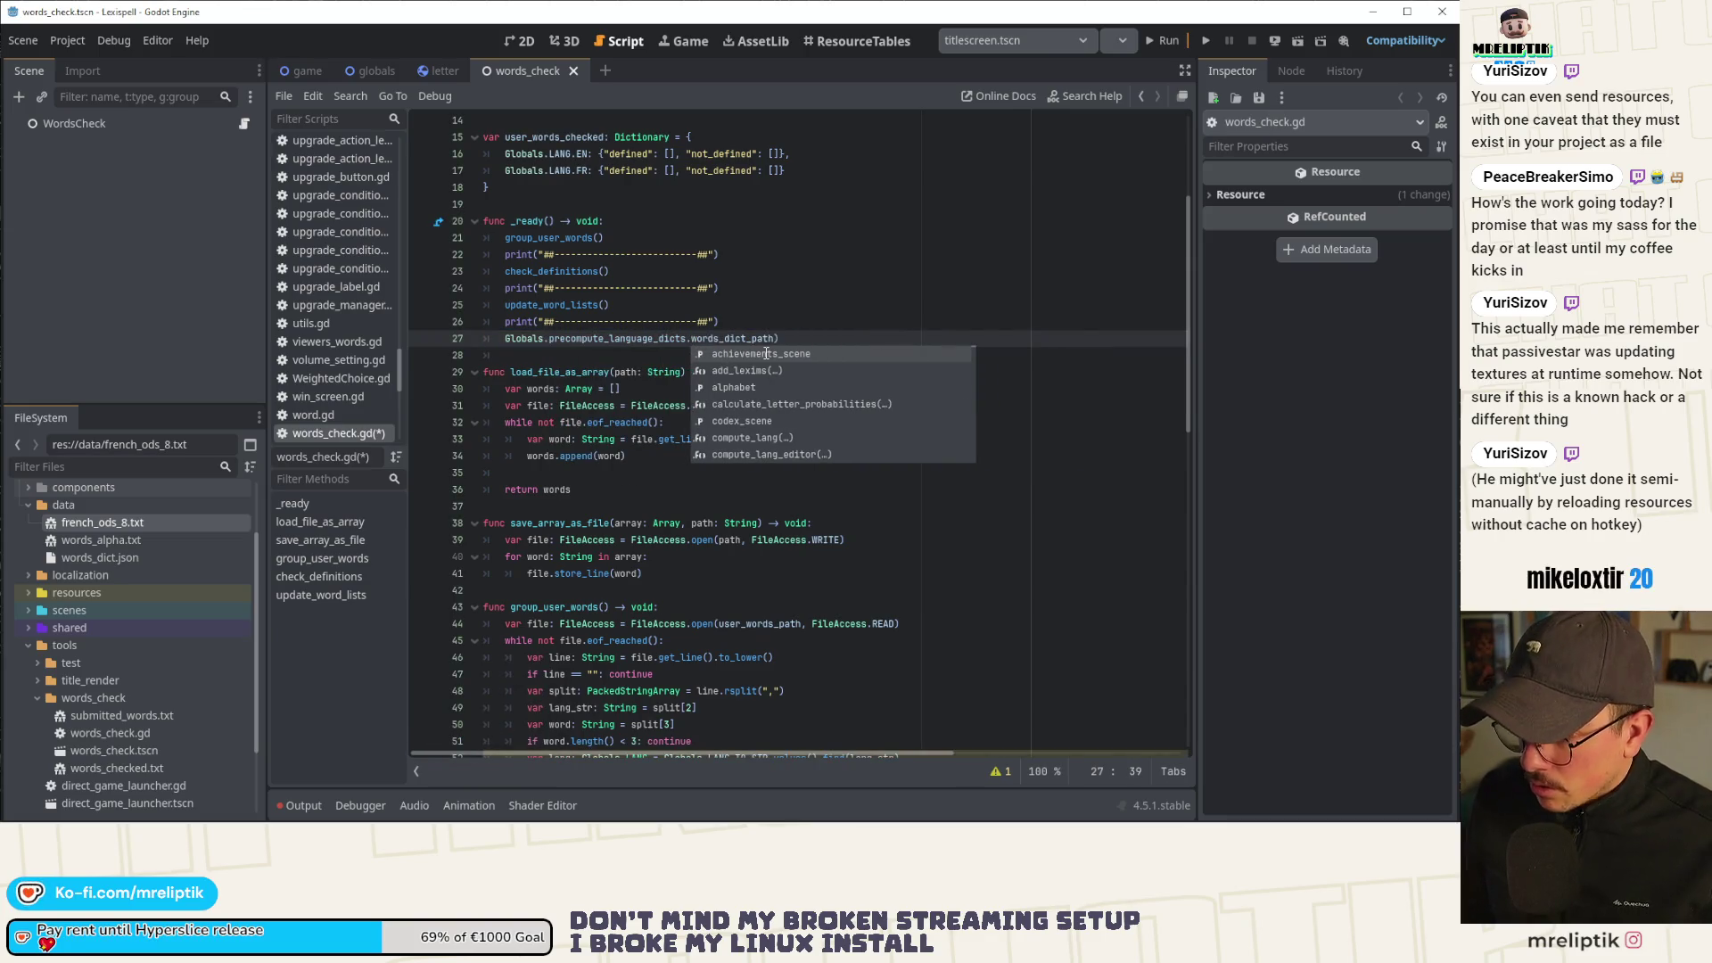
type("(Globals")
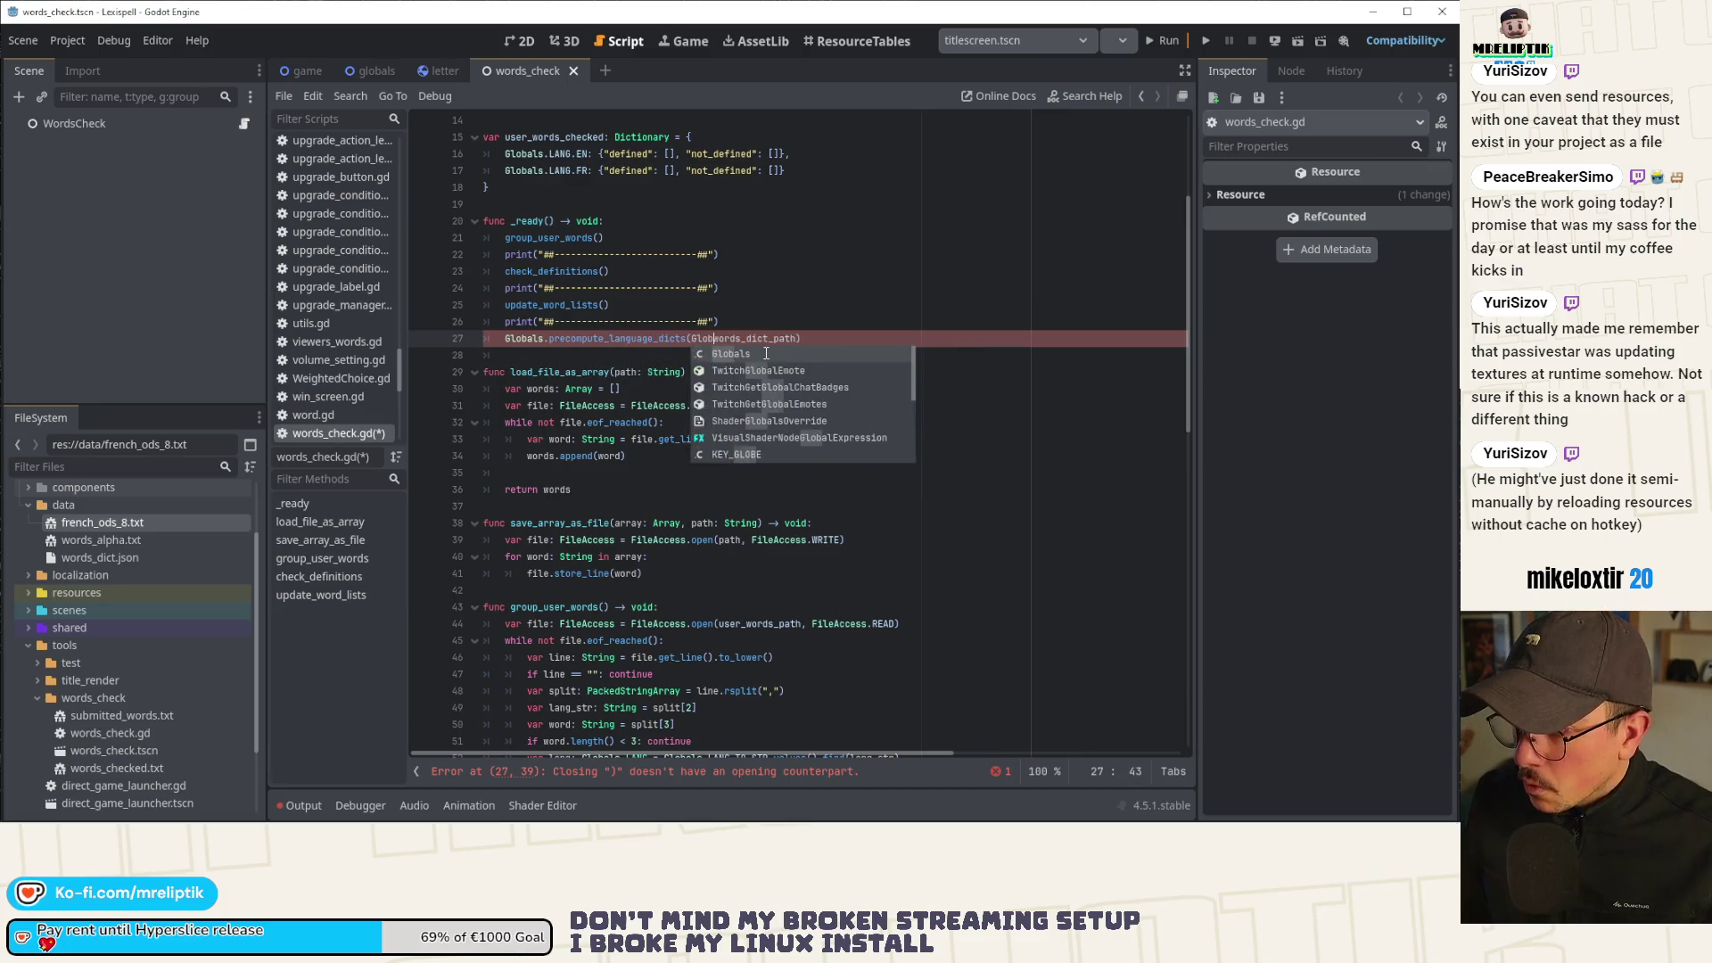
key("End")
key("ctrl+s")
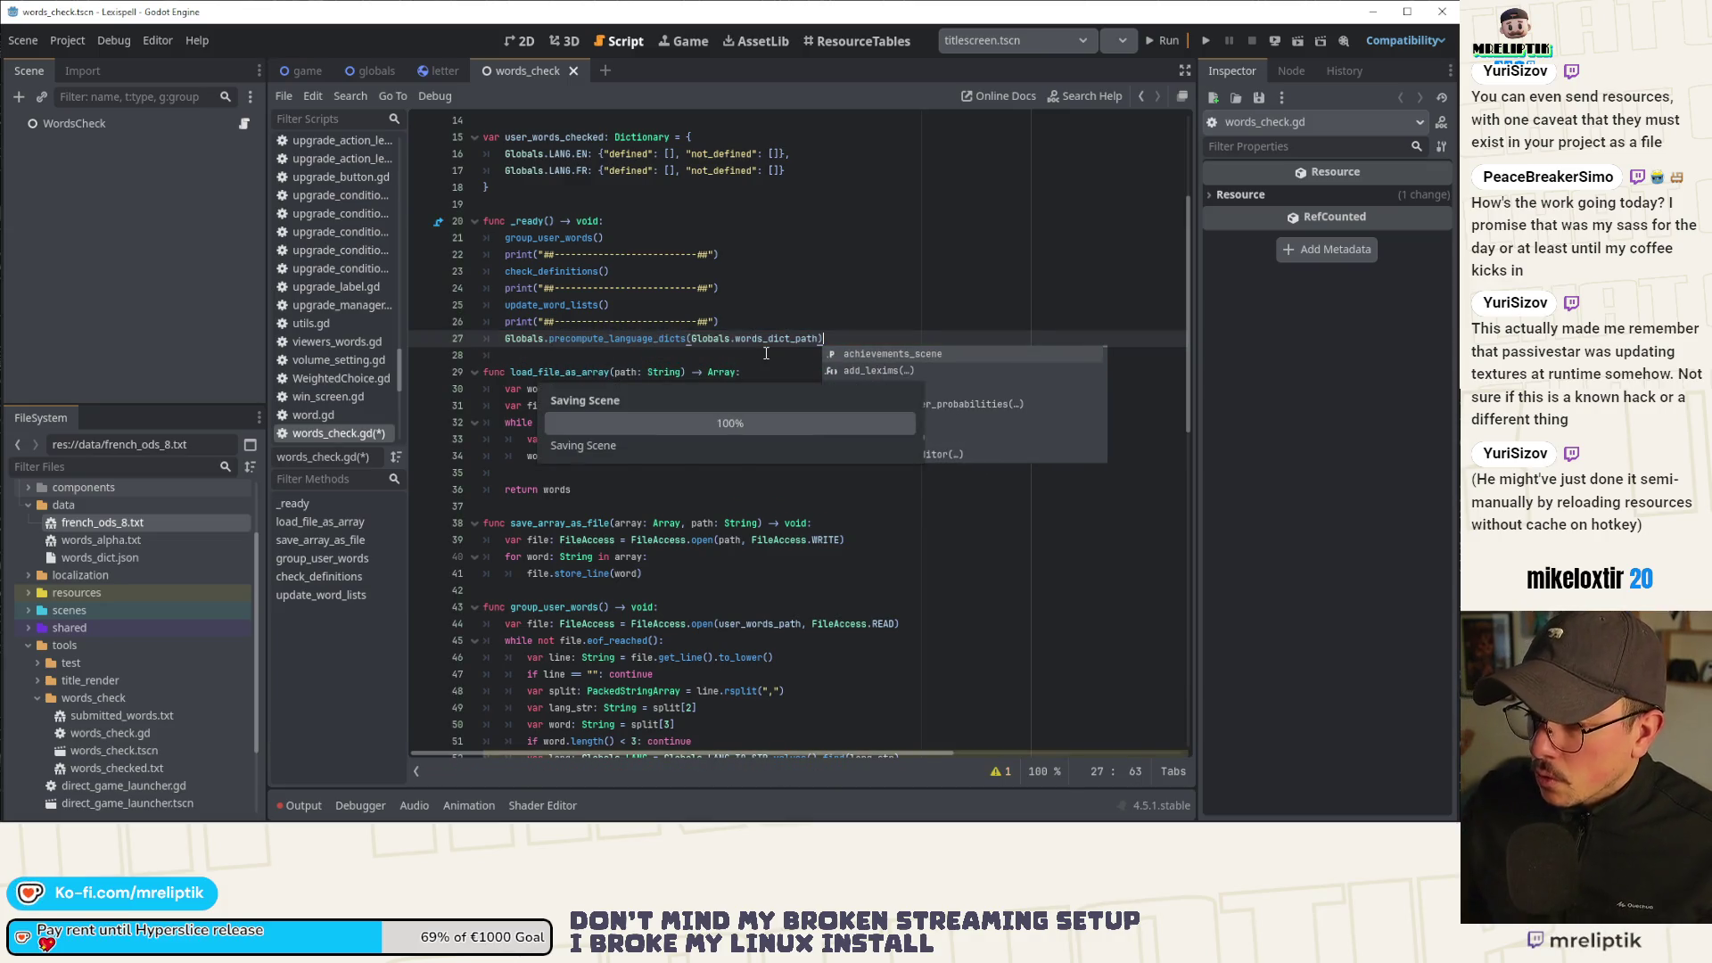
Delete the stray blank line in the precompute_language_dicts definition, save, and return to the scene view.
left_click(621, 342, "ctrl")
scroll(717, 438, "down", 1)
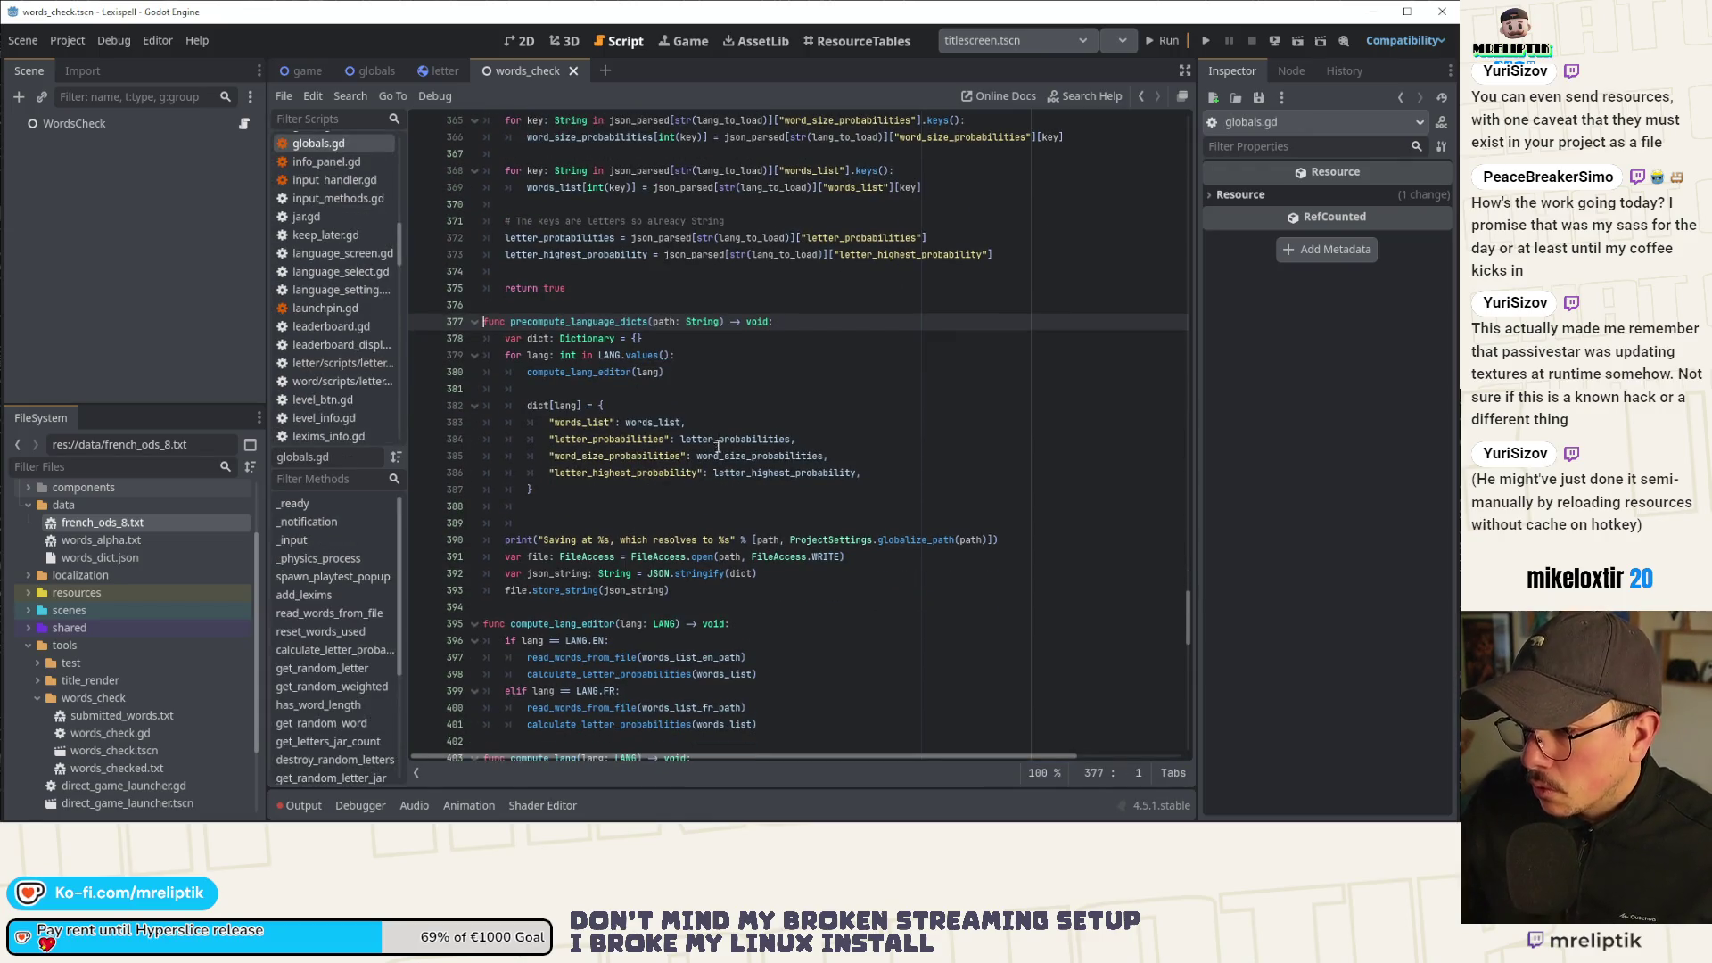
left_click(553, 507)
key("Delete")
key("ctrl+s")
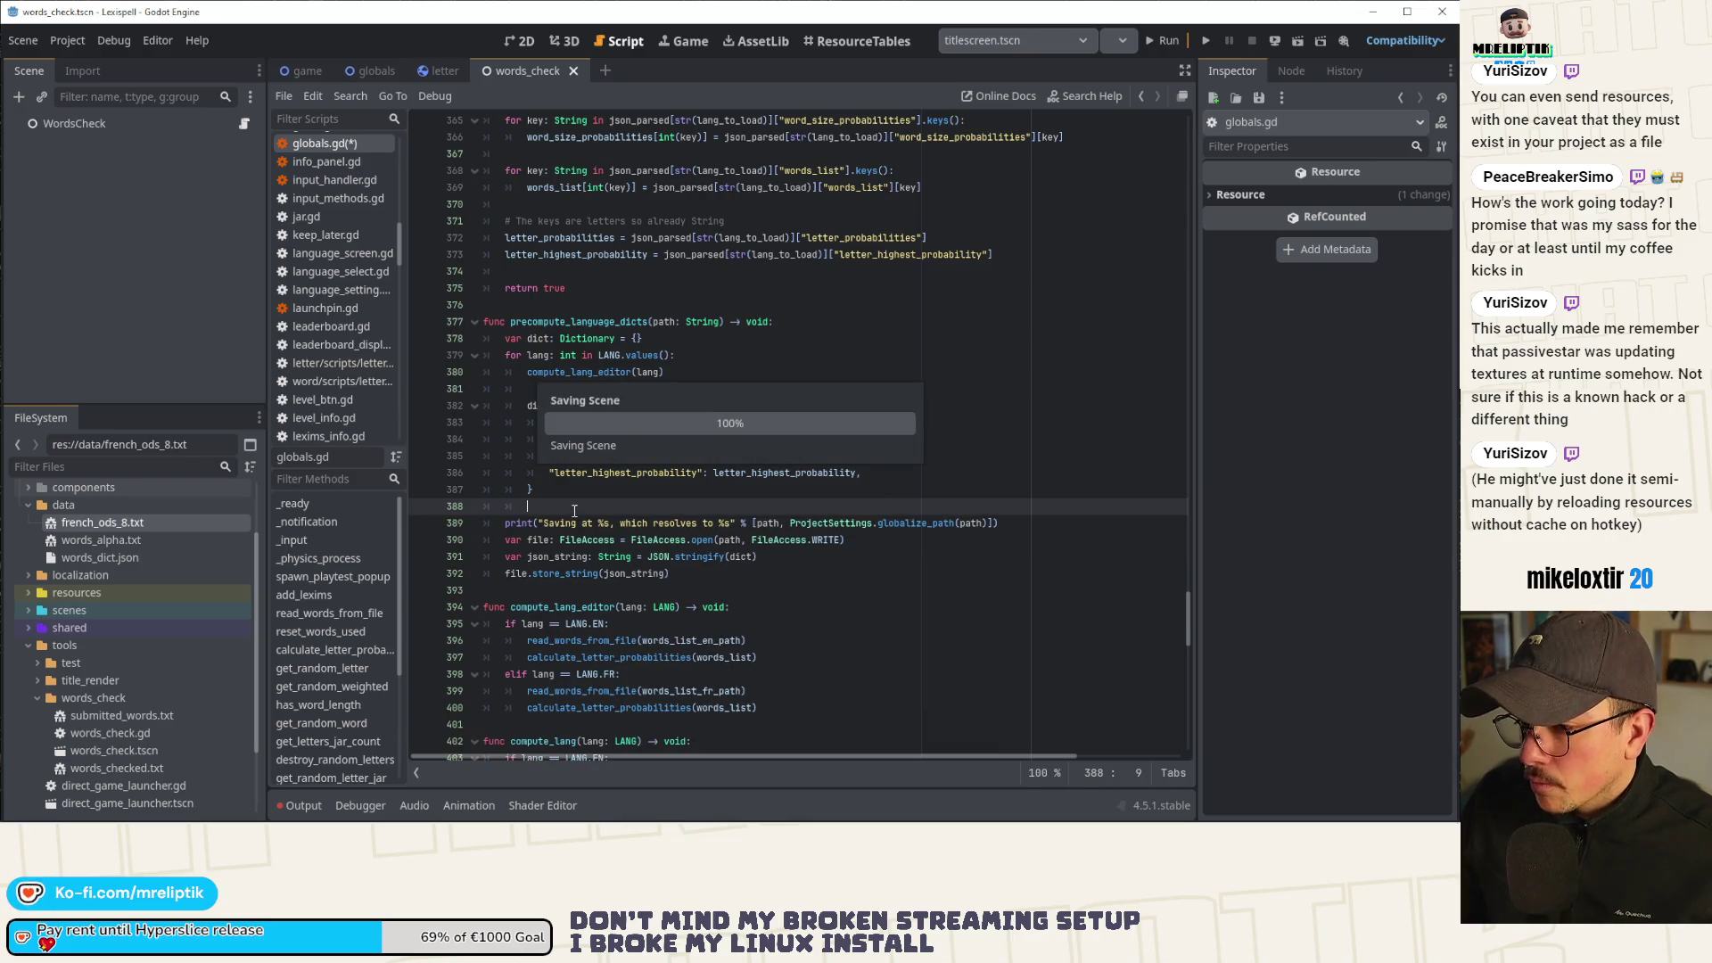
left_click(685, 580)
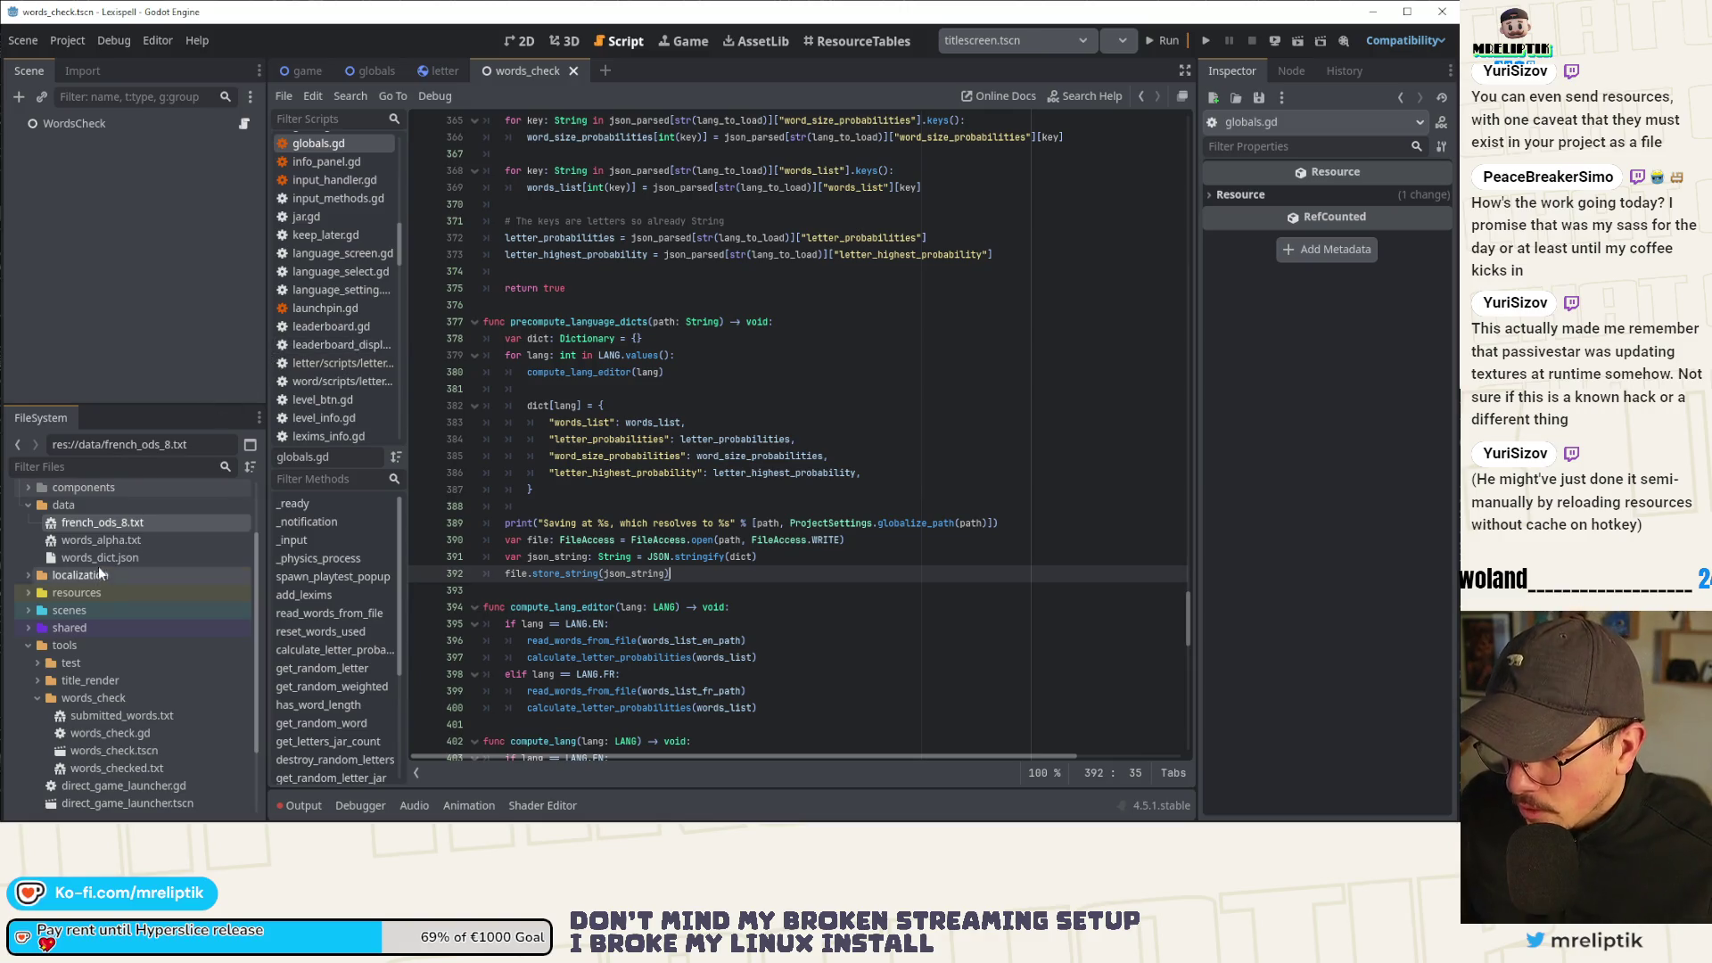
mouse_move(133, 819)
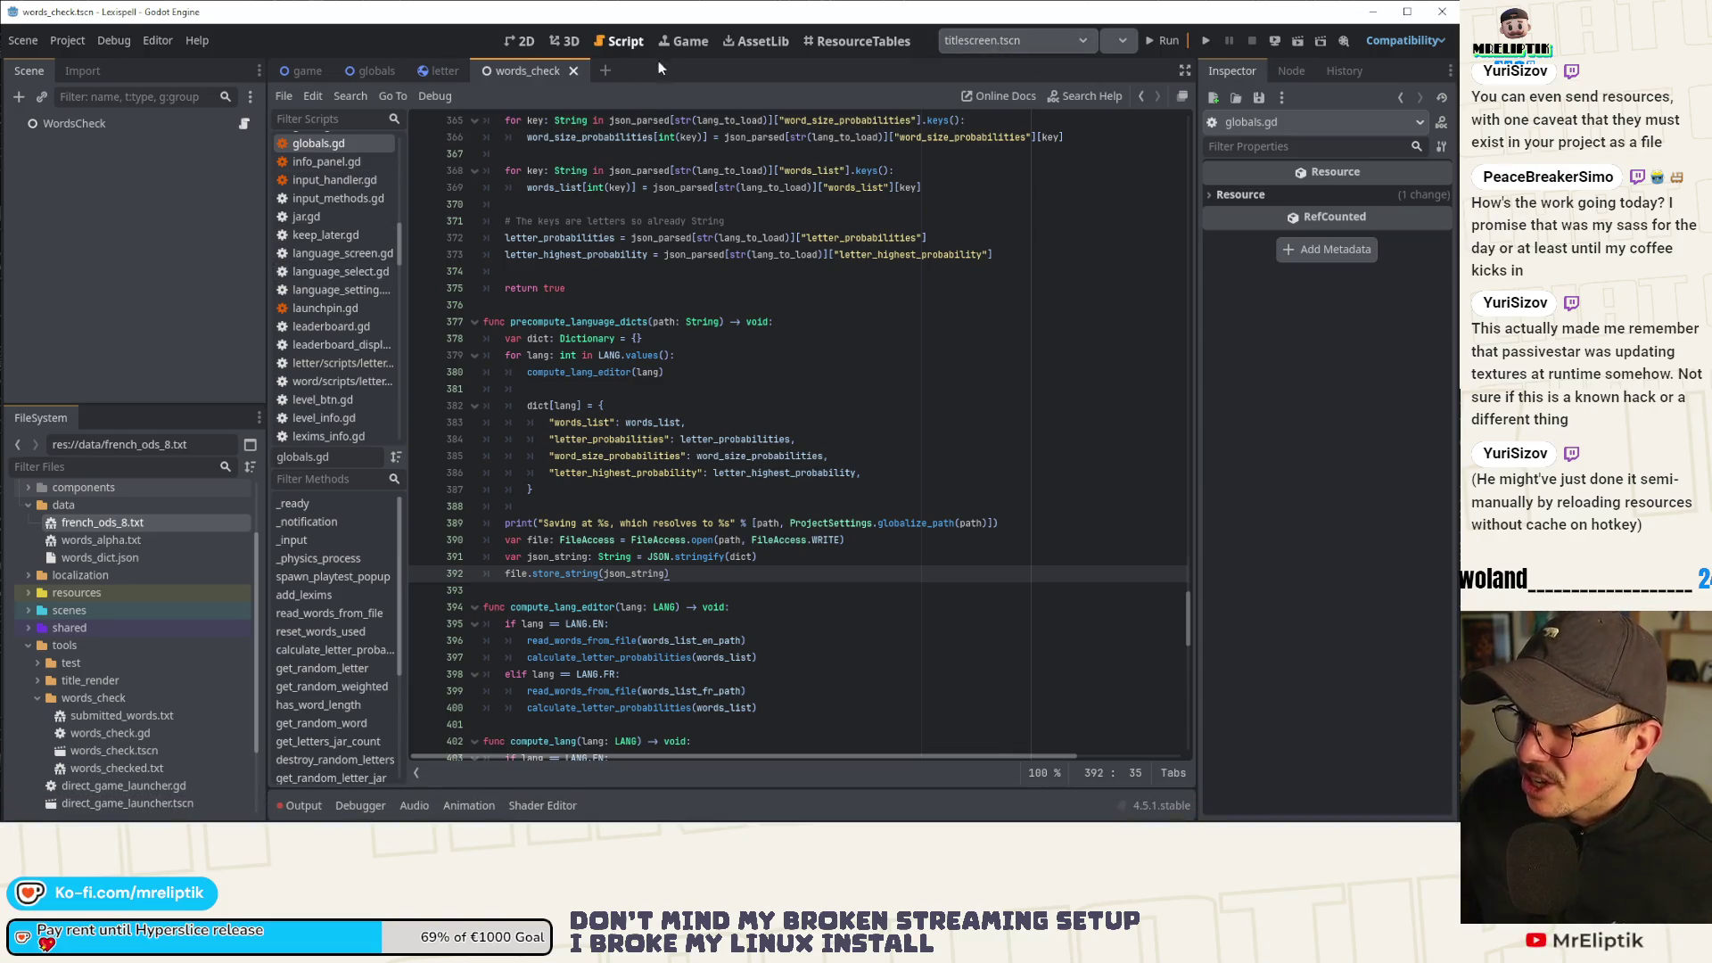
left_click(527, 42)
Clear the old parse errors from the Output log and run the words_check scene.
left_click(304, 805)
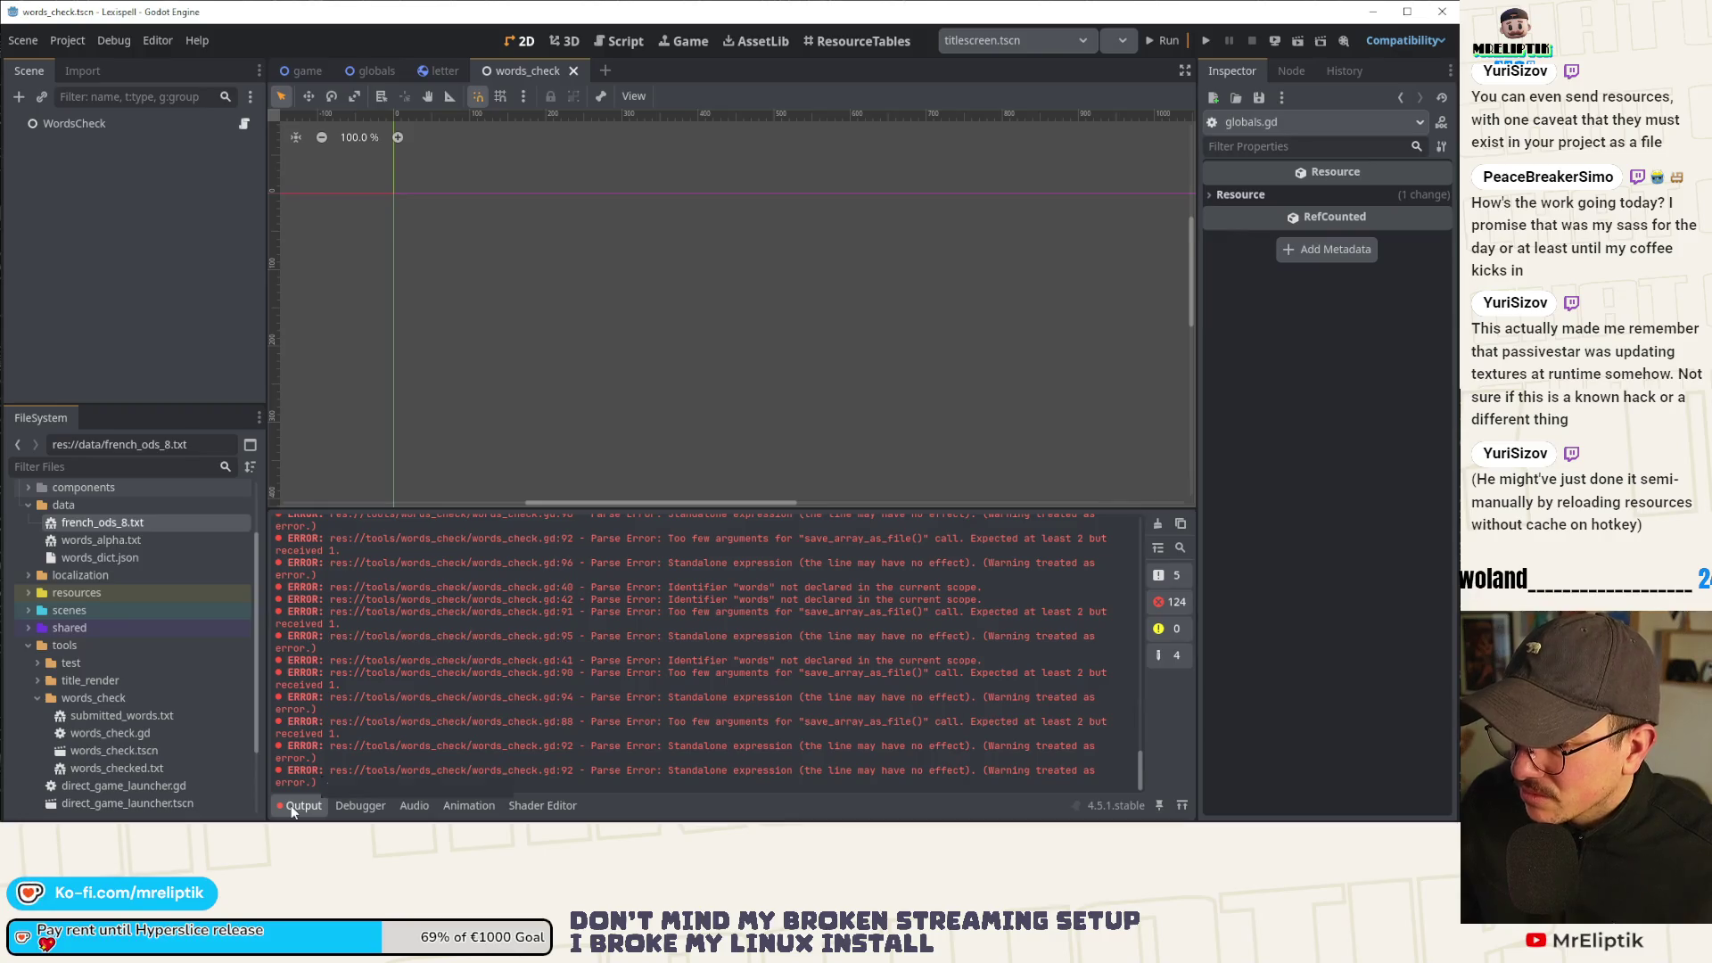
left_click(1158, 525)
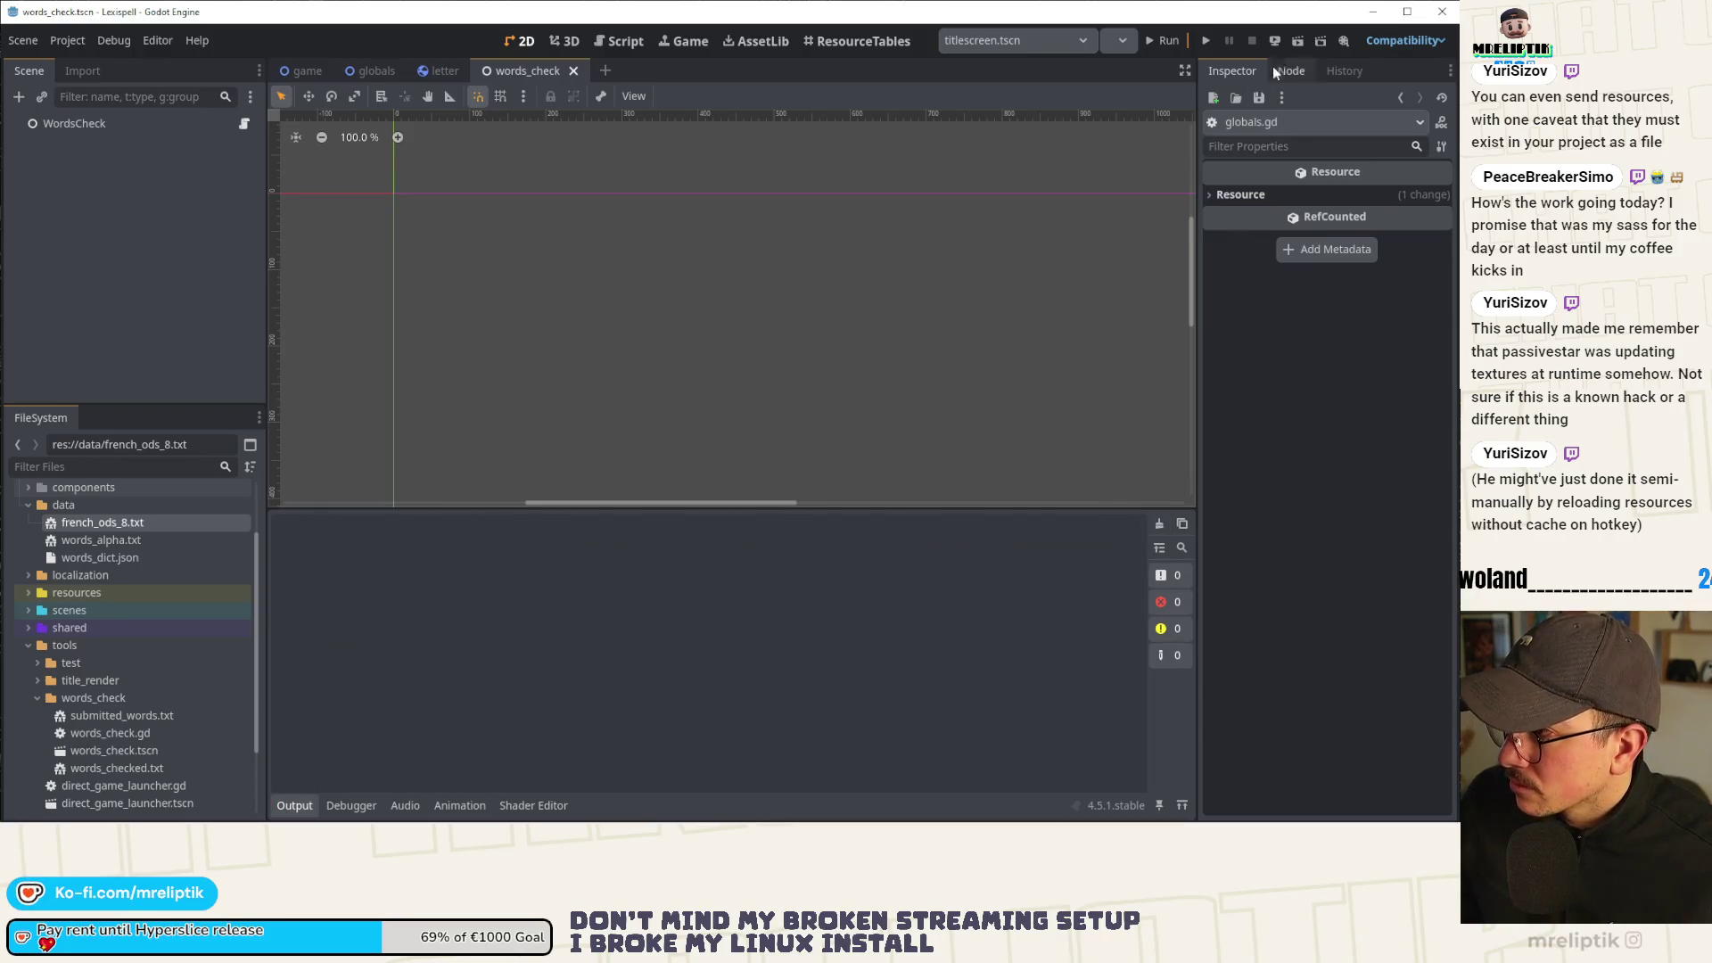
left_click(1297, 42)
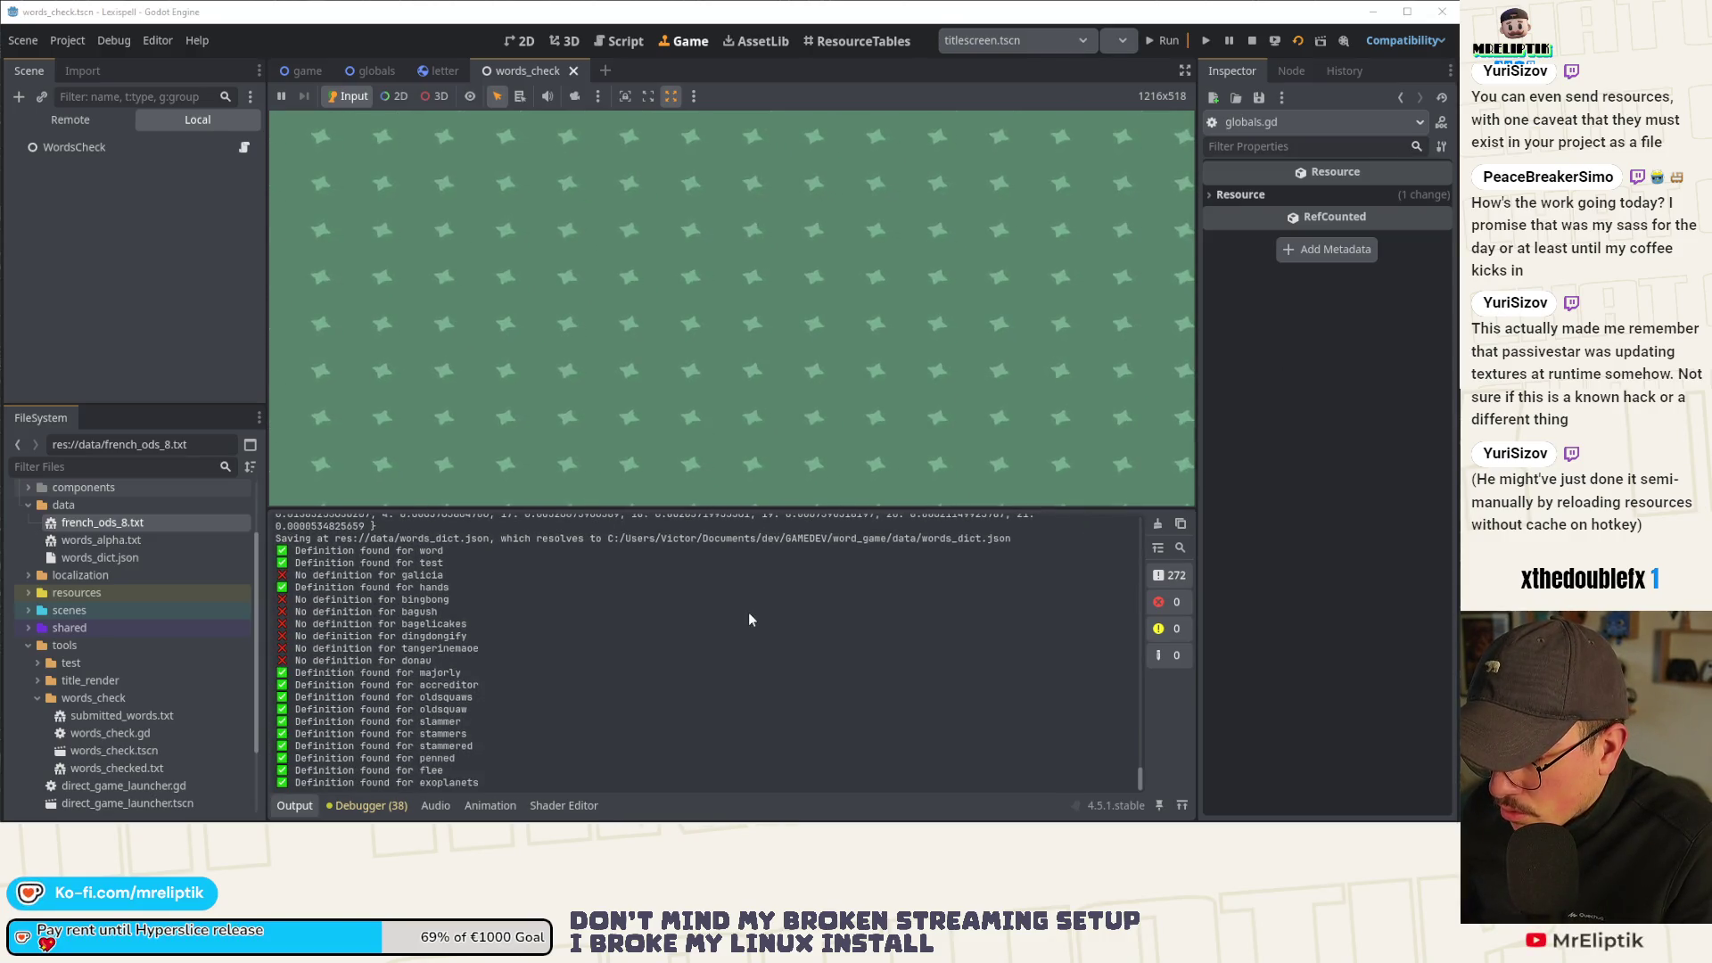
Read through words_check.gd during the run, then stop the scene after the defined/undefined counts appear.
left_click(245, 148)
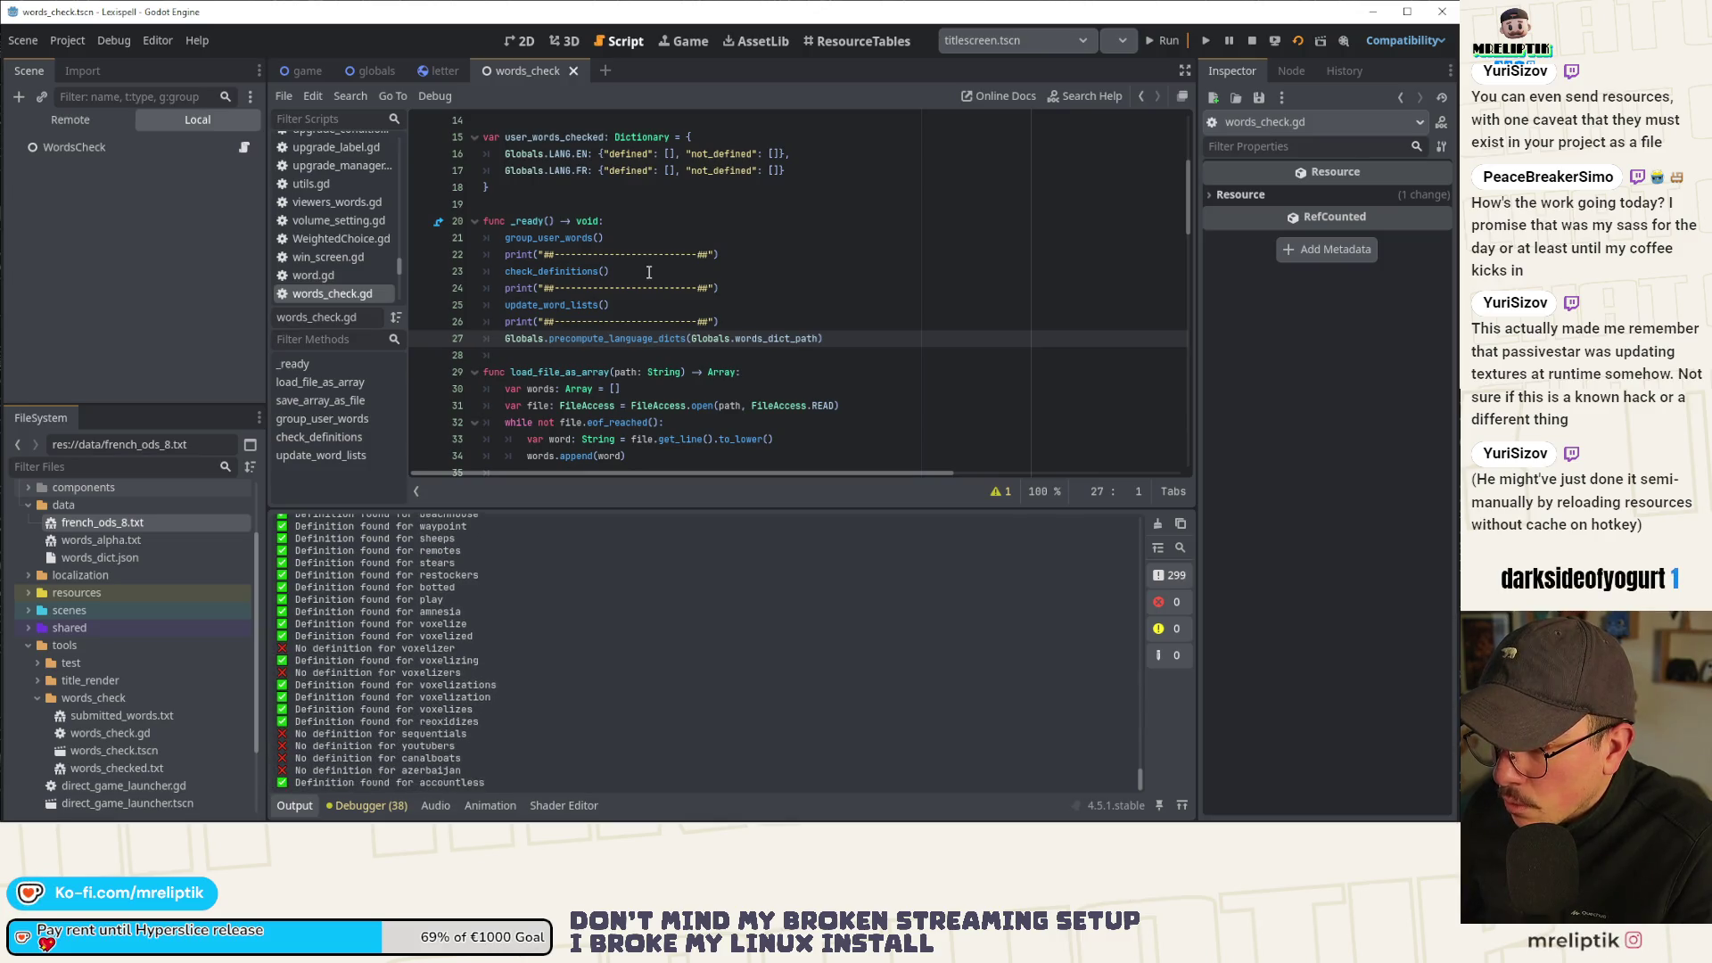
left_click(606, 304)
scroll(615, 305, "down", 13)
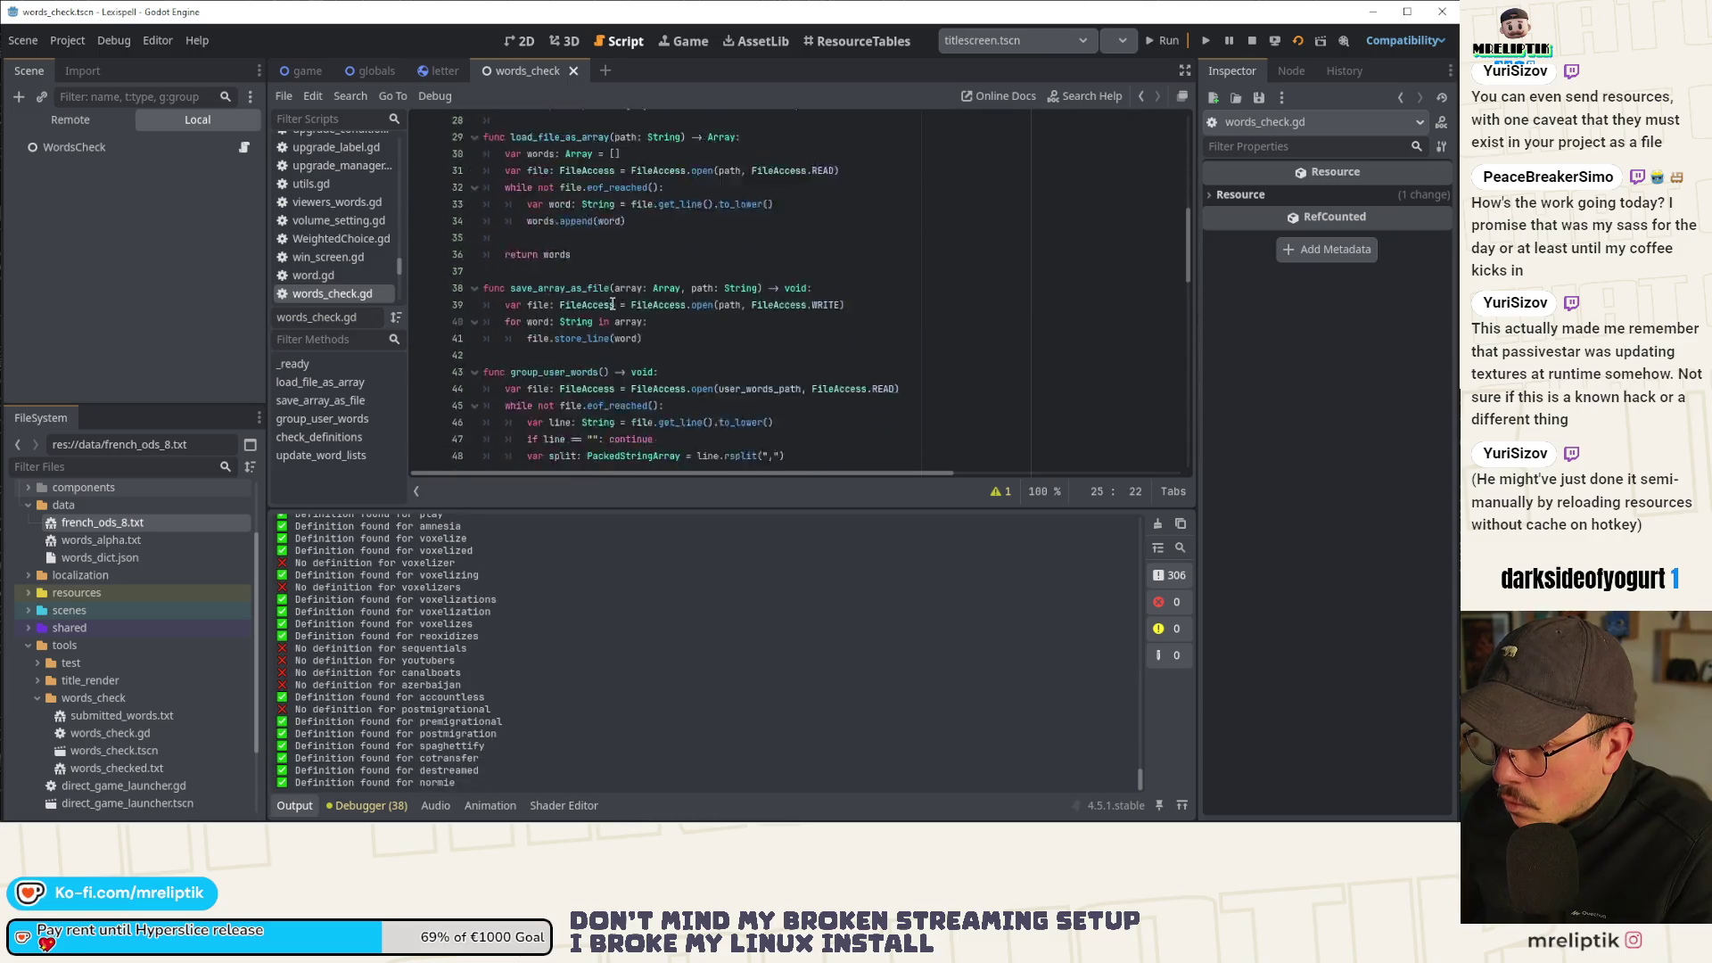
scroll(660, 316, "down", 7)
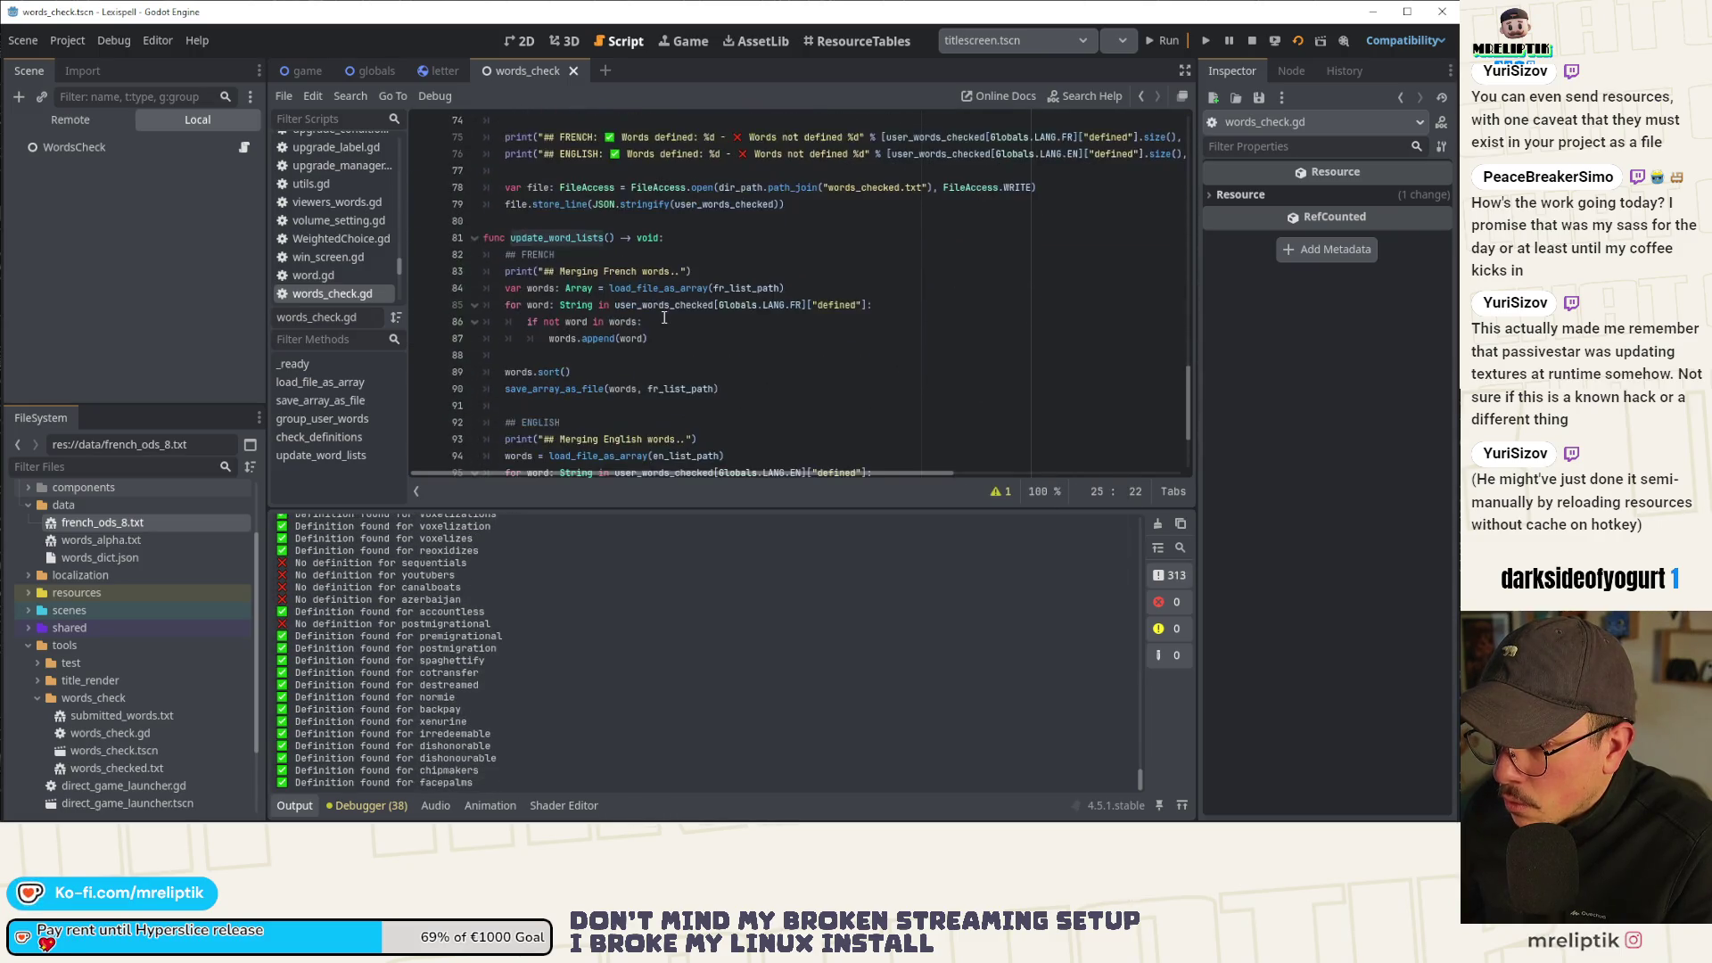
scroll(678, 319, "up", 4)
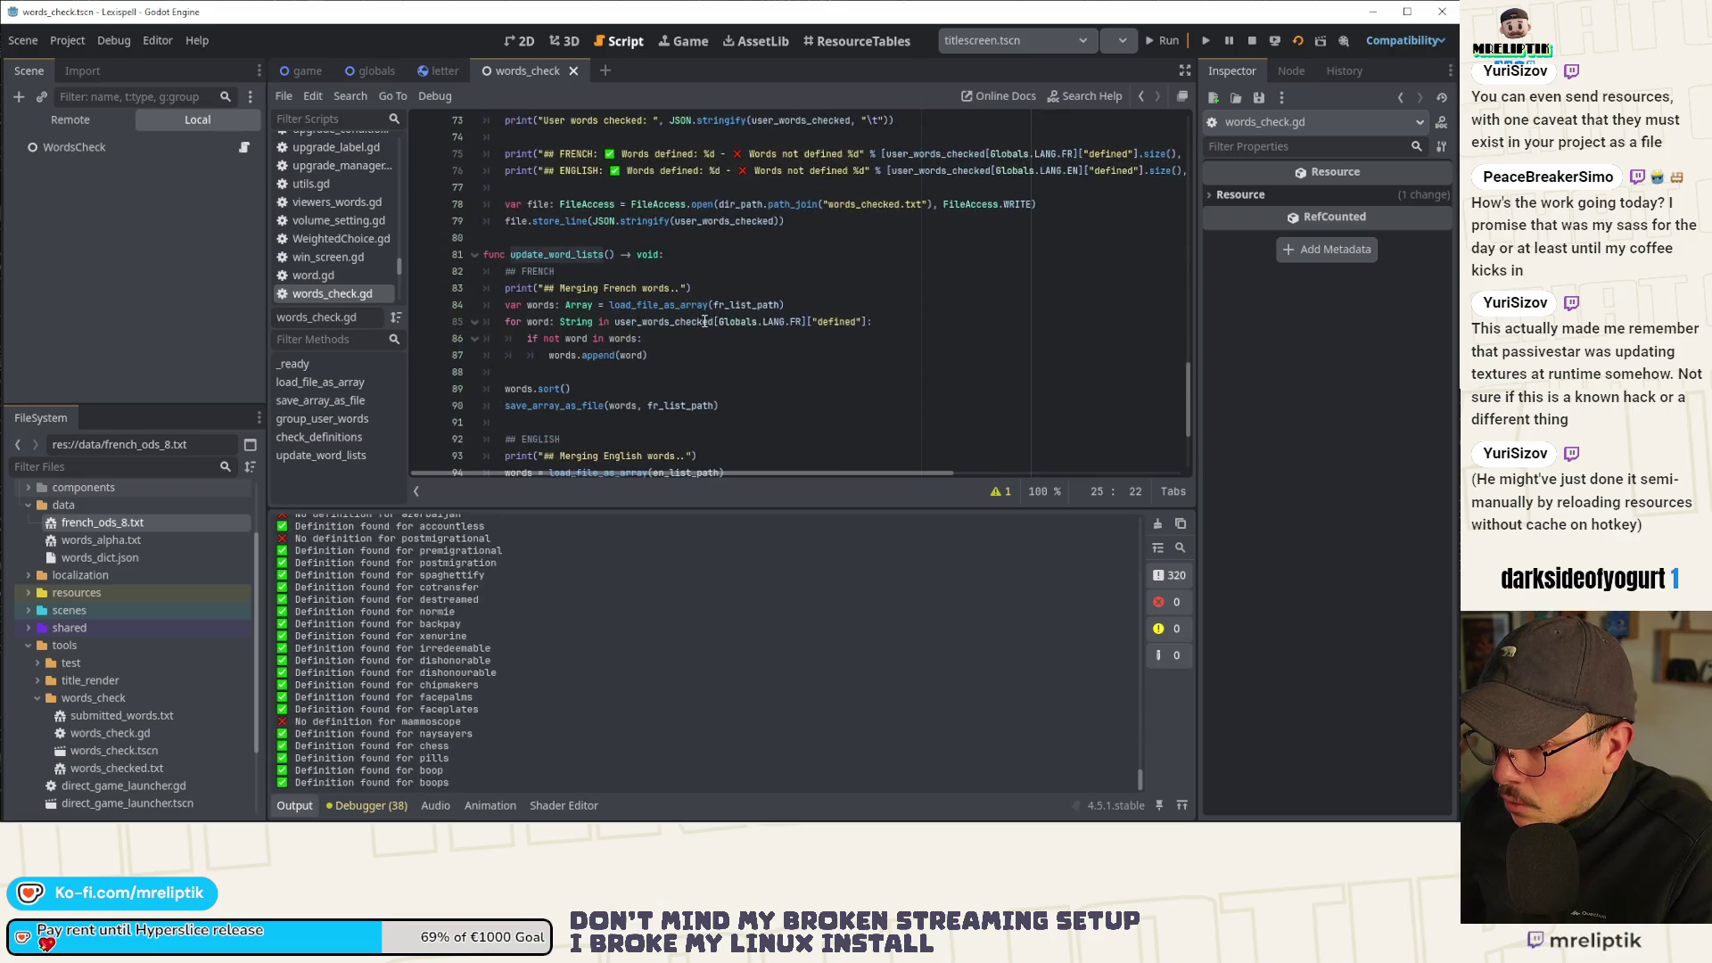
scroll(704, 321, "up", 3)
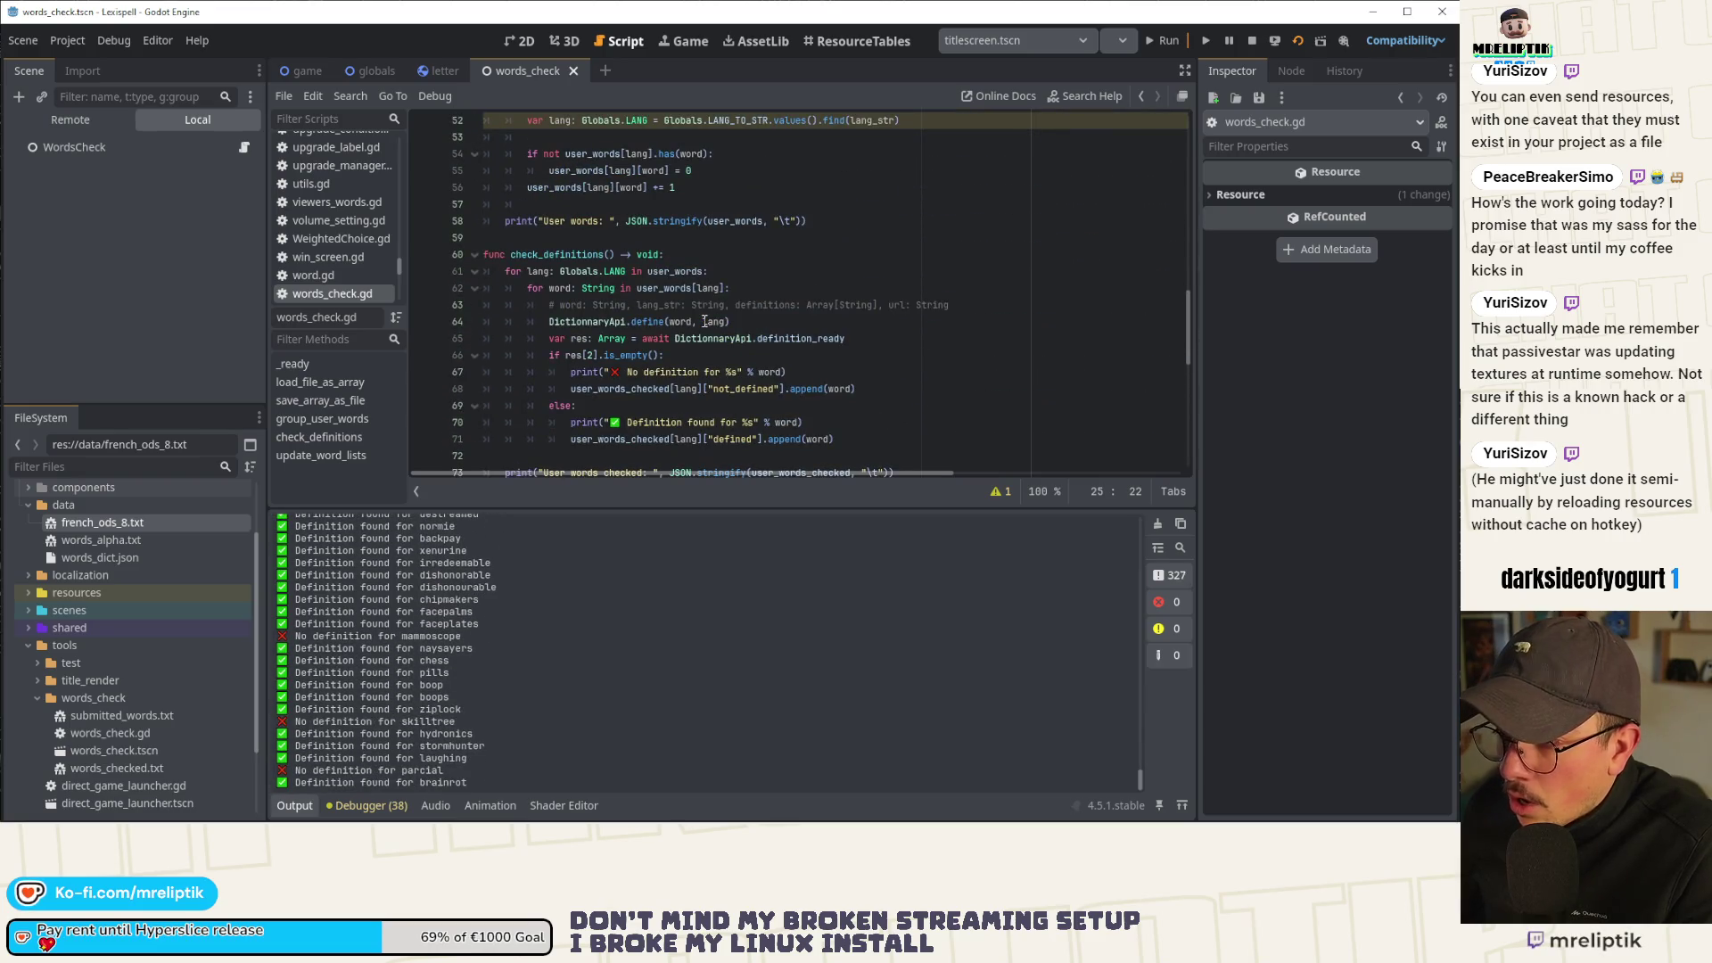
scroll(704, 321, "down", 4)
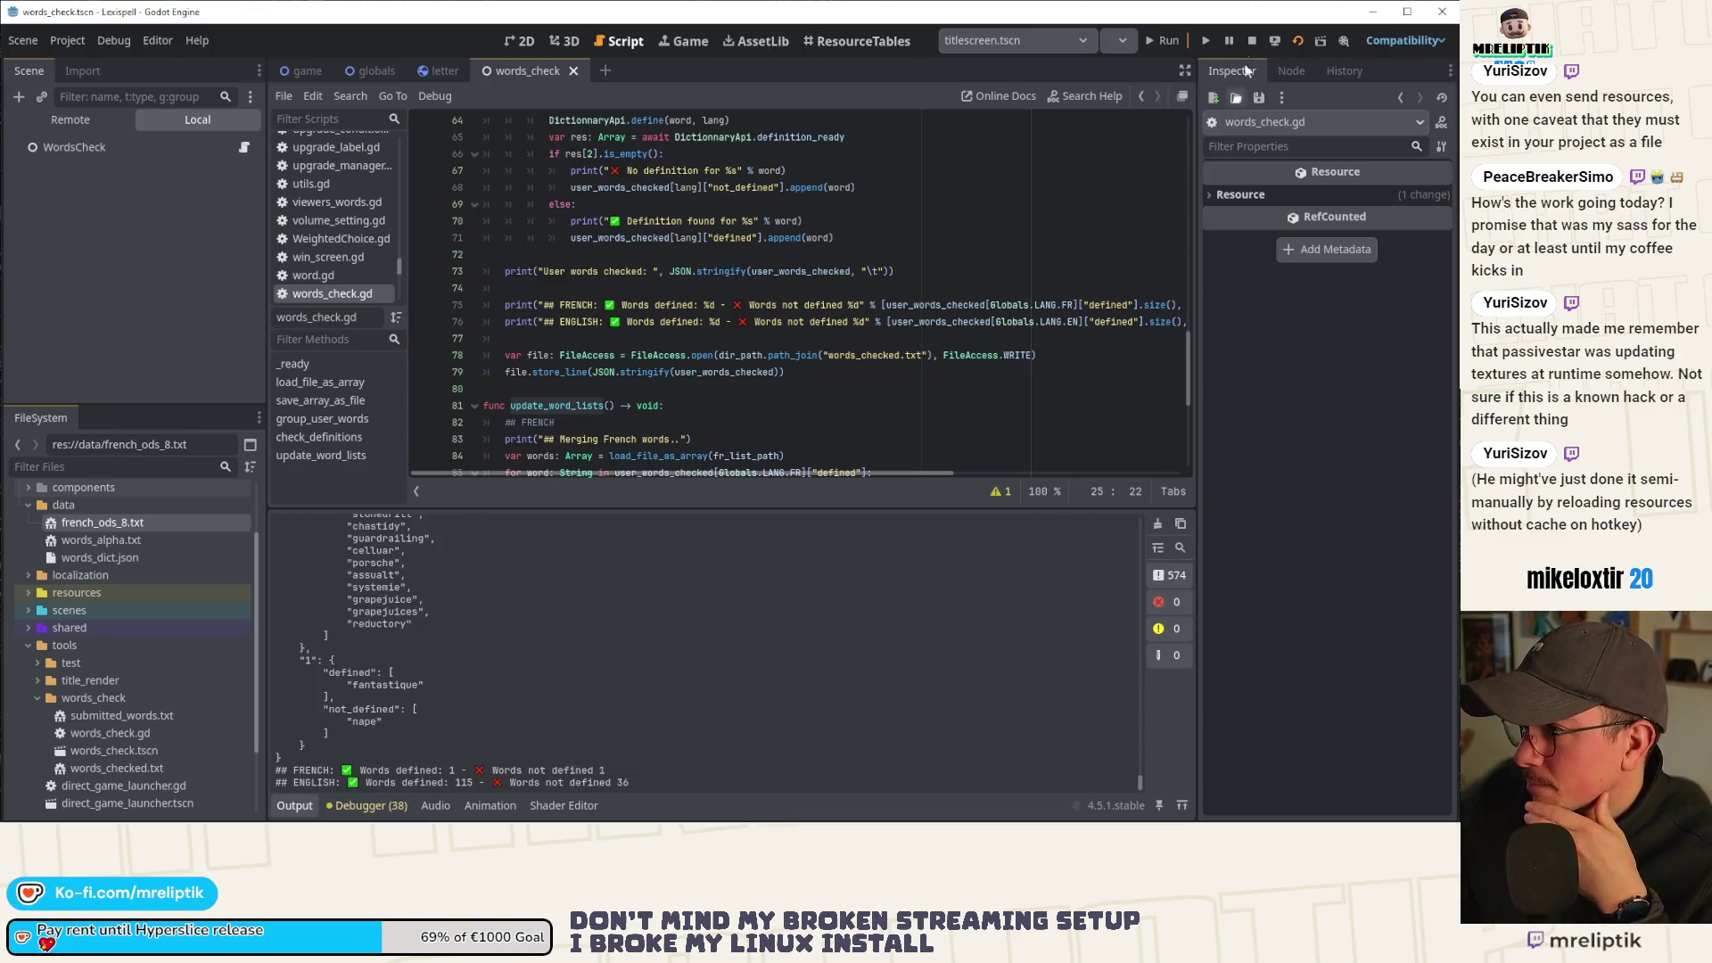
left_click(1252, 41)
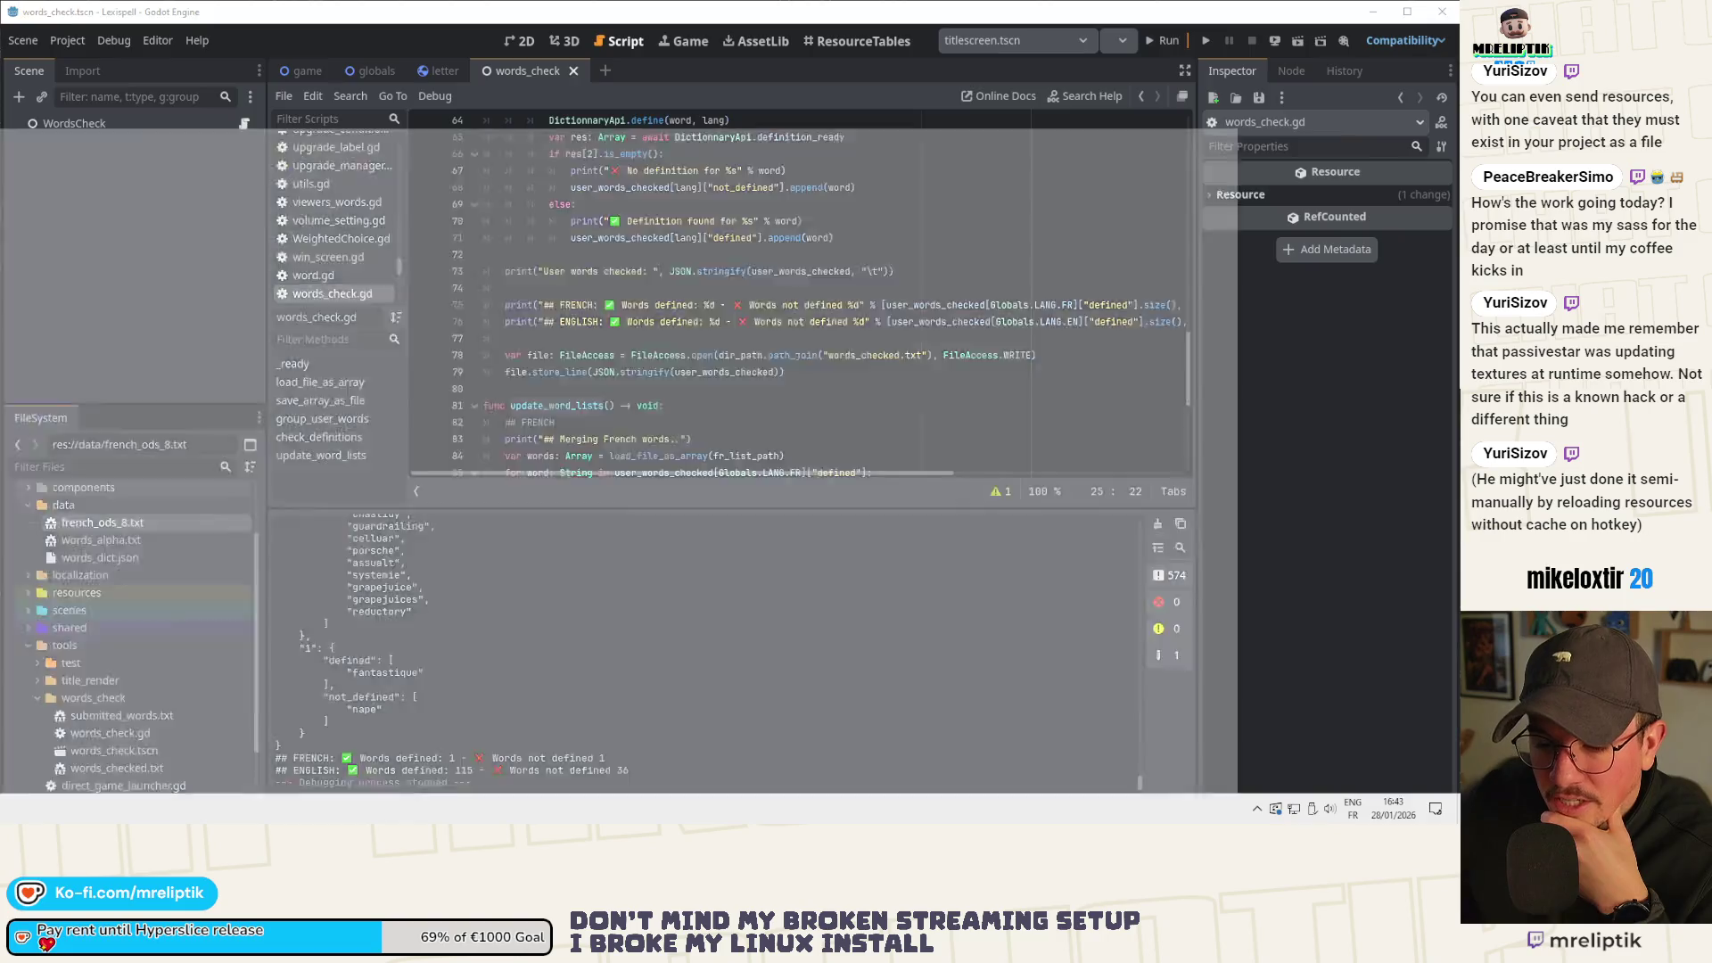
key("alt+Tab")
Review the source-control diffs of french_ods_8.txt and words_alpha.txt.
left_click(18, 118)
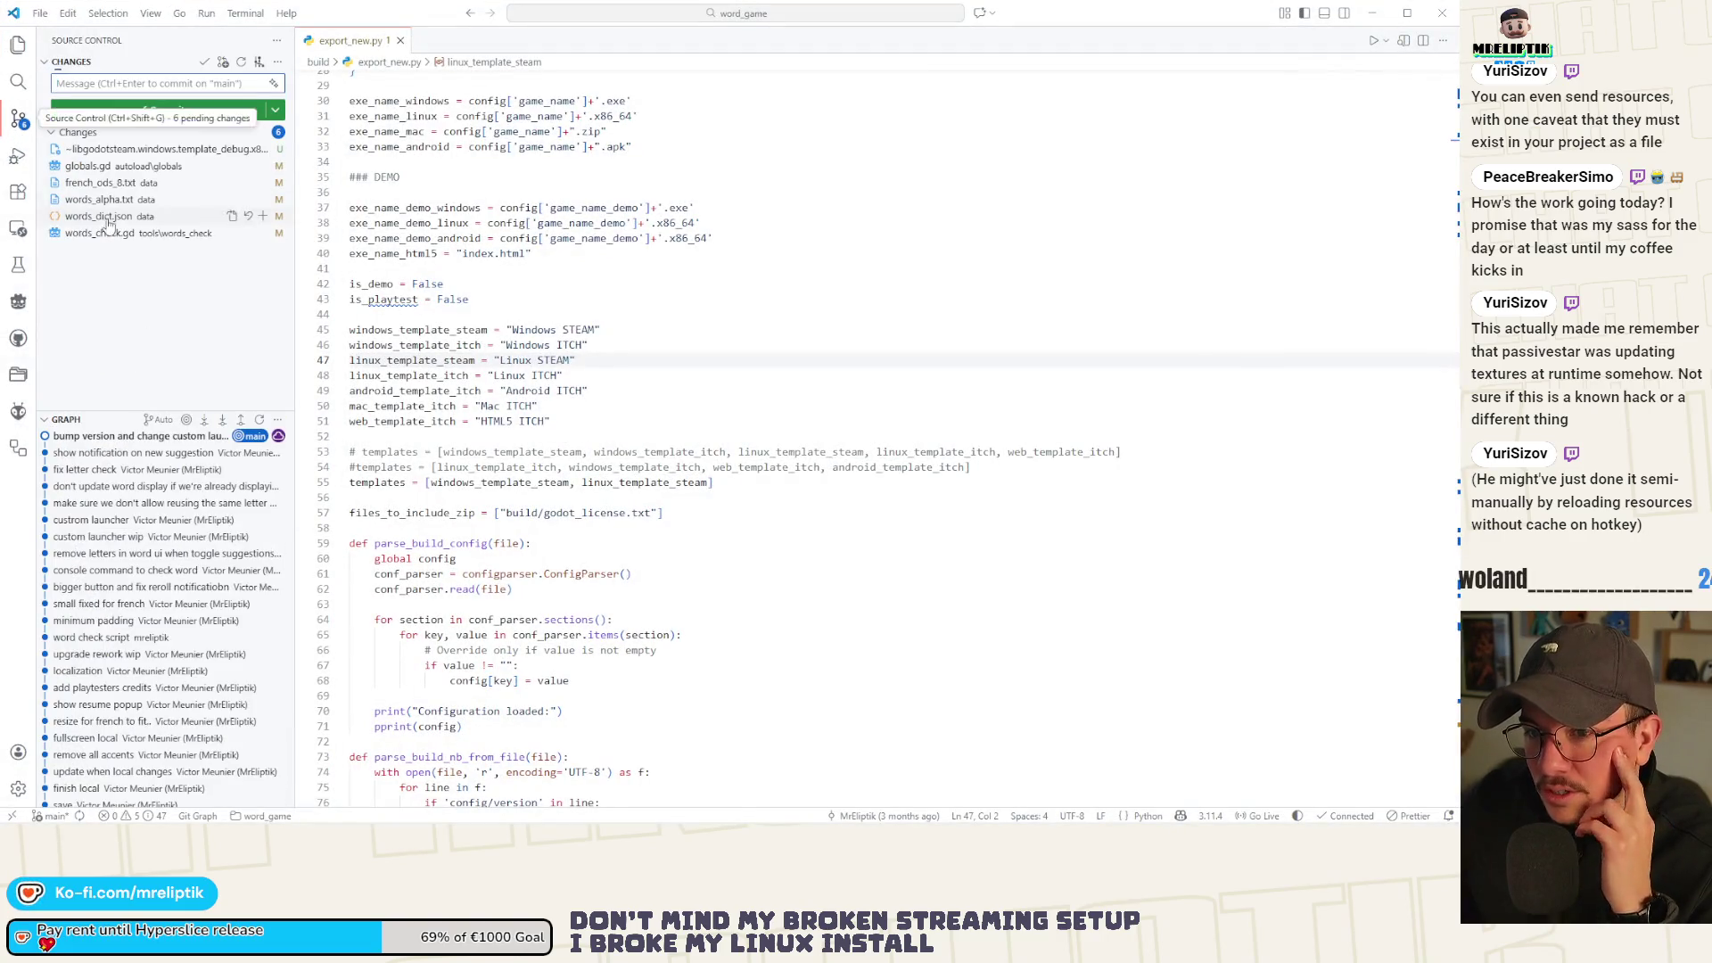
left_click(119, 186)
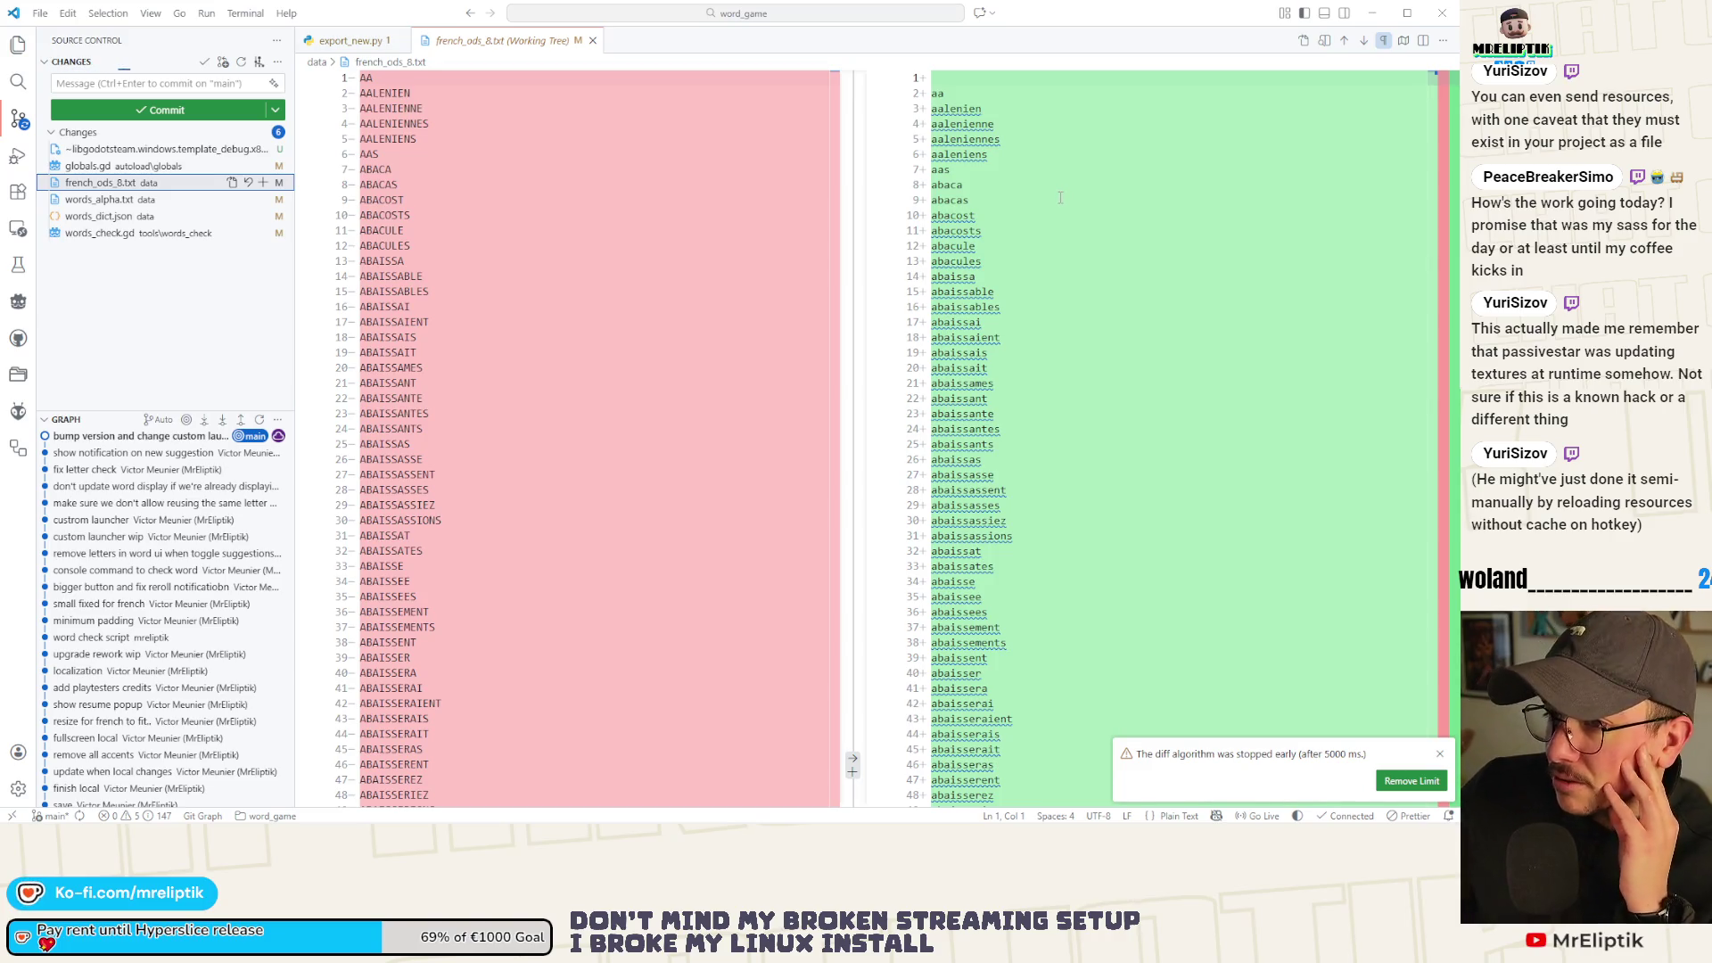
left_click(974, 77)
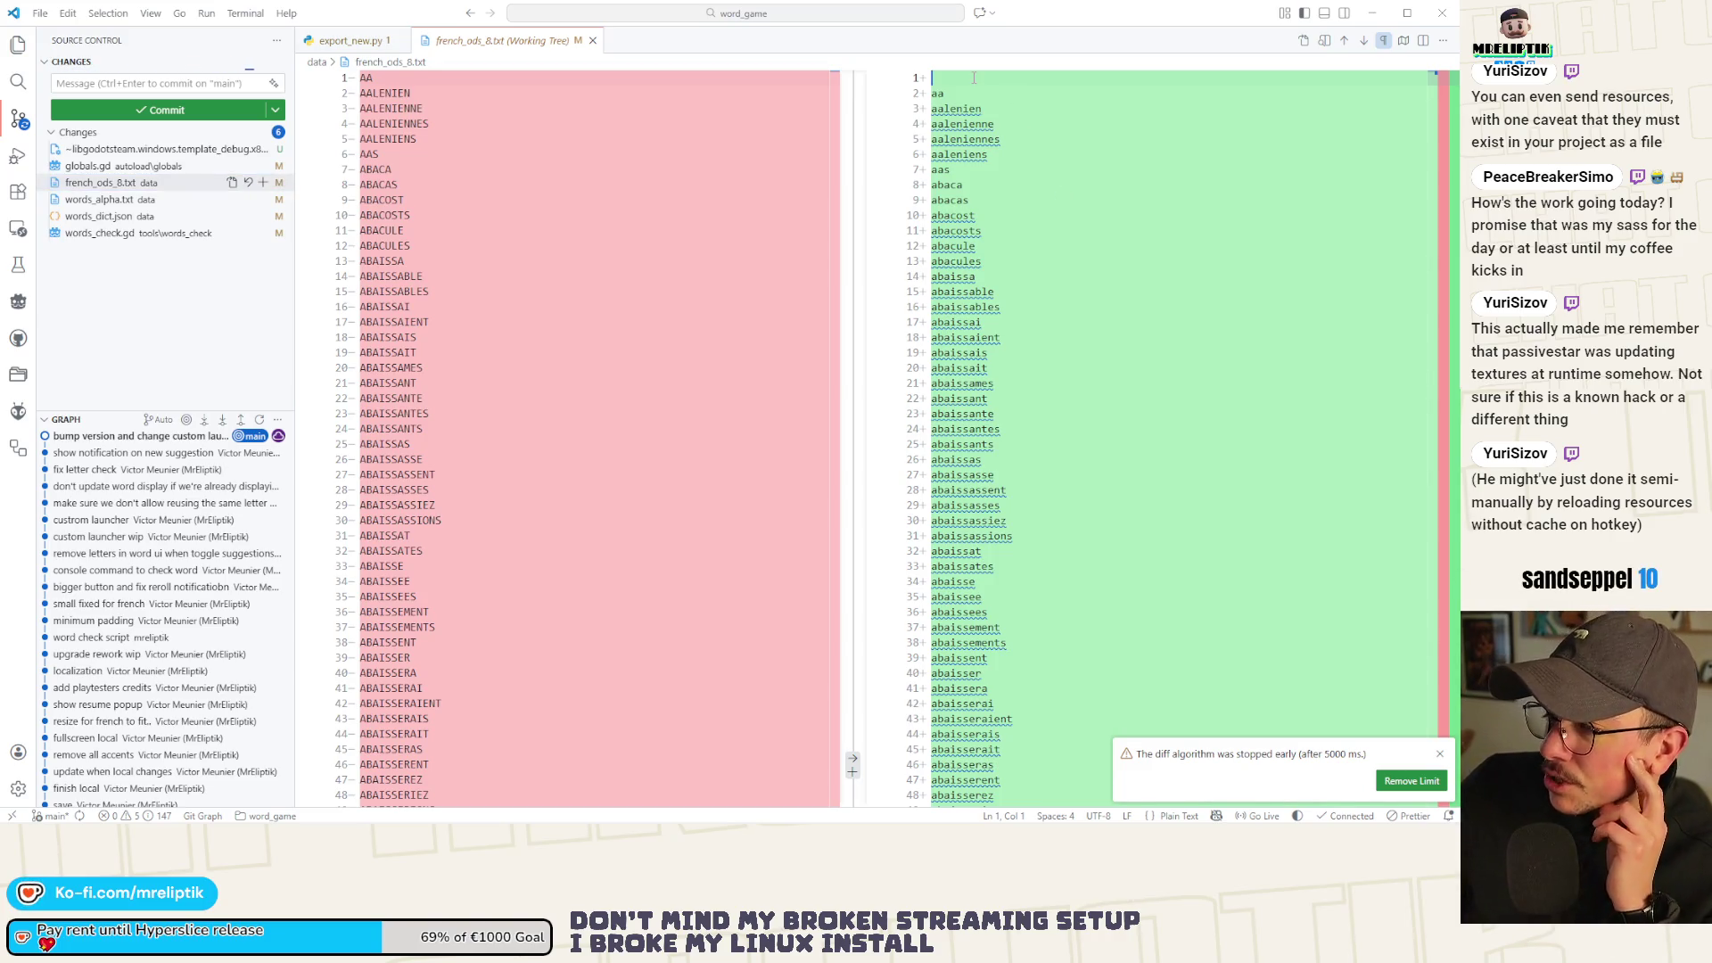
left_click(110, 202)
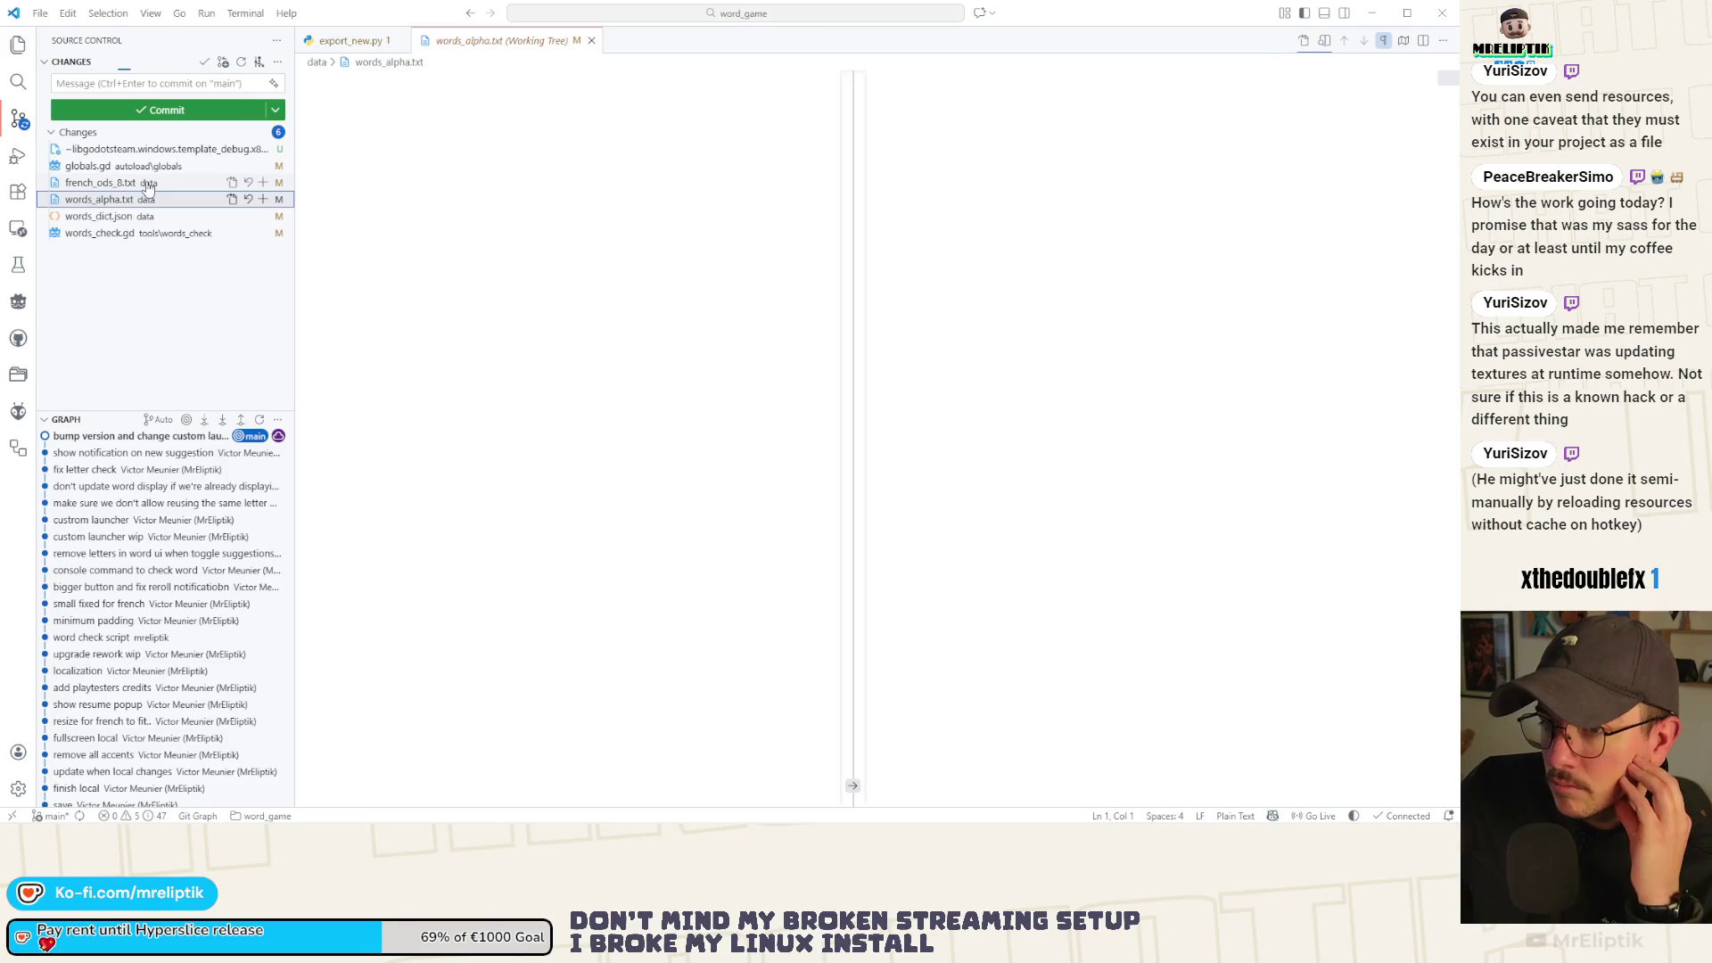
left_click(147, 184)
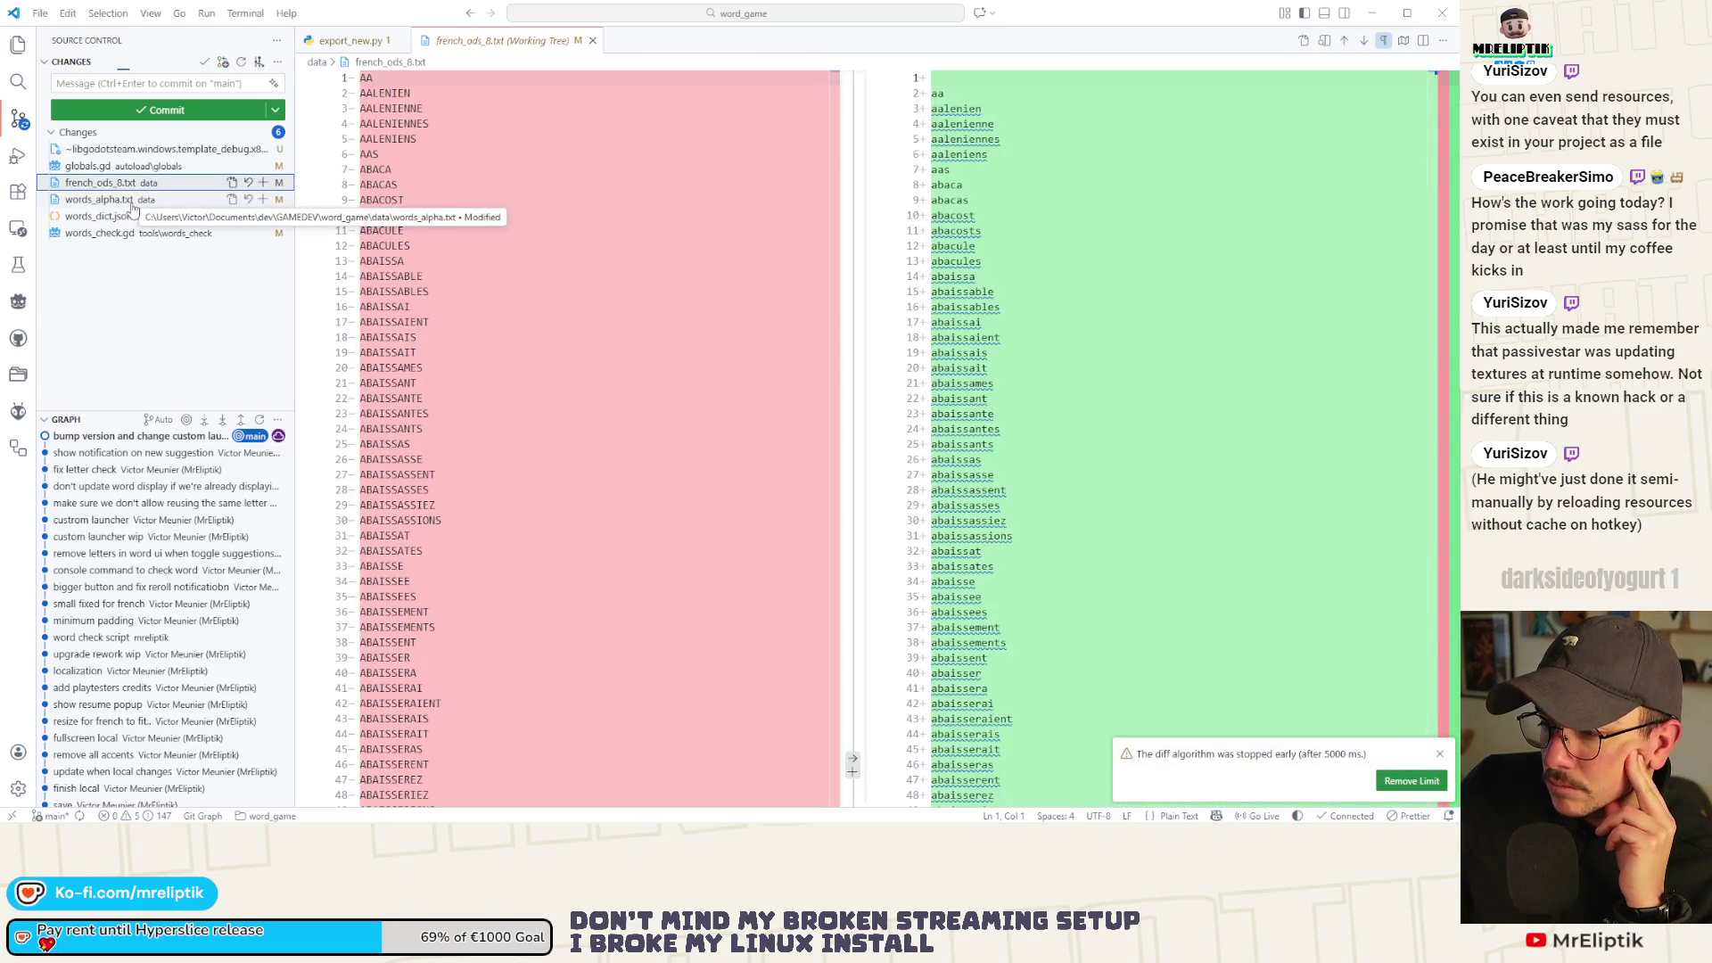
left_click(132, 203)
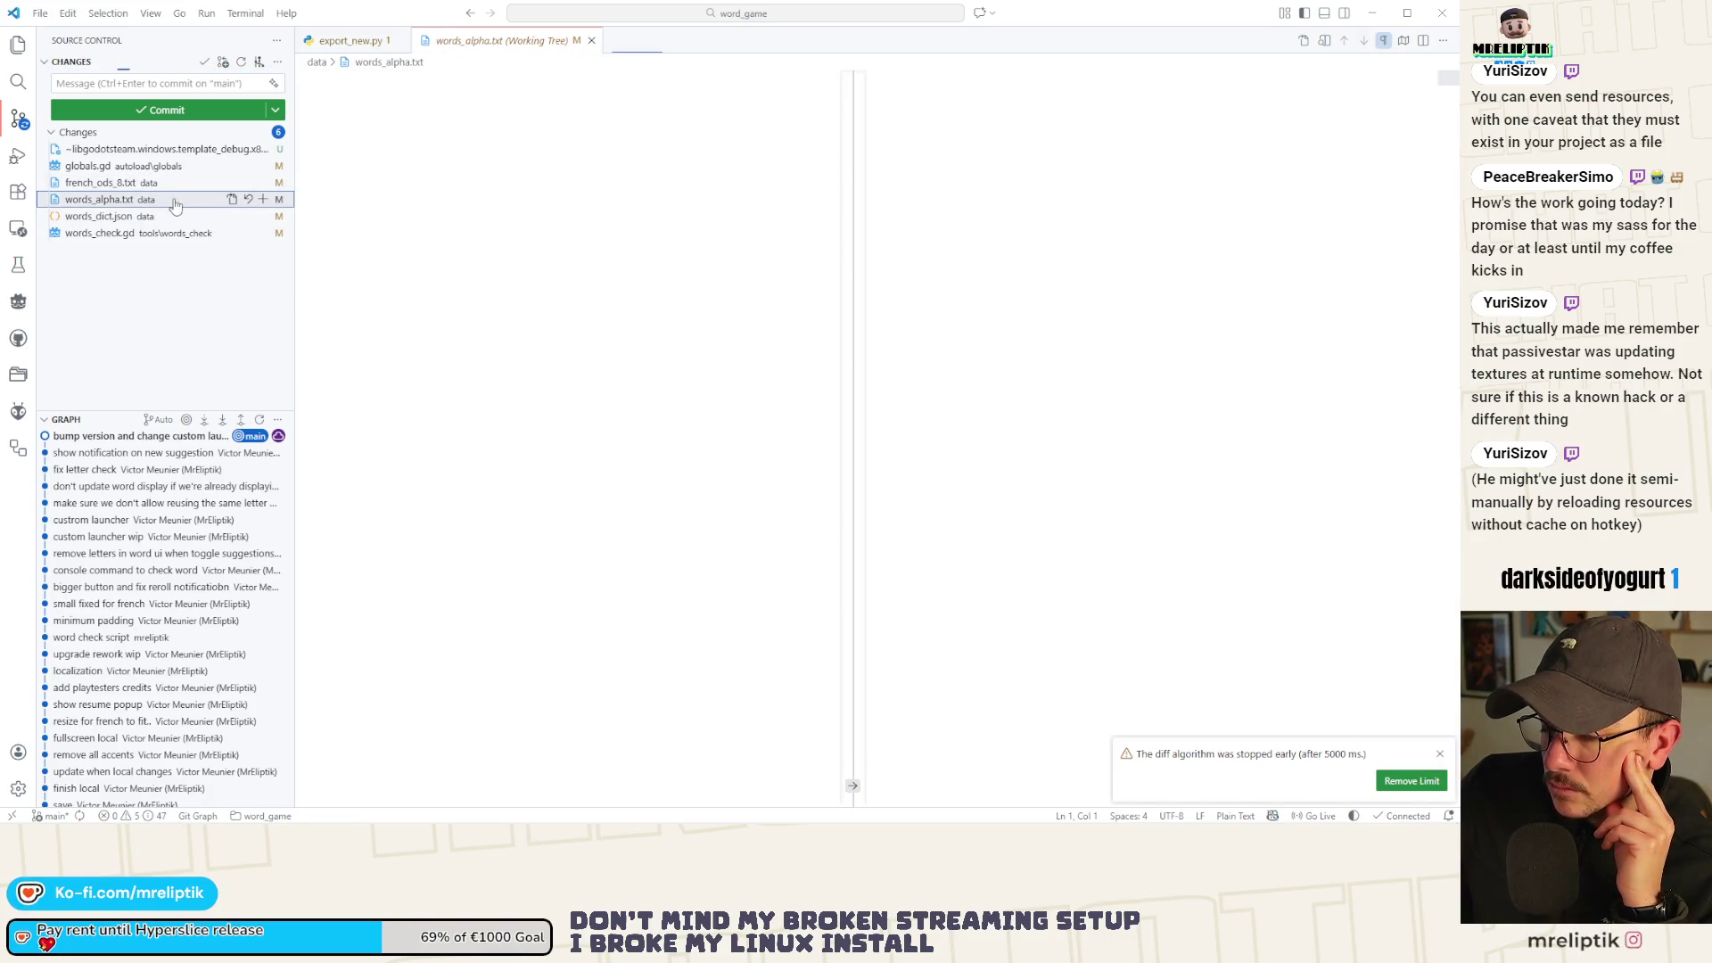
Discard the changes to french_ods_8.txt, words_alpha.txt and words_dict.json, then return to Godot.
left_click(247, 182)
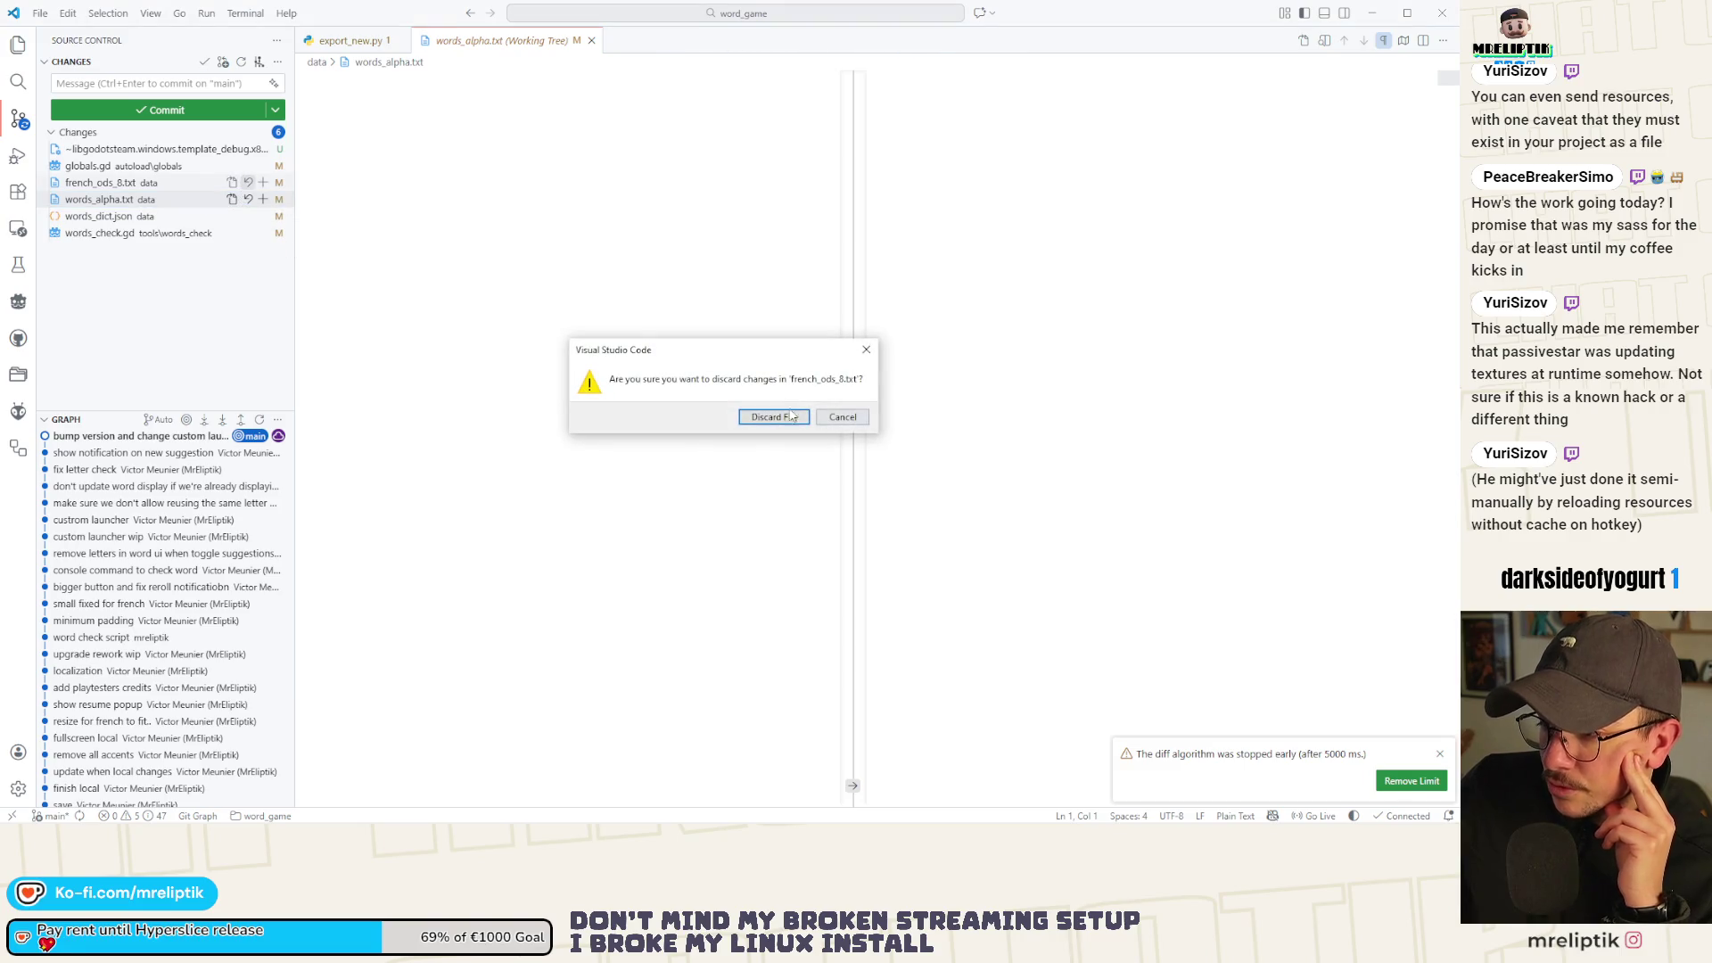
left_click(758, 419)
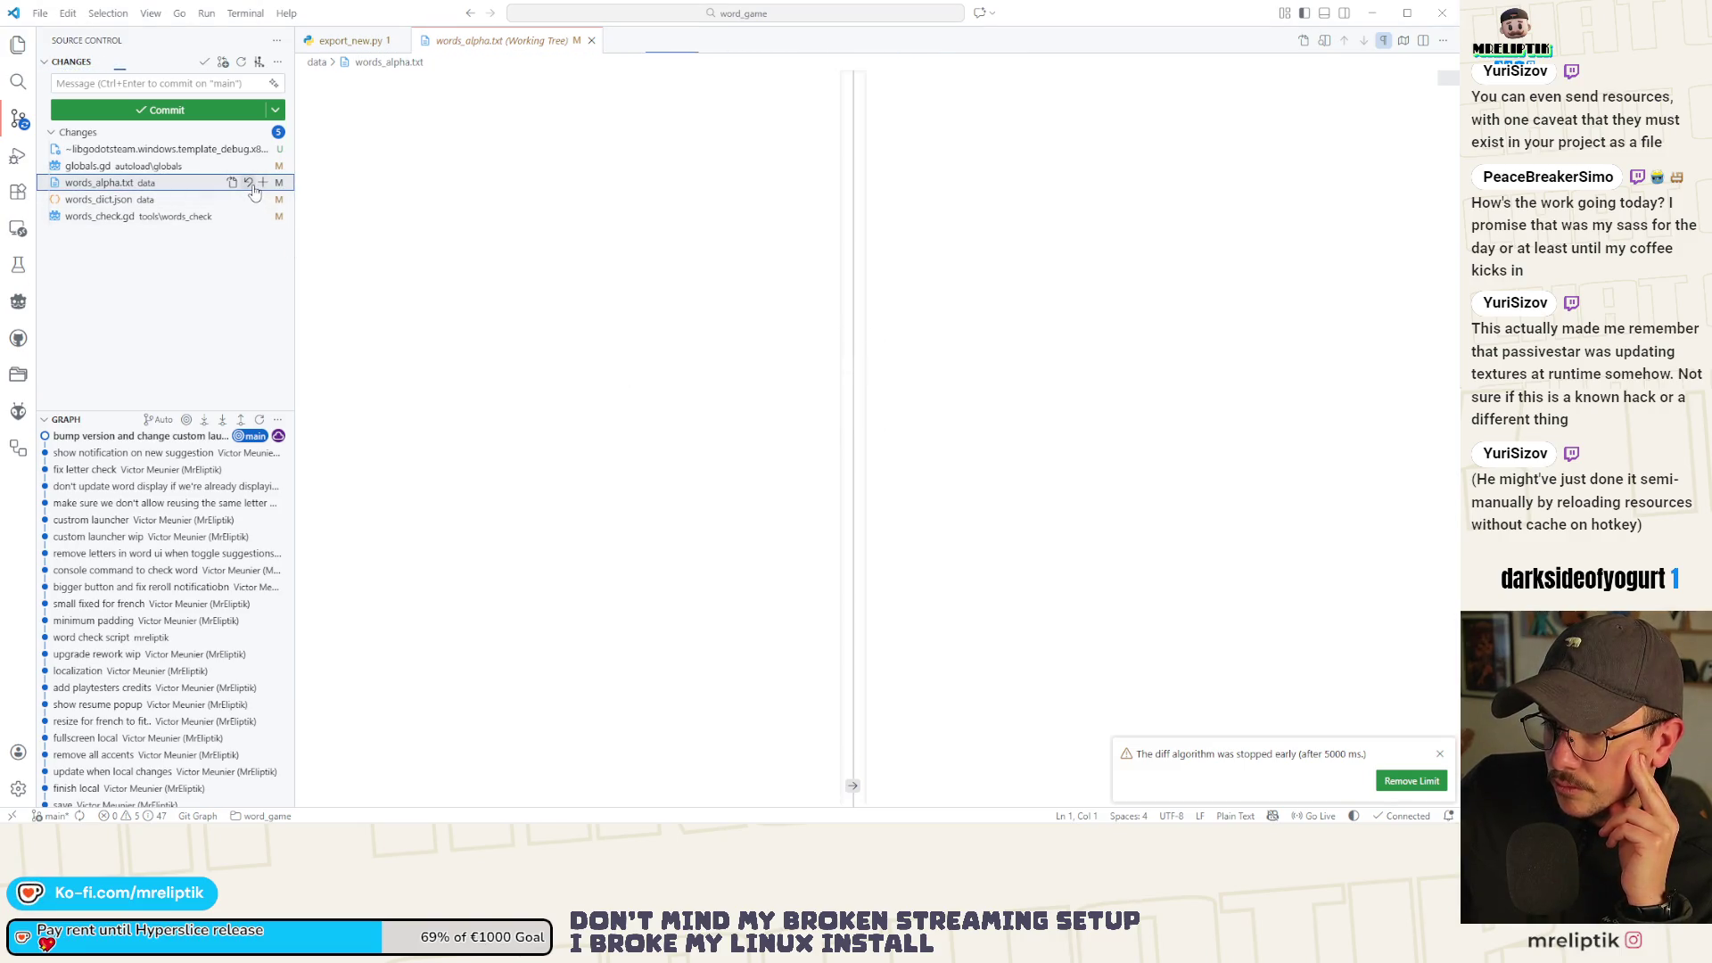
left_click(248, 182)
left_click(770, 417)
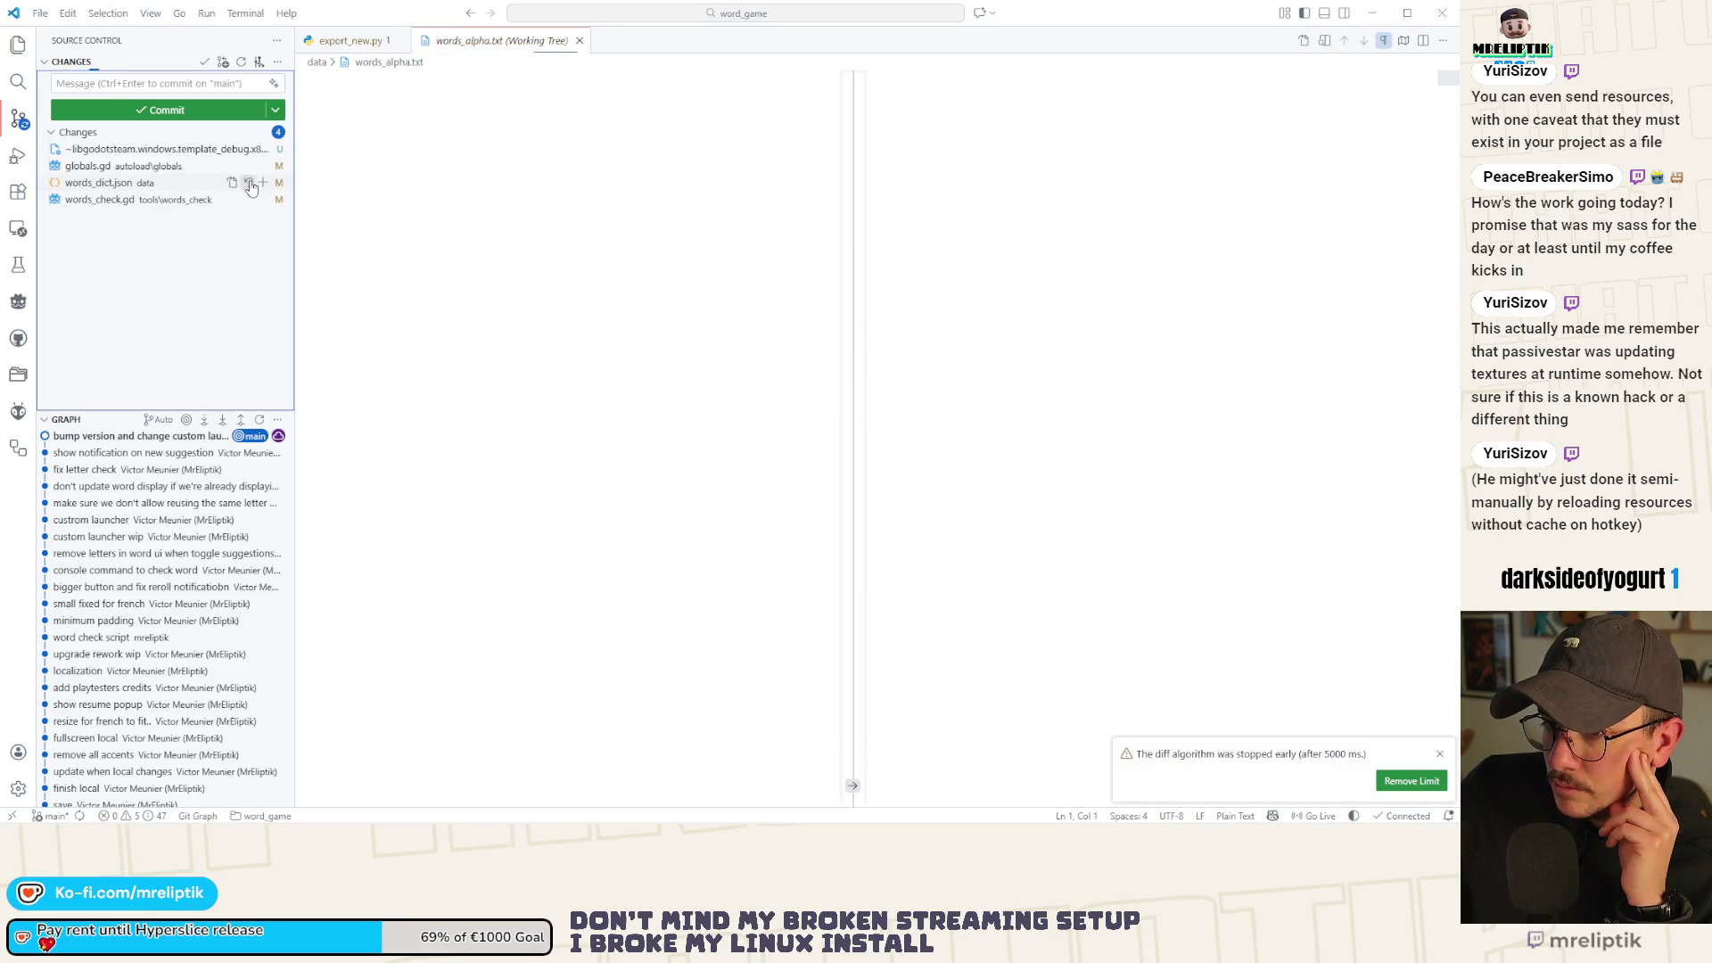
left_click(249, 182)
left_click(764, 417)
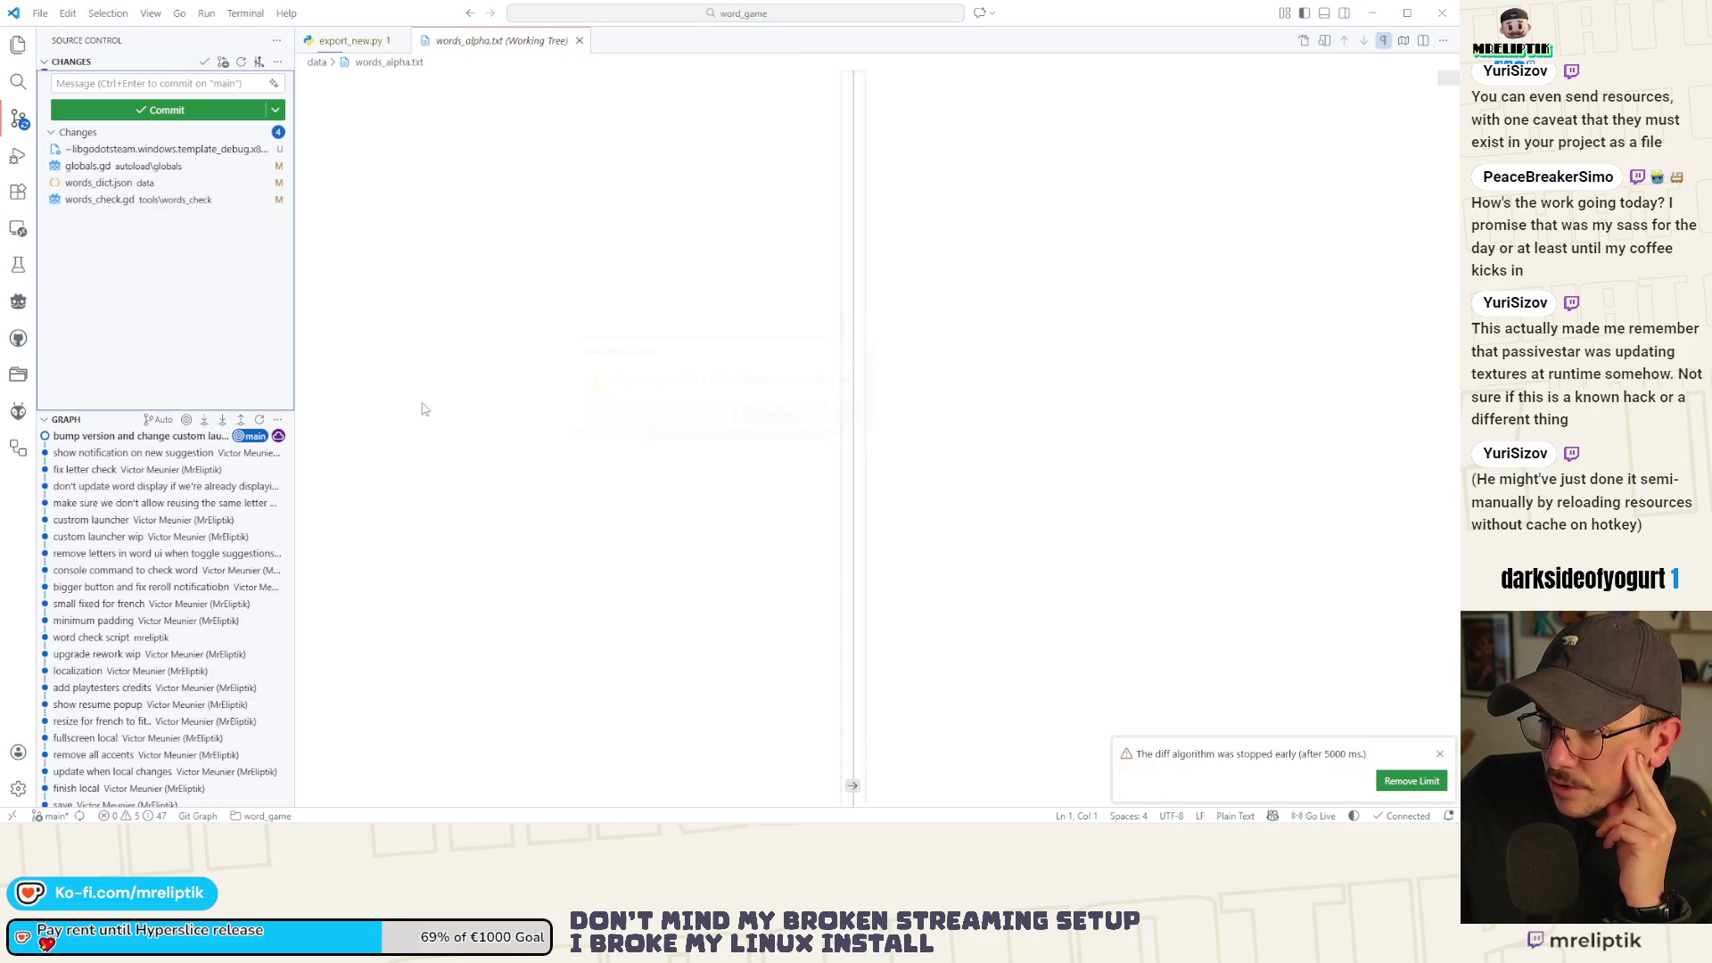
key("alt+Tab")
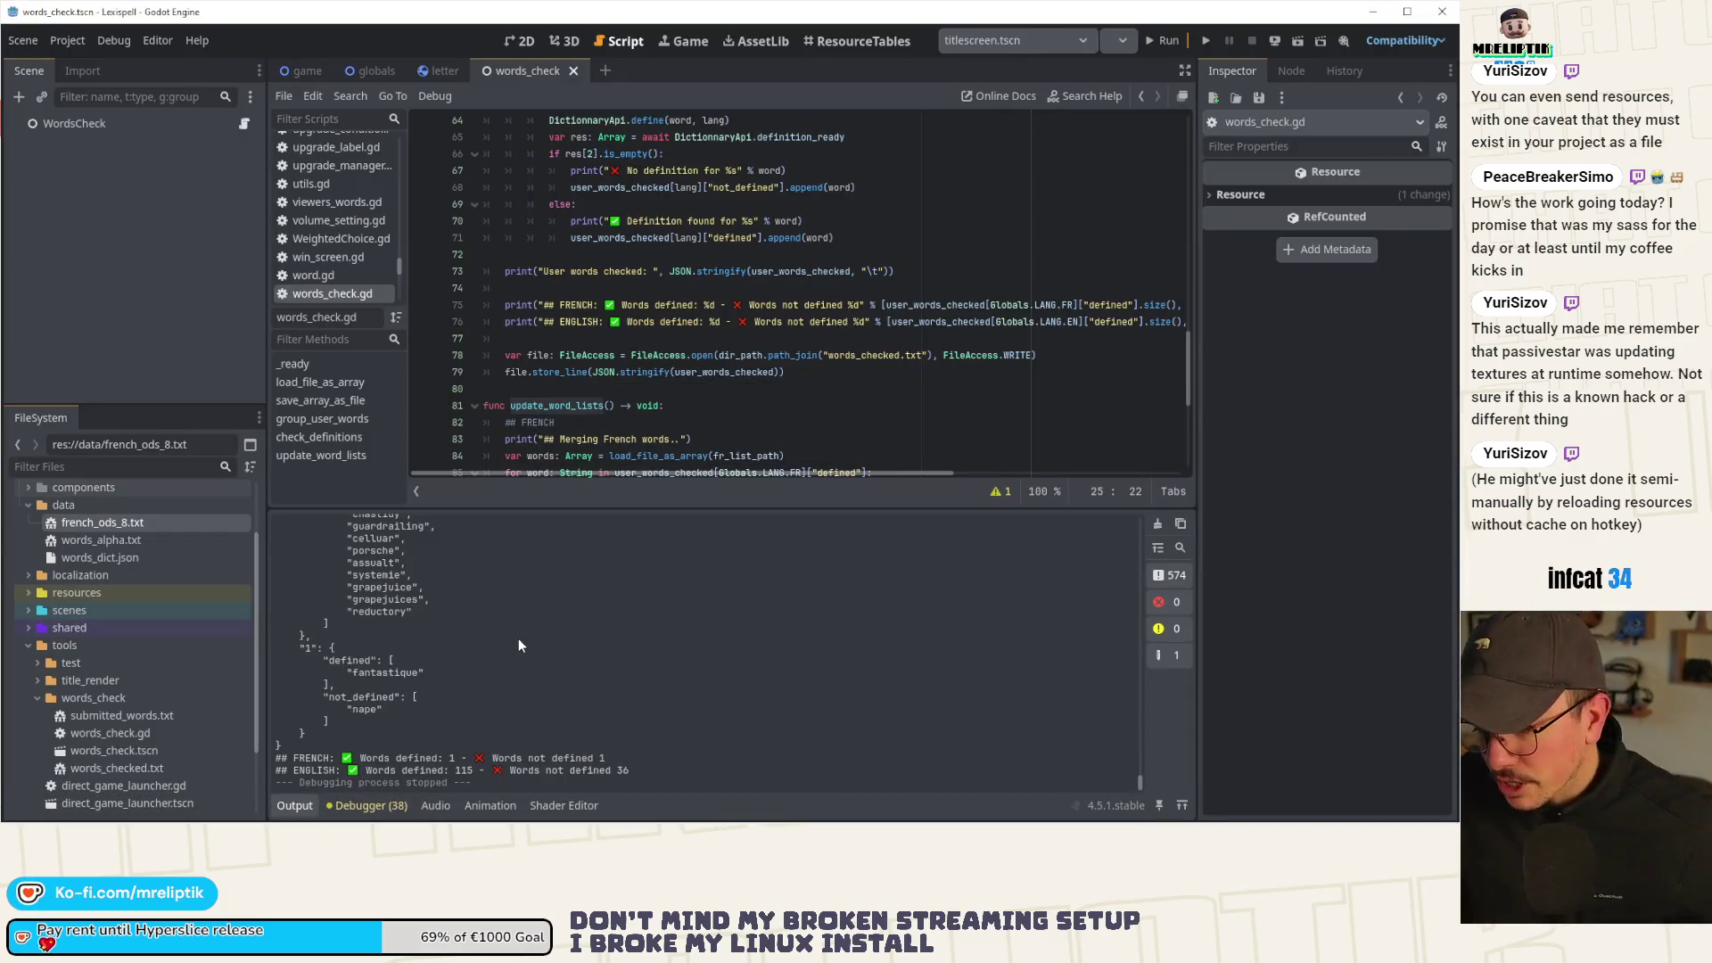
left_click(1156, 523)
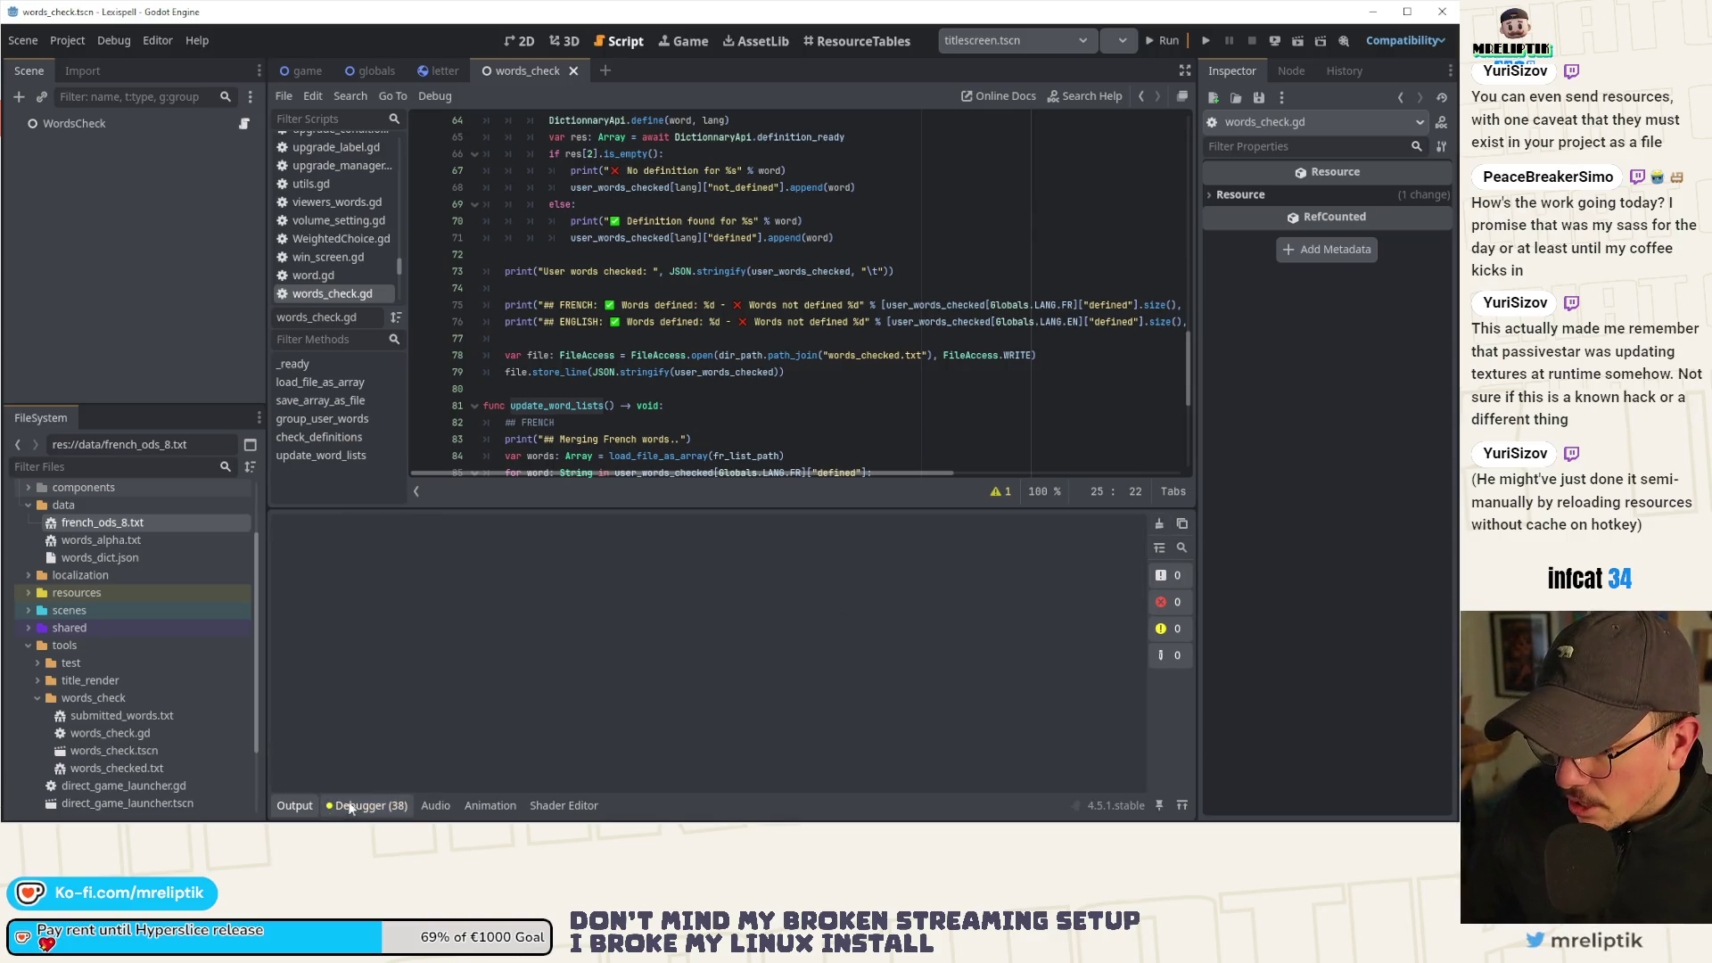
left_click(294, 805)
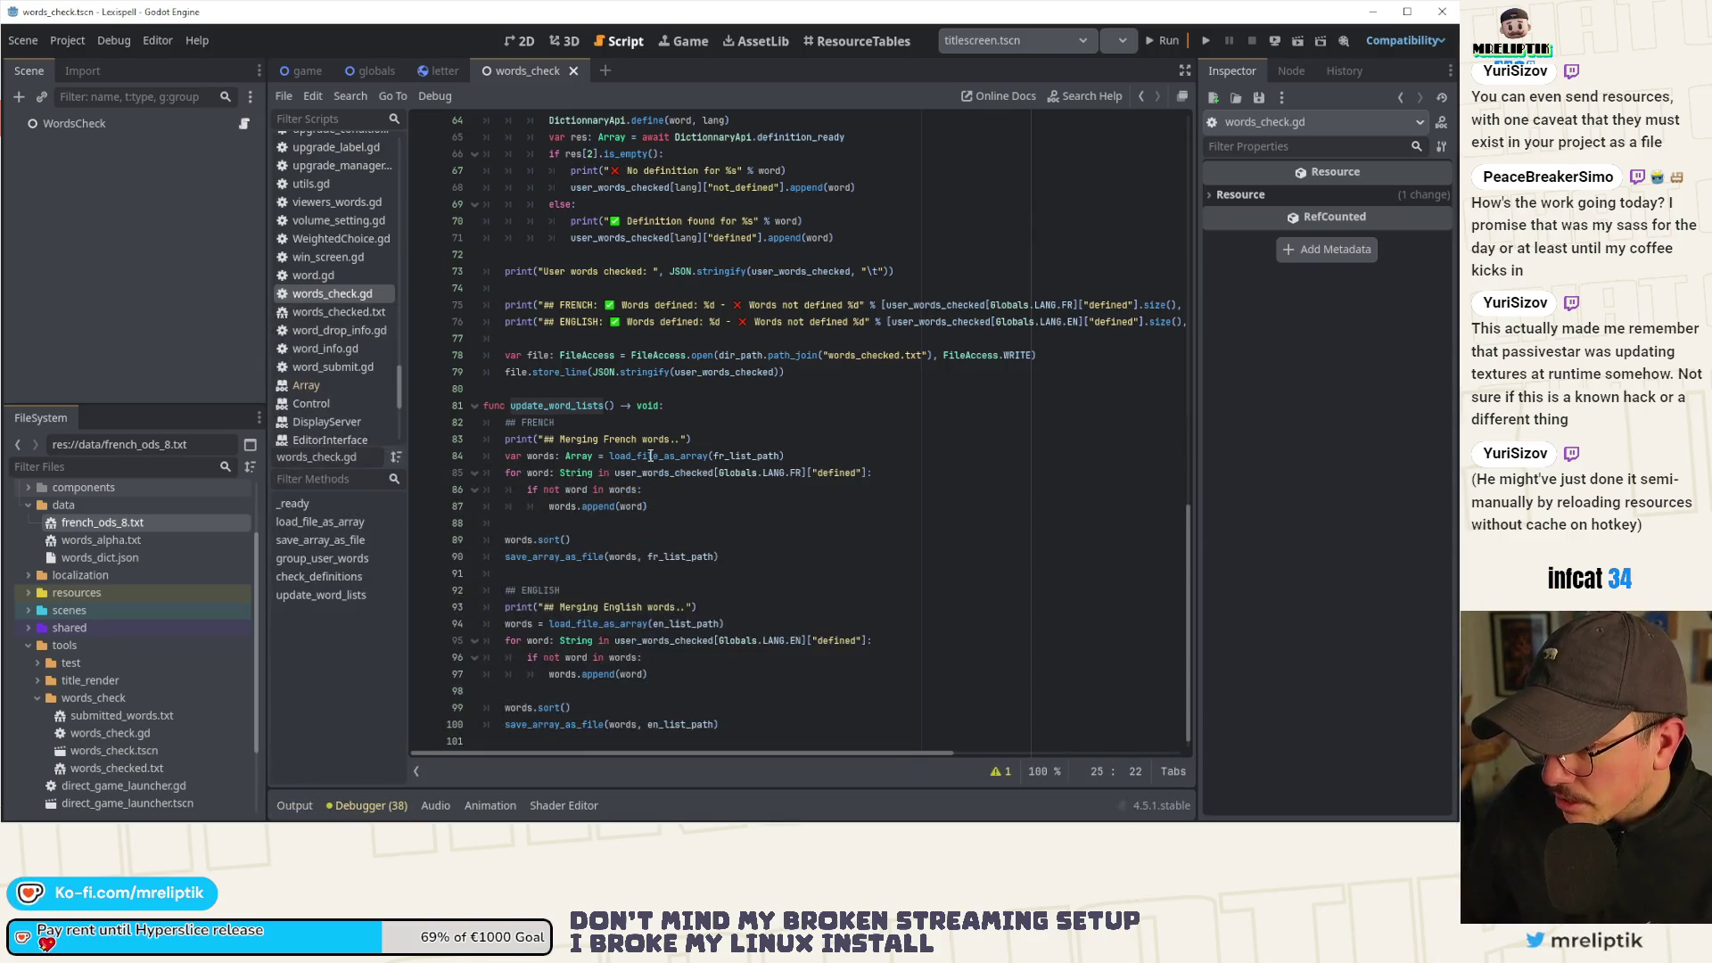
scroll(748, 436, "up", 10)
left_click(767, 424)
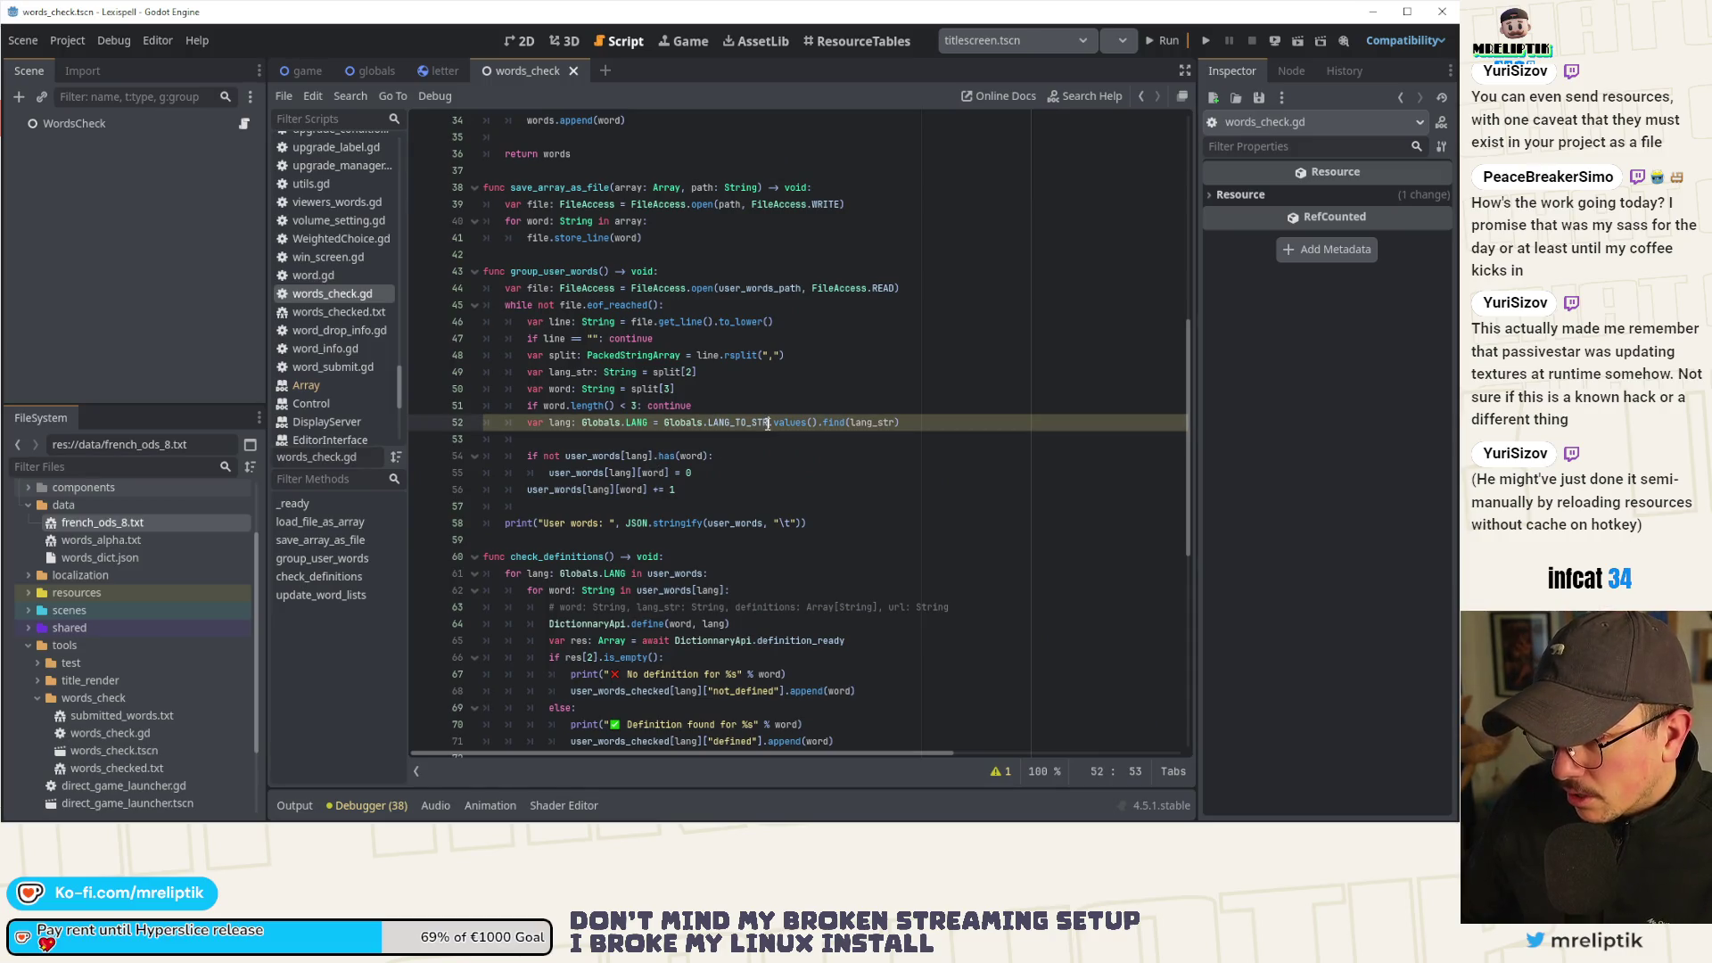
scroll(713, 445, "down", 3)
scroll(679, 478, "up", 5)
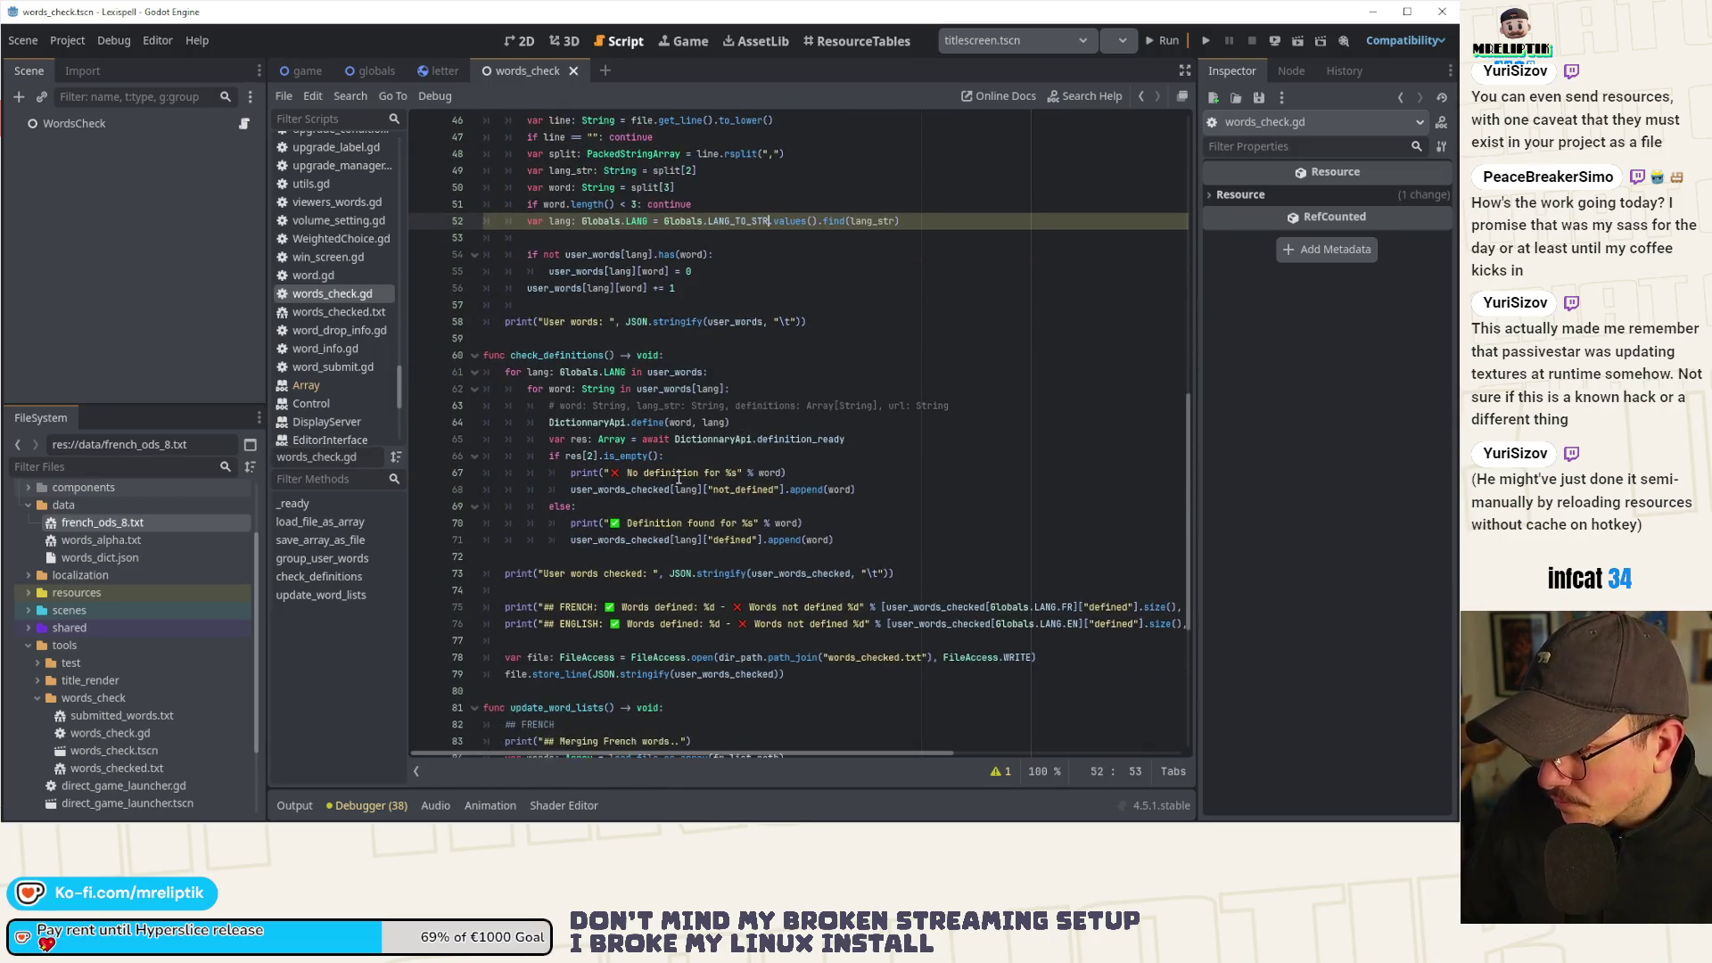
scroll(679, 478, "up", 9)
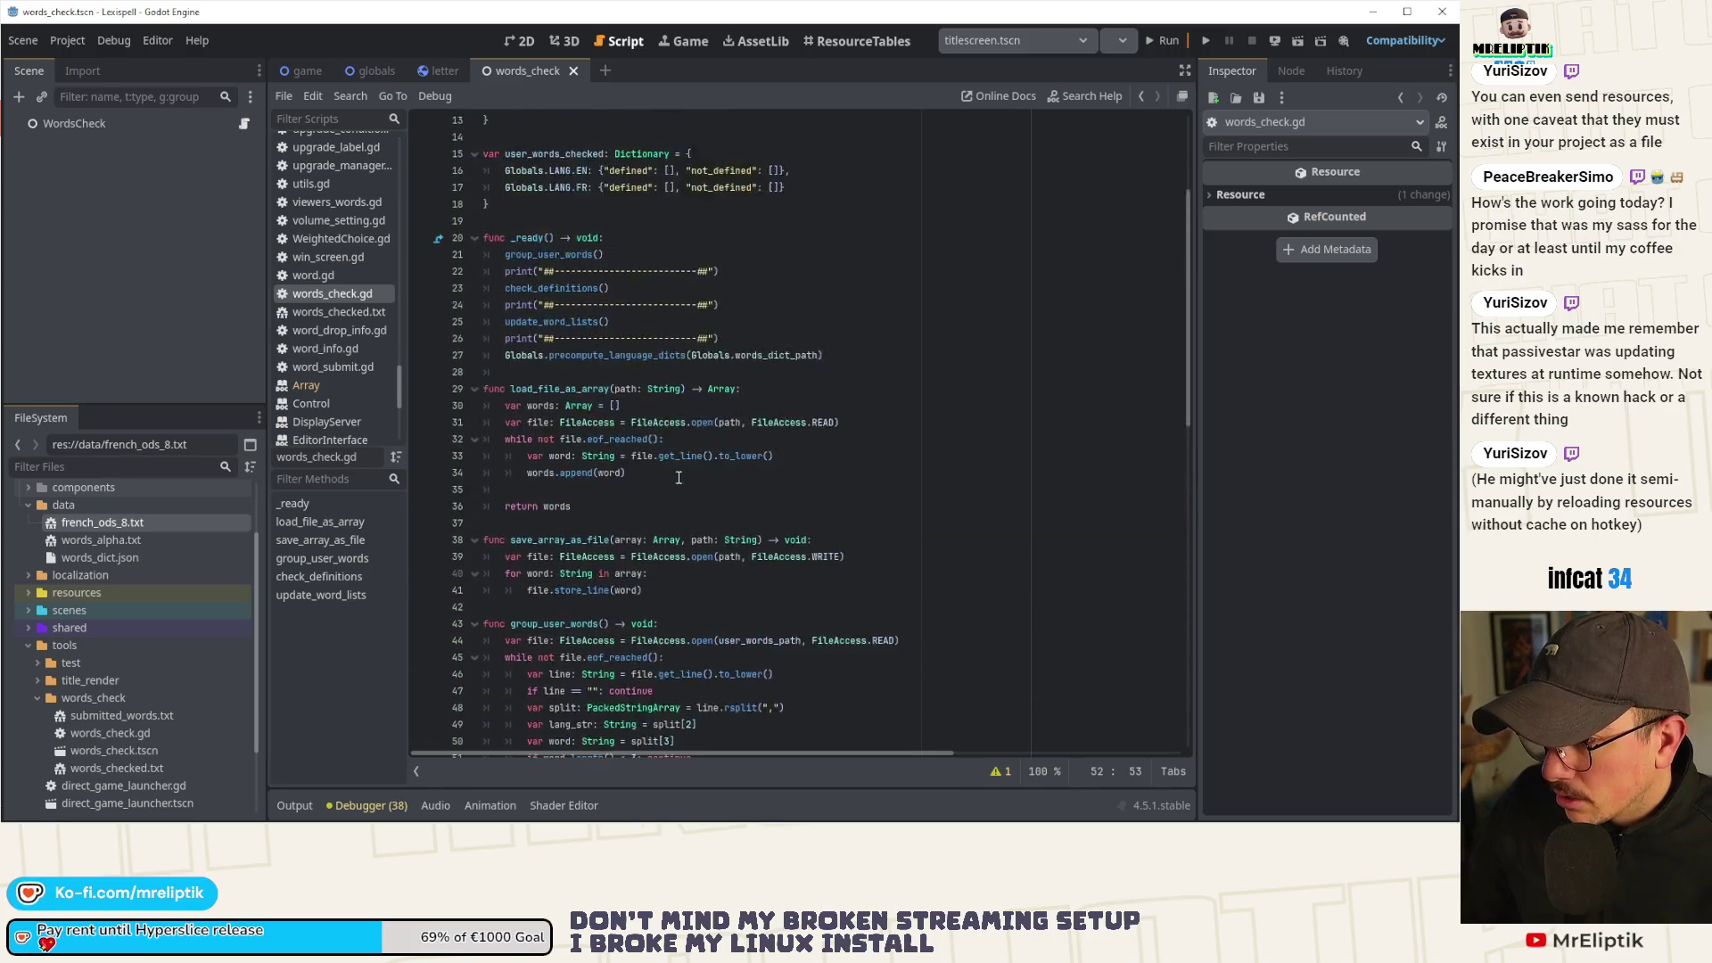
scroll(579, 428, "down", 3)
double_click(561, 340)
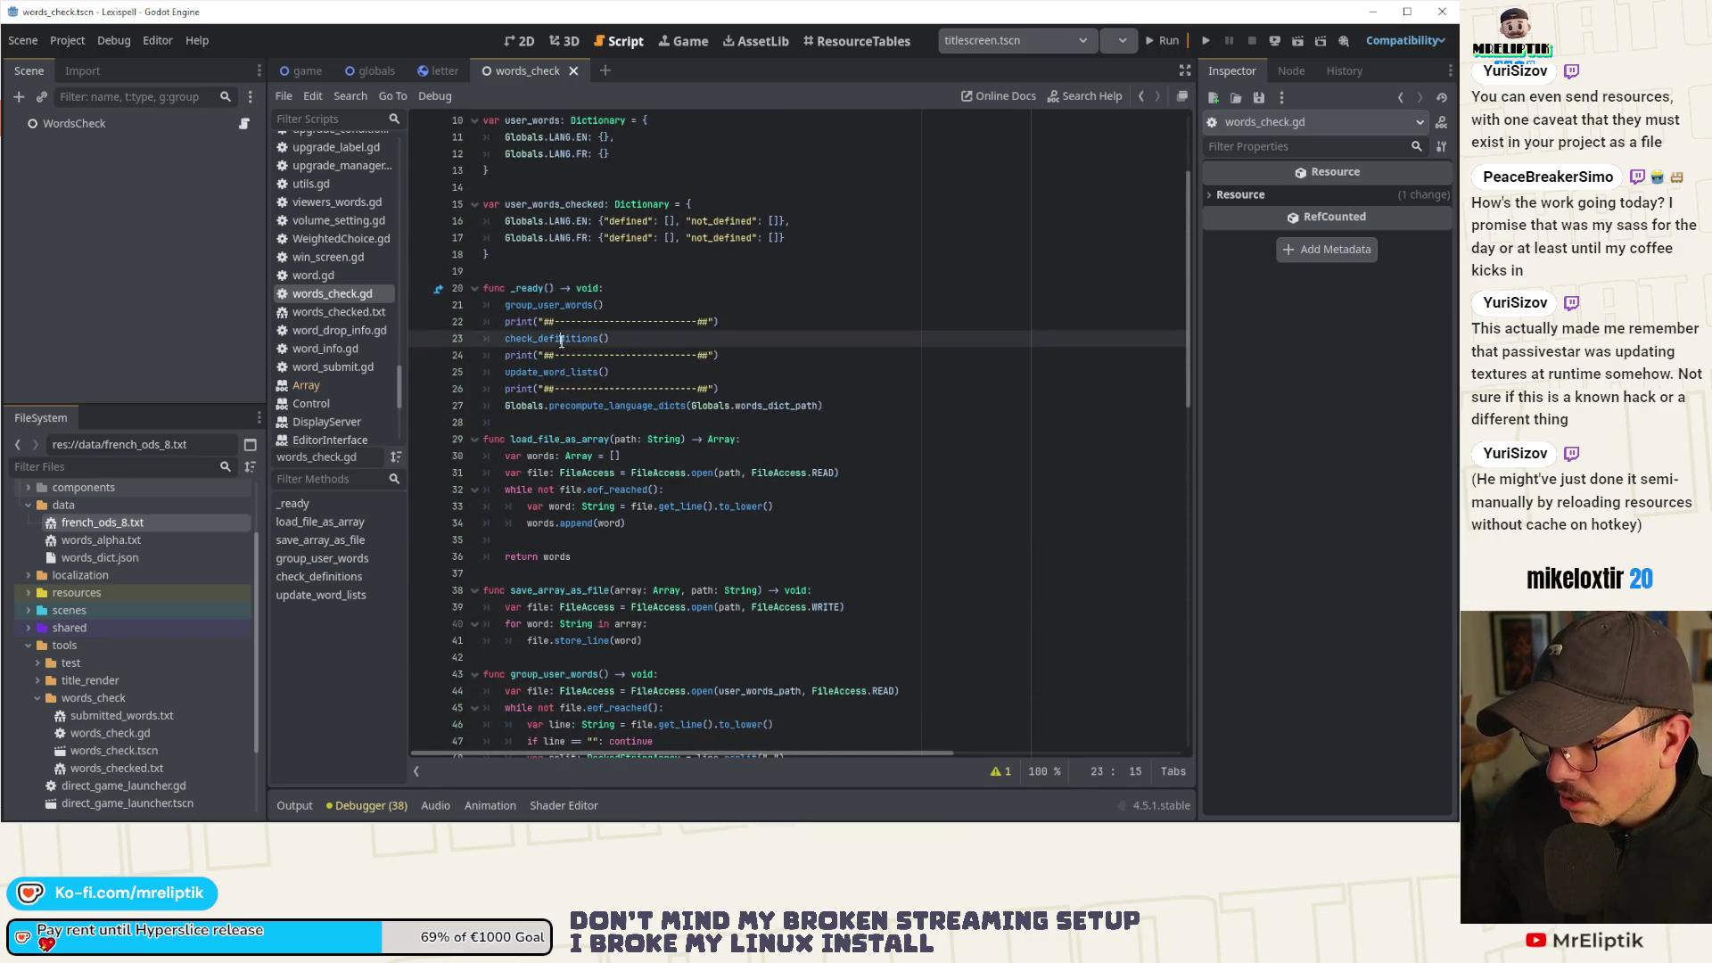
scroll(558, 446, "down", 1)
scroll(554, 464, "down", 4)
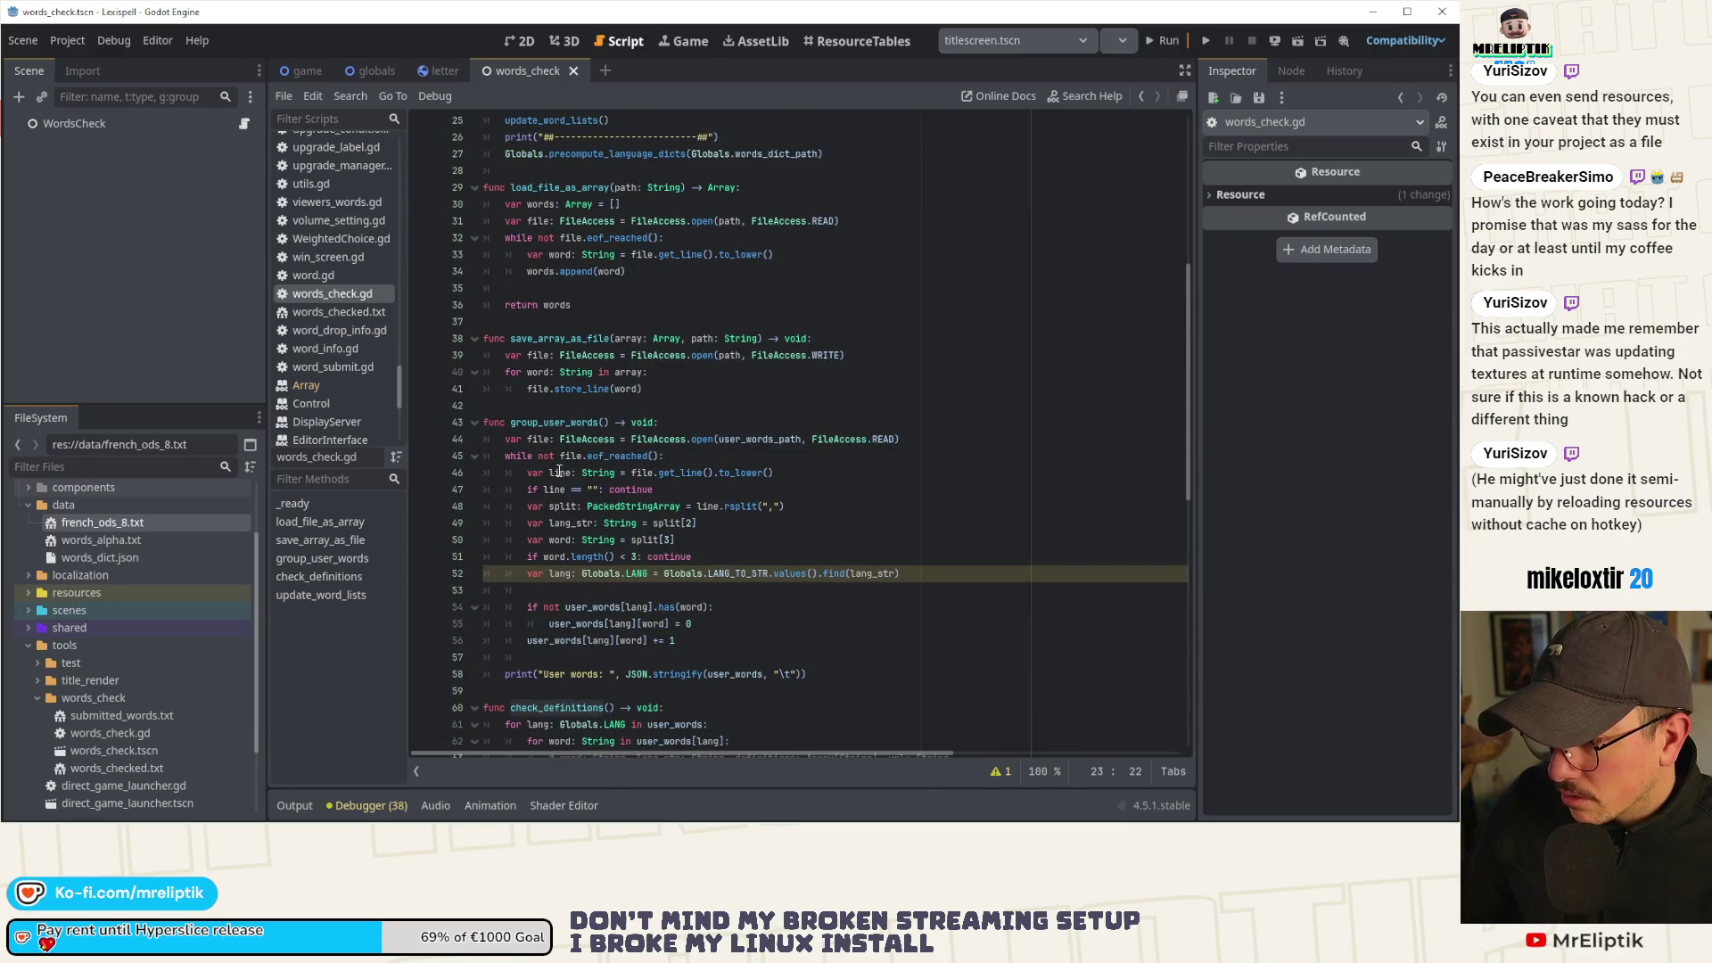
scroll(559, 471, "down", 5)
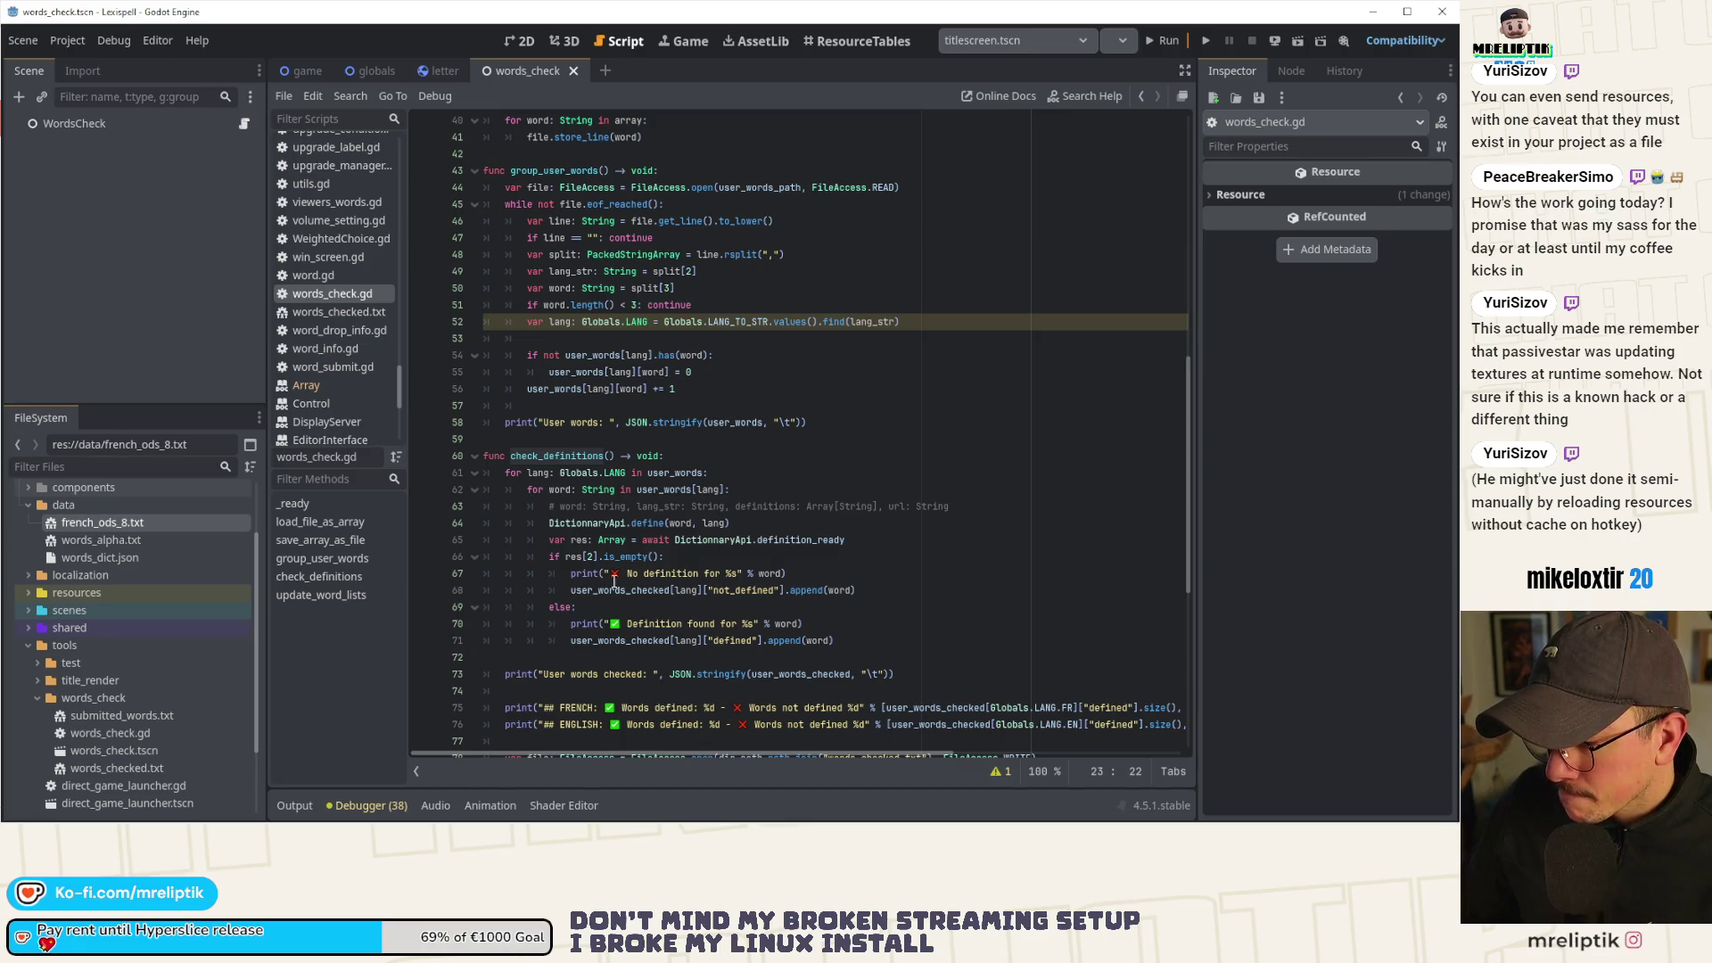
double_click(663, 544)
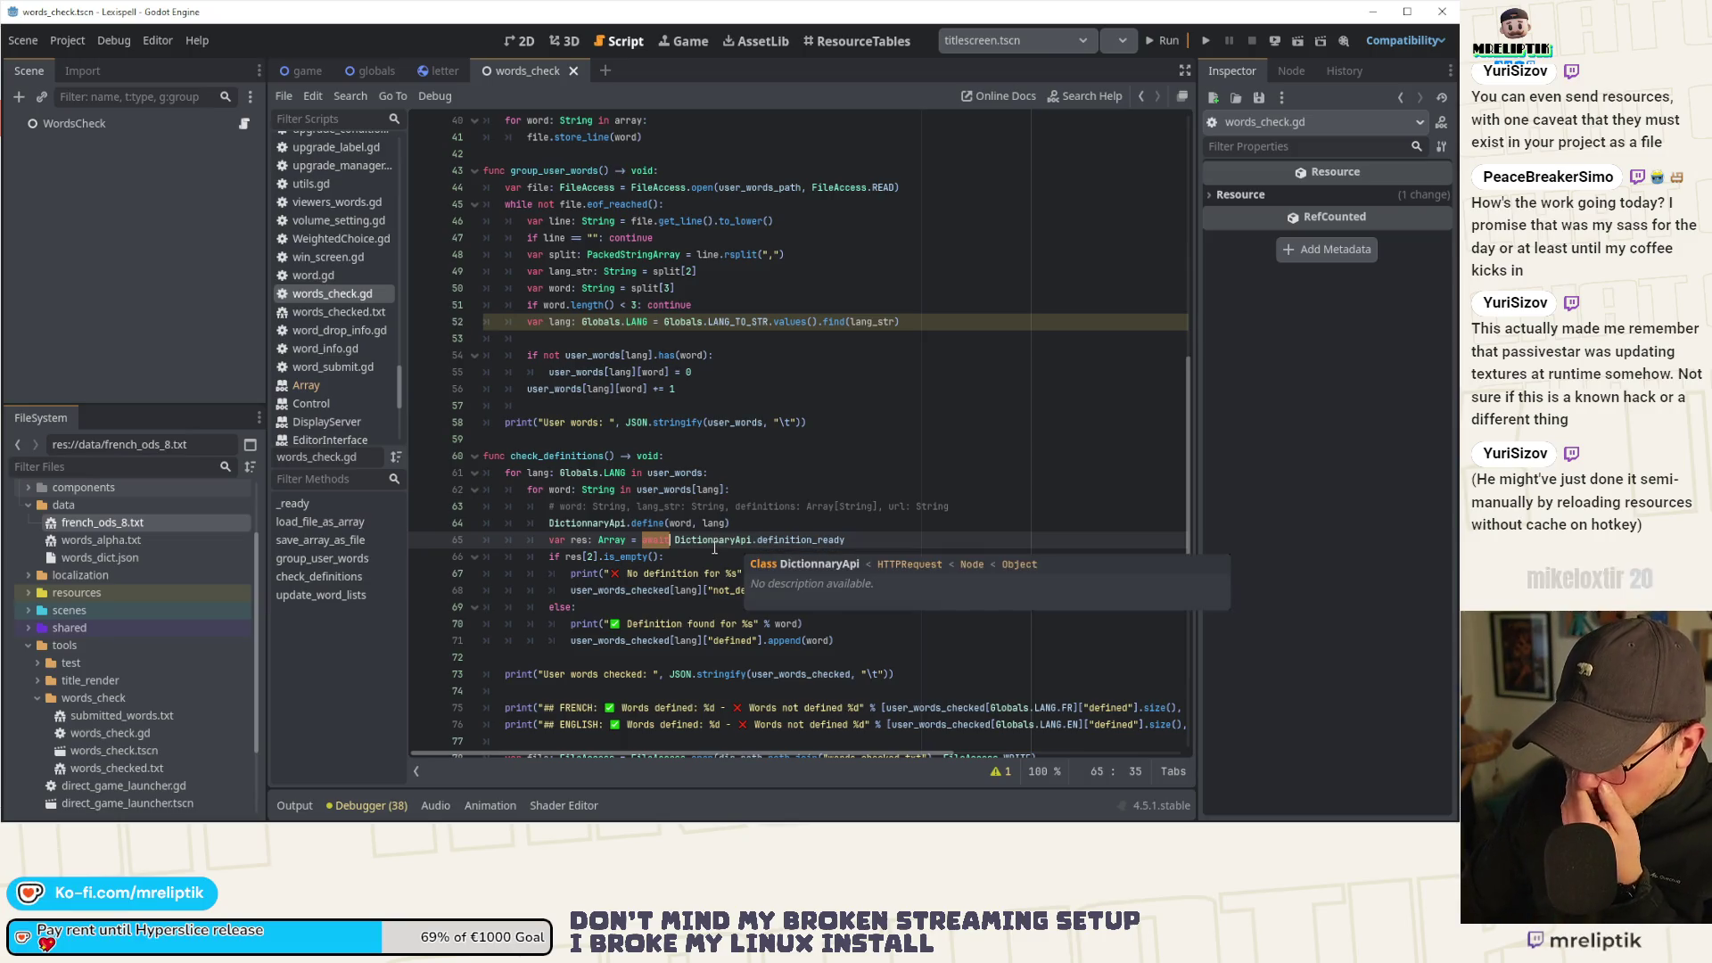
scroll(714, 550, "down", 4)
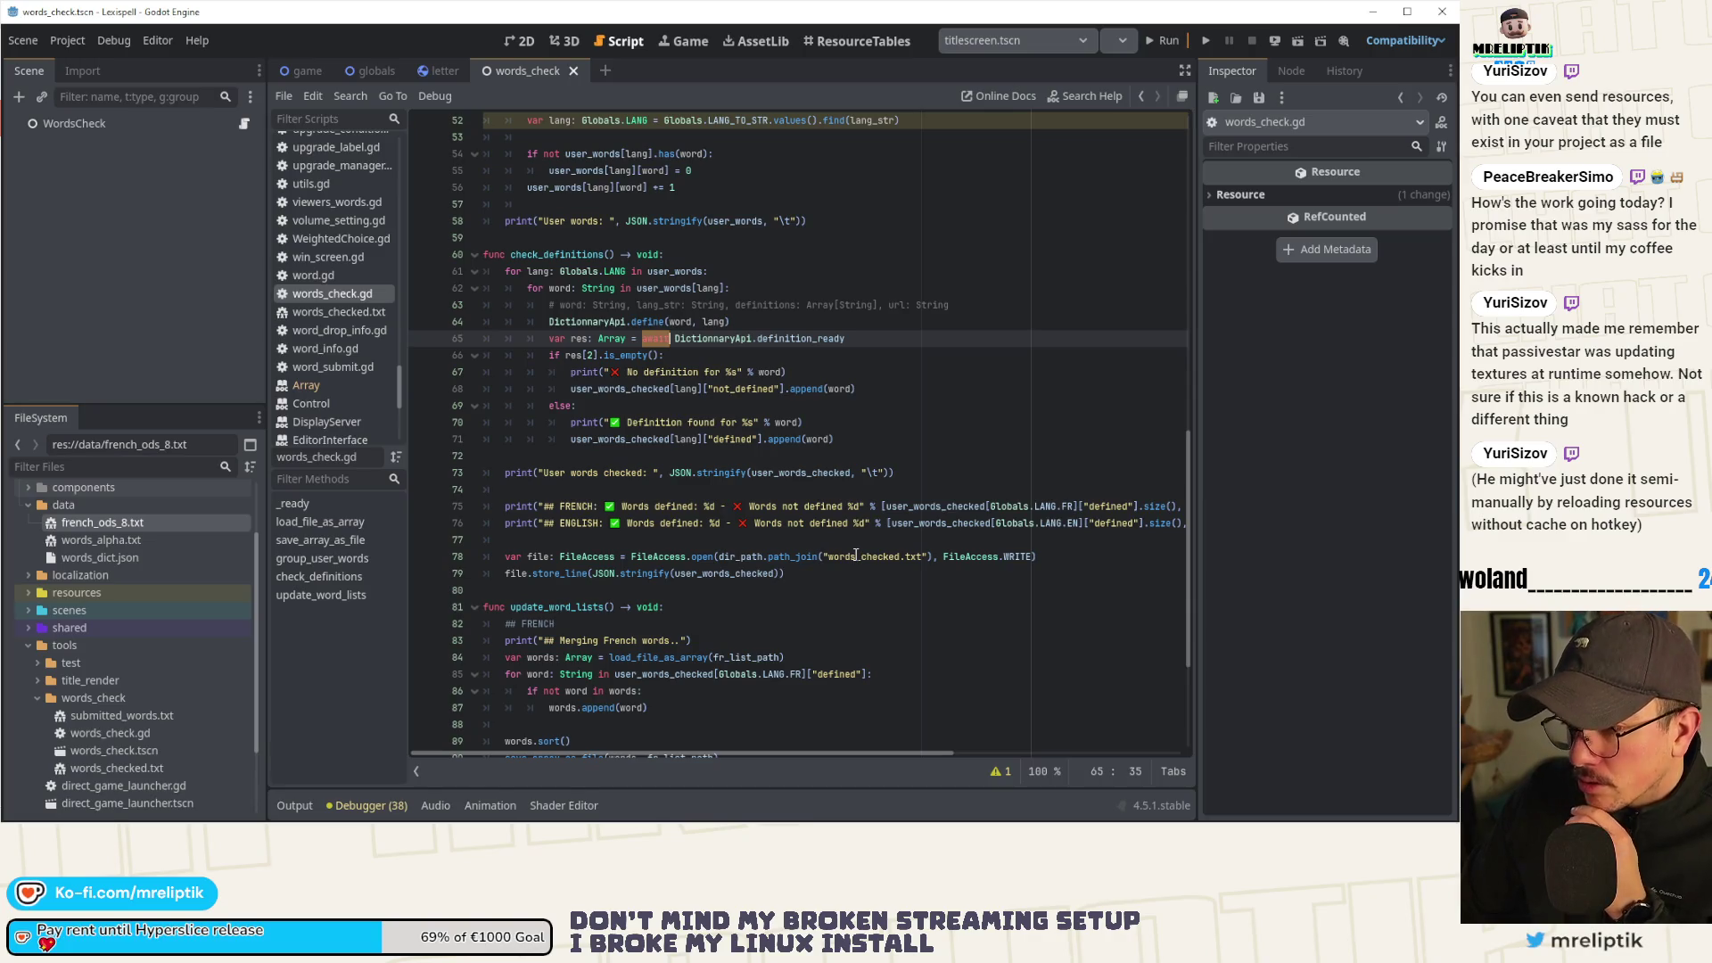
scroll(842, 544, "up", 5)
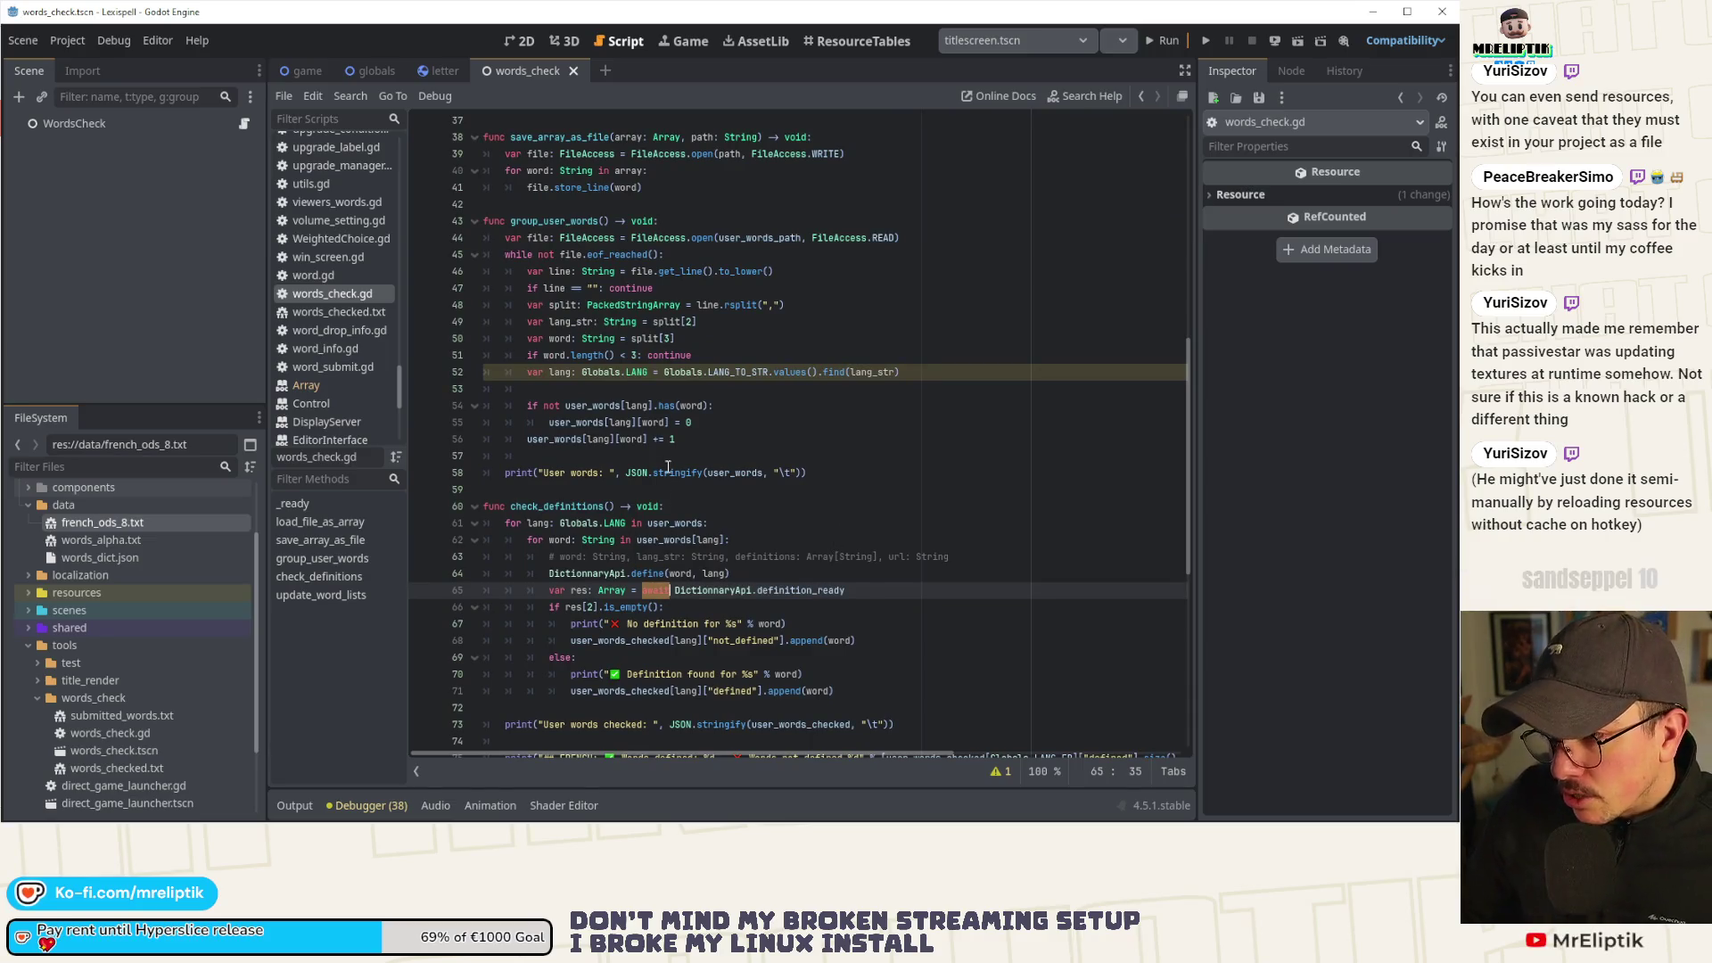
scroll(670, 450, "up", 5)
scroll(669, 450, "up", 4)
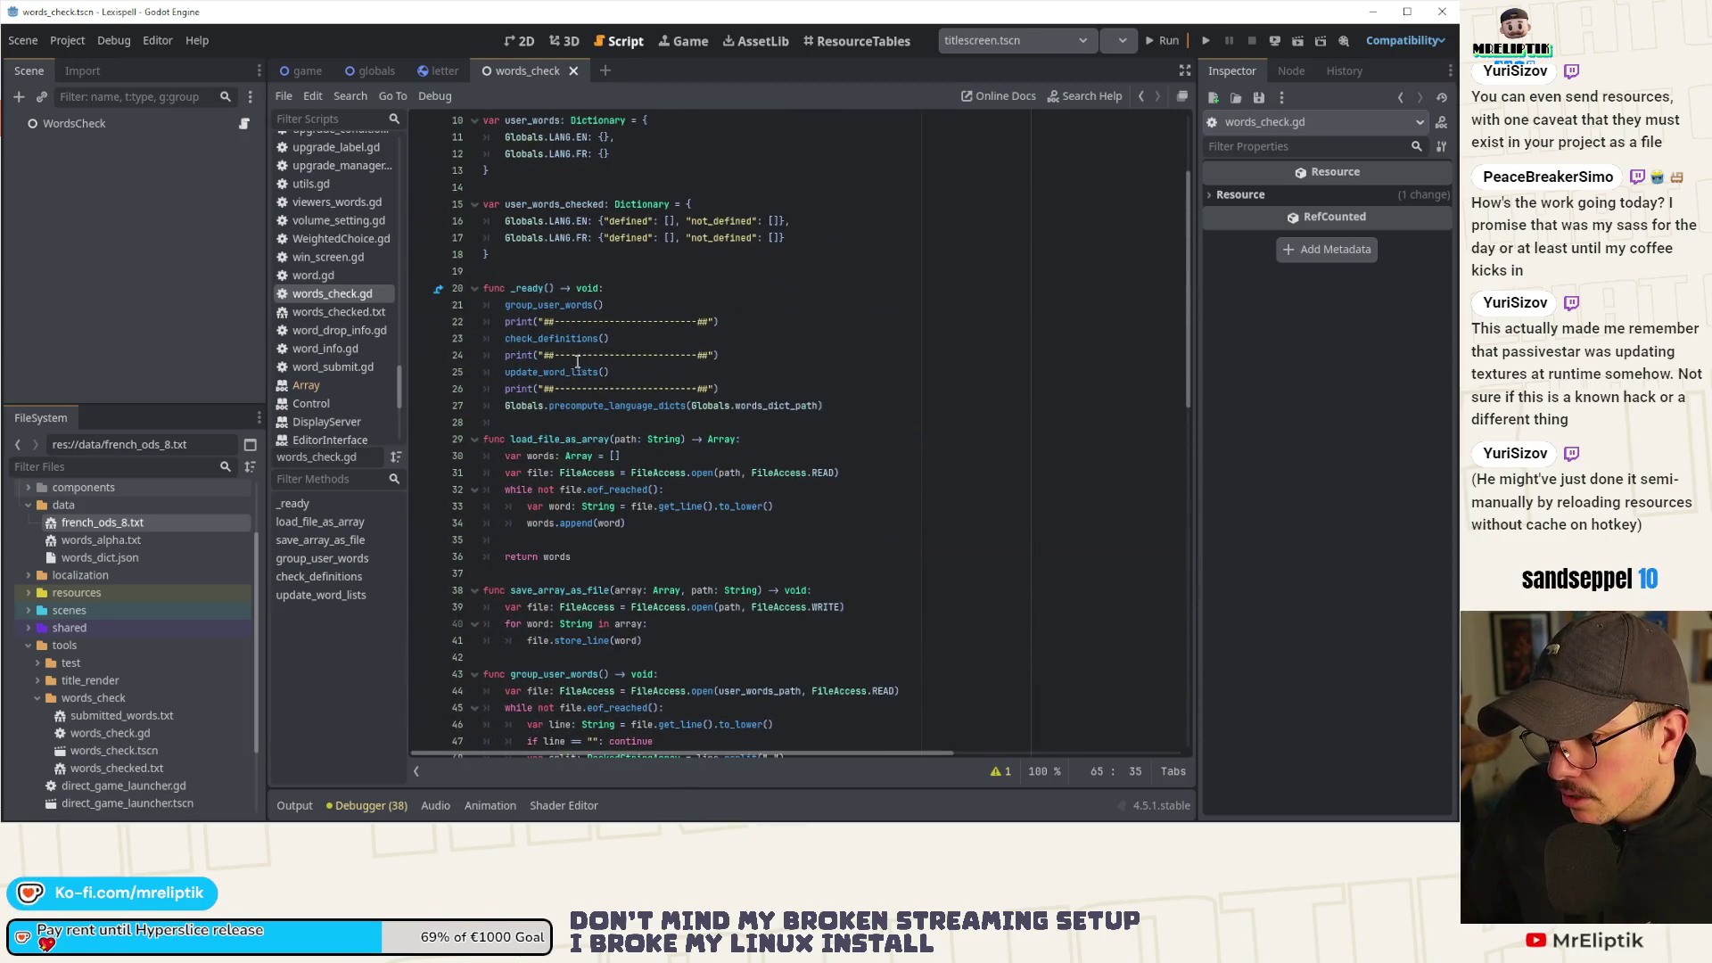
left_click(509, 371)
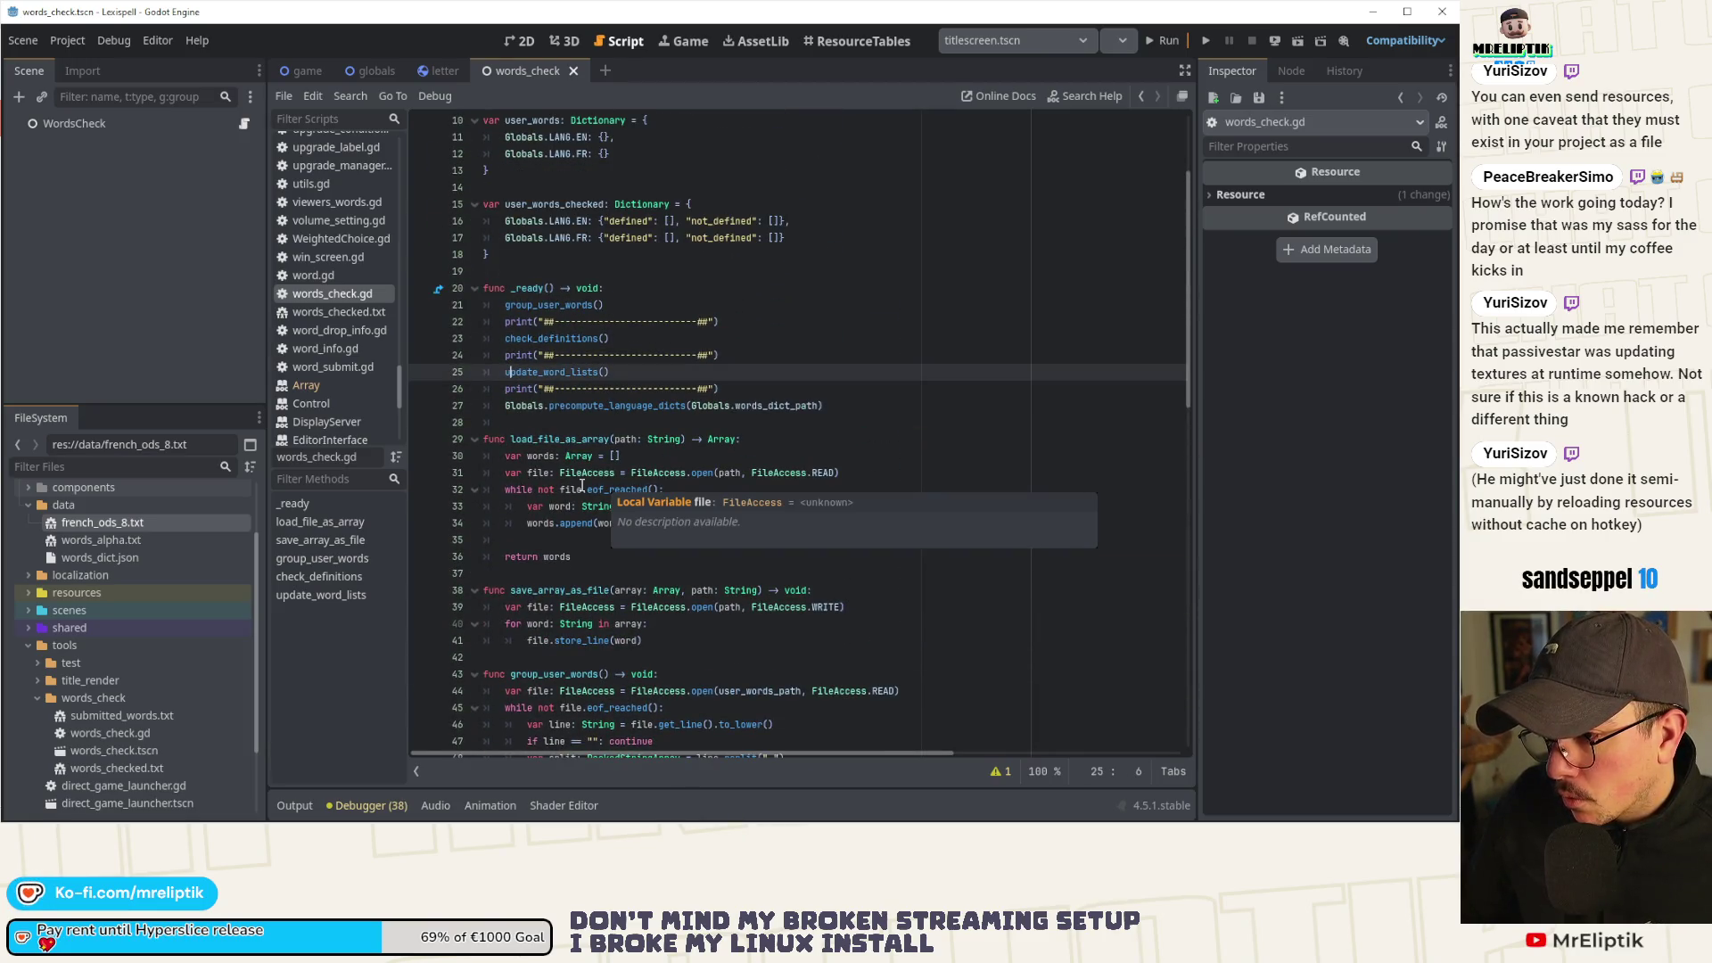
scroll(584, 481, "down", 2)
scroll(584, 480, "down", 10)
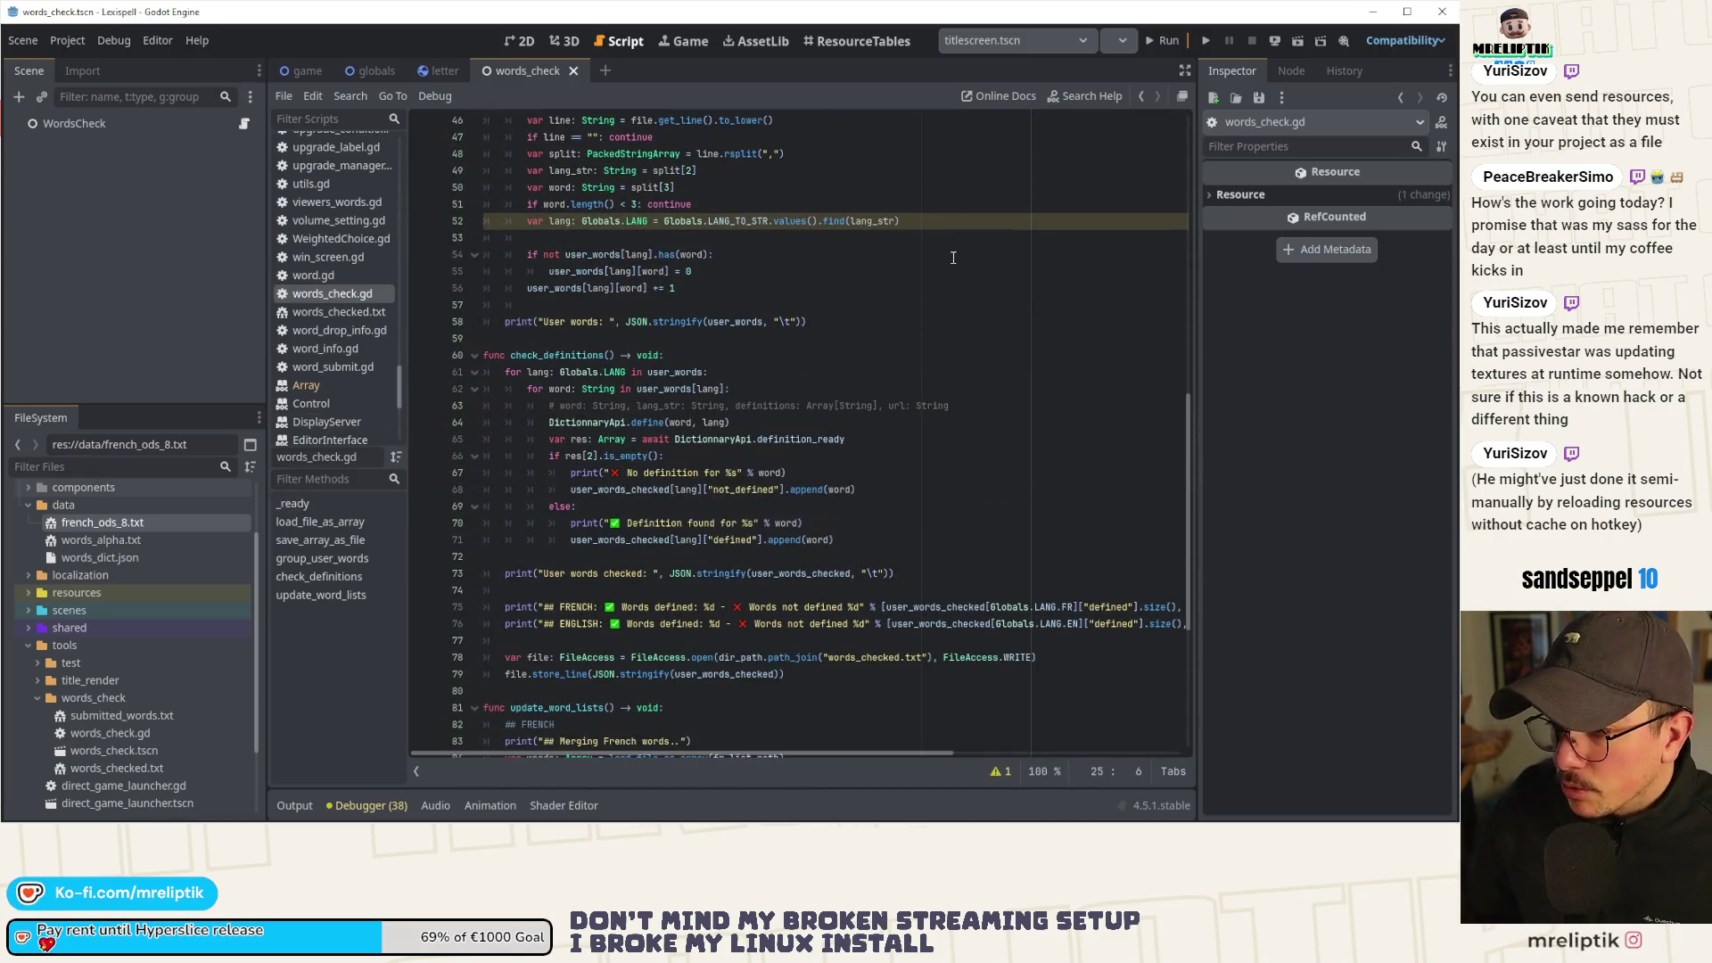
scroll(624, 392, "up", 7)
left_click(632, 390)
scroll(629, 307, "up", 1)
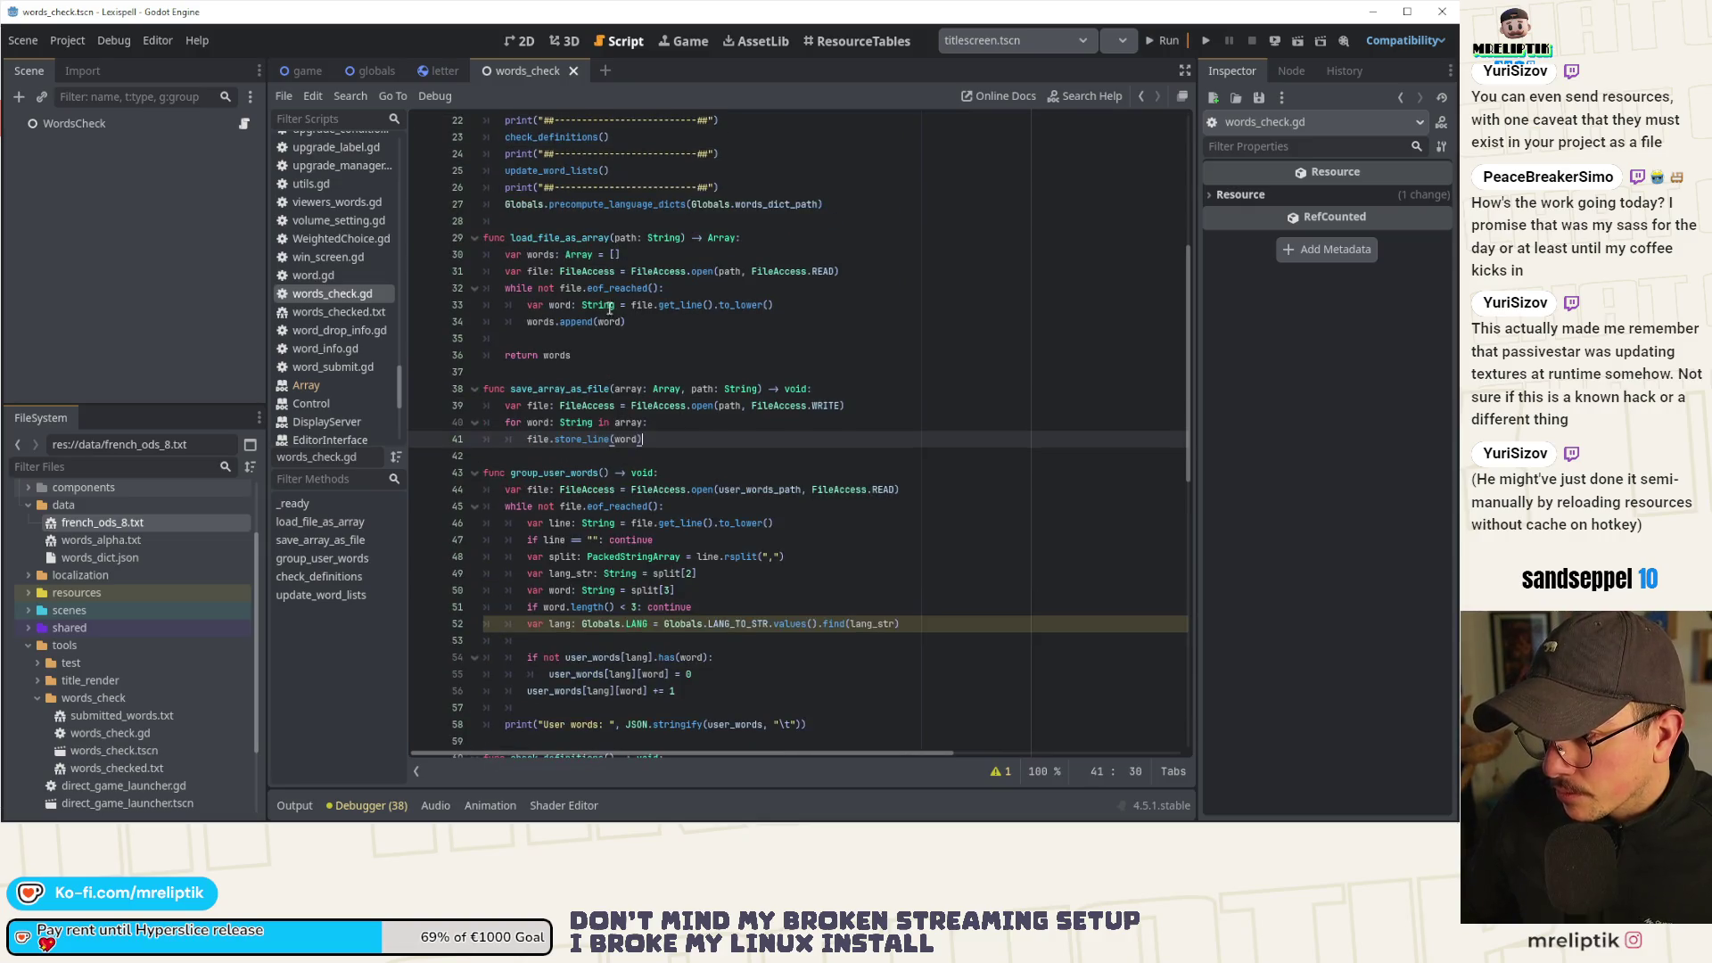
scroll(643, 506, "down", 7)
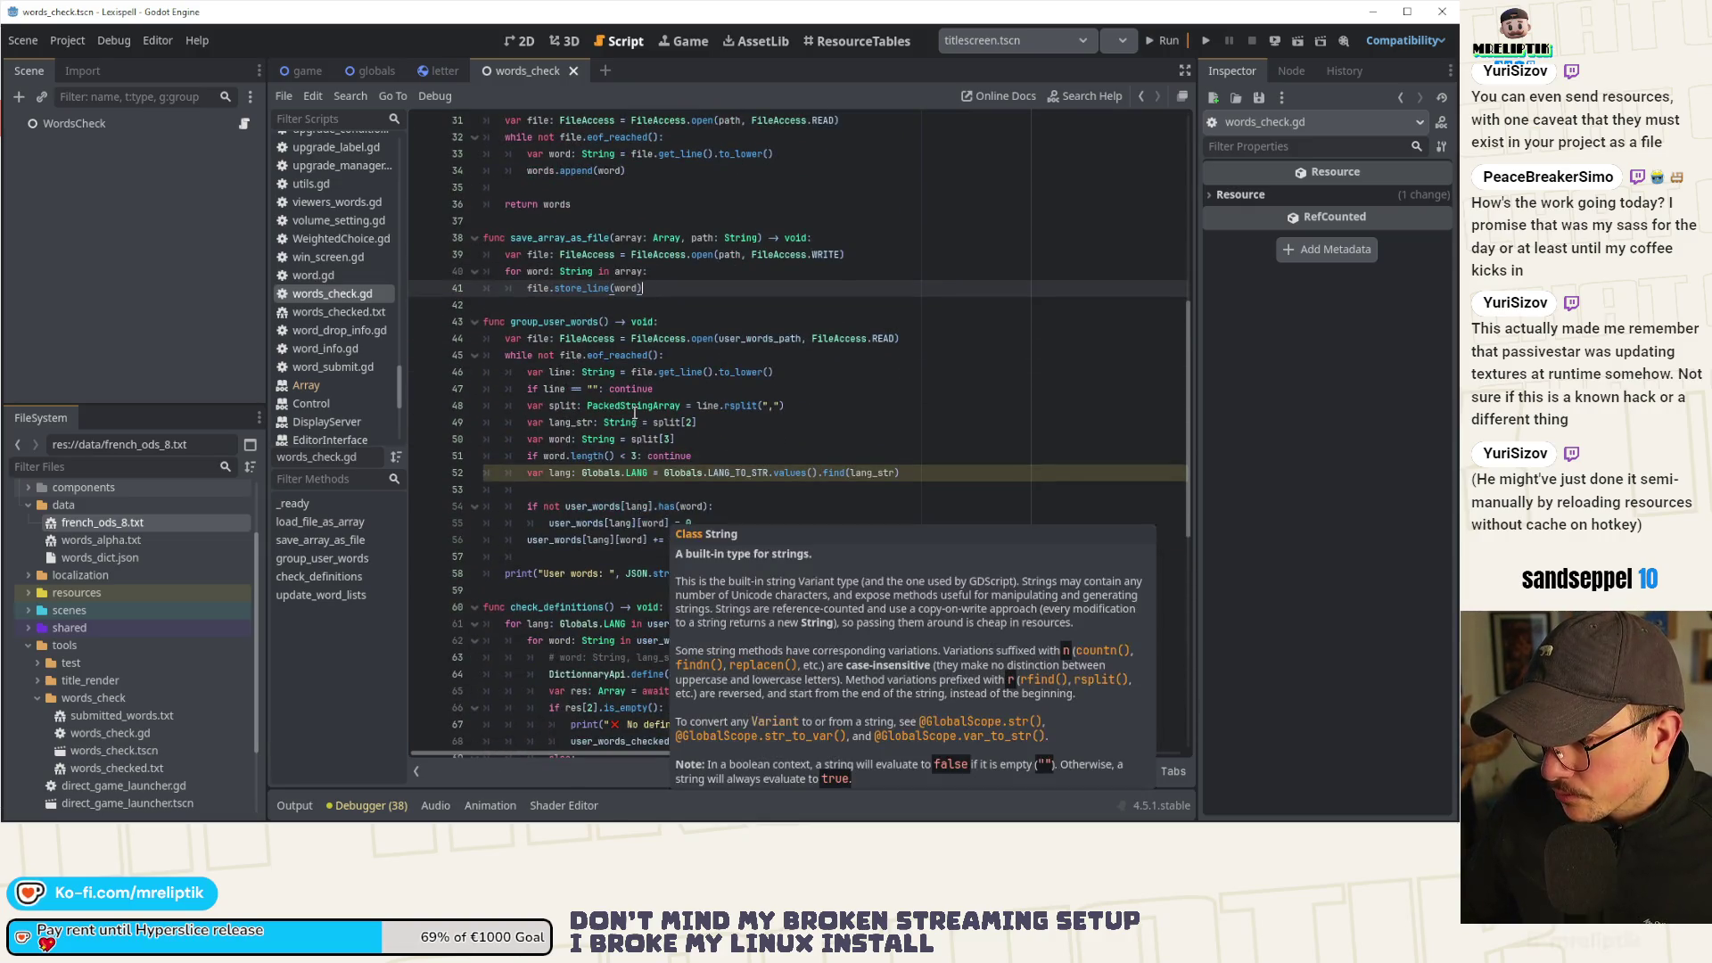
left_click(643, 490)
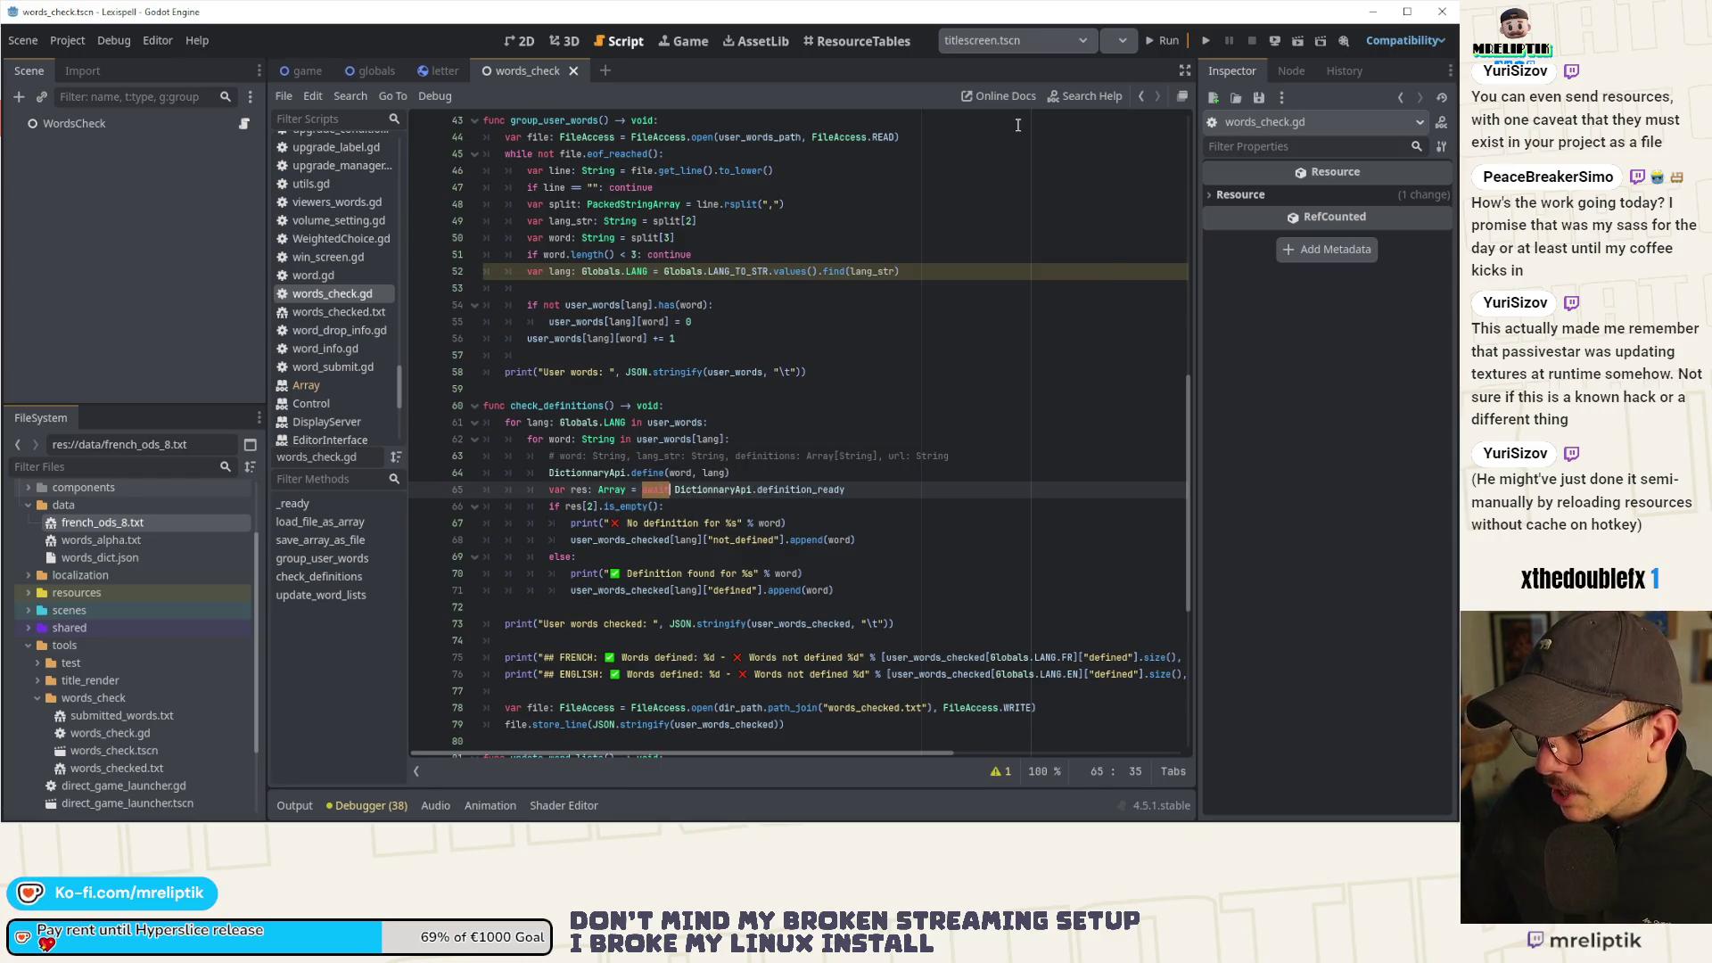
Open the ProjectSettings help page by searching the built-in docs for 'proj'.
left_click(1082, 96)
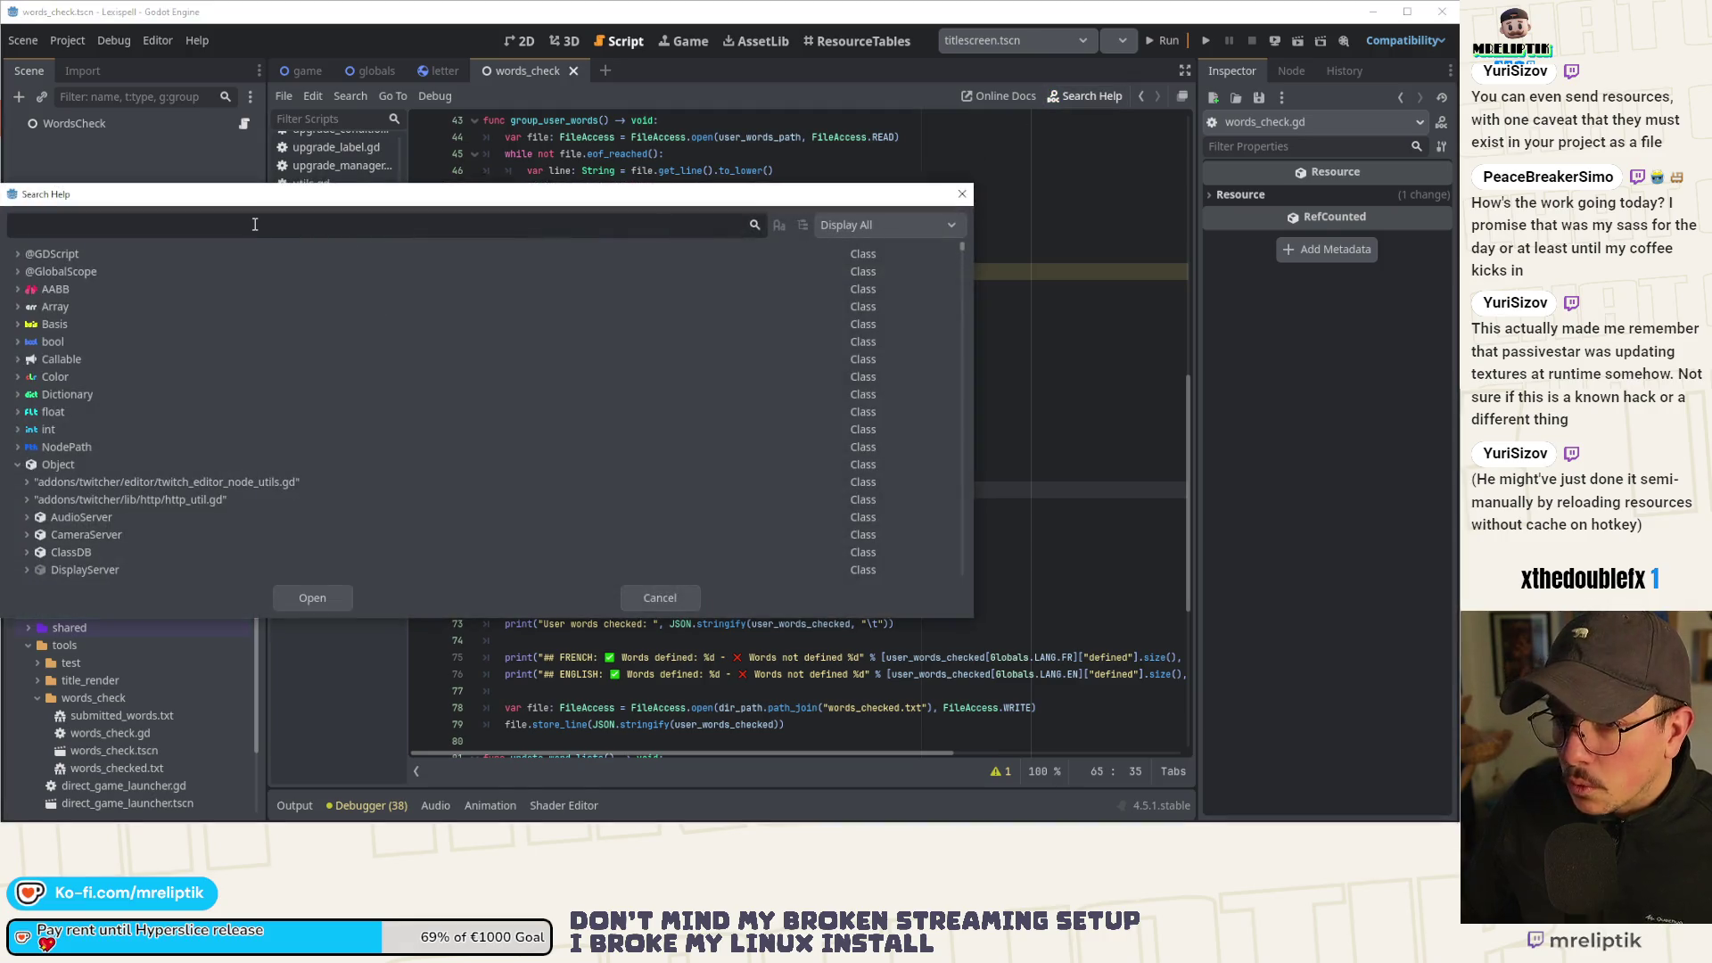
type("proj")
key("Return")
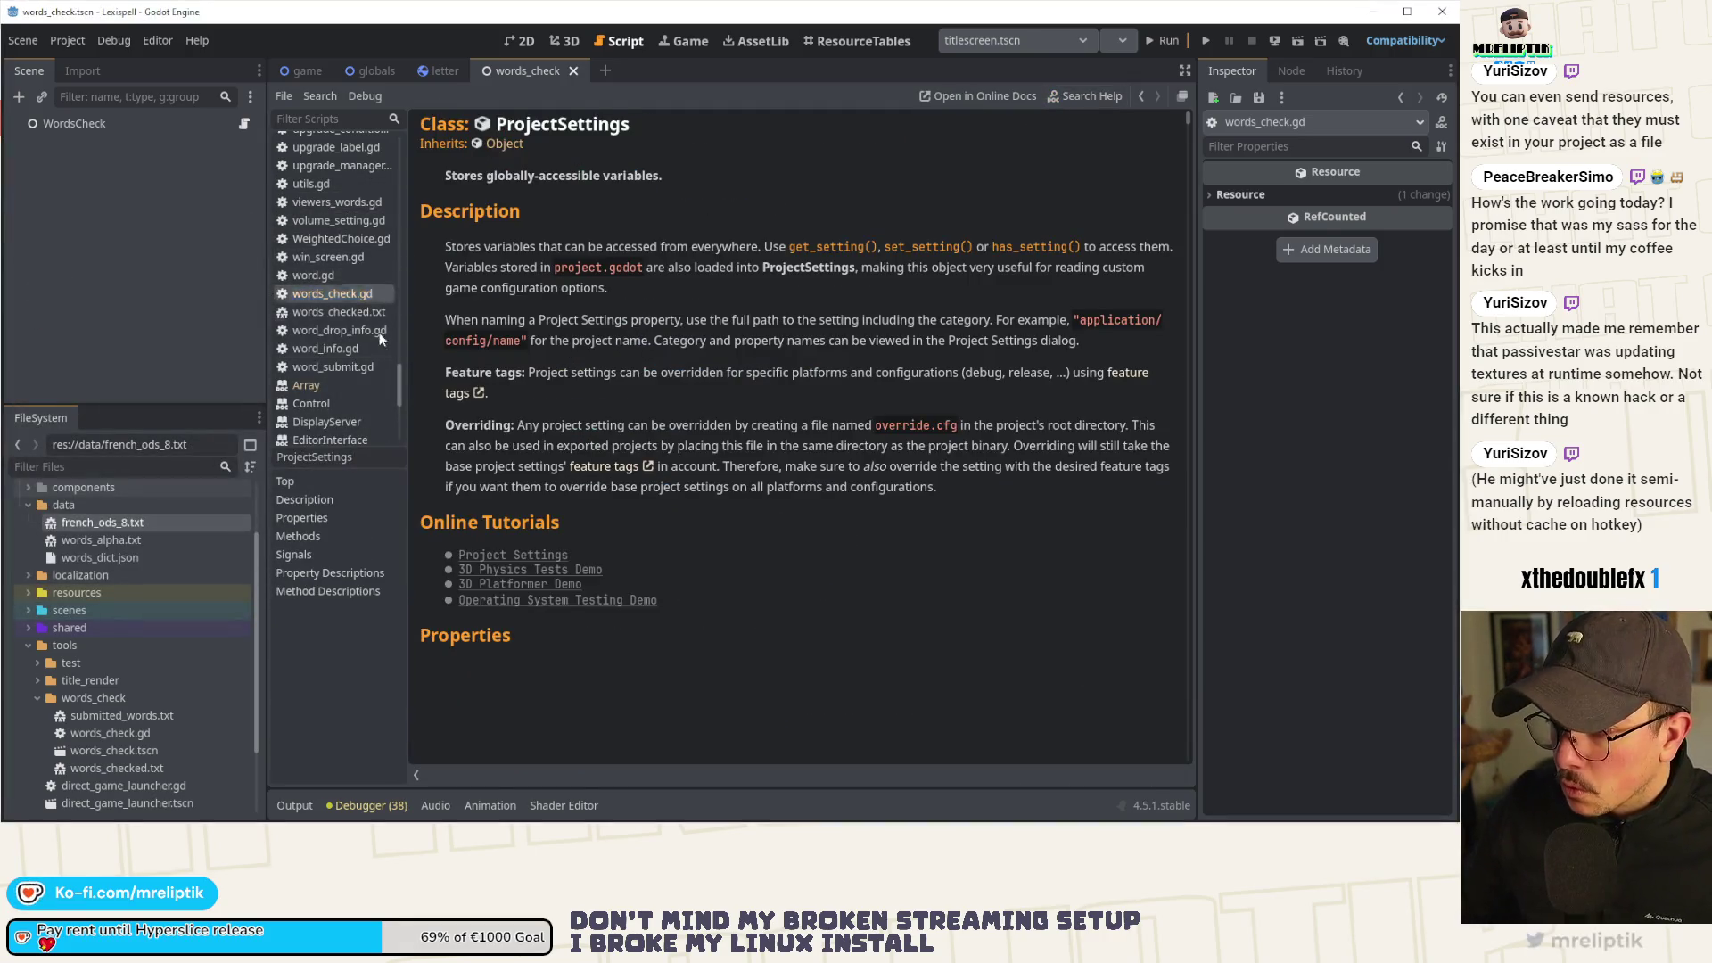
scroll(684, 466, "down", 20)
scroll(724, 437, "up", 10)
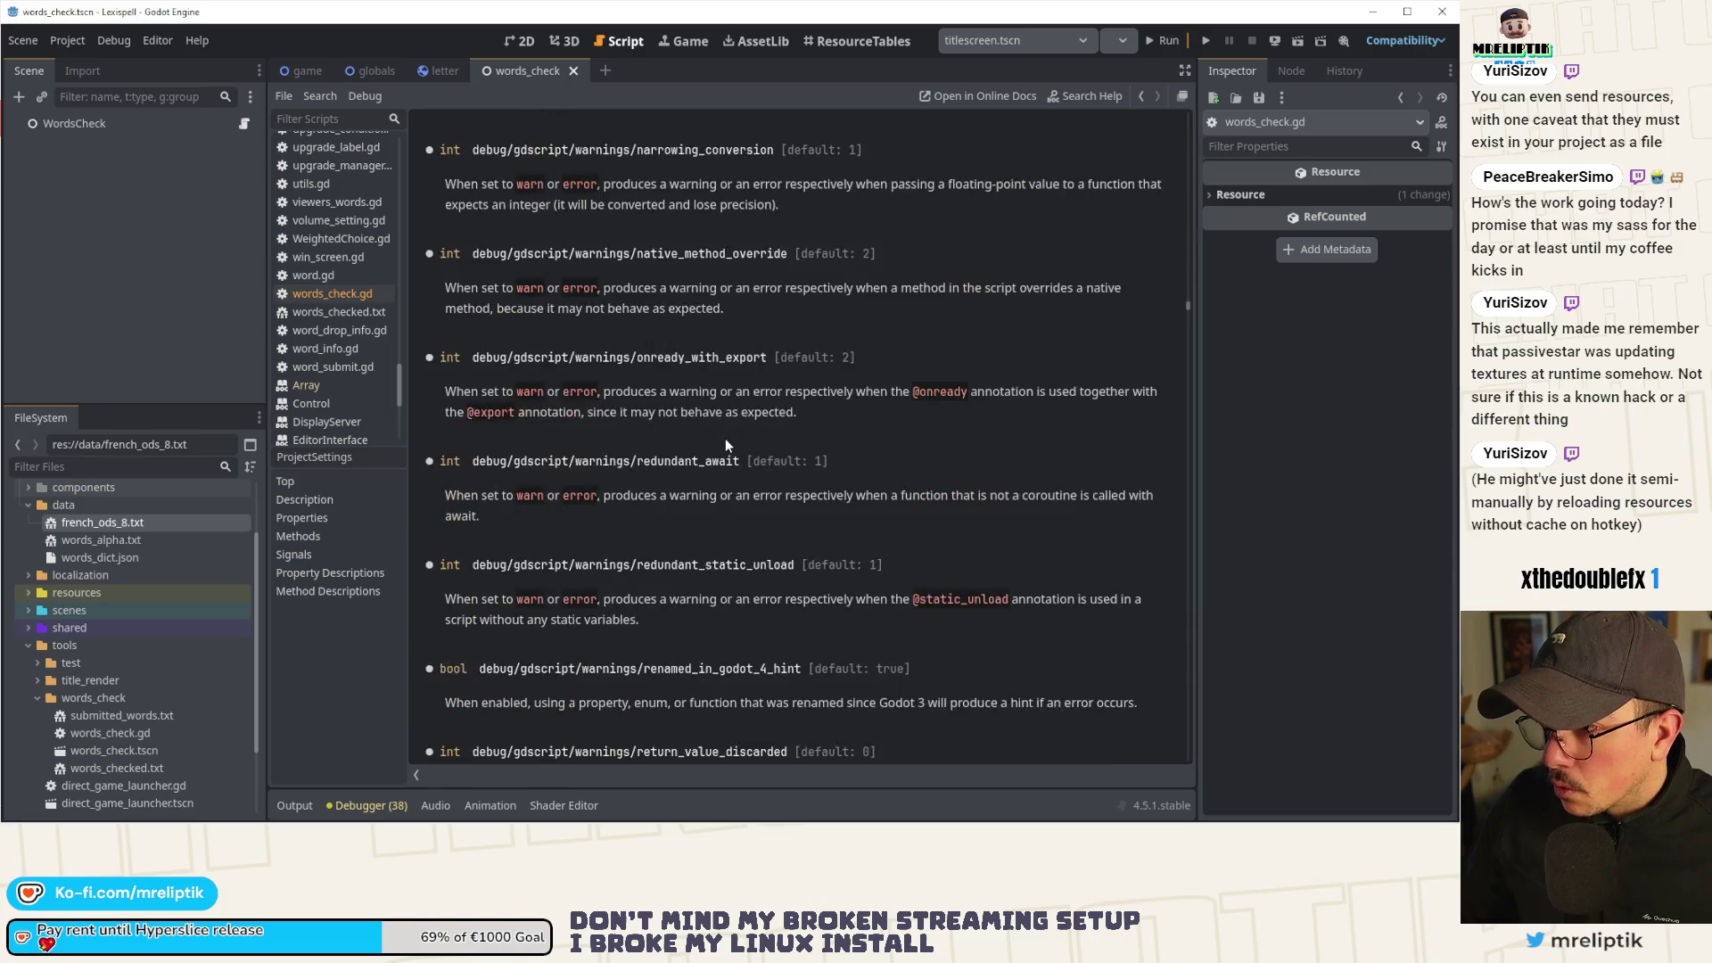
Search the help for 'await', then bring up the maximized Chrome window with the await docs.
left_click(1082, 98)
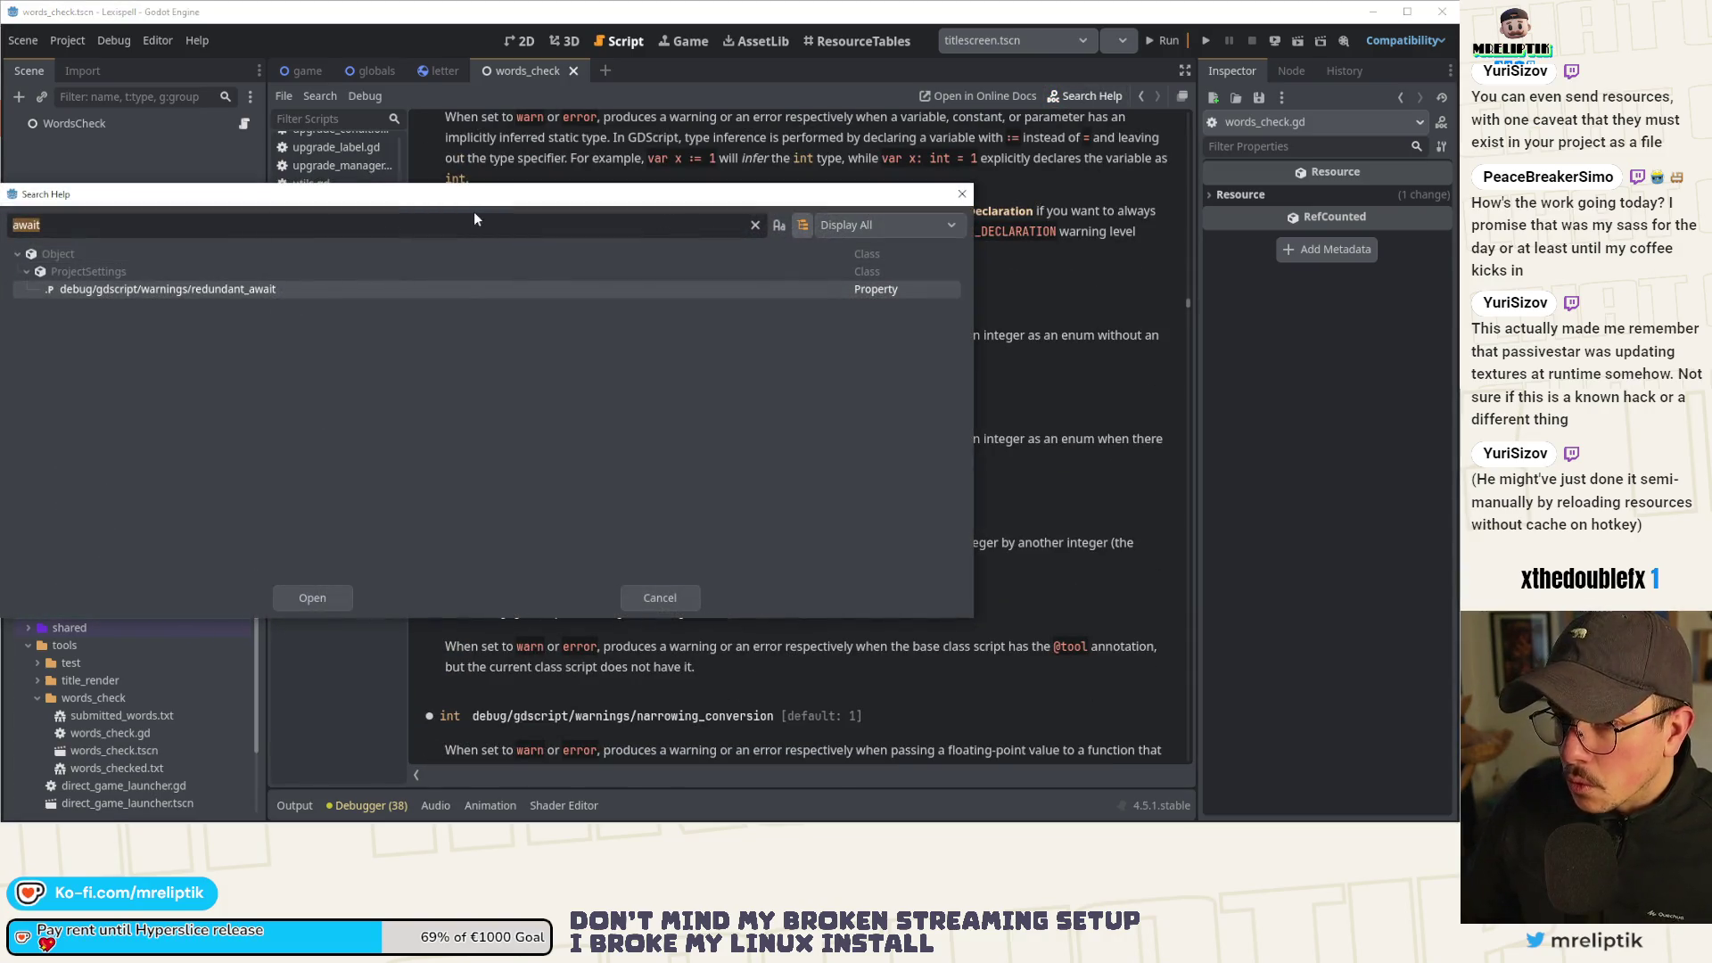
left_click(962, 194)
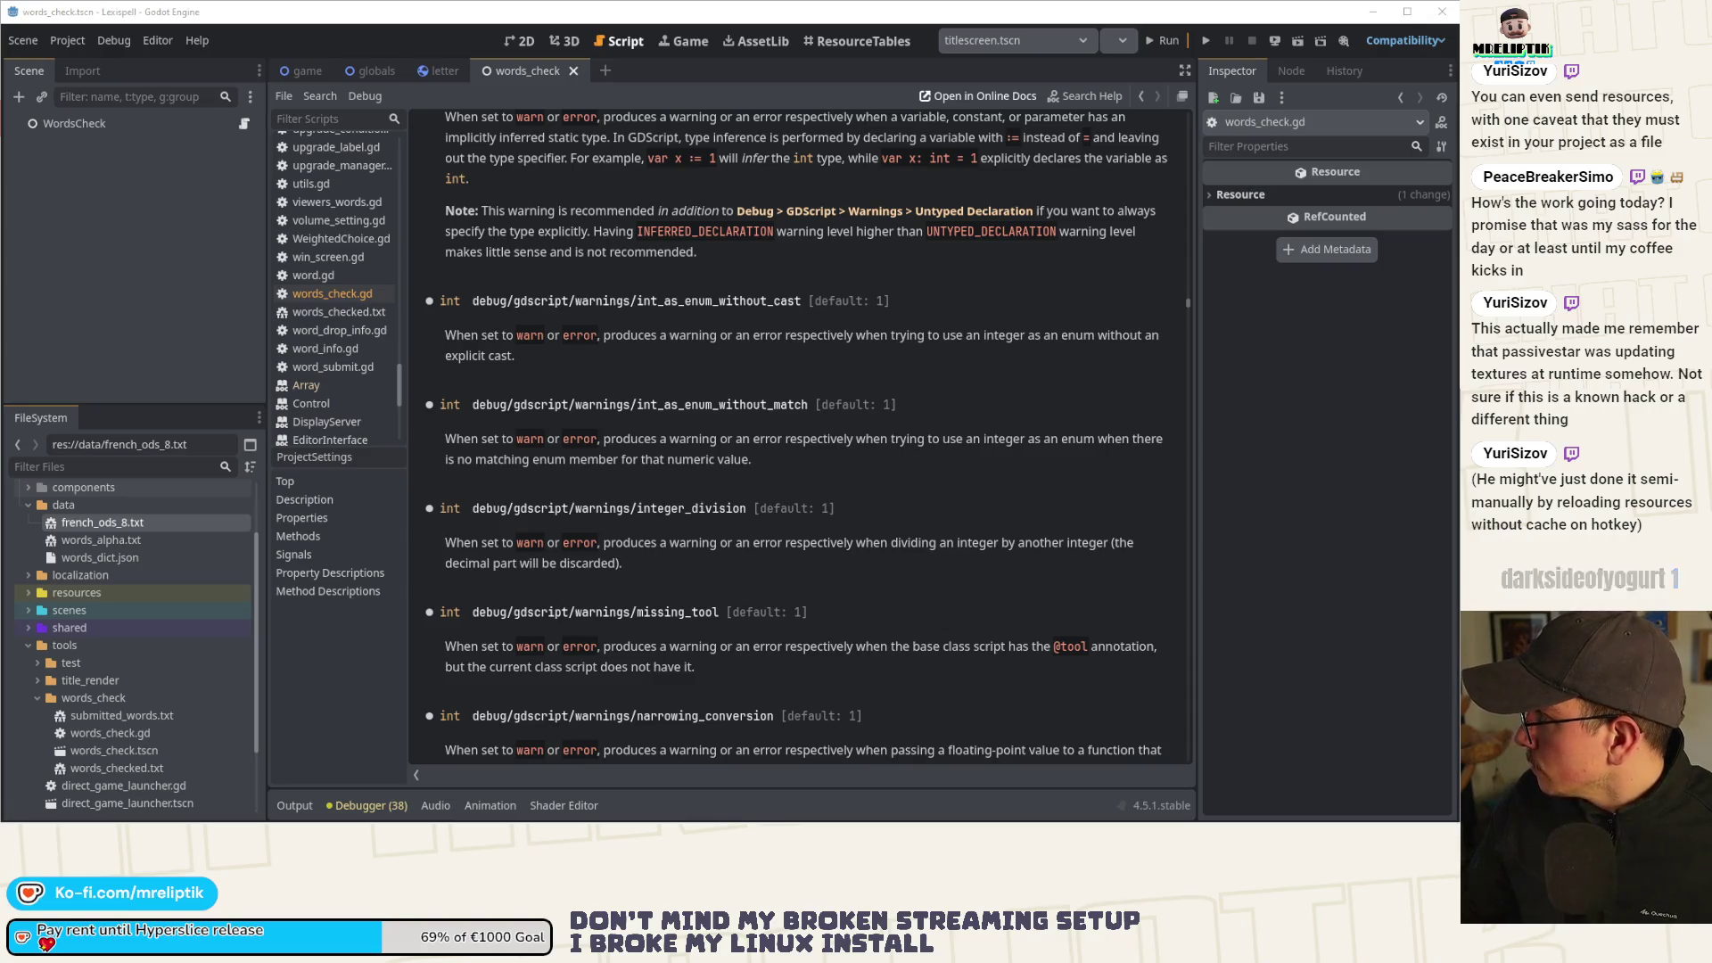
key("alt+Tab")
double_click(488, 157)
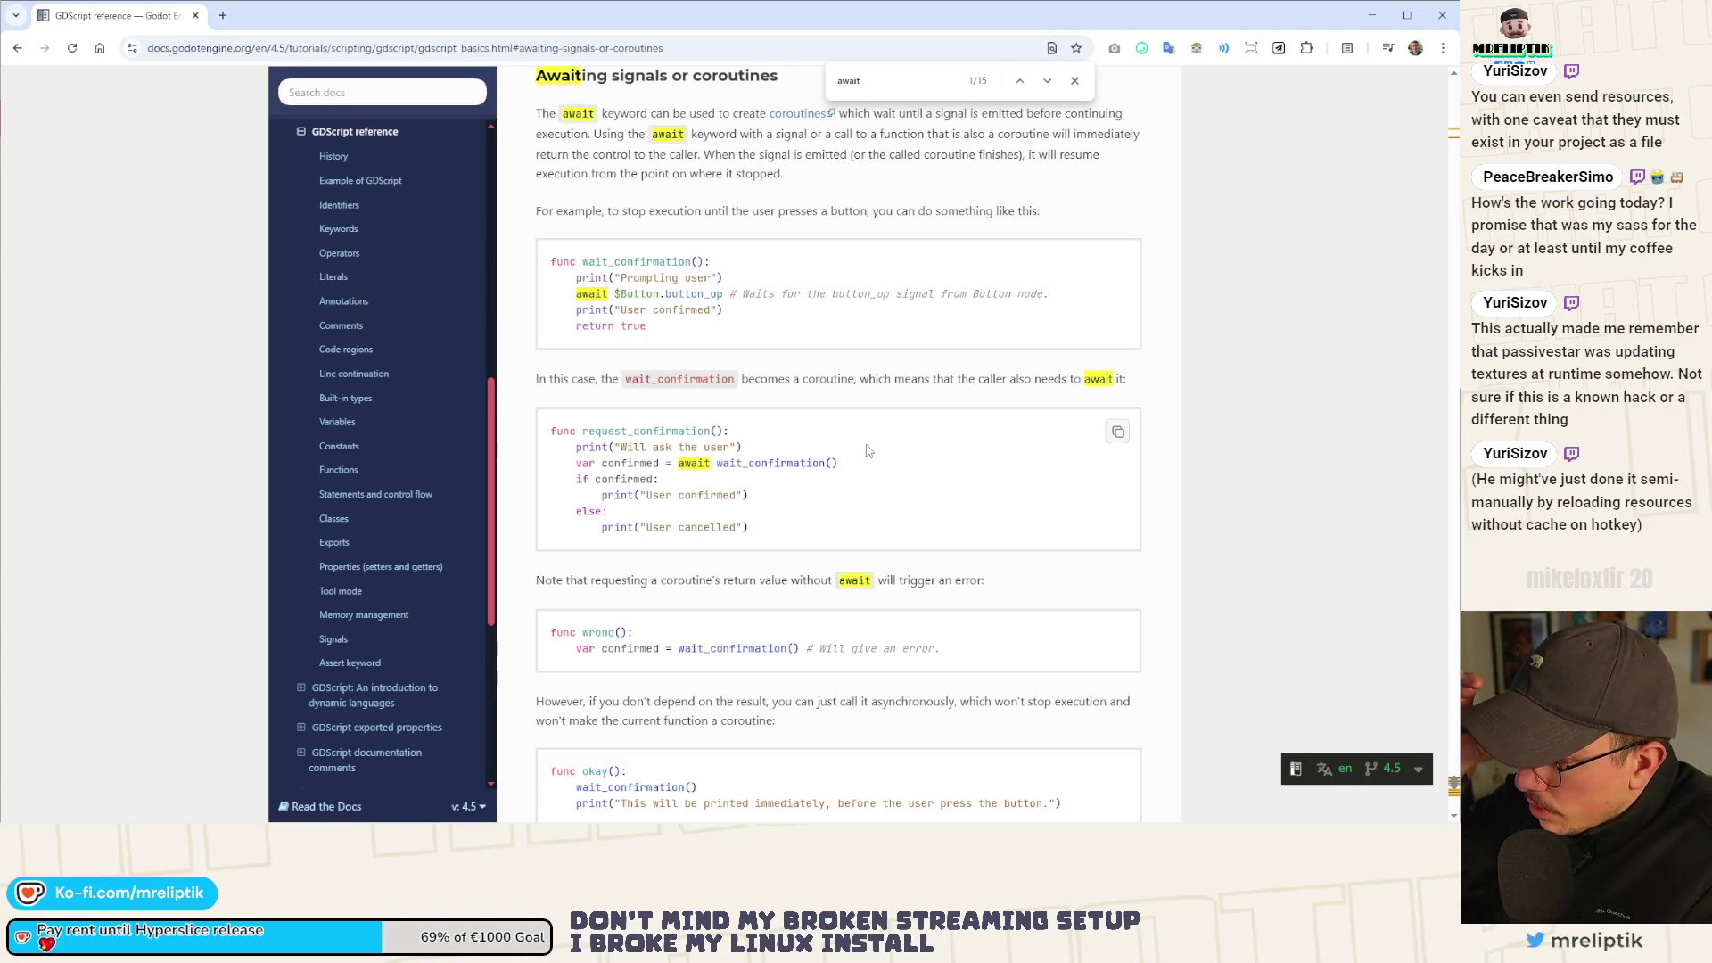
Read down the 'Awaiting signals or coroutines' examples, then go back to Godot.
scroll(794, 472, "down", 1)
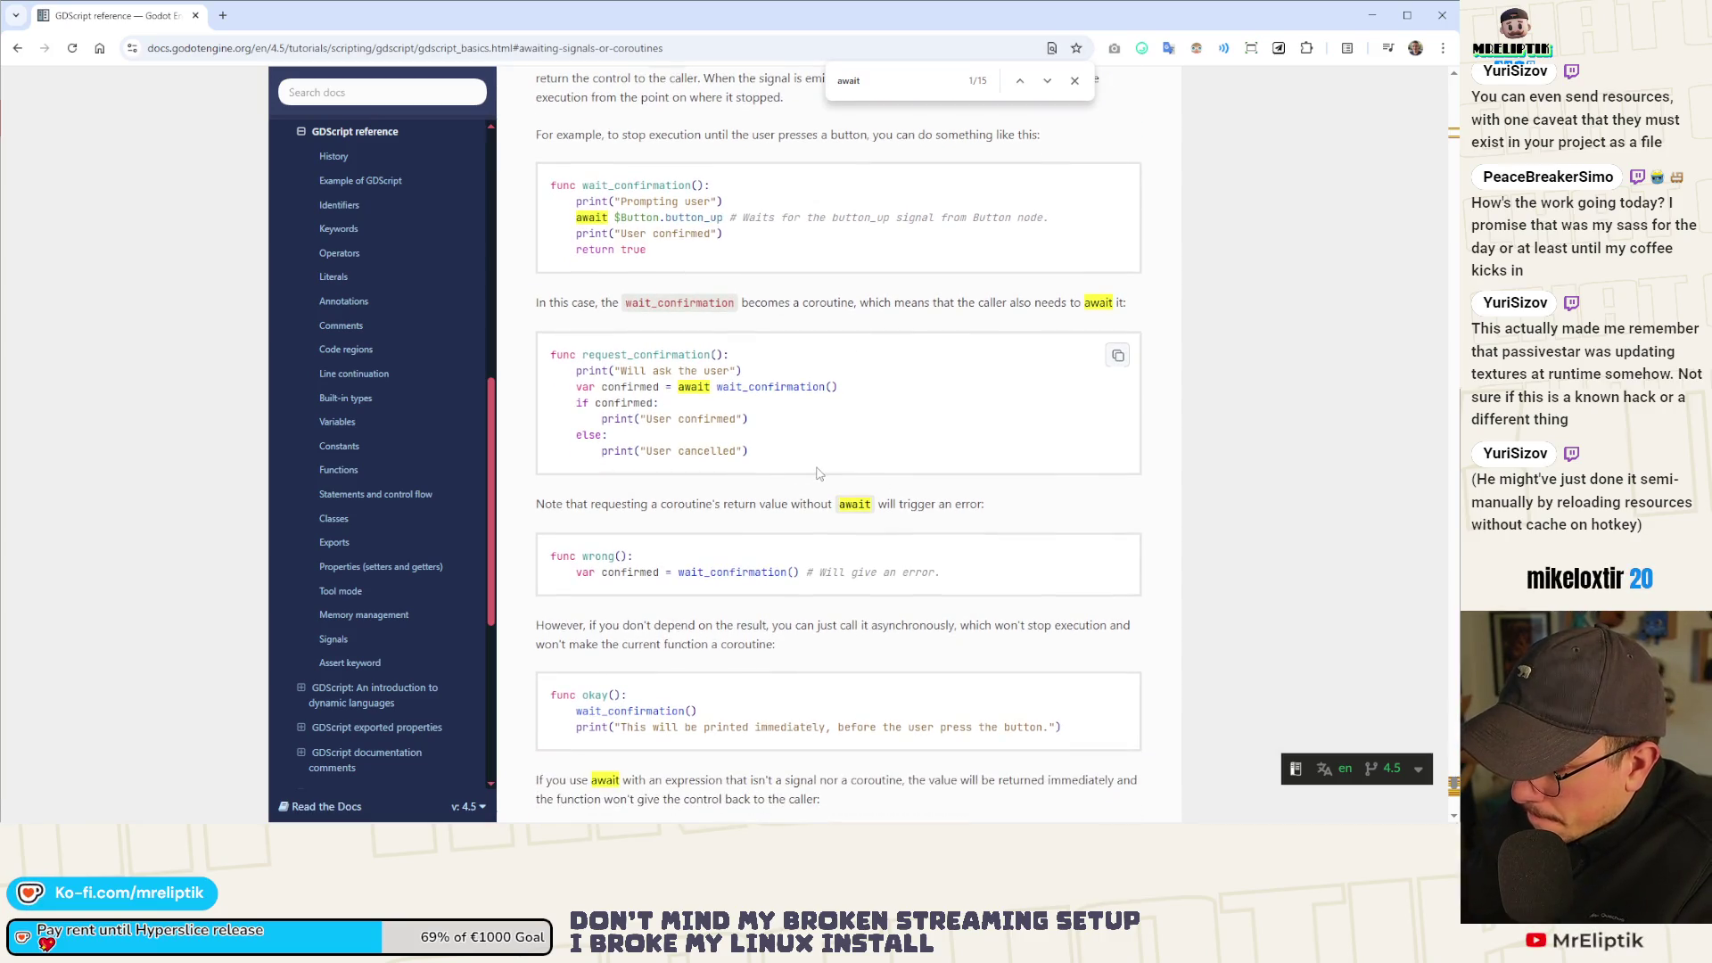
scroll(793, 471, "down", 1)
scroll(816, 472, "down", 4)
scroll(819, 472, "down", 6)
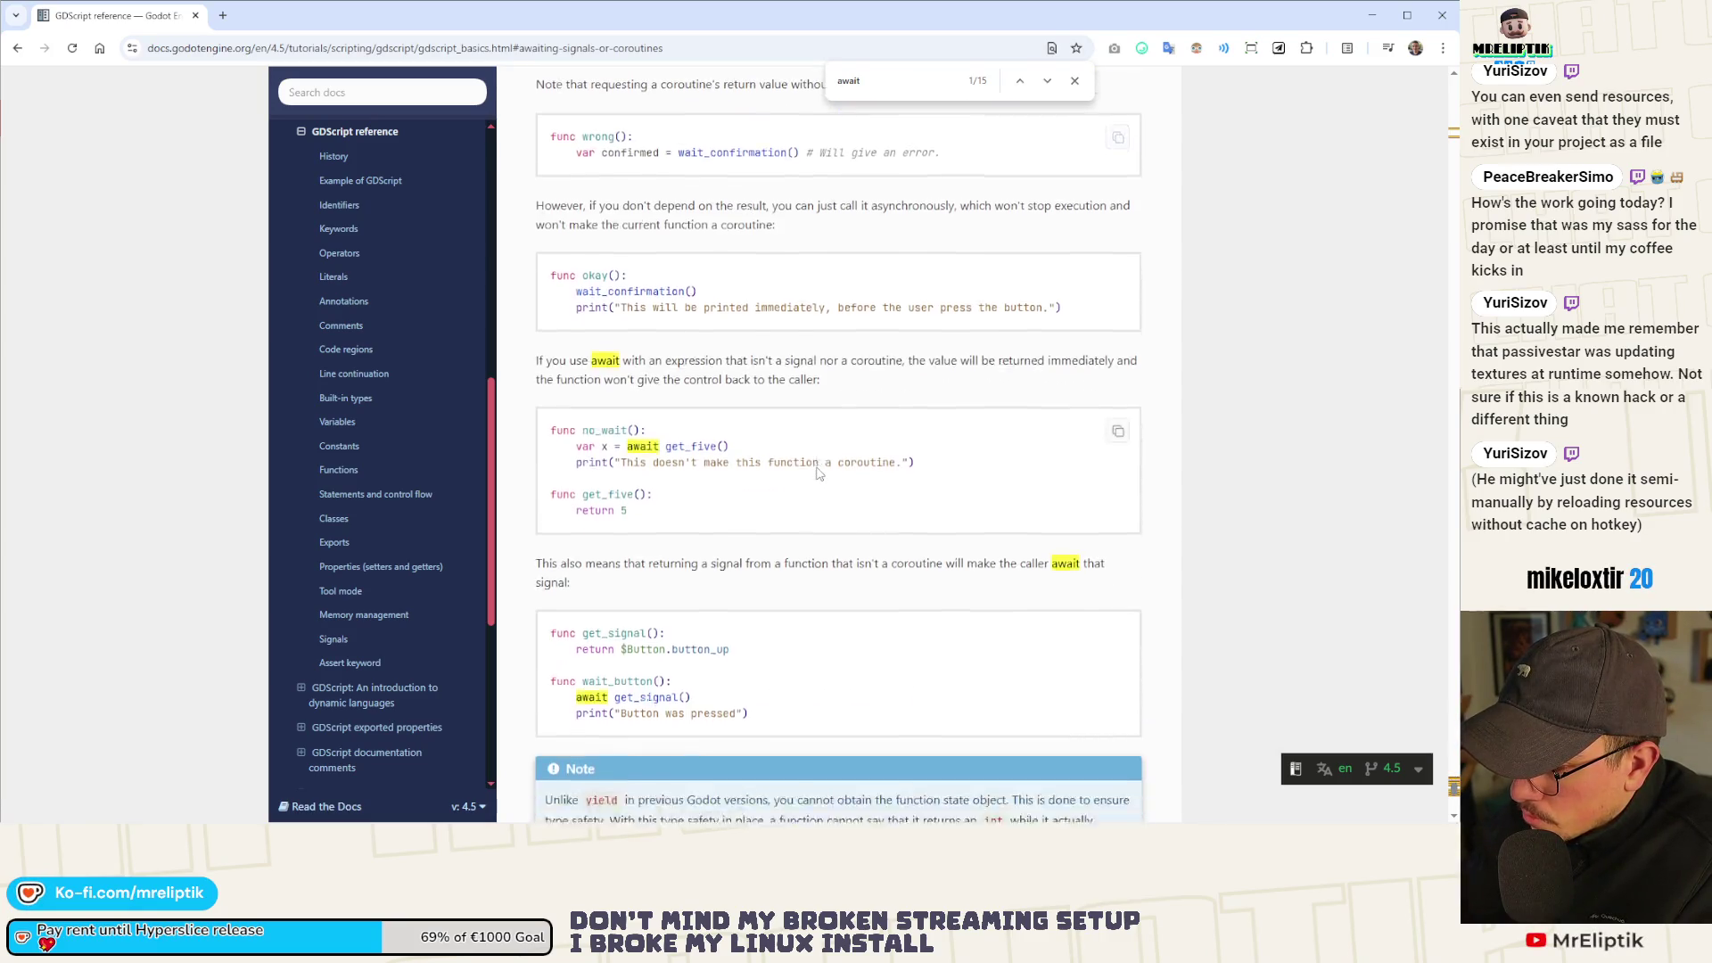
key("alt+Tab")
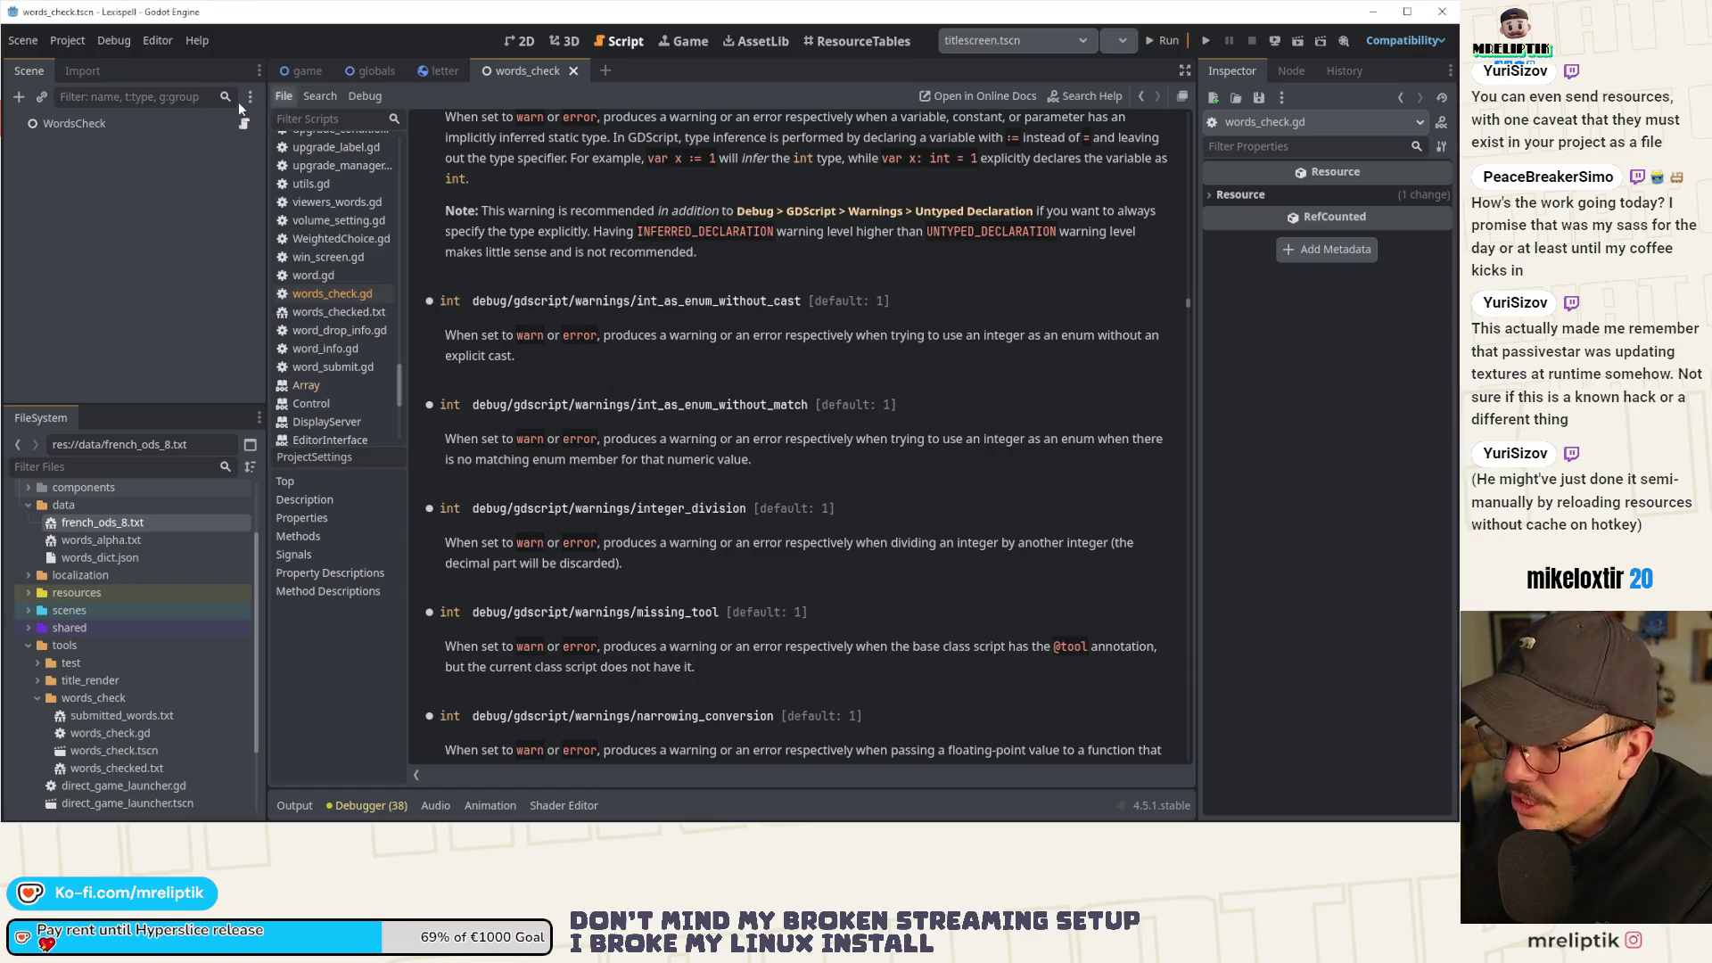
In words_check.gd, add 'await' before the check_definitions() call on line 23 and save.
left_click(241, 124)
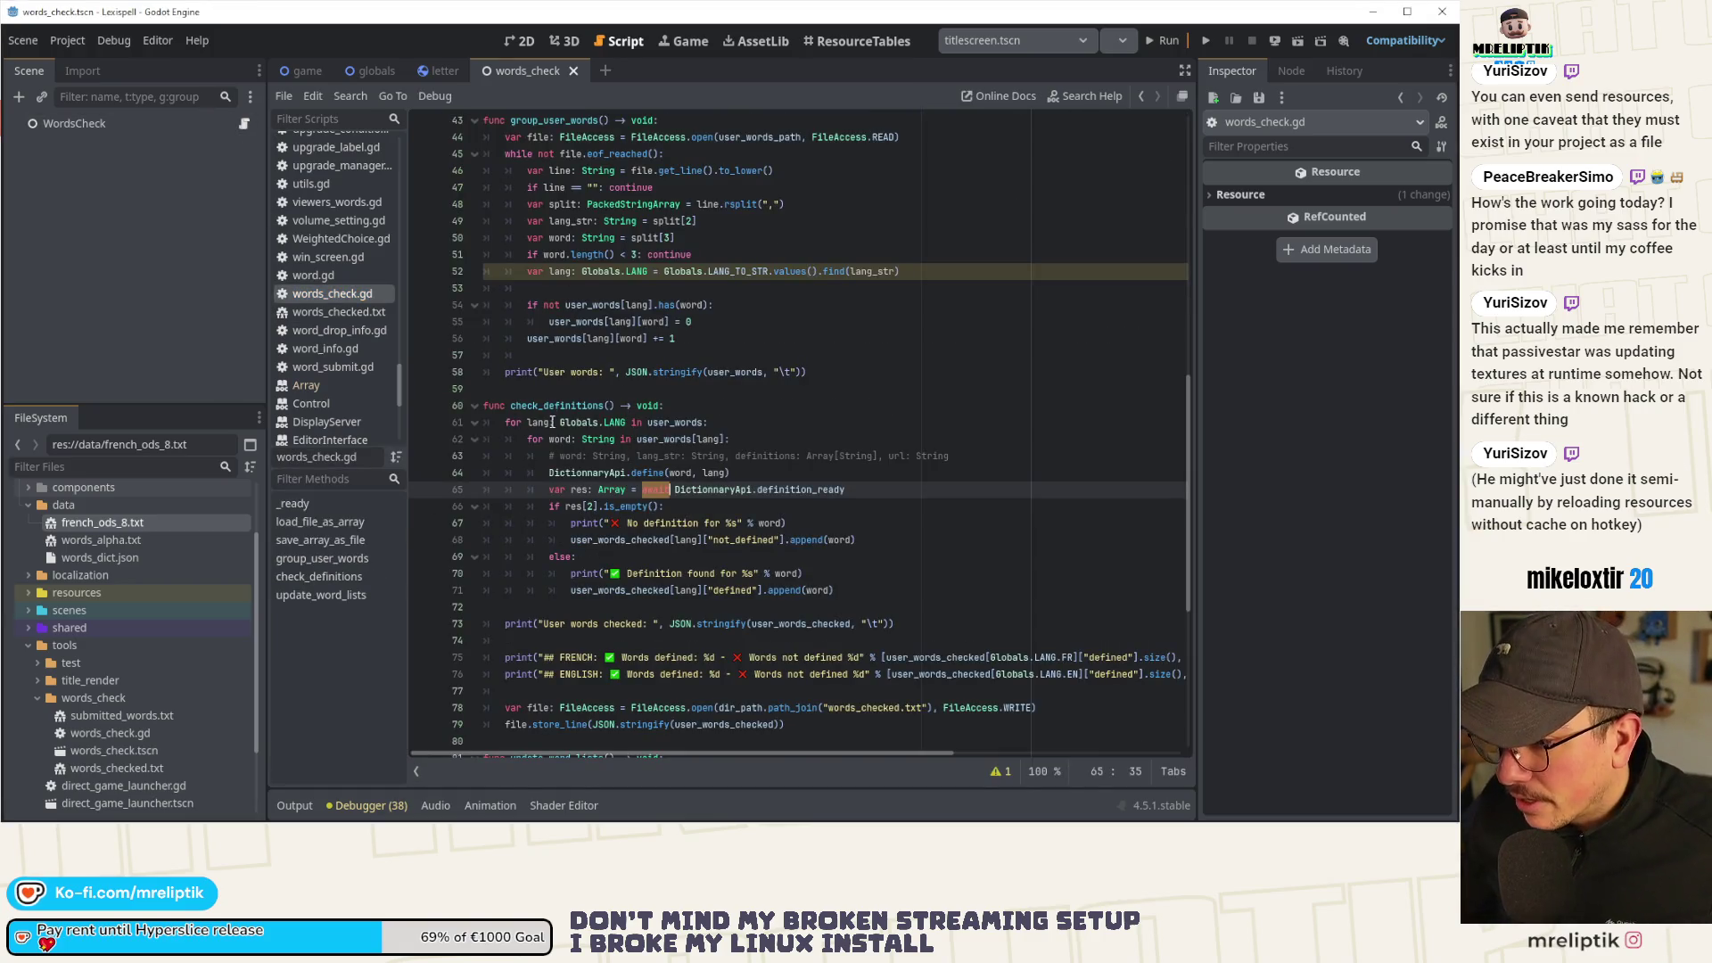
left_click(604, 405)
scroll(615, 446, "down", 1)
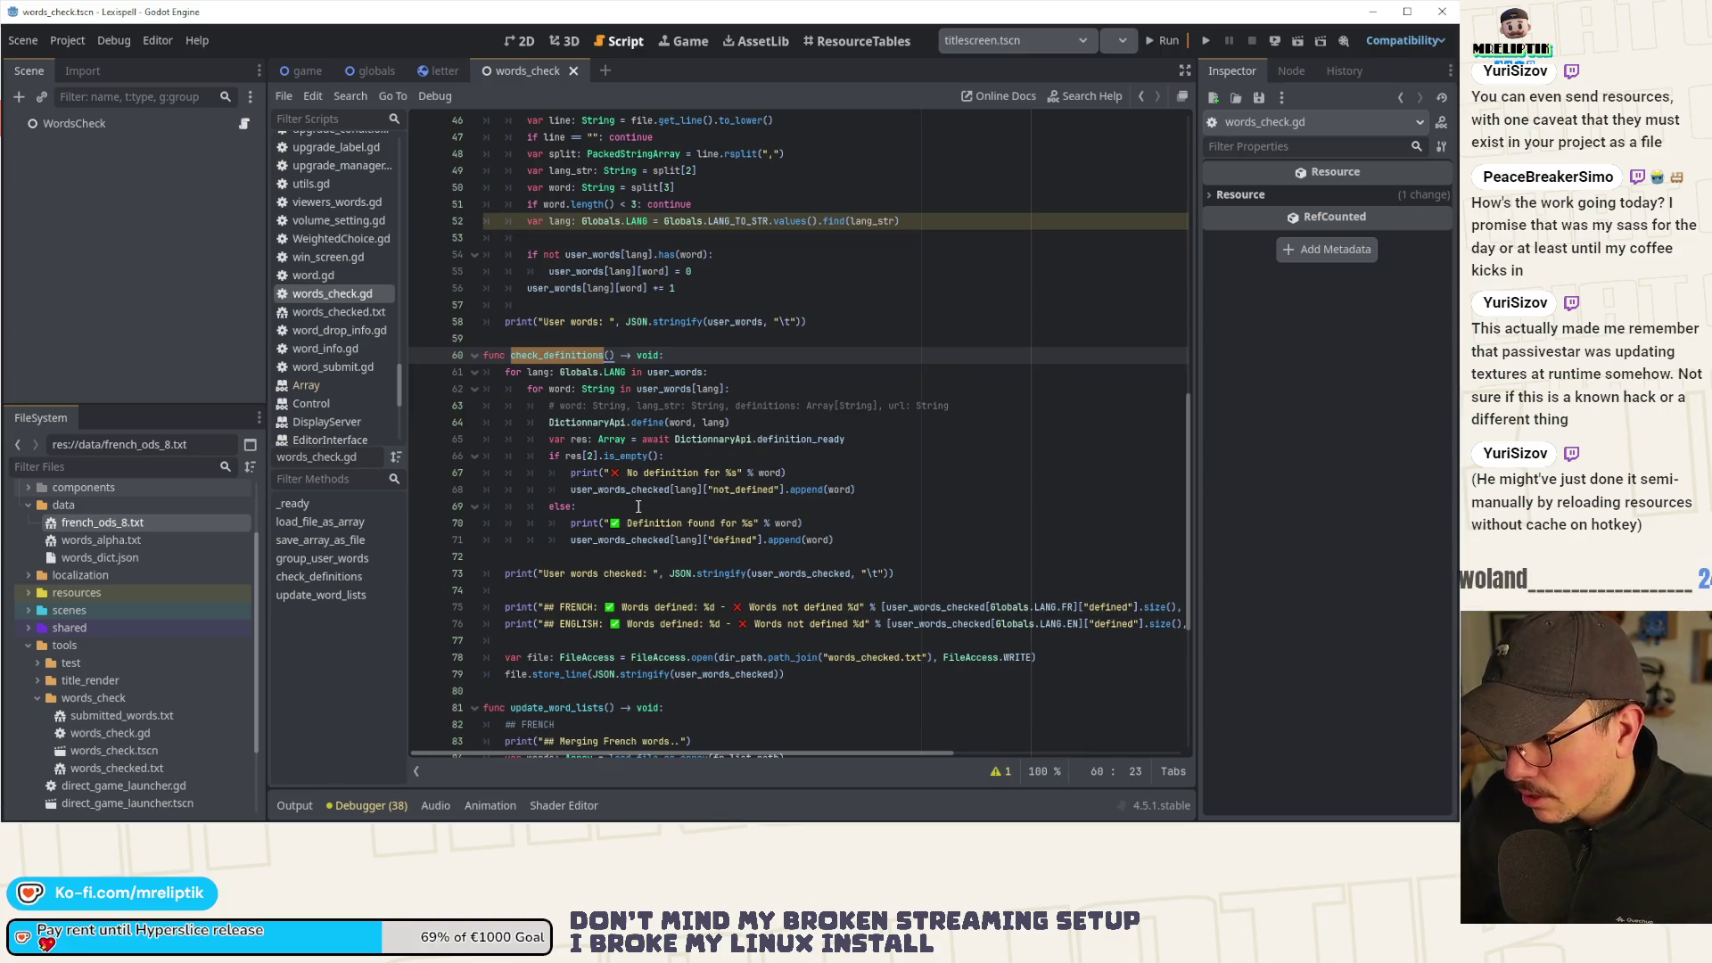
scroll(639, 491, "up", 11)
left_click(506, 289)
type("await check_definitions(")
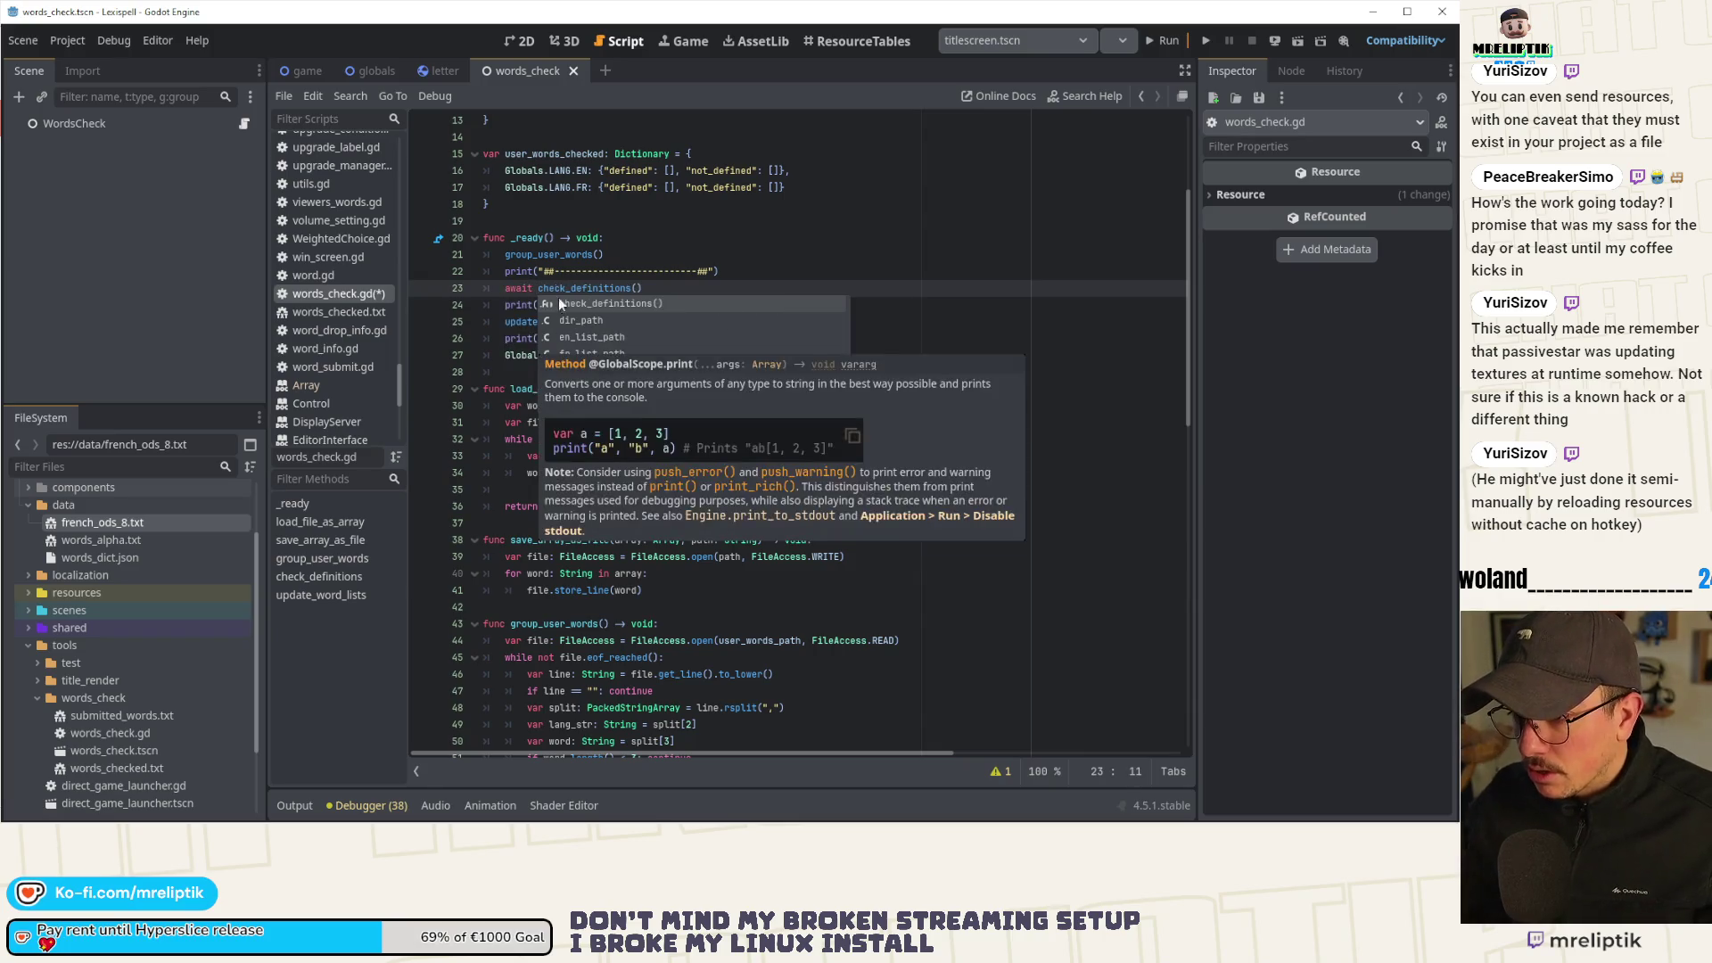
left_click(554, 271)
key("ctrl+s")
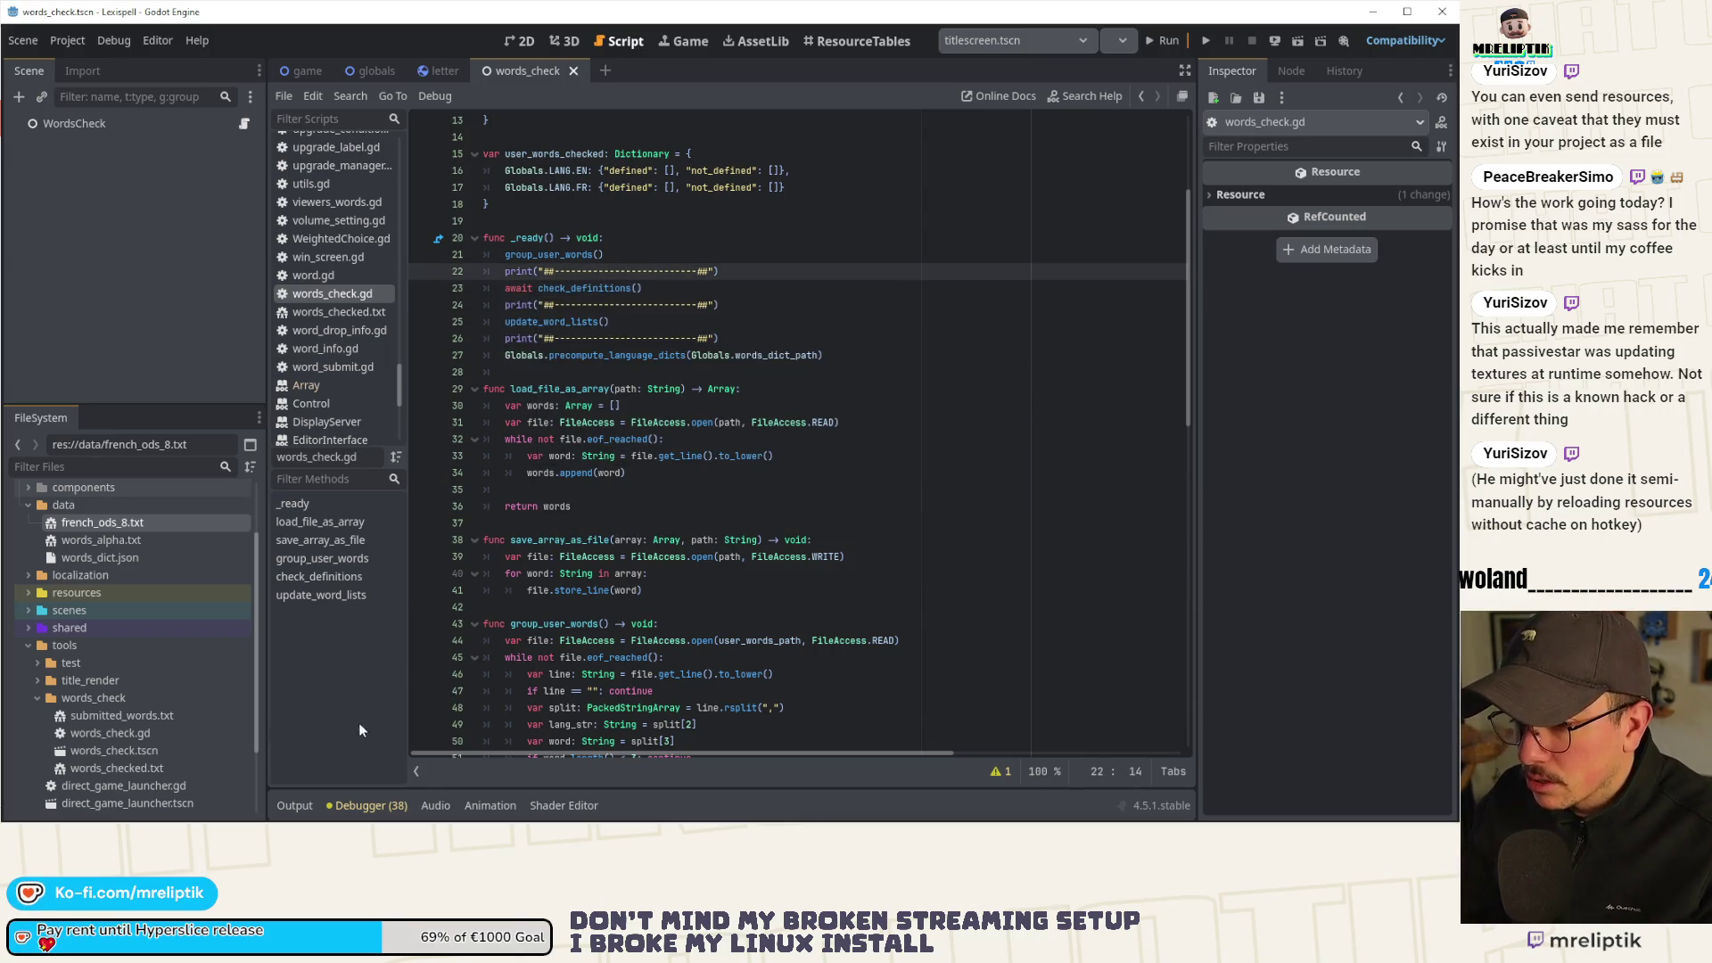
Run the words_check scene and review the per-word definition checks in the Output log.
left_click(295, 805)
left_click(1280, 41)
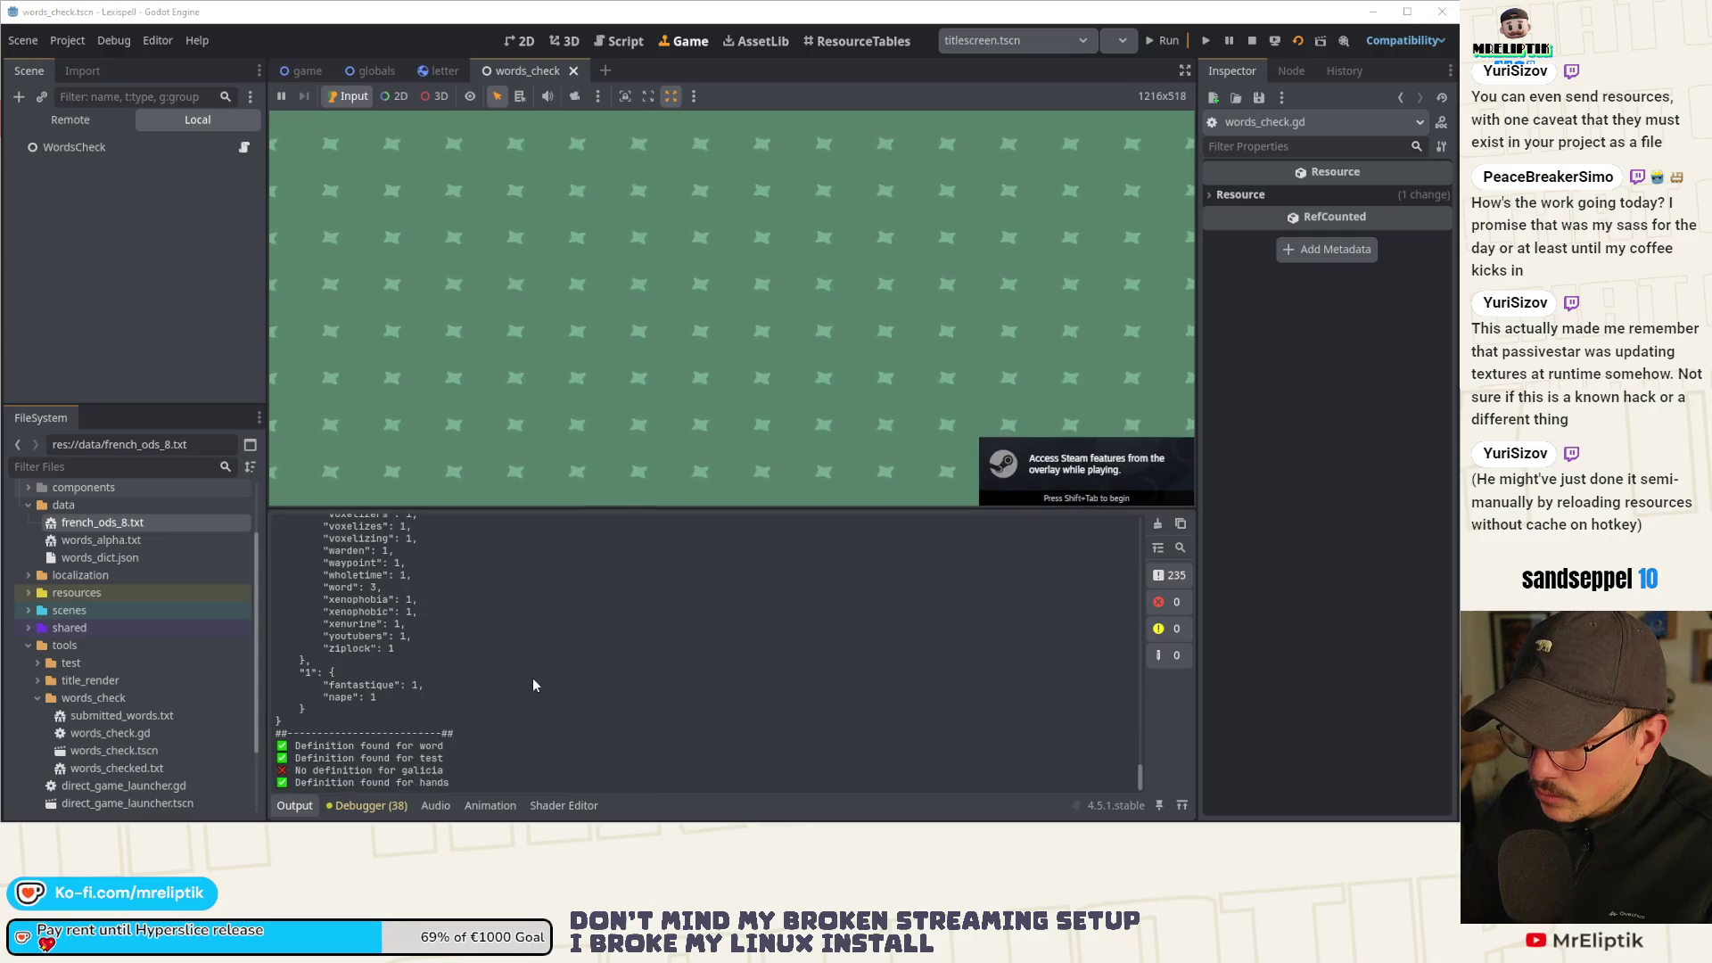
scroll(448, 667, "up", 10)
scroll(425, 670, "up", 15)
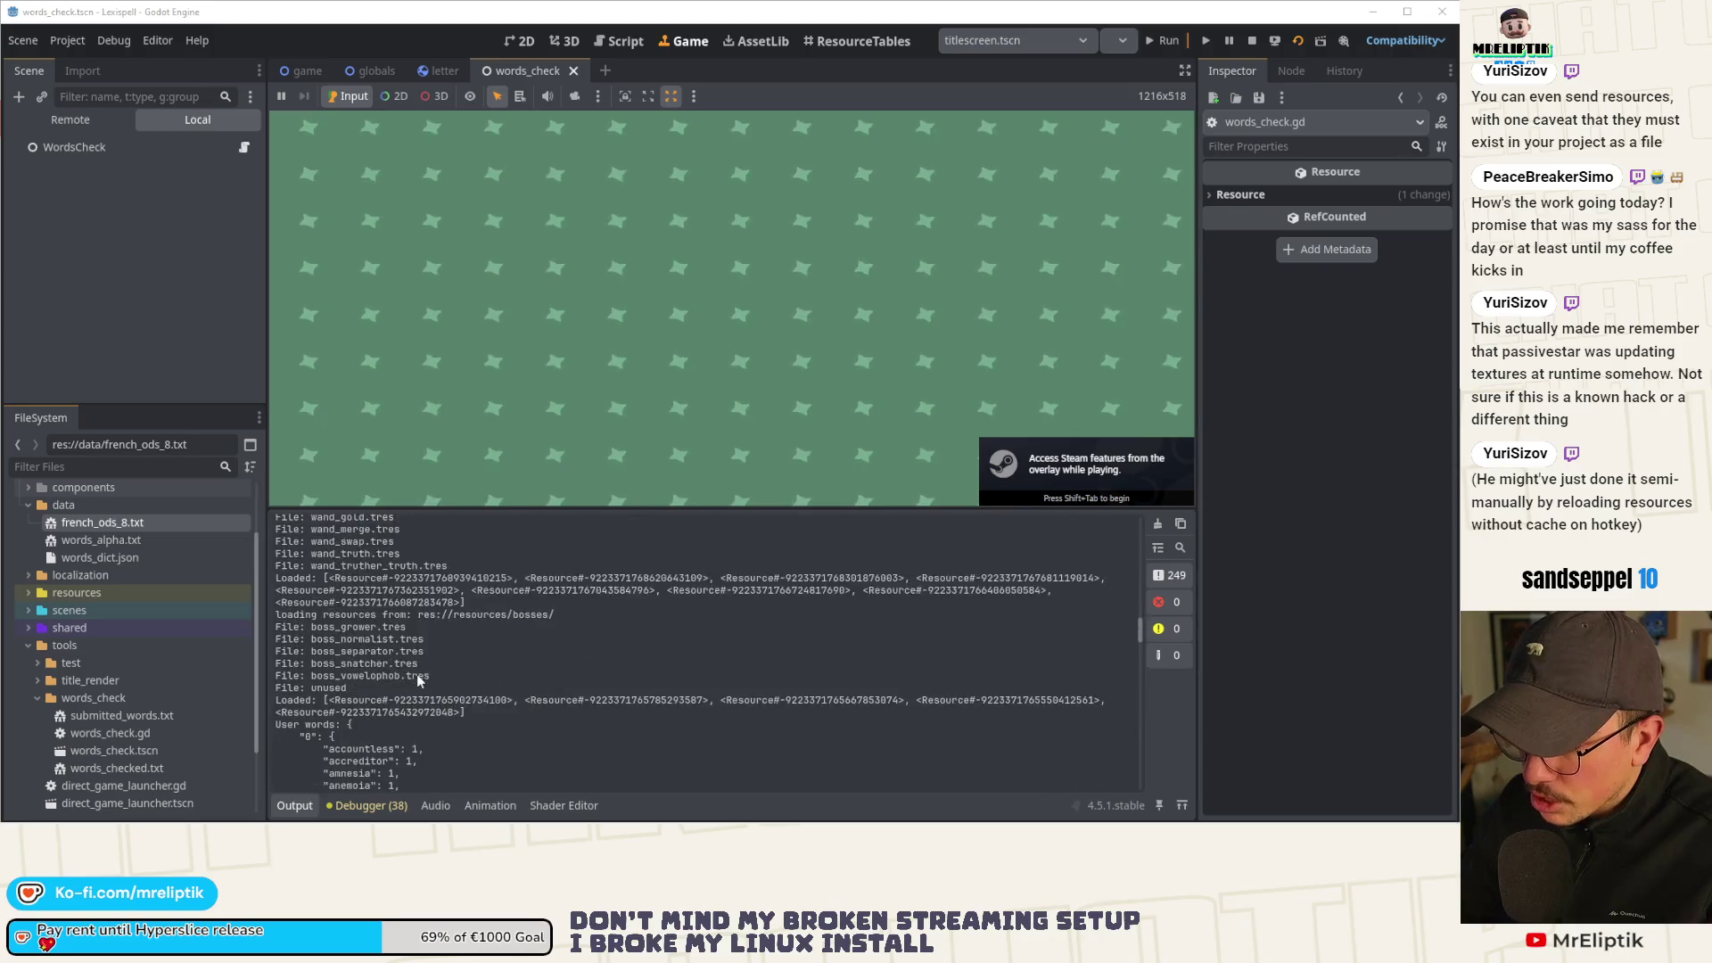
scroll(417, 678, "down", 10)
scroll(437, 694, "down", 15)
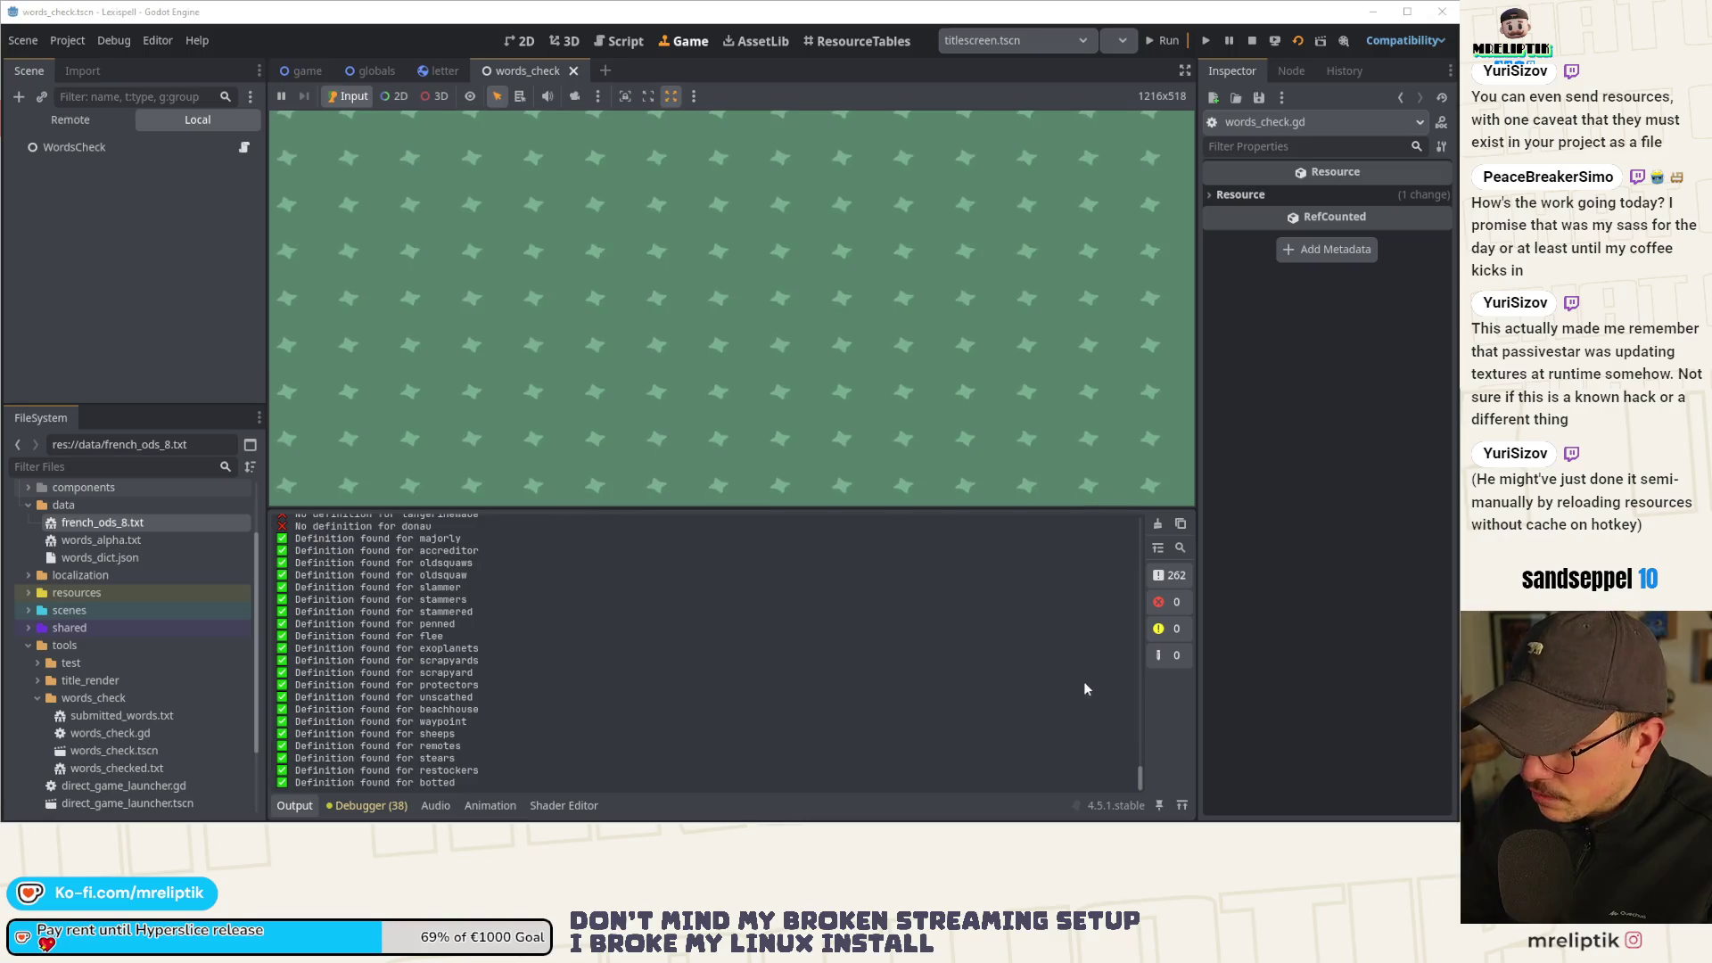
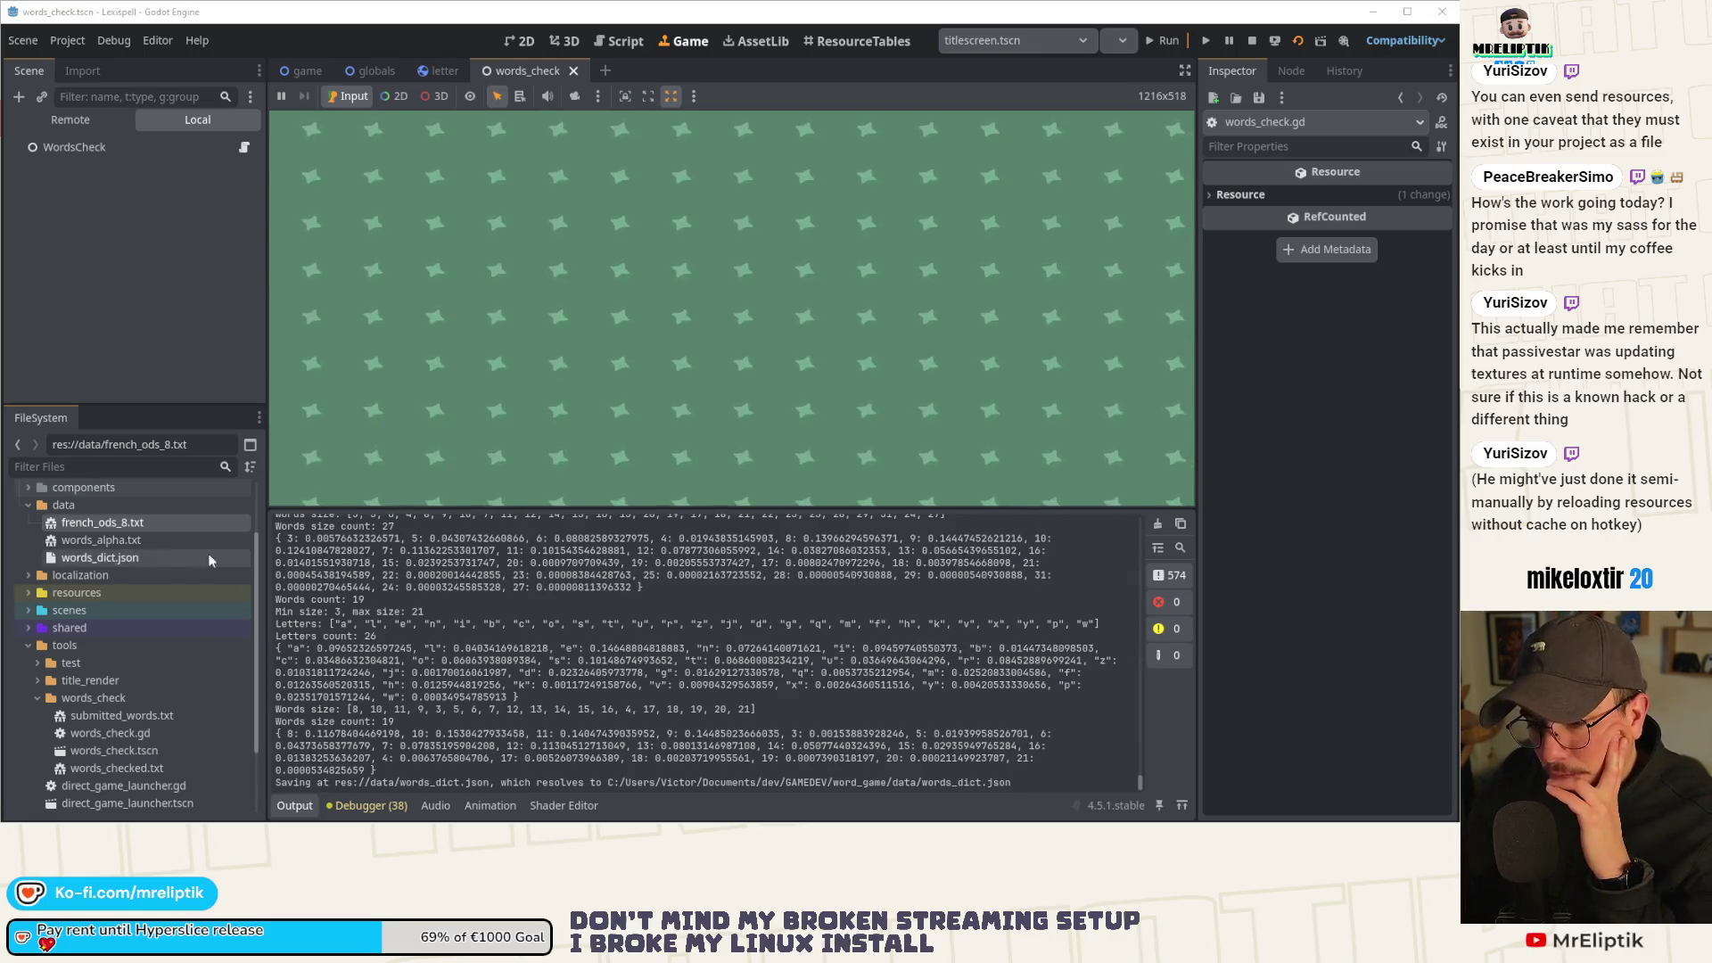
Back in VS Code, dismiss the diff warning and open words_dict.json from the Explorer's data folder.
scroll(360, 638, "up", 4)
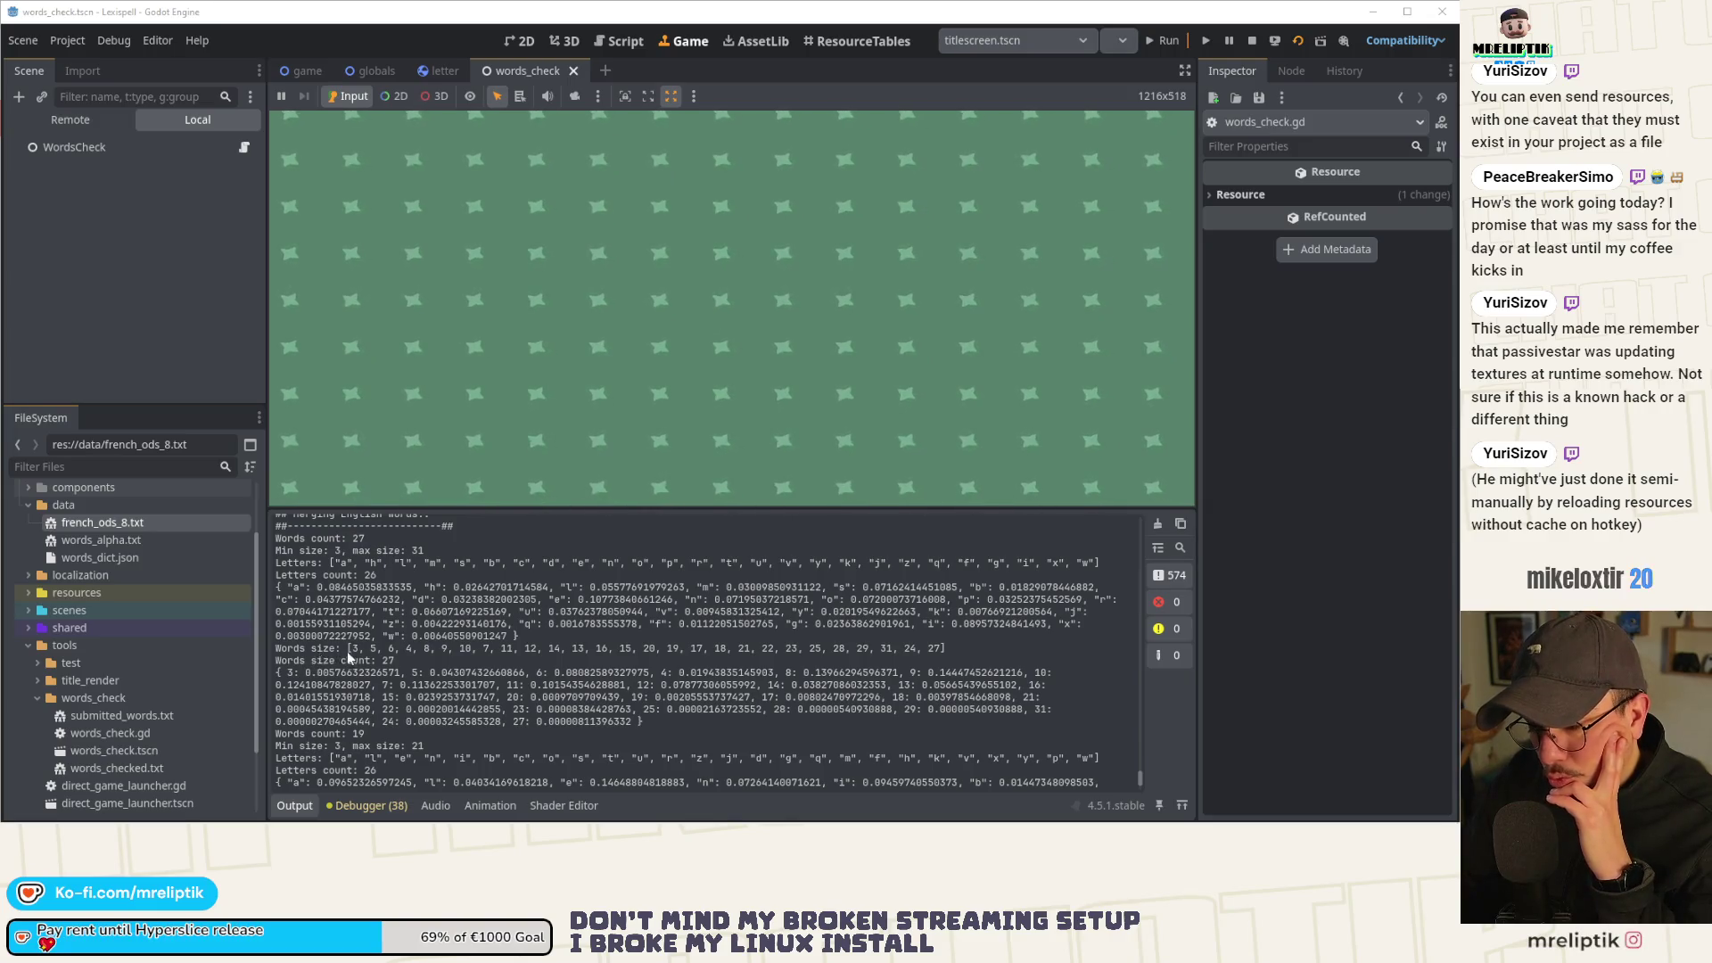
scroll(346, 652, "up", 4)
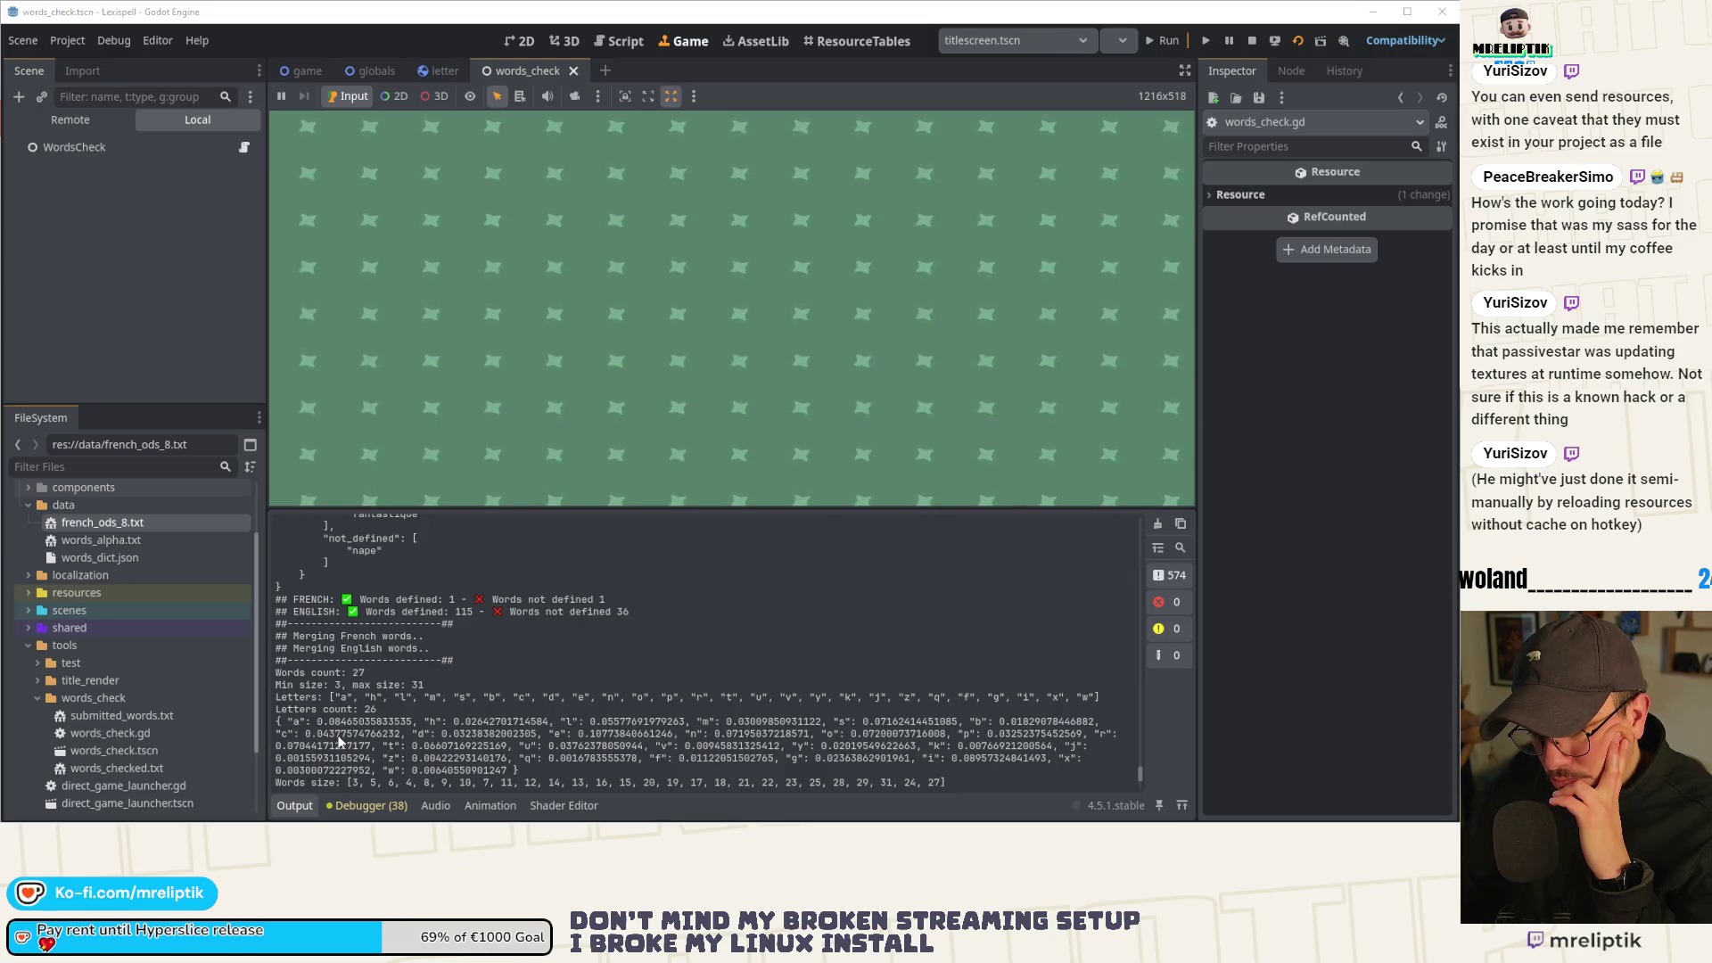
left_click(143, 809)
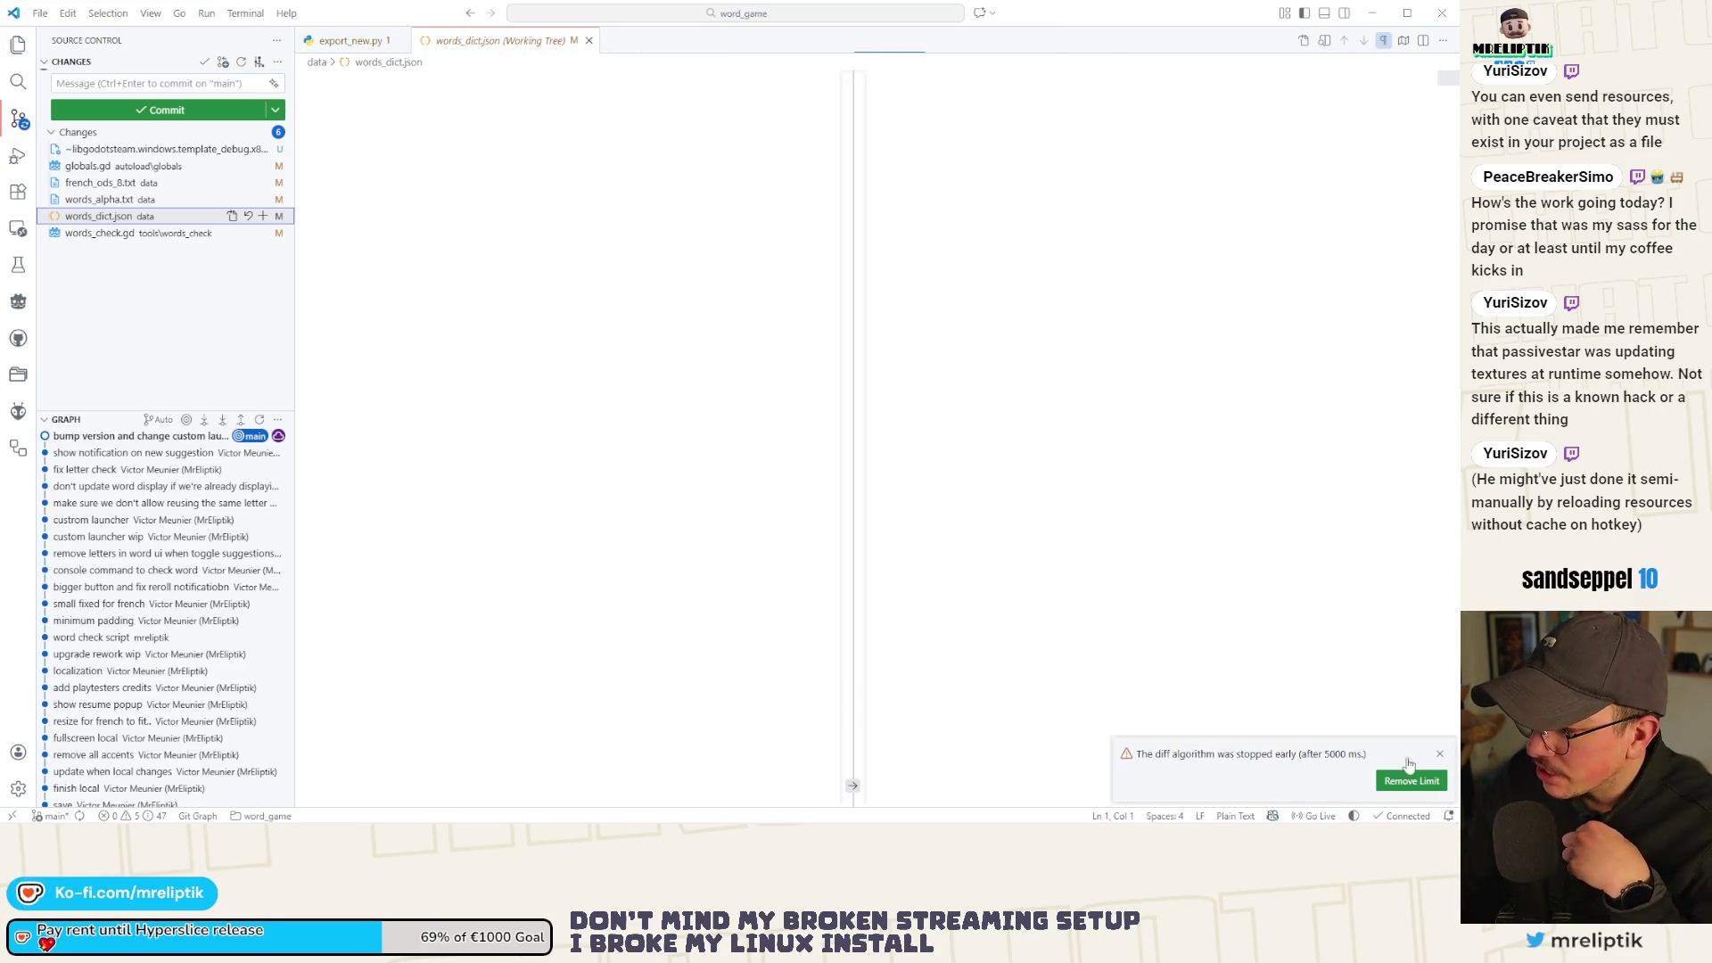
left_click(1439, 756)
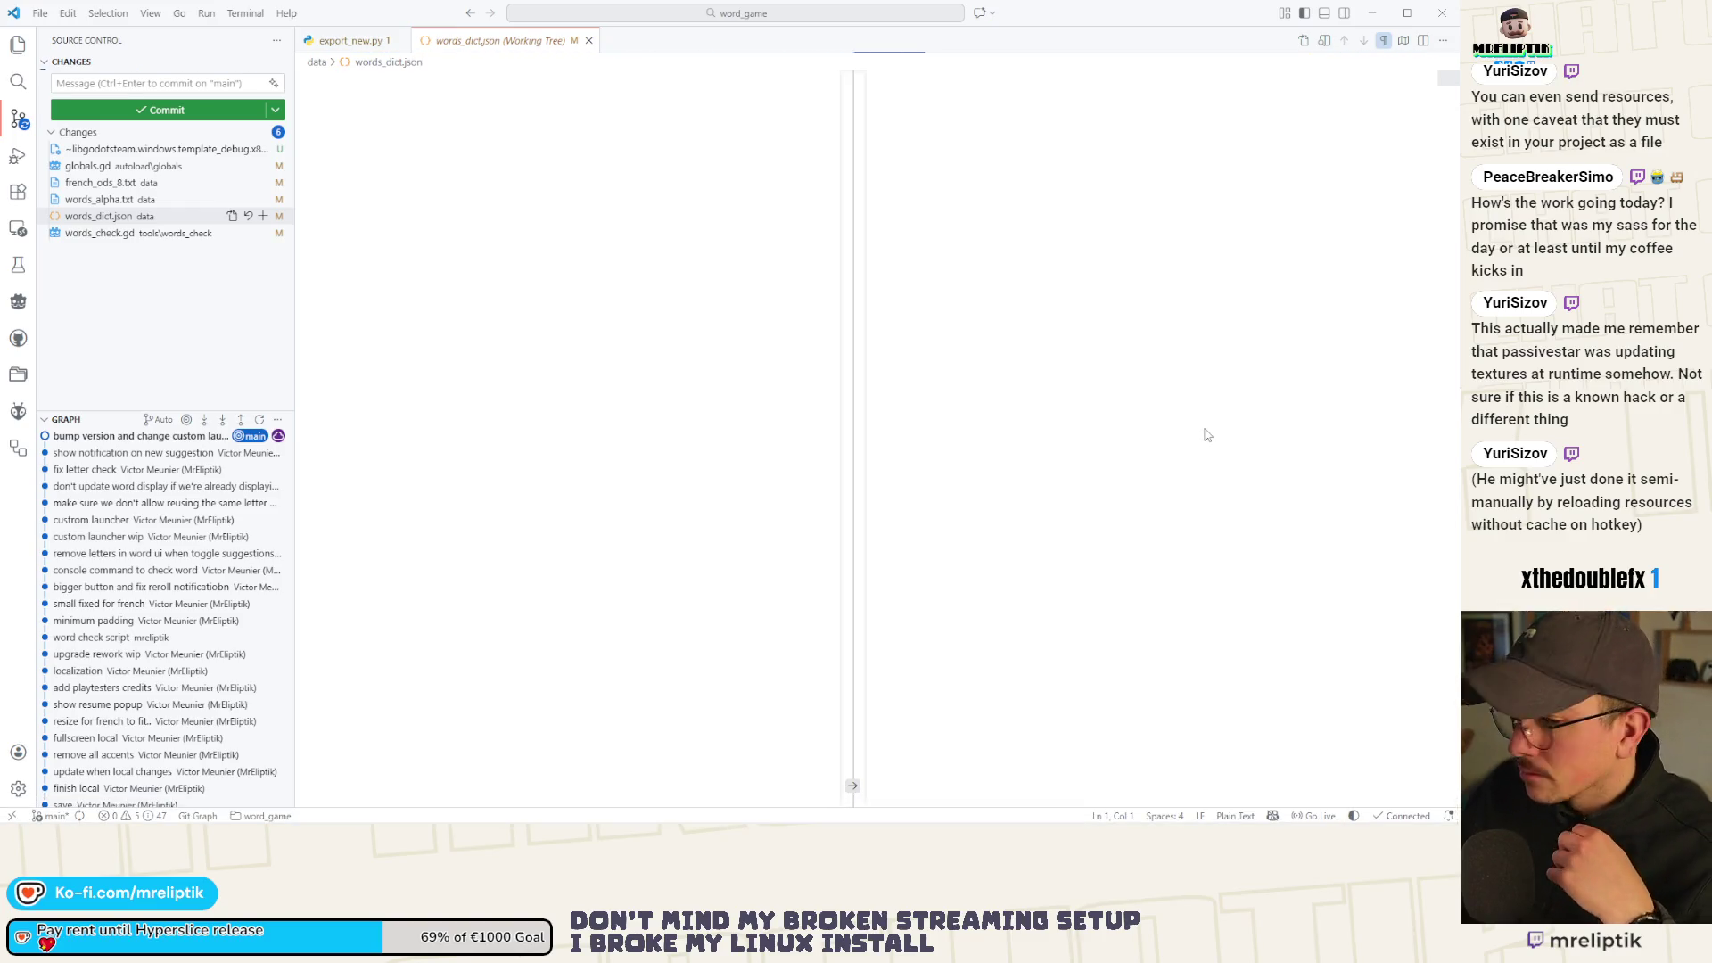
left_click(18, 44)
left_click(142, 433)
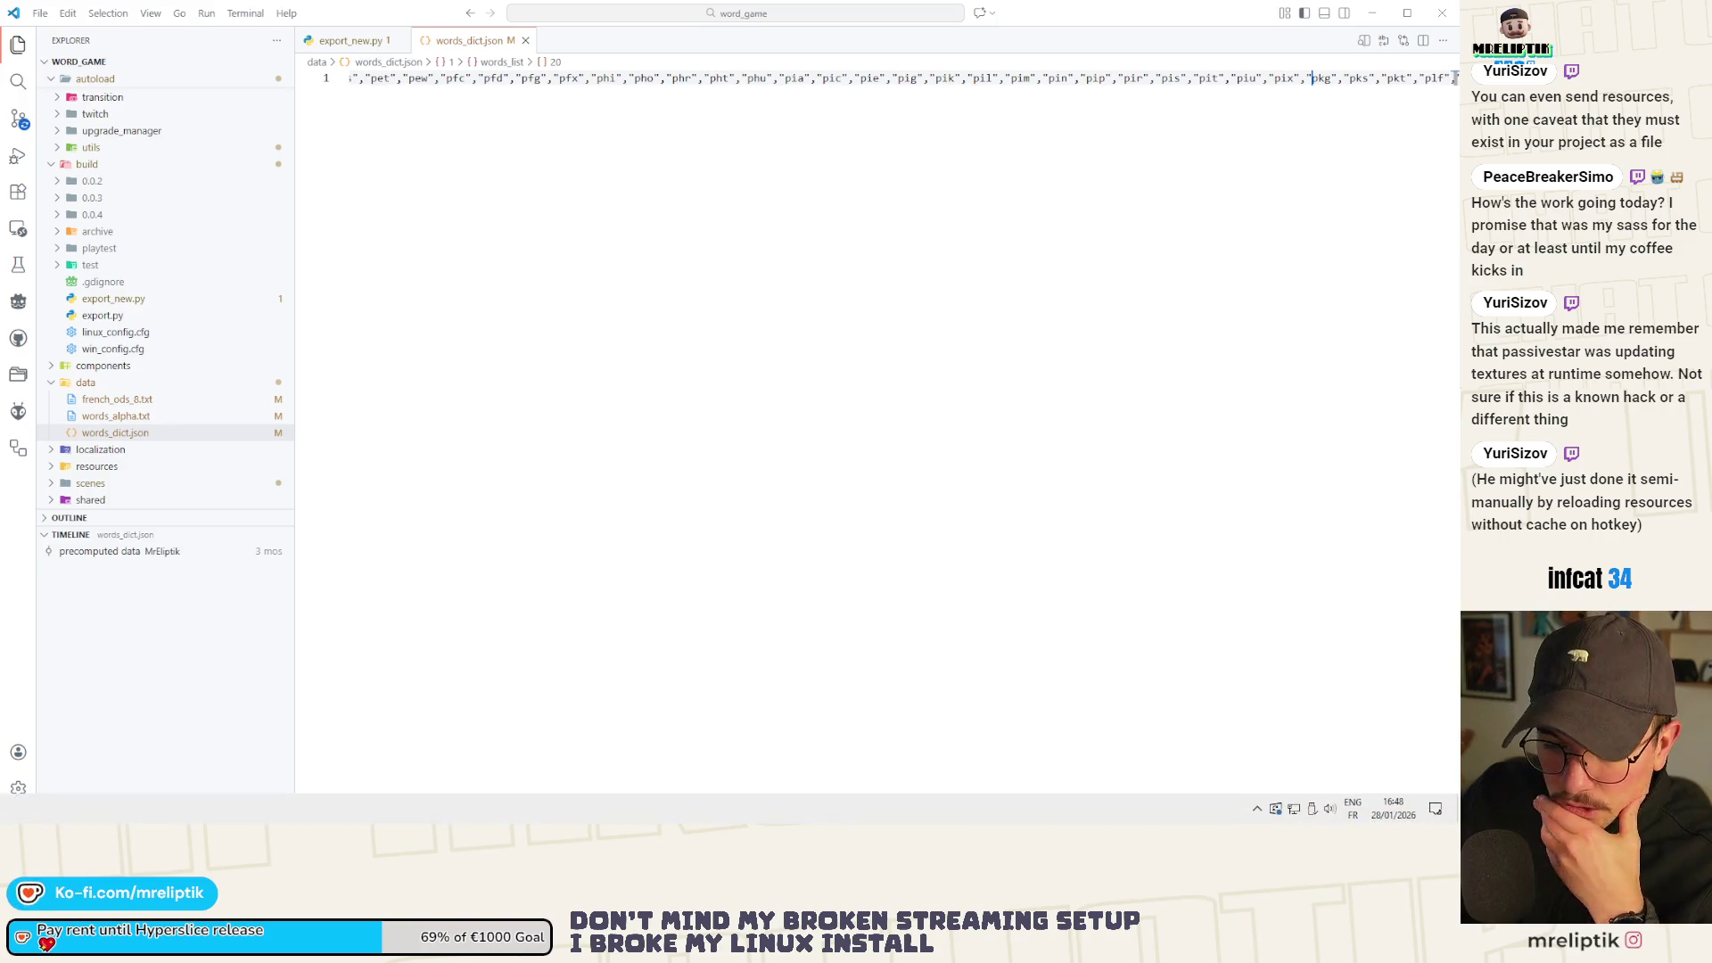
Alt+Tab between VS Code and Godot, ending on Godot's words_check output log.
key("alt+Tab")
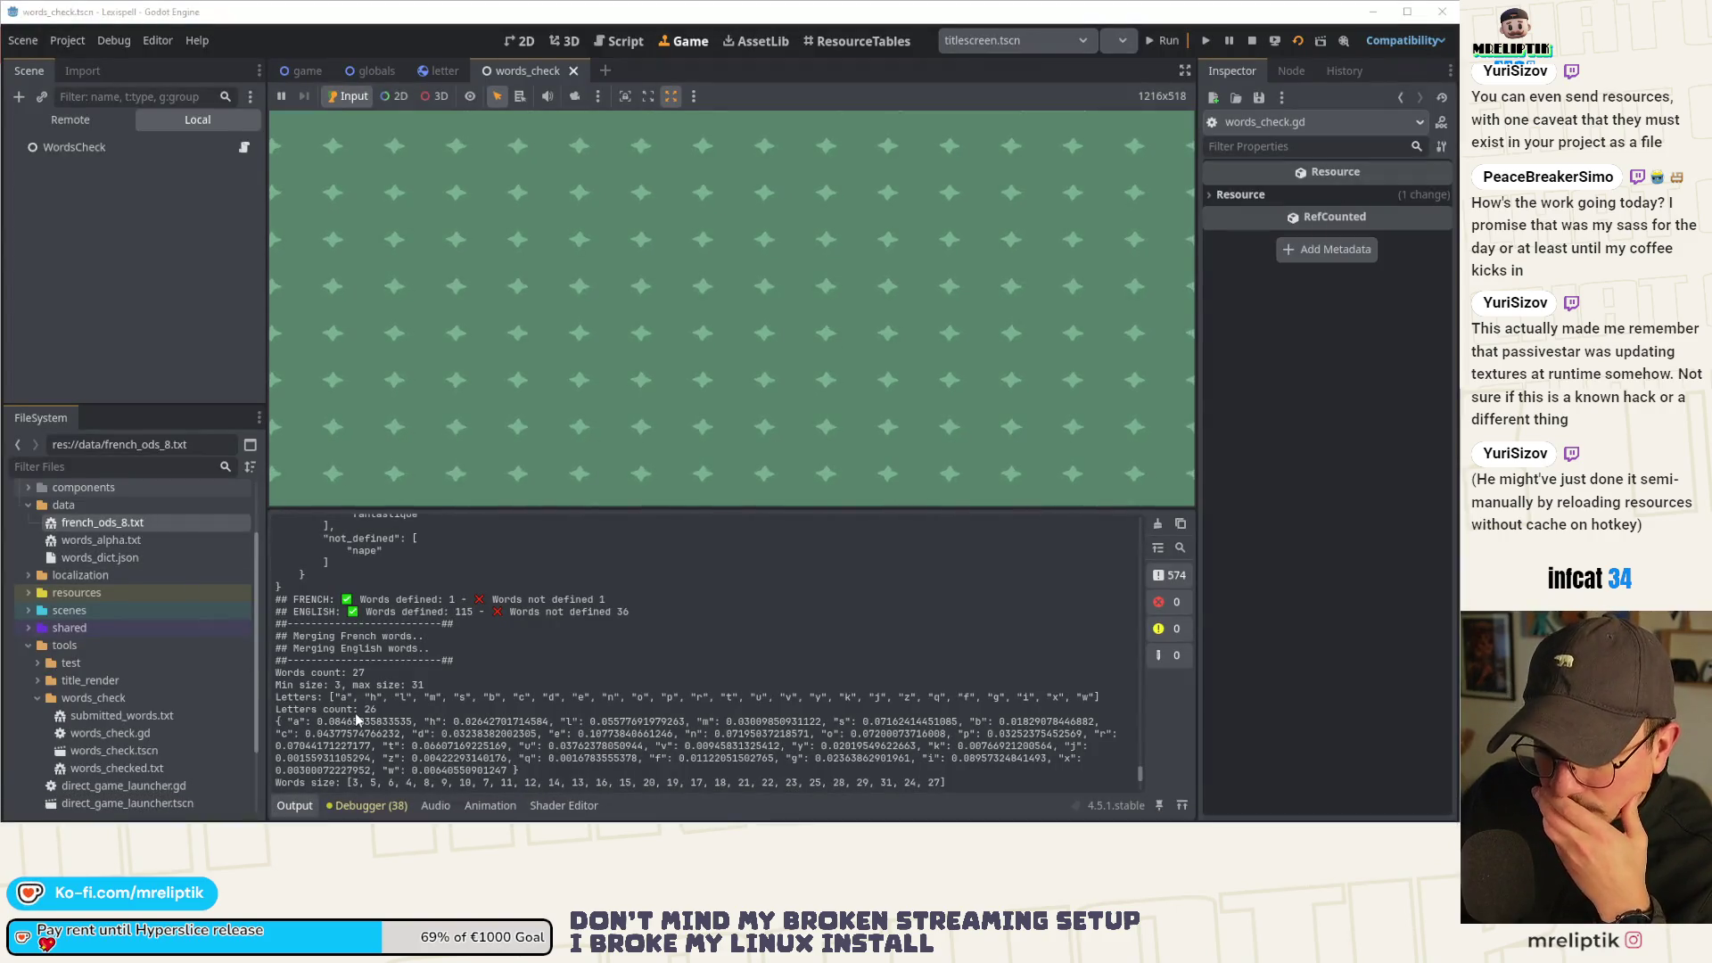
key("alt+Tab")
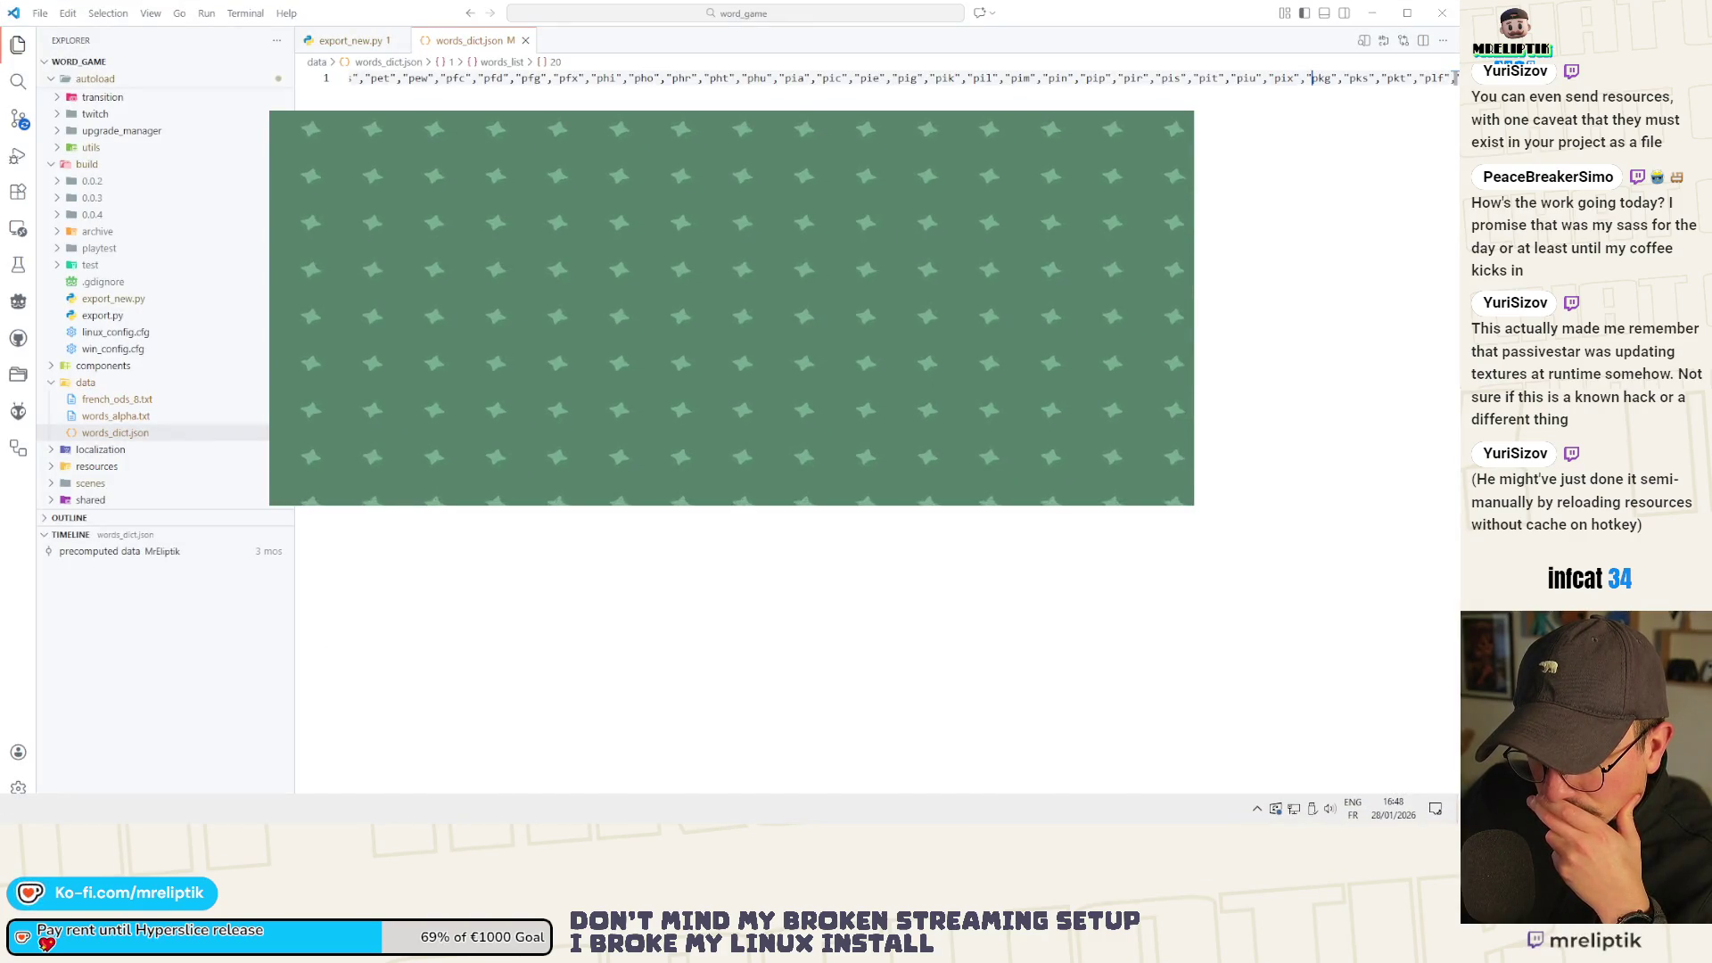
key("alt+Tab")
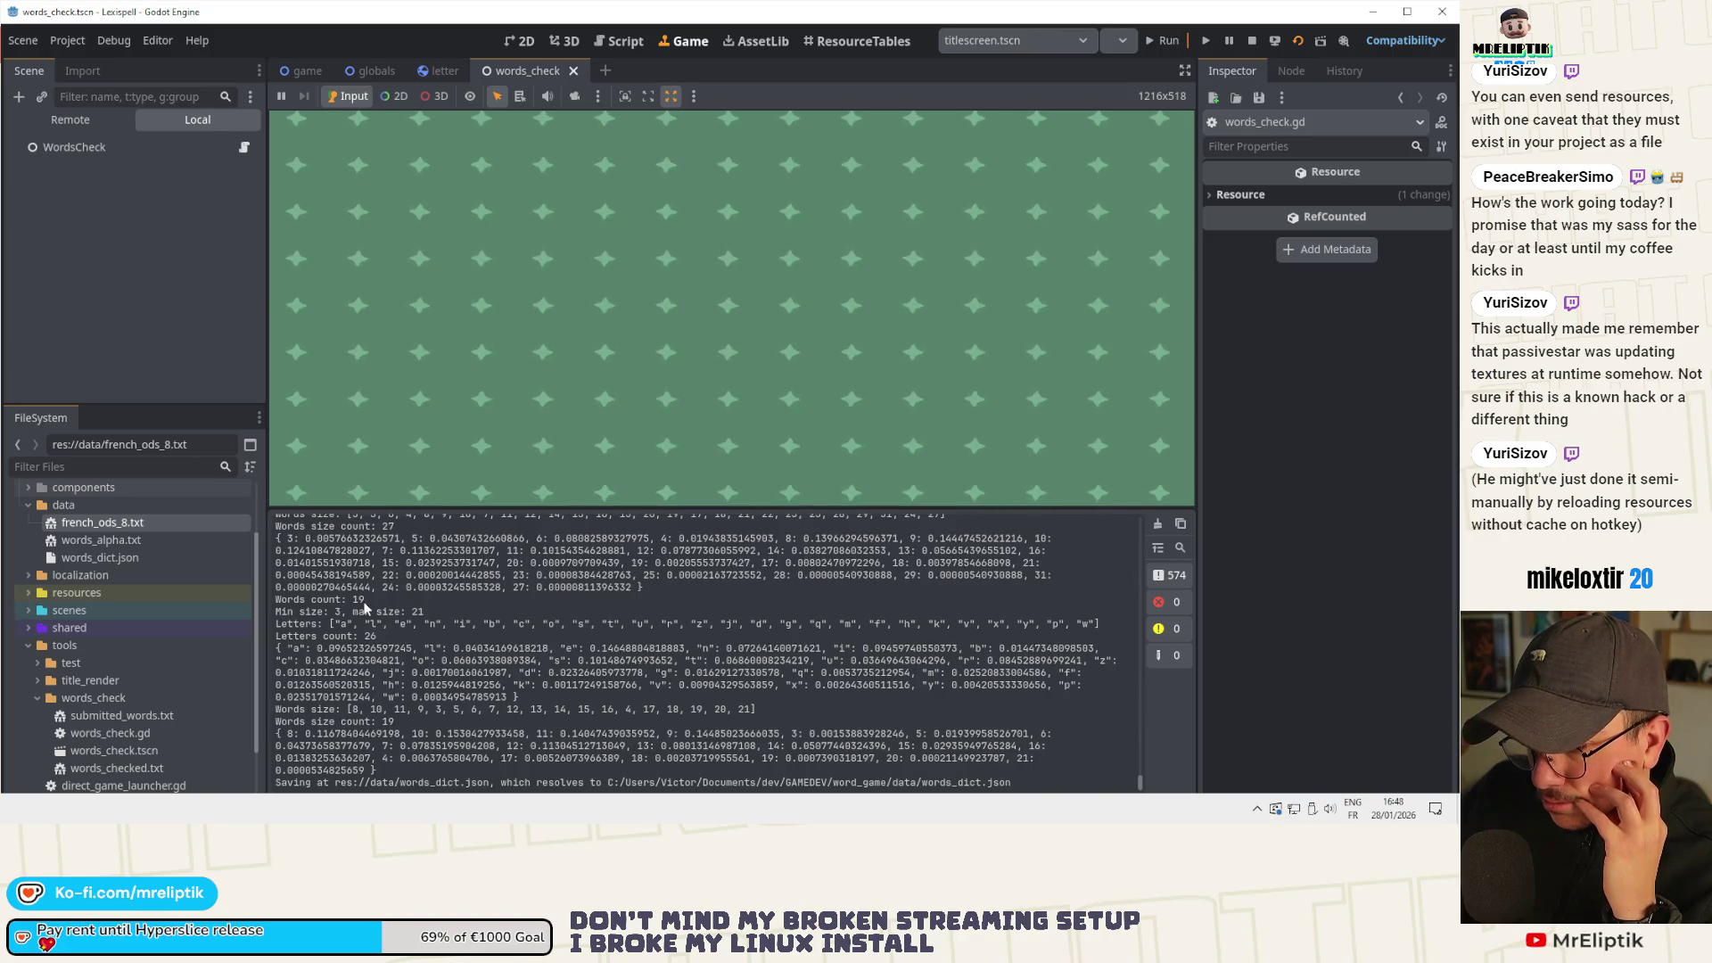
scroll(360, 621, "up", 15)
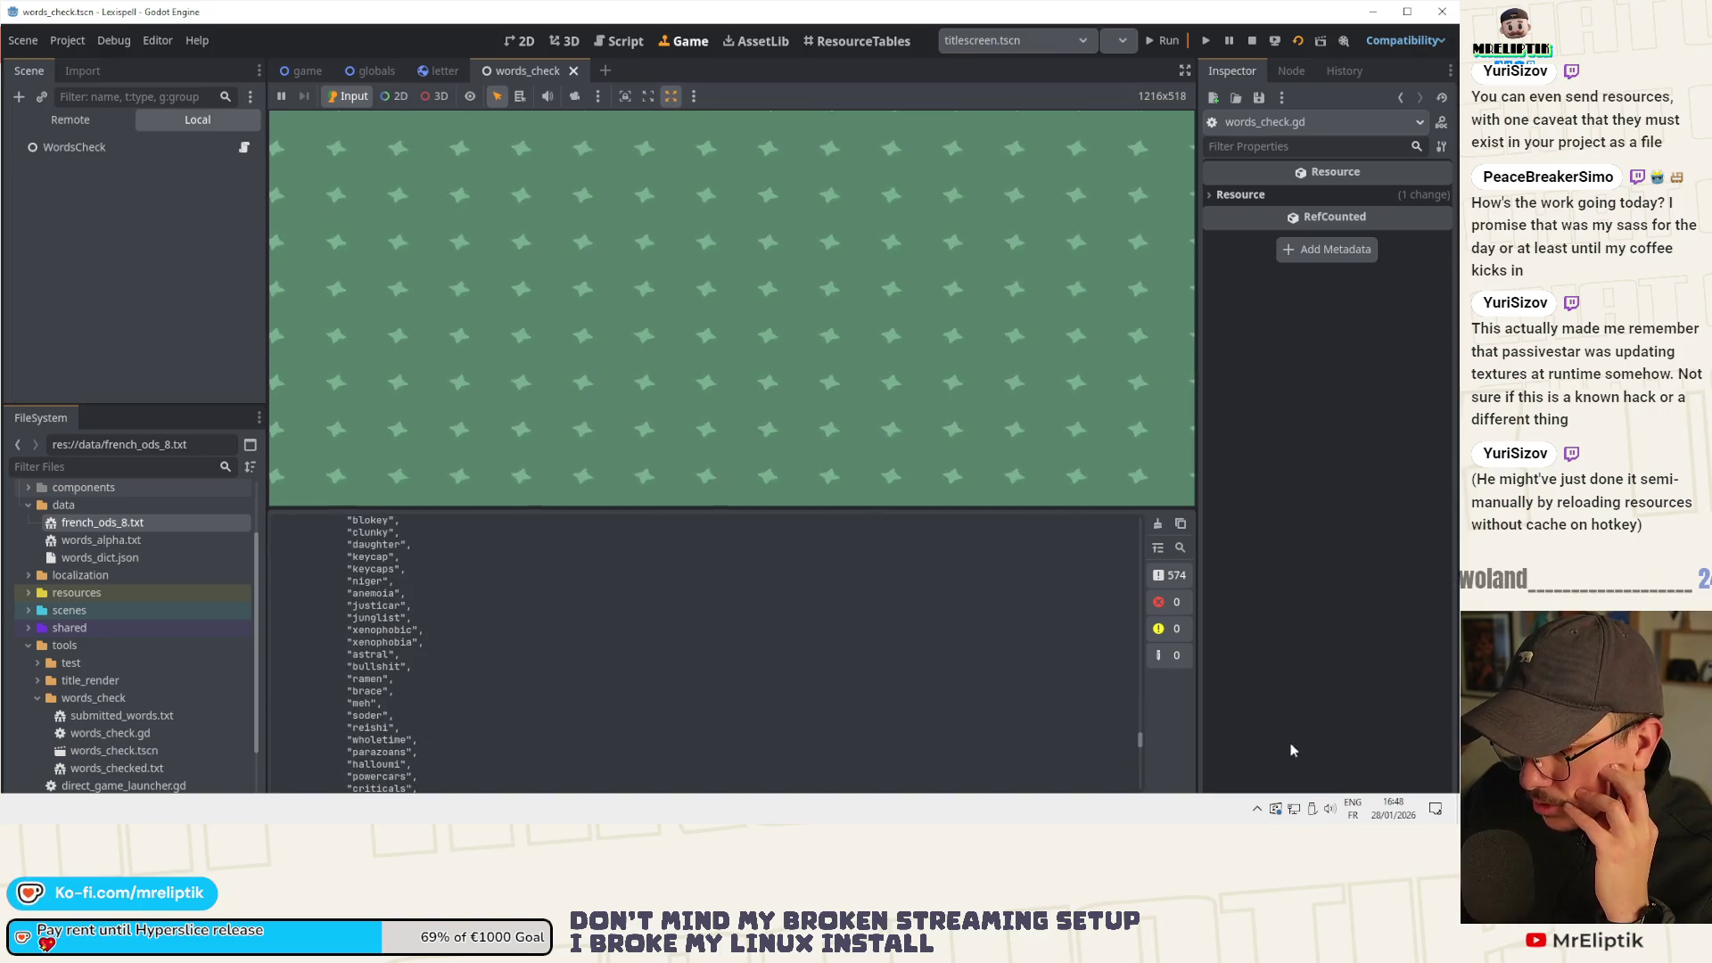
Scroll Godot's output log from word statistics down to the definition checks, then return to VS Code.
left_click_drag(1138, 738, 1139, 522)
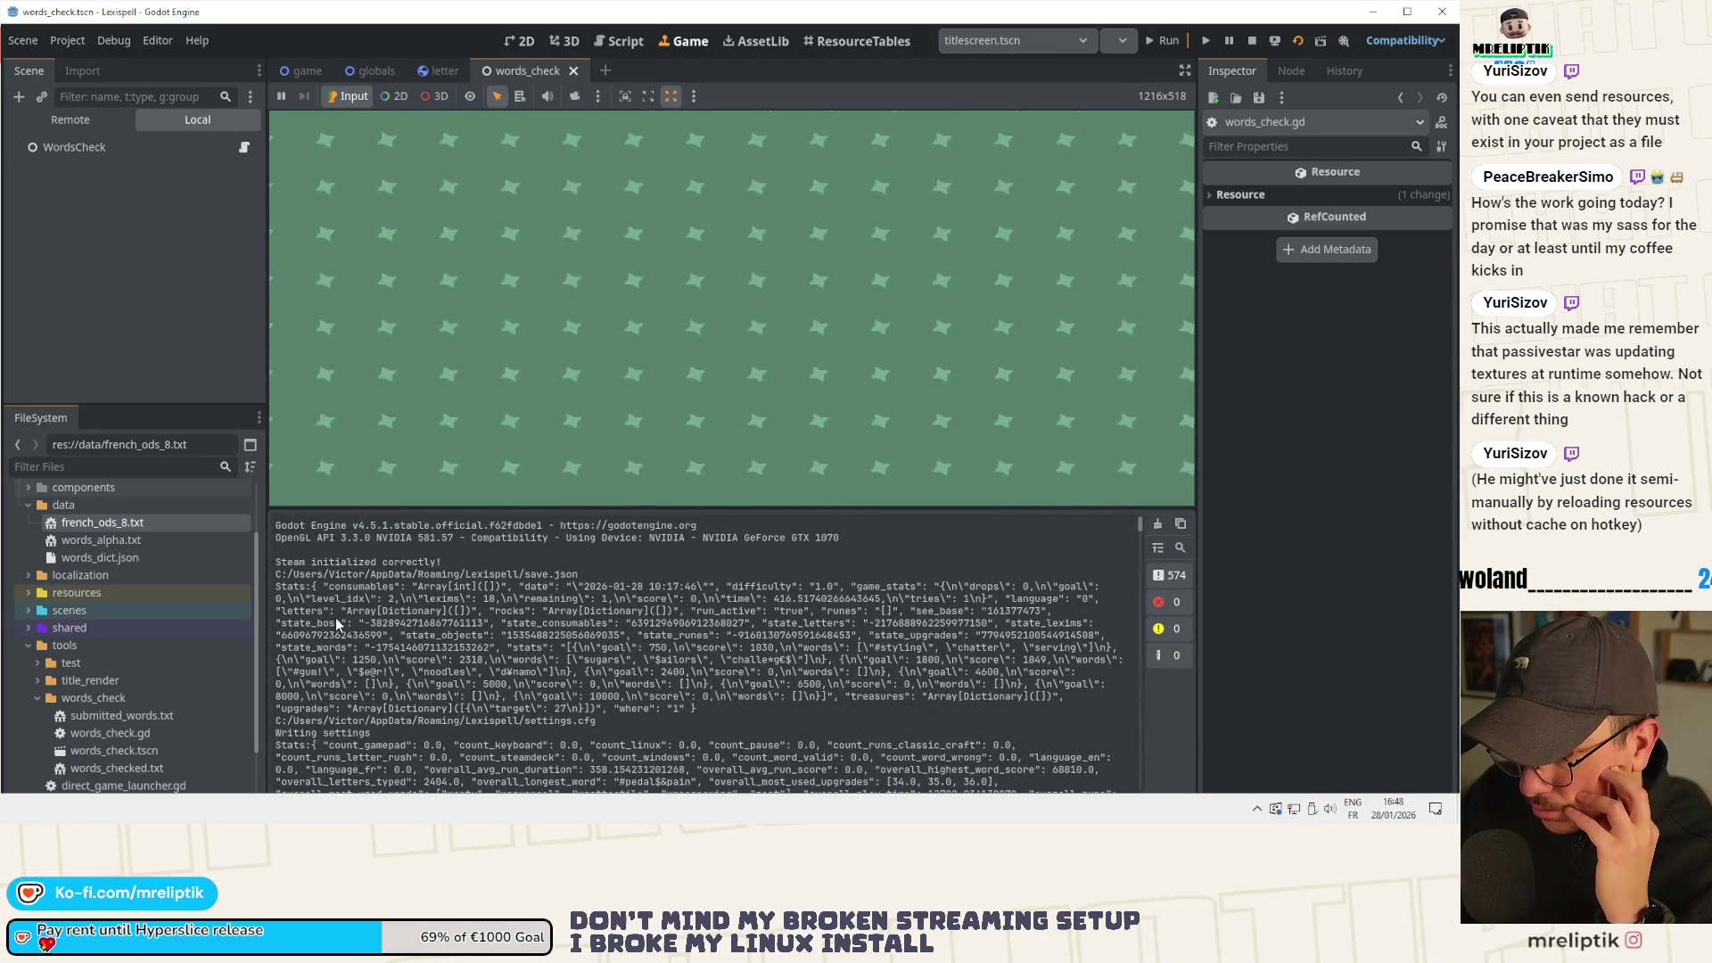
scroll(336, 618, "down", 3)
scroll(298, 593, "down", 3)
scroll(297, 593, "down", 10)
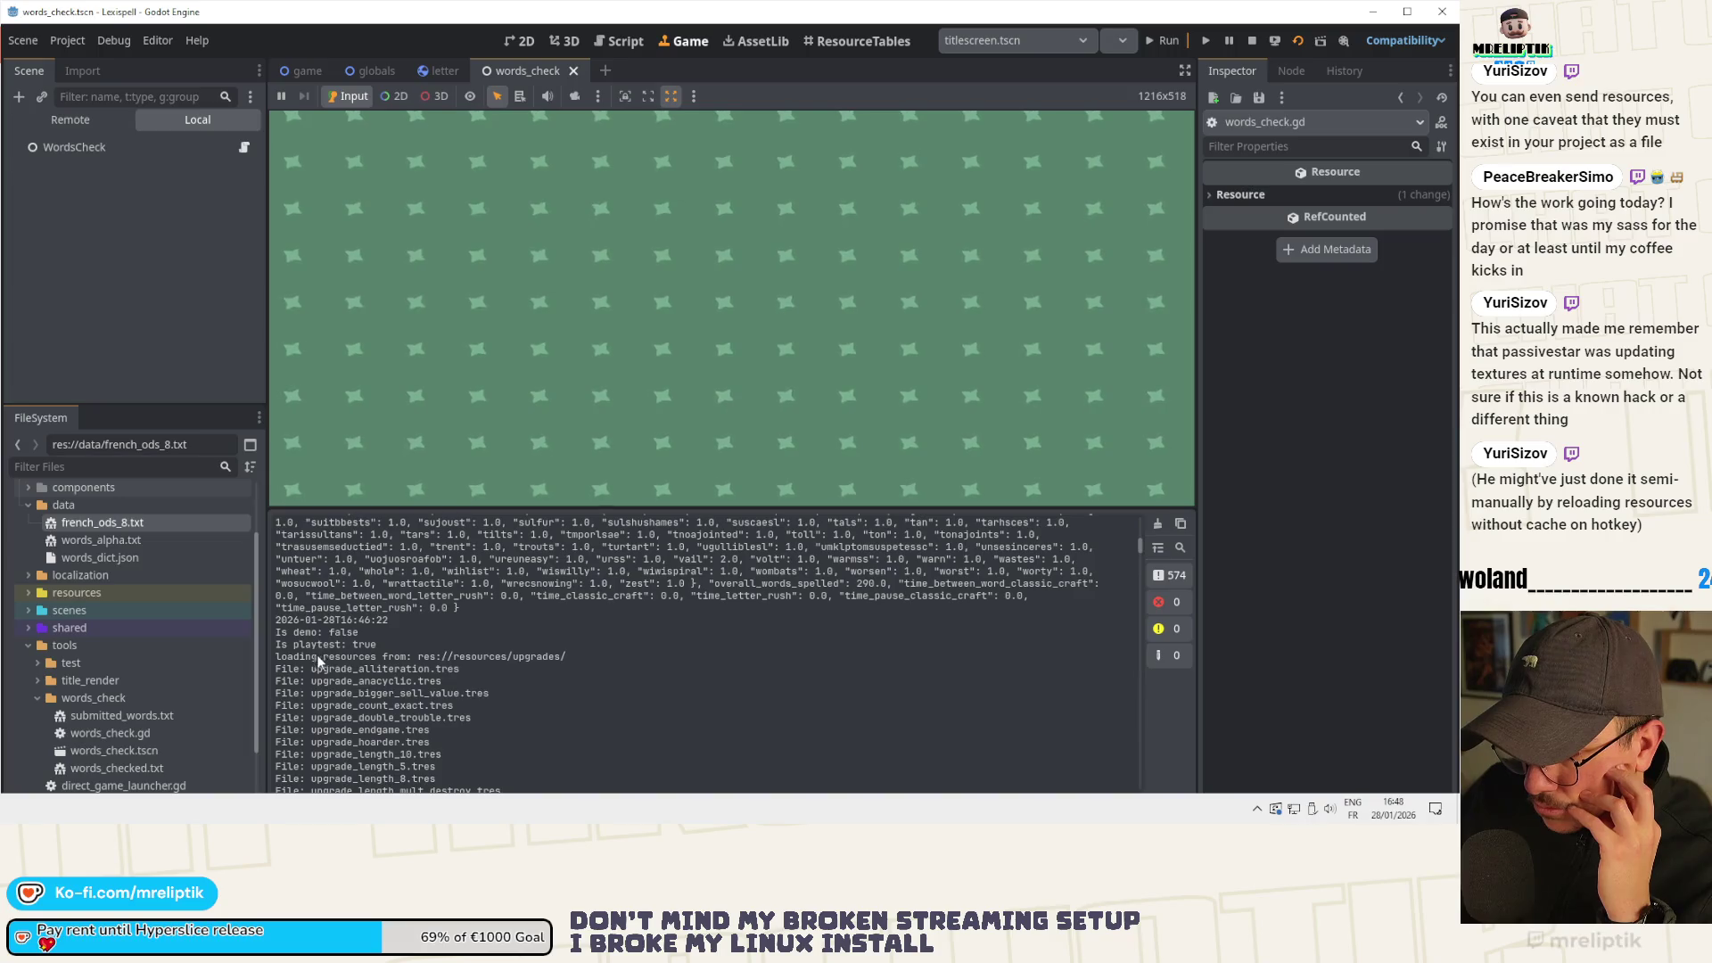
scroll(318, 659, "down", 10)
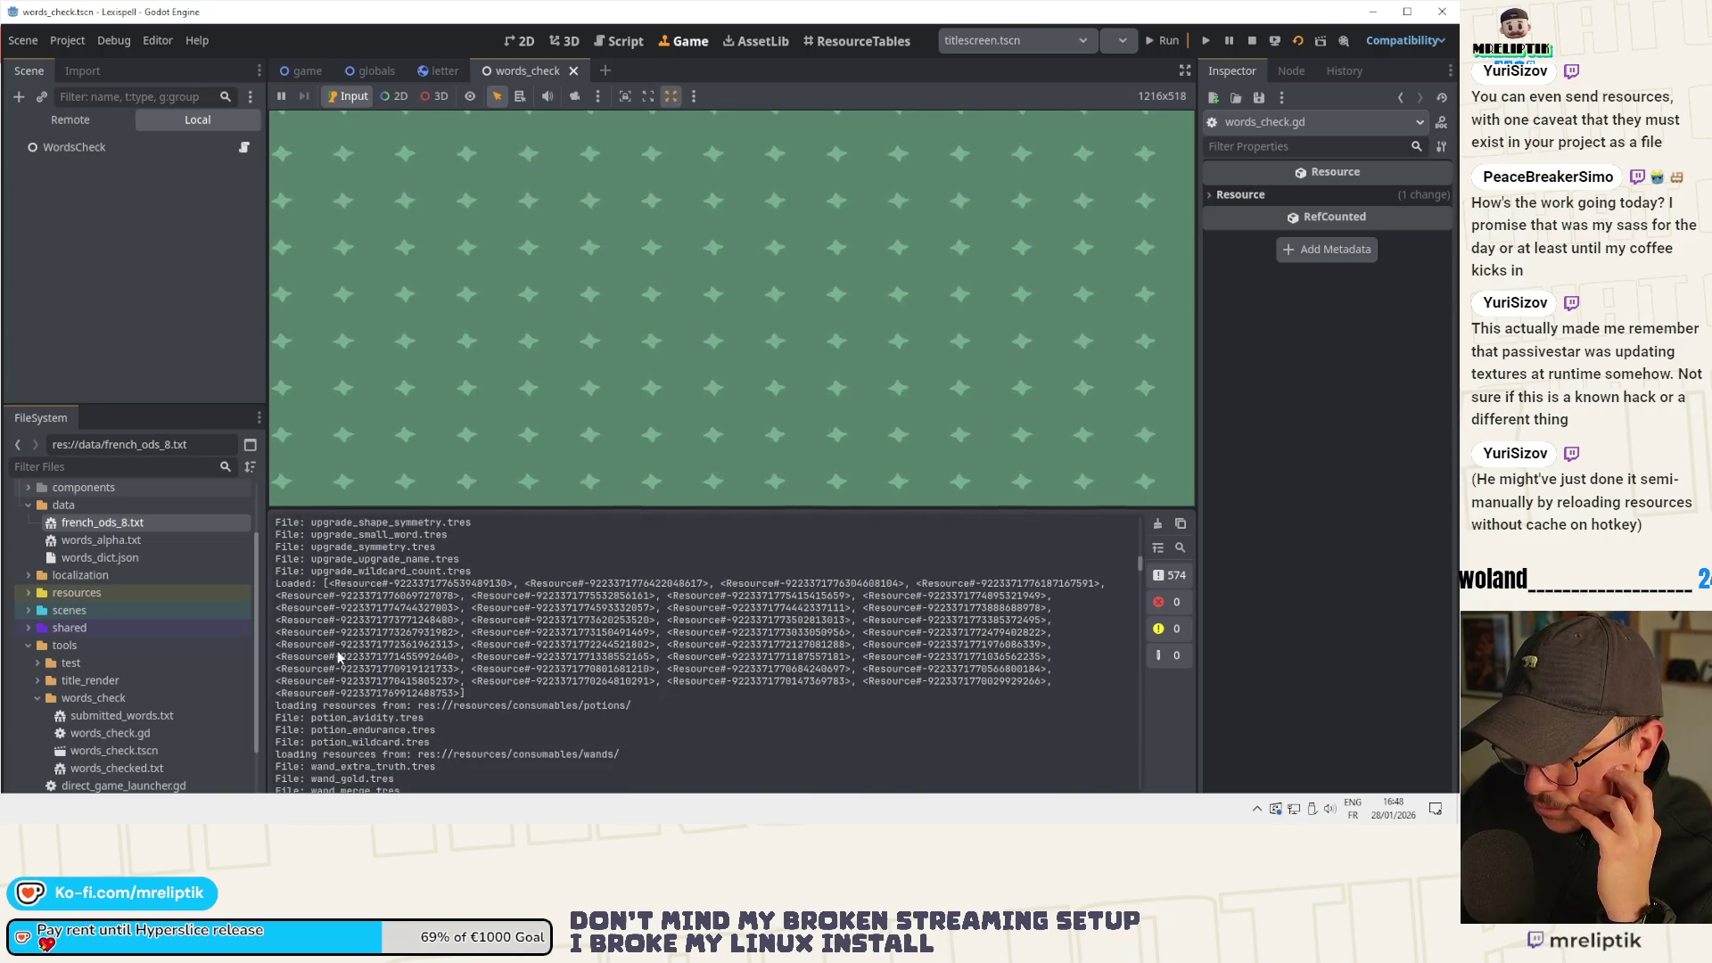
scroll(337, 650, "down", 10)
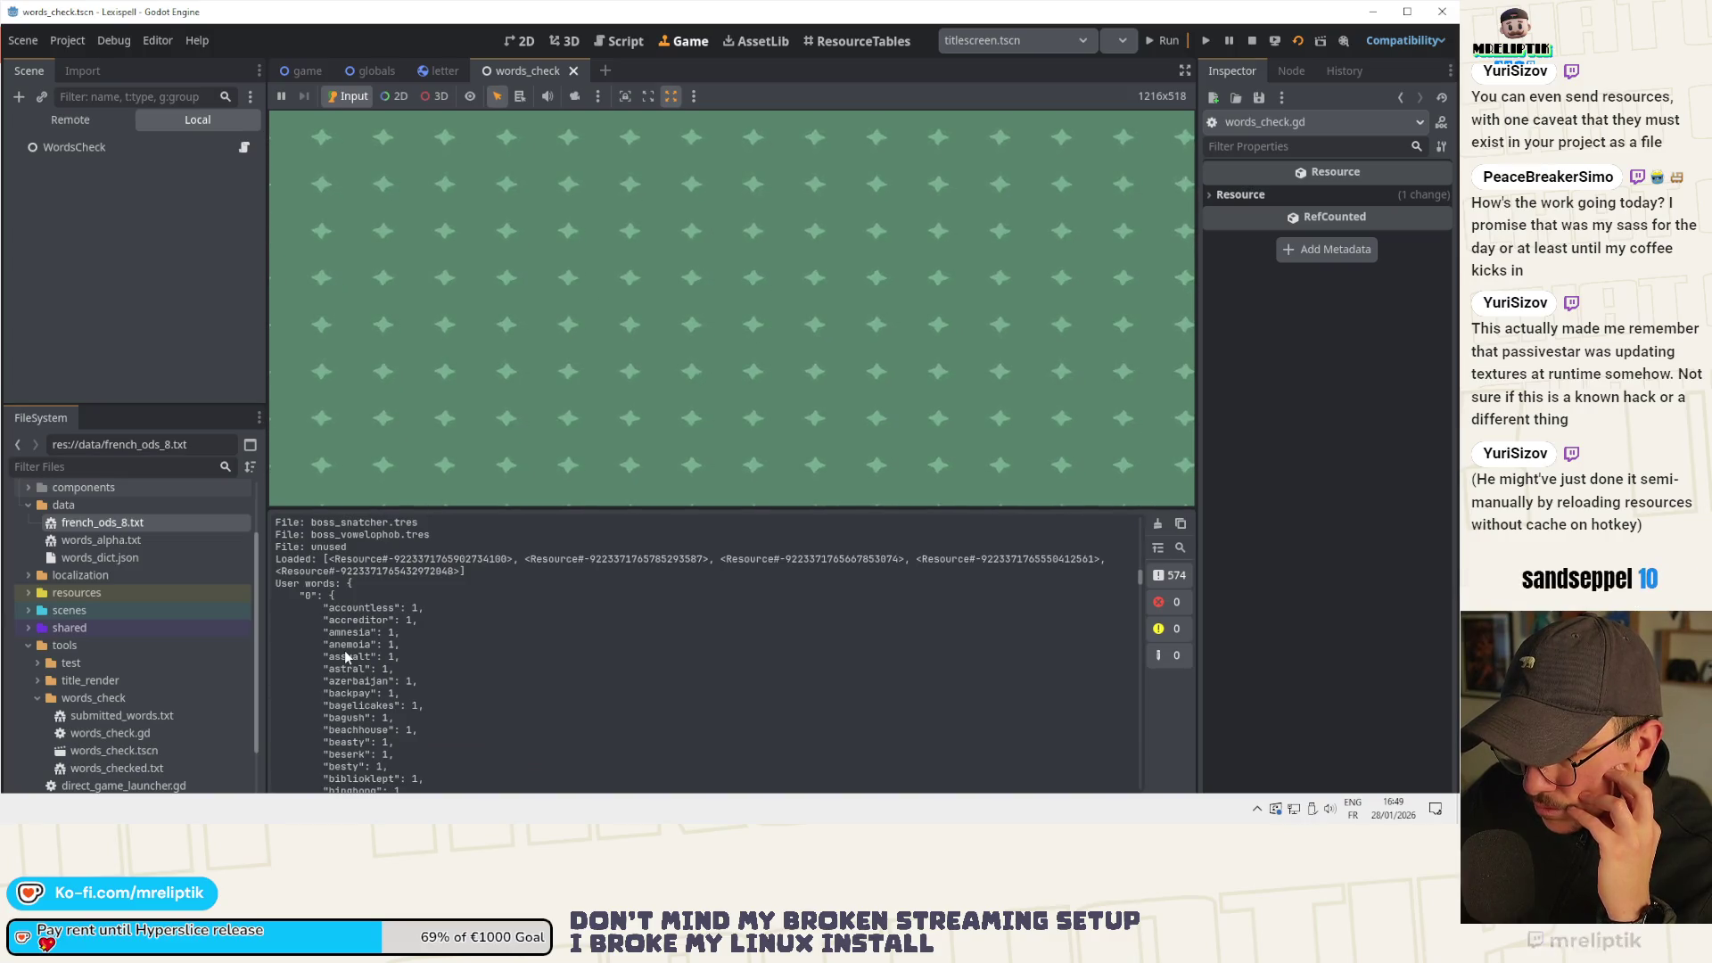
scroll(345, 652, "down", 10)
scroll(344, 676, "down", 15)
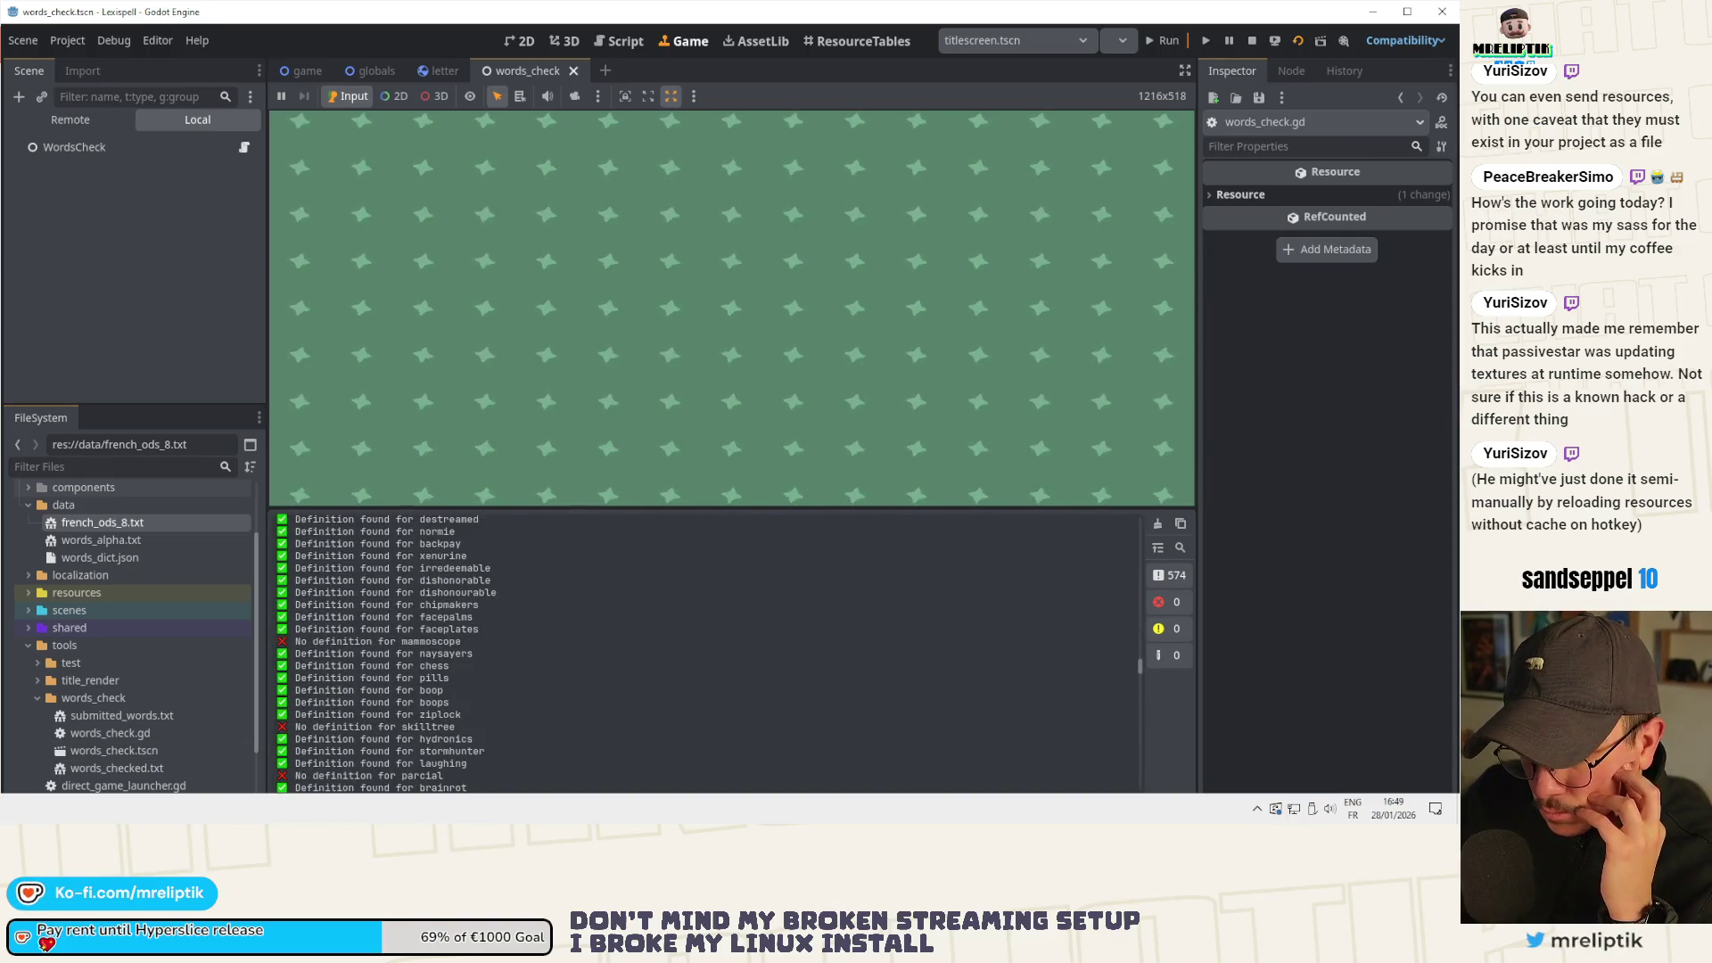
key("alt+Tab")
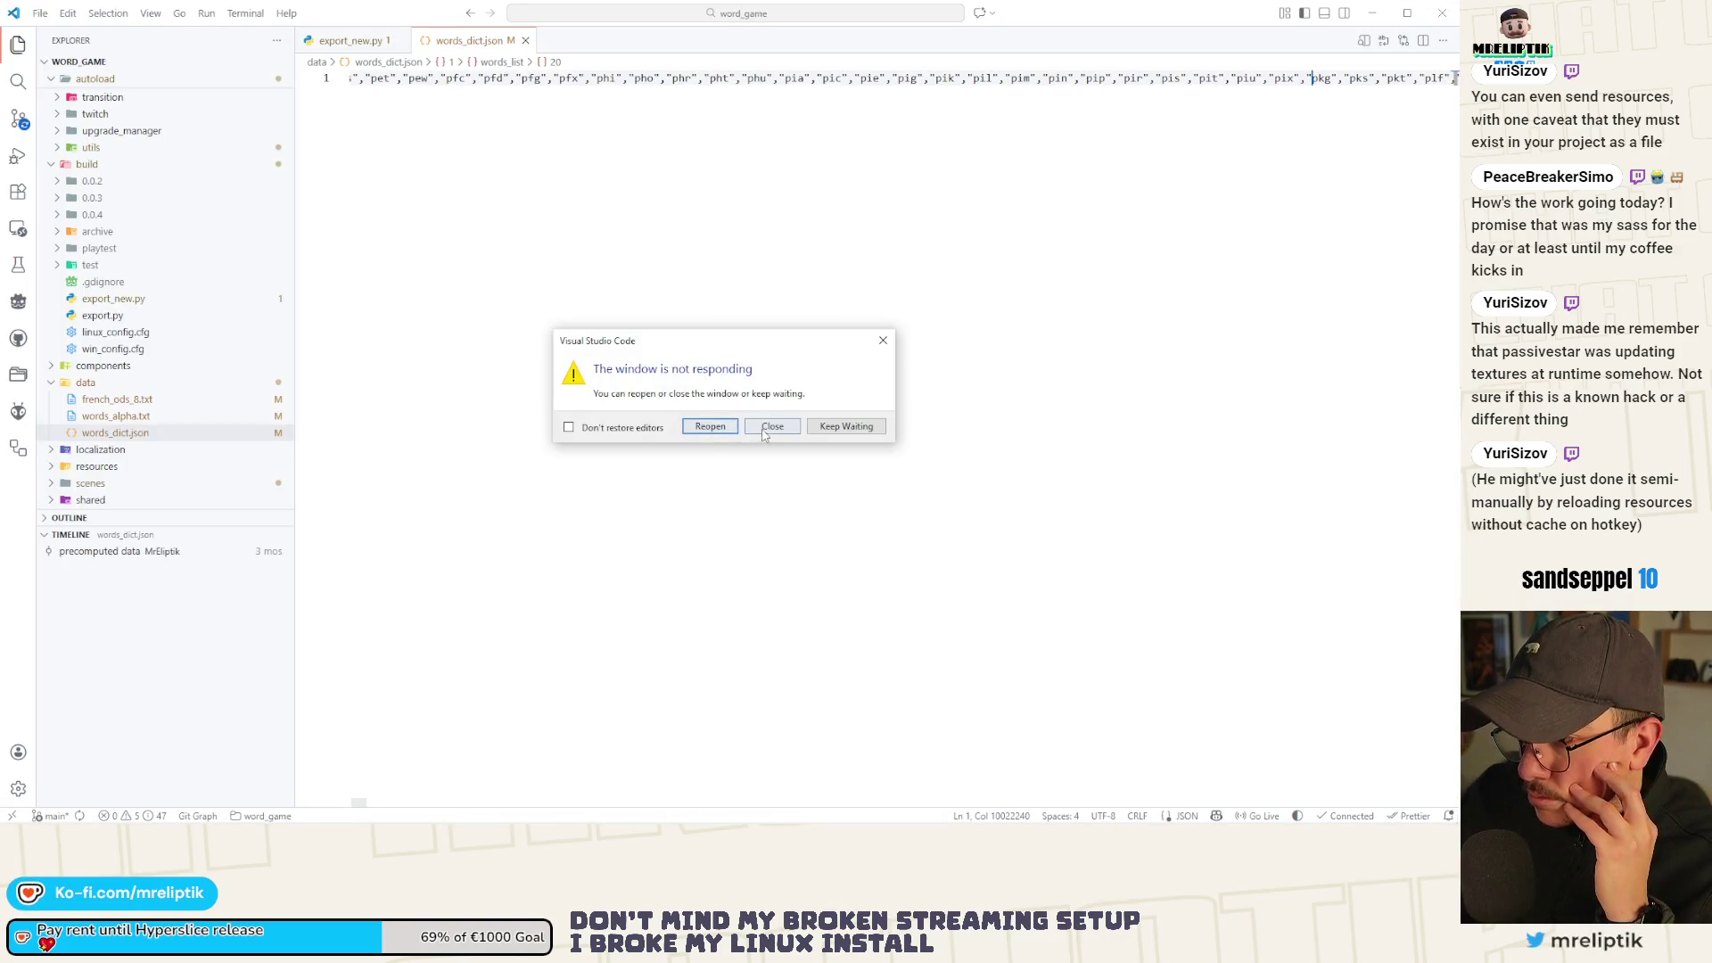
Close the not-responding VS Code window and bring up the Windows Start menu.
left_click(846, 427)
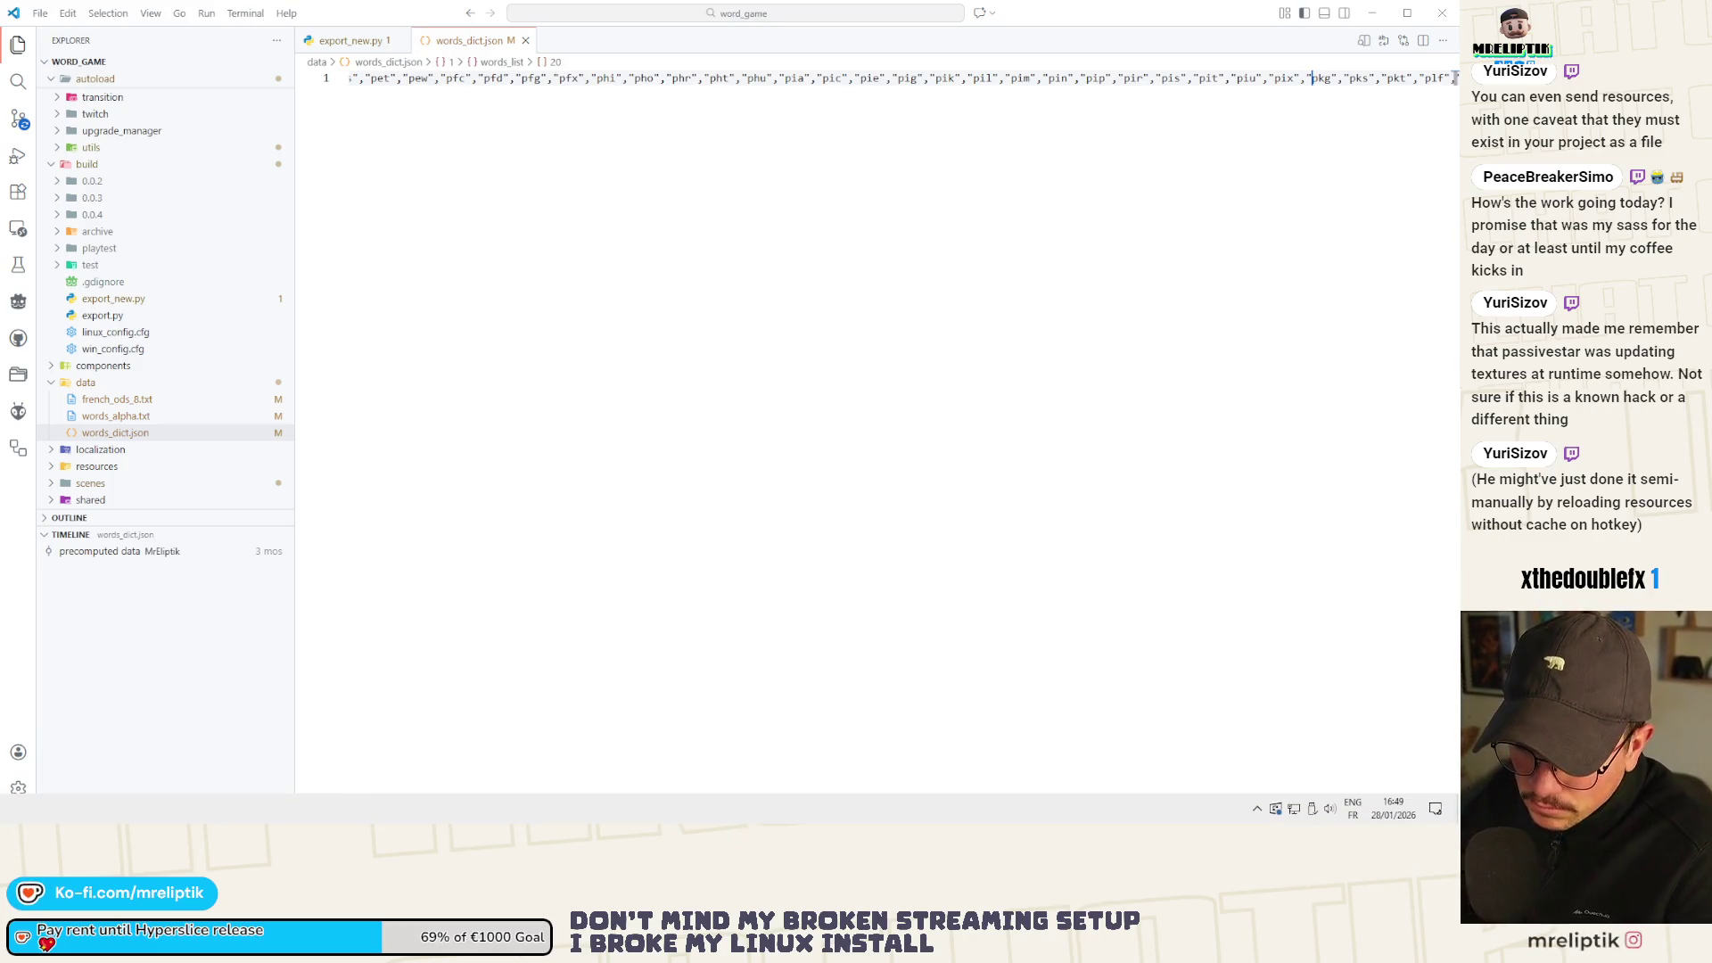
key("alt+Tab")
scroll(495, 670, "down", 10)
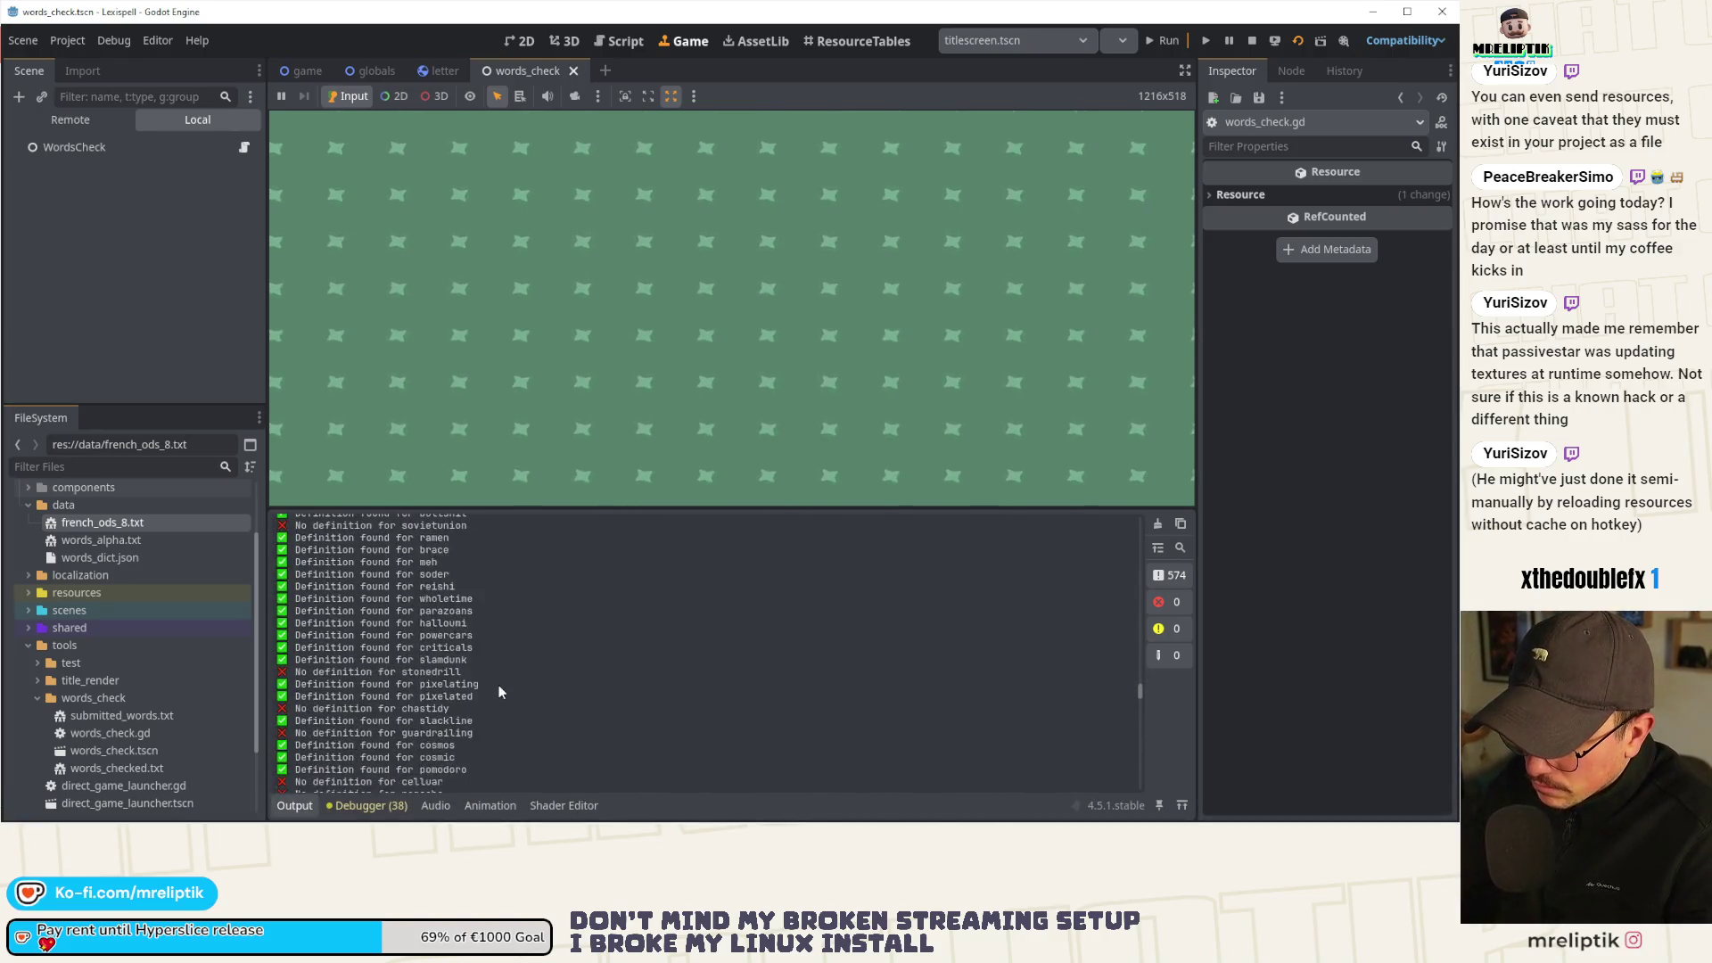
scroll(499, 711, "down", 15)
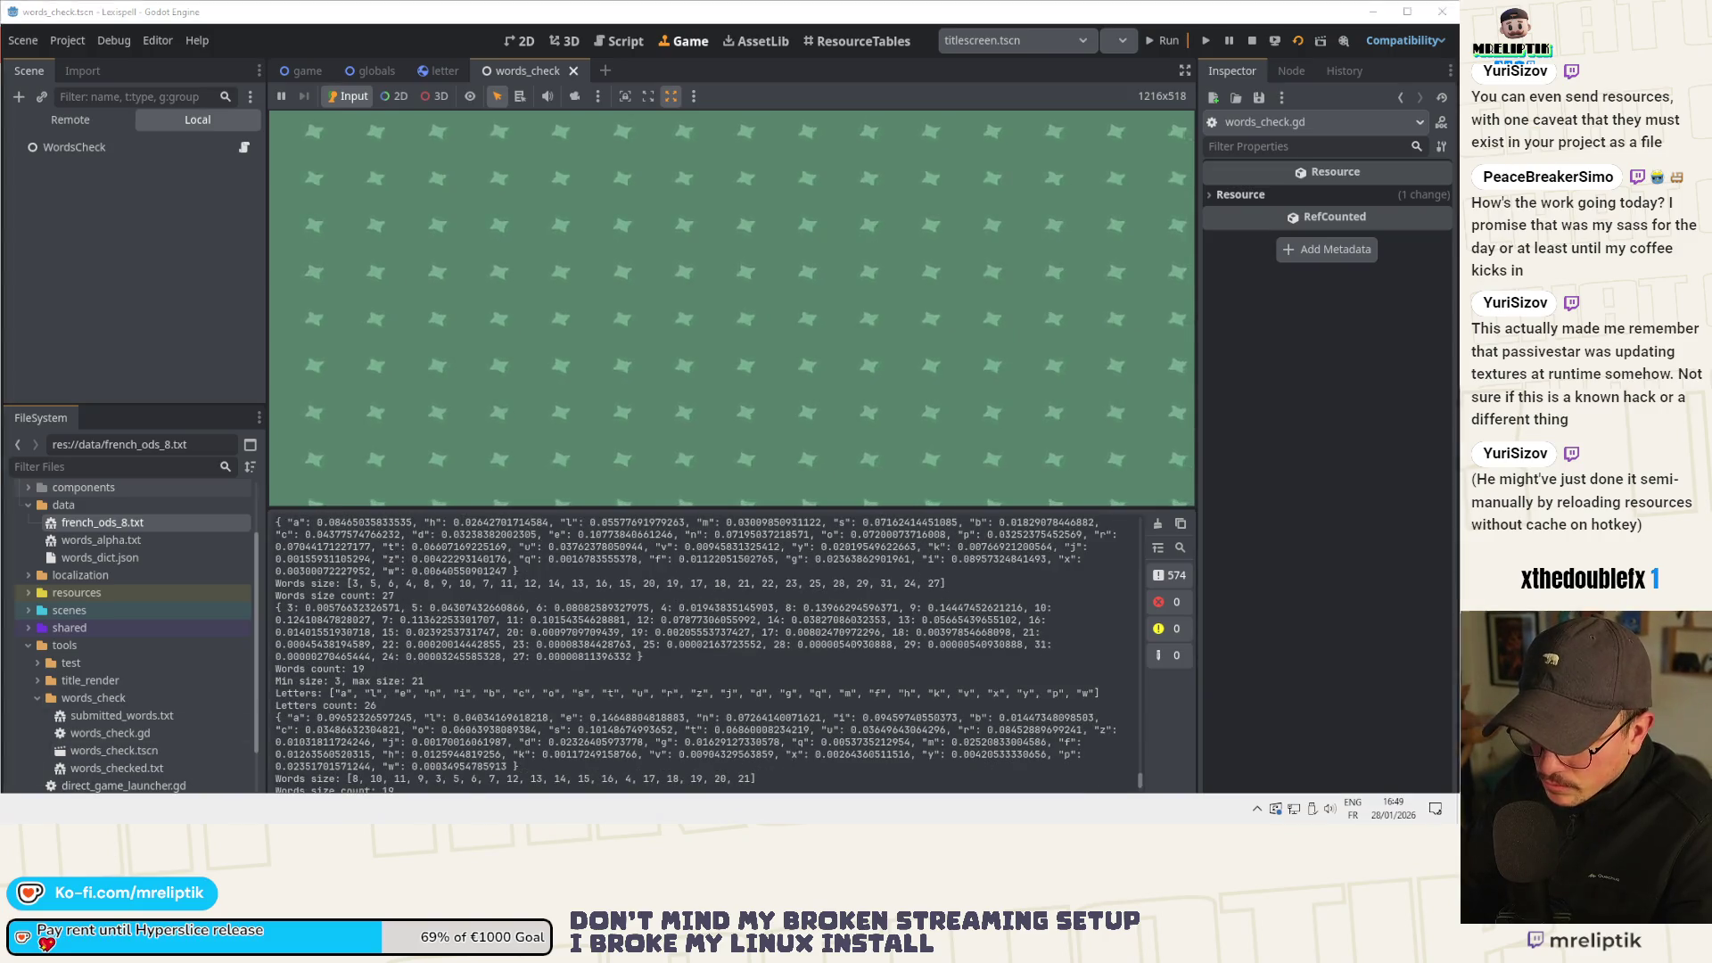
key("alt+Tab")
left_click(760, 426)
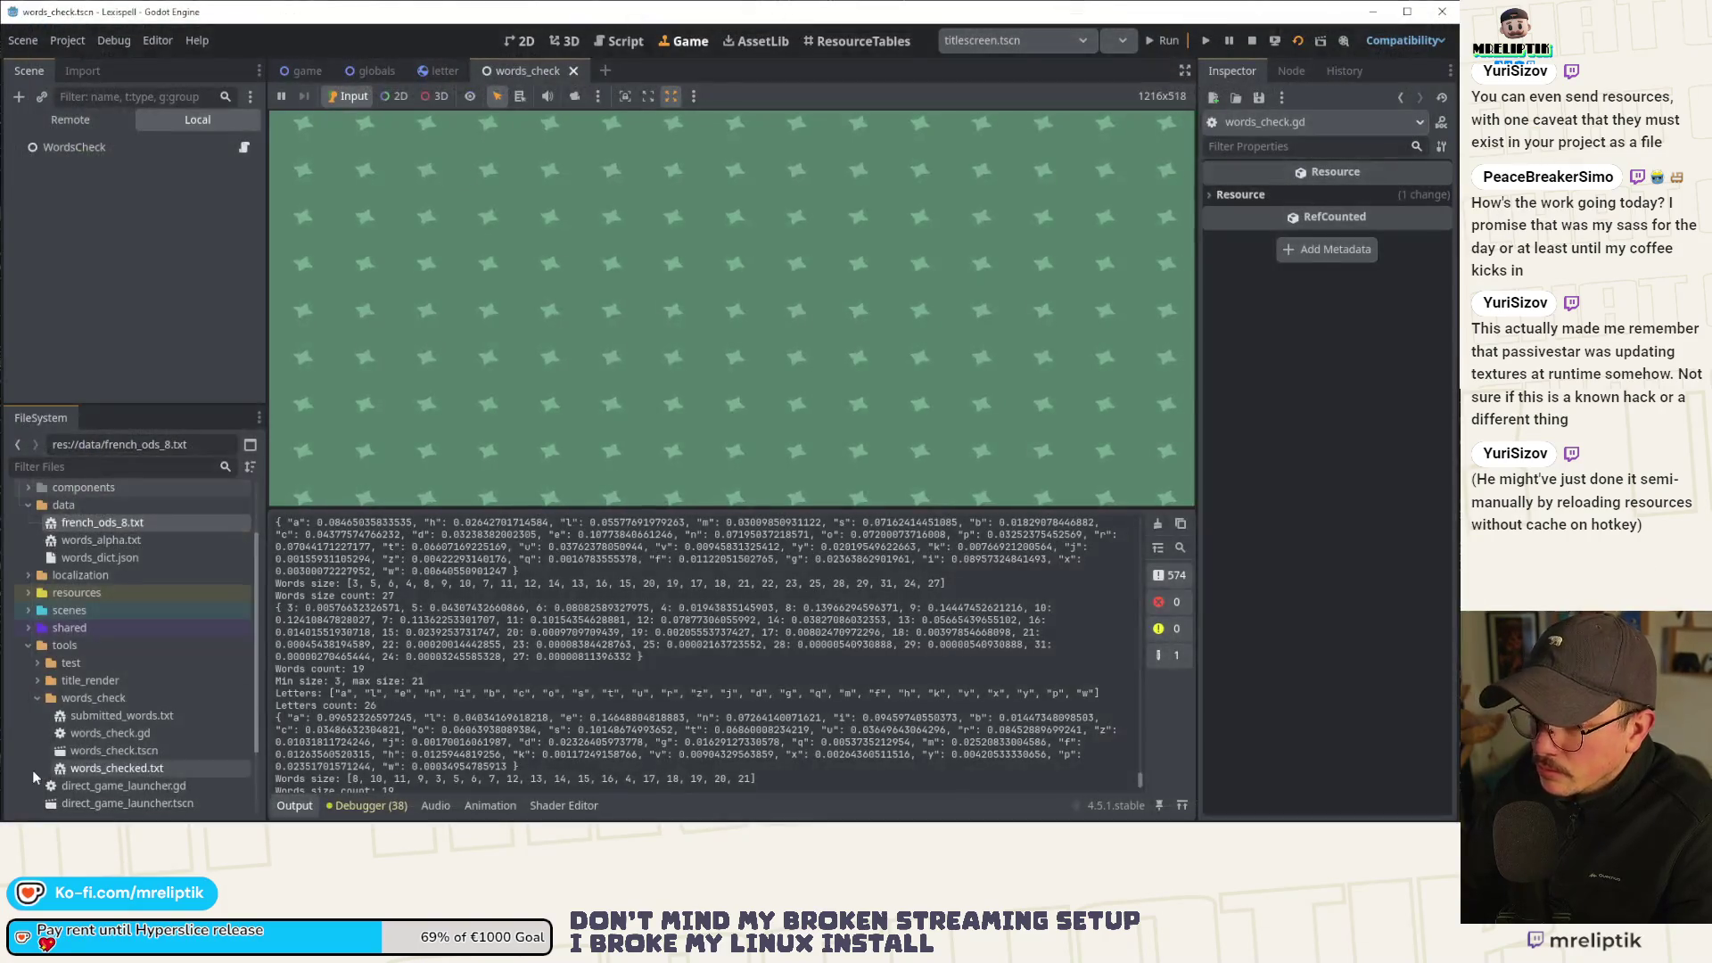
key("super")
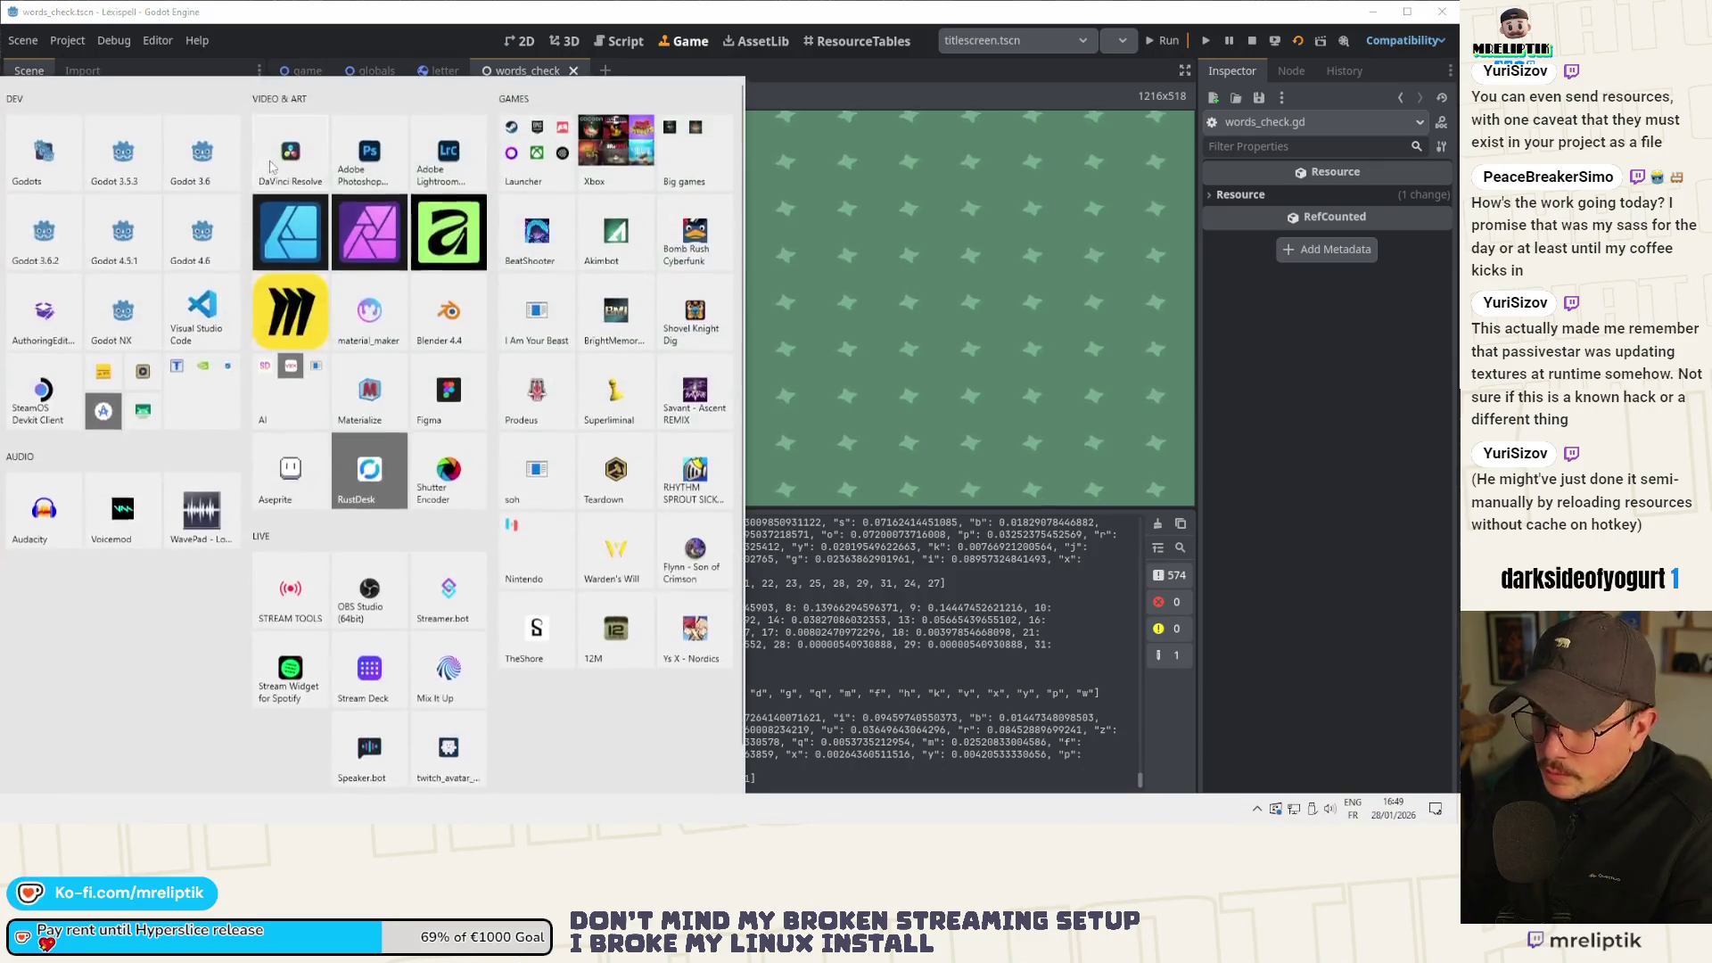
Relaunch VS Code on the recent word_game project in a maximized window.
left_click(206, 308)
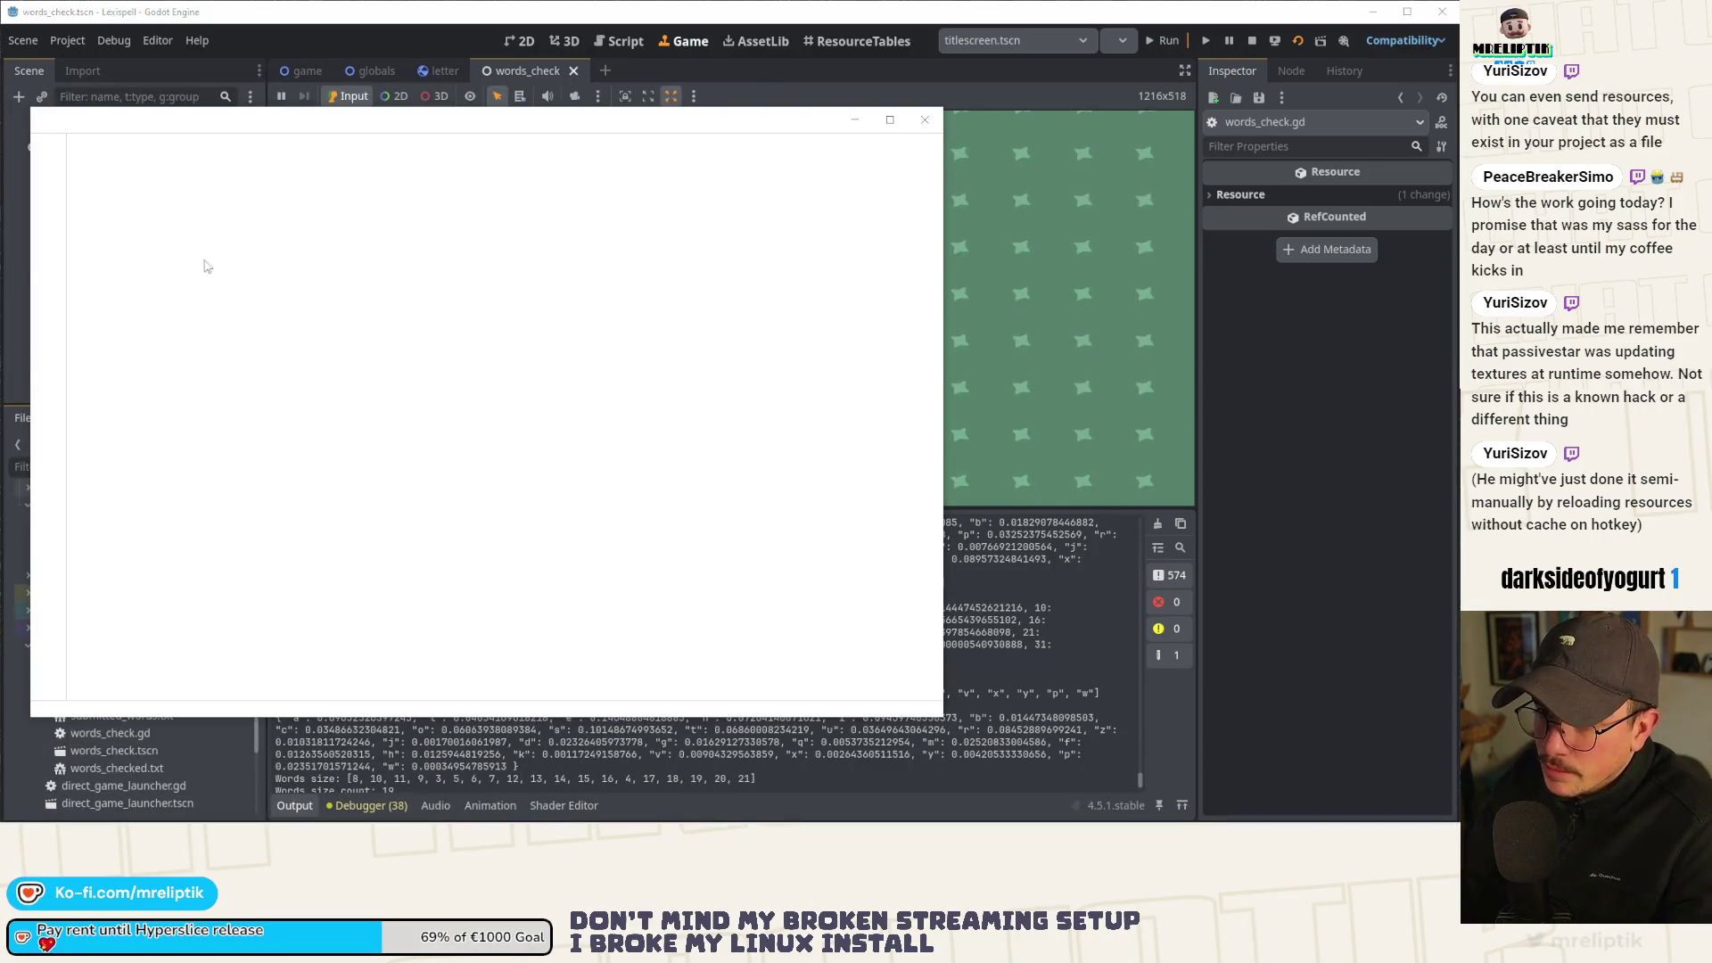
left_click(70, 120)
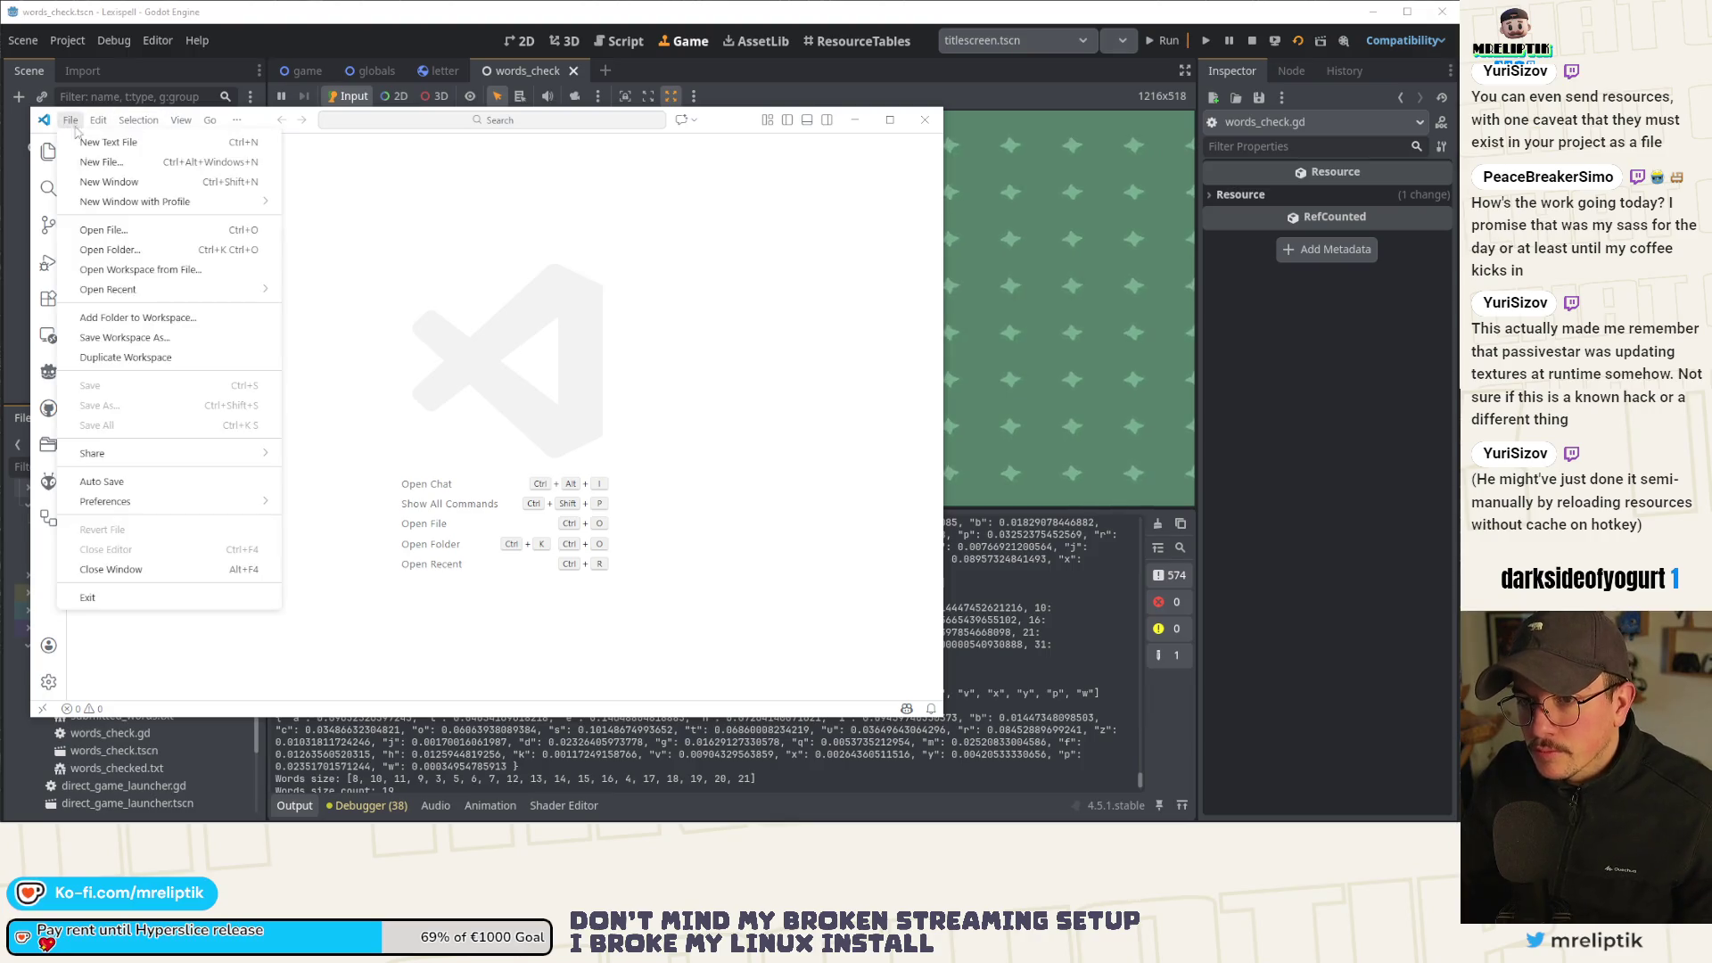
mouse_move(167, 290)
left_click(499, 264)
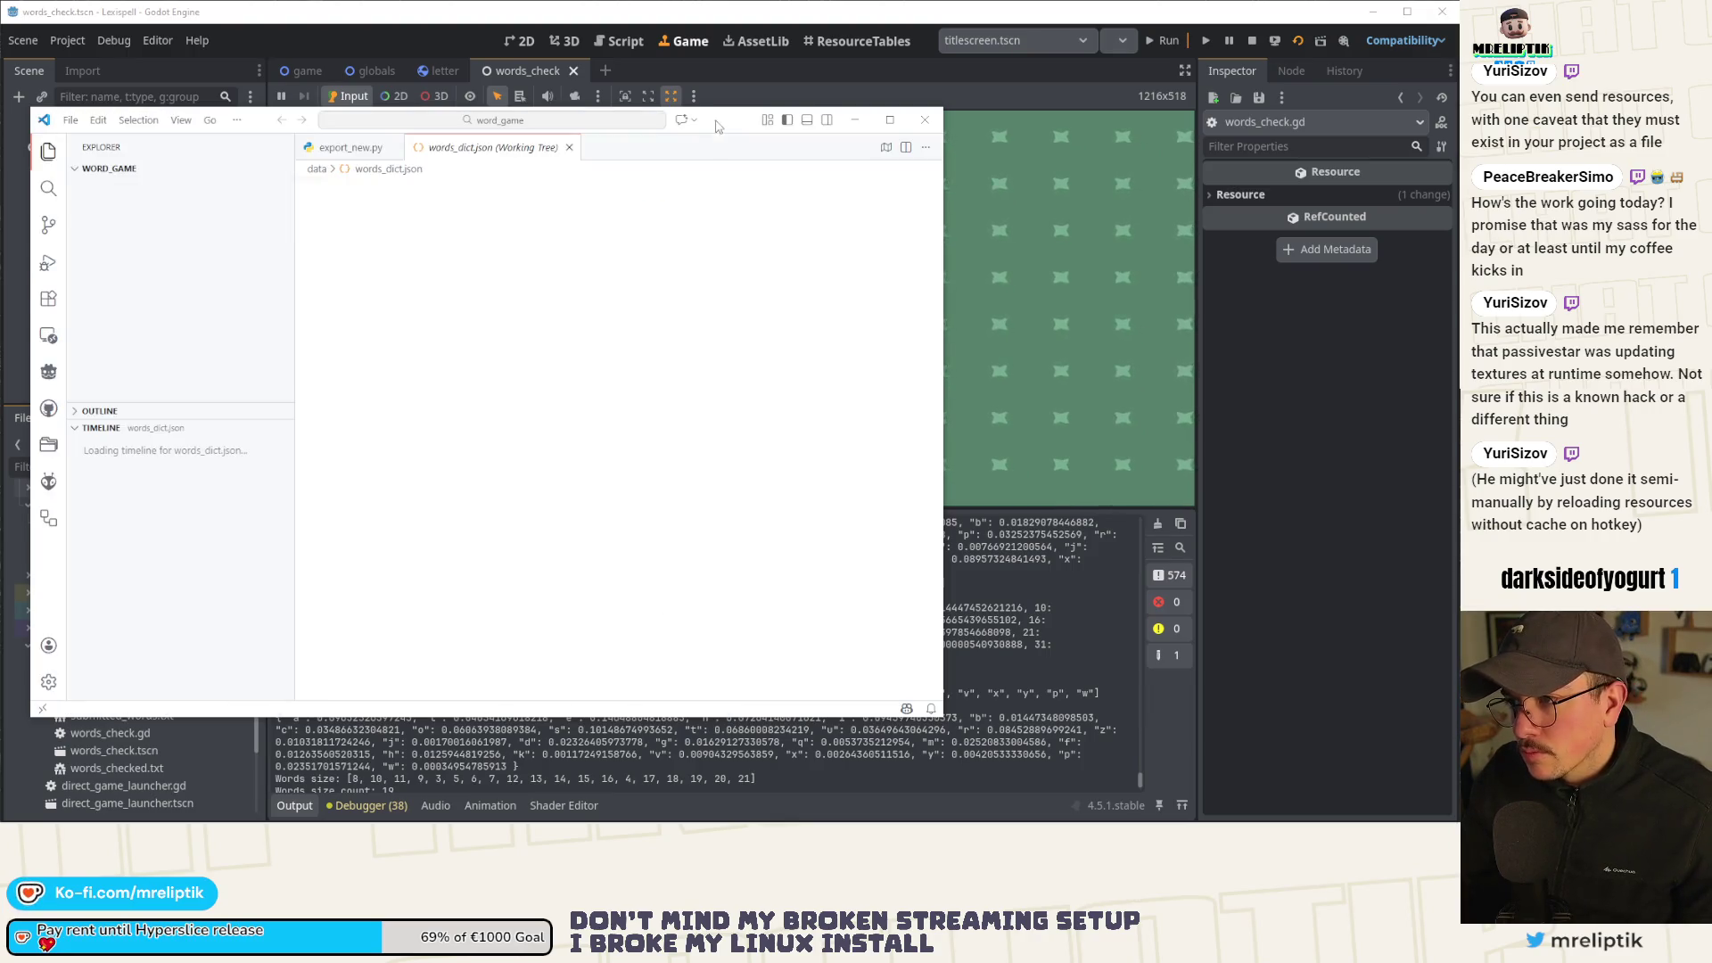
double_click(812, 127)
Browse french_ods_8.txt, dismiss the Godot executable error, and open words_alpha.txt.
left_click(140, 160)
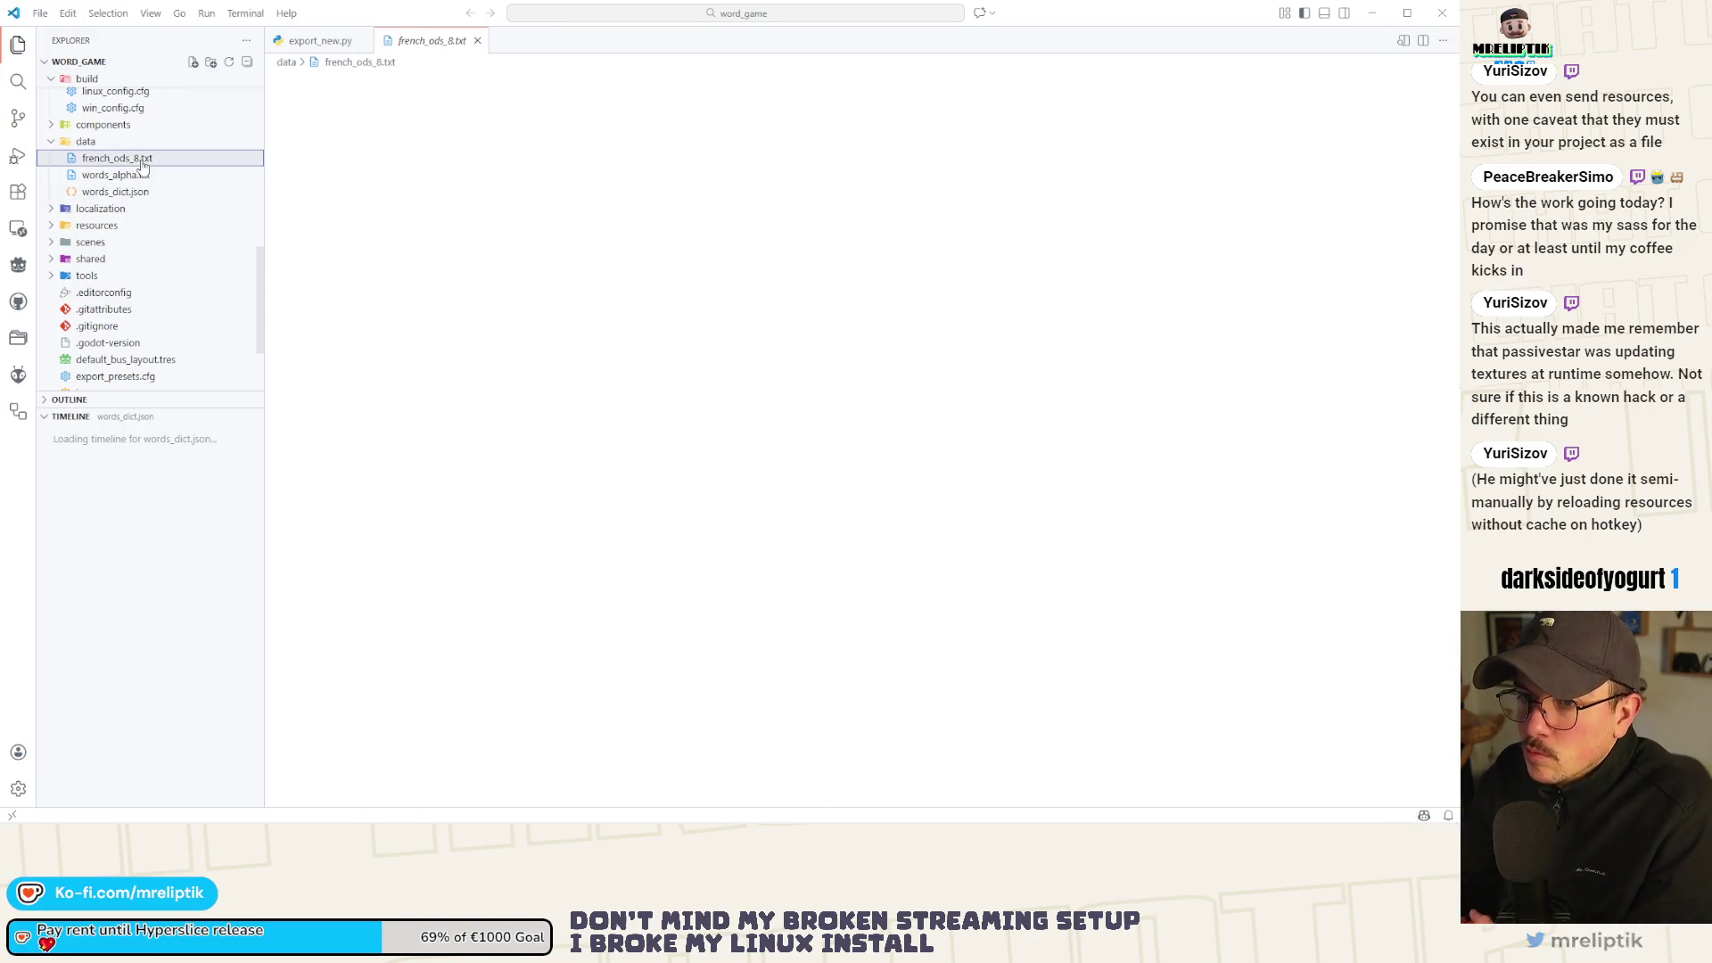
scroll(485, 265, "up", 5)
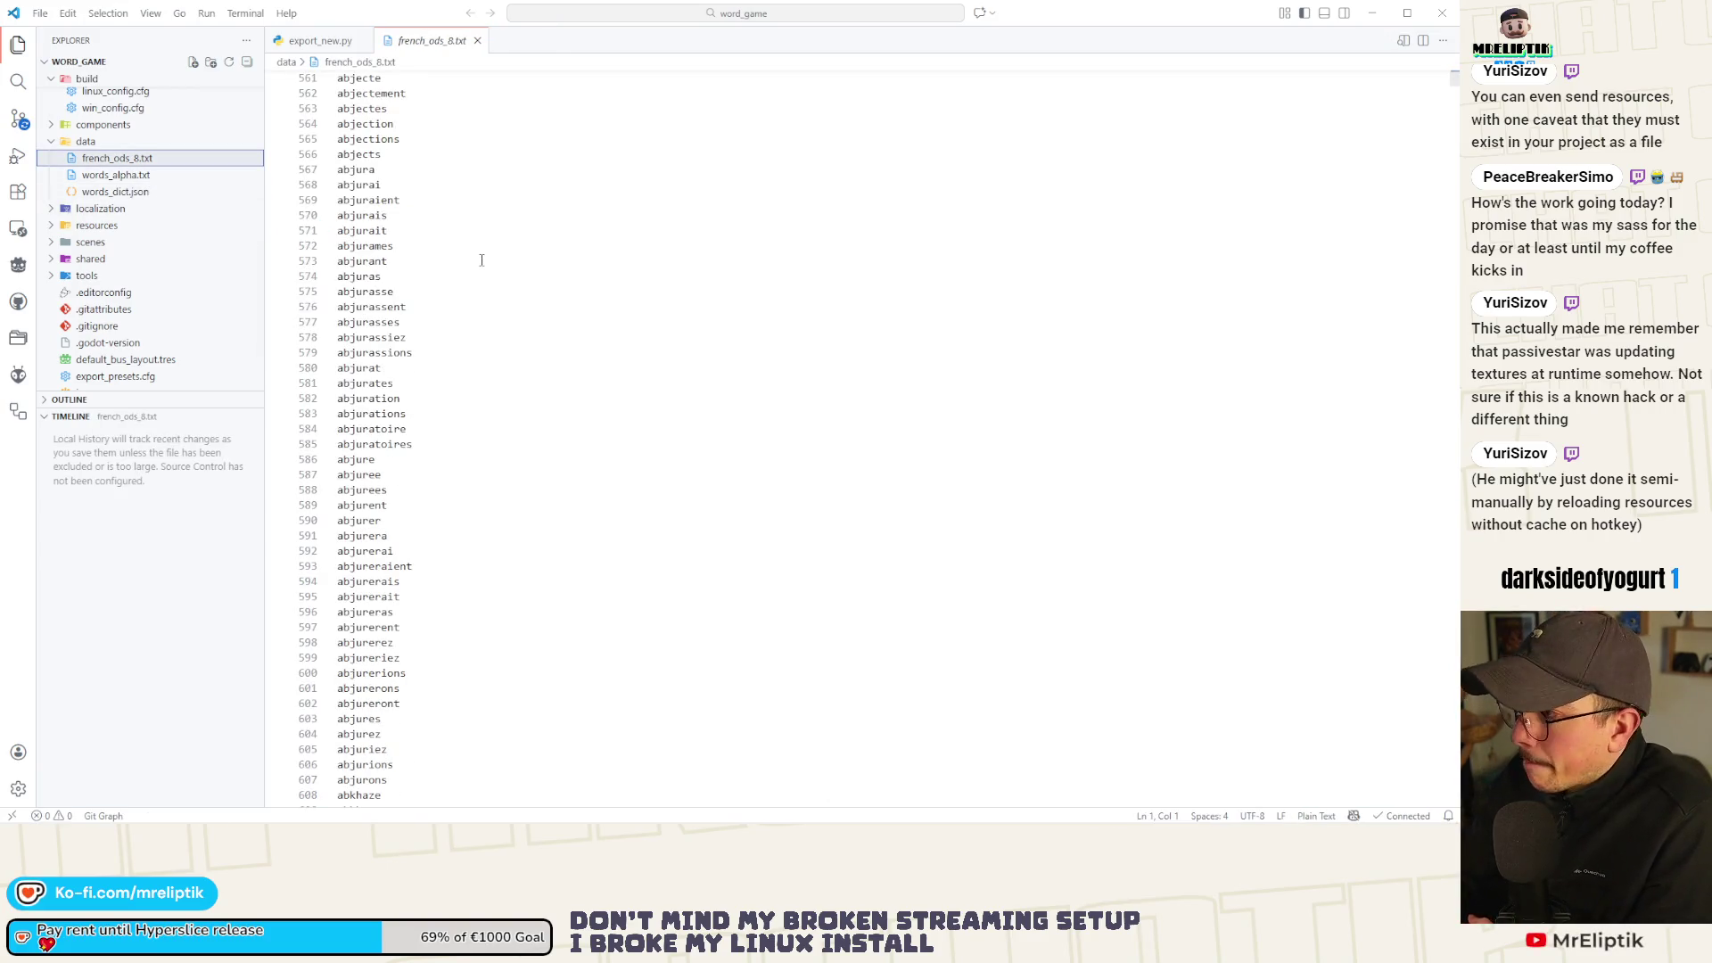
left_click(1453, 77)
mouse_move(1454, 77)
left_mouse_down()
mouse_move(1440, 749)
mouse_move(1405, 756)
left_mouse_up()
scroll(537, 577, "down", 20)
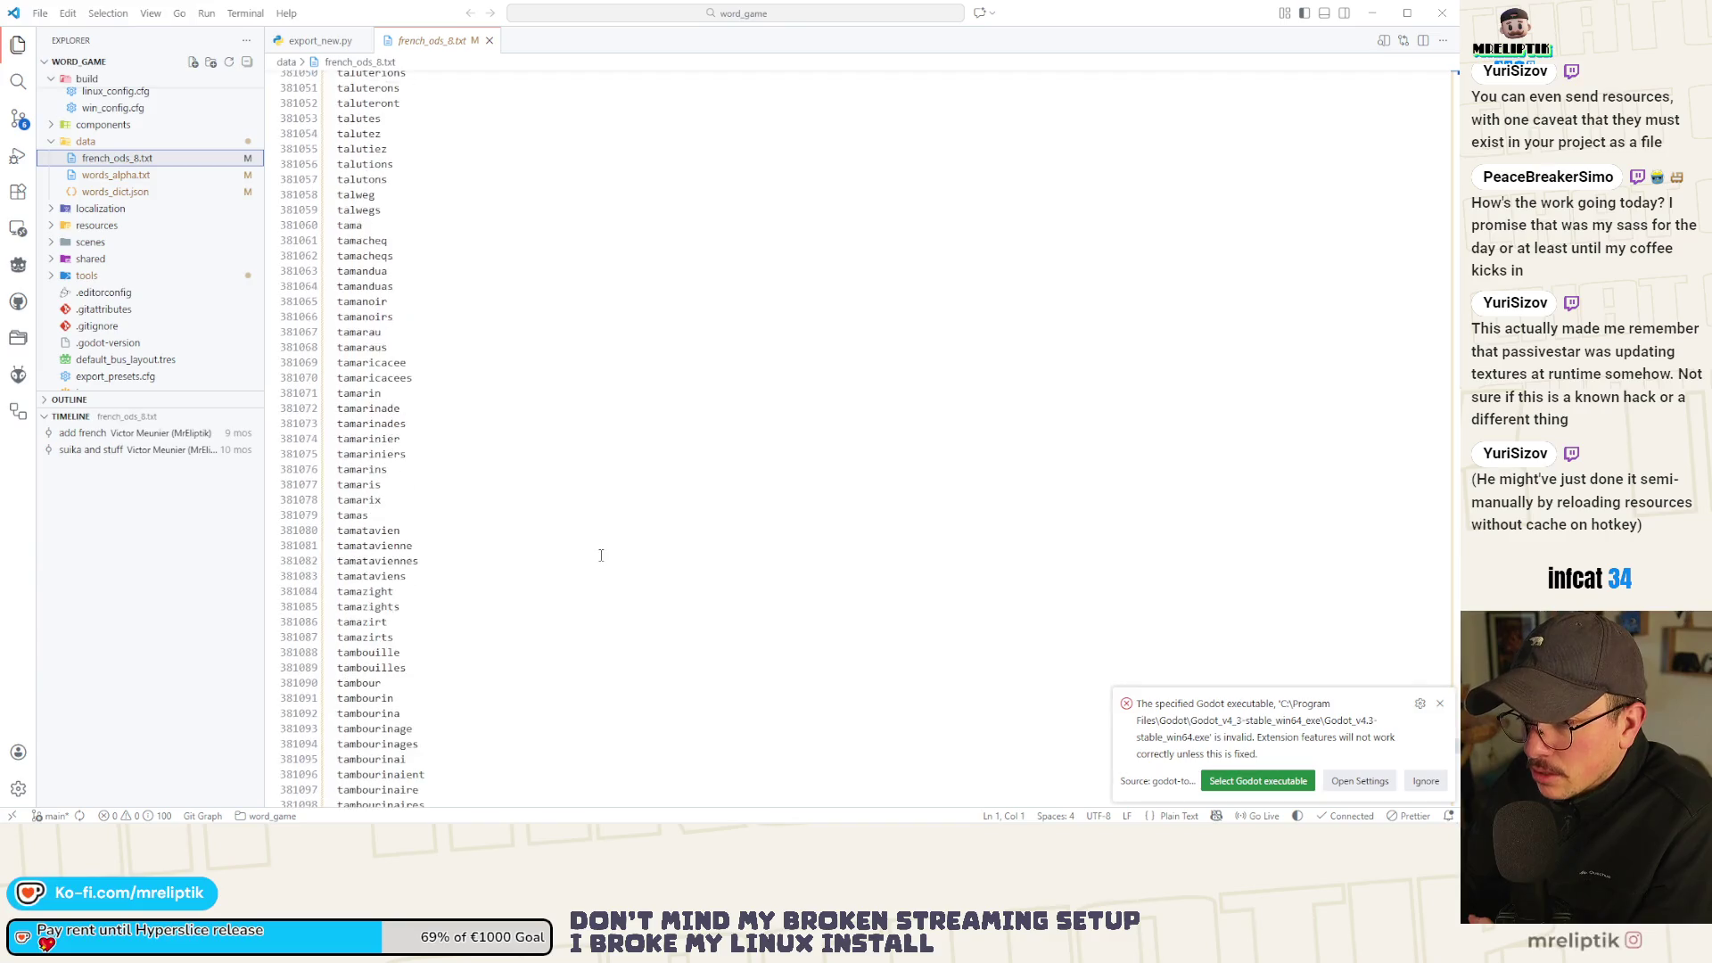
scroll(540, 575, "down", 14)
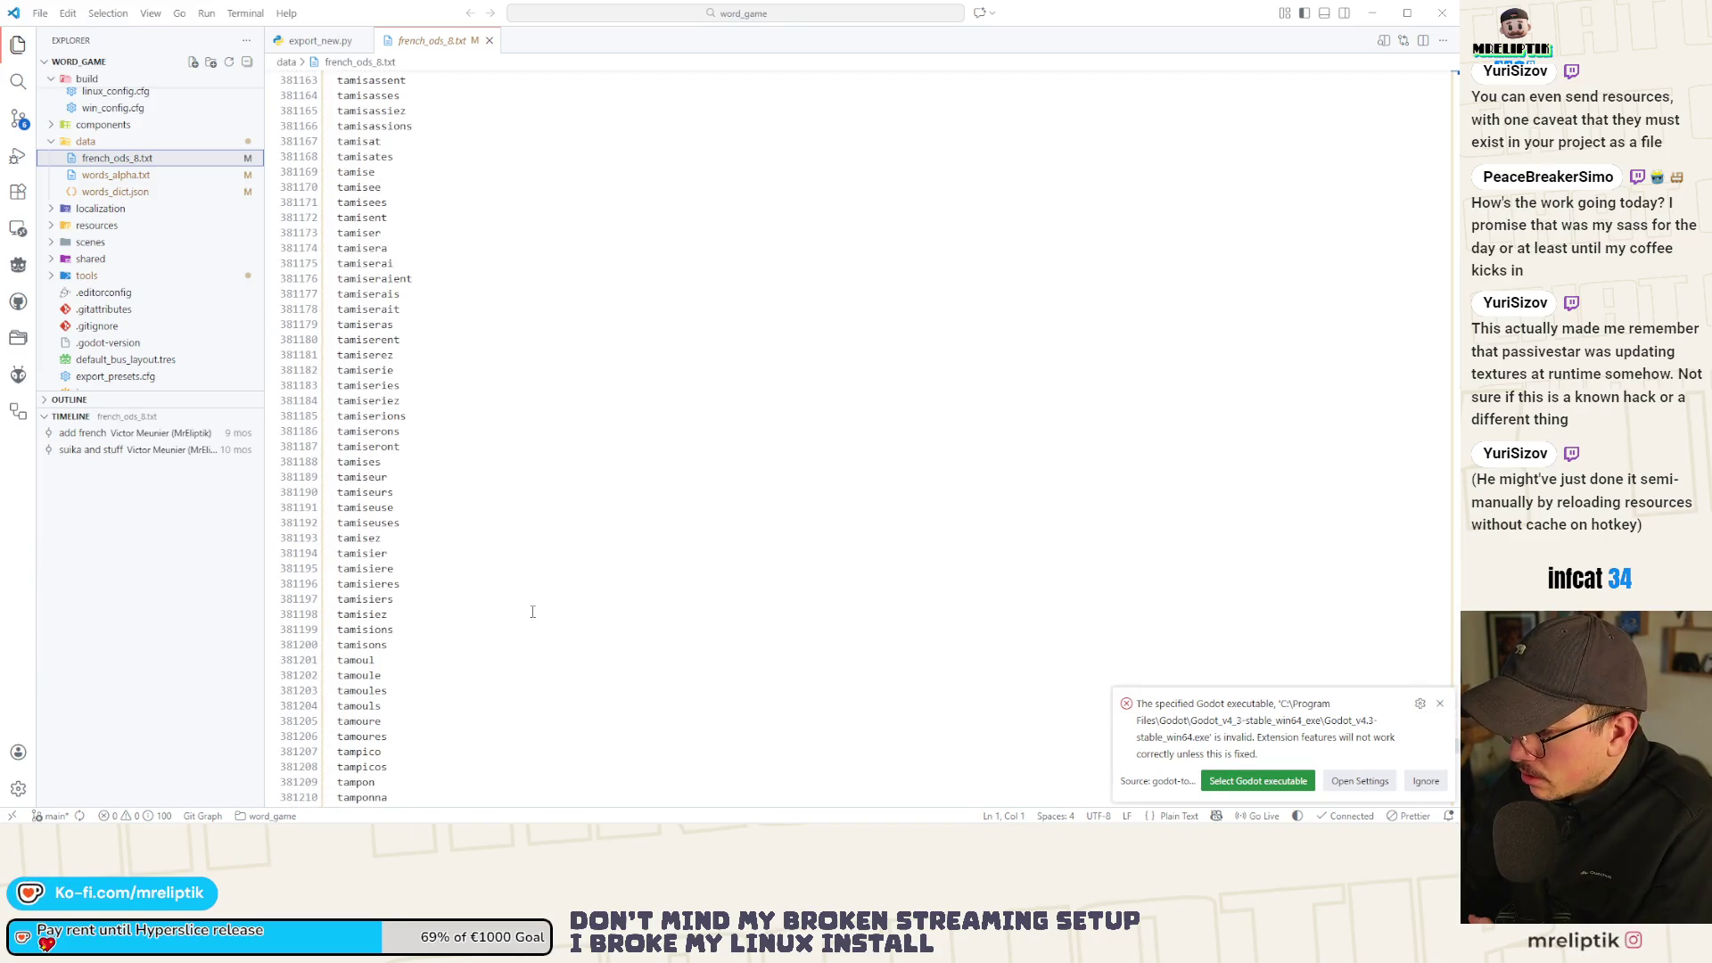
left_click(1426, 782)
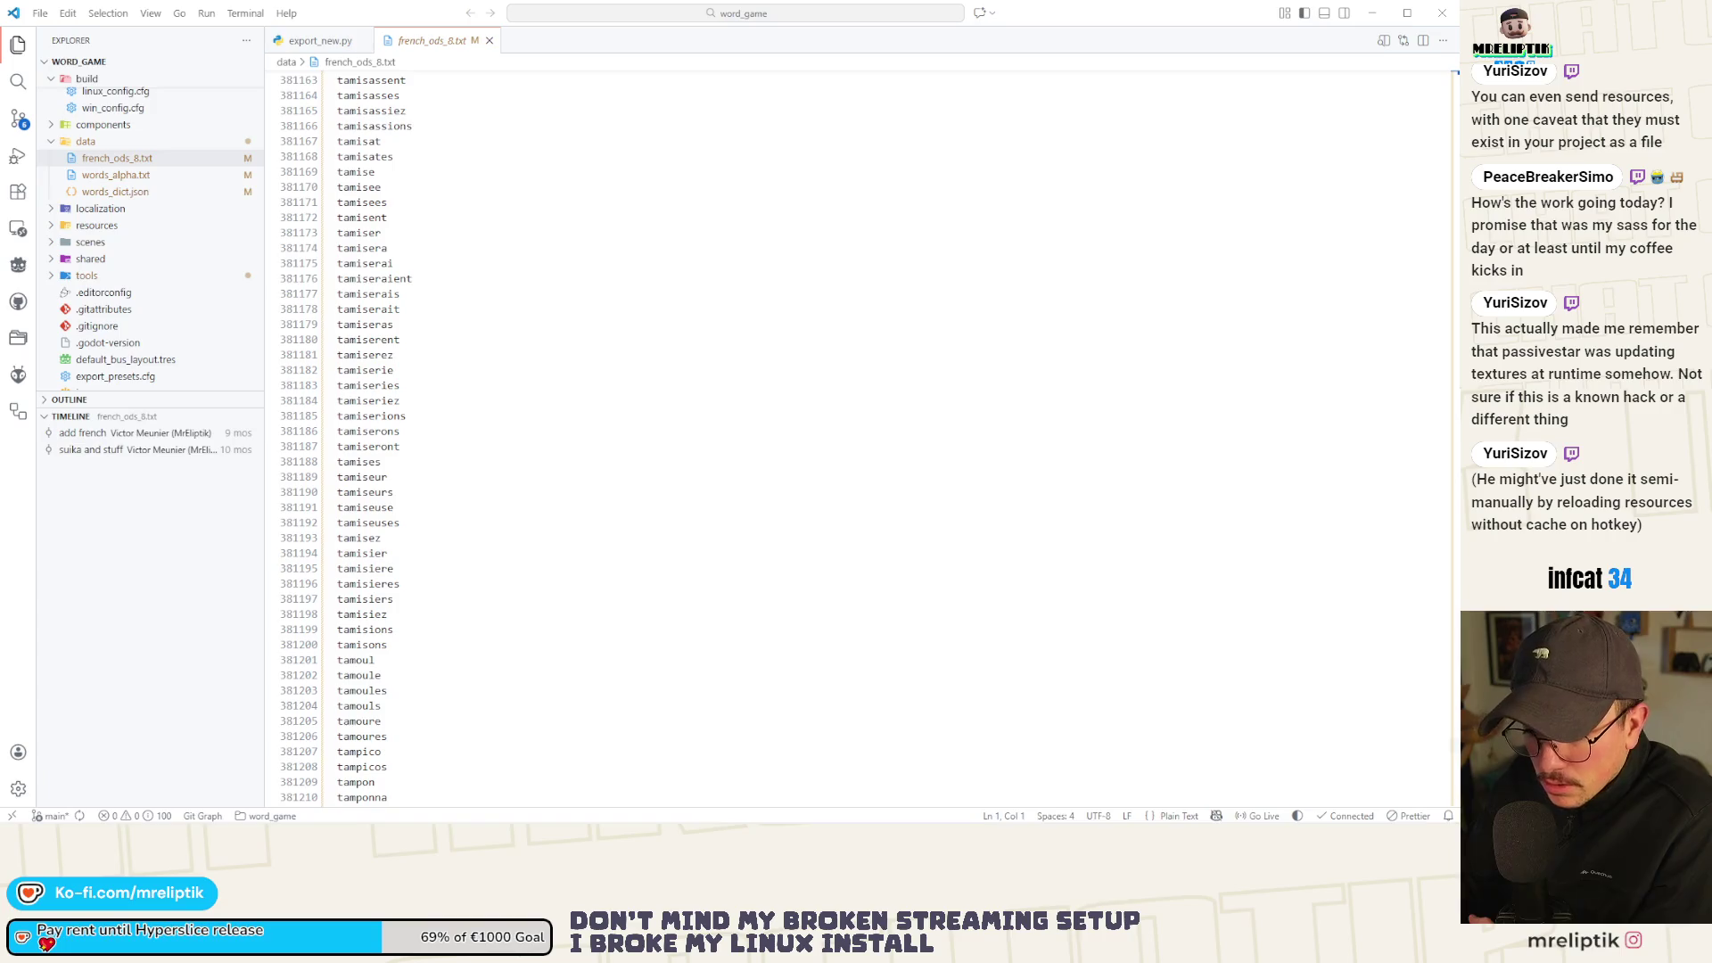
left_click(120, 175)
scroll(540, 262, "up", 15)
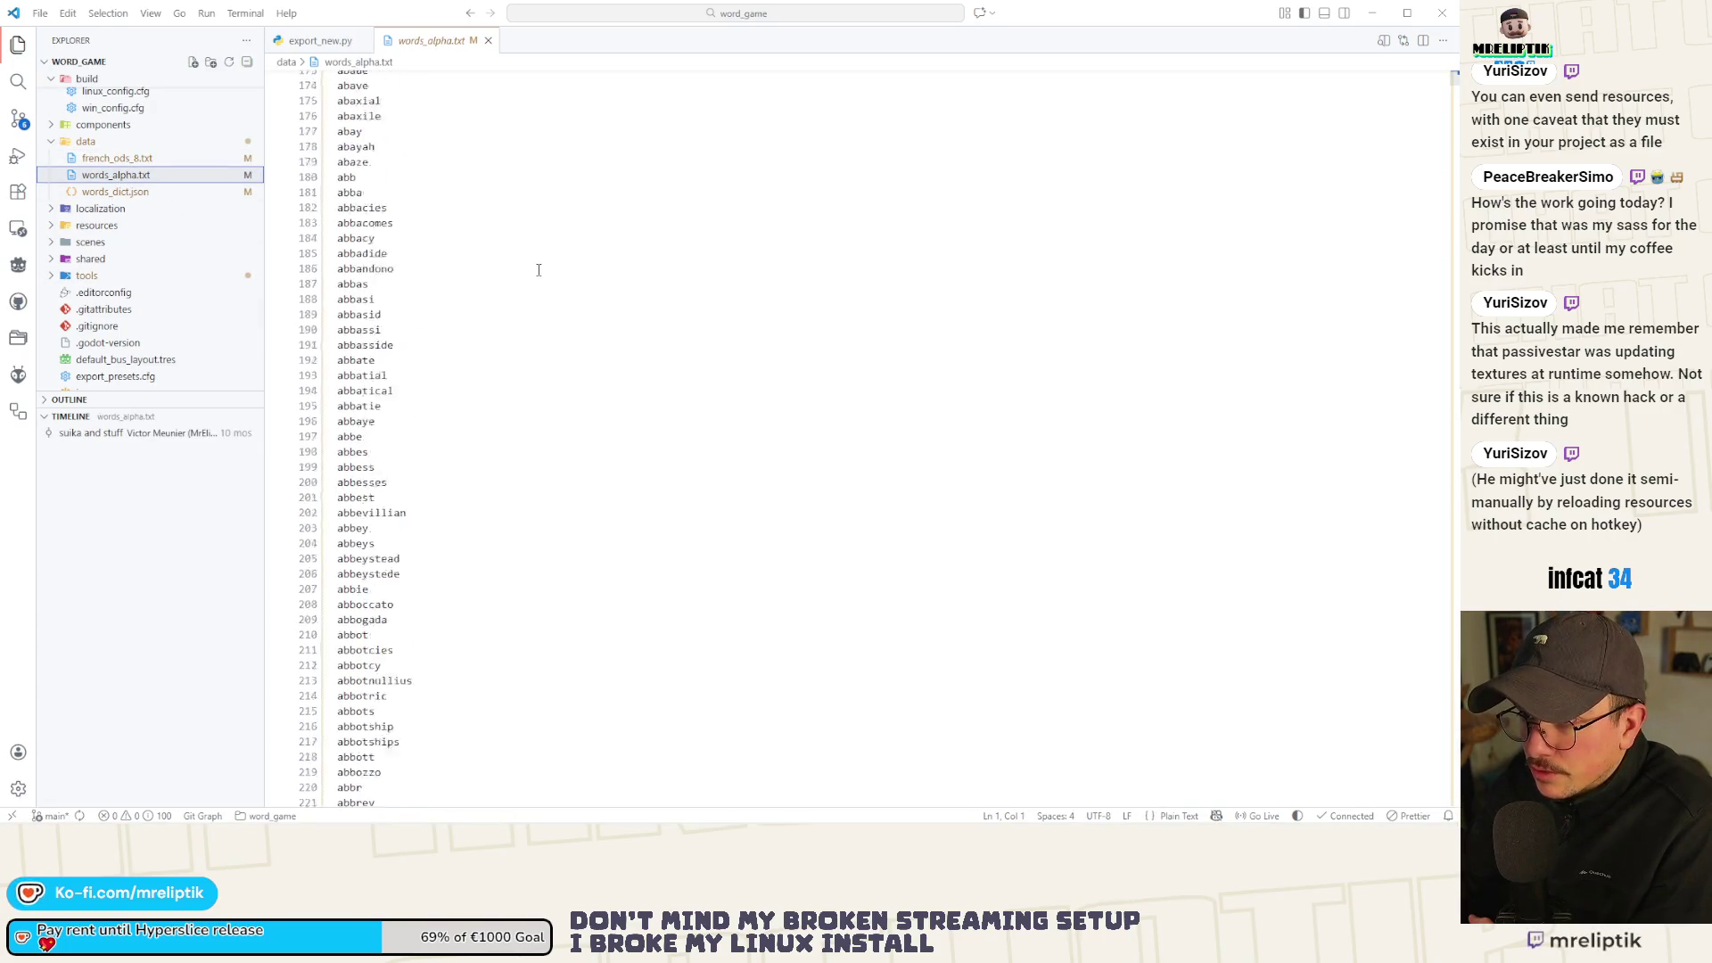
Open words_dict.json from the Explorer and dismiss the spell-check notification.
left_click(306, 49)
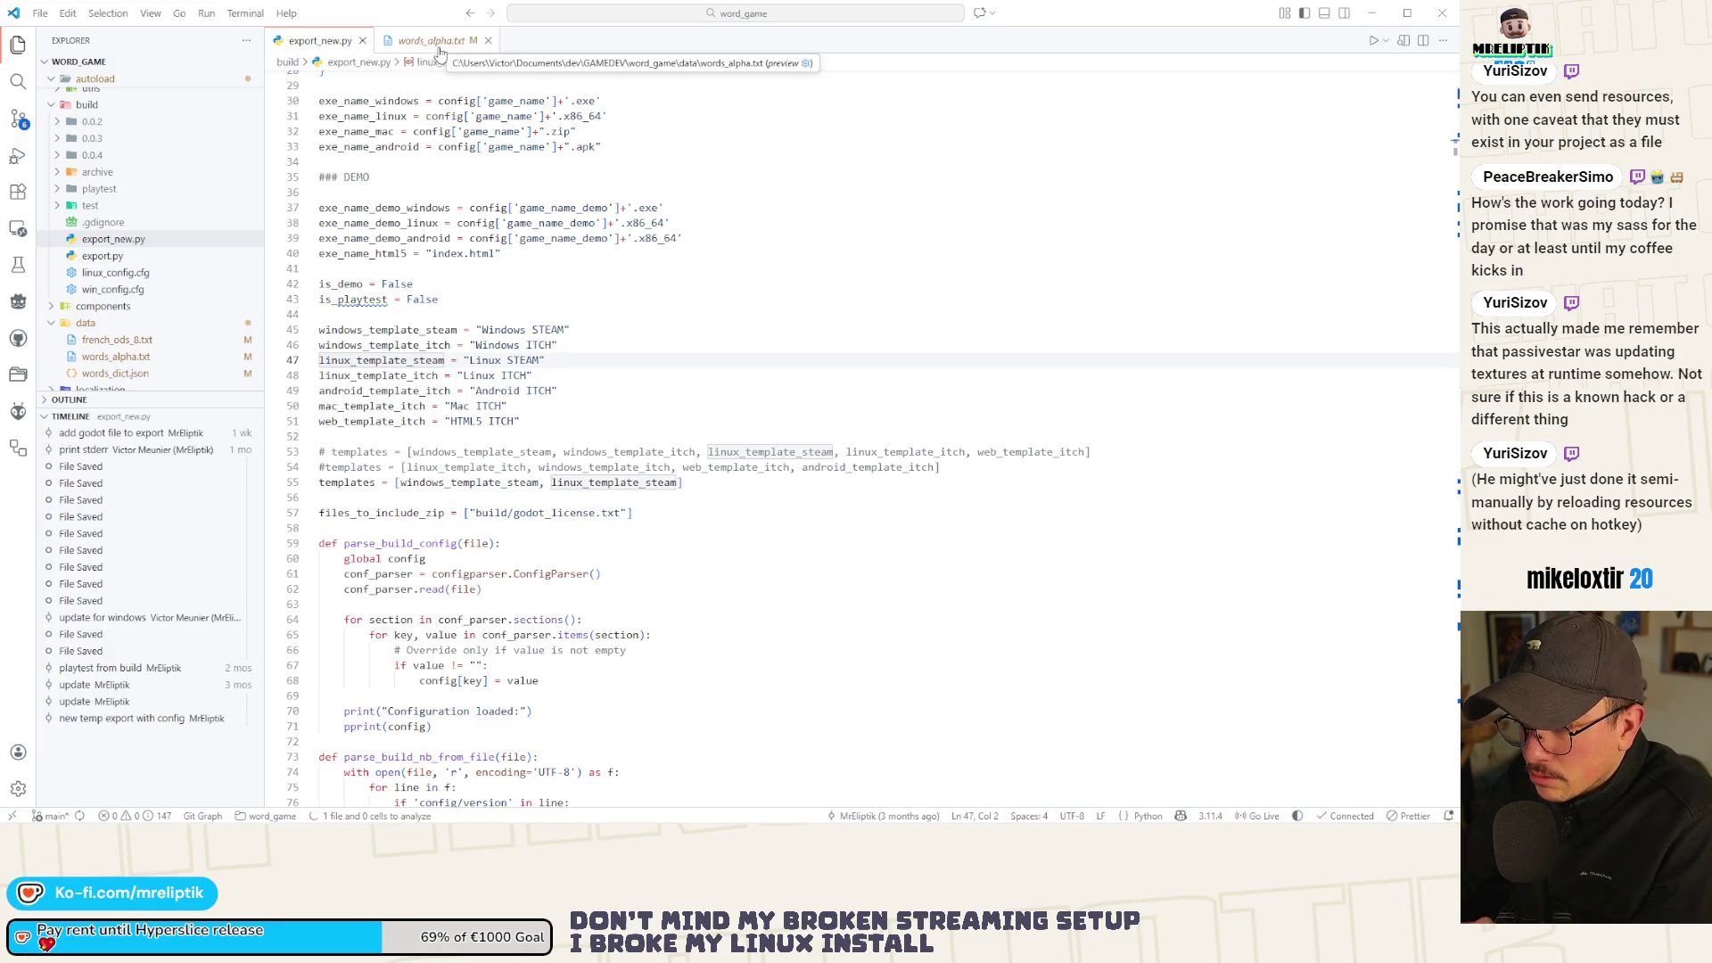
left_click(168, 353)
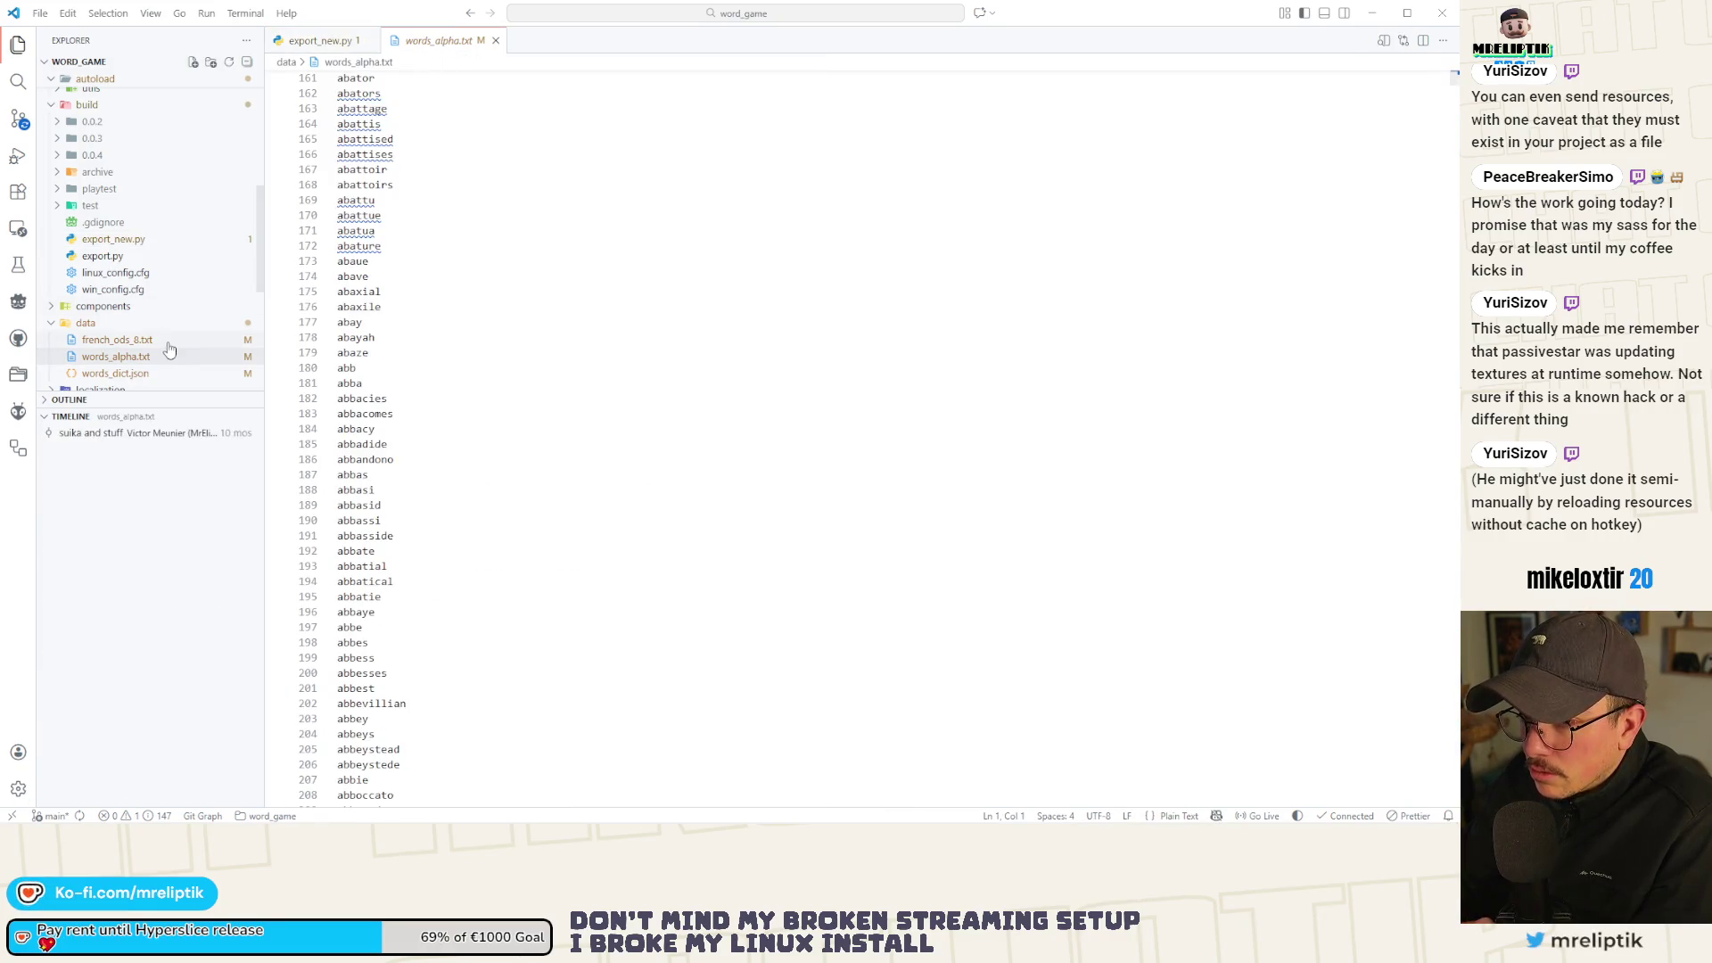
left_click(136, 374)
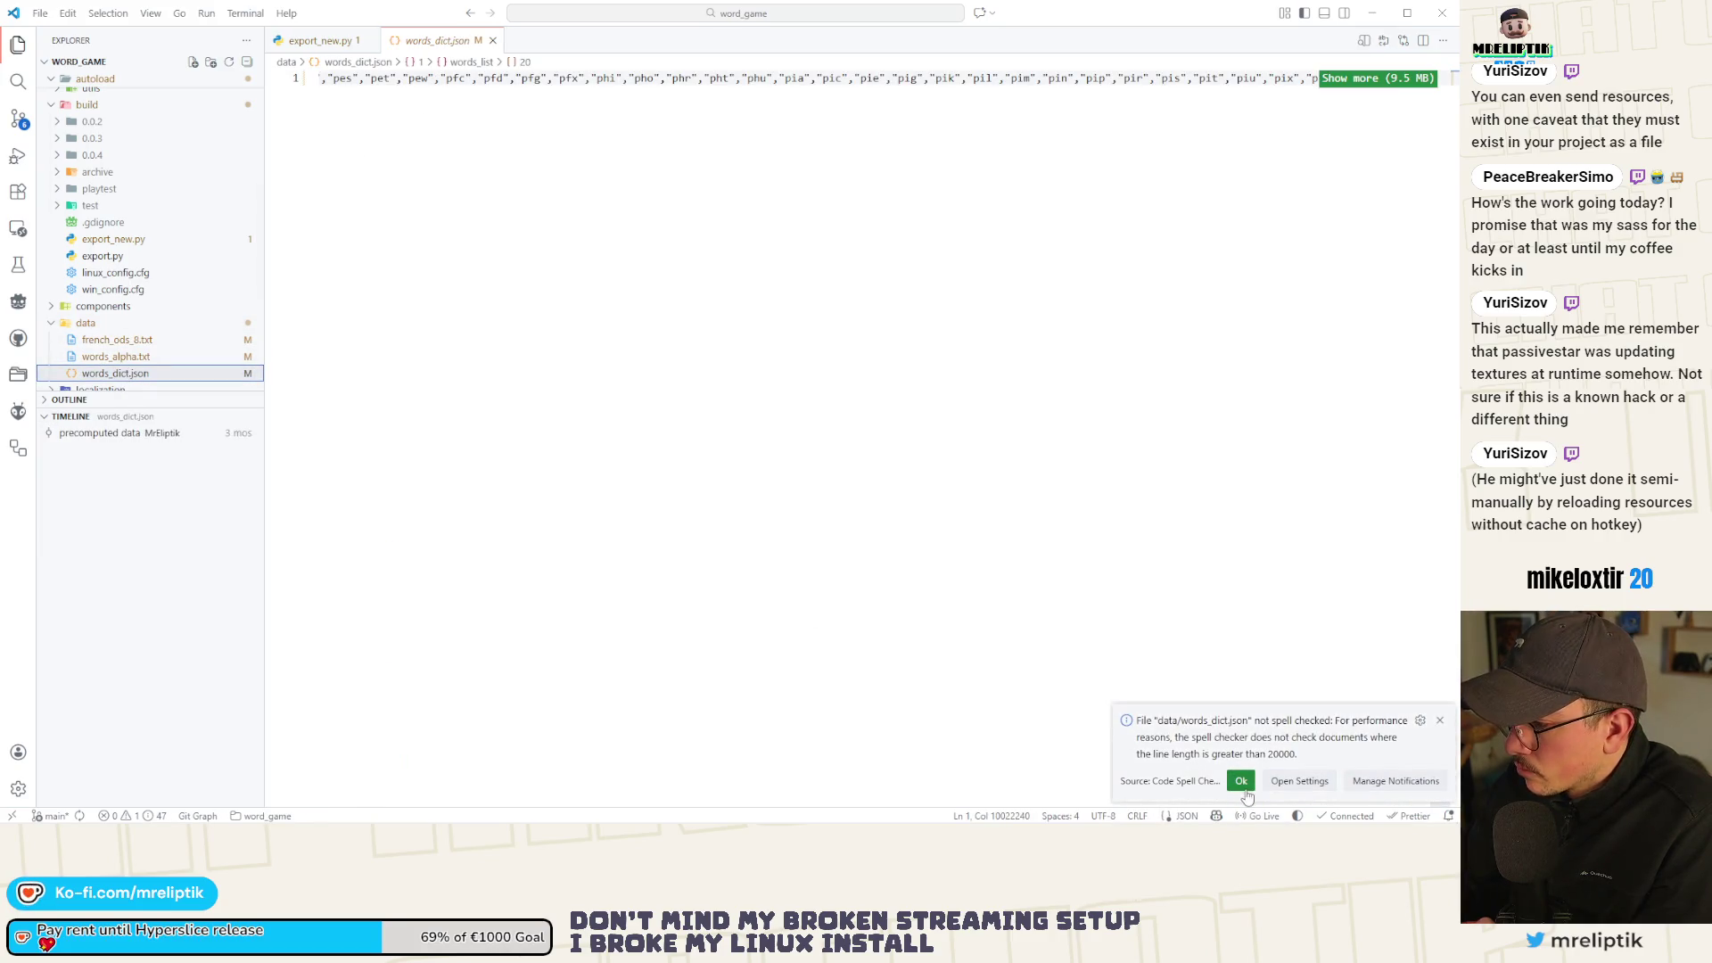
left_click(1439, 720)
Expand words_list's 3- and 4-letter groups via the breadcrumb outline, then return to Godot.
left_click(468, 62)
left_click(458, 155)
left_click(465, 173)
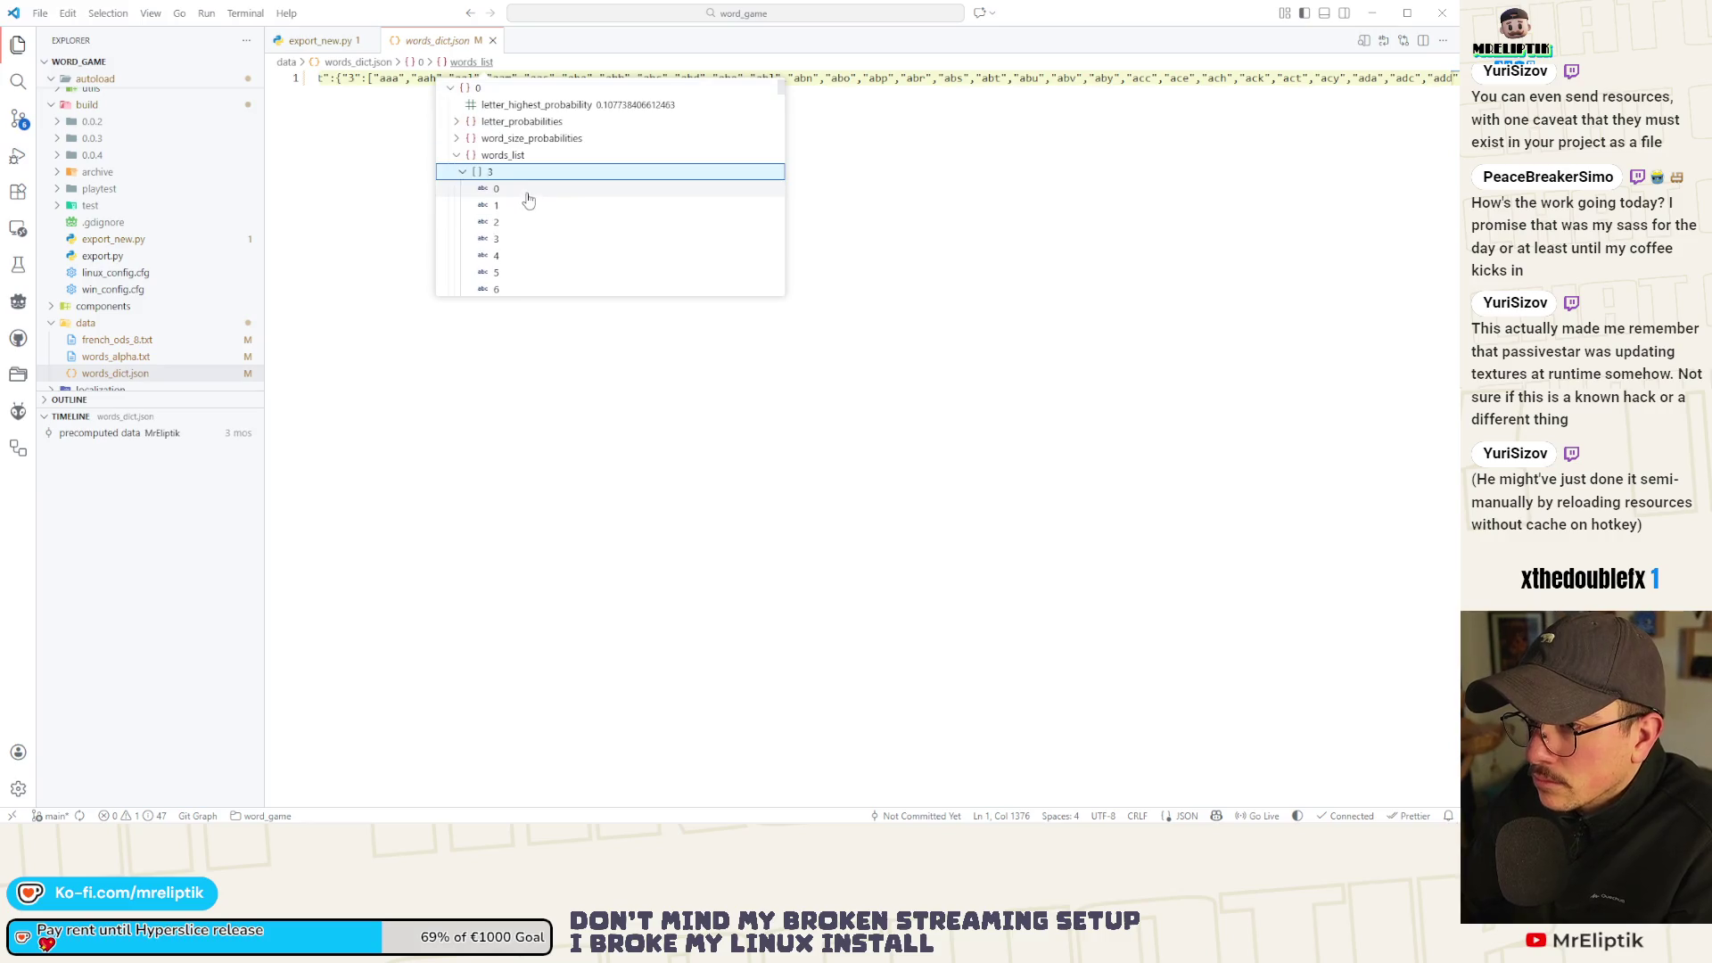
left_click(465, 173)
left_click(465, 189)
scroll(517, 201, "down", 5)
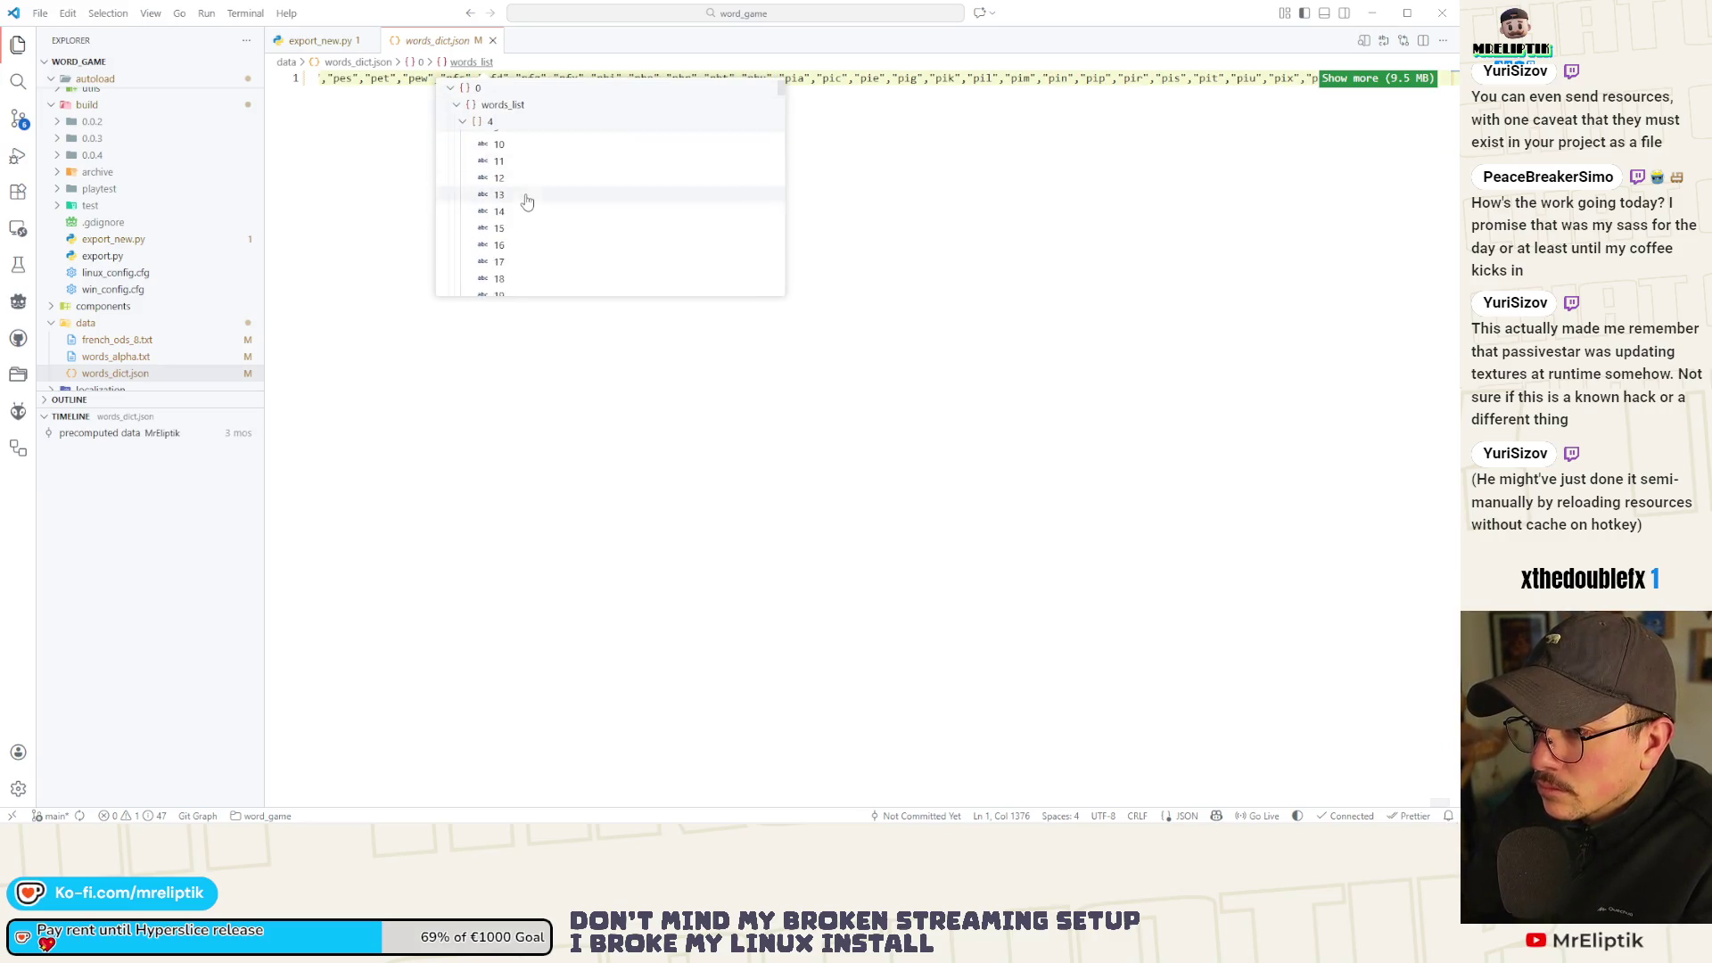
left_click(535, 200)
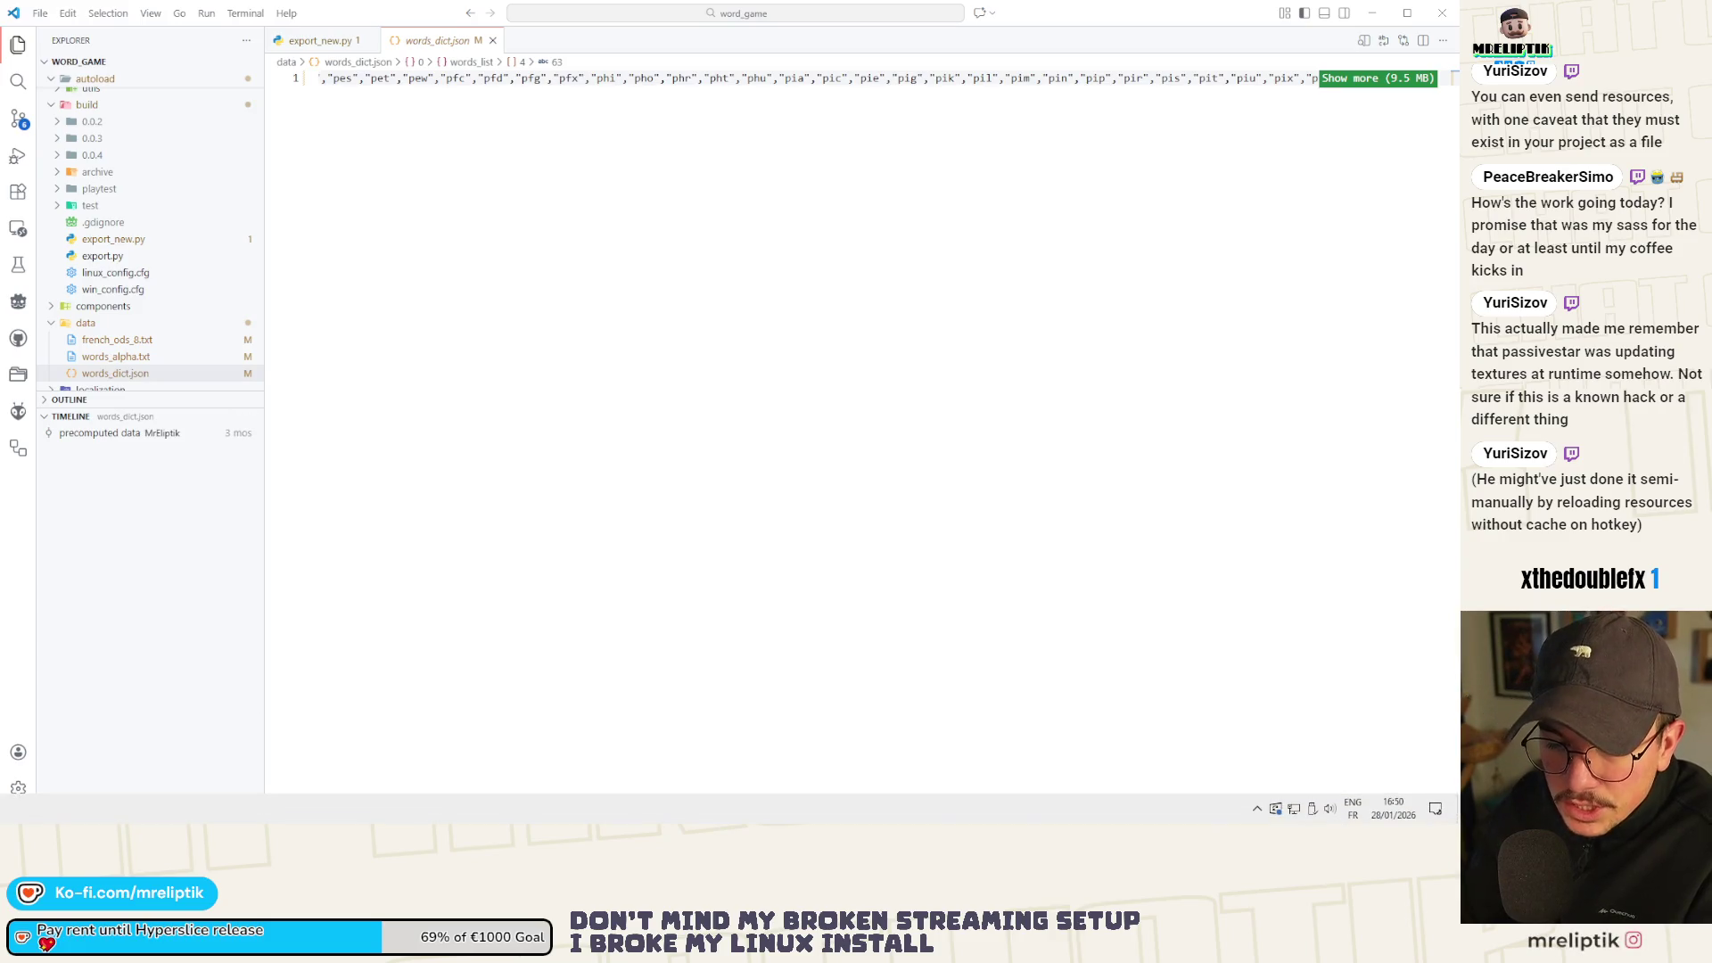
key("alt+Tab")
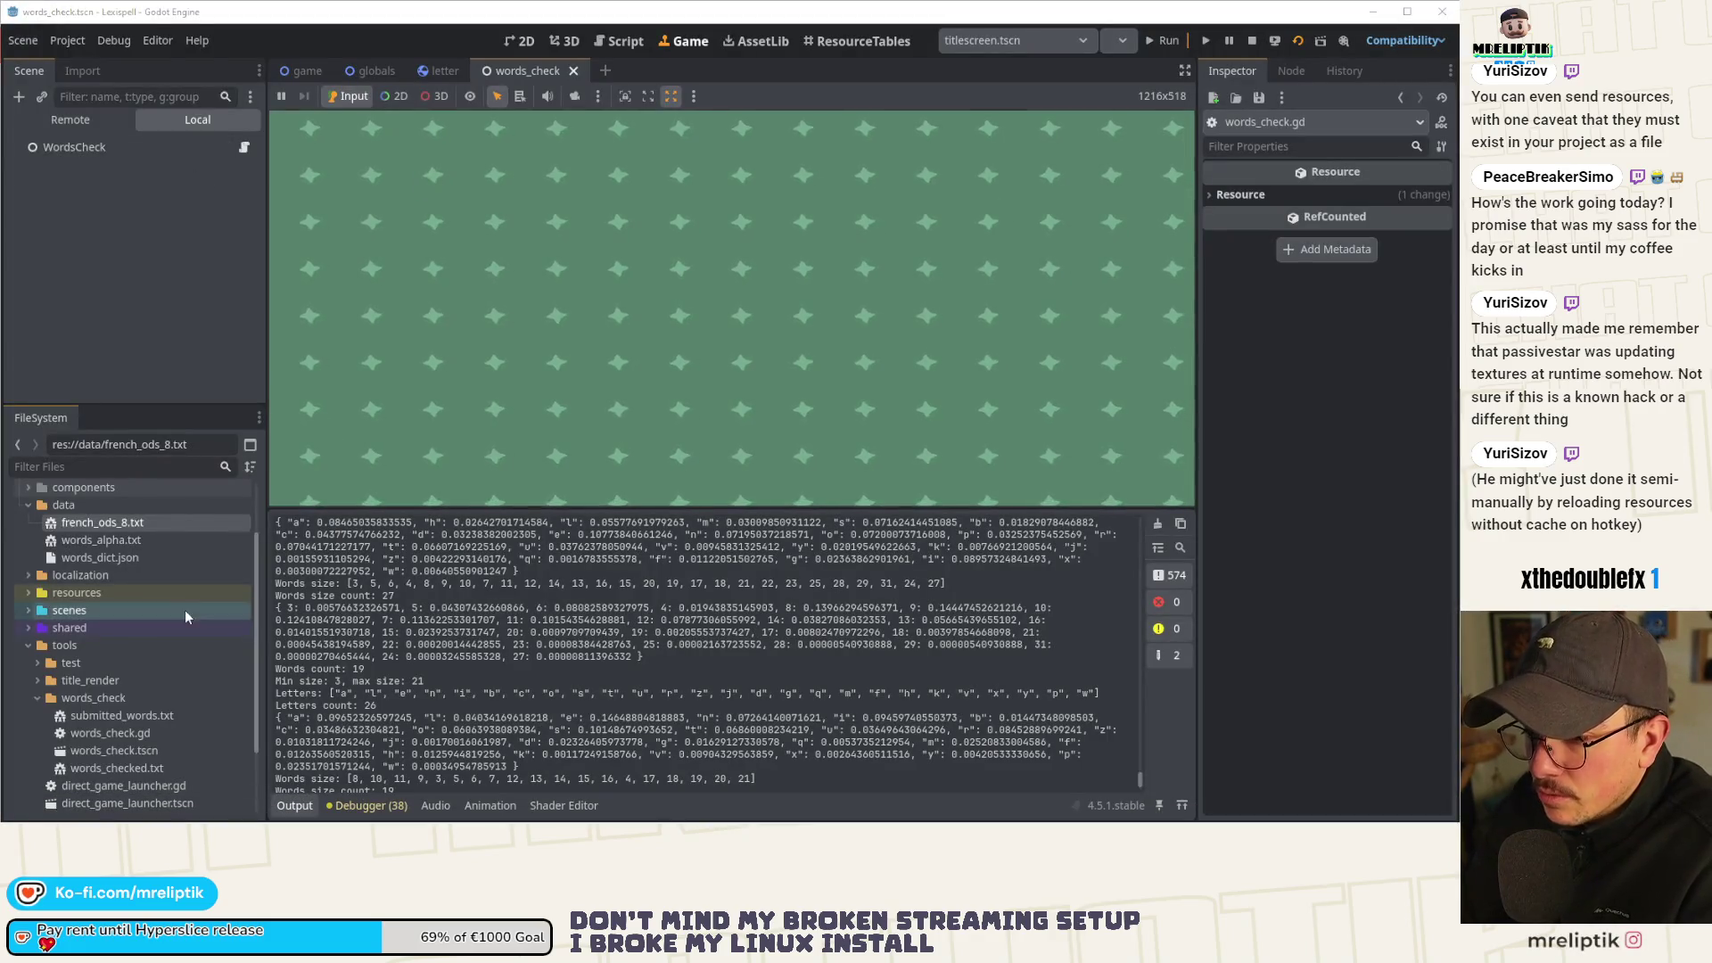
In words_check.gd, jump to precompute_language_dicts and on to compute_lang_editor's definition.
left_click(243, 147)
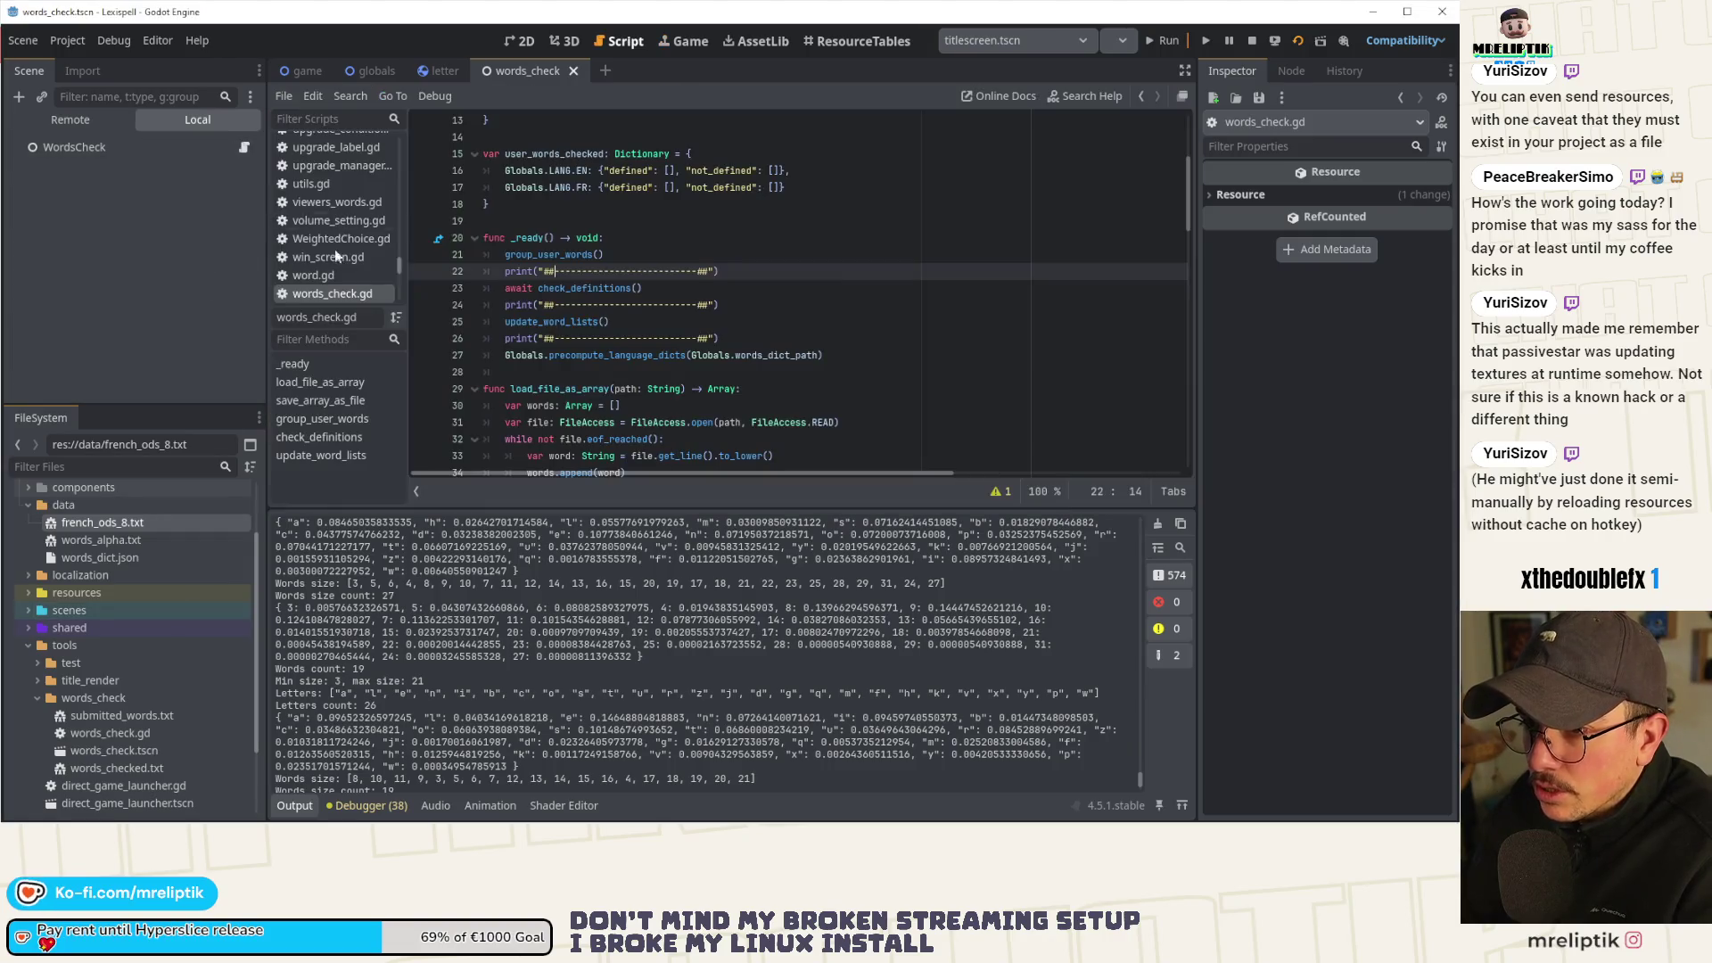
left_click(589, 355, "ctrl")
scroll(584, 385, "down", 2)
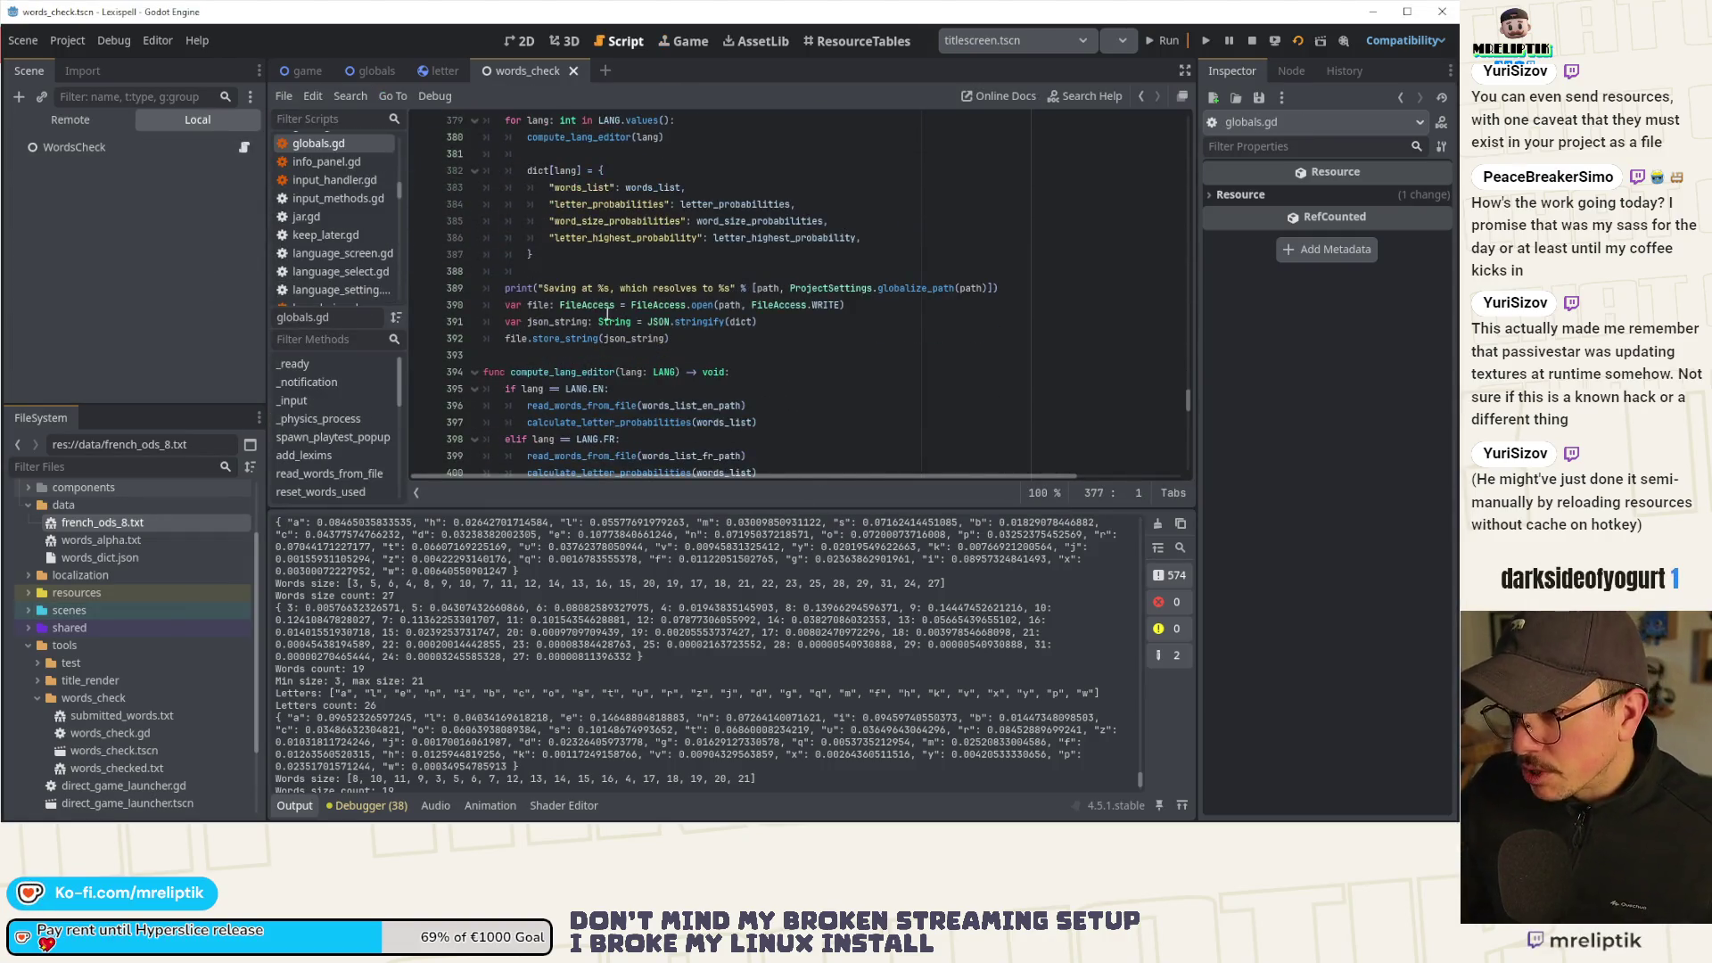
scroll(571, 241, "down", 2)
scroll(593, 232, "up", 2)
double_click(601, 238)
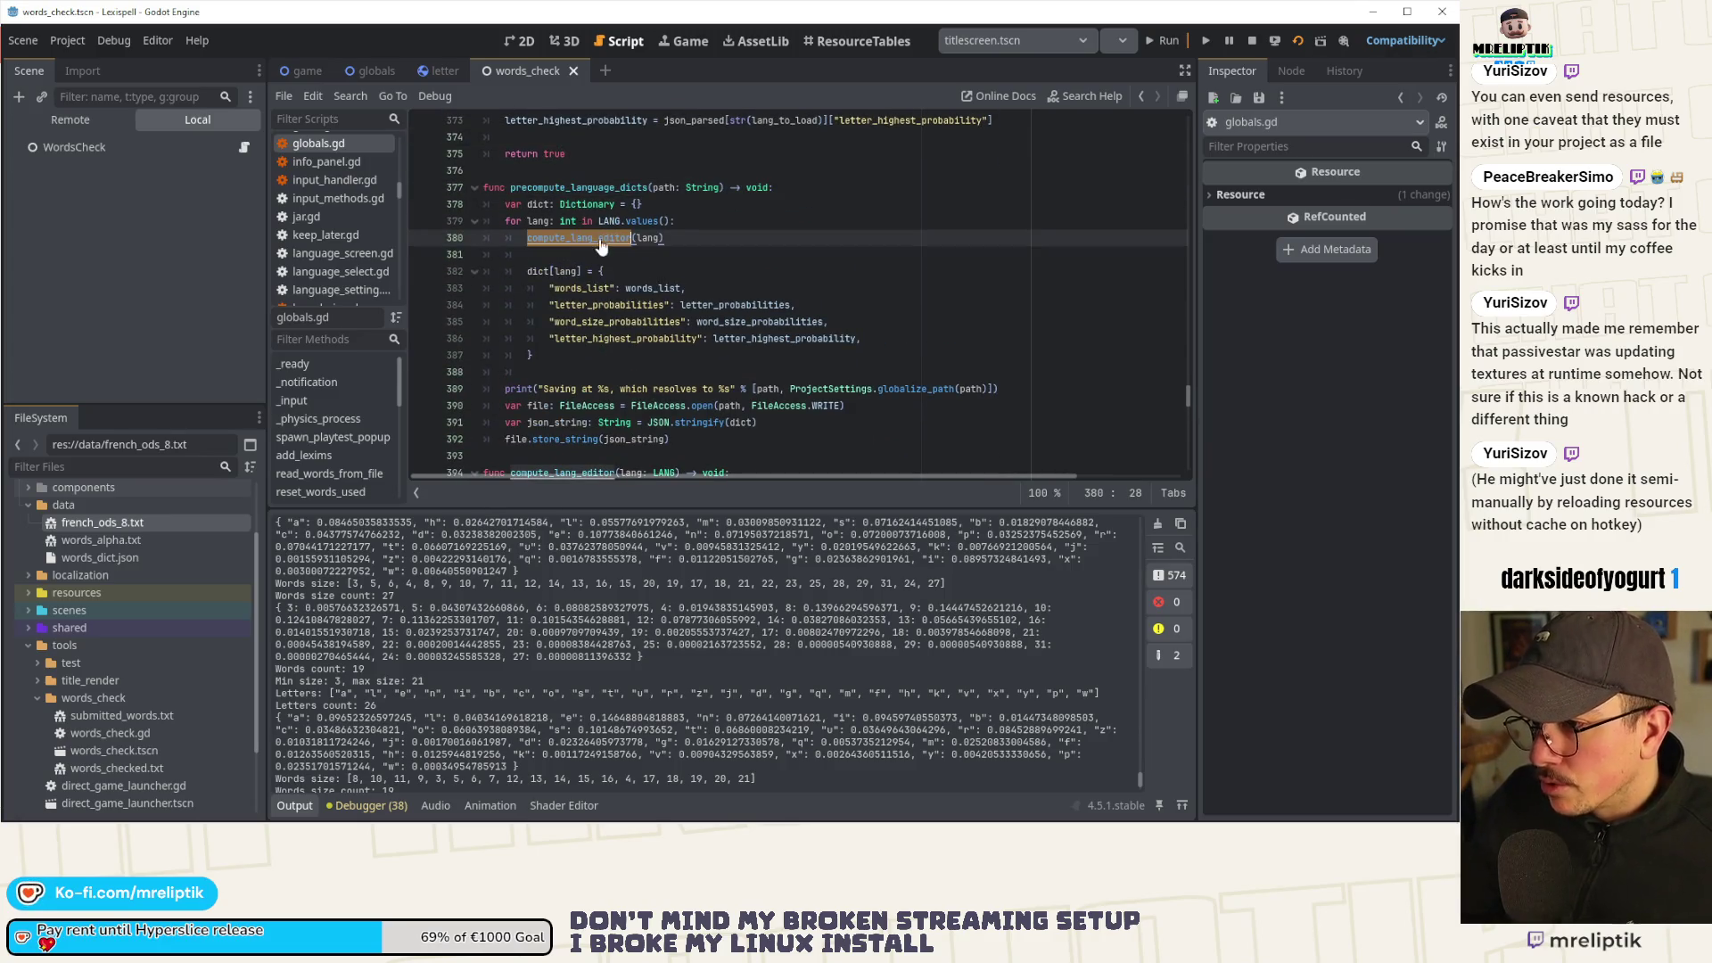
left_click(586, 238, "ctrl")
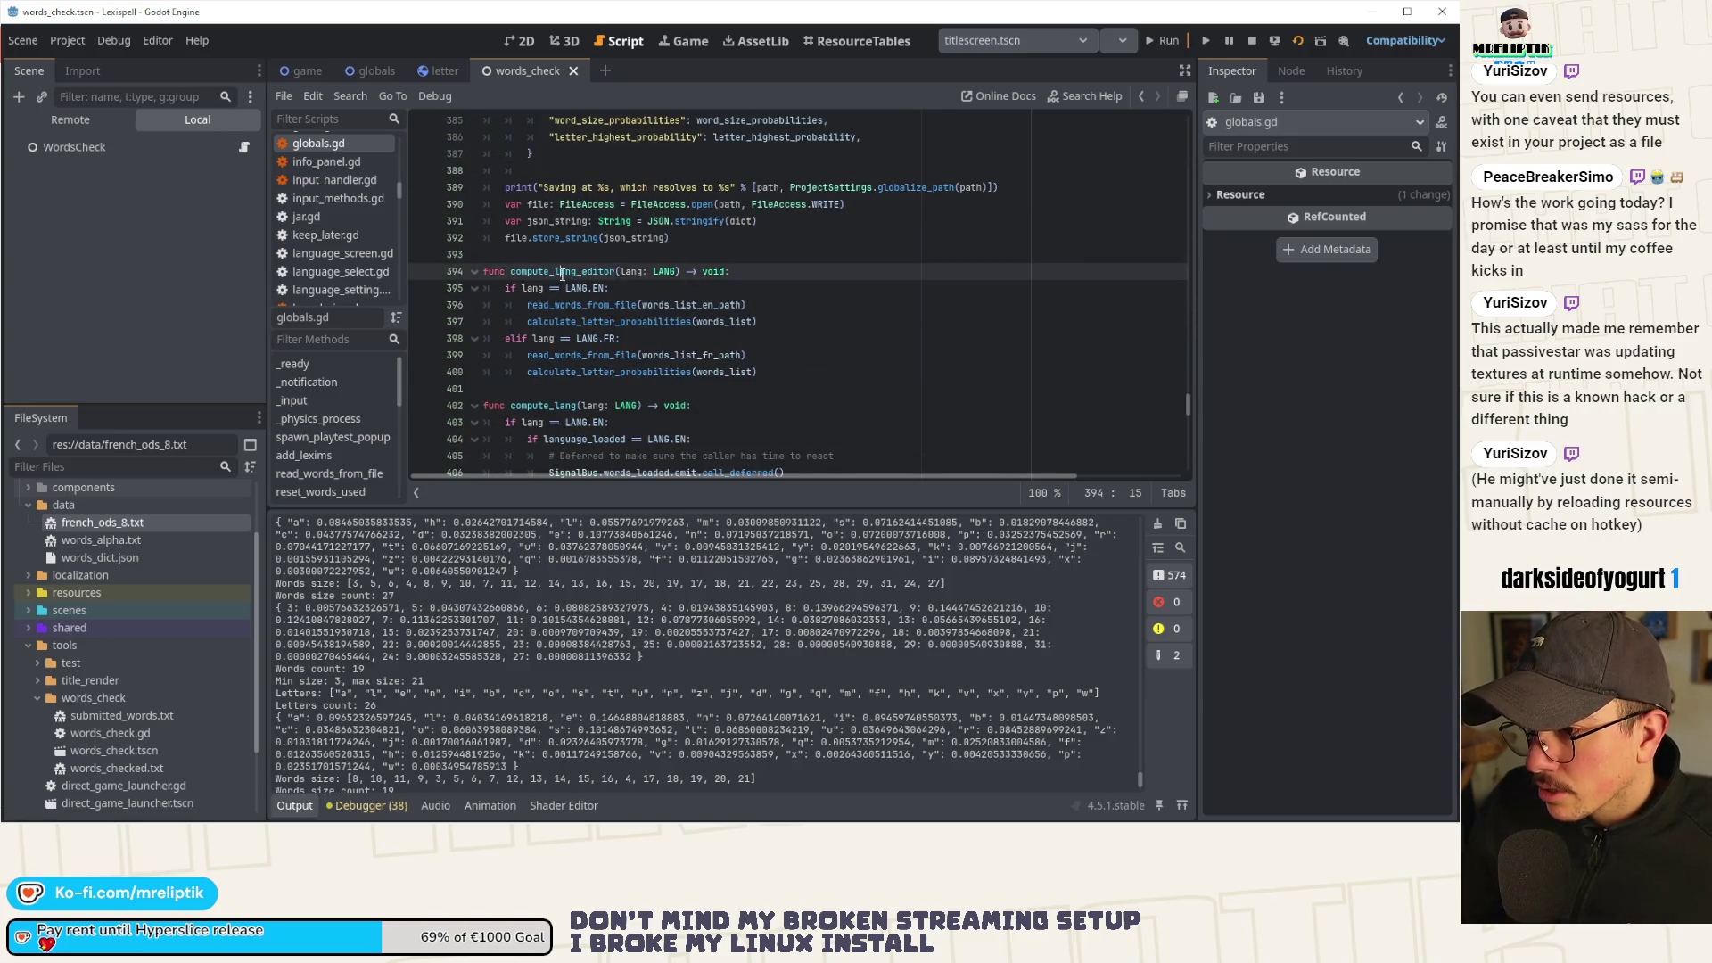
Jump to the read_words_from_file definition and select words_list in its count print line.
scroll(593, 303, "up", 4)
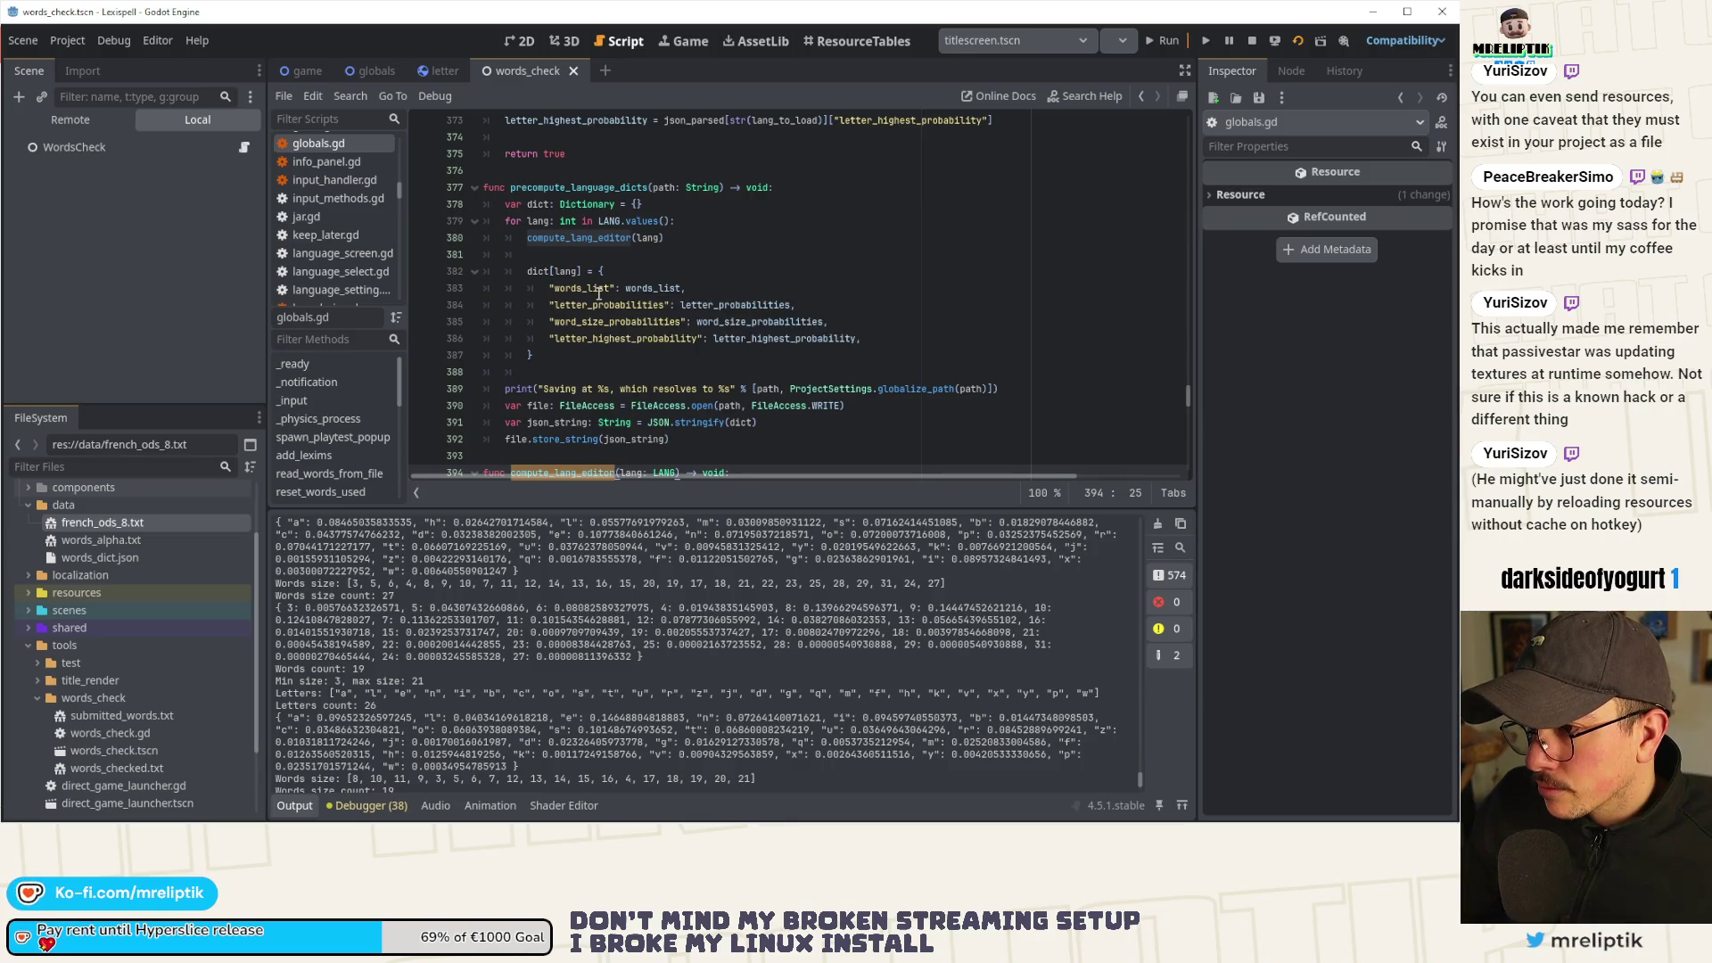
scroll(599, 293, "down", 2)
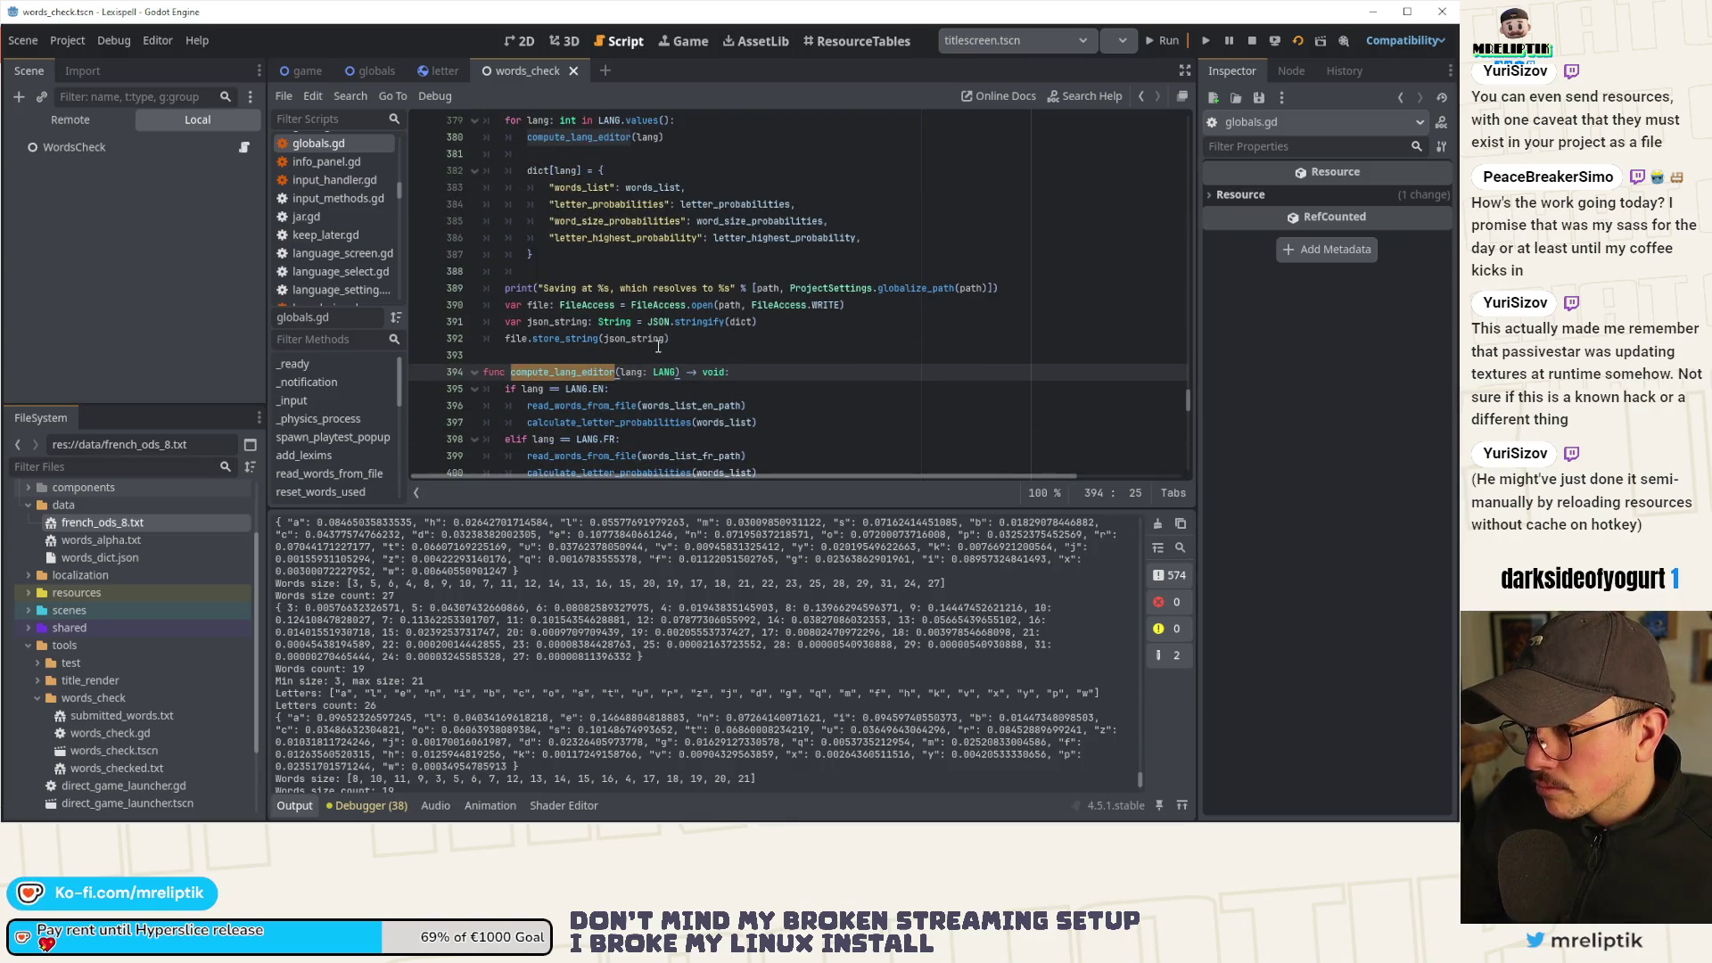
scroll(585, 375, "down", 2)
double_click(588, 312)
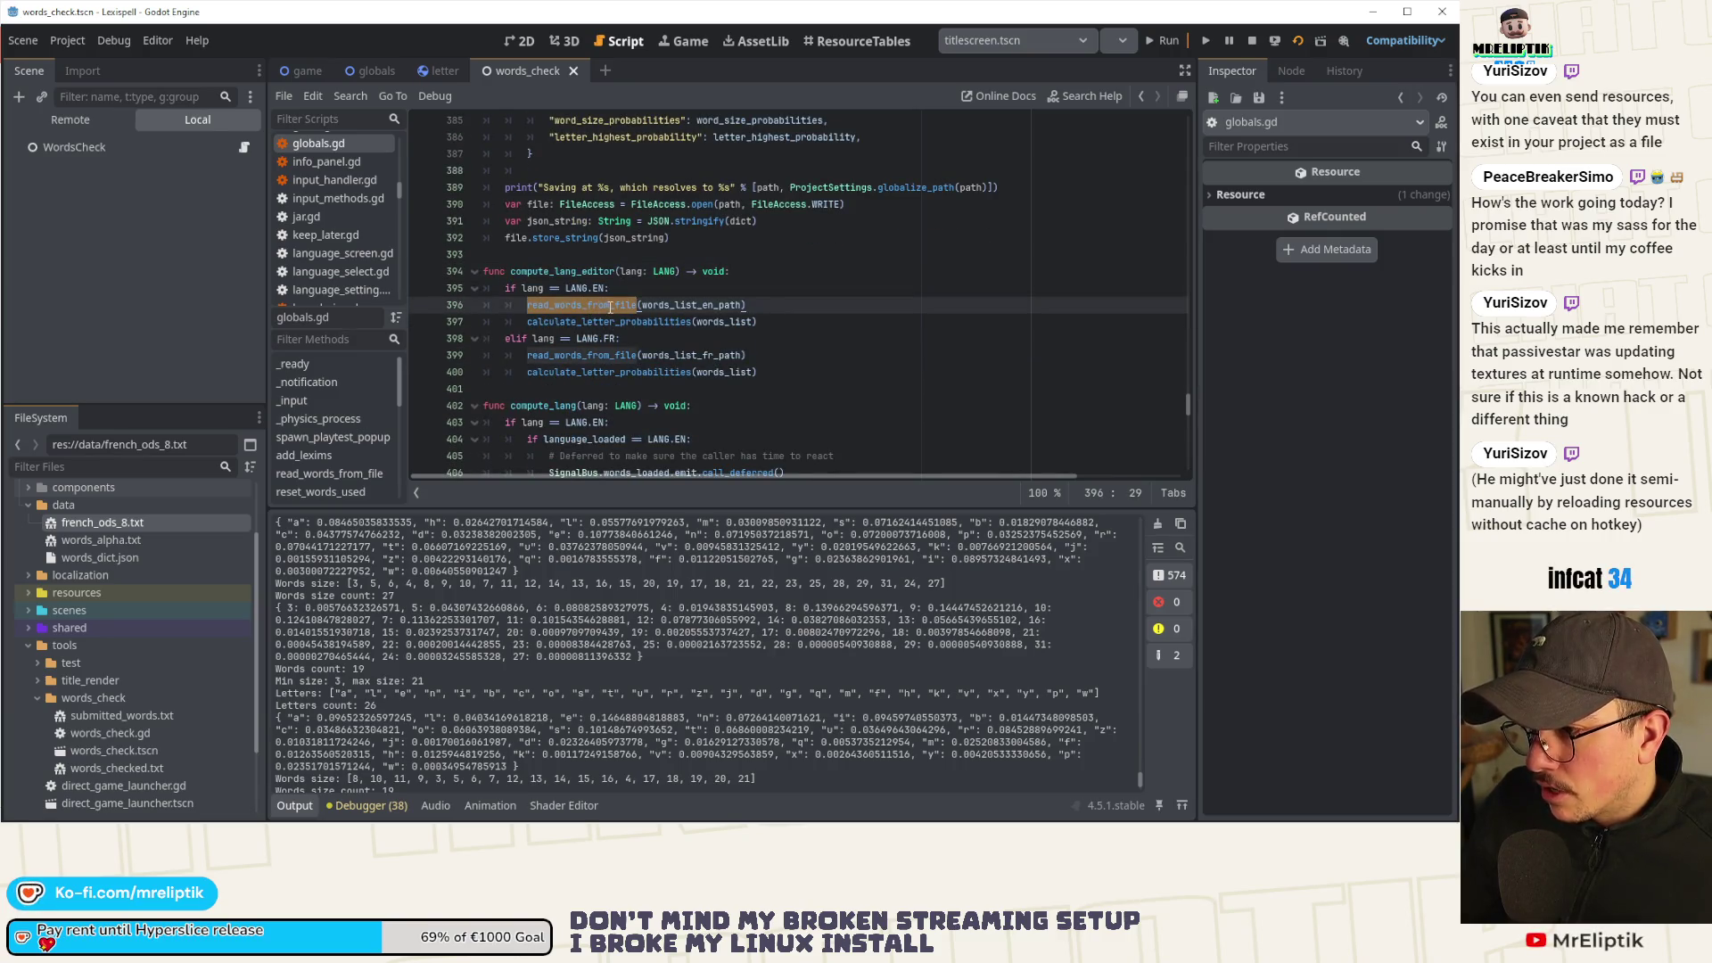
left_click(581, 304, "ctrl")
scroll(694, 345, "down", 3)
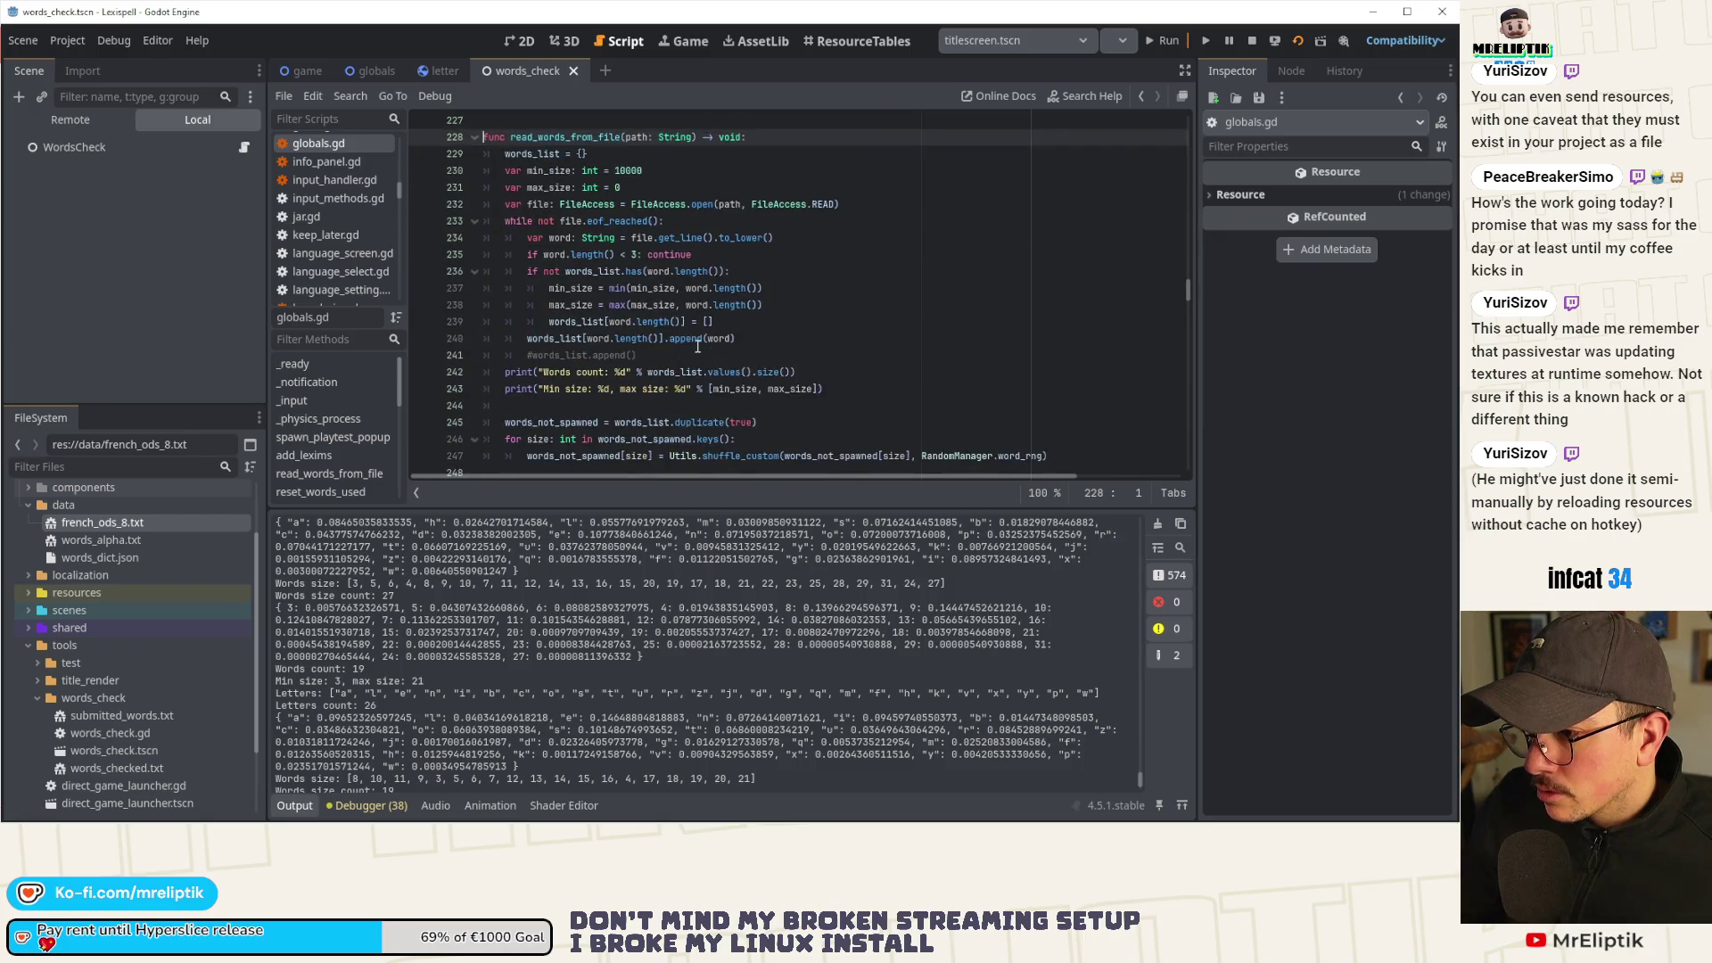
double_click(701, 373)
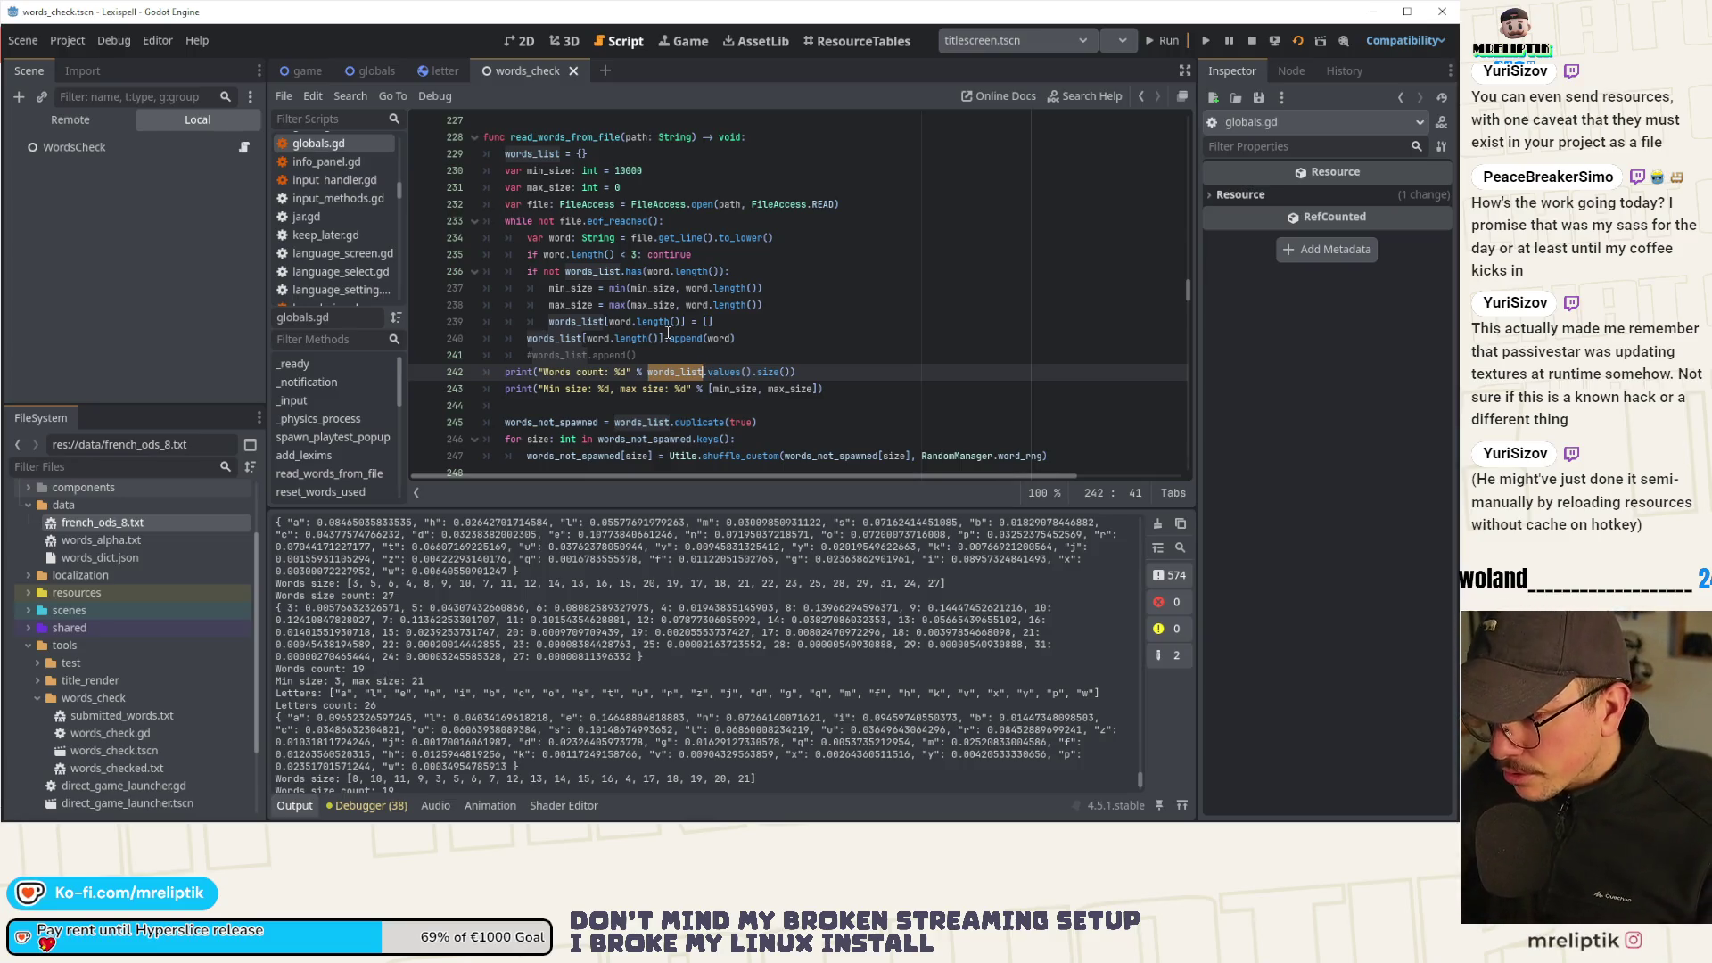
Declare 'var word_count: int = 0' among the function's variables and save.
left_click(679, 373)
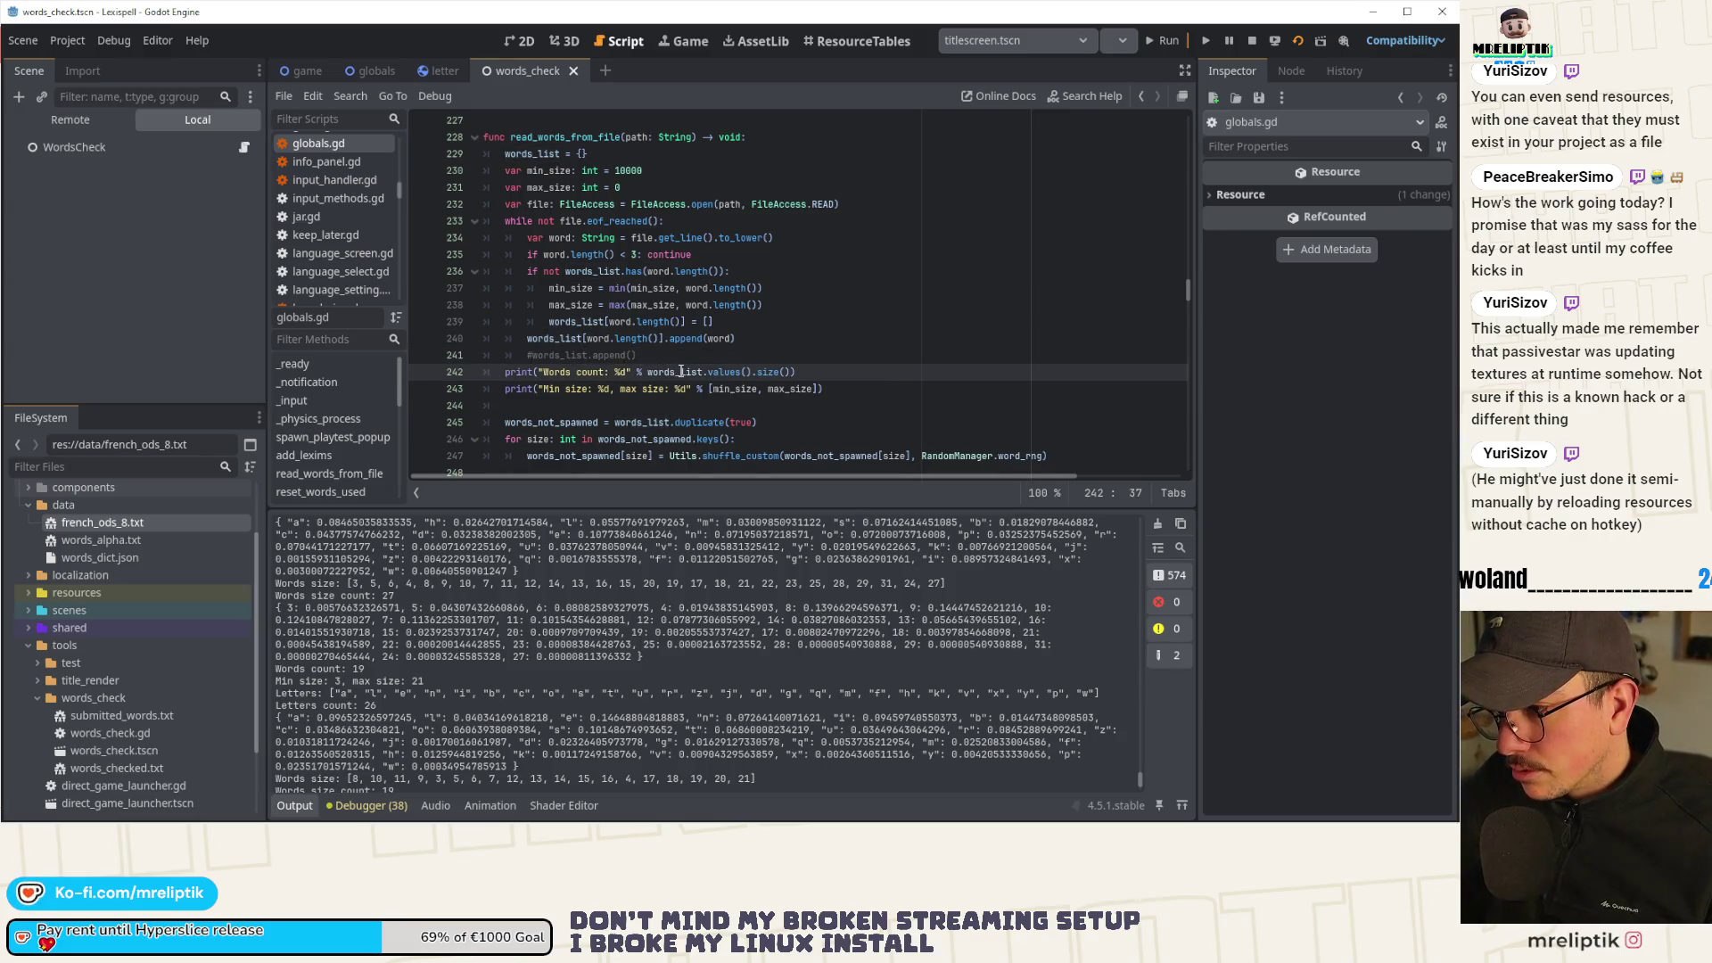
key("Up")
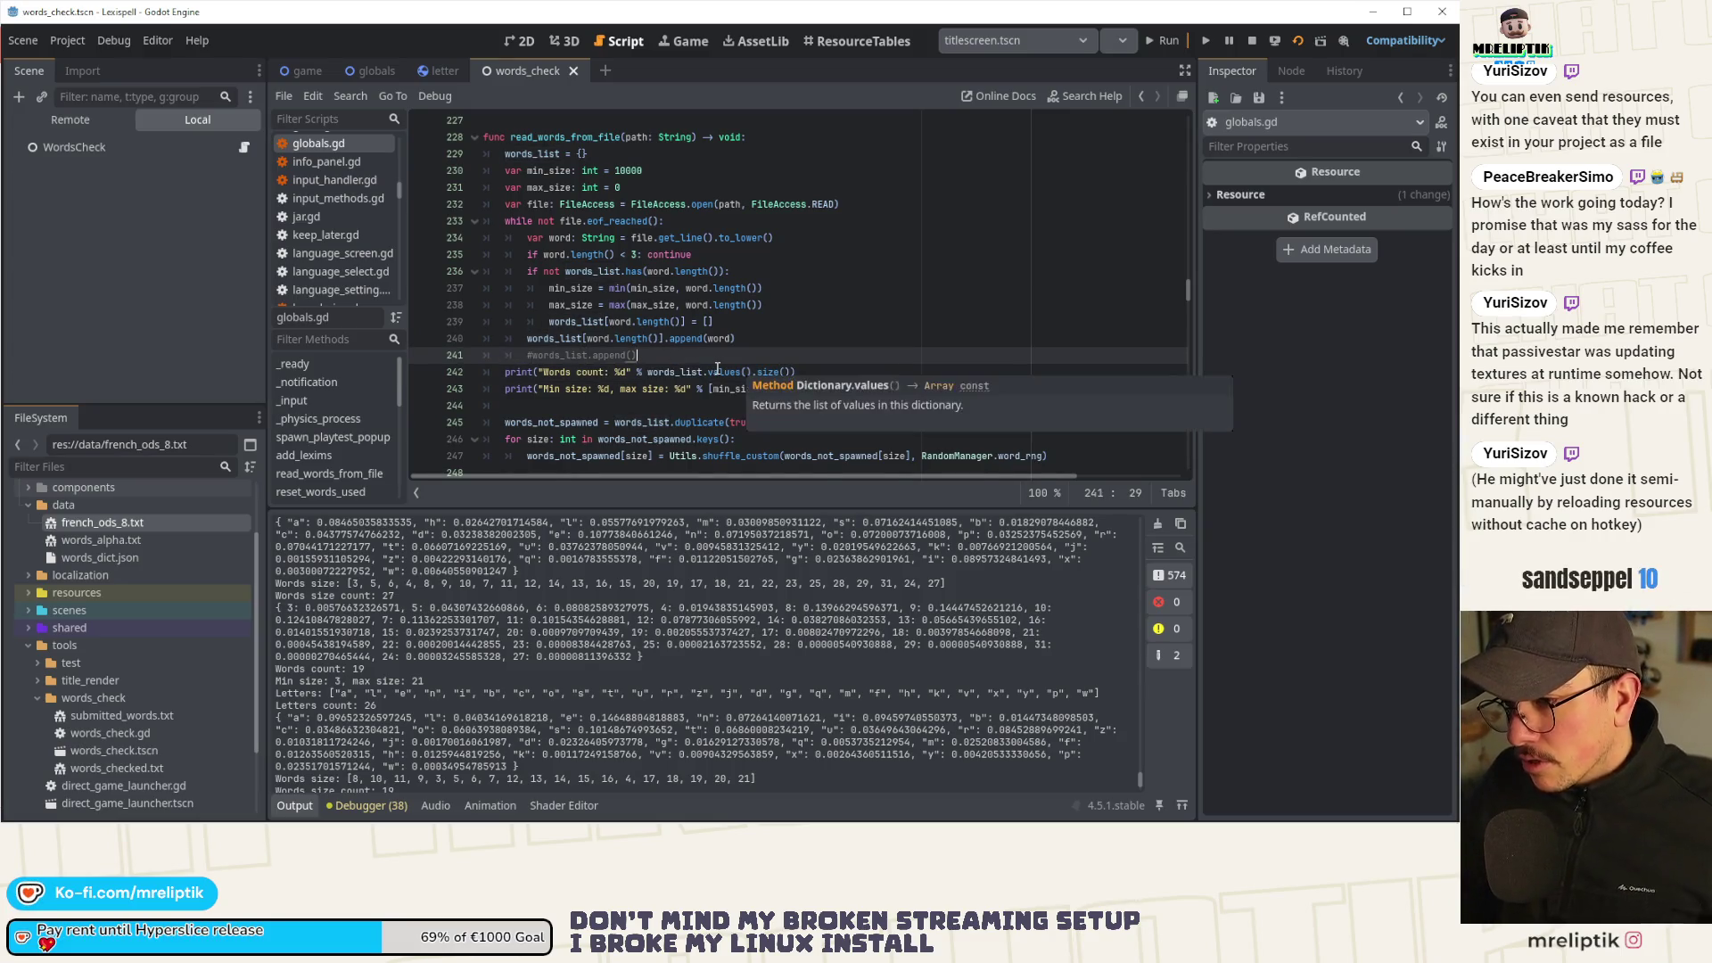
key("Return")
key("BackSpace")
type("var ")
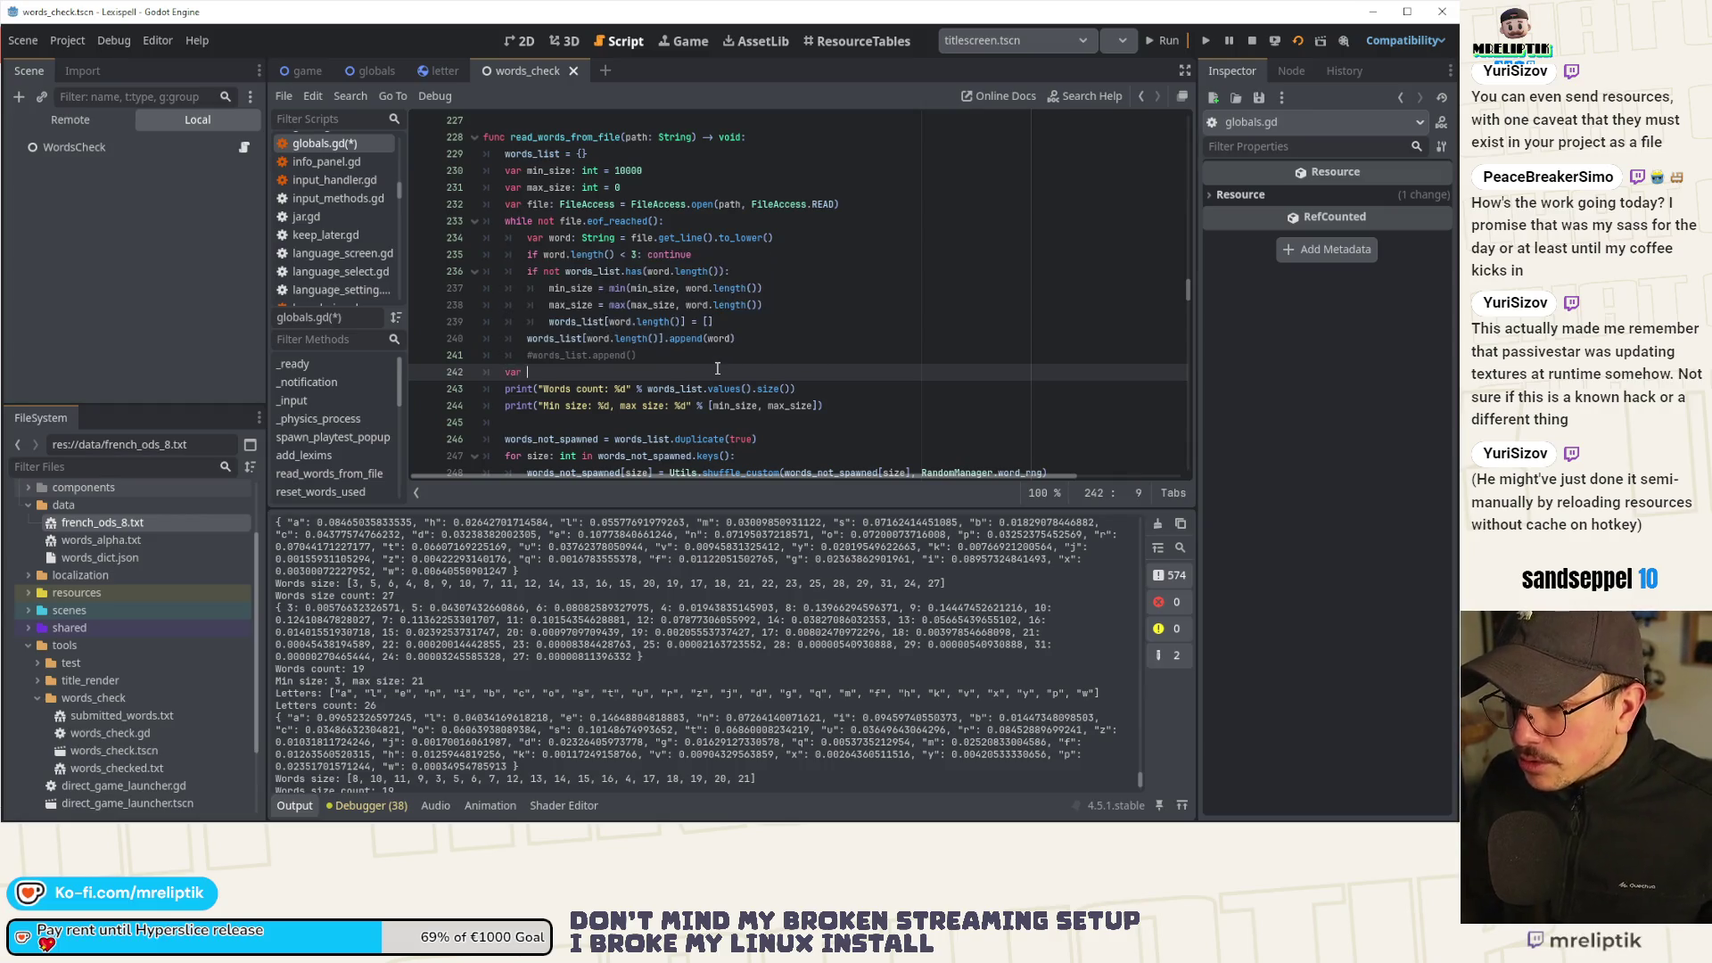
type("word_coiun")
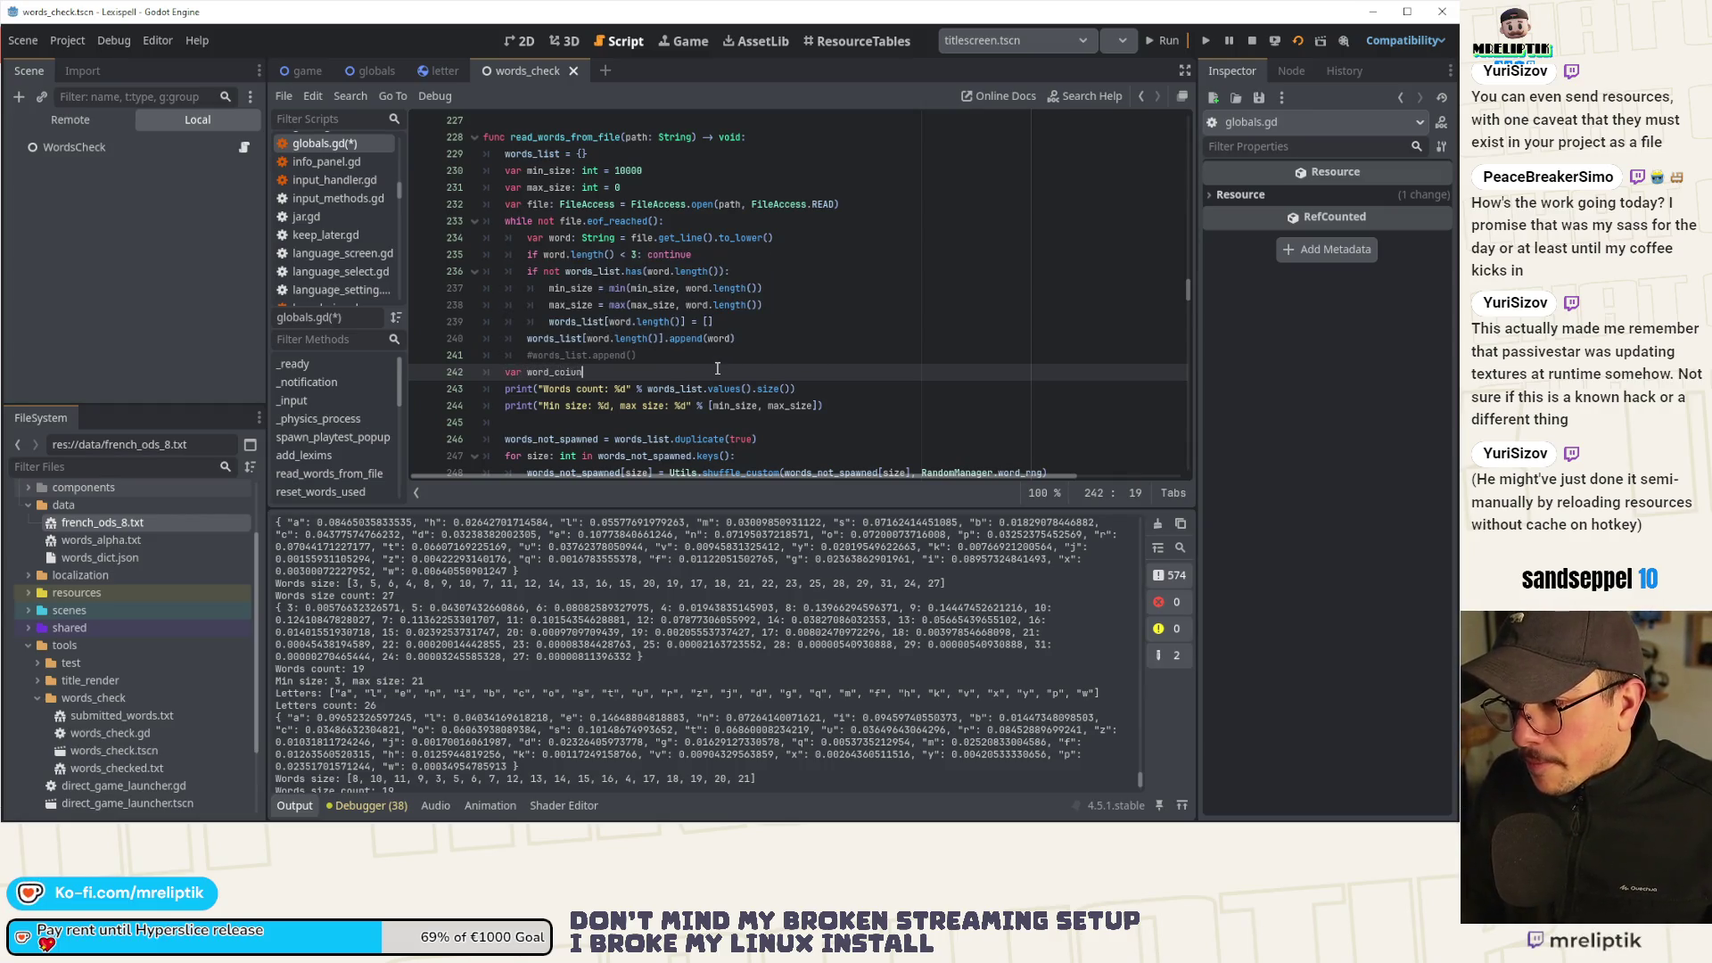
key("BackSpace")
key("BackSpace")
key("BackSpace")
type("t")
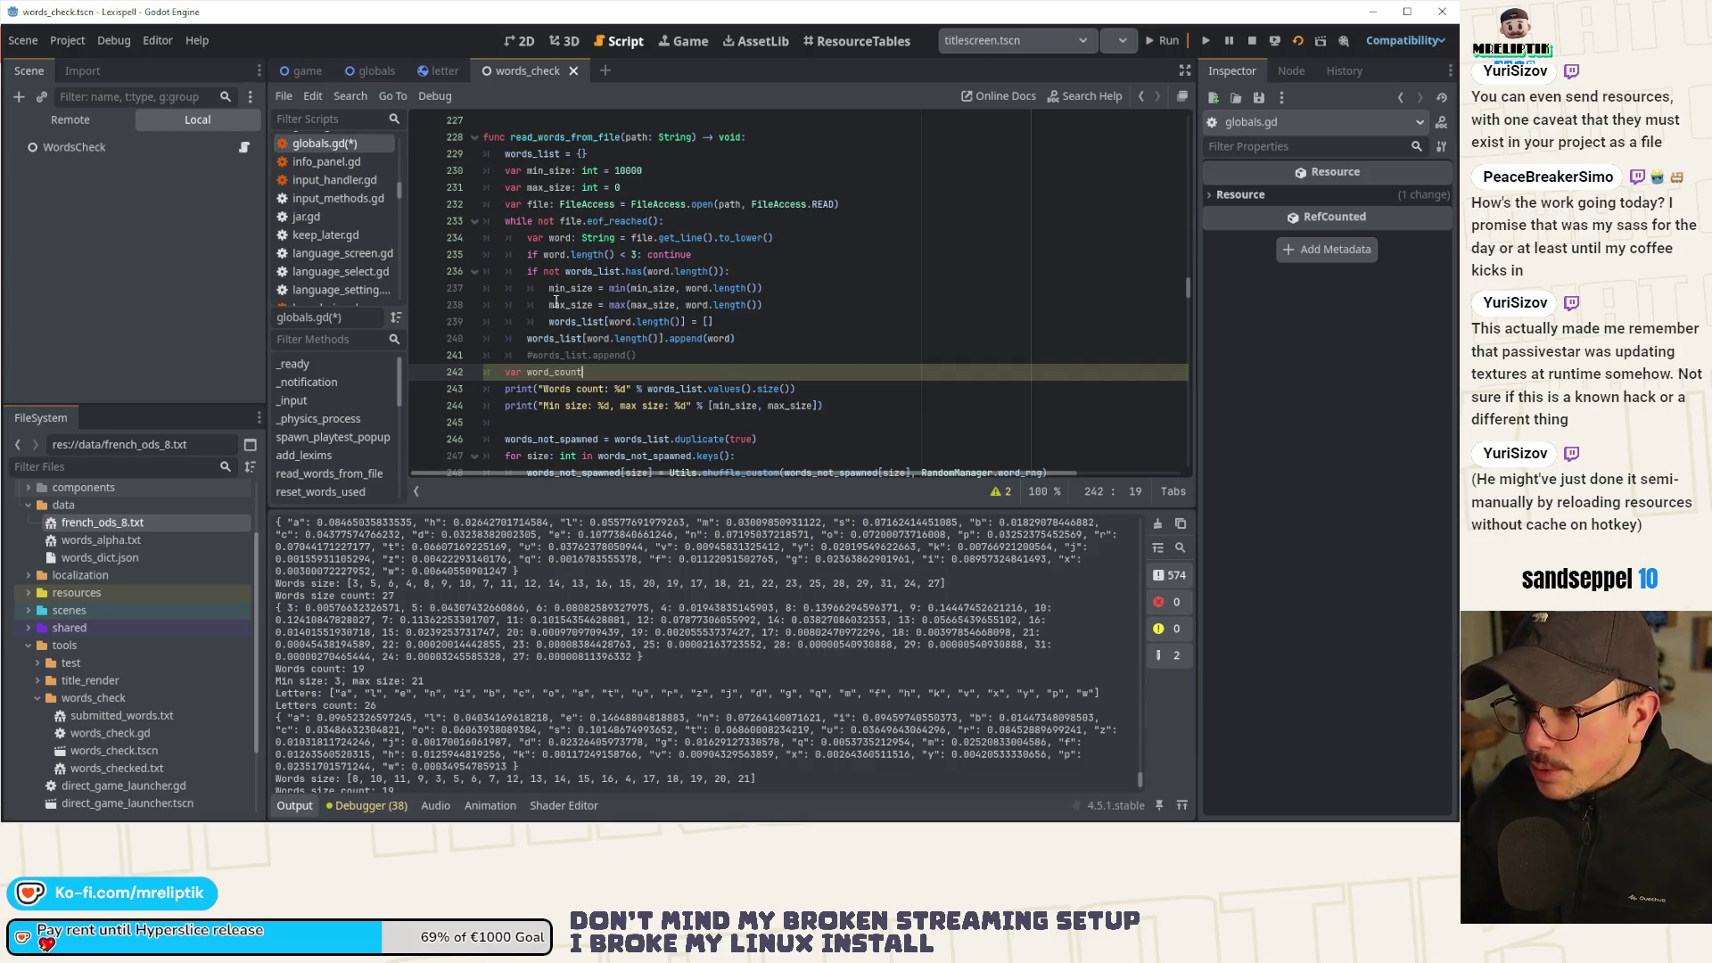
key("alt+Up")
key("alt+Up")
key("alt+Up")
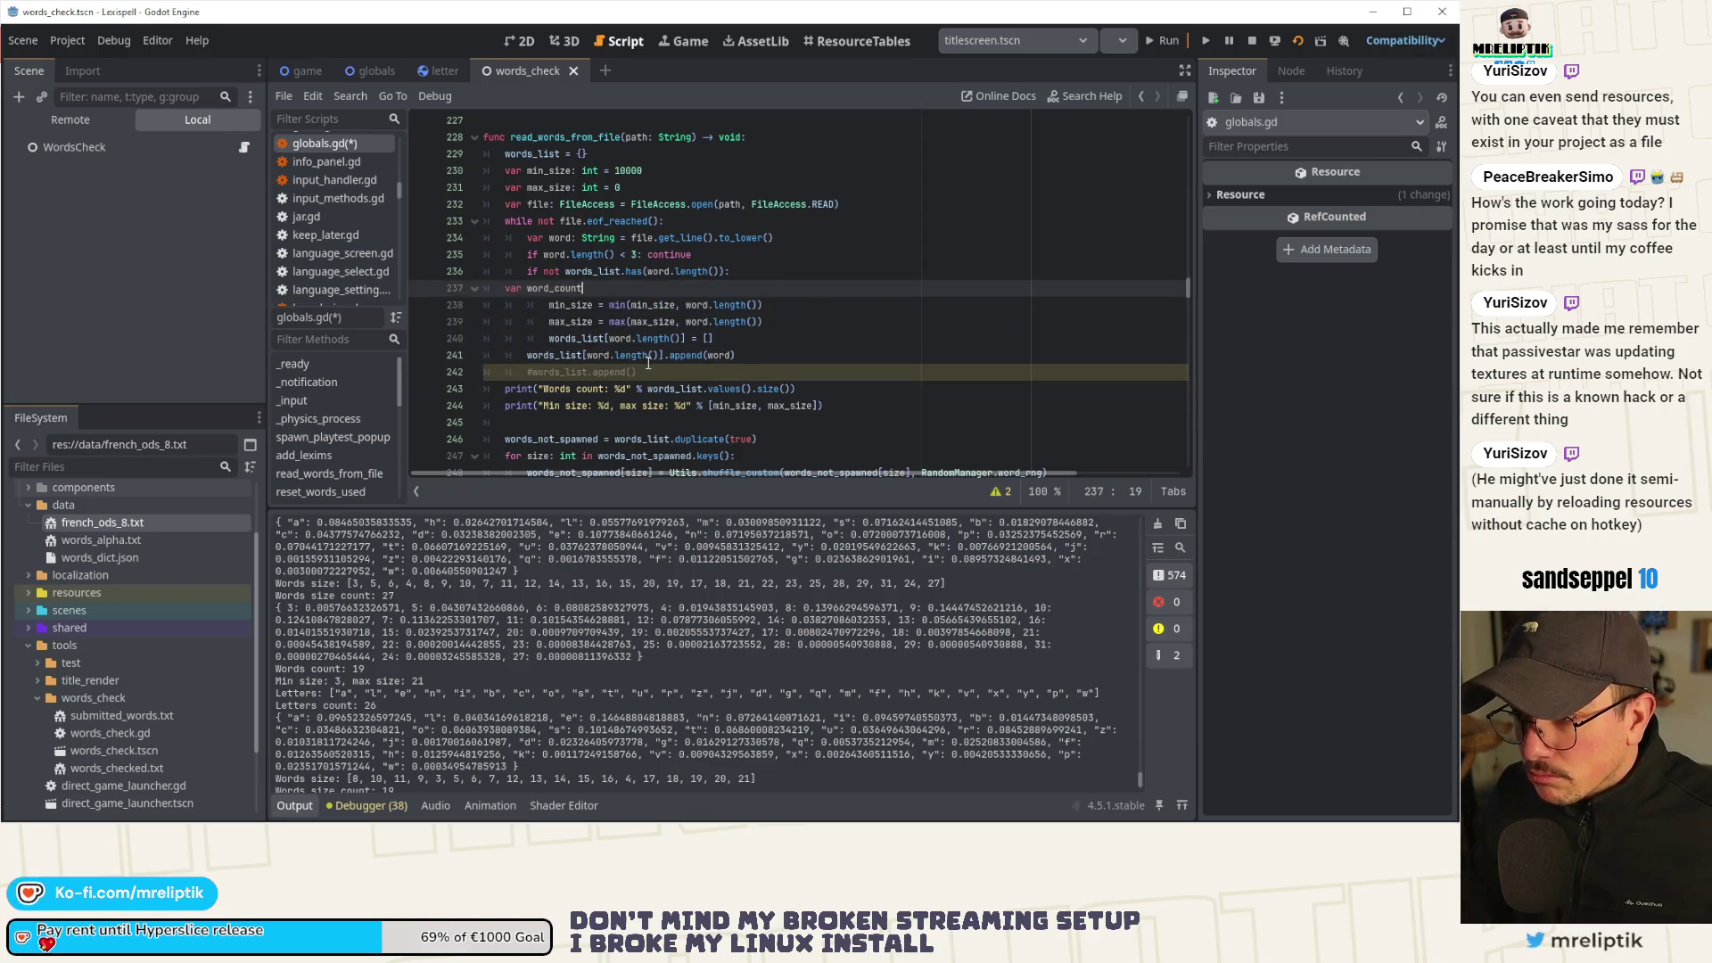
type(": int = 0")
key("ctrl+s")
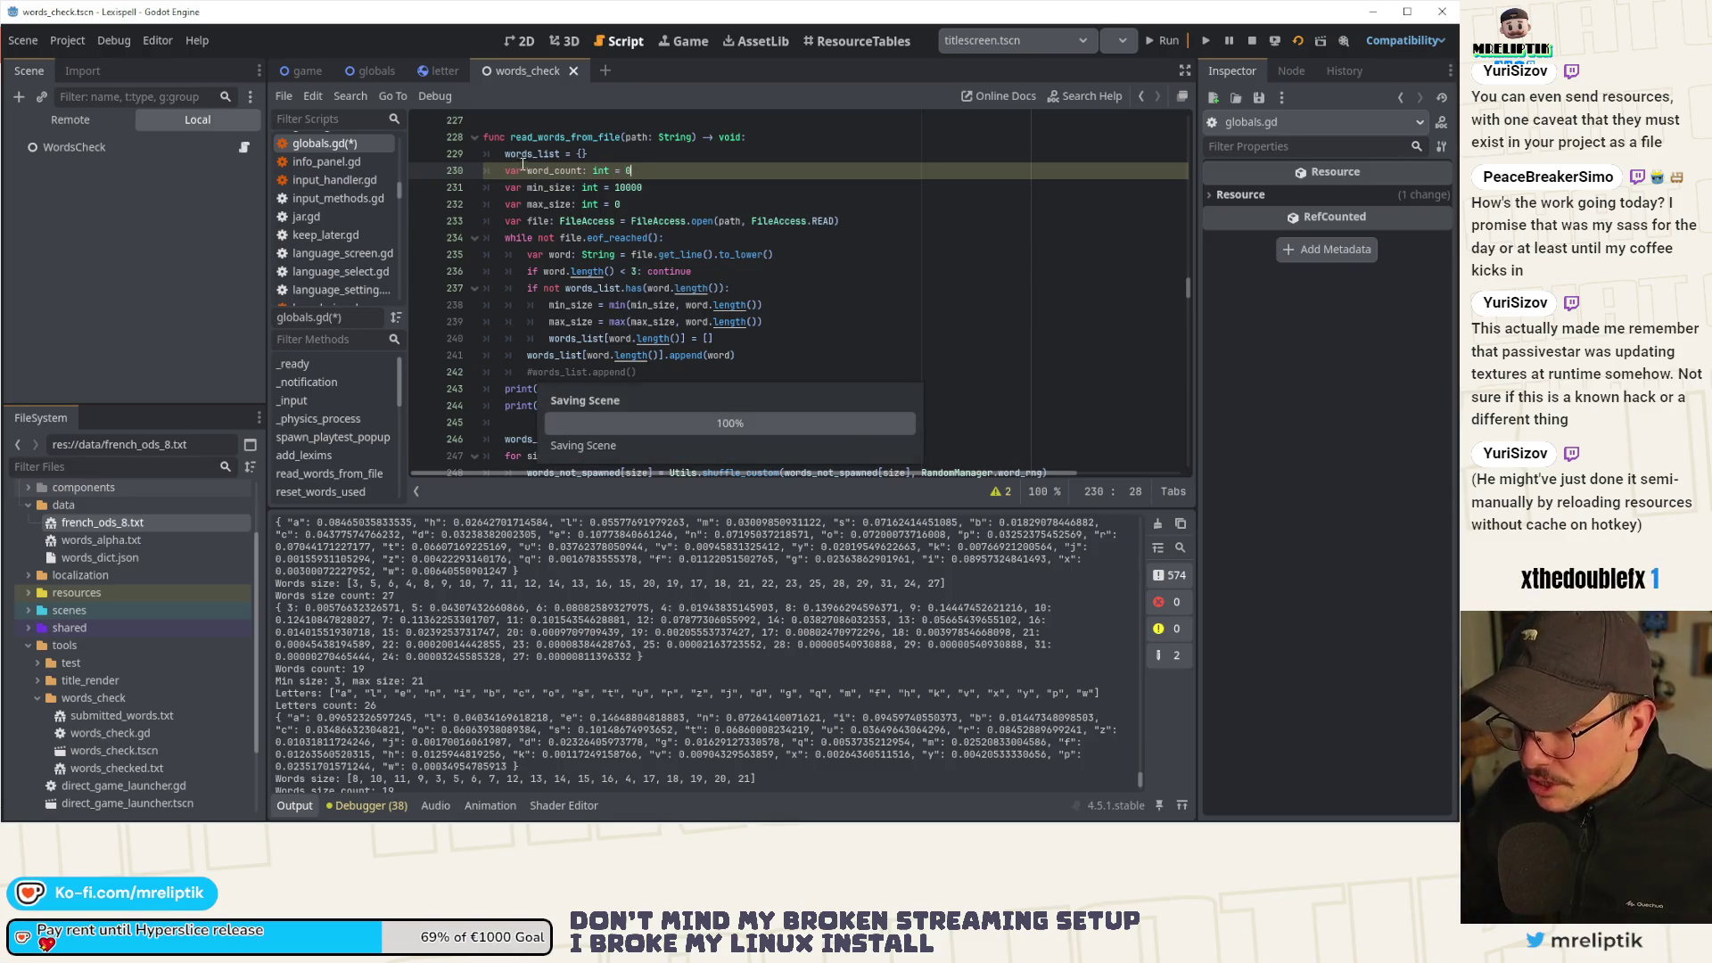
Increment word_count after each append, print it instead of words_list size, and save globals.gd.
left_click(581, 170)
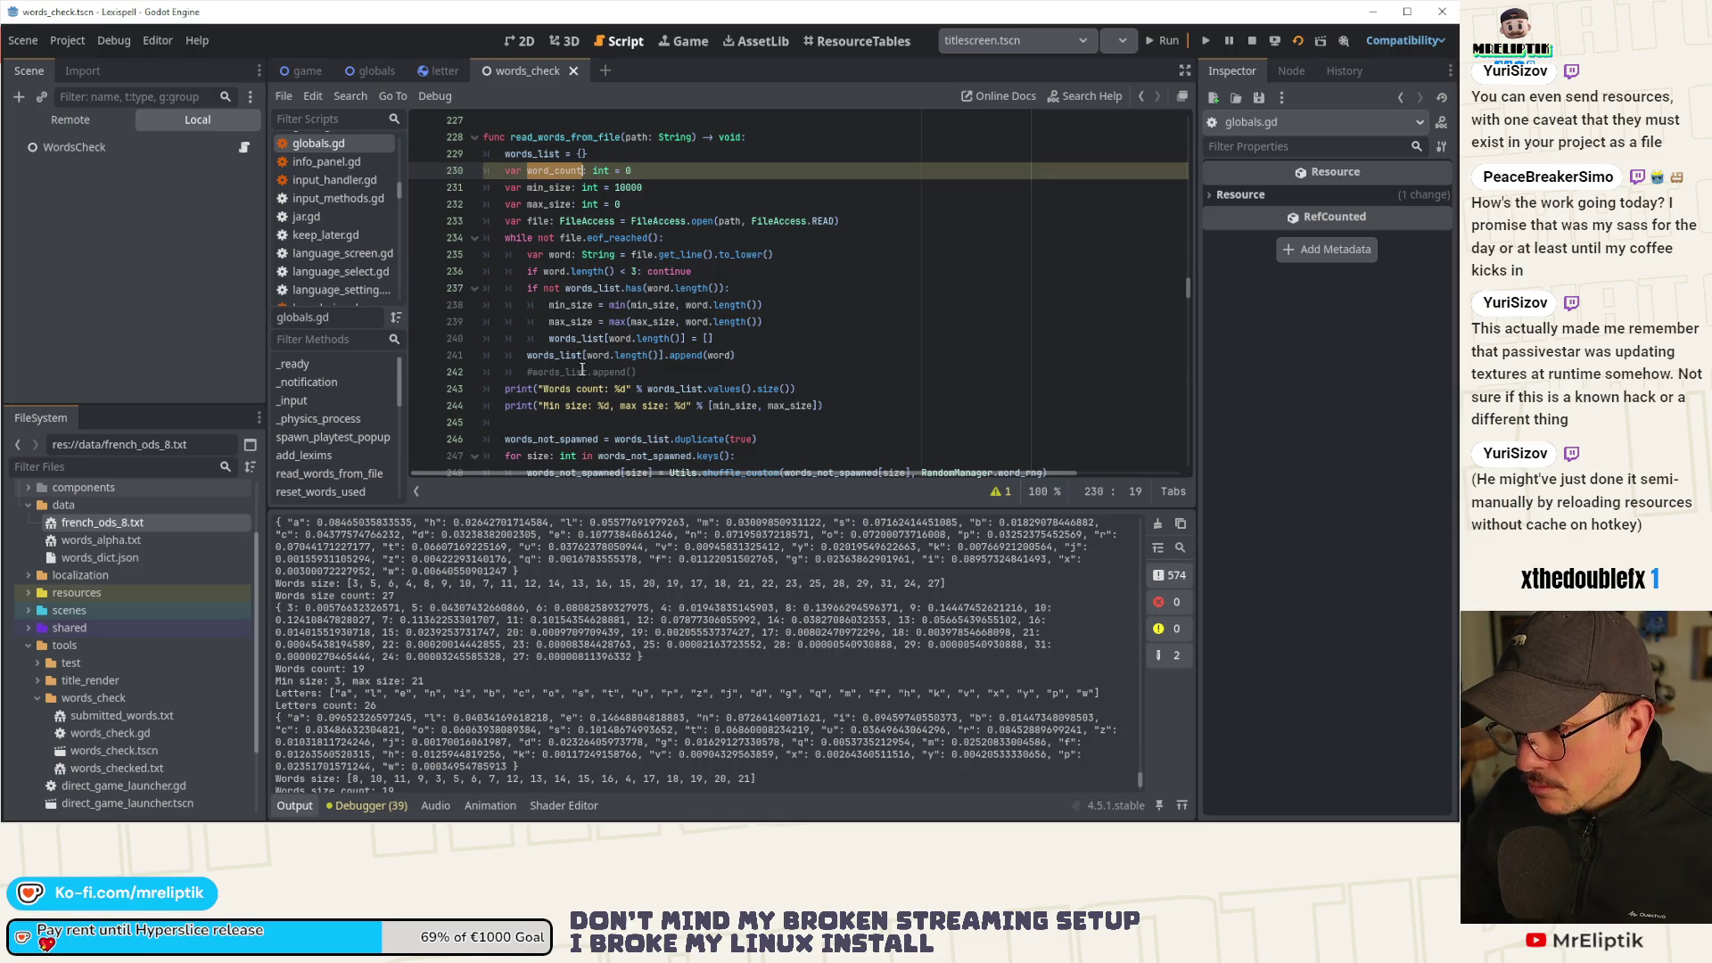
double_click(694, 357)
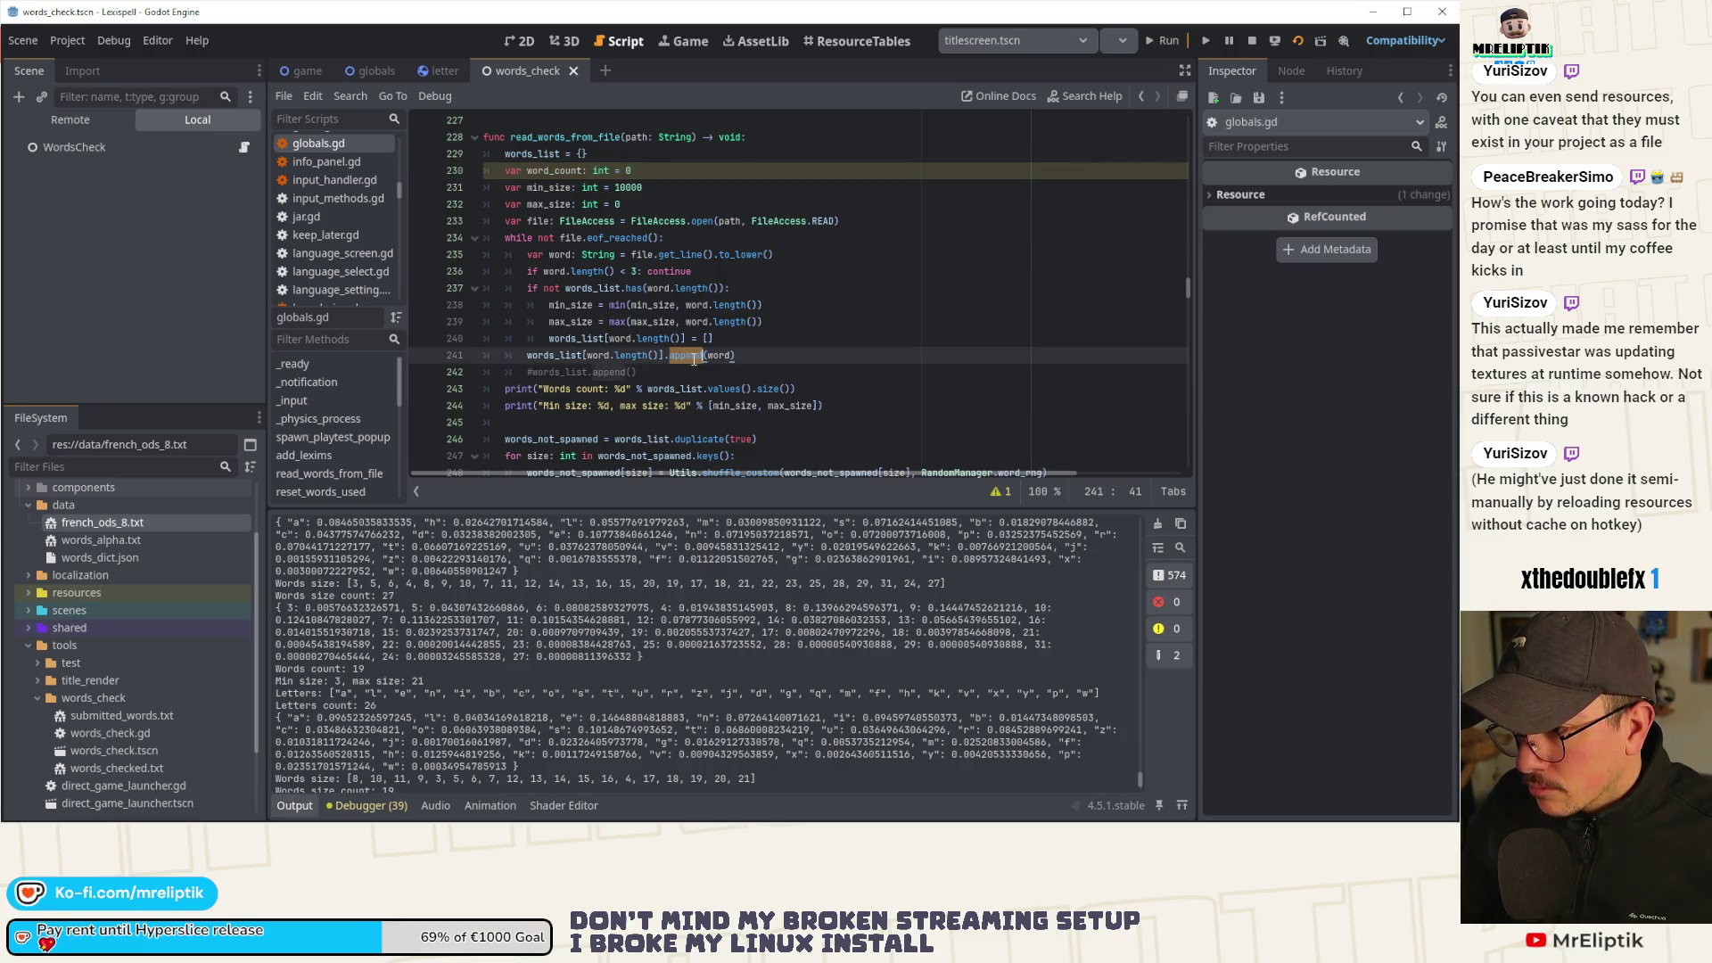
left_click(762, 355)
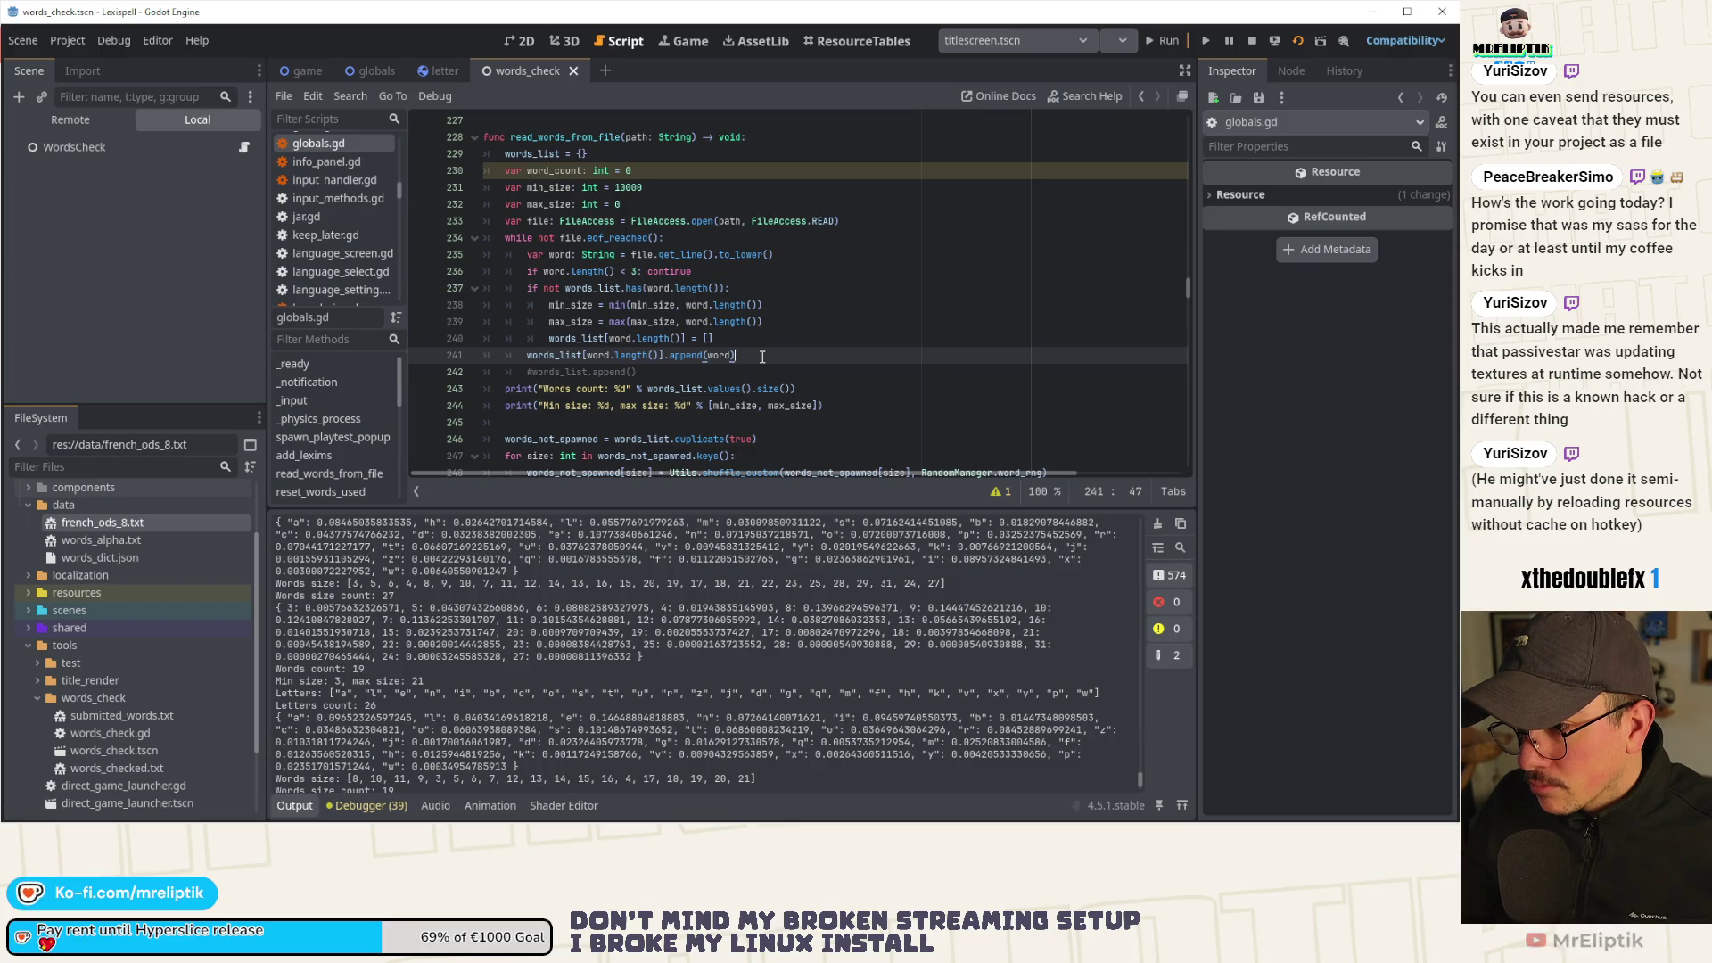
key("Return")
type("word_count += 1")
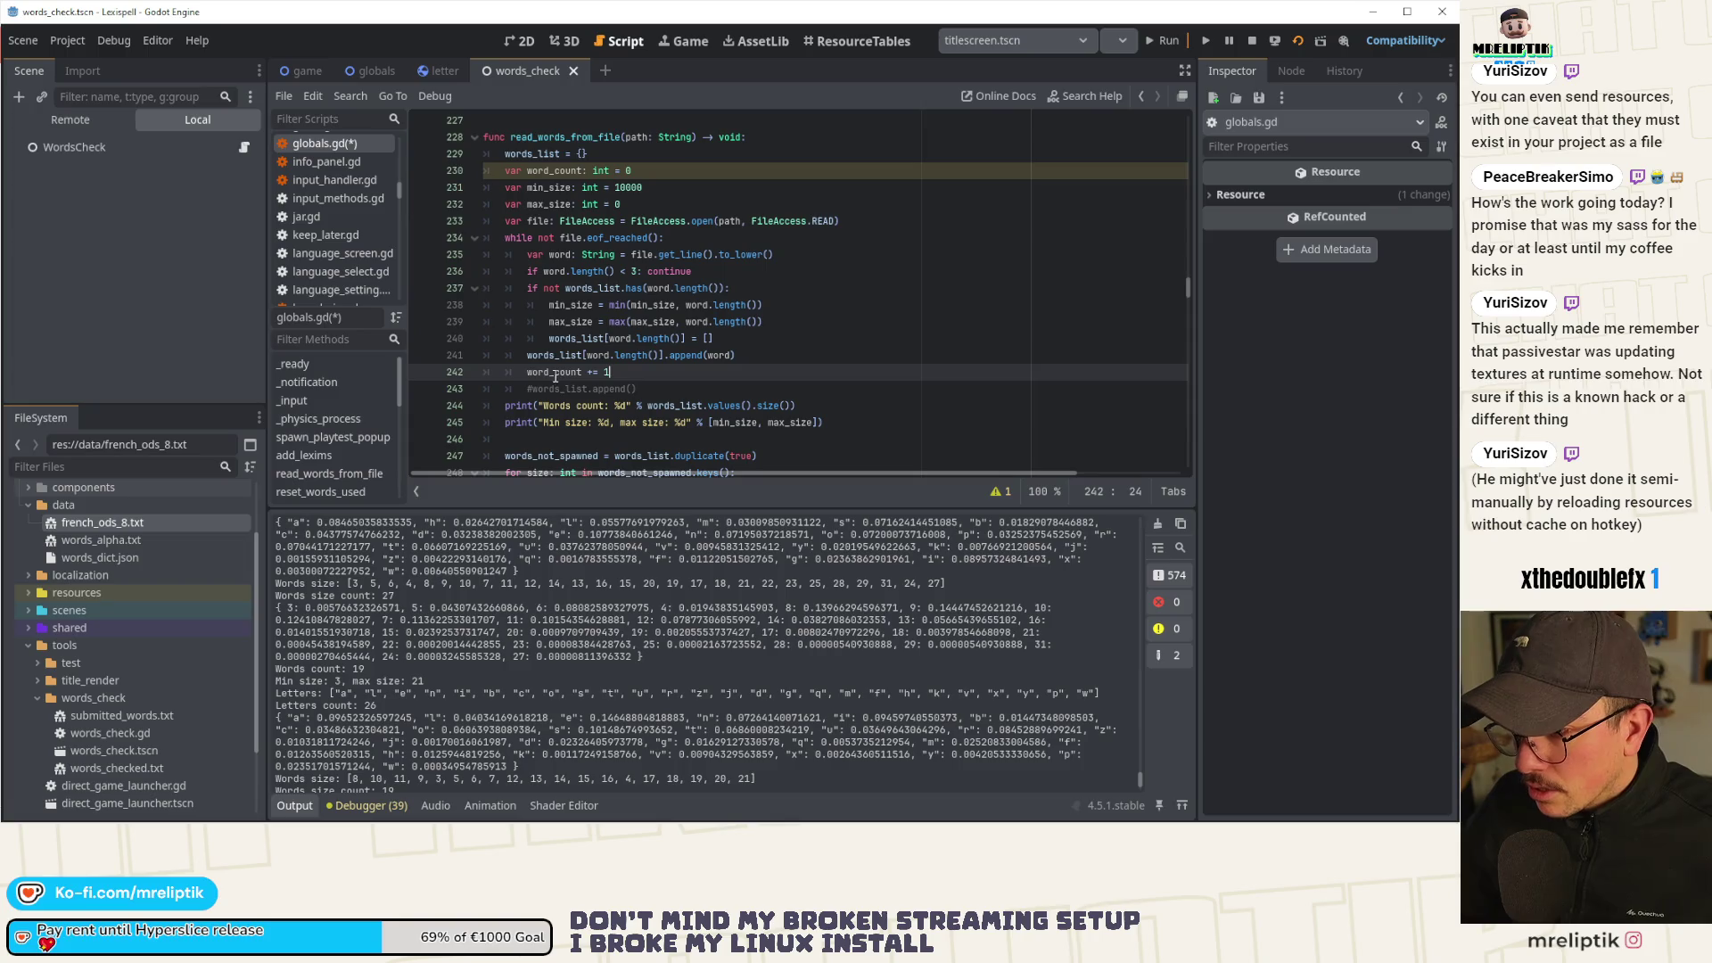
double_click(555, 373)
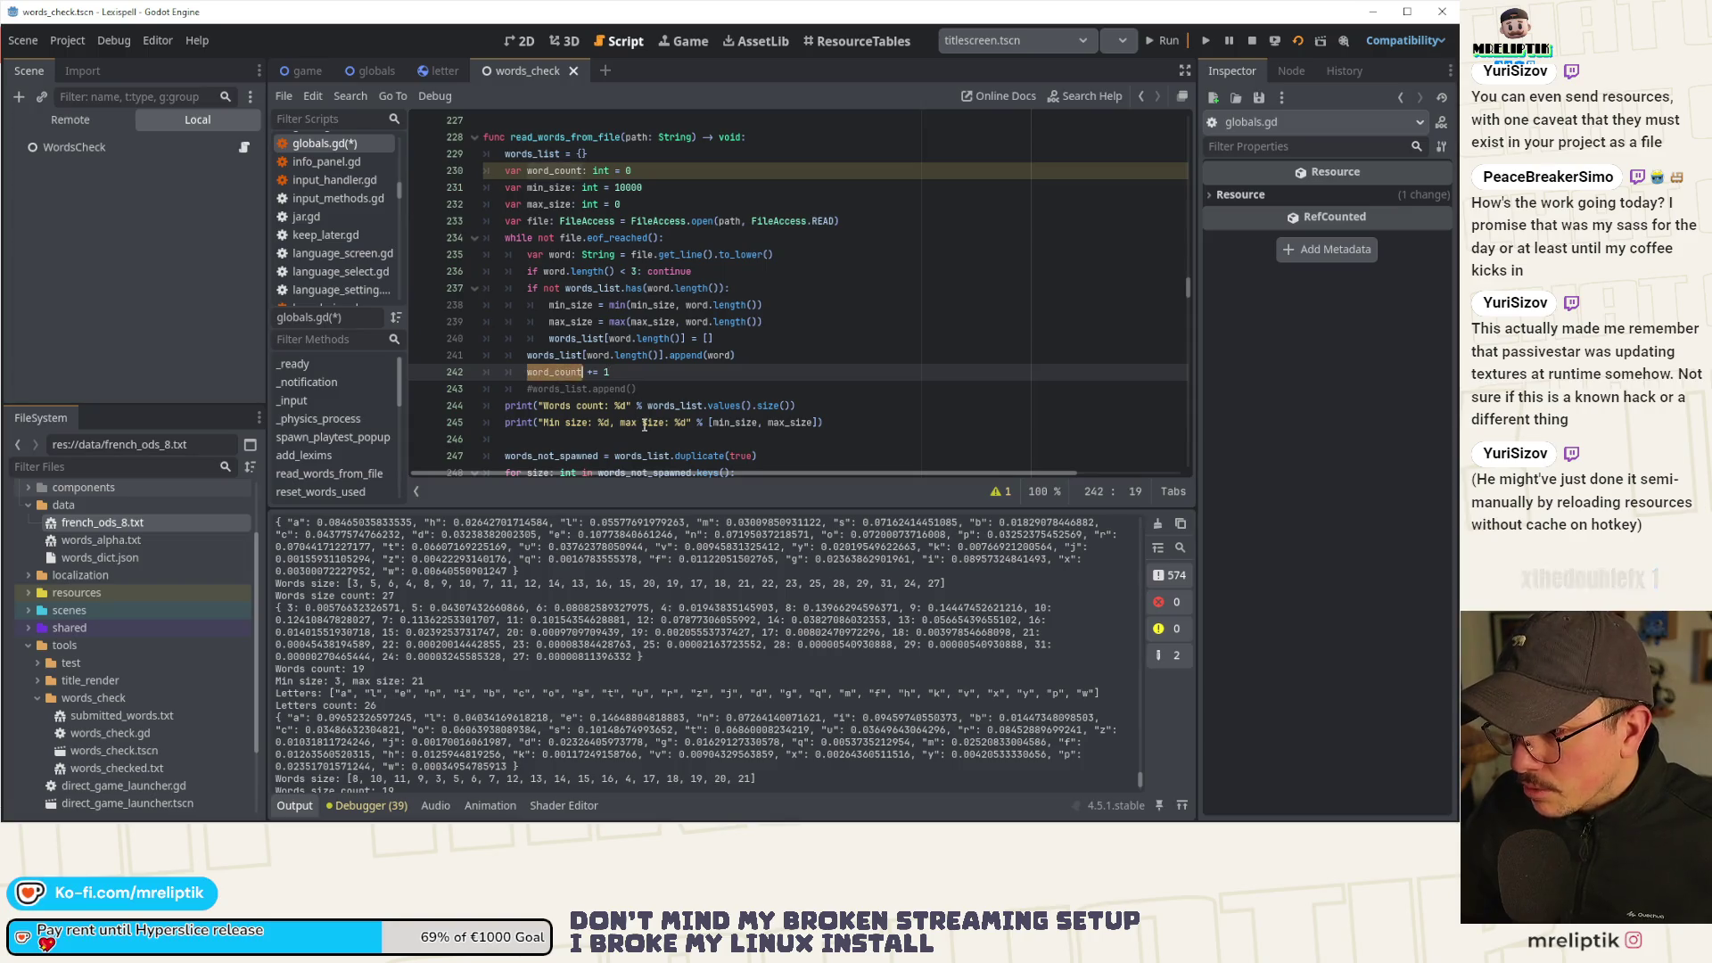
left_click_drag(647, 406, 787, 408)
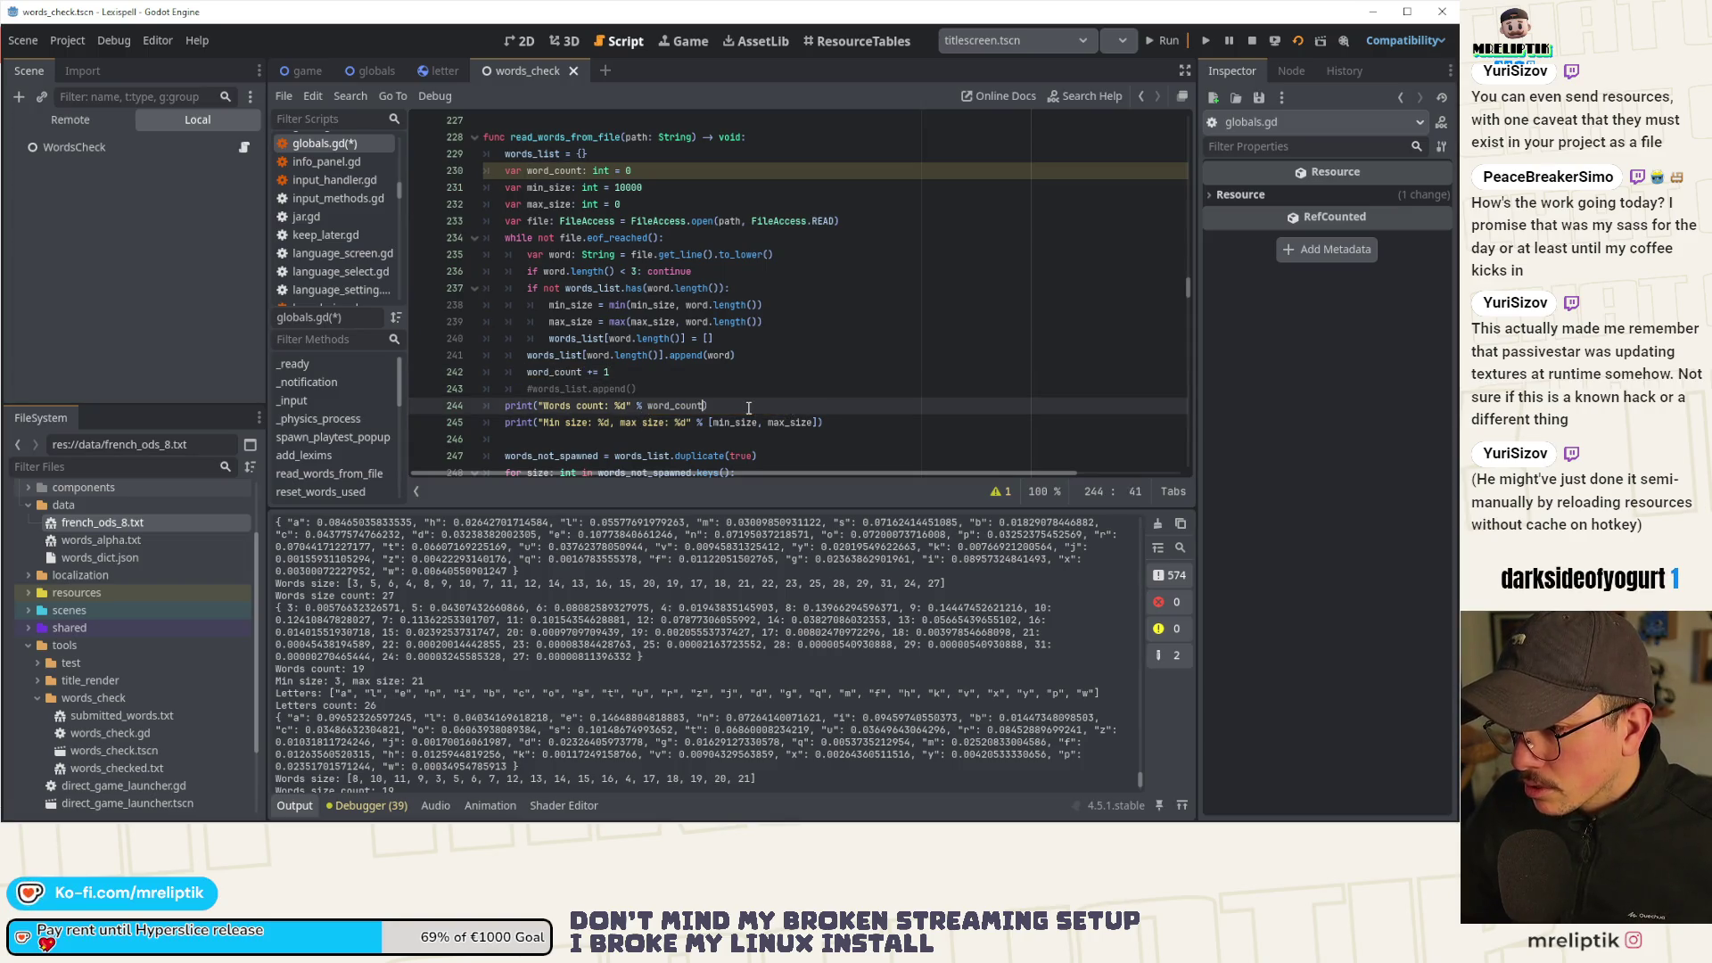
scroll(789, 406, "up", 3)
left_click(785, 383)
key("ctrl+s")
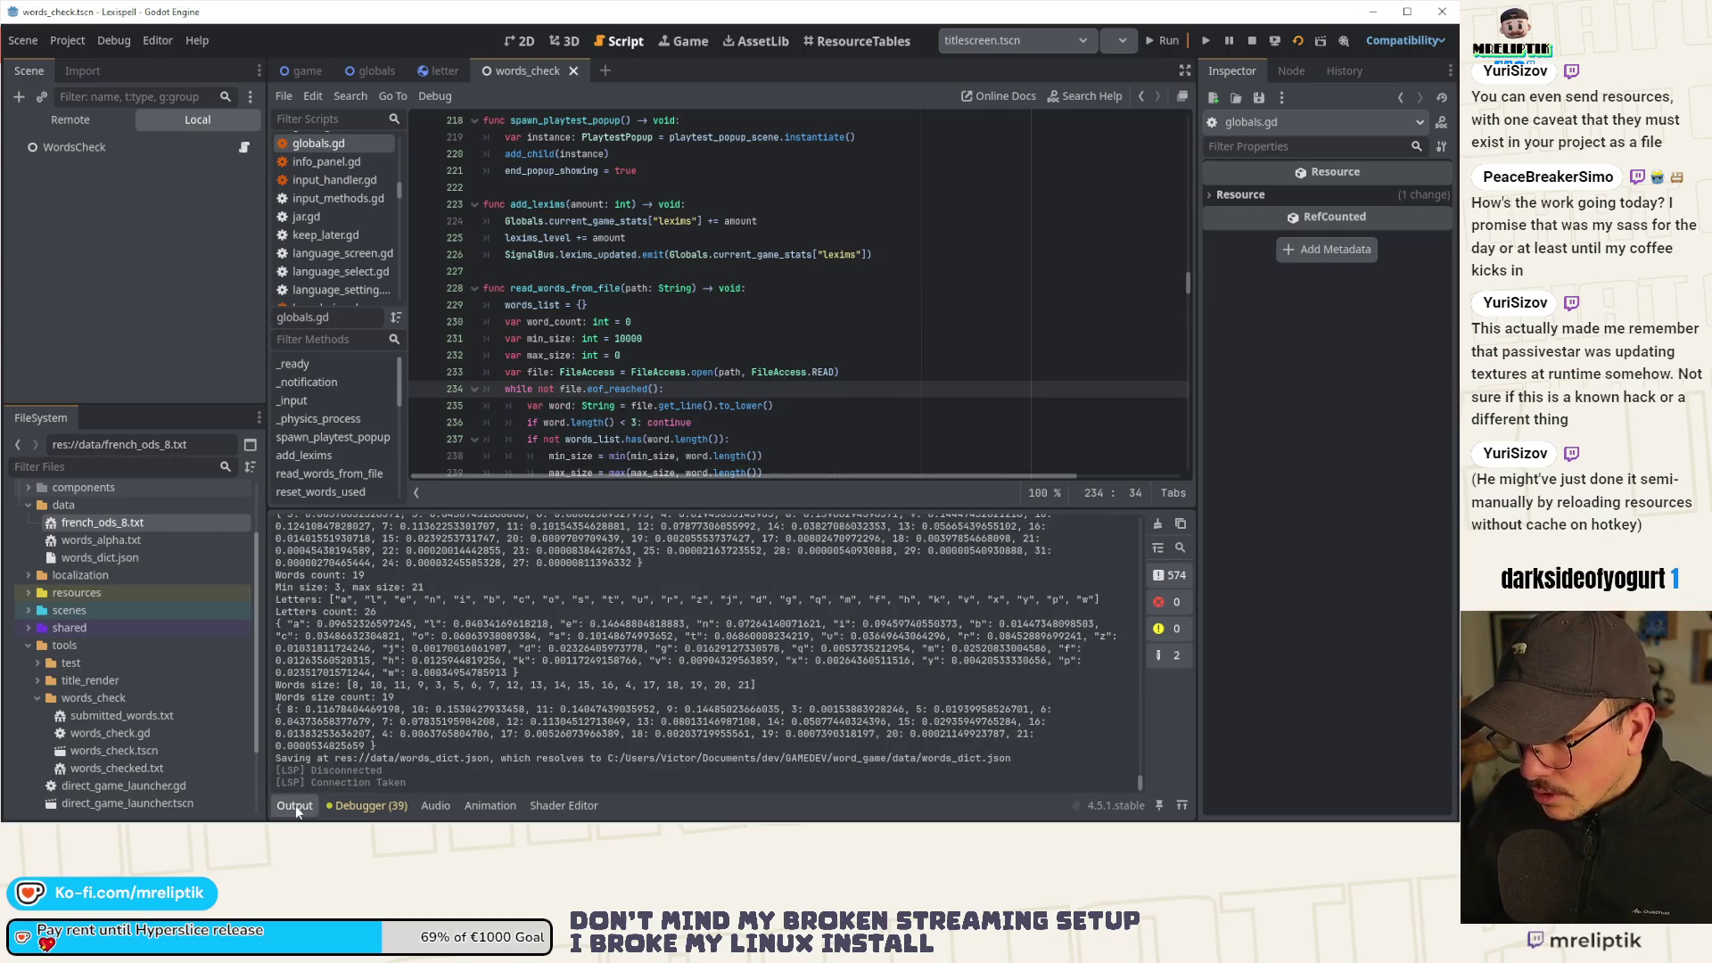
Collapse the bottom Output panel to enlarge the code and scroll through globals.gd.
left_click(296, 805)
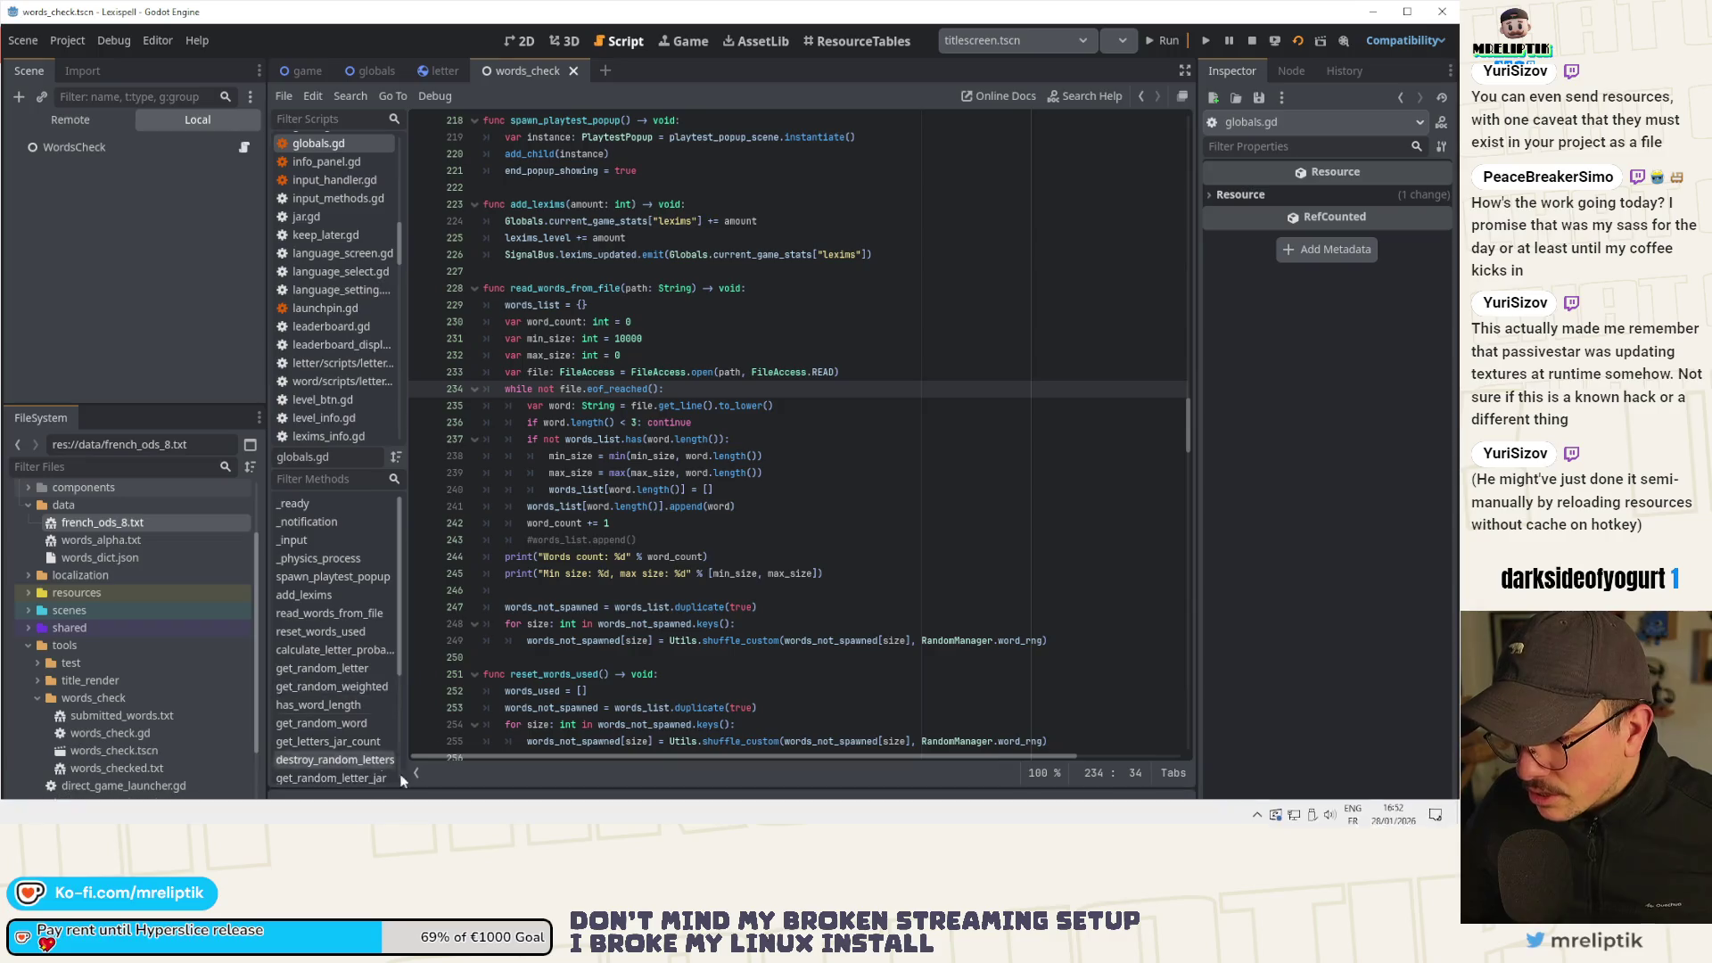
left_click(296, 805)
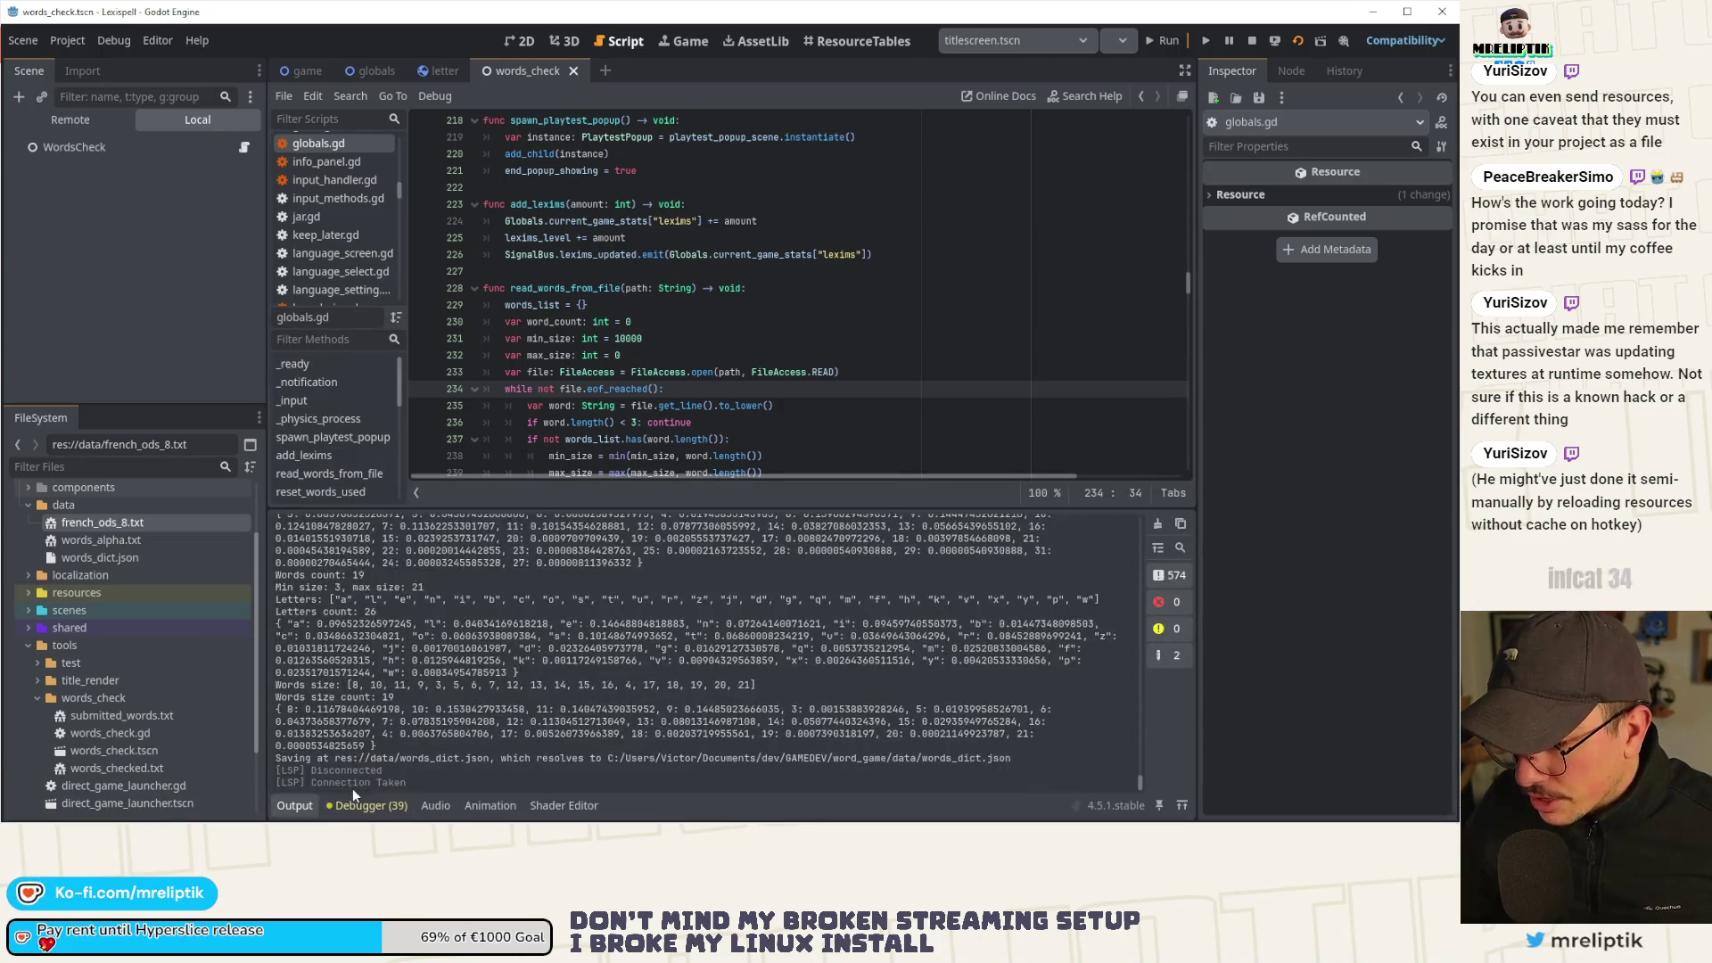
left_click(361, 805)
left_click(295, 805)
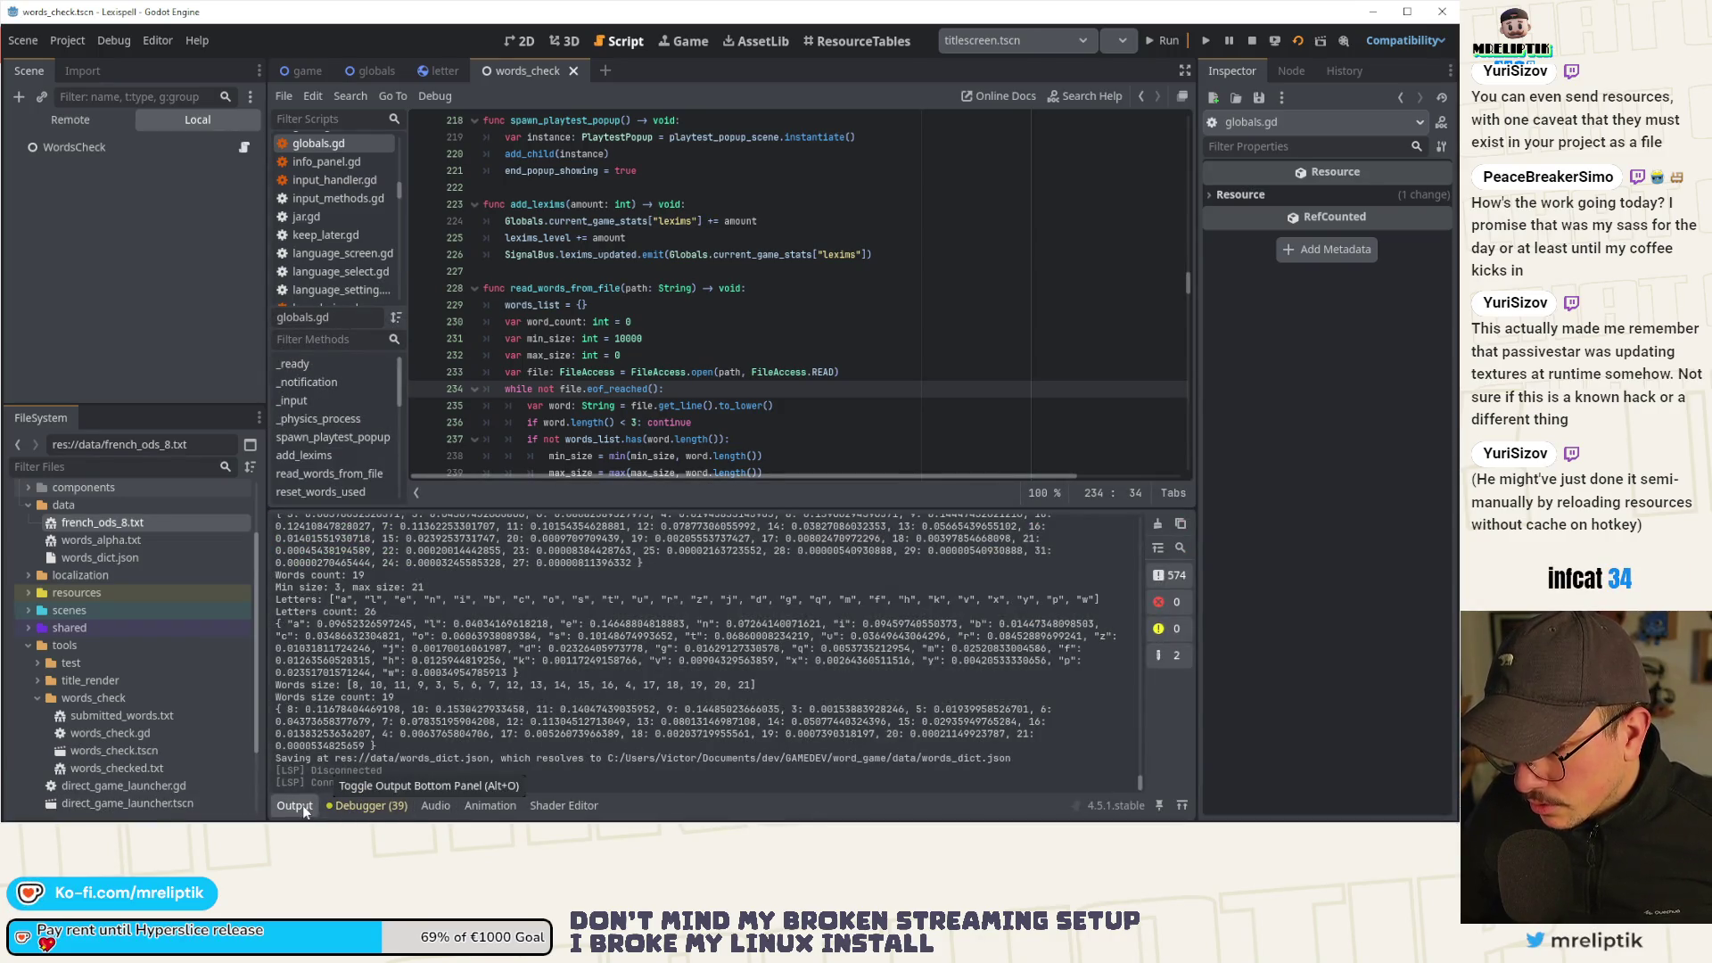
left_click(309, 809)
scroll(575, 517, "down", 19)
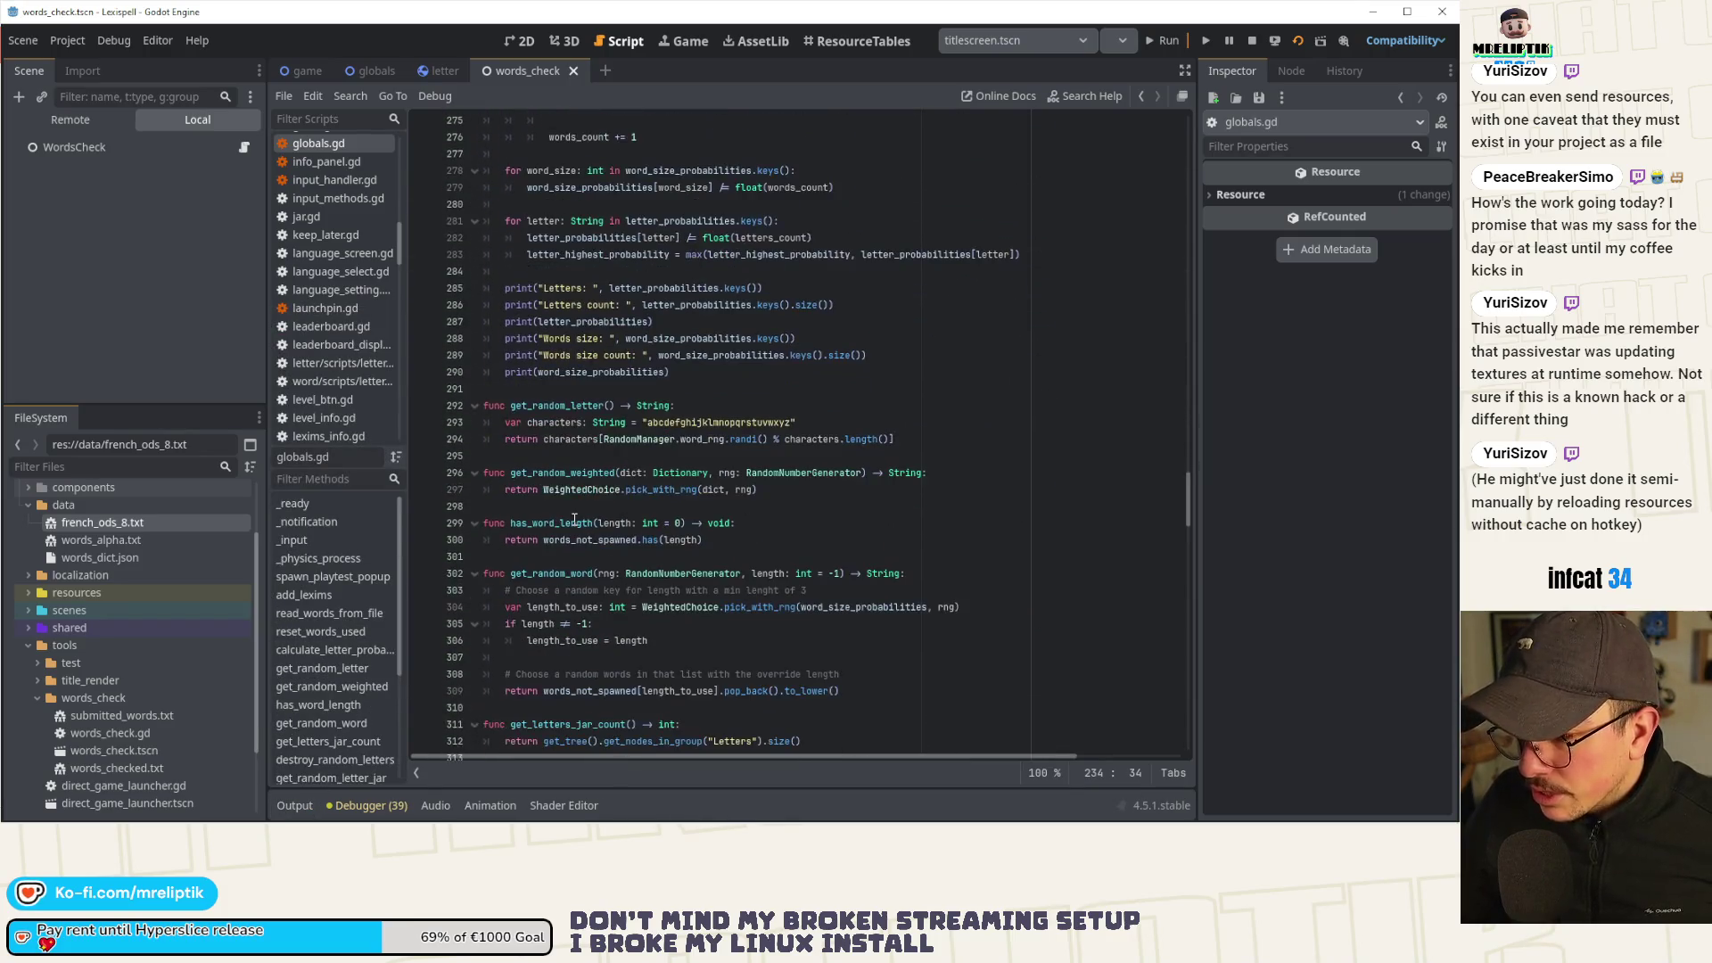
scroll(575, 518, "down", 5)
scroll(657, 374, "down", 19)
scroll(656, 375, "down", 20)
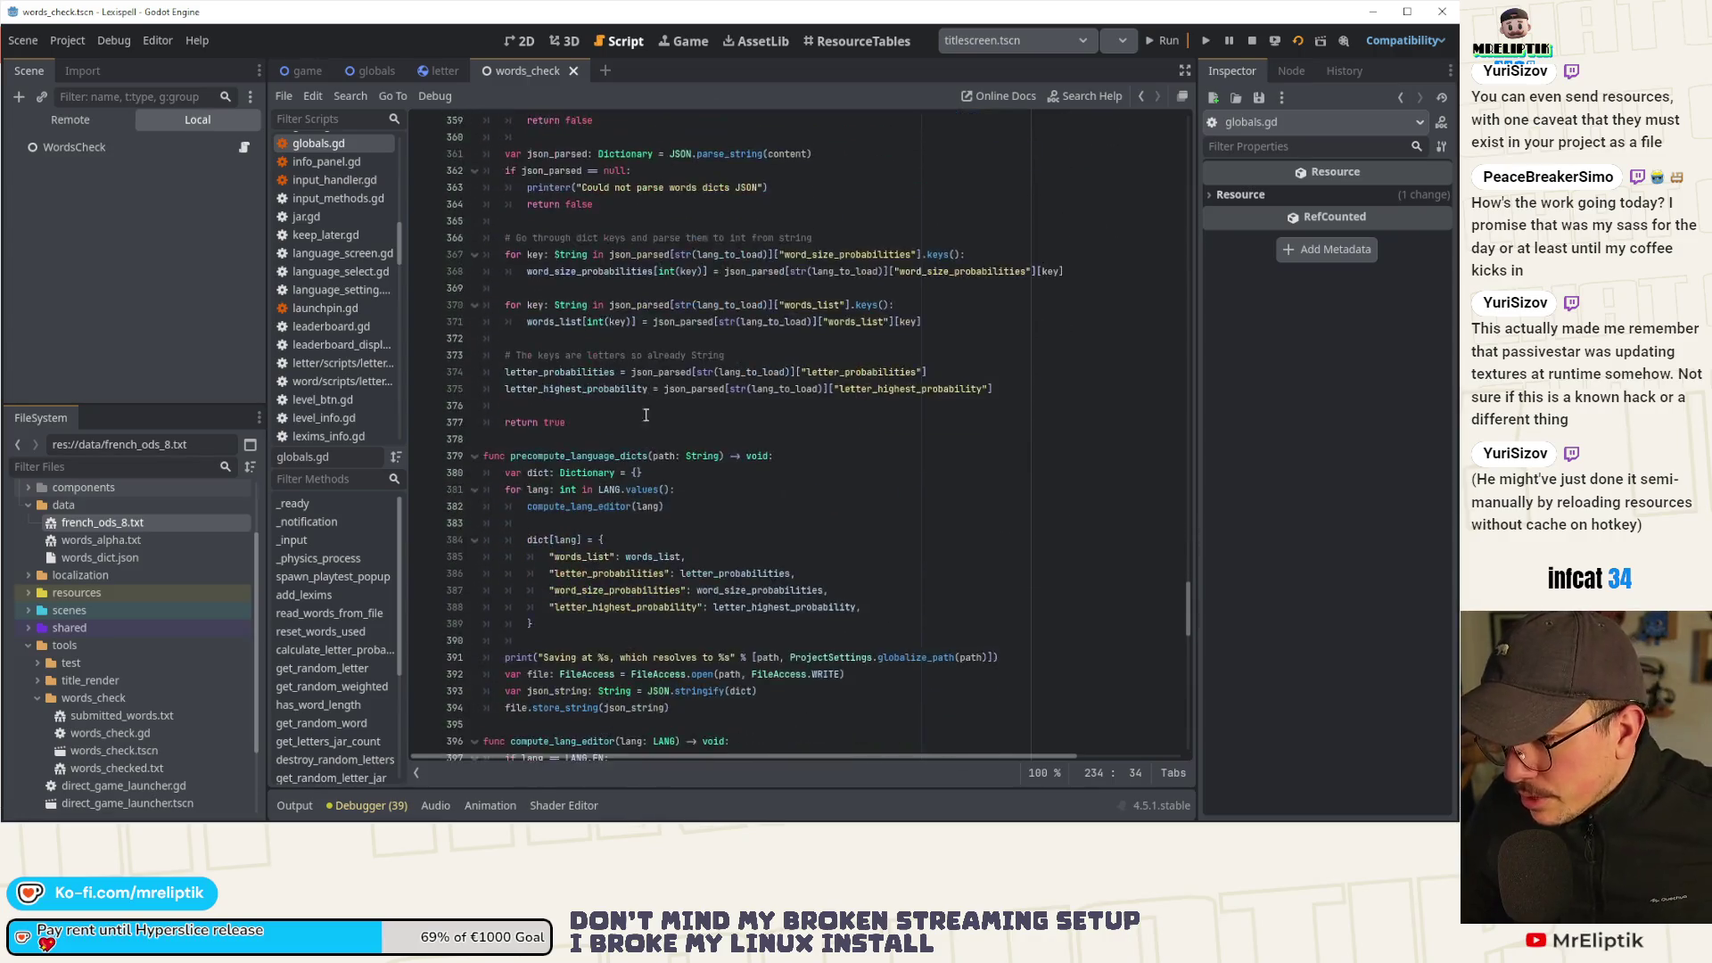
scroll(618, 479, "down", 5)
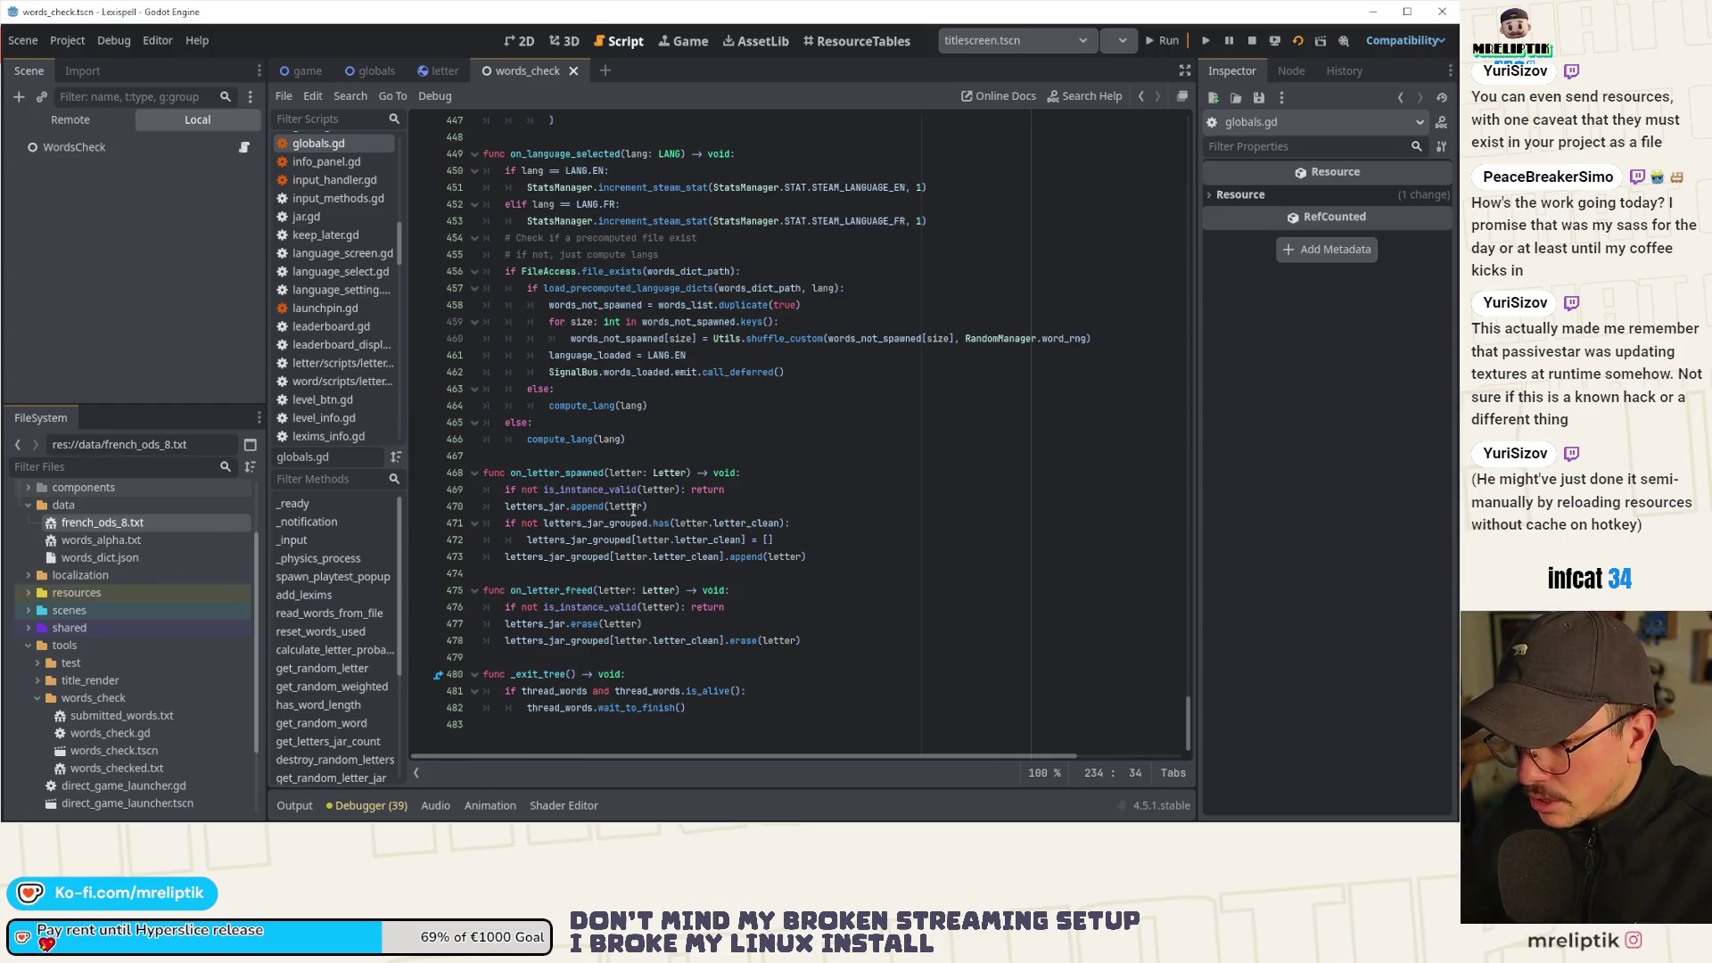
scroll(651, 563, "up", 12)
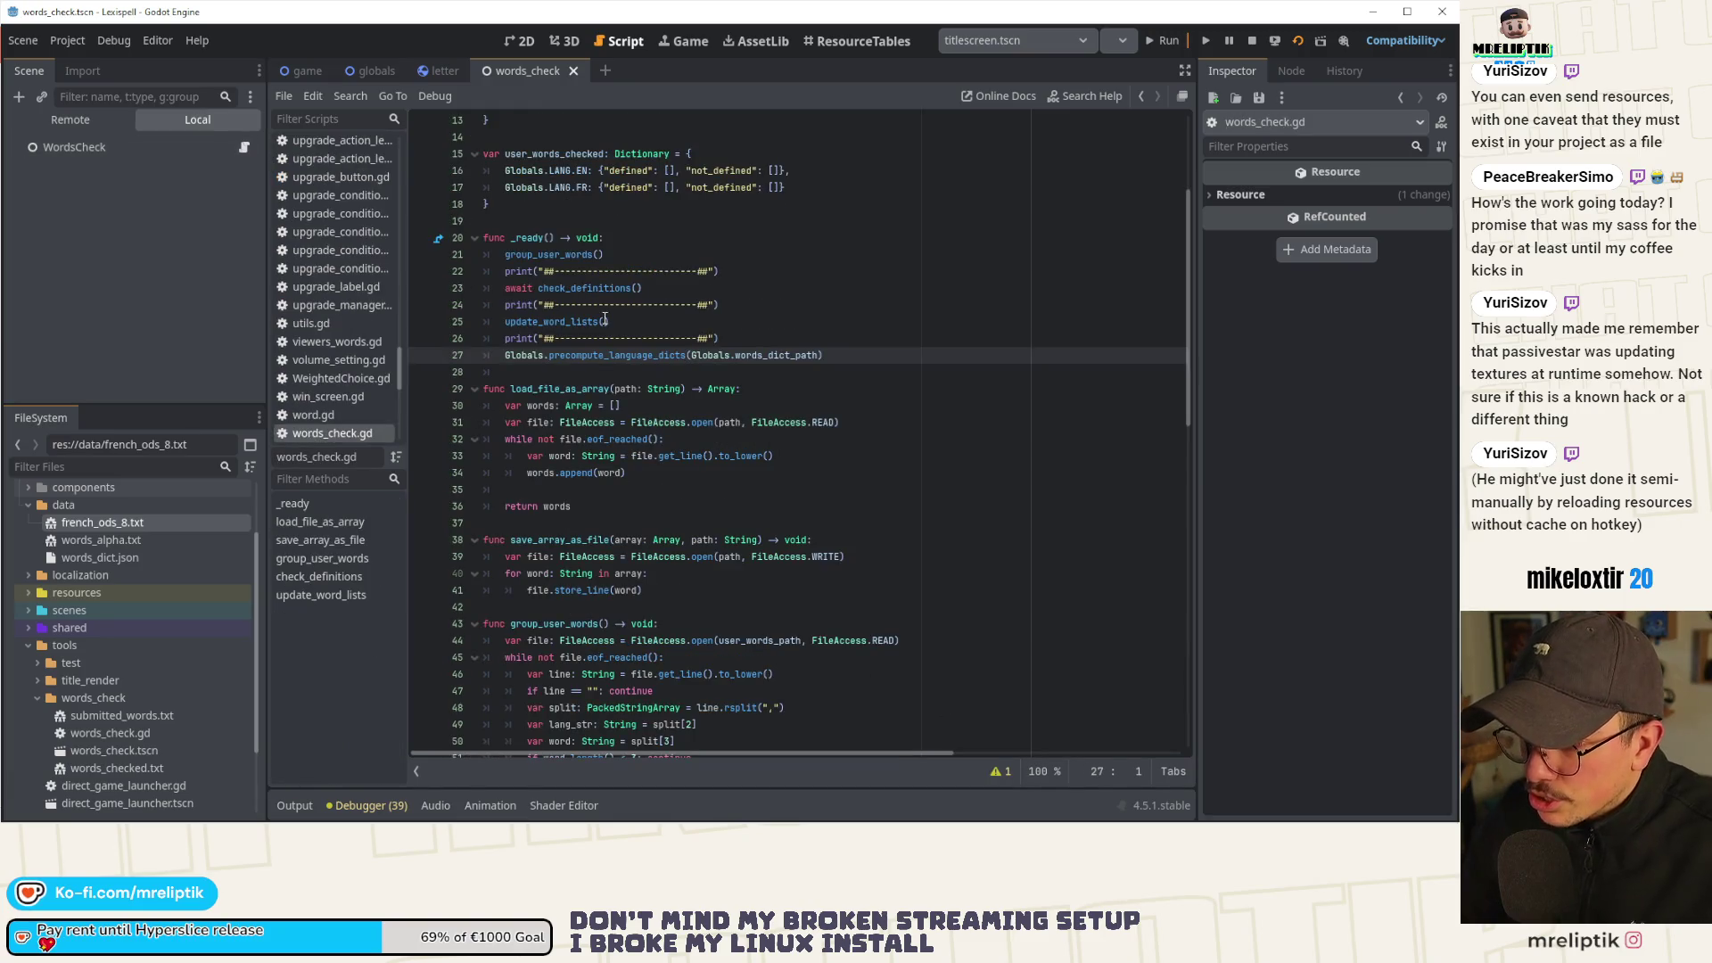
In update_word_lists, paste the copied print/else block after the English append line.
left_click(572, 321, "ctrl")
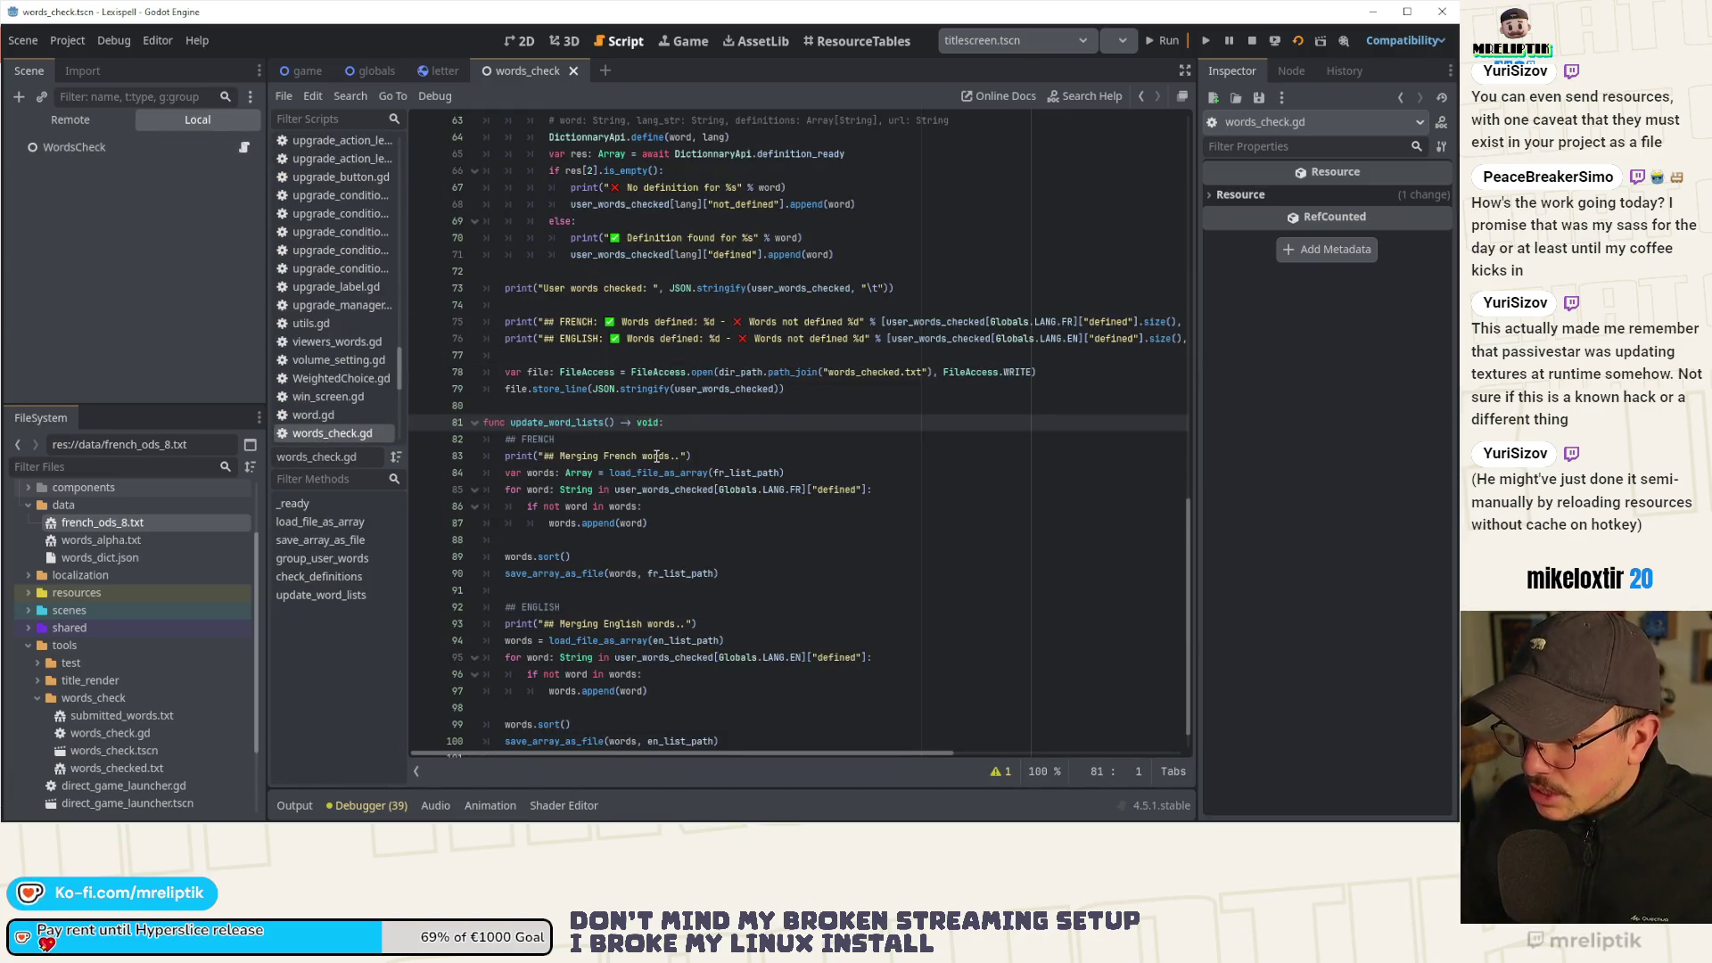
scroll(681, 340, "up", 2)
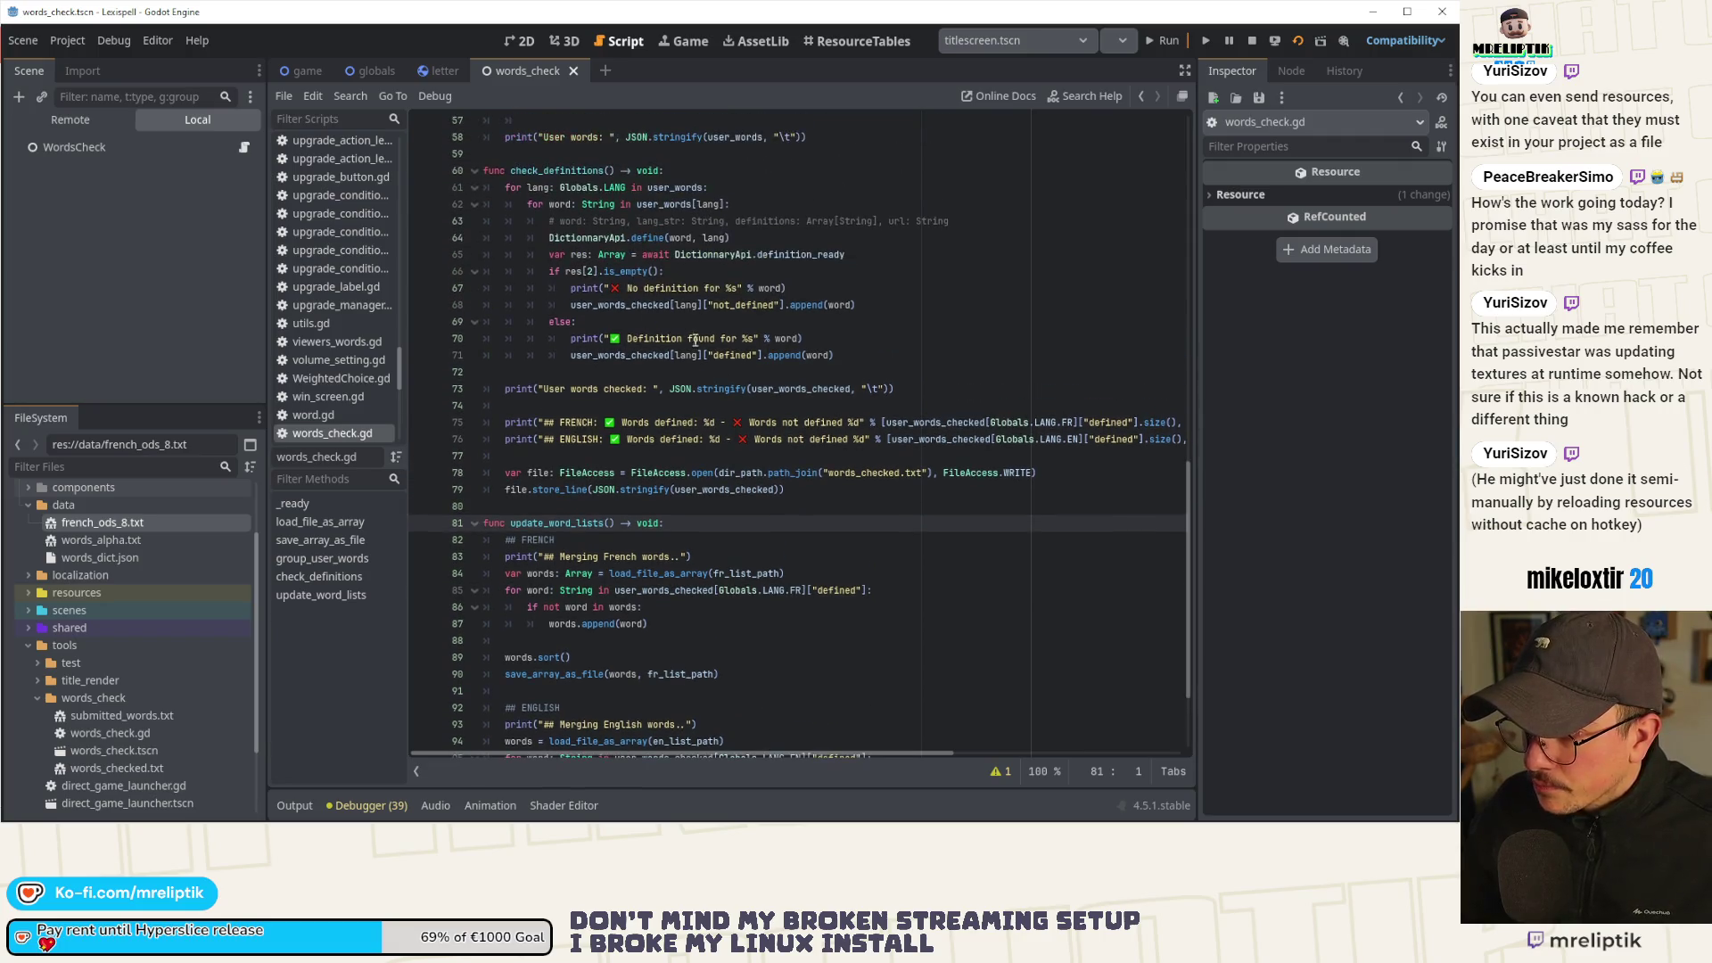
mouse_move(803, 338)
left_mouse_down()
mouse_move(572, 338)
mouse_move(572, 288)
left_mouse_up()
key("ctrl+c")
scroll(631, 519, "down", 3)
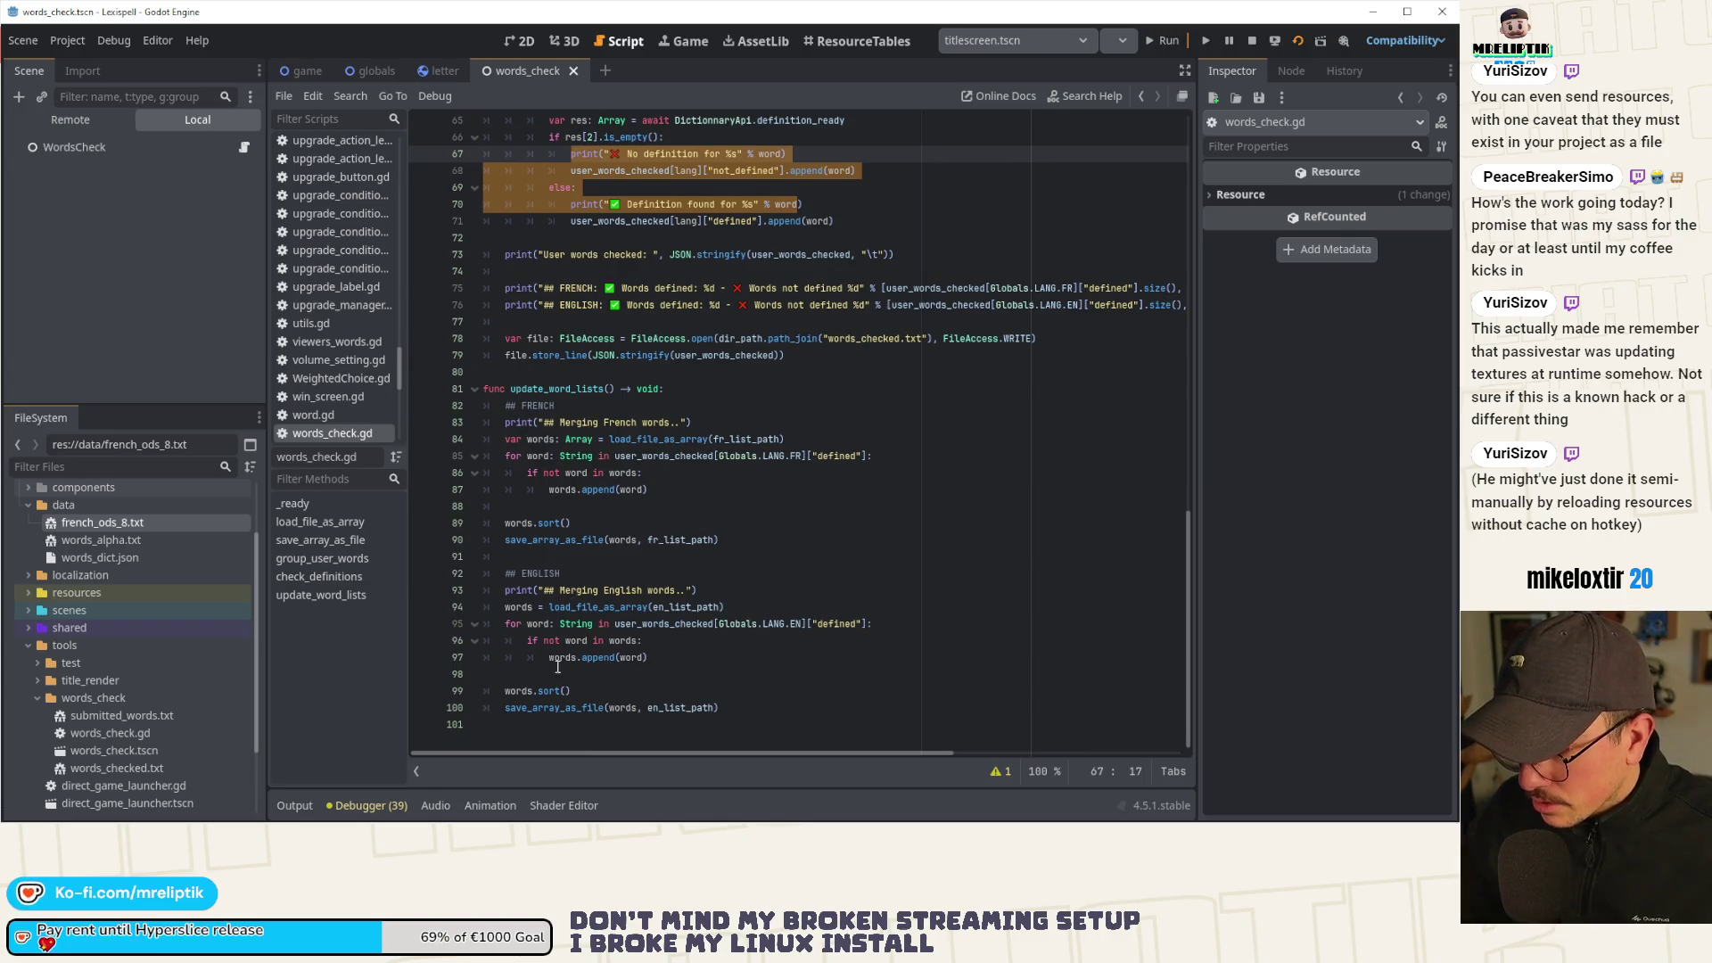
left_click(688, 661)
key("Return")
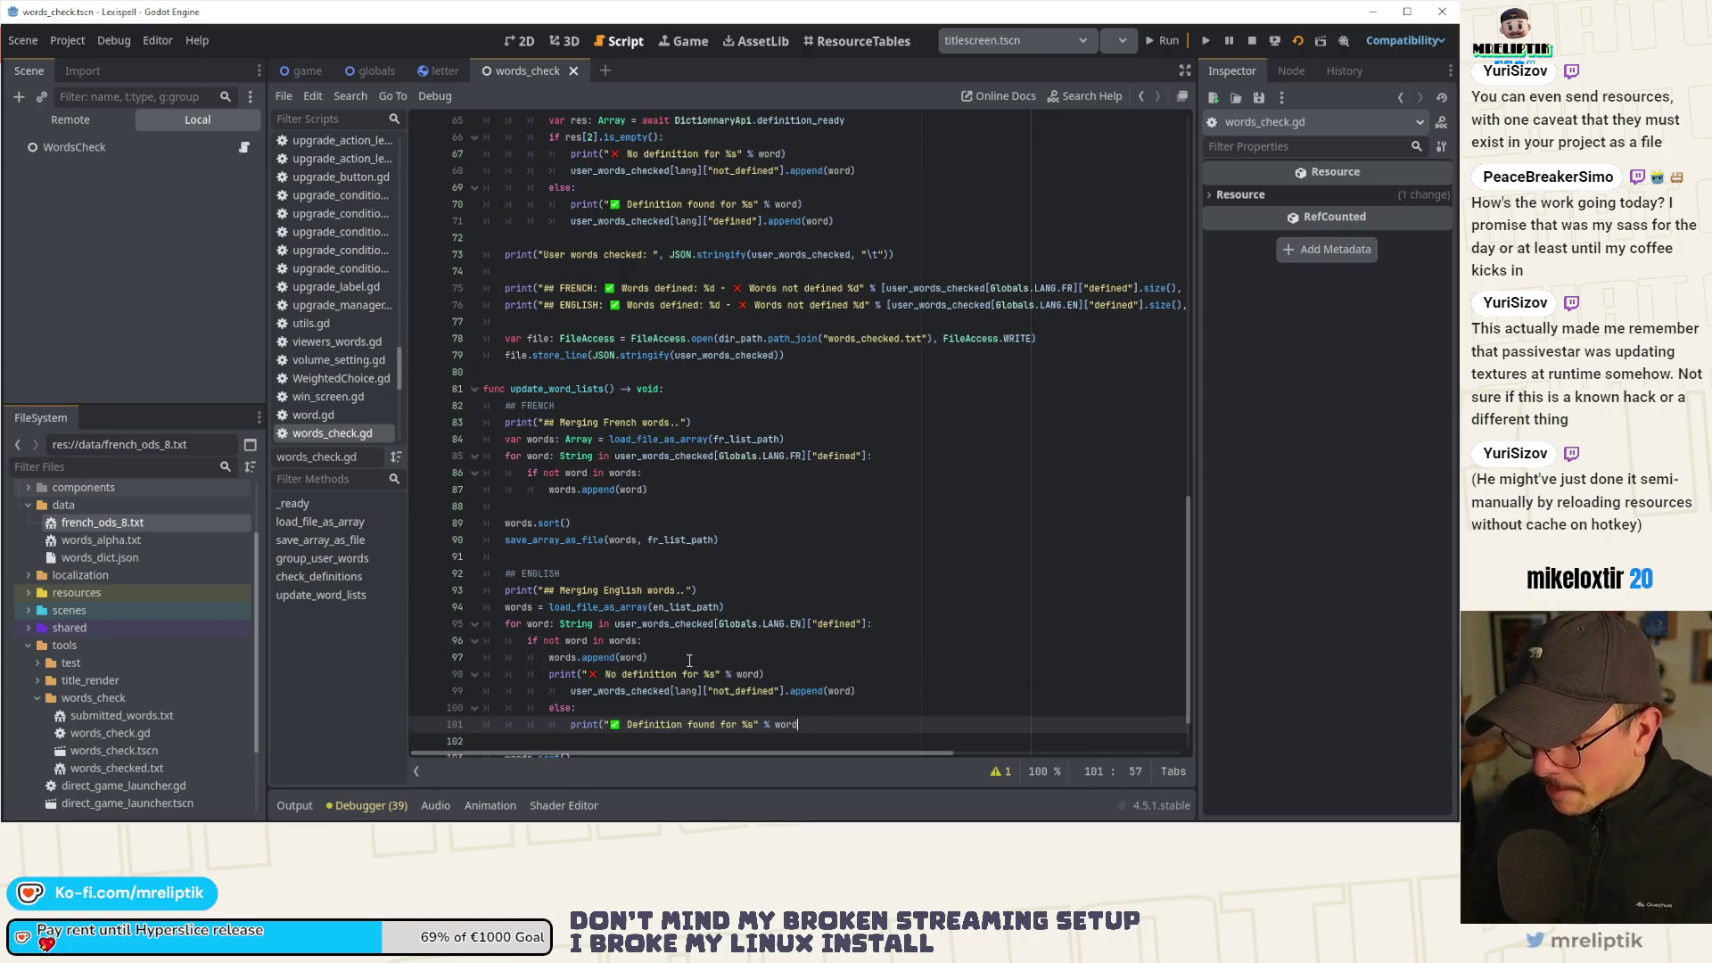
key("ctrl+v")
Reorder and re-indent the pasted prints, delete the leftover user_words_checked append, and save.
left_click(633, 604)
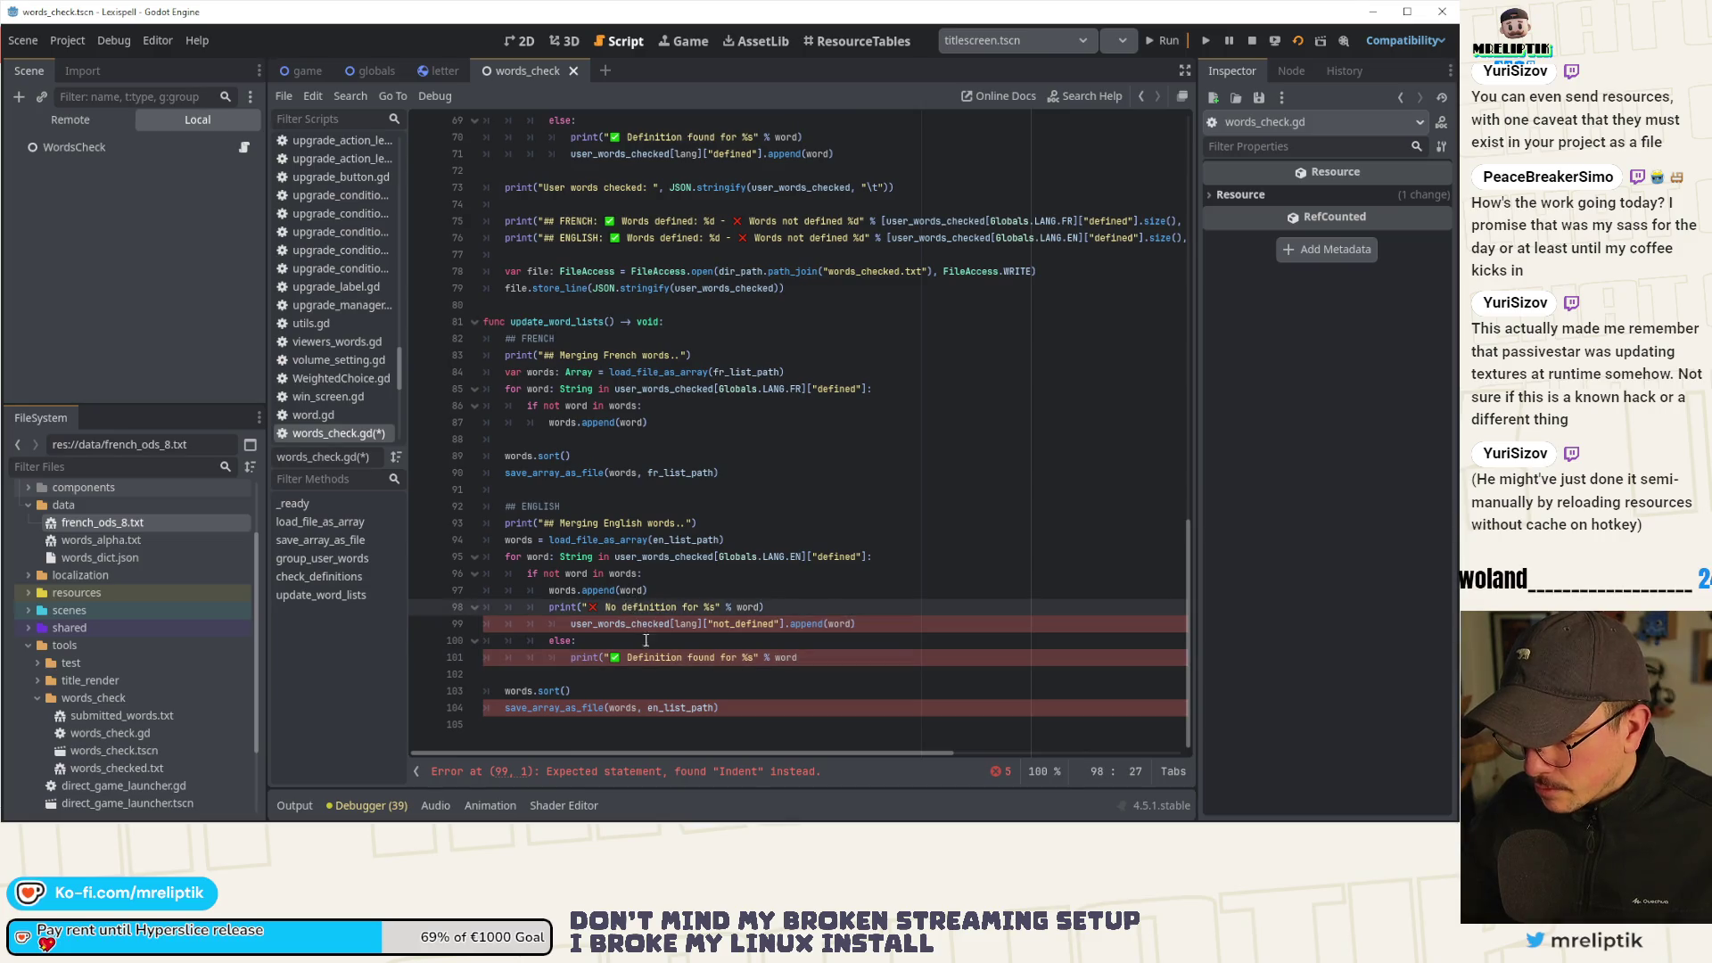
left_click(625, 575)
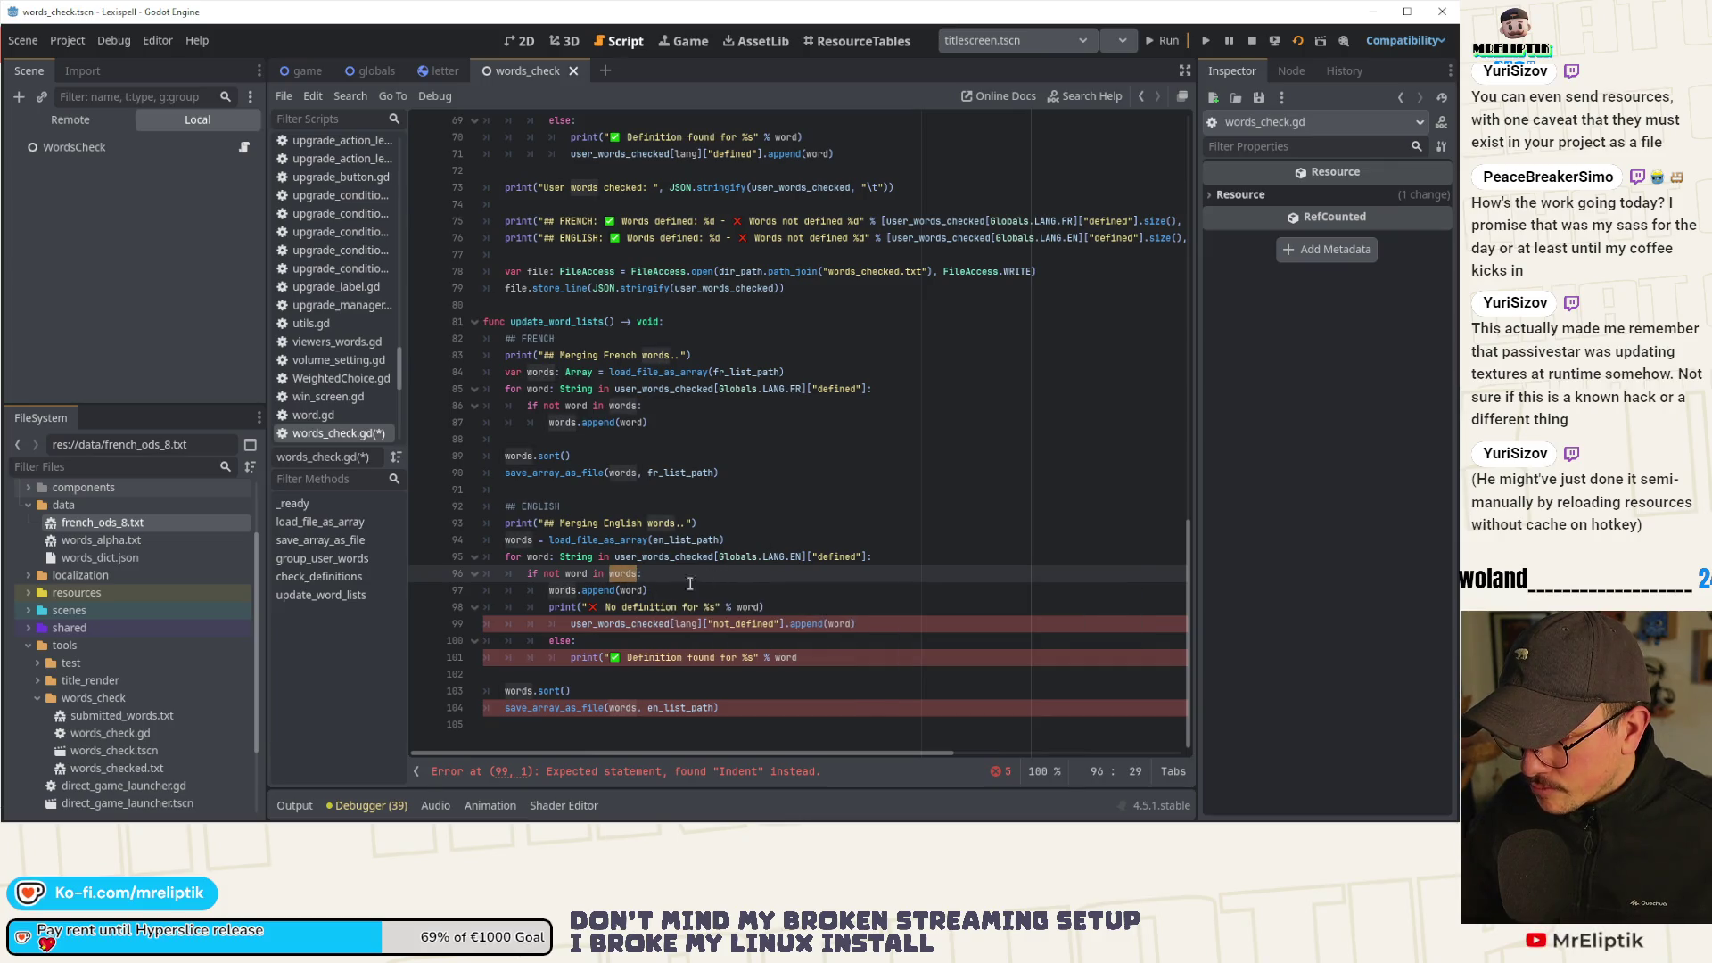
left_click(596, 593)
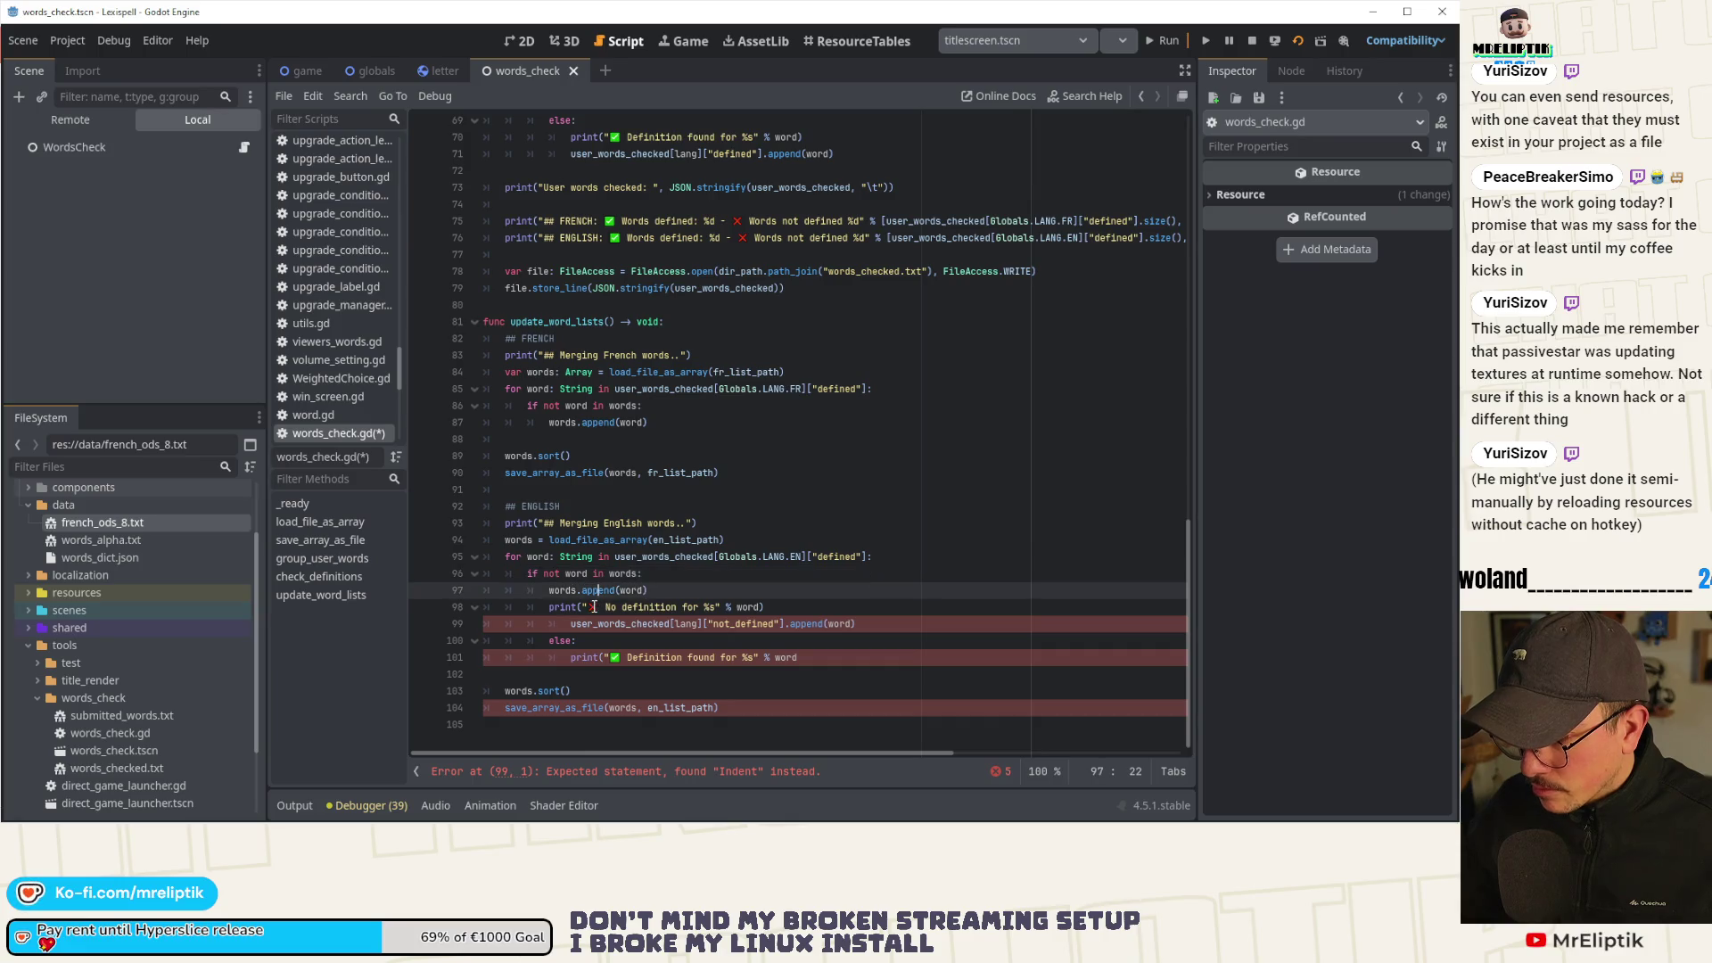
key("Down")
key("Right")
key("Right")
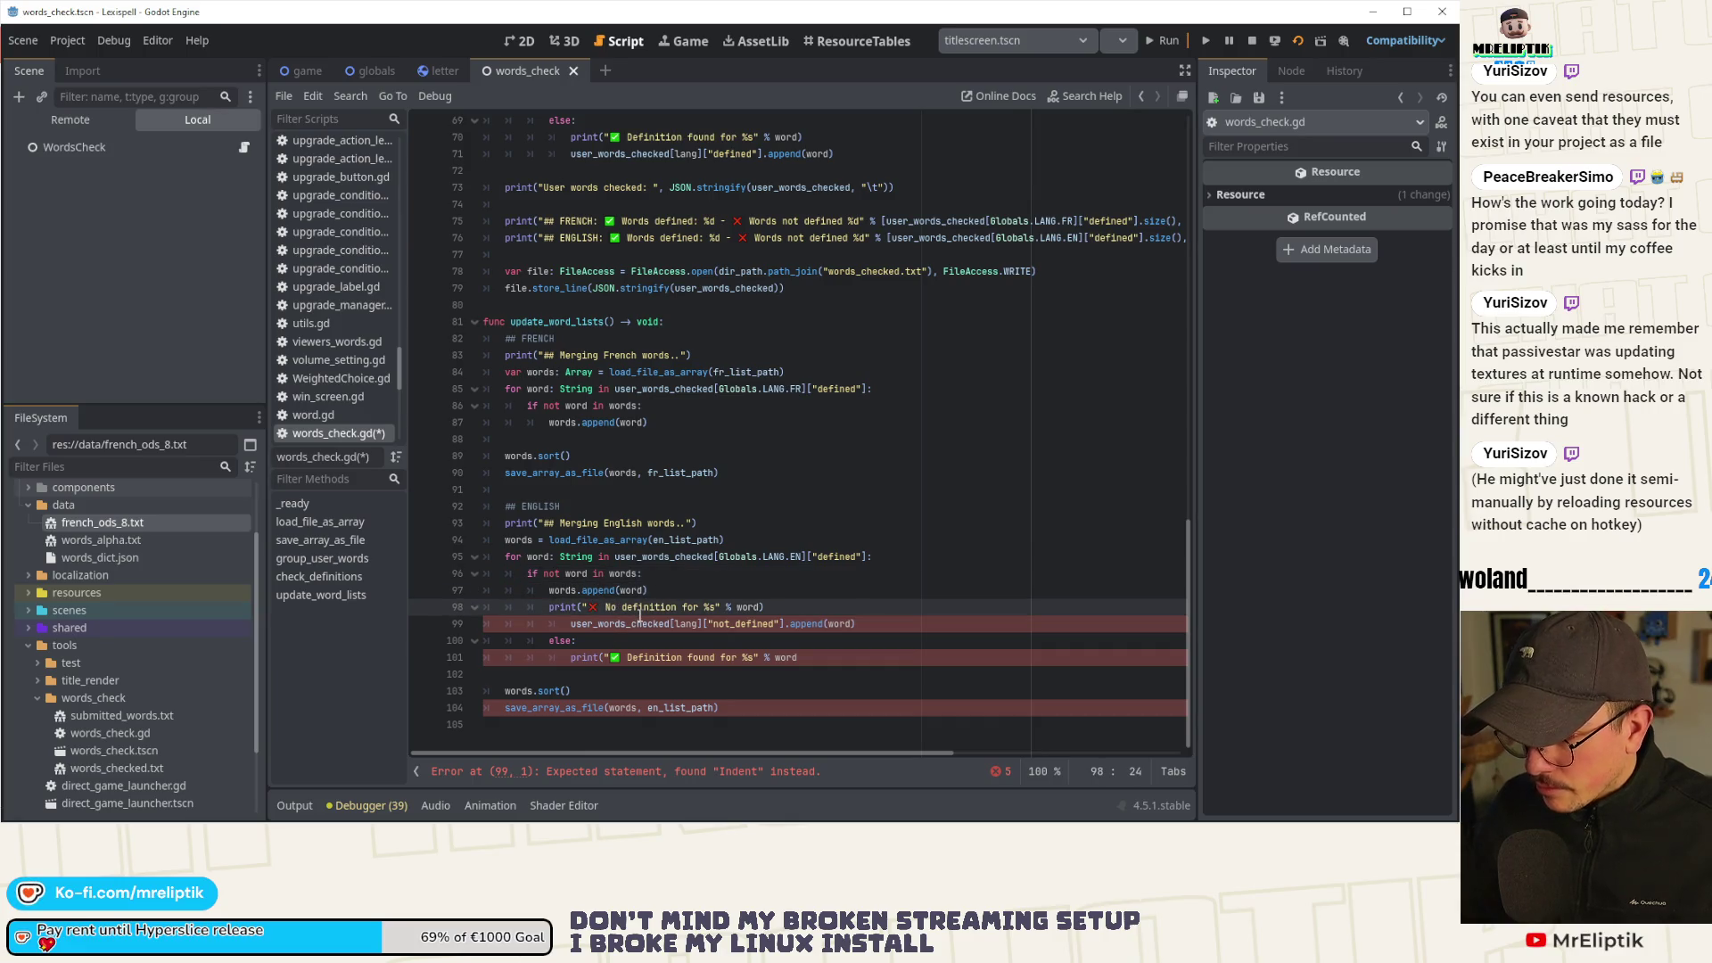
key("alt+Down")
key("alt+Down")
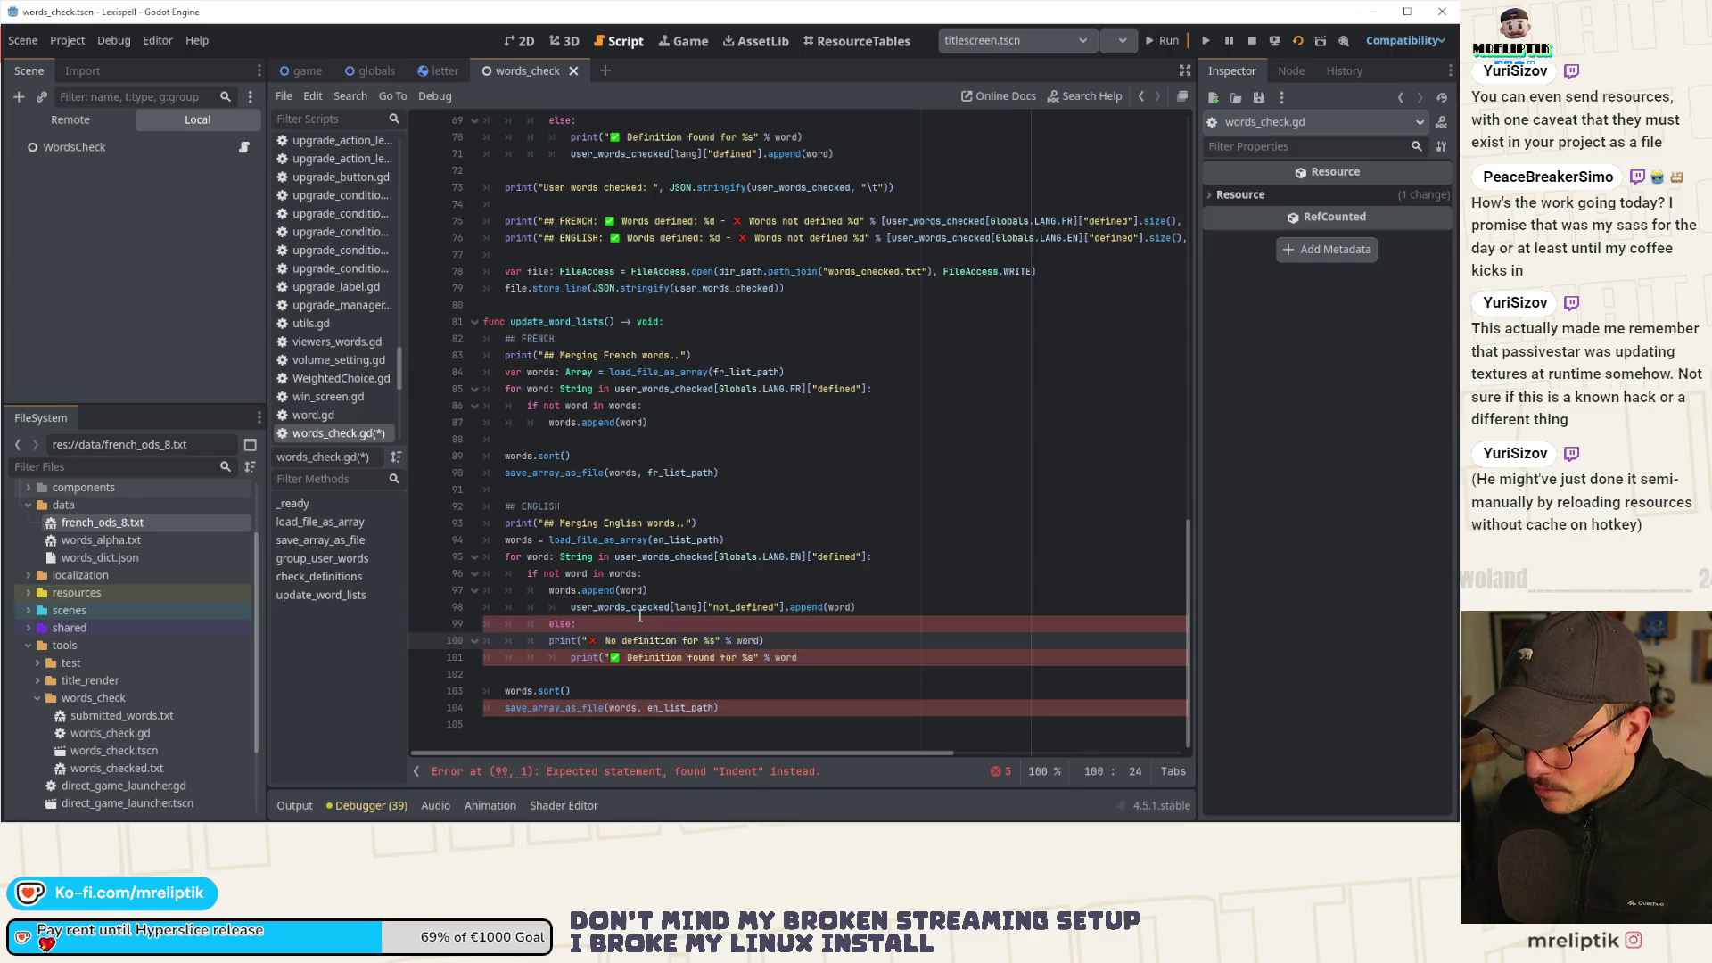
key("Up")
key("shift+Tab")
key("Down")
key("Down")
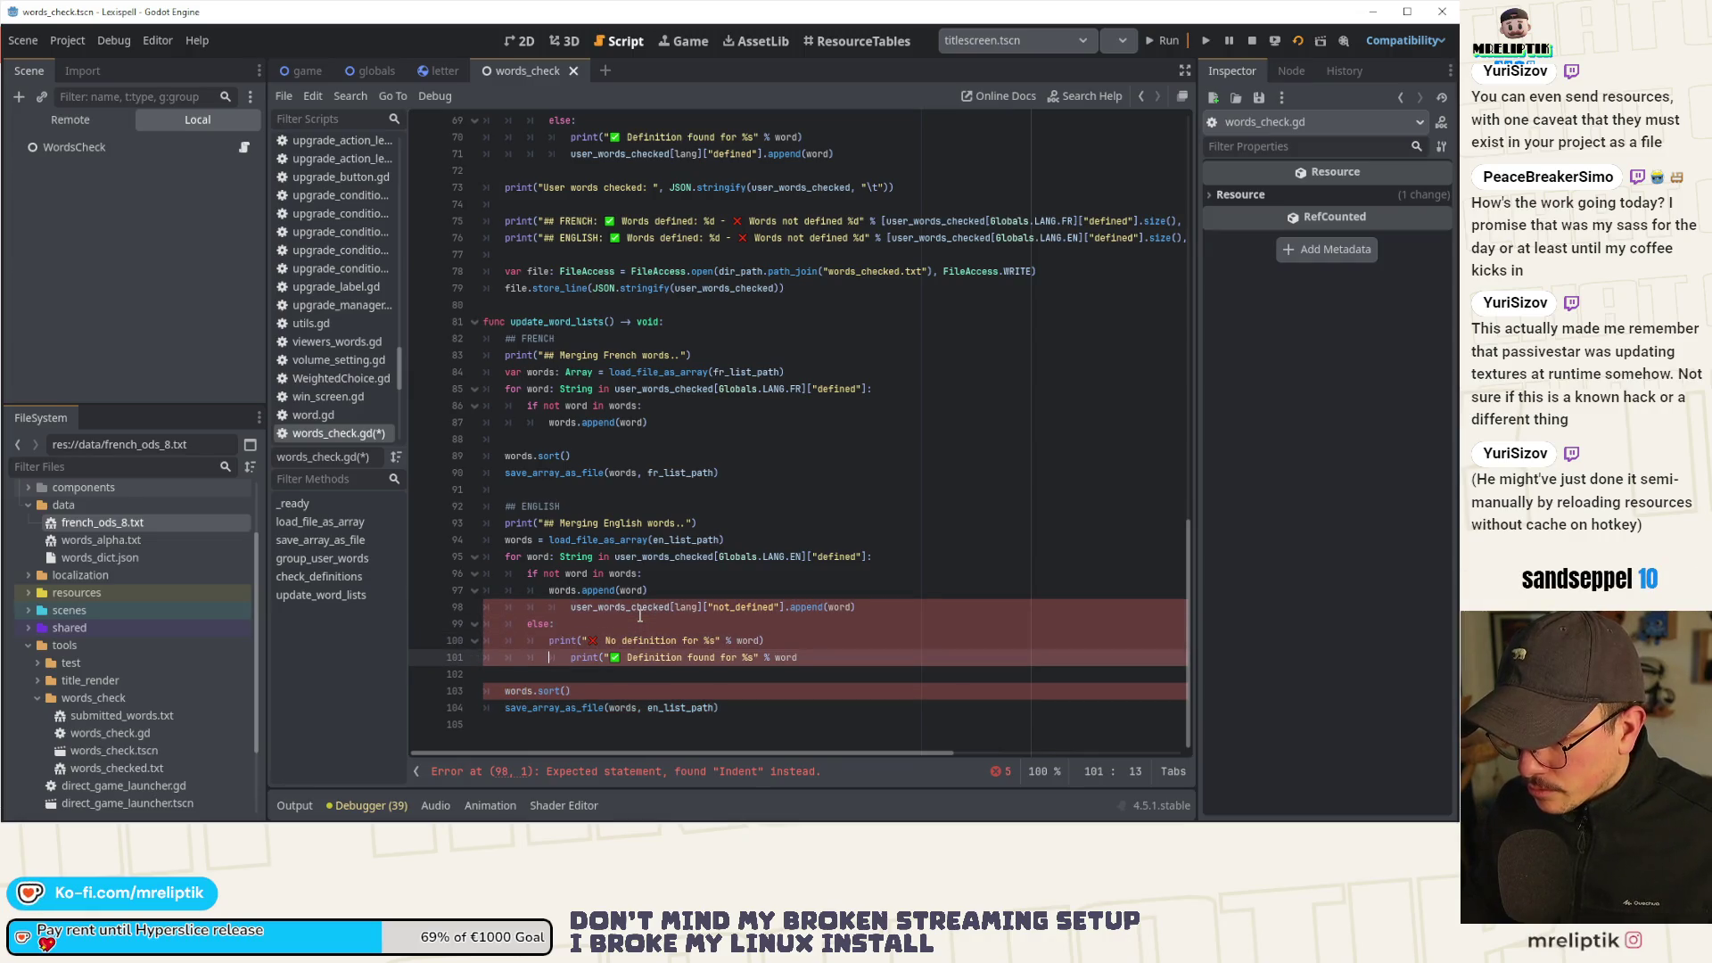
key("alt+Up")
key("alt+Up")
key("alt+Up")
key("ctrl+w")
key("Escape")
key("ctrl+shift+k")
key("ctrl+s")
Change the messages to 'Adding %s' and '%s already in word list' and save.
key("Up")
key("shift+Tab")
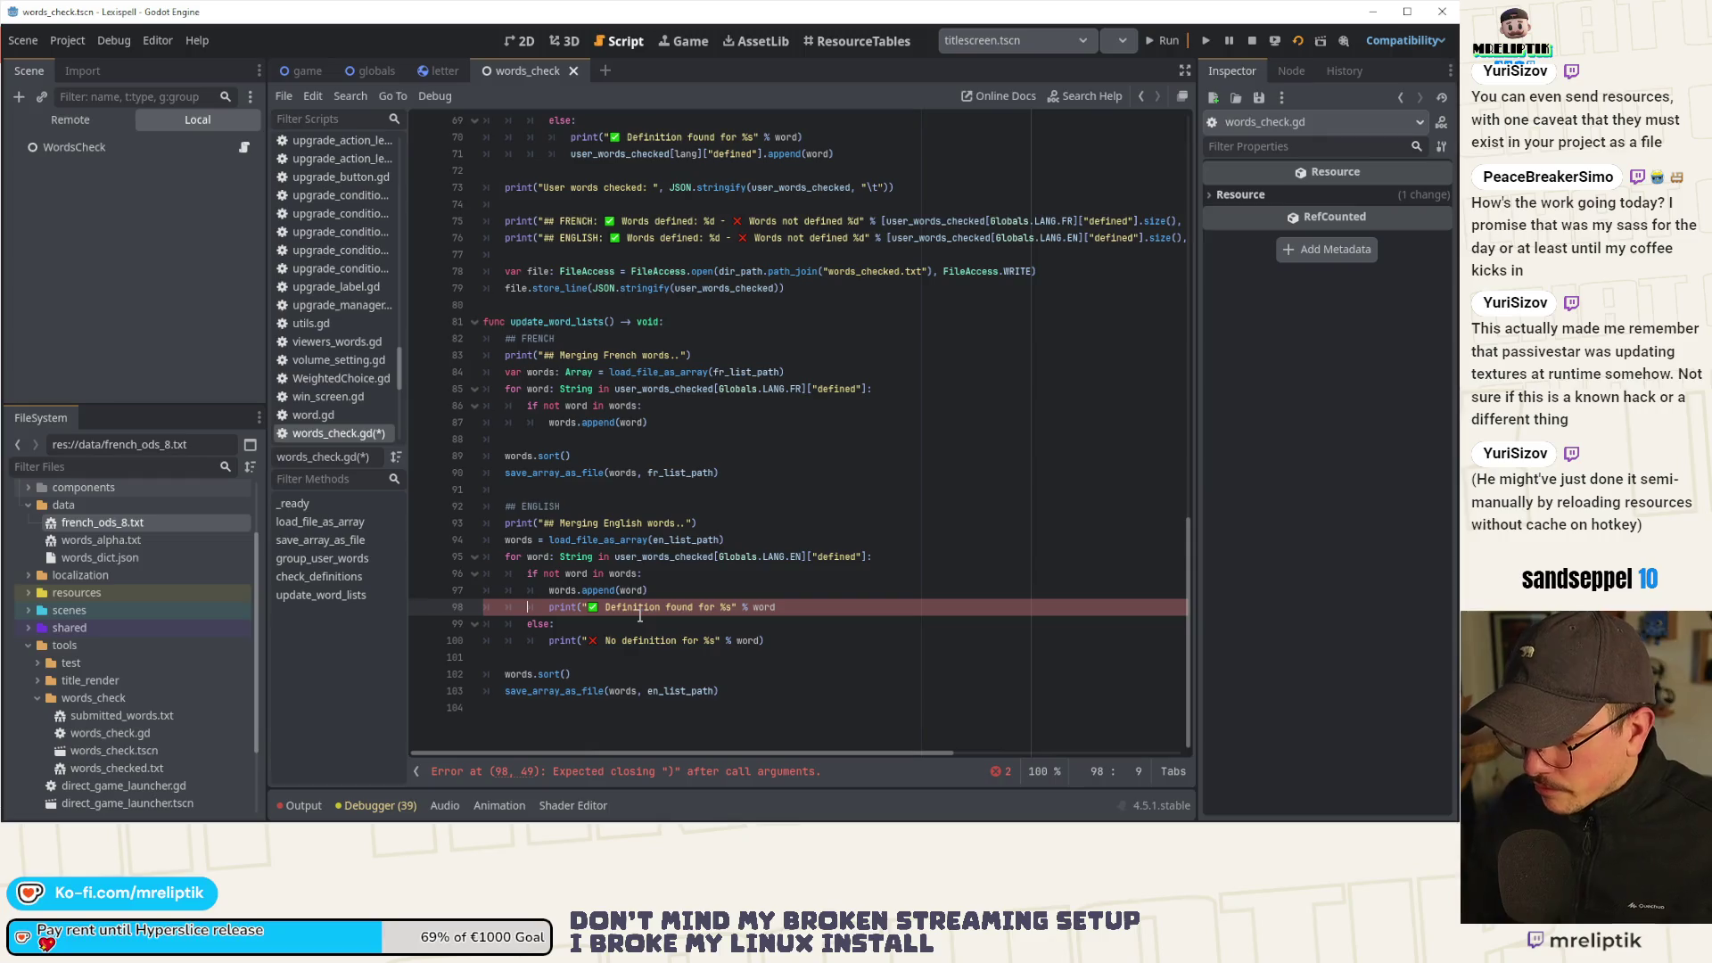
left_click_drag(712, 611, 607, 614)
type("Adding")
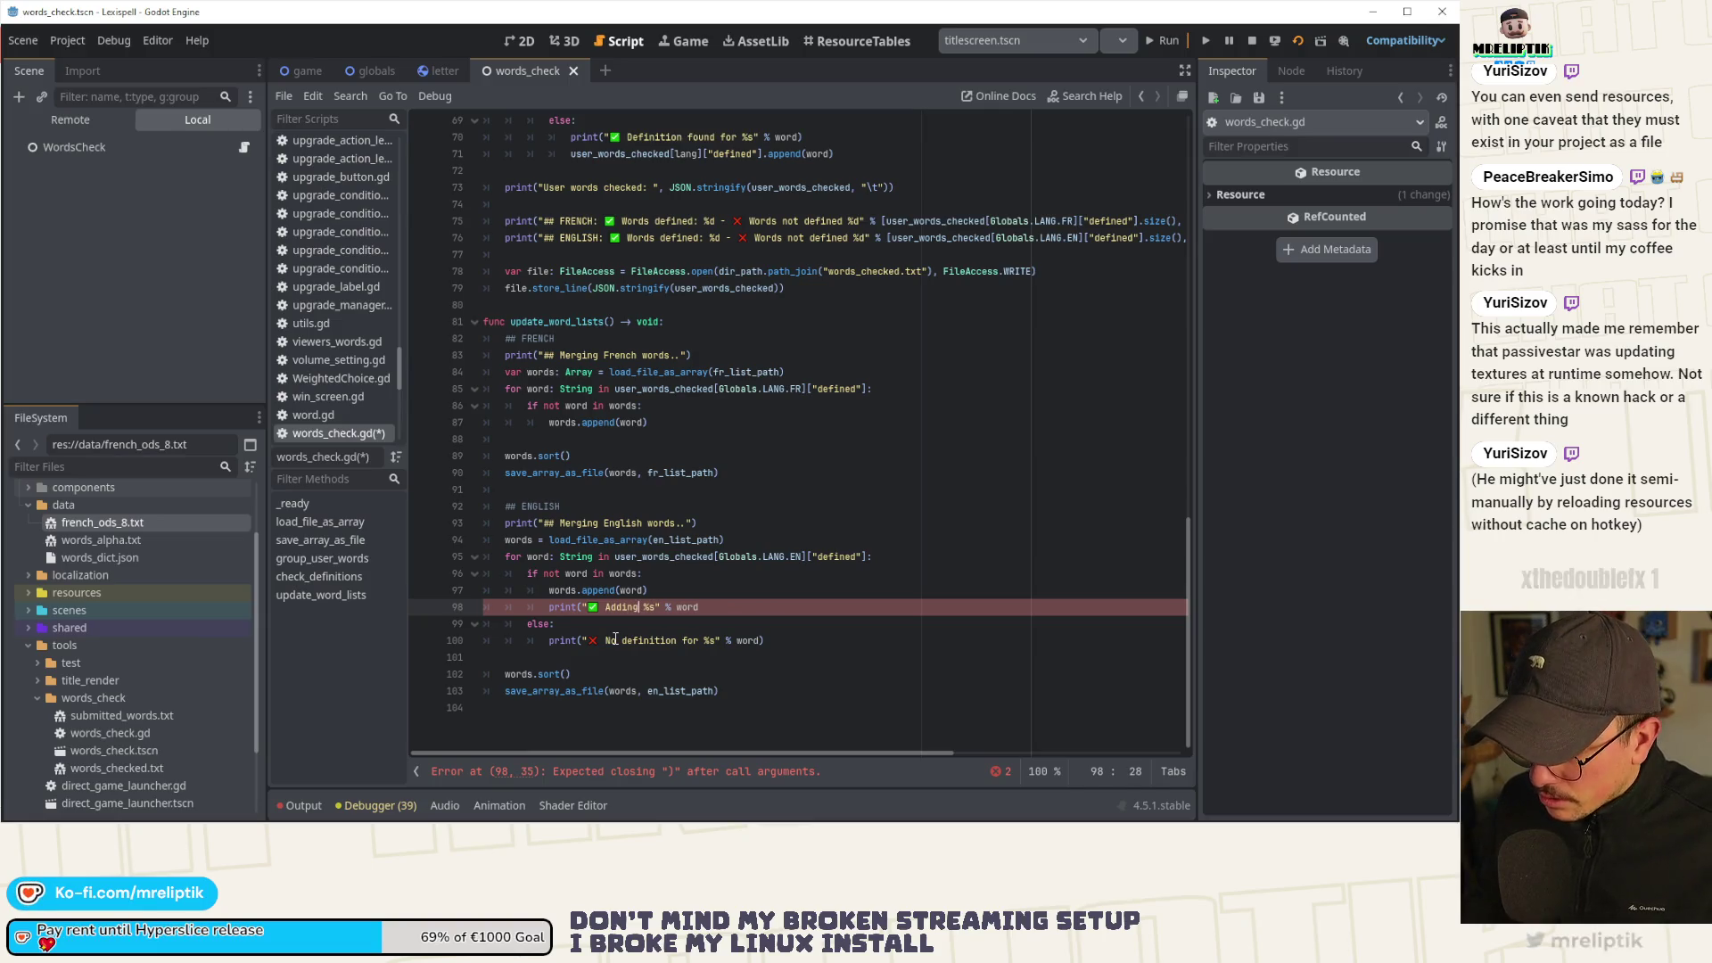
key("Down")
key("Down")
key("ctrl+shift+Left")
key("ctrl+shift+Left")
key("BackSpace")
key("BackSpace")
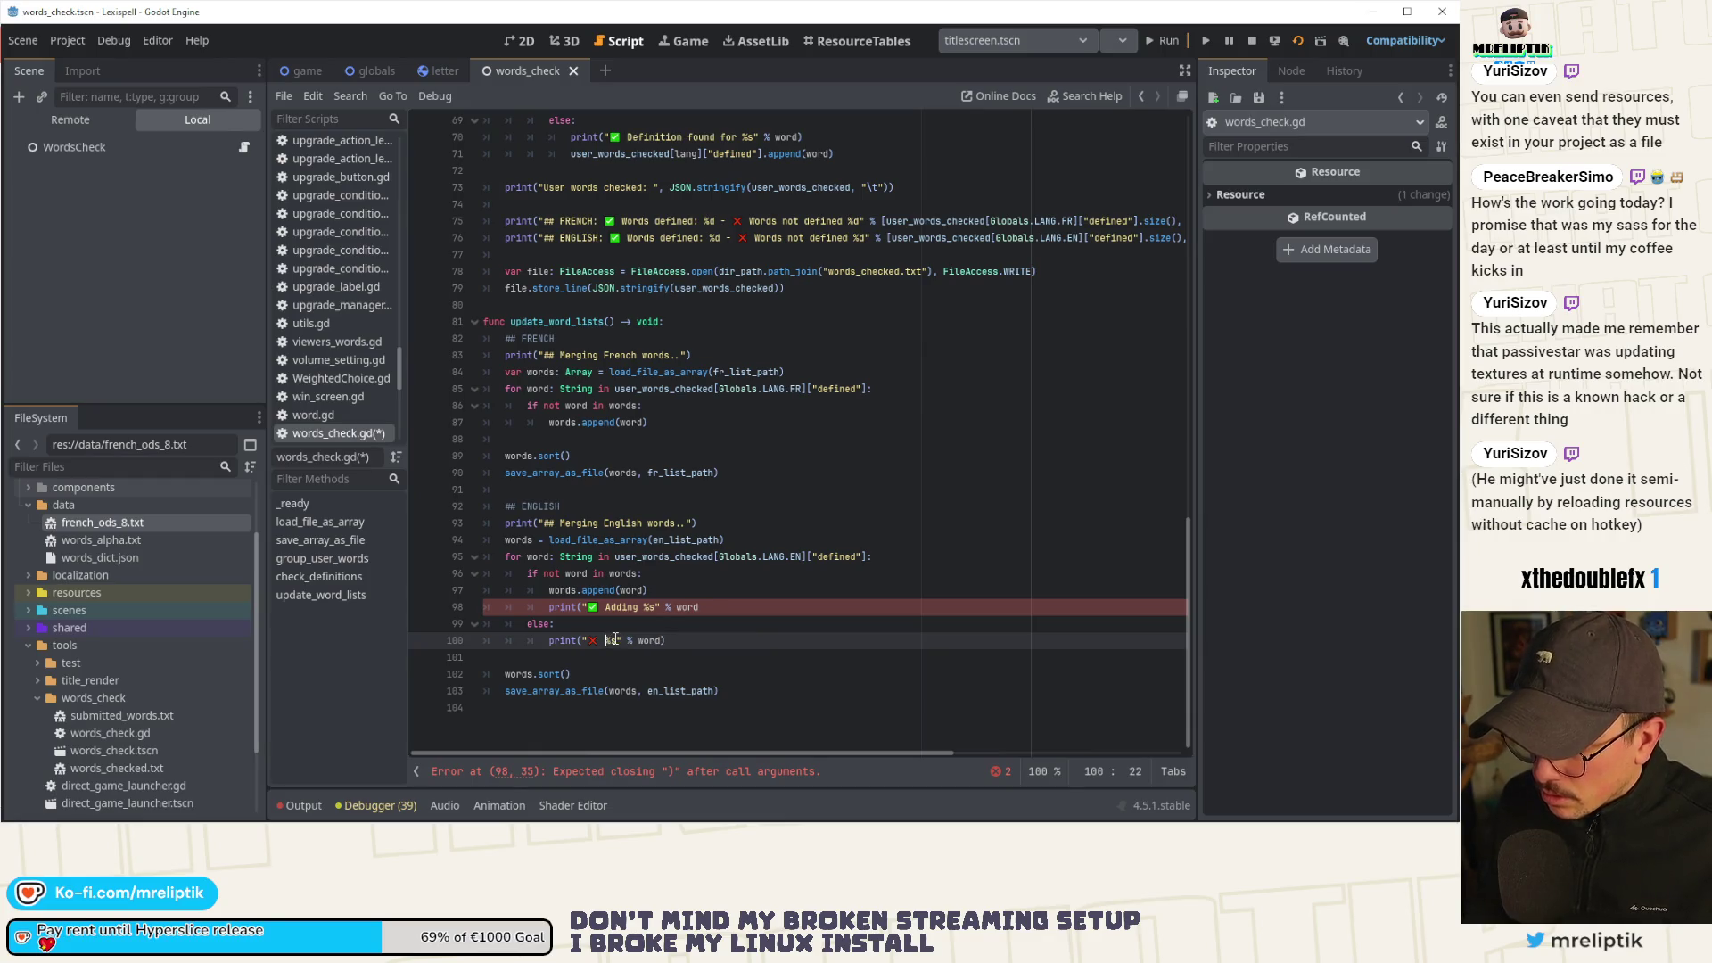
type("already in wor")
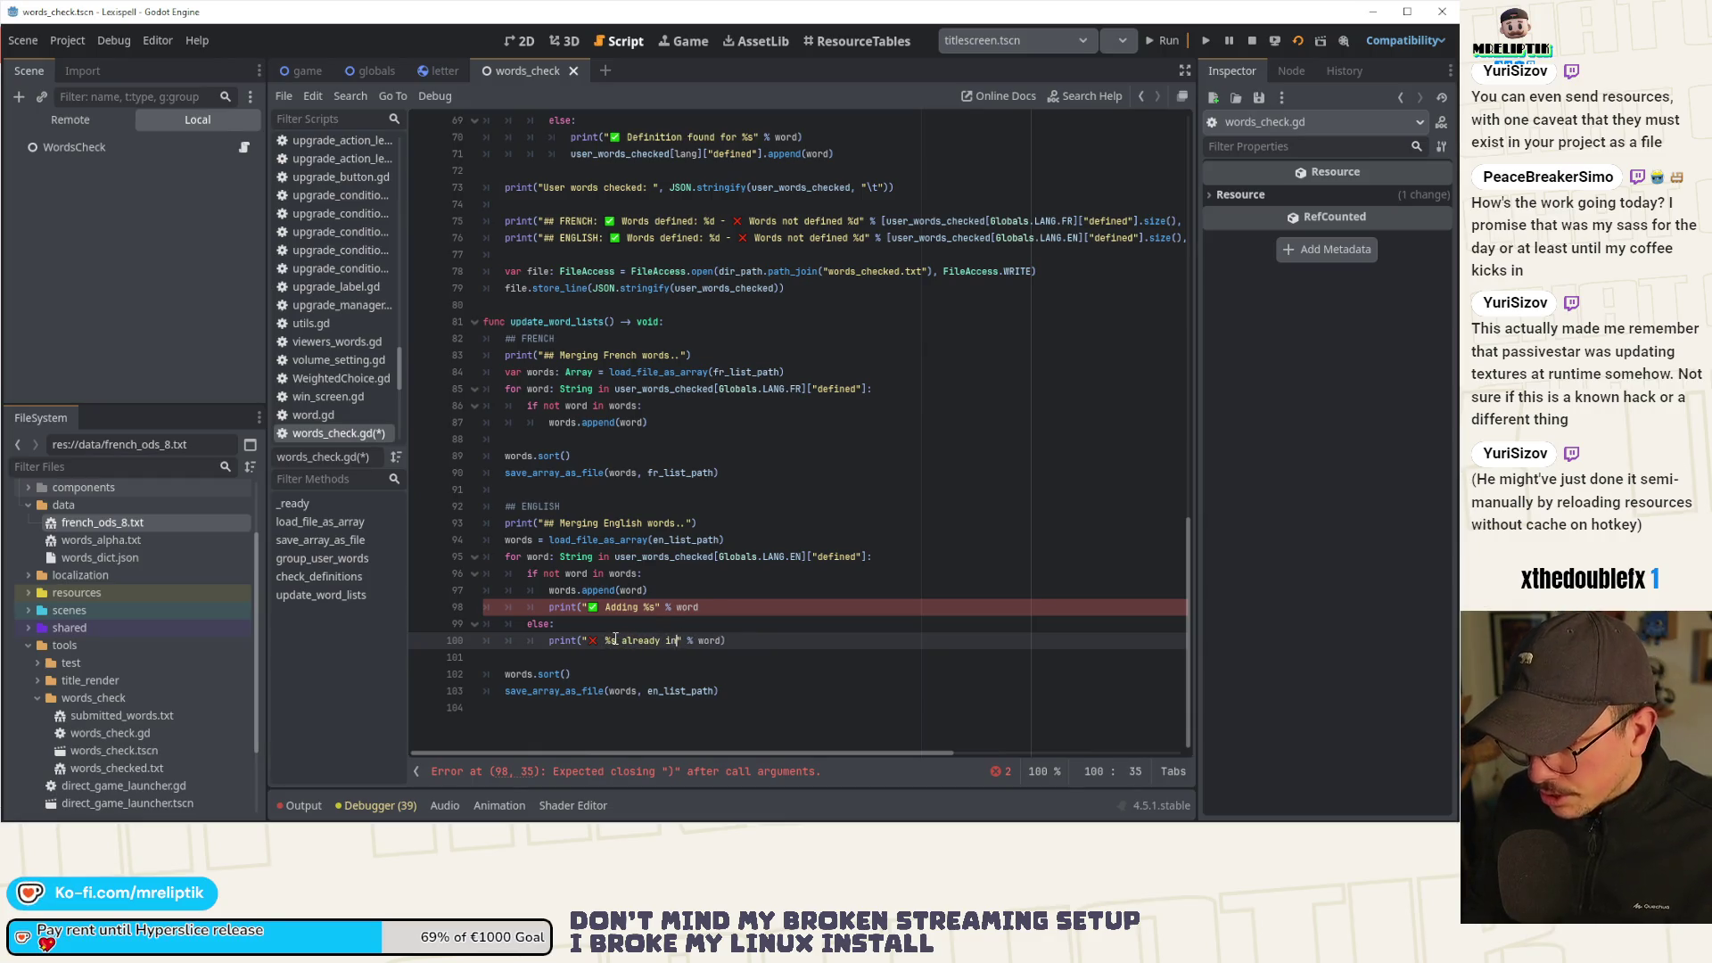
type("d list")
key("Up")
key("Up")
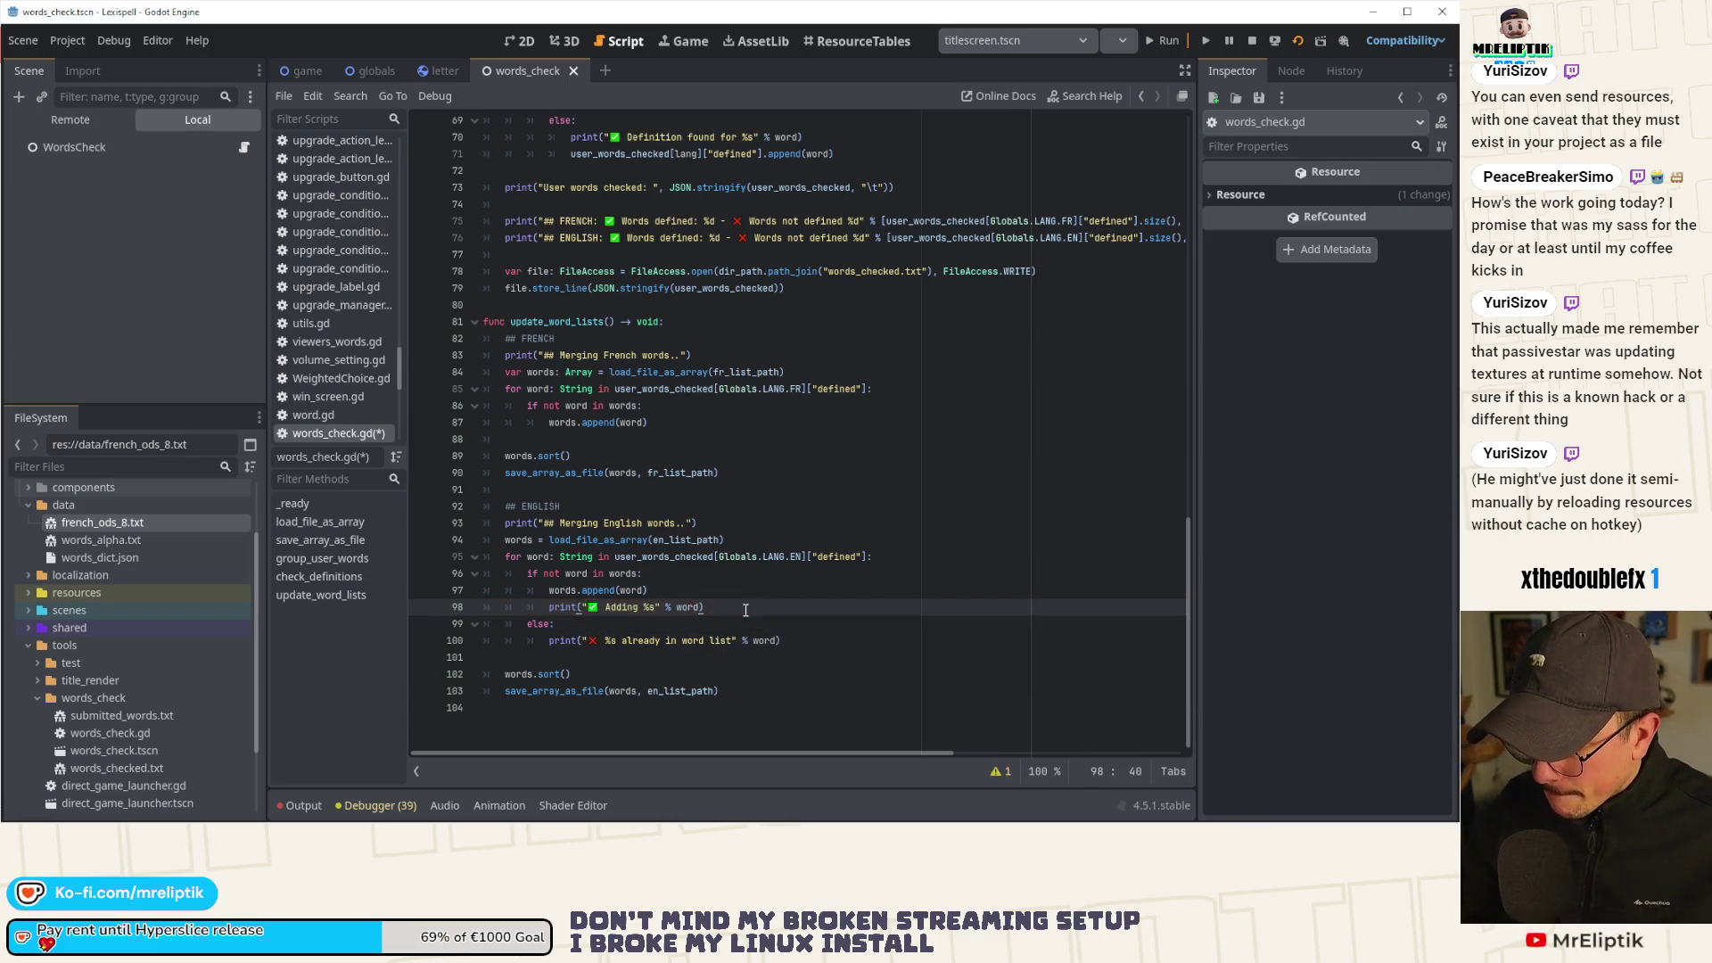
left_click(548, 558)
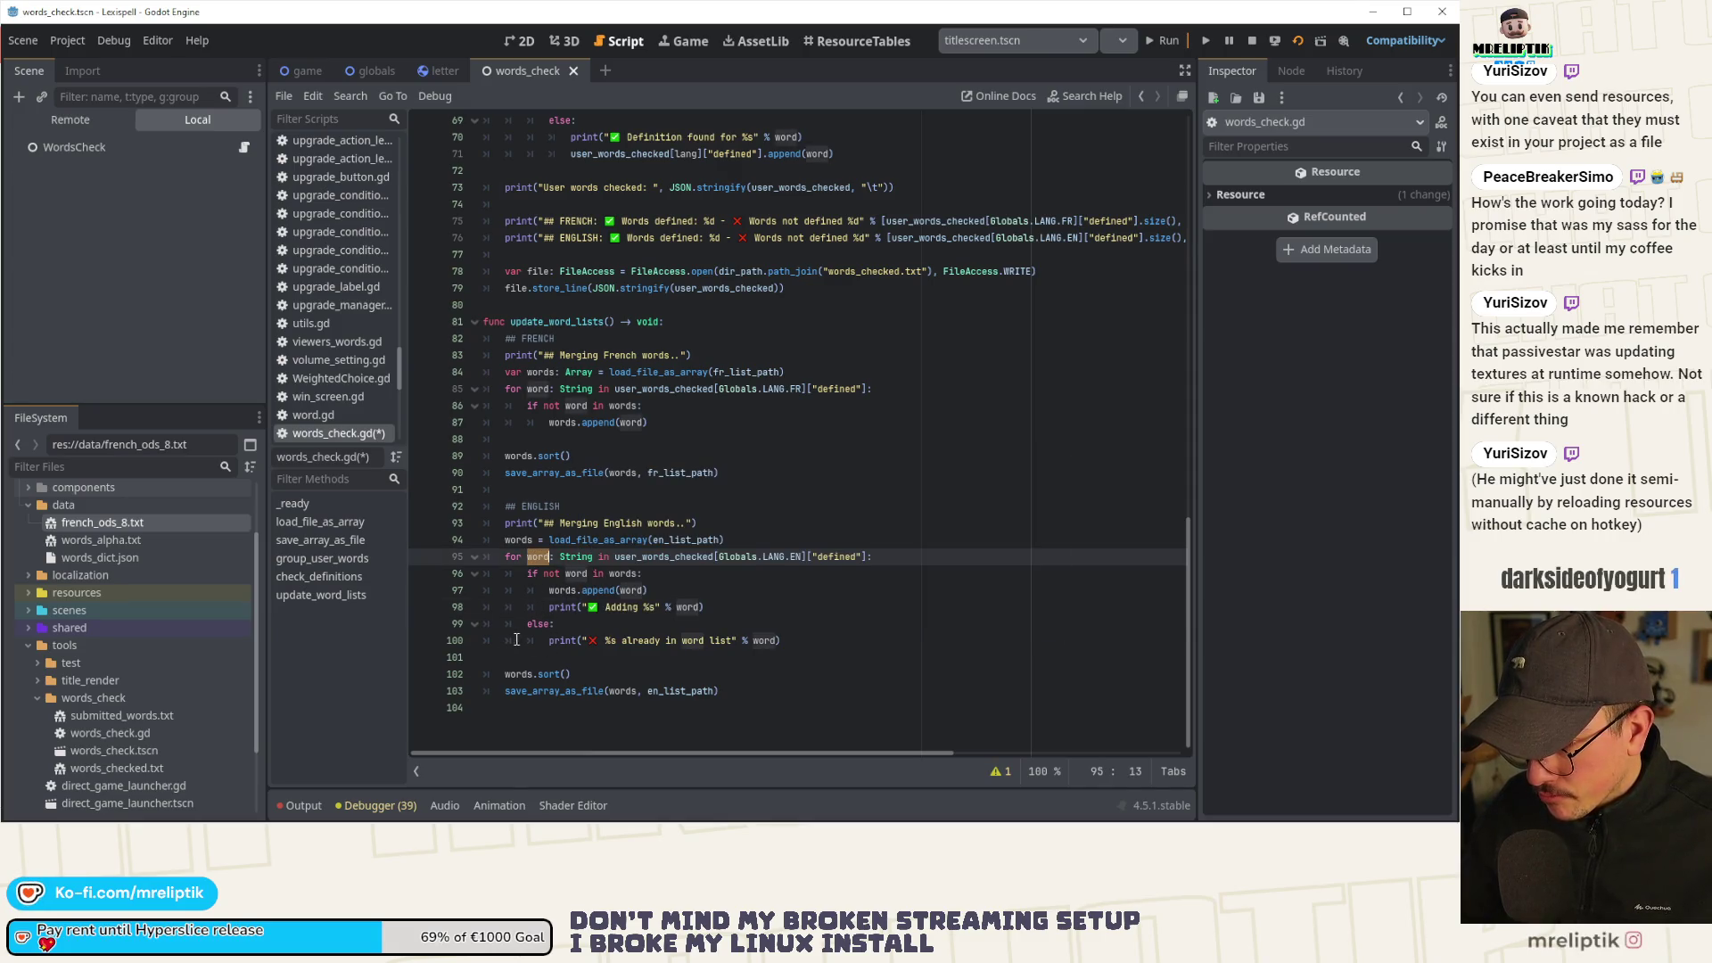
left_click(688, 579)
key("ctrl+s")
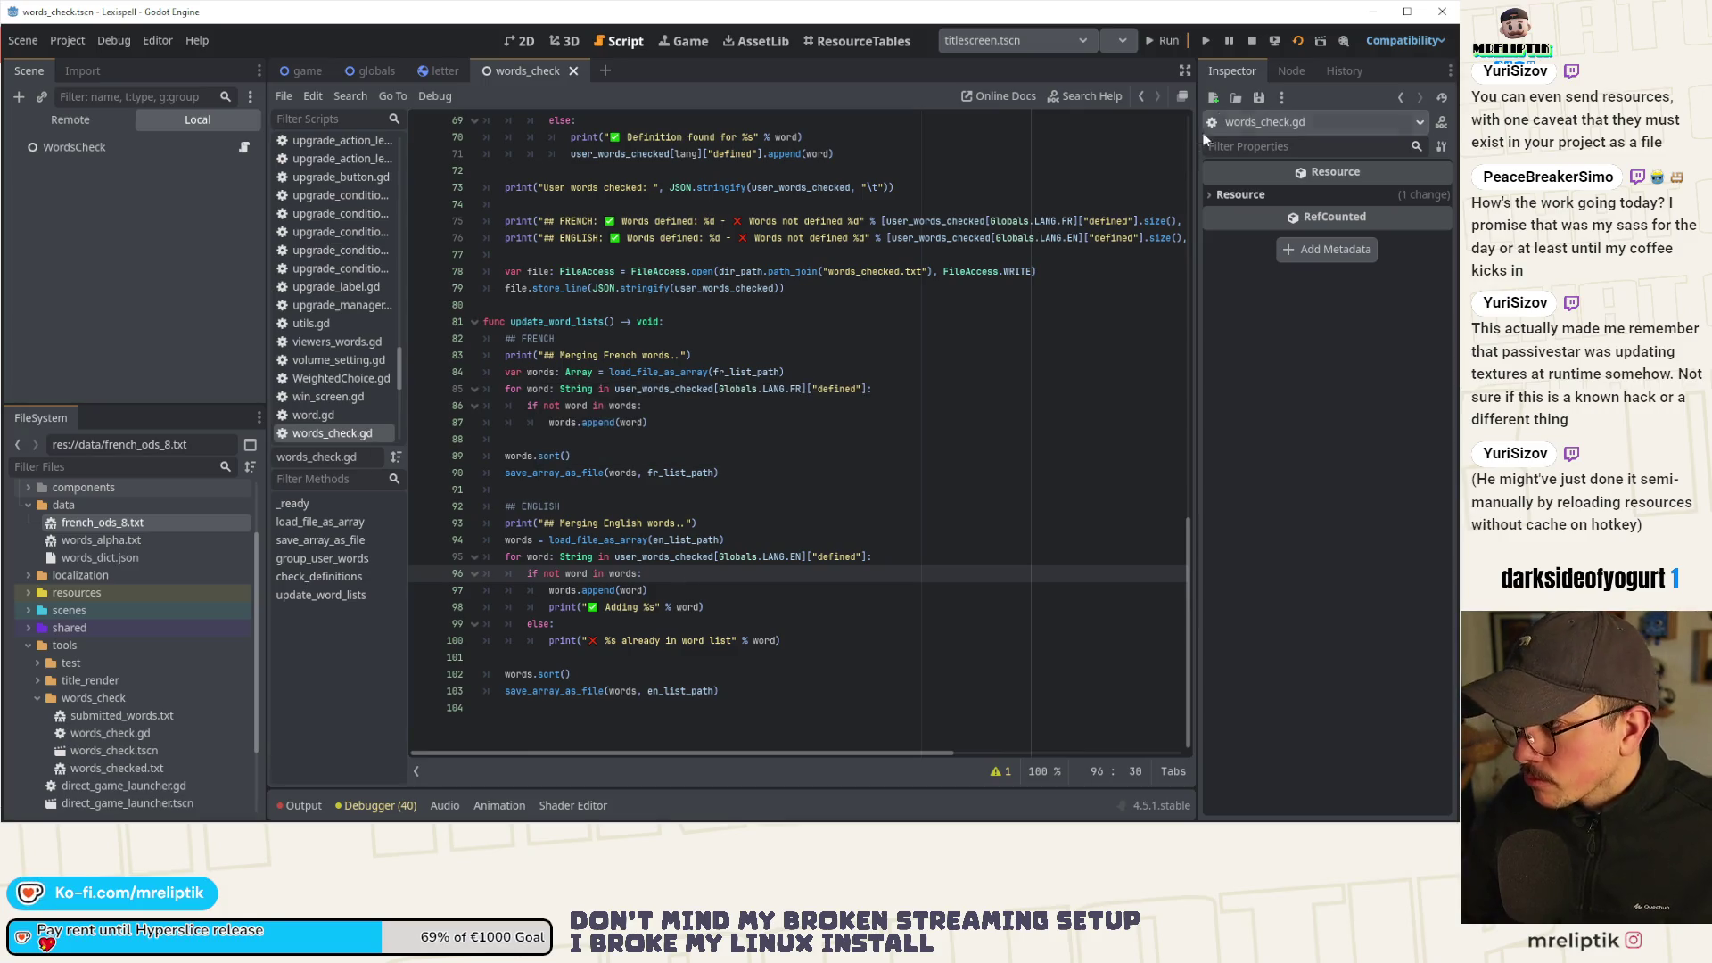
Stop the running game, show the output log, and view VS Code's source control changes.
left_click(1253, 41)
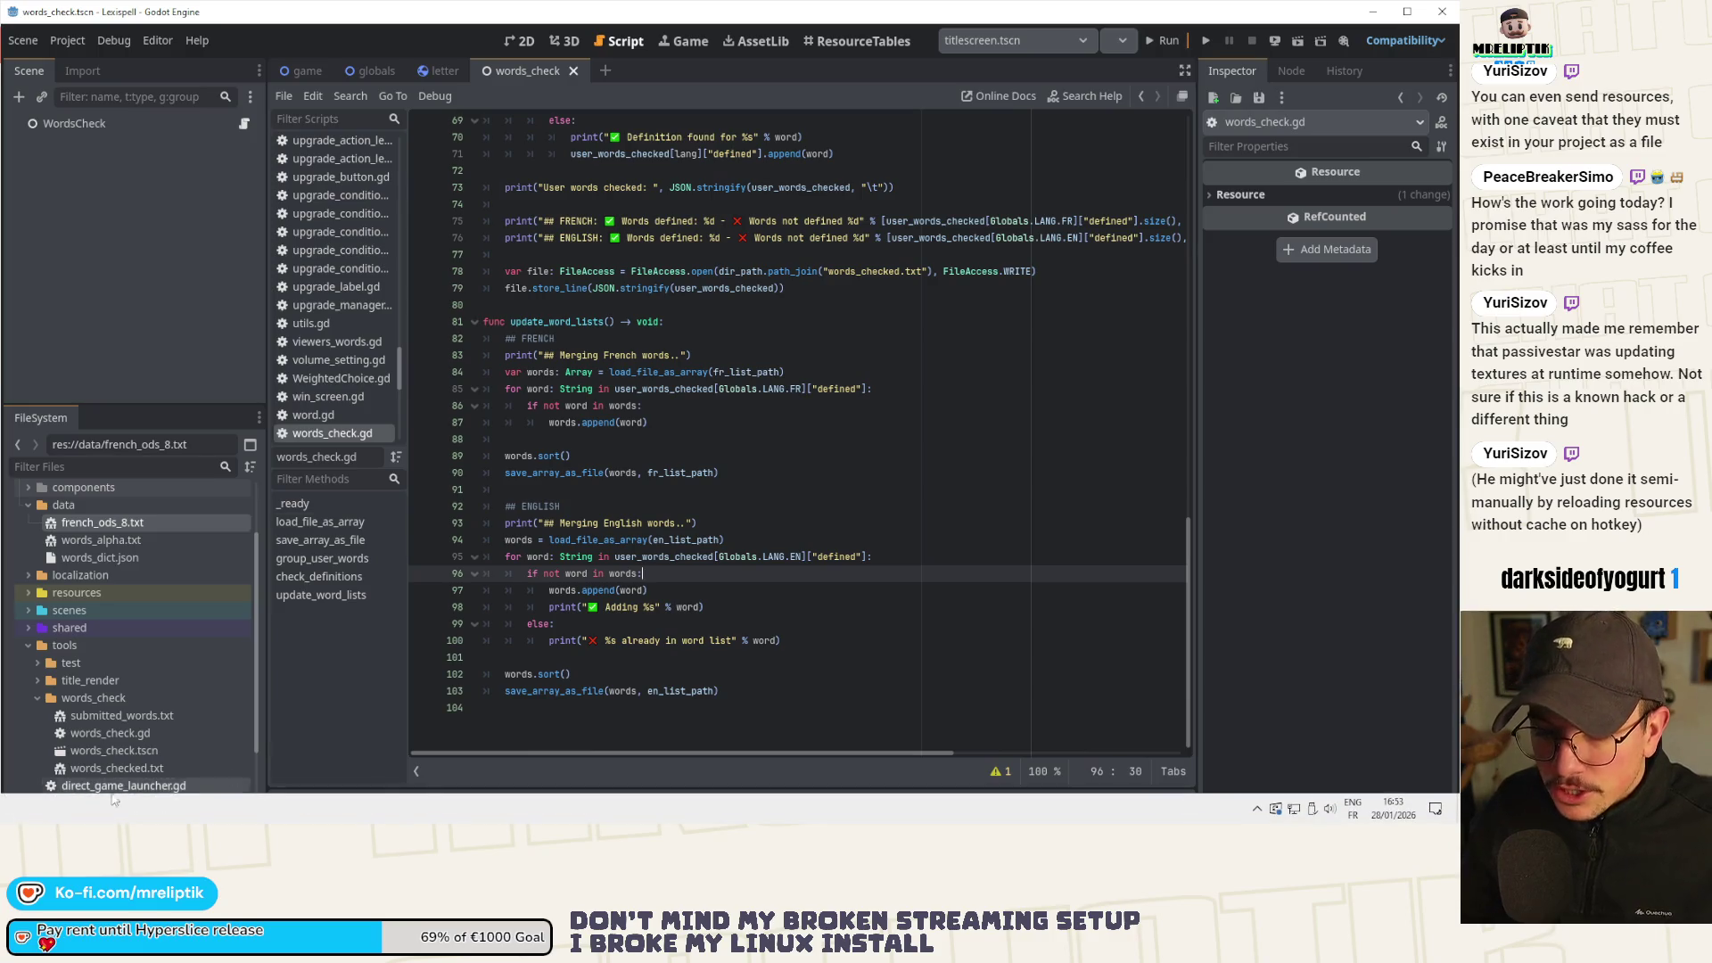
left_click(301, 805)
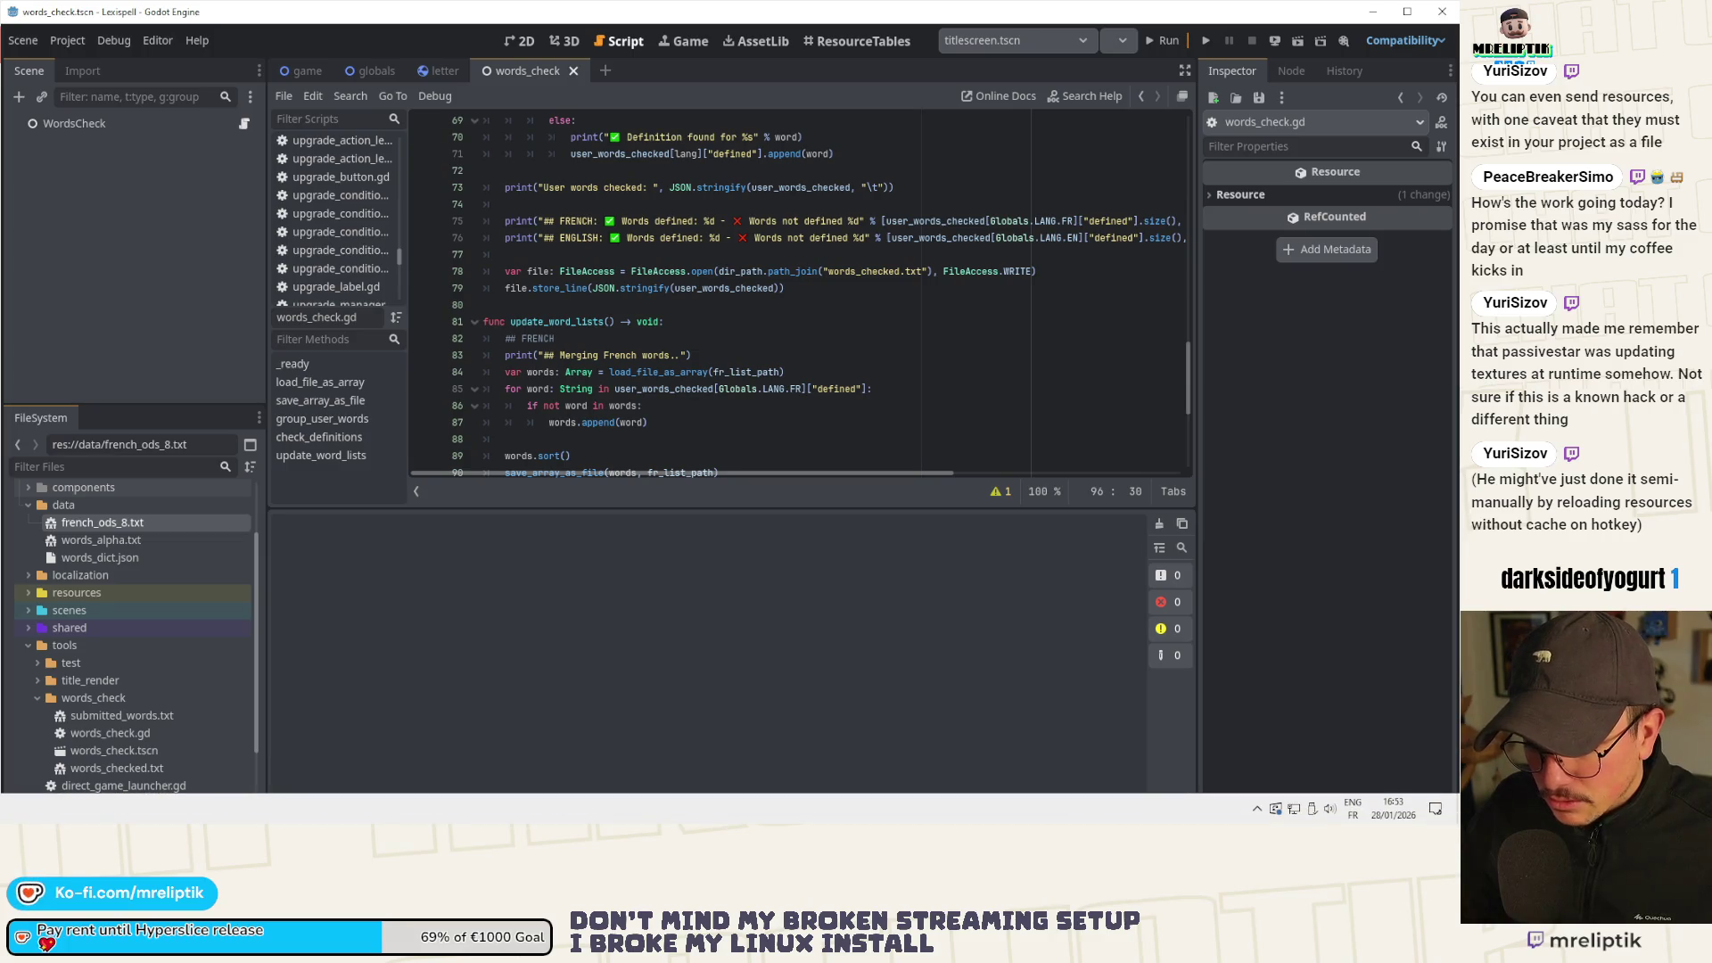
key("alt+Tab")
left_click(19, 118)
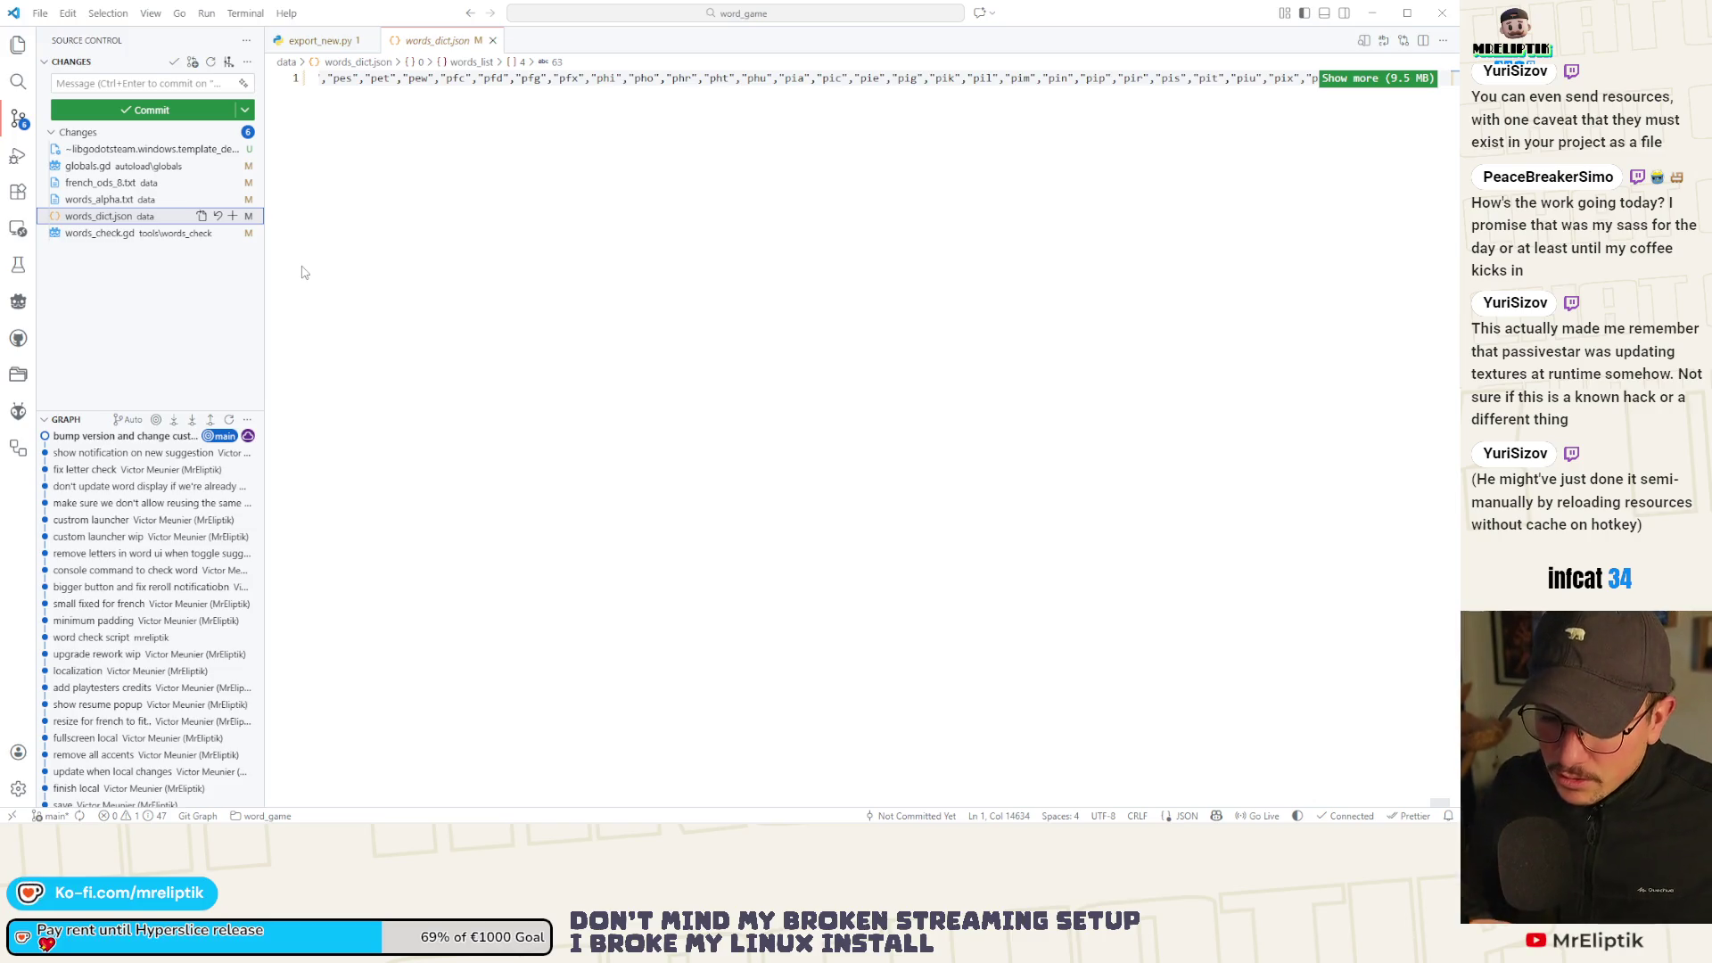
Select french_ods_8.txt, words_alpha.txt and words_dict.json in Source Control and discard all three files' changes.
left_click(17, 301)
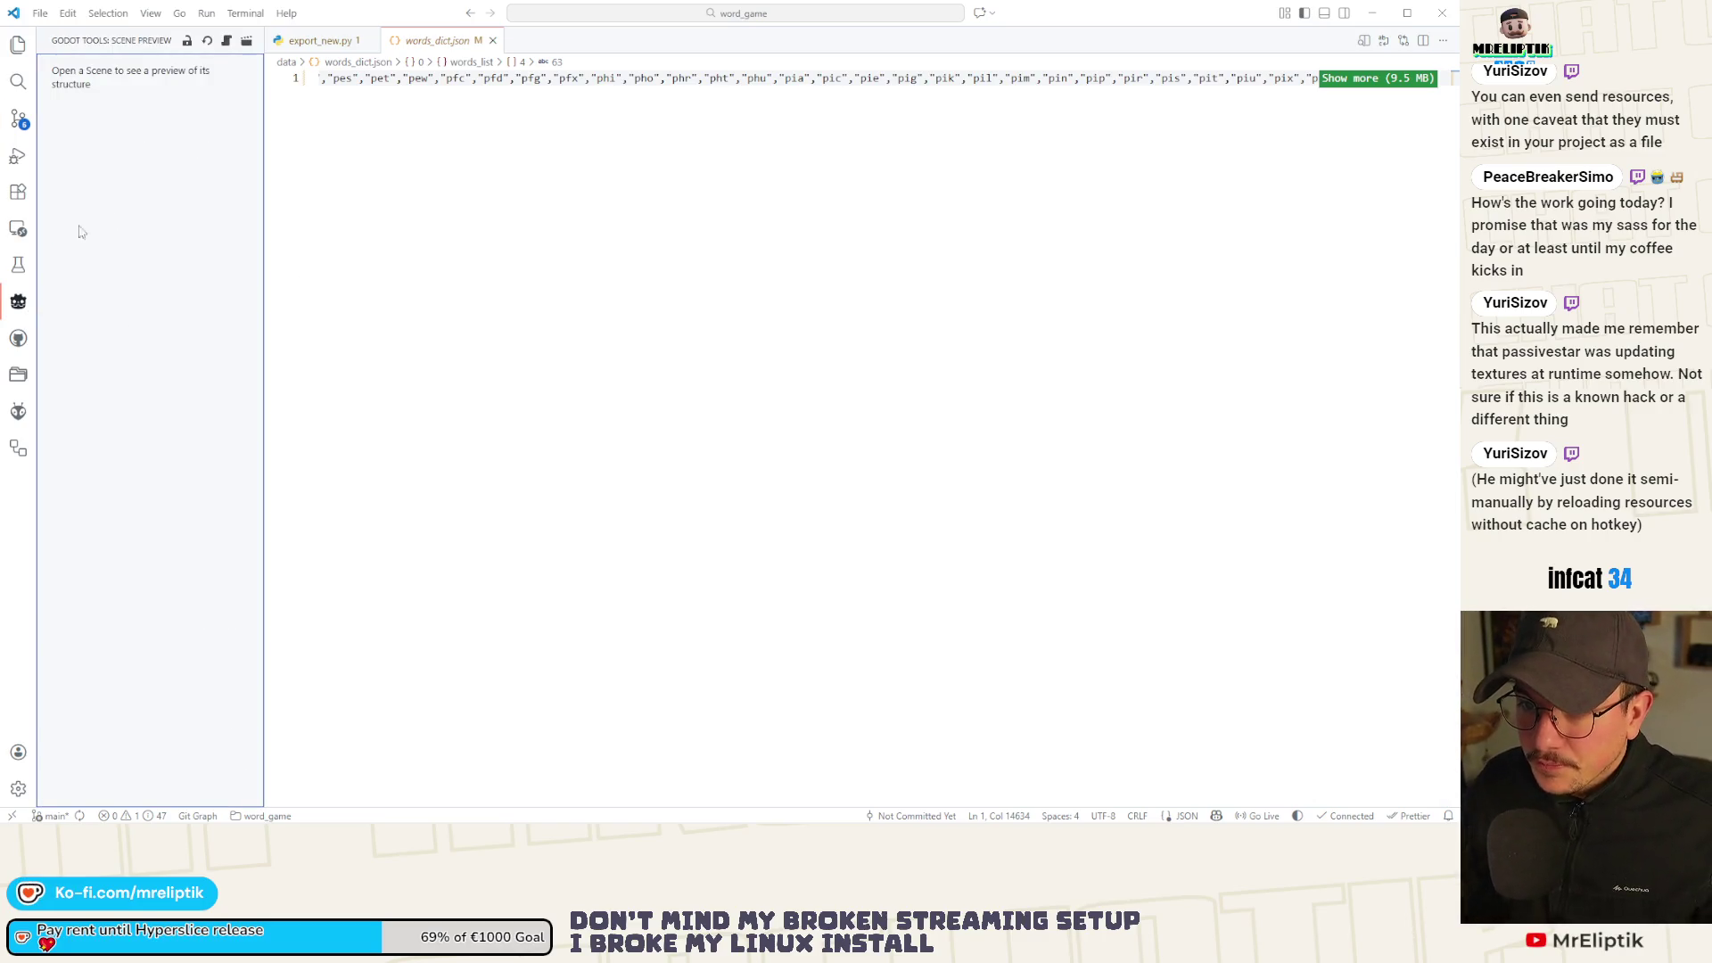
left_click(18, 119)
left_click(107, 183)
left_click(114, 201)
left_click(113, 218, "shift")
left_click(218, 182)
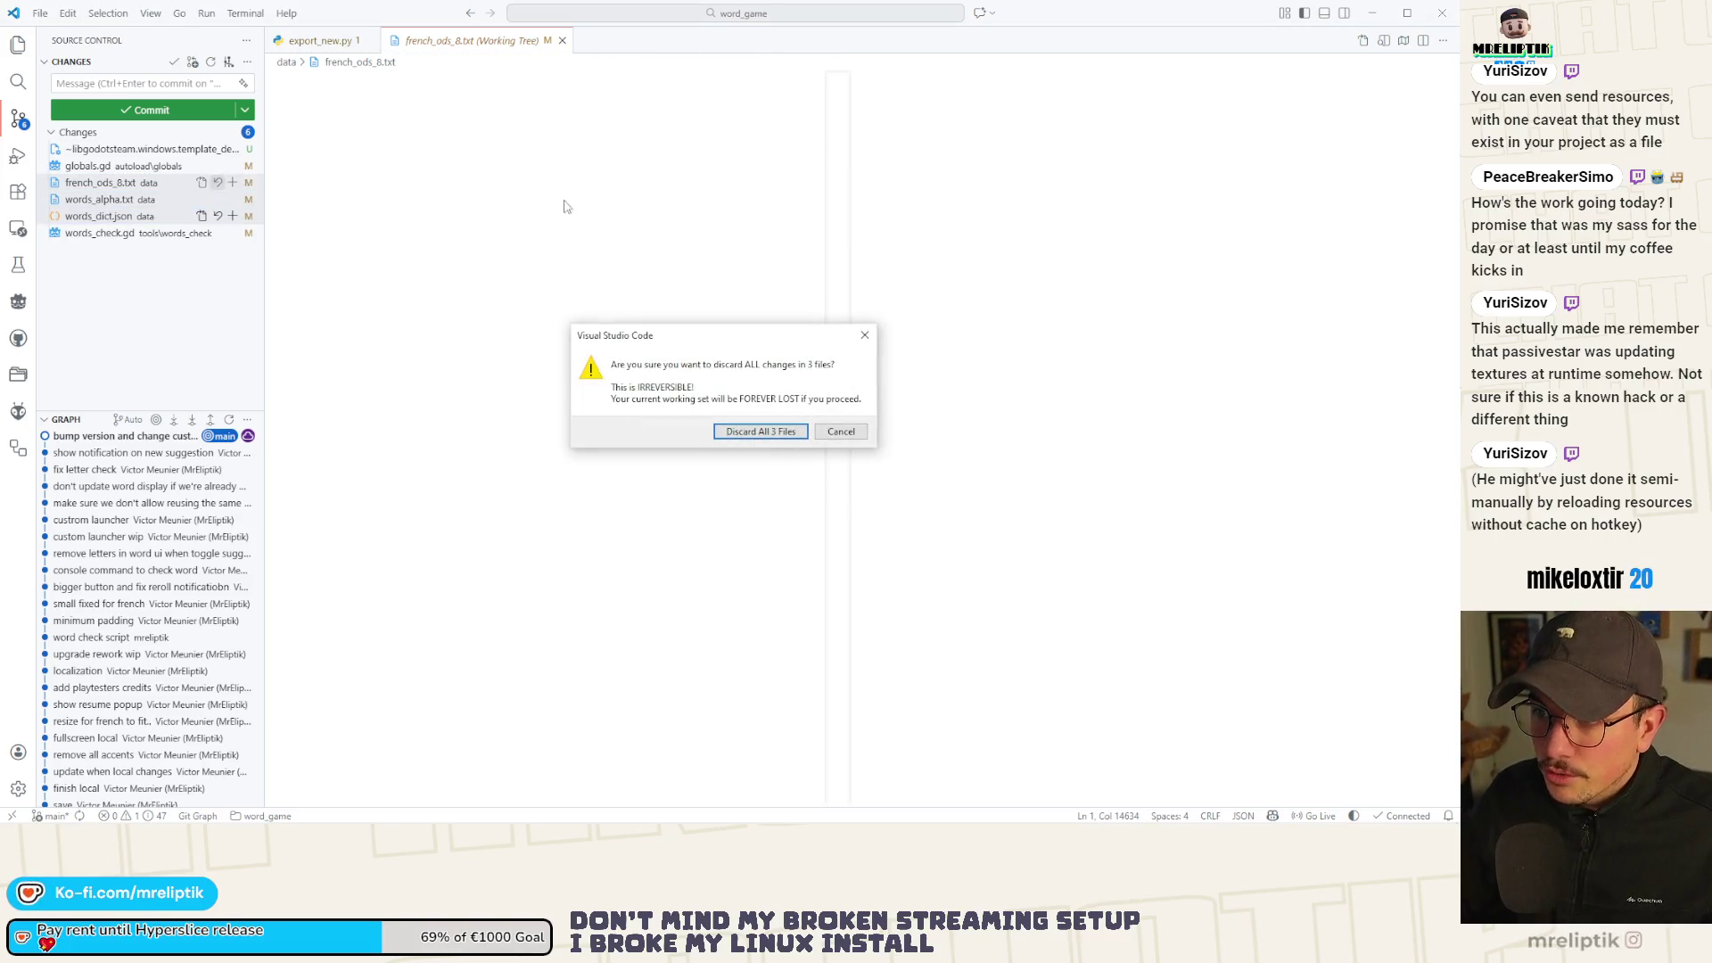
left_click(760, 431)
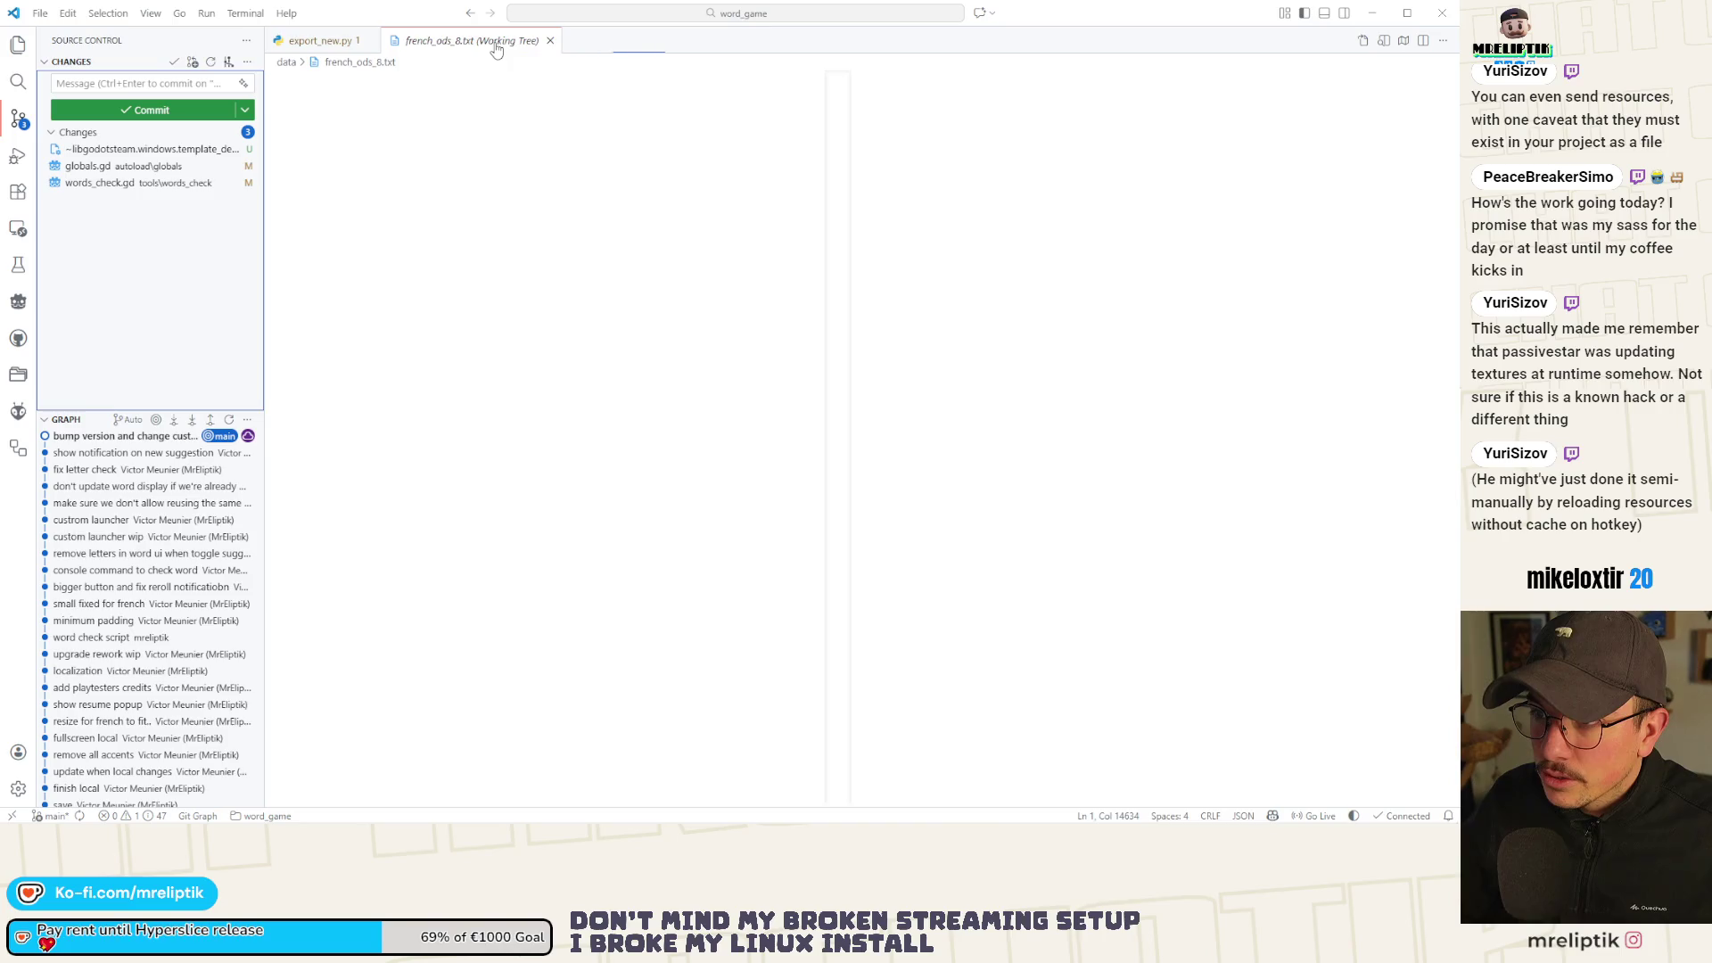
key("alt+Tab")
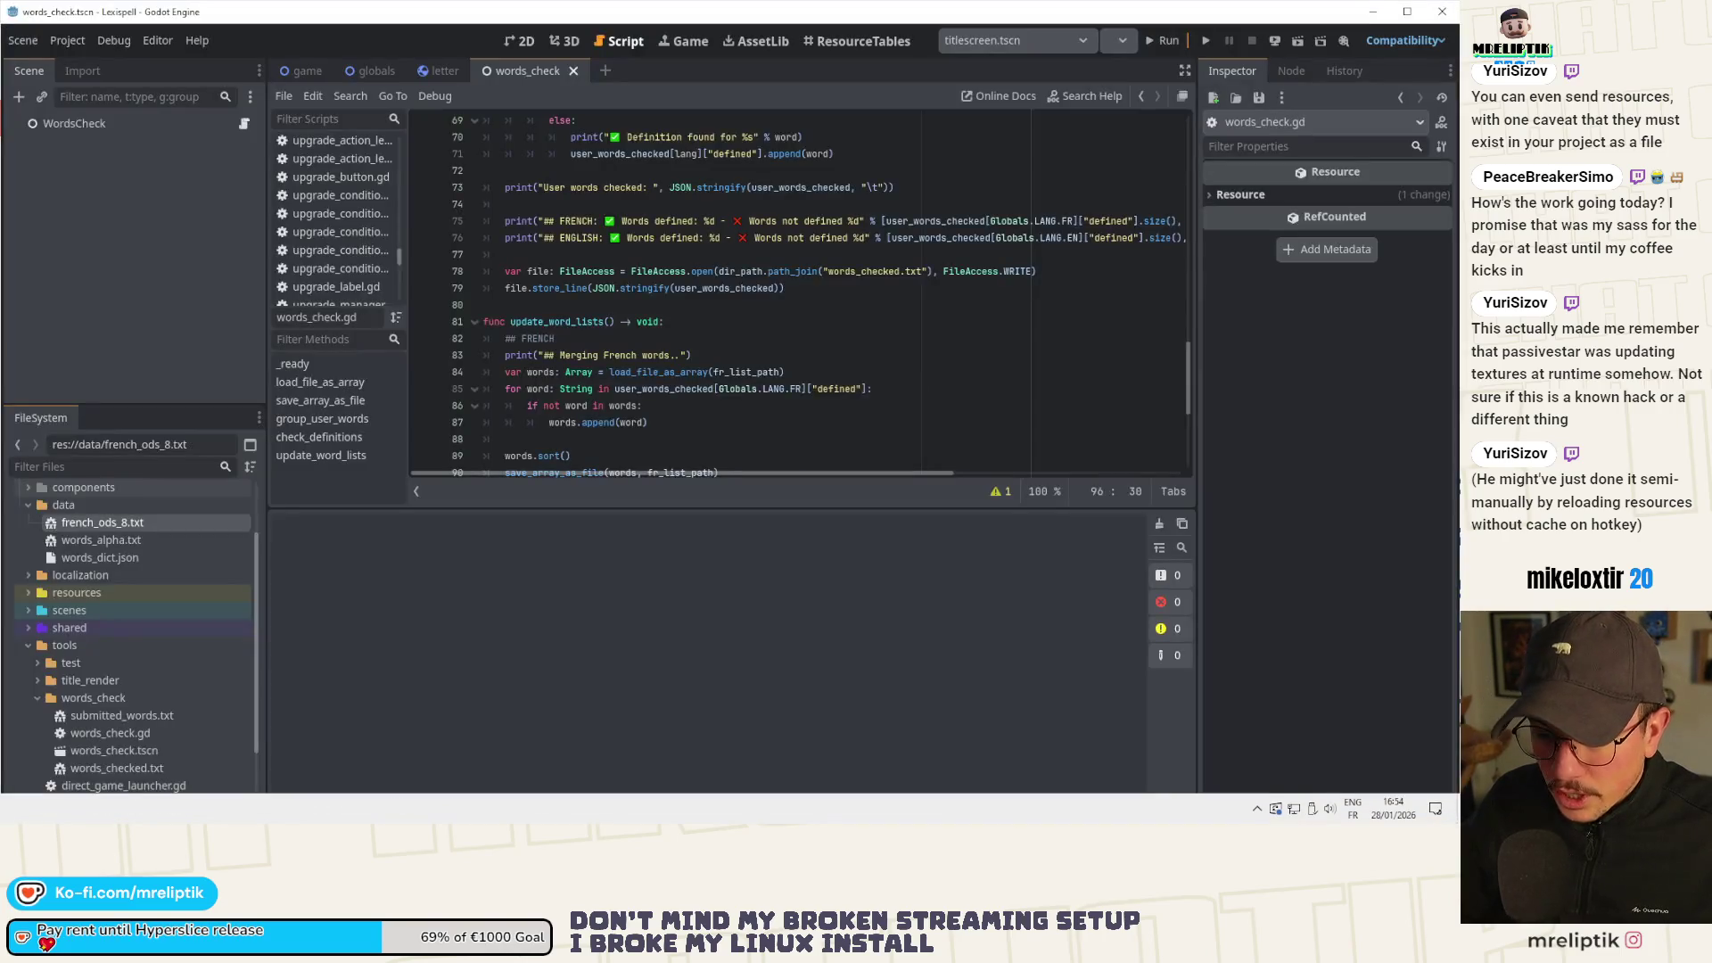
Save and run words_check.tscn, which reports 611349 words of sizes 3 to 21 and saves words_dict.json.
left_click(768, 373)
key("ctrl+s")
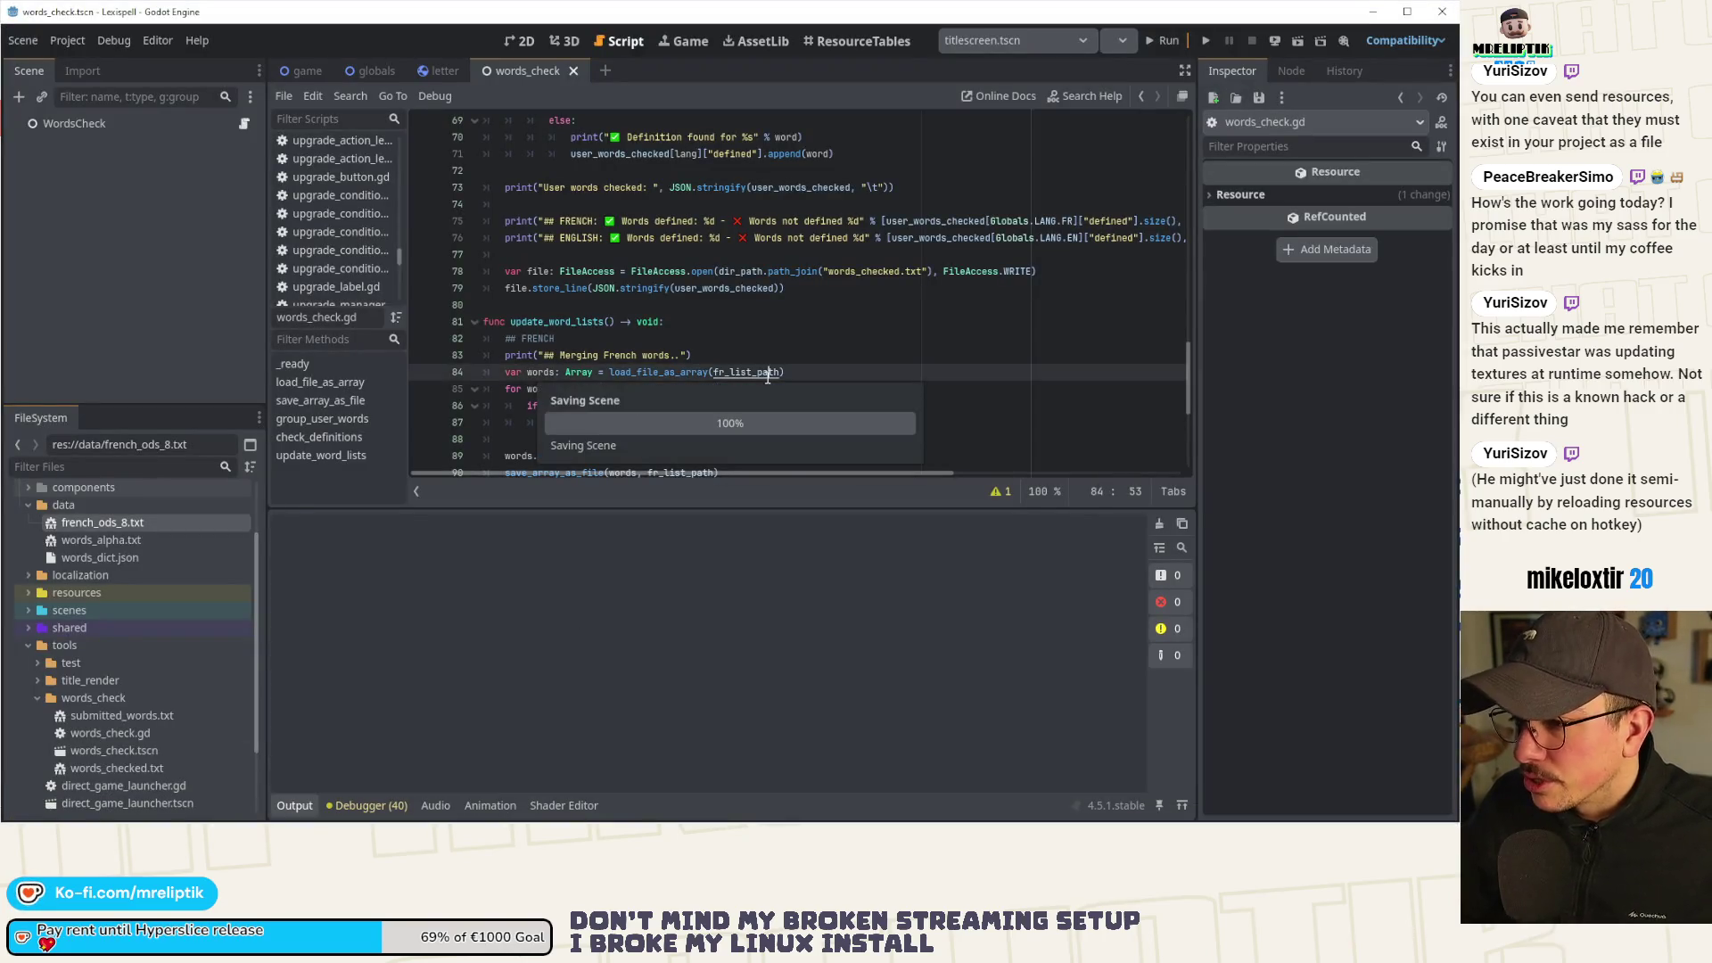
left_click(1291, 45)
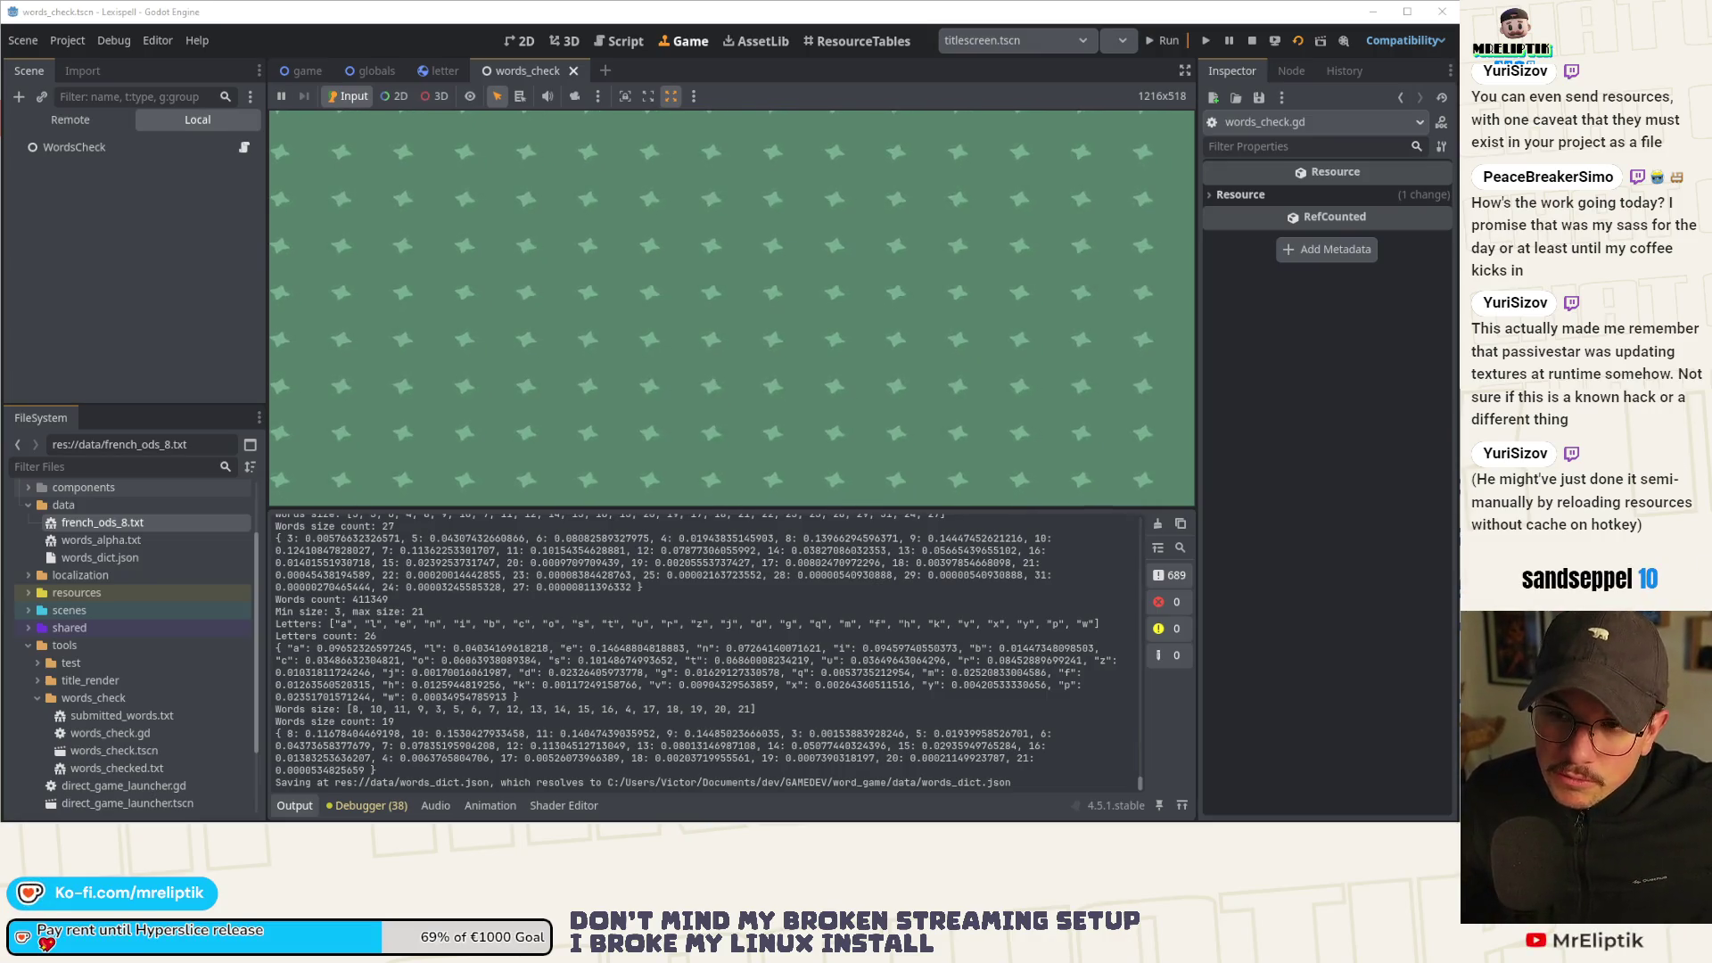
Check the update_word_lists() call in _ready and review the merge log: 115 English words defined, 36 not.
key("ctrl+F3")
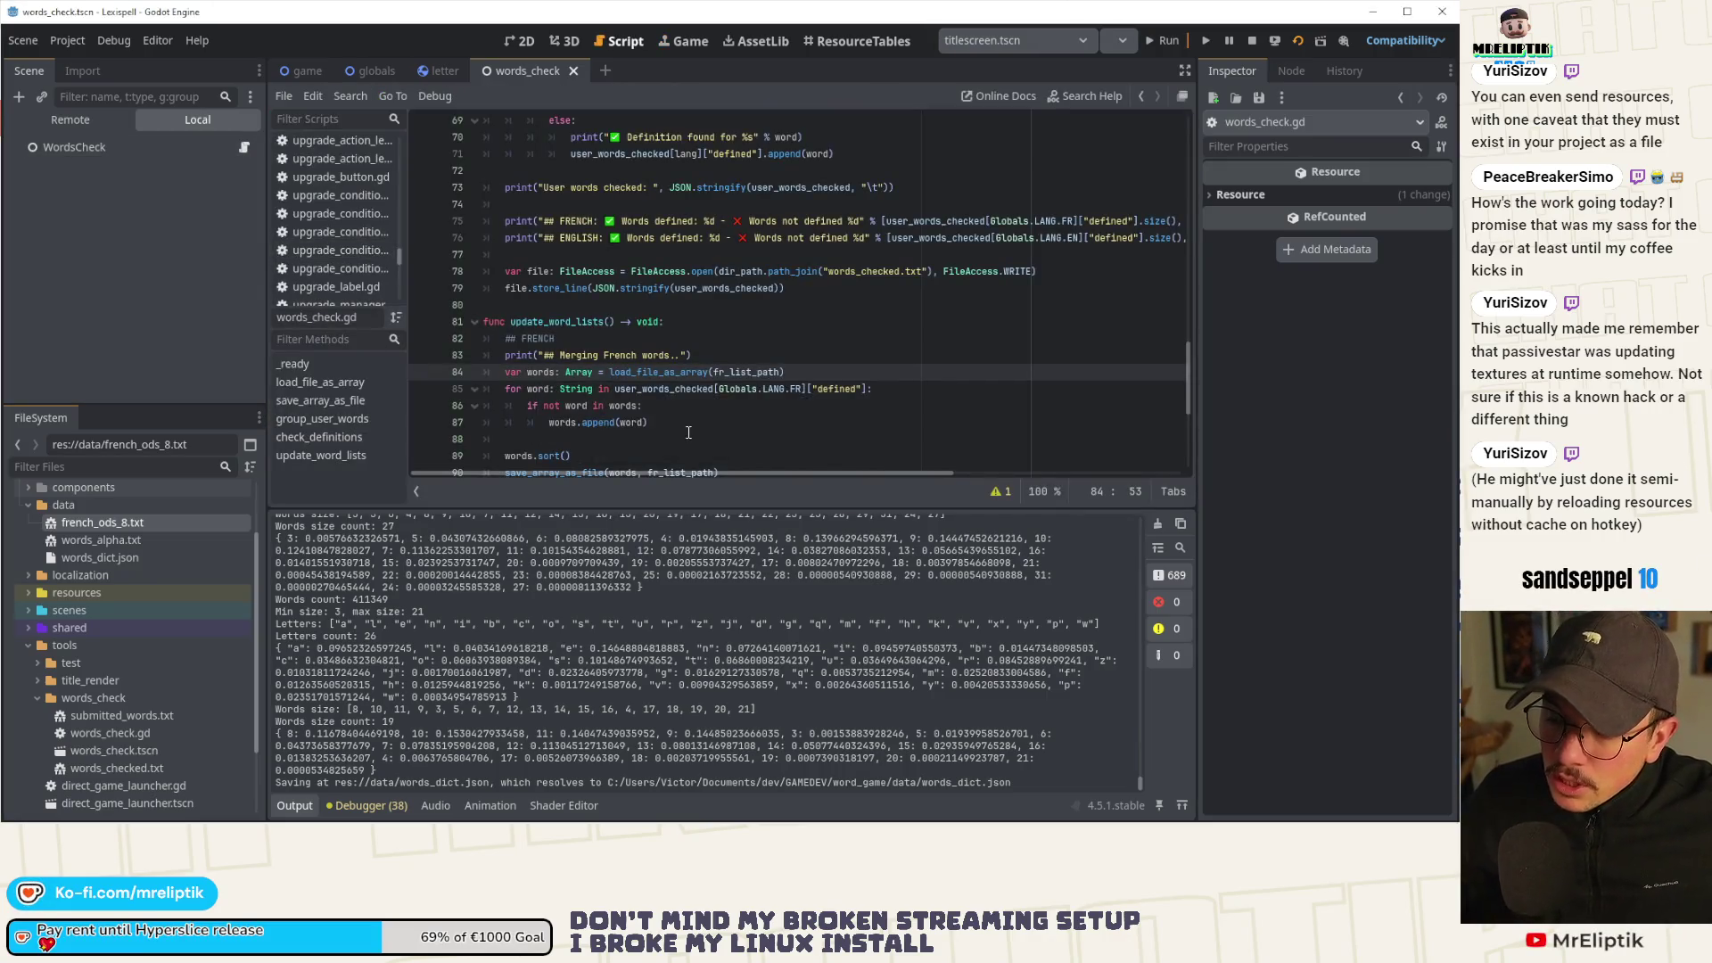
scroll(614, 301, "up", 3)
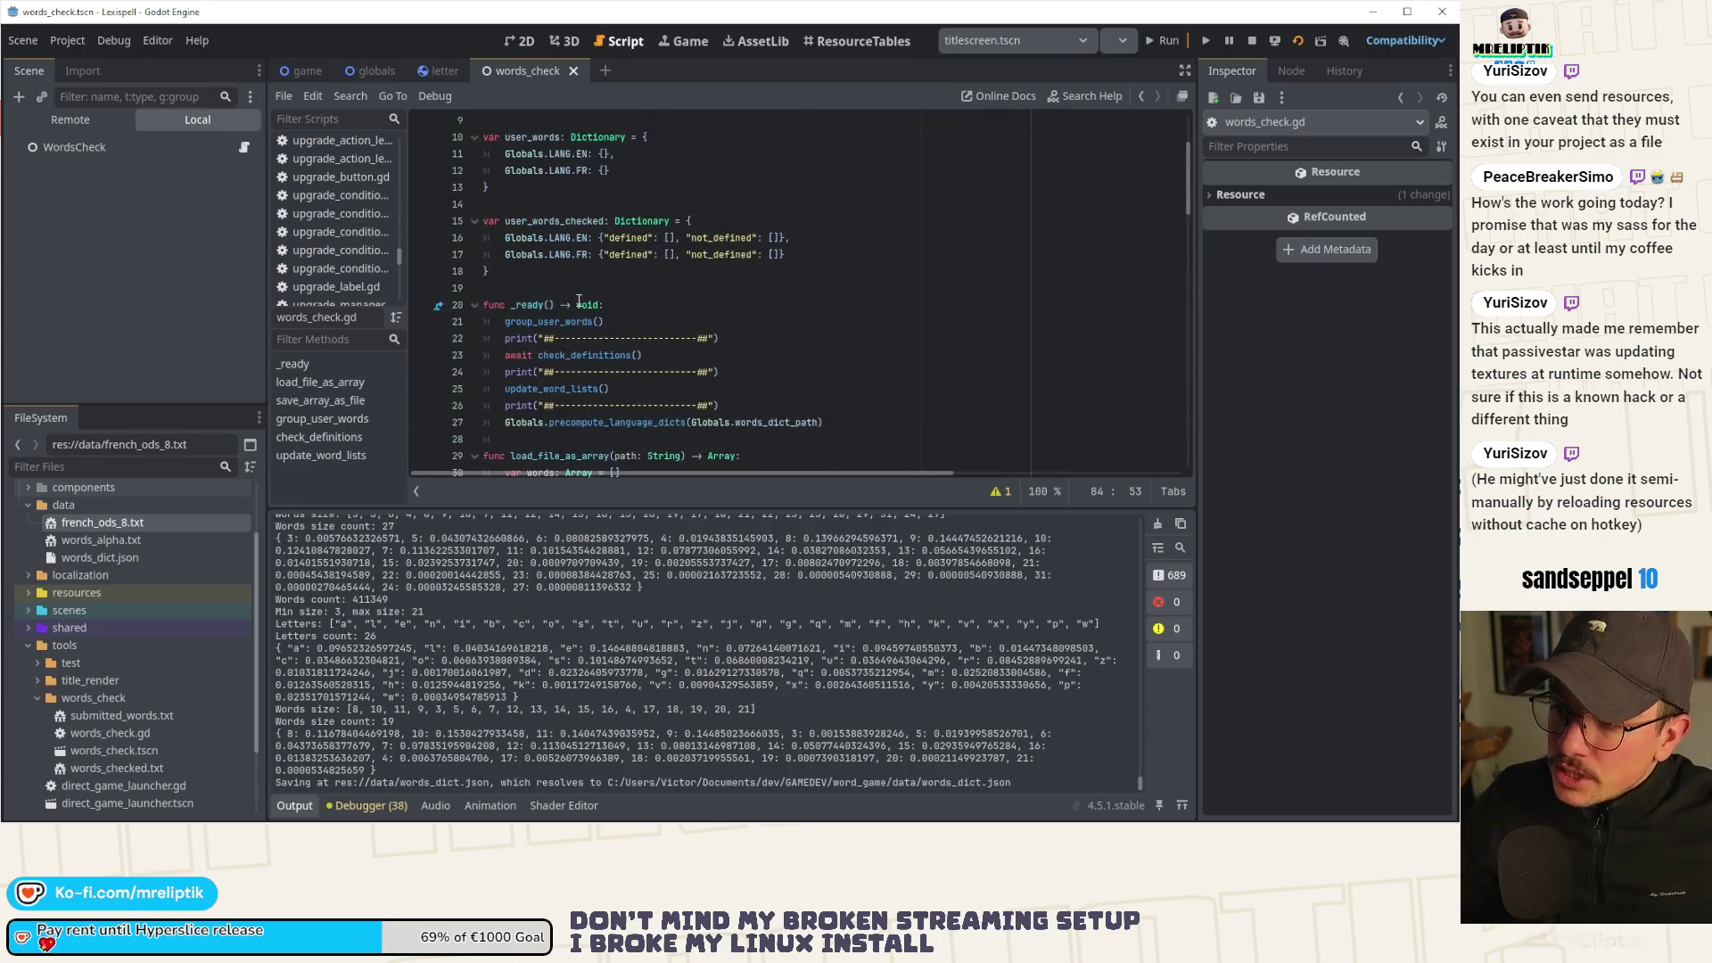
left_click(678, 337)
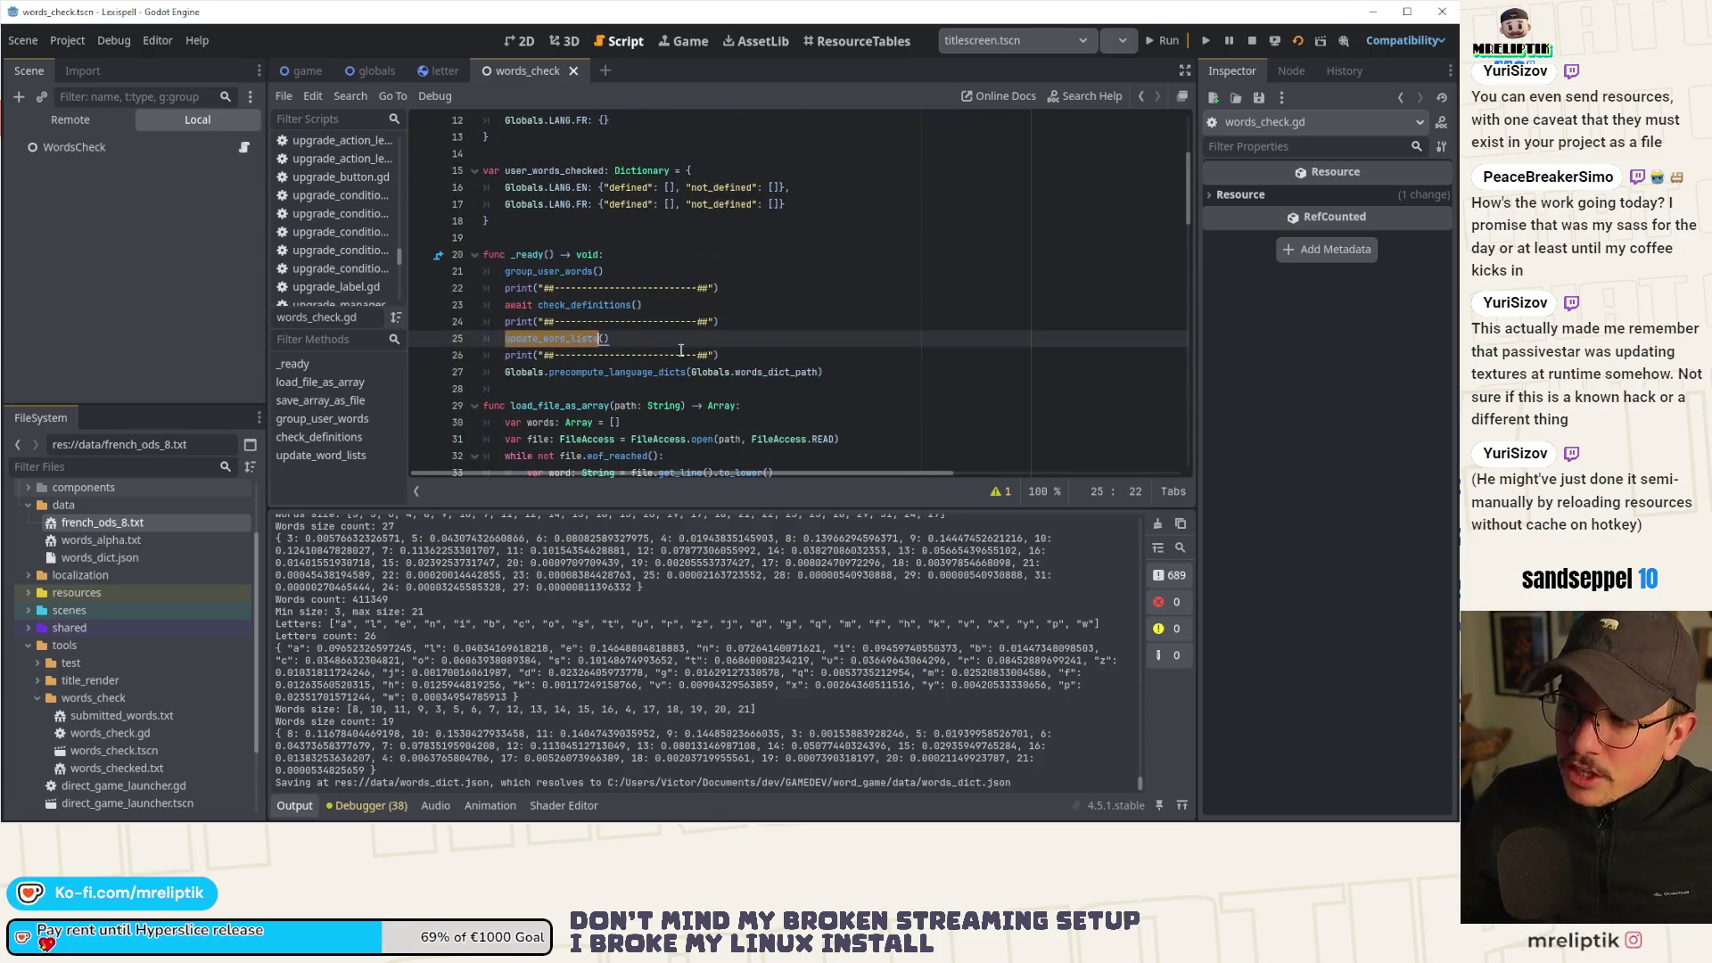
left_click(757, 323)
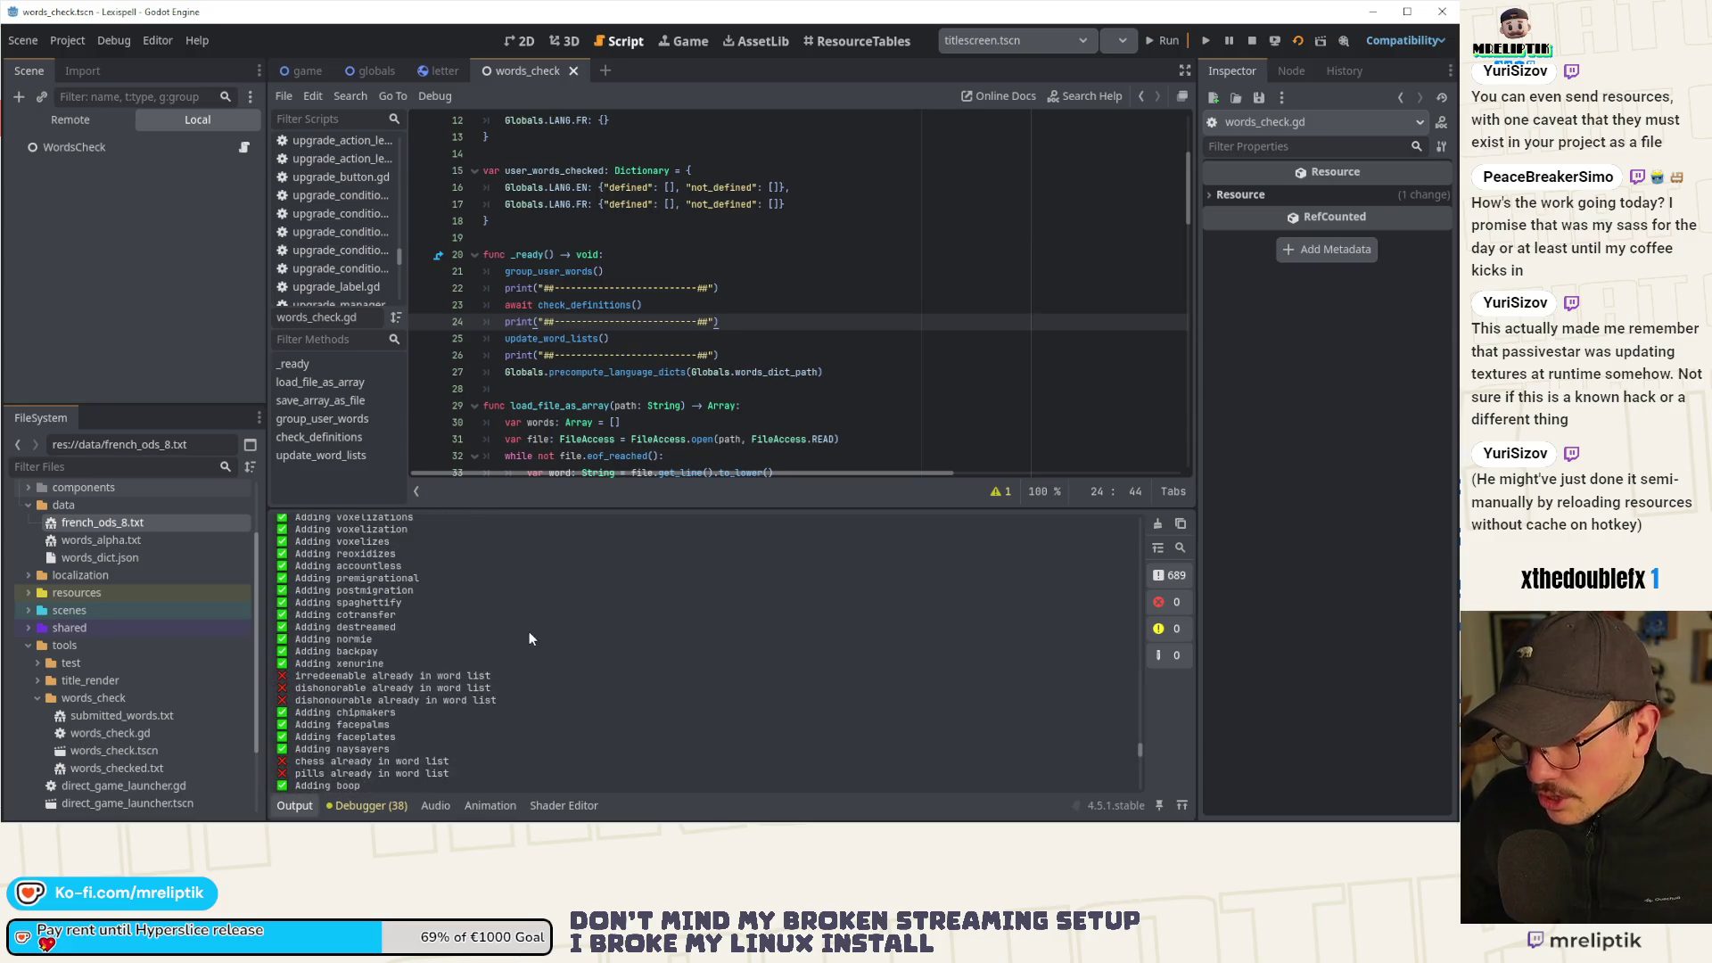
scroll(349, 649, "up", 5)
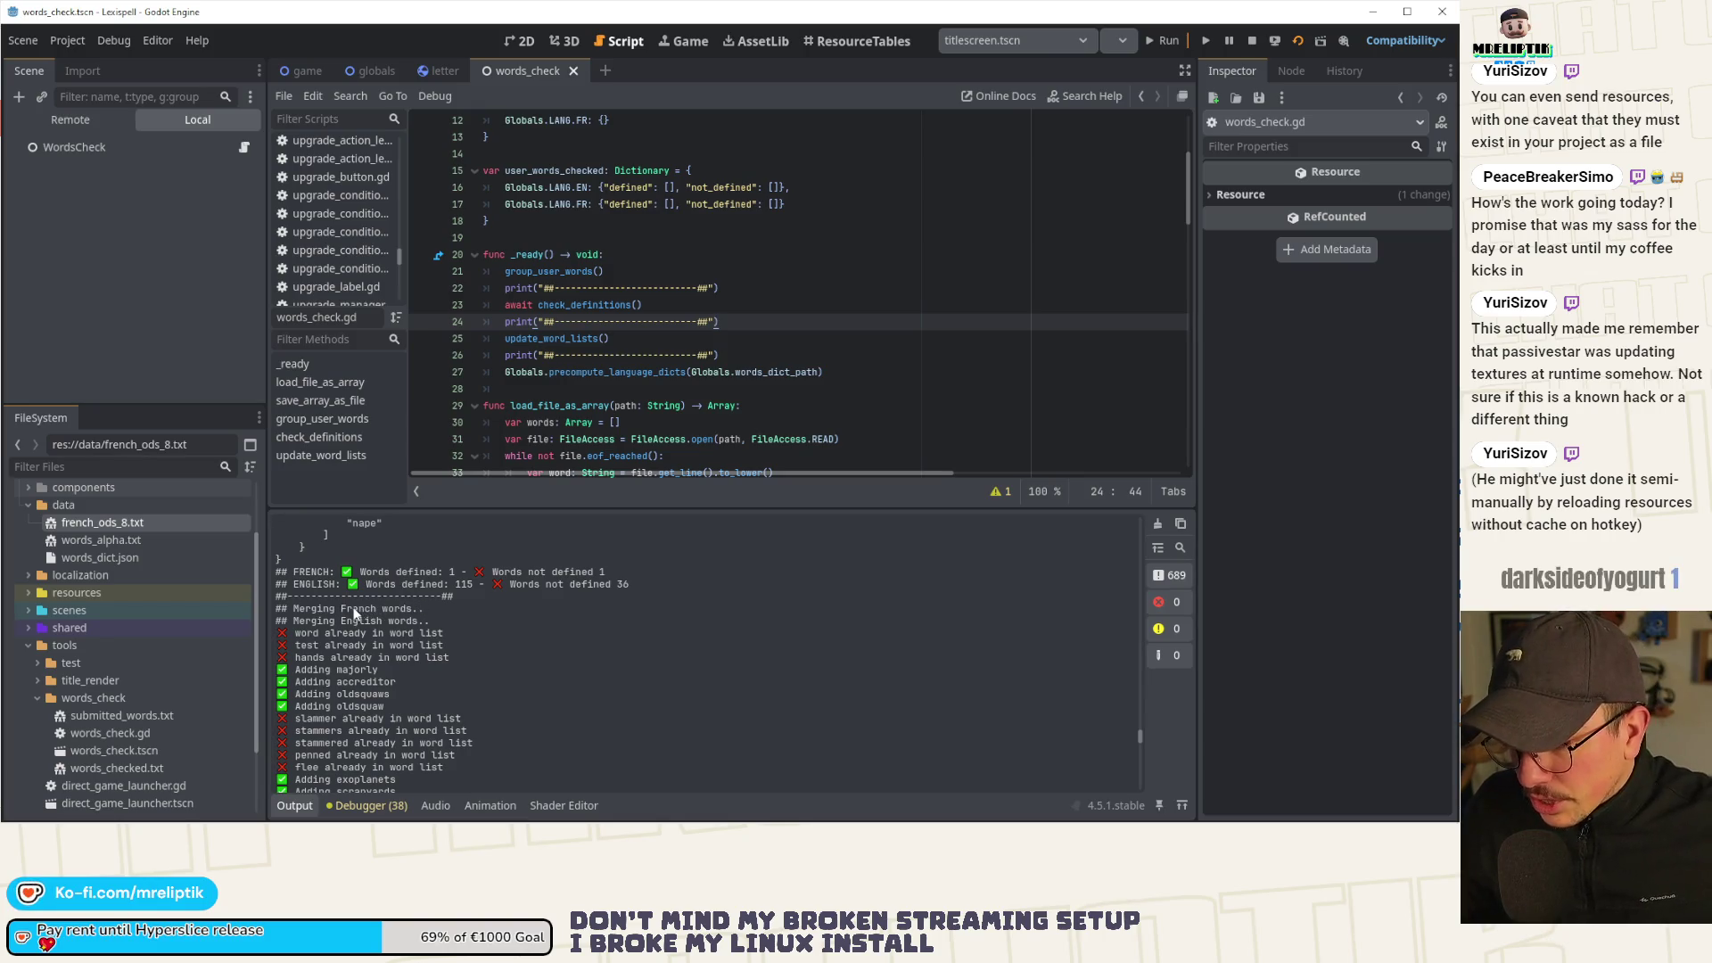
scroll(528, 406, "down", 15)
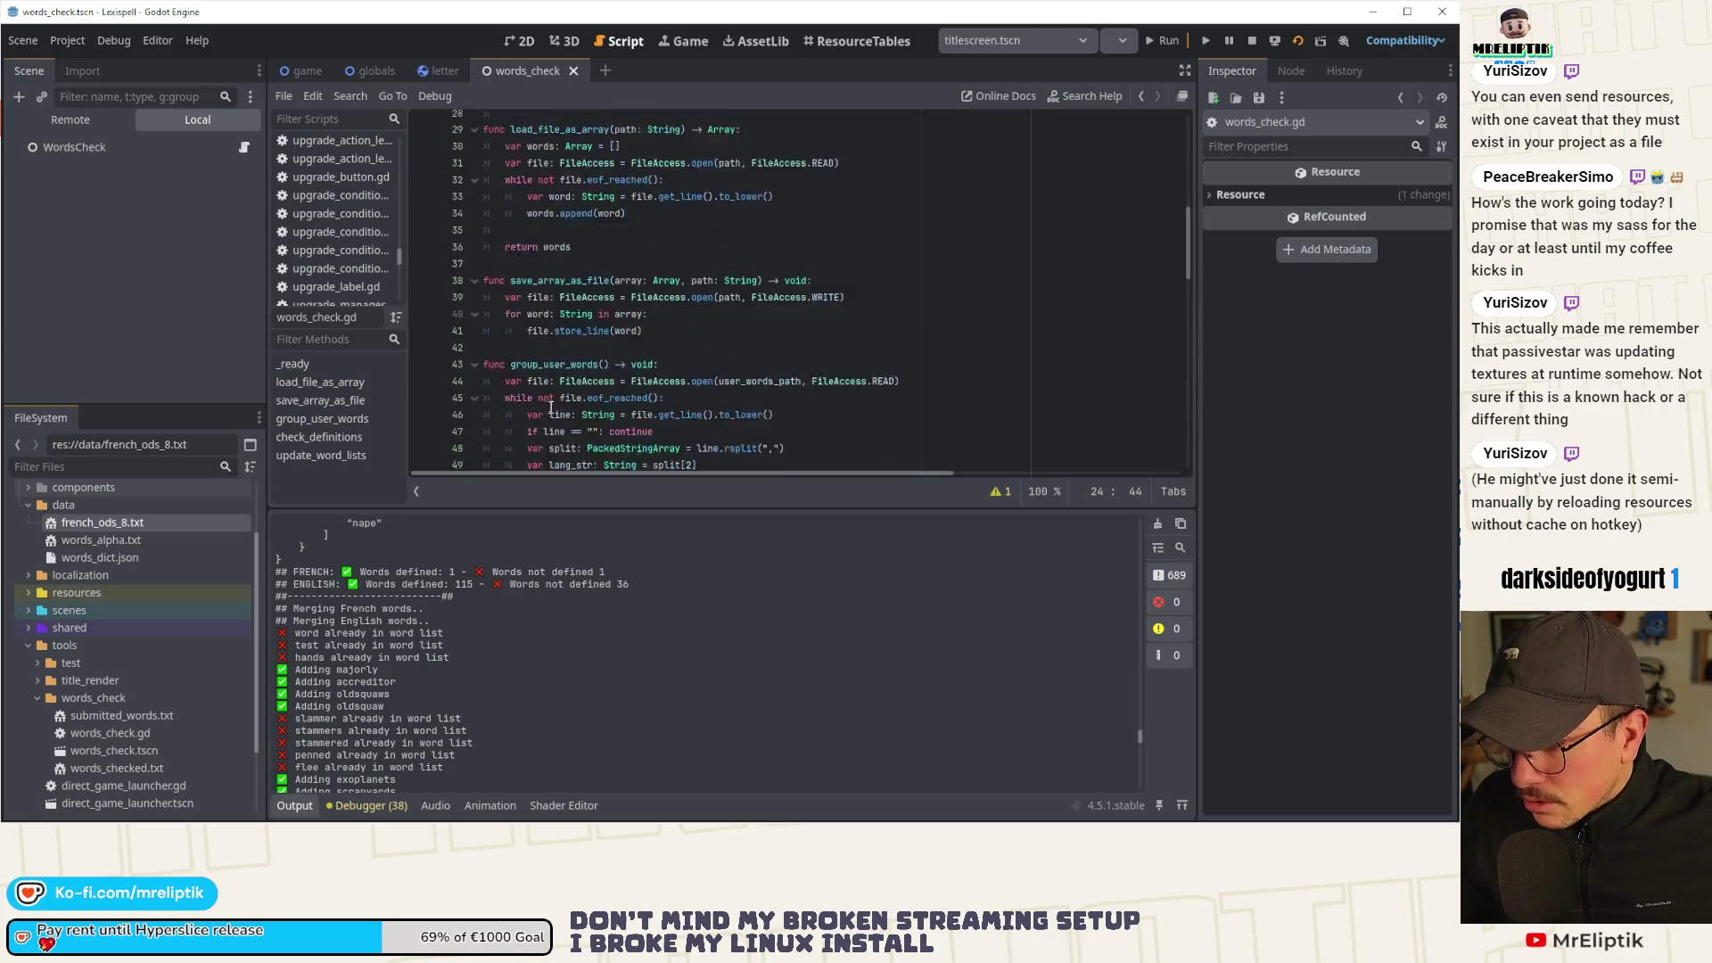
Duplicate the English loop's '✅ Adding %s' print line into the French merge loop.
scroll(551, 408, "down", 8)
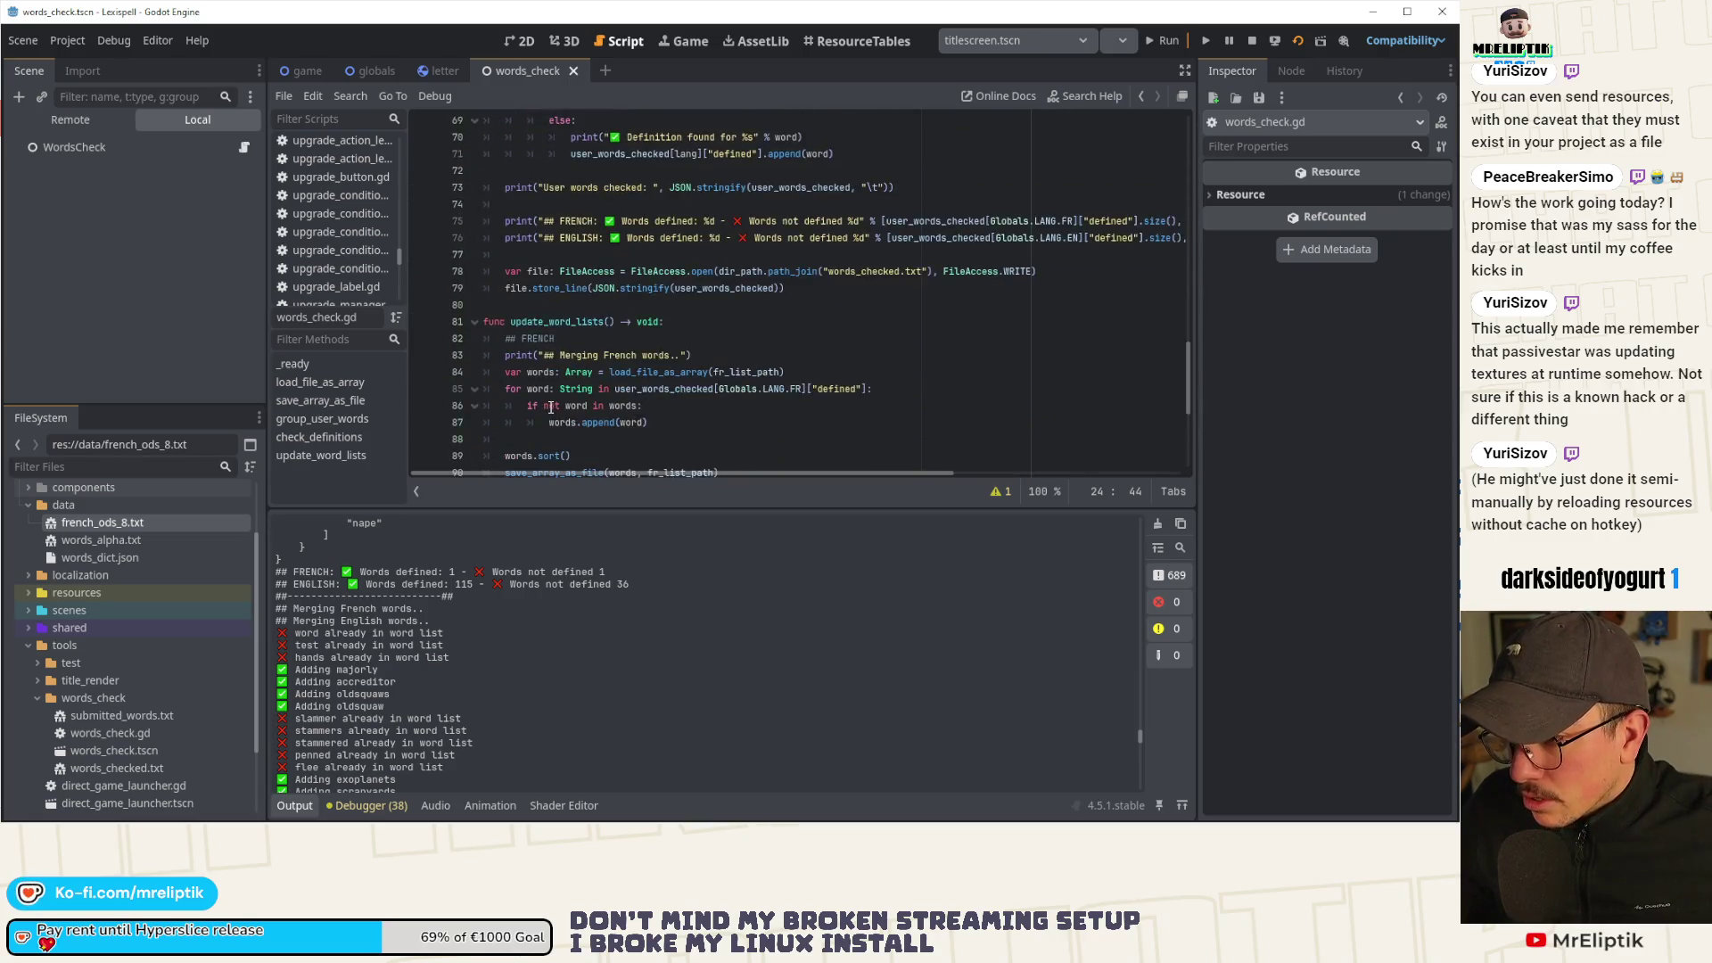
scroll(551, 407, "up", 2)
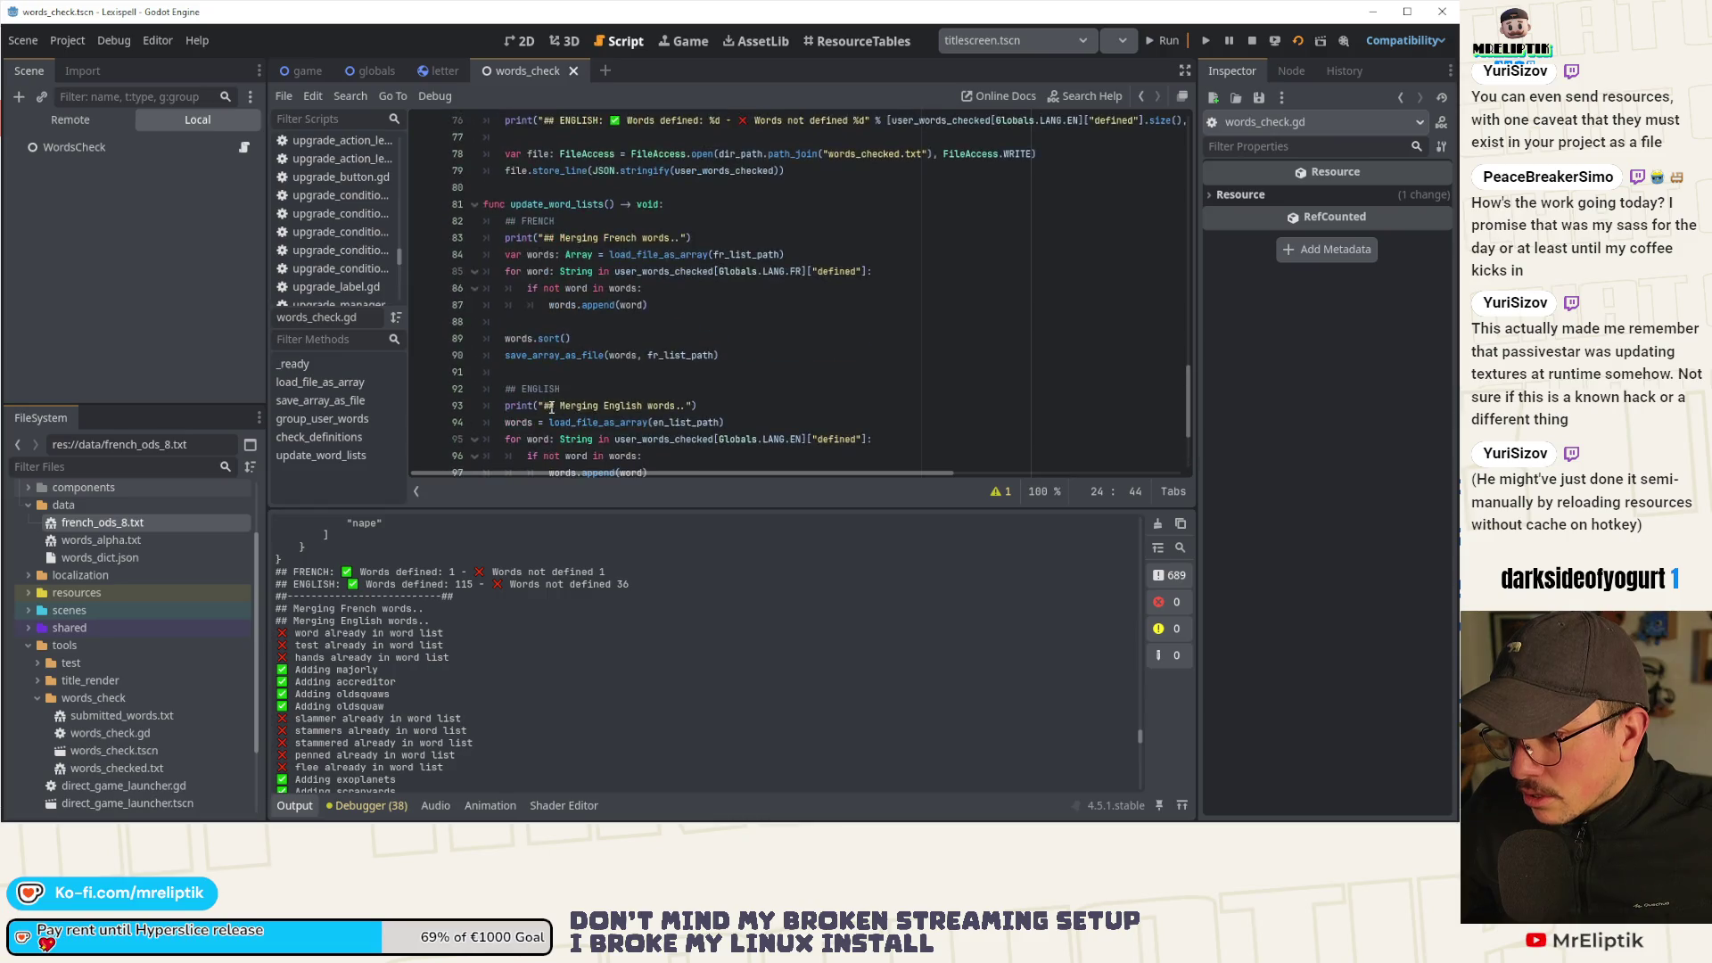
scroll(551, 407, "down", 2)
left_click(774, 341)
scroll(777, 371, "up", 1)
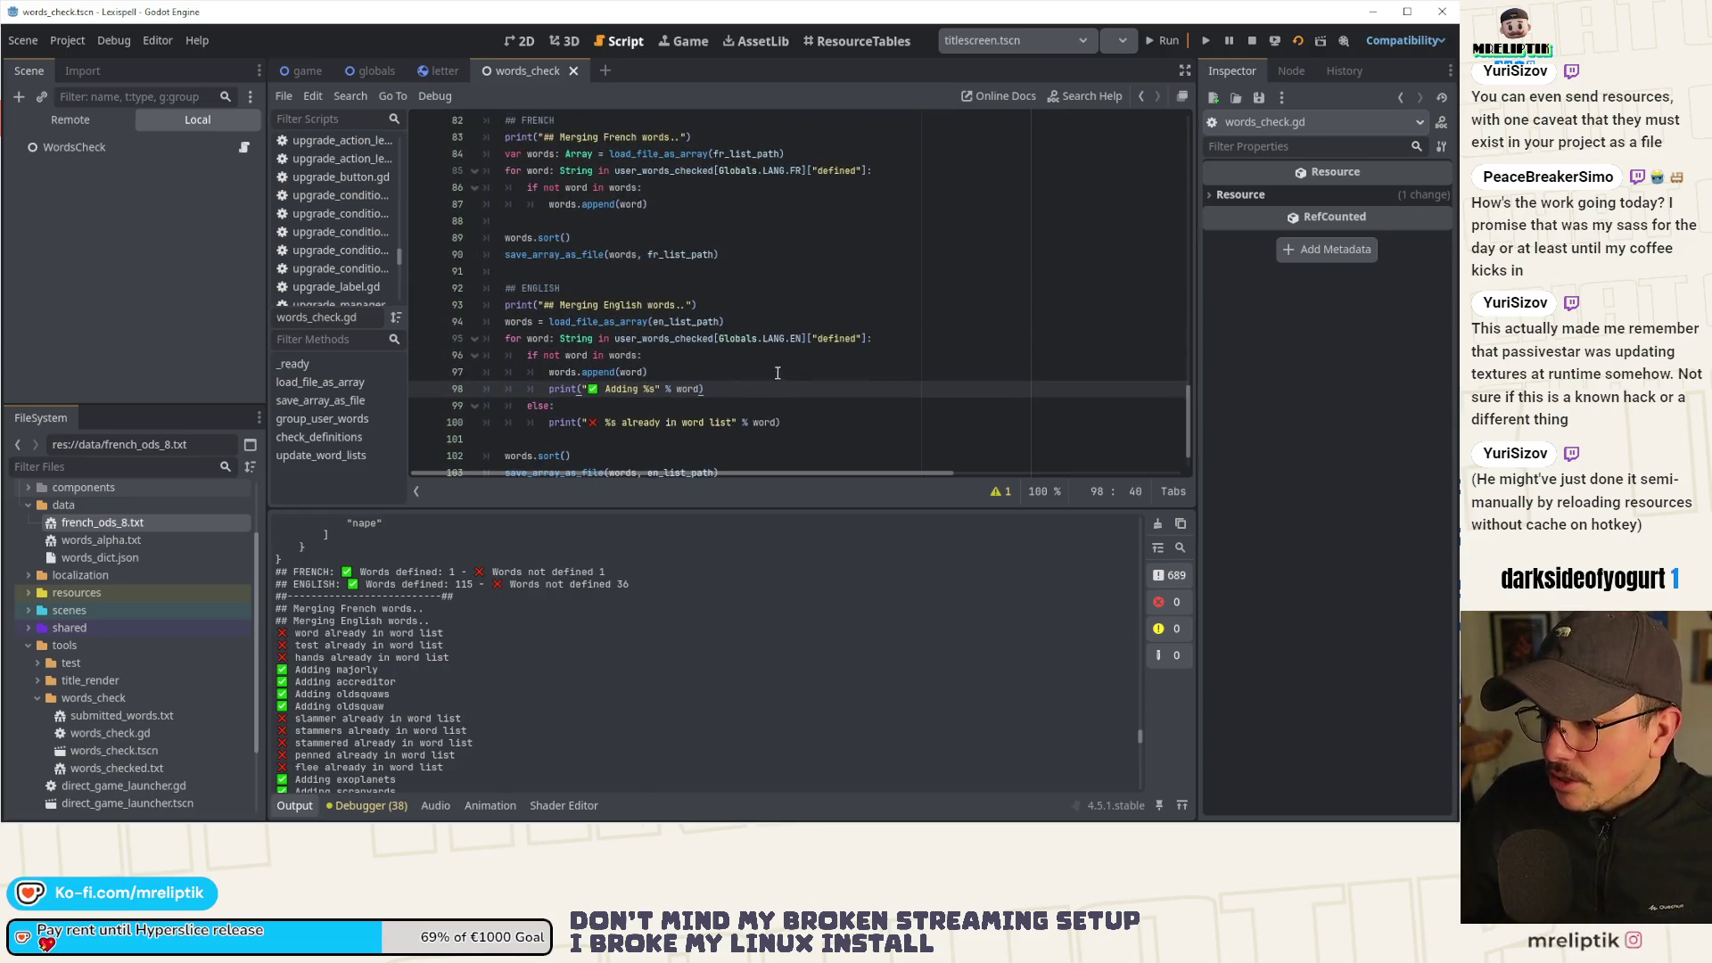
key("ctrl+shift+d")
key("alt+Up")
key("alt+Up")
key("alt+Up")
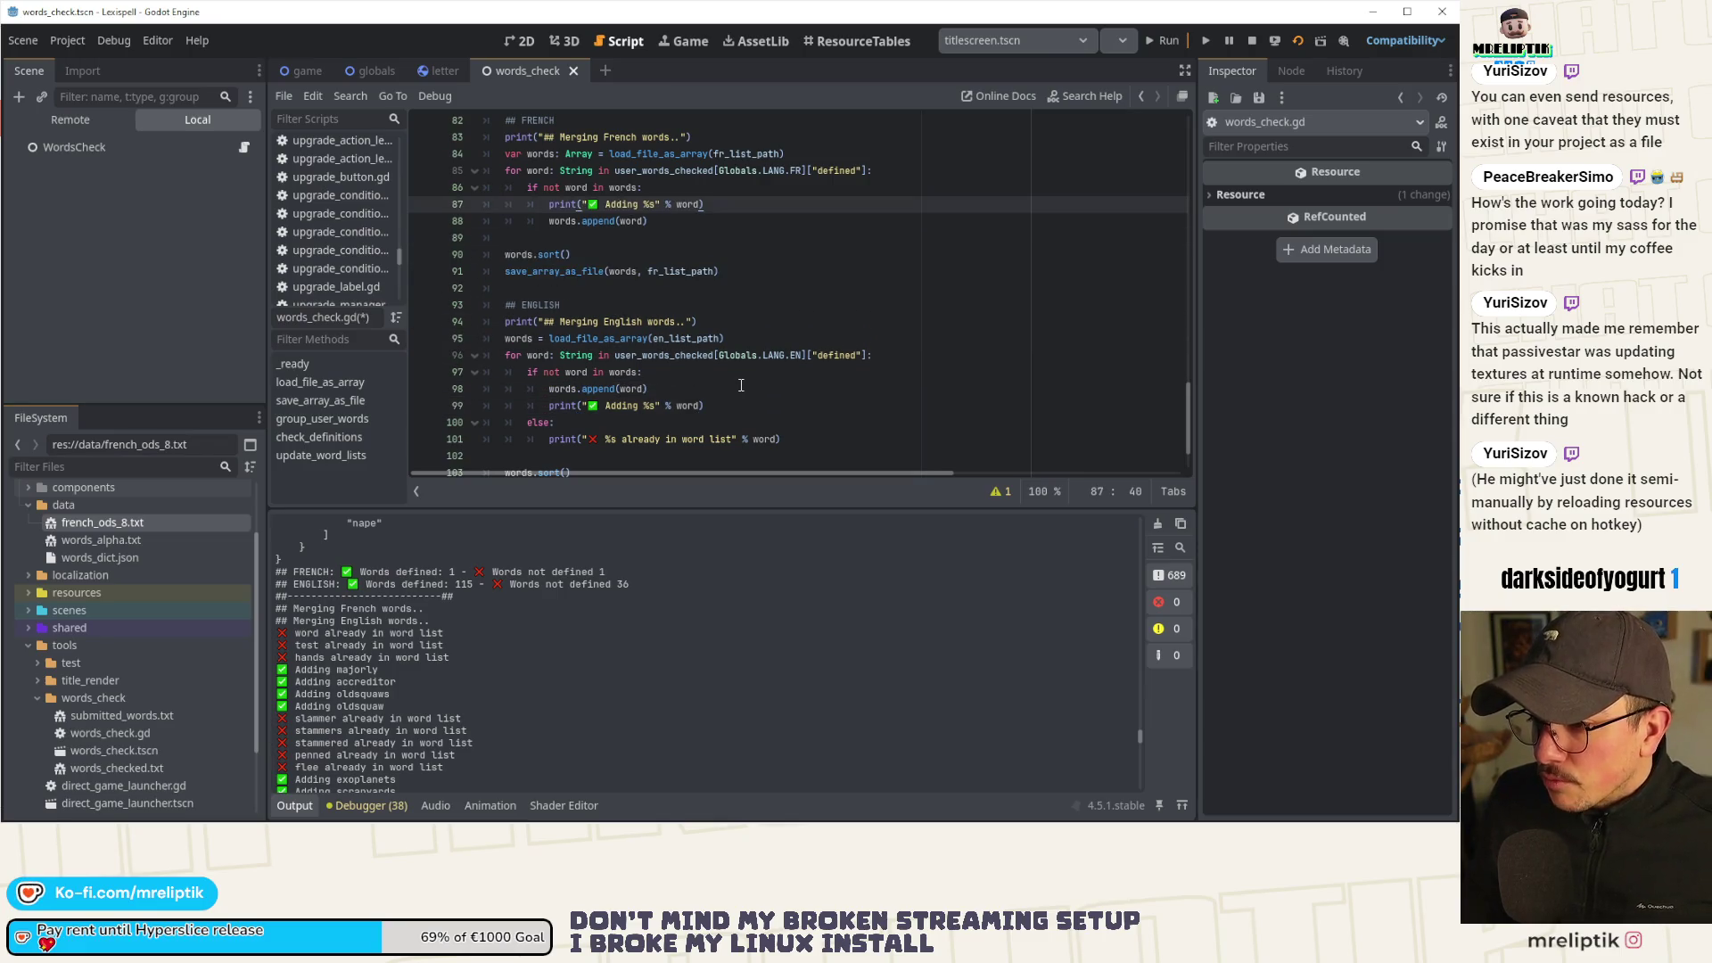
Copy the English loop's else/'already in word list' branch below the French append and save the script.
left_click_drag(783, 439, 531, 428)
key("ctrl+c")
left_click(669, 224)
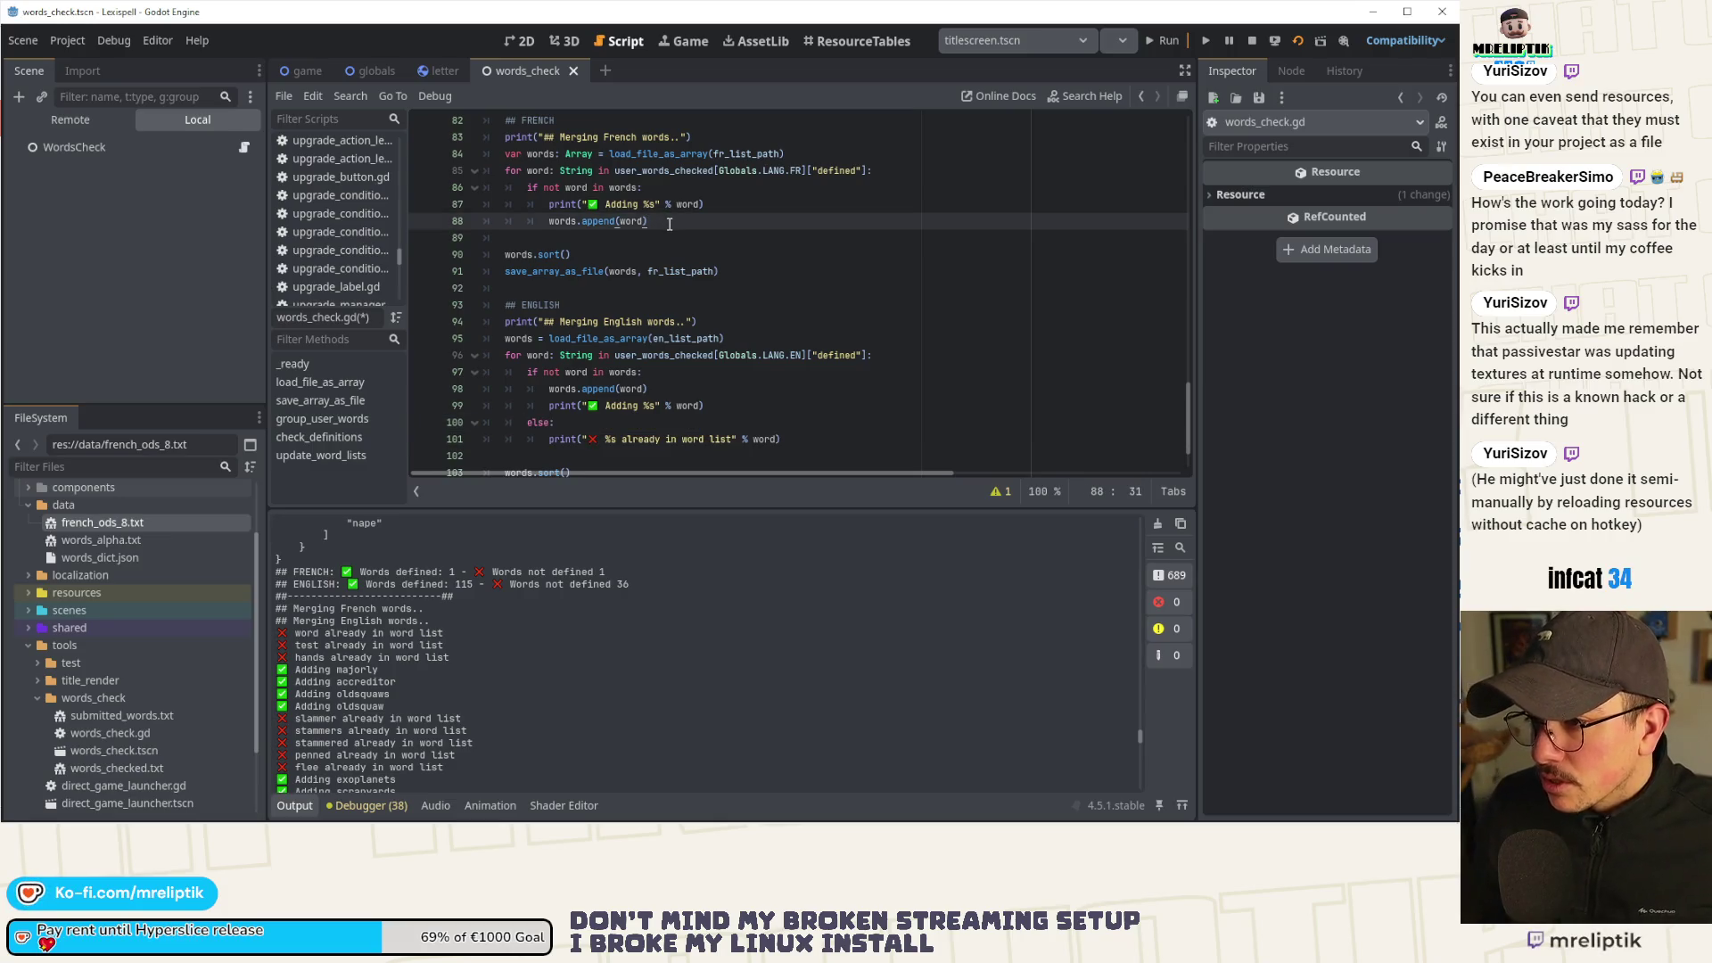
key("Return")
key("BackSpace")
key("ctrl+v")
key("ctrl+s")
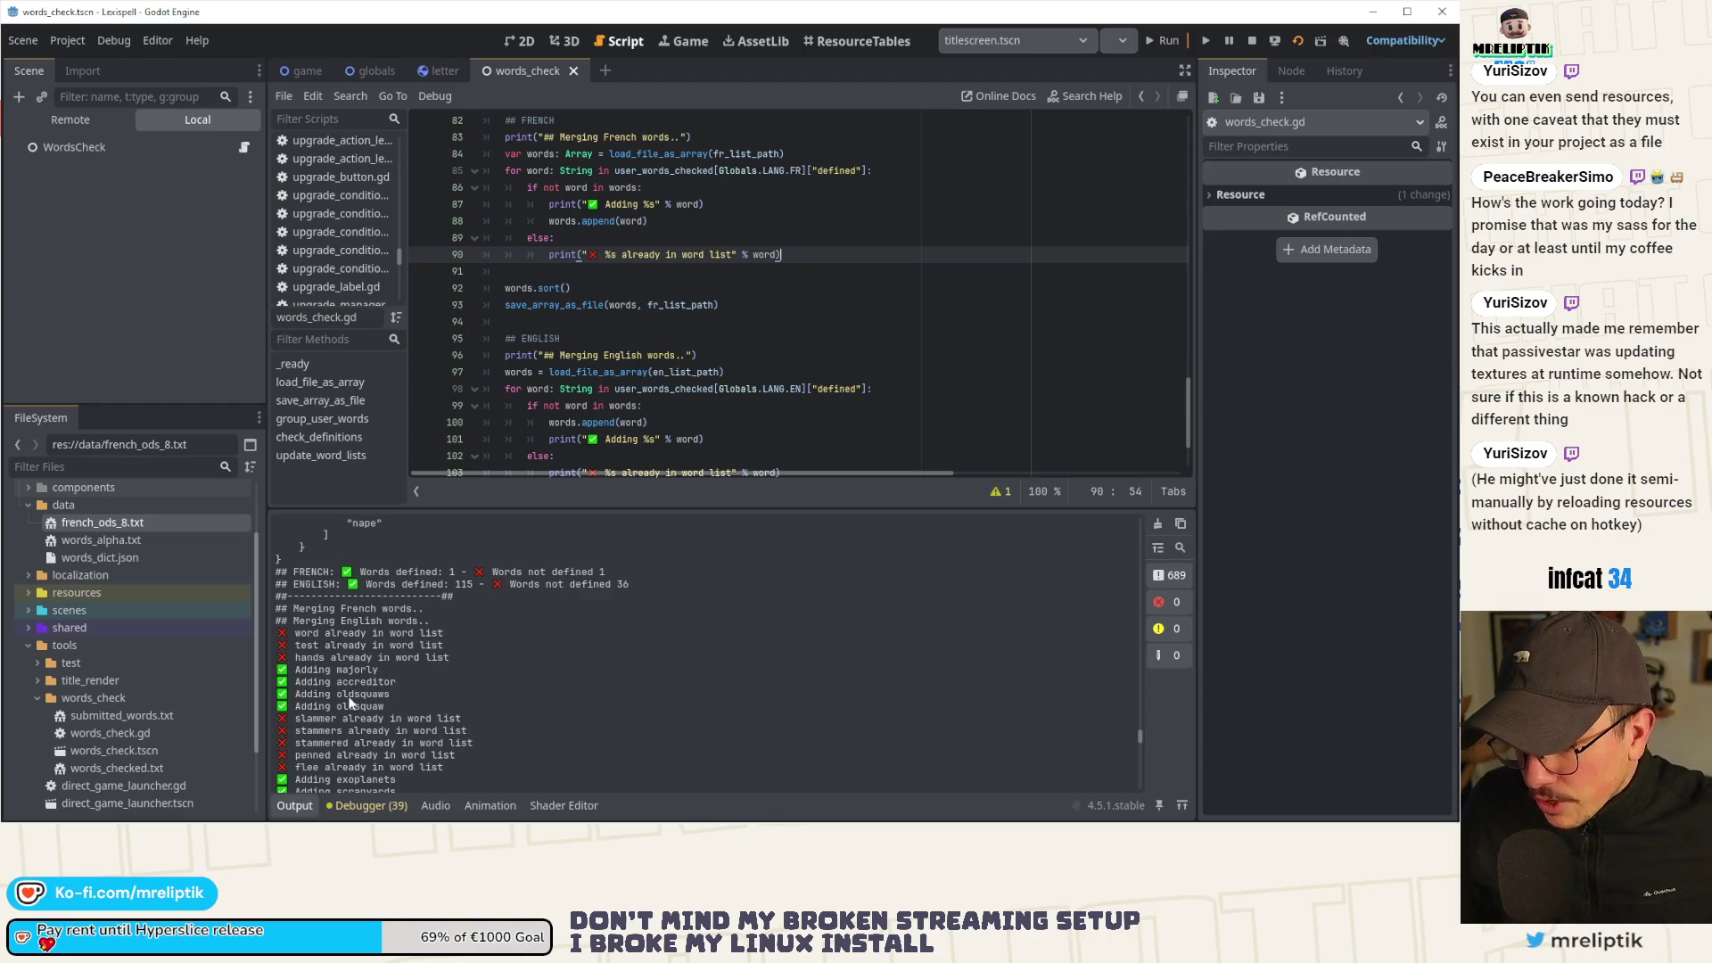
scroll(352, 695, "down", 2)
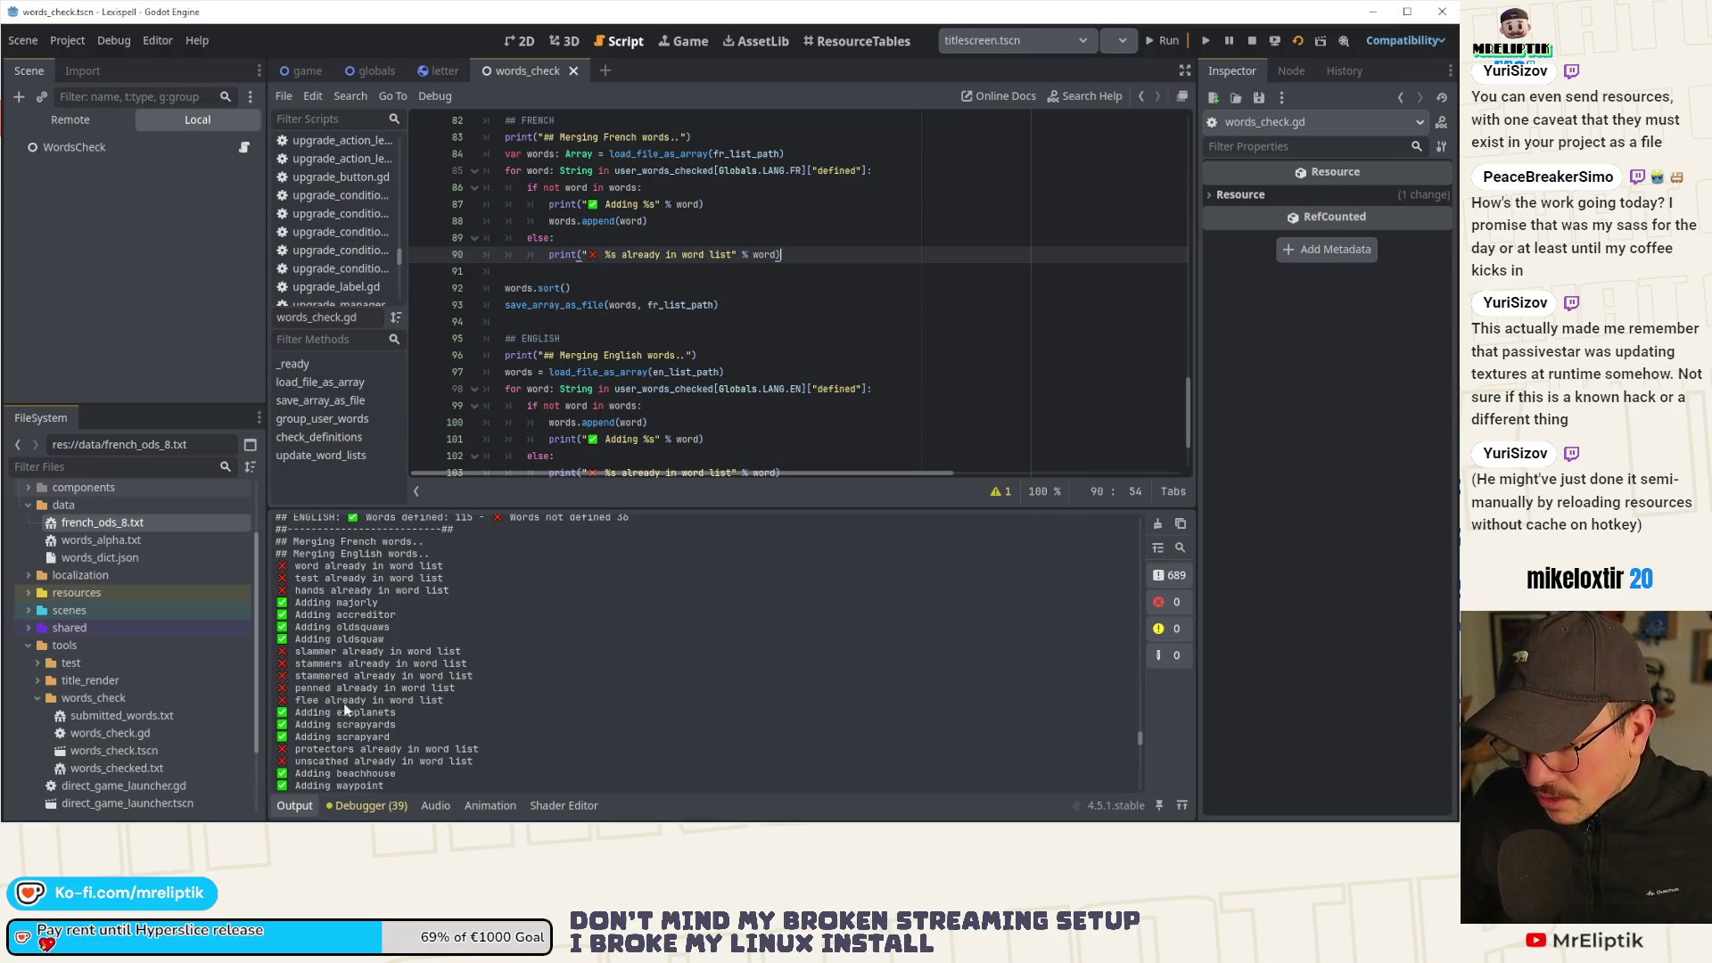
scroll(335, 705, "down", 4)
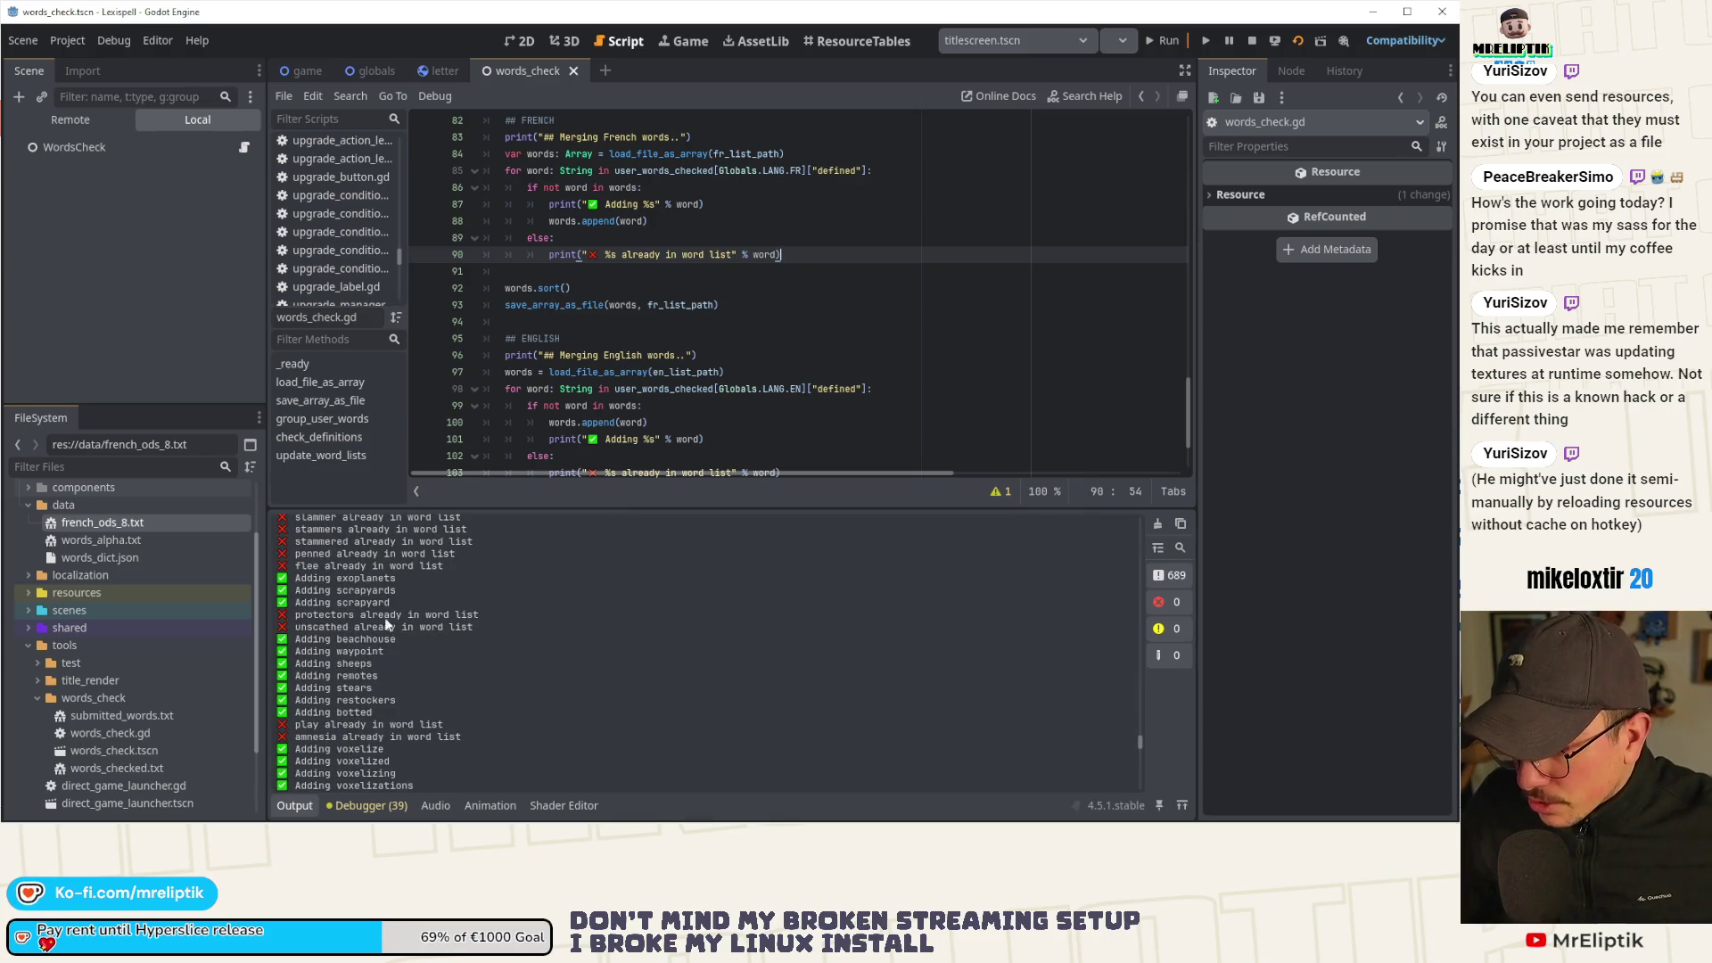
scroll(327, 711, "down", 1)
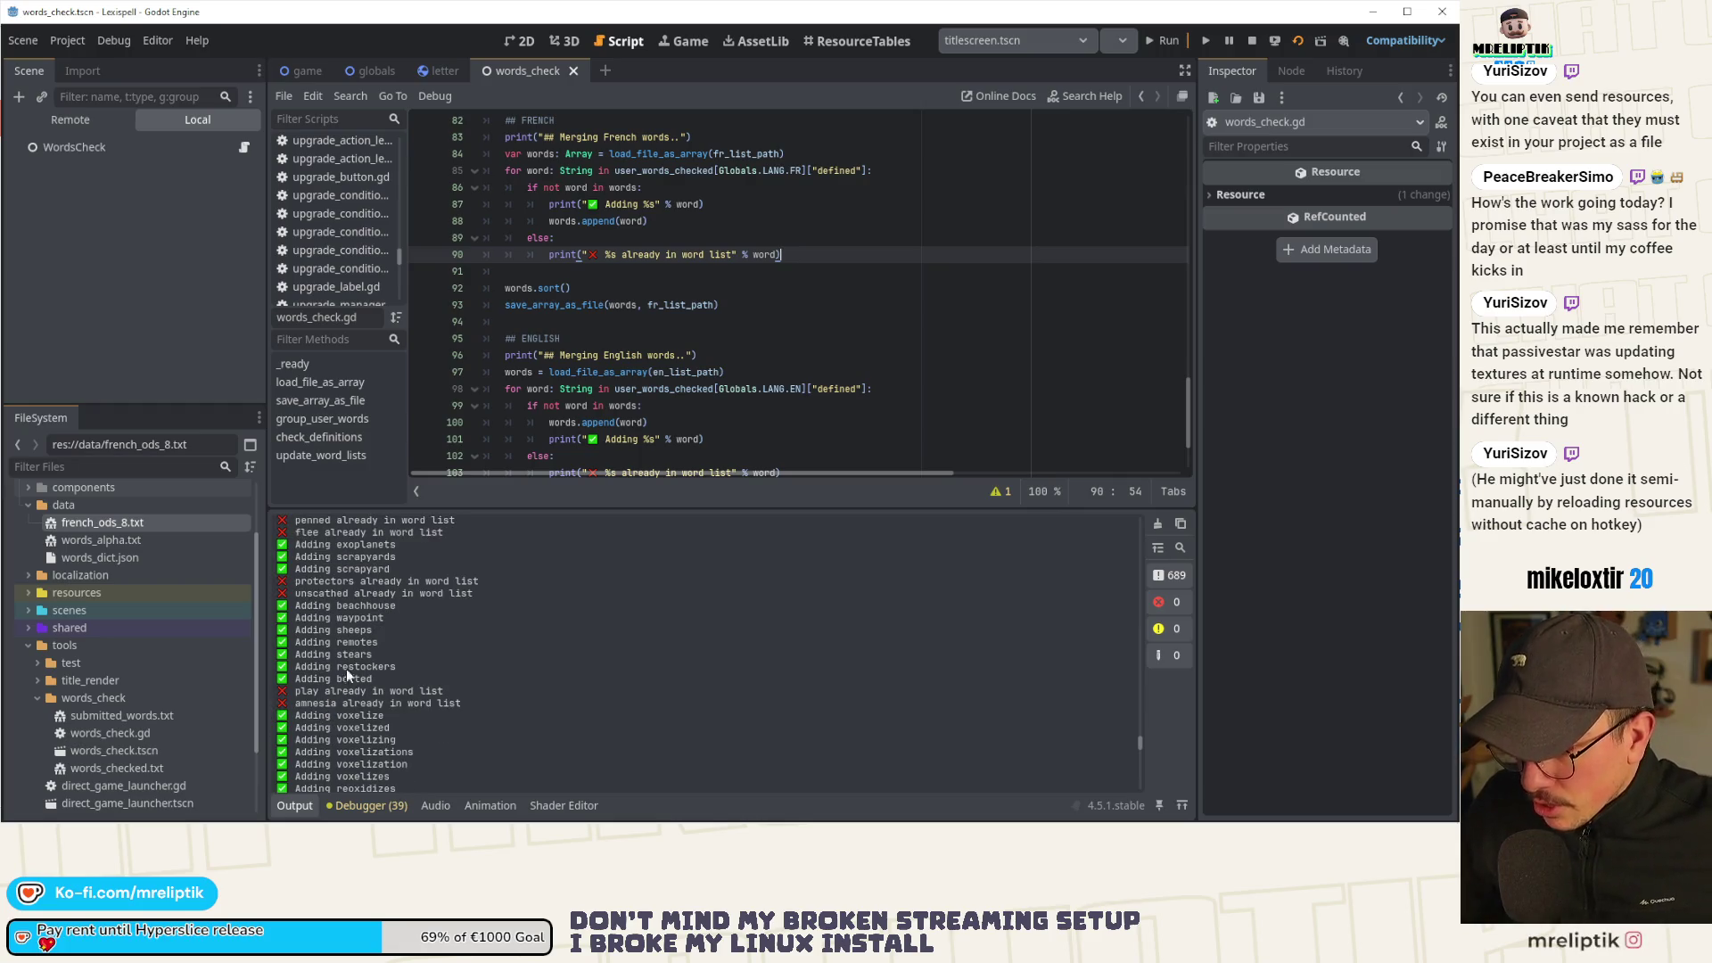
double_click(315, 594)
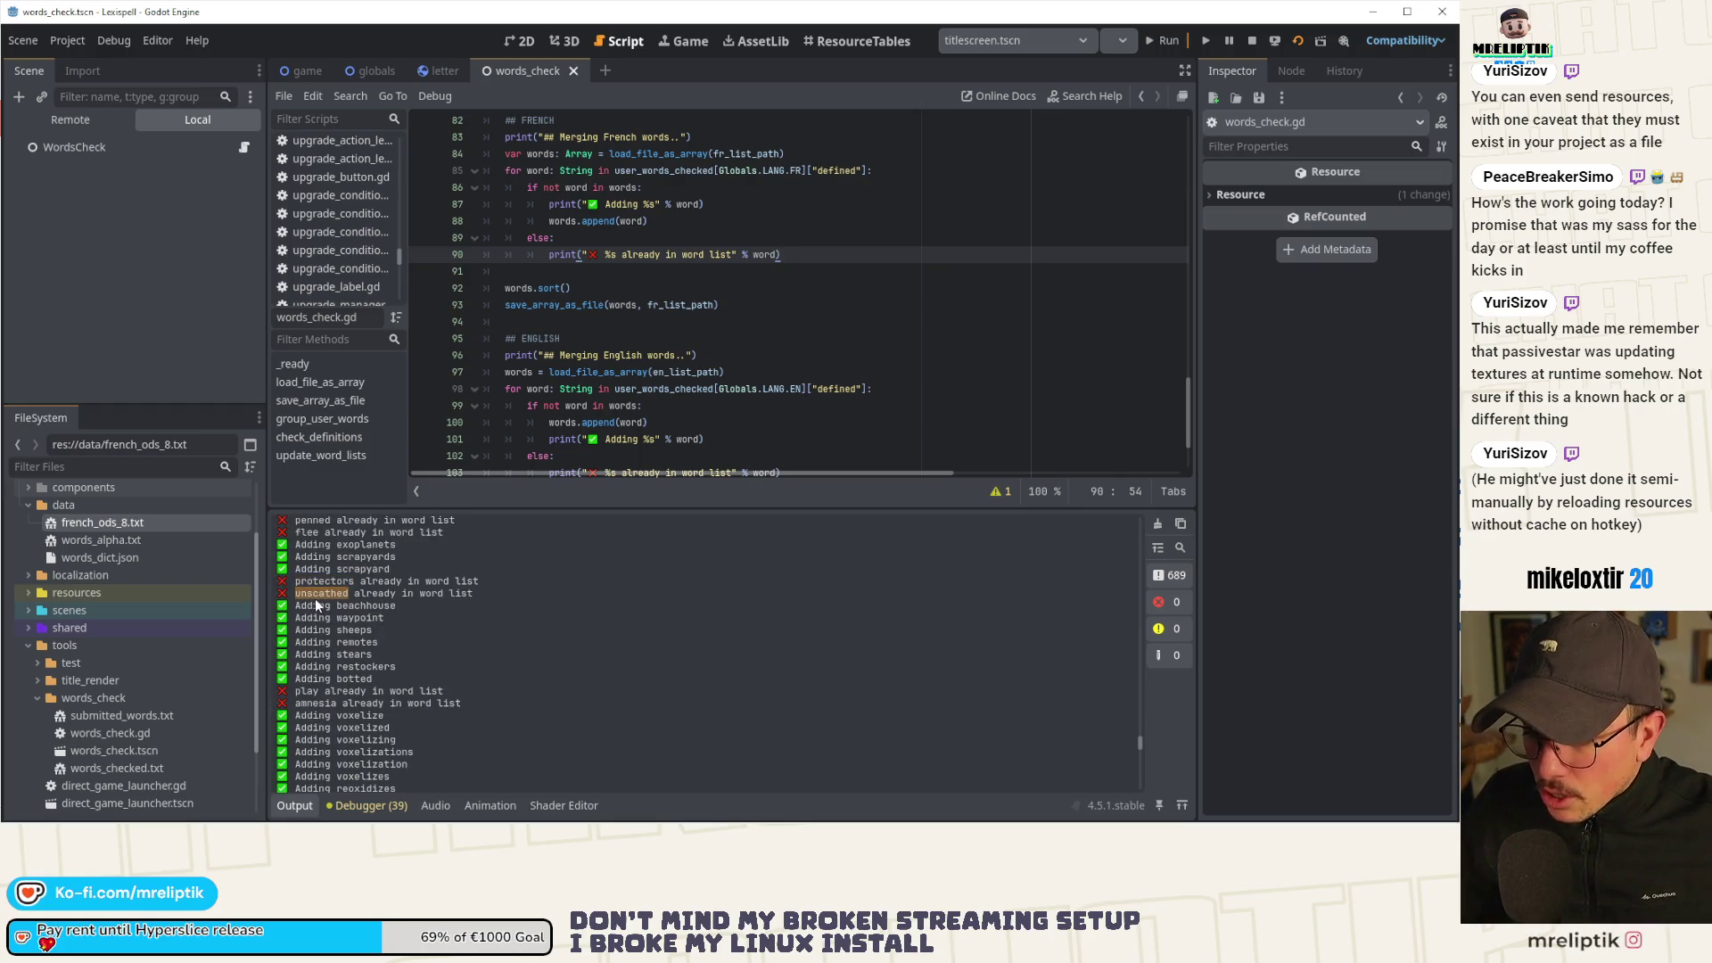
double_click(314, 580)
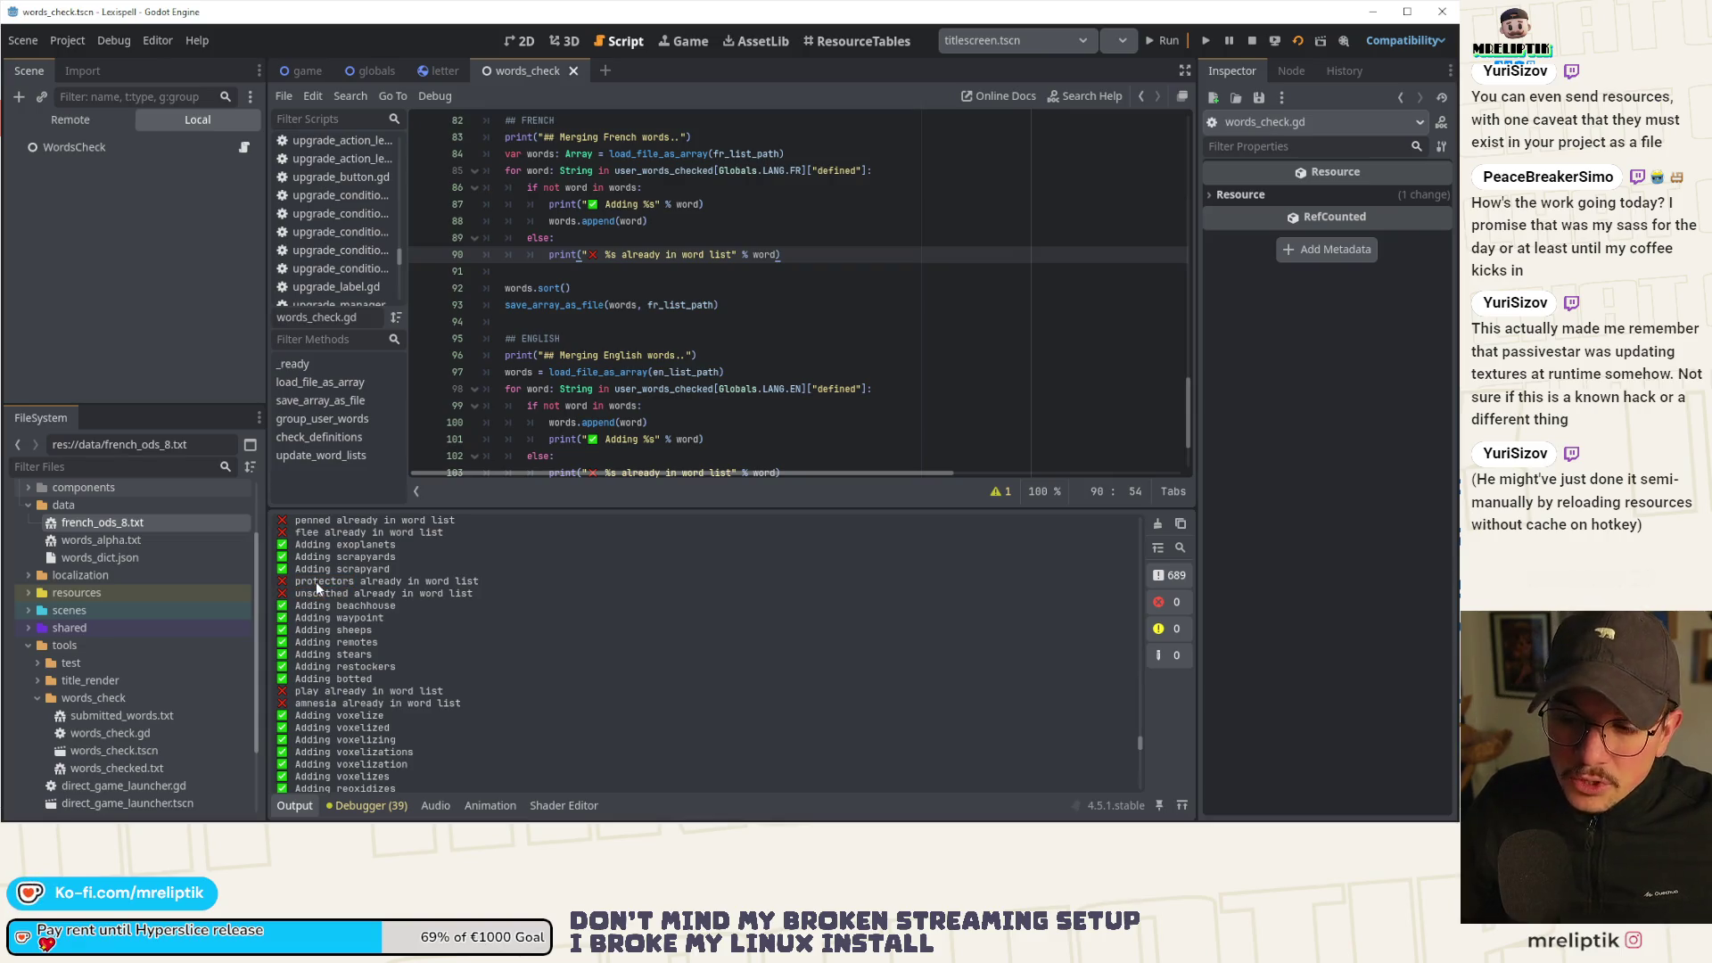
double_click(314, 594)
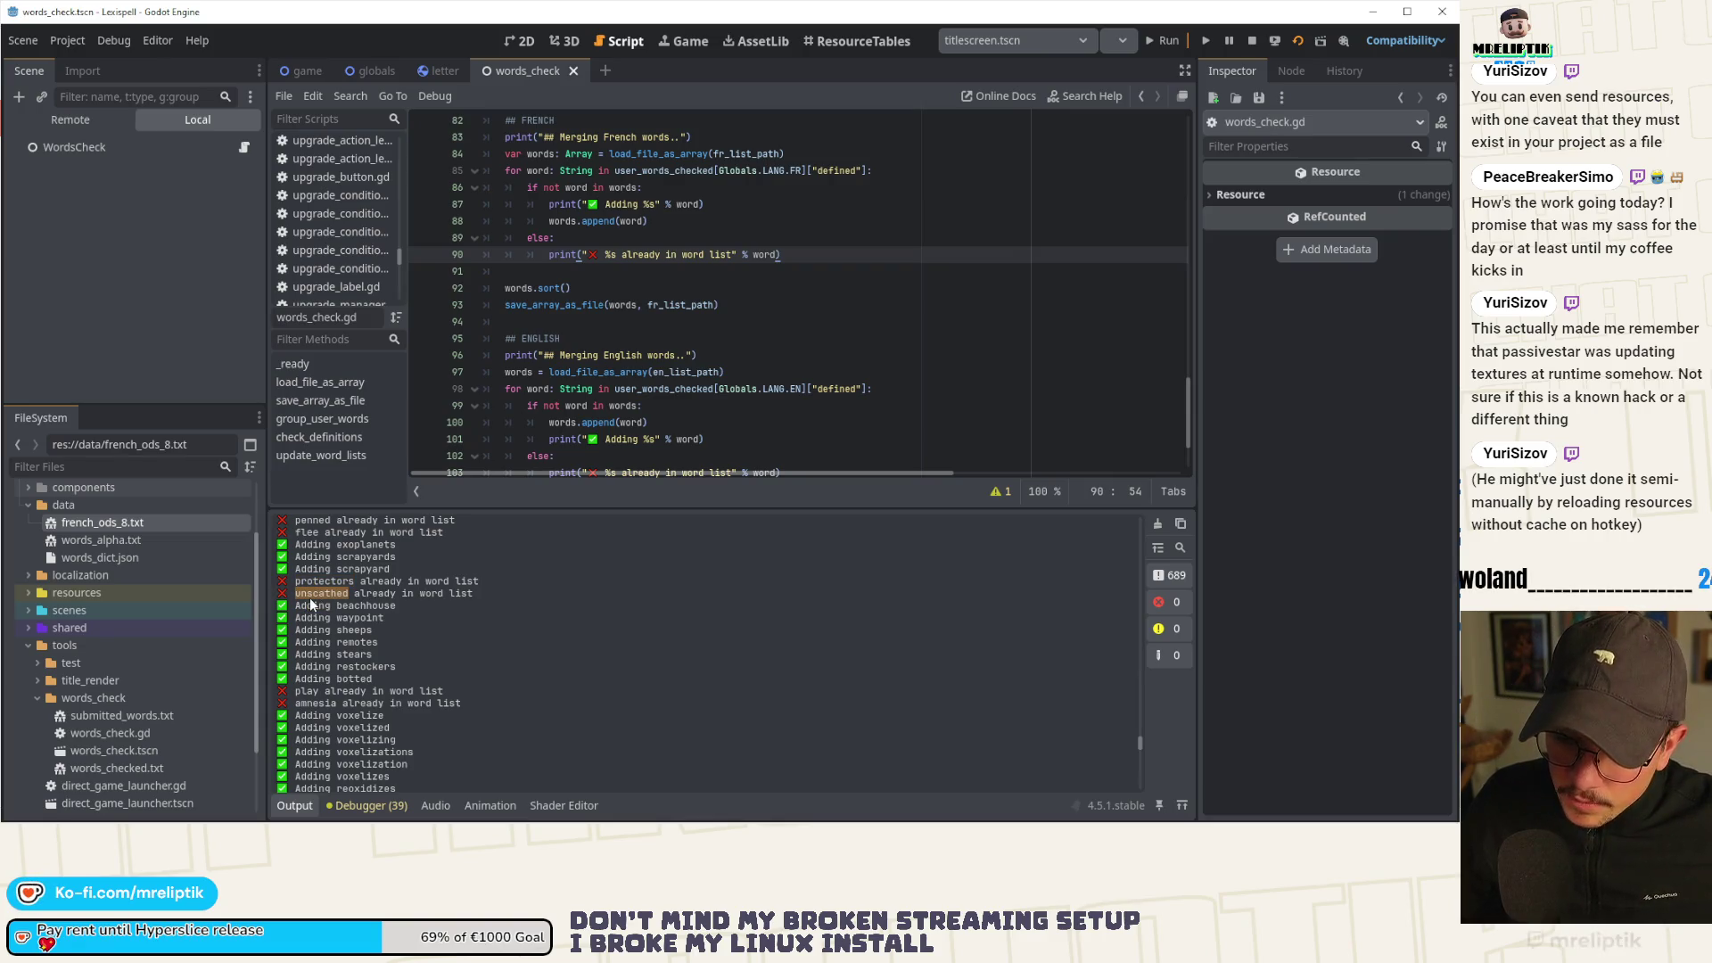
double_click(314, 581)
double_click(314, 594)
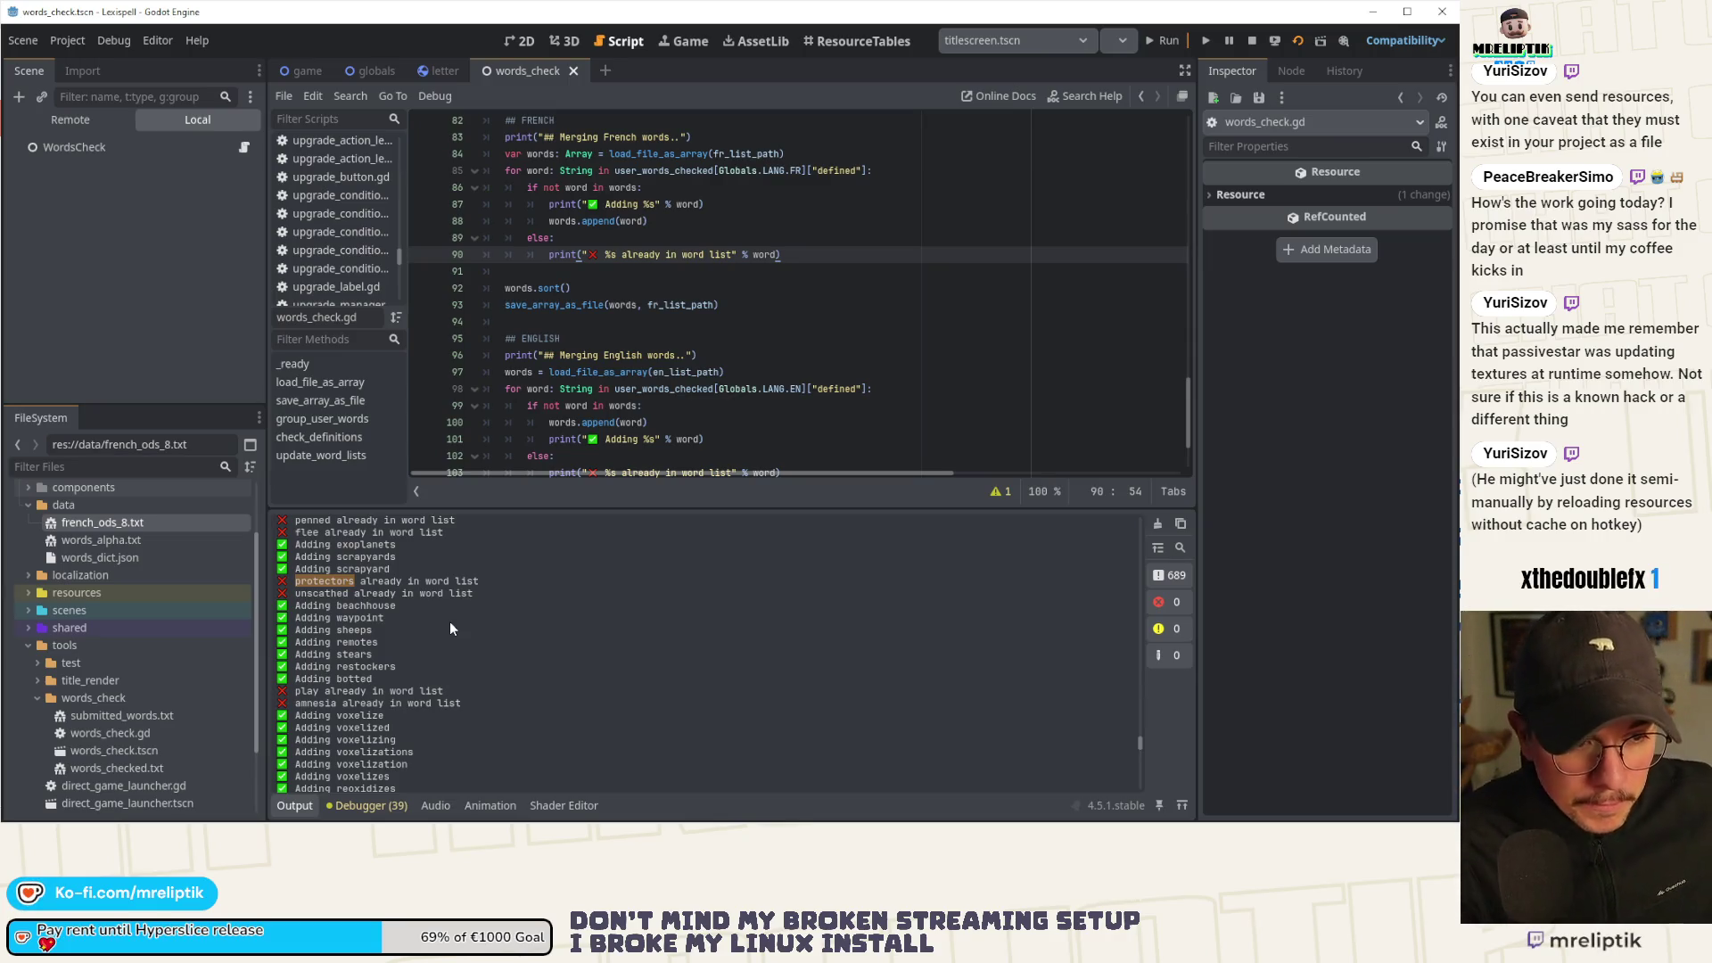
double_click(319, 702)
scroll(318, 701, "down", 3)
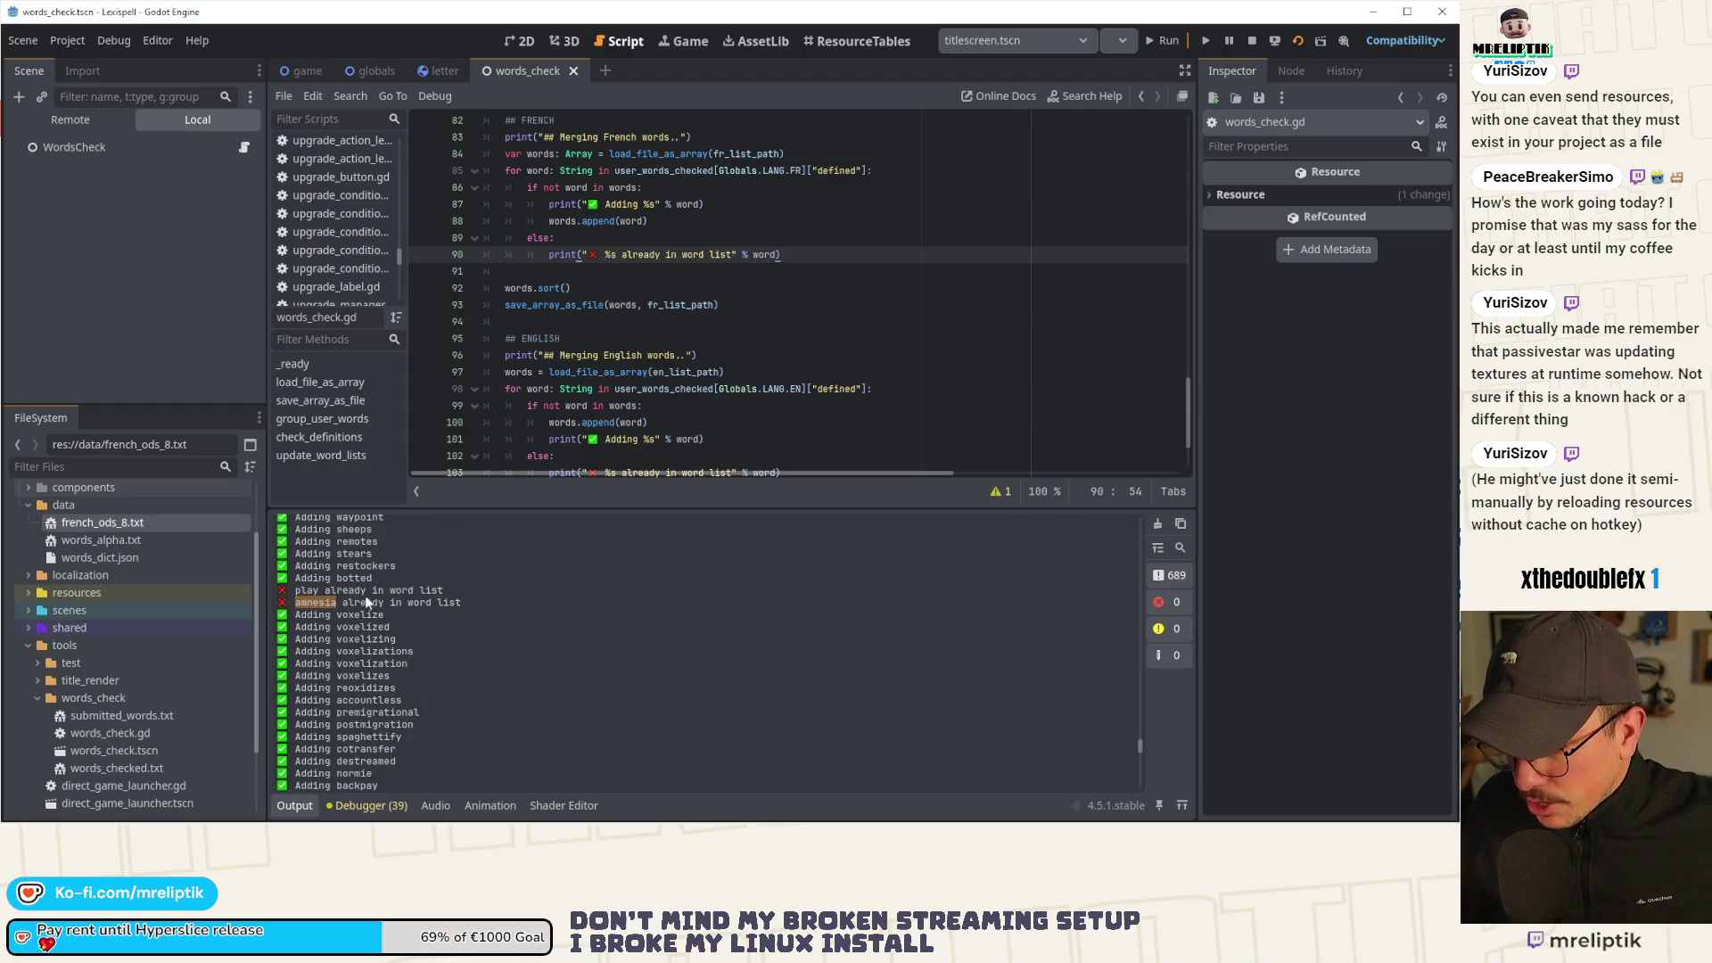
scroll(375, 623, "down", 1)
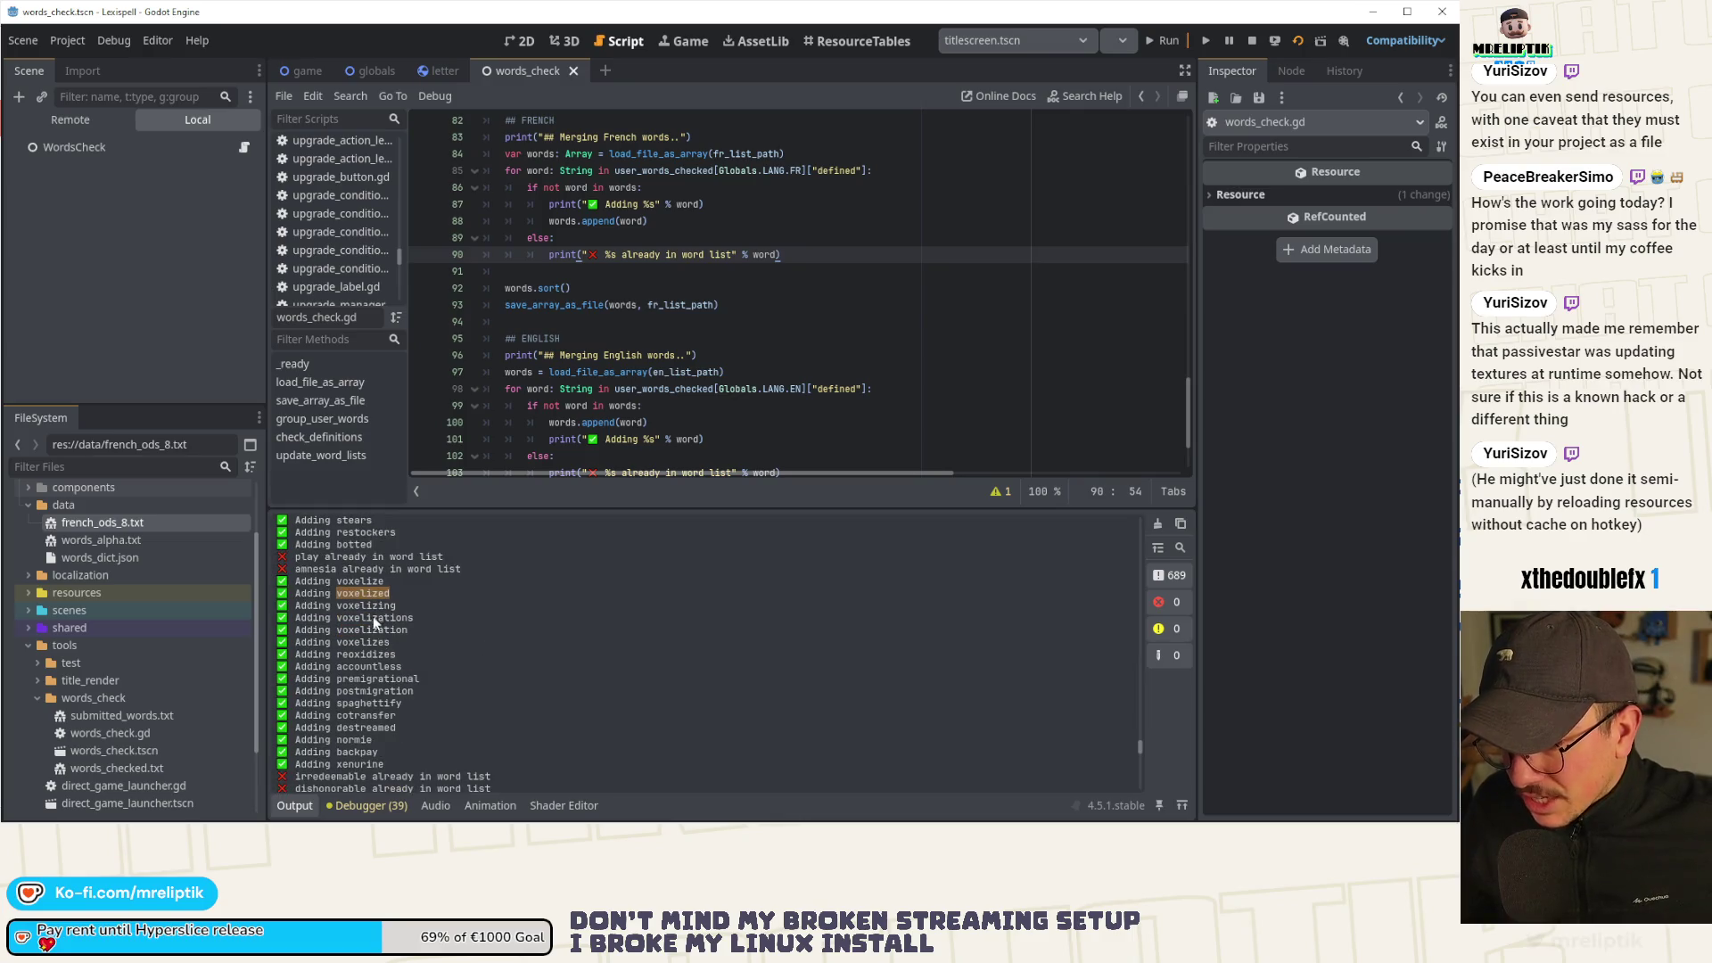
scroll(383, 633, "down", 3)
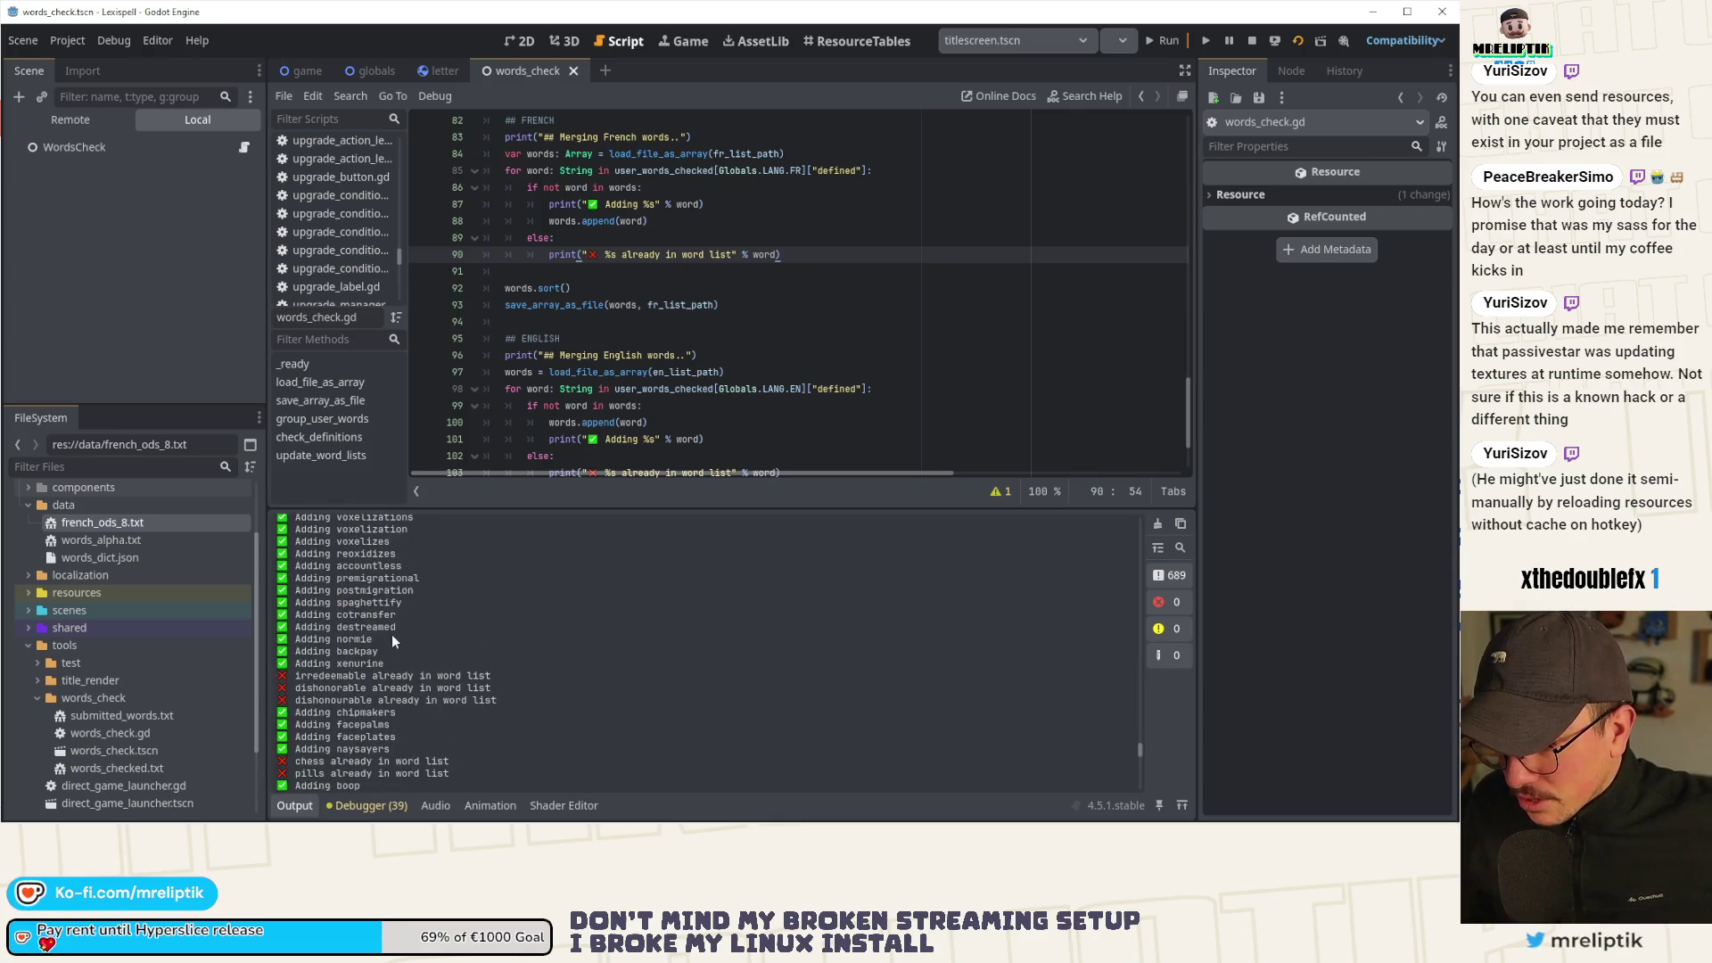
left_click_drag(370, 581, 275, 553)
left_click(511, 584)
scroll(467, 586, "down", 1)
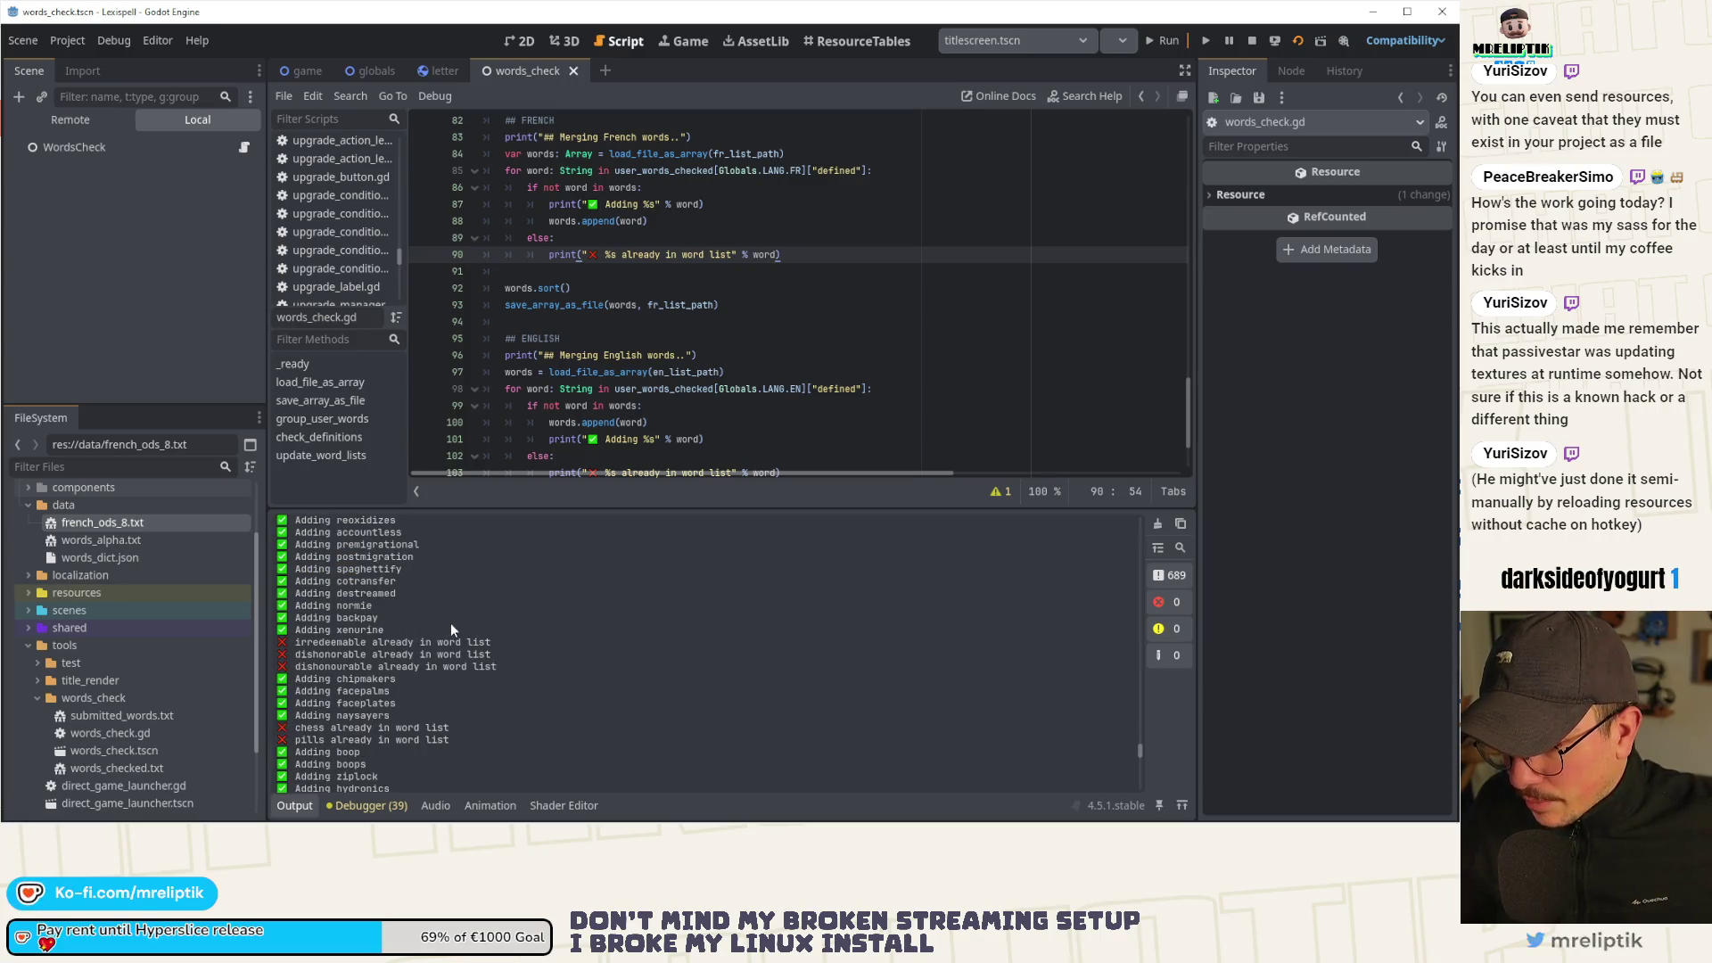
scroll(451, 622, "down", 10)
scroll(451, 622, "down", 15)
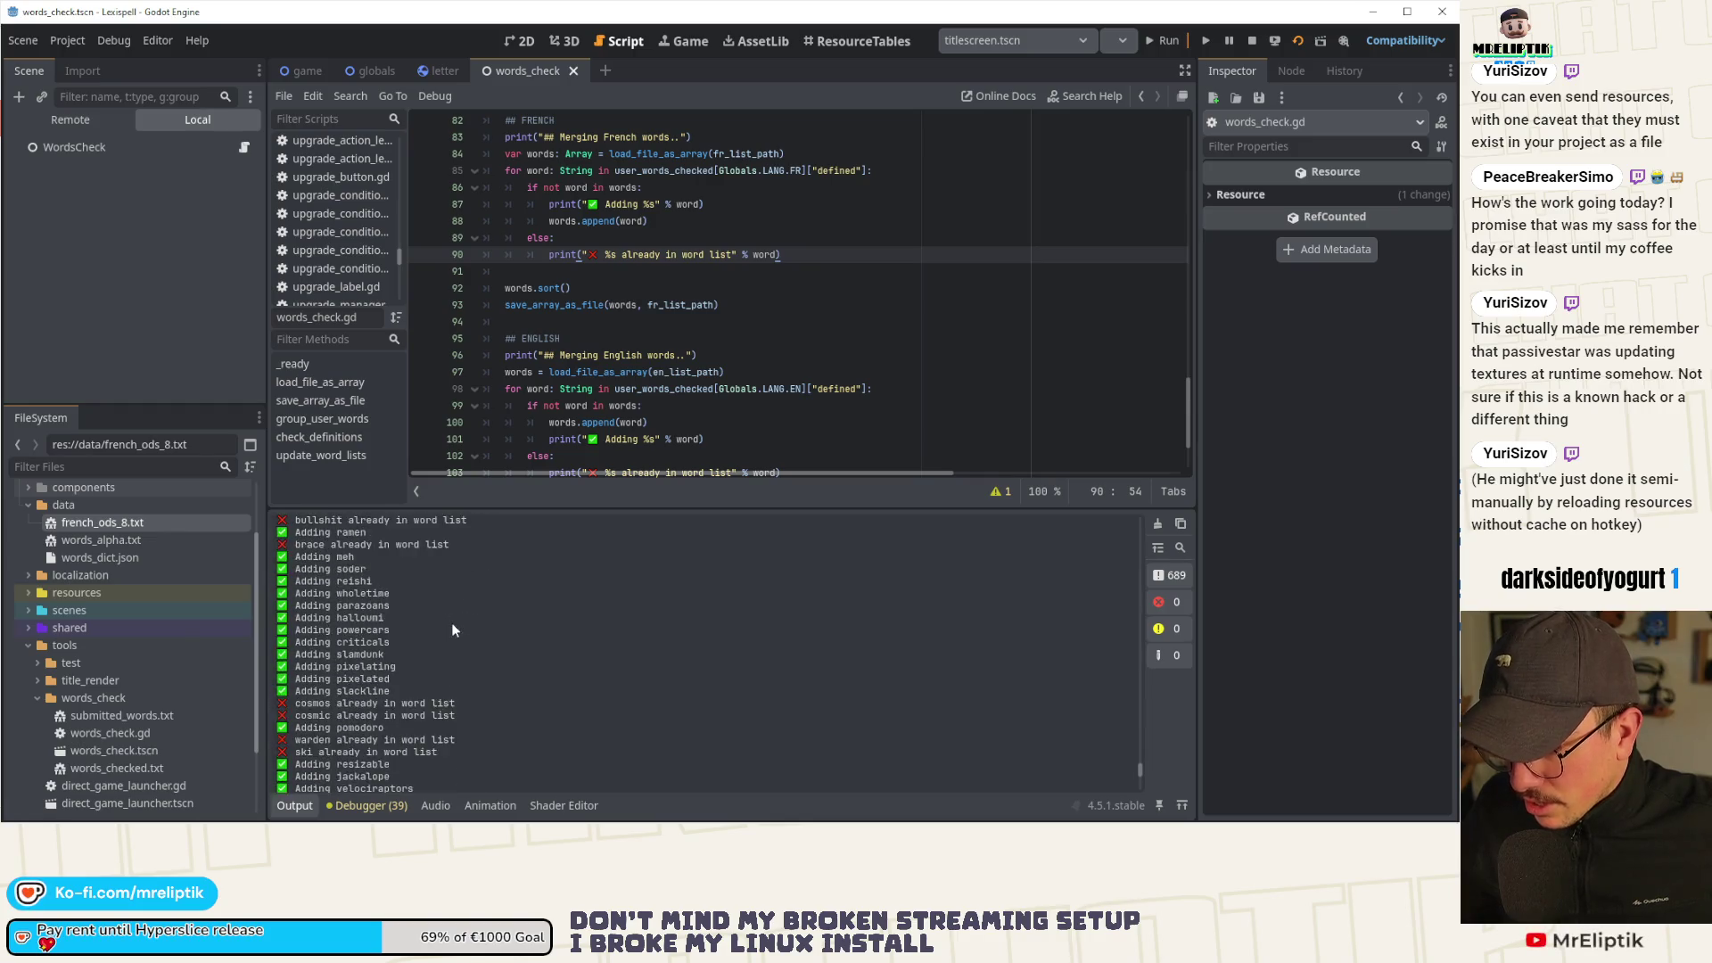
double_click(325, 549)
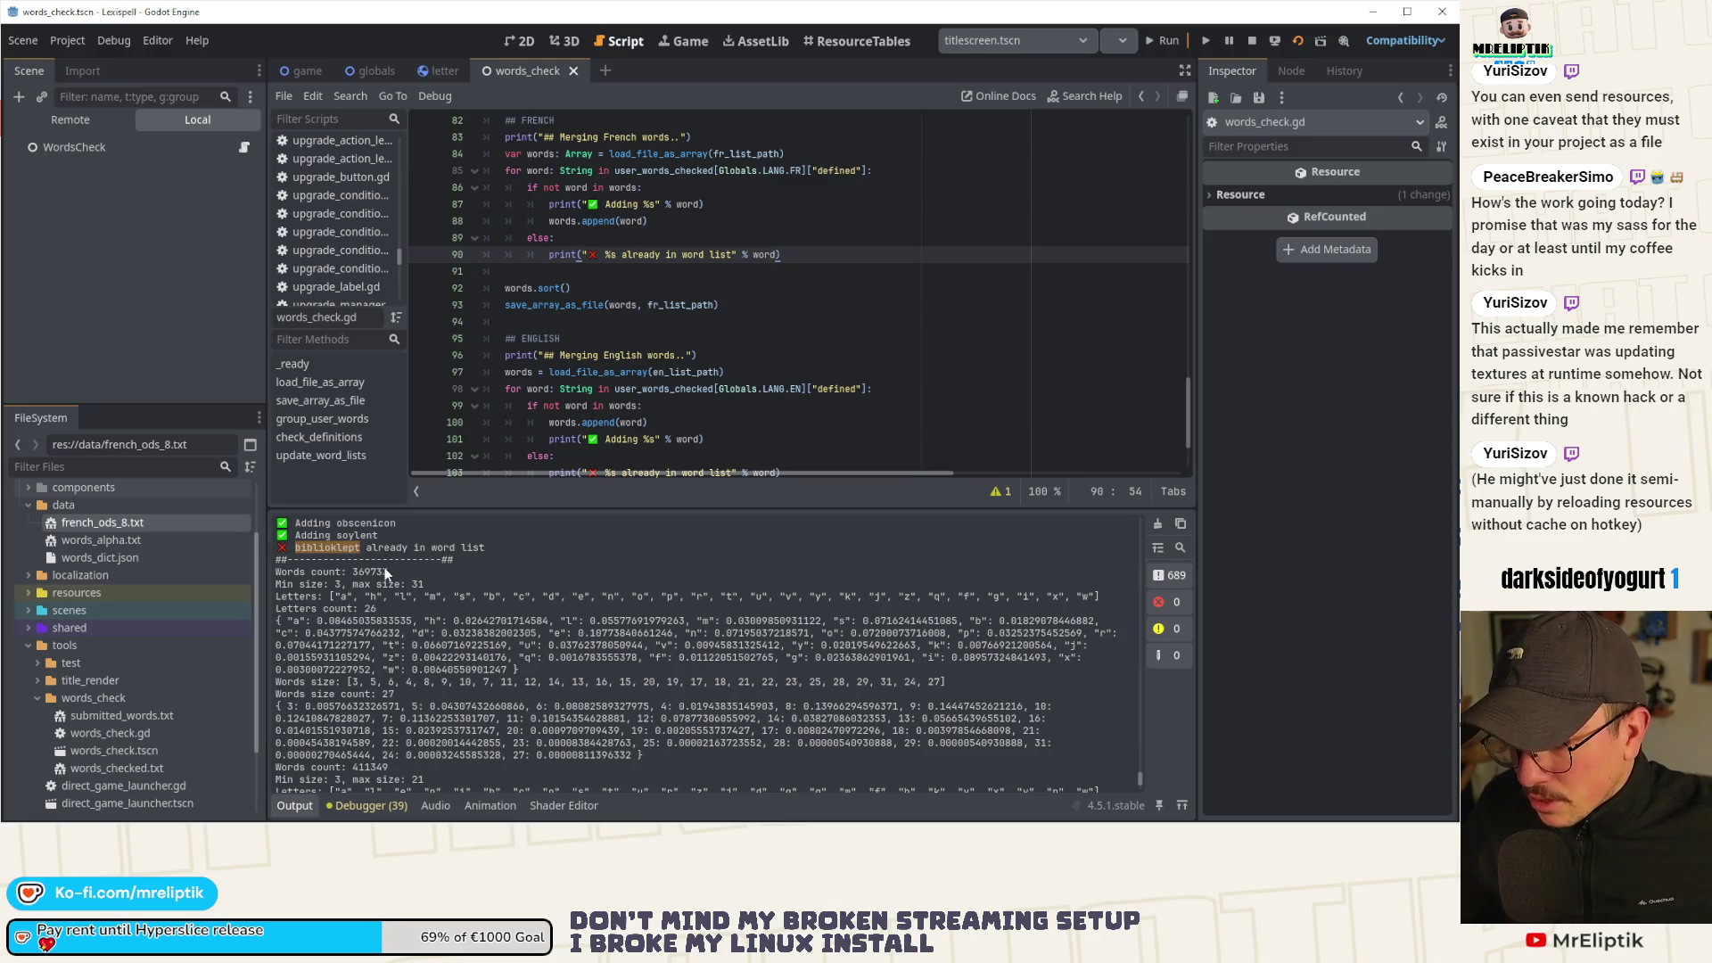
double_click(313, 537)
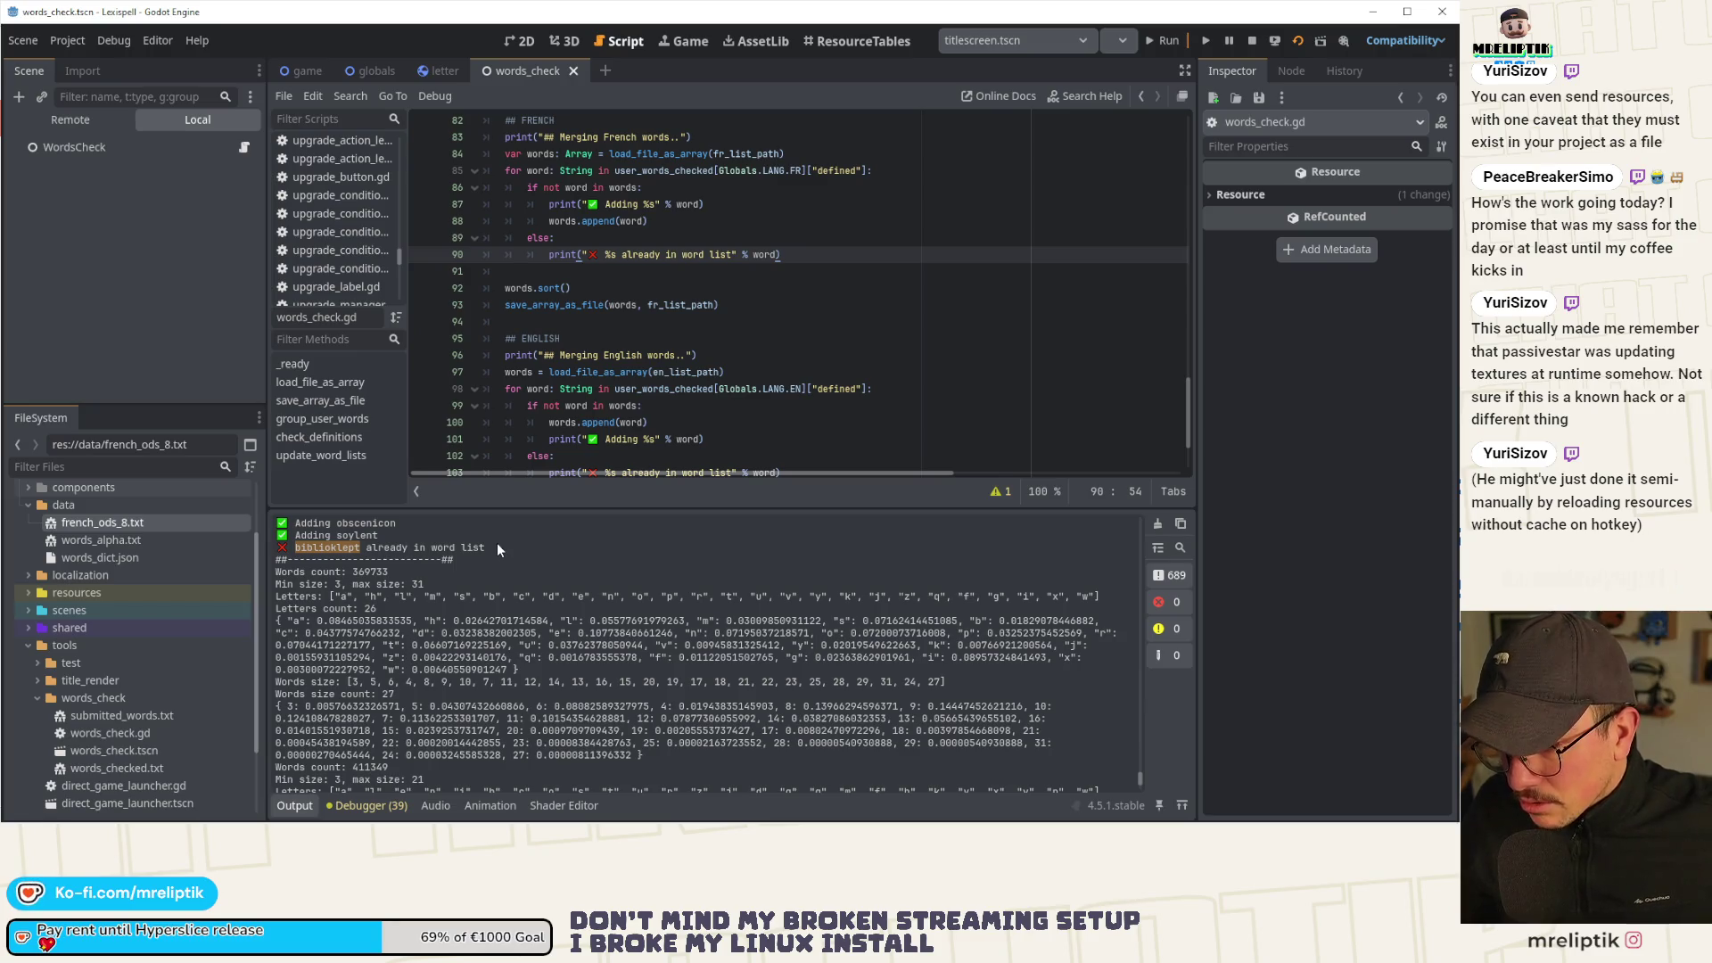
scroll(497, 547, "up", 3)
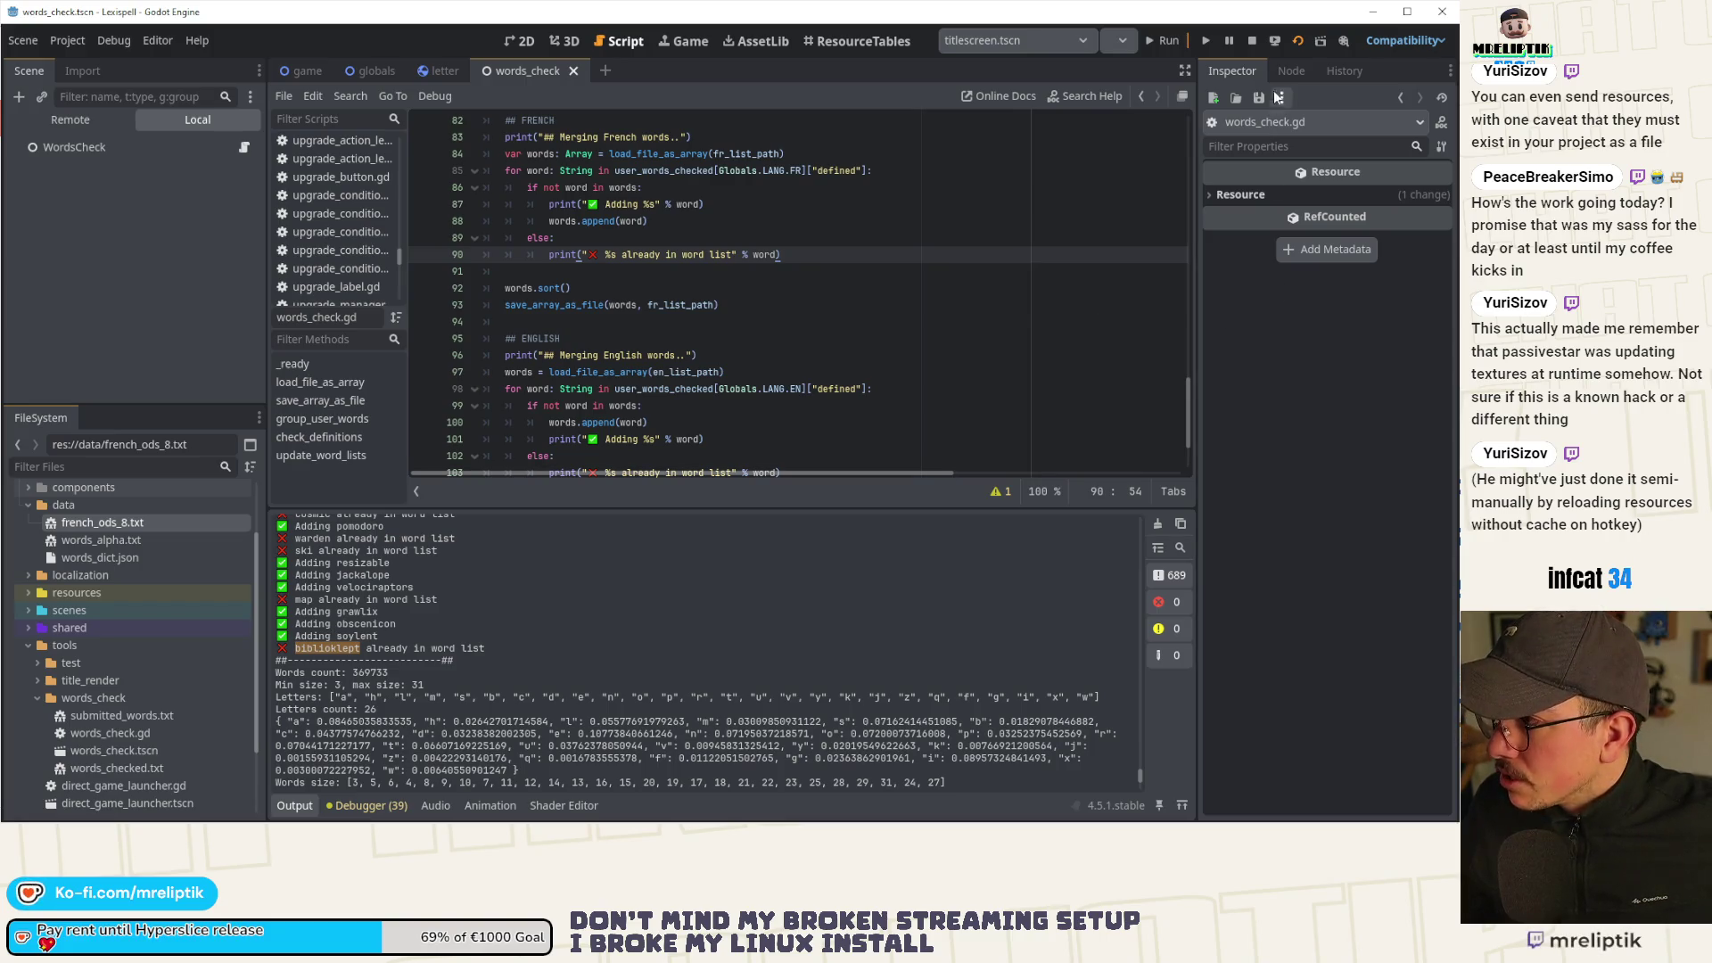
left_click(1256, 43)
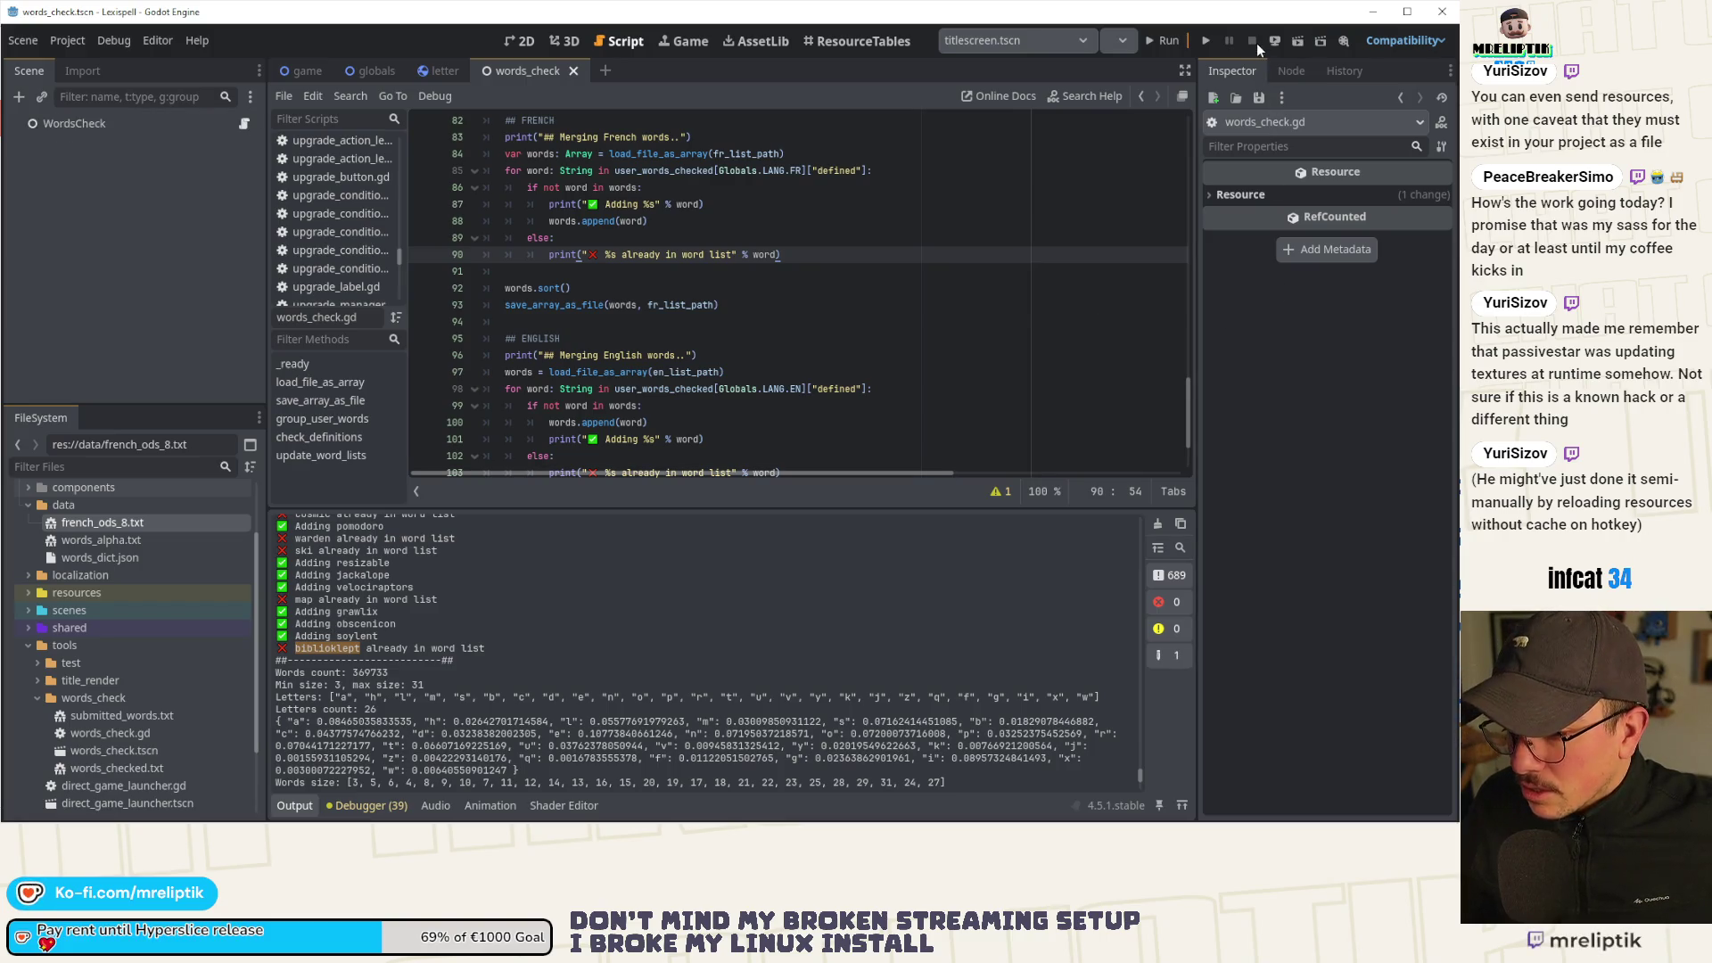
Launch Lexispell, choose a game mode and language, begin a new run and enter level 1.
left_click(1162, 39)
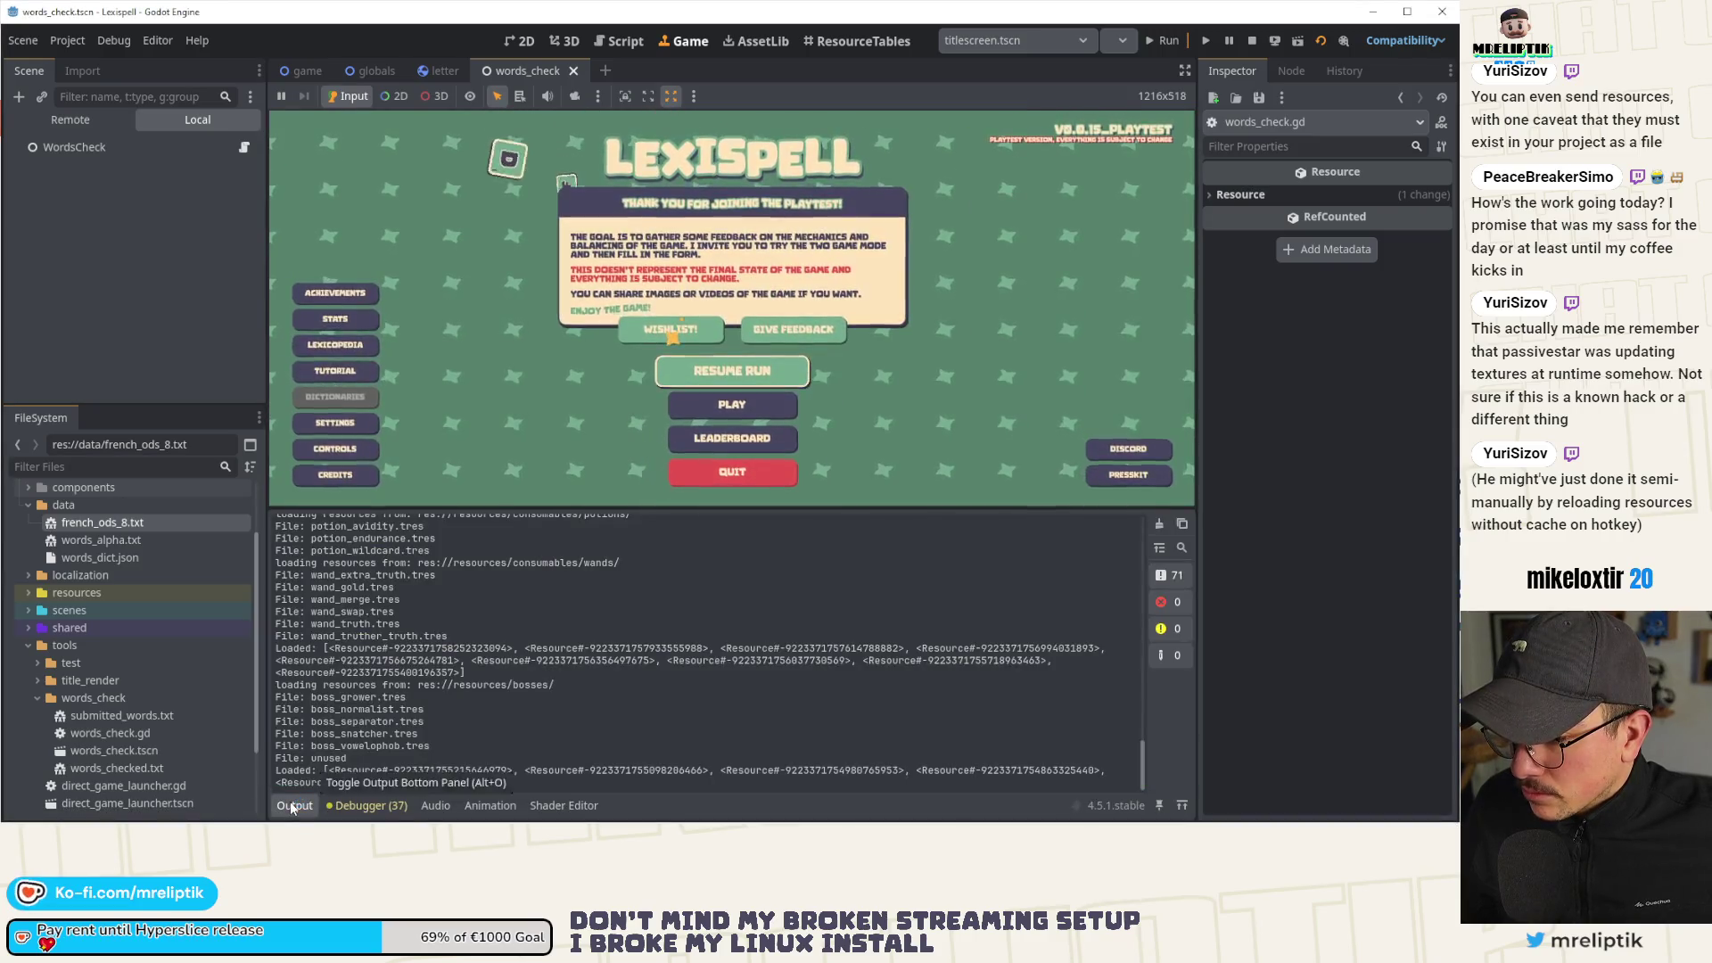
left_click(294, 805)
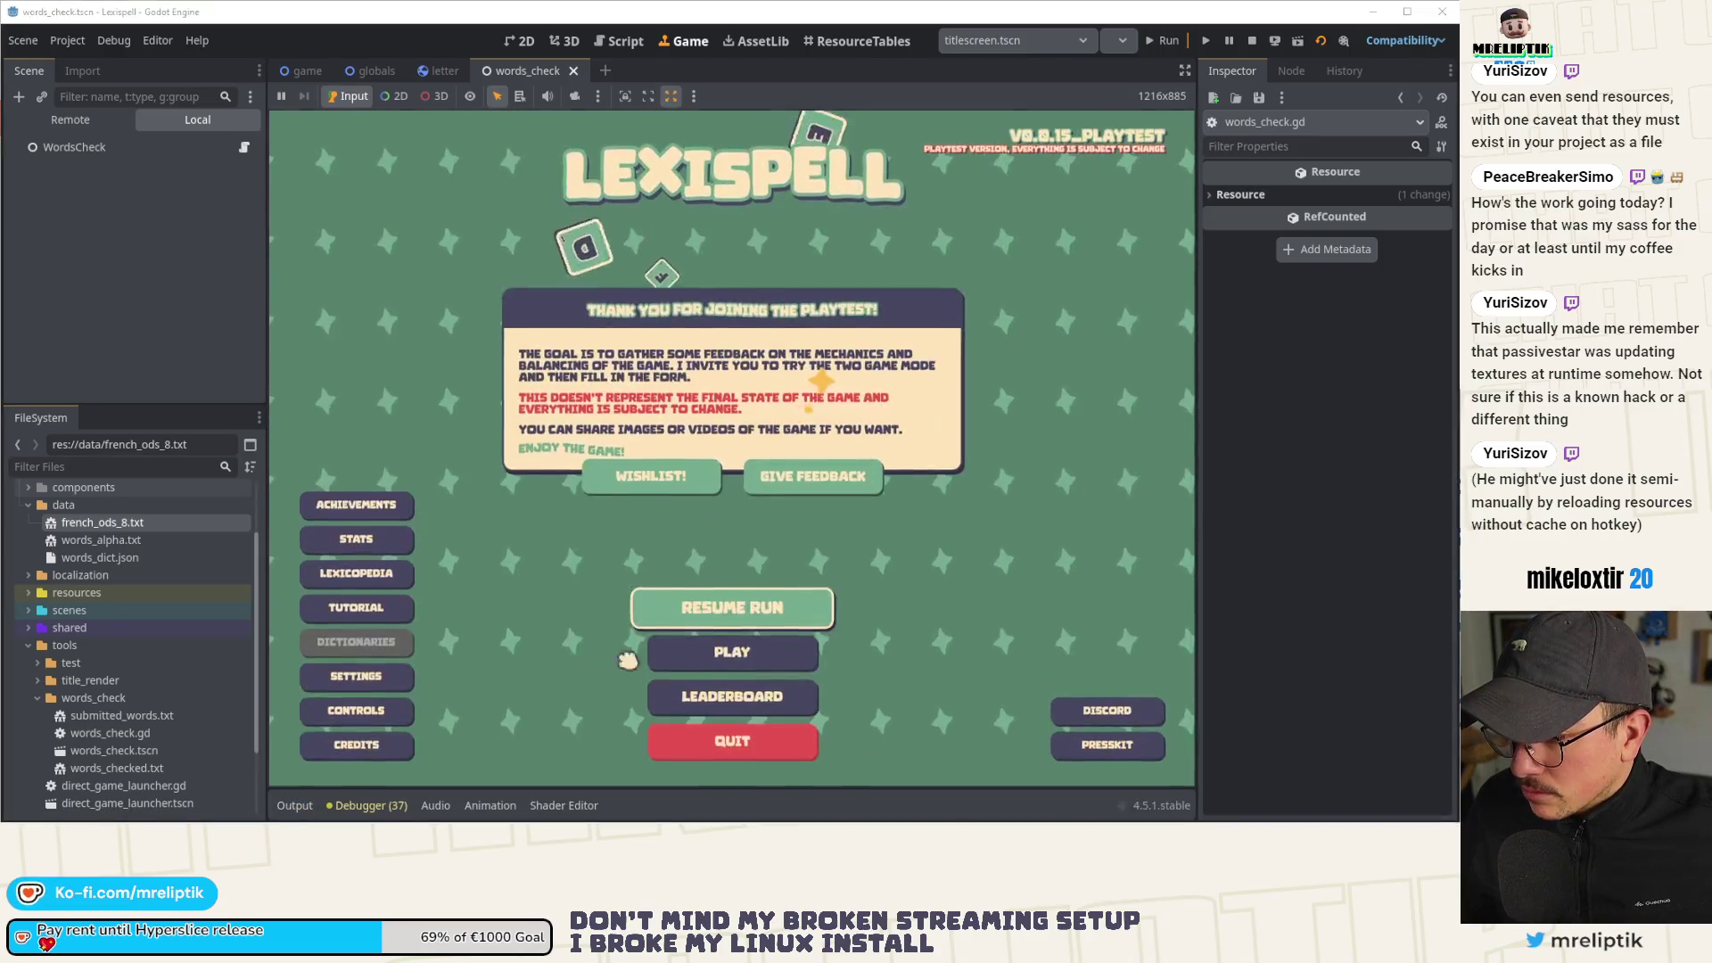
left_click(710, 660)
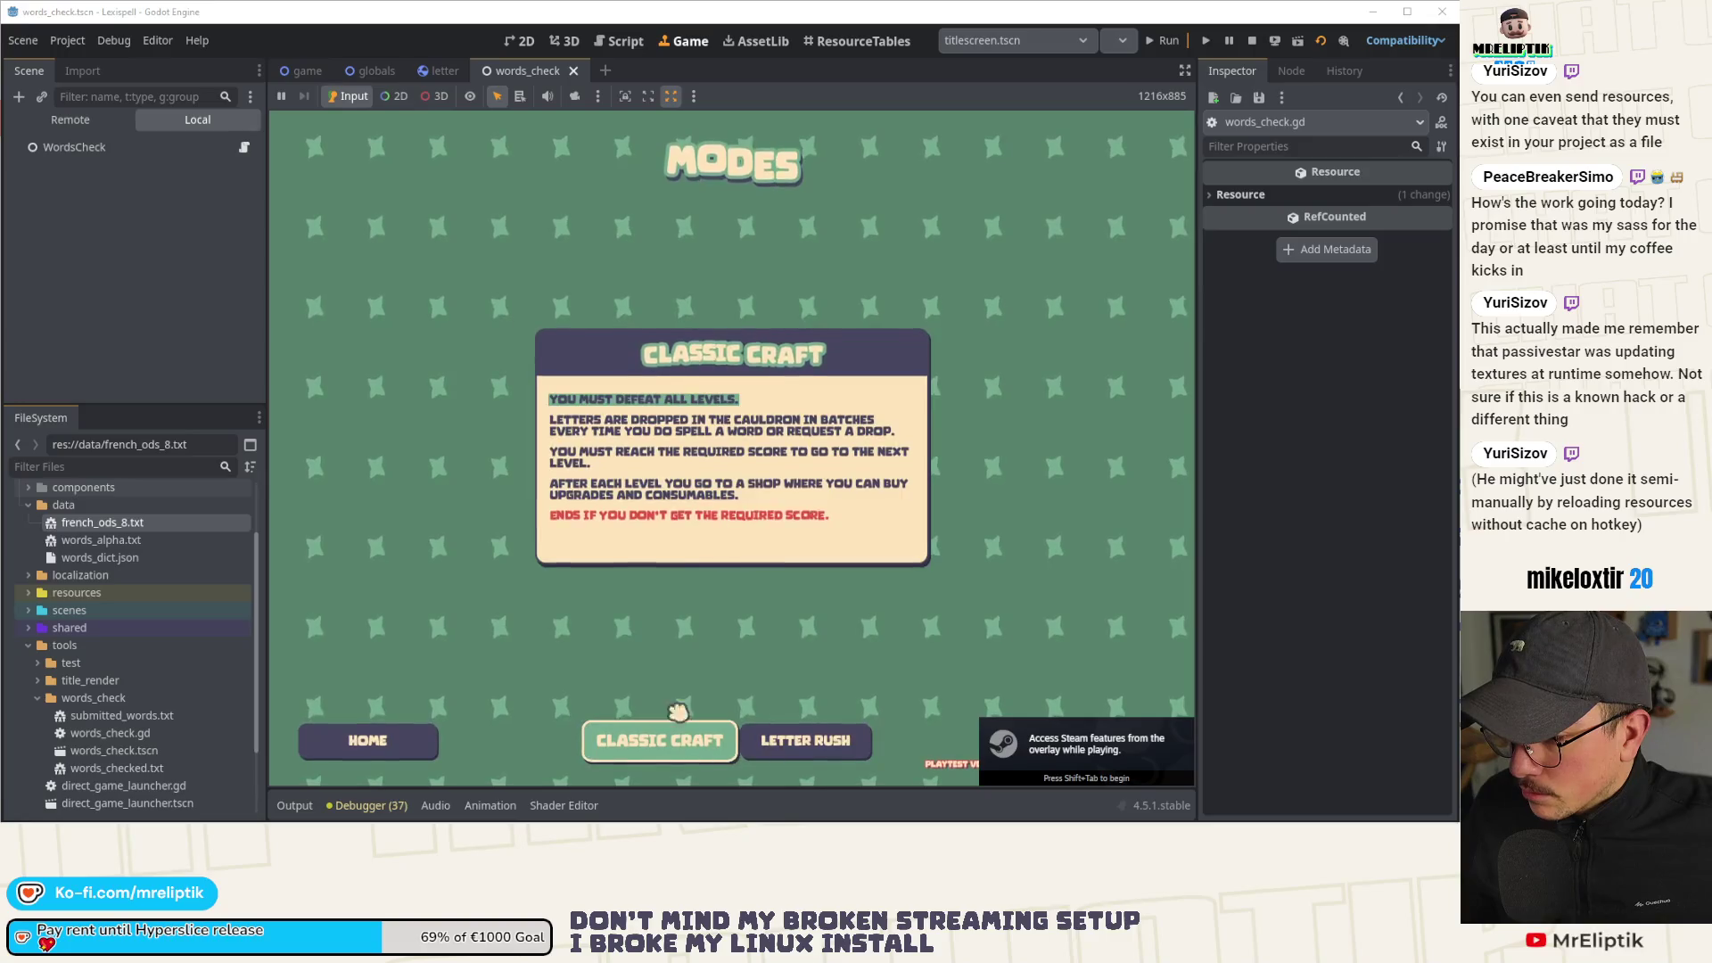
left_click(784, 738)
left_click(698, 748)
left_click(681, 512)
left_click(640, 535)
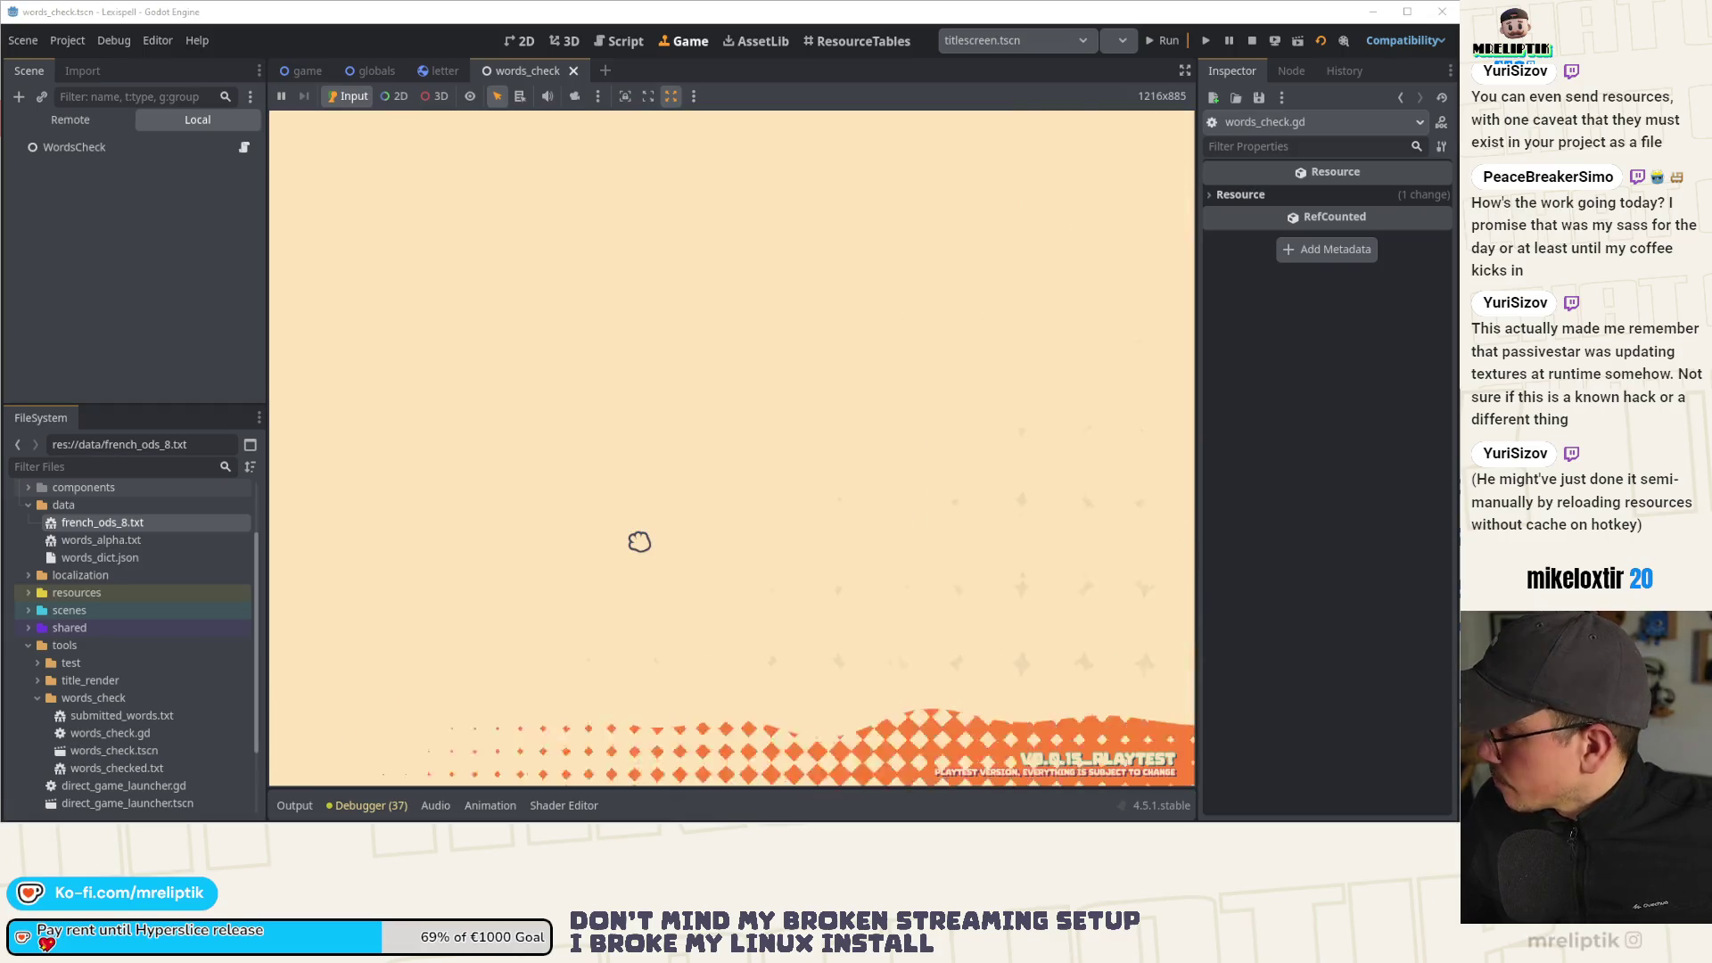
left_click(354, 455)
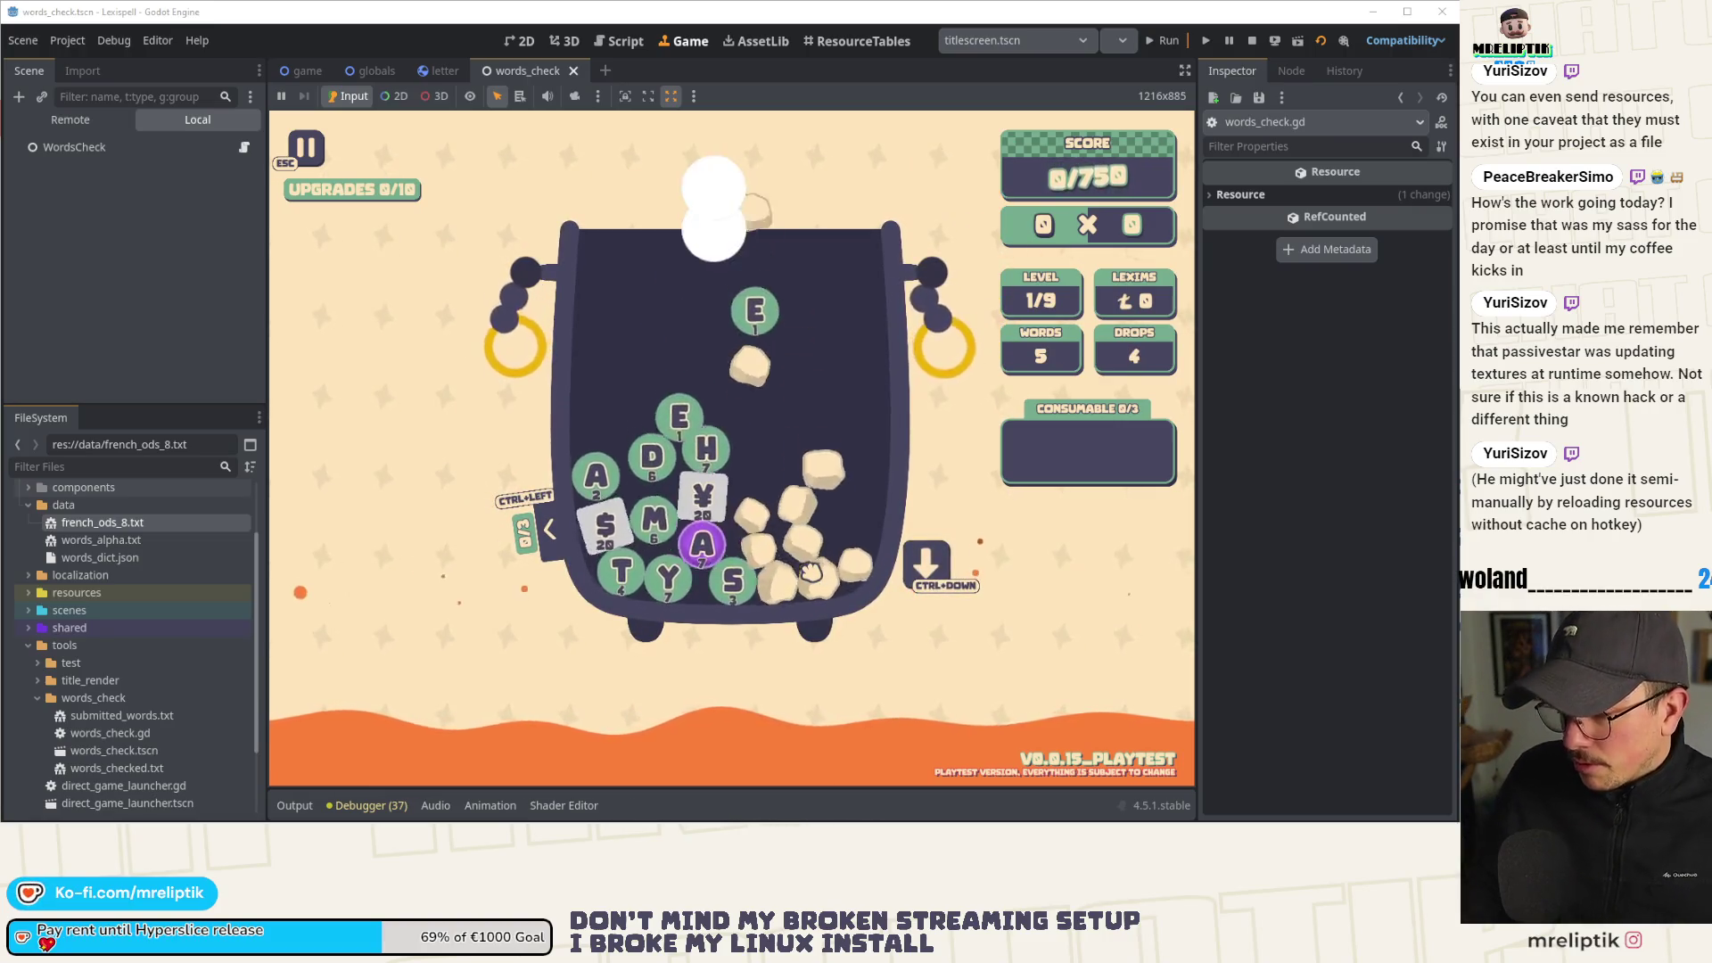
Spawn B, L, ! and J tiles using 'letter' commands in the development console.
key("grave")
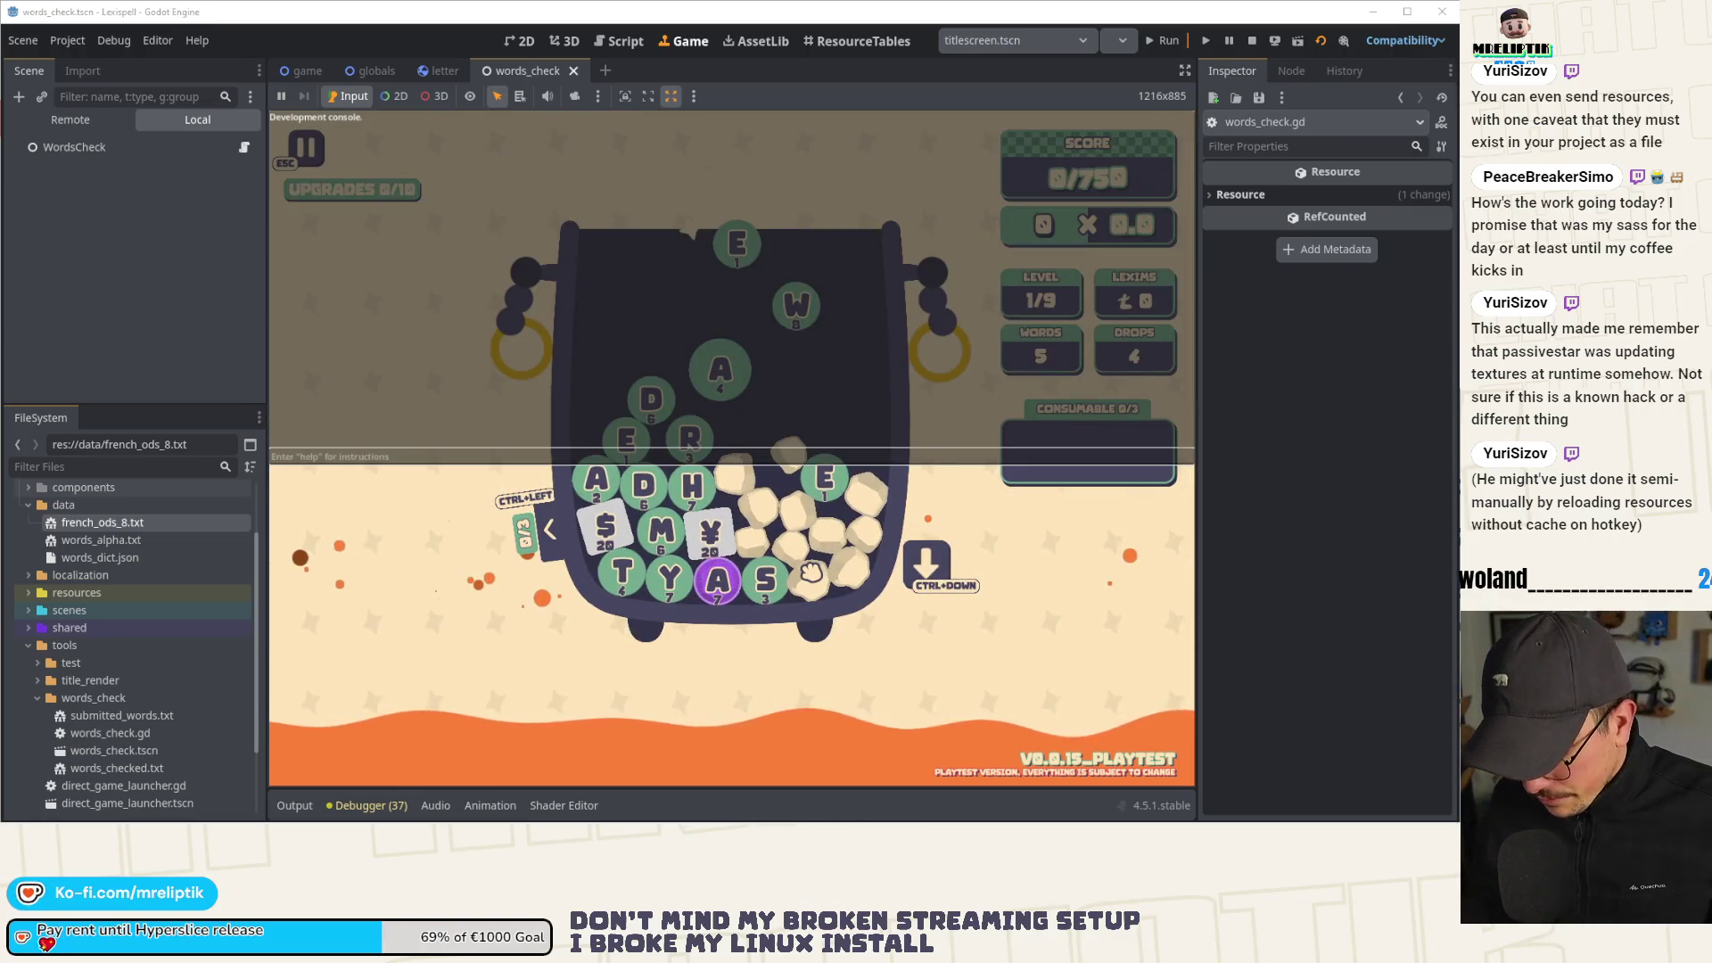
type("spa")
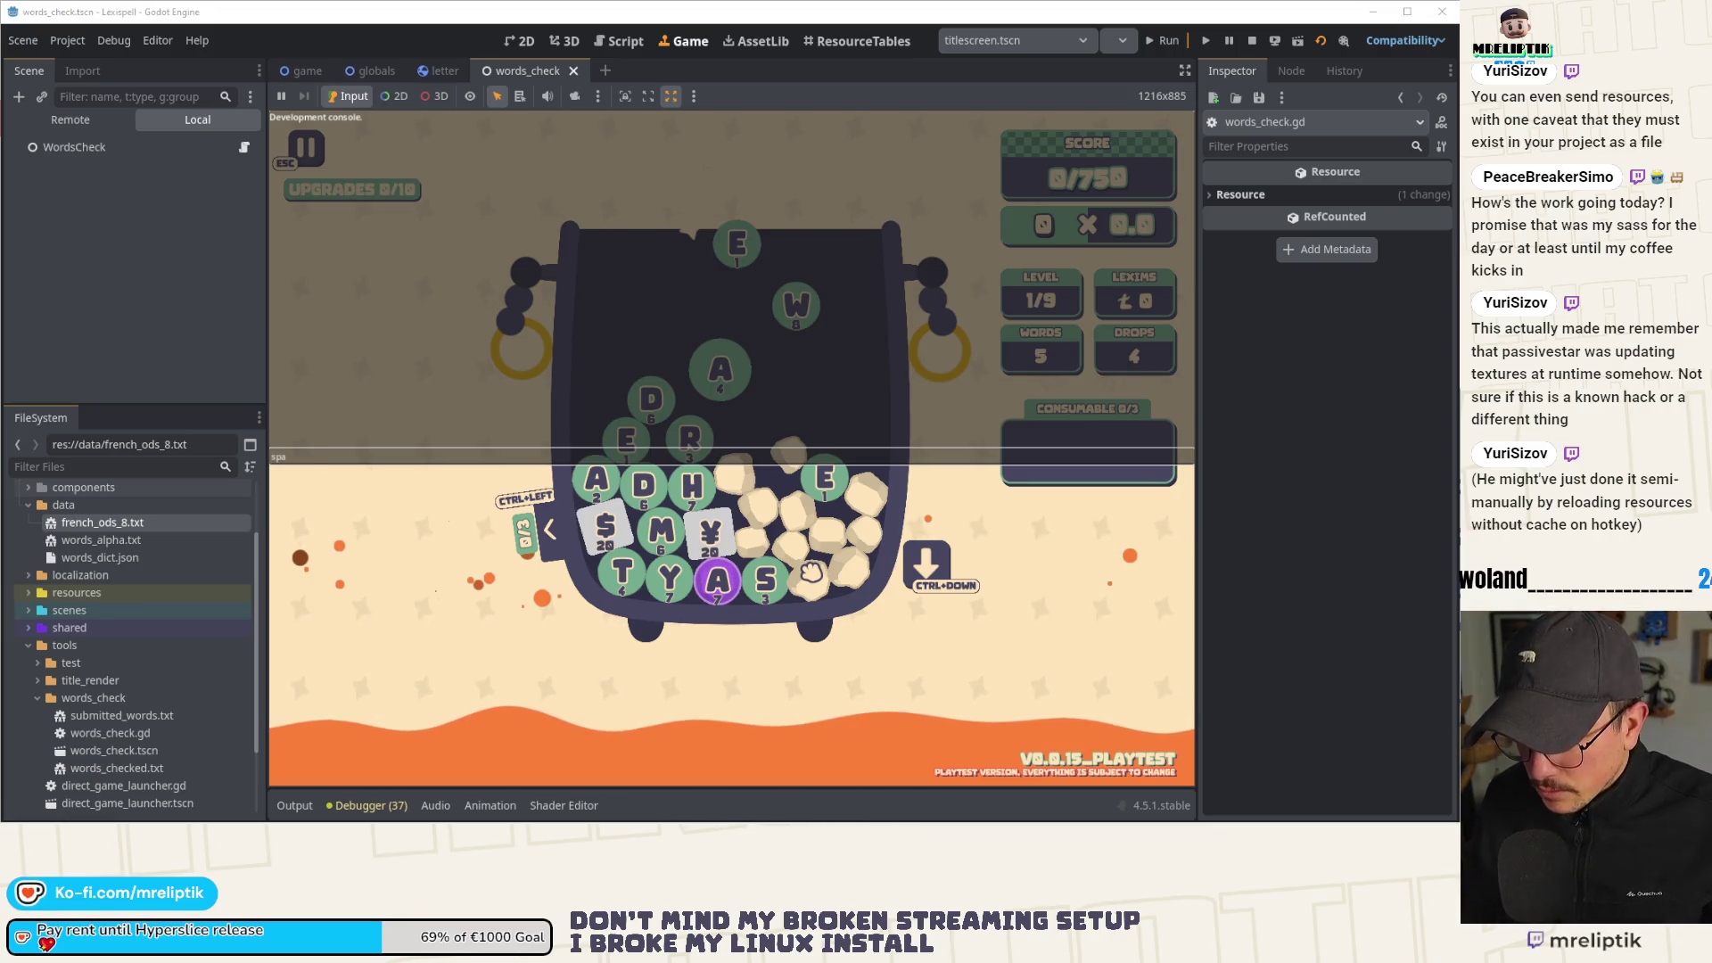
type("r b")
key("Return")
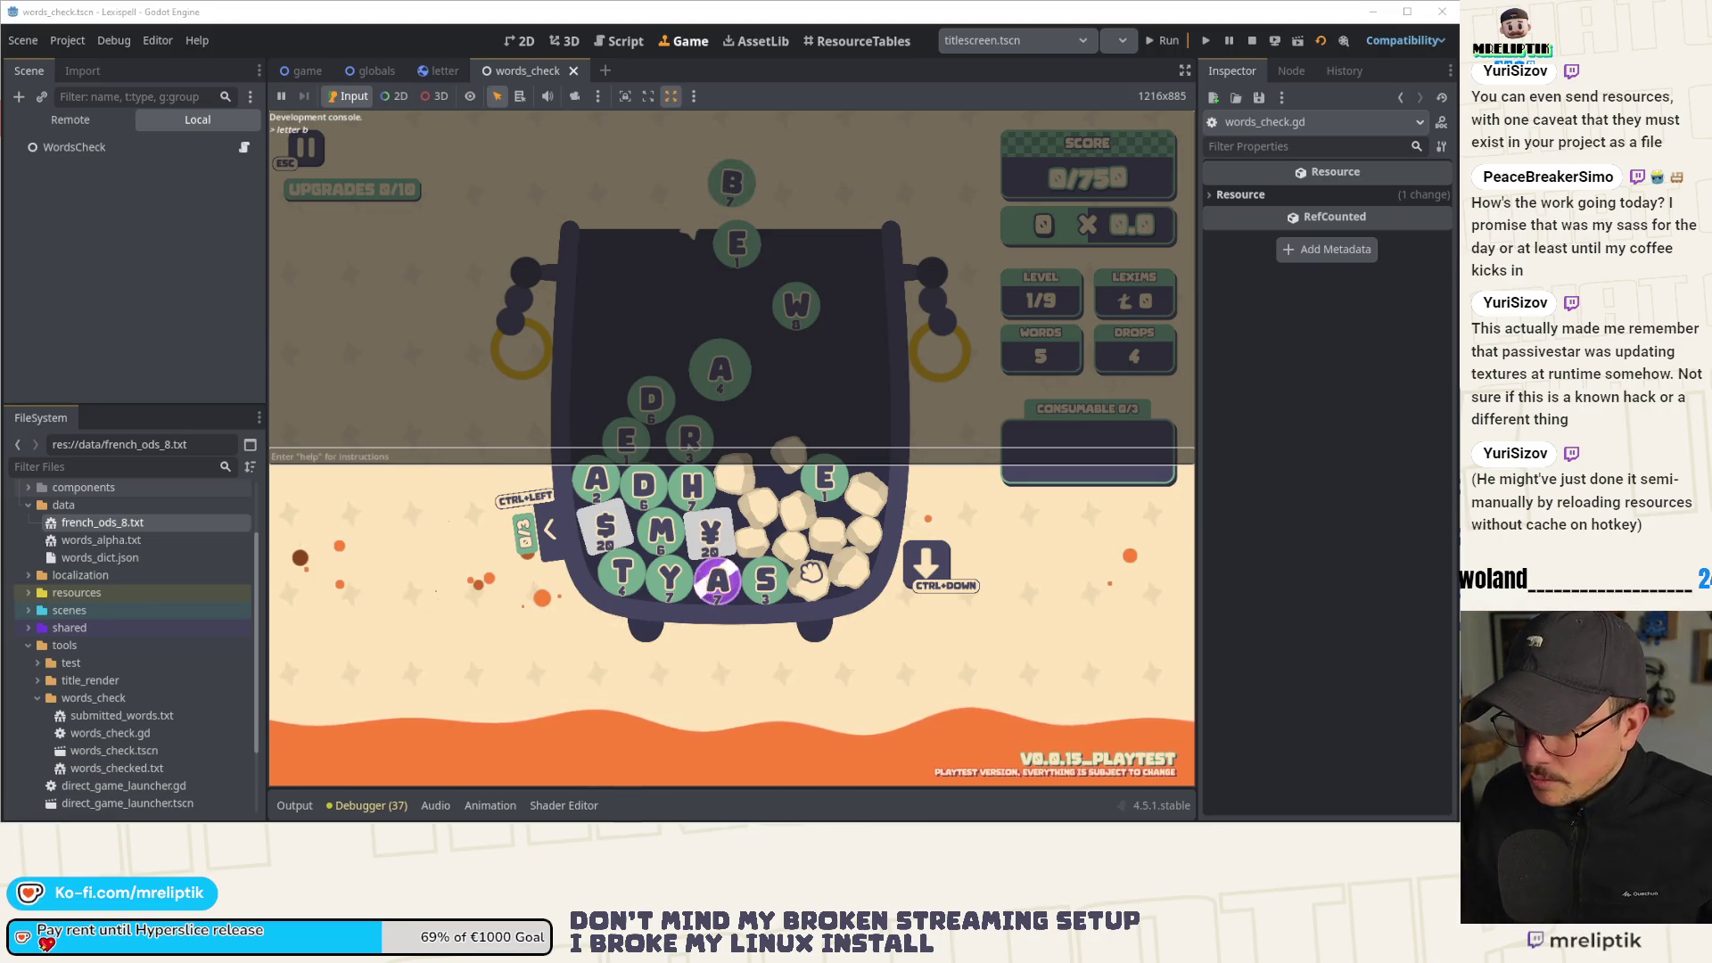
key("grave")
key("grave")
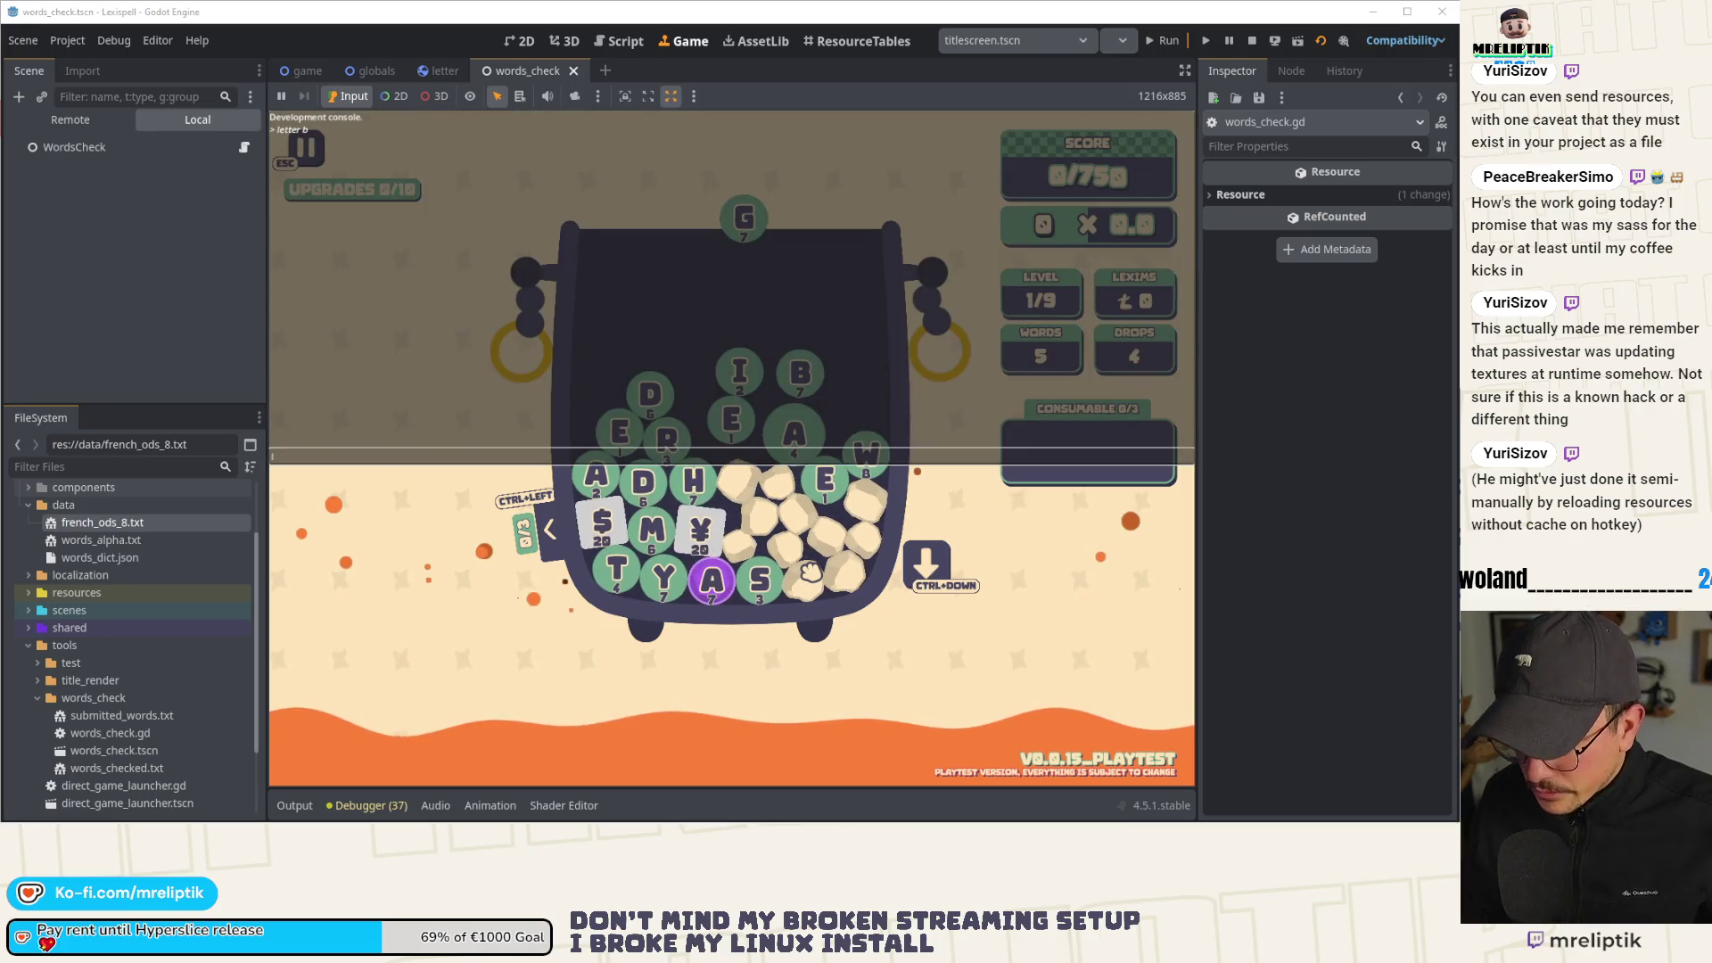
type("letter")
key("Return")
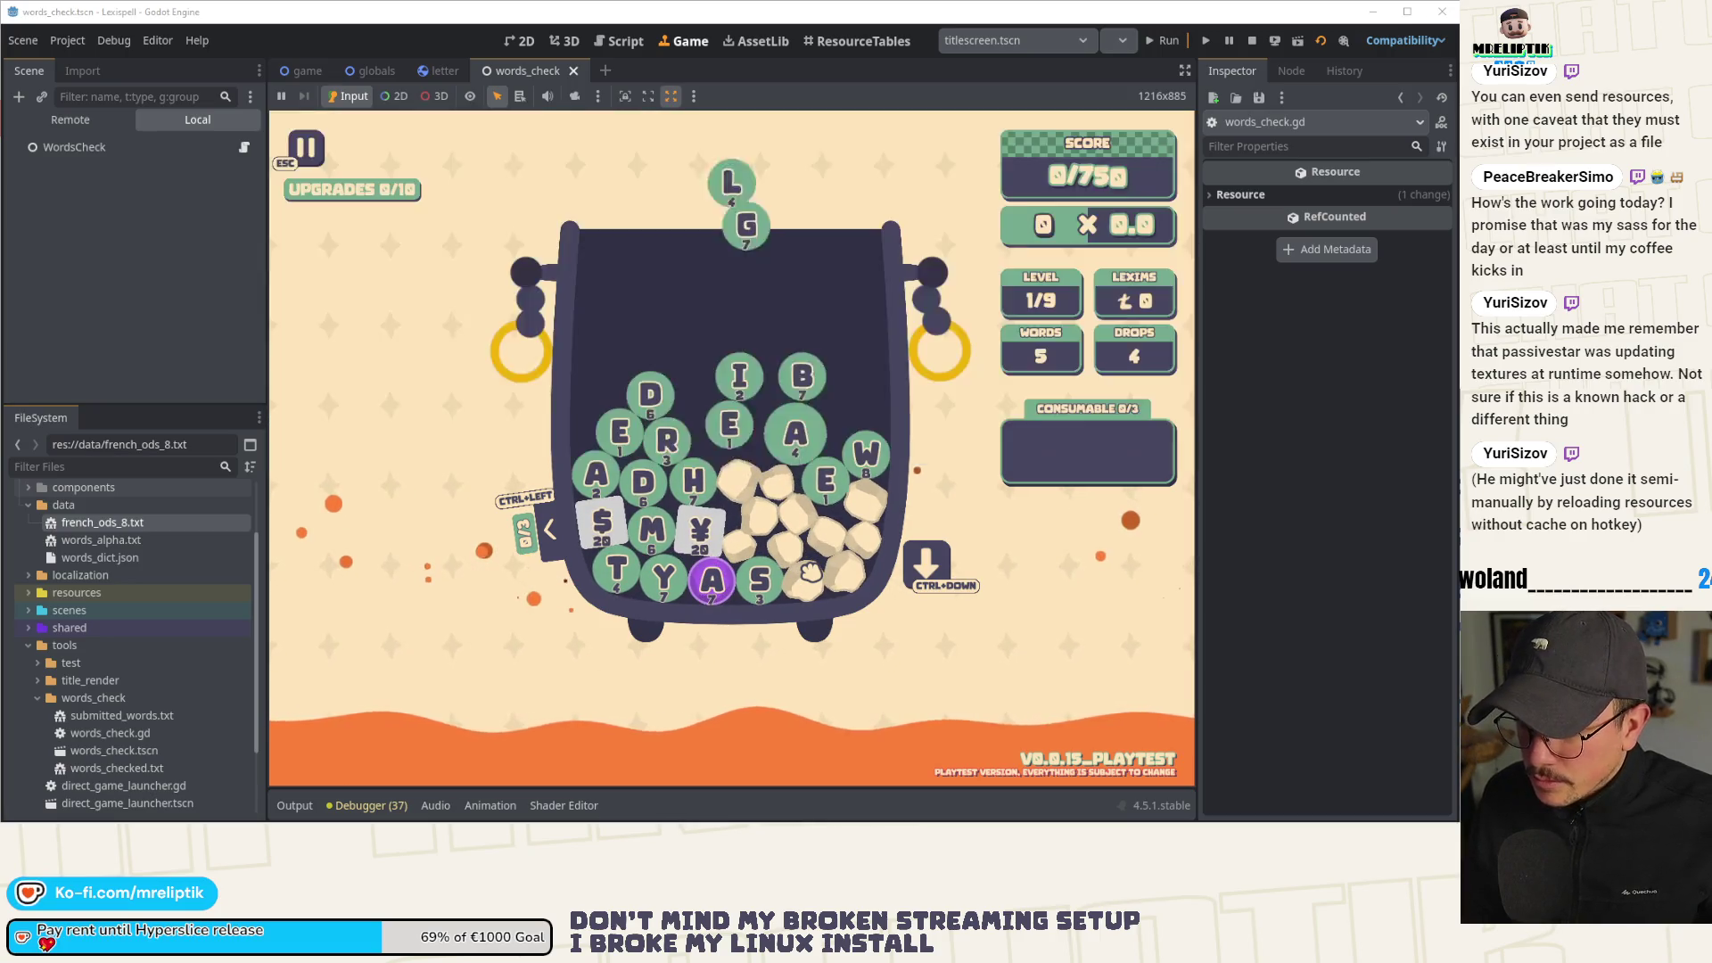
key("grave")
key("grave")
type("letter")
key("grave")
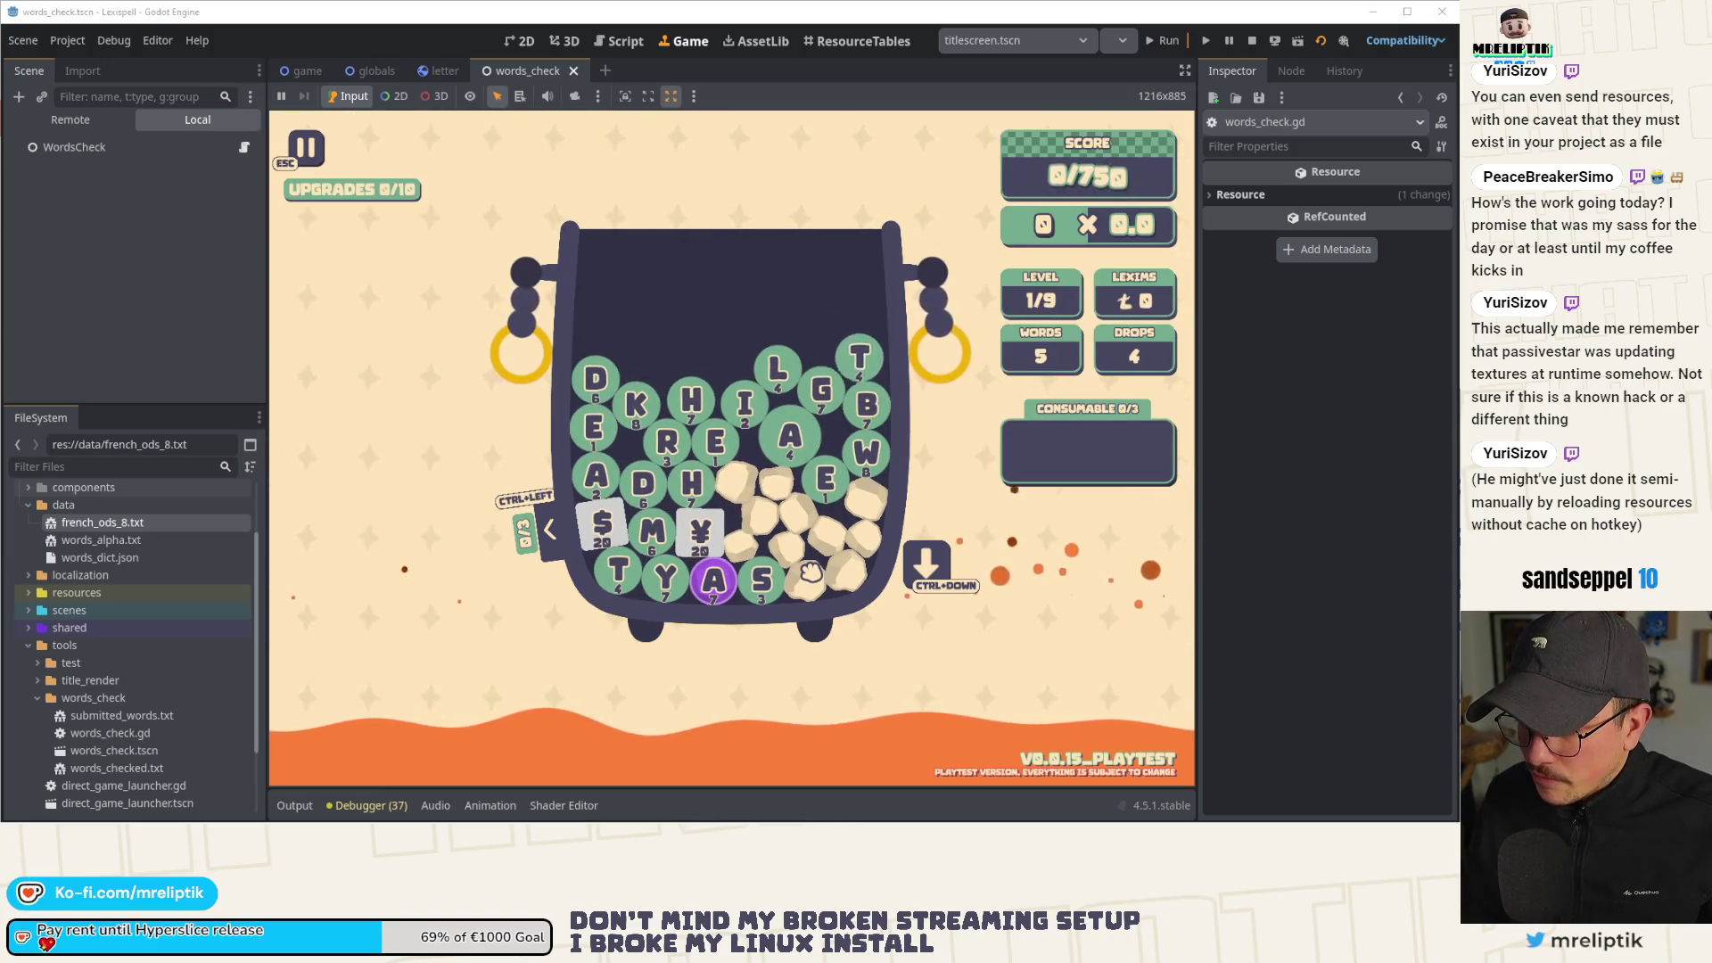
key("grave")
type("let !")
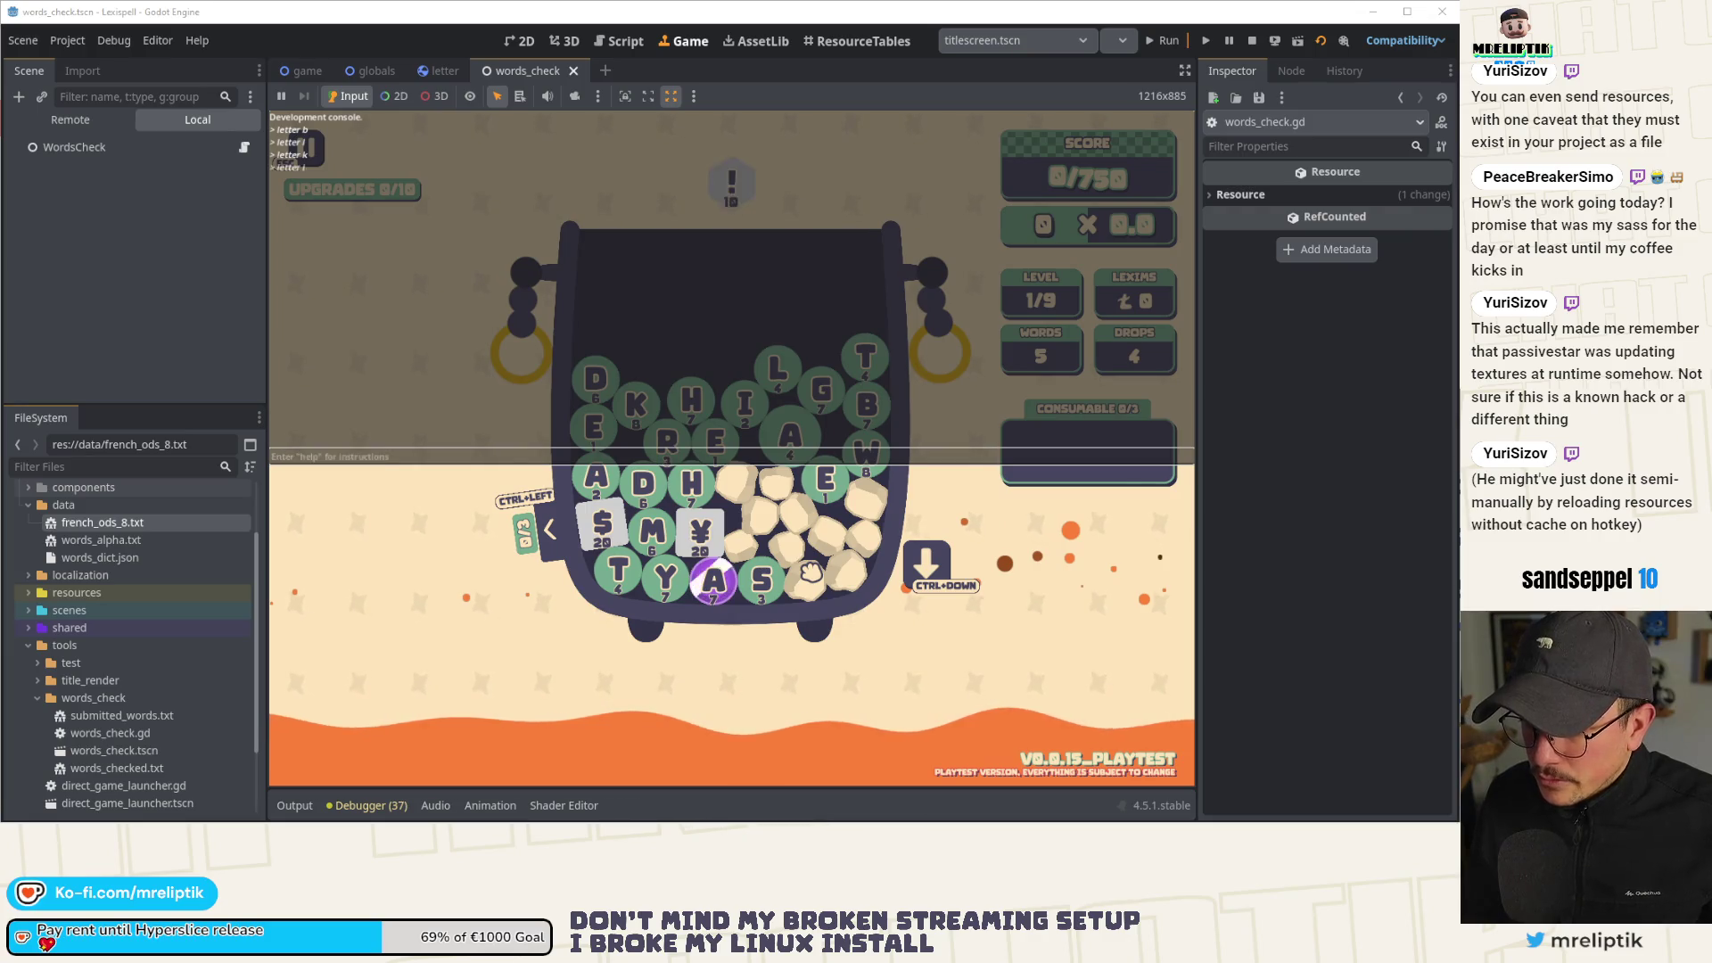
key("Return")
key("grave")
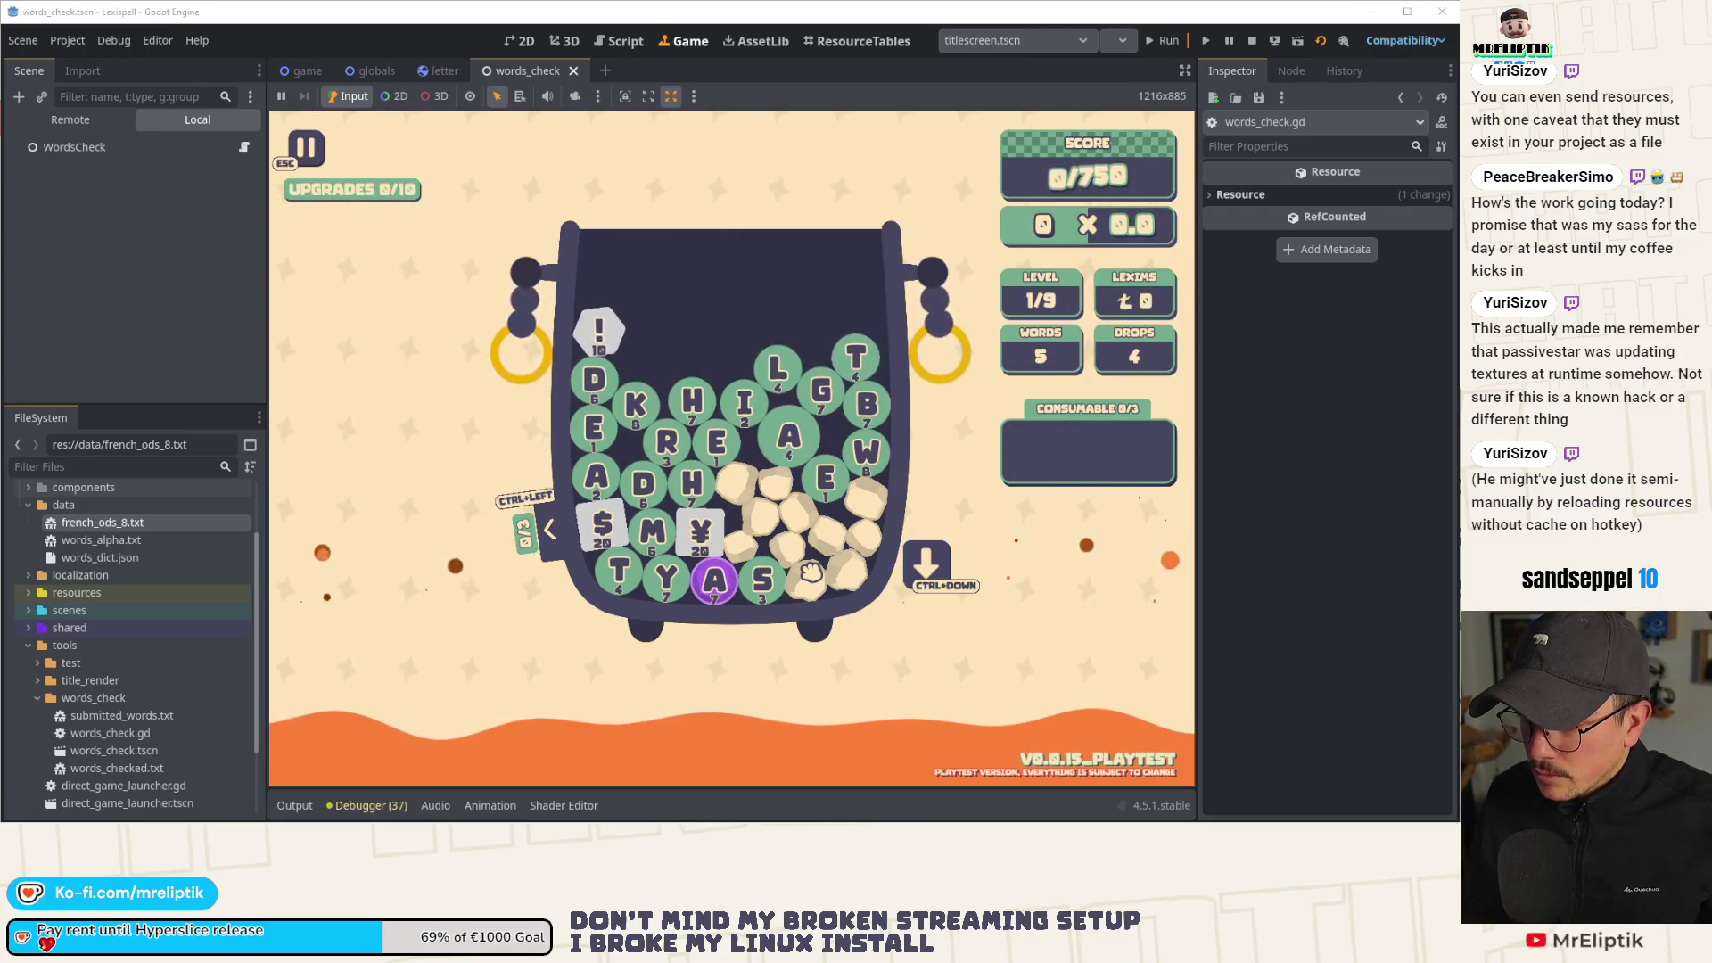
key("grave")
type("lettj")
key("Return")
key("grave")
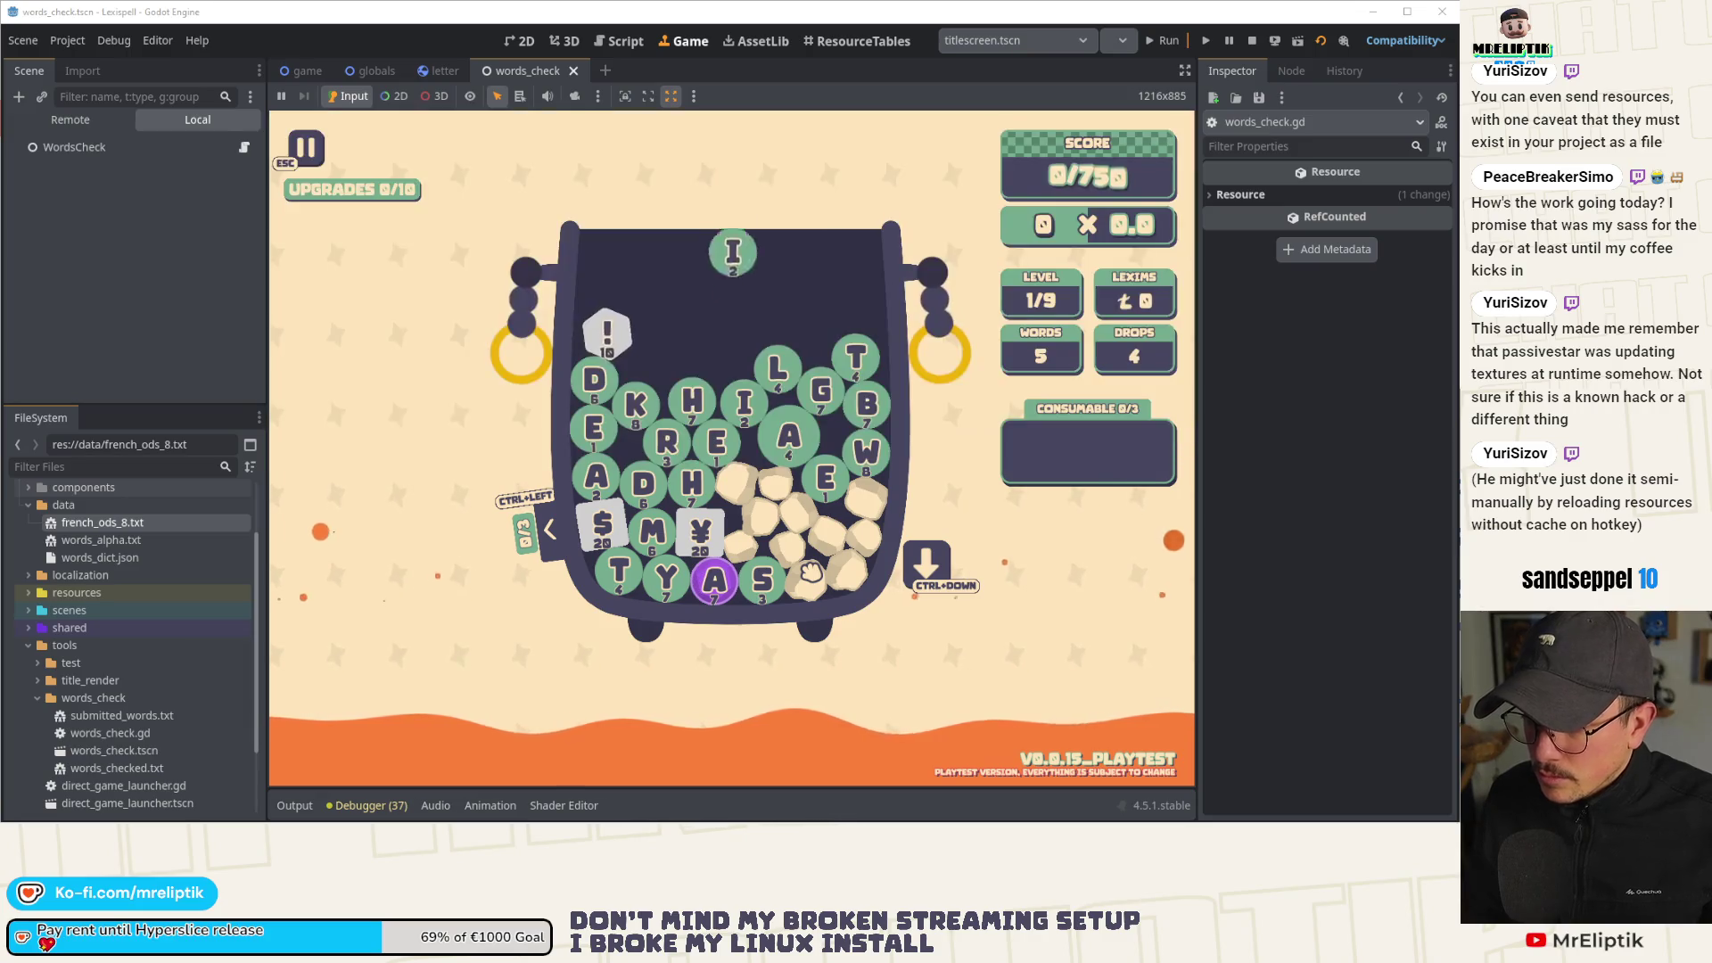
Spawn more B, L, I and O tiles and spell the BIBLIO start of the word.
type("bil")
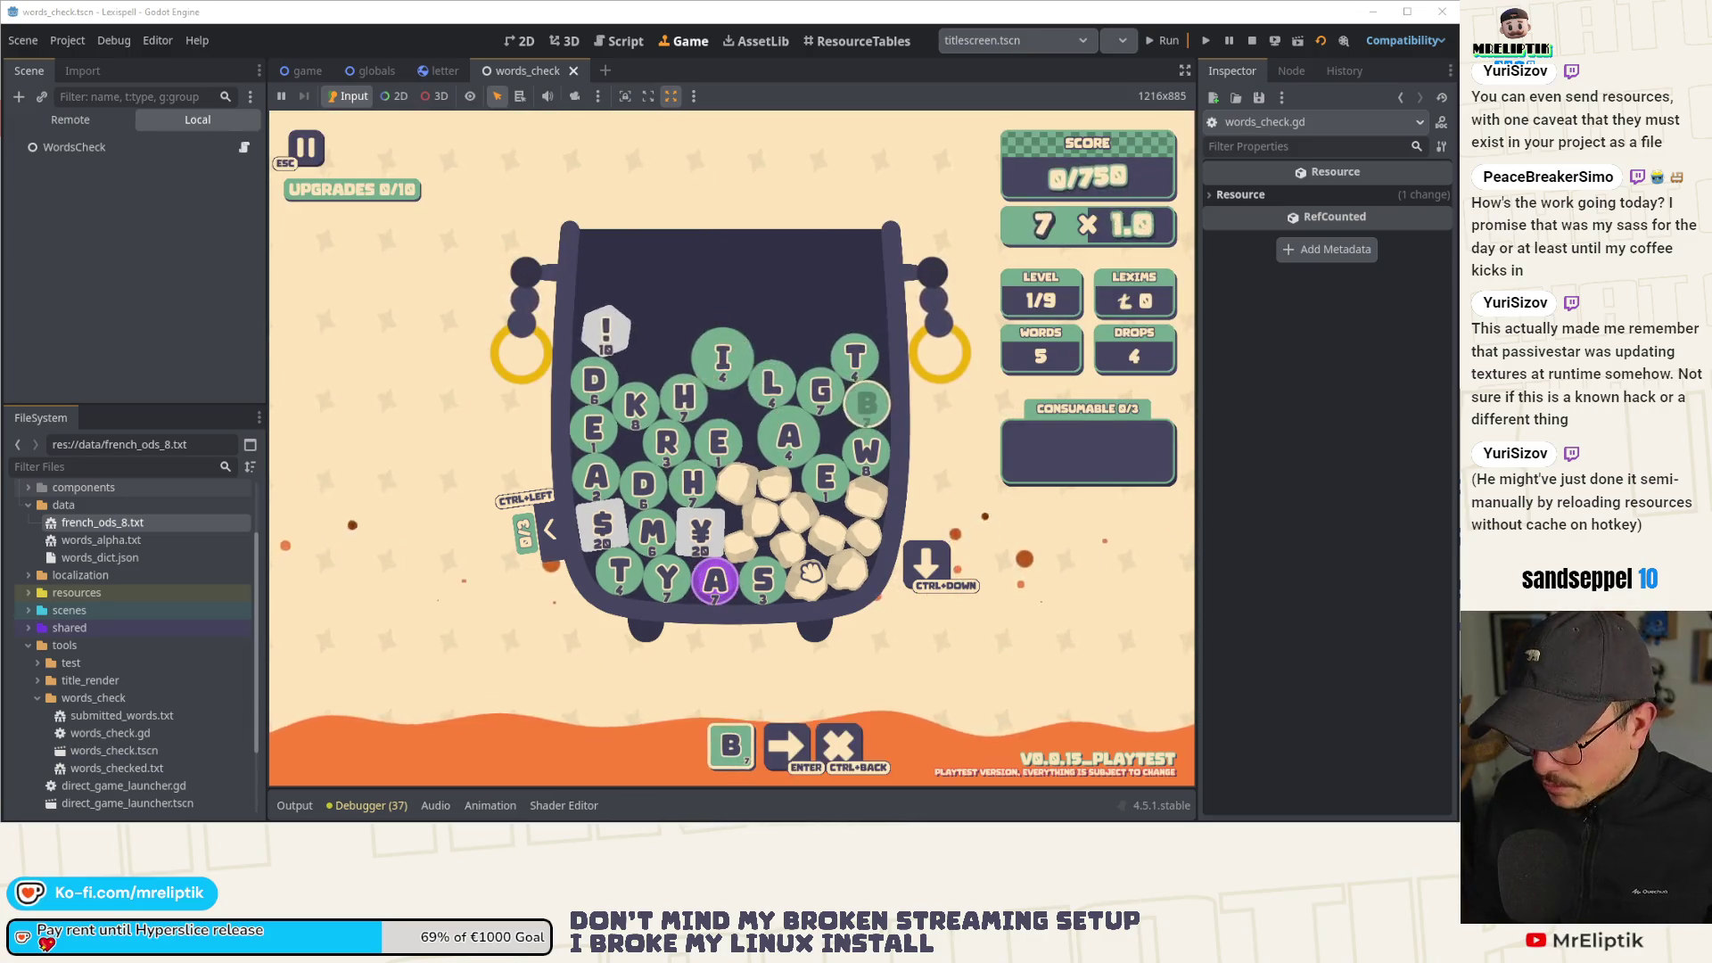
key("BackSpace")
key("grave")
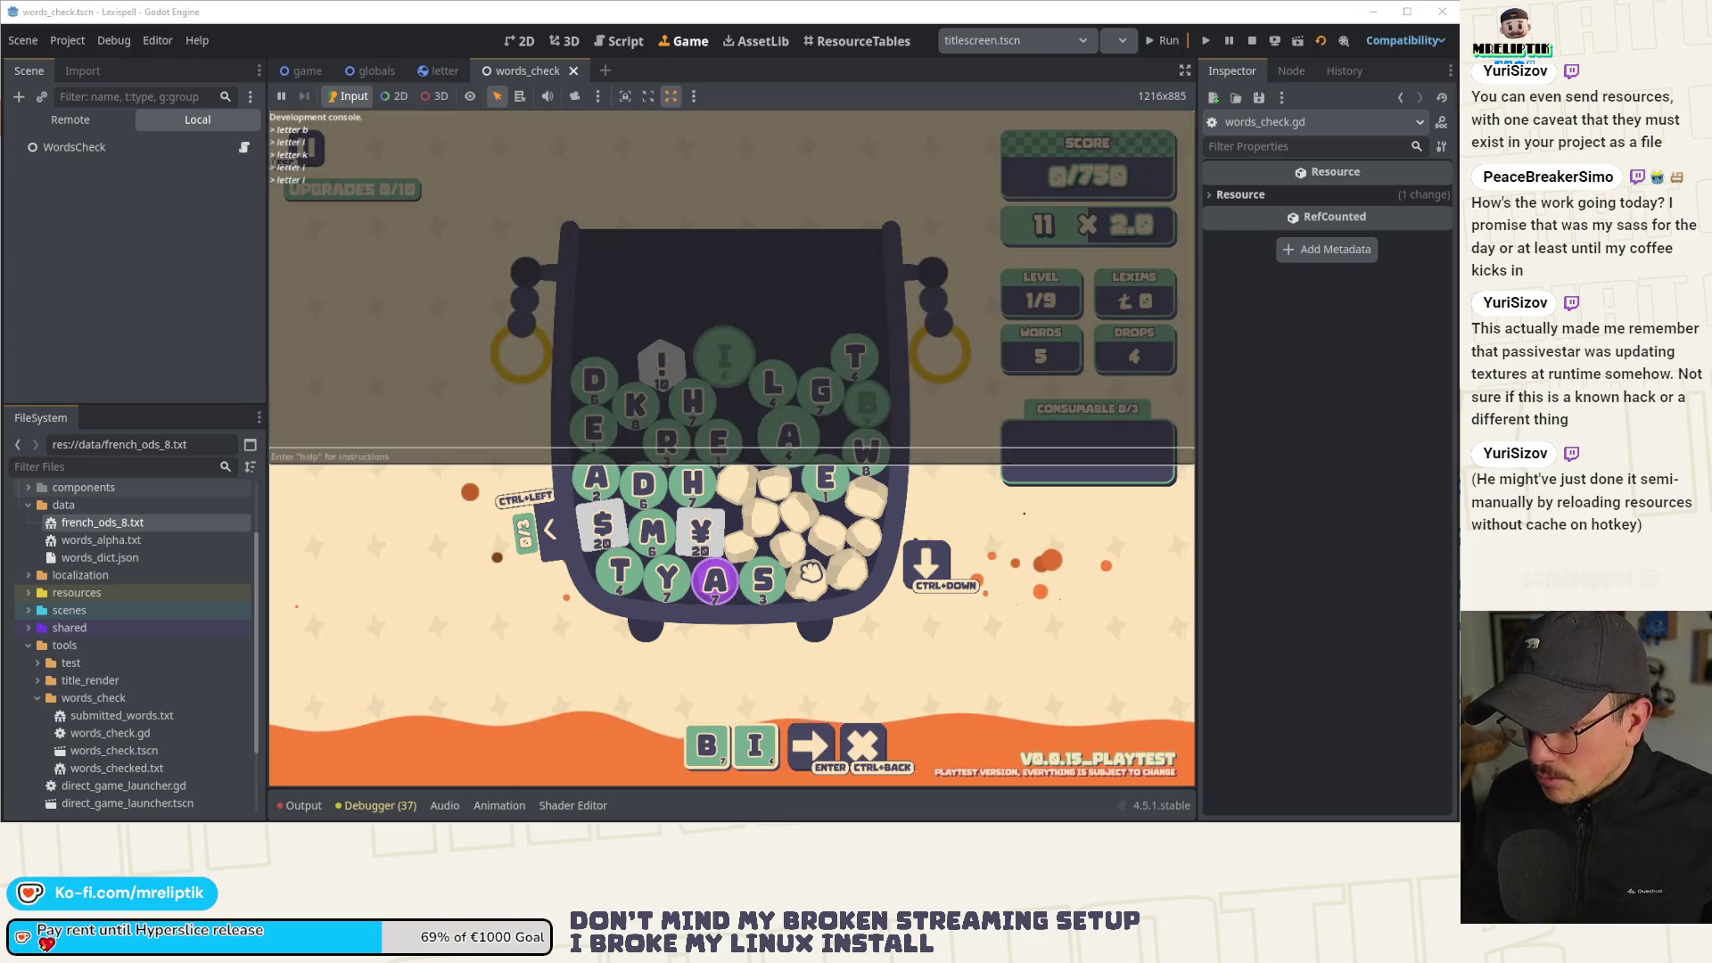
type("letterb")
key("Return")
key("grave")
key("grave")
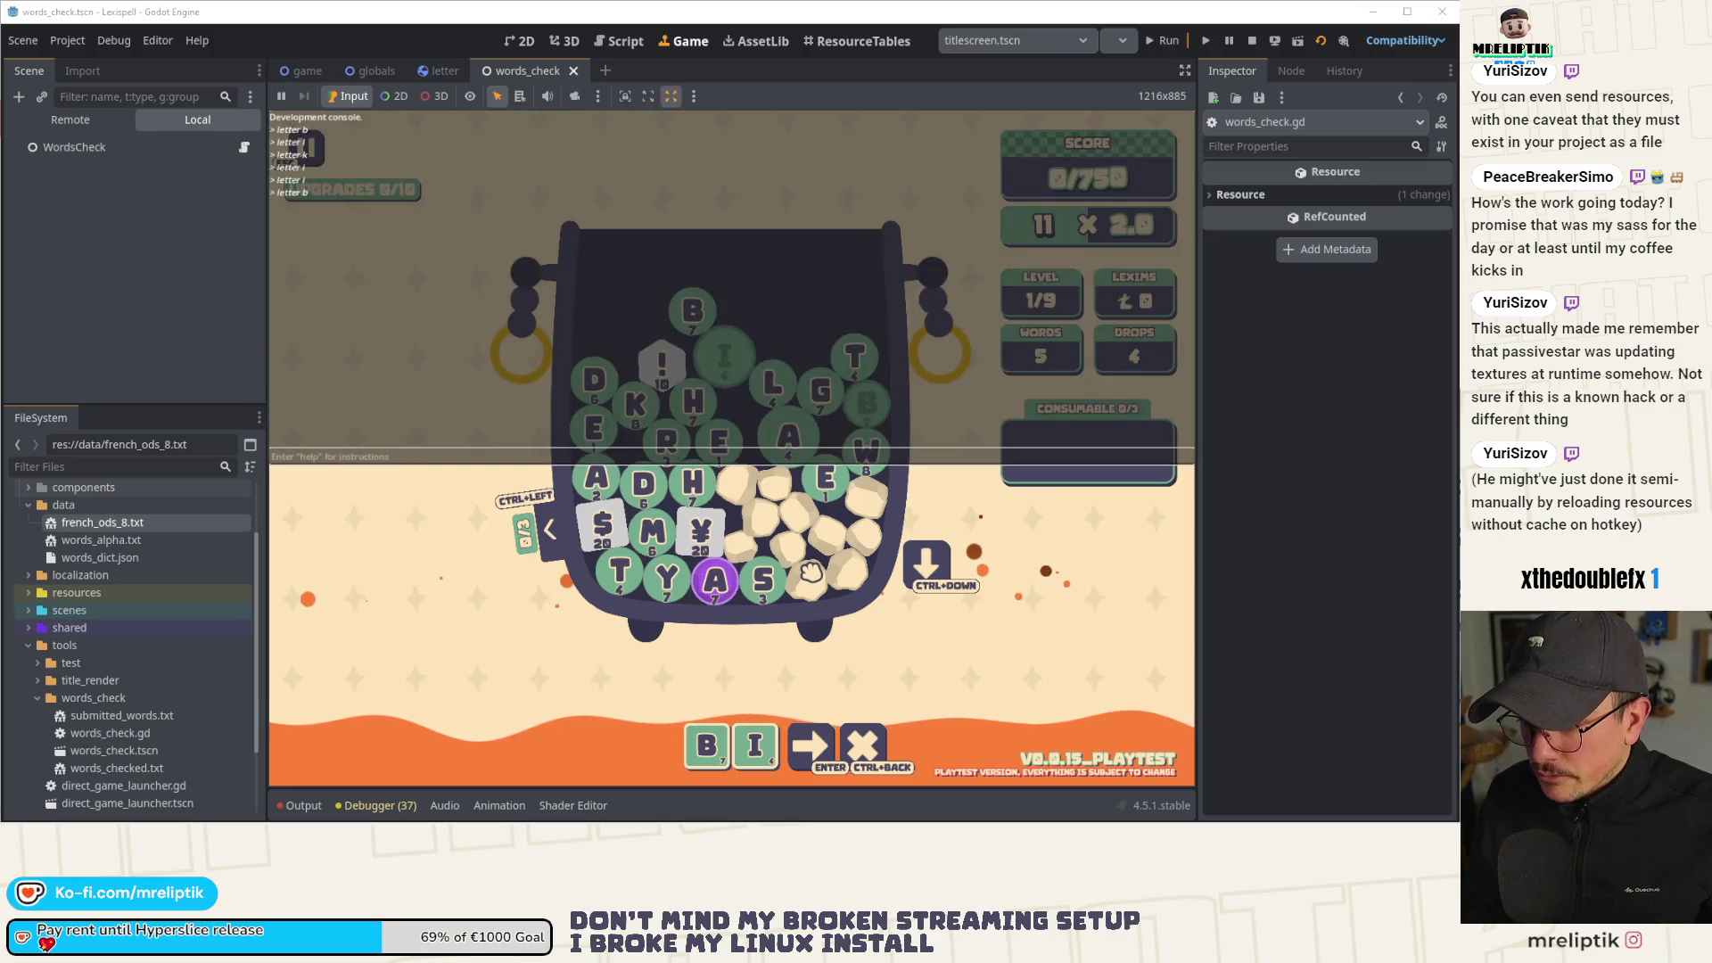
type("l")
type("etter i")
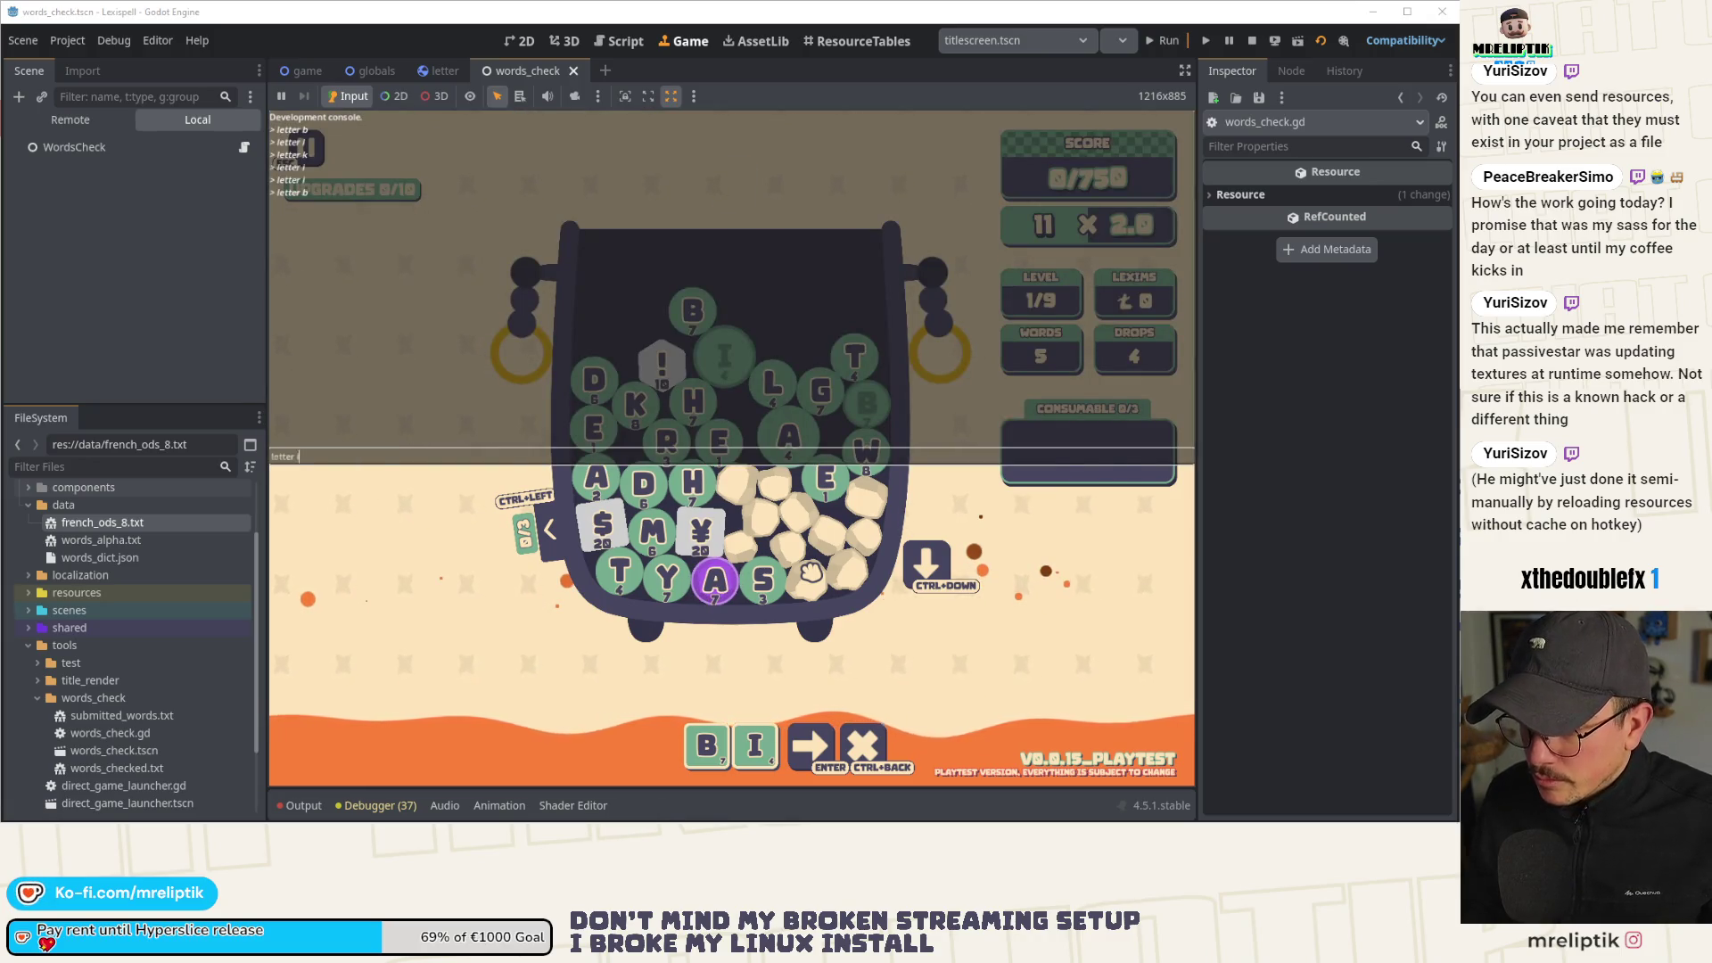
key("Return")
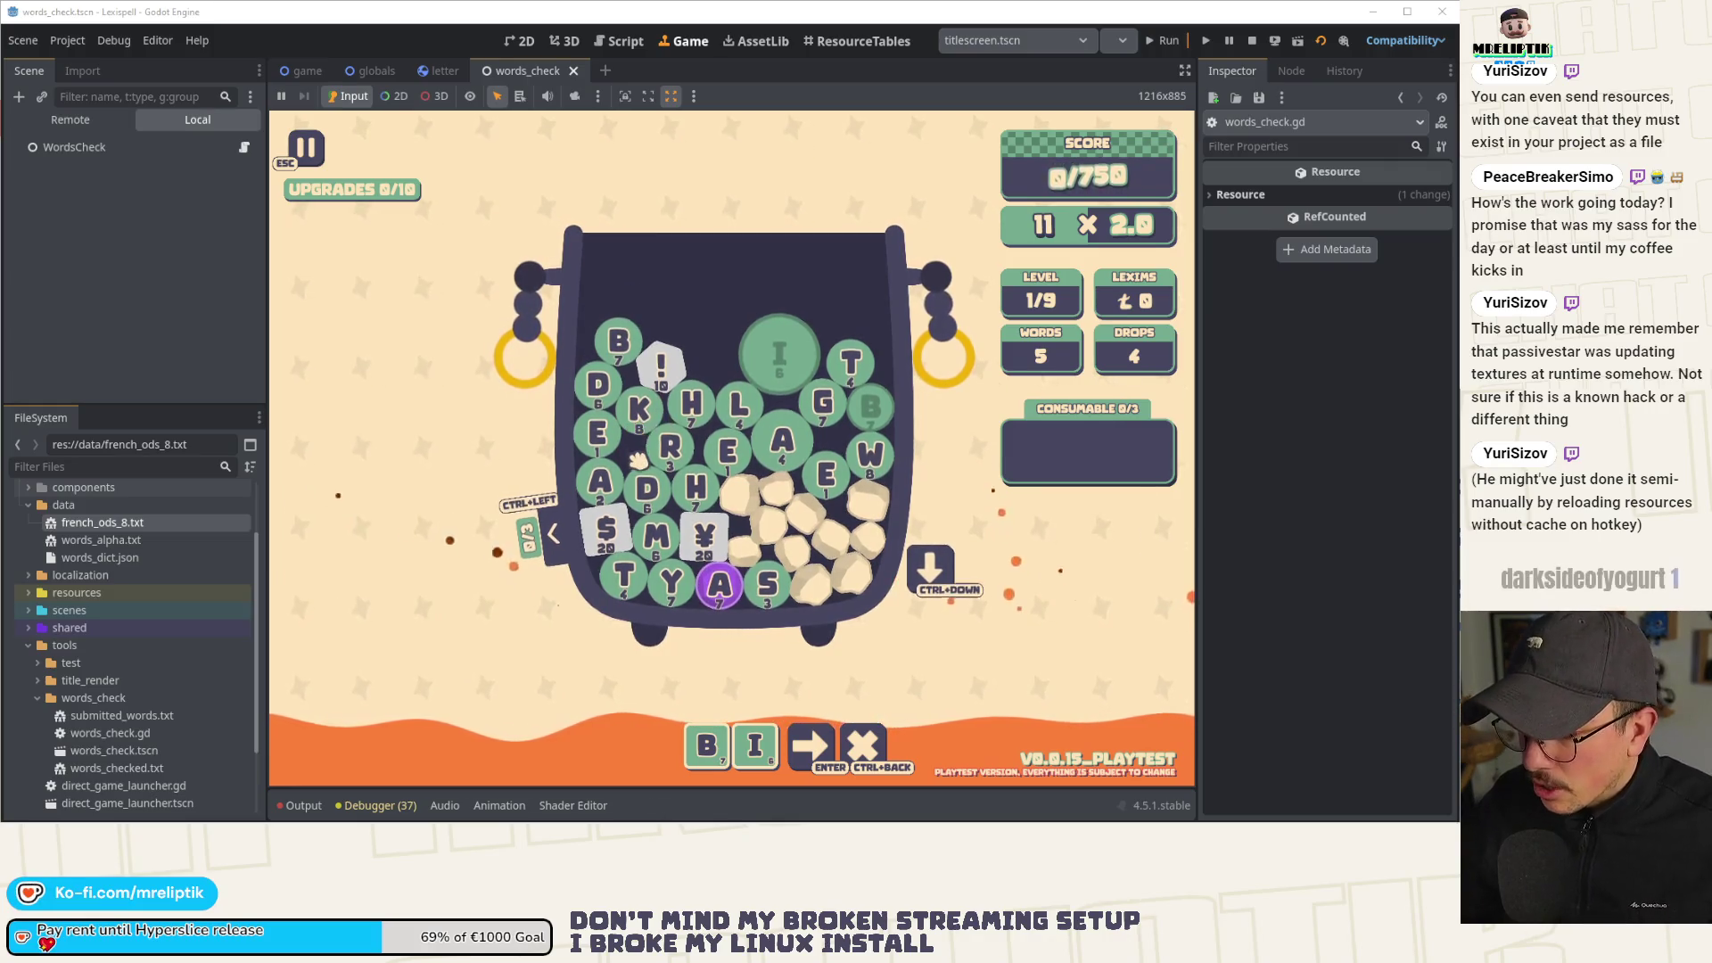
key("grave")
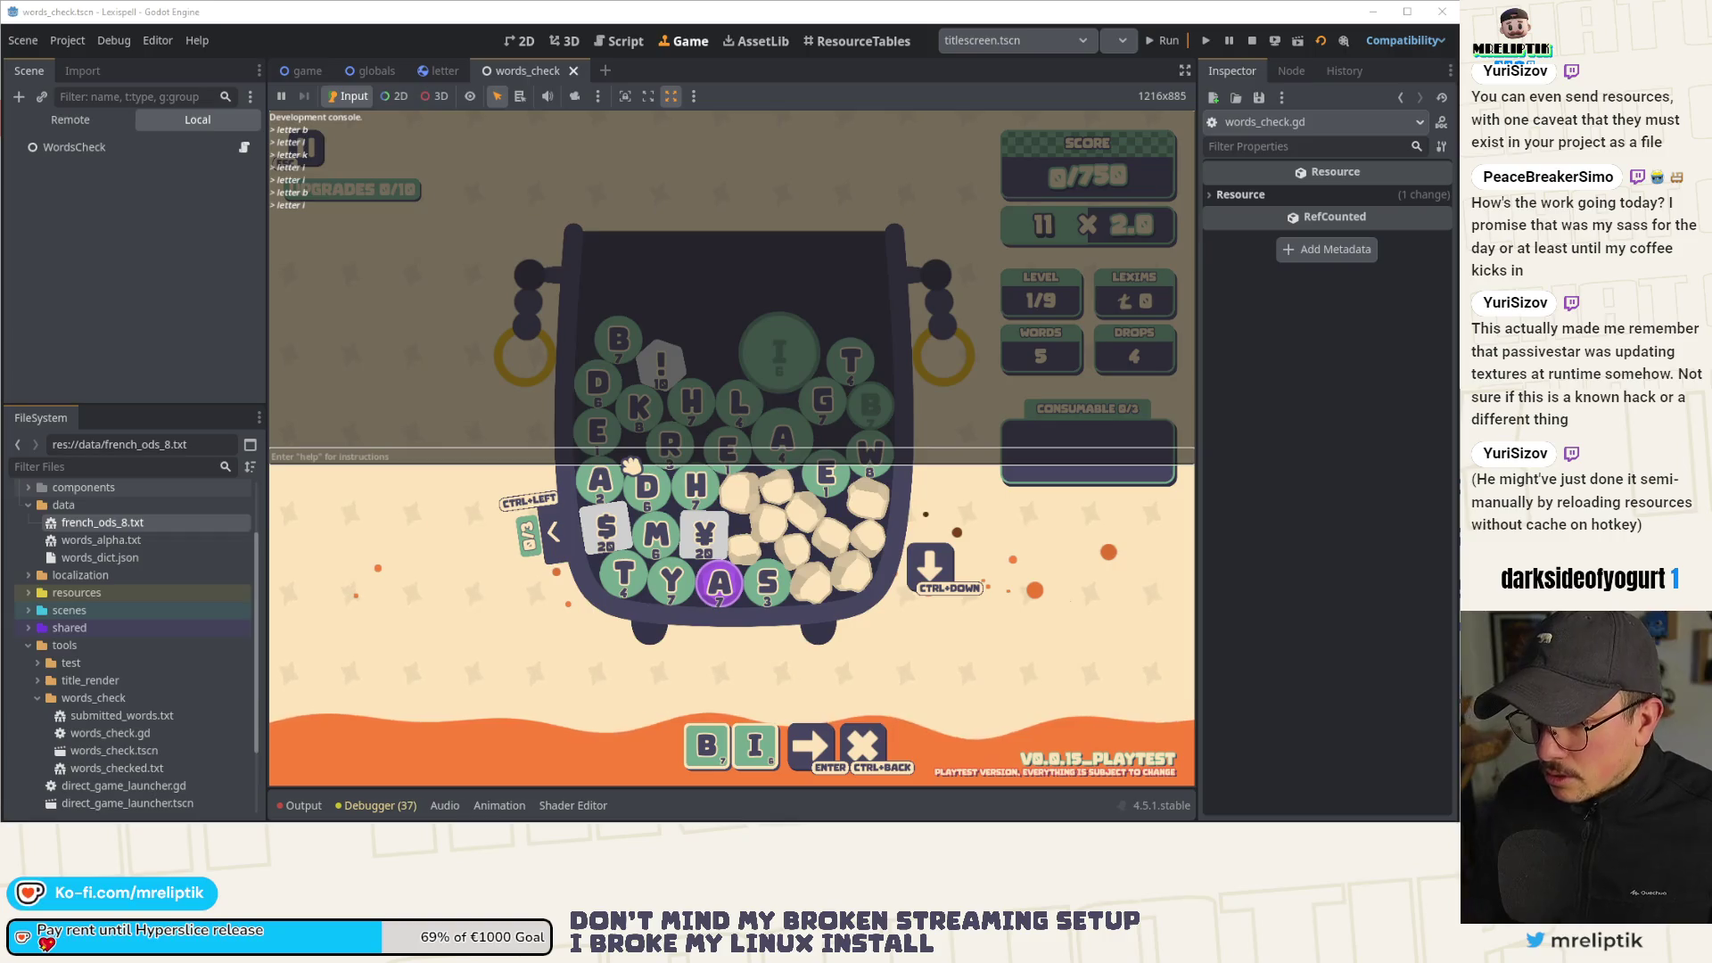
type("letter")
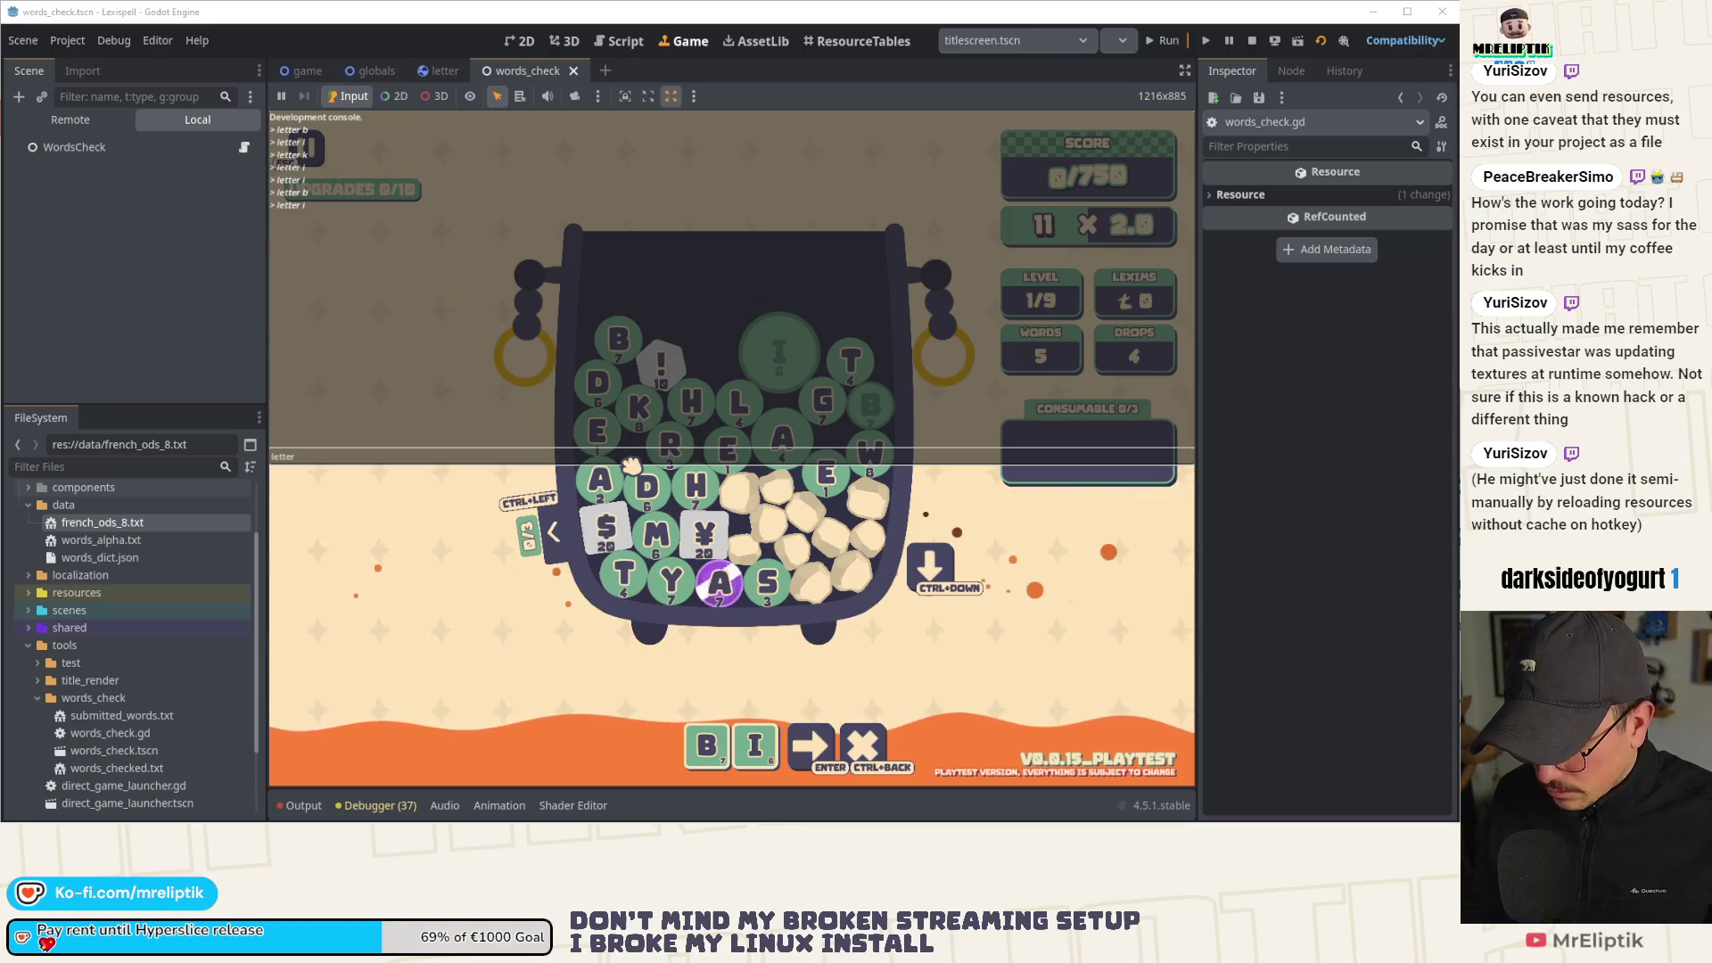
type("l")
key("Return")
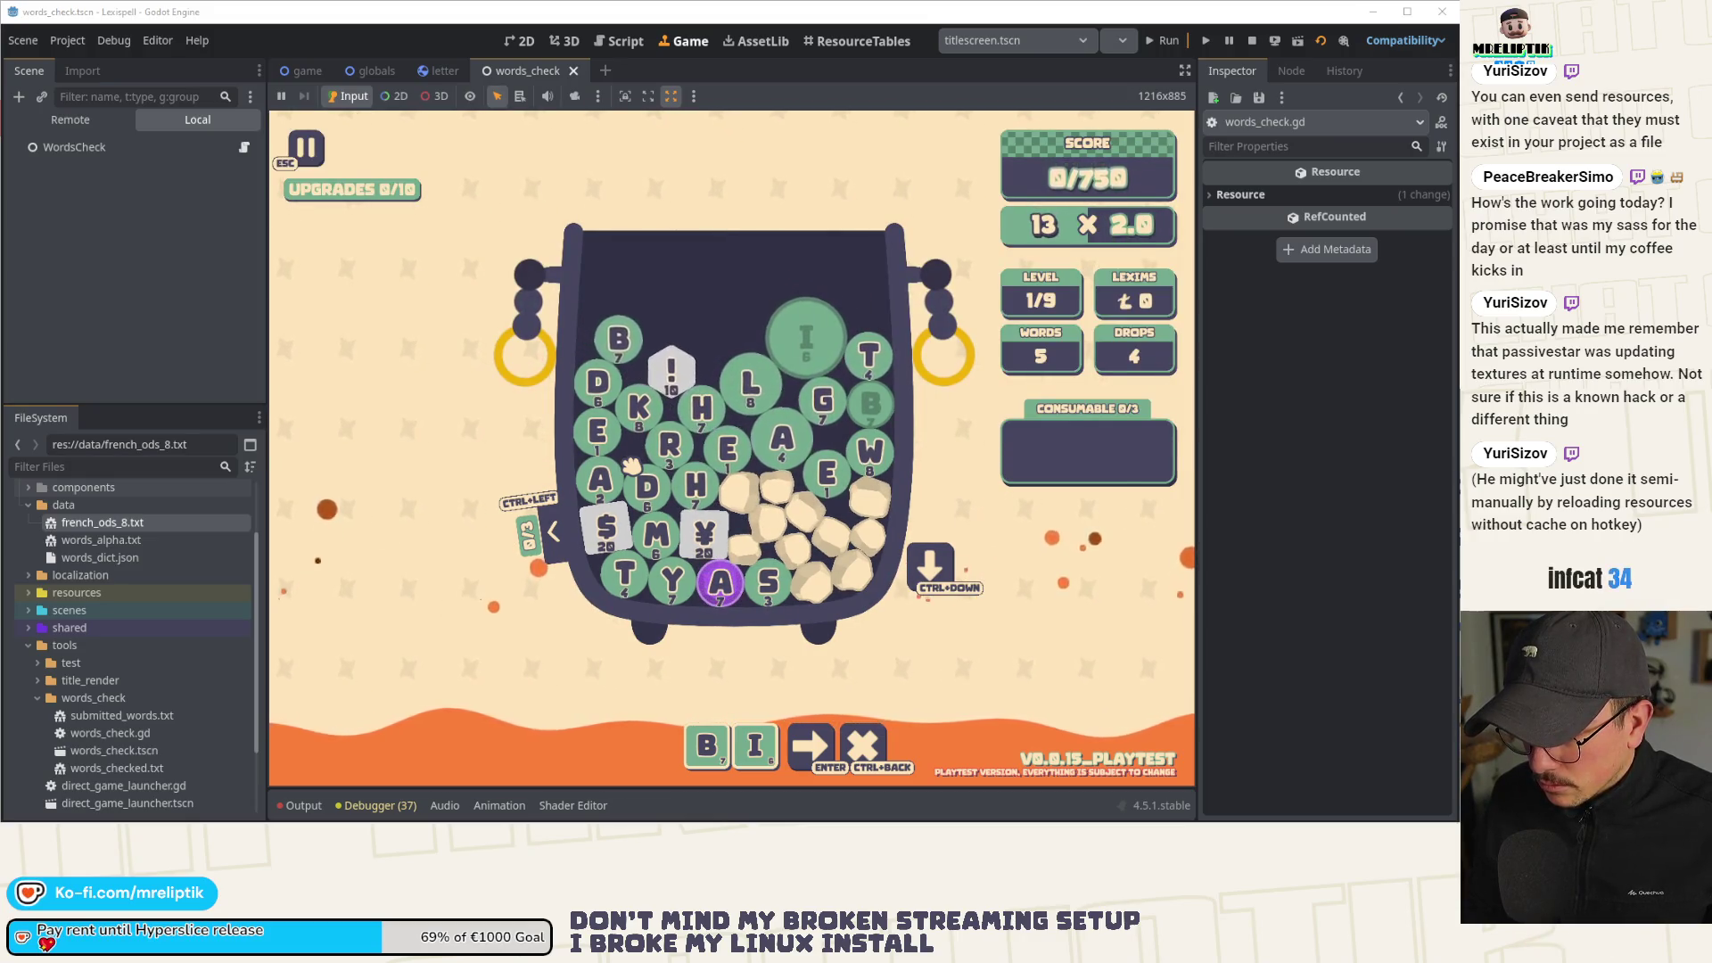
key("grave")
type("lett")
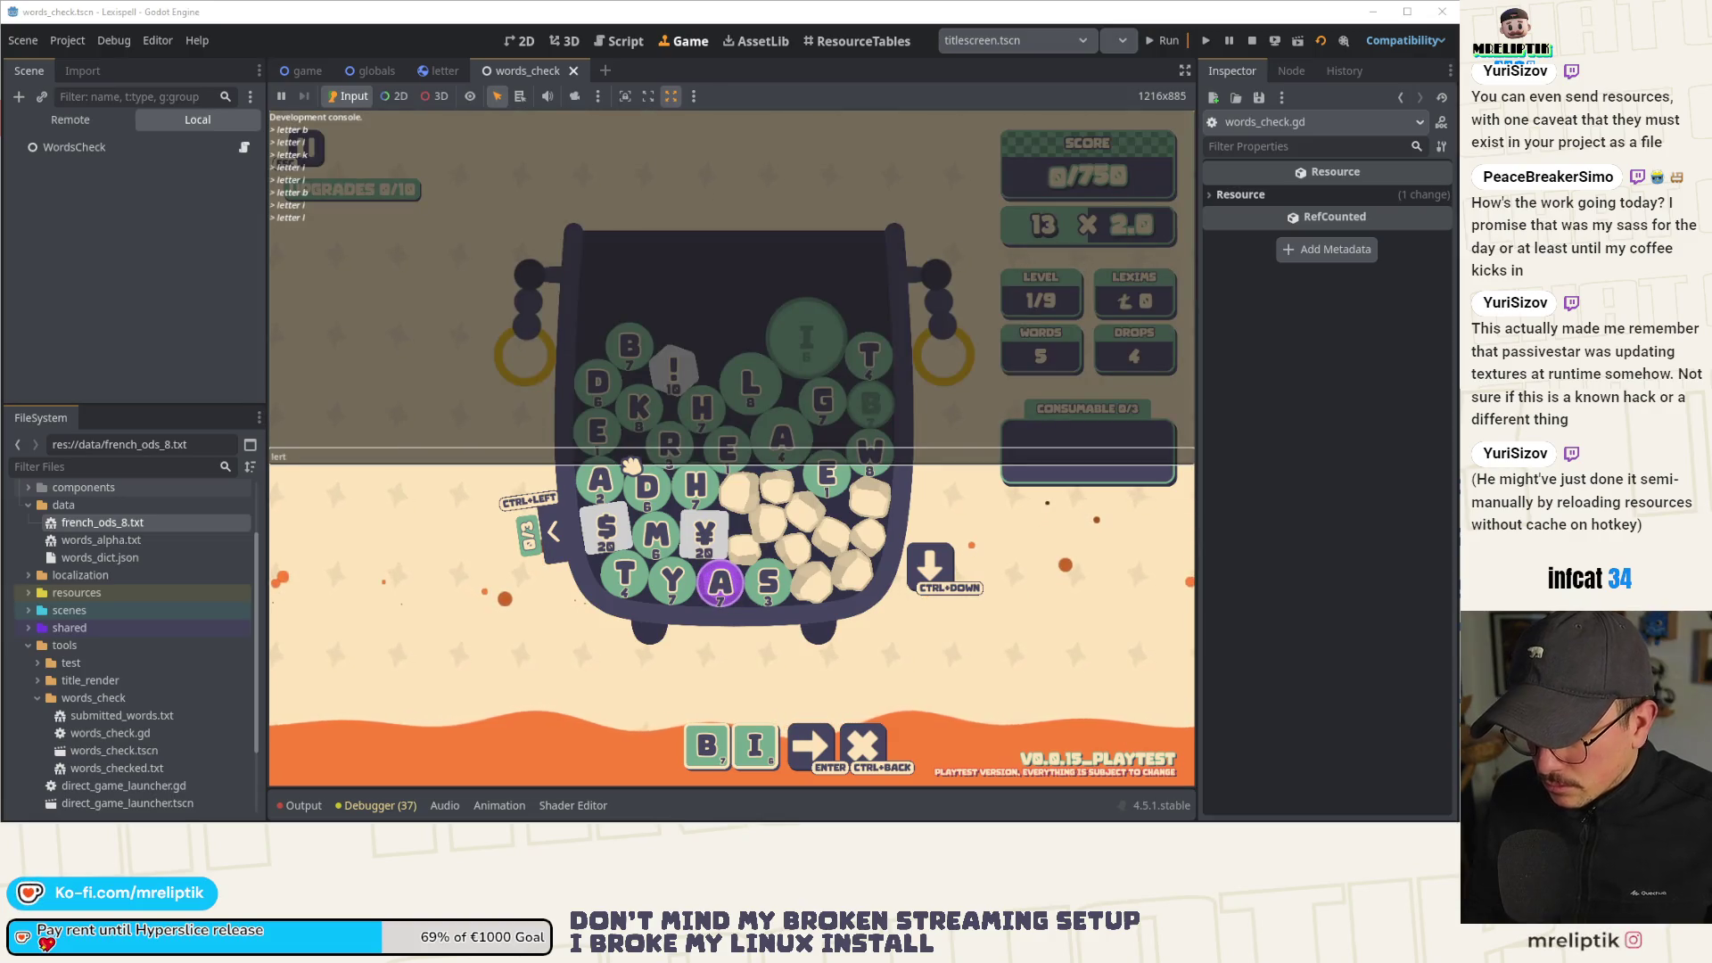
type("er")
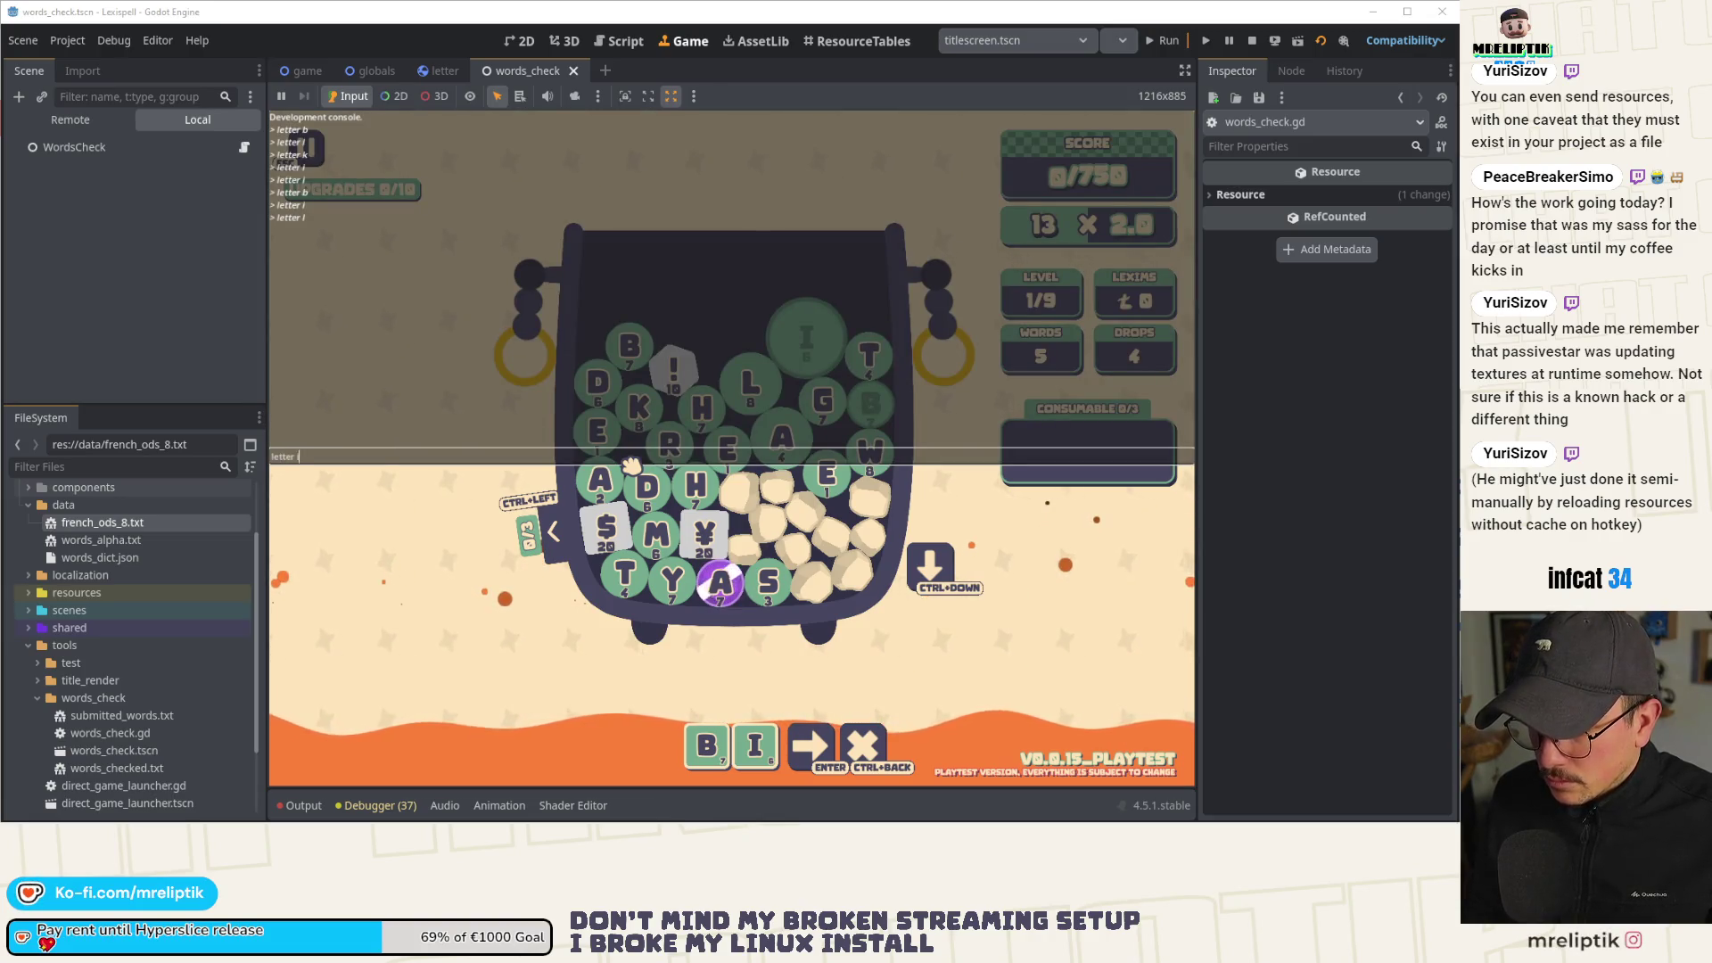
key("Return")
key("grave")
key("grave")
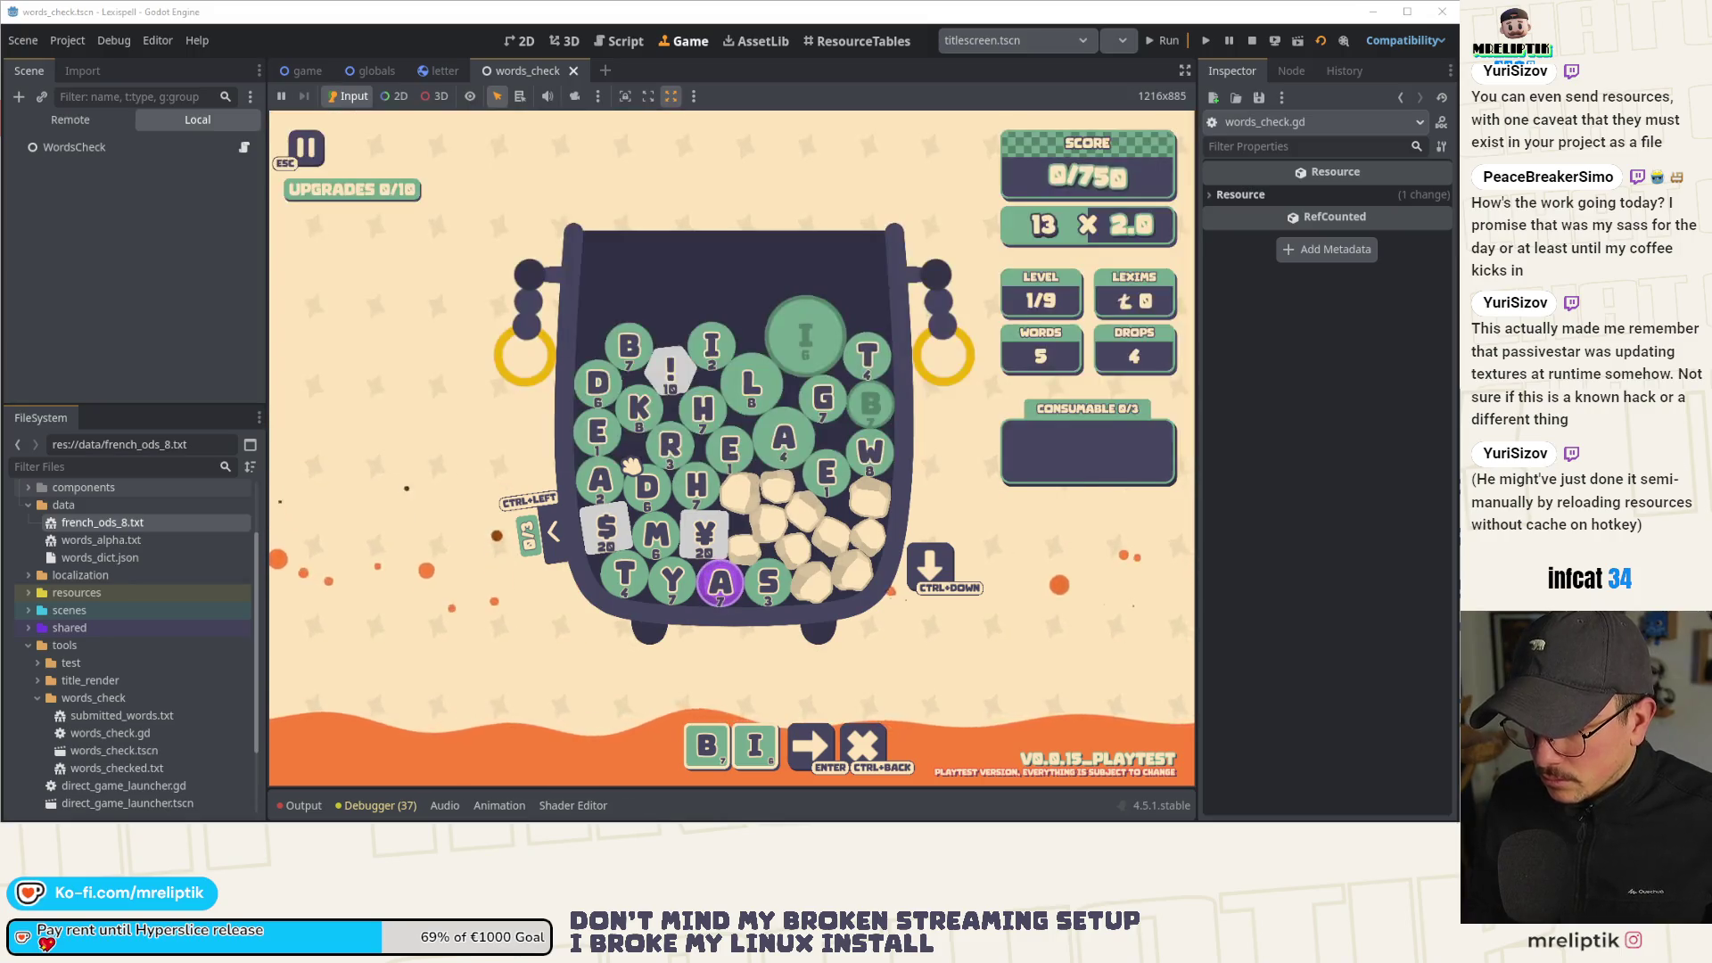
type("bli")
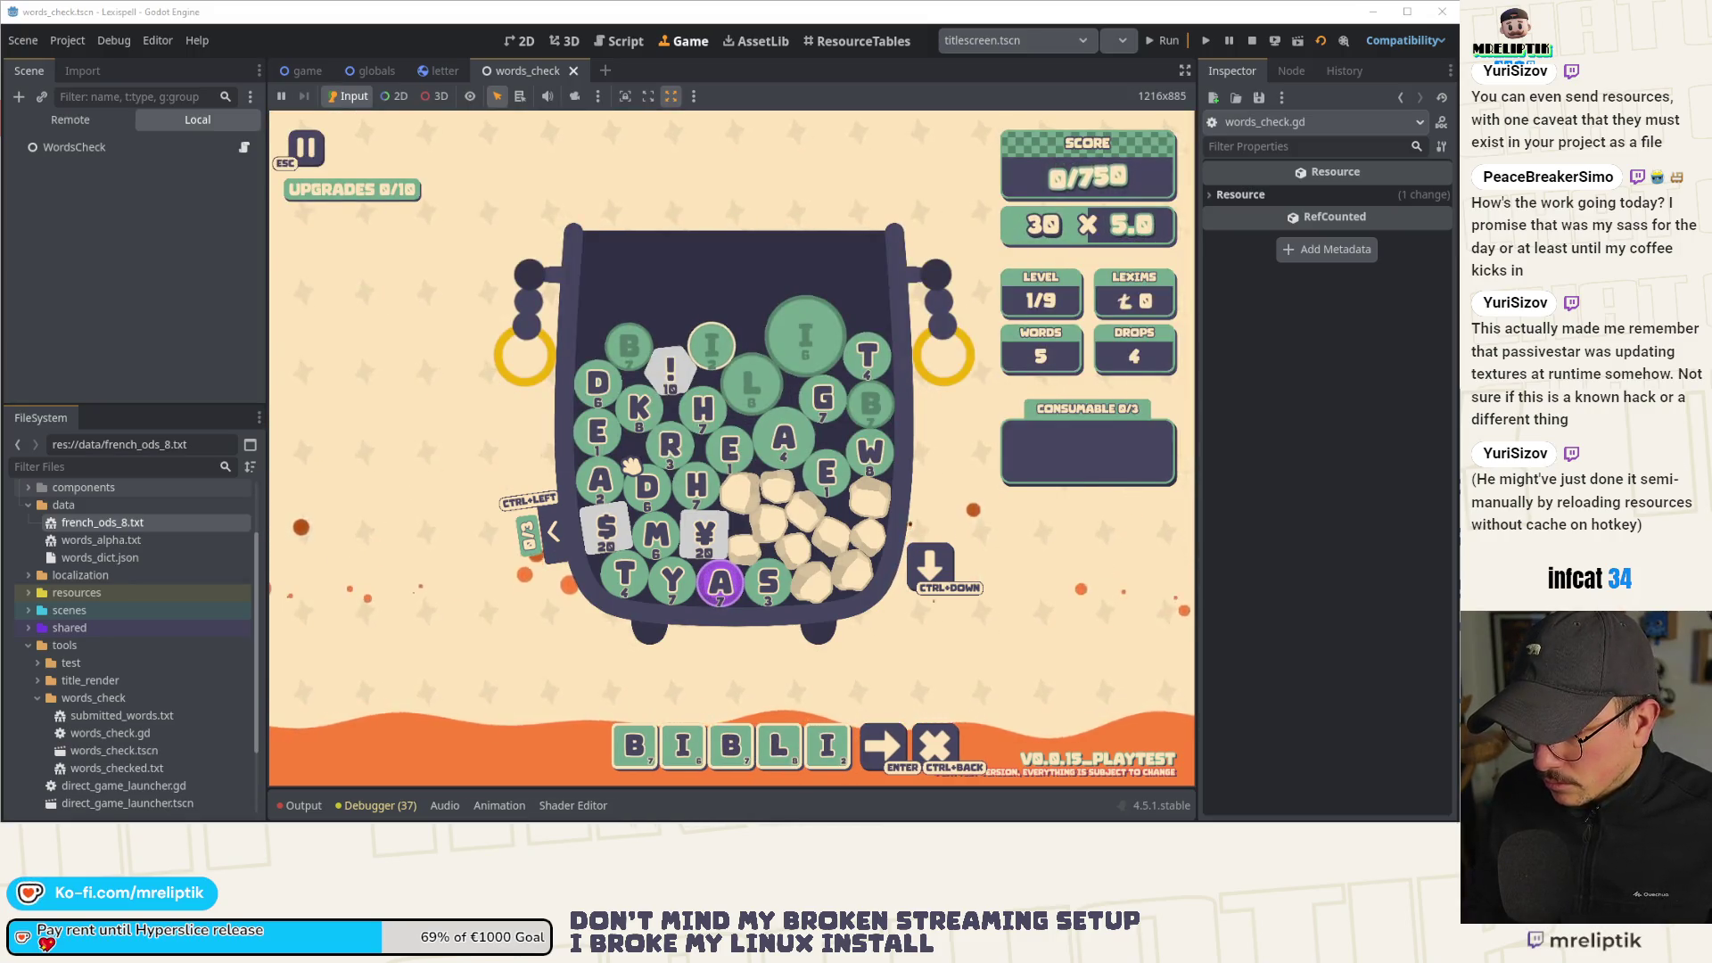
key("grave")
type("o")
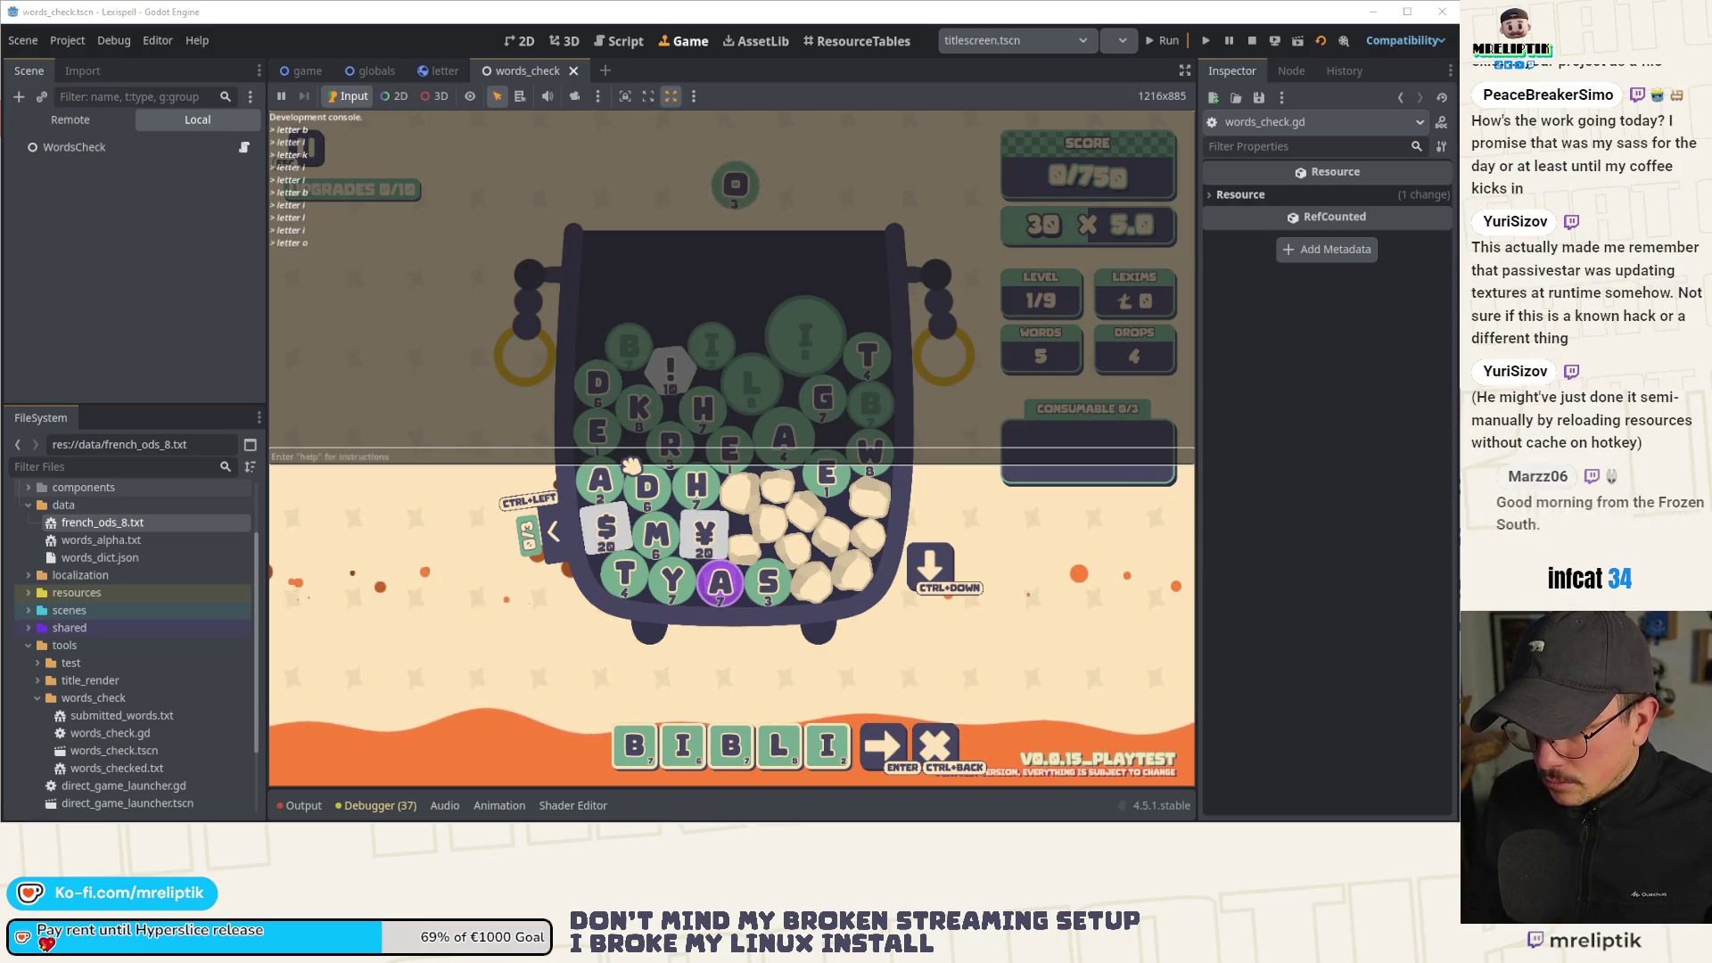
key("Return")
Spawn L and P tiles, finish spelling BIBLIOKLEPT and submit it for 616/750 points.
key("k")
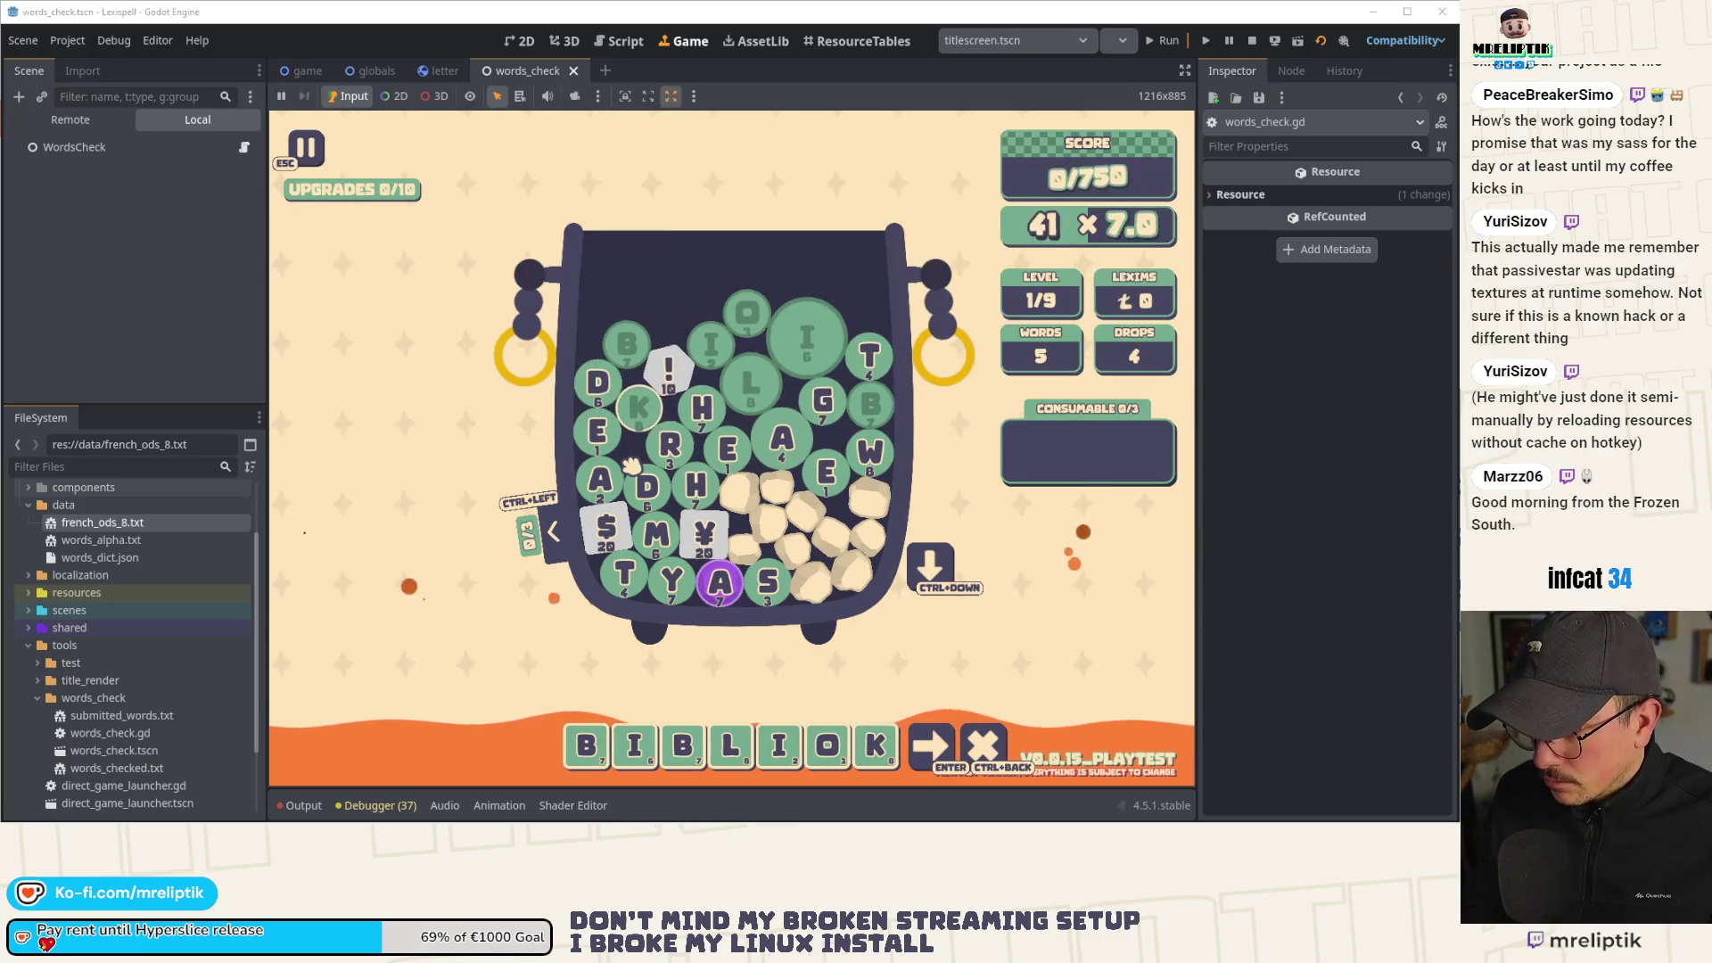
key("grave")
type("tter l")
key("Return")
key("grave")
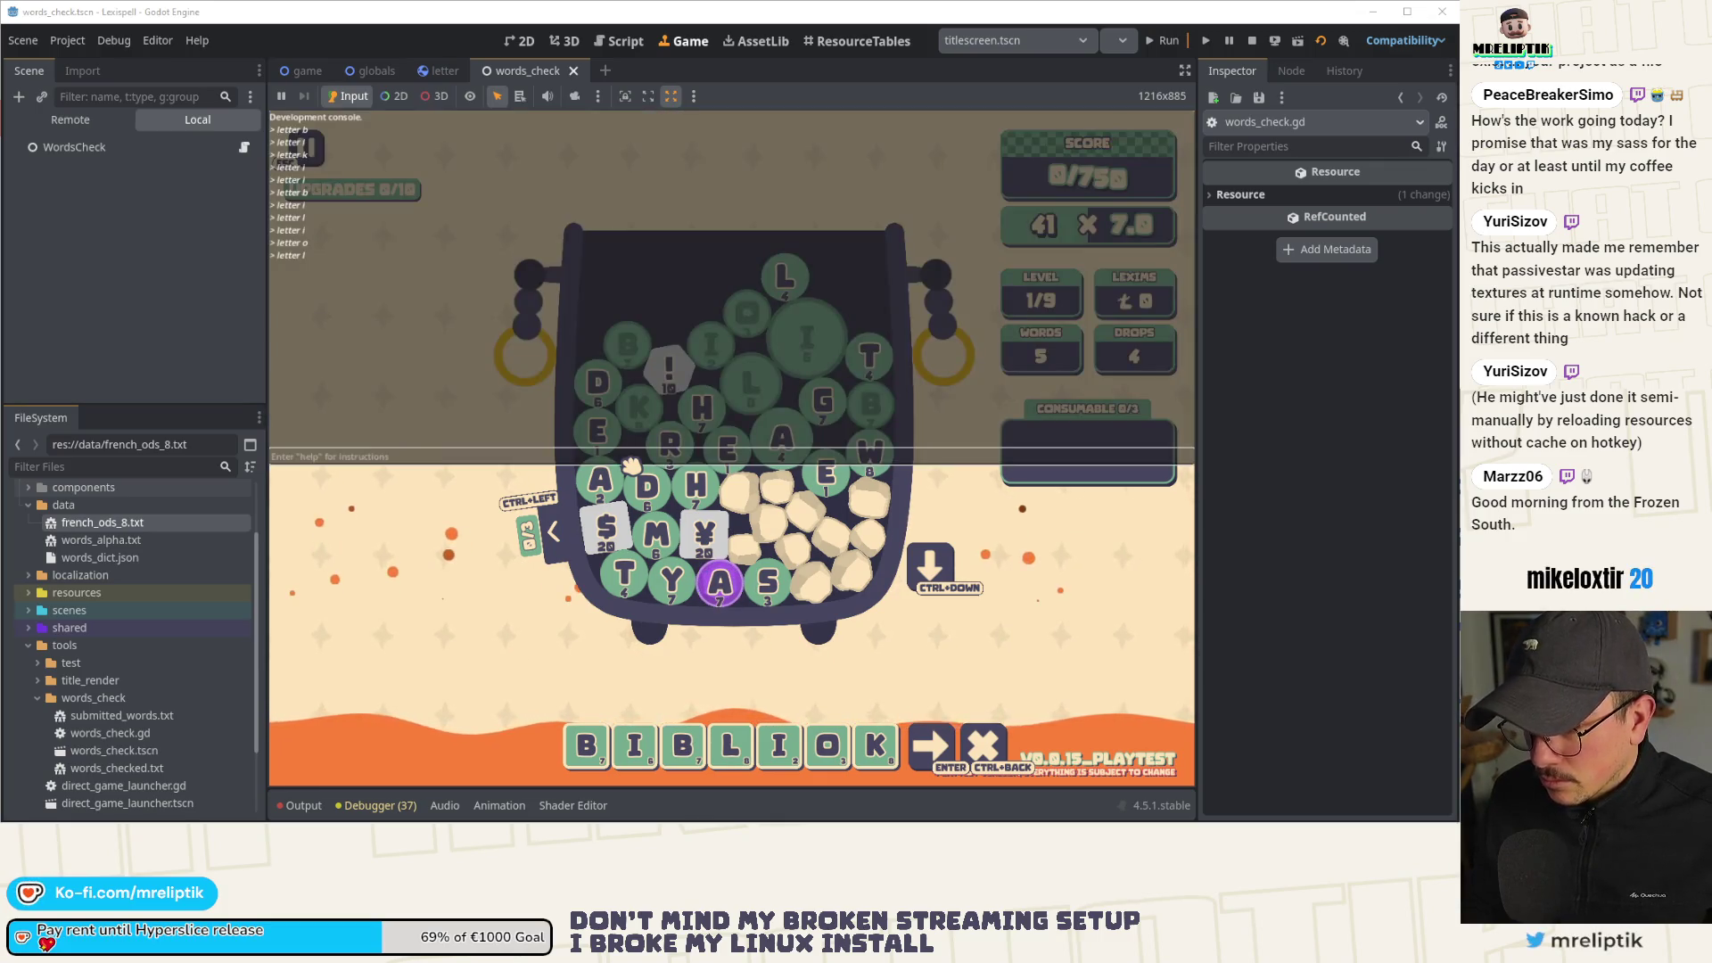
key("grave")
key("l")
key("e")
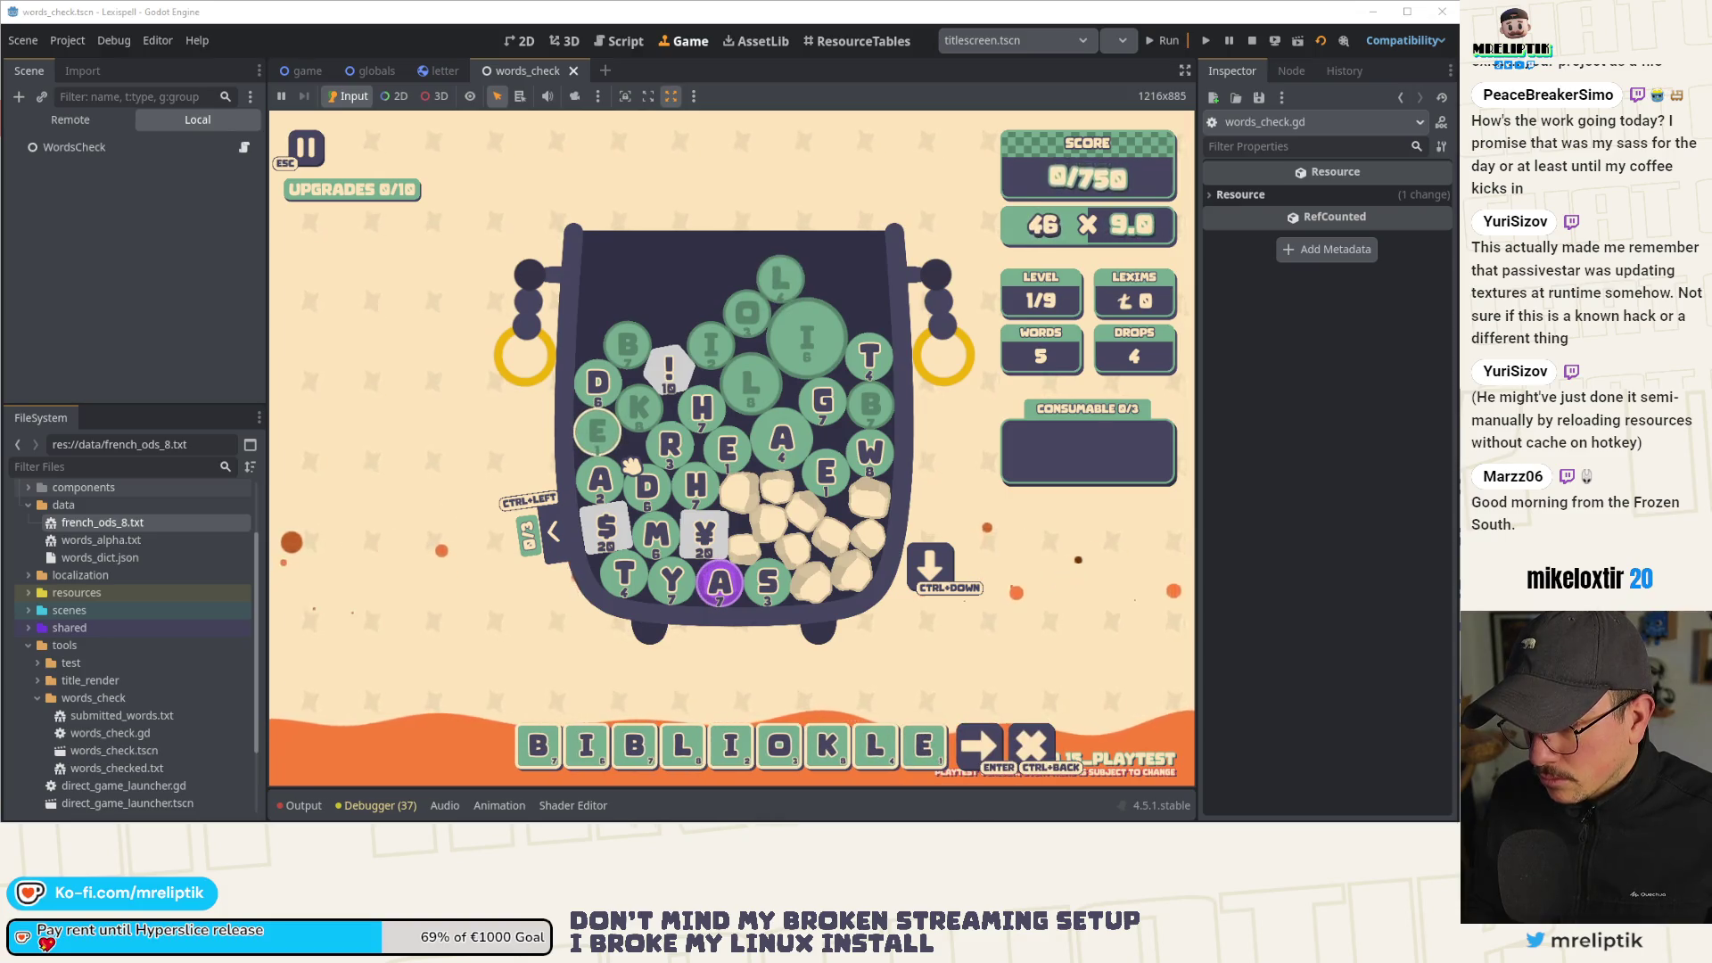
key("grave")
type("let")
key("Return")
key("grave")
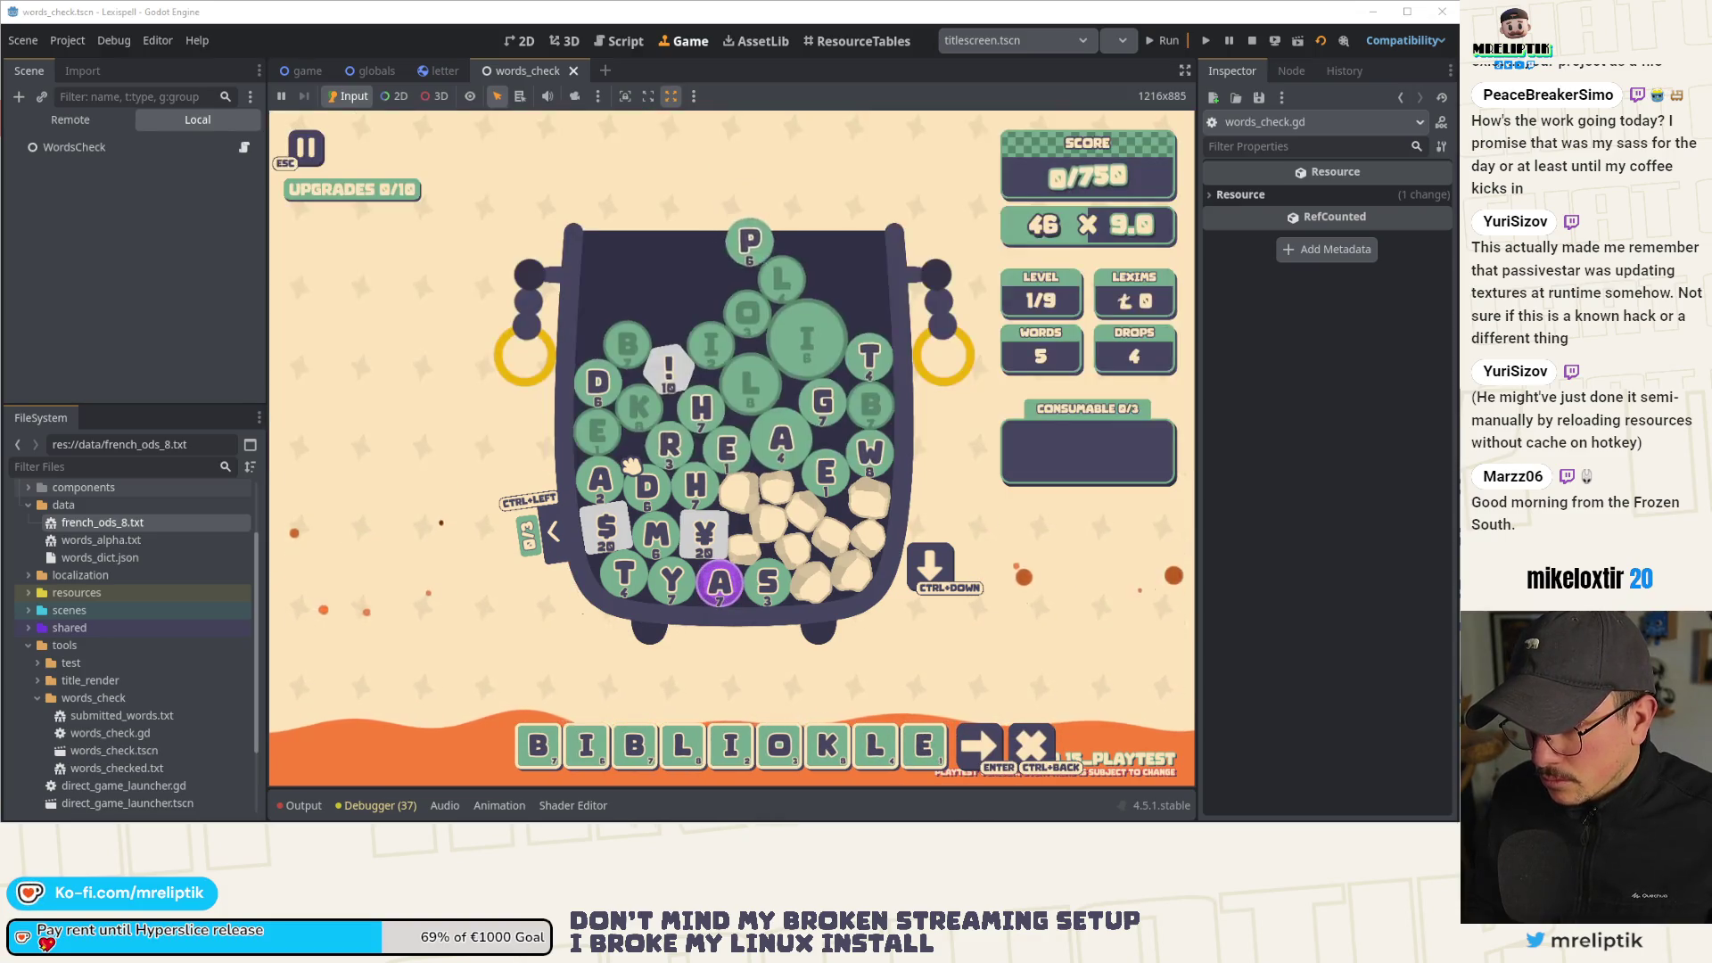
key("p")
key("t")
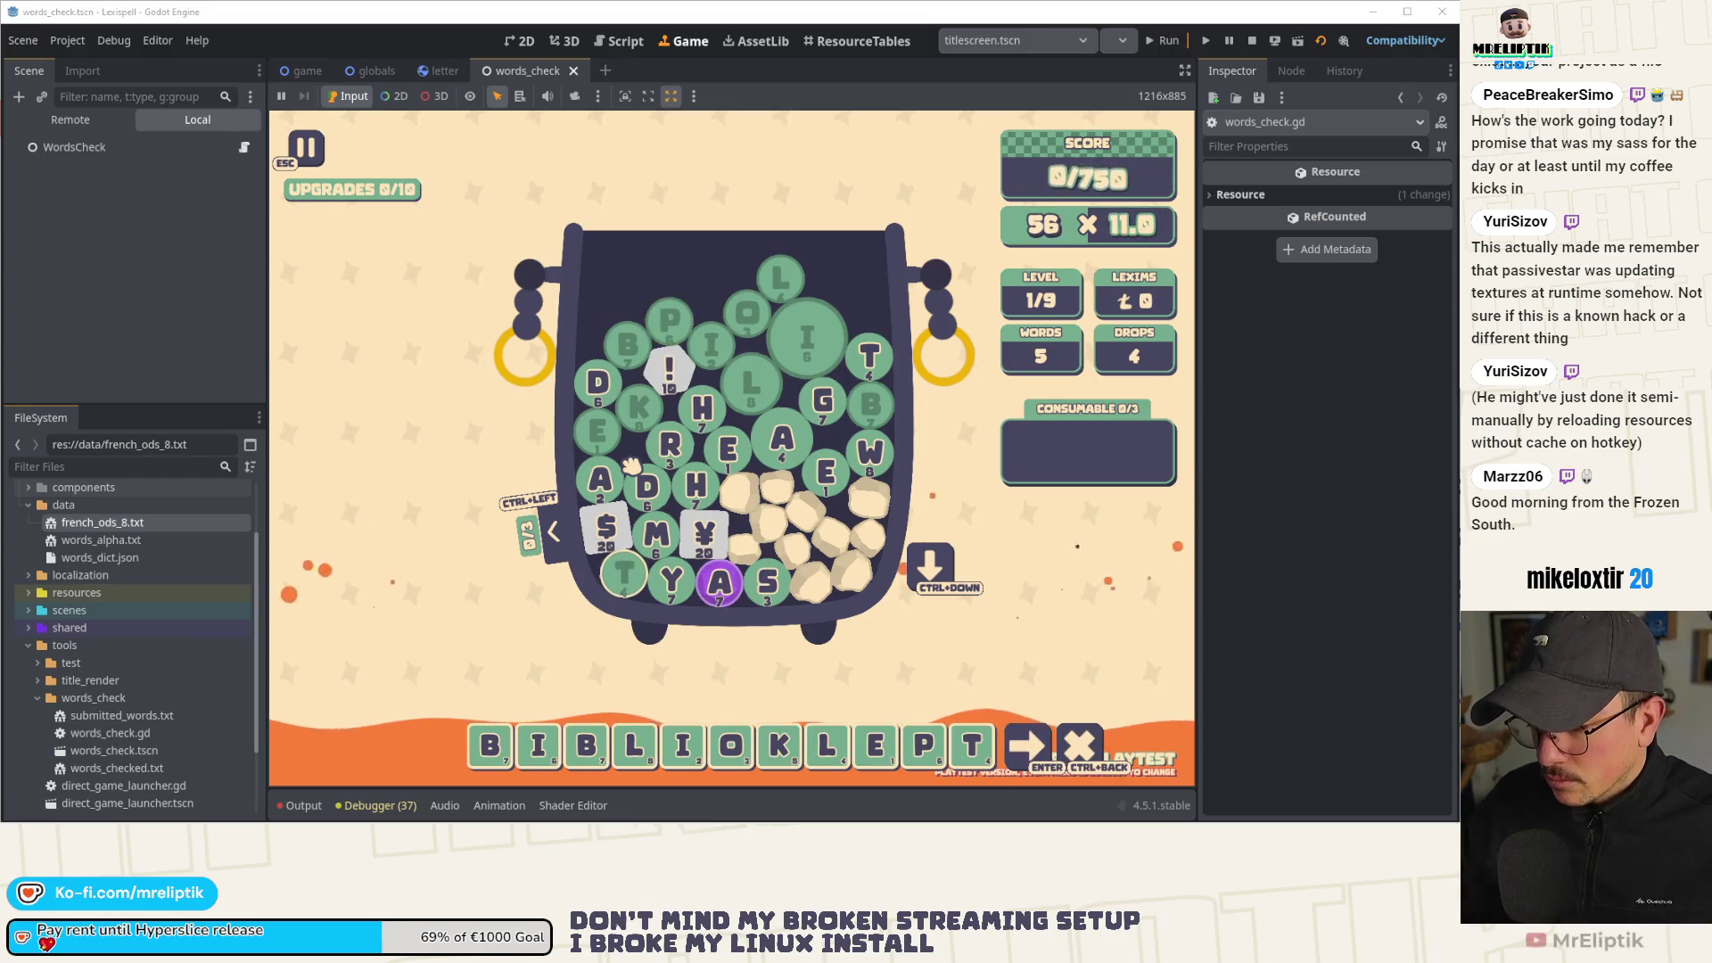
left_click(1025, 744)
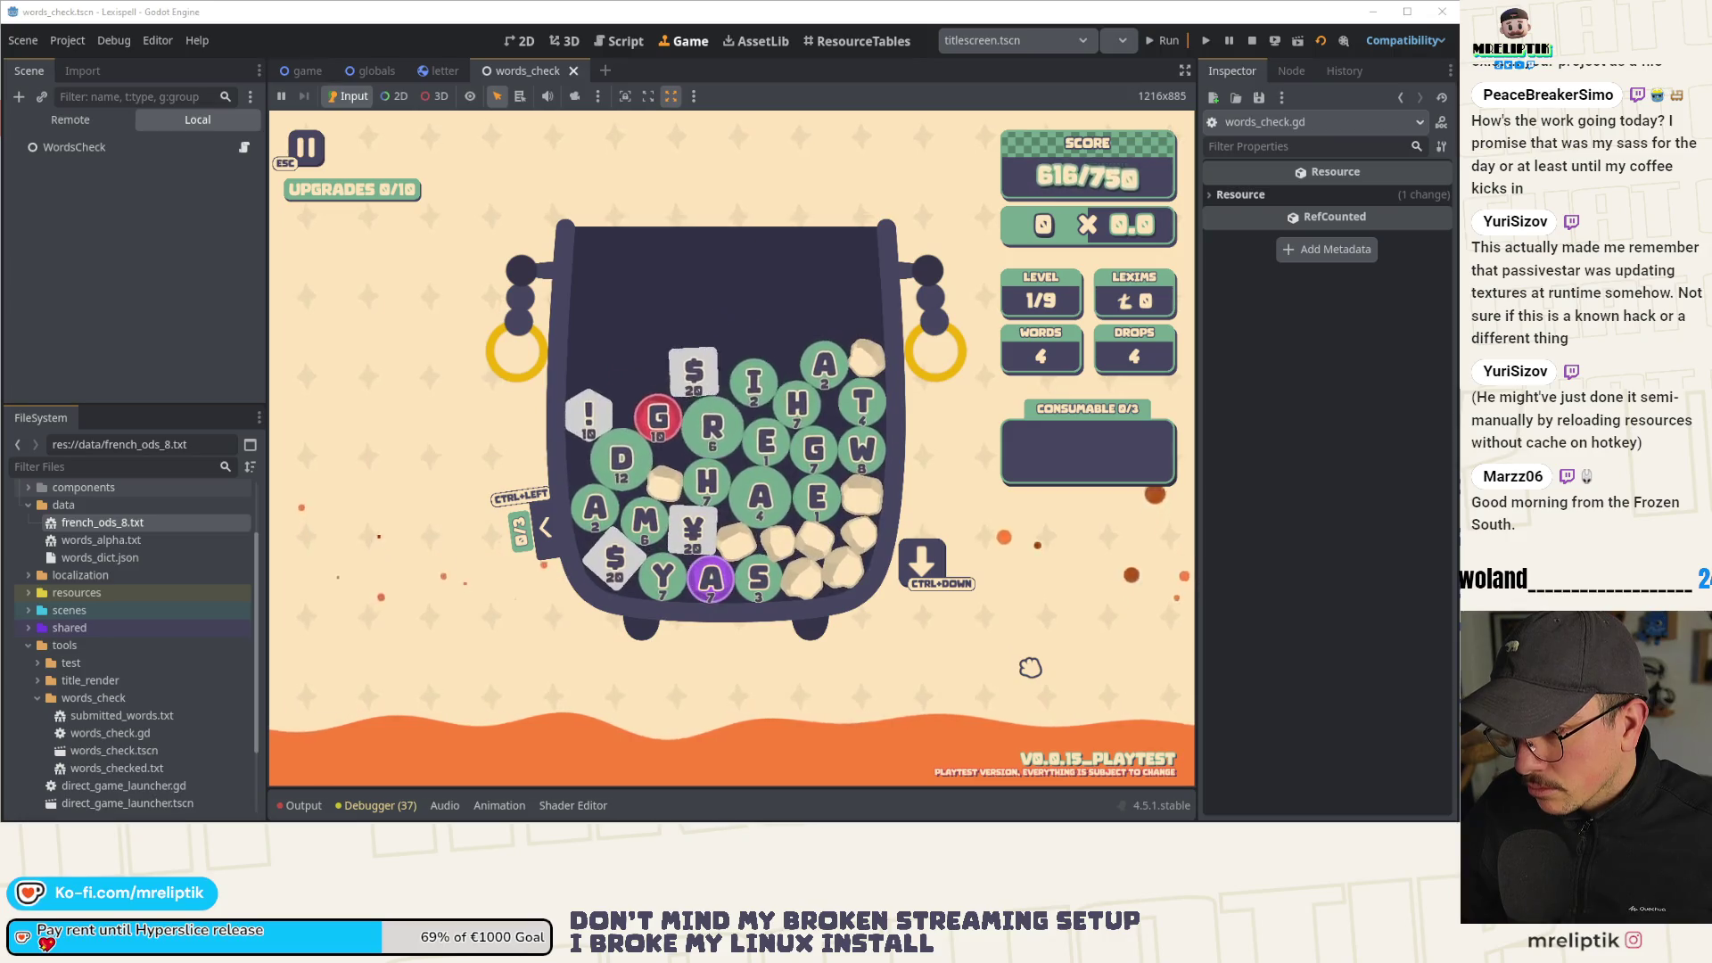
left_click(301, 73)
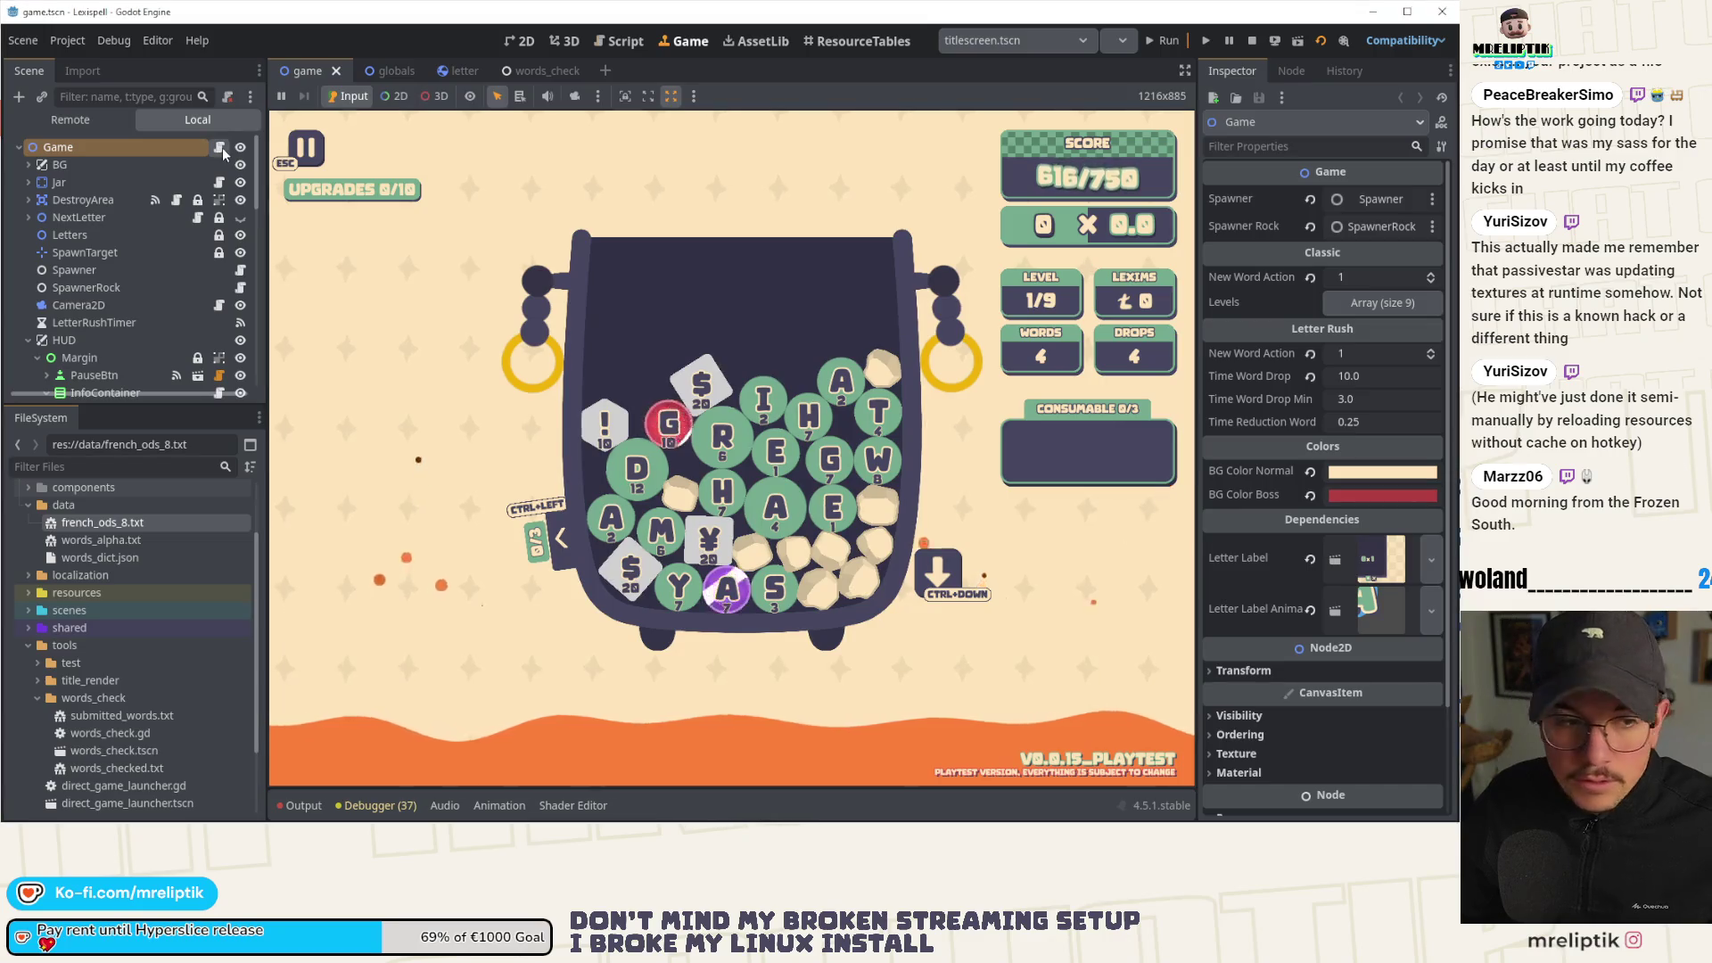
Open the Game node's script game.gd and search it for biblioklept.
left_click(219, 147)
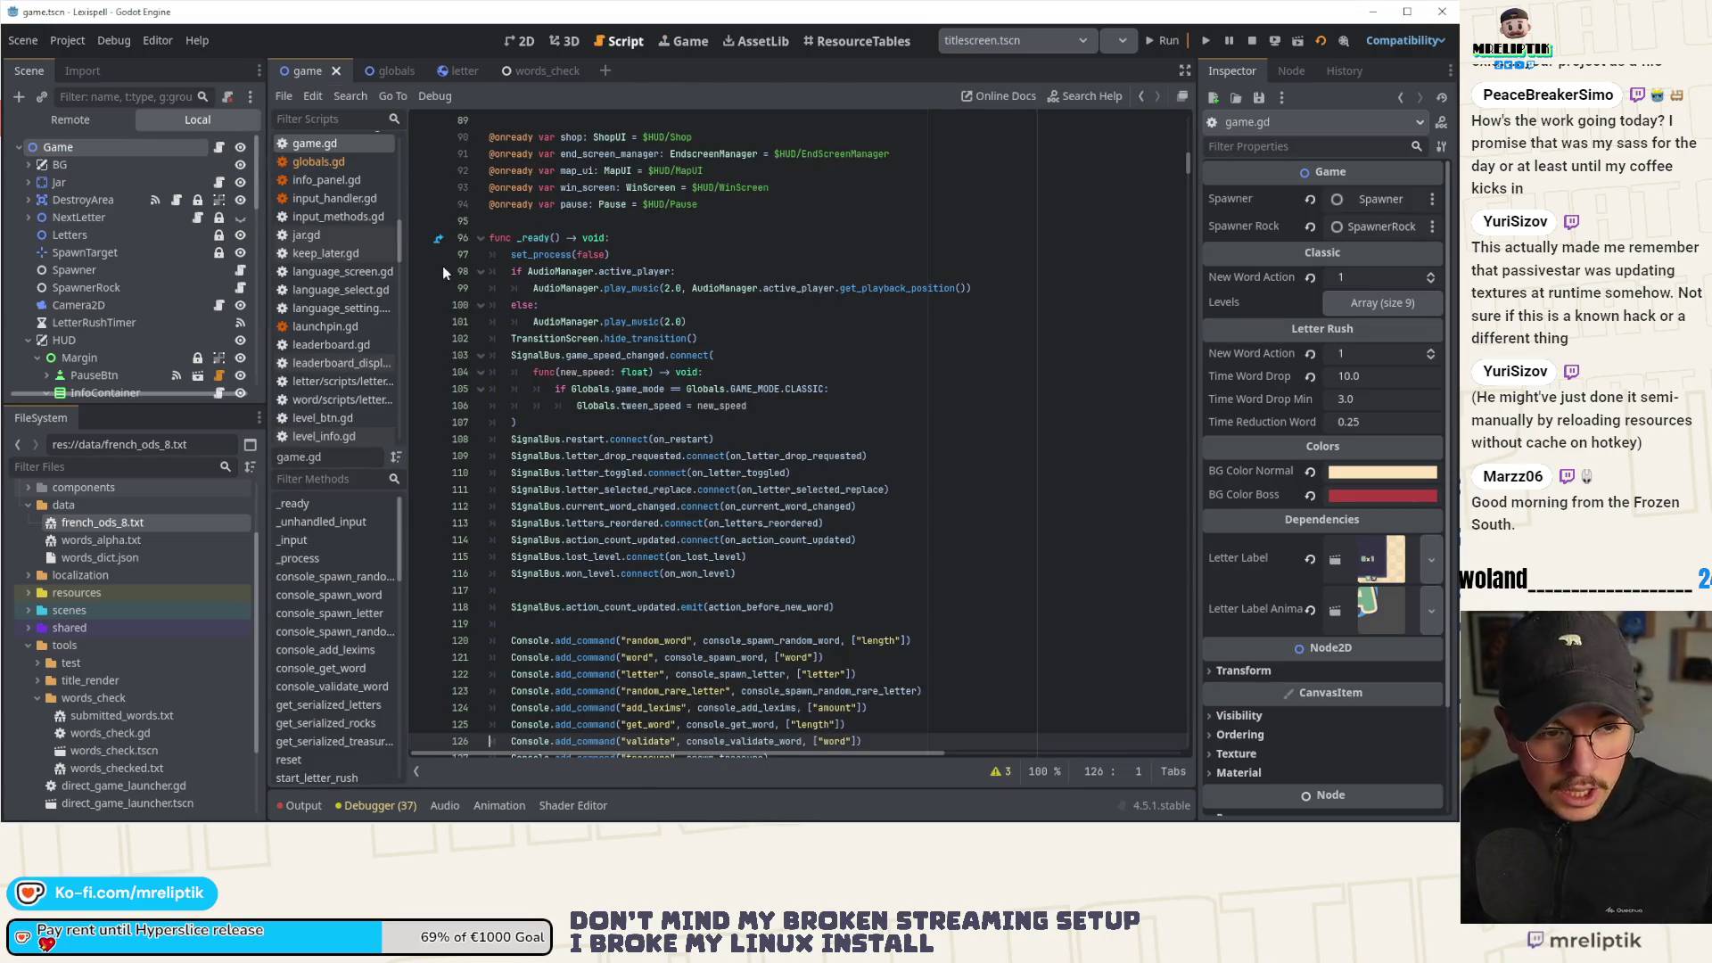
key("ctrl+f")
type("bilbio")
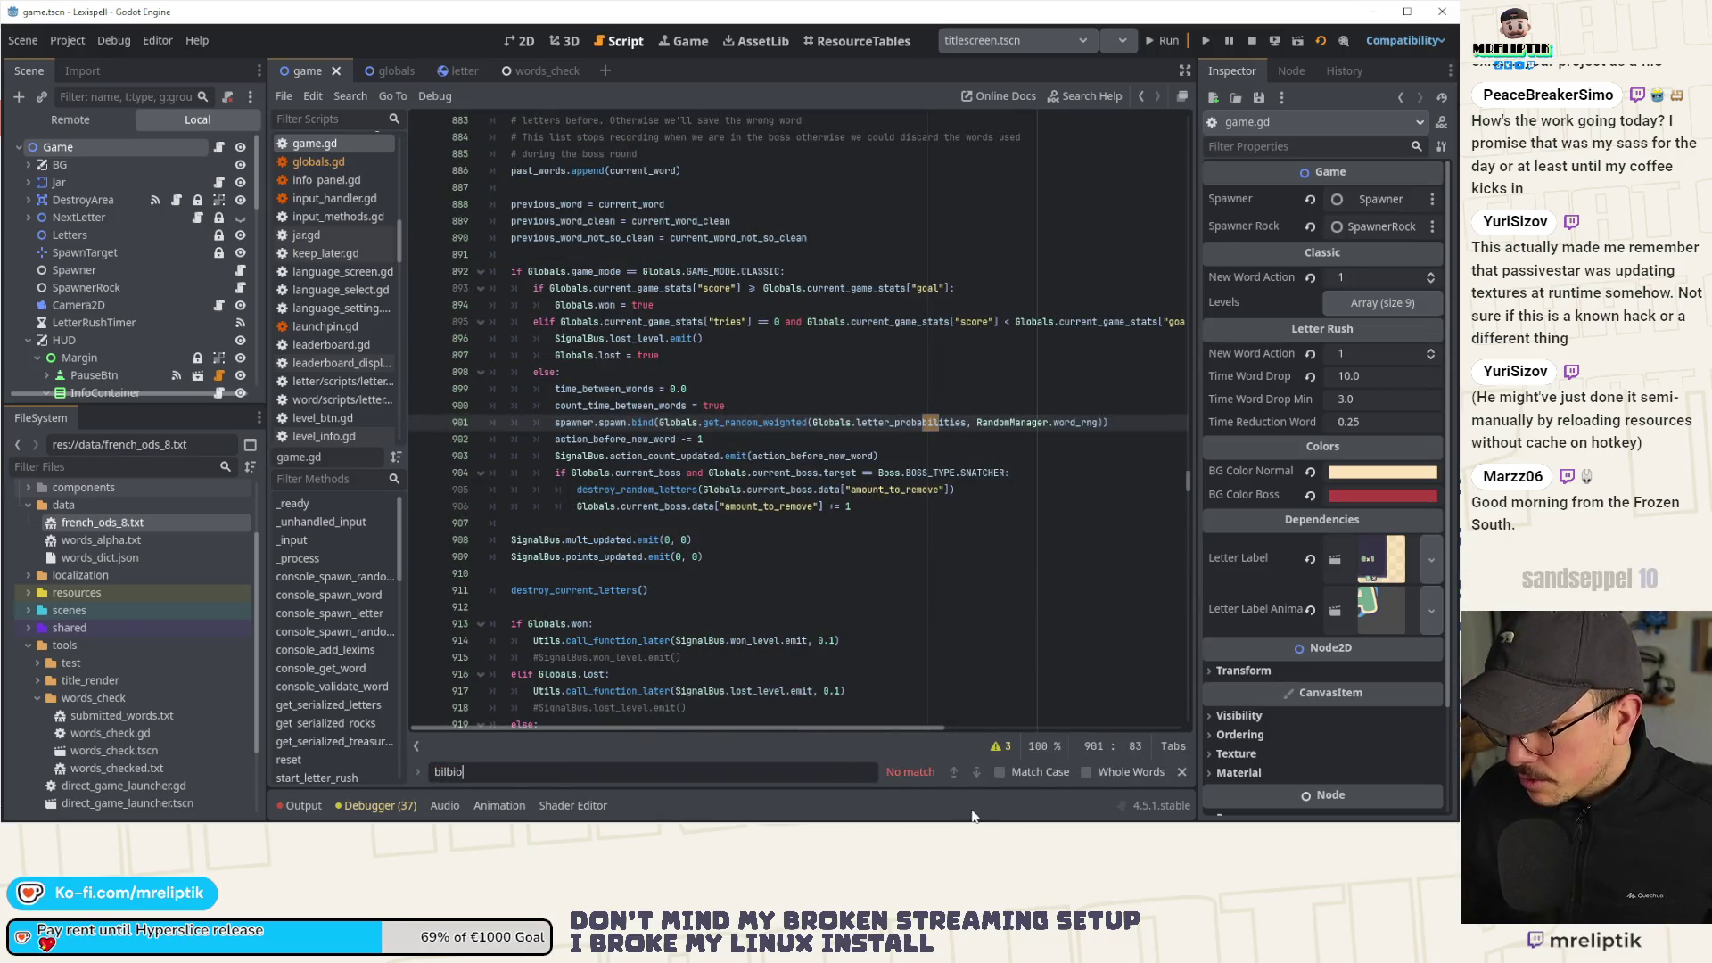
type("bibli")
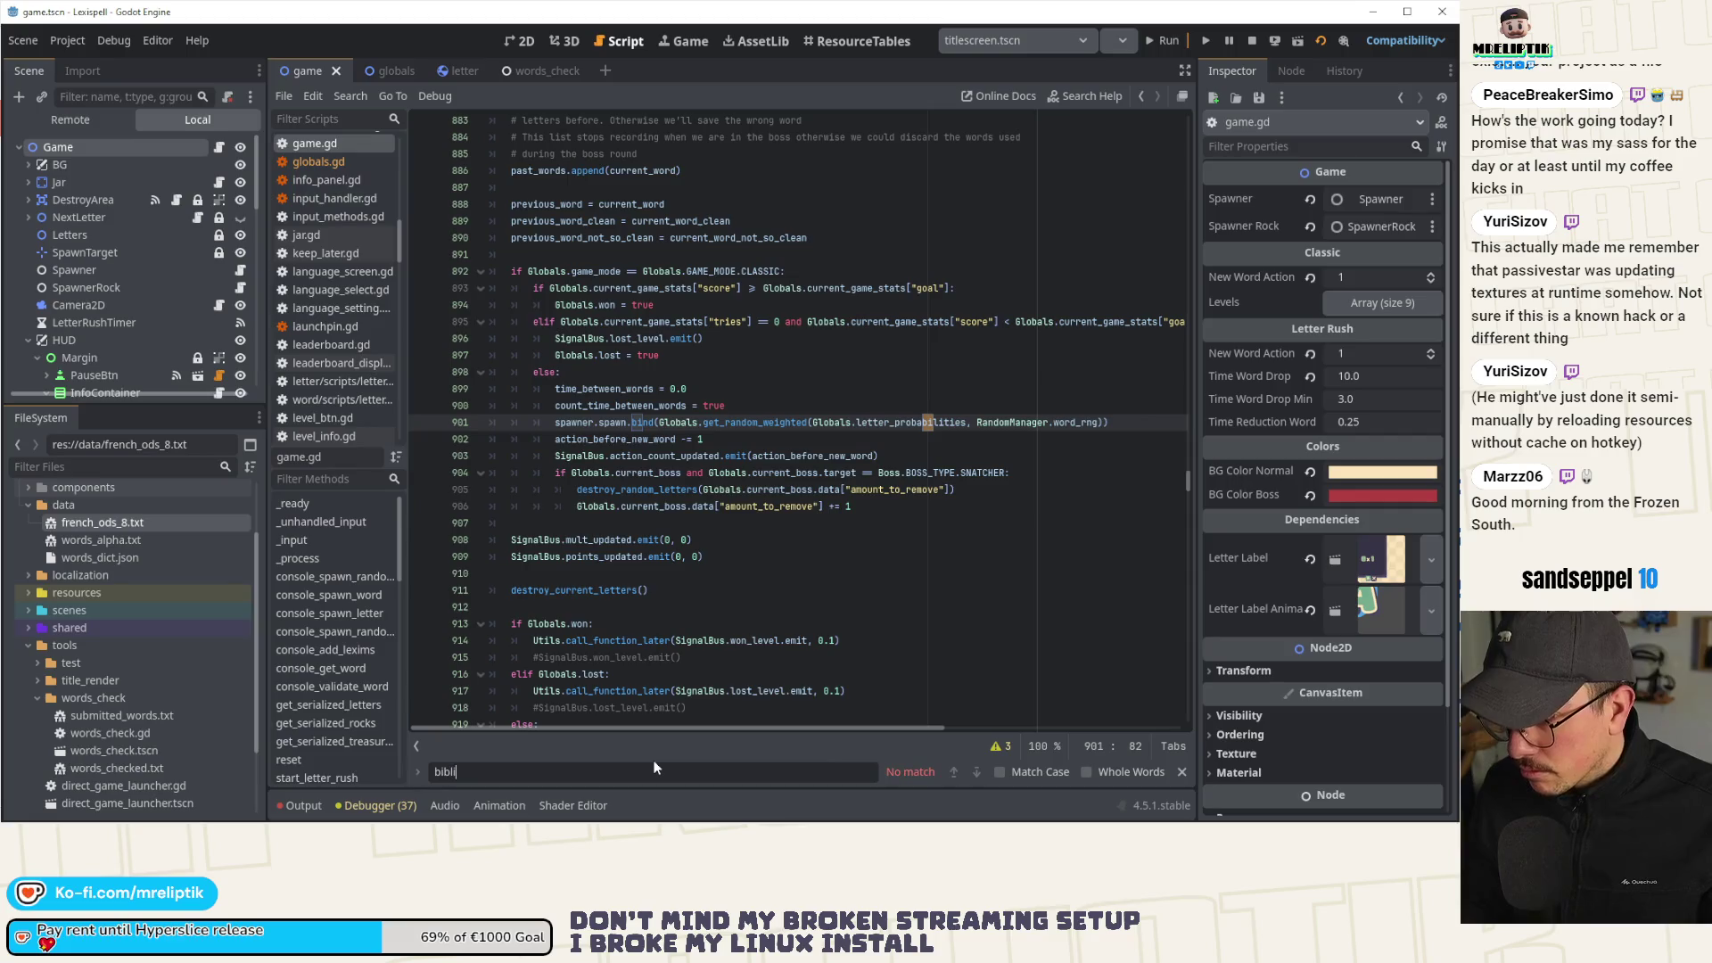
type("oklept")
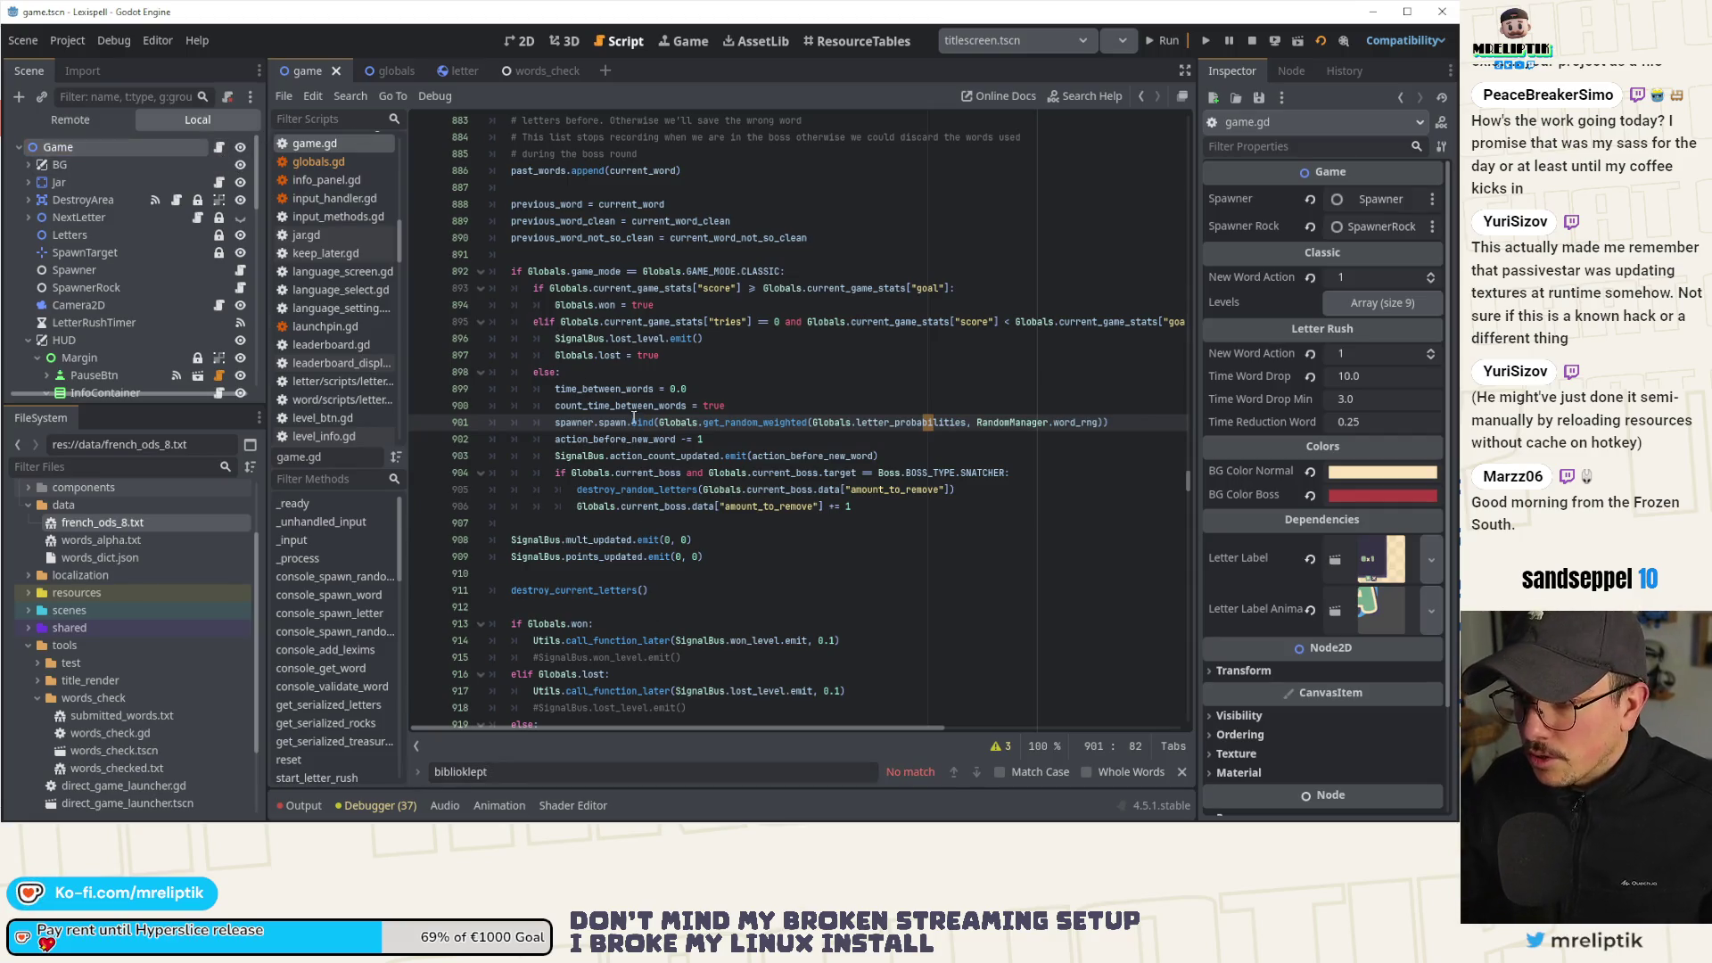
scroll(667, 495, "down", 10)
scroll(667, 496, "down", 4)
Find the authorized-words list by searching 'wishlist' at line 581, then save the project.
left_click(868, 457)
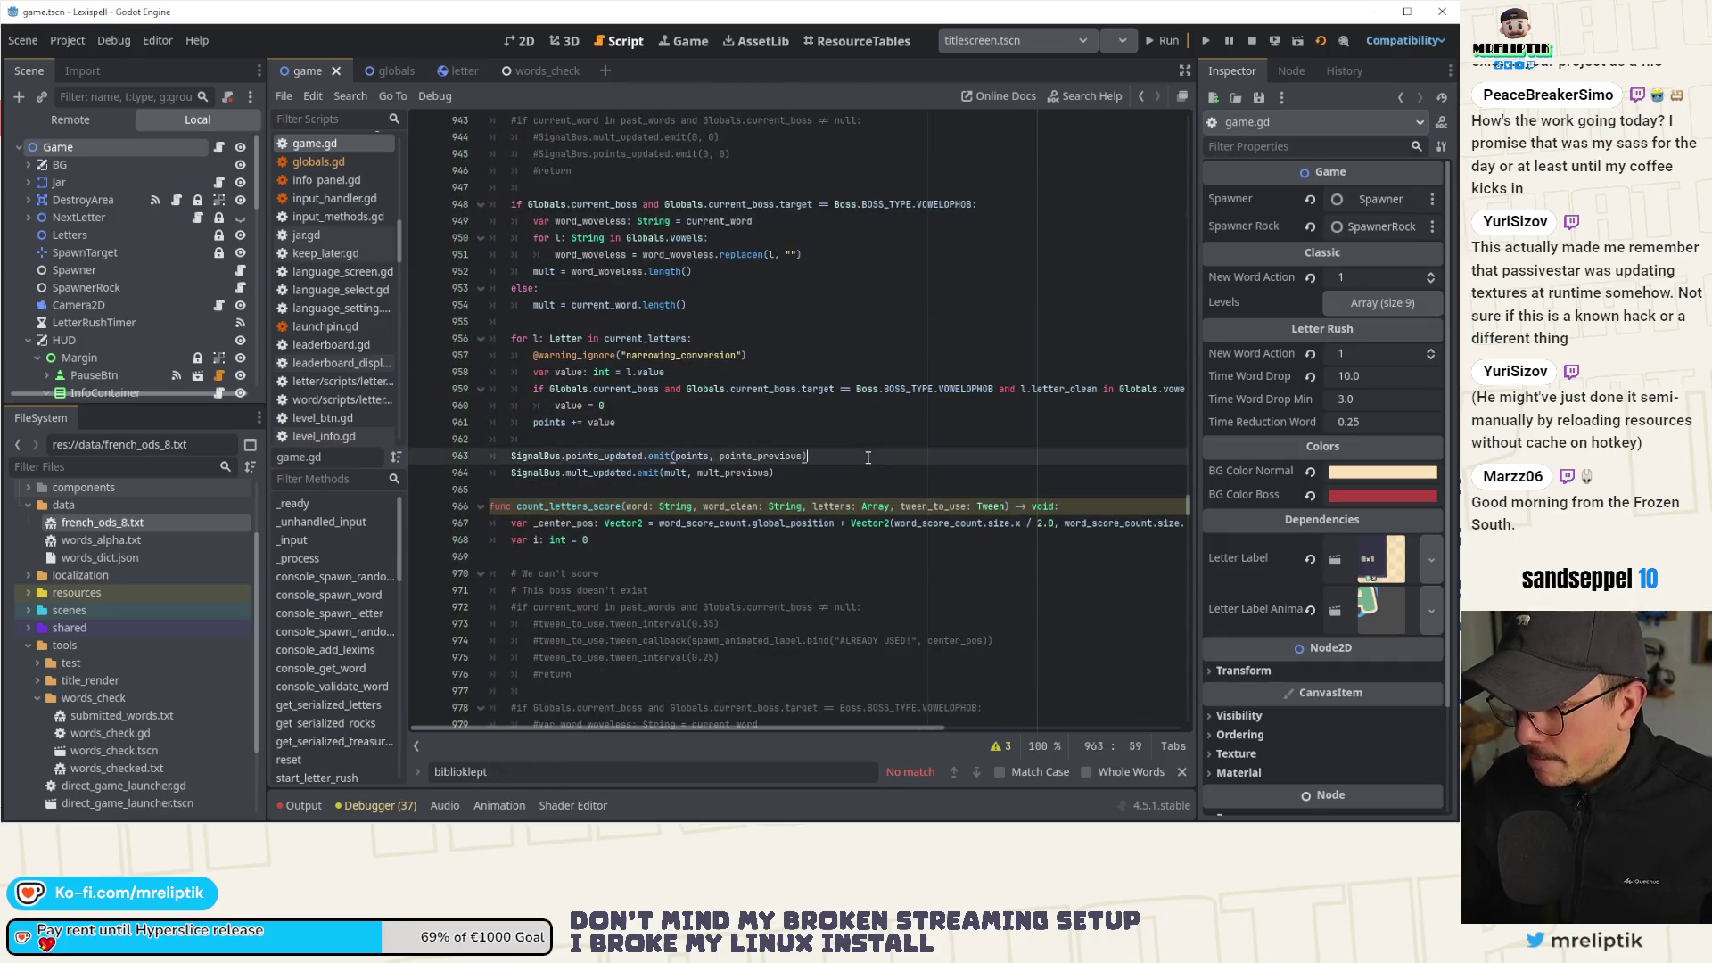
key("ctrl+f")
type("wishlist")
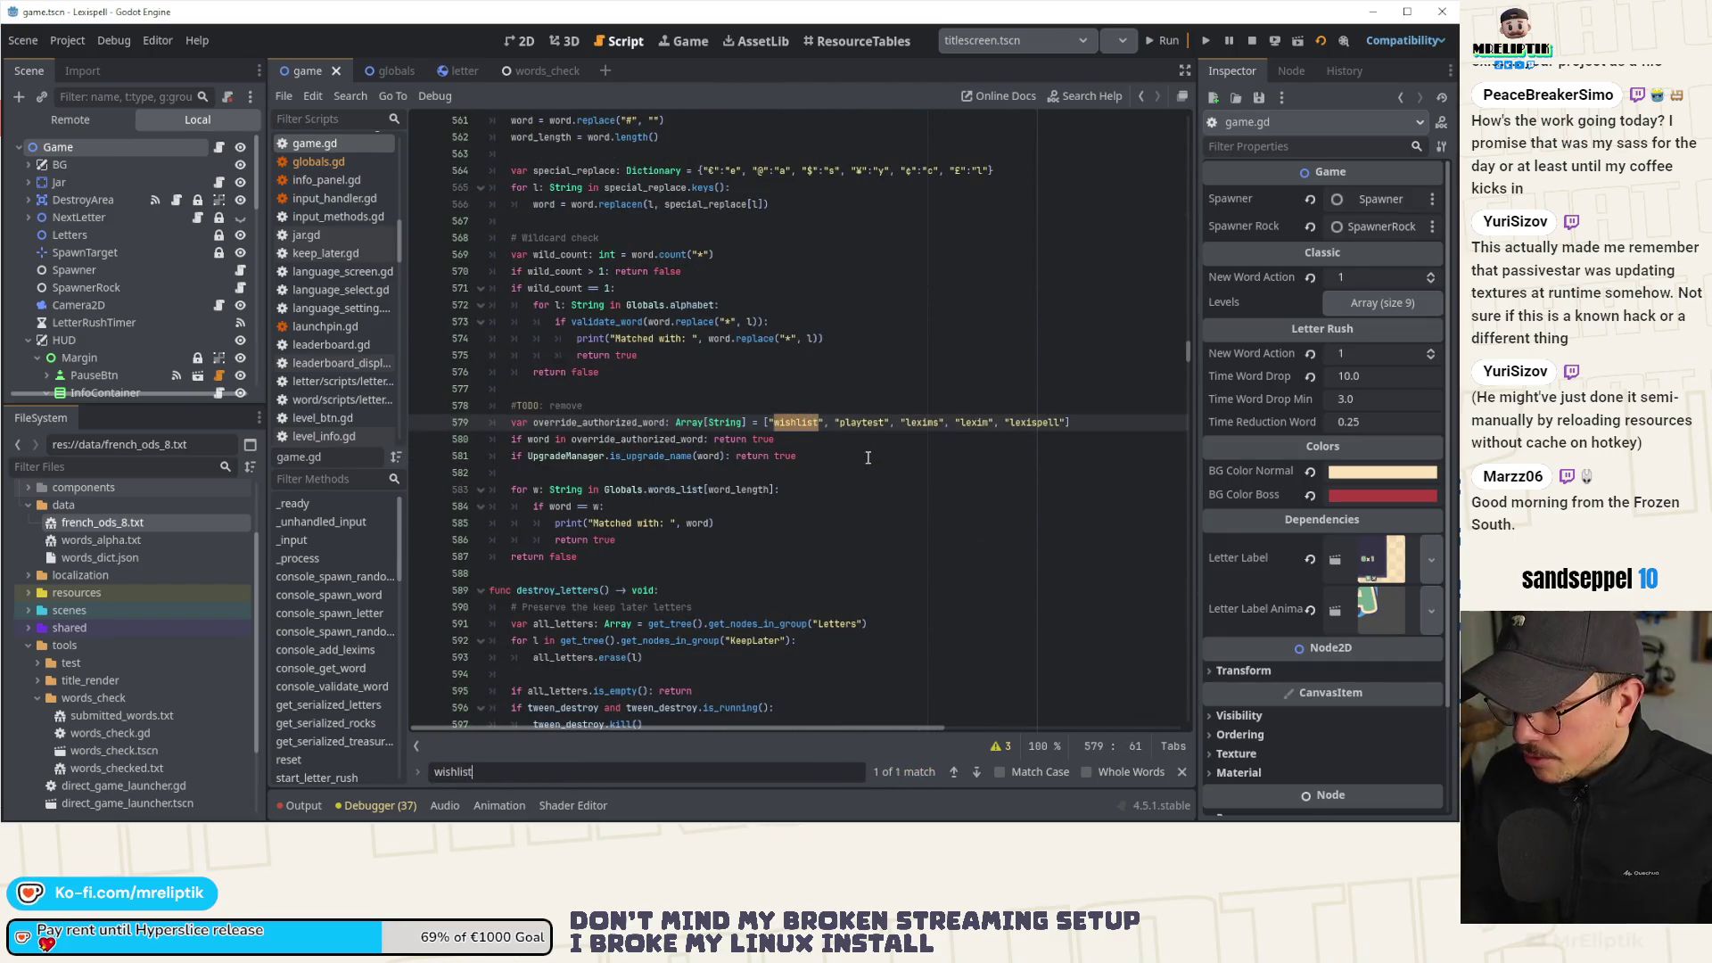
left_click(844, 462)
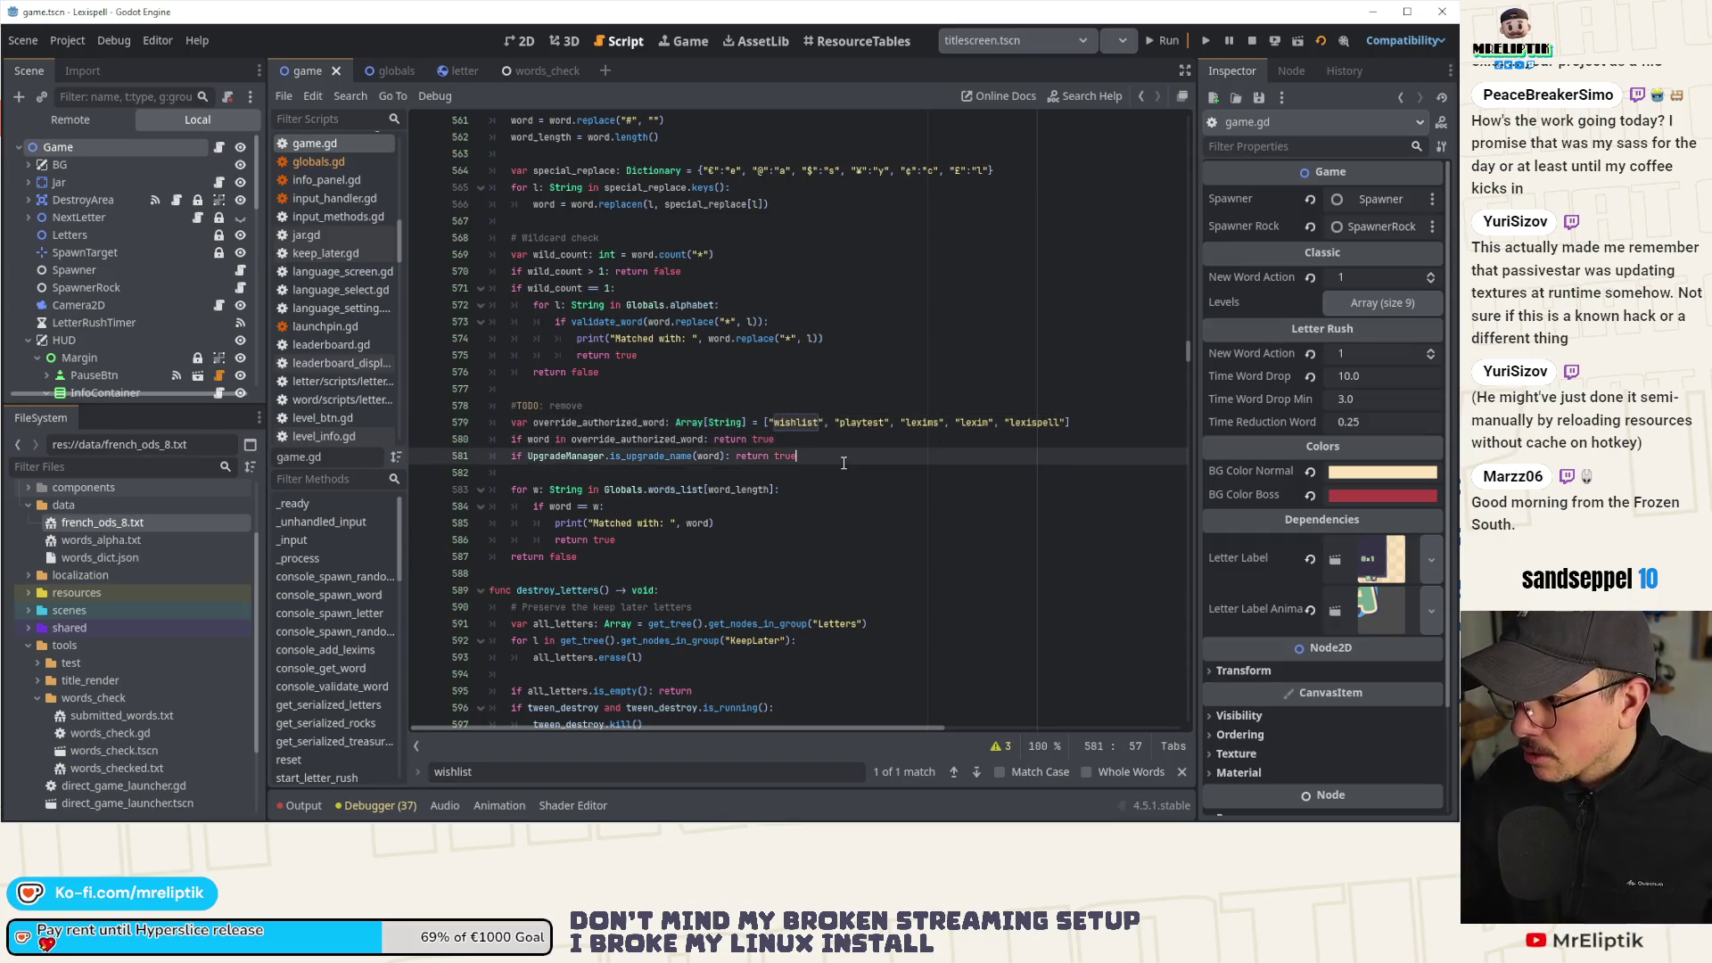
key("ctrl+s")
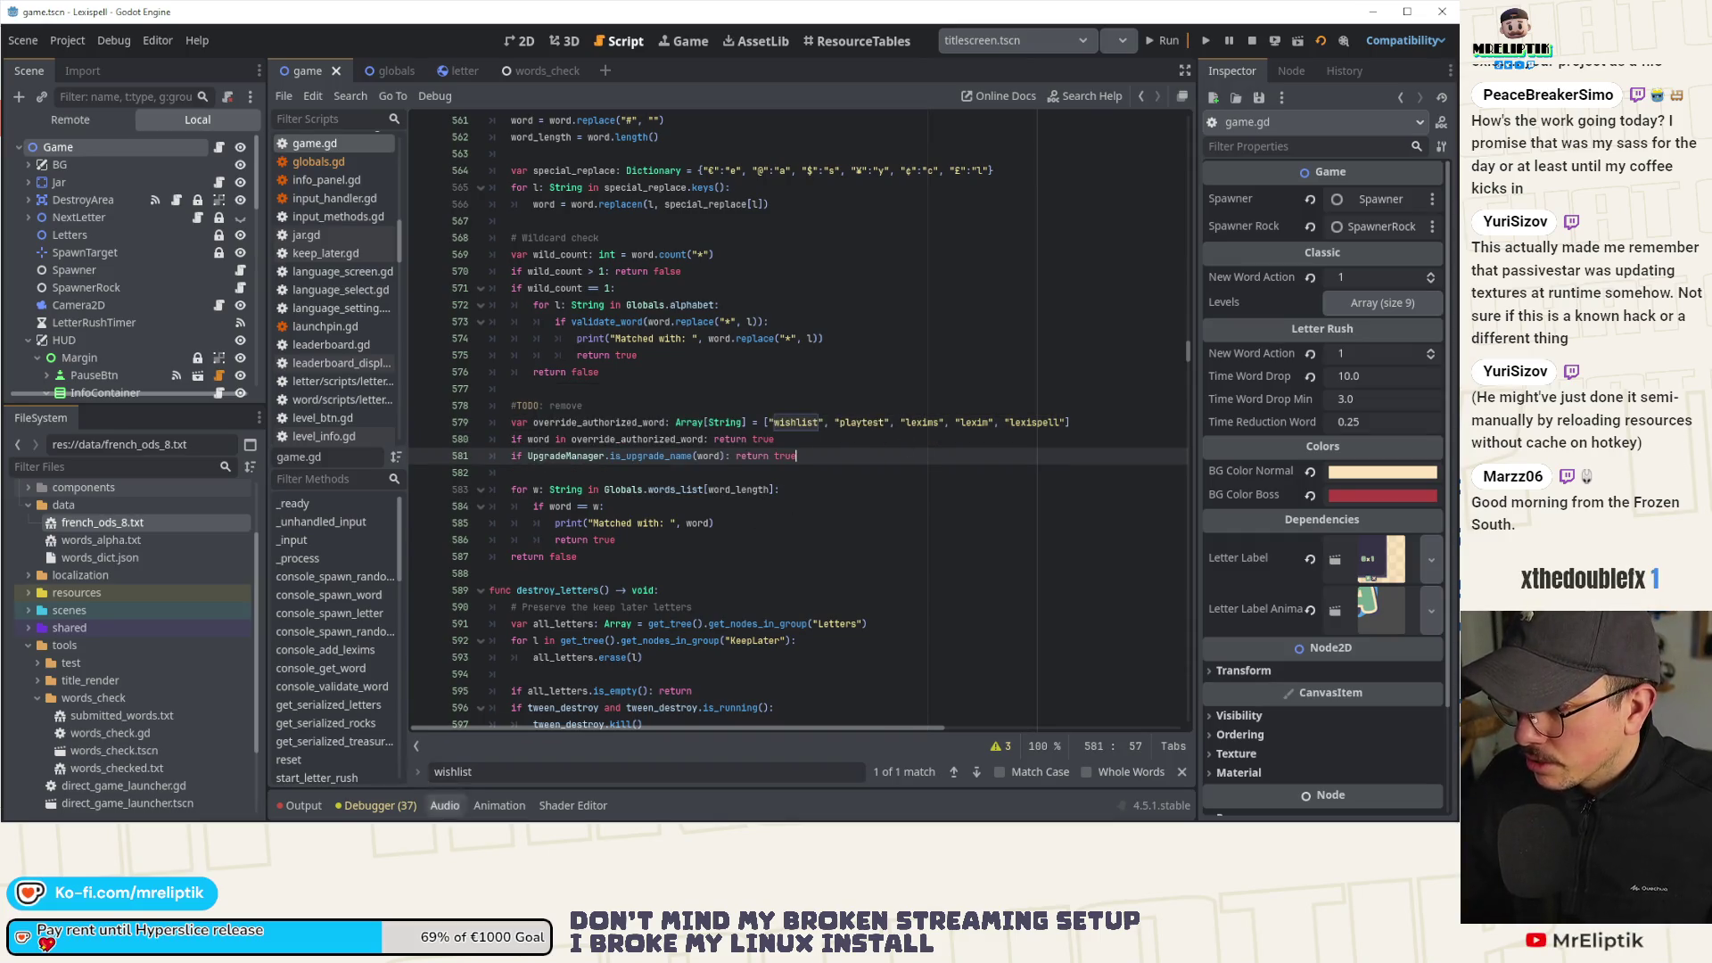
left_click(152, 812)
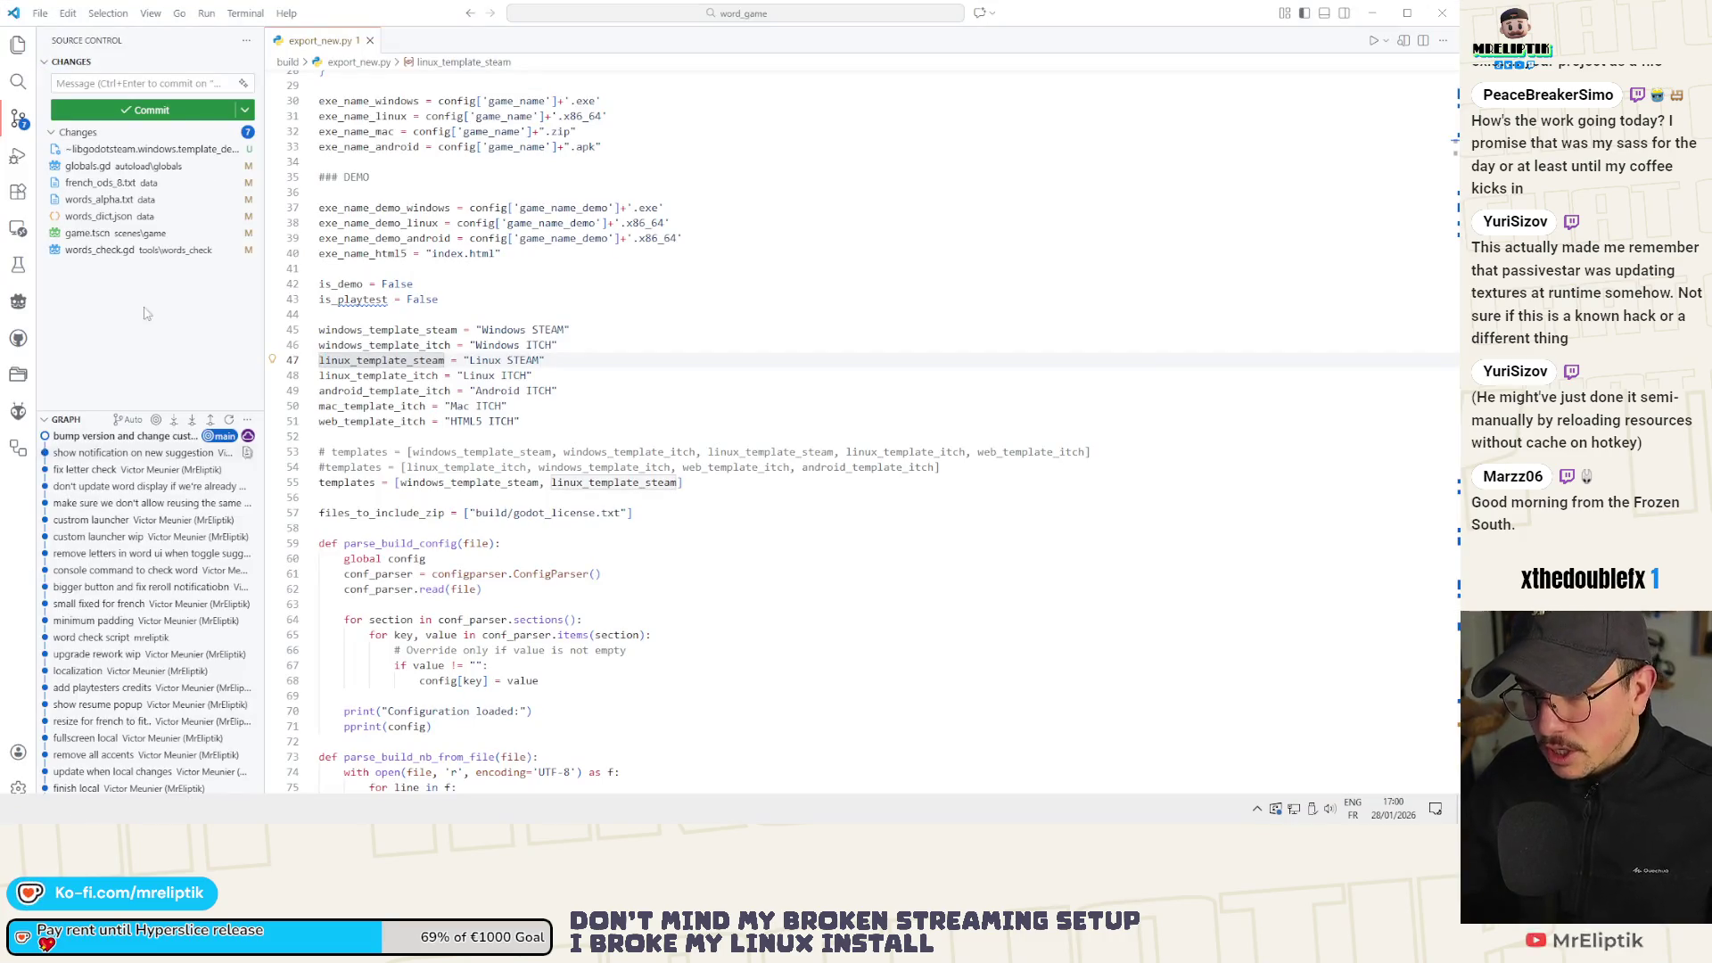
Review the seven uncommitted changes, including globals.gd, game.tscn and words_check.gd, in Source Control.
left_click(131, 369)
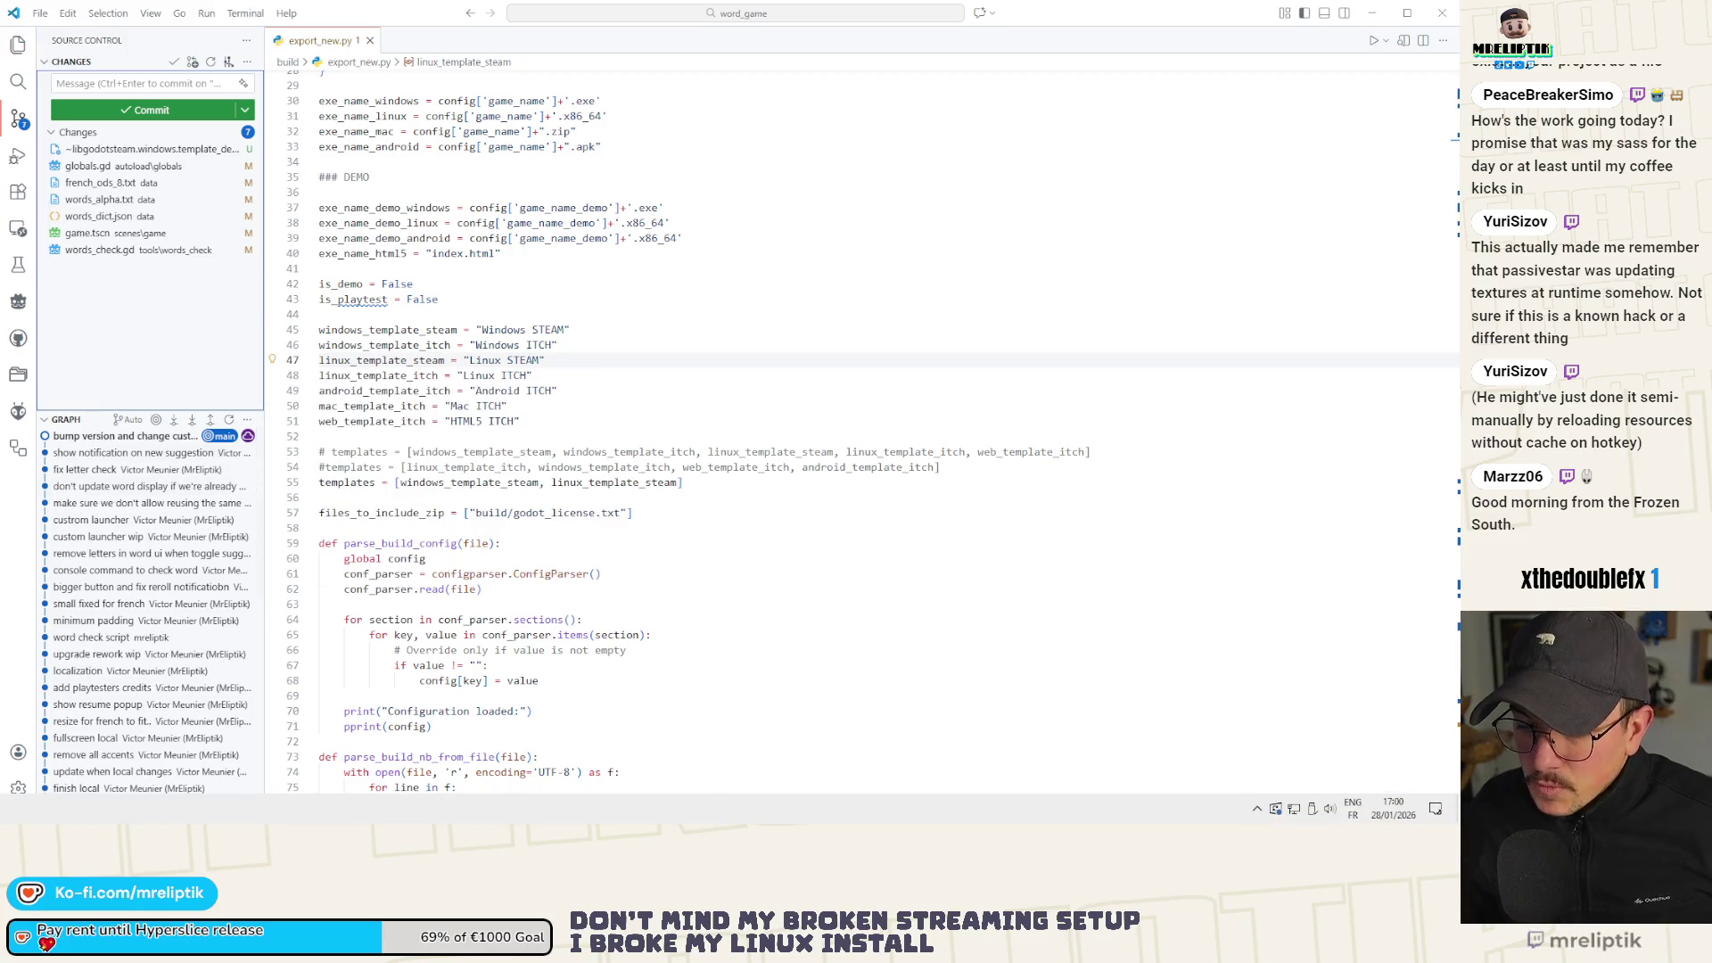
key("alt+Tab")
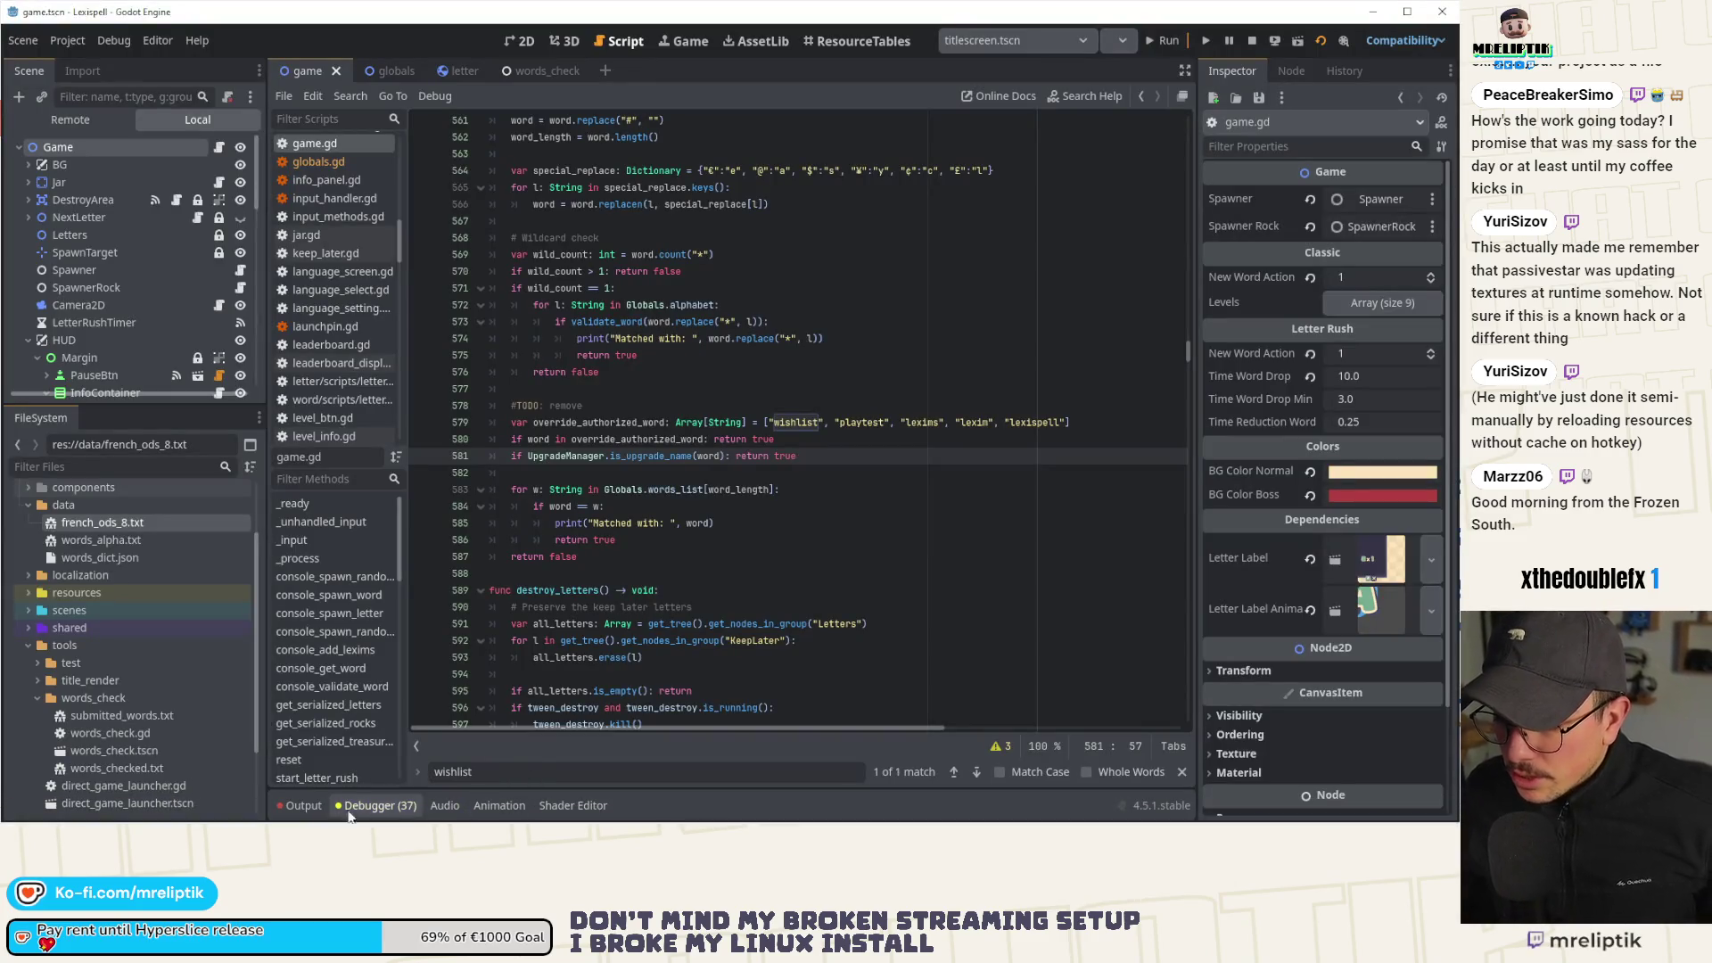
left_click(303, 807)
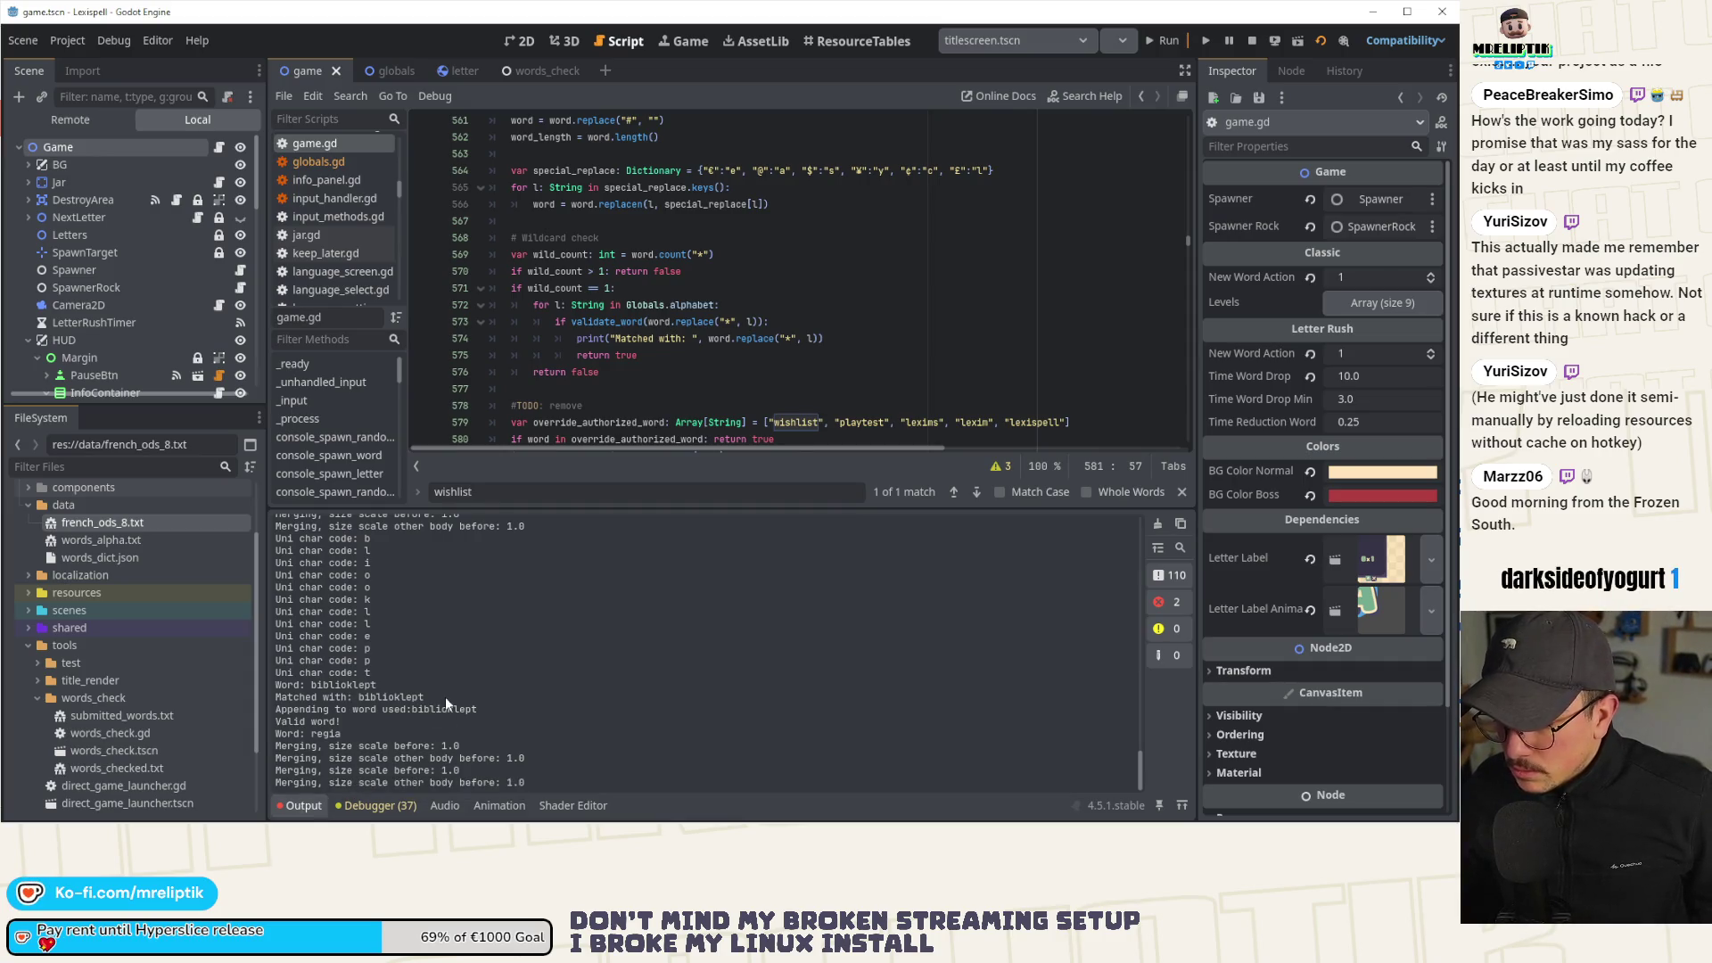
scroll(446, 694, "up", 5)
scroll(451, 692, "up", 3)
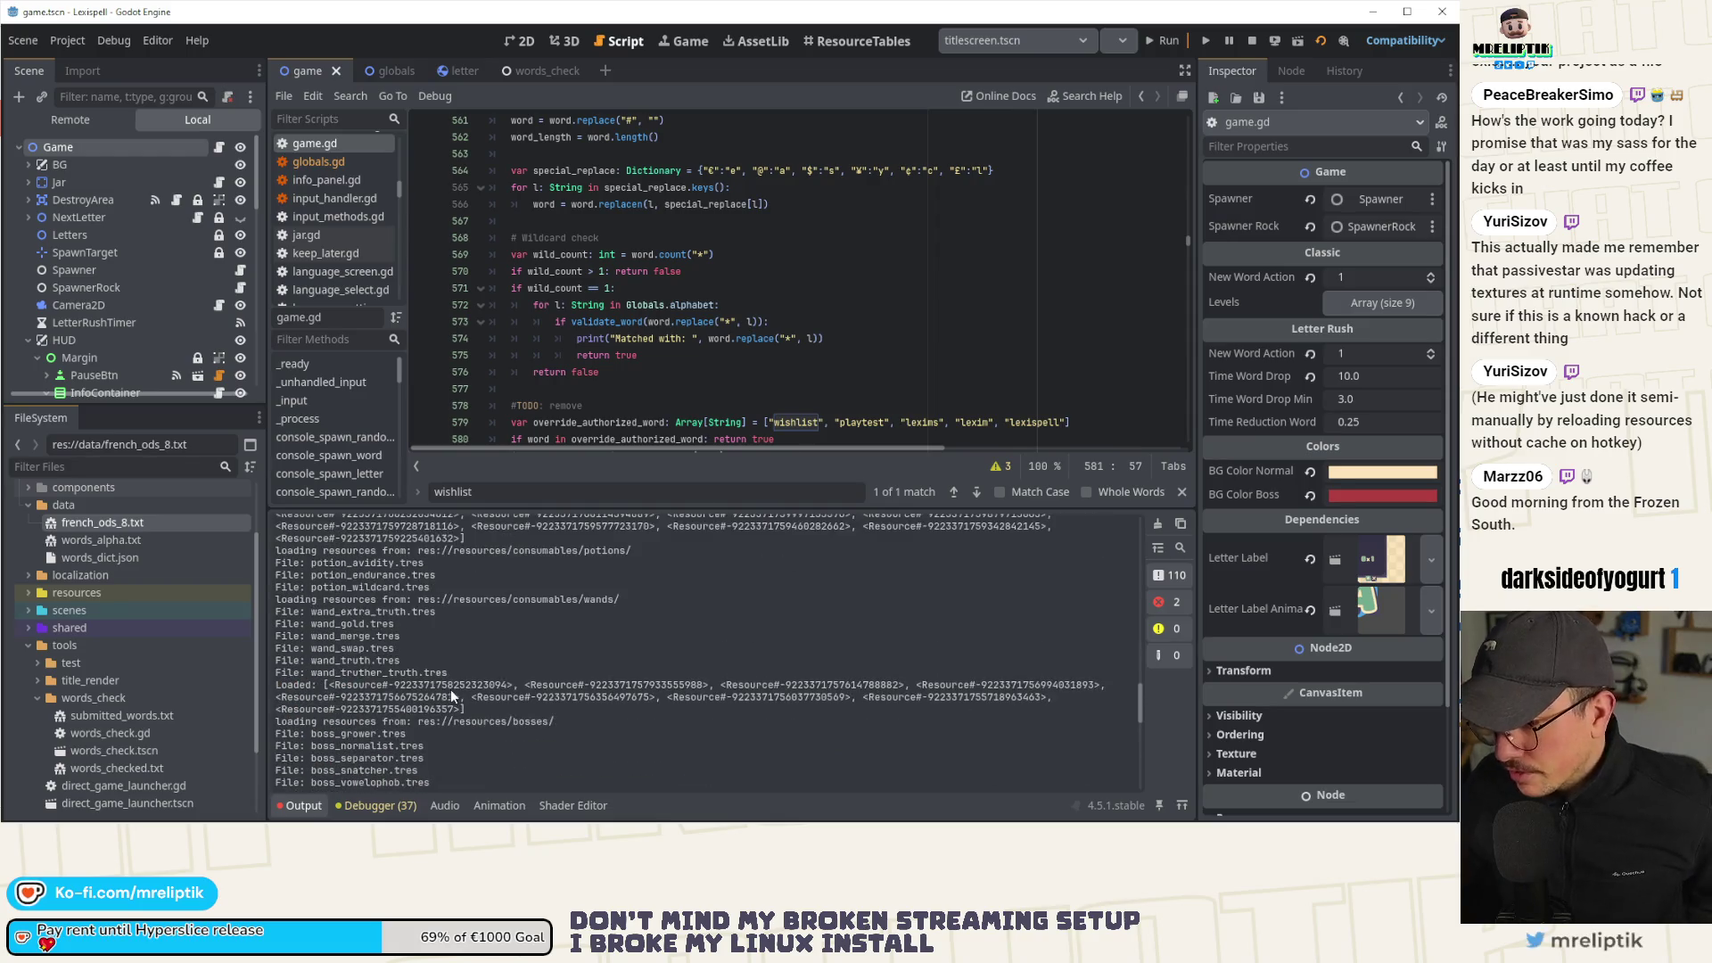
scroll(559, 697, "up", 5)
scroll(559, 703, "up", 8)
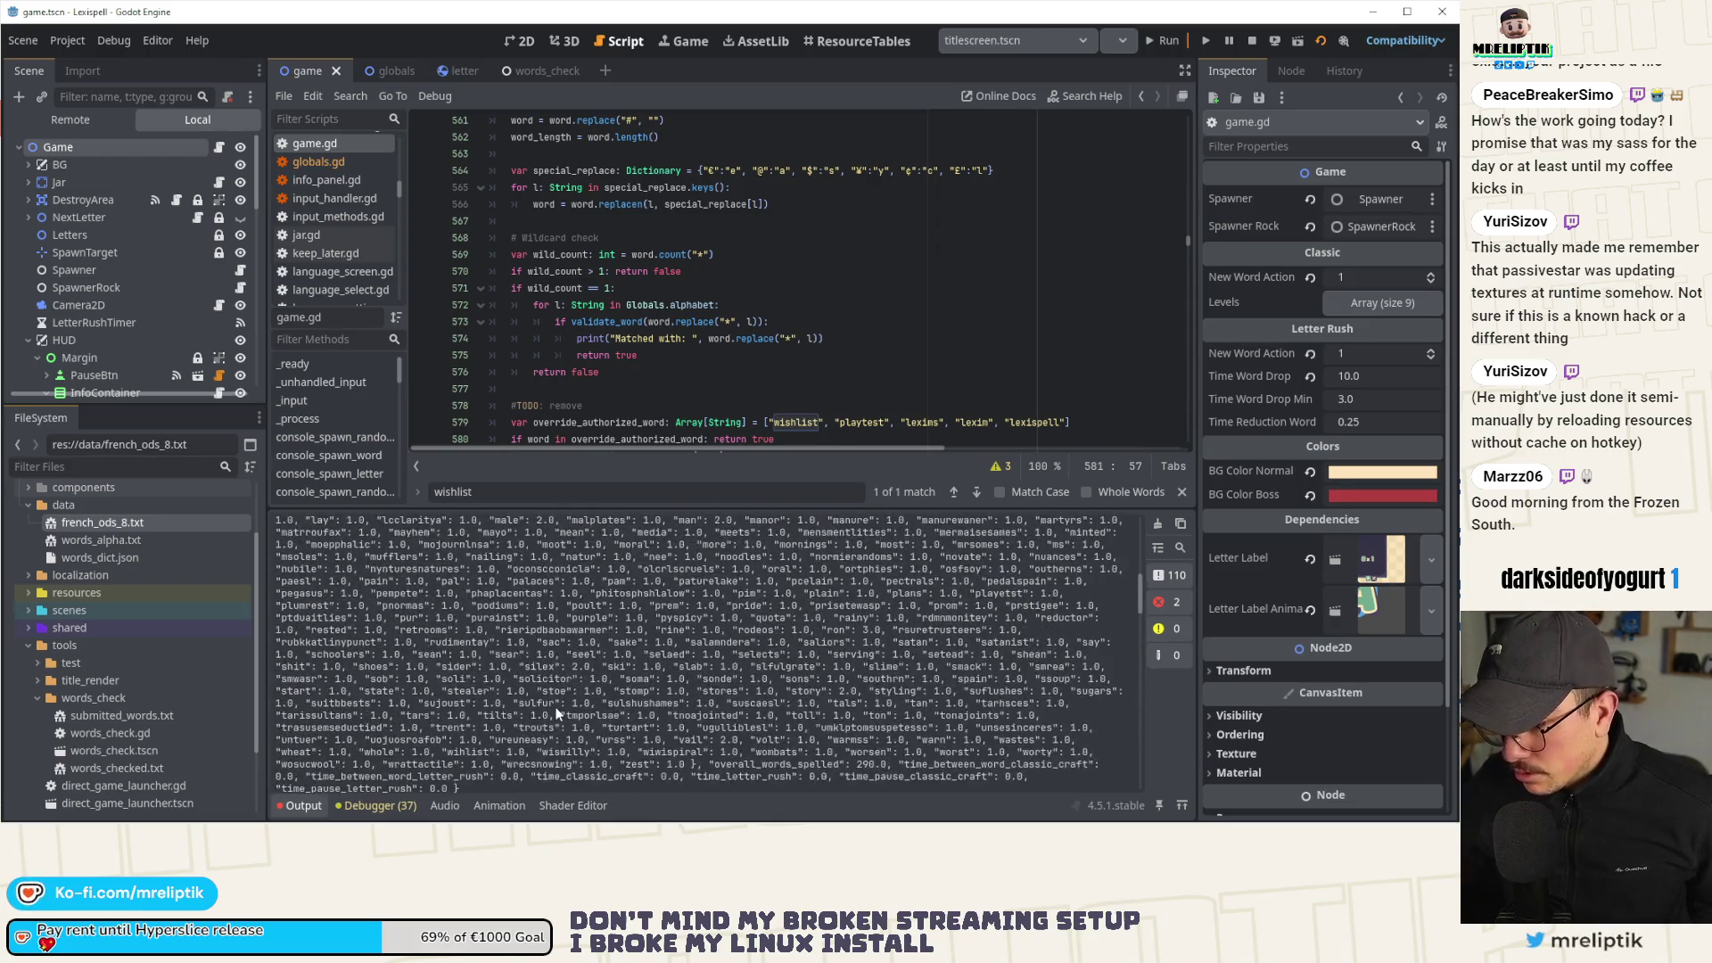
left_click(303, 805)
left_click(303, 805)
left_click(303, 805)
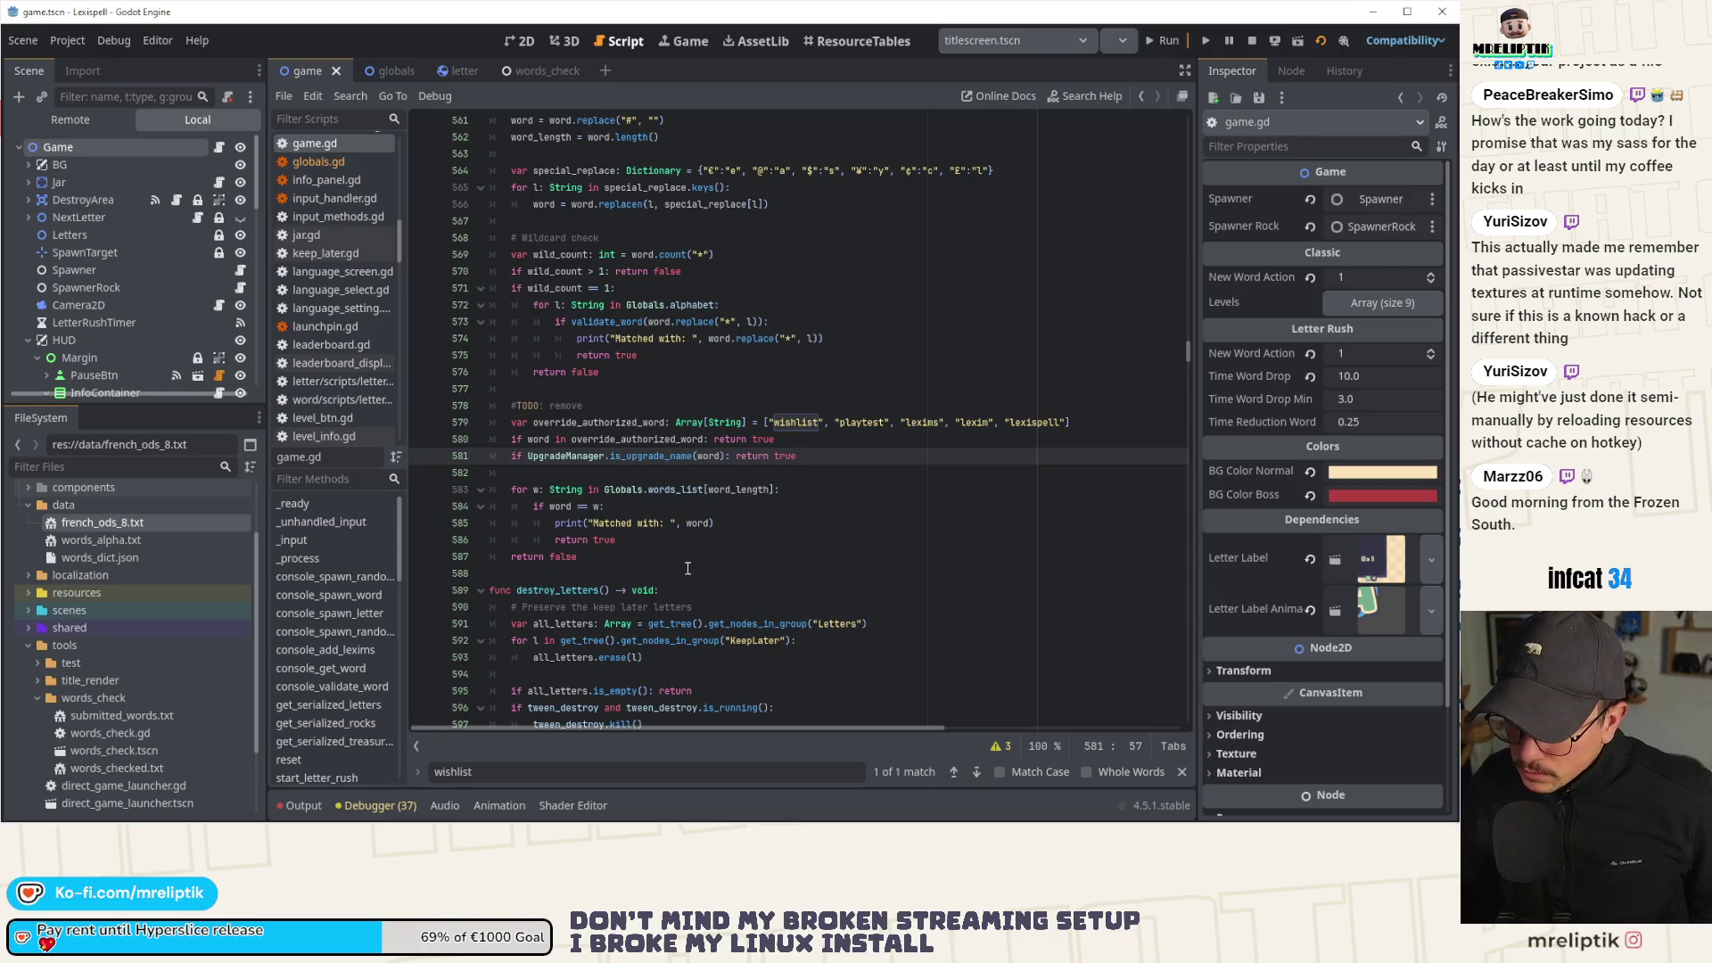
scroll(688, 568, "down", 2)
scroll(687, 568, "up", 6)
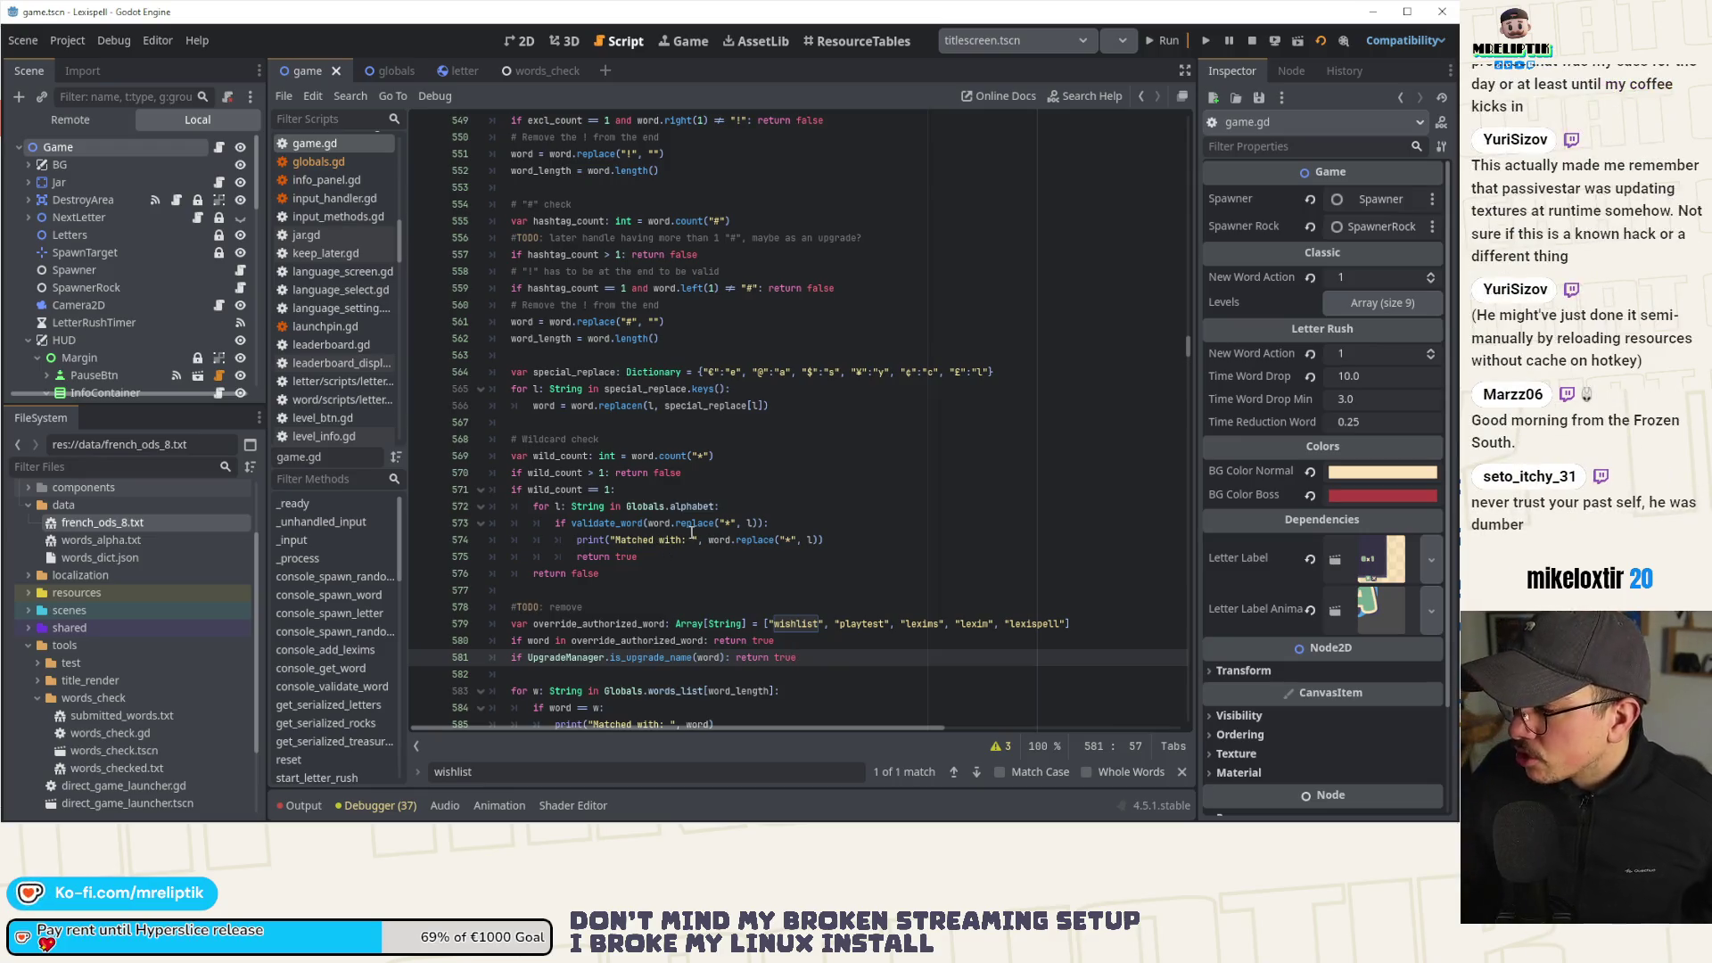
mouse_move(691, 532)
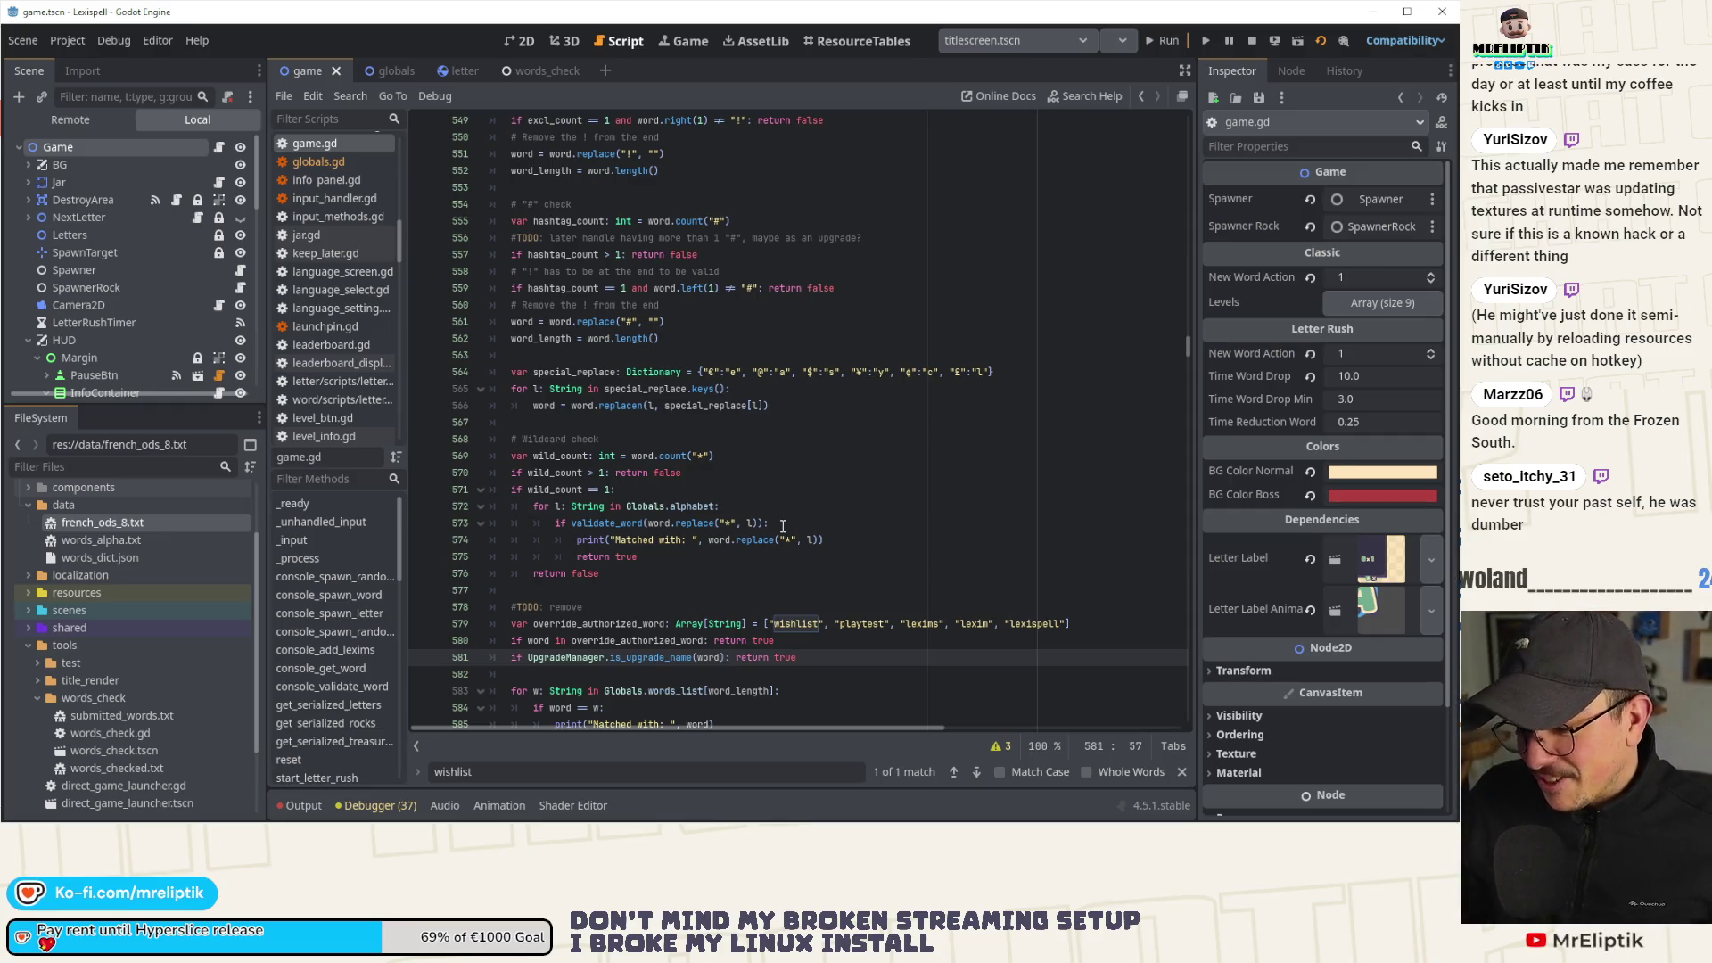
left_click(622, 601)
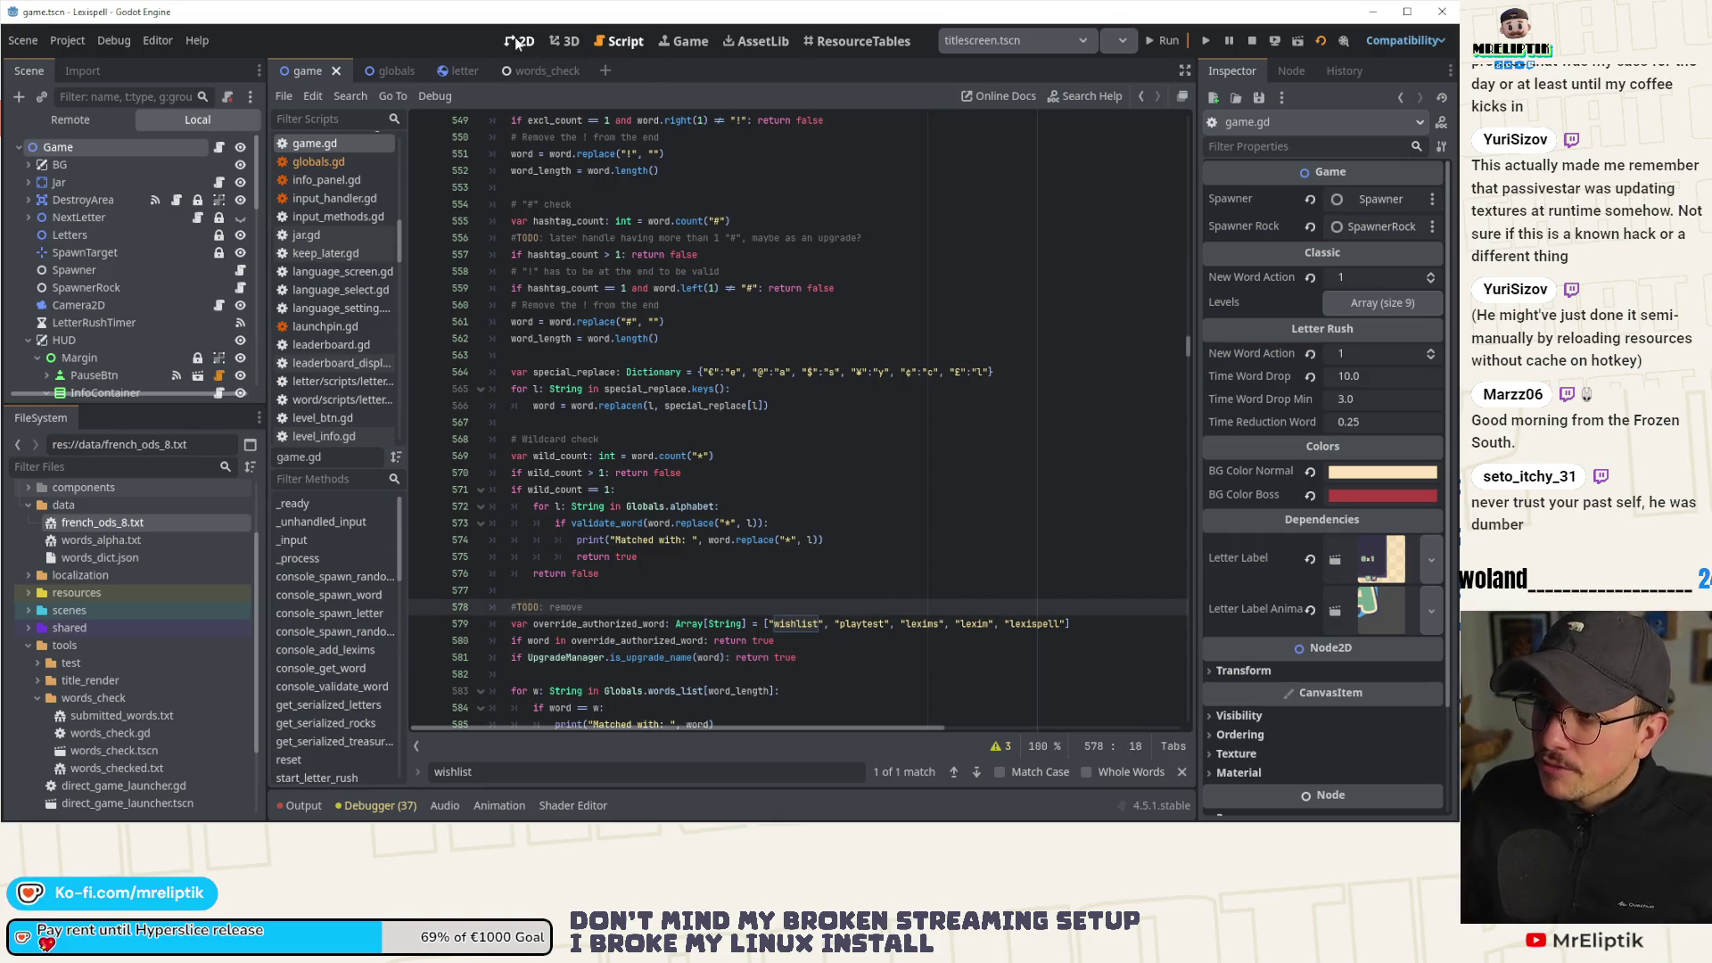
Switch to the words_check scene and bring up its words_check.gd script at update_word_lists.
left_click(533, 43)
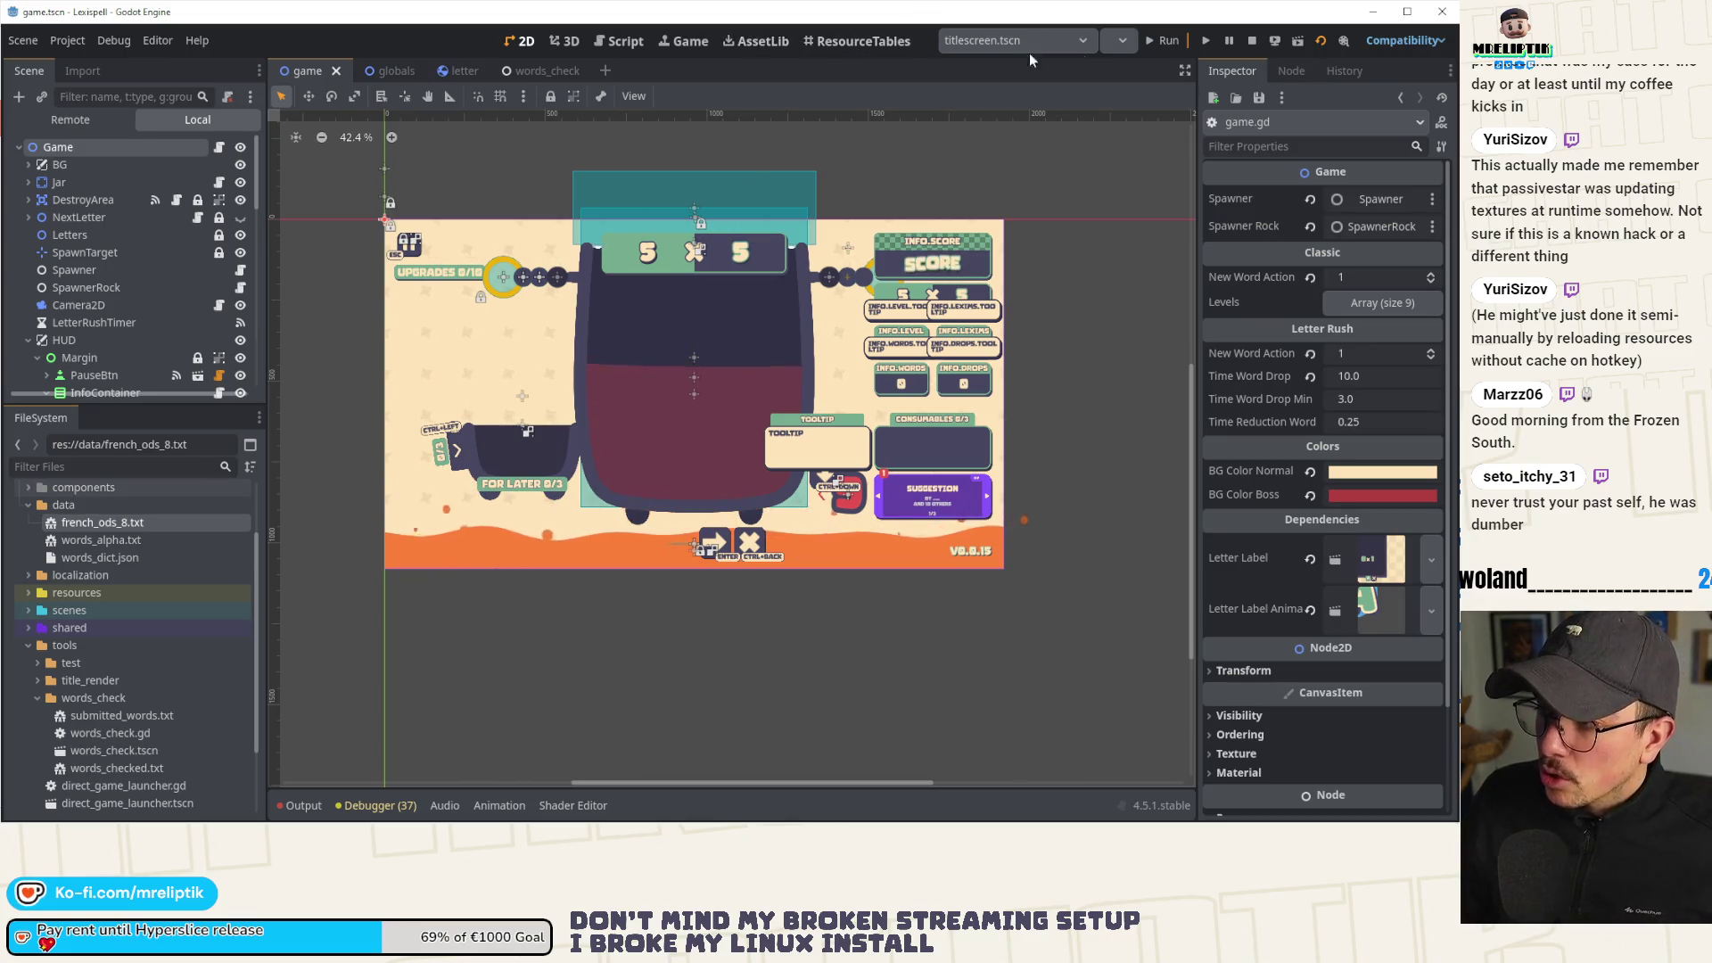
scroll(250, 152, "down", 1)
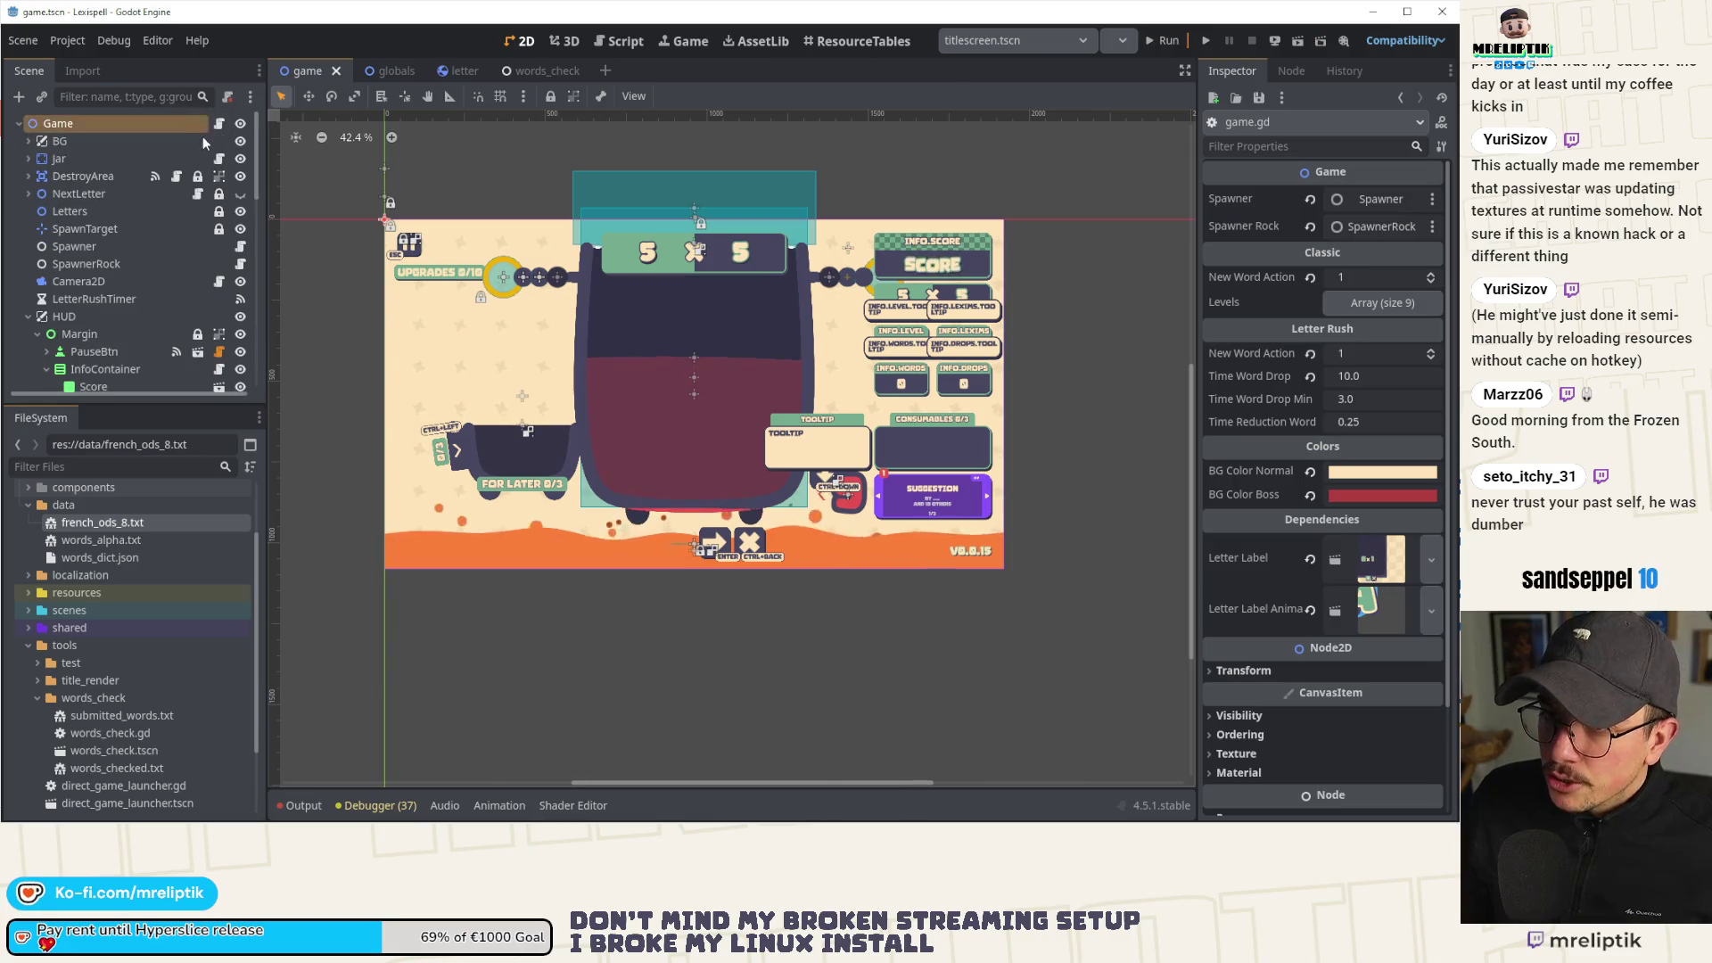
left_click(535, 71)
left_click(243, 123)
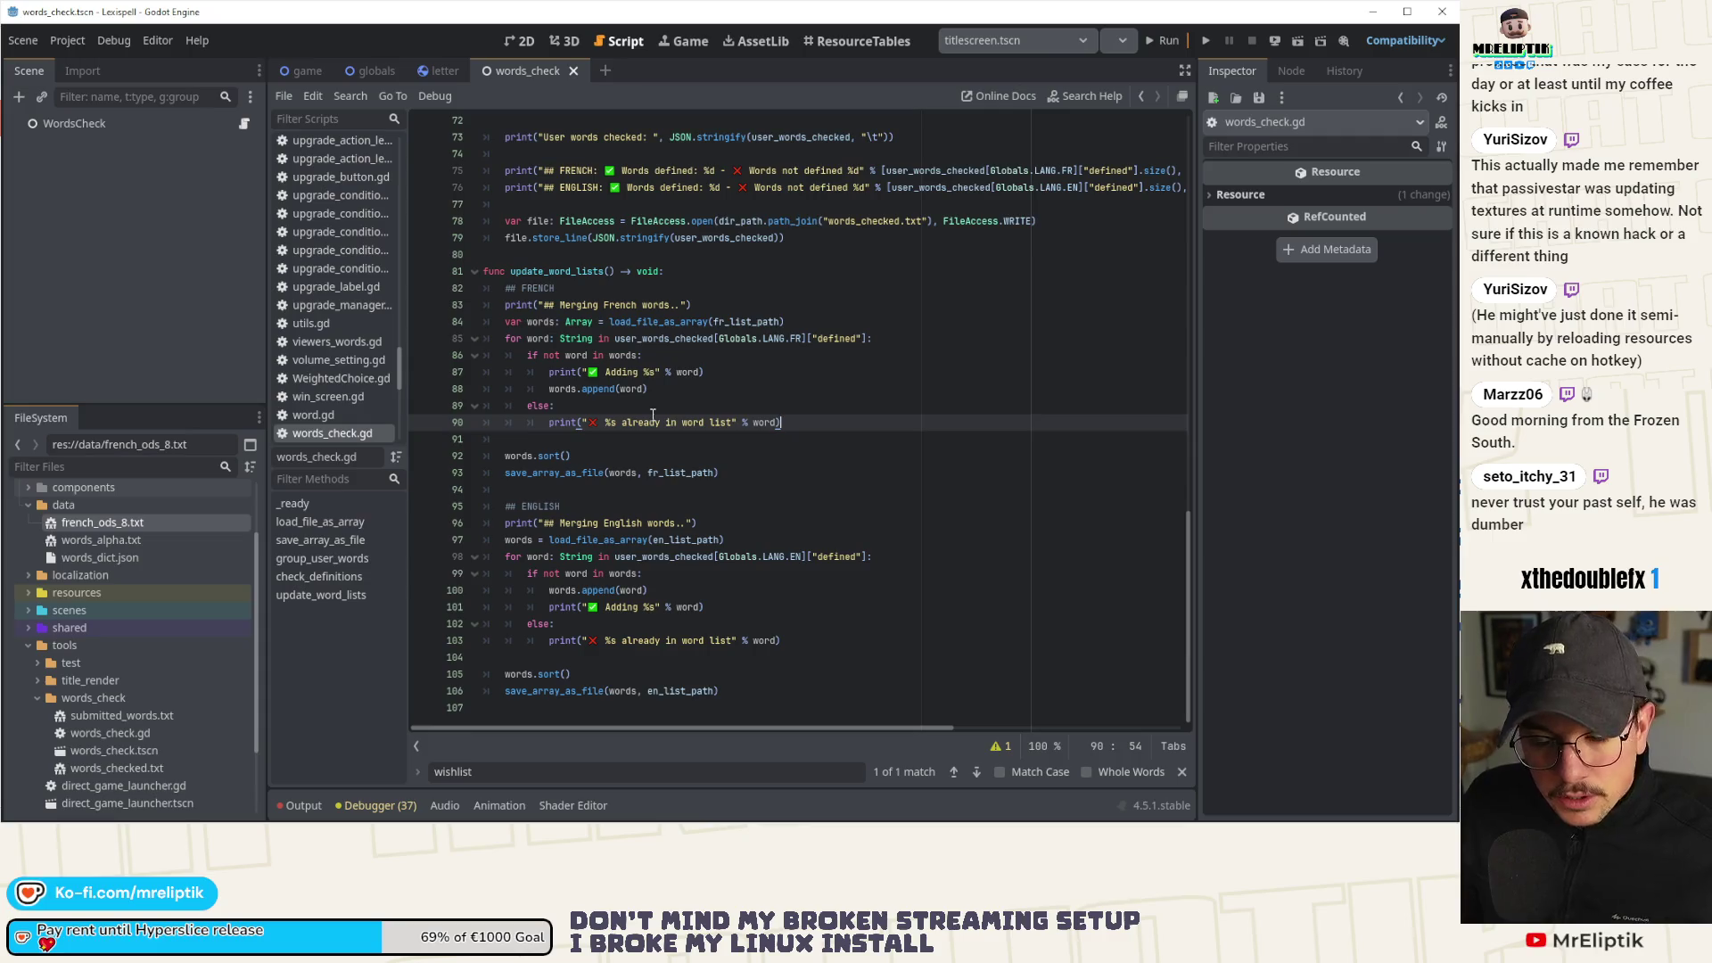
Review the _ready function of words_check.gd, placing the caret at the end of line 26.
scroll(113, 586, "up", 2)
scroll(112, 589, "down", 7)
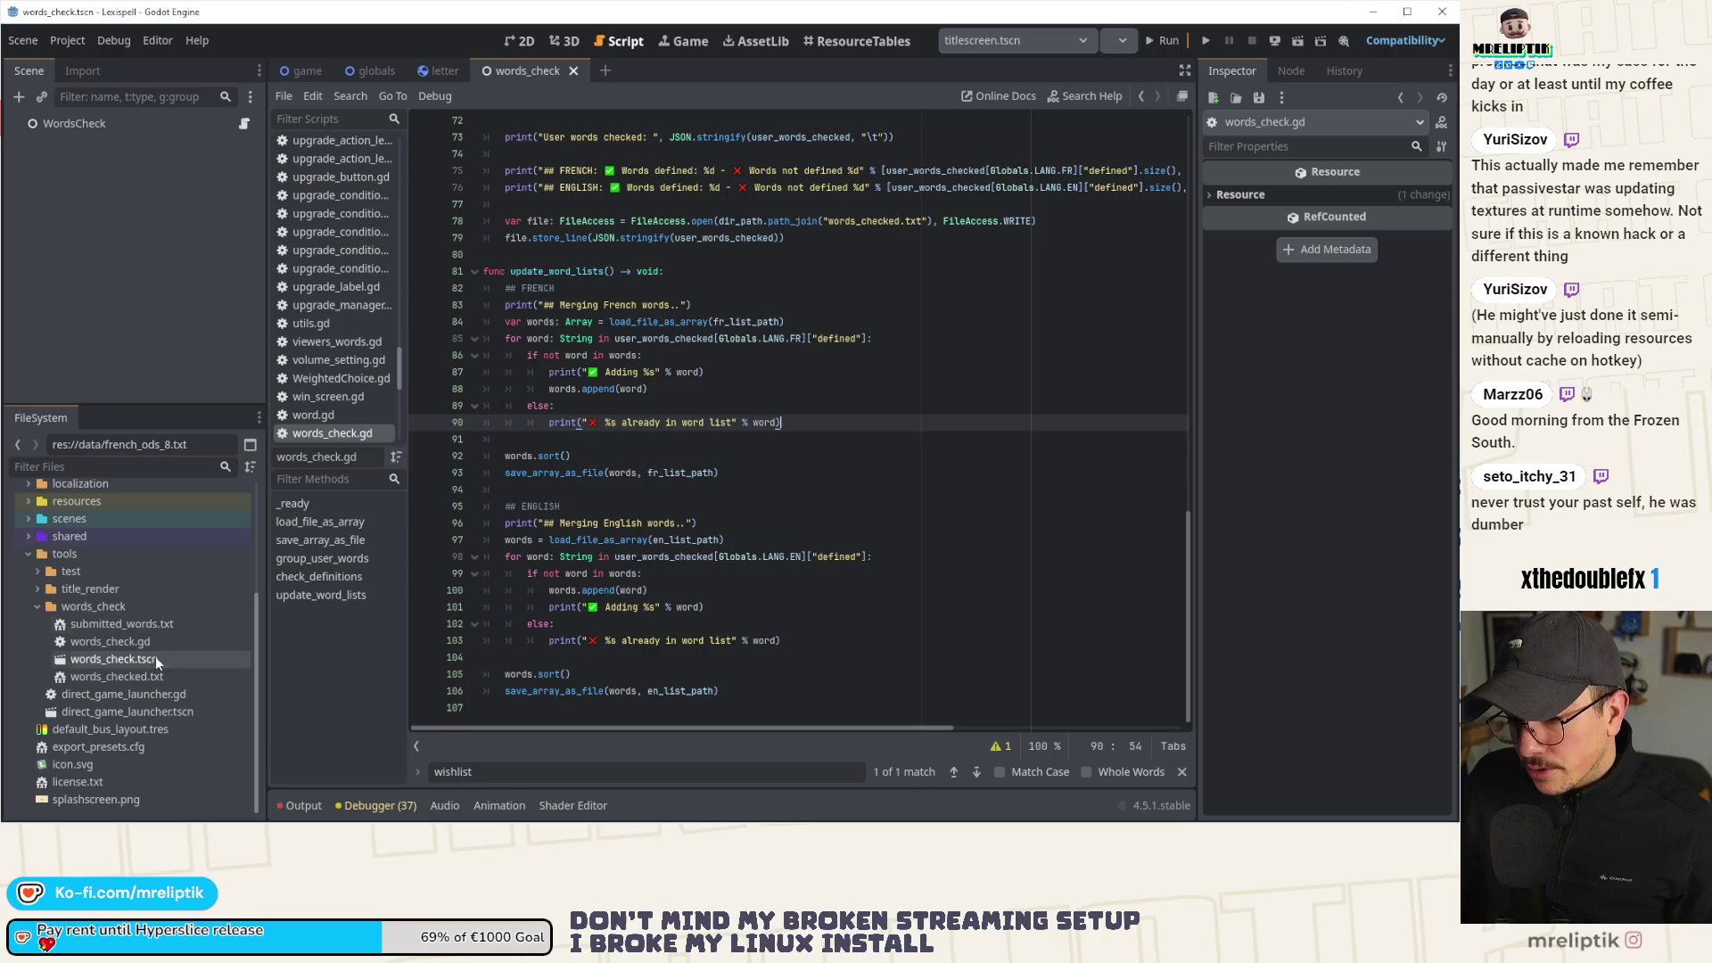
scroll(636, 515, "up", 20)
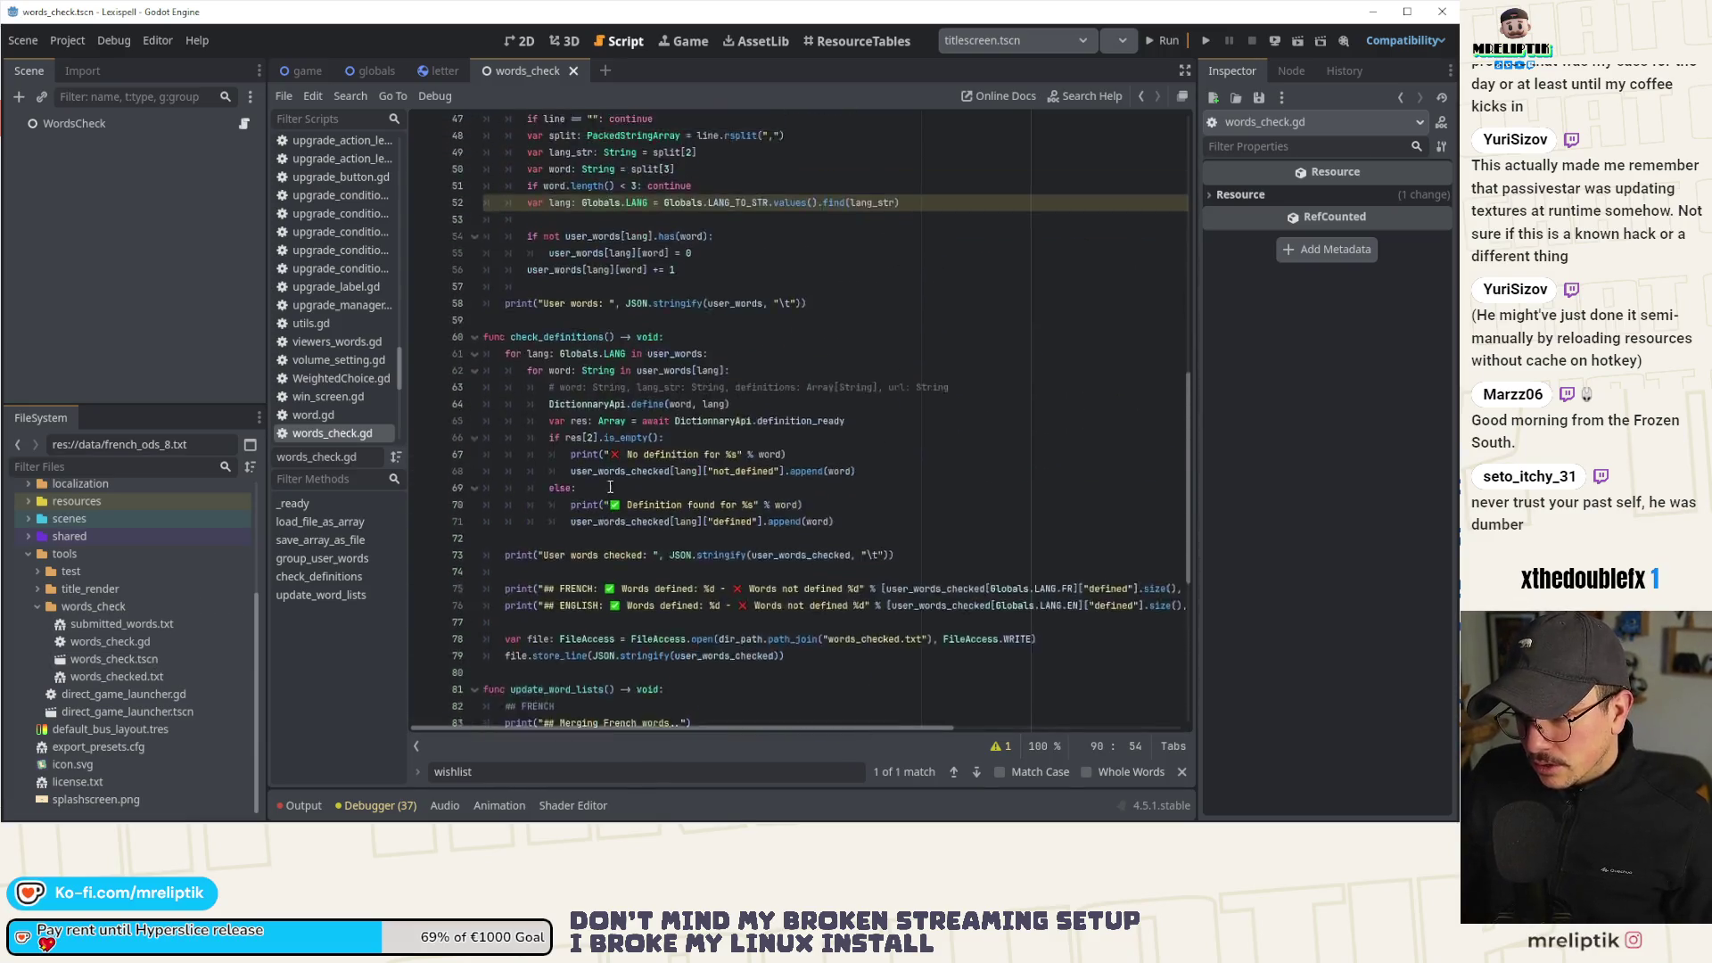
scroll(609, 482, "down", 2)
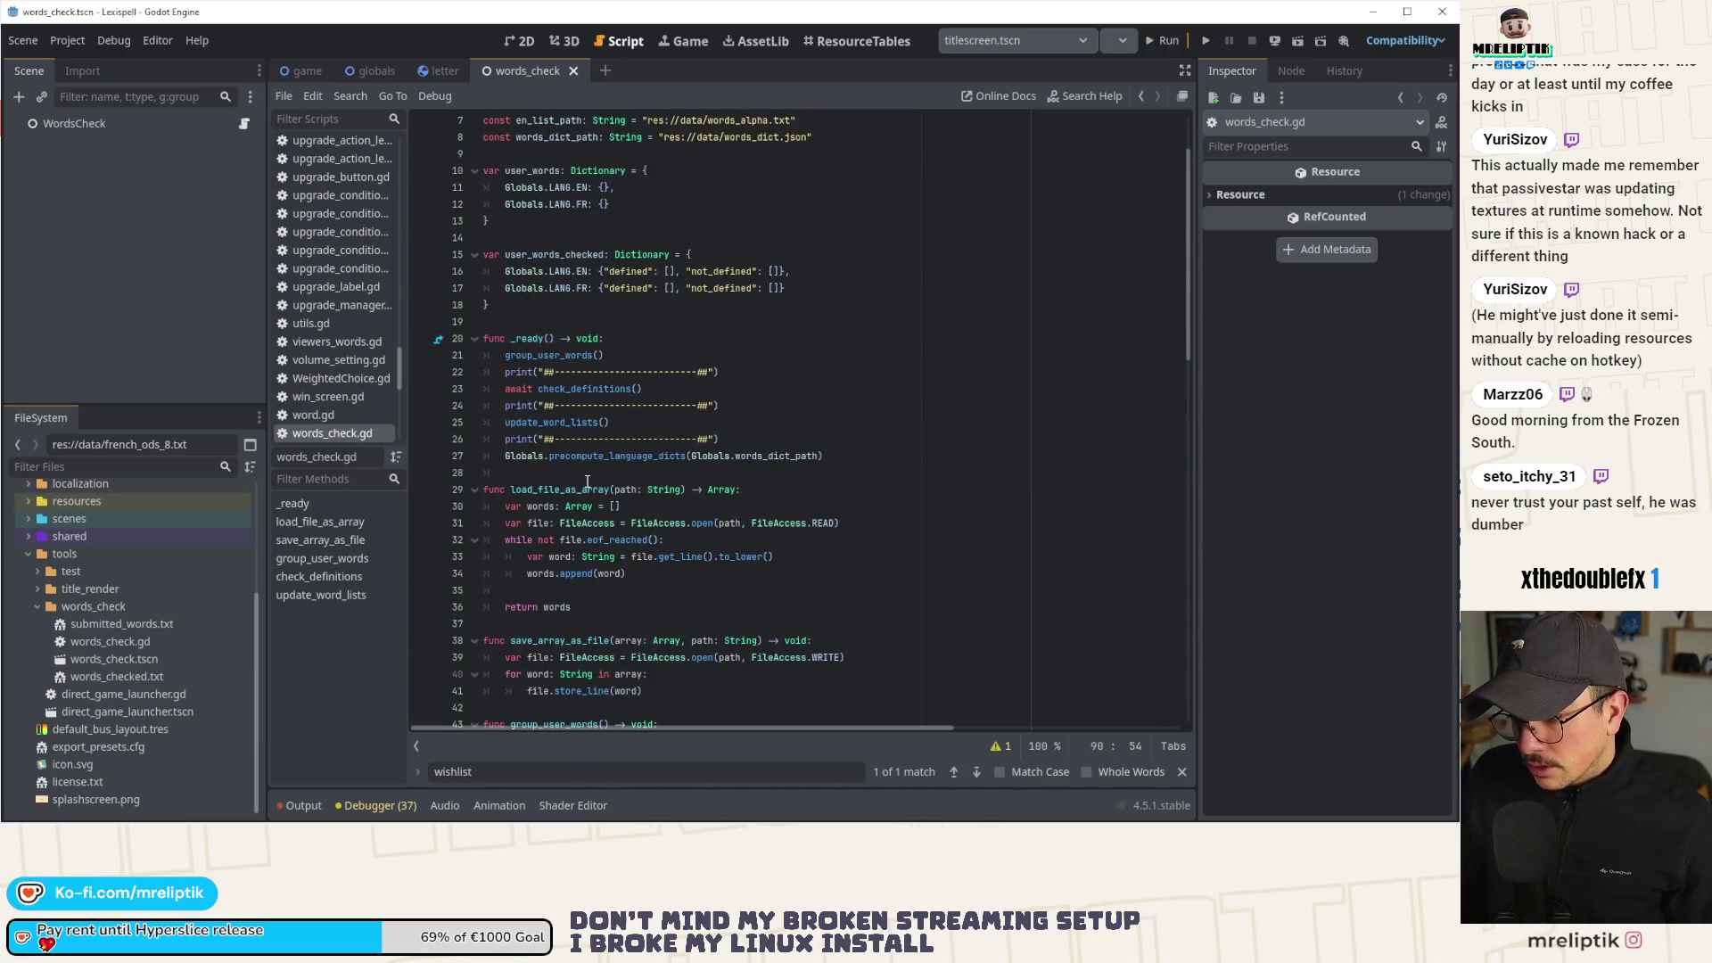
left_click(628, 459)
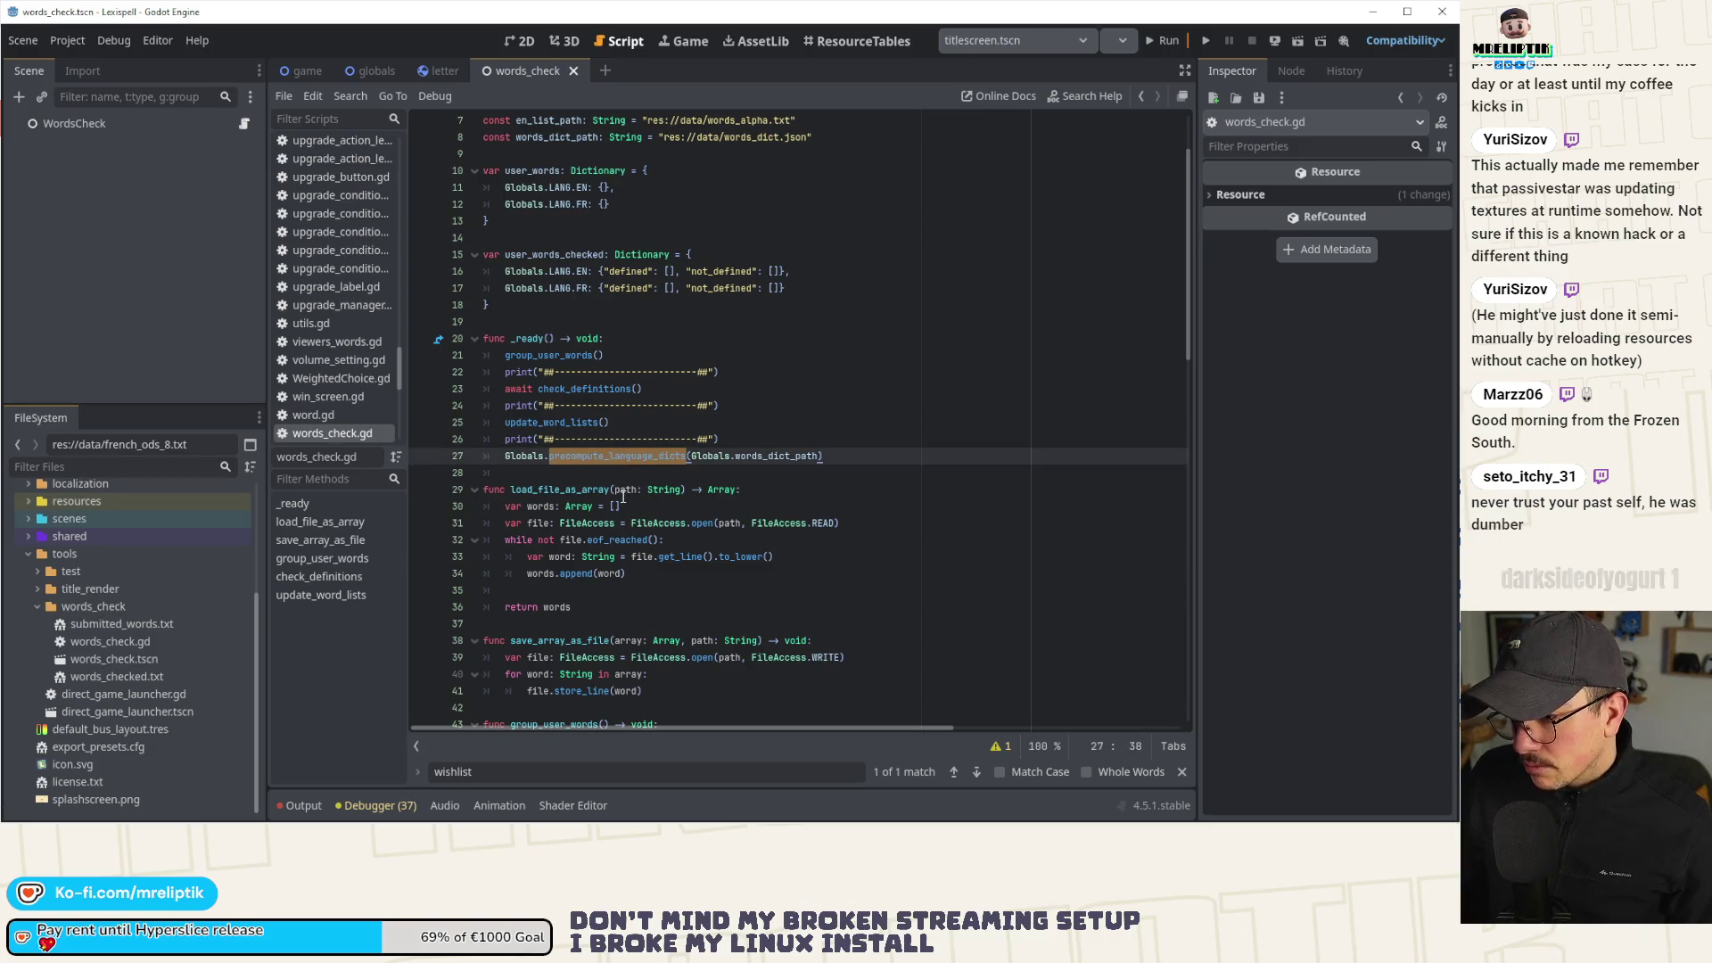
left_click(885, 440)
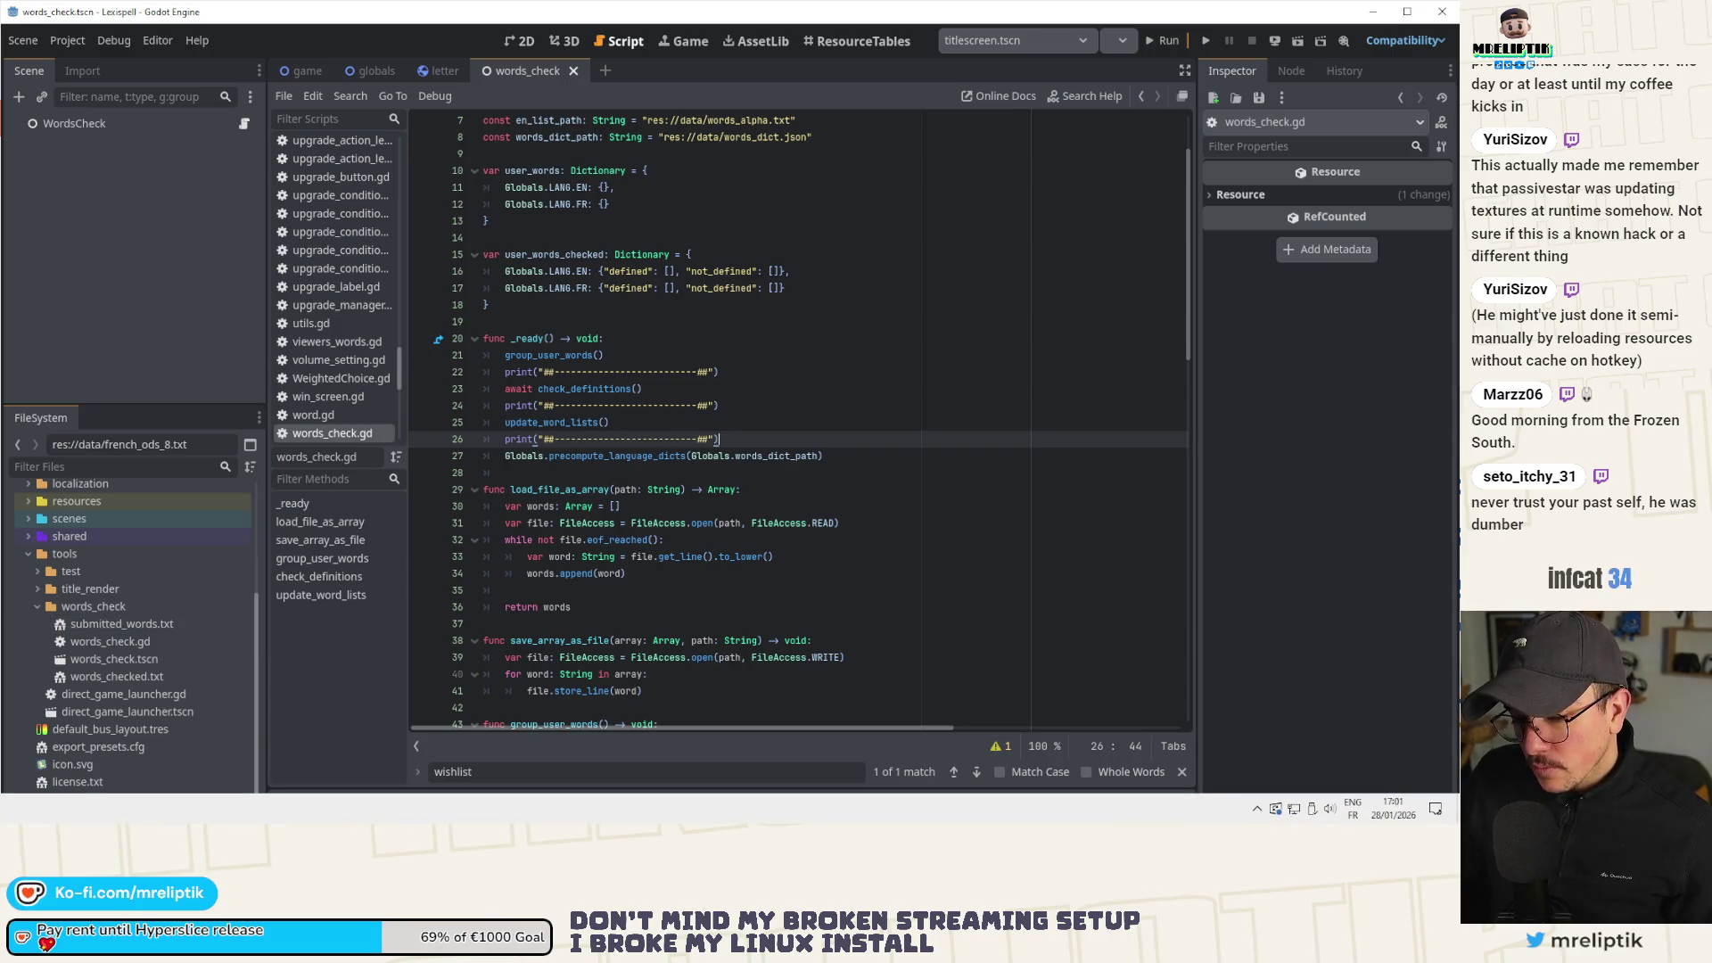
Open the Windows Start menu to launch another program.
key("super")
key("Escape")
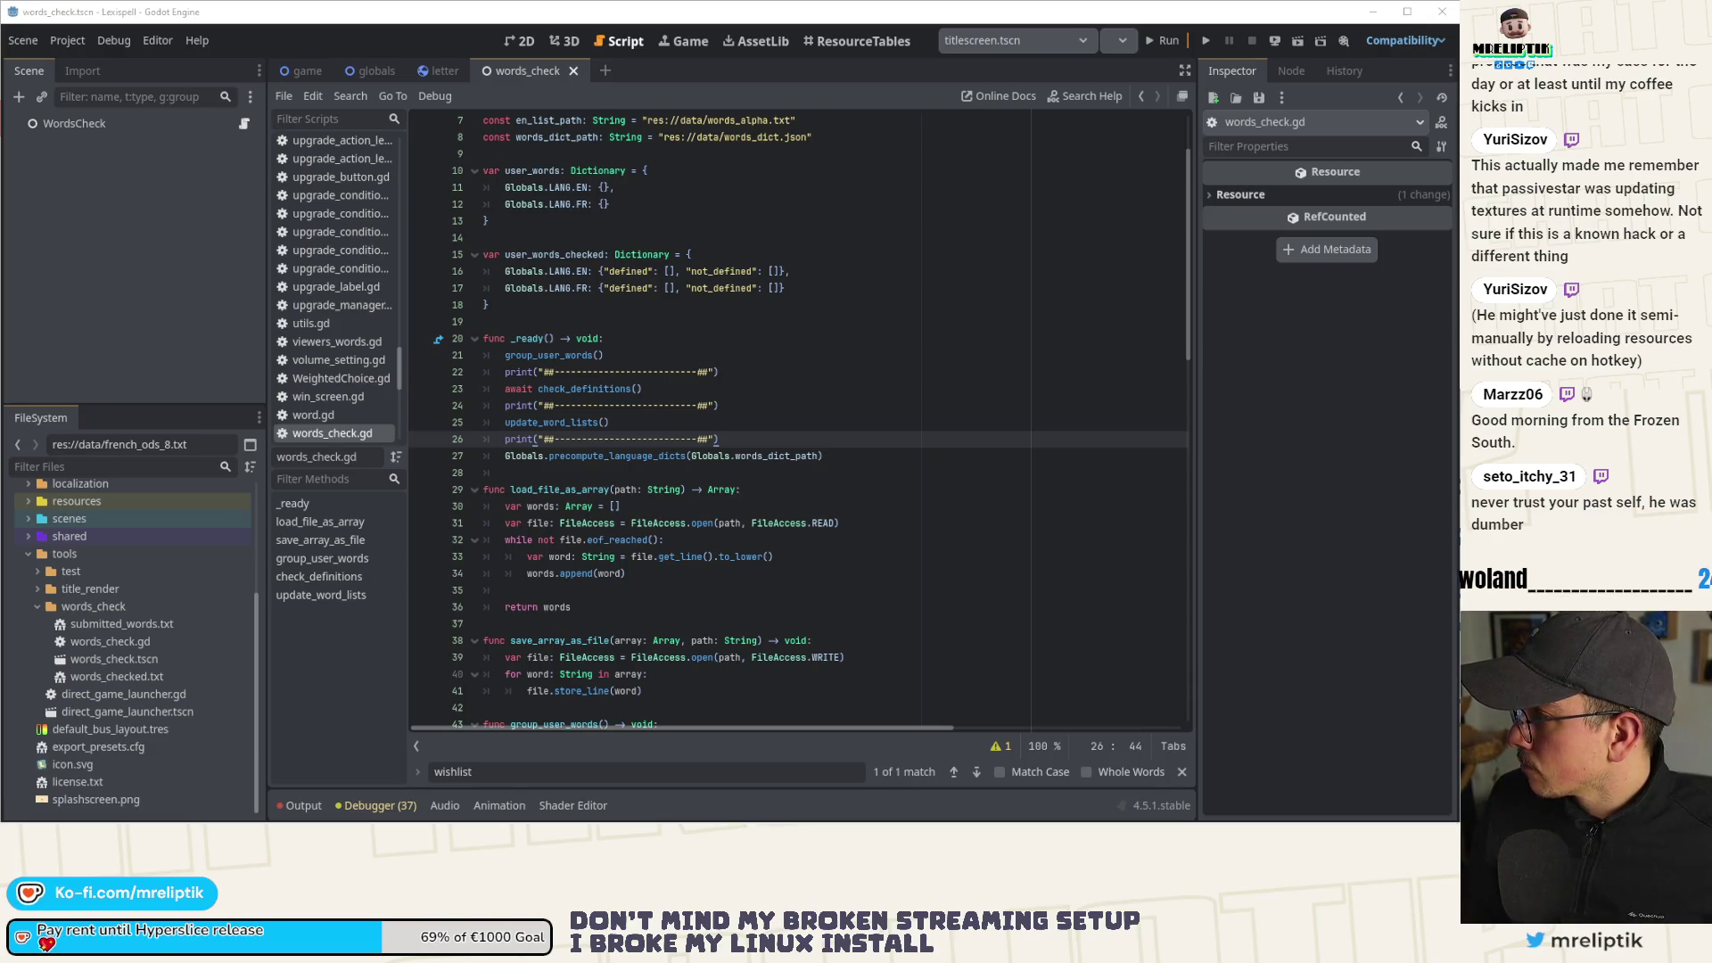
key("super")
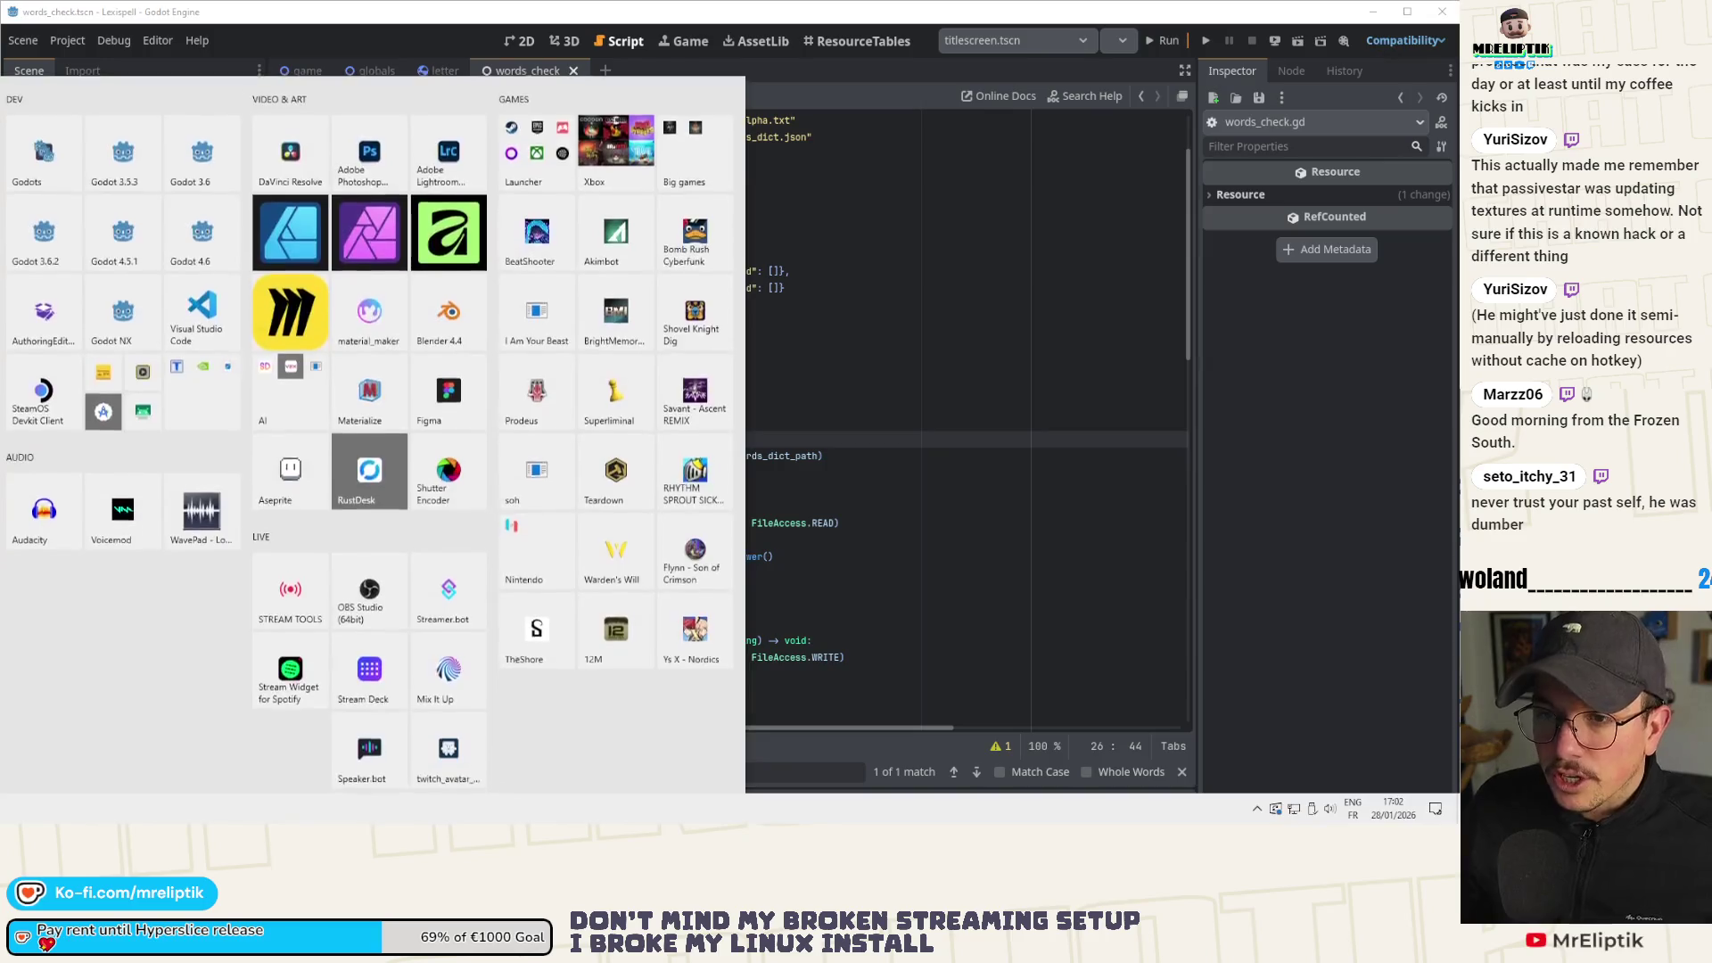
Launch Visual Studio Code and look through its File menu without opening anything.
left_click(234, 322)
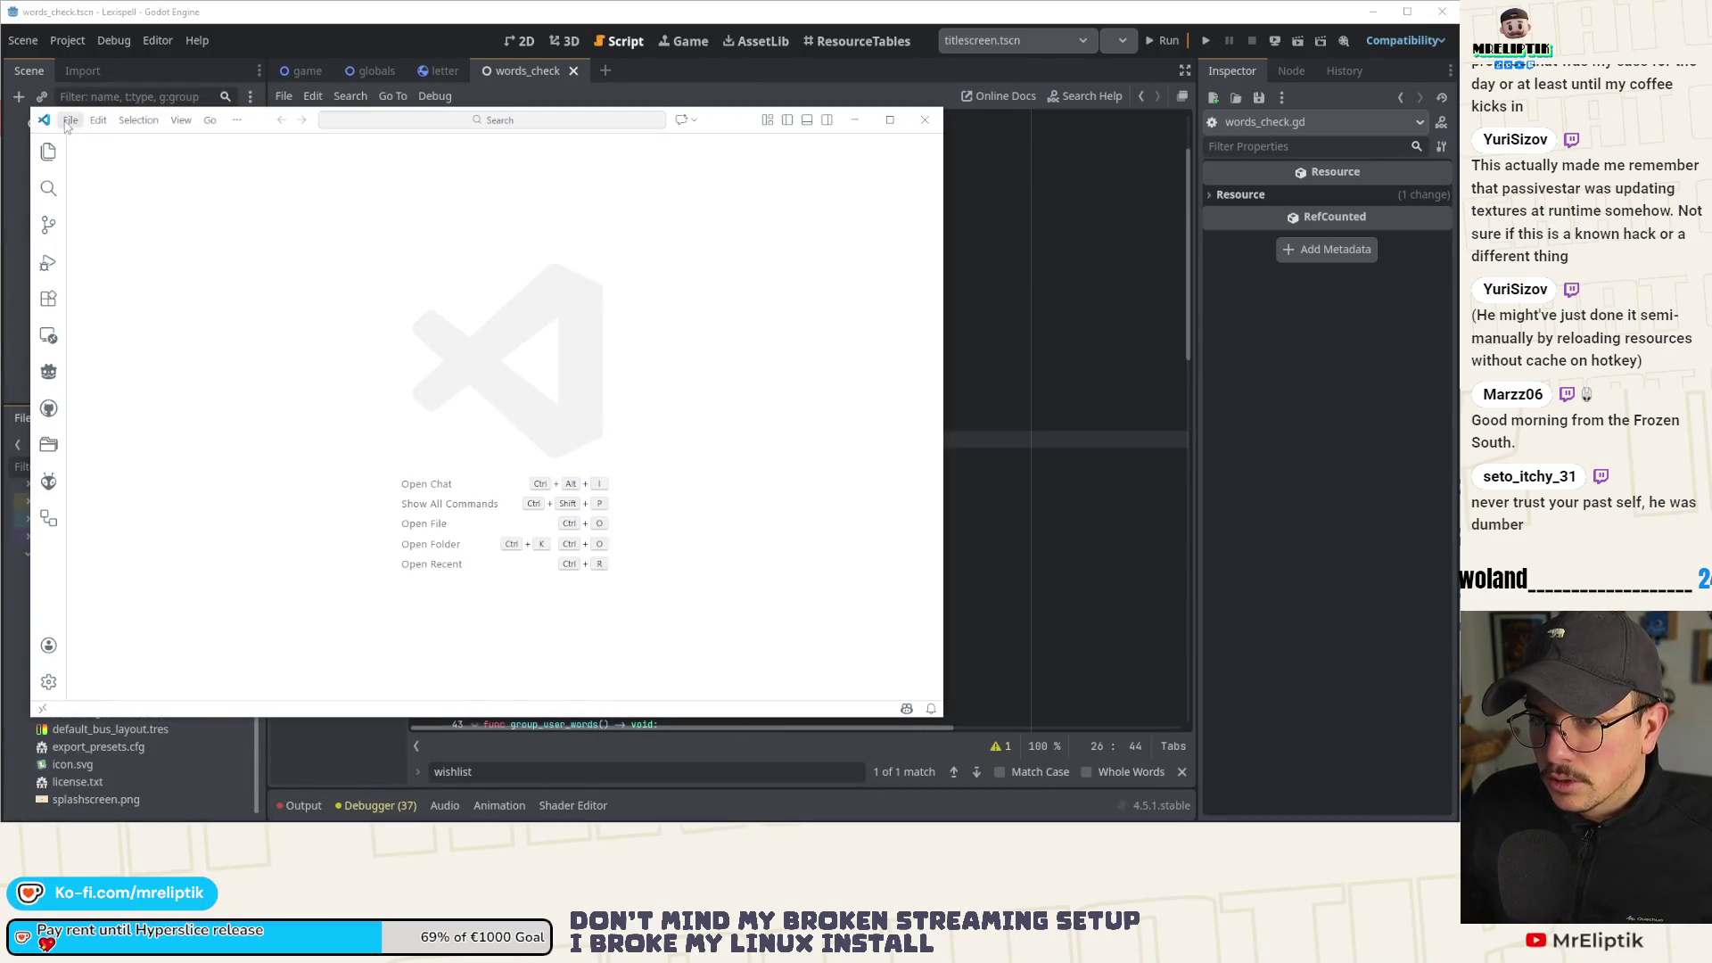
left_click(69, 122)
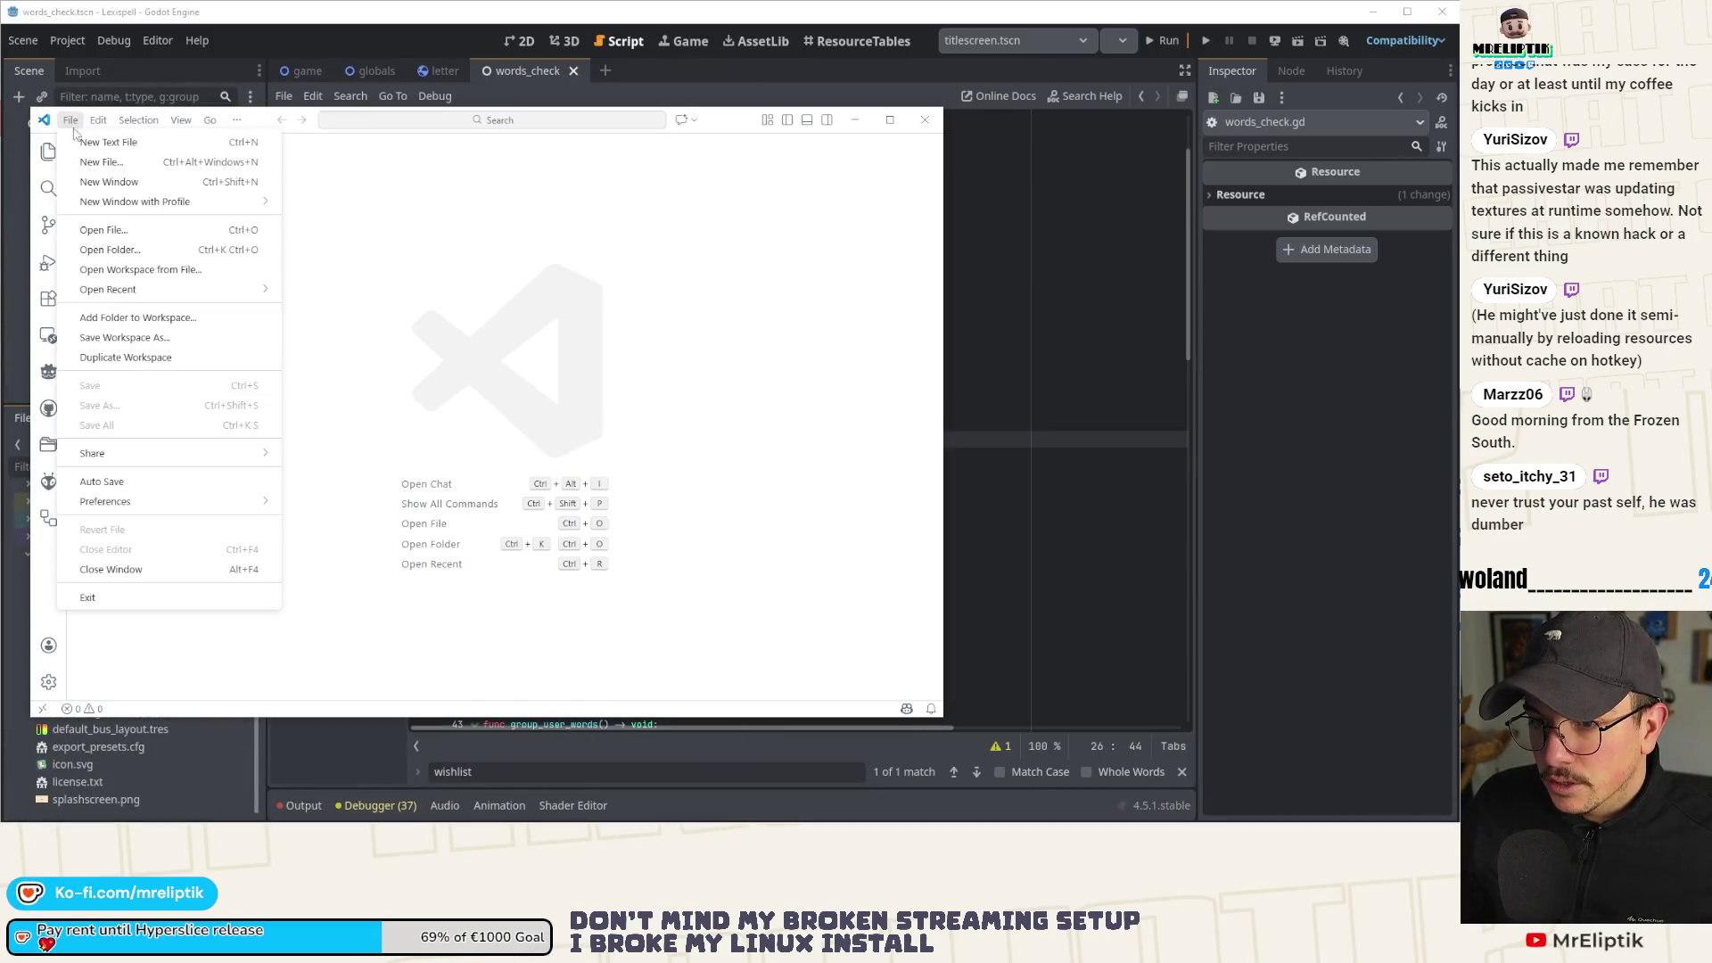
mouse_move(213, 287)
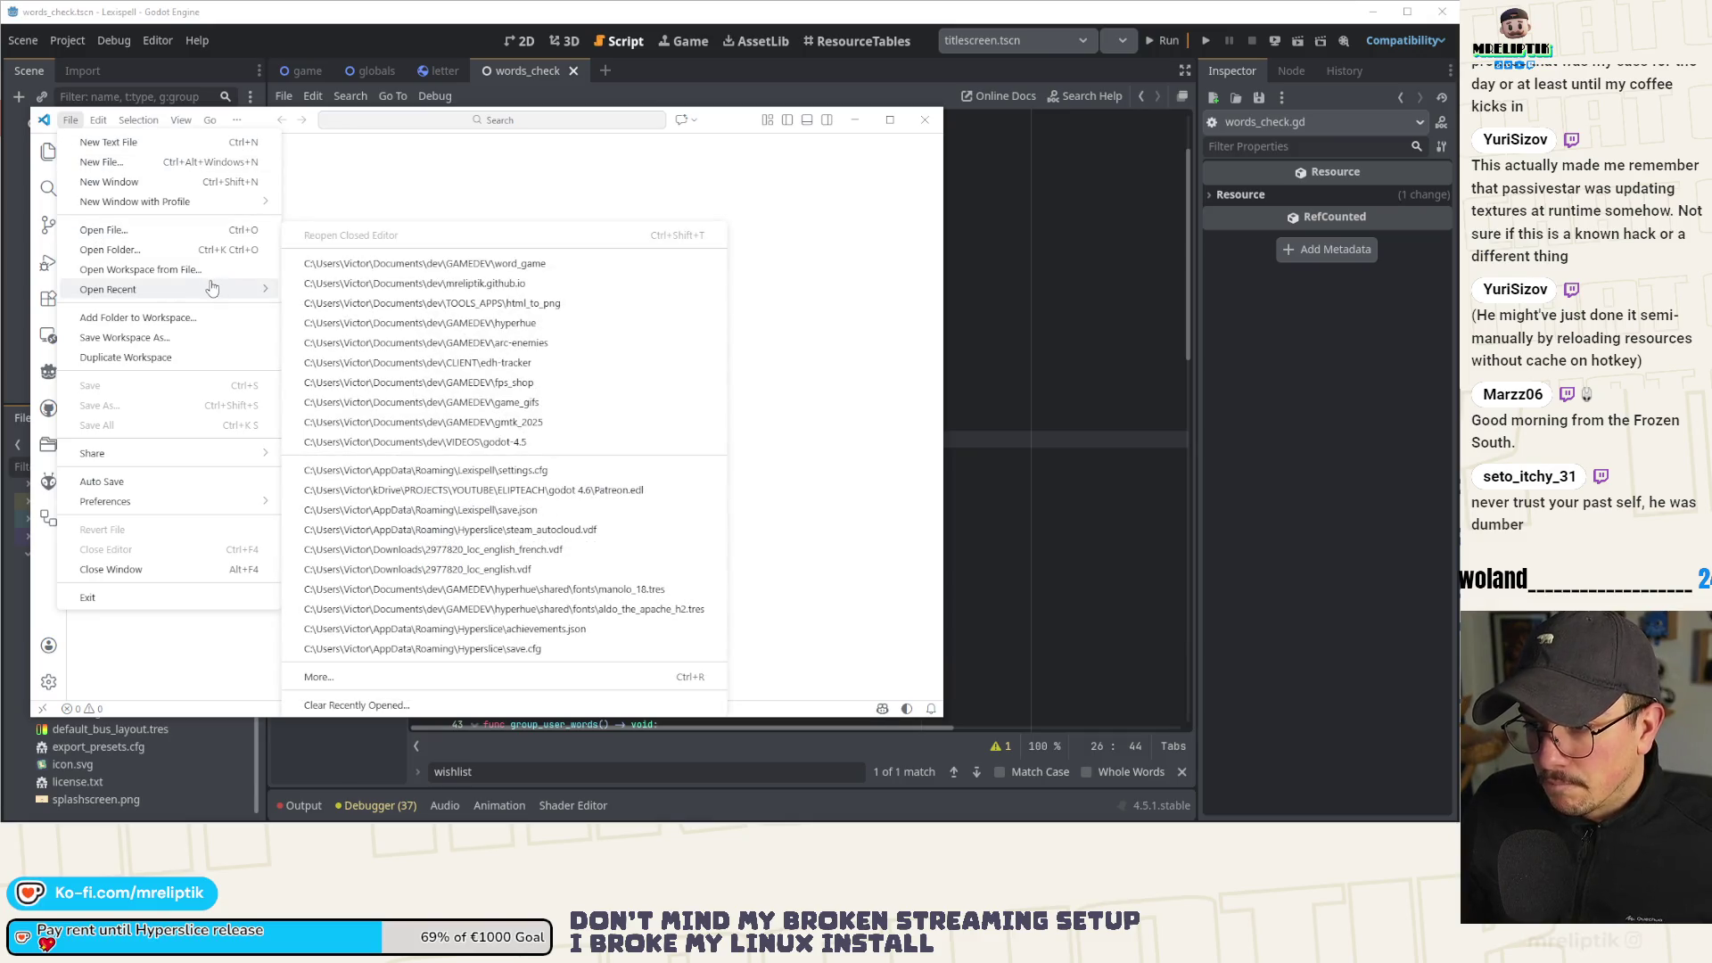
left_click(400, 175)
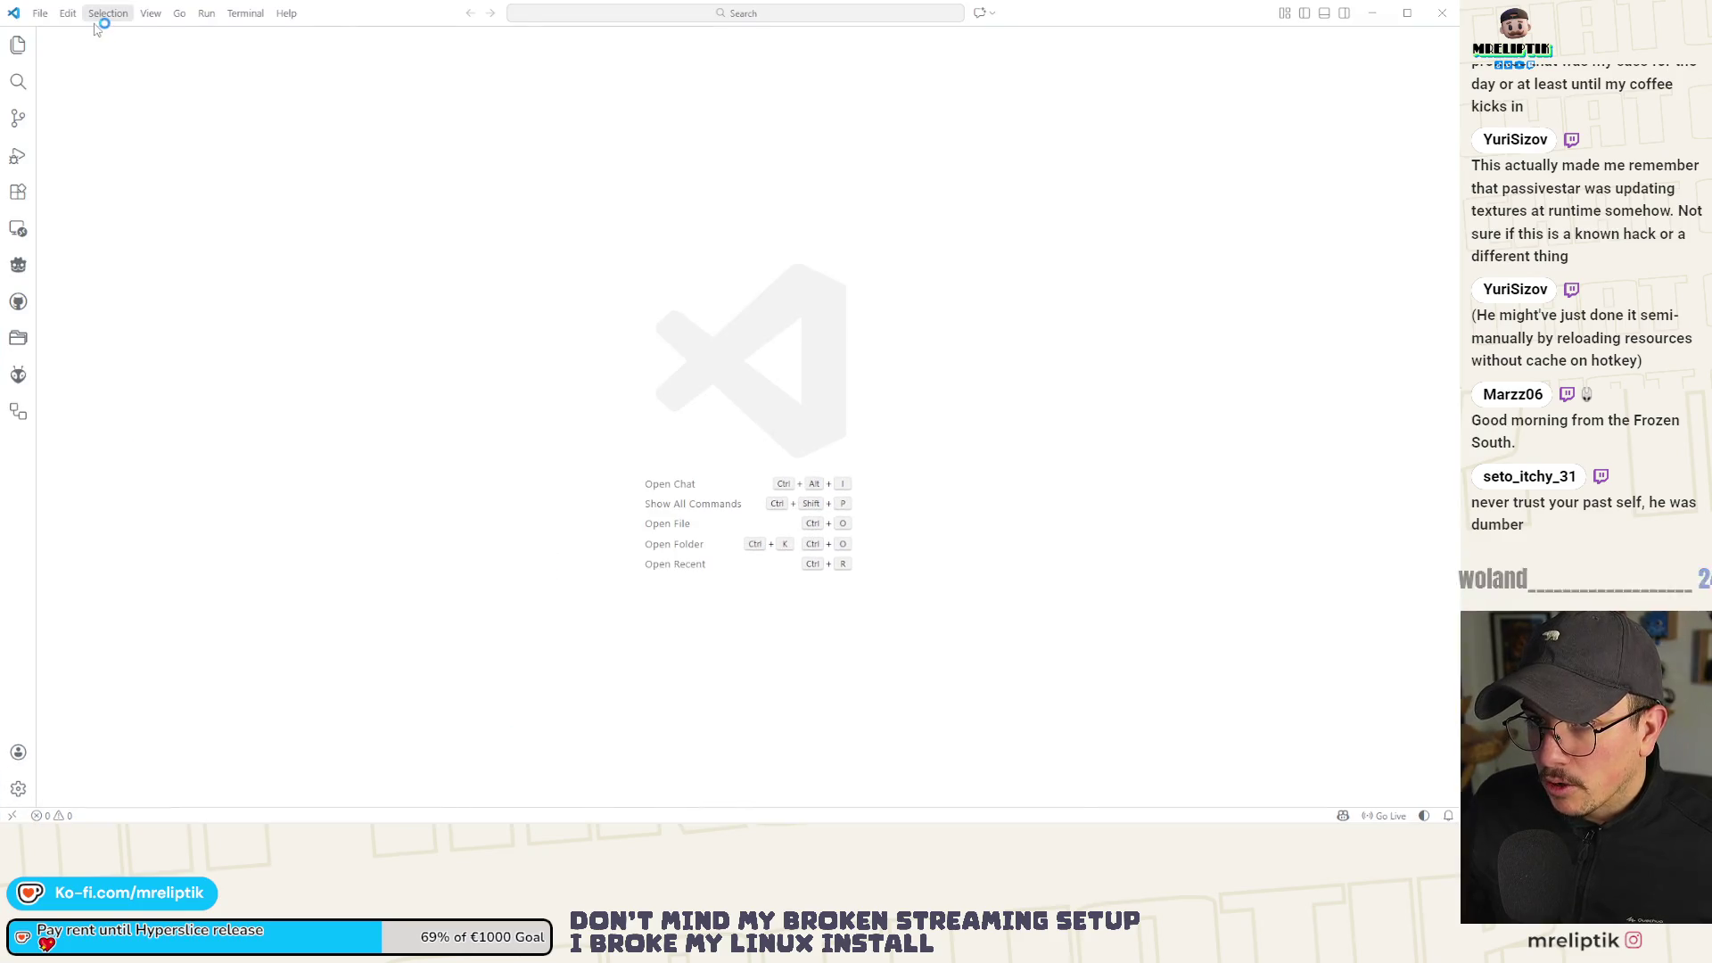
Browse the Run and Open Recent menus, hide the sidebar, then close the VS Code window.
left_click(105, 13)
mouse_move(248, 16)
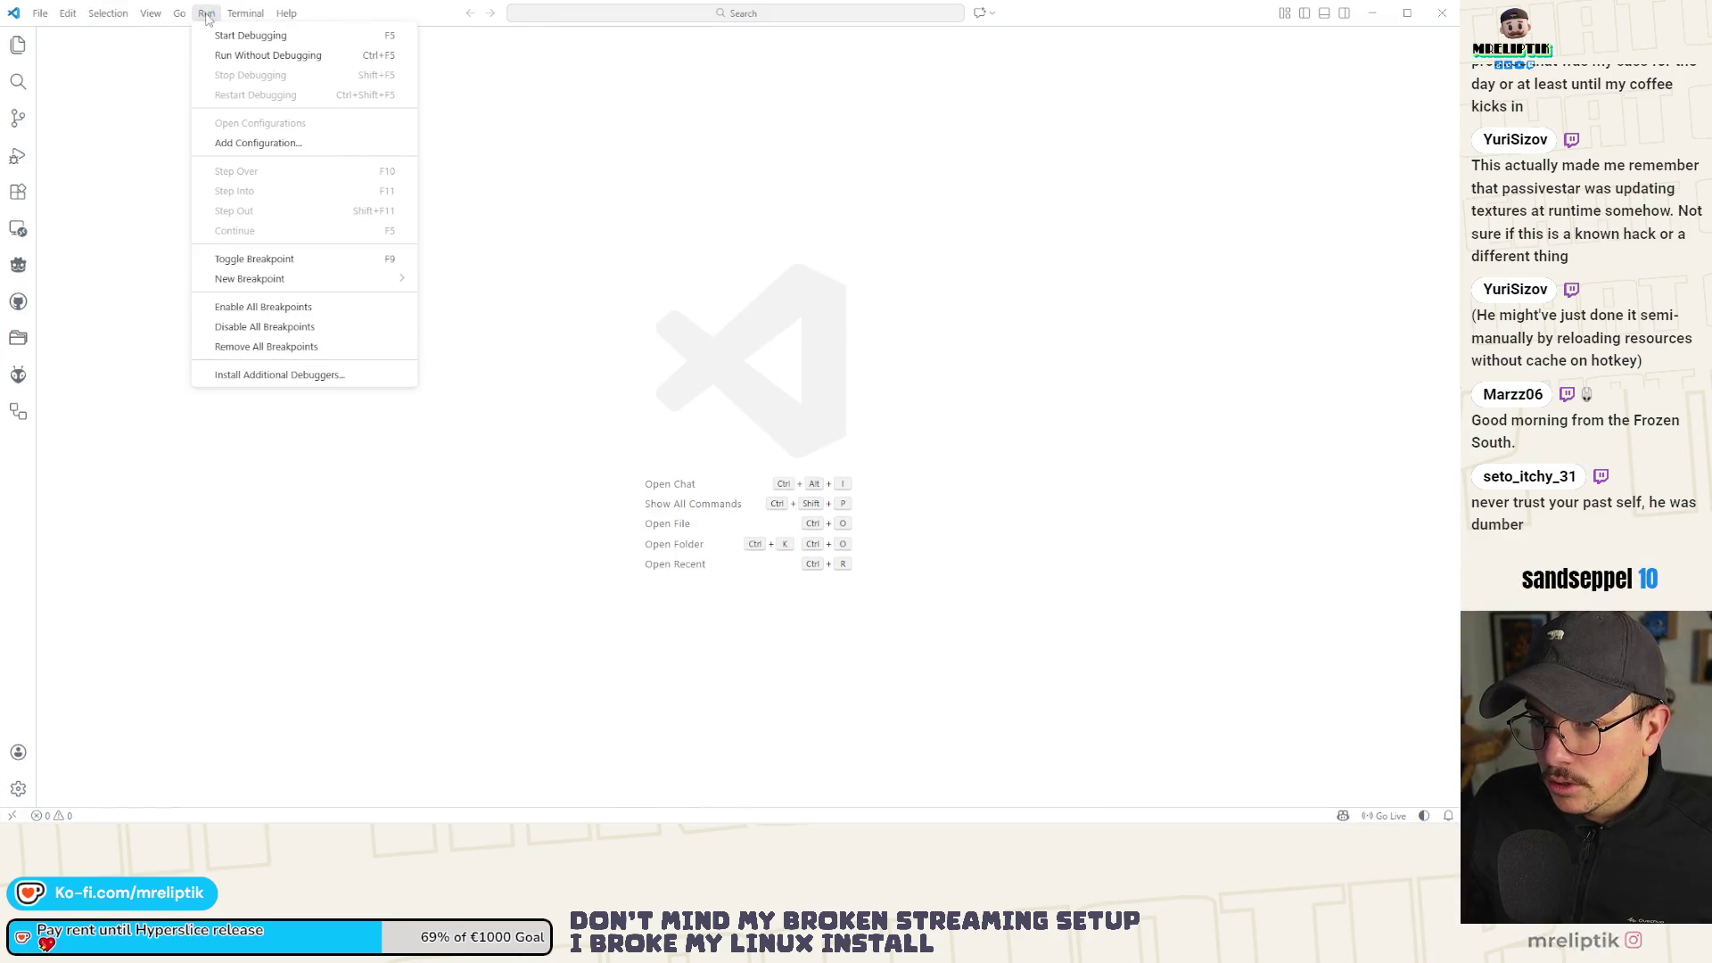
key("Escape")
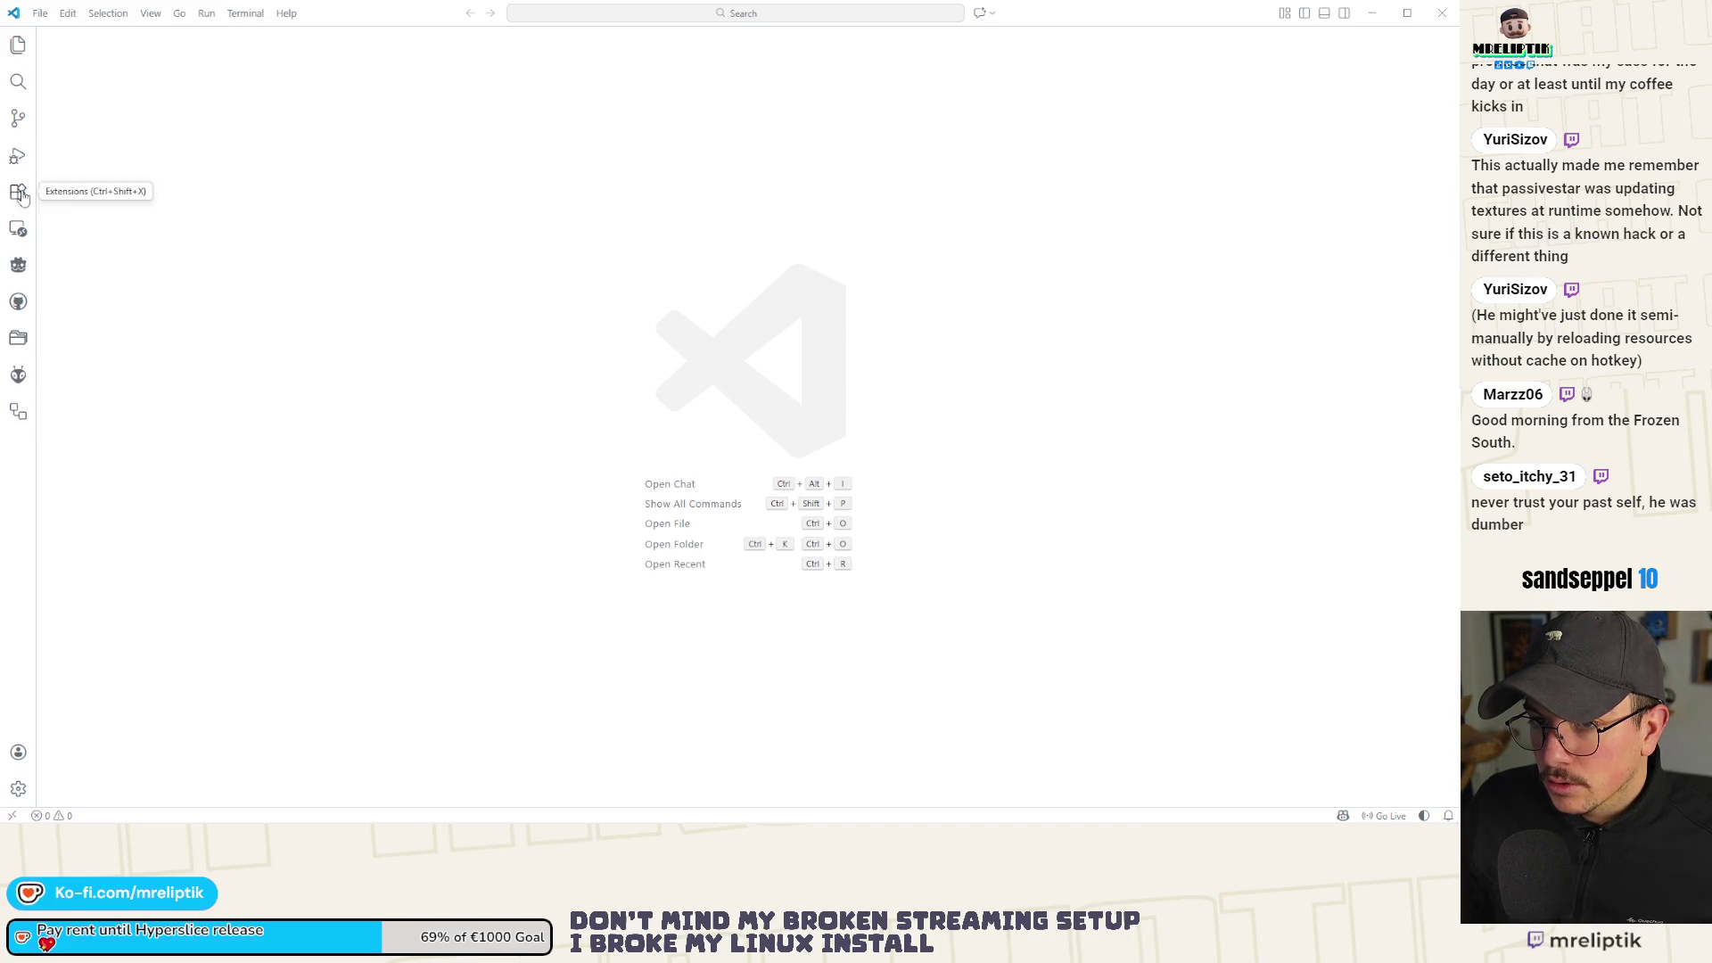
left_click(17, 54)
left_click(40, 12)
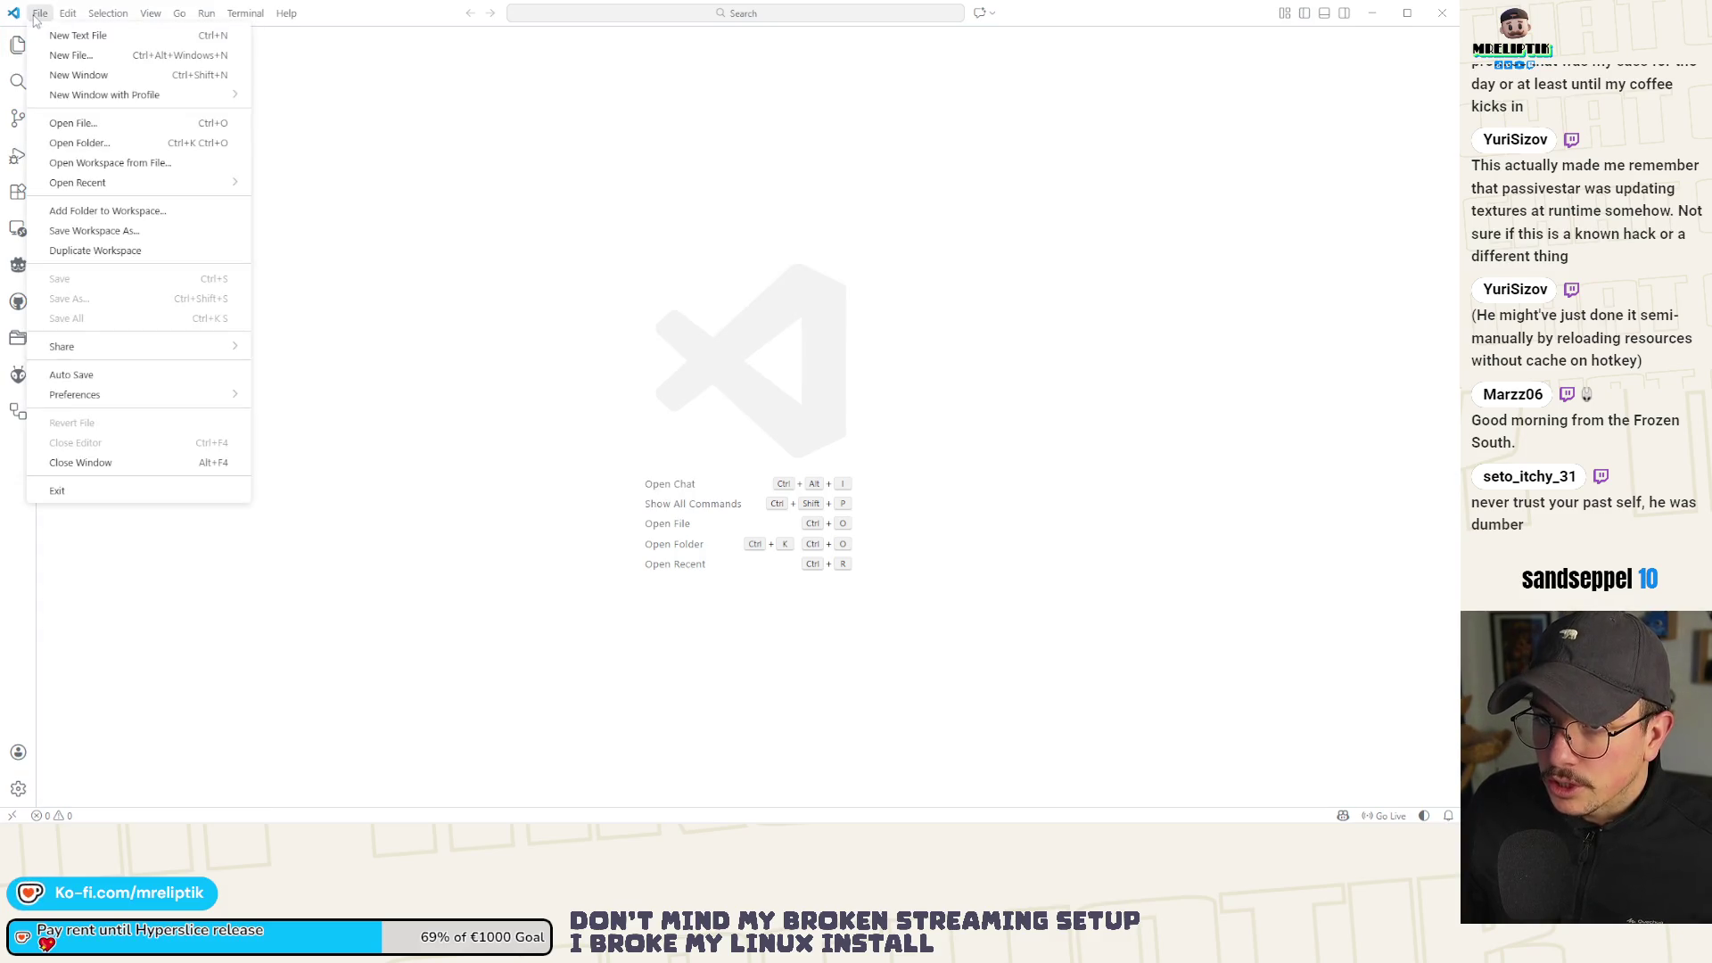
mouse_move(158, 191)
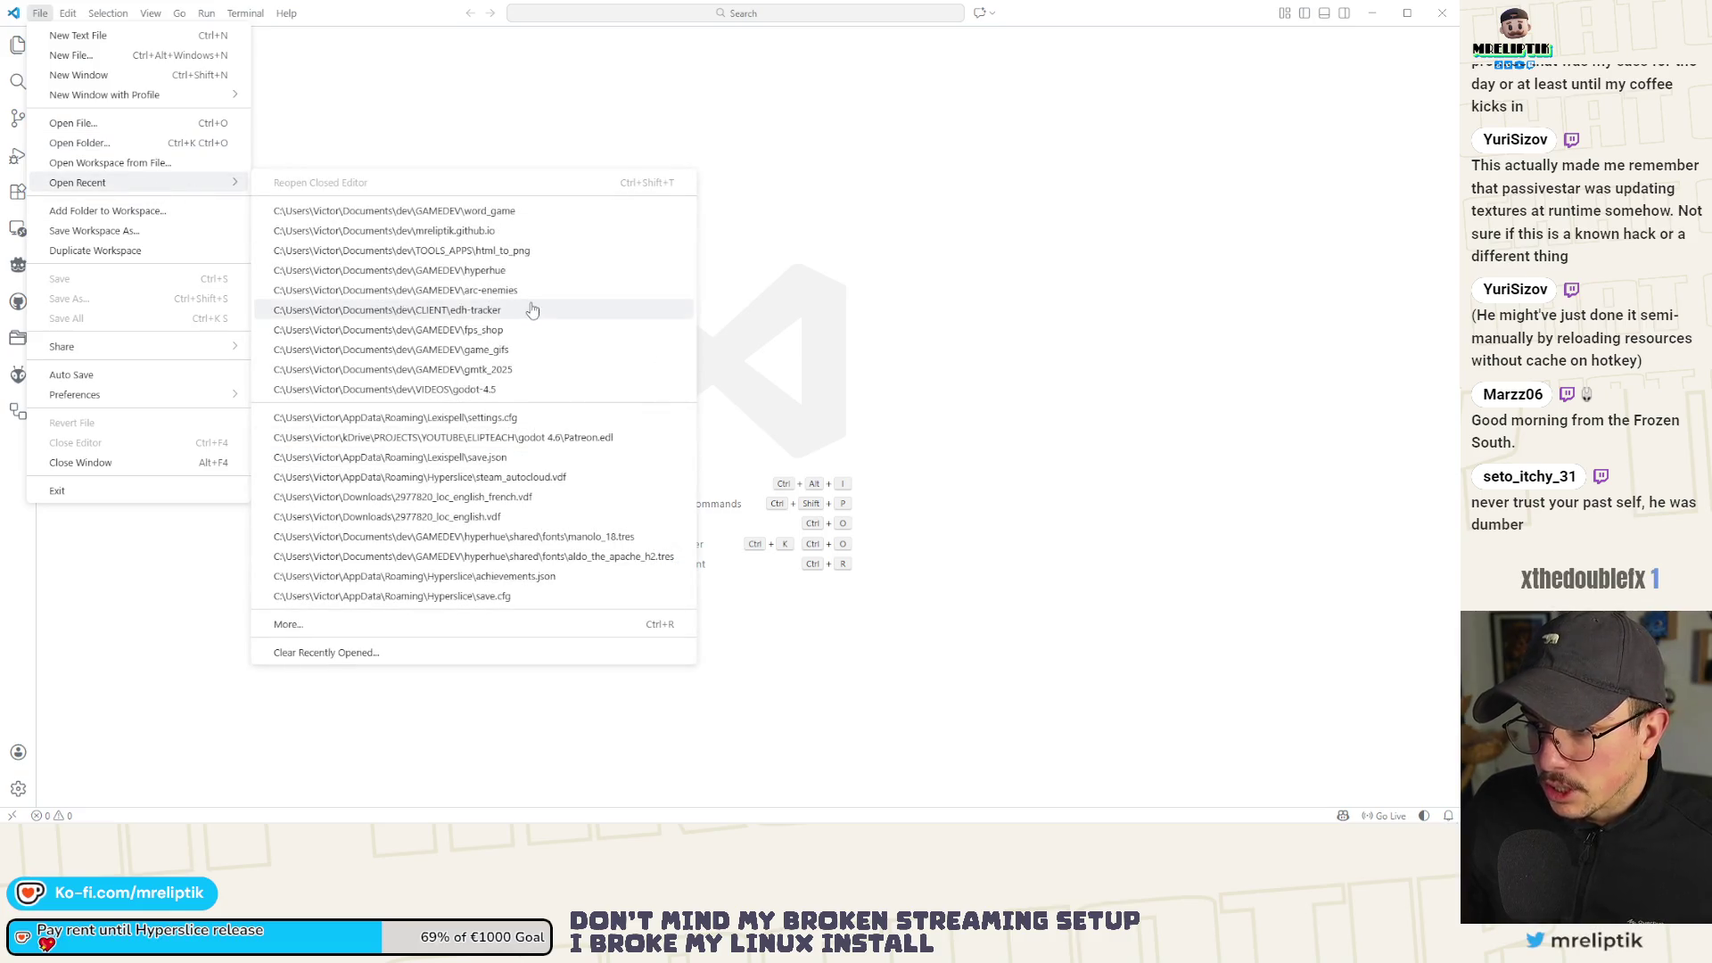
left_click(931, 285)
left_click(1442, 12)
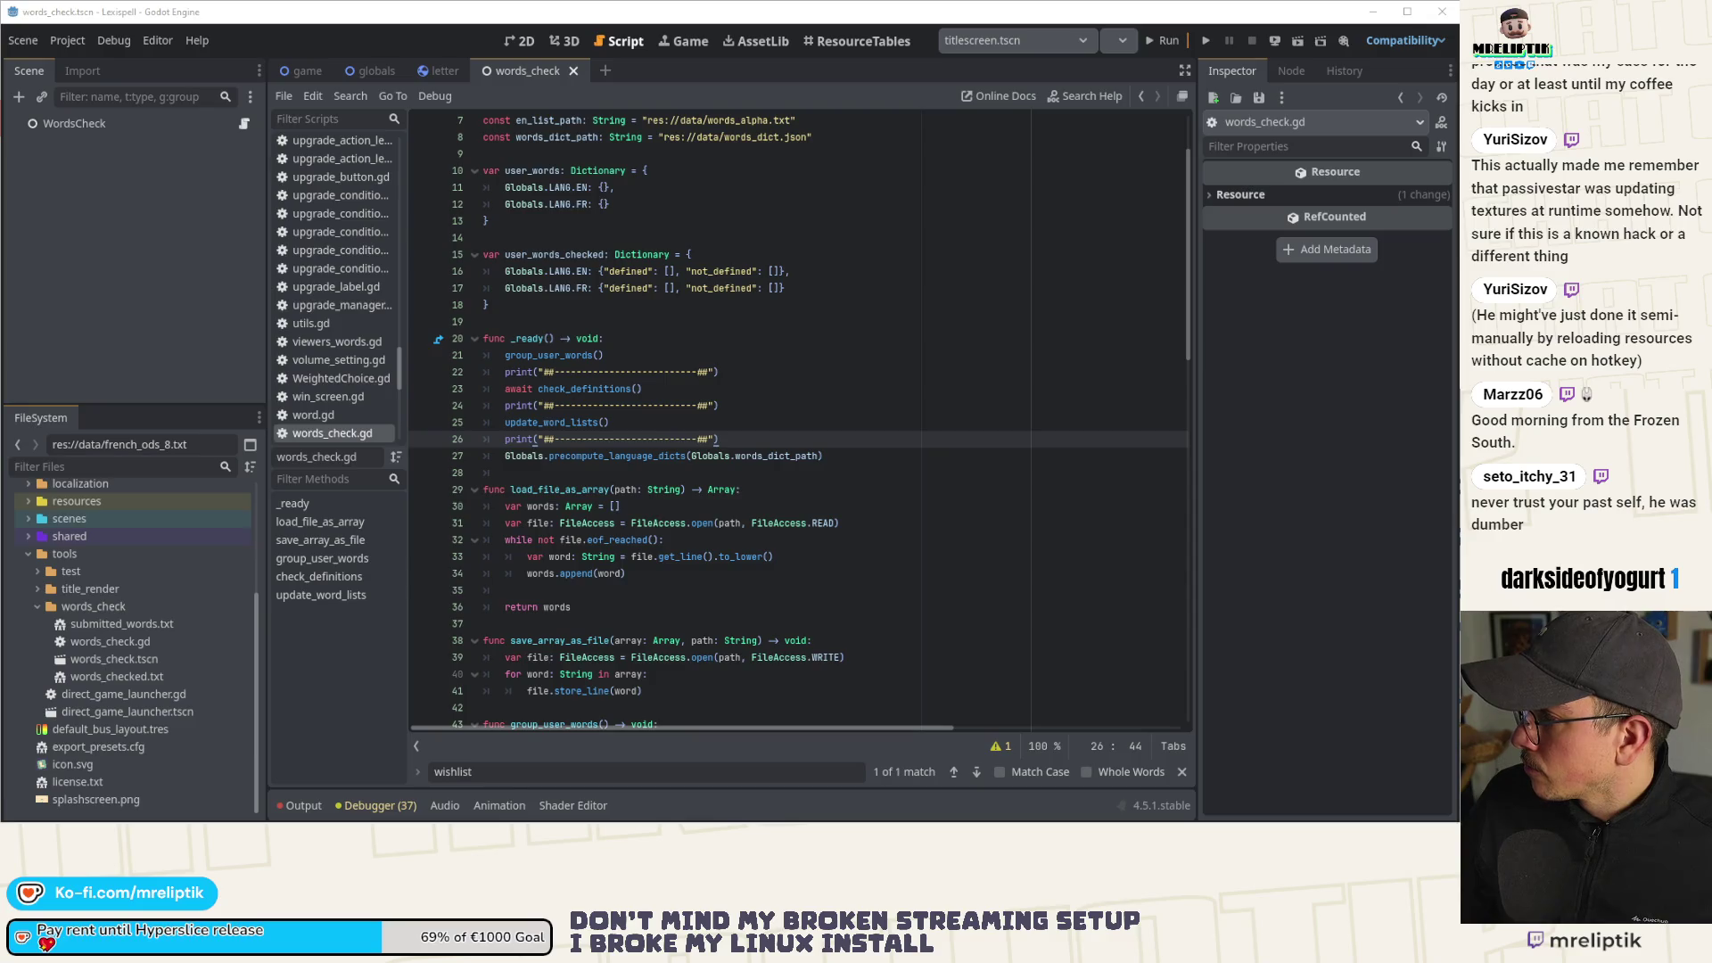
Drag the SSH terminal window left over the Godot editor.
left_click_drag(849, 175, 604, 174)
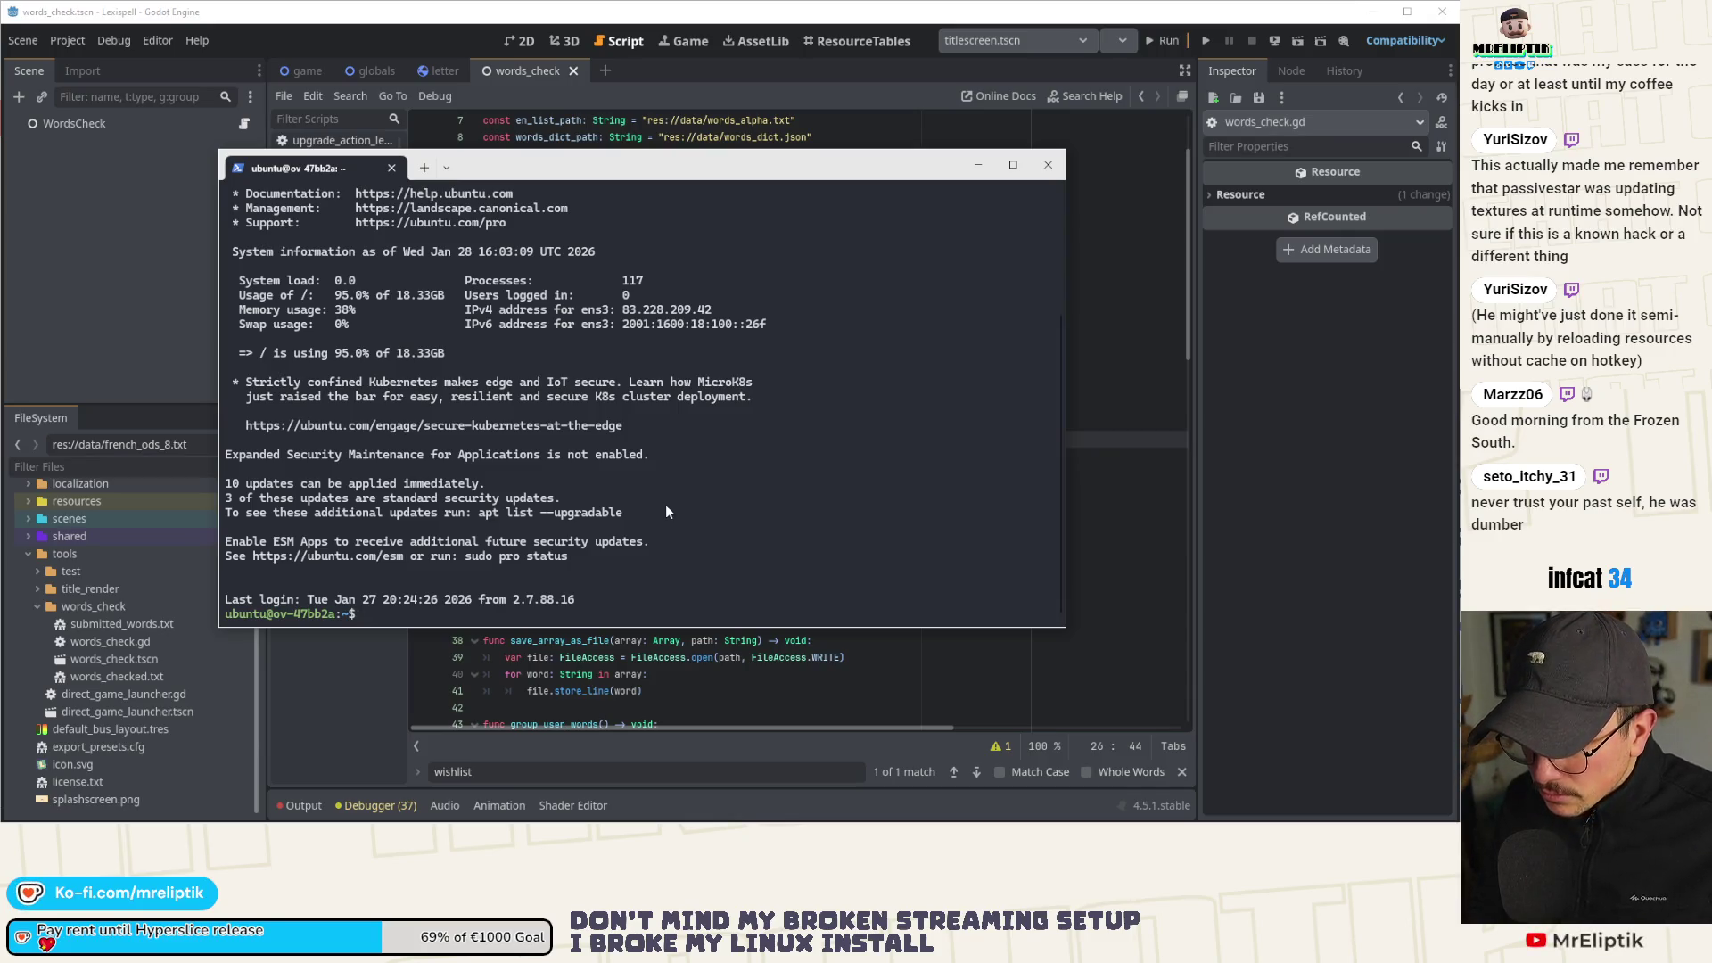
Enter lexispell_word_submission, list its files, and view submitted_words.txt in nano before exiting.
type("ls")
key("Return")
type("cd l")
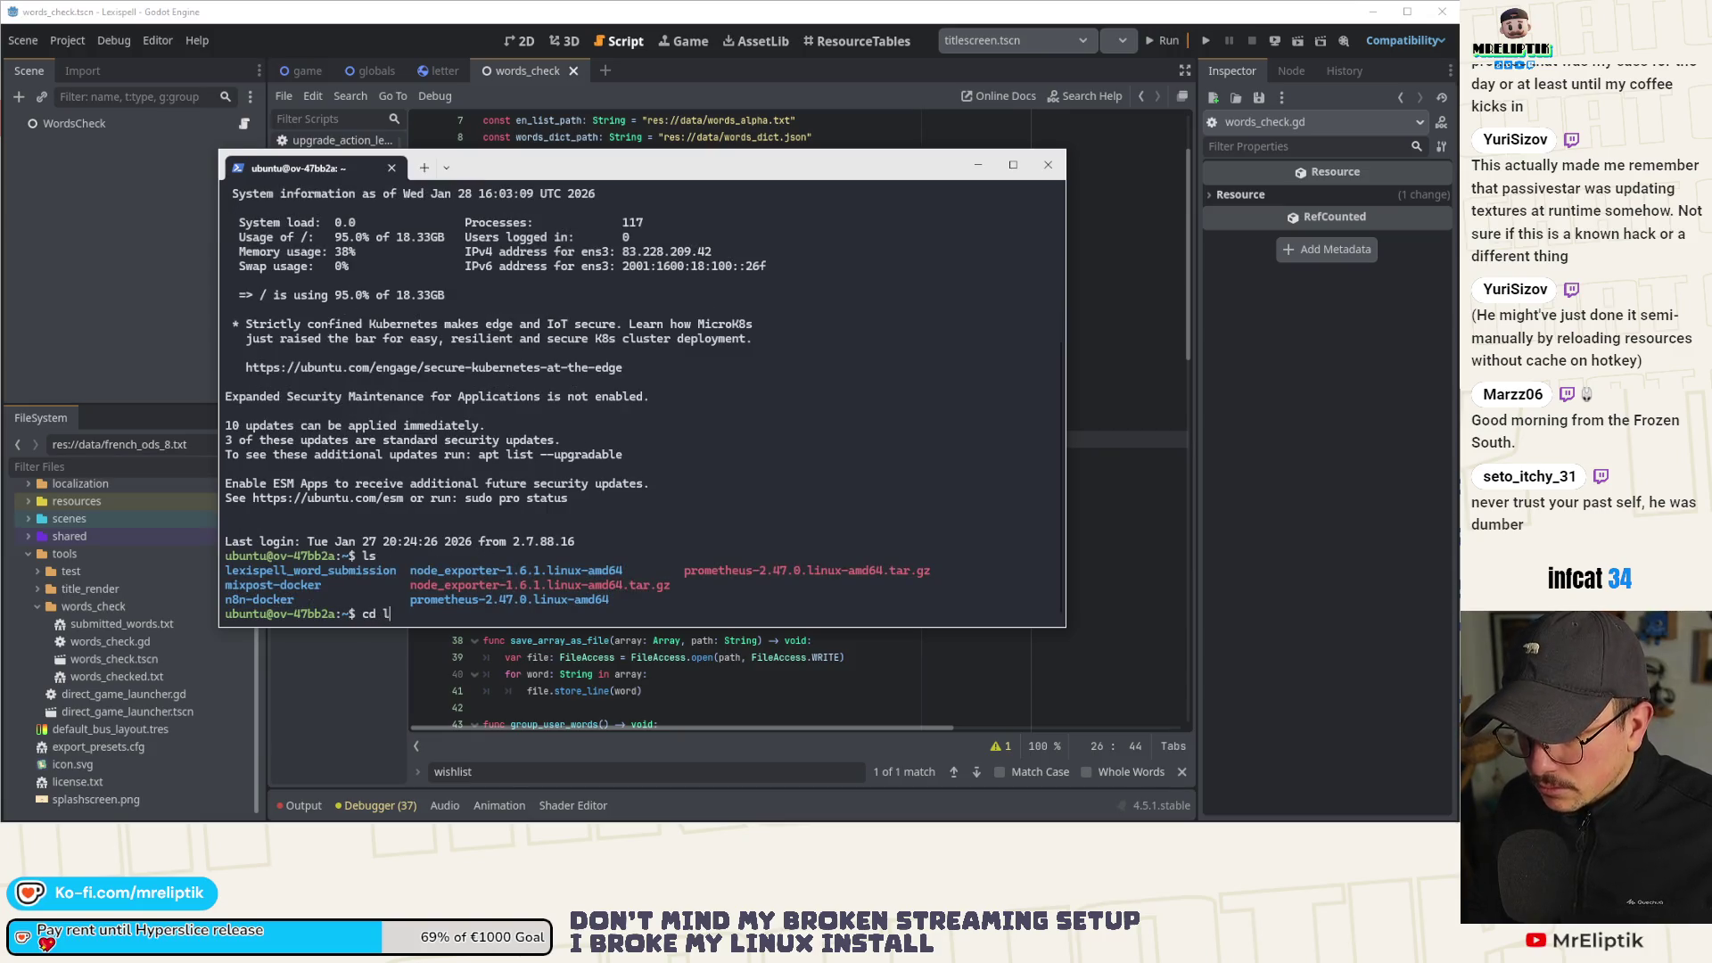
key("Tab")
key("Return")
type("ls")
key("Return")
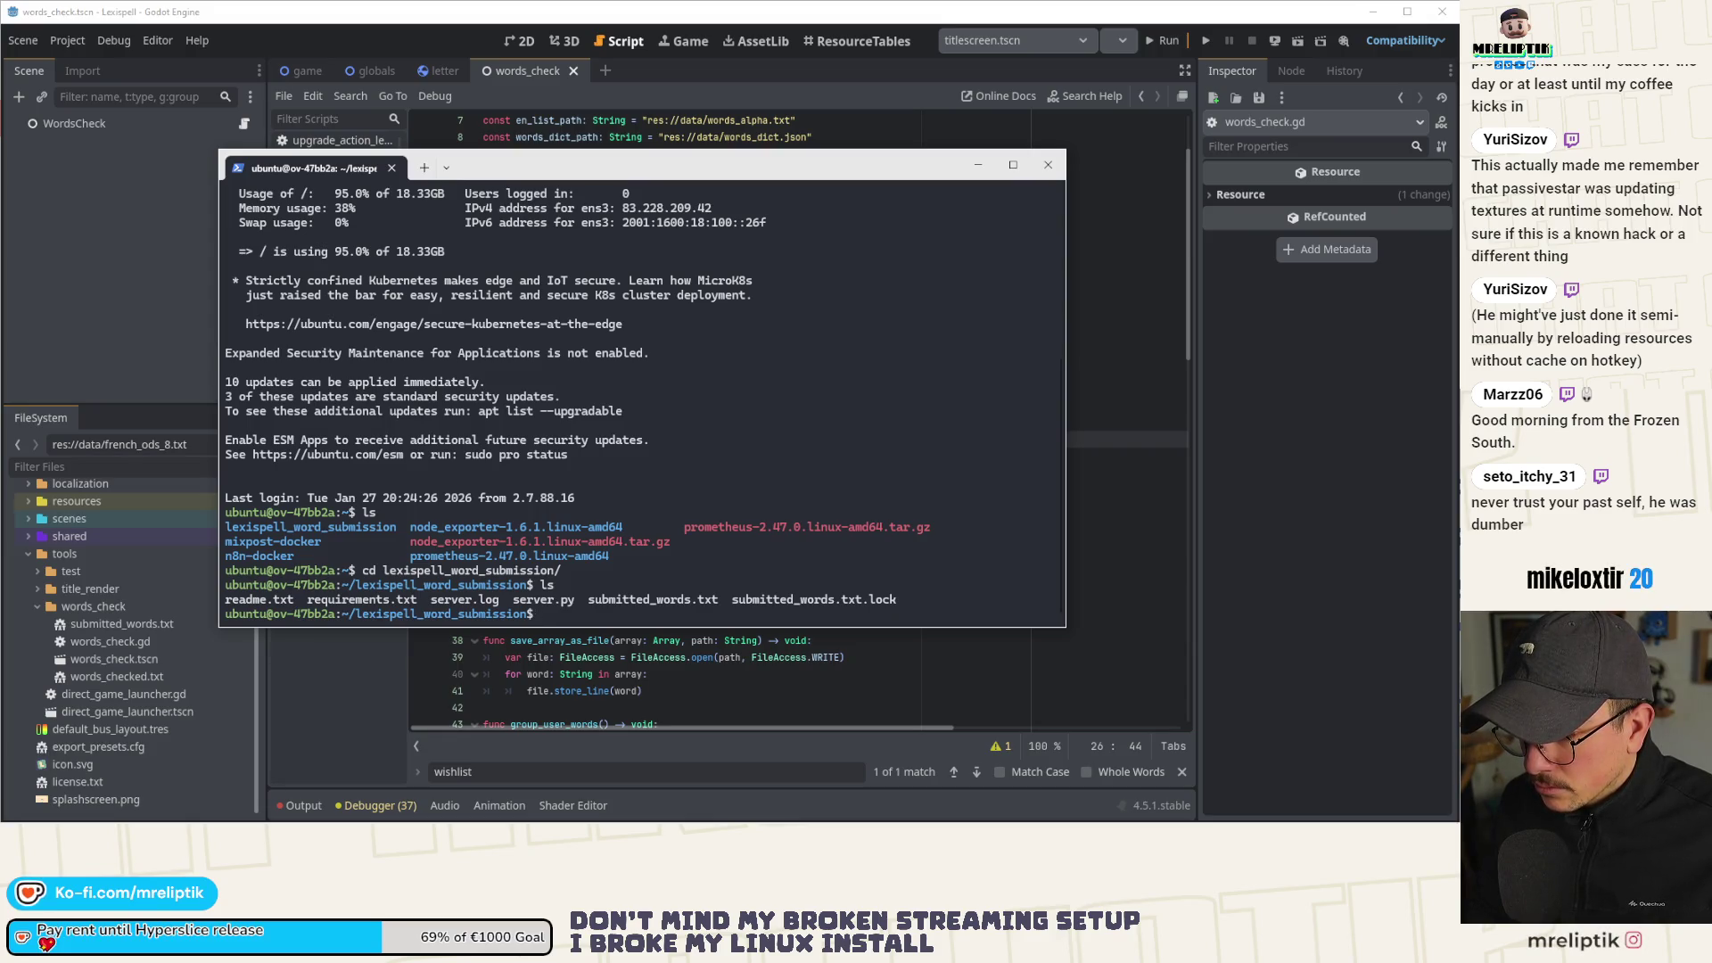
type("nano ")
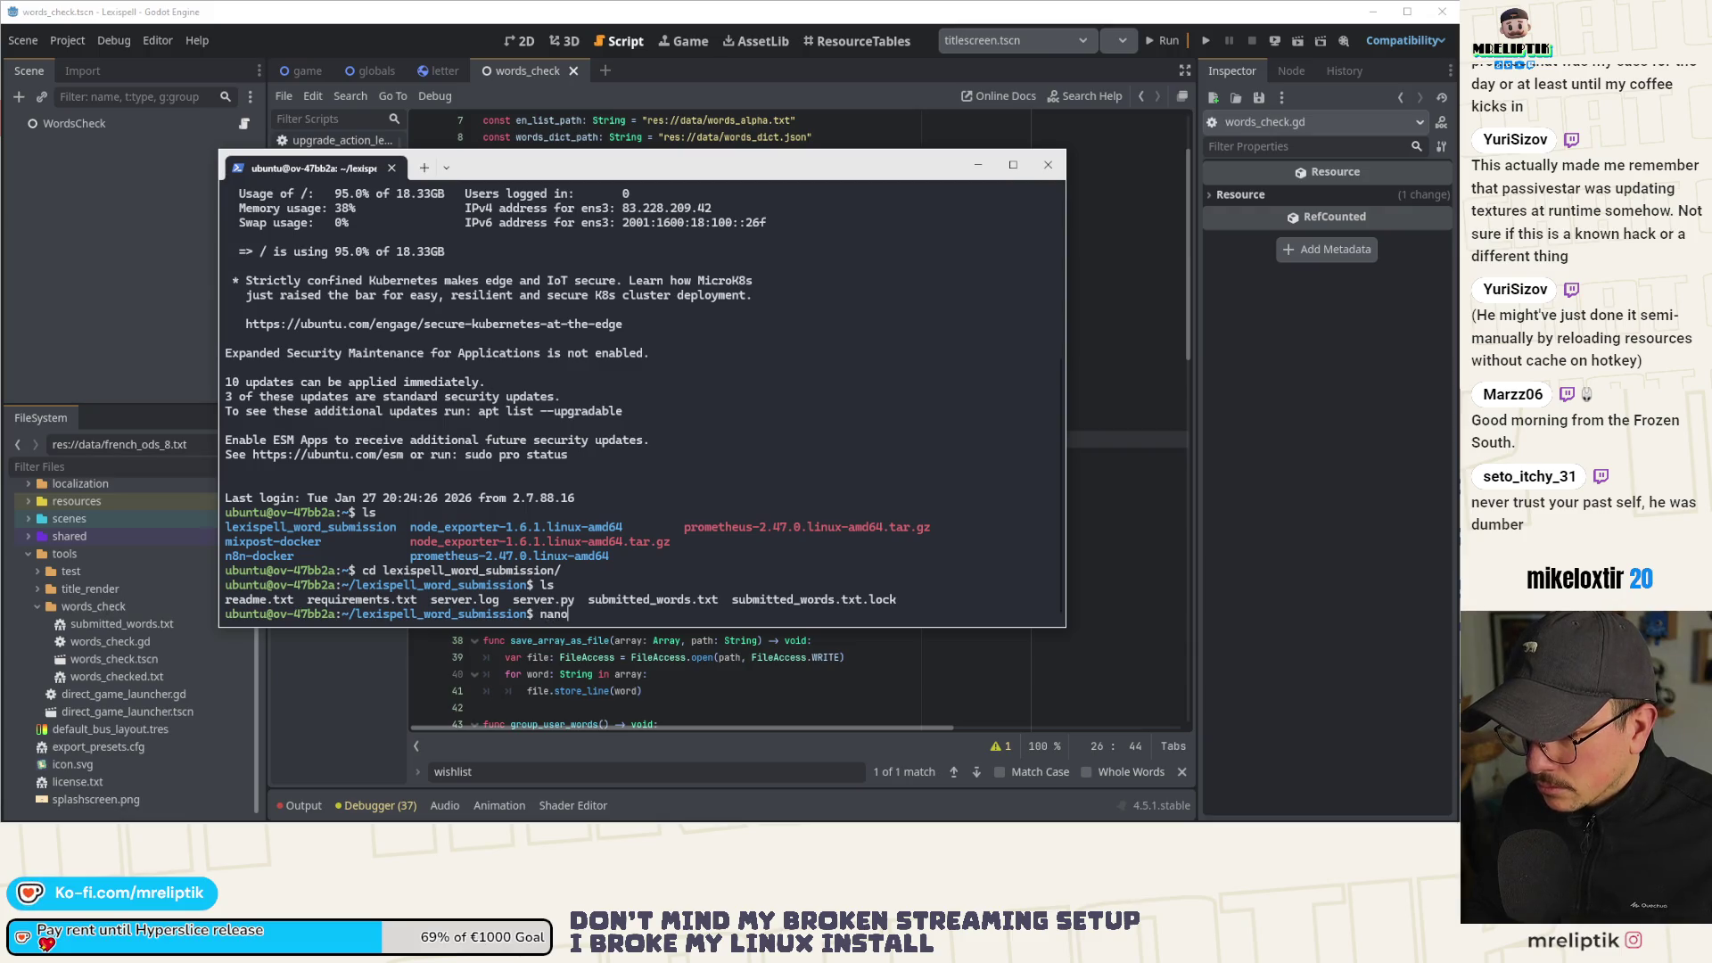
type("submitted_words.txt")
key("Return")
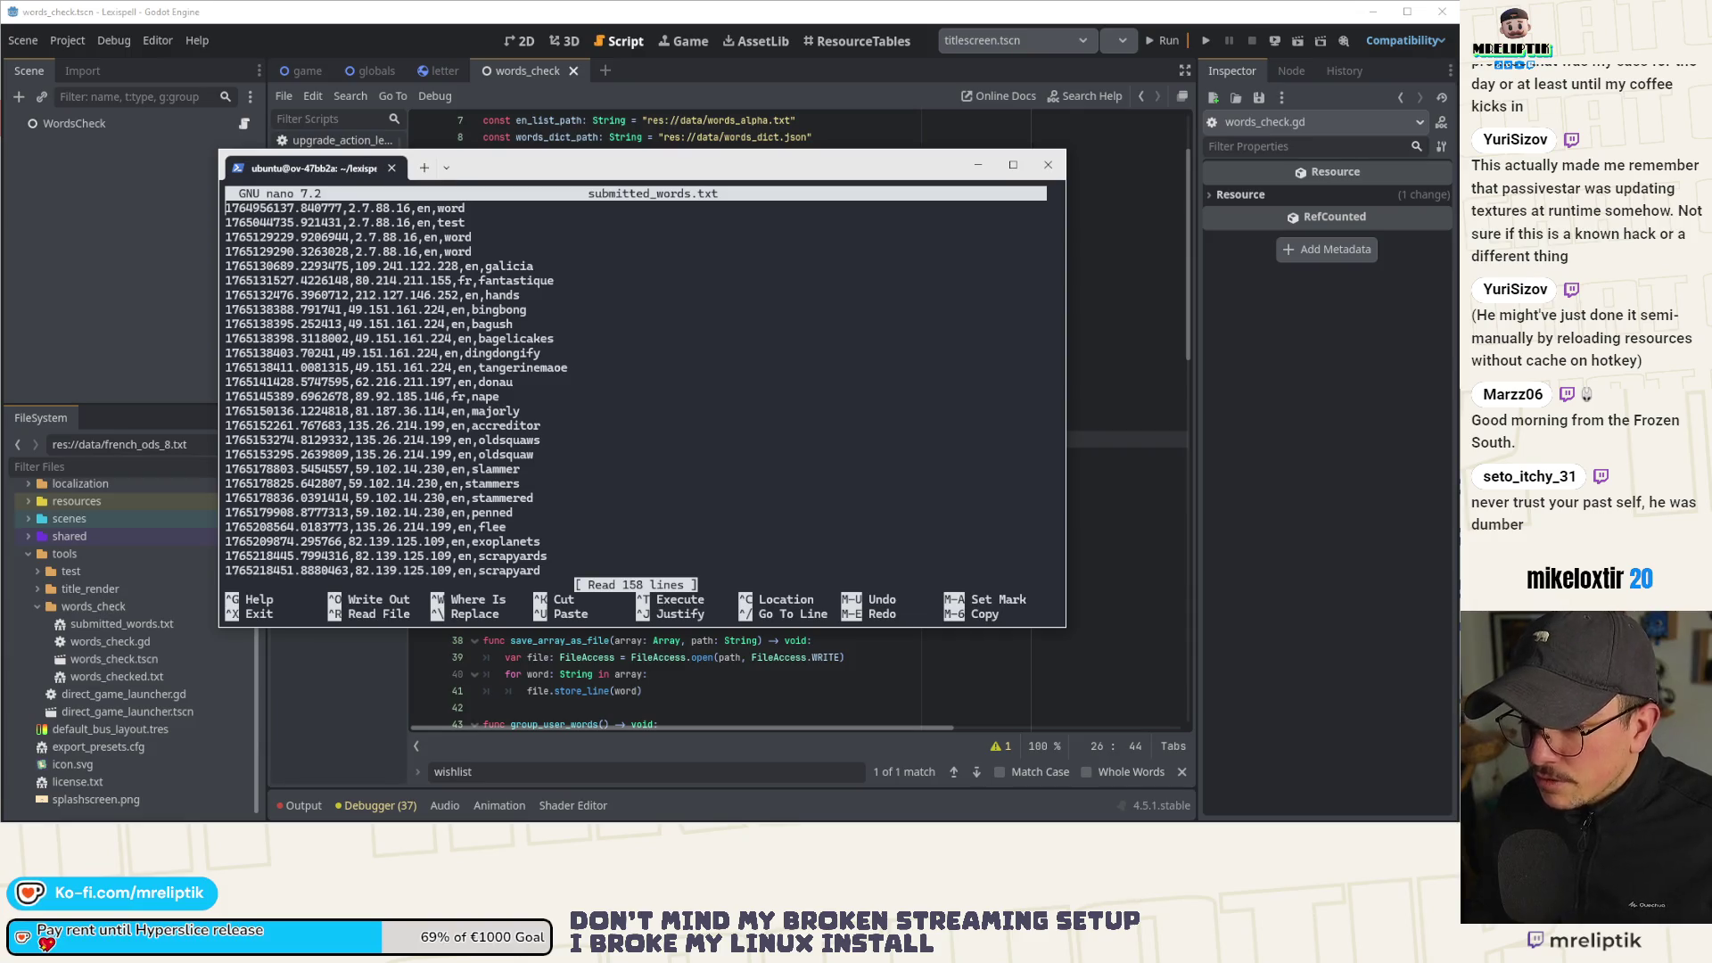
key("ctrl+x")
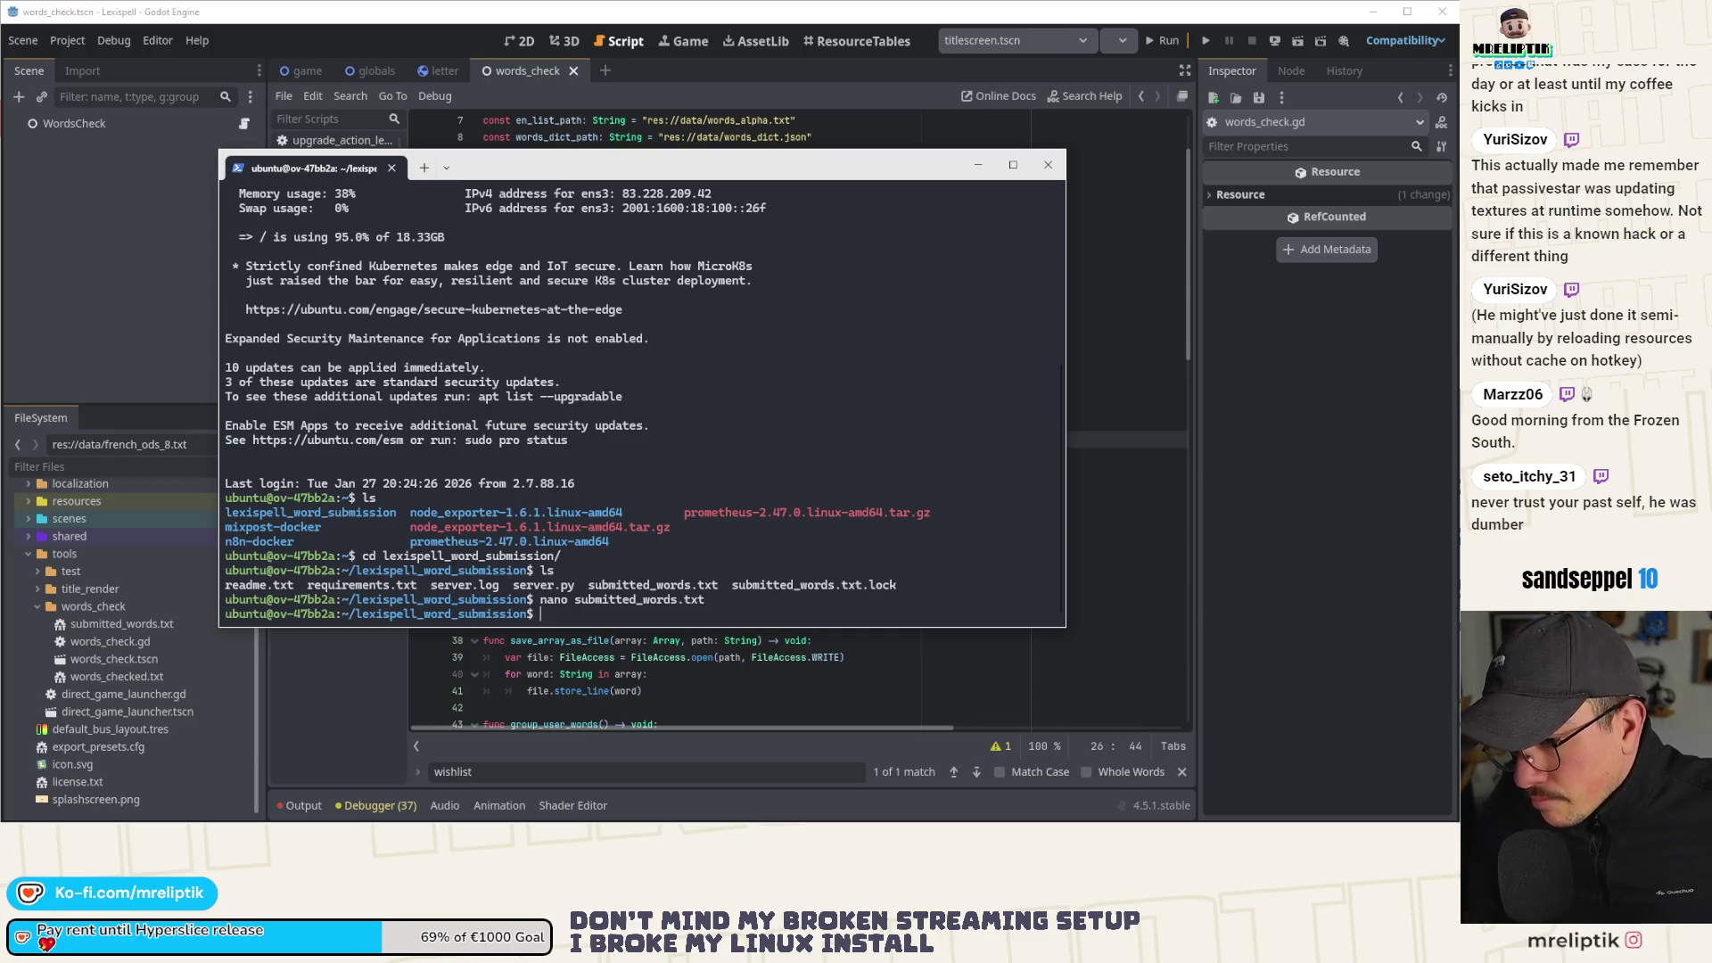
Exit readme.txt and start typing a sudo systemctl command for the backend service.
key("alt+Tab")
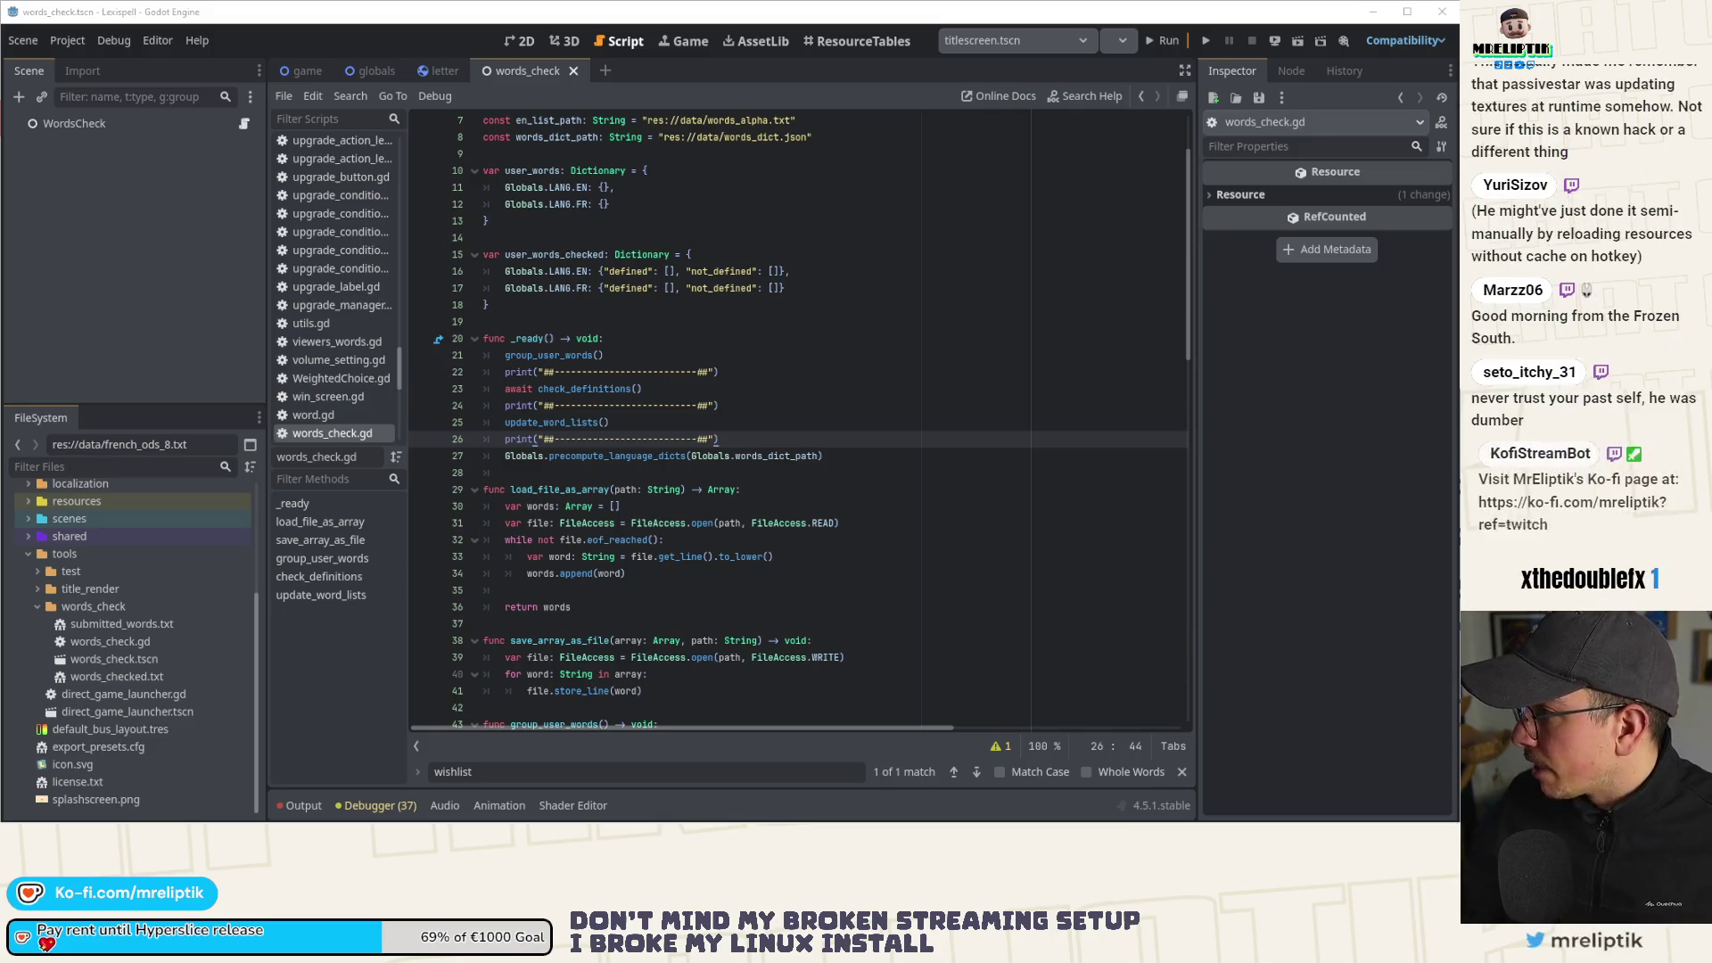
key("alt+Tab")
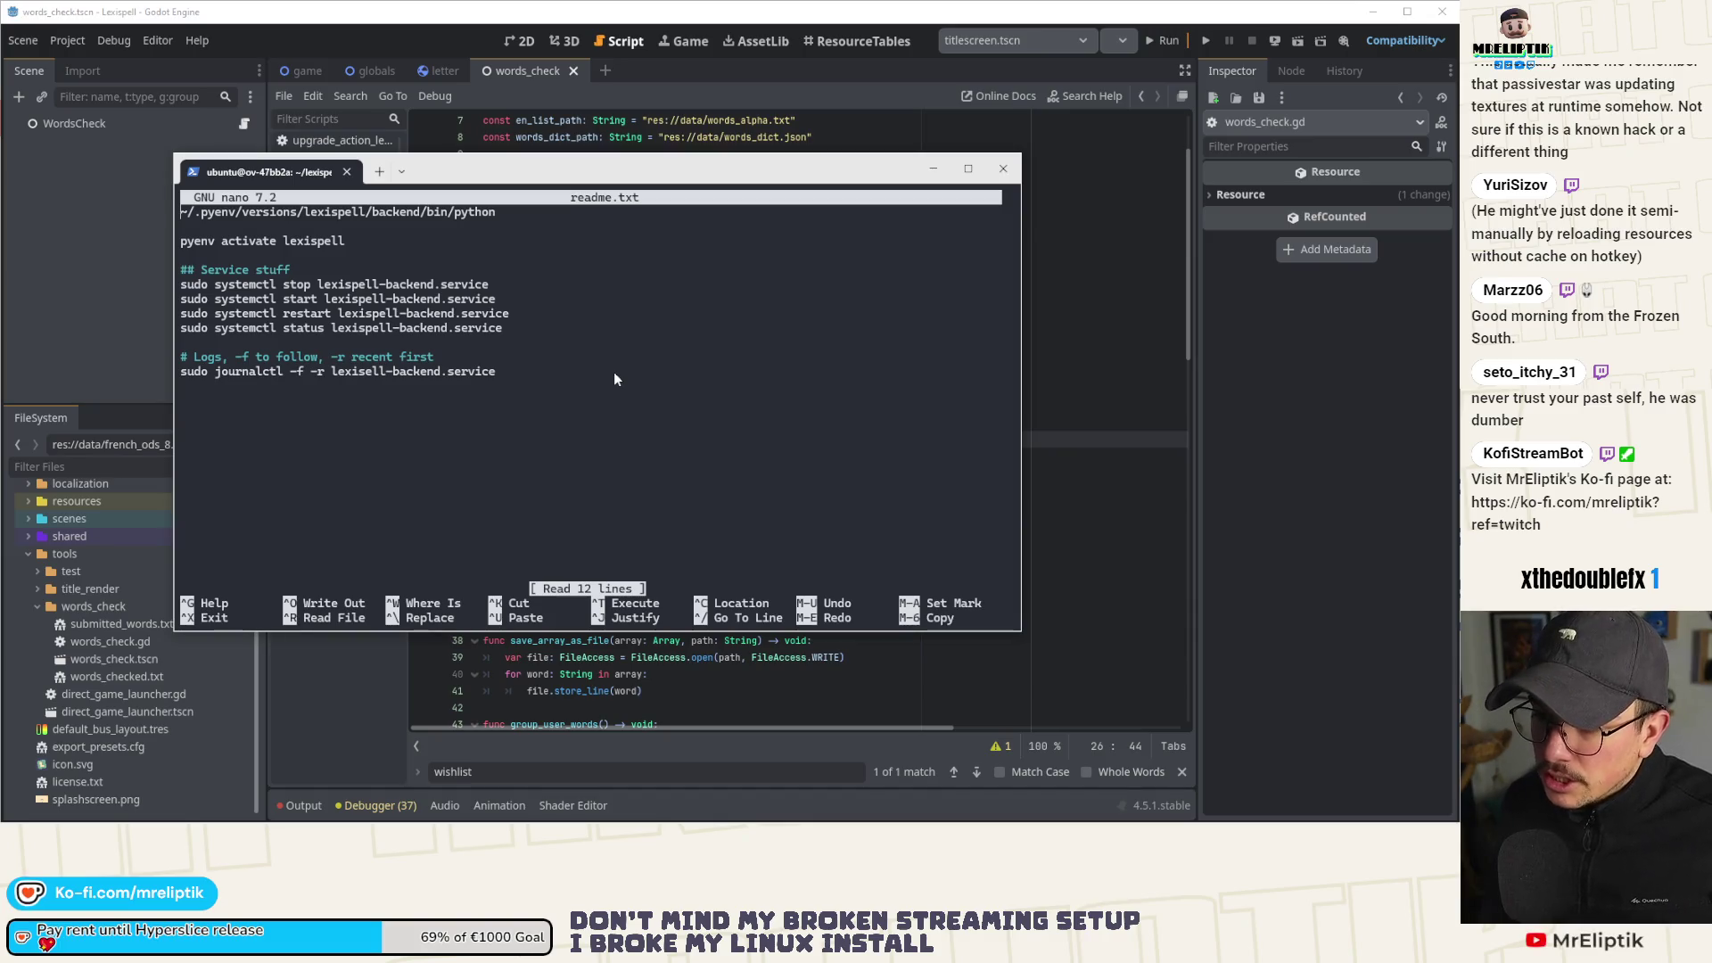
key("ctrl+x")
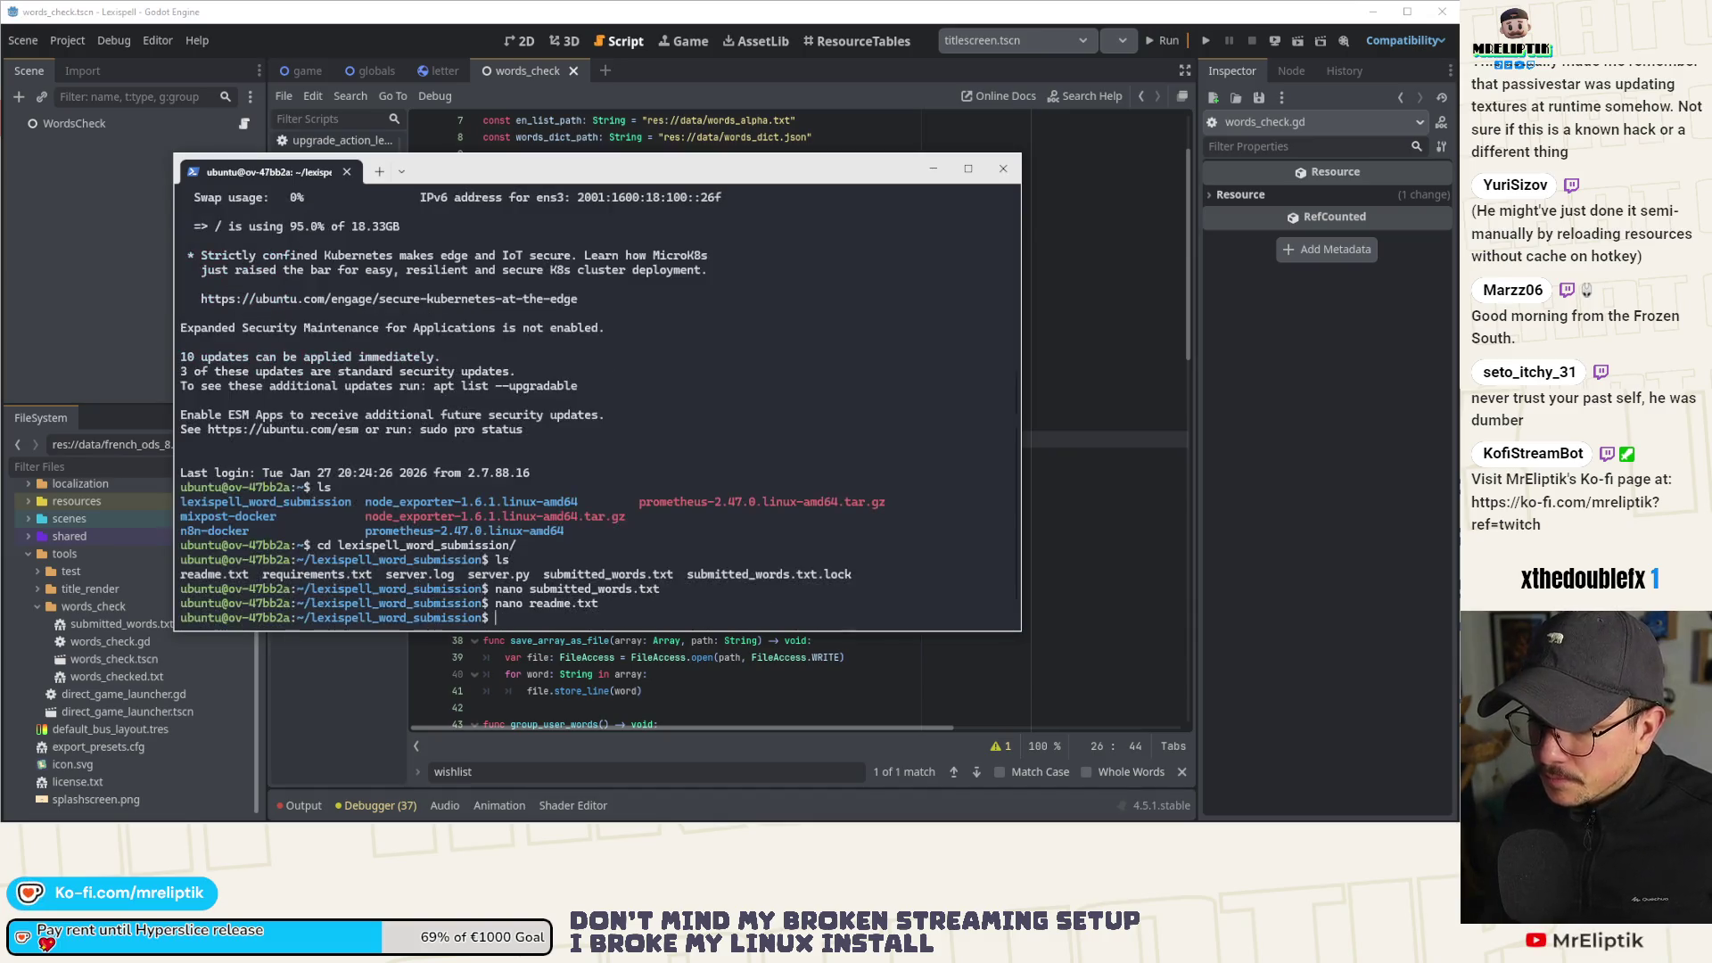
type("sudo systemctl")
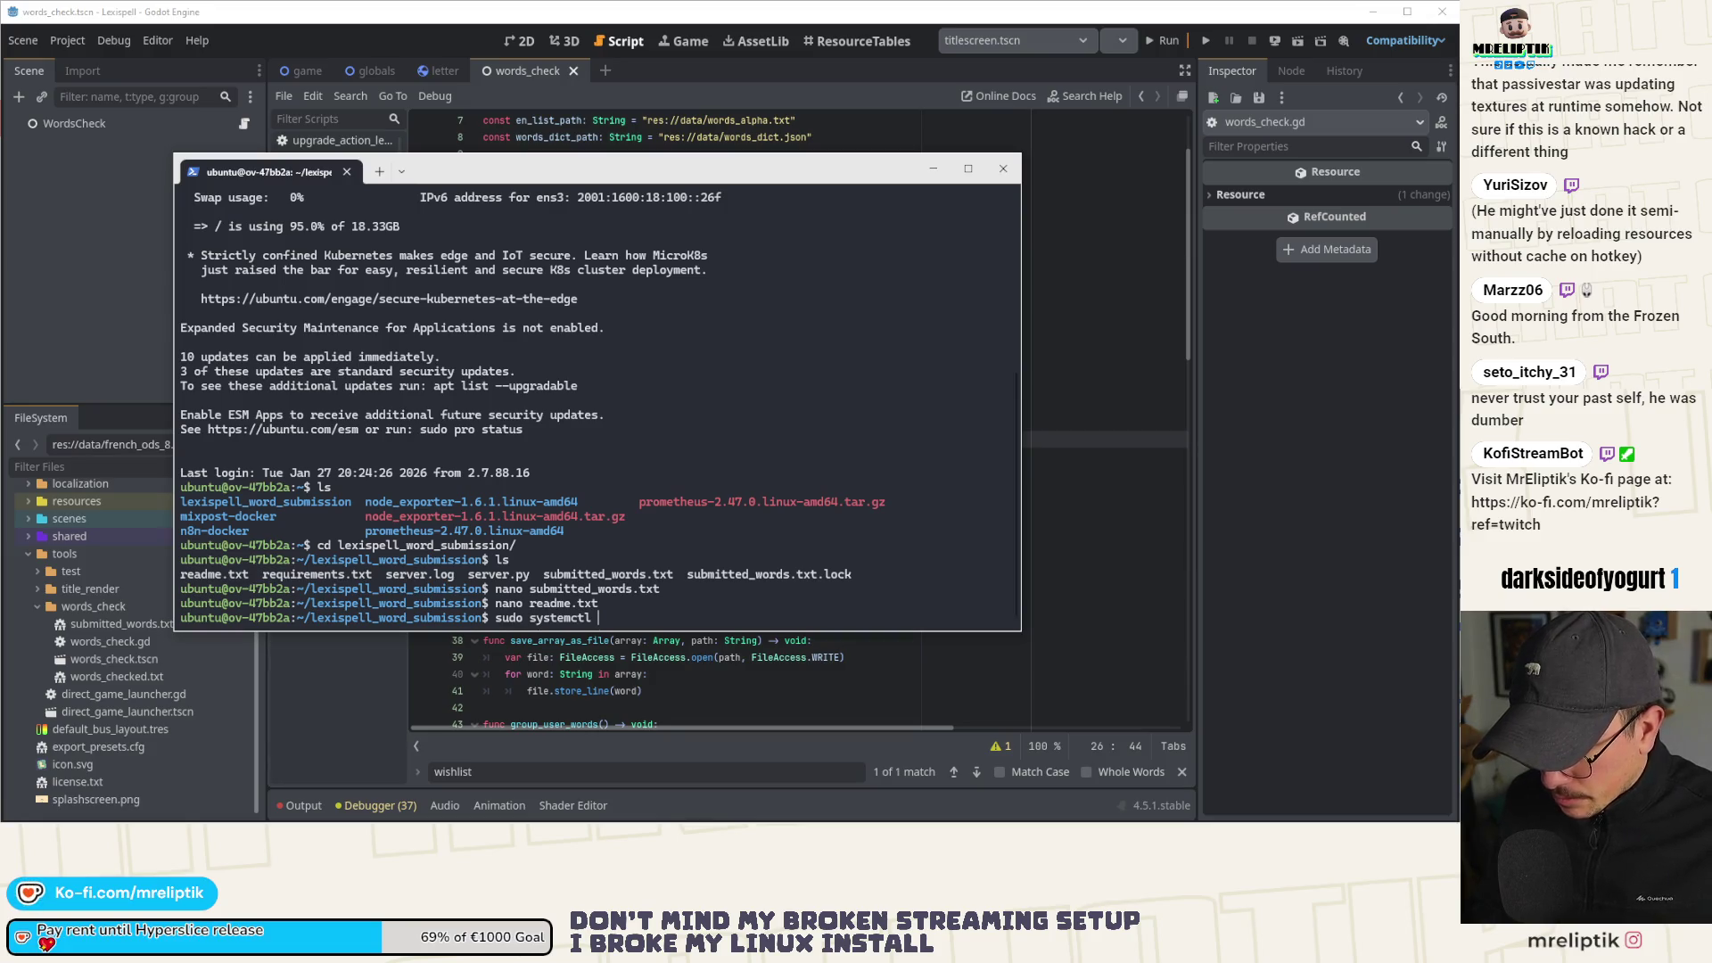
key("BackSpace")
key("BackSpace")
key("BackSpace")
key("ctrl+v")
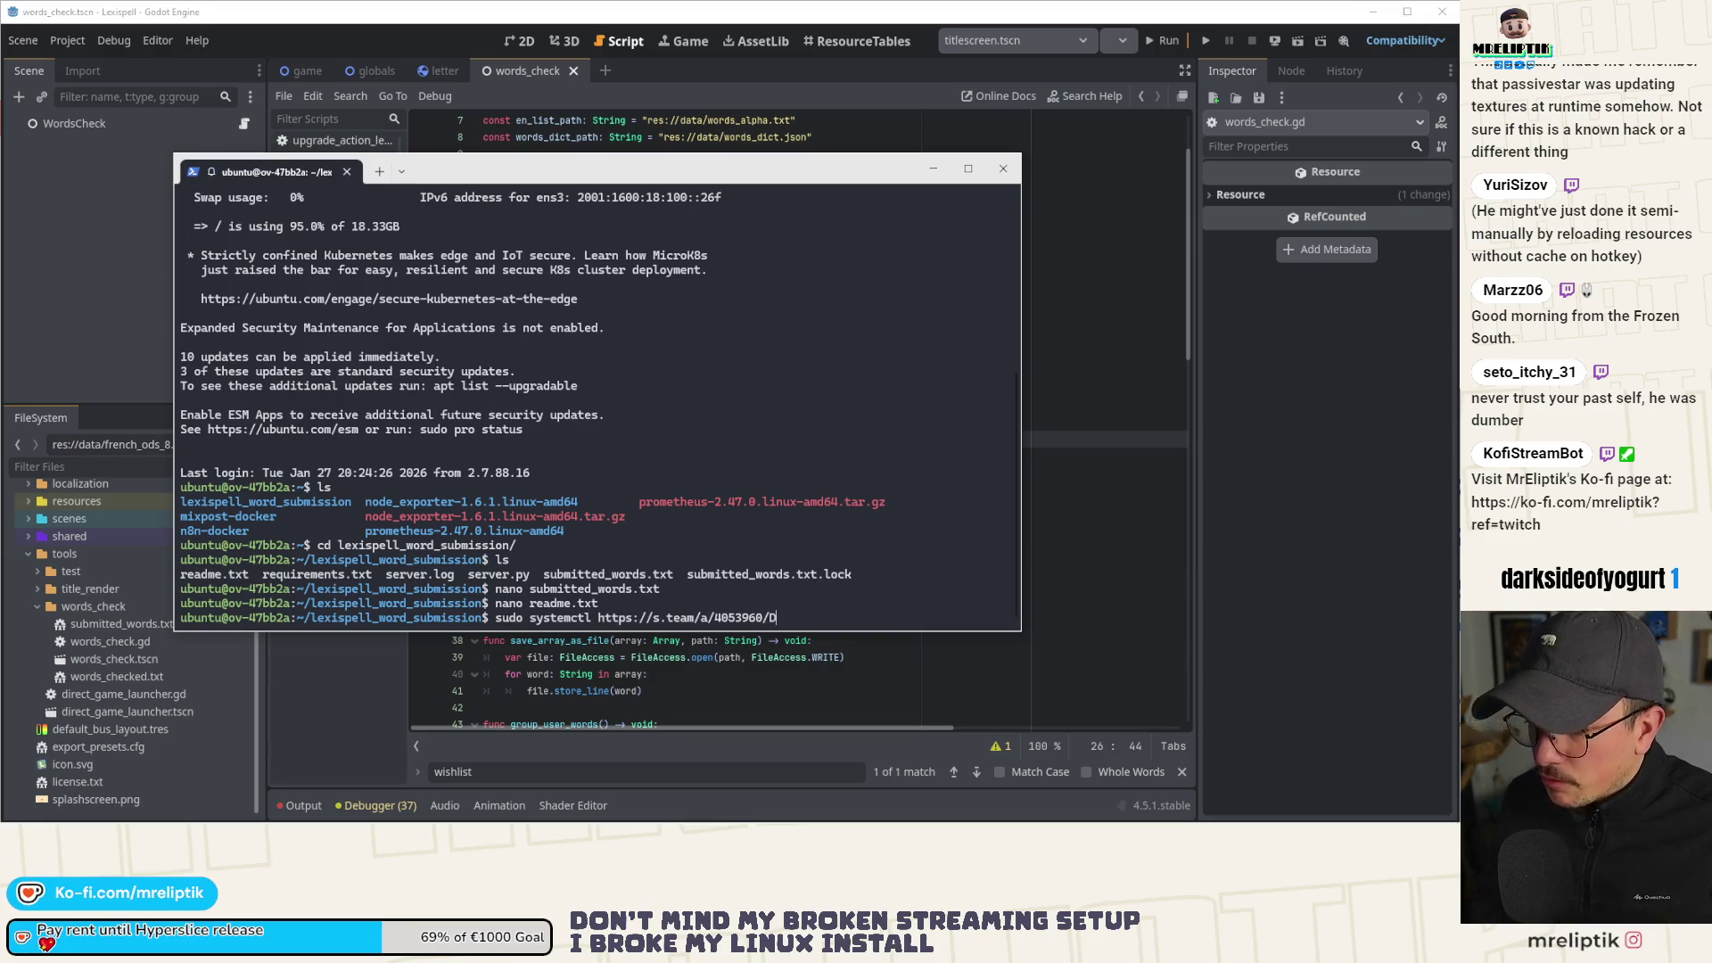
key("BackSpace")
key("BackSpace")
key("BackSpace")
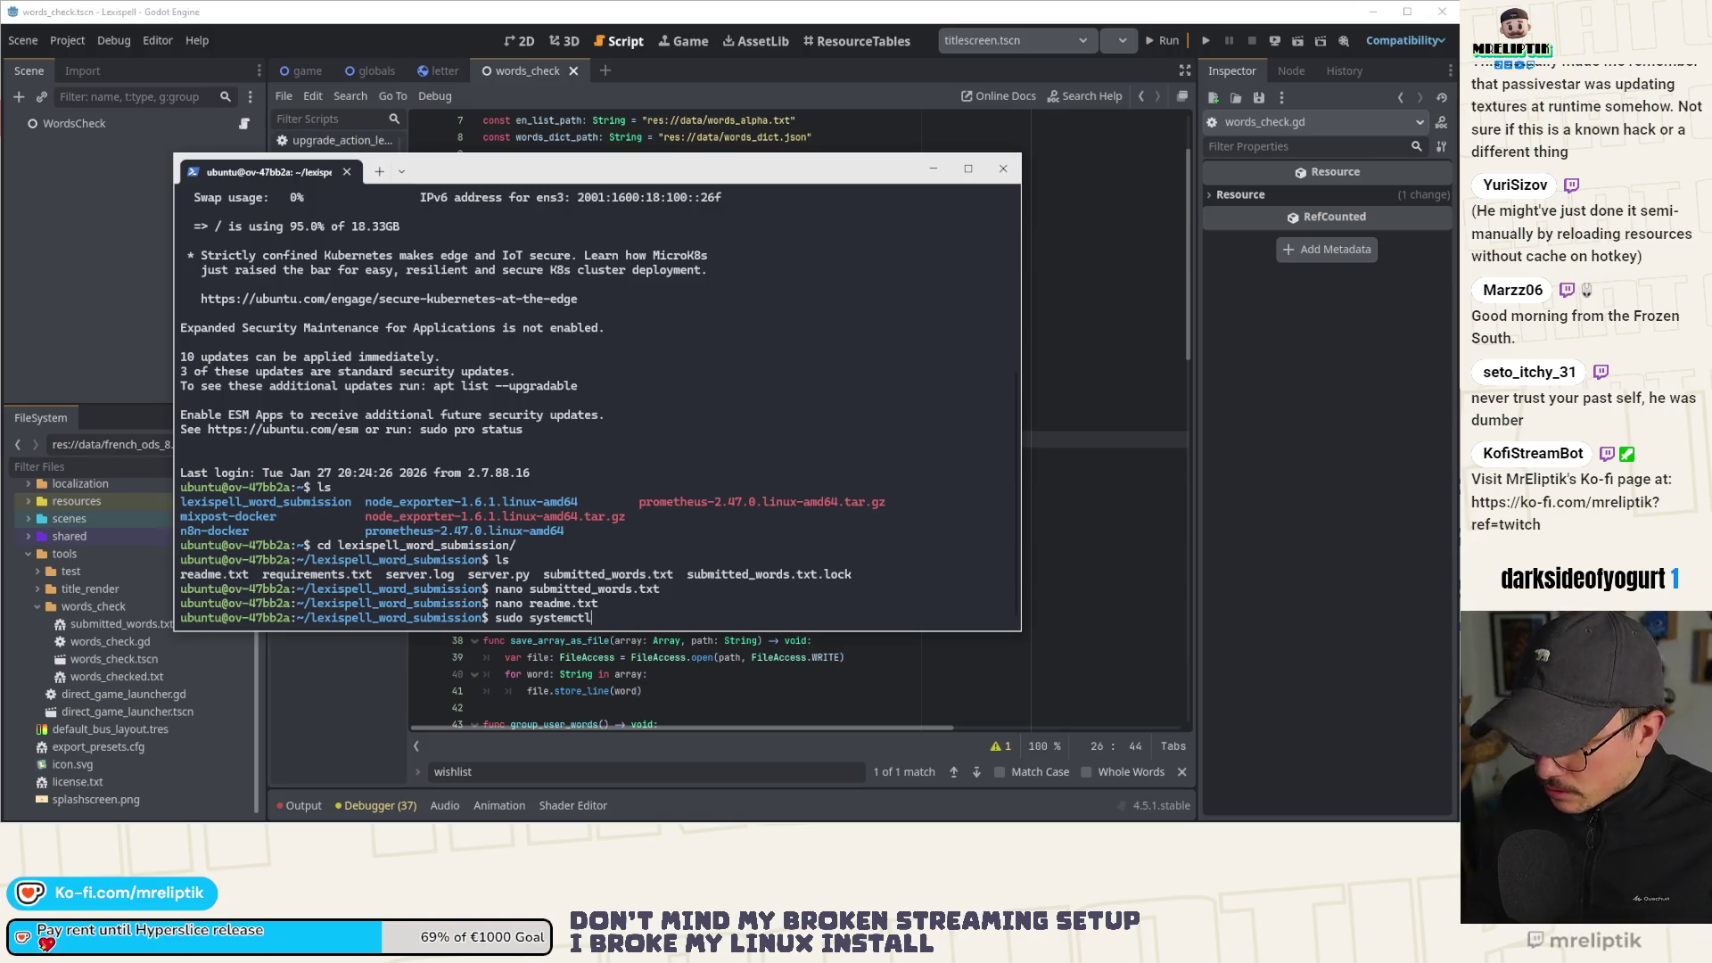
type(" Lexis")
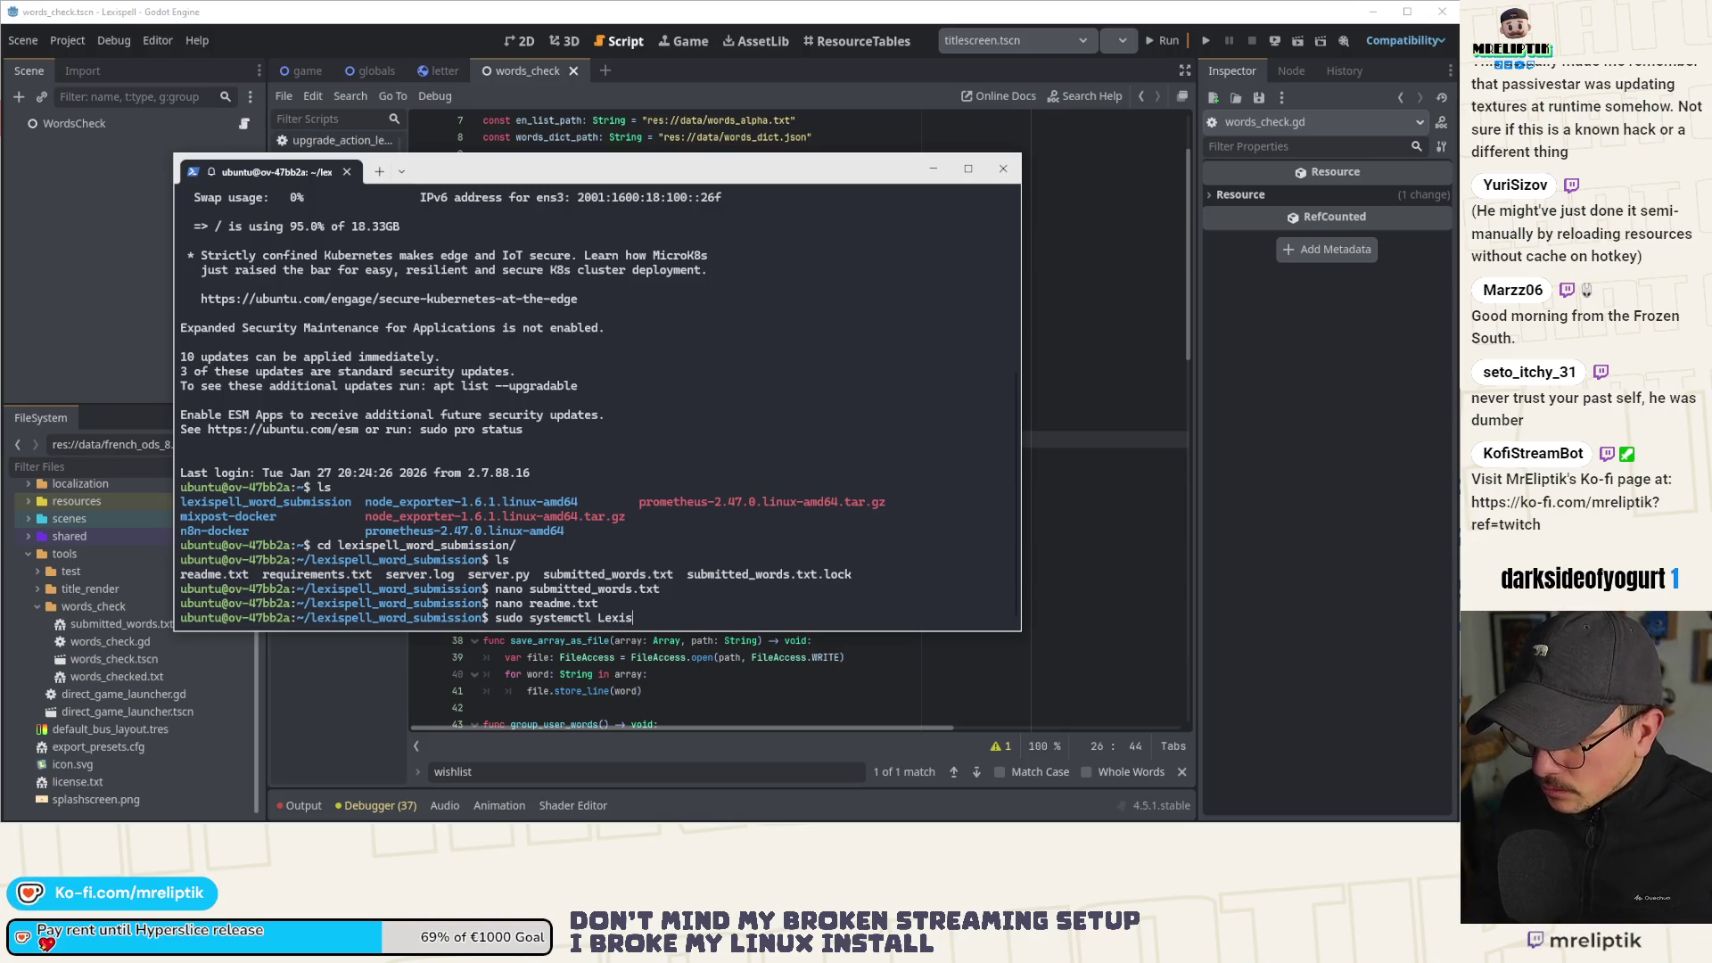
type("pell")
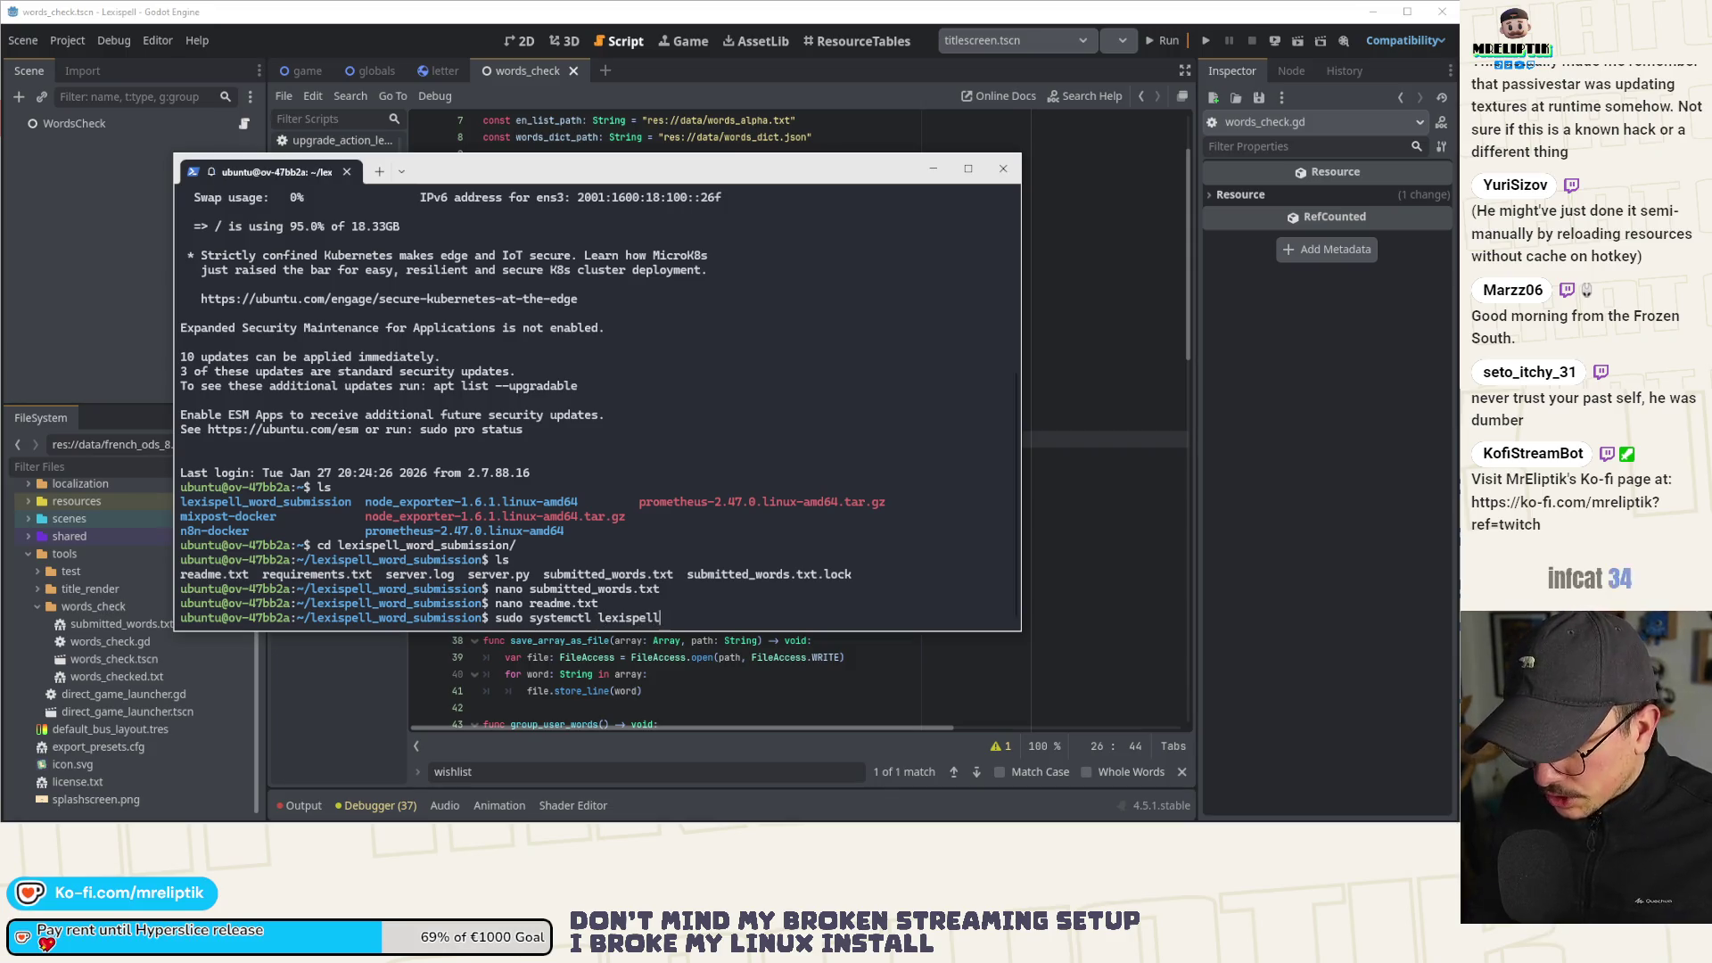
type("-backedn")
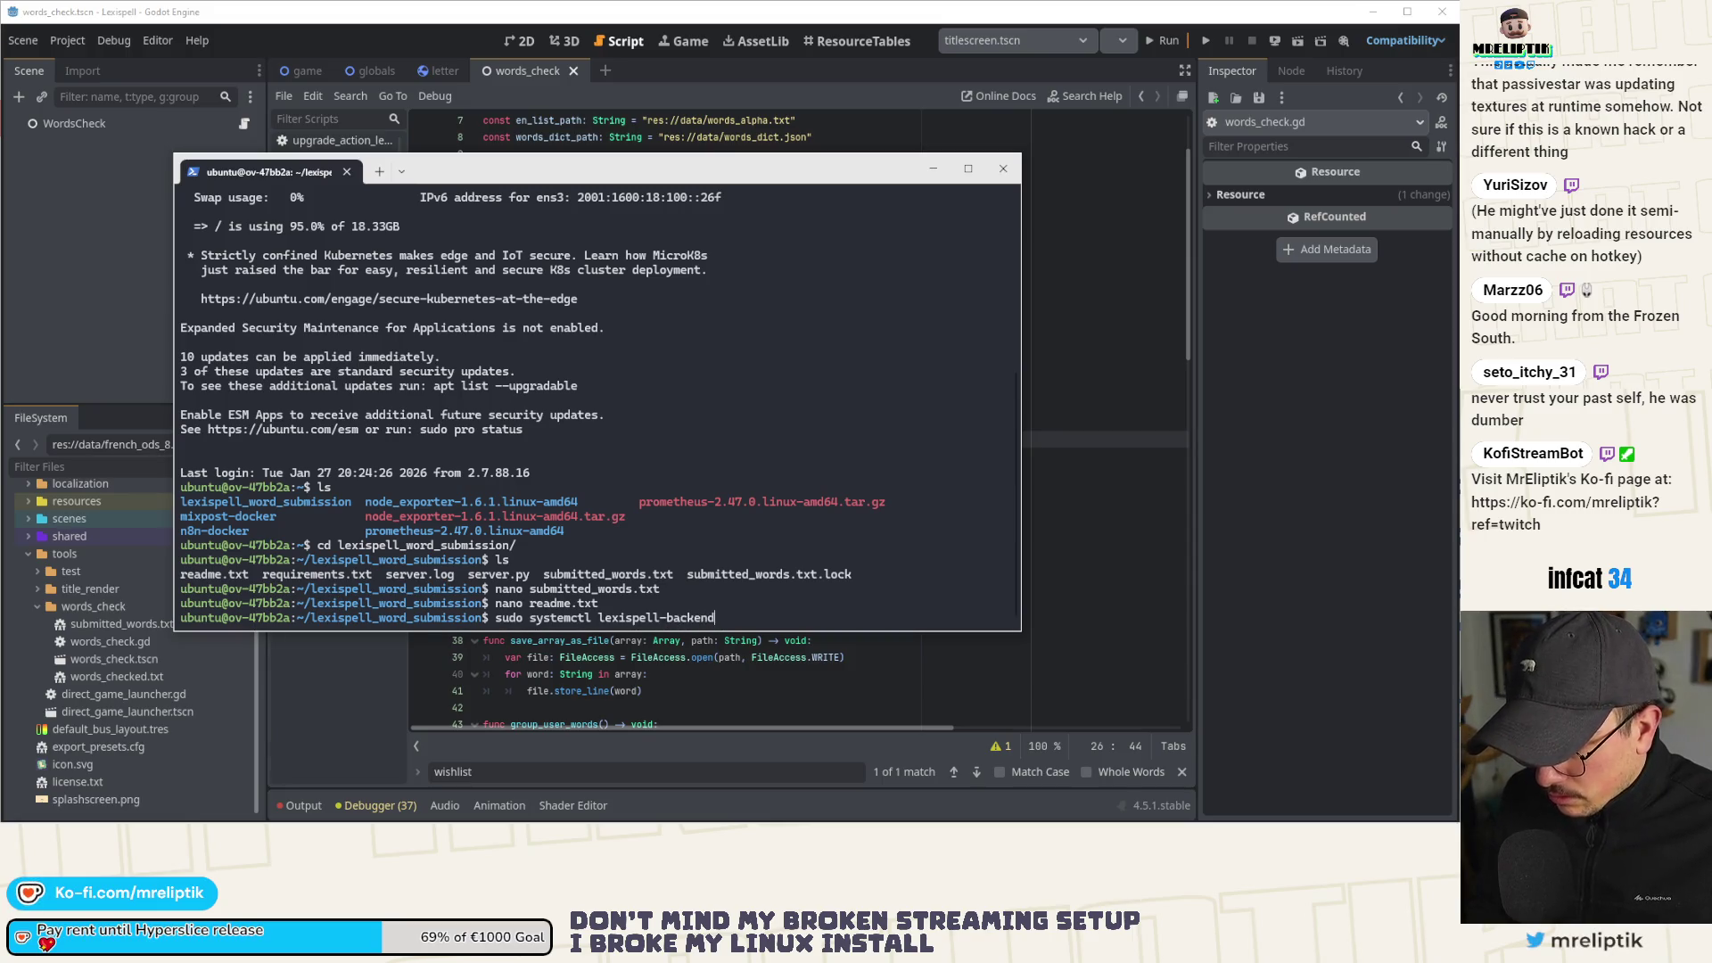
type("vice")
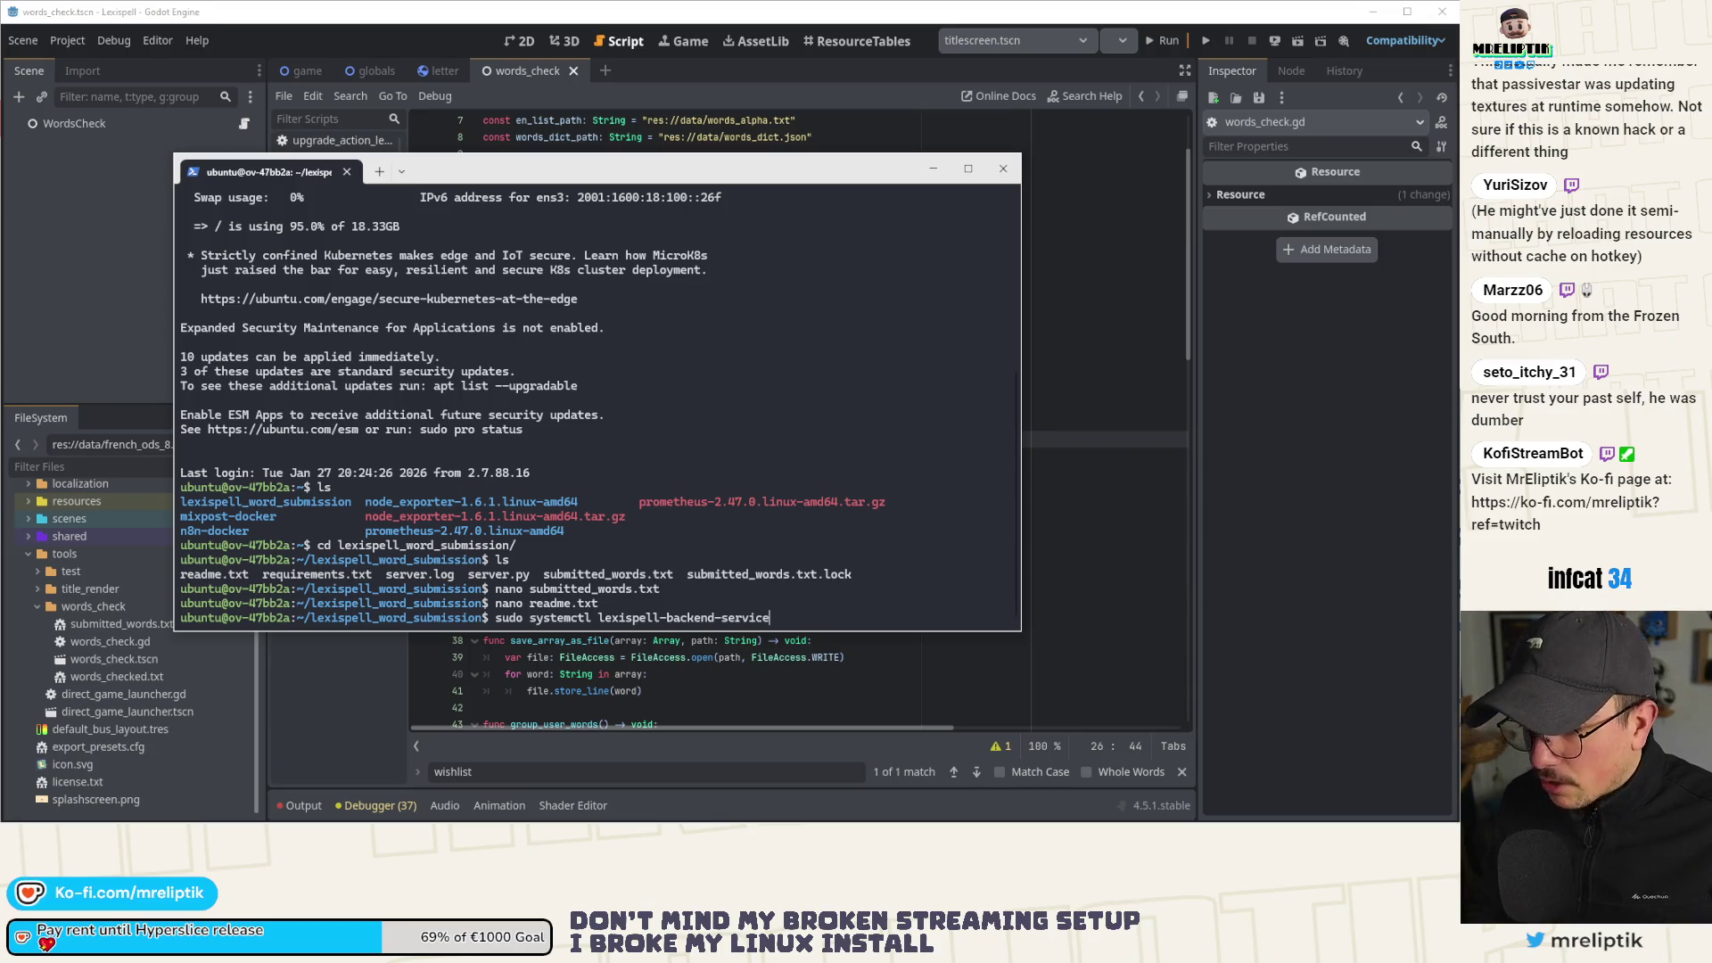
Reopen readme.txt, copy its lexispell-backend.service stop command line, and exit nano.
key("Up")
key("Return")
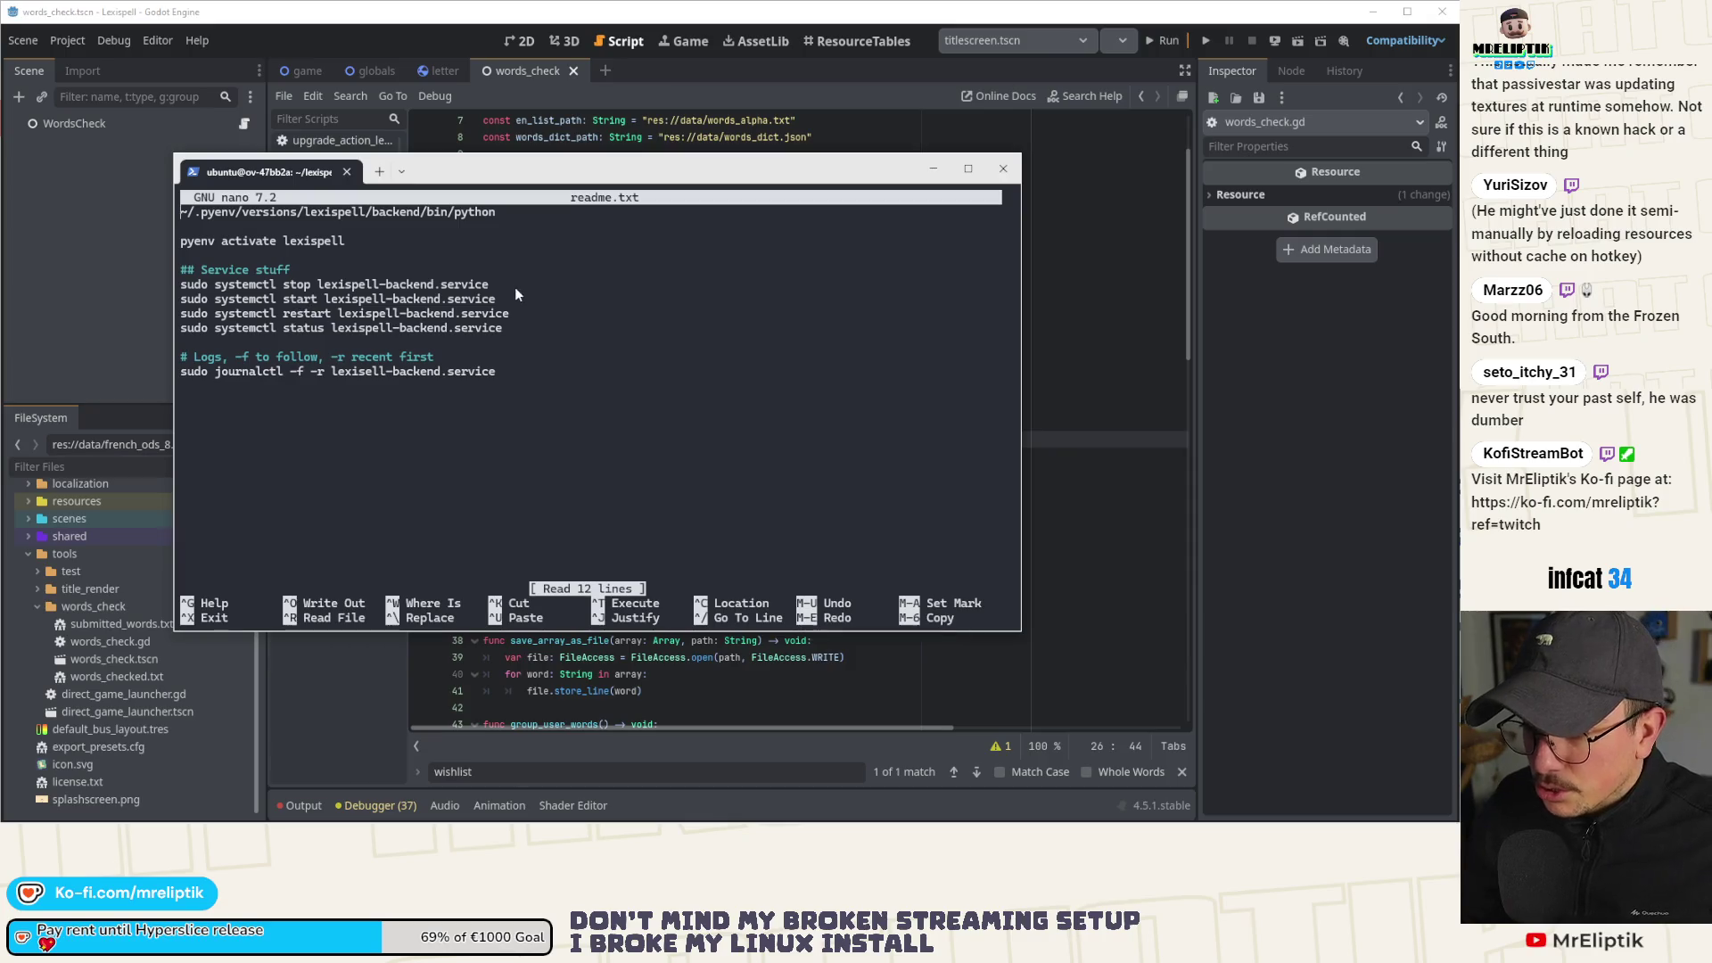
left_click_drag(489, 284, 182, 287)
right_click(240, 296)
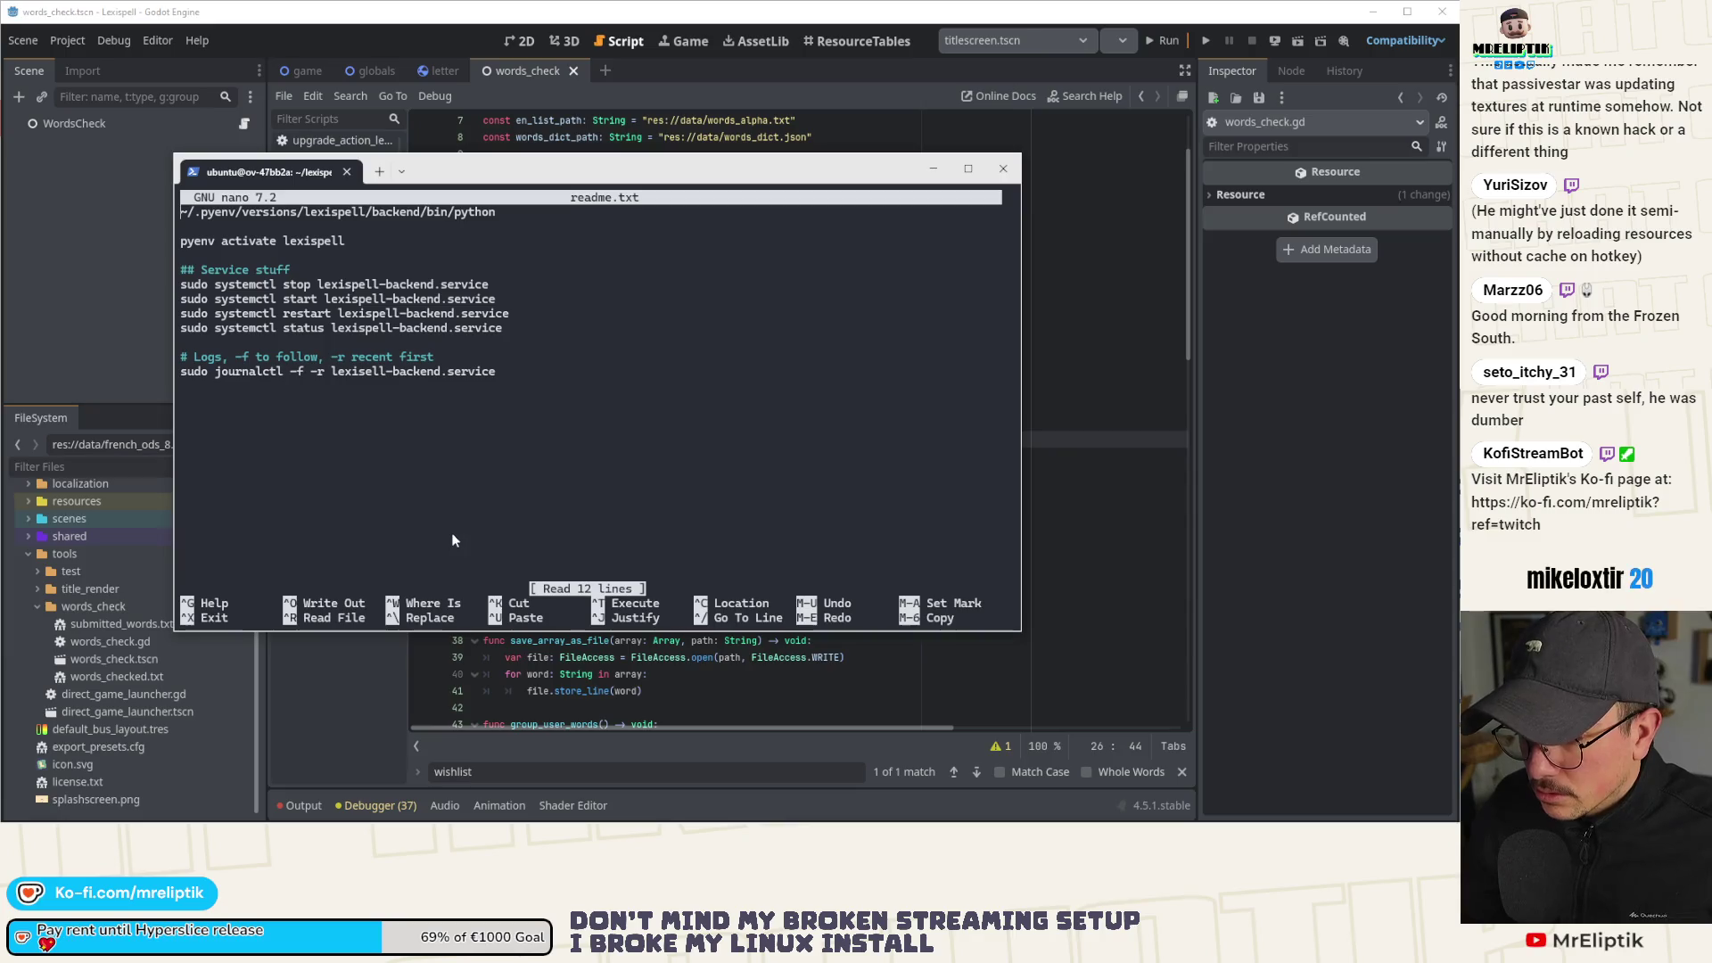
key("ctrl+x")
Stop lexispell-backend.service with sudo systemctl stop and list the folder's files.
type("sudo systemctl stop lexispell-backend.service")
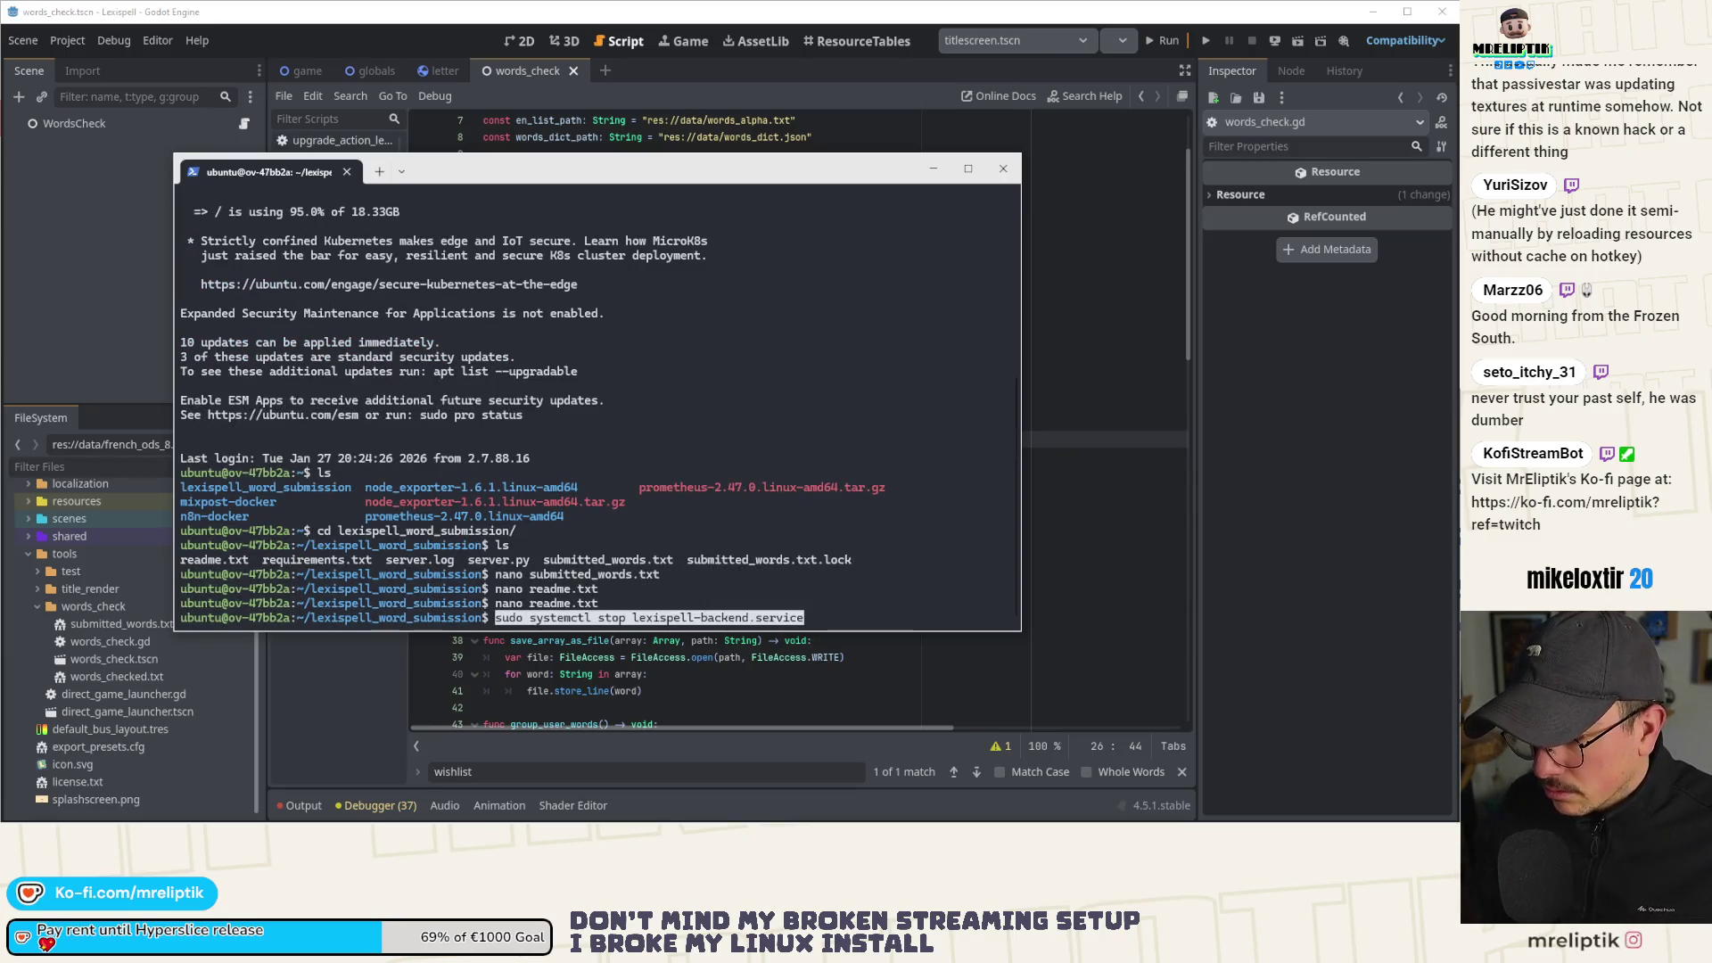
key("Return")
type("ls")
key("Return")
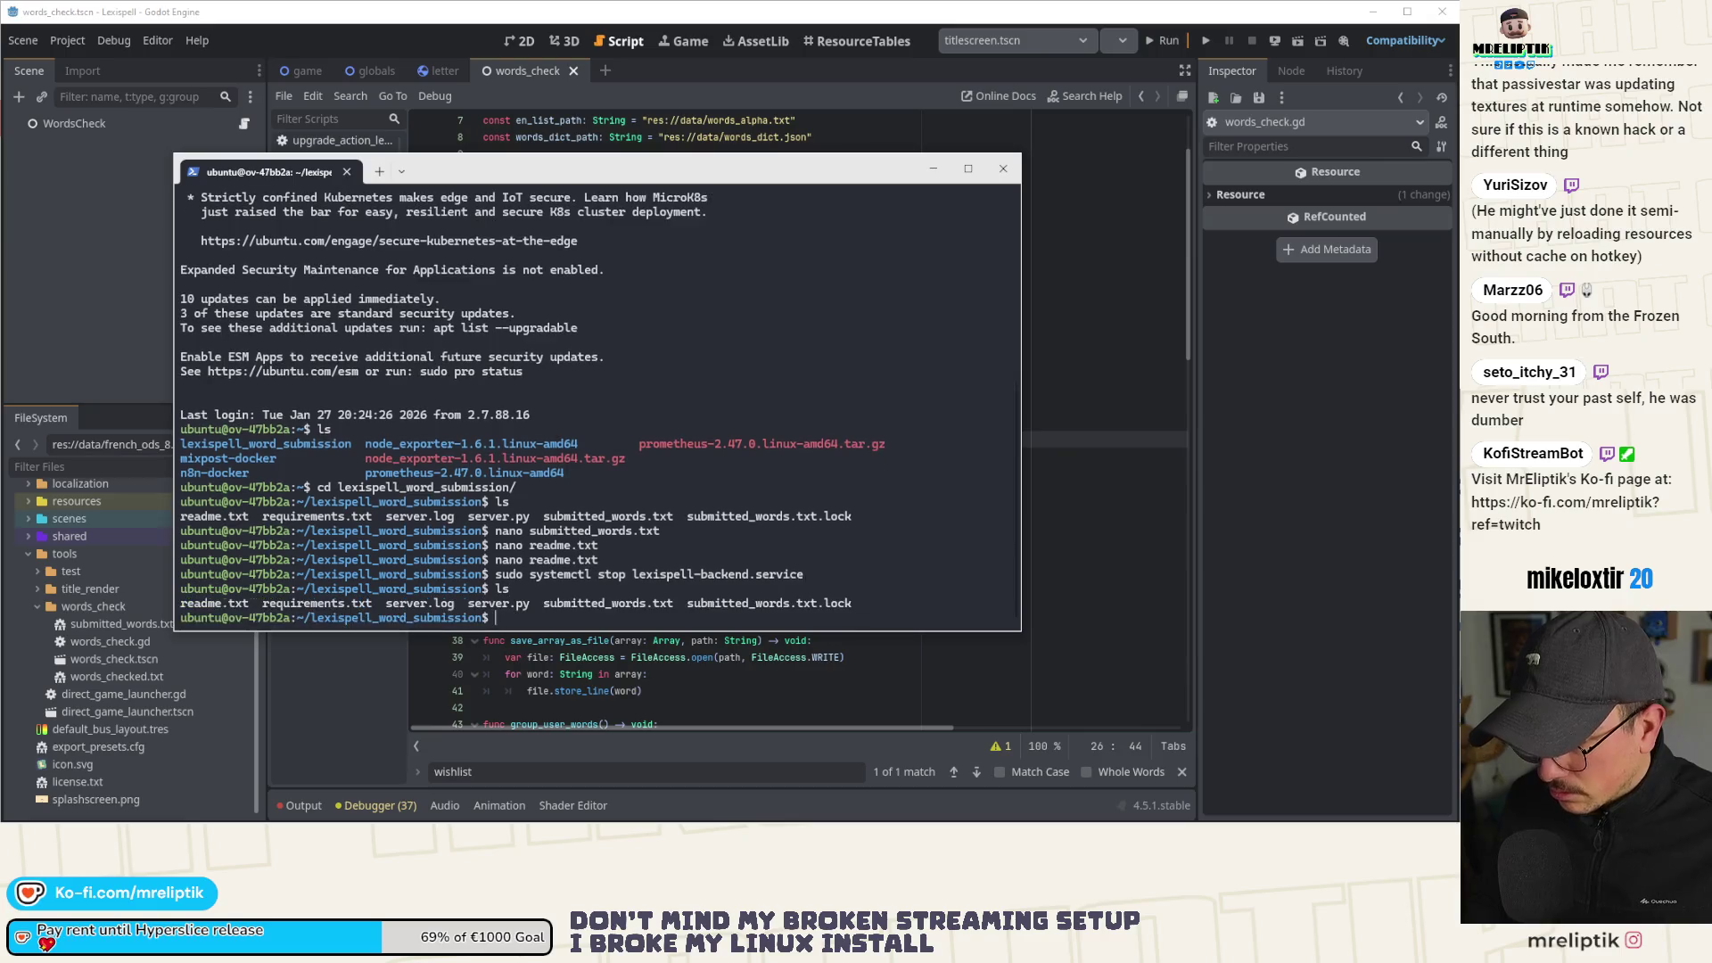
type("ls")
key("Return")
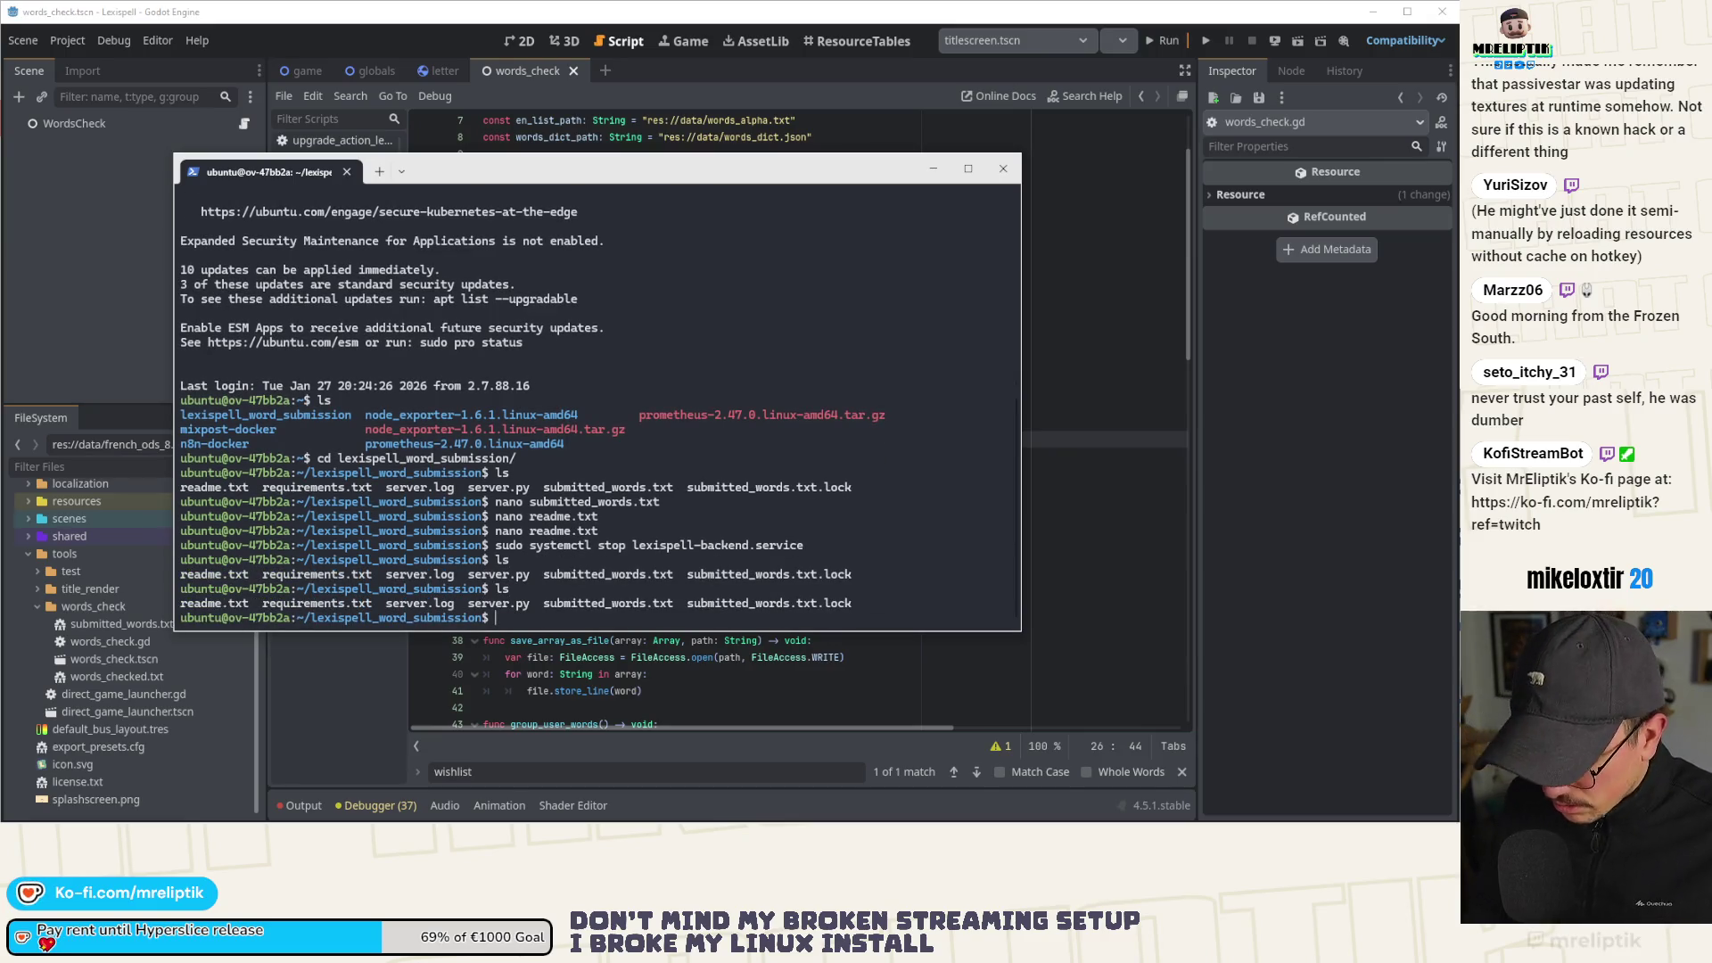
Delete submitted_words.txt and confirm it is gone.
type("rm submitted_words.txt")
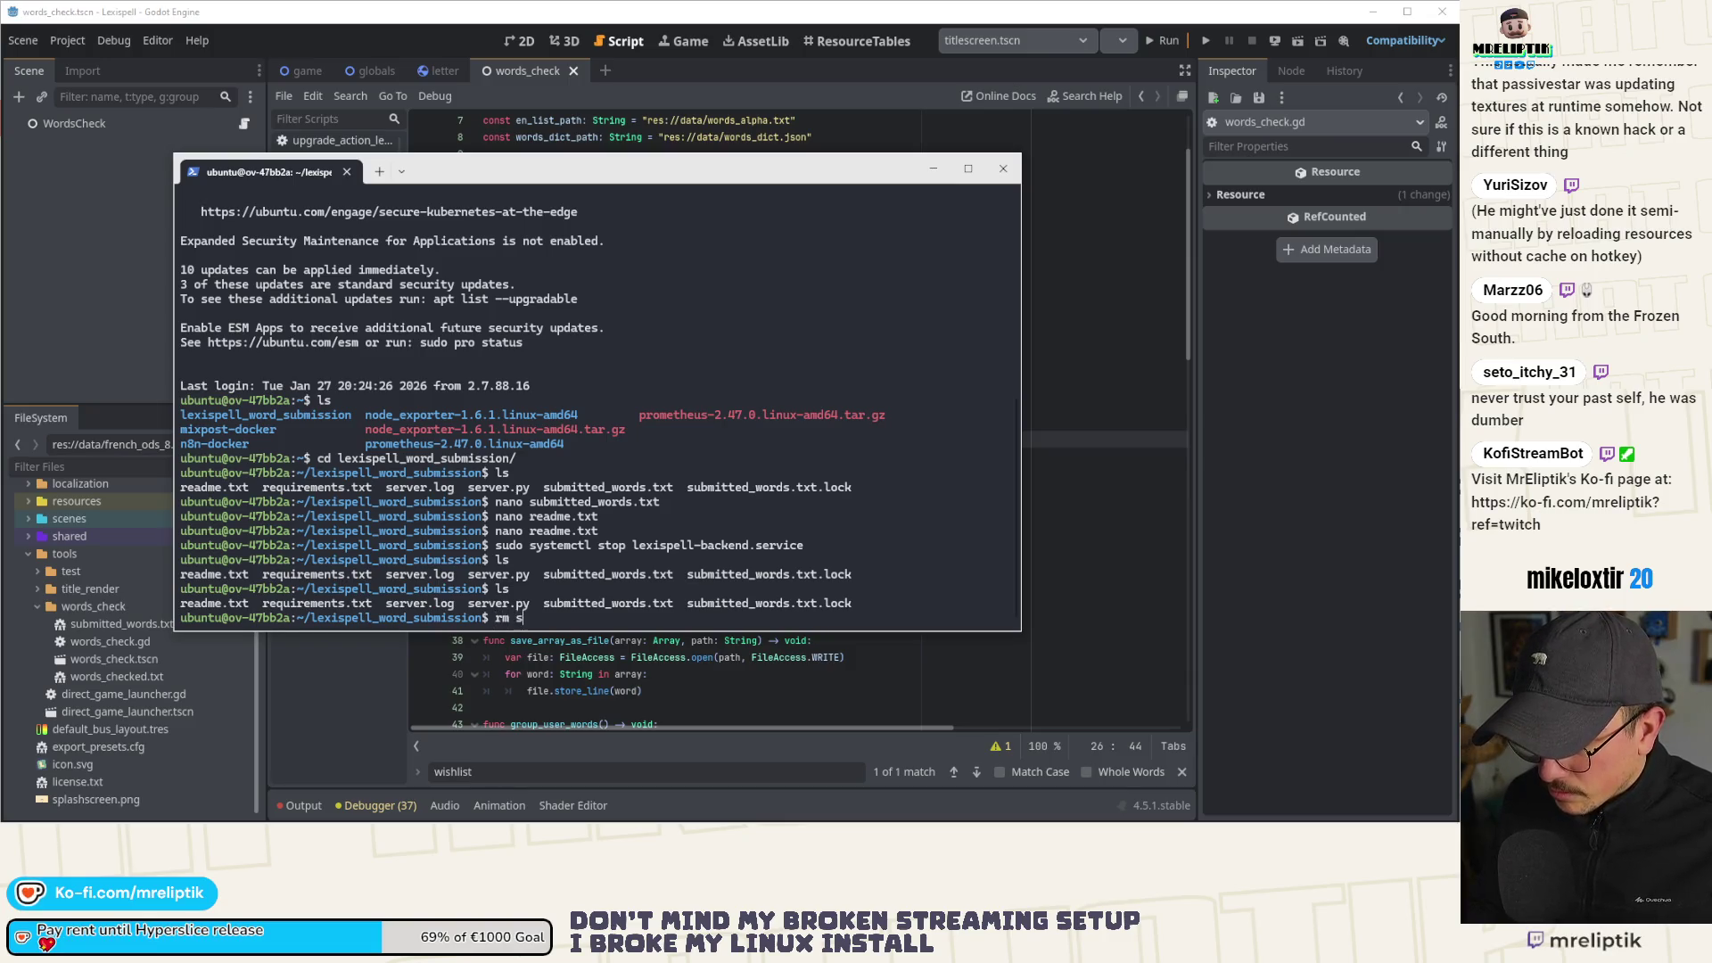
key("Return")
type("ls")
key("Return")
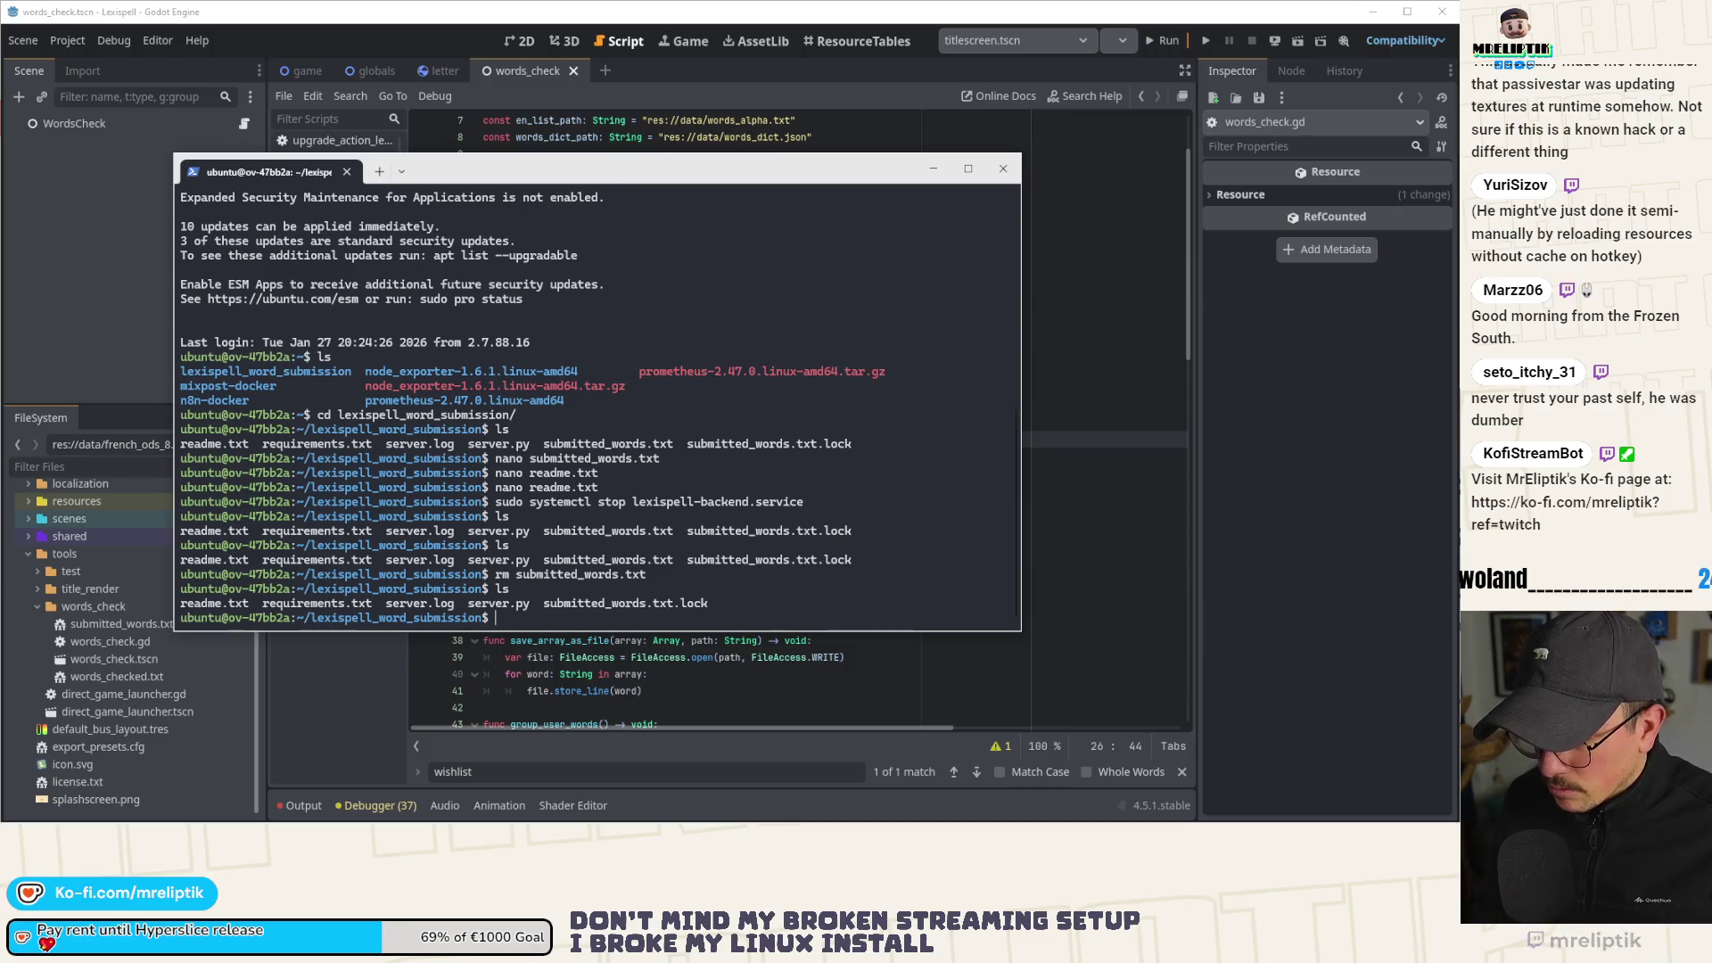
Start lexispell-backend.service again by editing the recalled stop command.
key("Up")
key("Up")
key("Up")
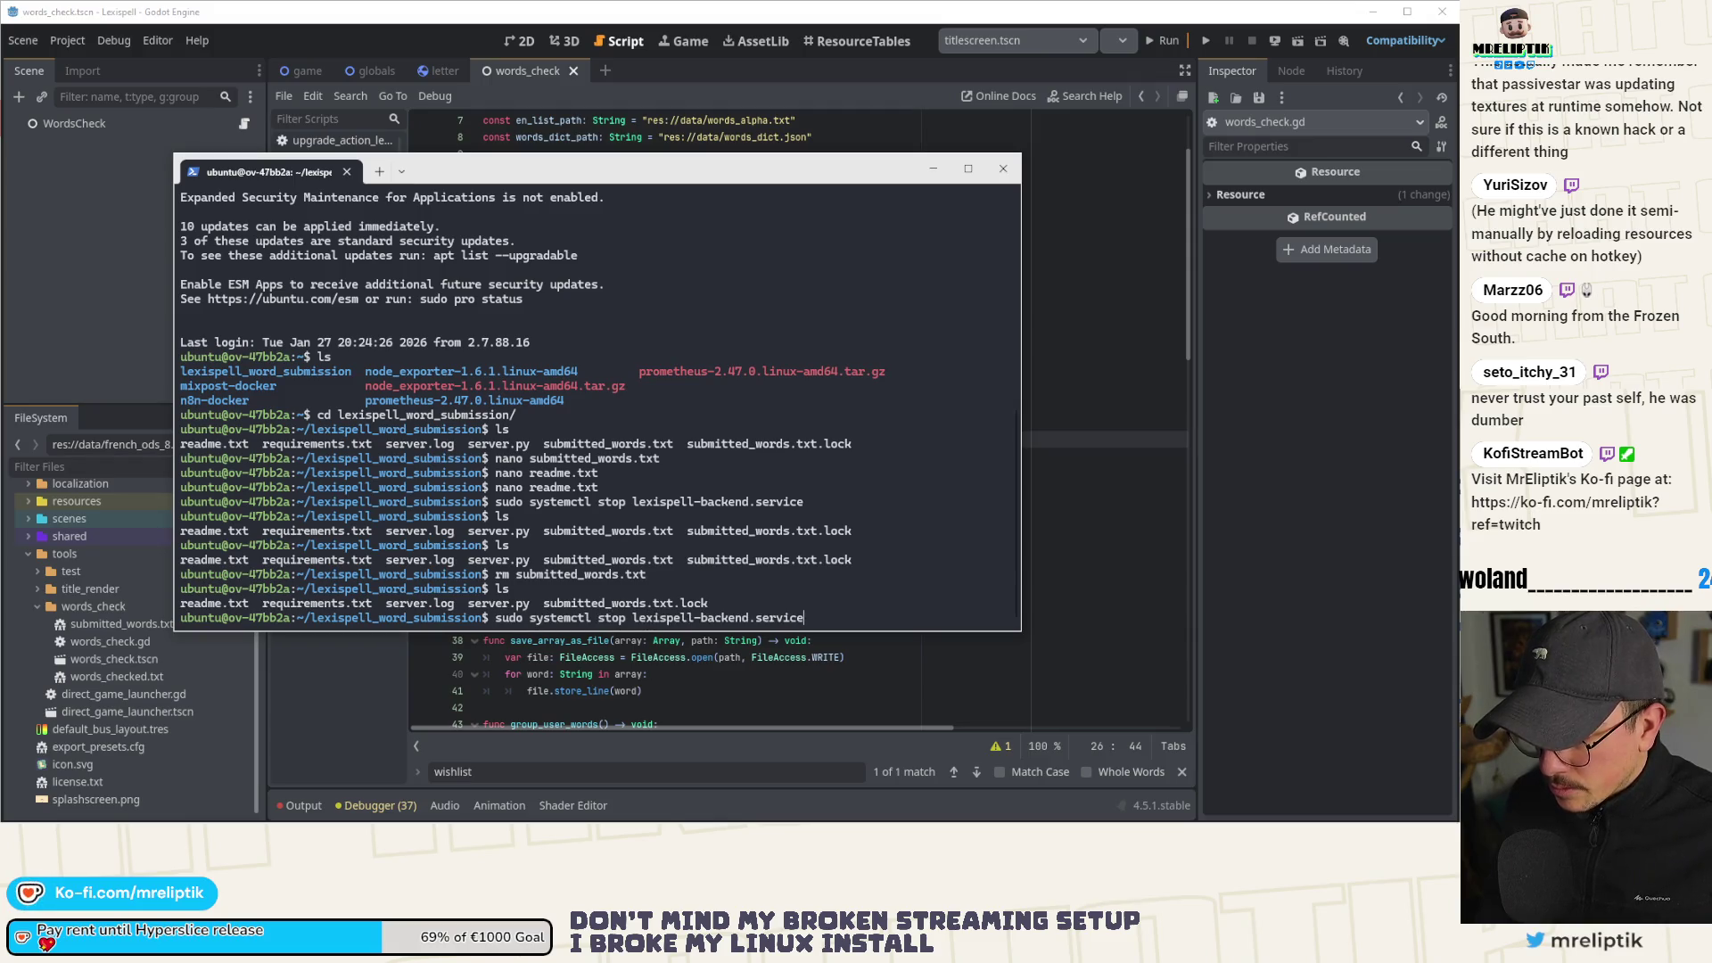
key("BackSpace")
key("BackSpace")
key("BackSpace")
type("start")
key("Return")
Check with systemctl status that the service is active (running), then return to Godot.
key("Up")
key("ctrl+Left")
key("ctrl+Left")
key("ctrl+Left")
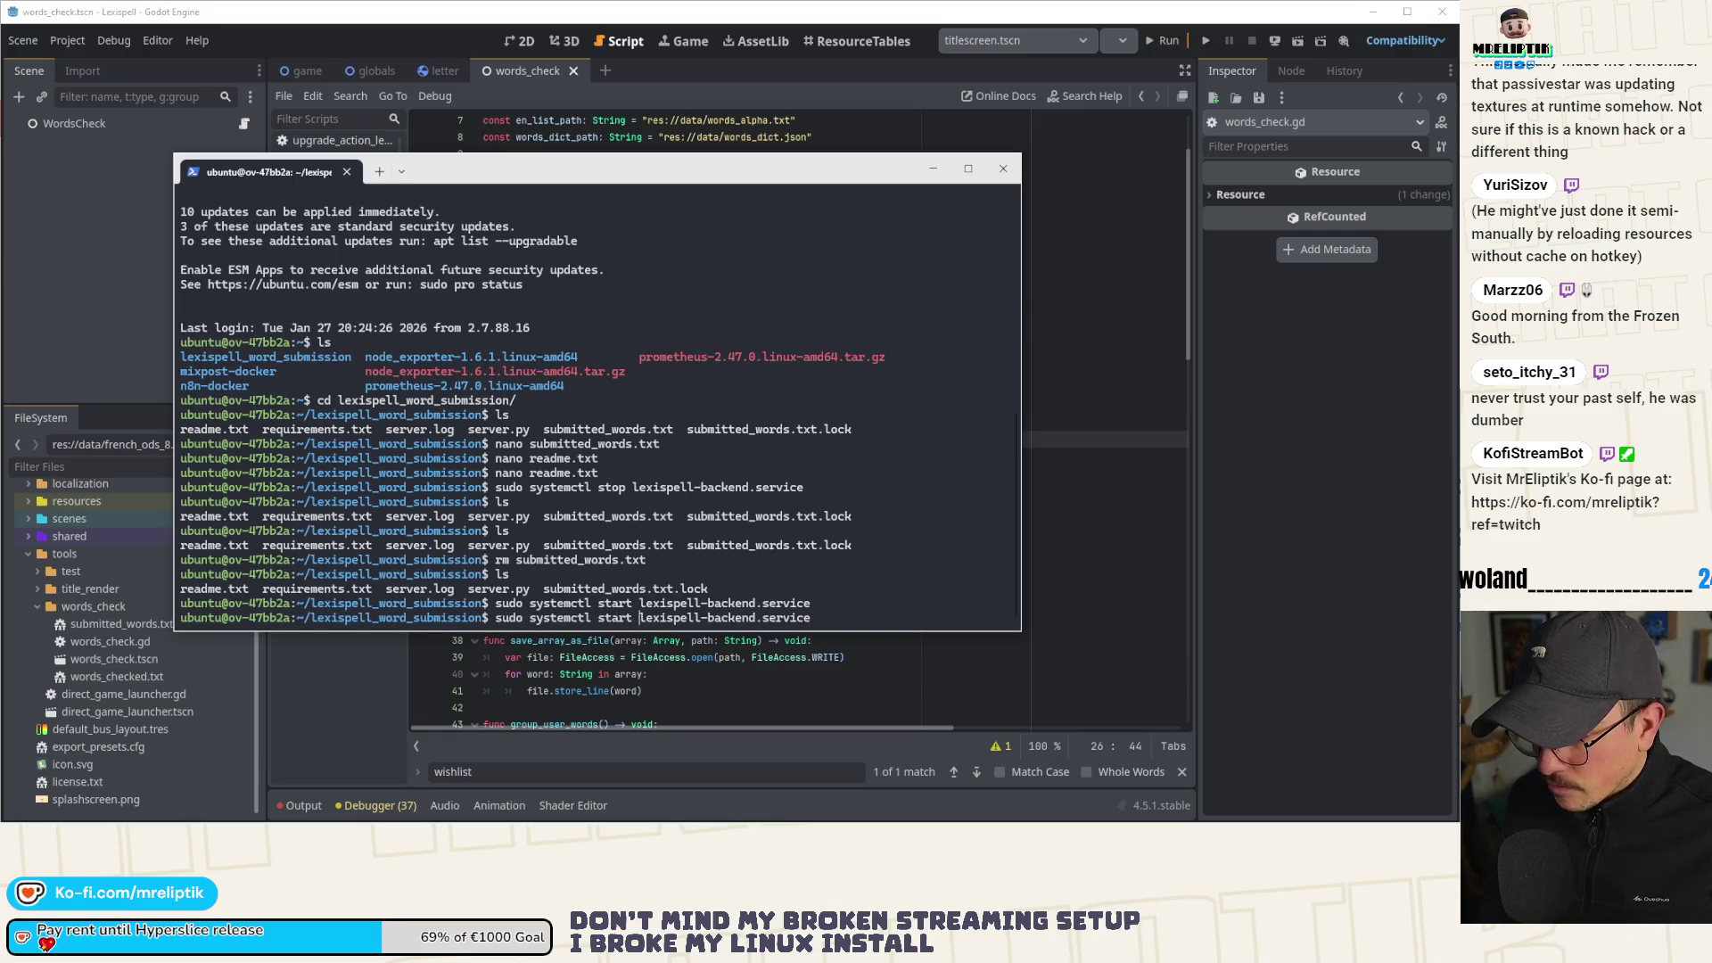
key("Delete")
key("Delete")
key("Delete")
type("Cs")
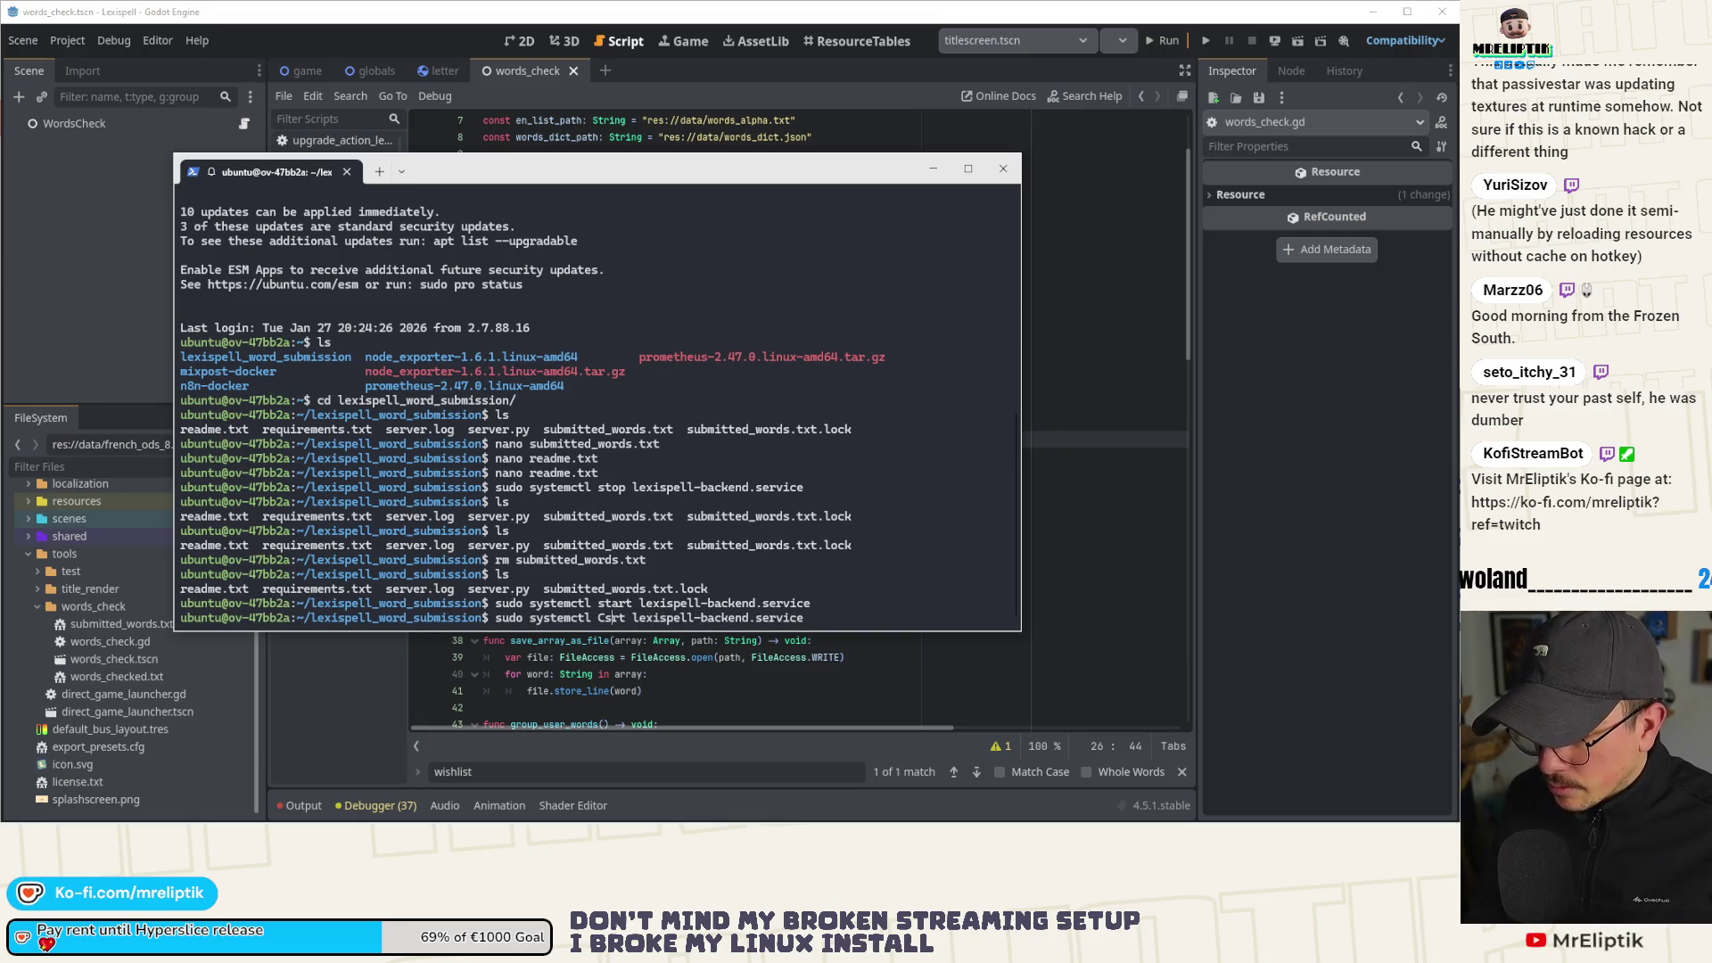
key("BackSpace")
key("BackSpace")
type("statu")
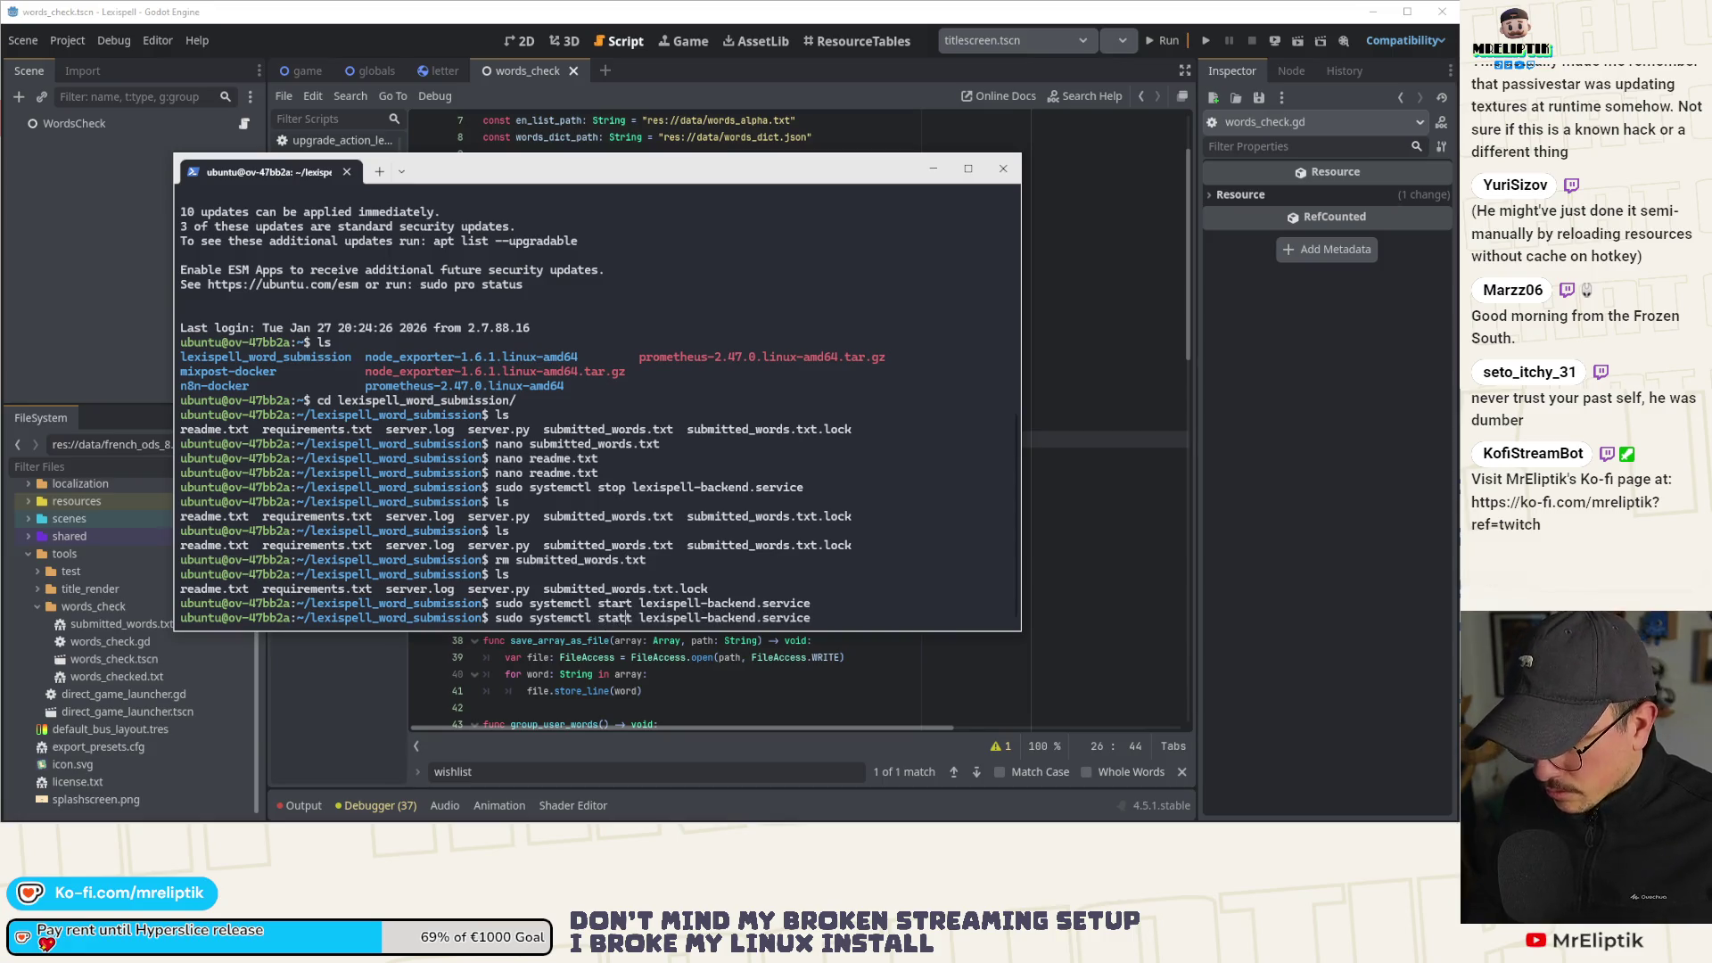
key("Delete")
type("s")
key("Return")
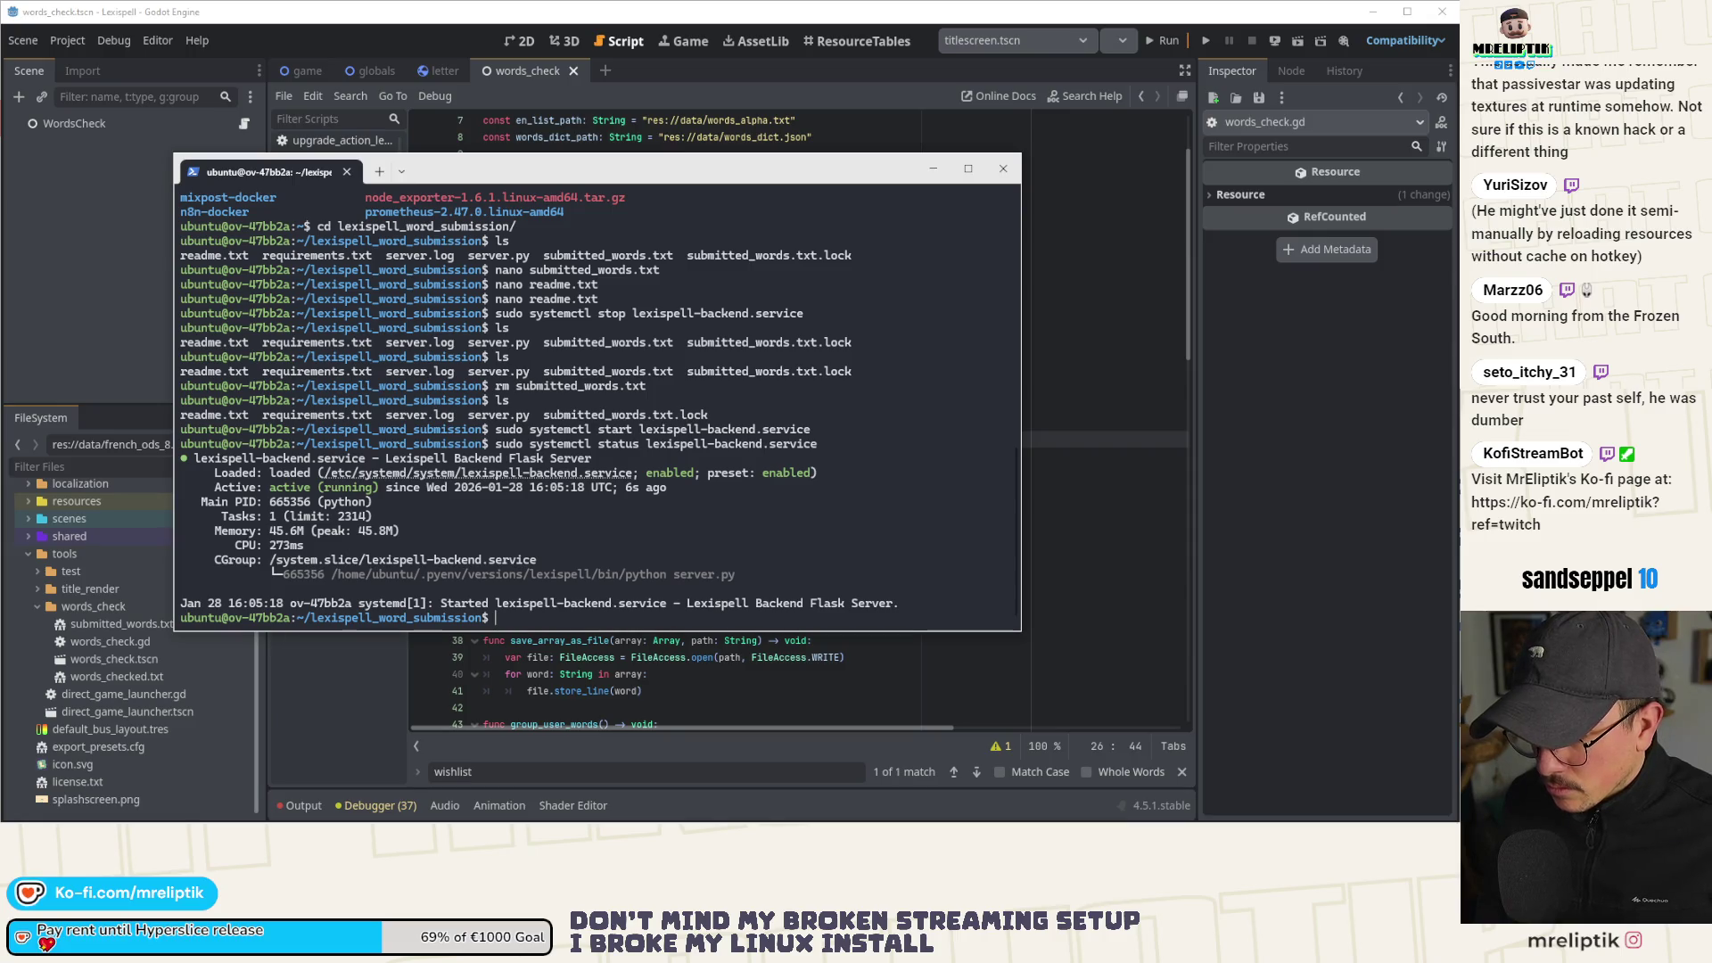
key("ctrl+c")
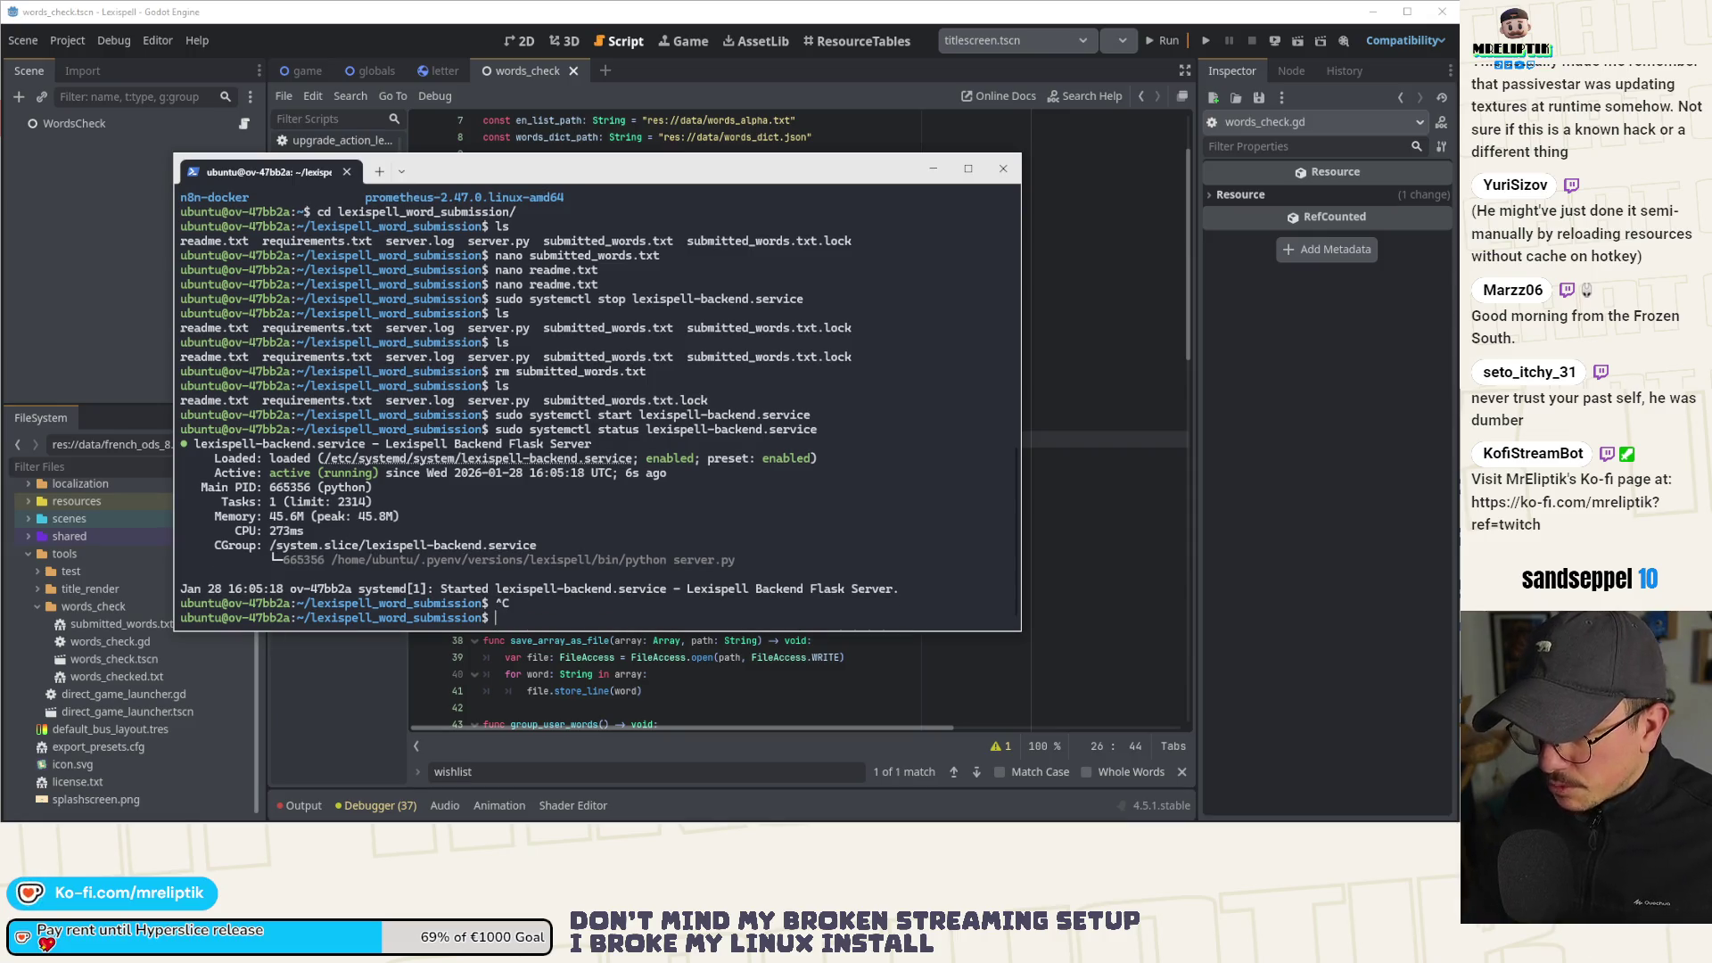
key("alt+Tab")
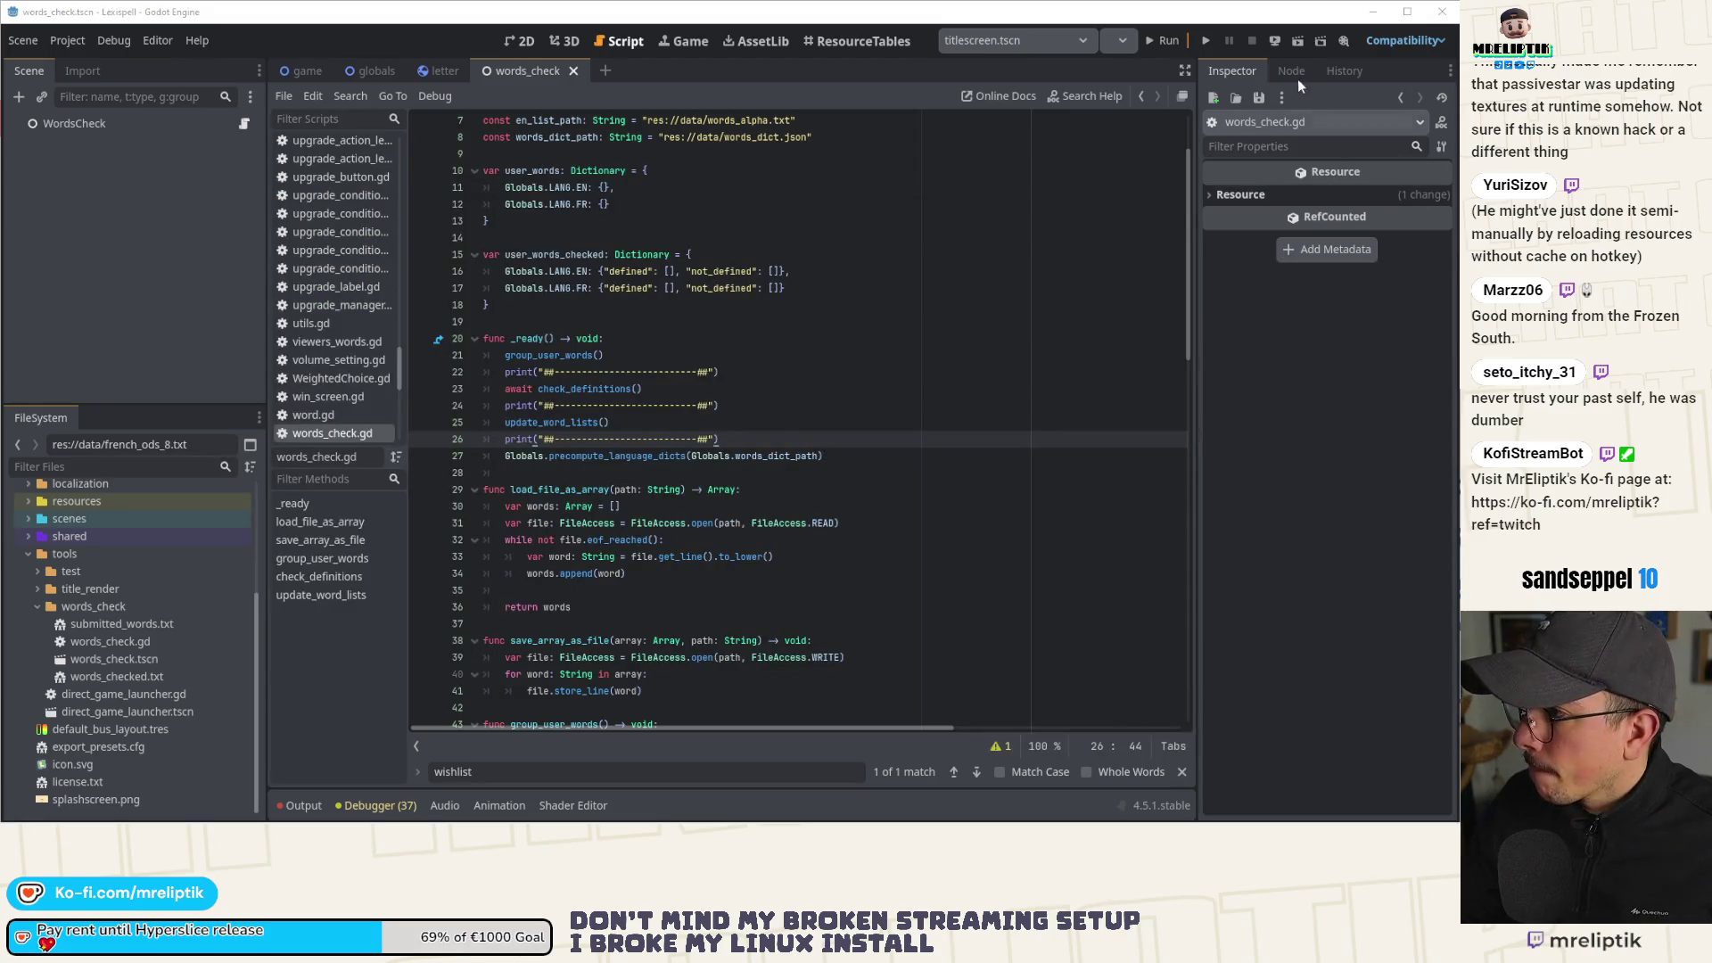
Run the project briefly, then run the direct_game_launcher.tscn scene instead.
left_click(1206, 41)
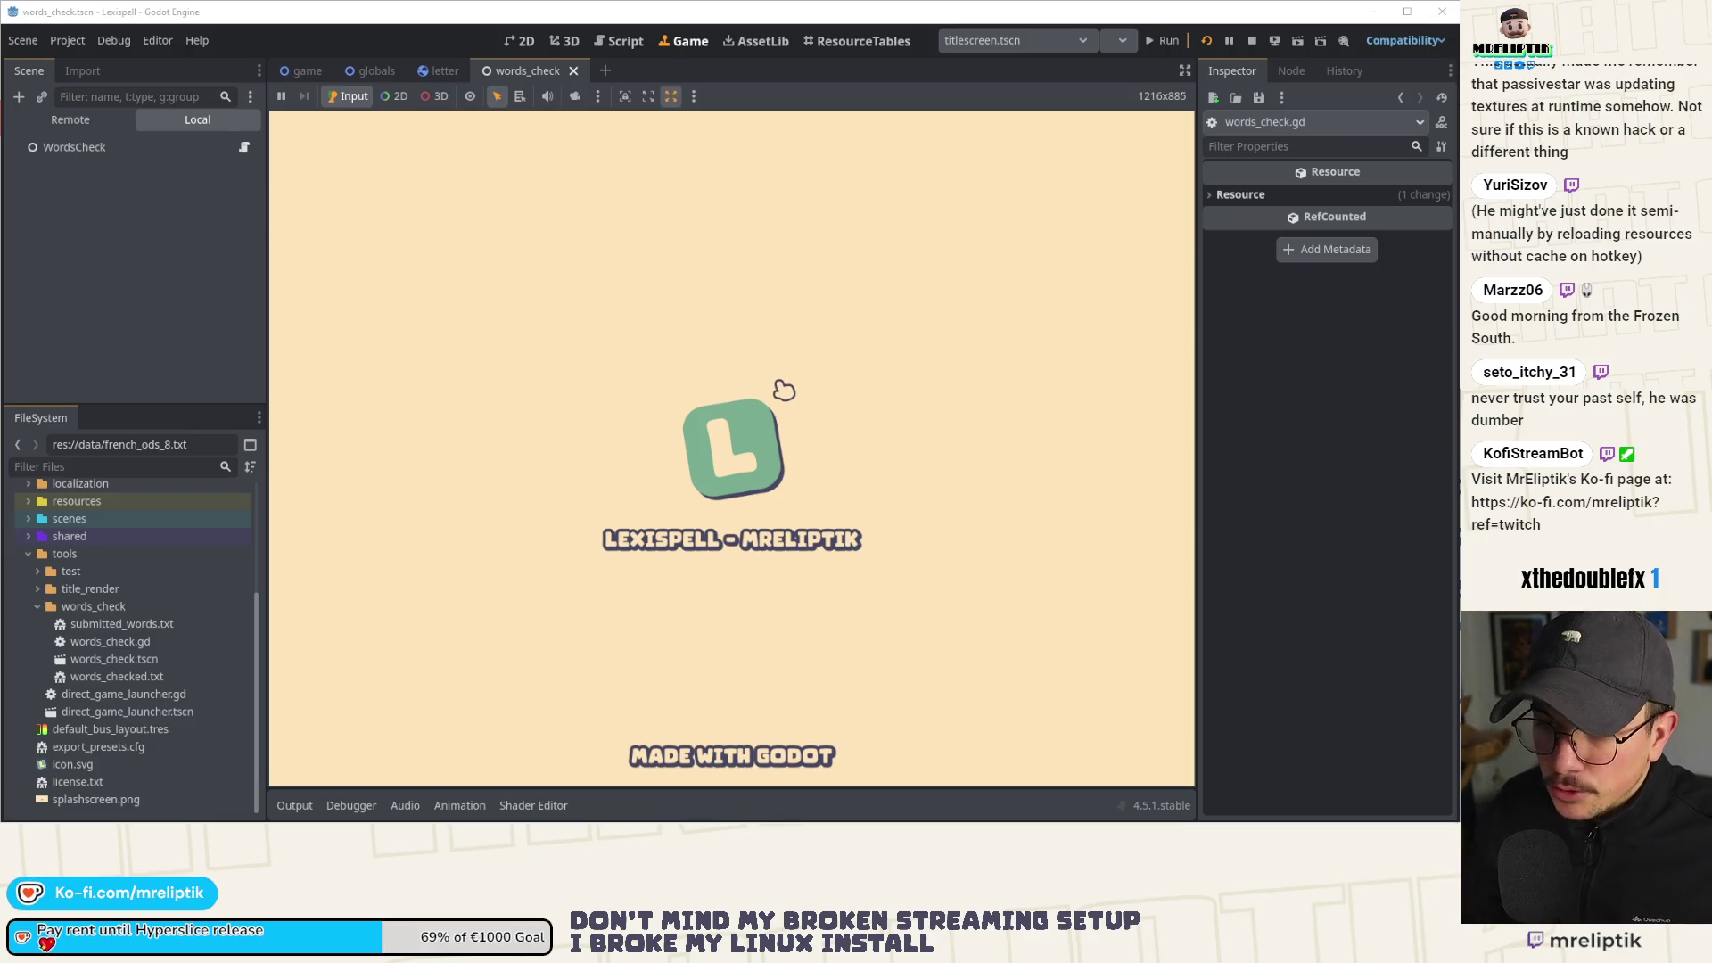
left_click(1252, 40)
left_click(1003, 40)
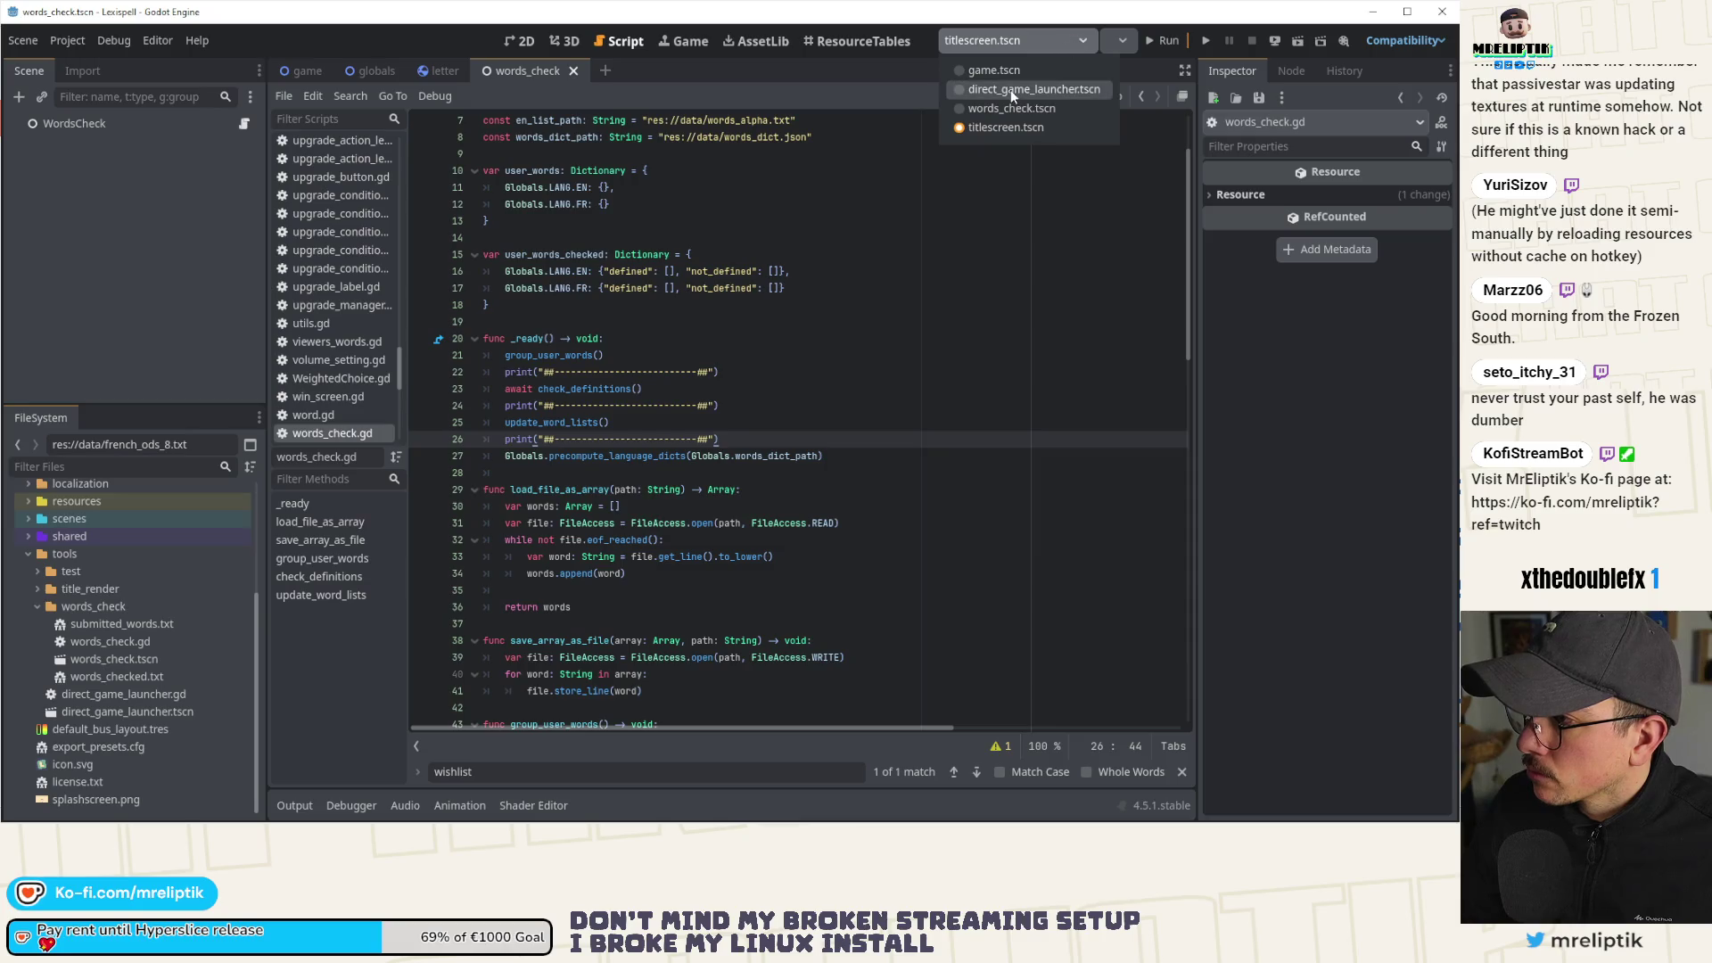
left_click(1009, 89)
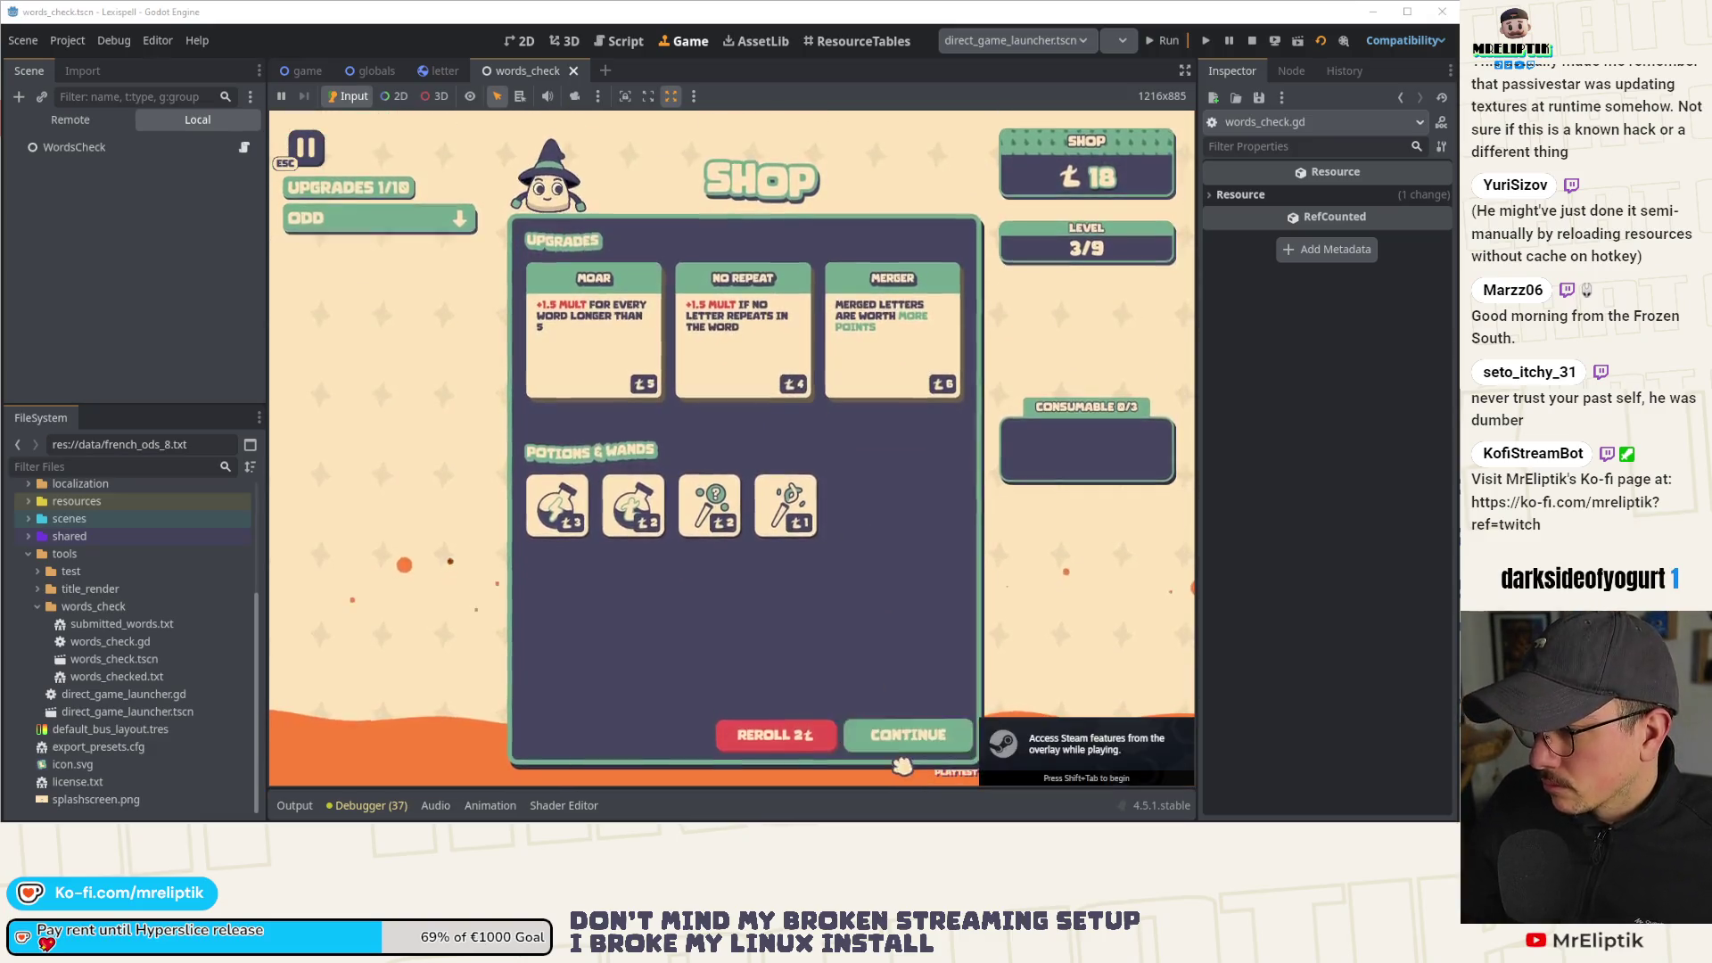
Submit 'check' as a missing word from the pause menu and move the terminal aside.
key("Escape")
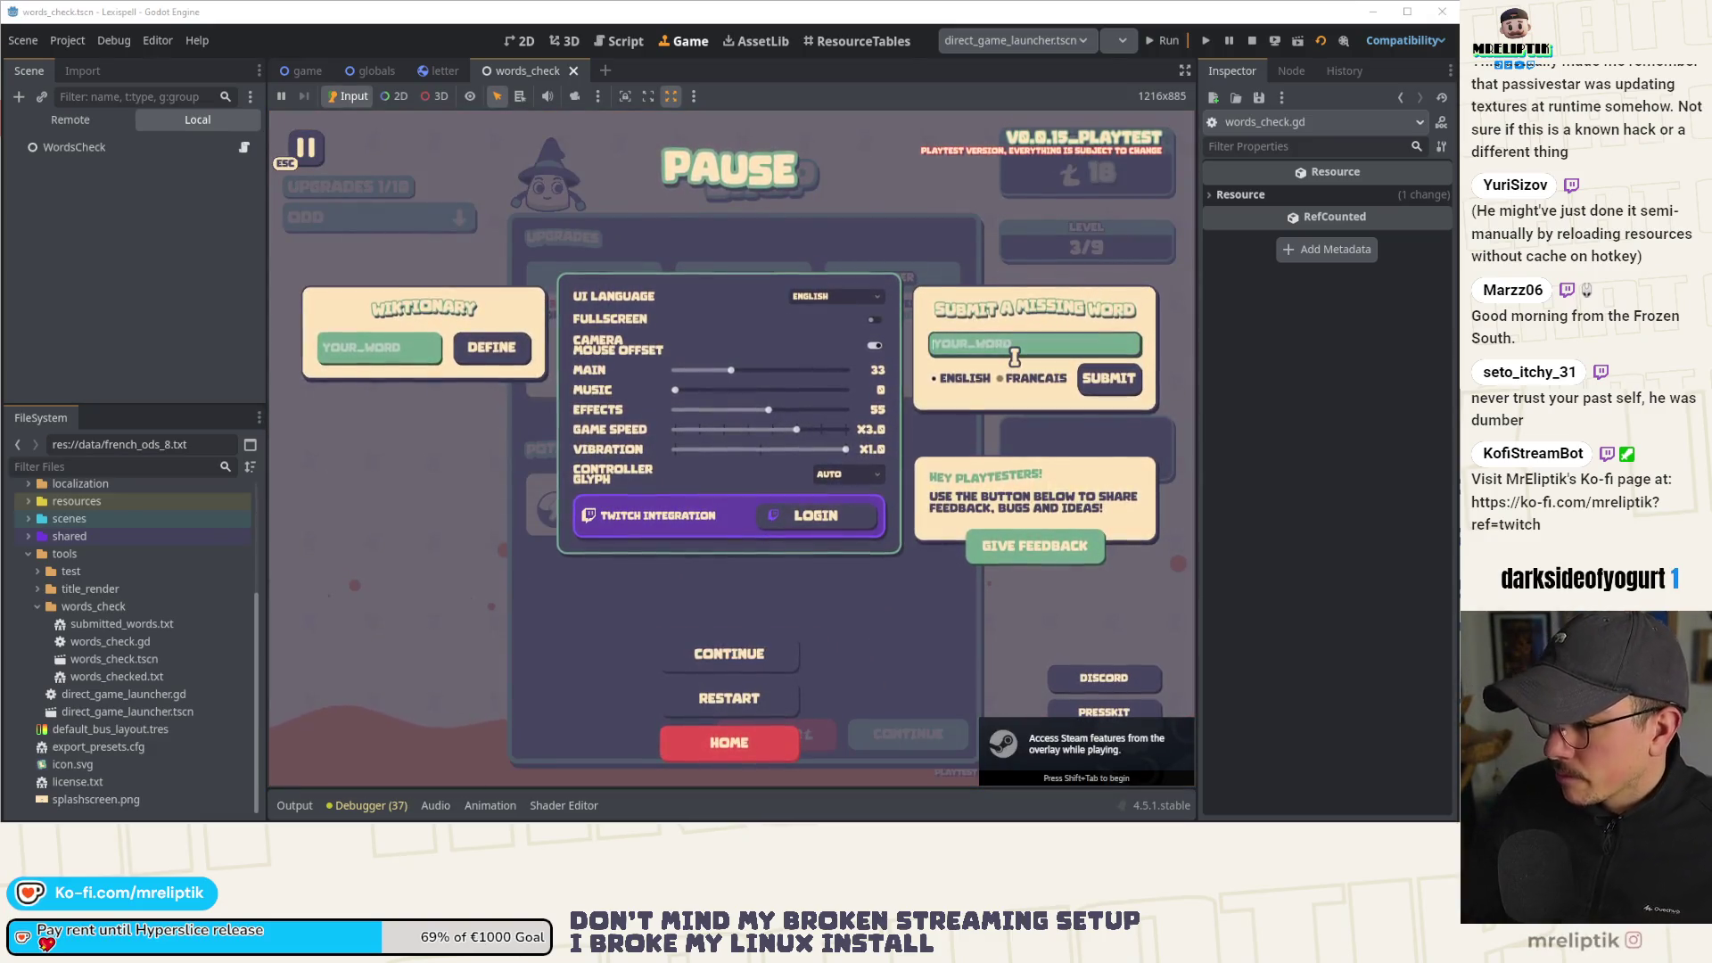
type("check")
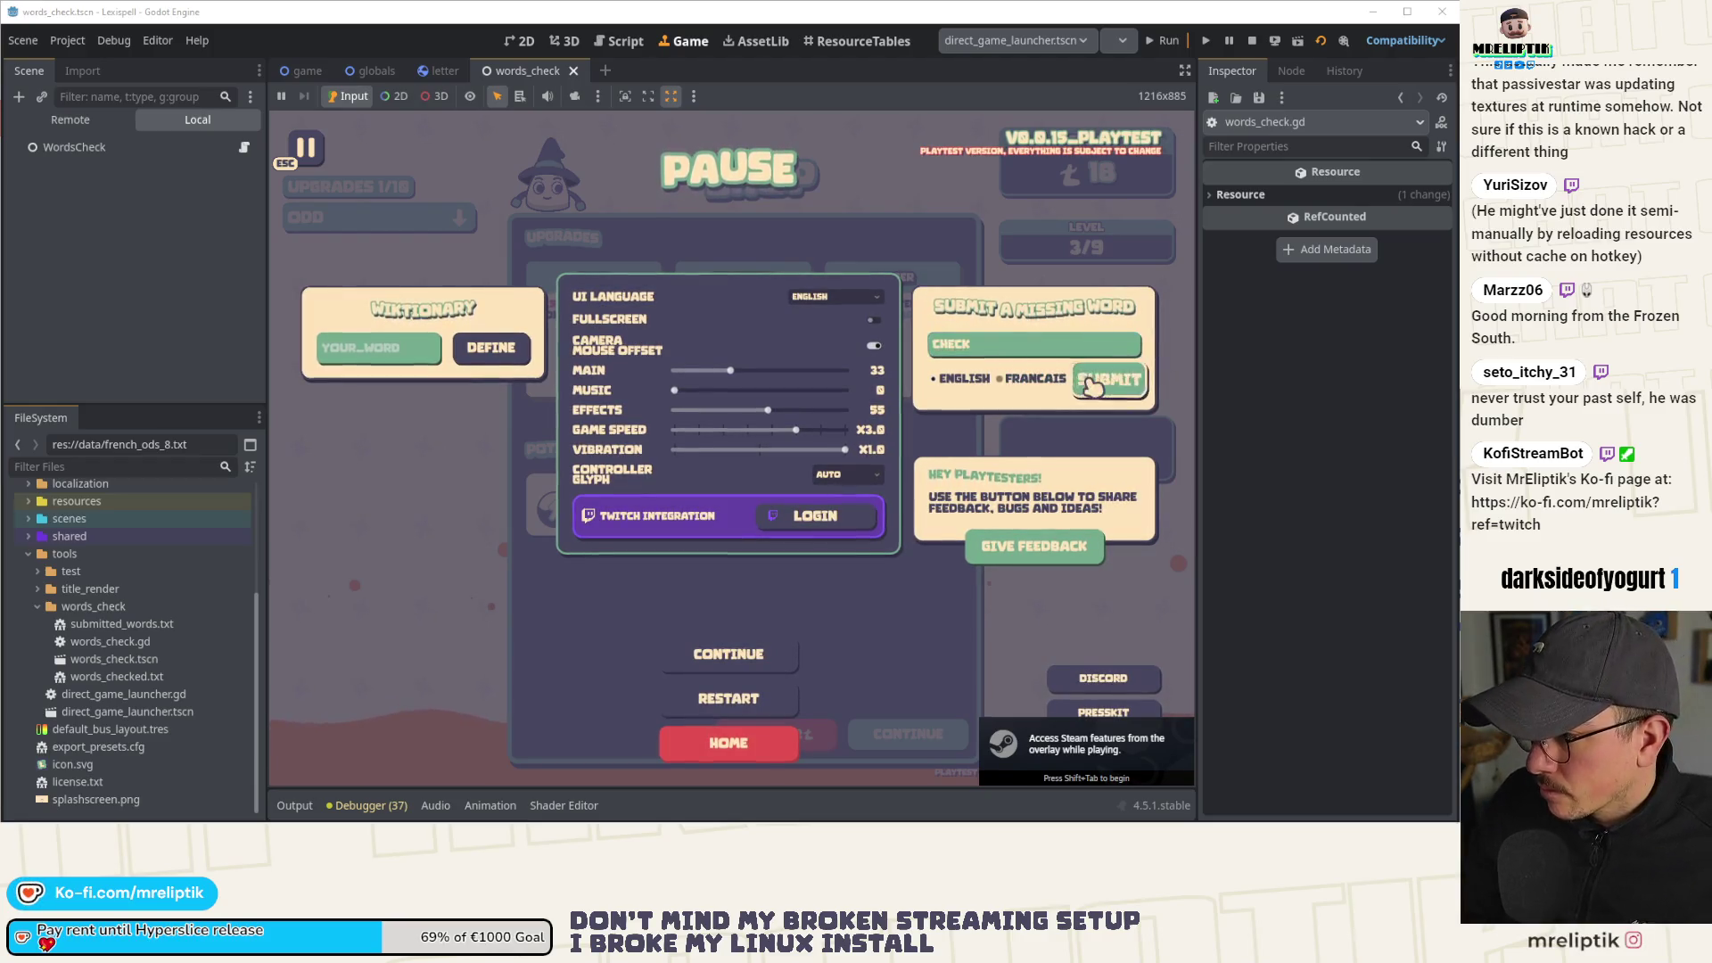
left_click(1091, 386)
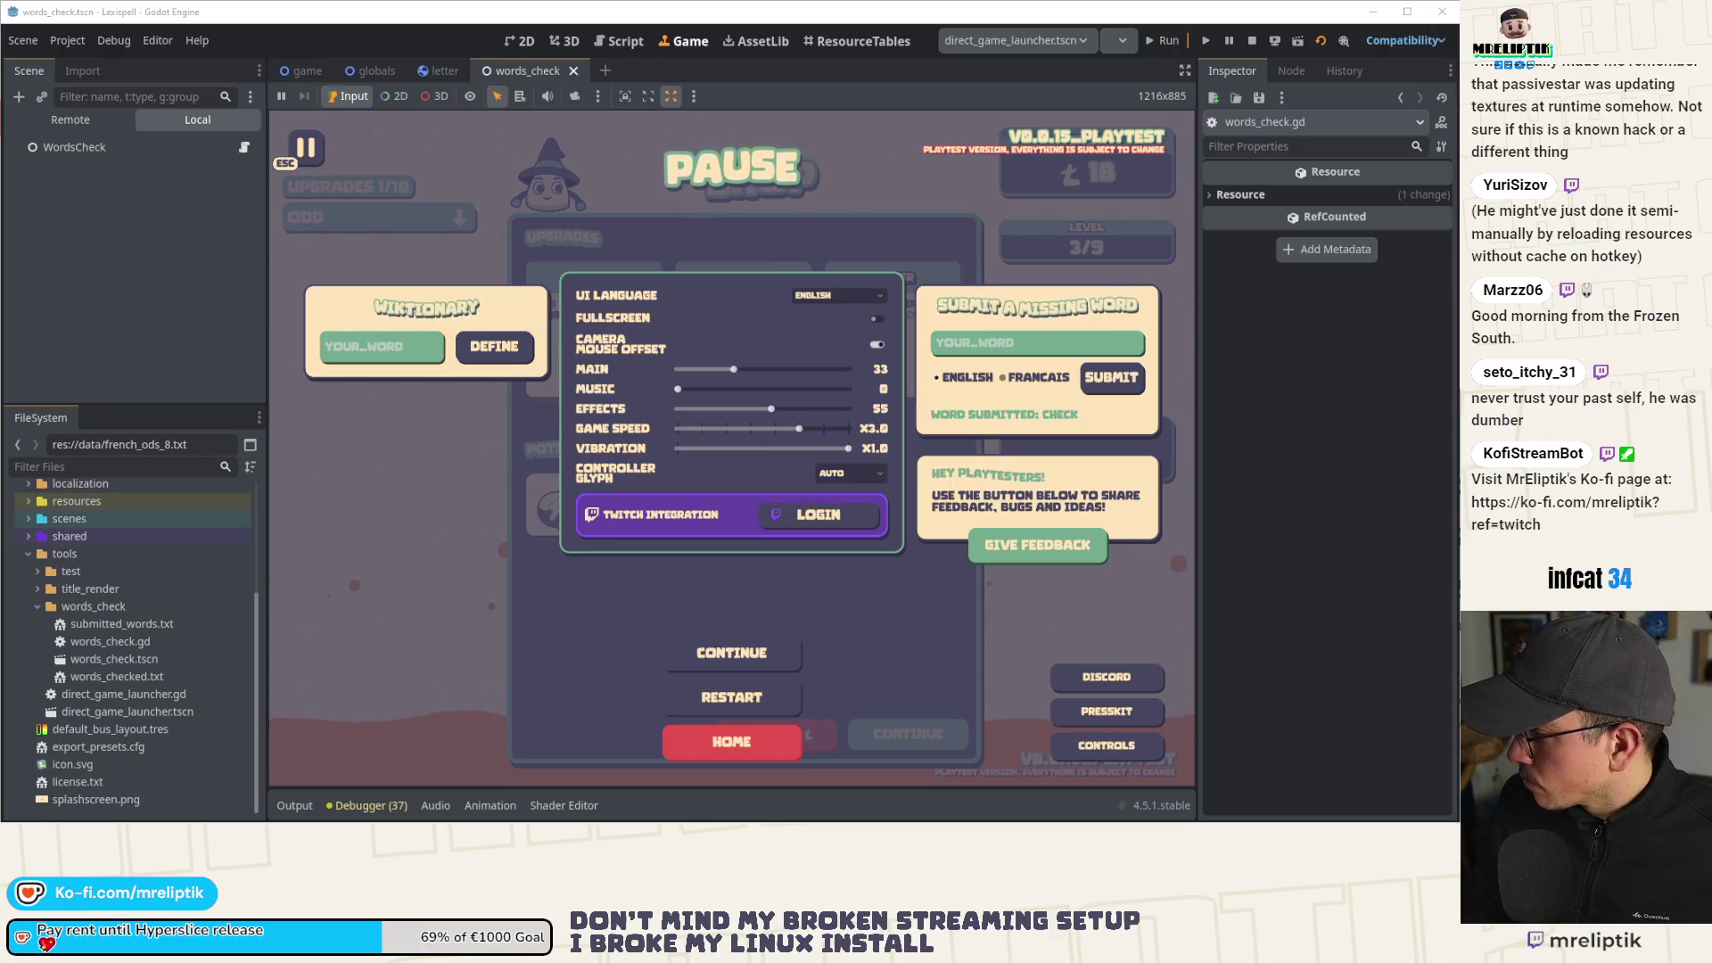
mouse_move(398, 320)
left_mouse_down()
mouse_move(276, 287)
mouse_move(258, 259)
left_mouse_up()
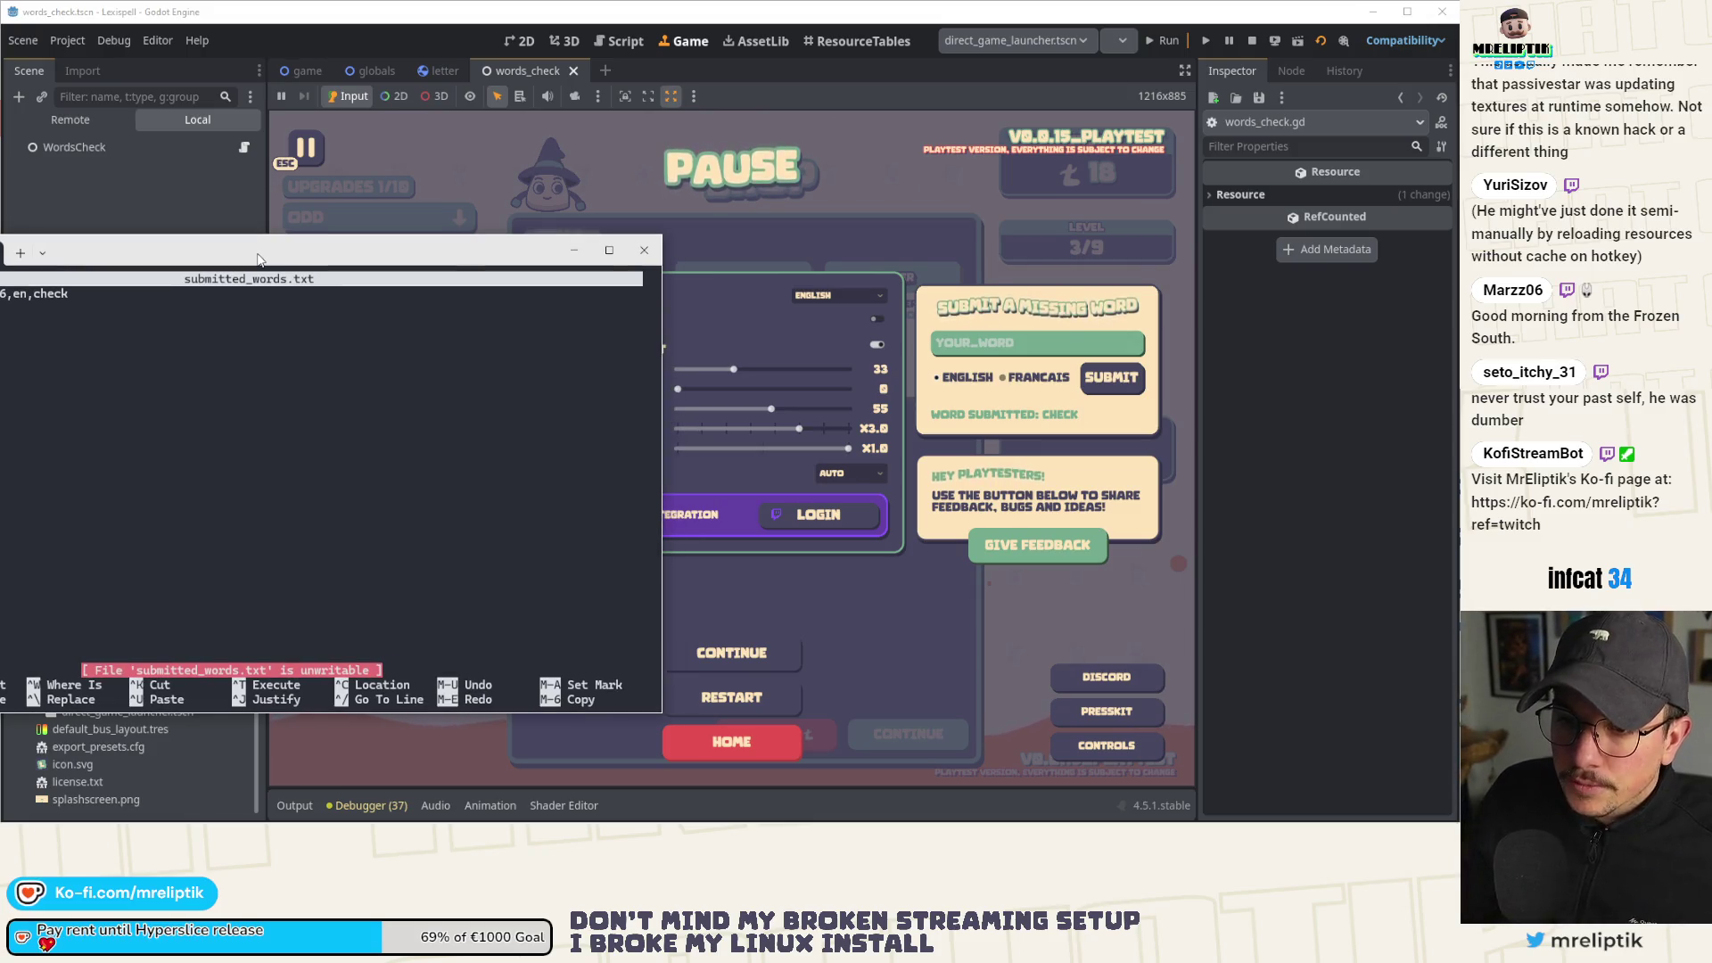
Exit nano and close the Windows Terminal window.
key("ctrl+x")
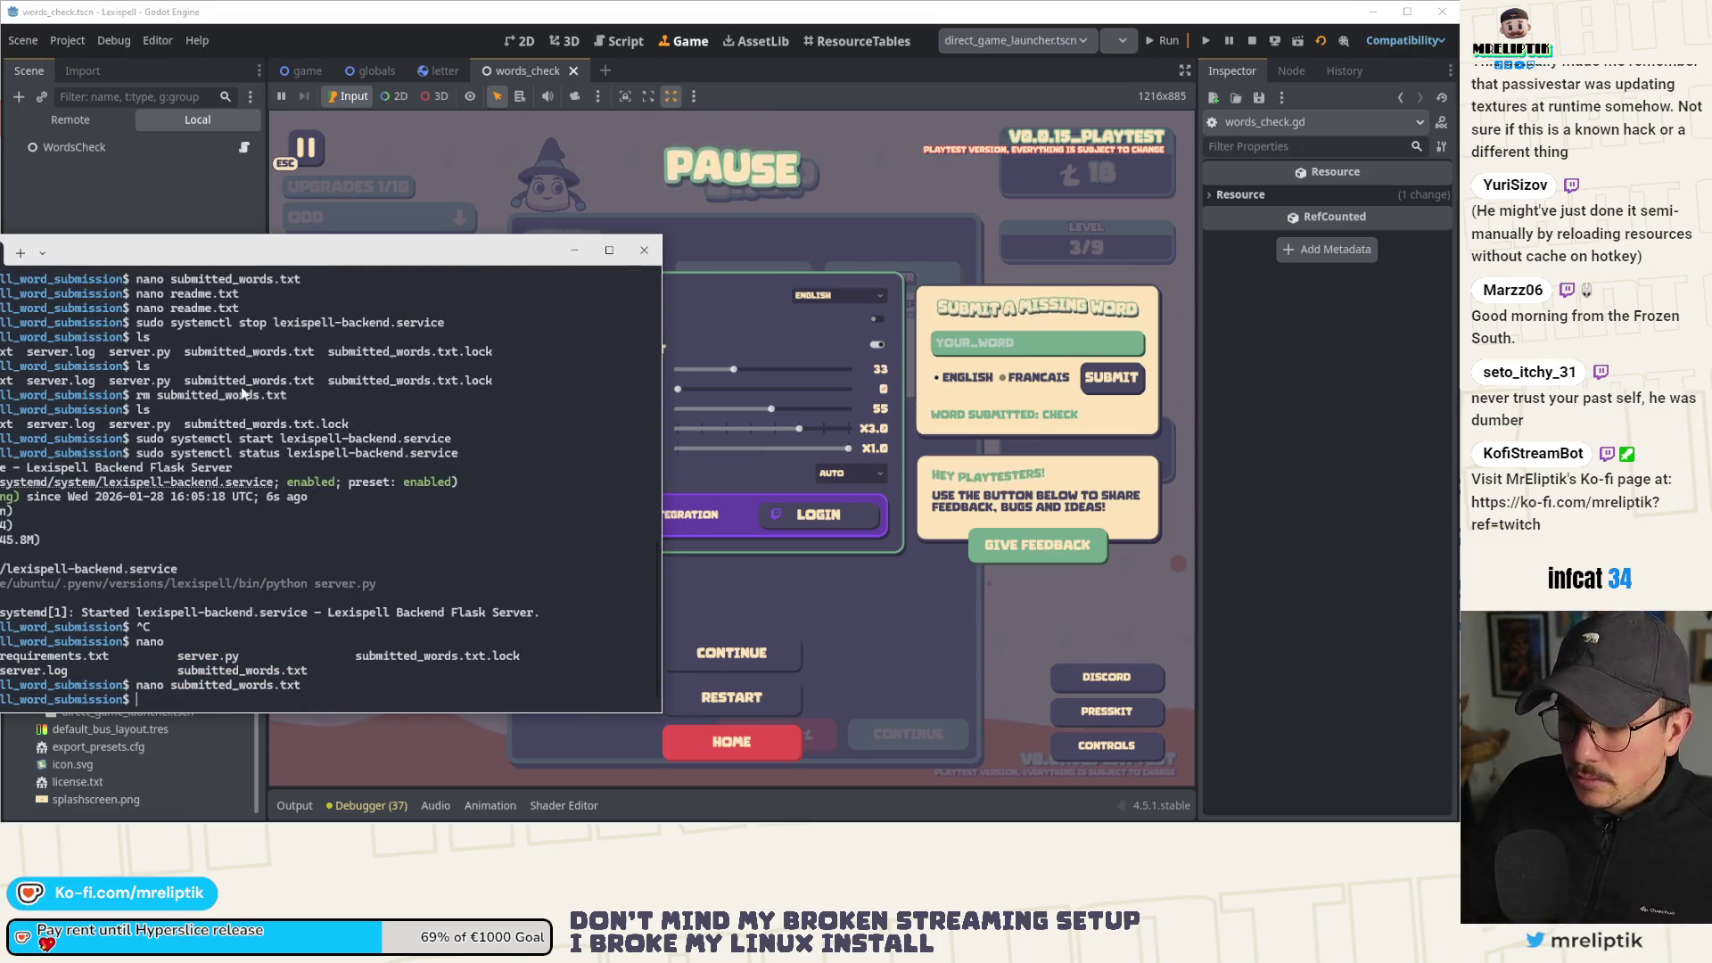
left_click(642, 252)
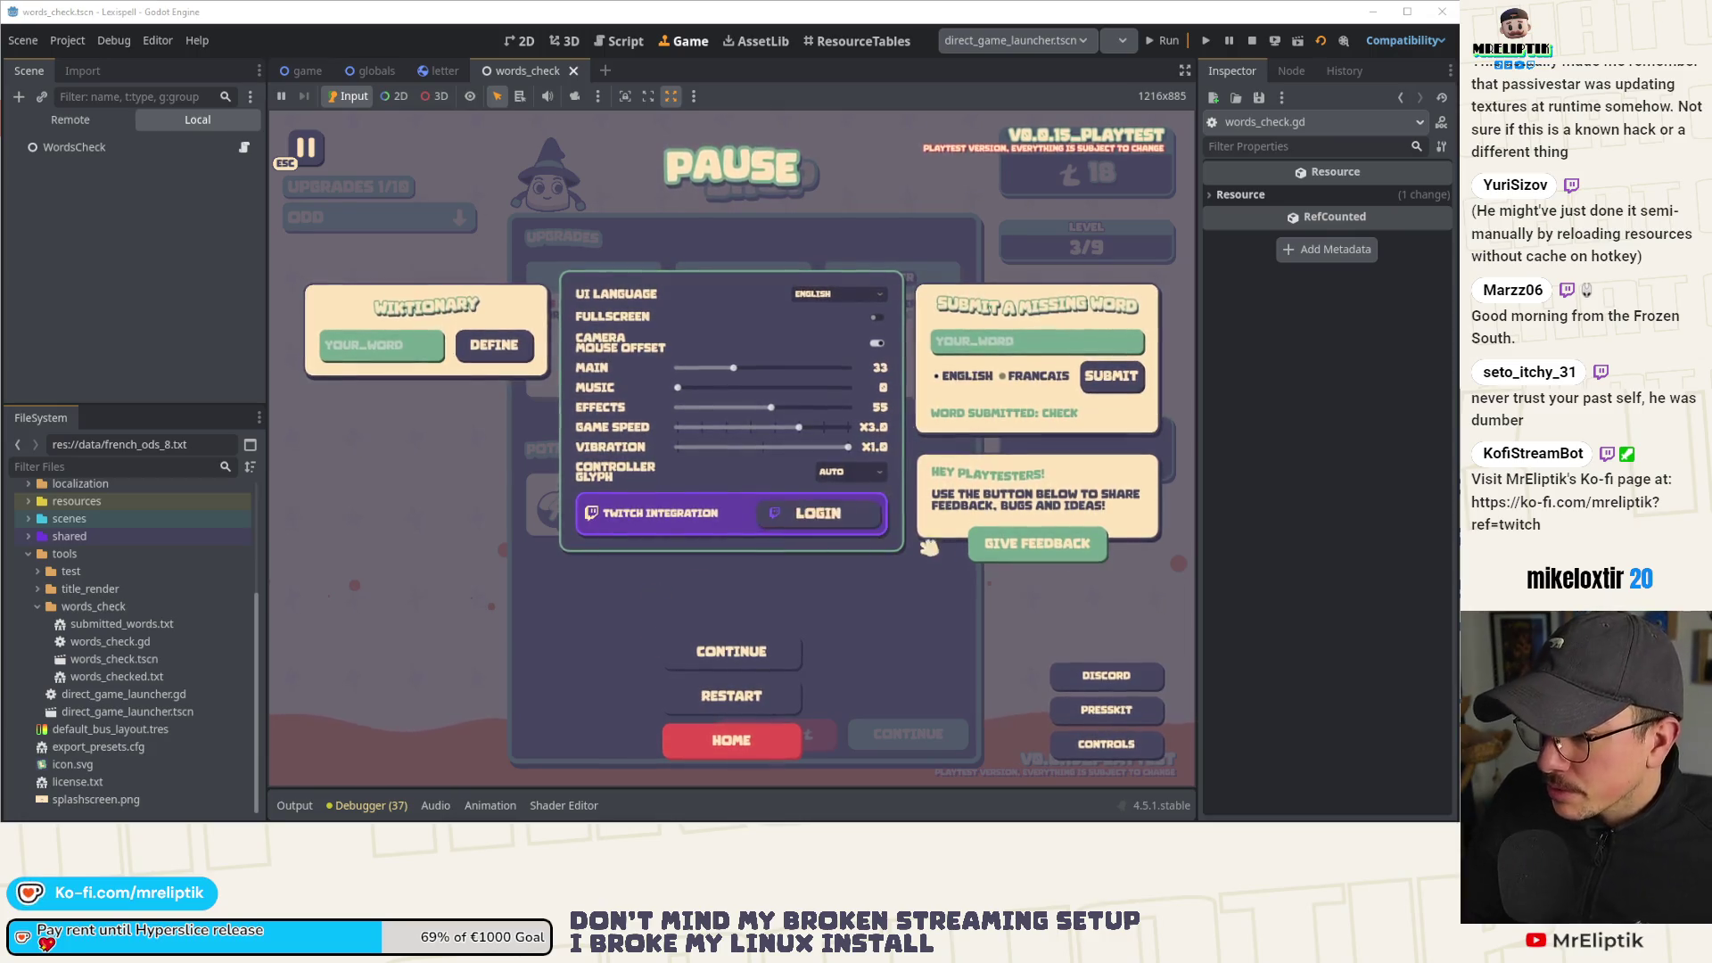
Close the pause menu, stop Lexispell, and scroll to the top of words_check.gd.
key("Escape")
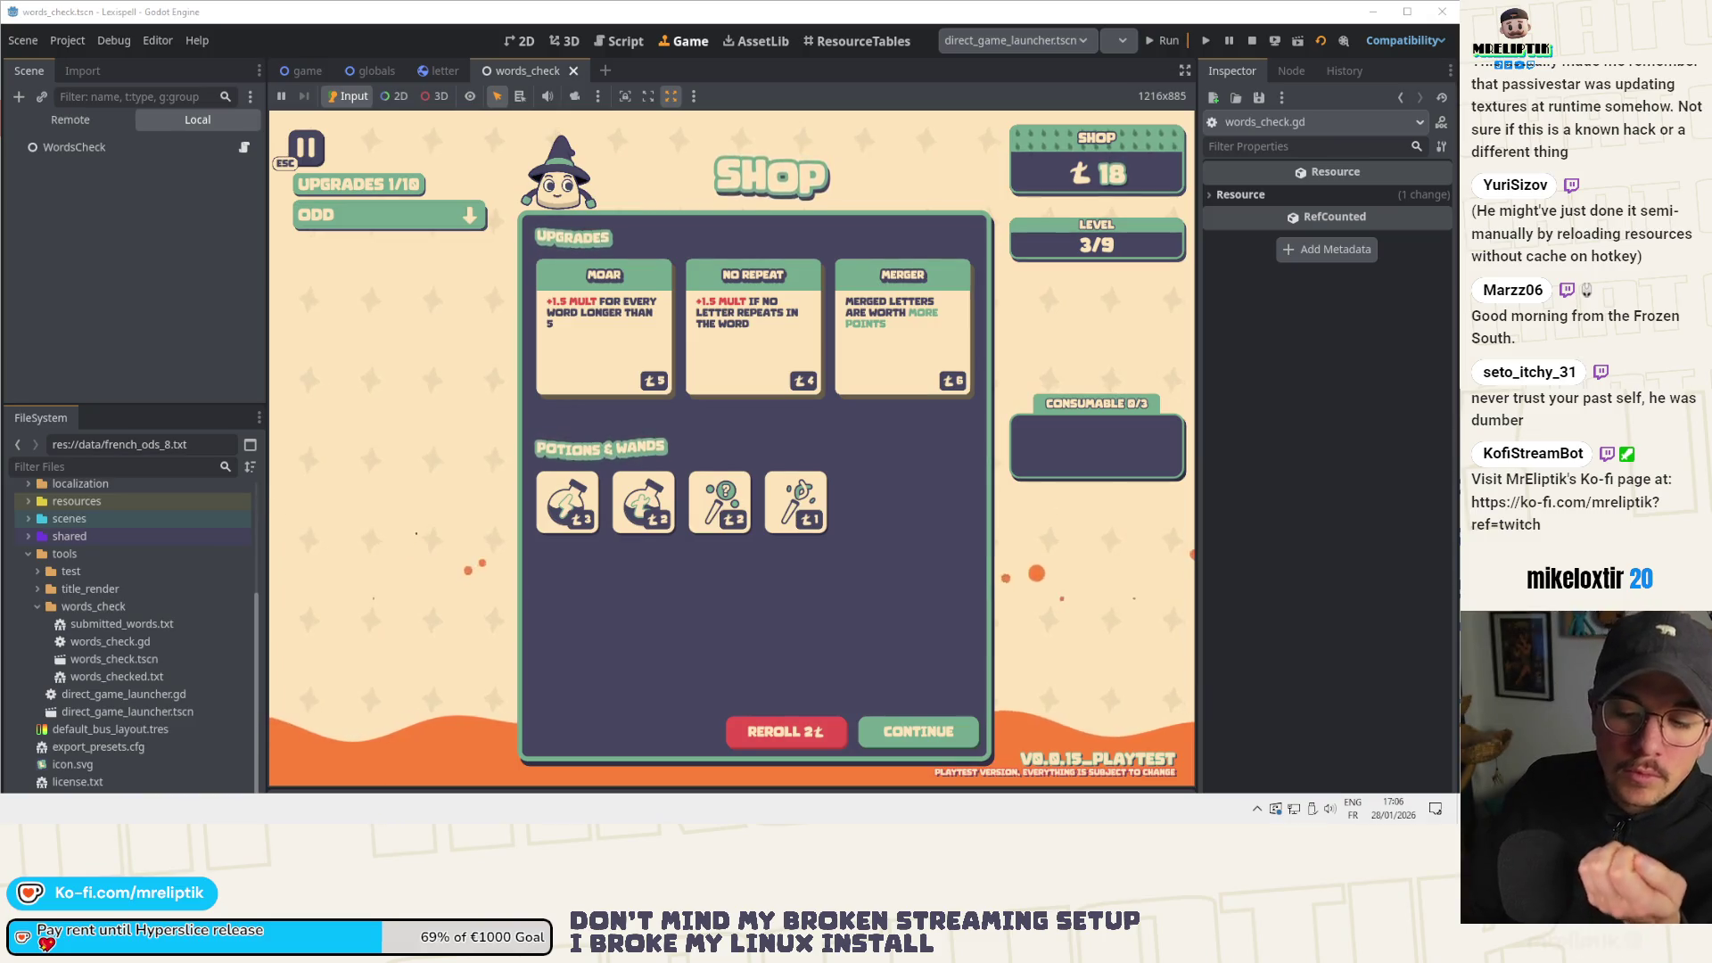
key("alt+Tab")
key("alt+Tab")
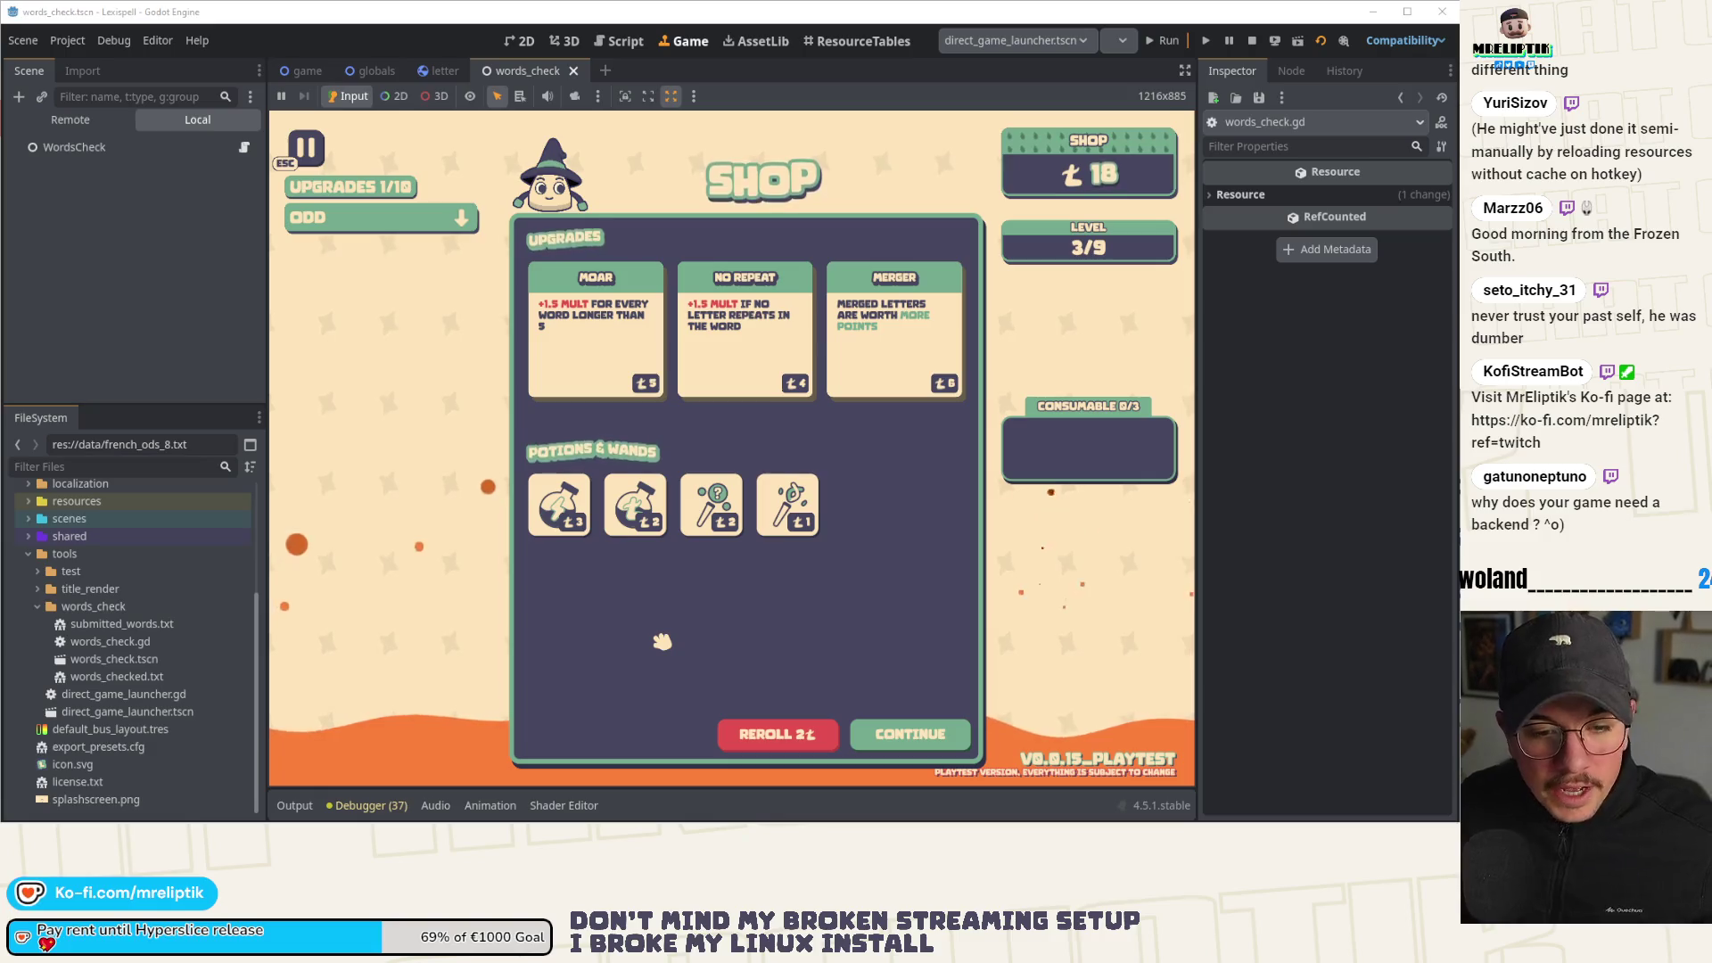
left_click(1256, 41)
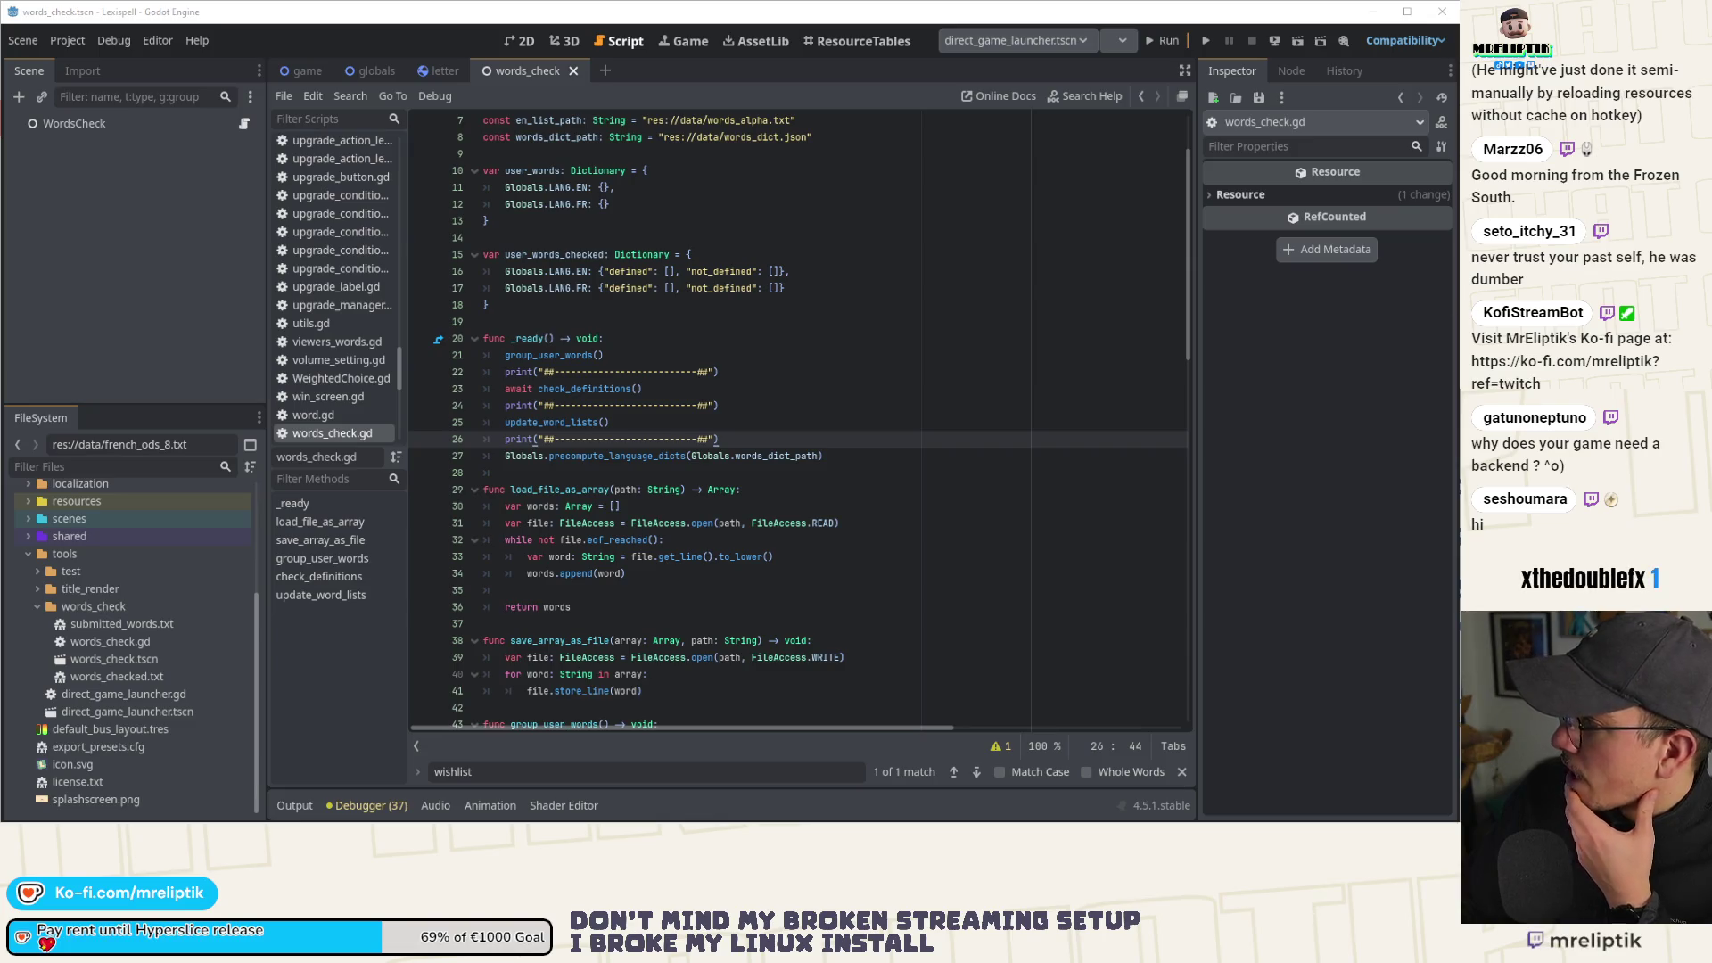
left_click(792, 304)
scroll(792, 358, "up", 2)
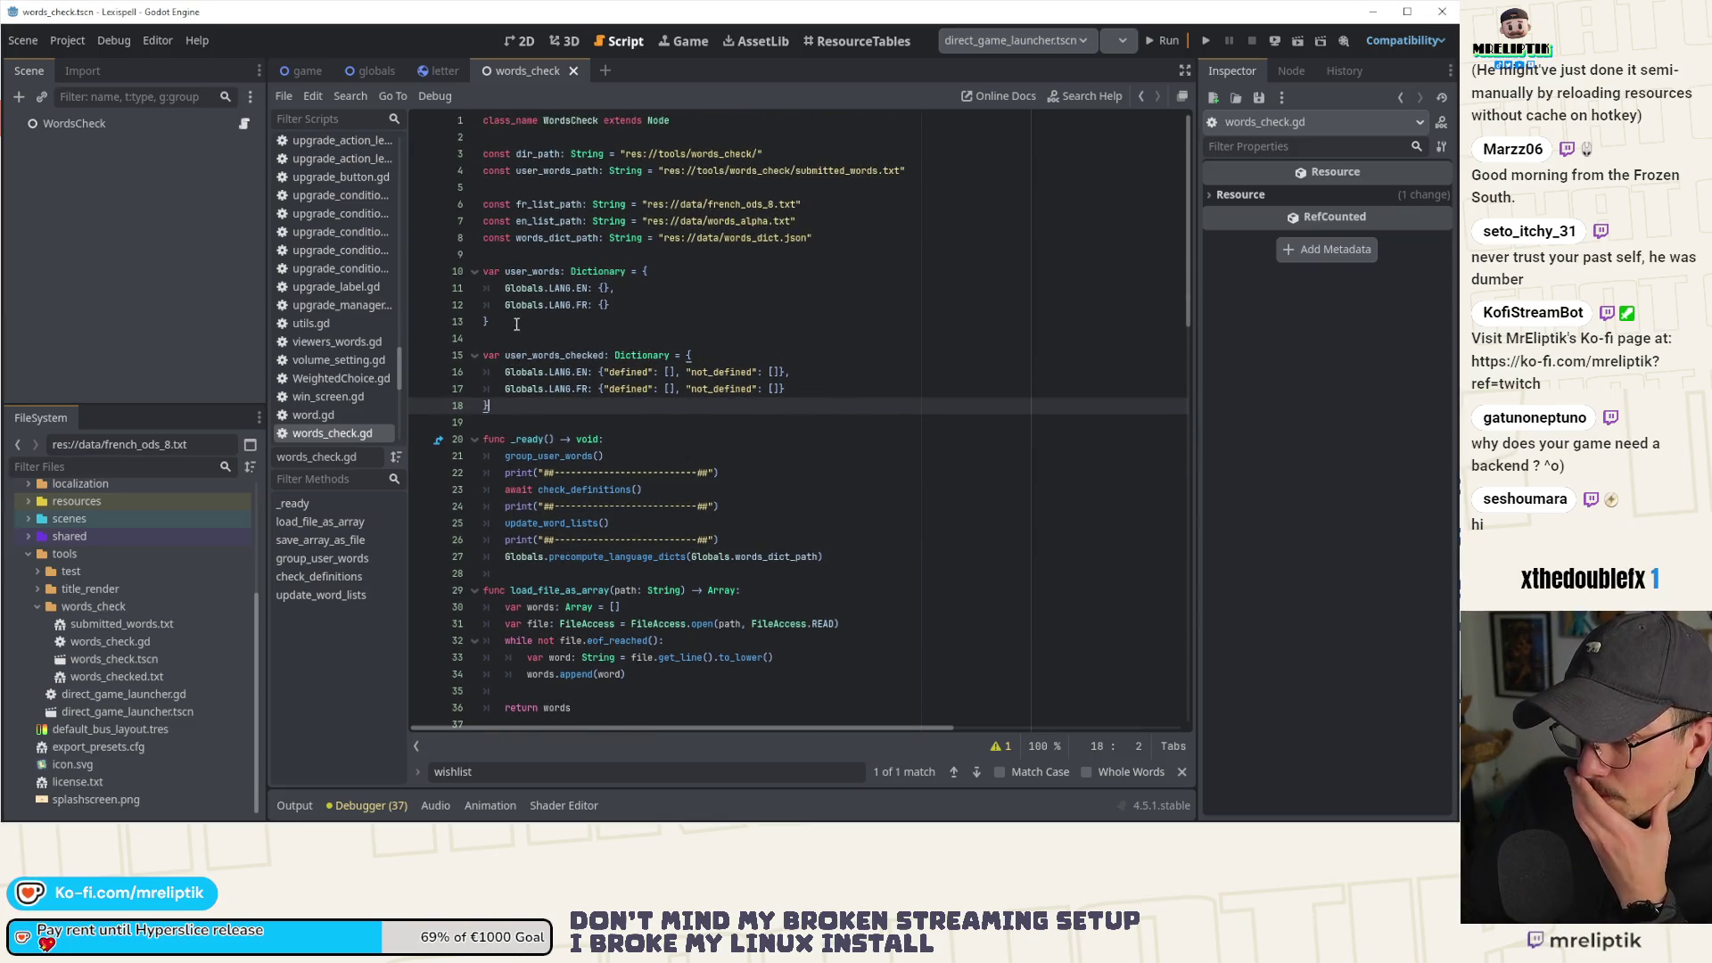
Insert a '# Replace … with the words' comment under class_name, revising it toward submitted_words.
left_click(537, 143)
key("Return")
key("Return")
key("Return")
key("Up")
key("BackSpace")
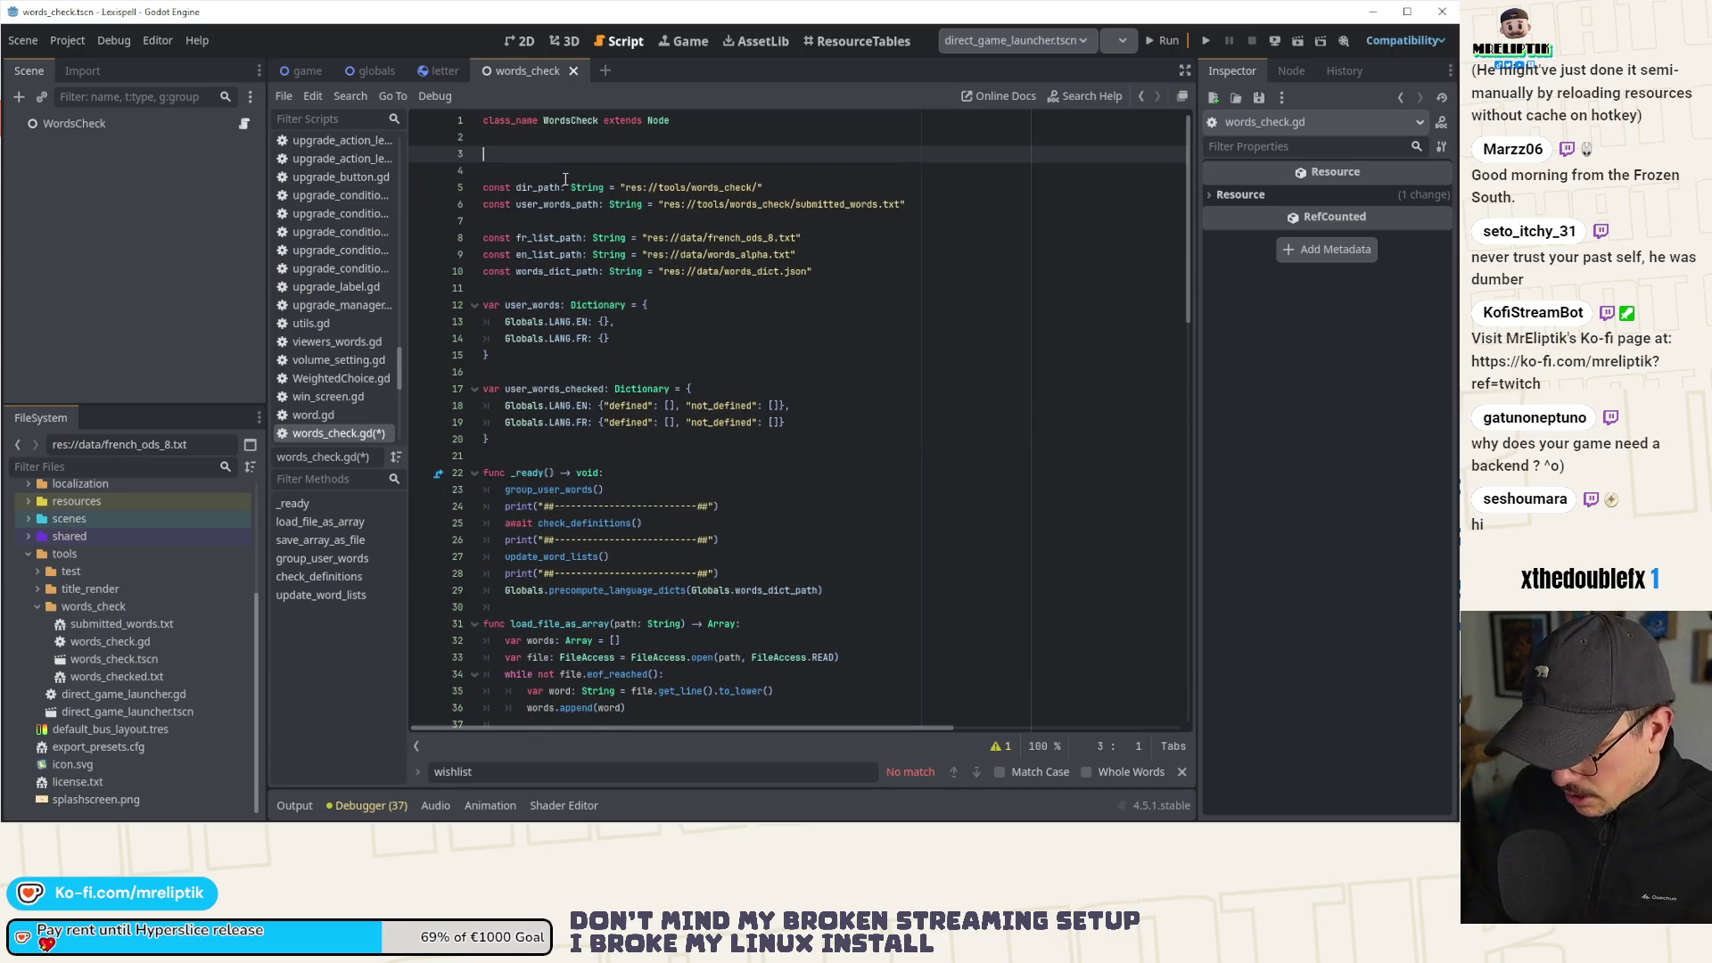
type("# Re")
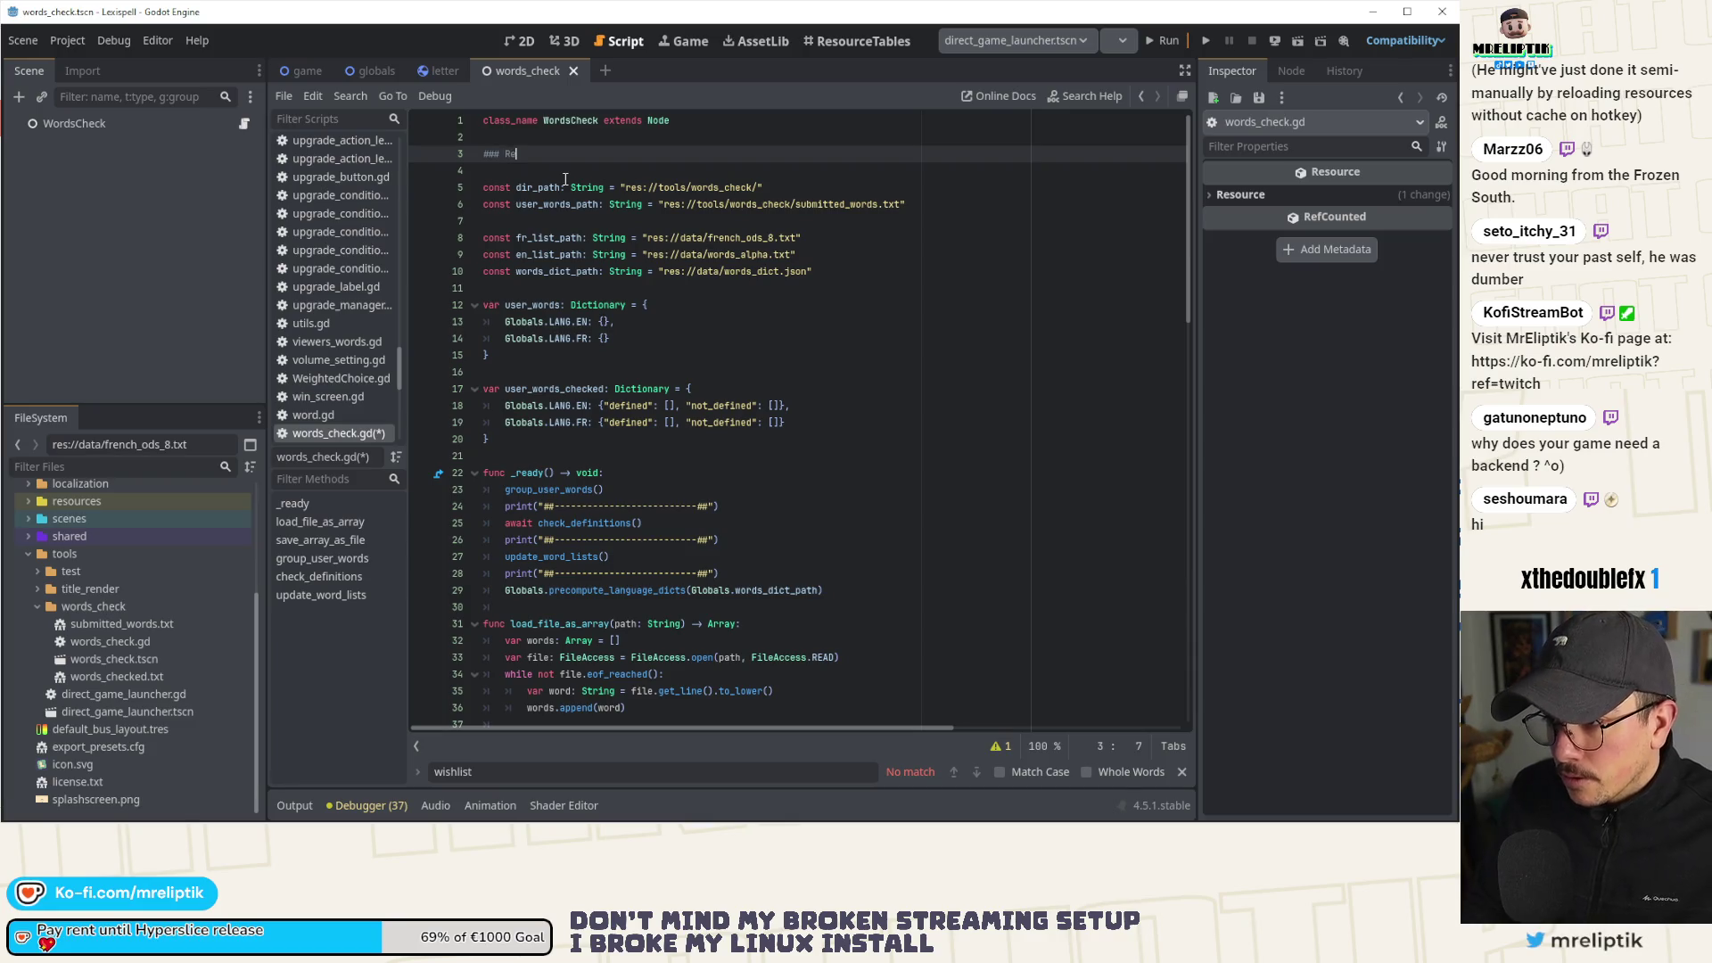
type("place words_che")
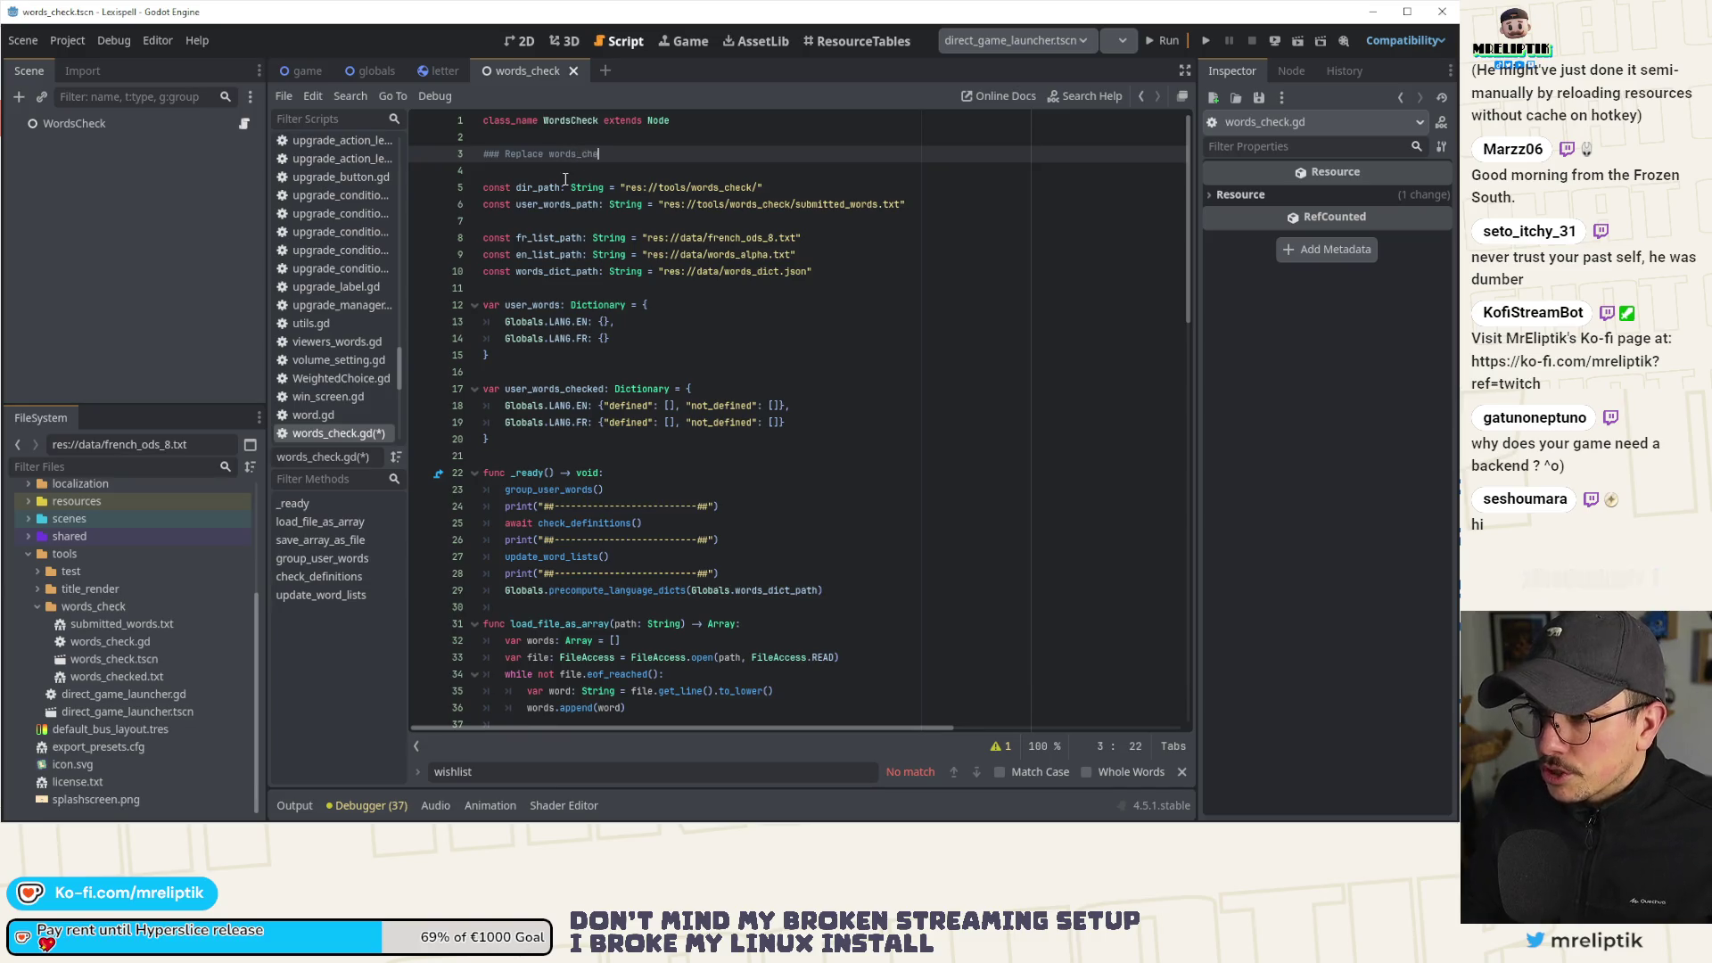
type("ck with the")
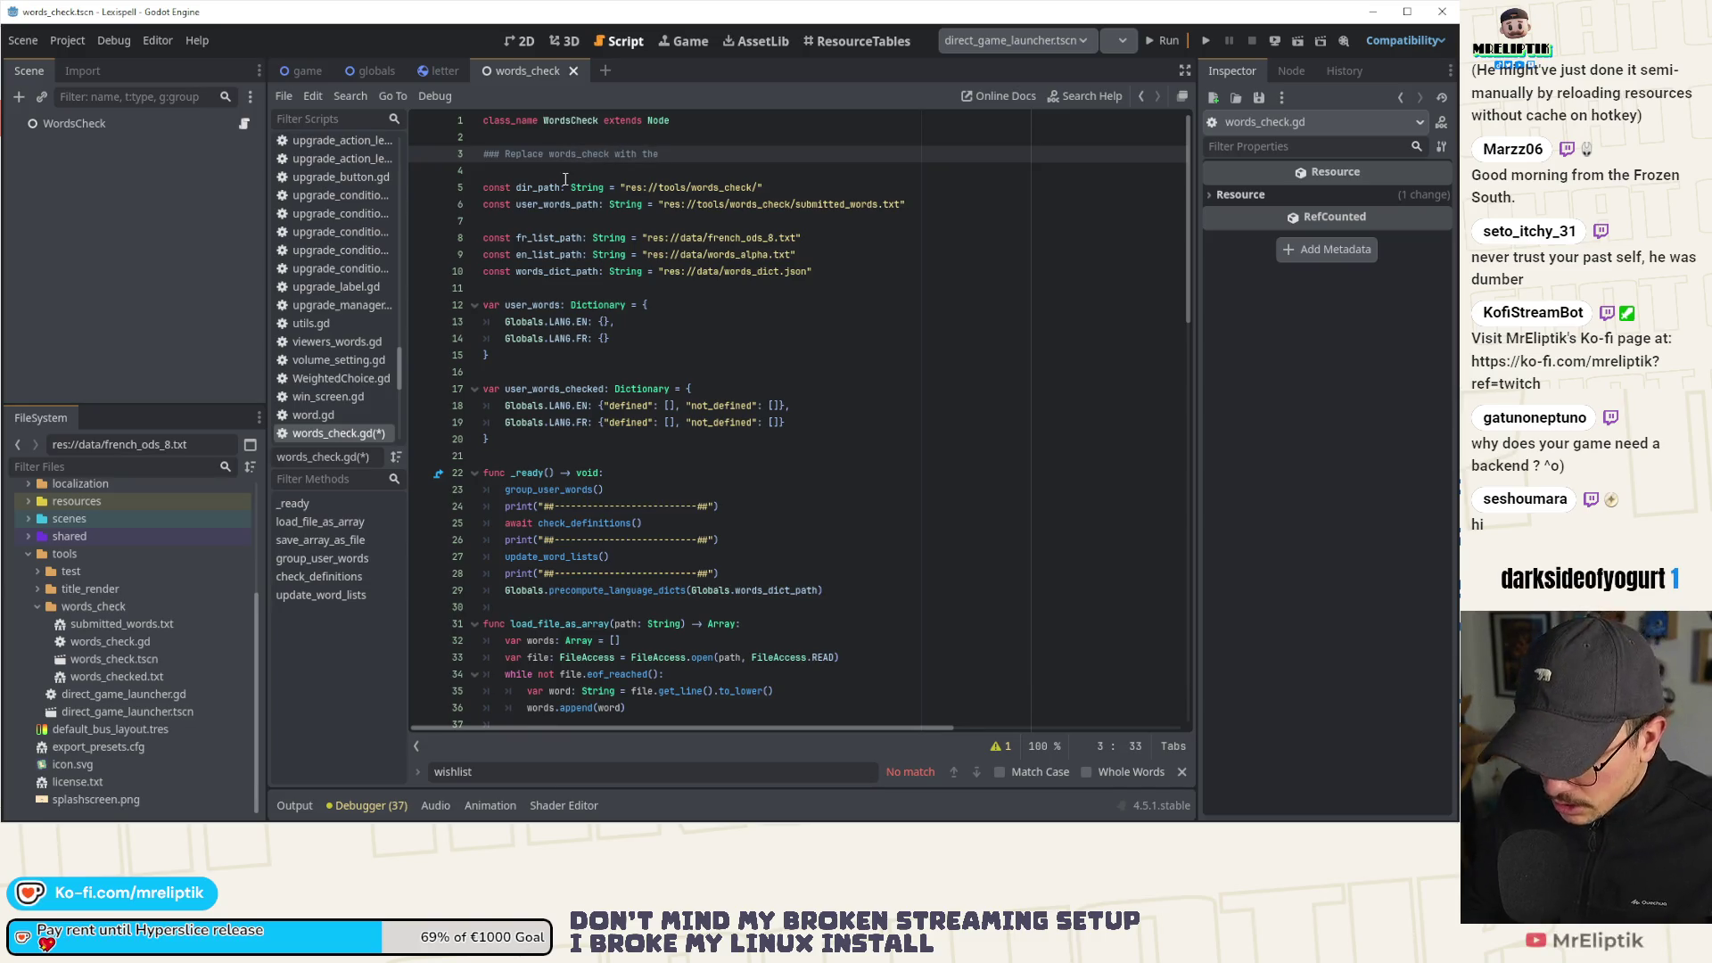
type(" words")
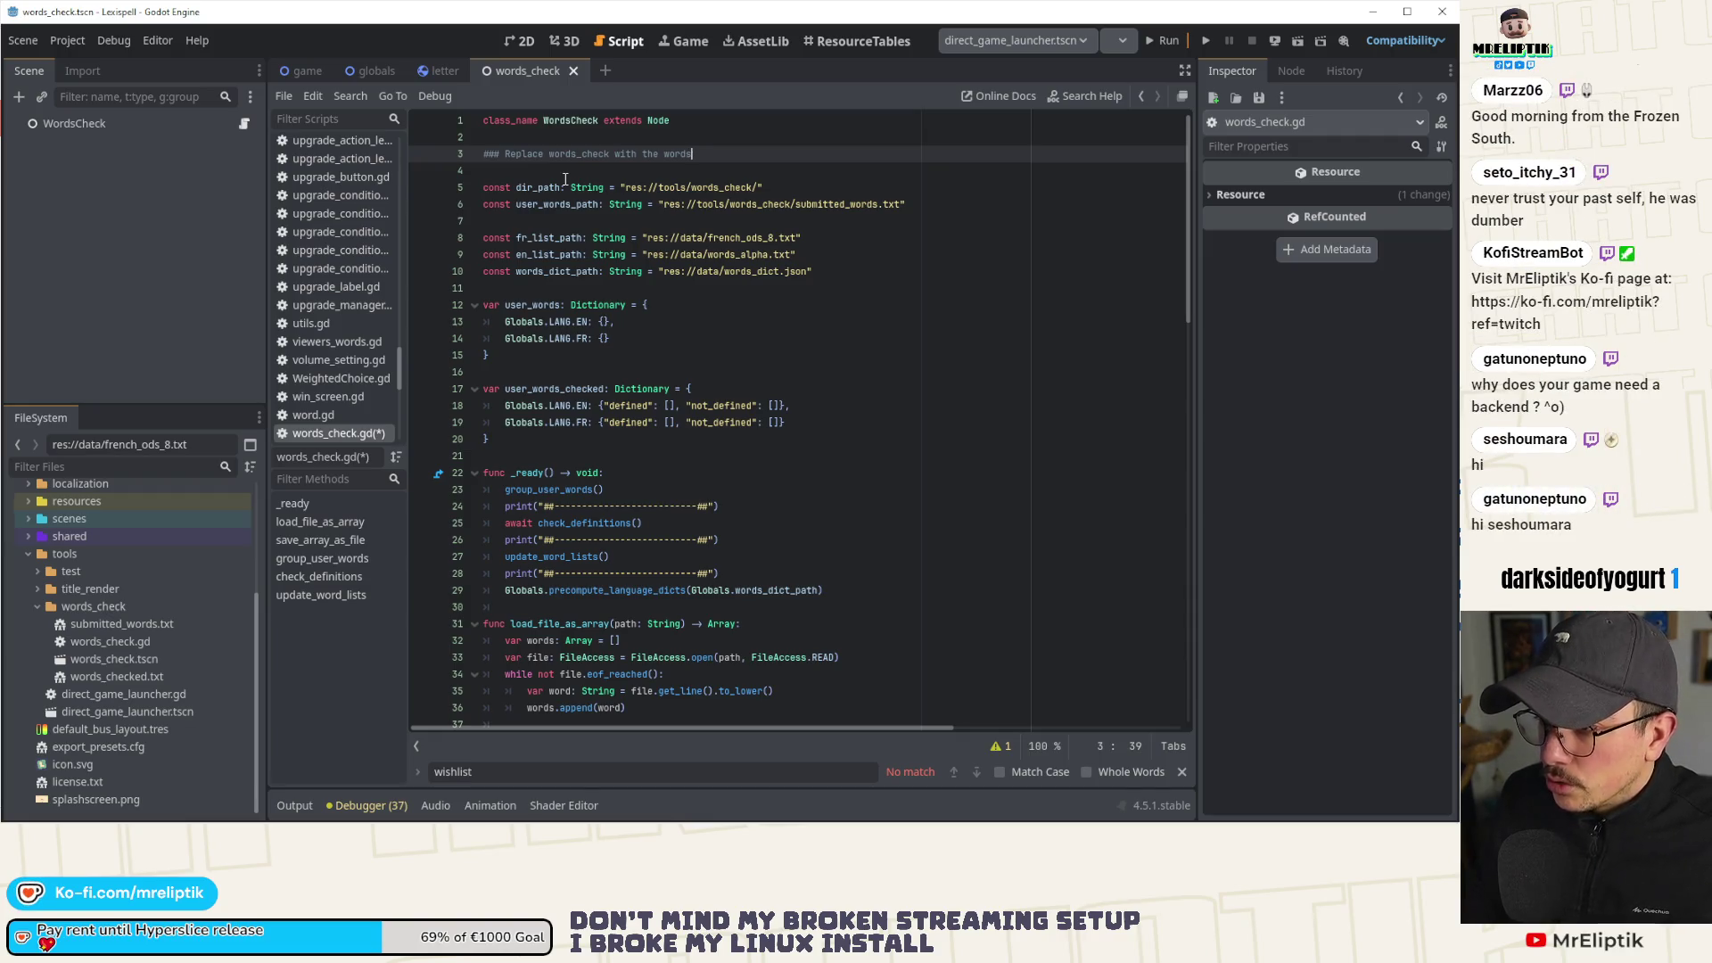
key("ctrl+Left")
key("ctrl+Left")
key("ctrl+Left")
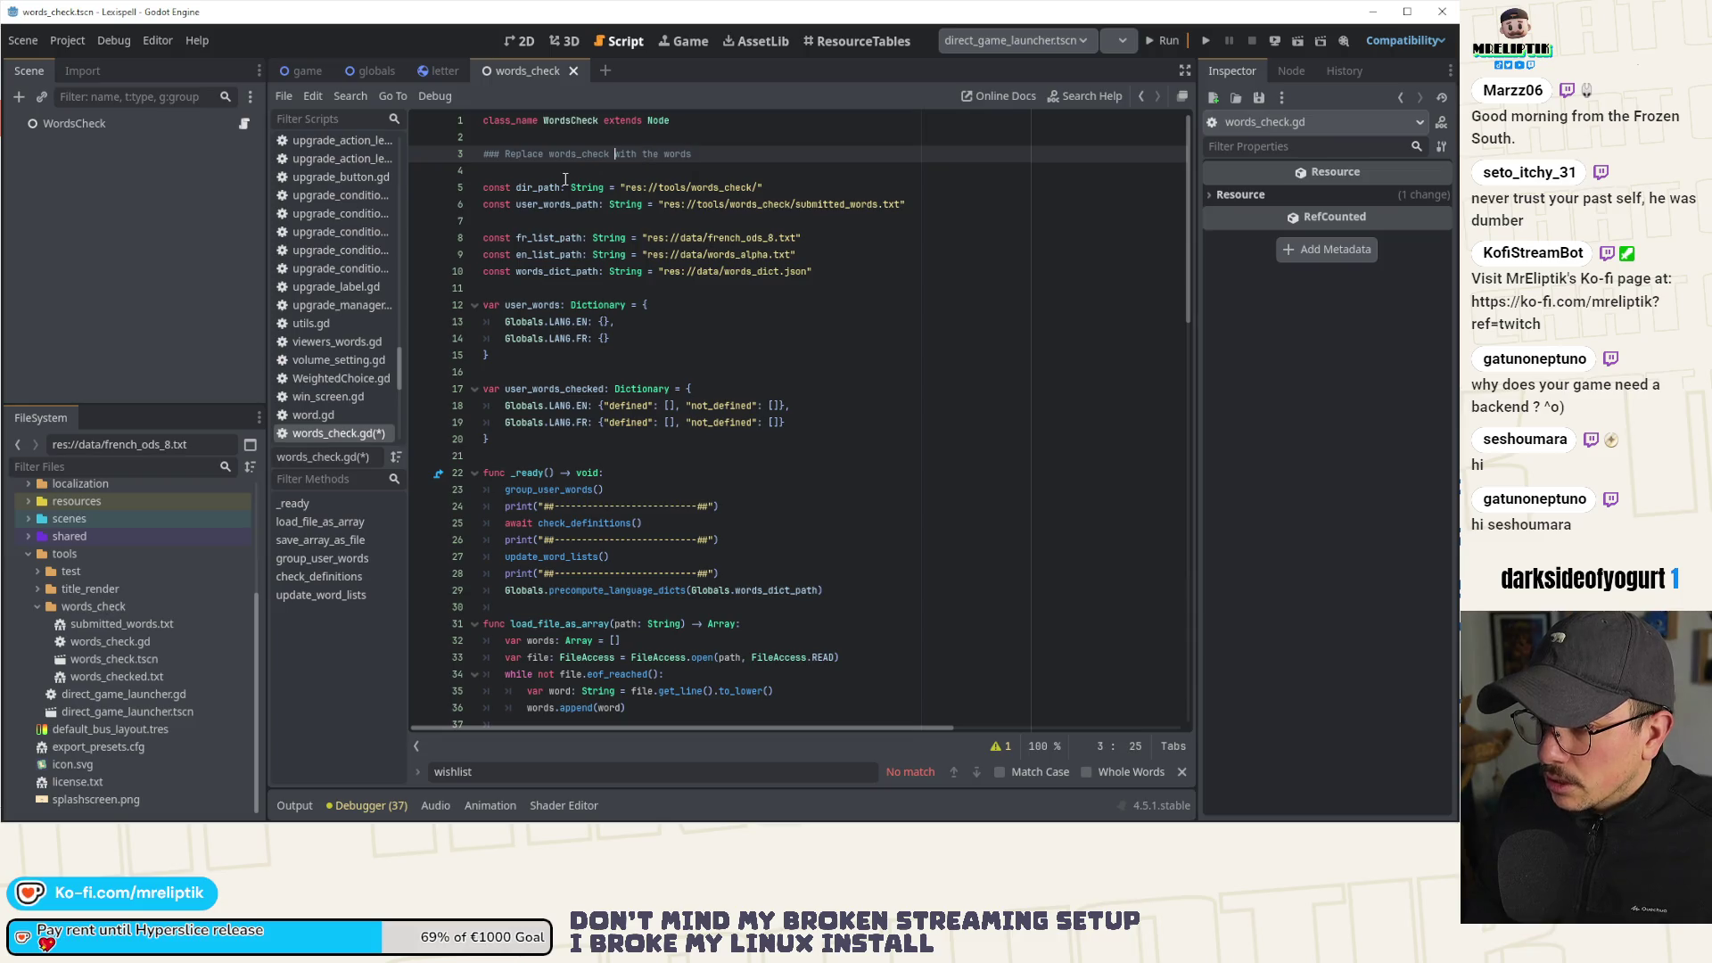
key("ctrl+shift+Left")
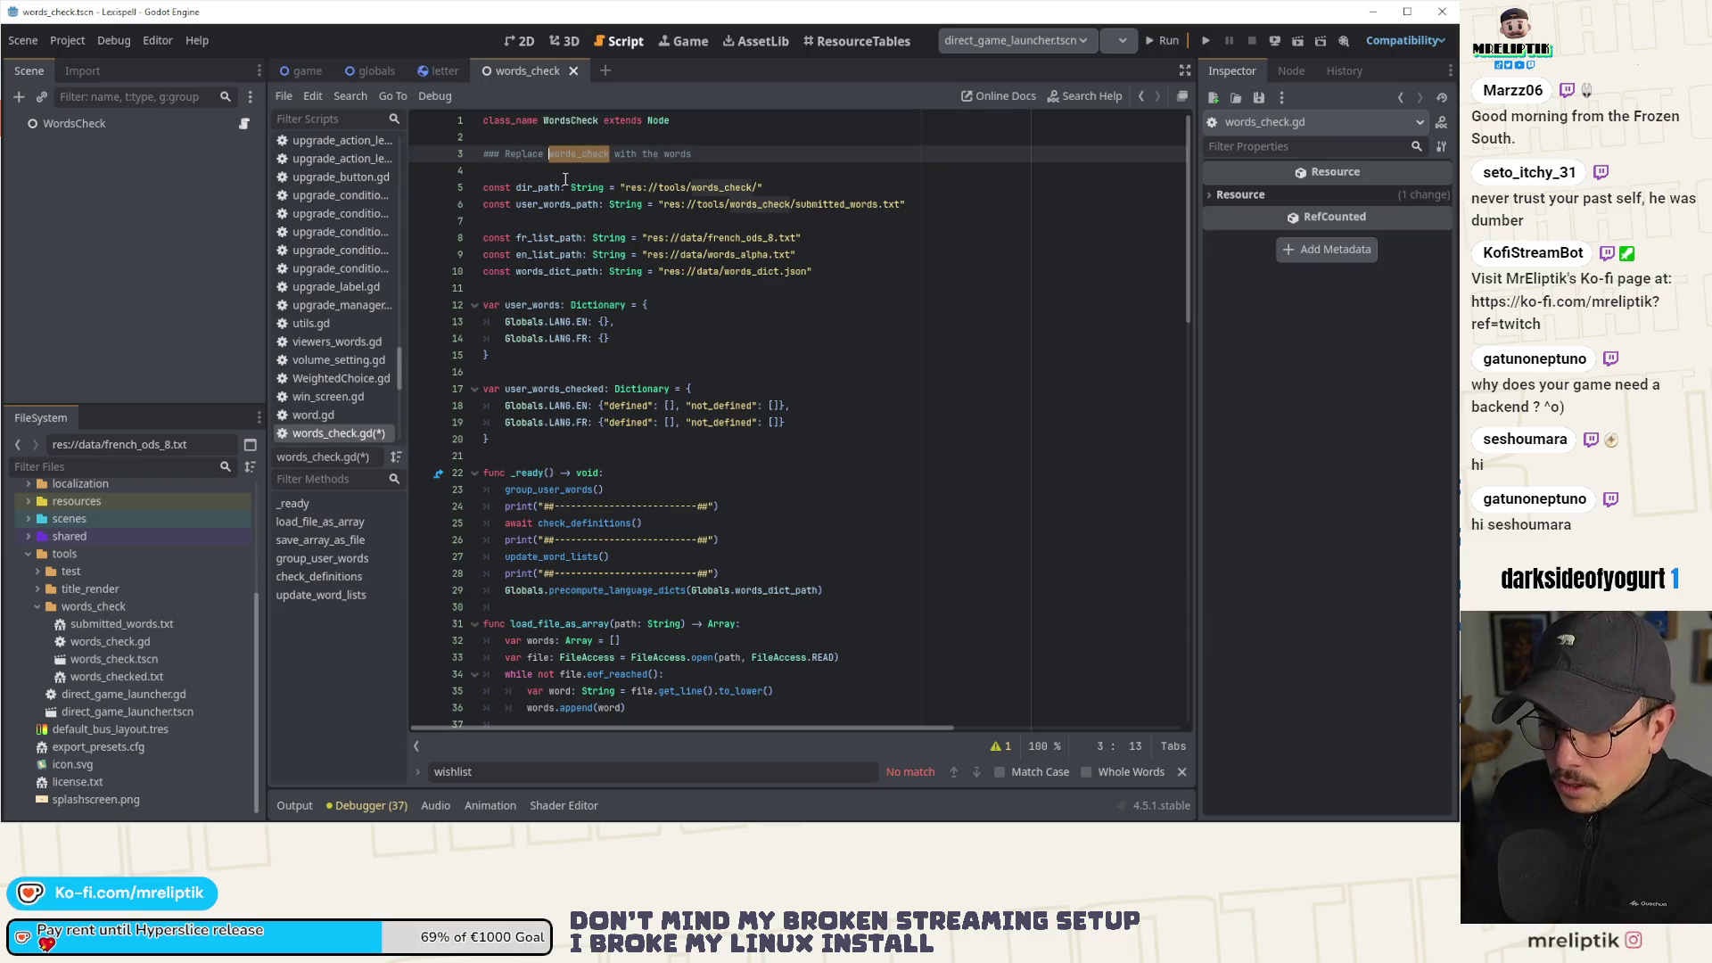
type("submitted_")
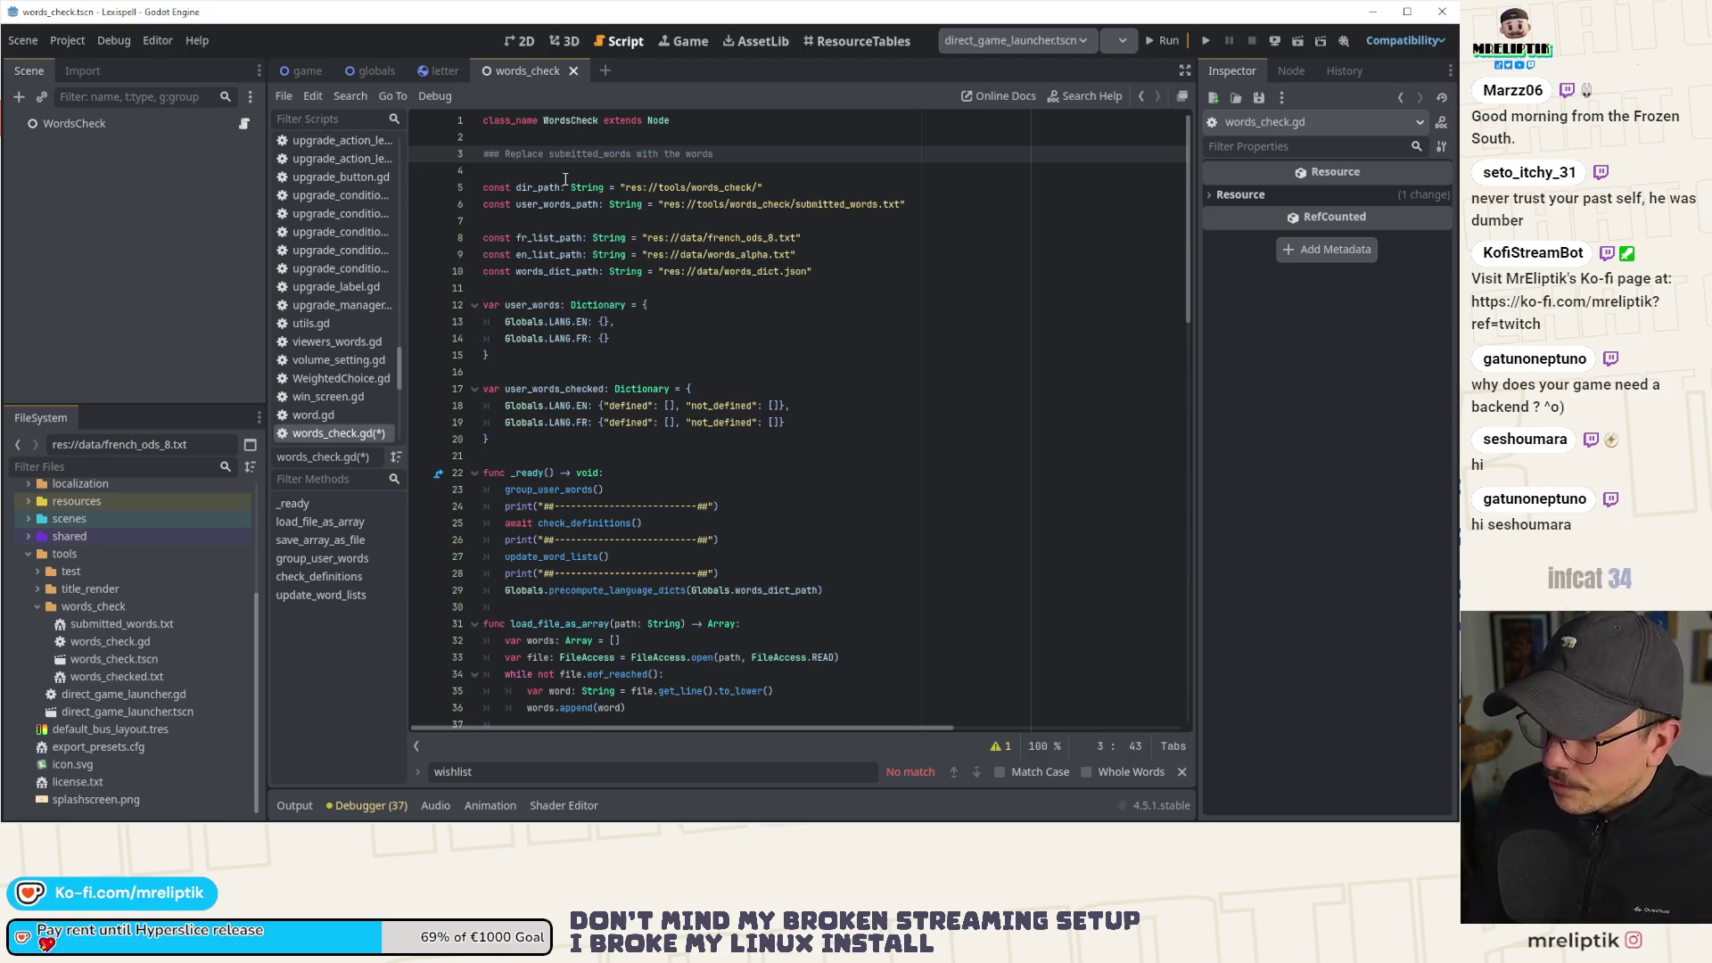
key("BackSpace")
key("BackSpace")
key("BackSpace")
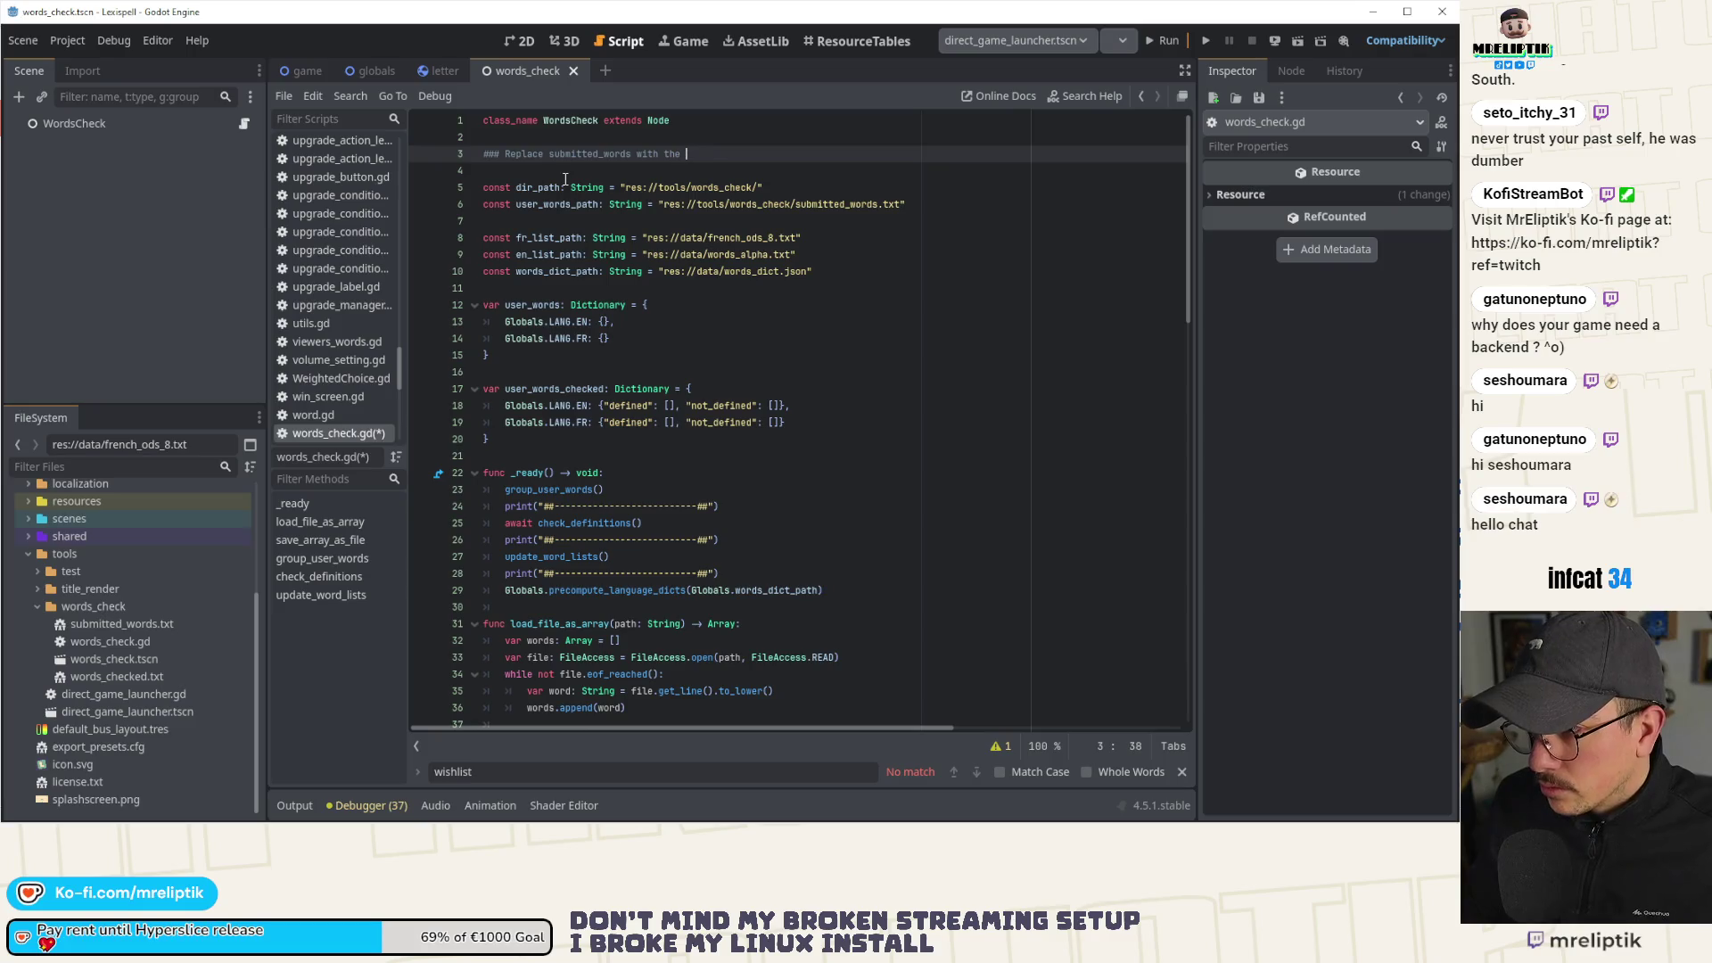